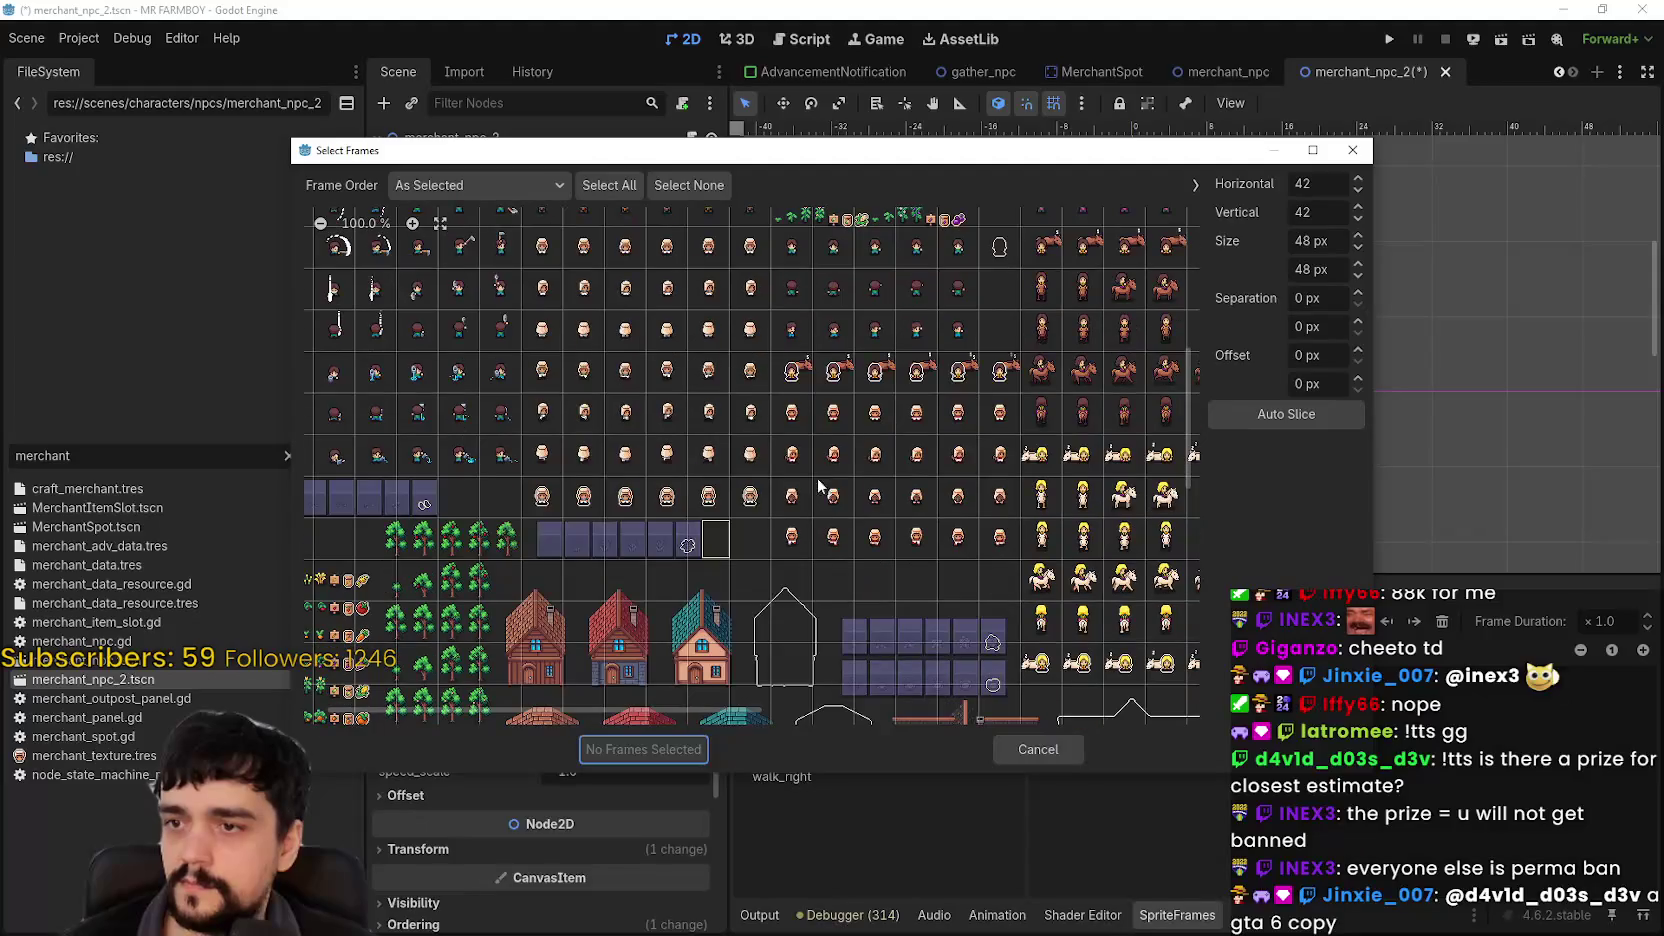
Step: Add the chosen frames to idle_right, then fill idle_back with six Player.png frames
{"action": "left_click", "coordinate": [686, 746]}
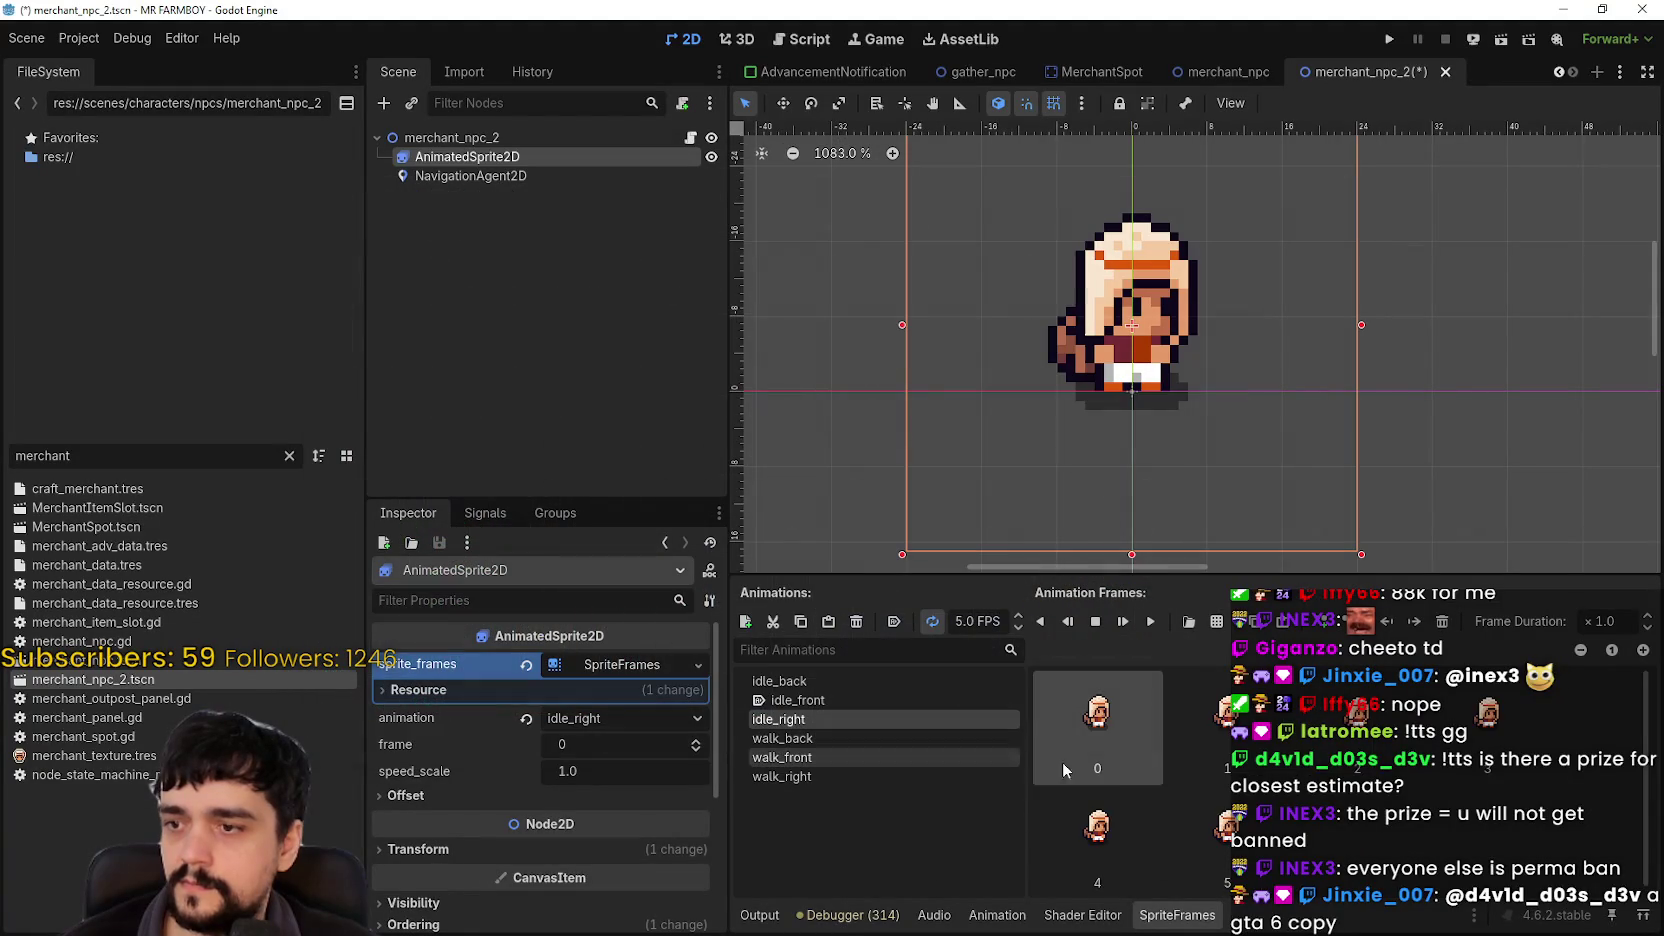
{"action": "left_click", "coordinate": [855, 681]}
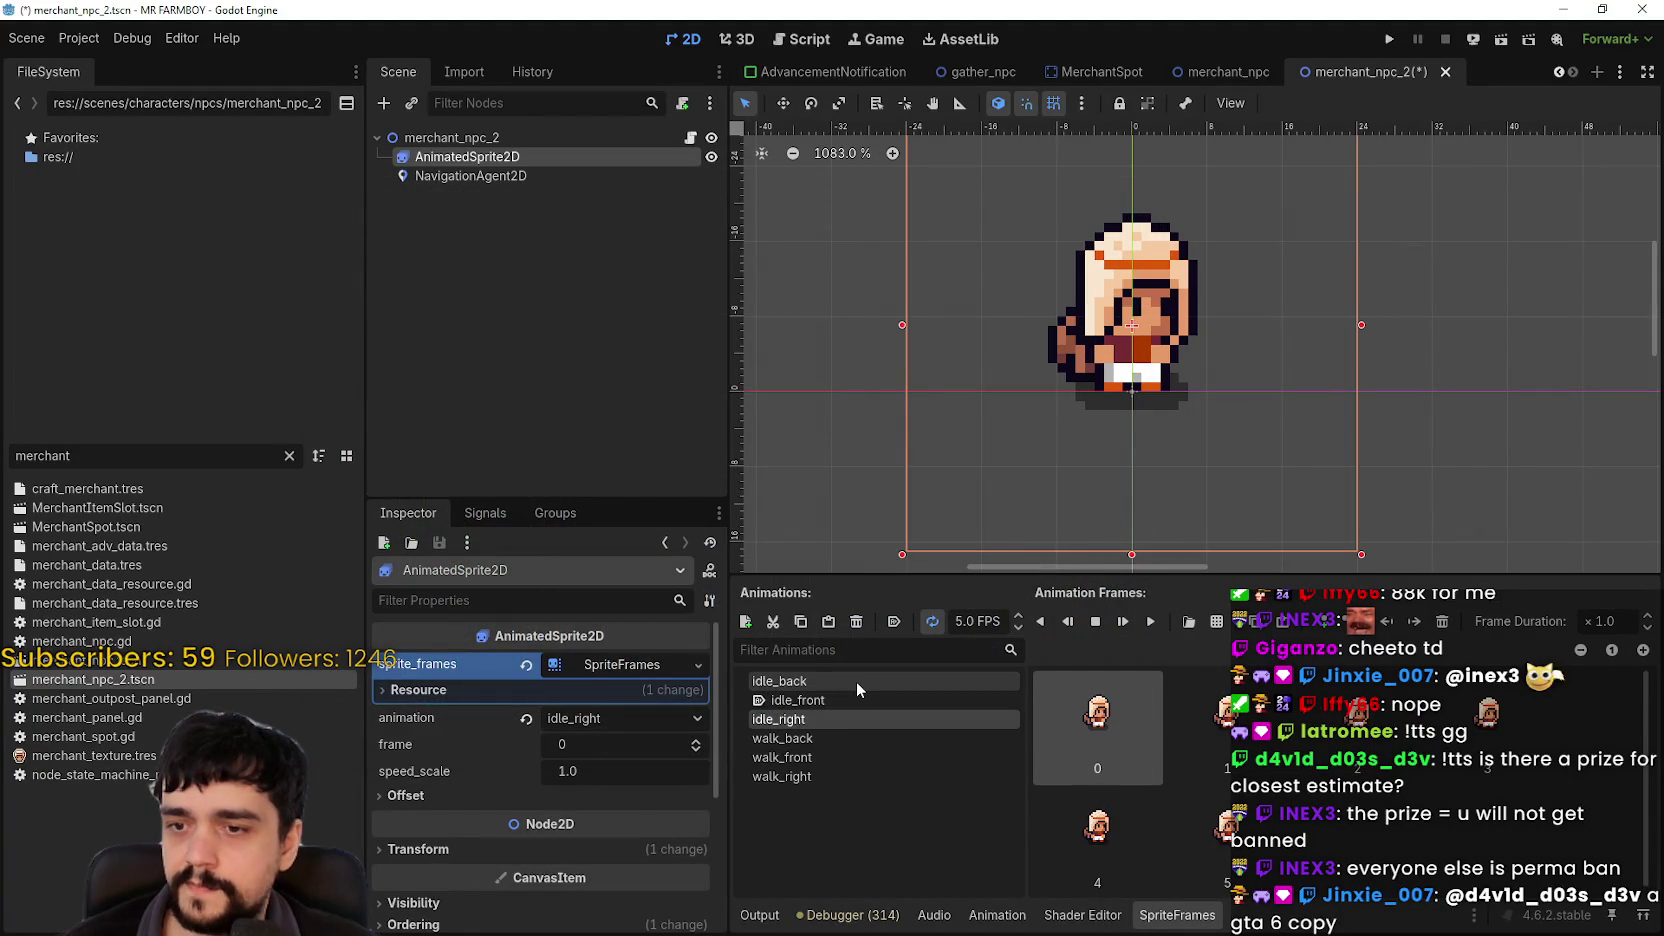
{"action": "left_click", "coordinate": [1216, 620]}
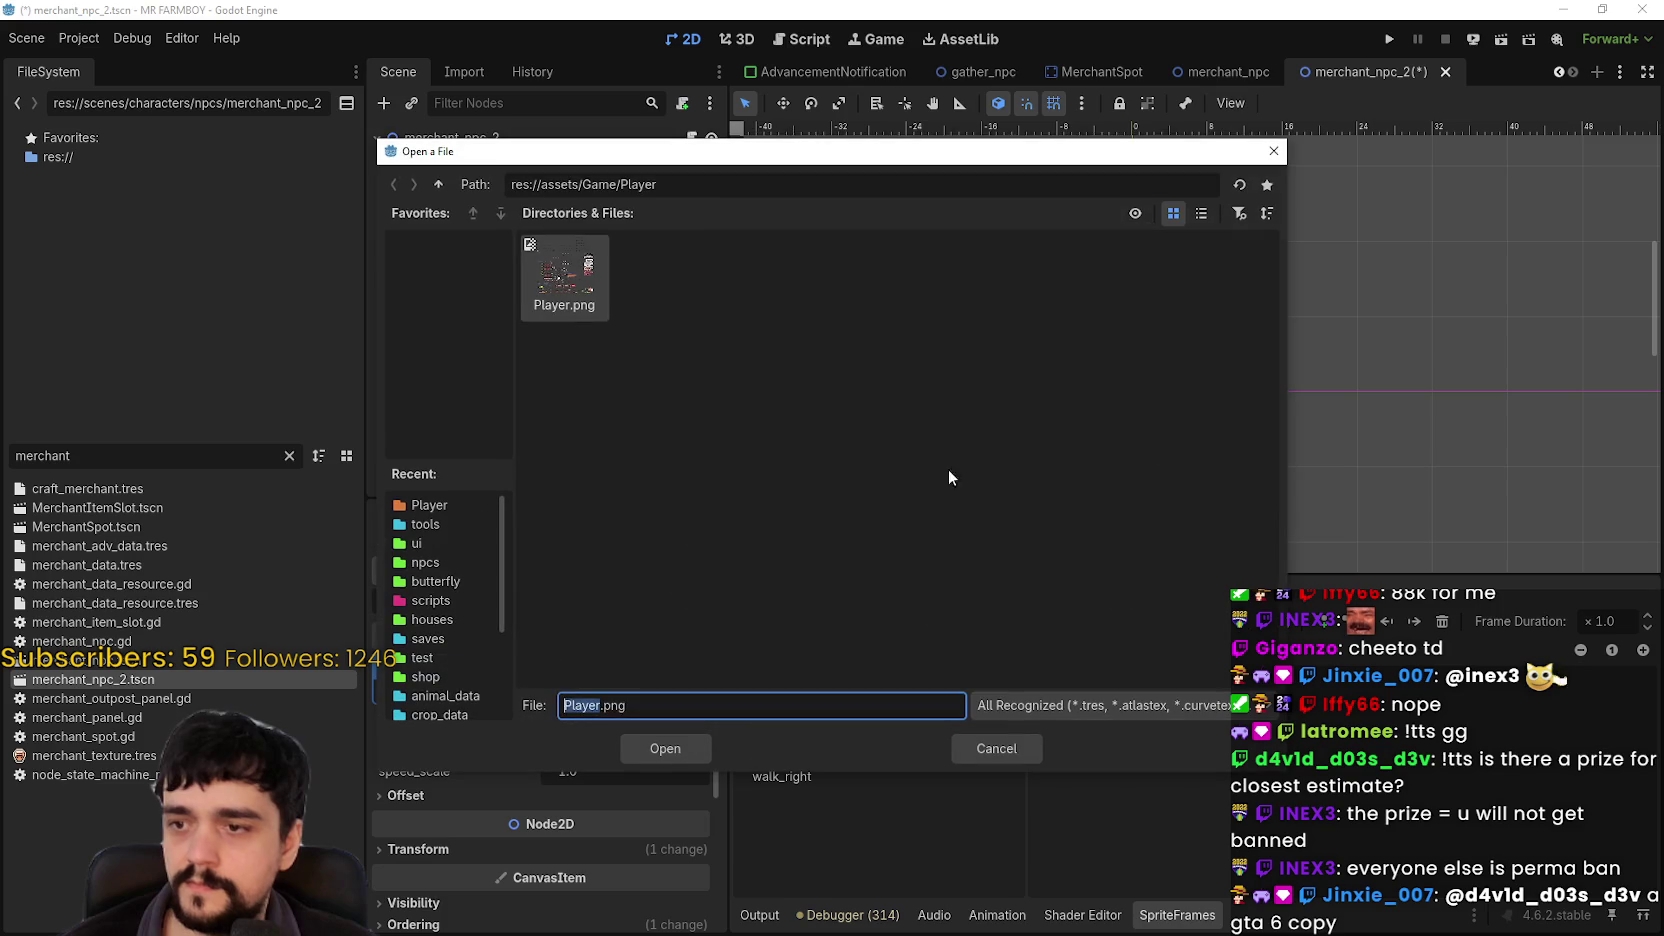
{"action": "double_click", "coordinate": [568, 285]}
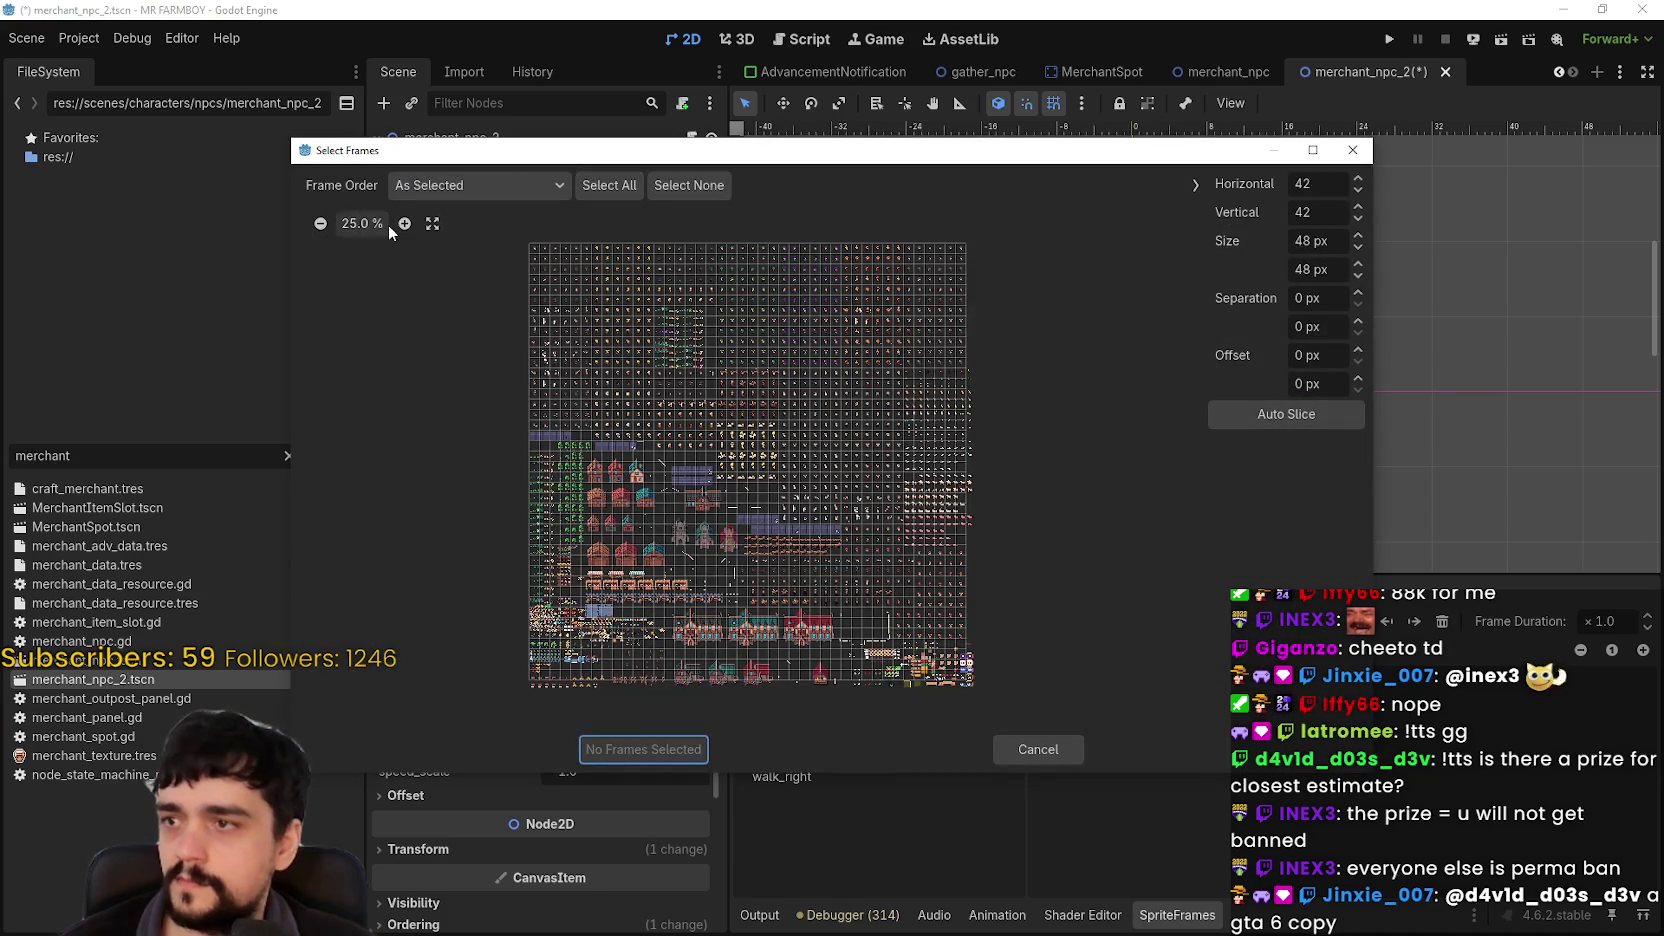
{"action": "left_click", "coordinate": [362, 223]}
{"action": "scroll", "coordinate": [838, 305], "scroll_direction": "down", "scroll_amount": 3}
{"action": "scroll", "coordinate": [838, 305], "scroll_direction": "down", "scroll_amount": 5}
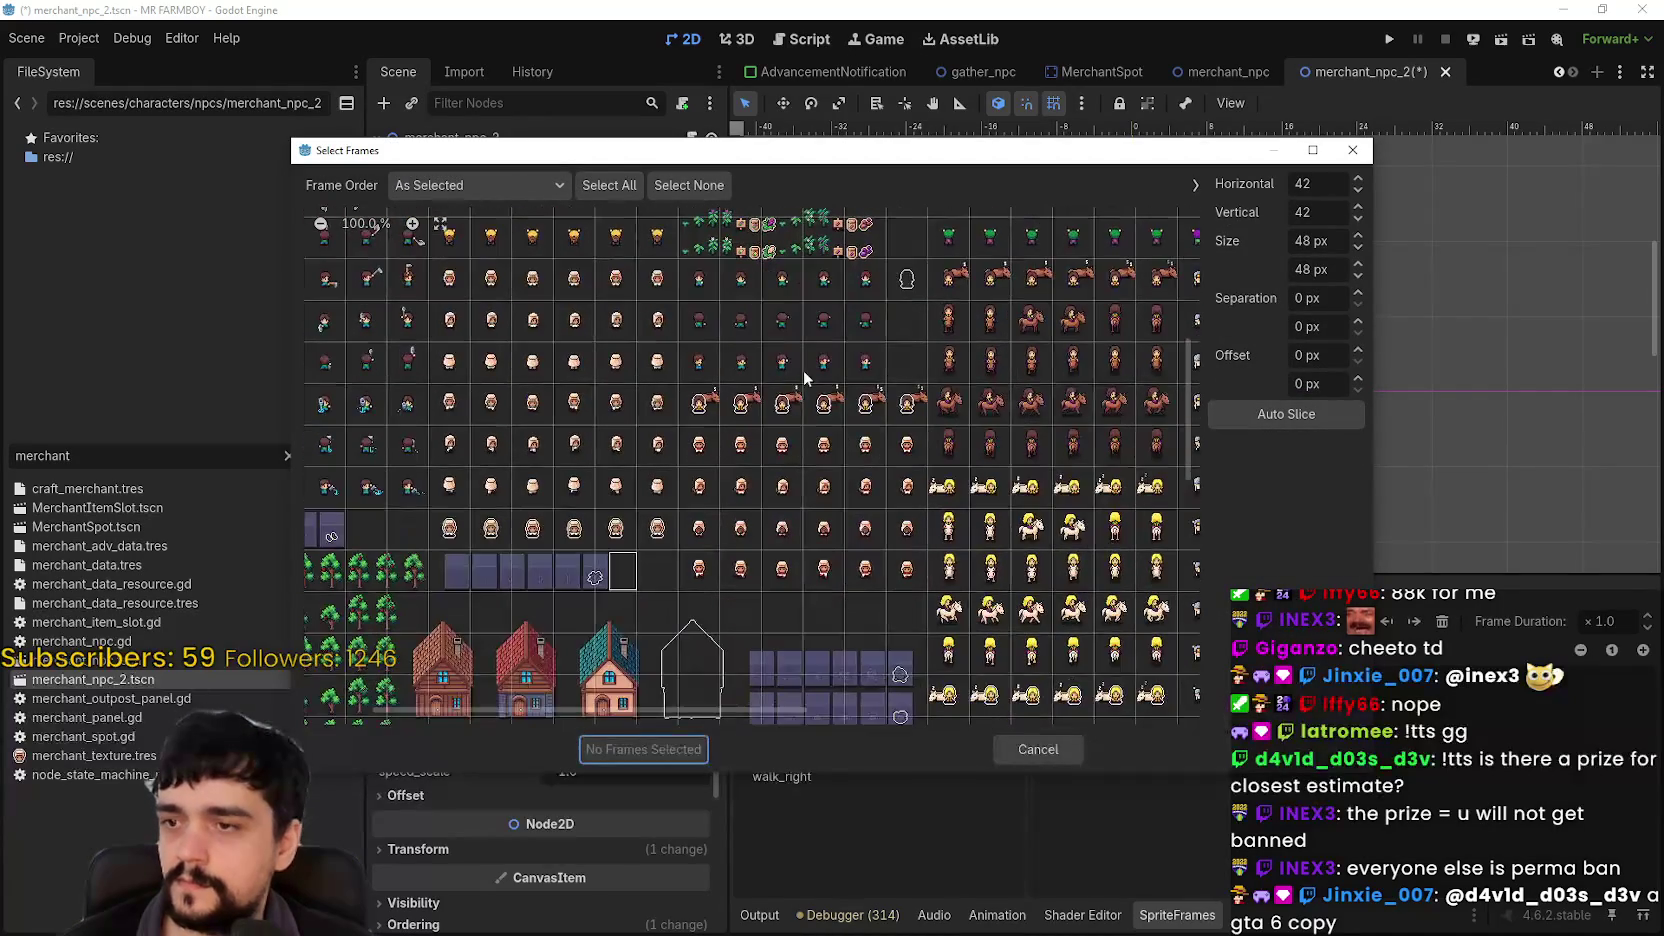
{"action": "left_click_drag", "start_coordinate": [697, 537], "coordinate": [893, 528]}
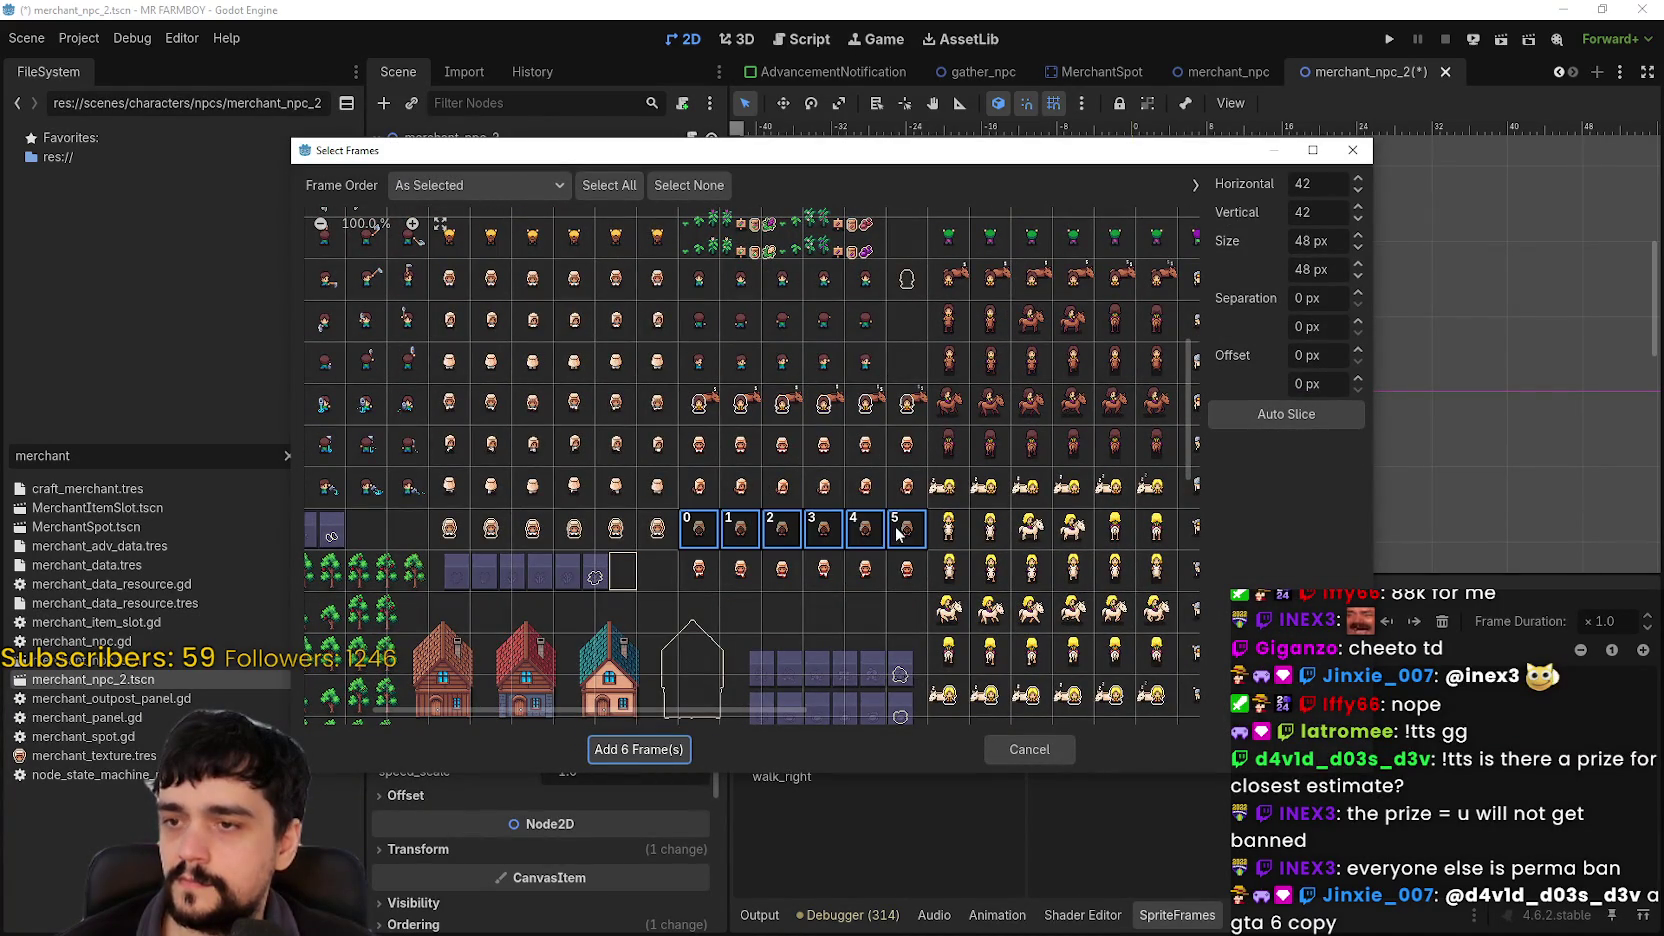
{"action": "left_click", "coordinate": [642, 750]}
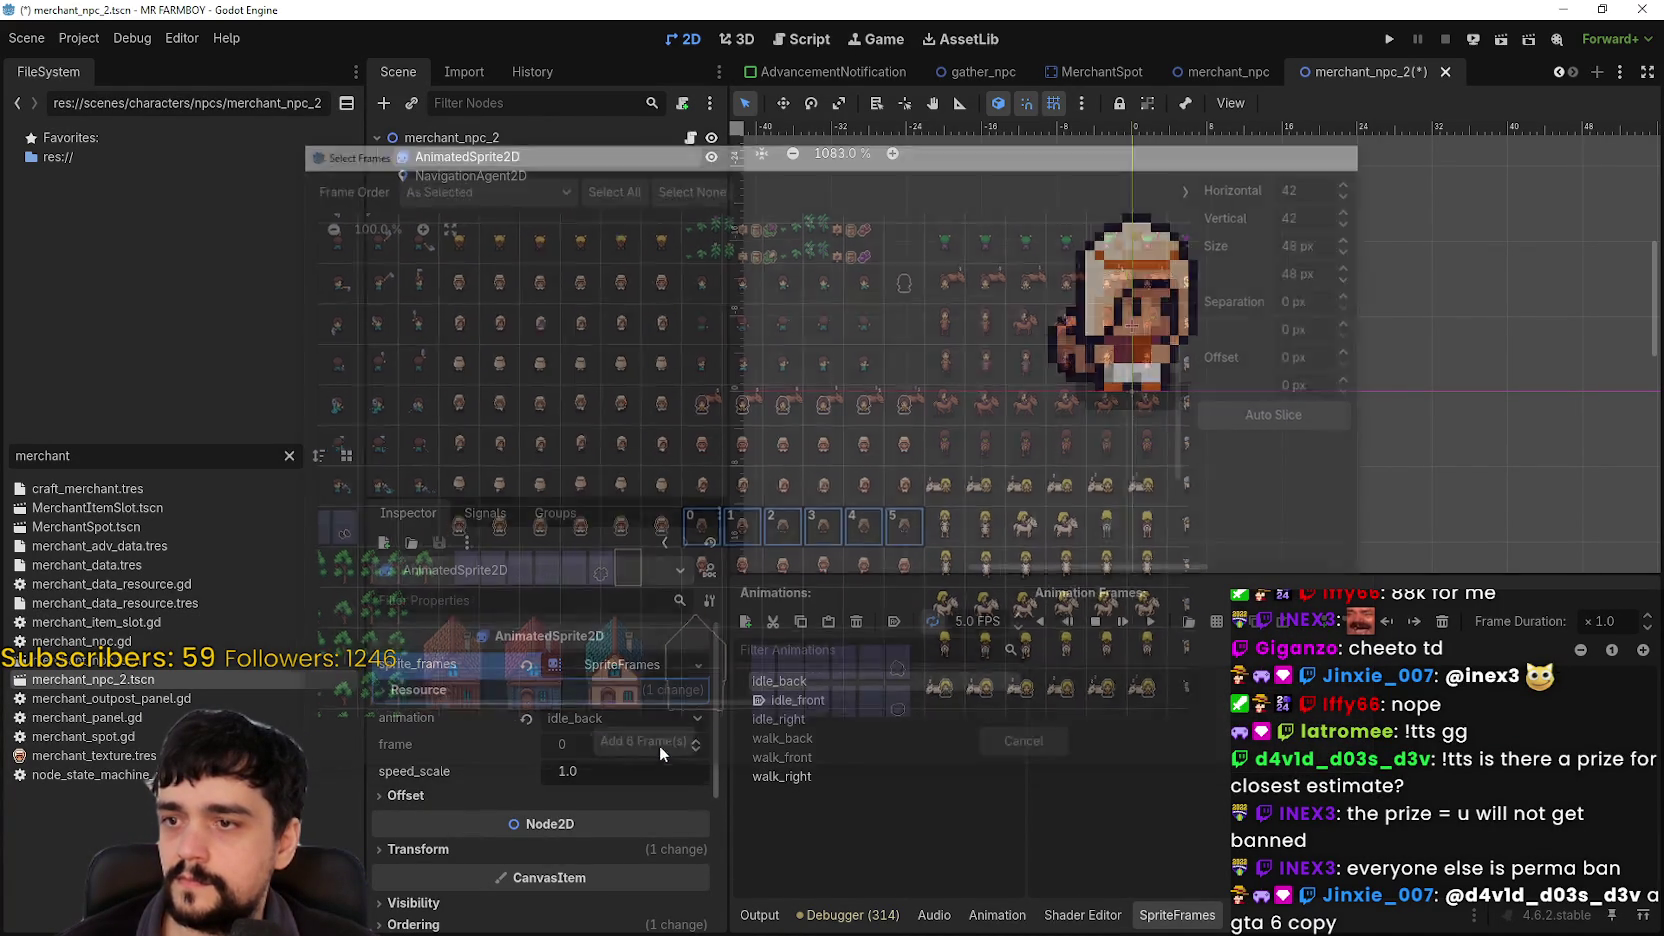
Step: Fill walk_front with six frames from the Player.png sheet and play it
{"action": "left_click", "coordinate": [887, 708]}
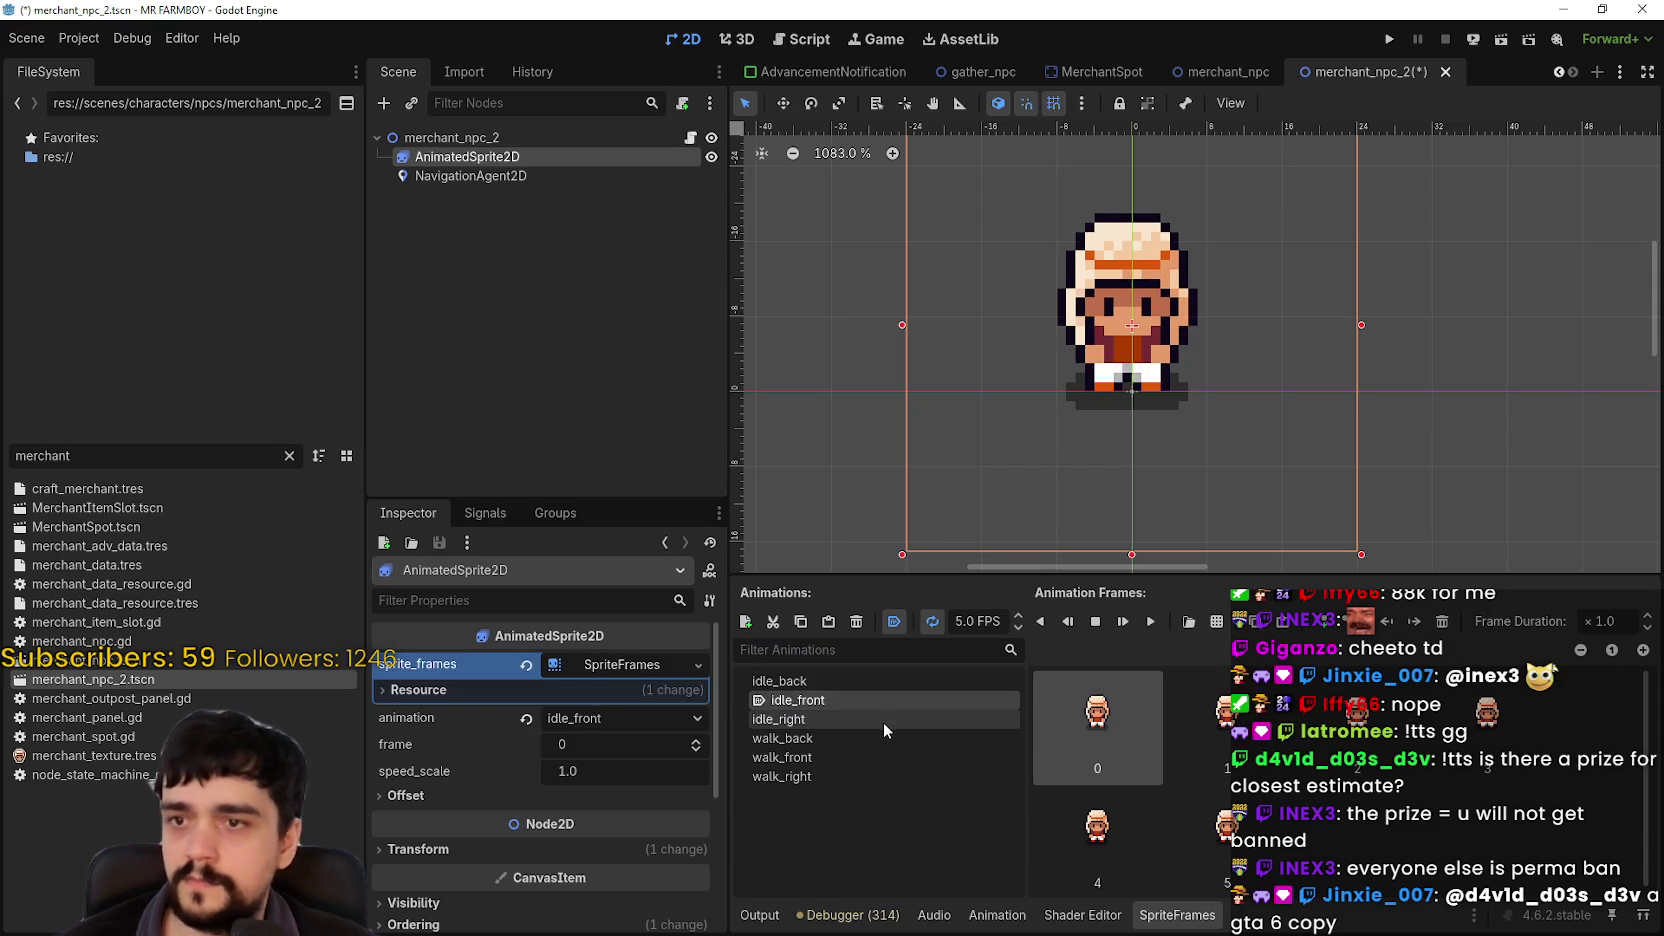
{"action": "left_click", "coordinate": [883, 720]}
{"action": "left_click", "coordinate": [815, 739]}
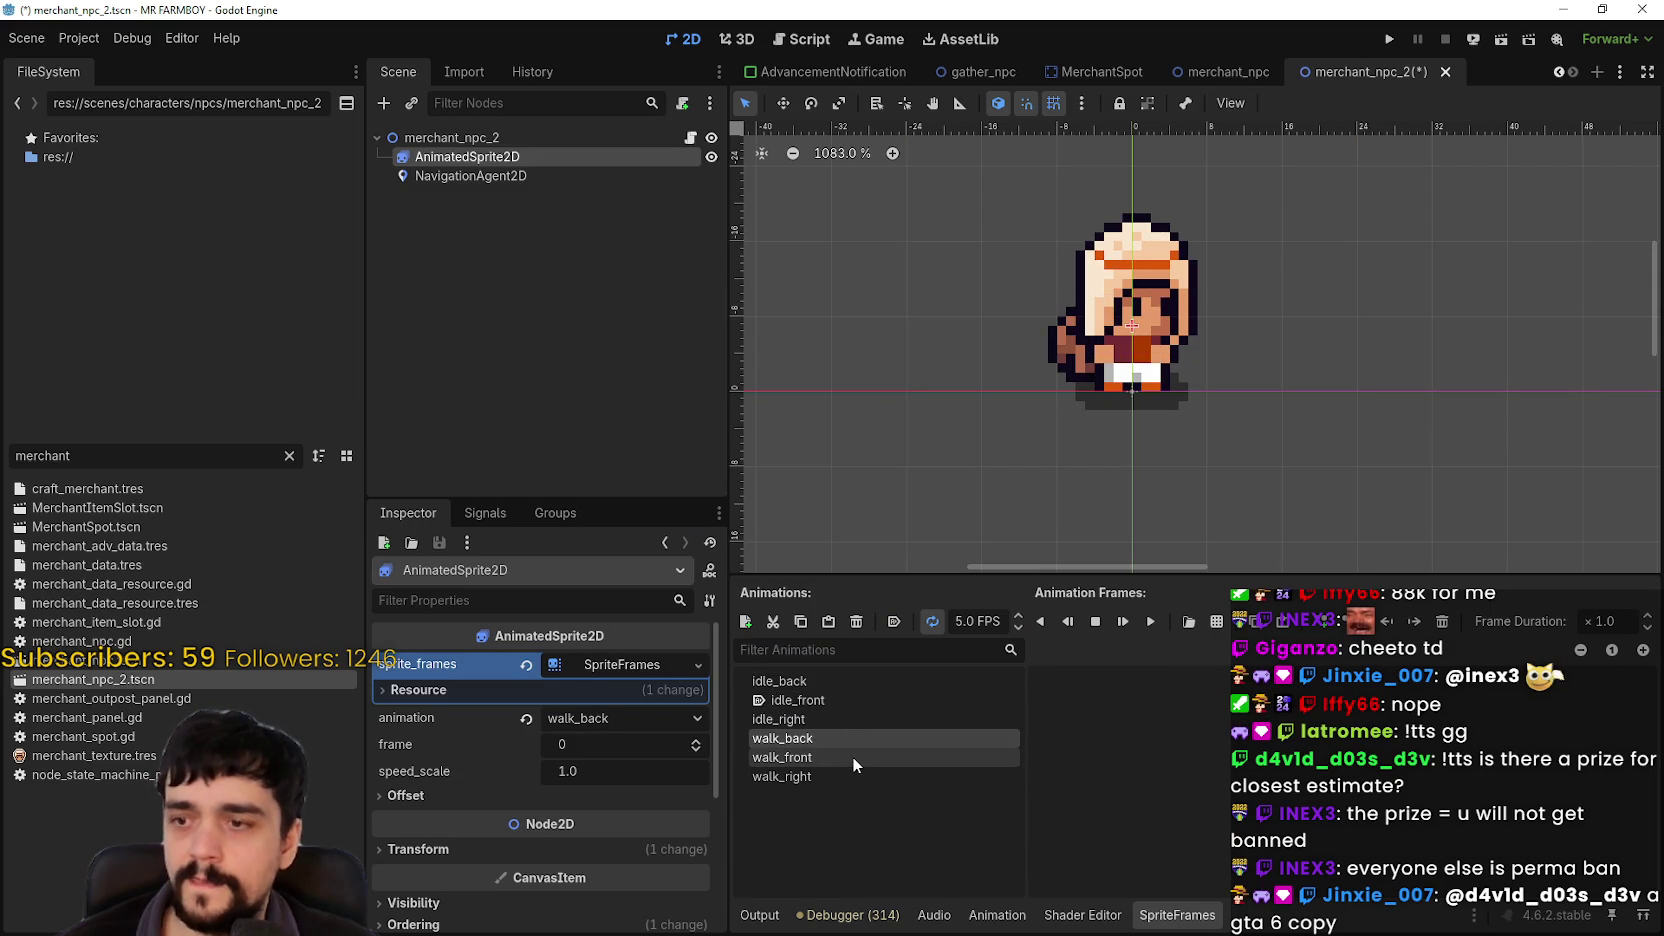
{"action": "left_click", "coordinate": [1216, 621]}
{"action": "double_click", "coordinate": [604, 320]}
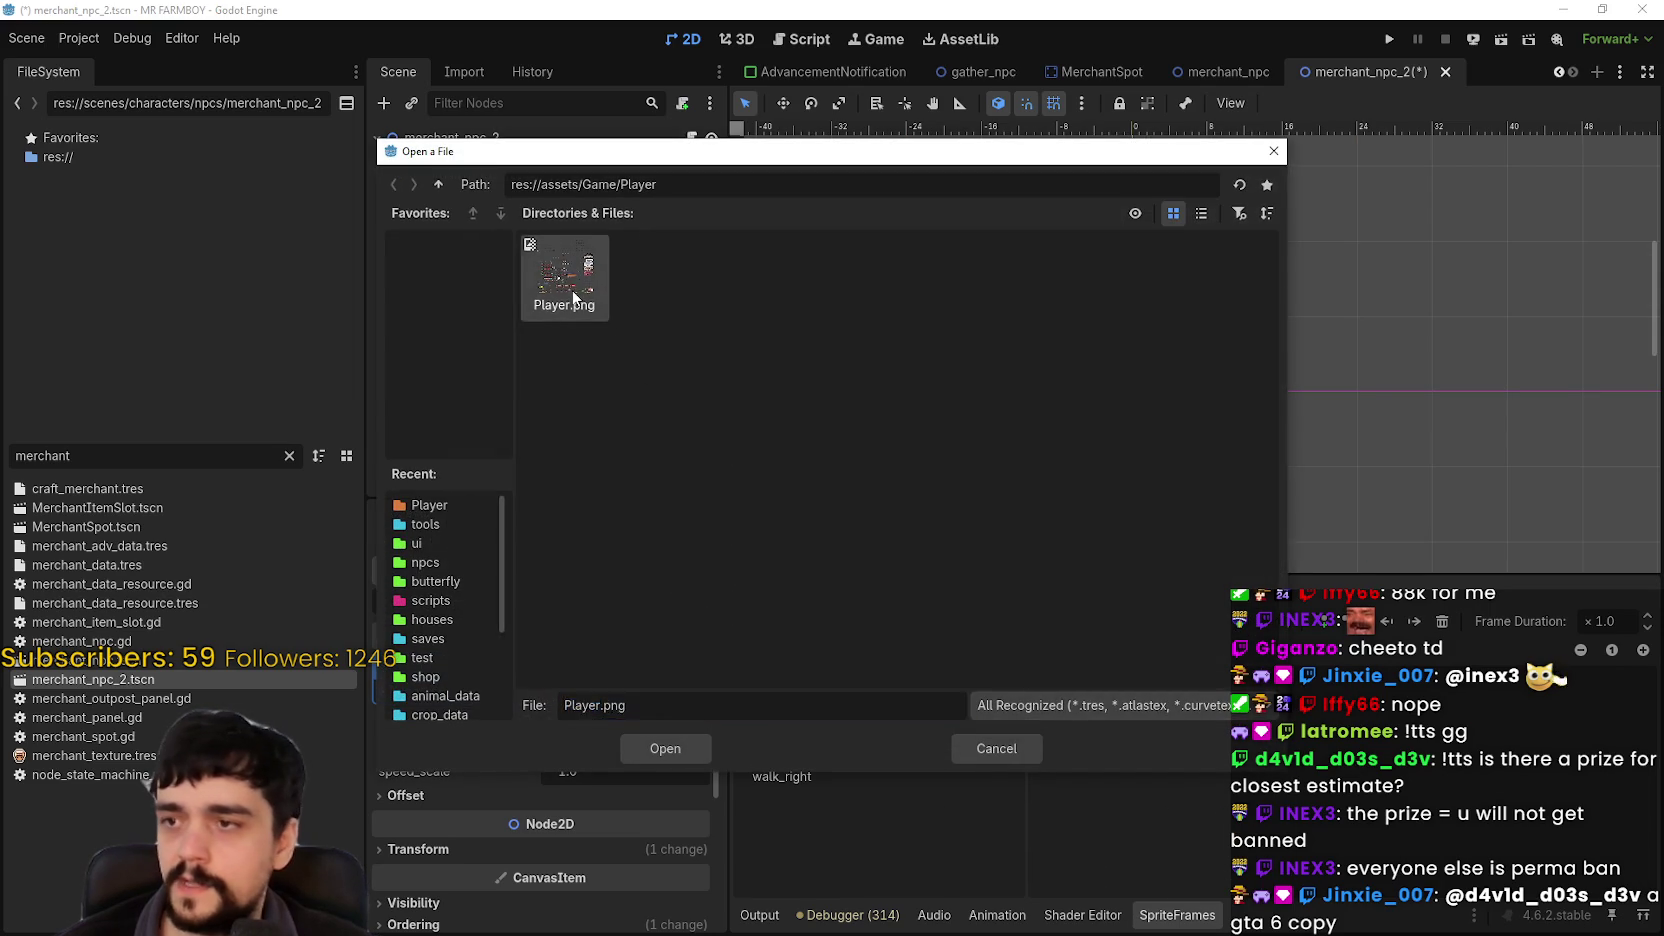
{"action": "left_click", "coordinate": [362, 223]}
{"action": "scroll", "coordinate": [805, 543], "scroll_direction": "down", "scroll_amount": 2}
{"action": "left_click_drag", "start_coordinate": [716, 508], "coordinate": [922, 510]}
{"action": "left_click", "coordinate": [626, 749]}
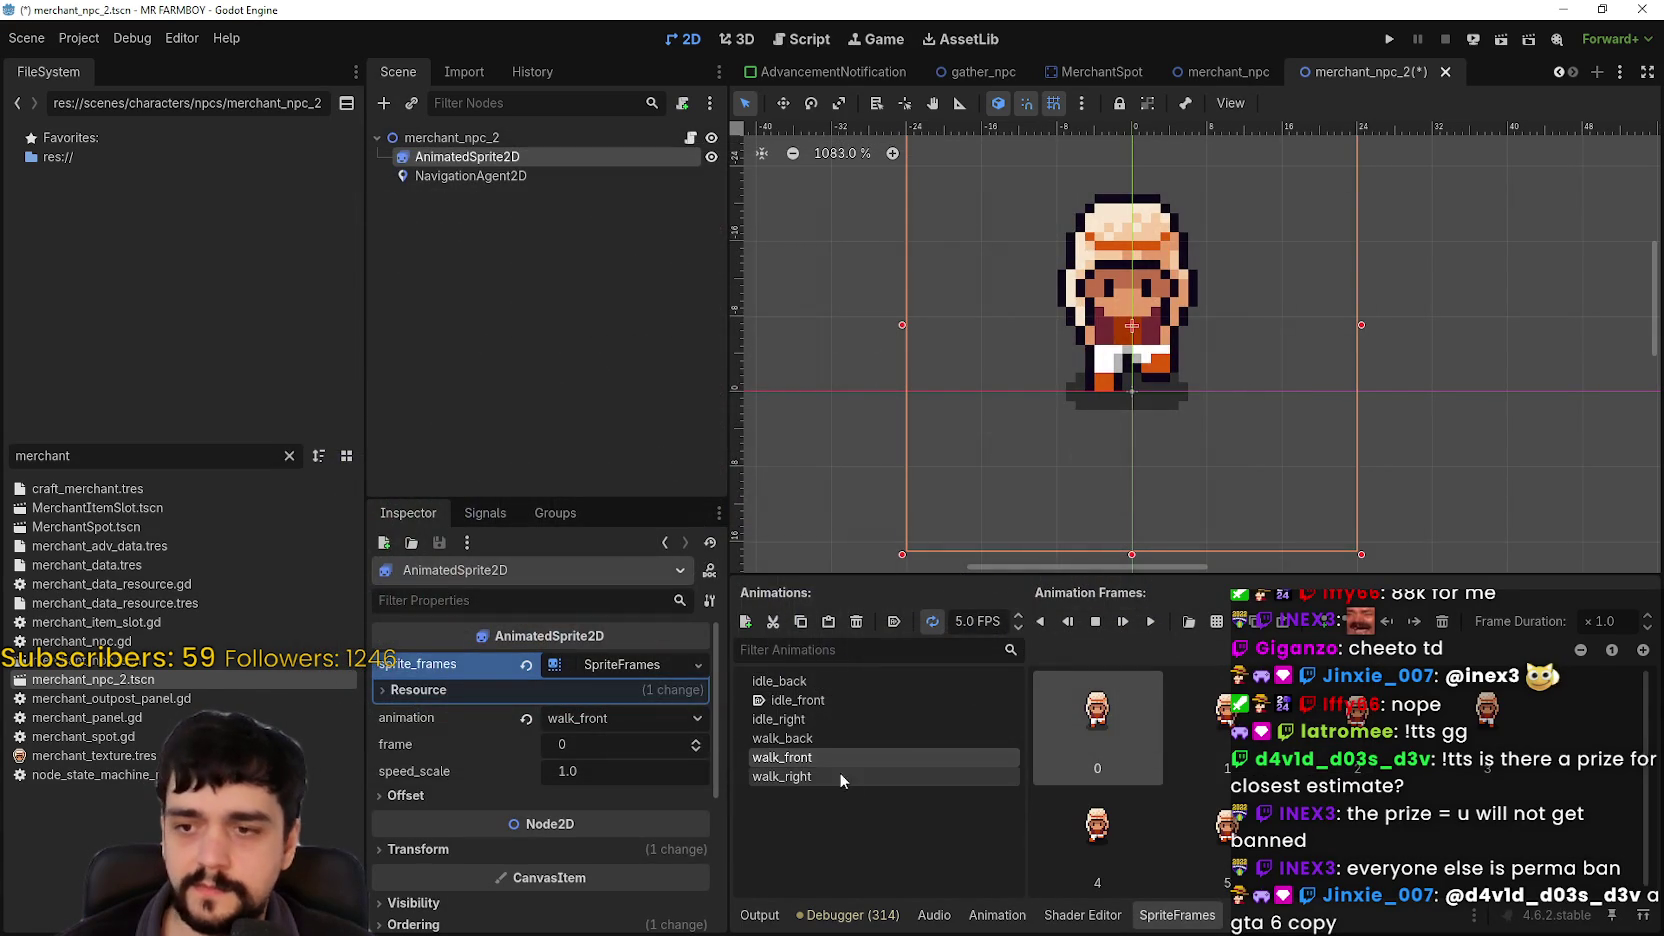
{"action": "left_click", "coordinate": [1150, 622]}
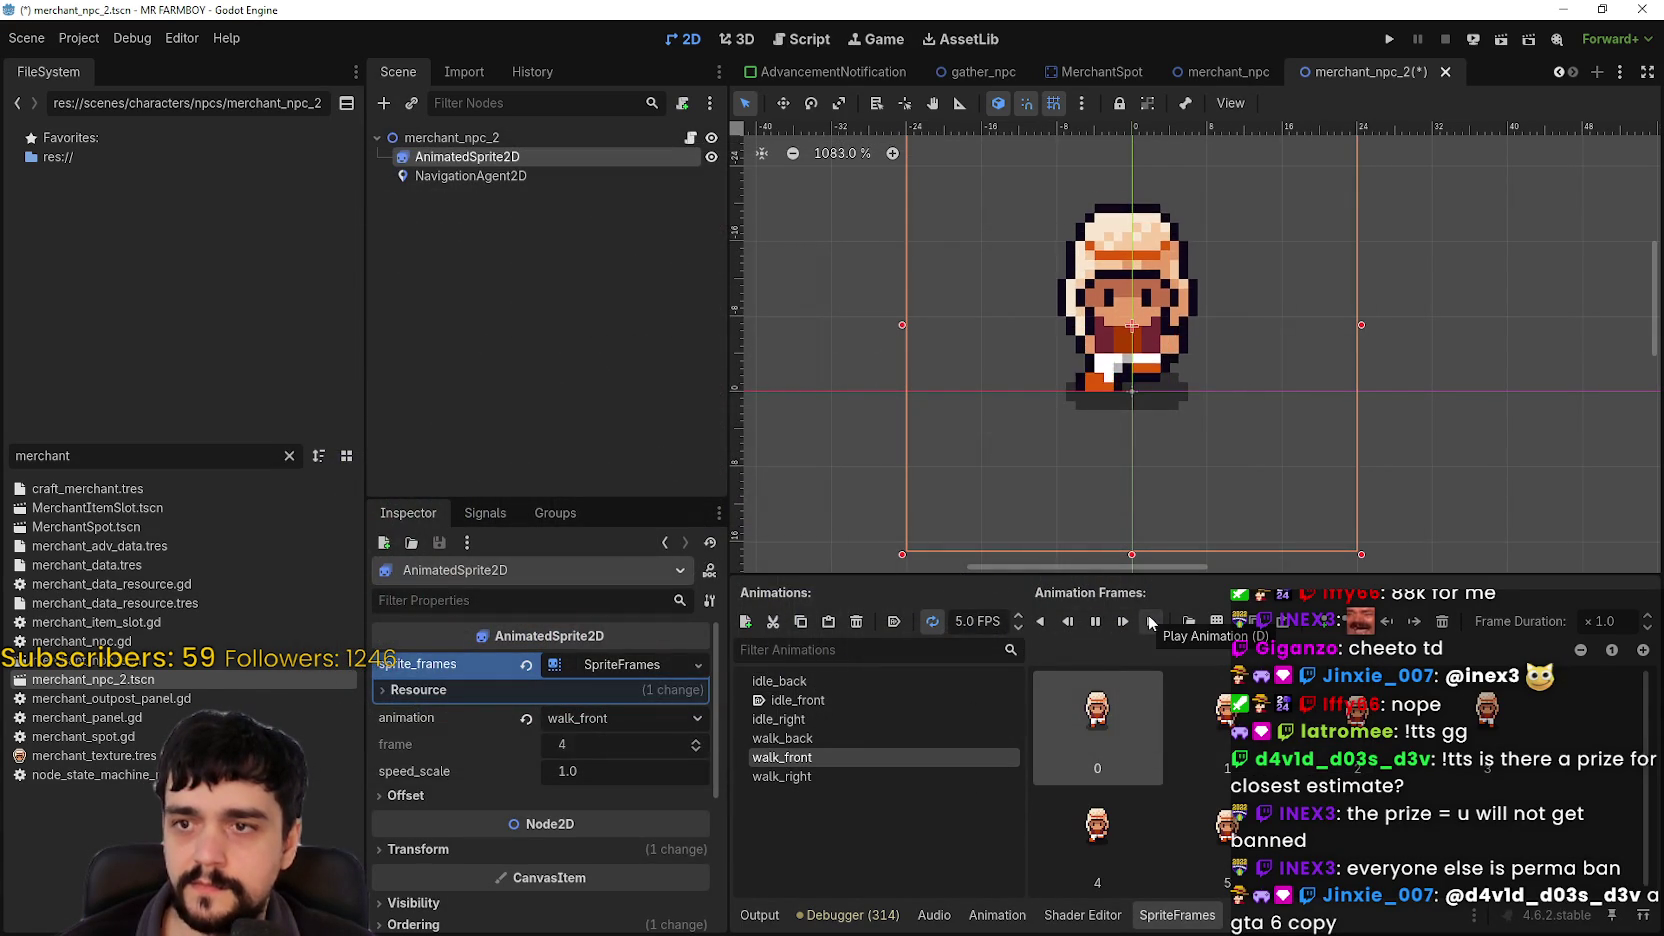
Step: Add a row of six Player.png frames to the walk_right animation
{"action": "left_click", "coordinate": [835, 776]}
{"action": "left_click", "coordinate": [1216, 621]}
{"action": "double_click", "coordinate": [557, 305]}
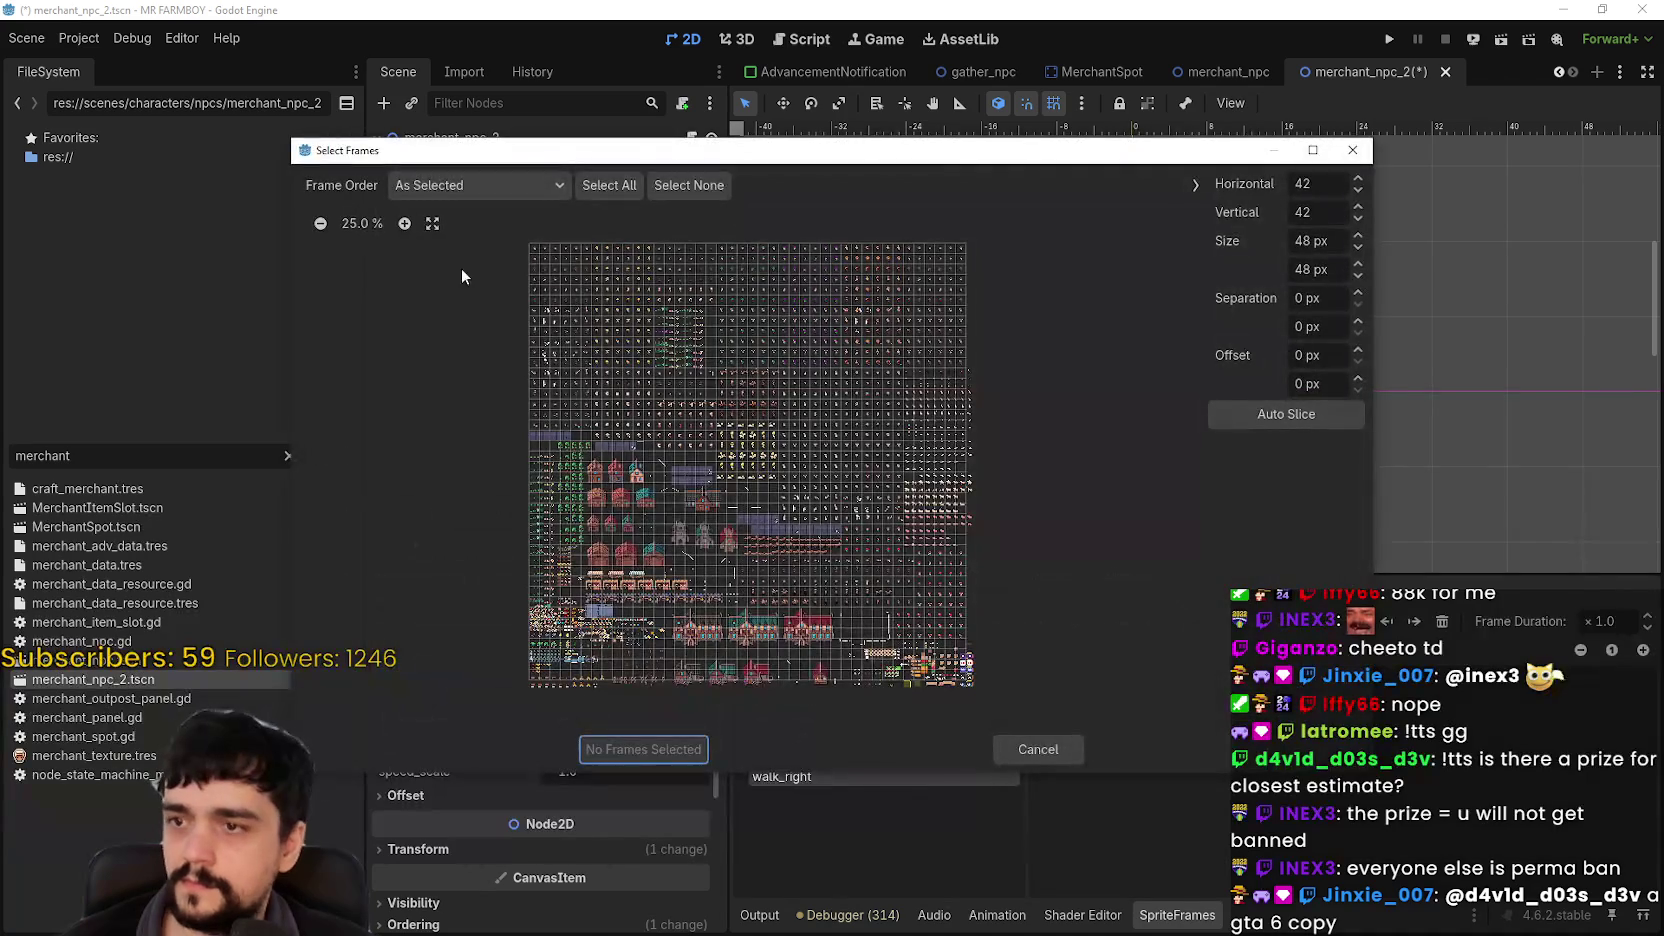
{"action": "scroll", "coordinate": [600, 350], "scroll_direction": "up", "scroll_amount": 3}
{"action": "scroll", "coordinate": [832, 435], "scroll_direction": "down", "scroll_amount": 5}
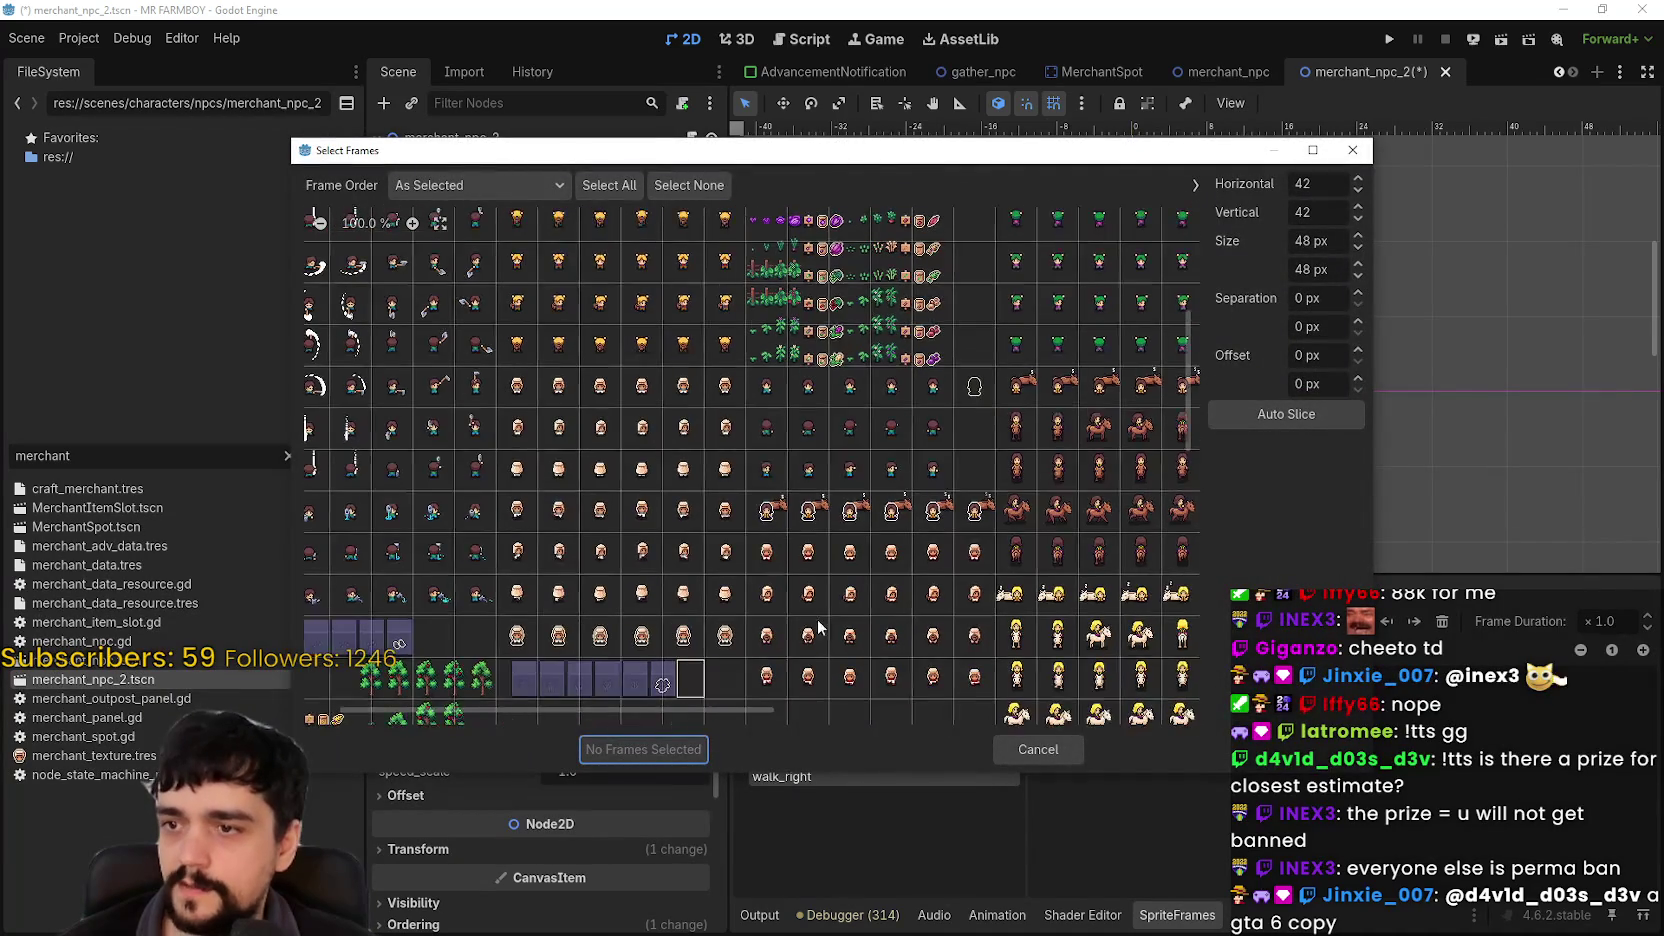
{"action": "scroll", "coordinate": [965, 437], "scroll_direction": "up", "scroll_amount": 5}
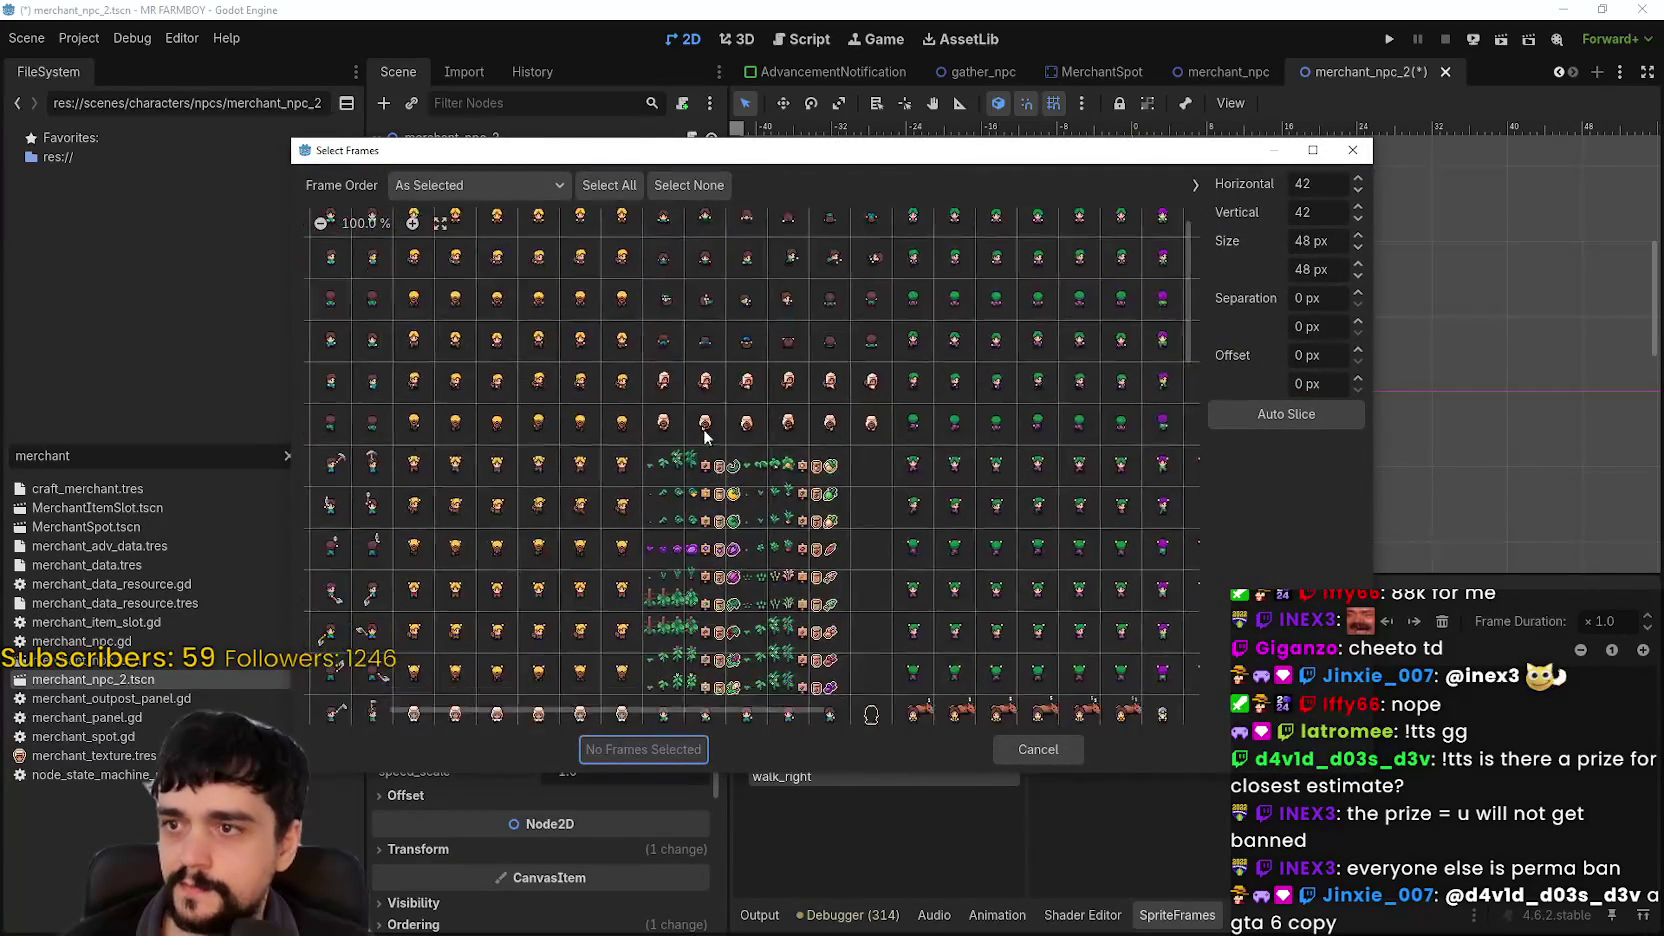
{"action": "left_click_drag", "start_coordinate": [680, 400], "coordinate": [882, 400]}
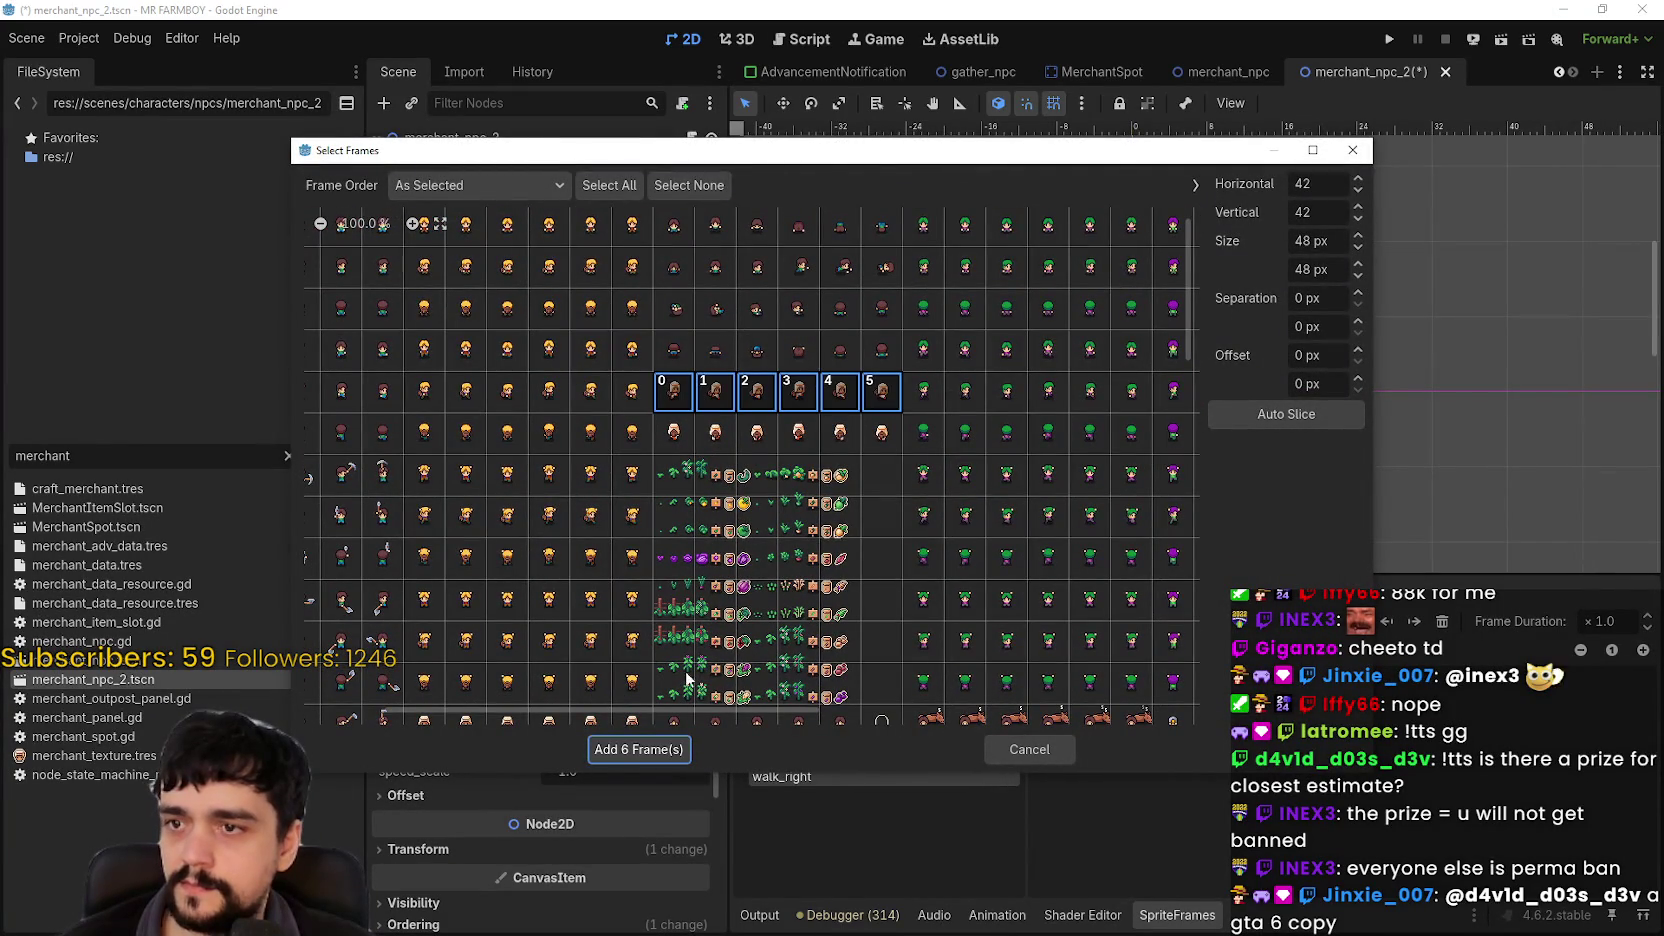
{"action": "left_click", "coordinate": [647, 752]}
Step: Add a row of Player.png frames to walk_back and save the merchant_npc_2 scene
{"action": "left_click", "coordinate": [843, 738]}
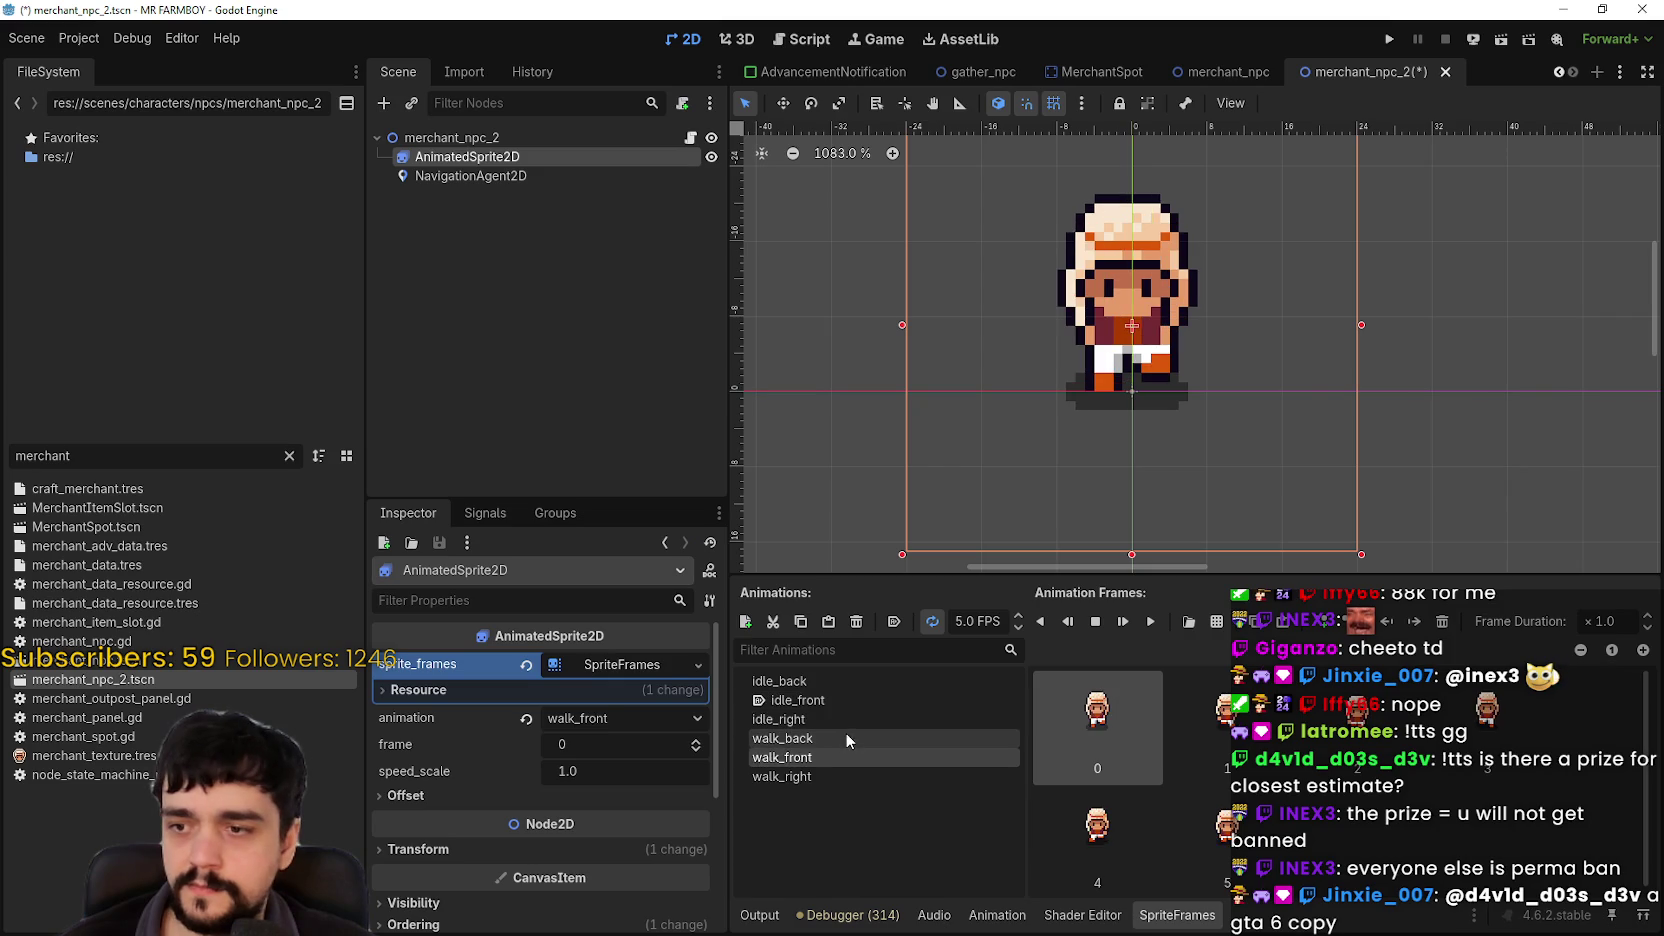
{"action": "left_click", "coordinate": [1216, 622]}
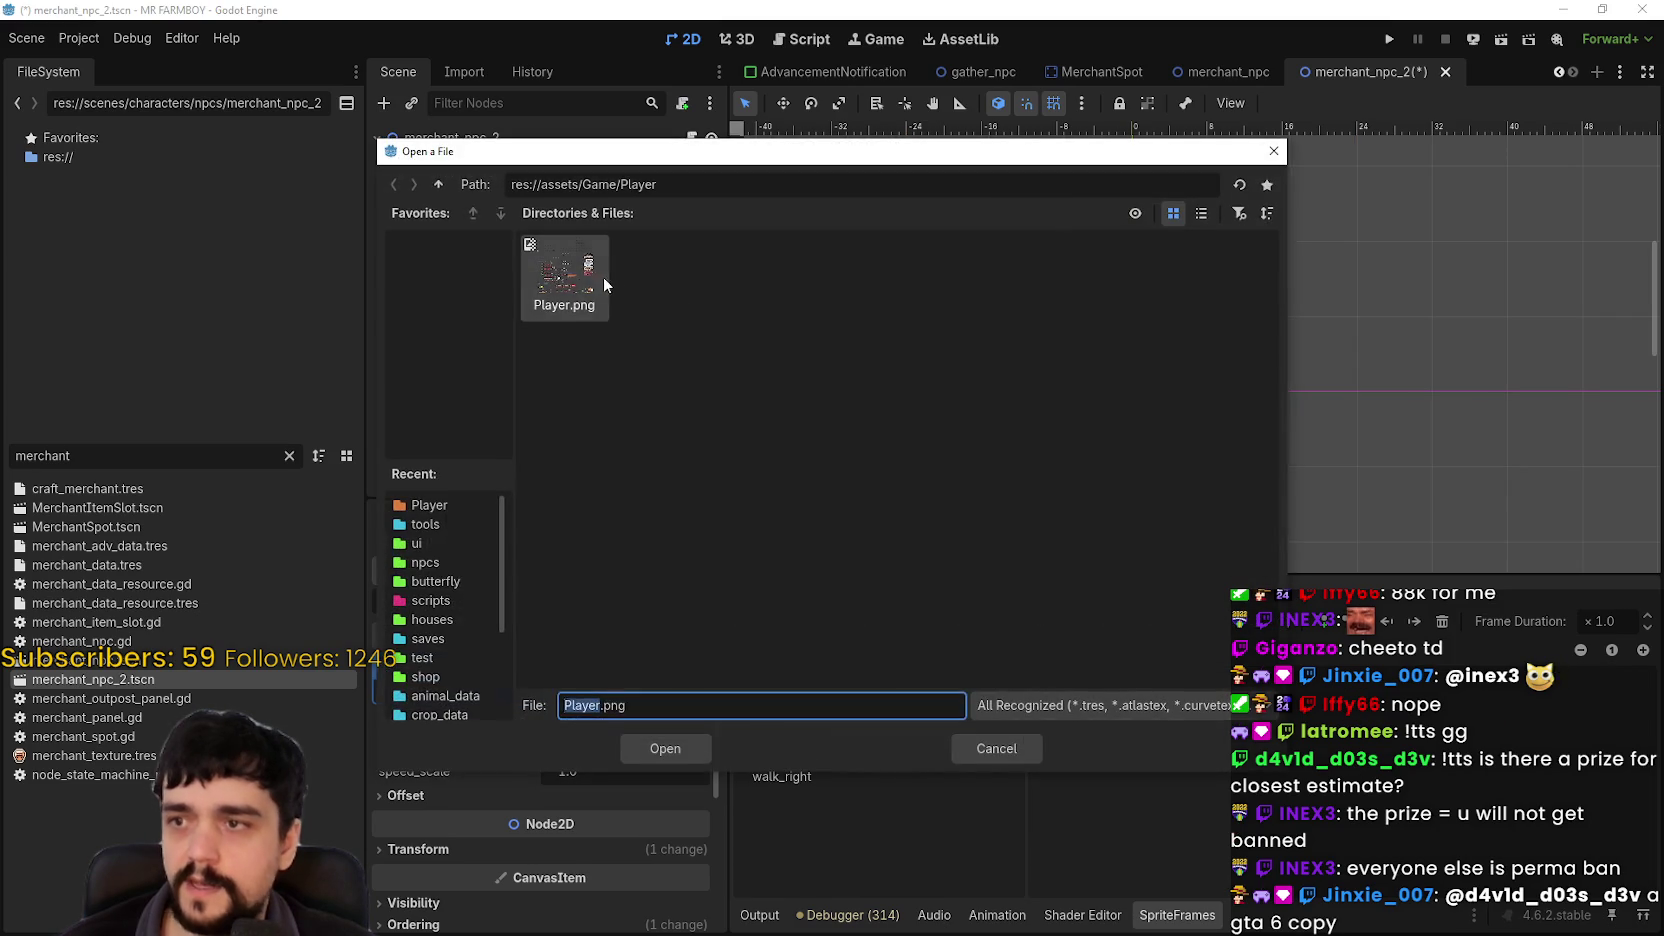
{"action": "double_click", "coordinate": [603, 276]}
{"action": "scroll", "coordinate": [688, 510], "scroll_direction": "up", "scroll_amount": 6}
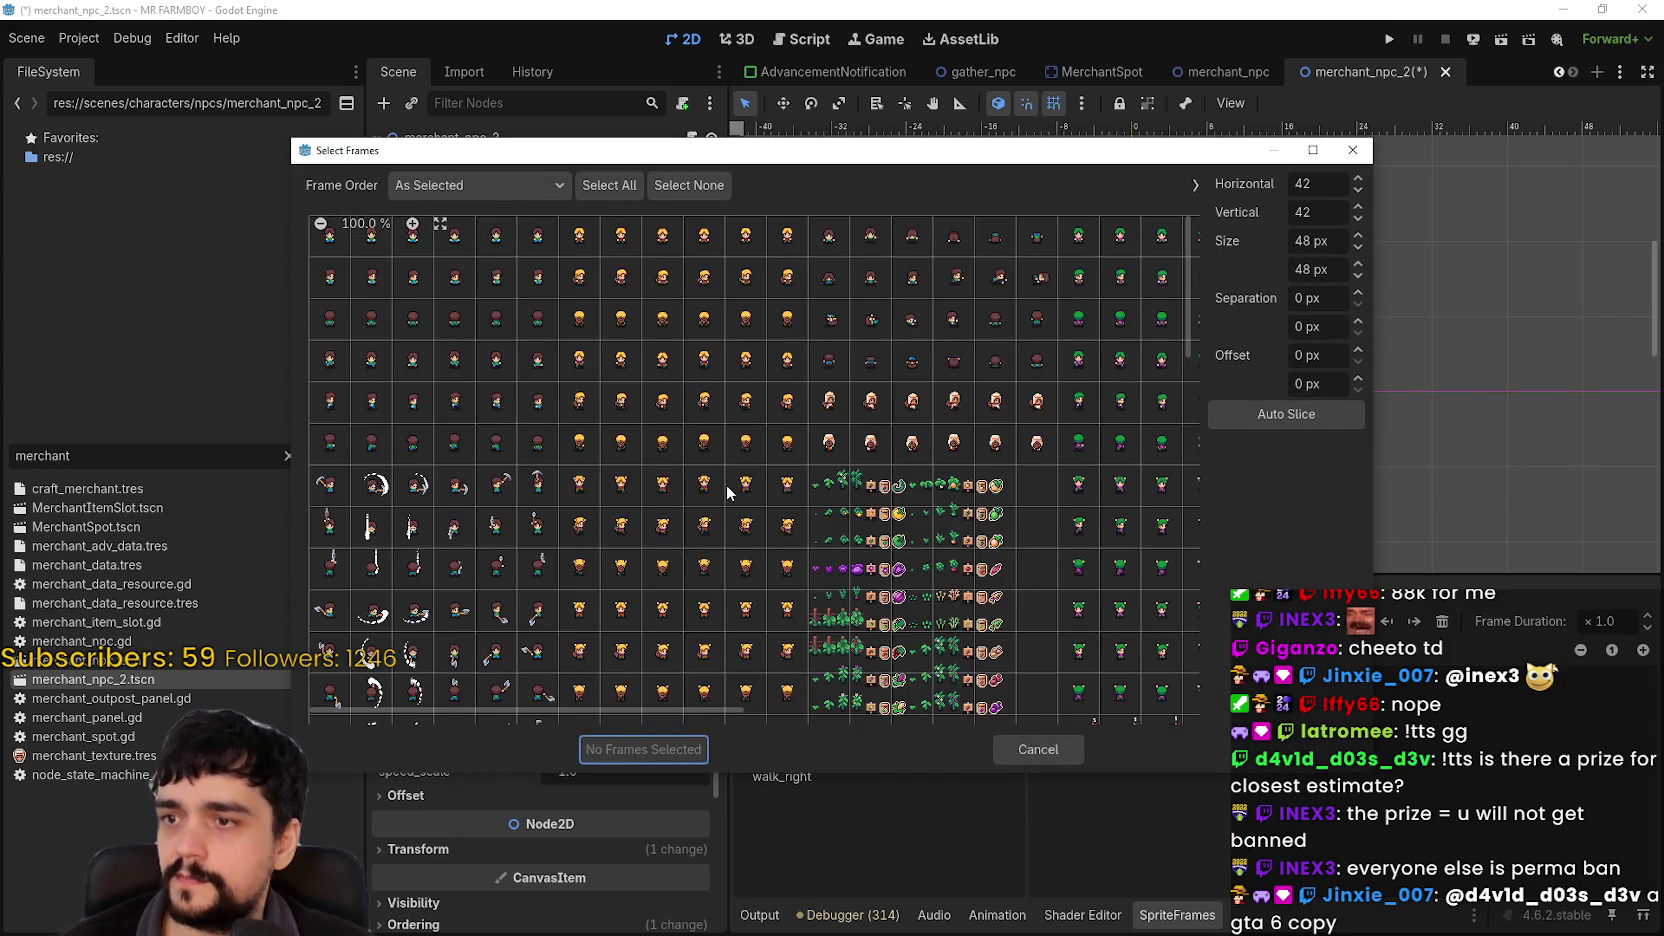
{"action": "left_click_drag", "start_coordinate": [645, 368], "coordinate": [812, 382]}
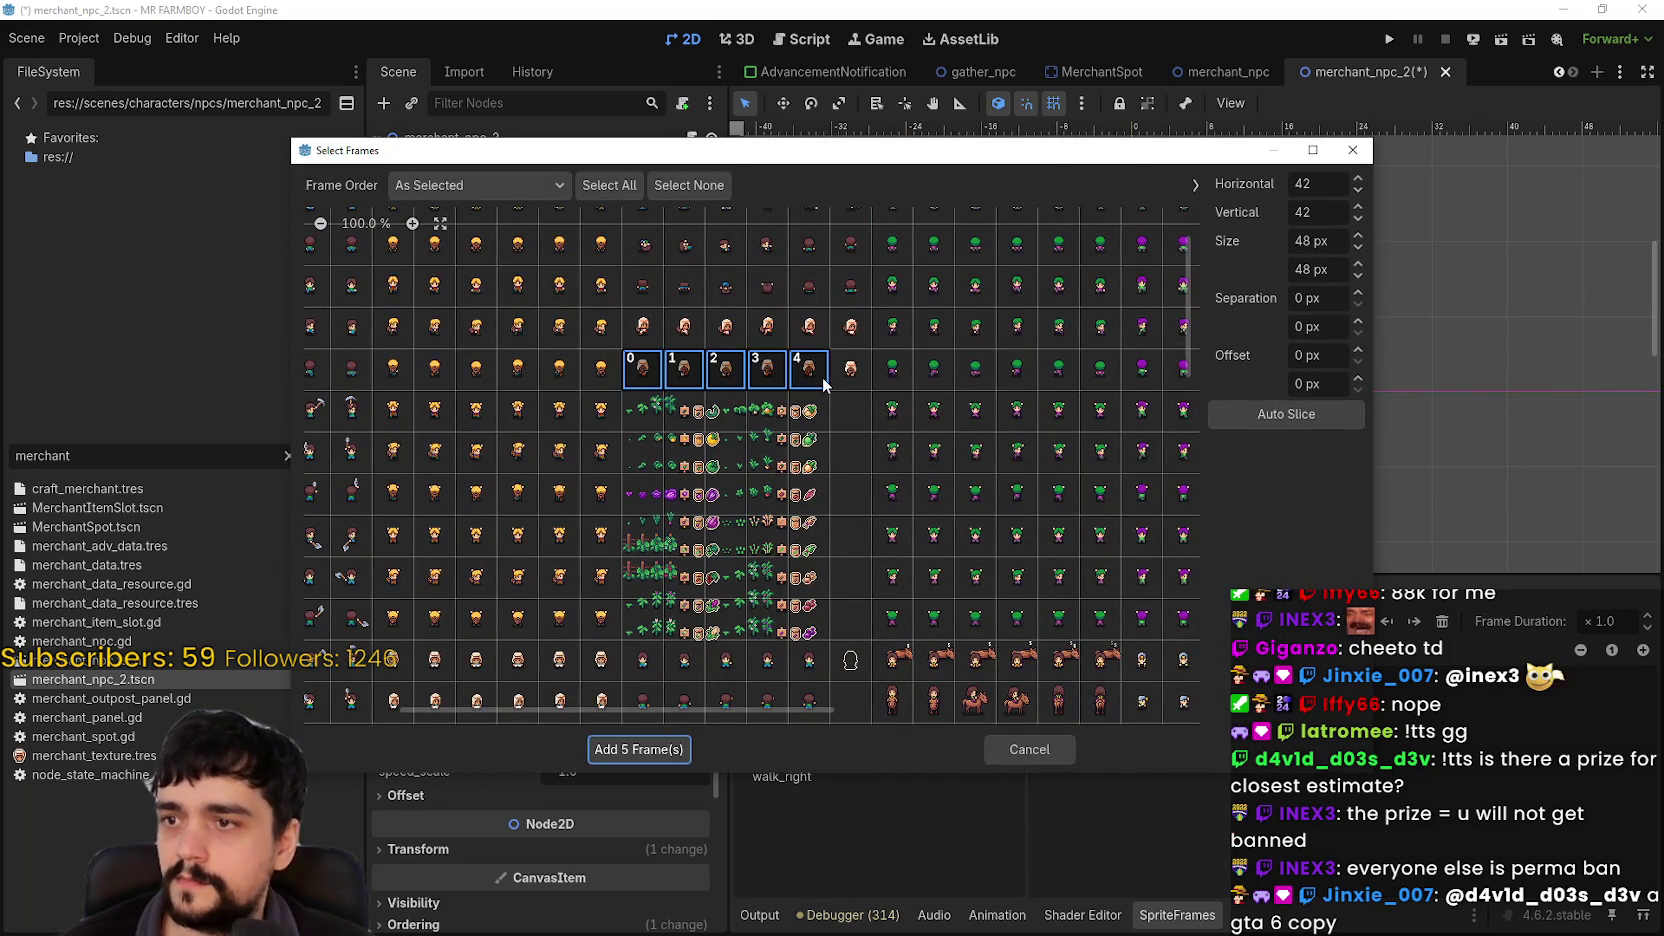
{"action": "left_click", "coordinate": [845, 372]}
{"action": "left_click", "coordinate": [648, 758]}
{"action": "key", "text": "ctrl+s"}
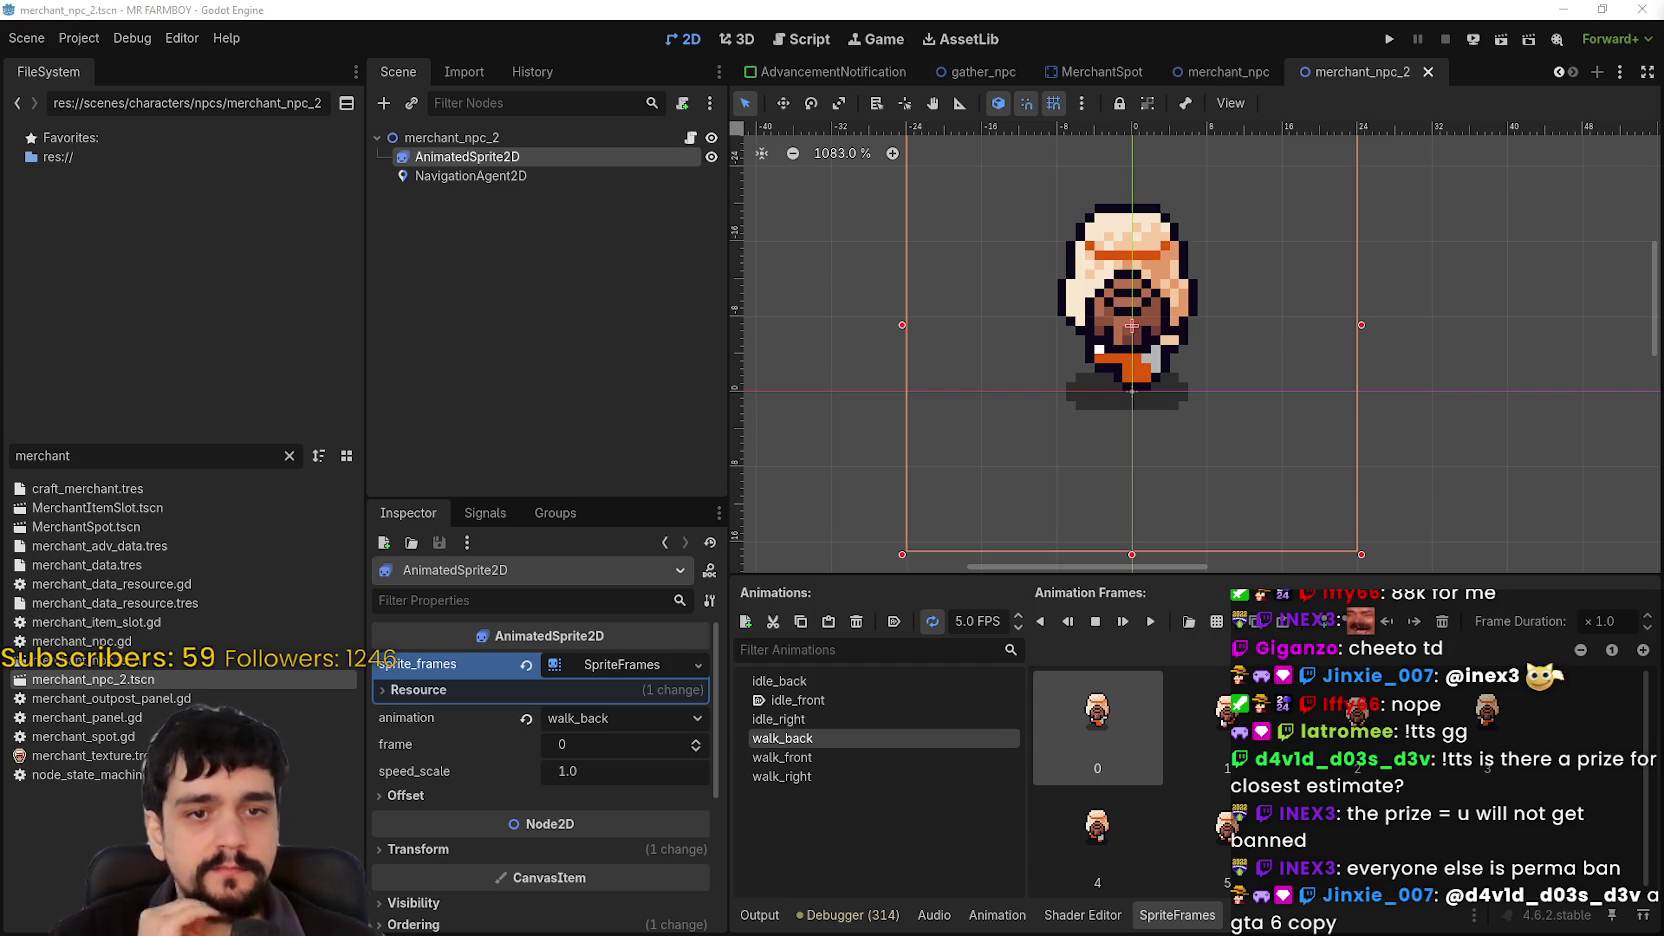
Step: Recenter the sprite, preview walk_front and walk_right, and save the scene
{"action": "left_click_drag", "start_coordinate": [1230, 451], "coordinate": [1145, 500]}
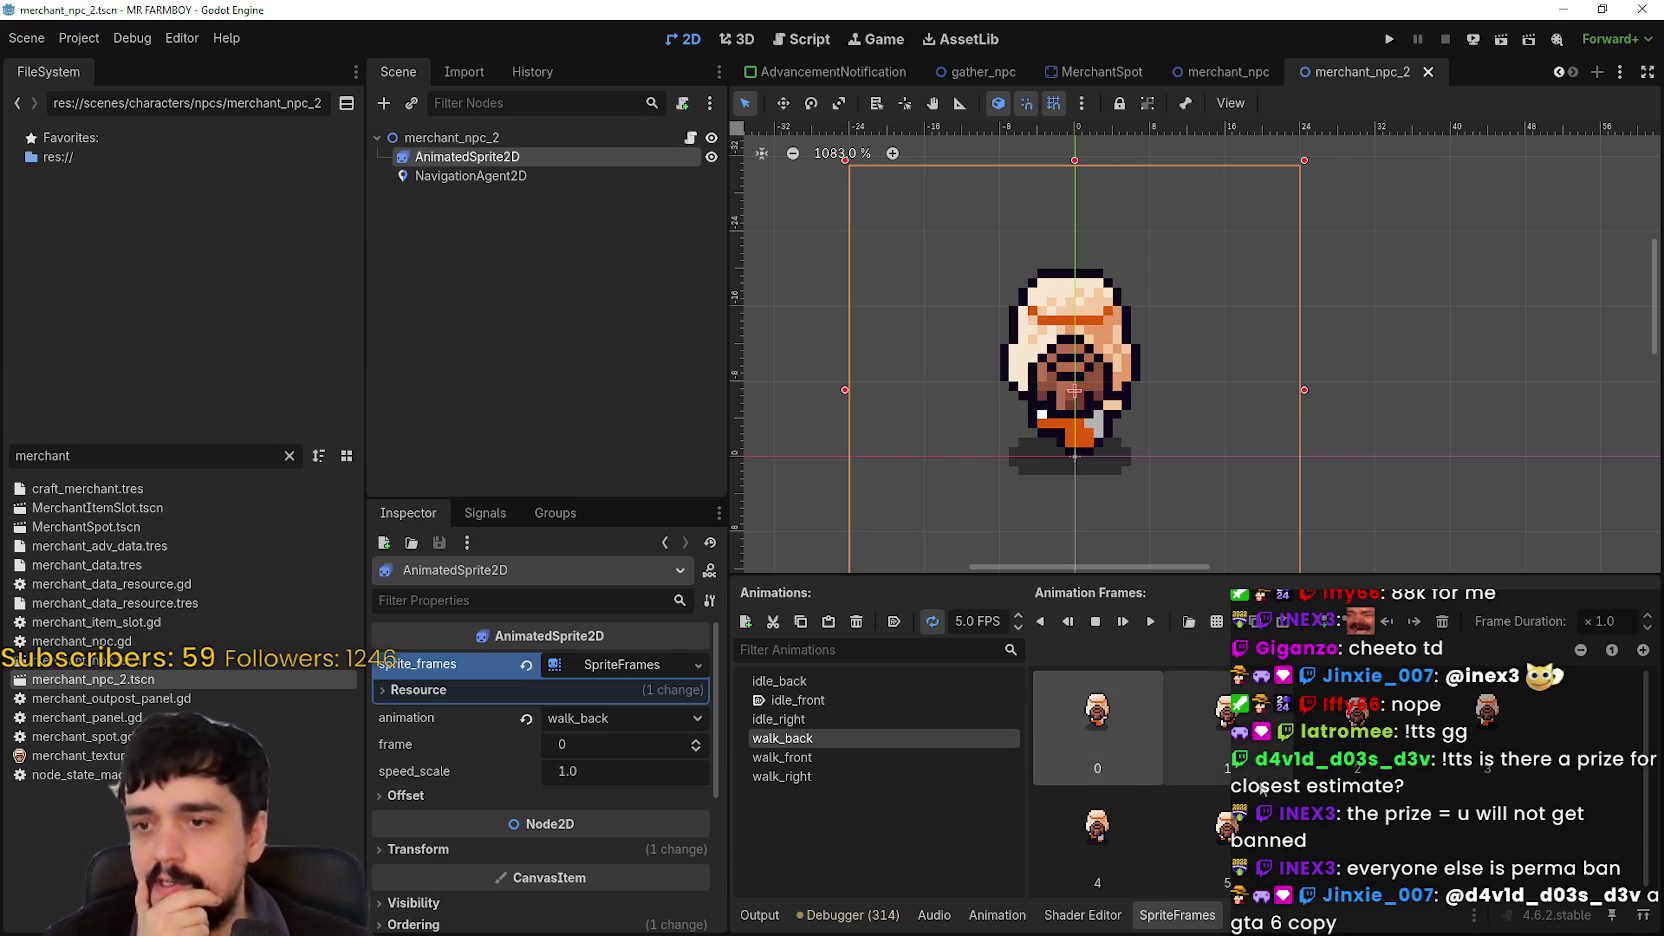
{"action": "left_click", "coordinate": [835, 758]}
{"action": "left_click", "coordinate": [832, 777]}
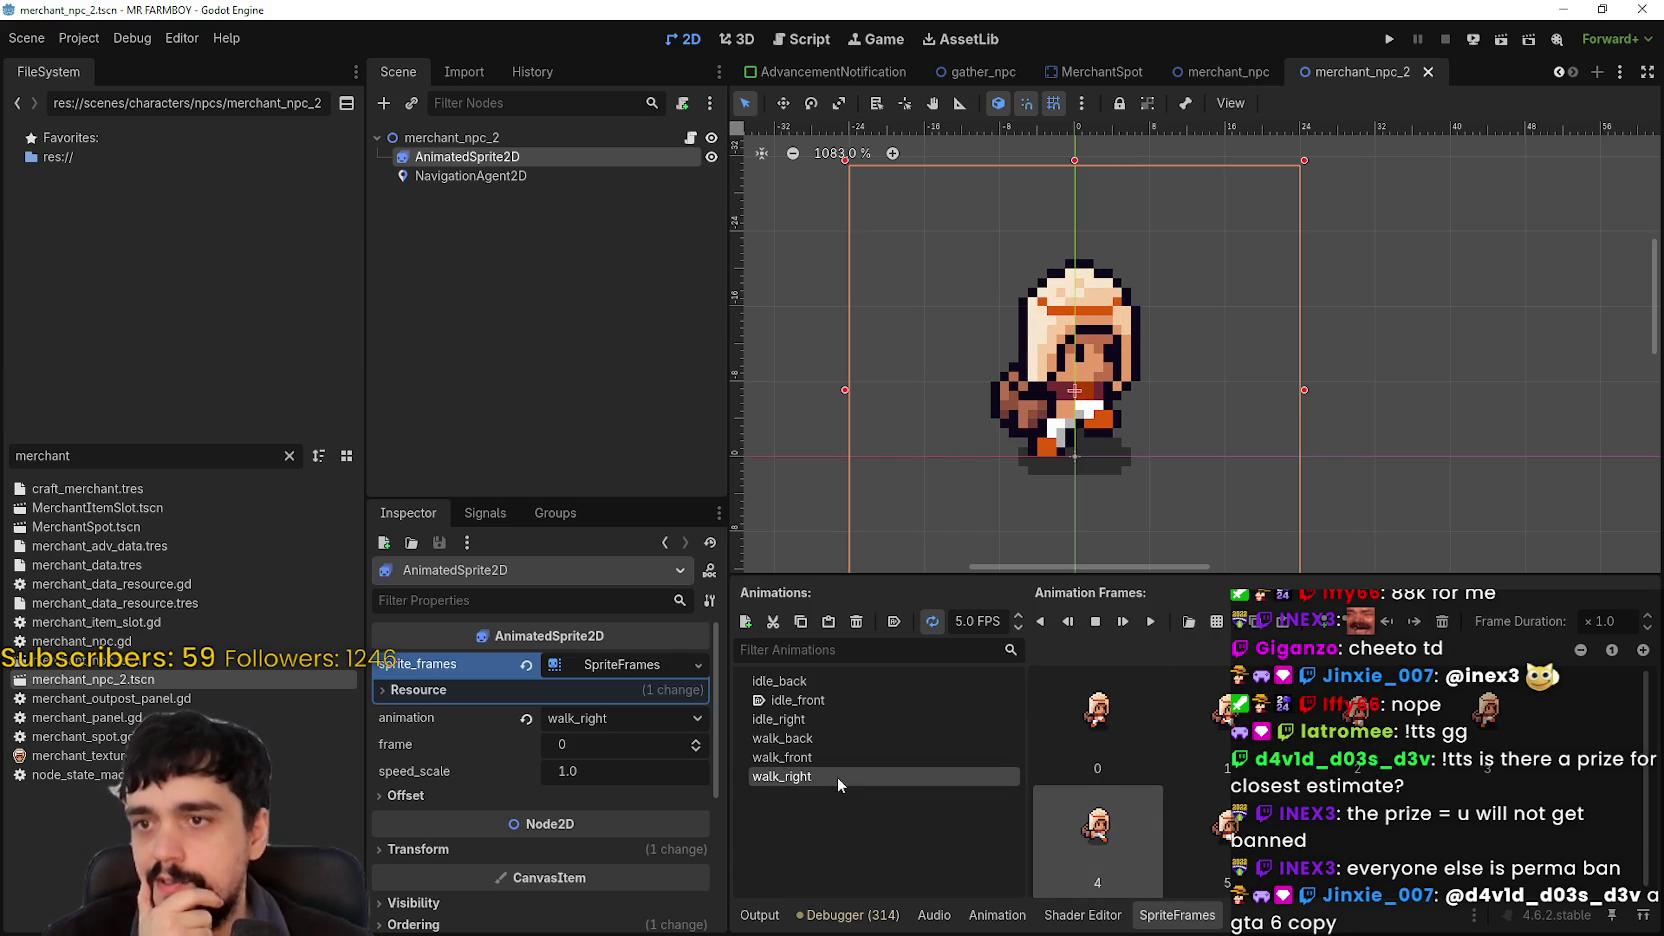
{"action": "key", "text": "ctrl+s"}
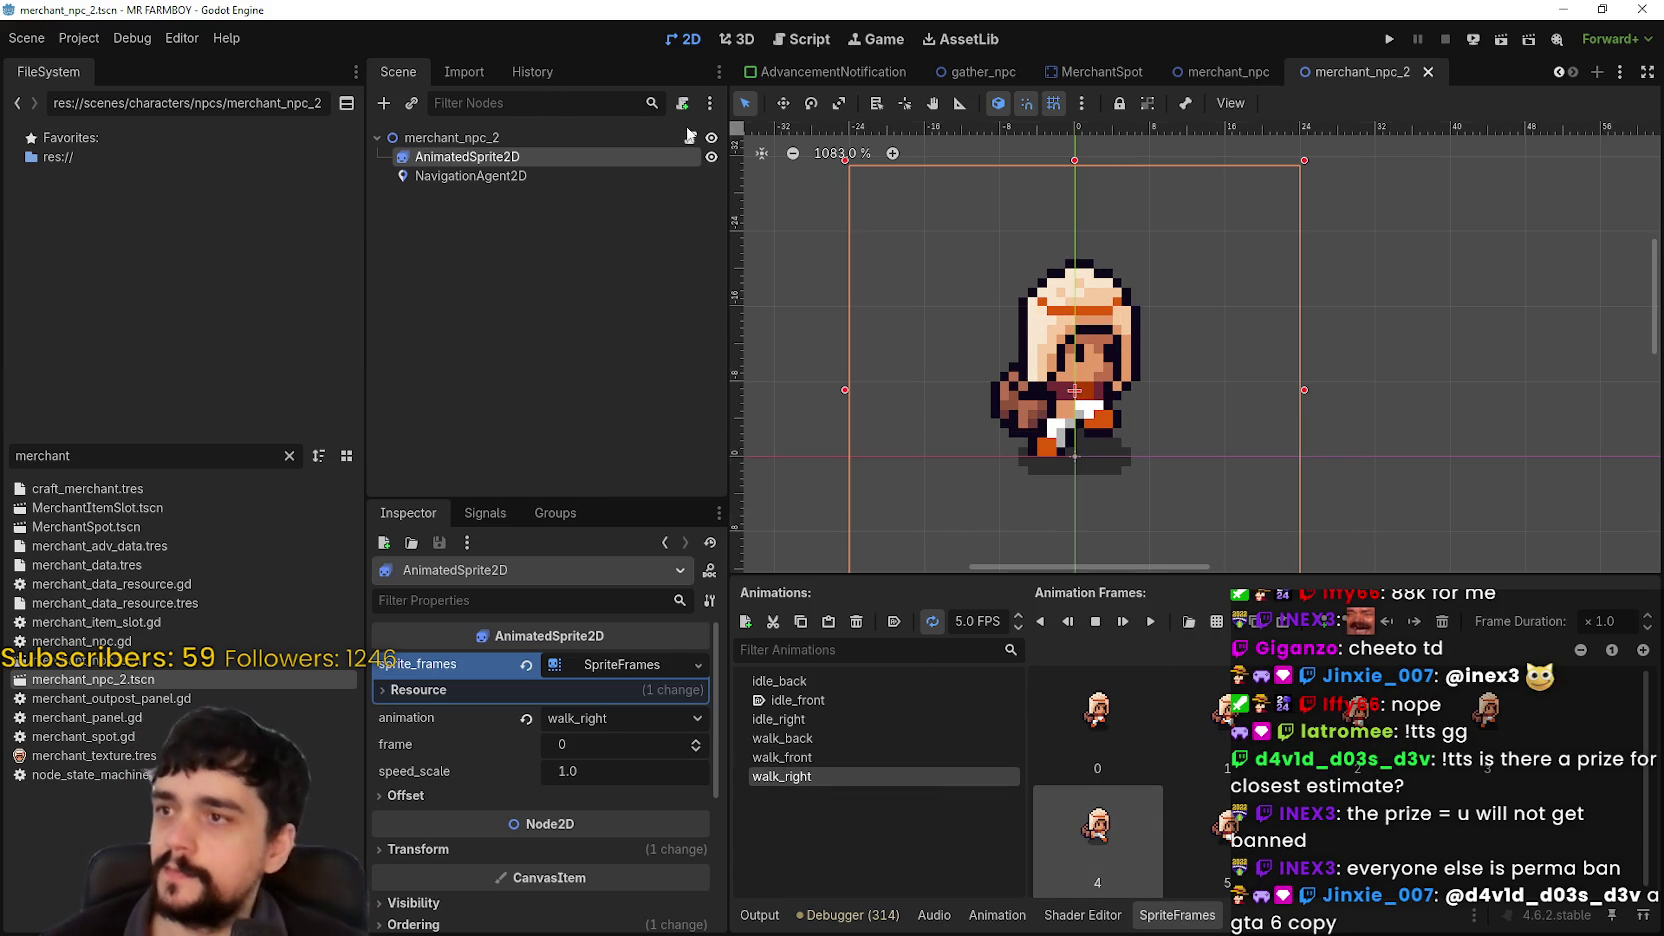
Step: Enlarge the canvas area above the animation panel, then switch to the pixel-art editor
{"action": "scroll", "coordinate": [1316, 289], "scroll_direction": "down", "scroll_amount": 2}
{"action": "left_click_drag", "start_coordinate": [1333, 576], "coordinate": [1333, 633]}
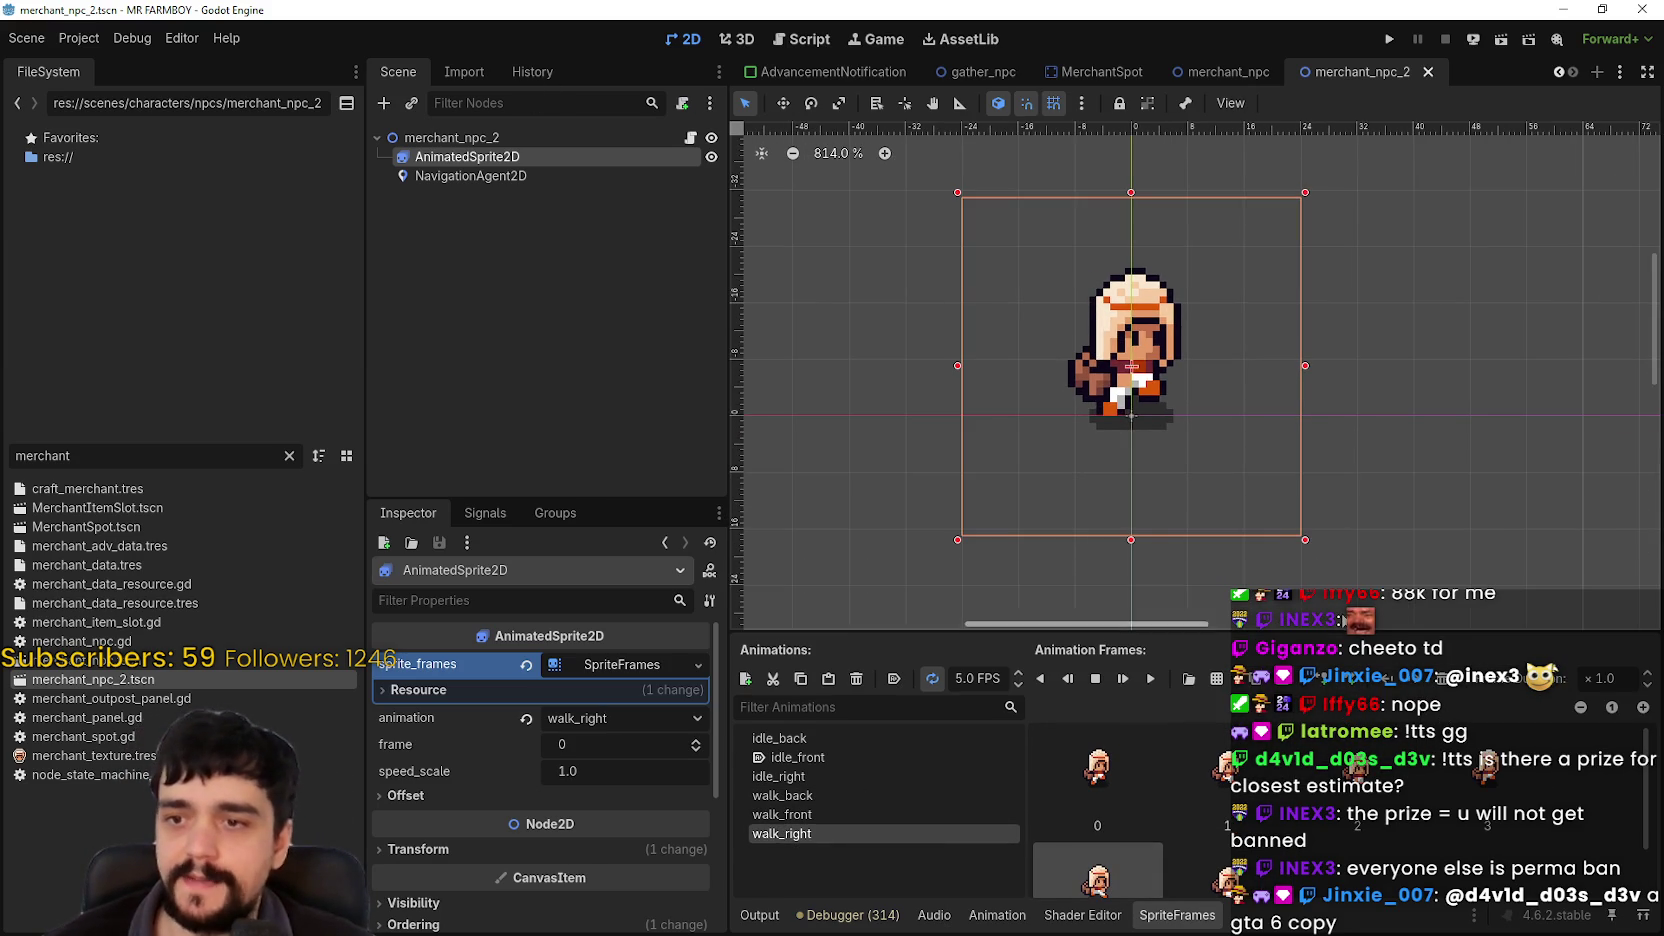
{"action": "scroll", "coordinate": [1358, 526], "scroll_direction": "down", "scroll_amount": 1}
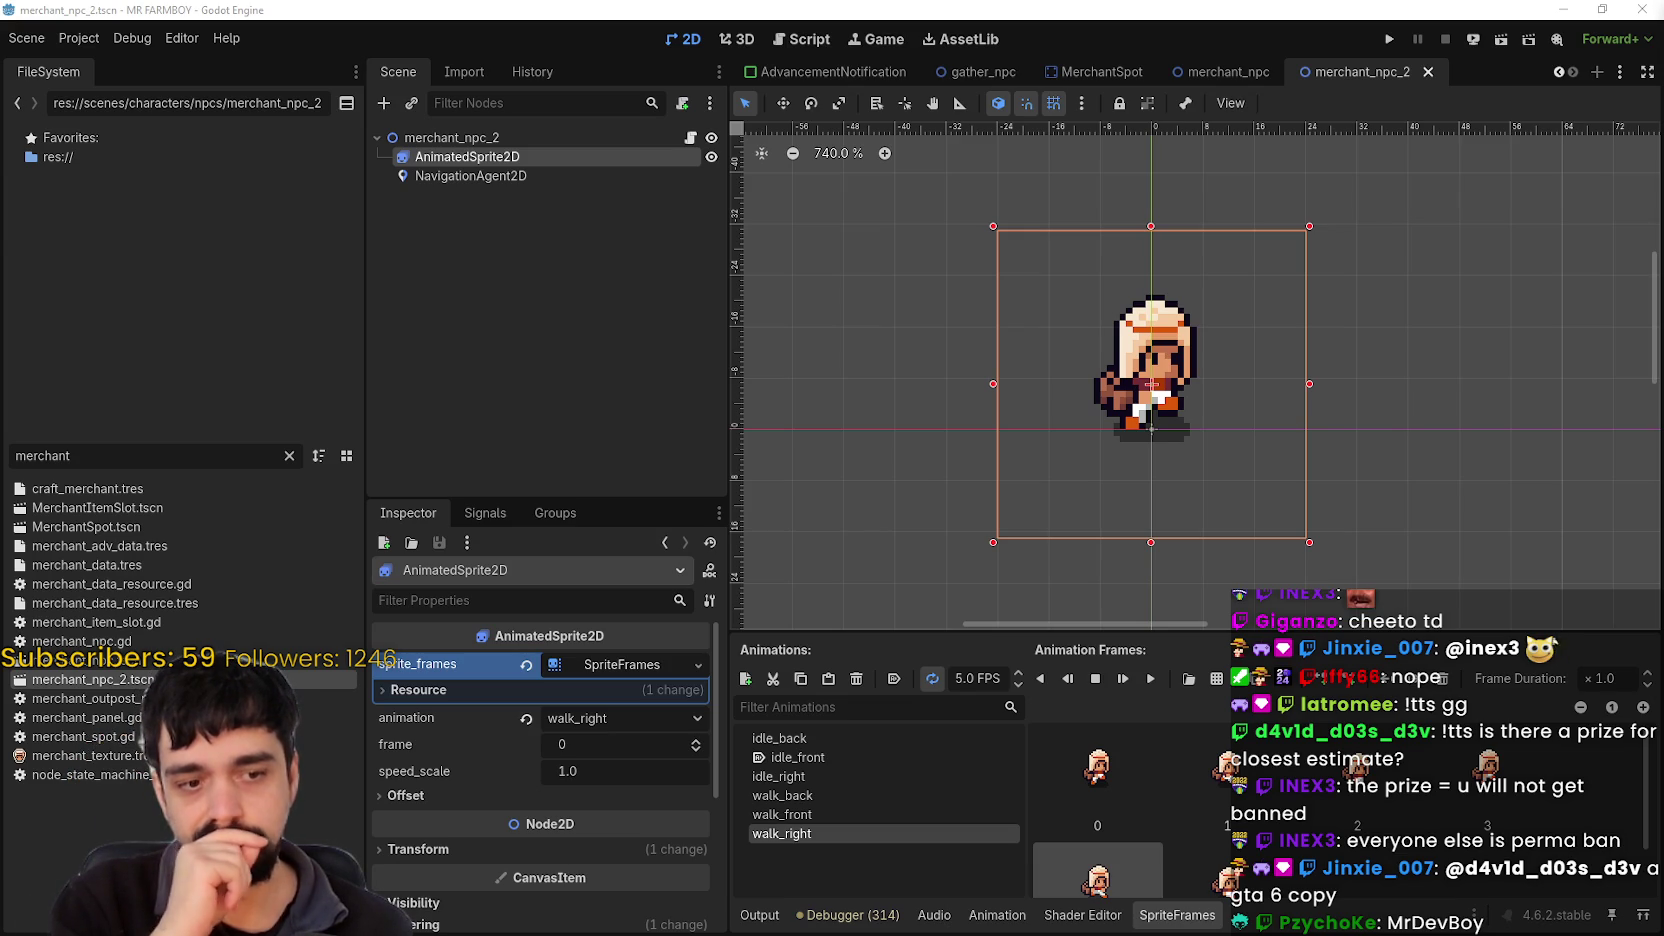
{"action": "key", "text": "alt+Tab"}
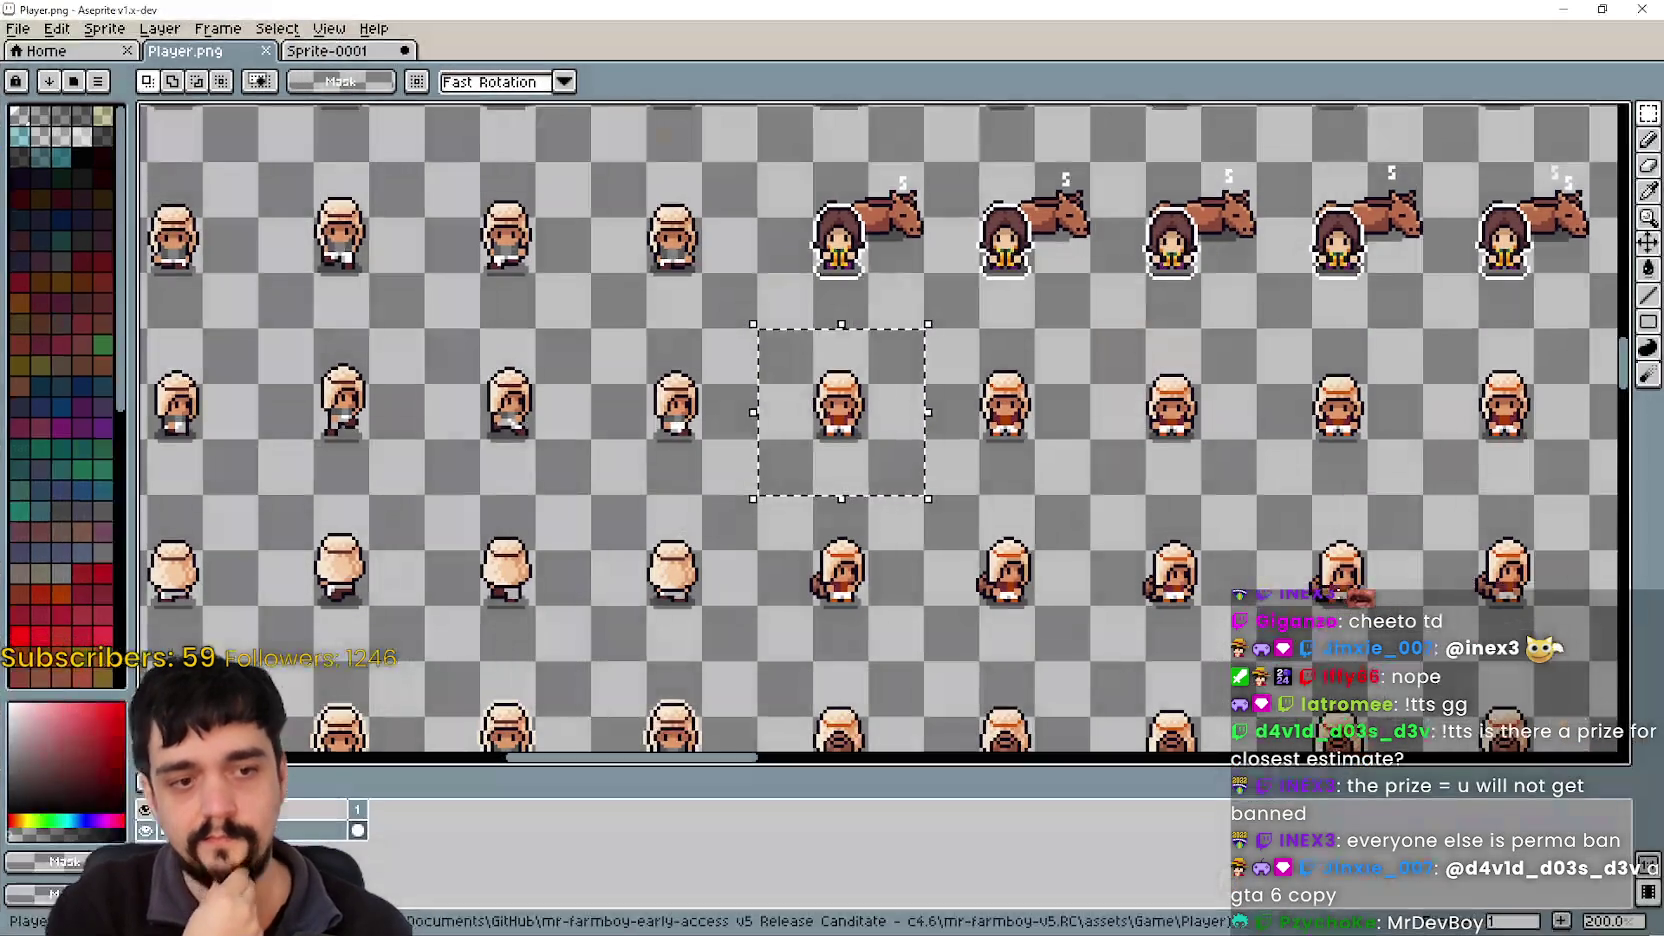
{"action": "key", "text": "alt+Tab"}
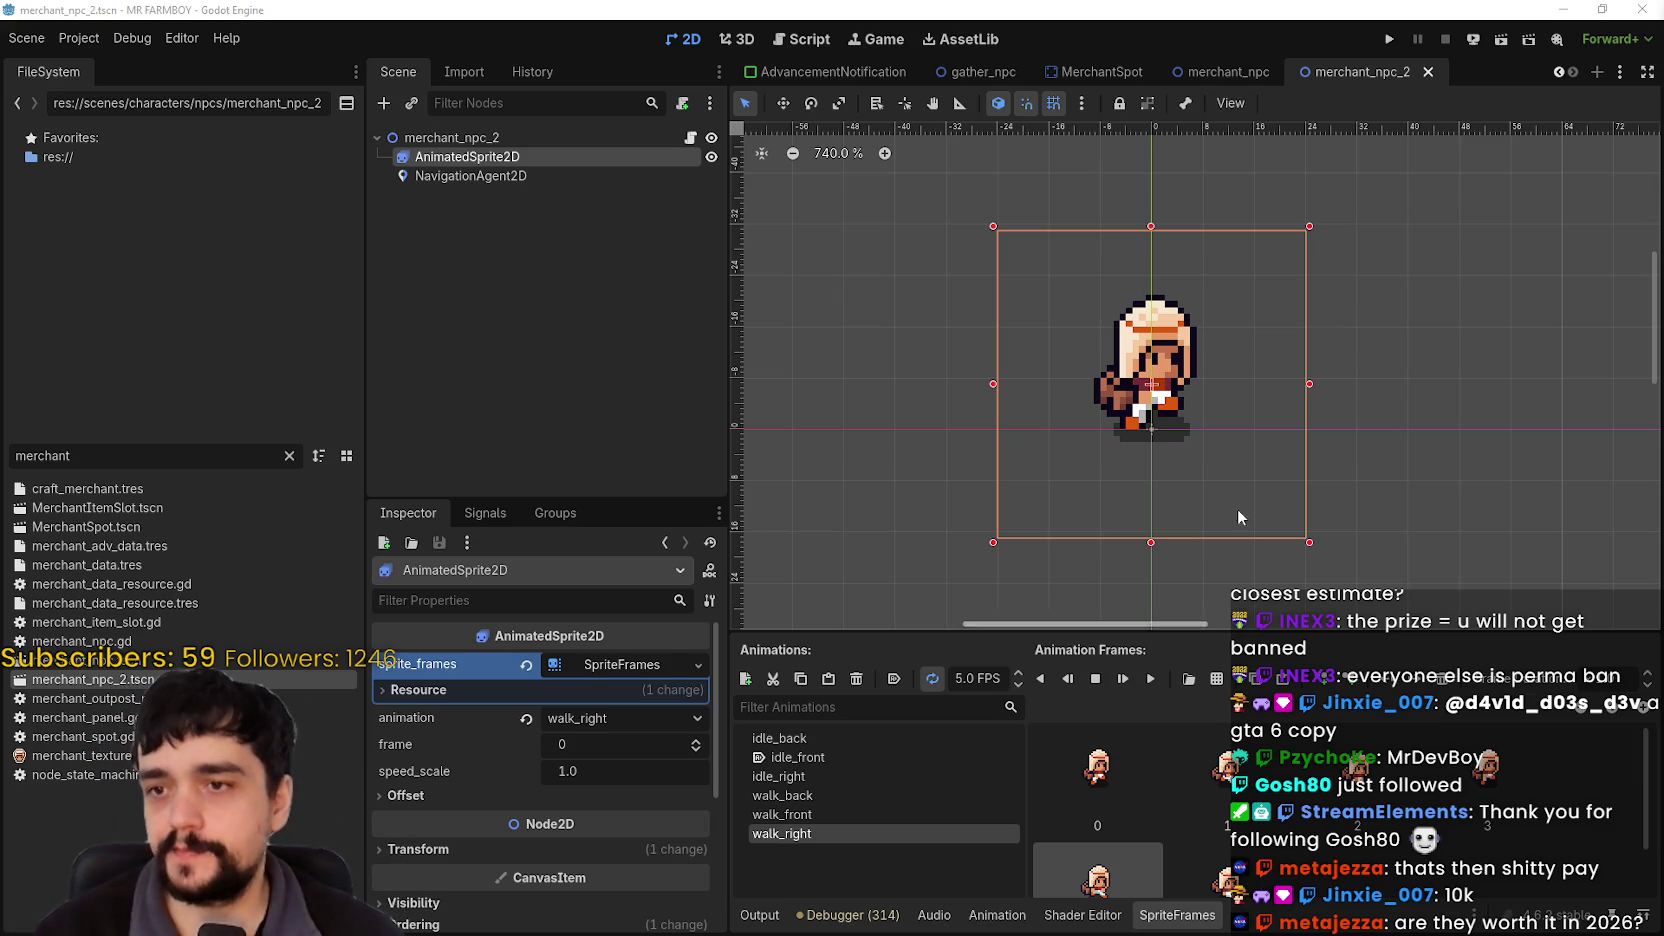
Step: Inspect frame 0 of walk_right while resizing the sprite frames panel
{"action": "scroll", "coordinate": [1403, 492], "scroll_direction": "up", "scroll_amount": 2}
{"action": "scroll", "coordinate": [1336, 354], "scroll_direction": "down", "scroll_amount": 4}
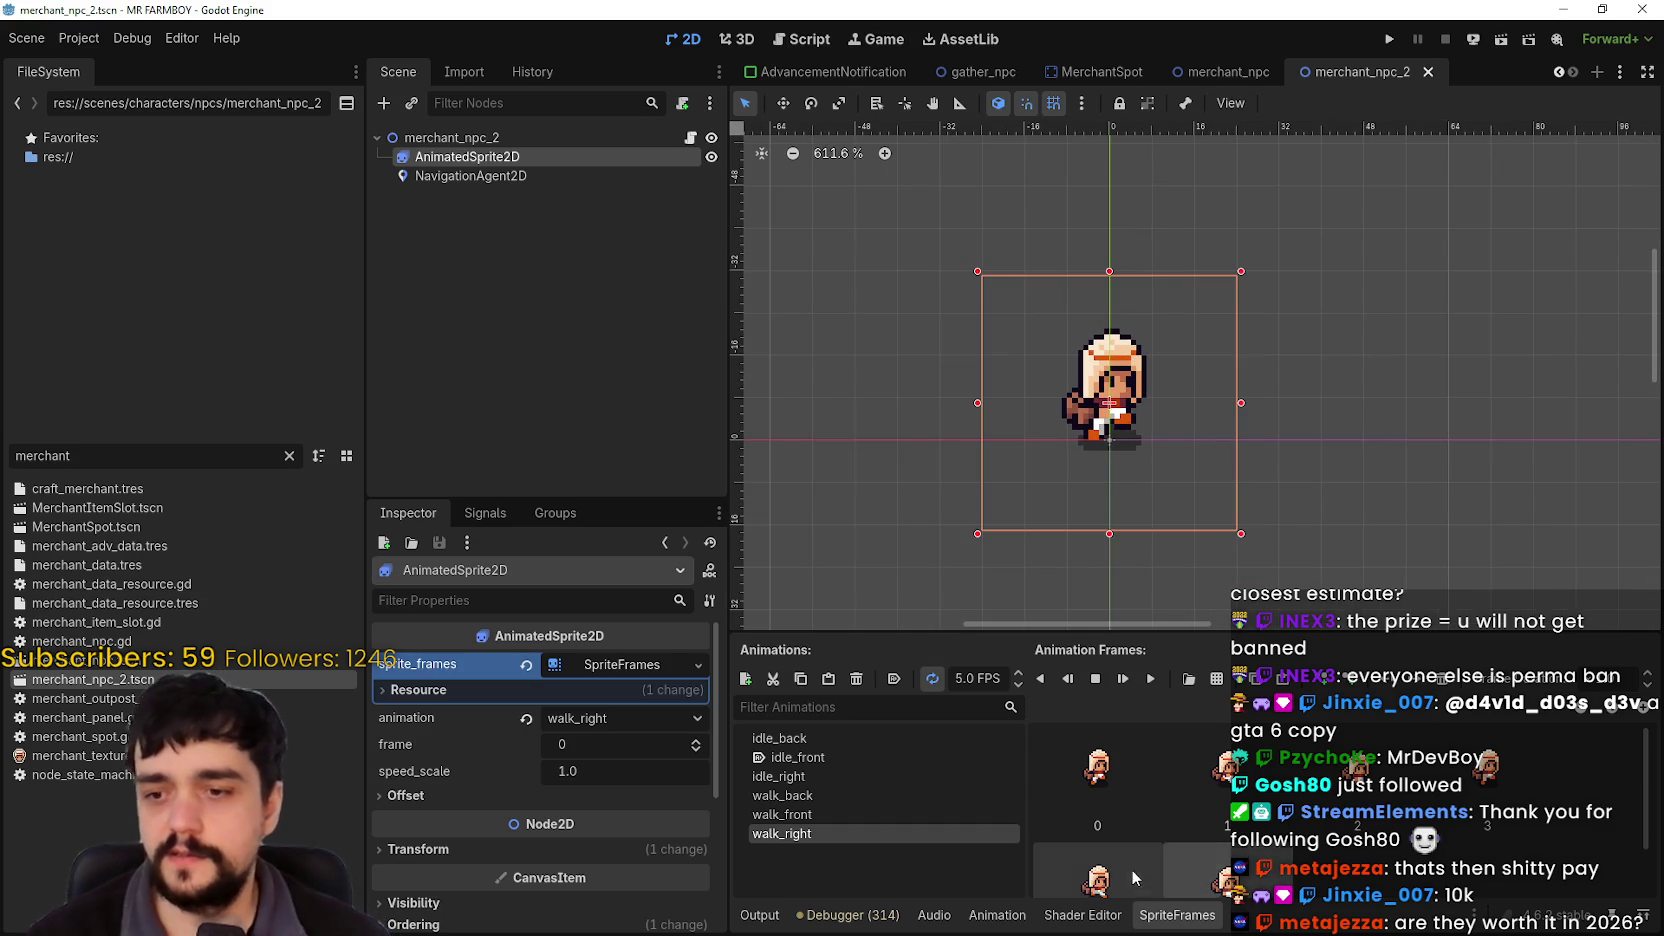
{"action": "left_click", "coordinate": [1118, 800]}
{"action": "left_click_drag", "start_coordinate": [1230, 633], "coordinate": [1229, 519]}
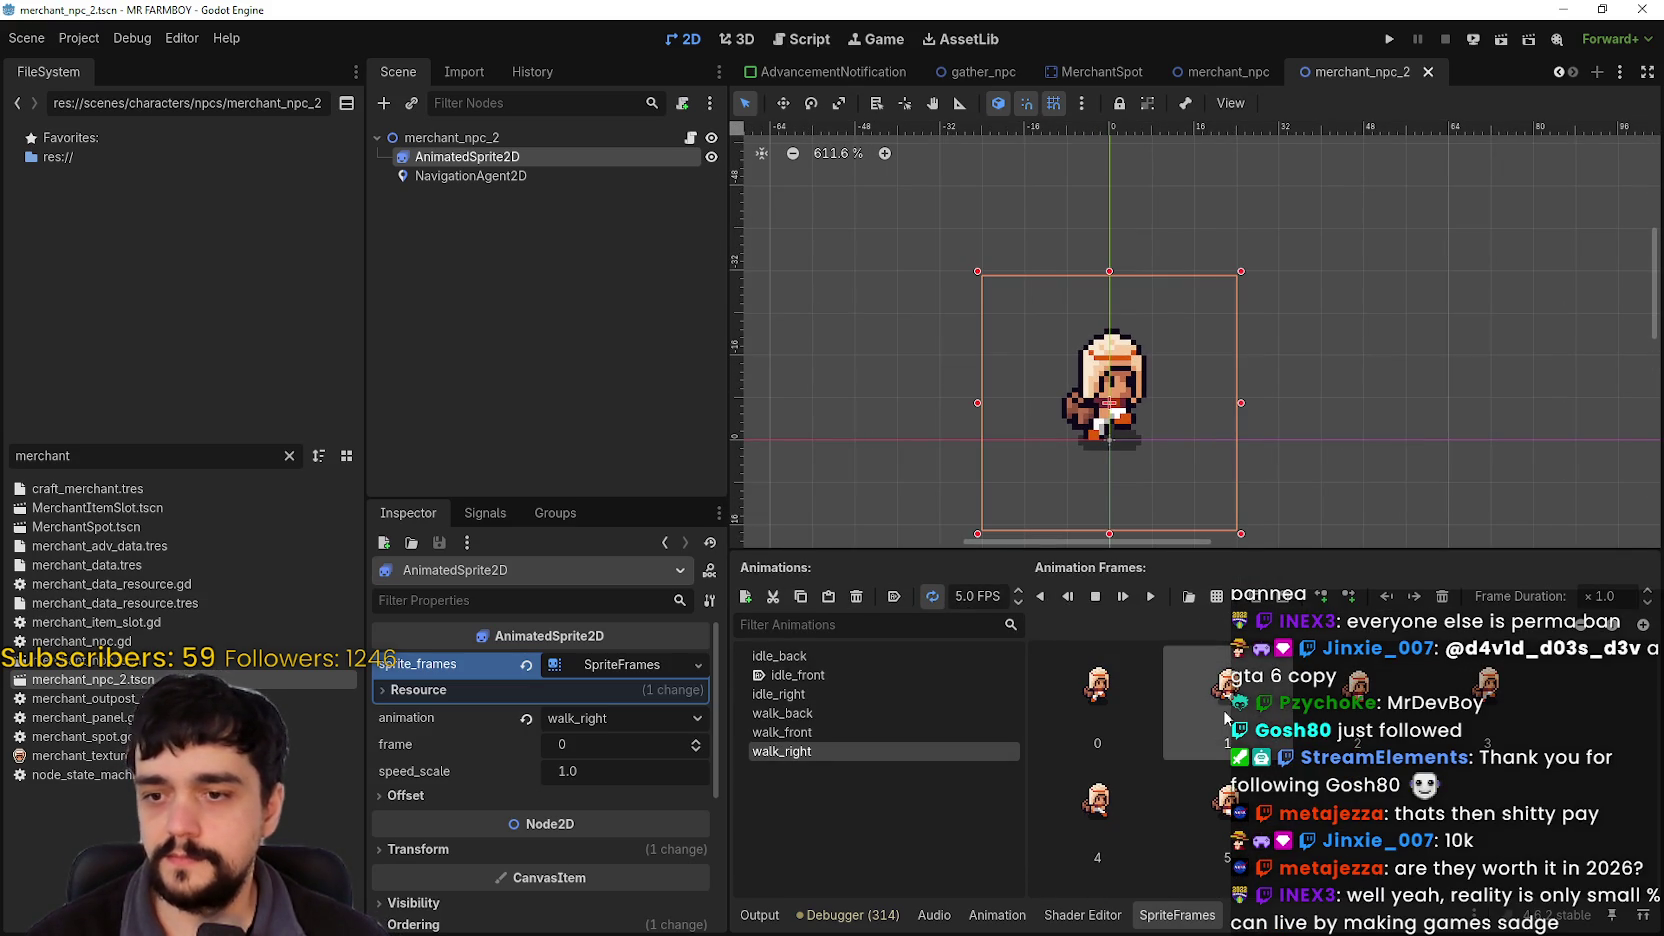
{"action": "left_click", "coordinate": [1082, 708]}
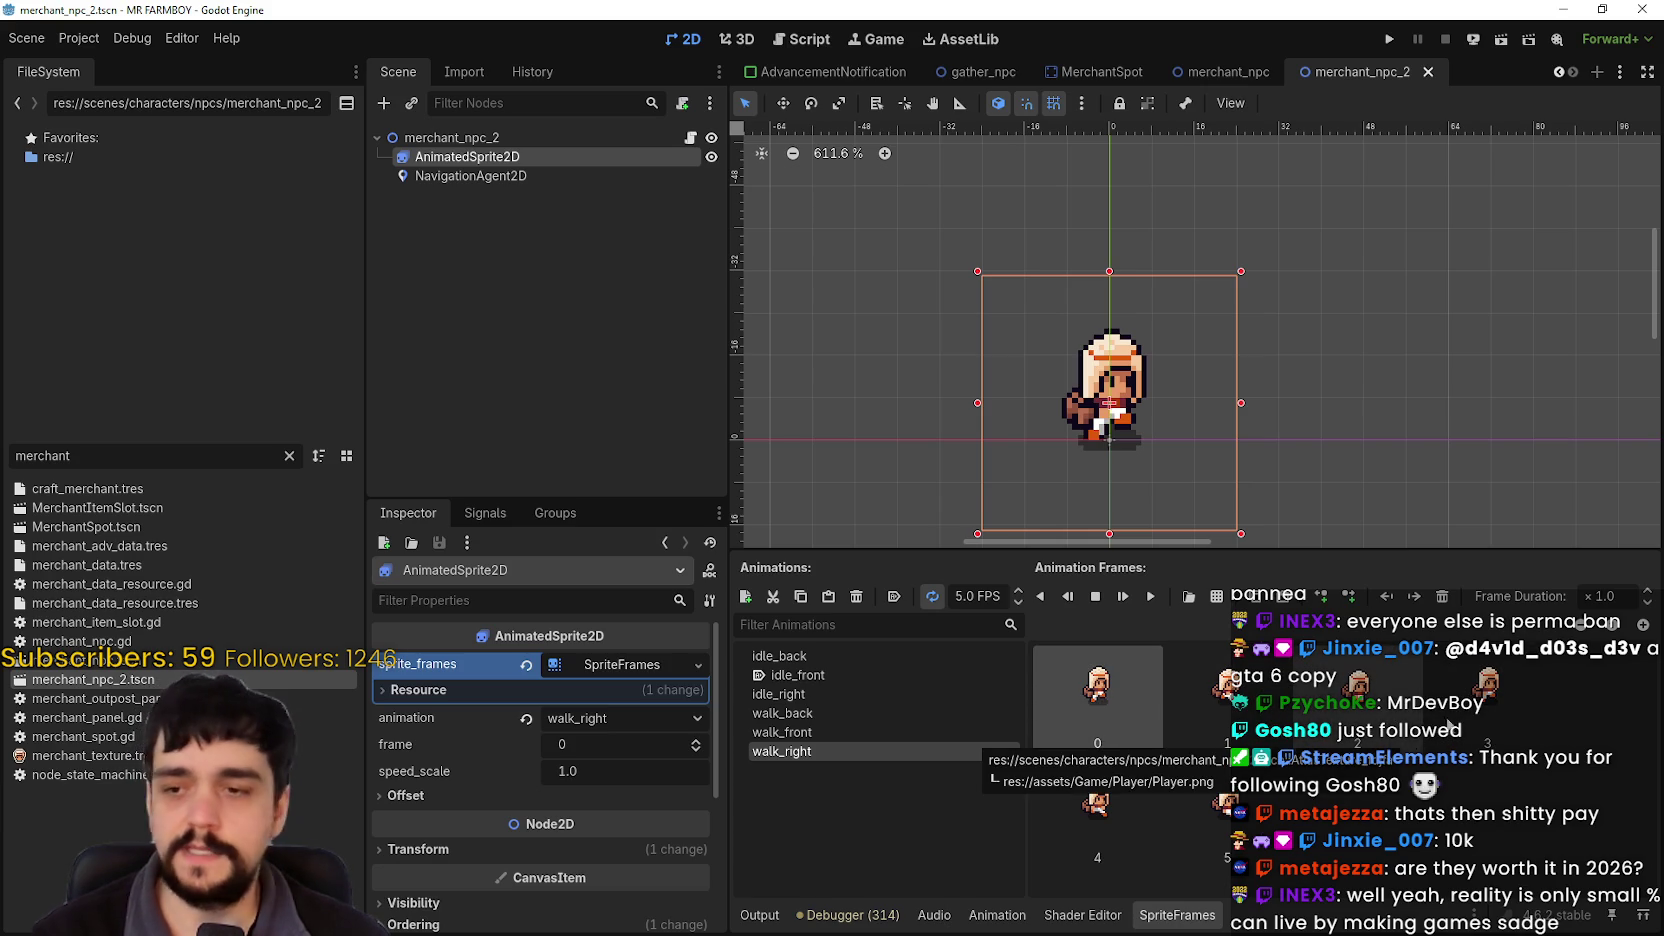
{"action": "mouse_move", "coordinate": [1454, 551]}
{"action": "left_mouse_down"}
{"action": "mouse_move", "coordinate": [1454, 525]}
{"action": "mouse_move", "coordinate": [1454, 565]}
{"action": "left_mouse_up"}
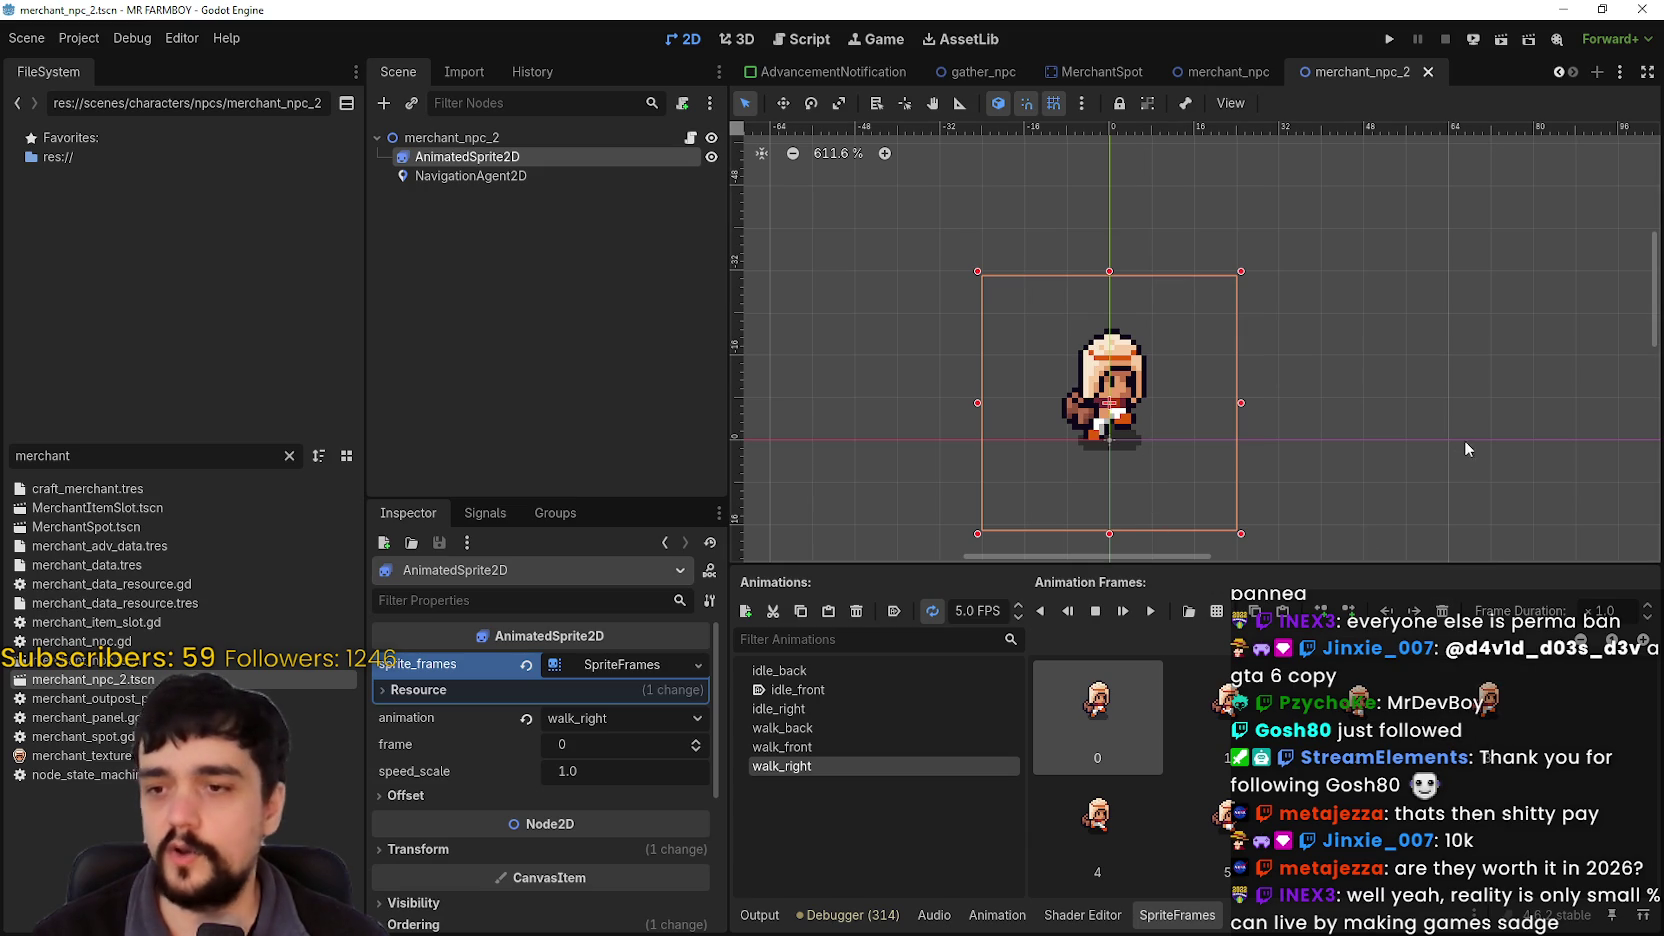
{"action": "scroll", "coordinate": [1384, 390], "scroll_direction": "down", "scroll_amount": 8}
{"action": "scroll", "coordinate": [1372, 384], "scroll_direction": "up", "scroll_amount": 7}
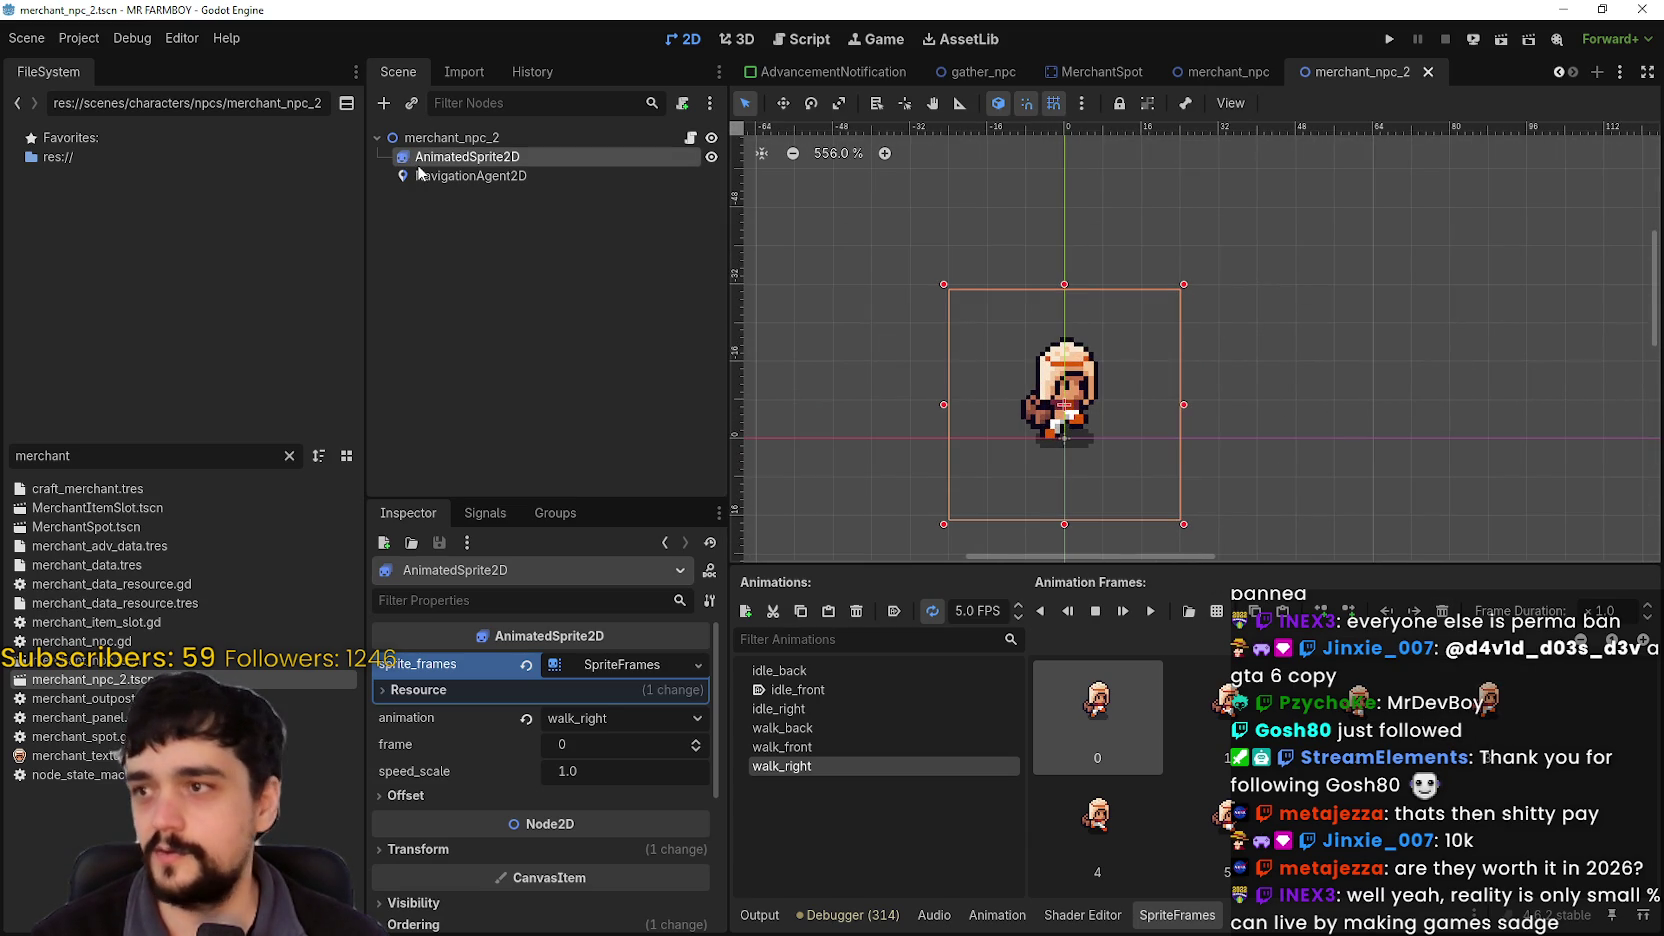
Step: Set the AnimatedSprite2D animation to idle_front and save the scene
{"action": "left_click", "coordinate": [470, 175]}
{"action": "left_click", "coordinate": [467, 157]}
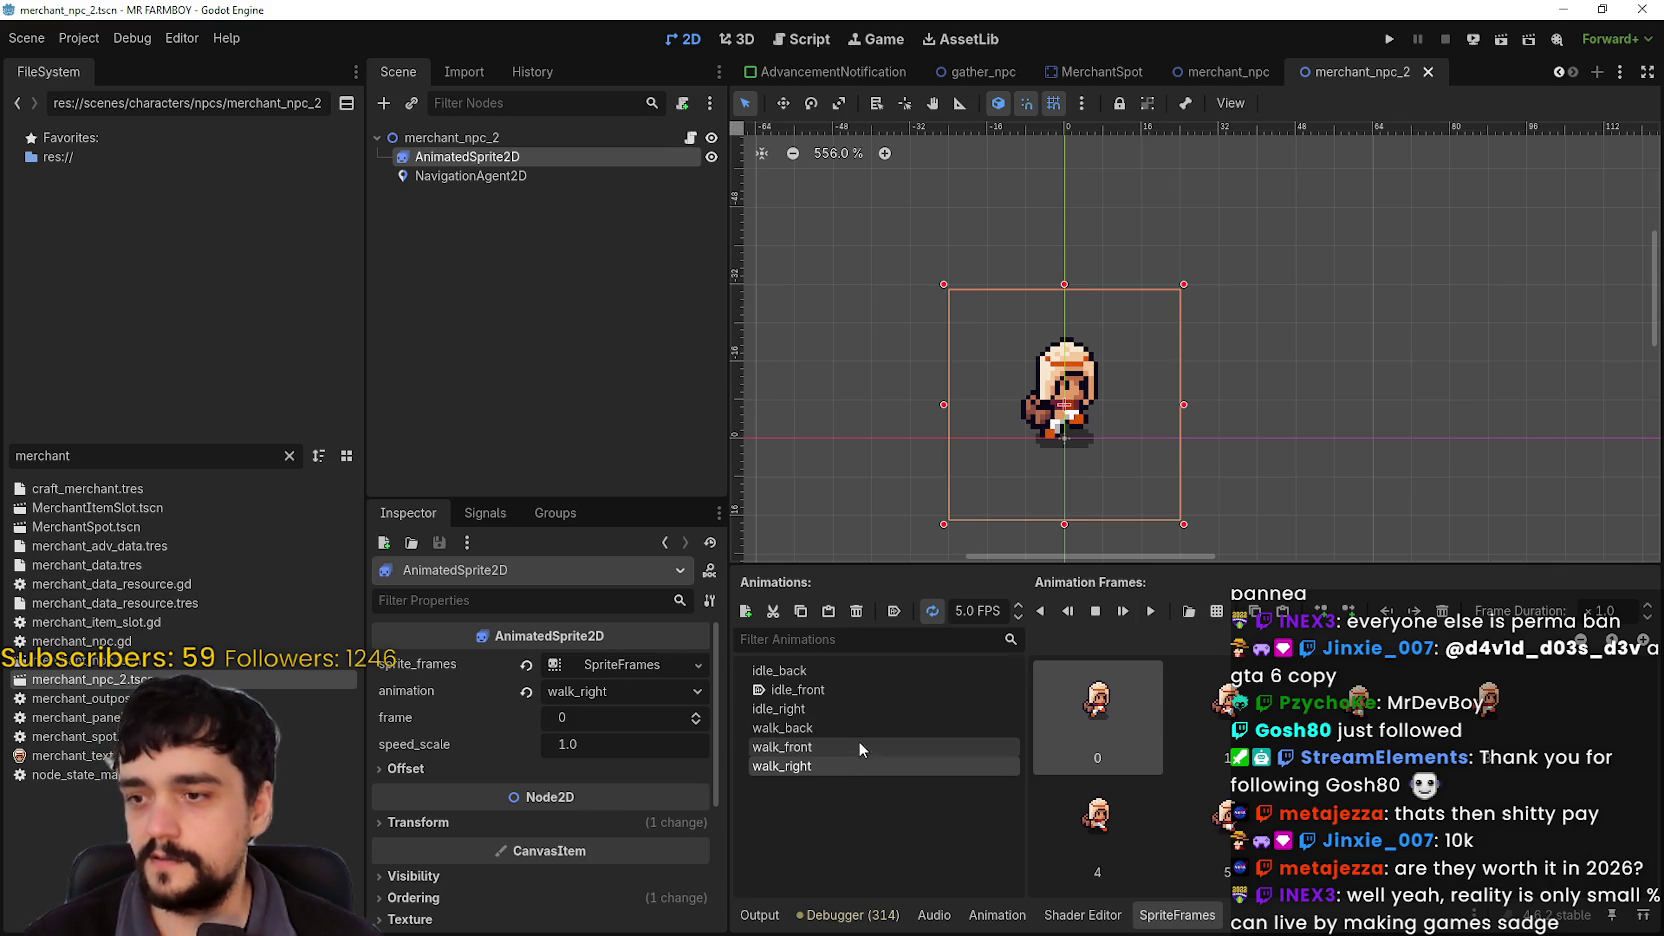
{"action": "left_click", "coordinate": [861, 692]}
{"action": "scroll", "coordinate": [1078, 484], "scroll_direction": "up", "scroll_amount": 3}
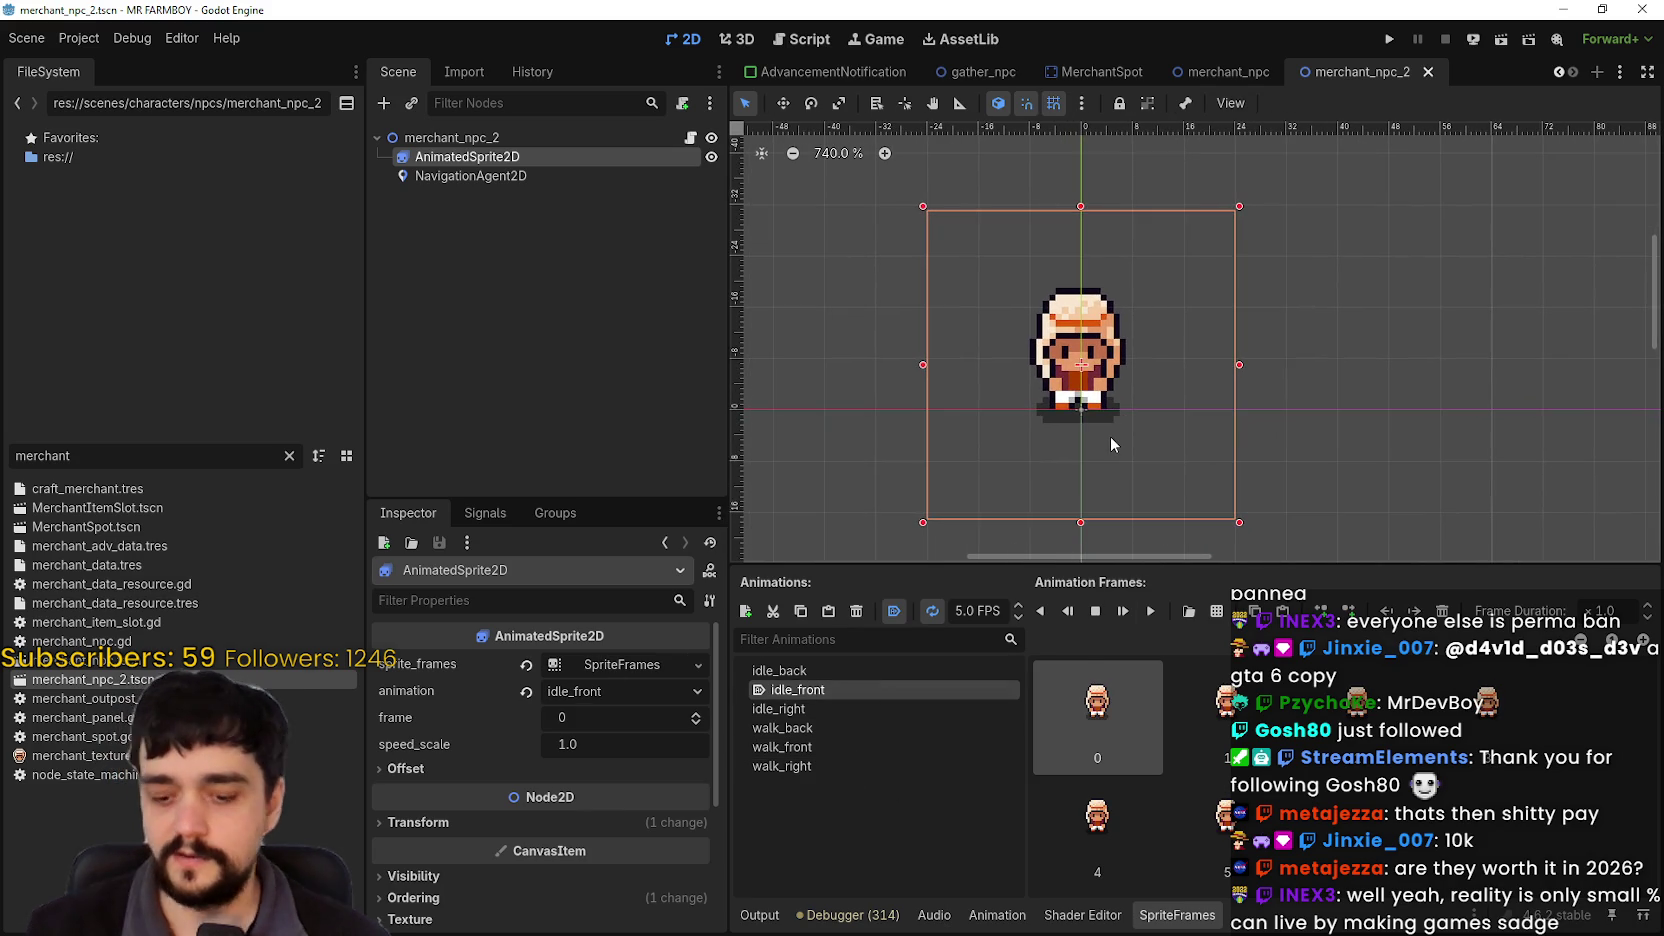
{"action": "key", "text": "ctrl+s"}
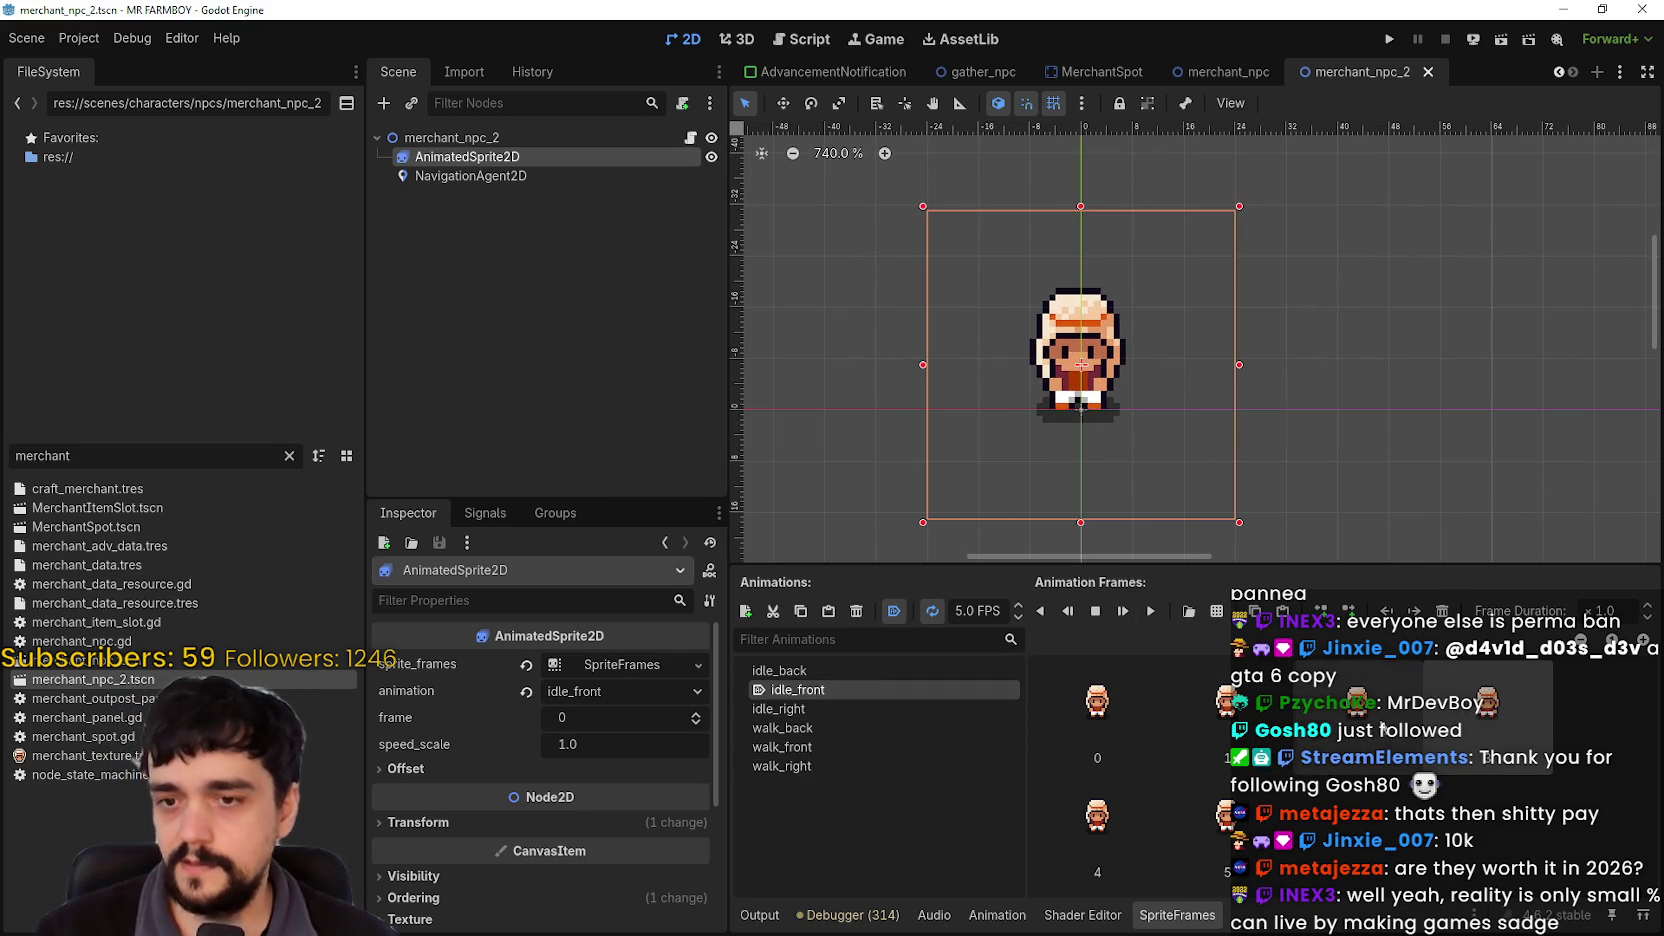
{"action": "left_click_drag", "start_coordinate": [1171, 566], "coordinate": [1176, 539]}
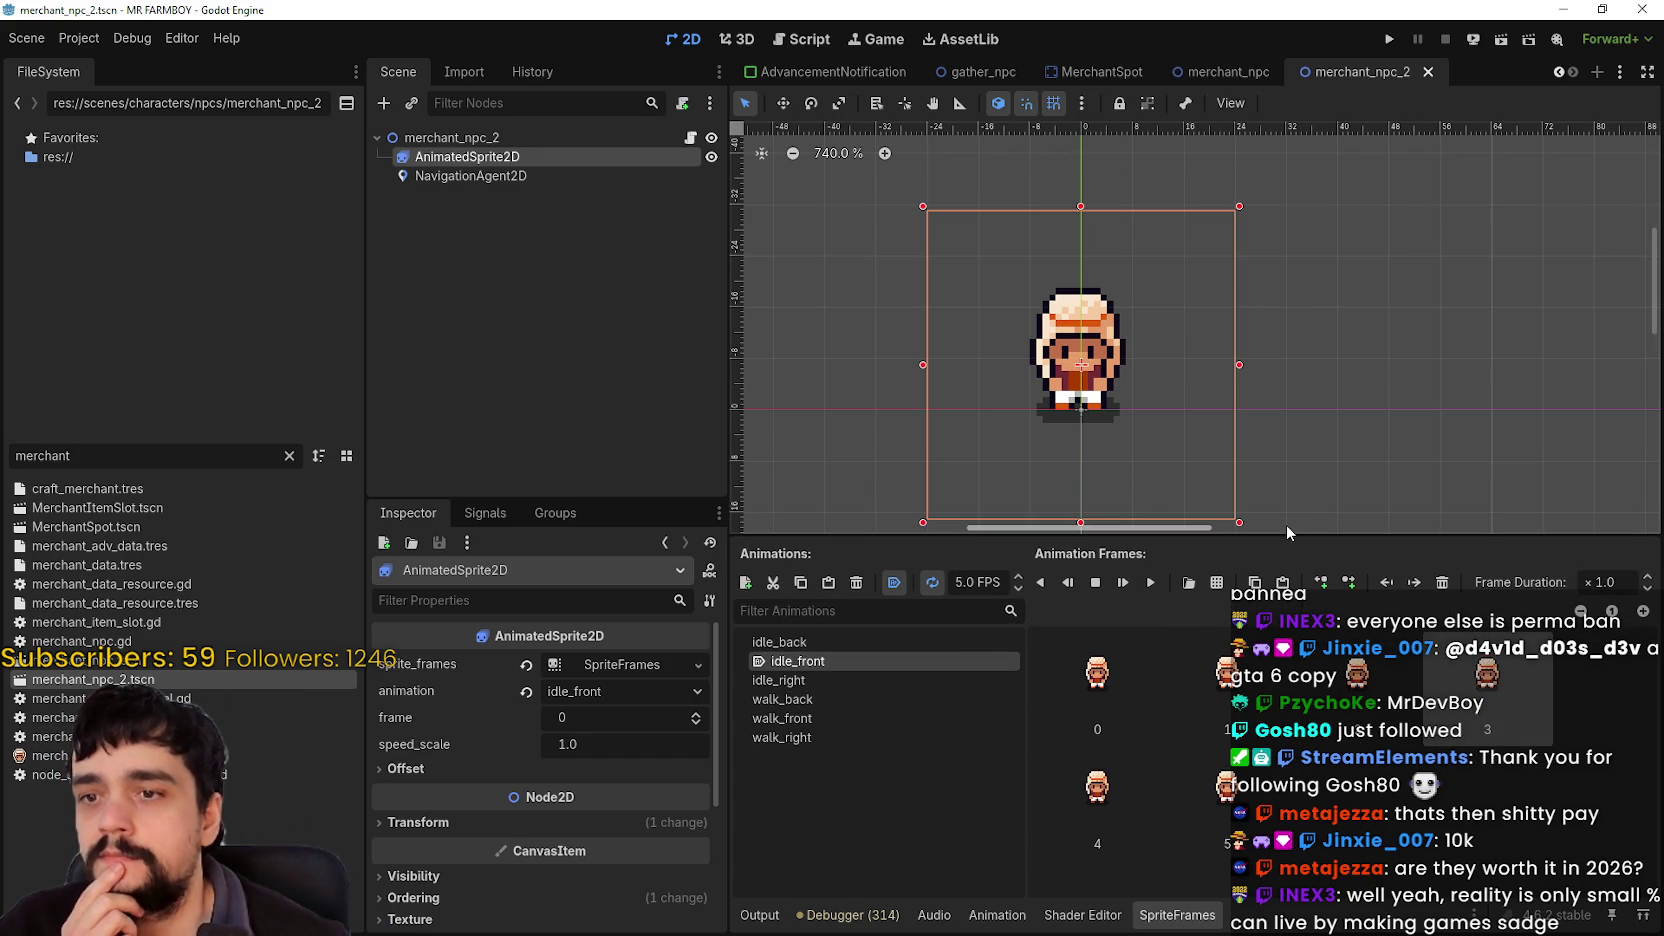
{"action": "left_click_drag", "start_coordinate": [1283, 514], "coordinate": [1284, 506]}
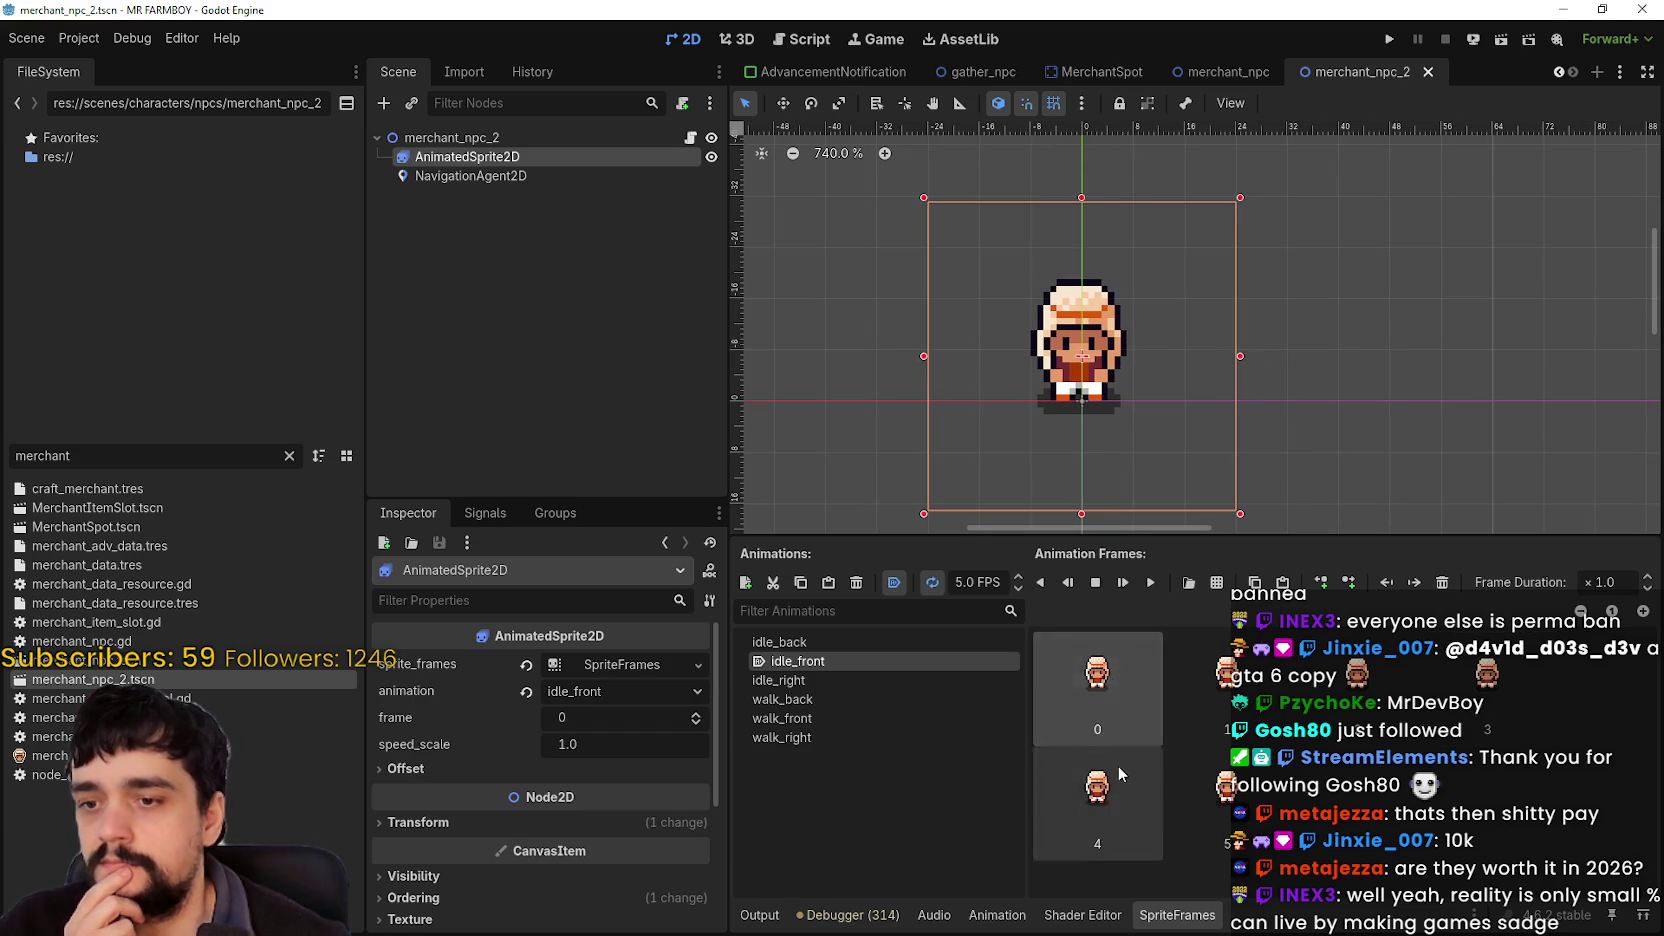
Step: Clear all errors and warnings from the Debugger's Errors list
{"action": "left_click", "coordinate": [800, 916]}
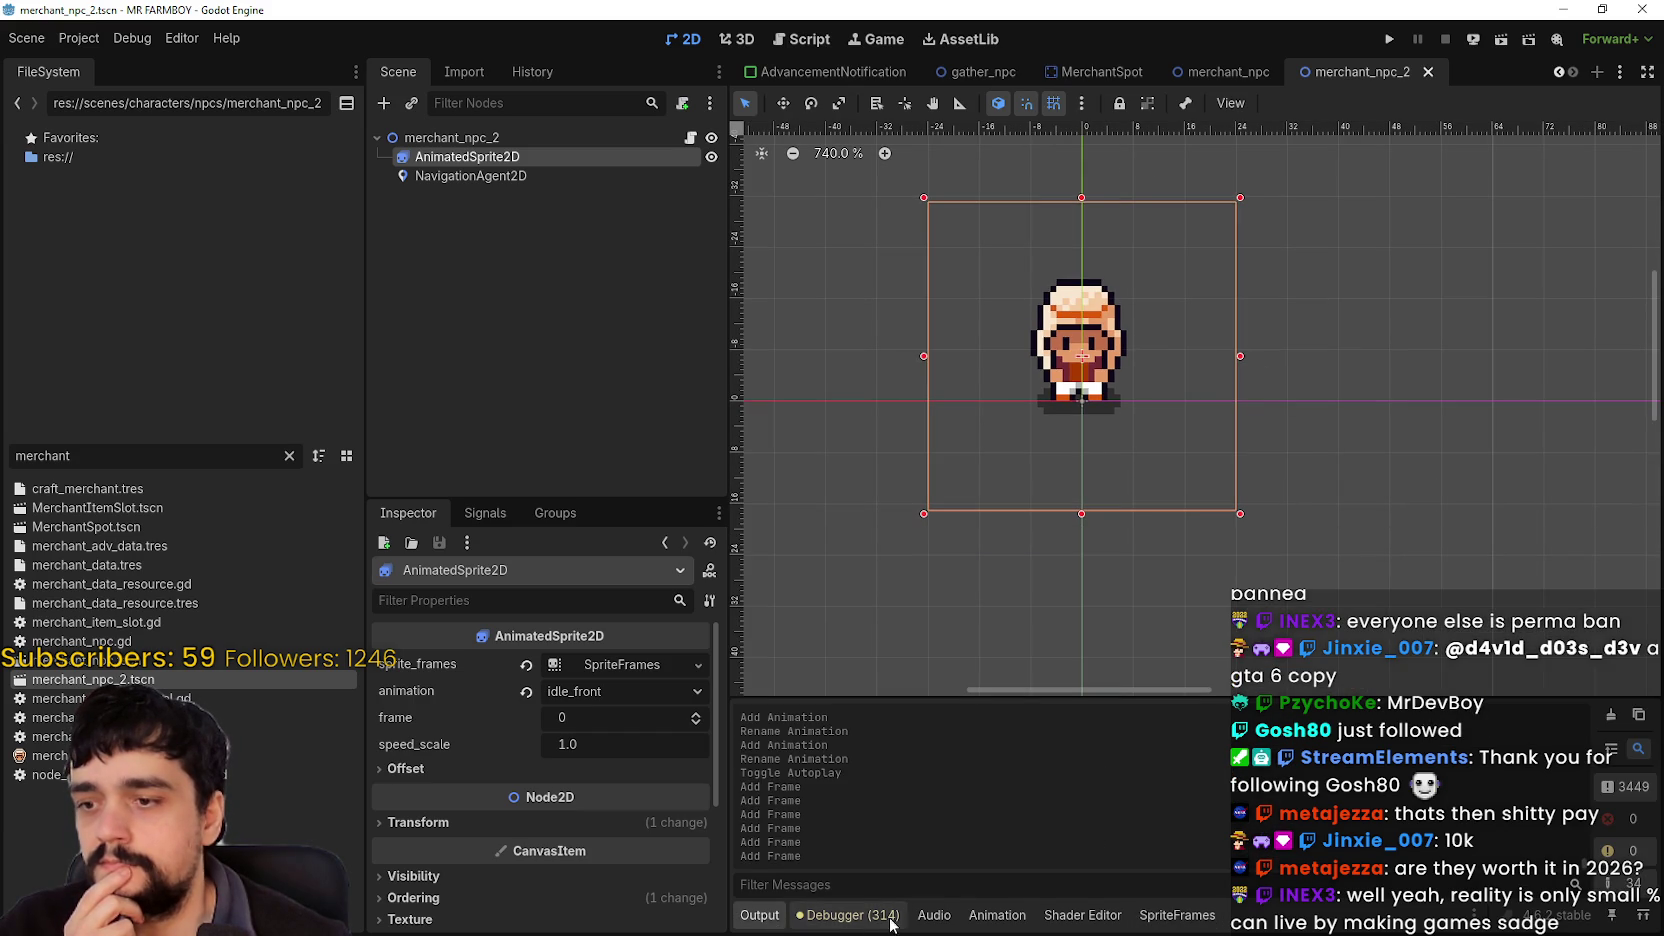
{"action": "left_click", "coordinate": [860, 916]}
{"action": "left_click", "coordinate": [850, 915]}
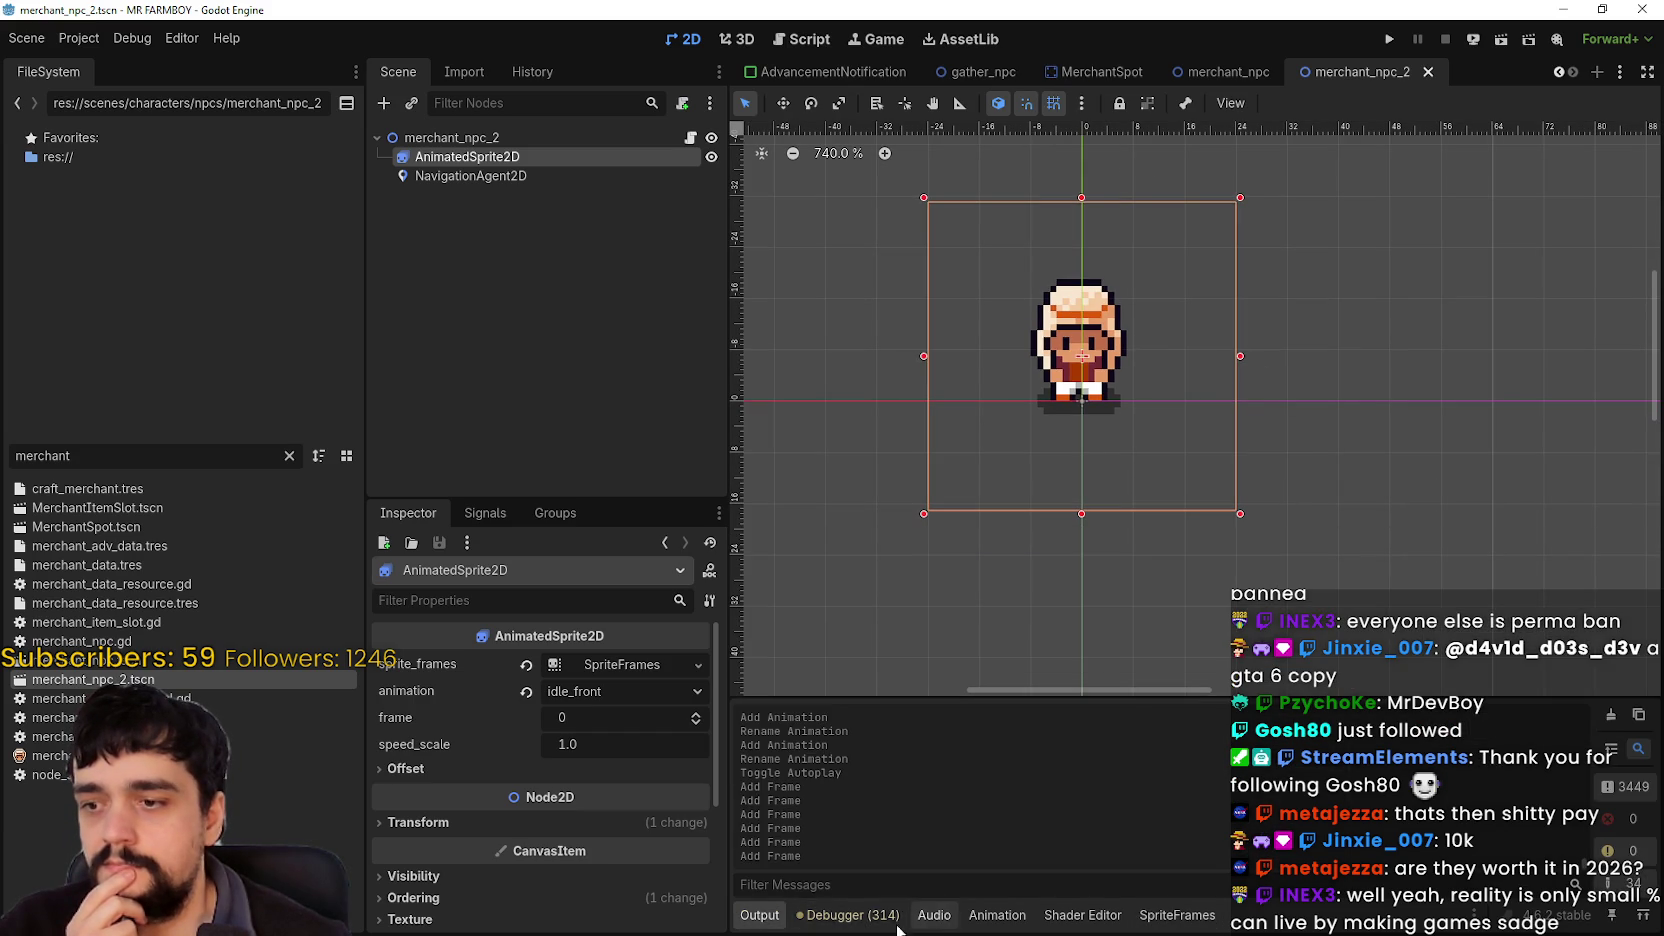
{"action": "left_click", "coordinate": [850, 915]}
{"action": "left_click", "coordinate": [880, 698]}
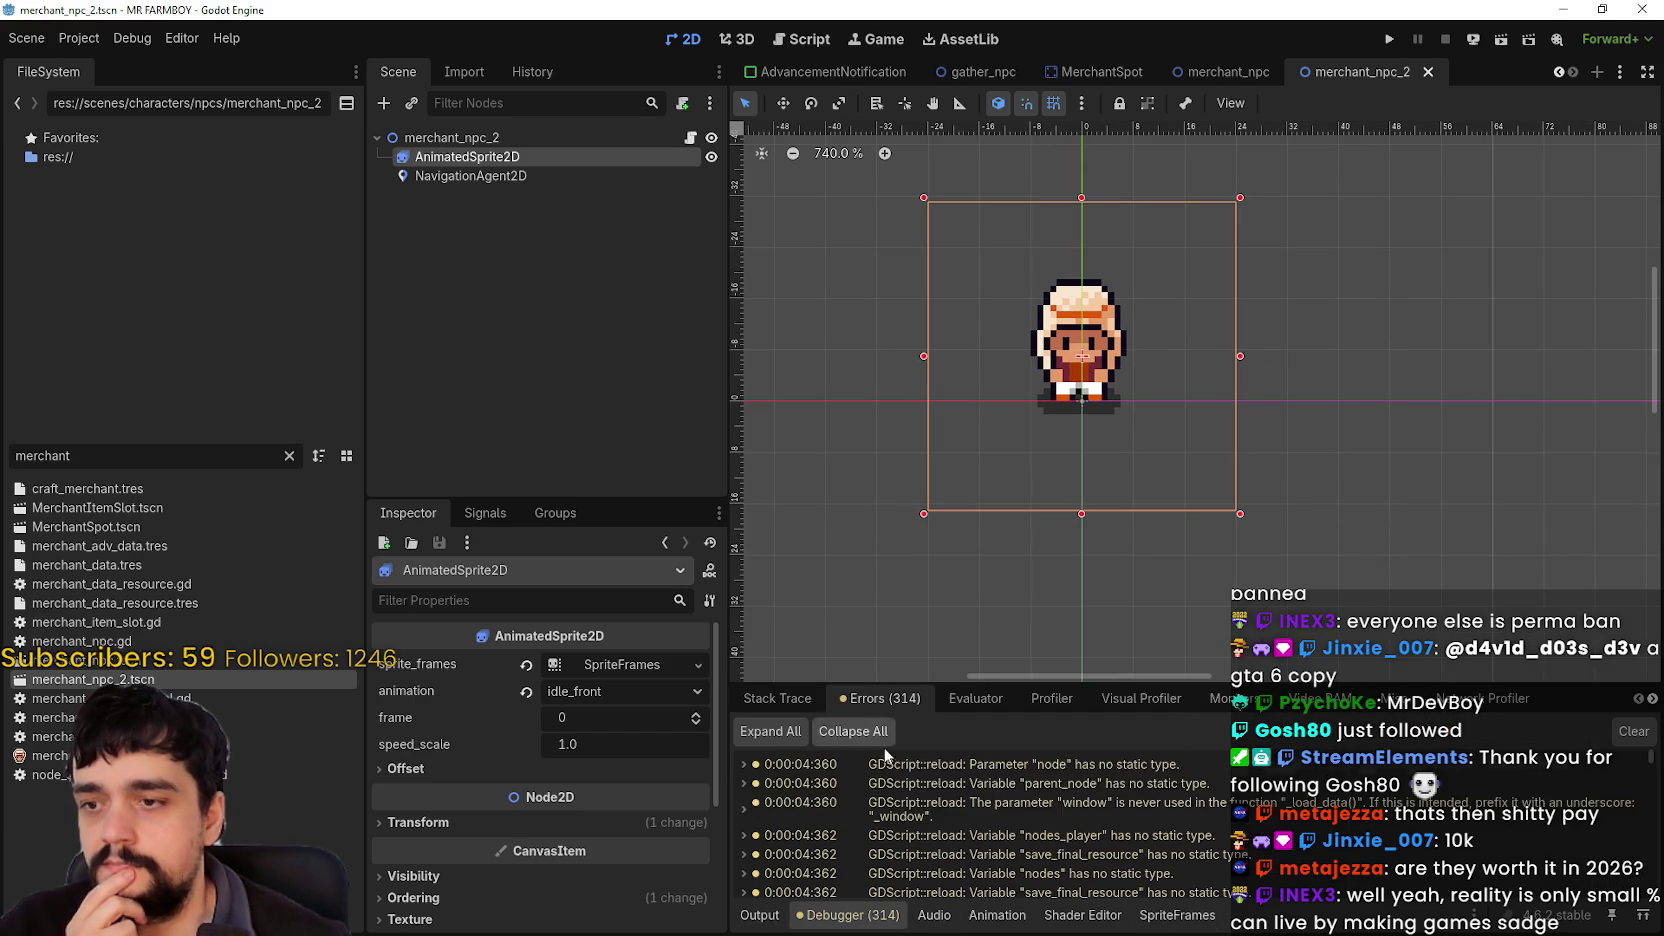
{"action": "left_click", "coordinate": [1634, 731]}
{"action": "left_click", "coordinate": [772, 918]}
Step: Open merchant_npc.gd from the merchant_npc_2 root node's script icon
{"action": "scroll", "coordinate": [1122, 471], "scroll_direction": "up", "scroll_amount": 2}
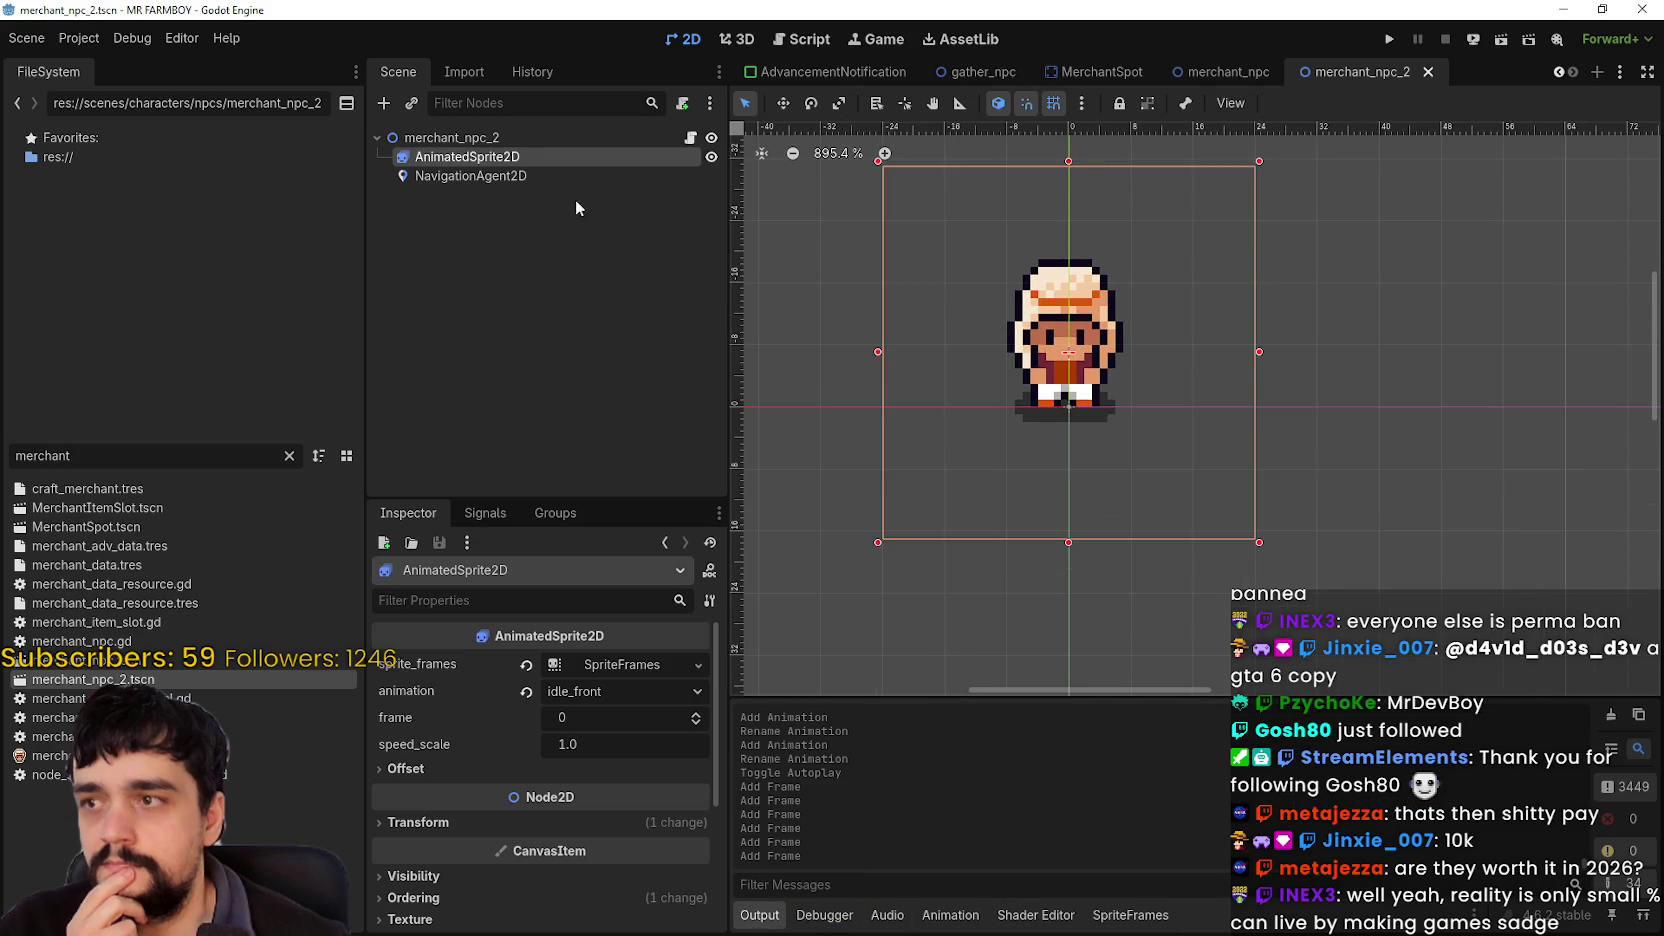
{"action": "left_click", "coordinate": [450, 137]}
{"action": "scroll", "coordinate": [1188, 322], "scroll_direction": "down", "scroll_amount": 1}
{"action": "scroll", "coordinate": [1186, 322], "scroll_direction": "up", "scroll_amount": 2}
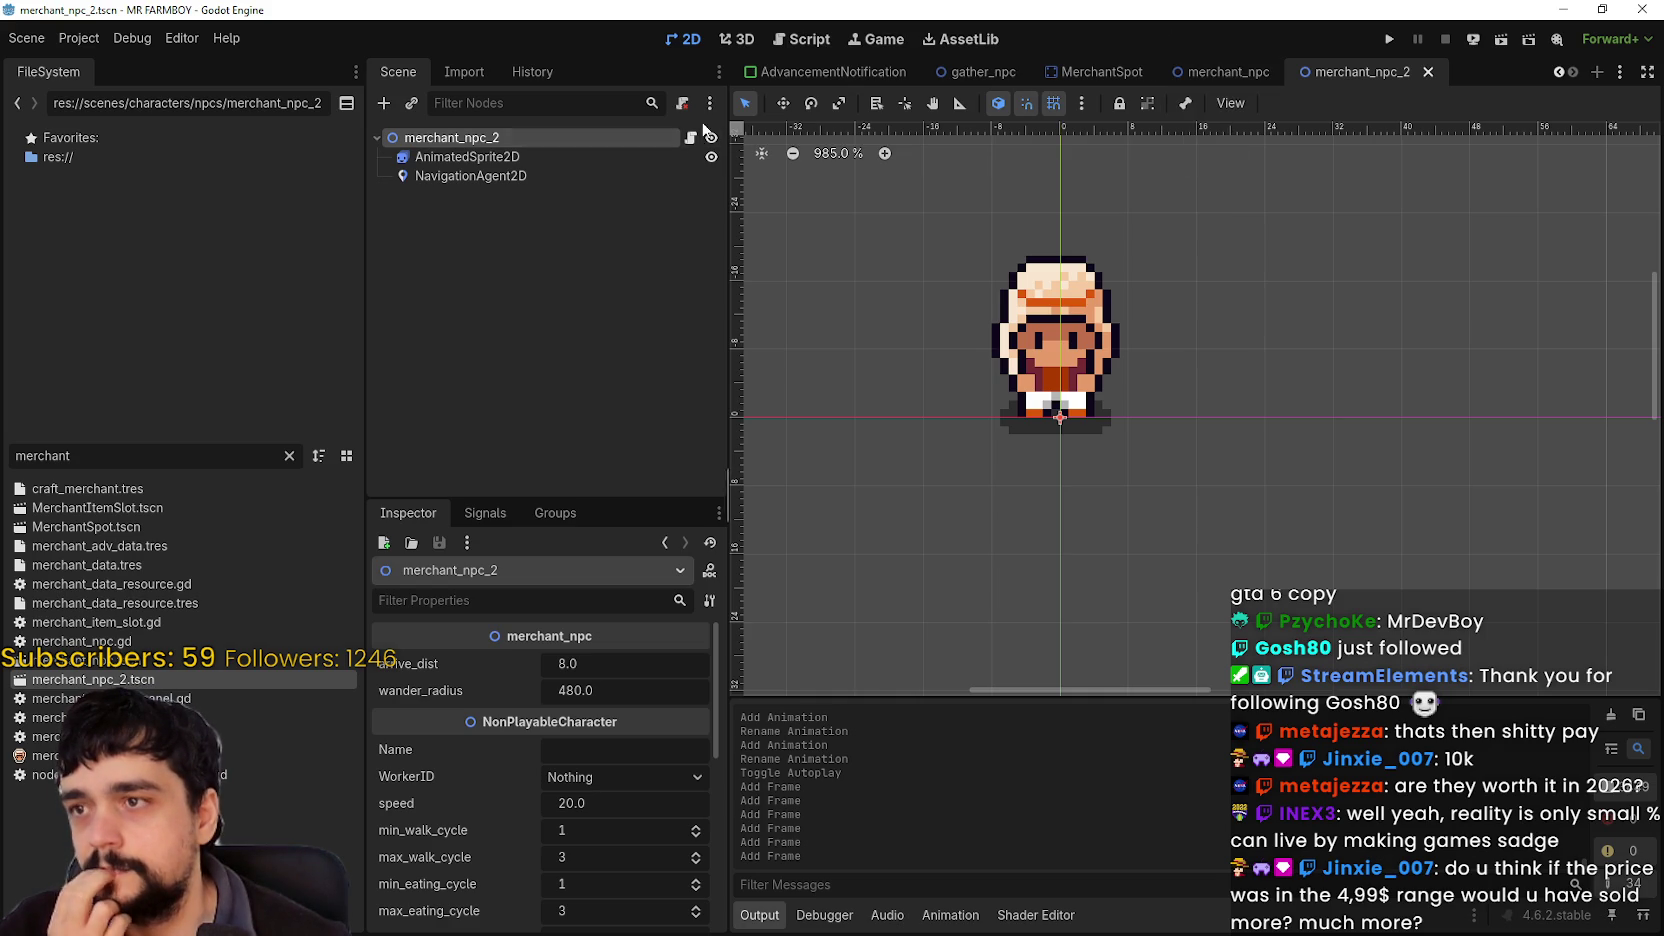
{"action": "left_click", "coordinate": [690, 137]}
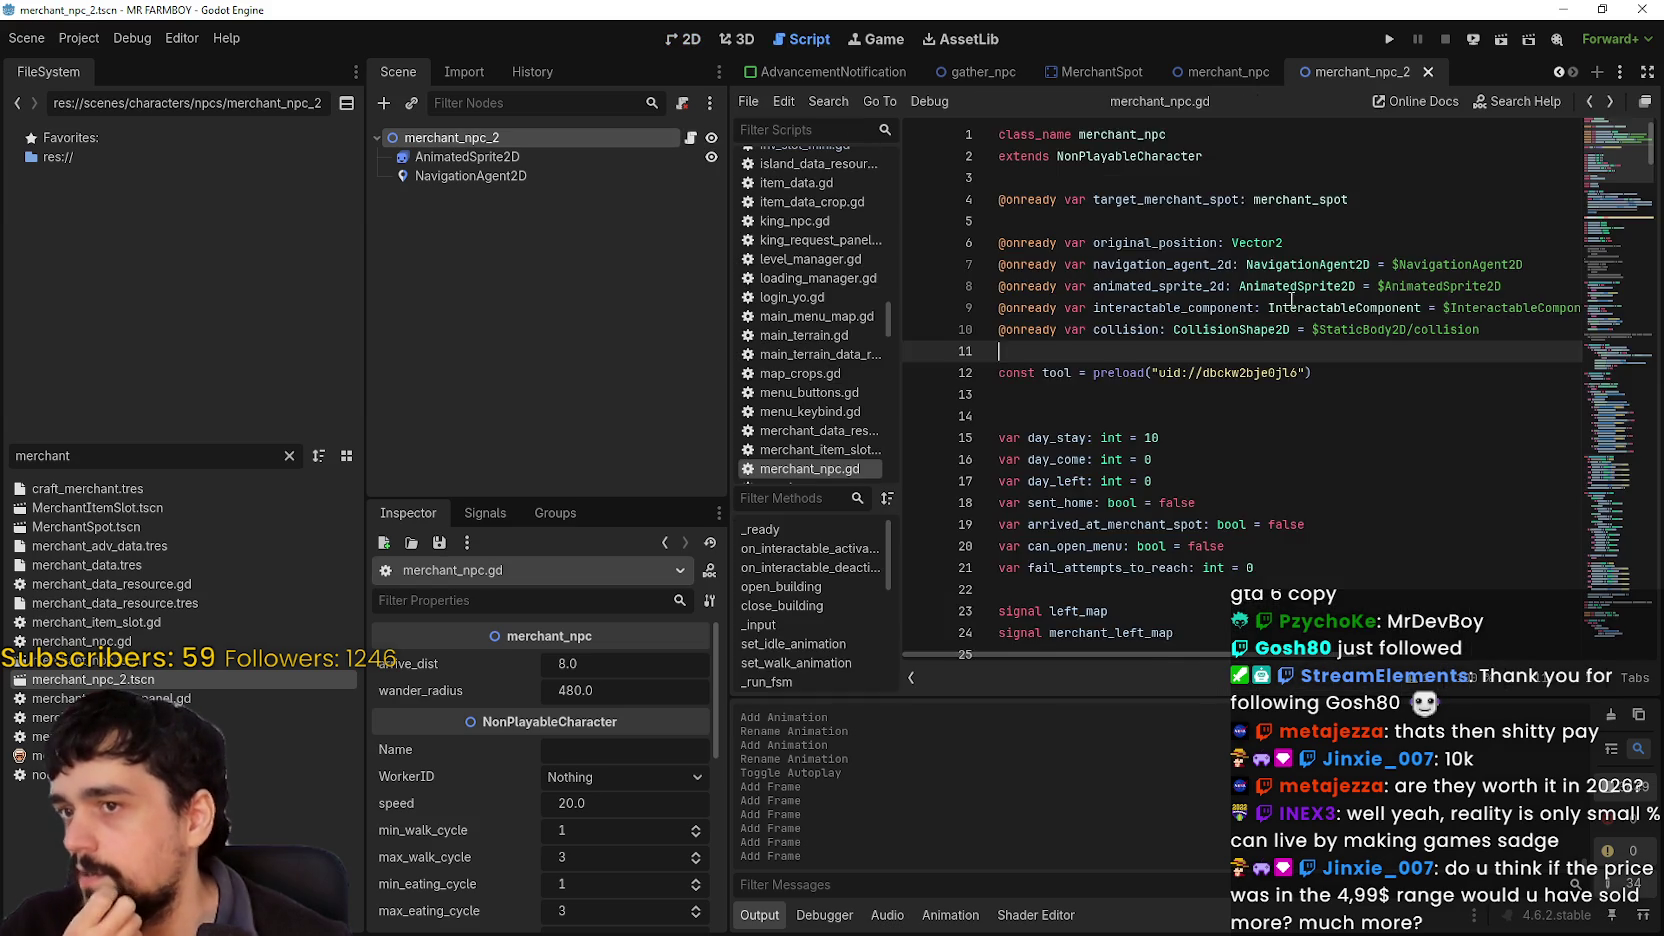
Step: Copy the entire merchant_npc.gd code and select merchant_npc.gd in the FileSystem dock
{"action": "scroll", "coordinate": [1413, 394], "scroll_direction": "down", "scroll_amount": 20}
{"action": "left_click", "coordinate": [1160, 611]}
{"action": "key", "text": "ctrl+shift+Home"}
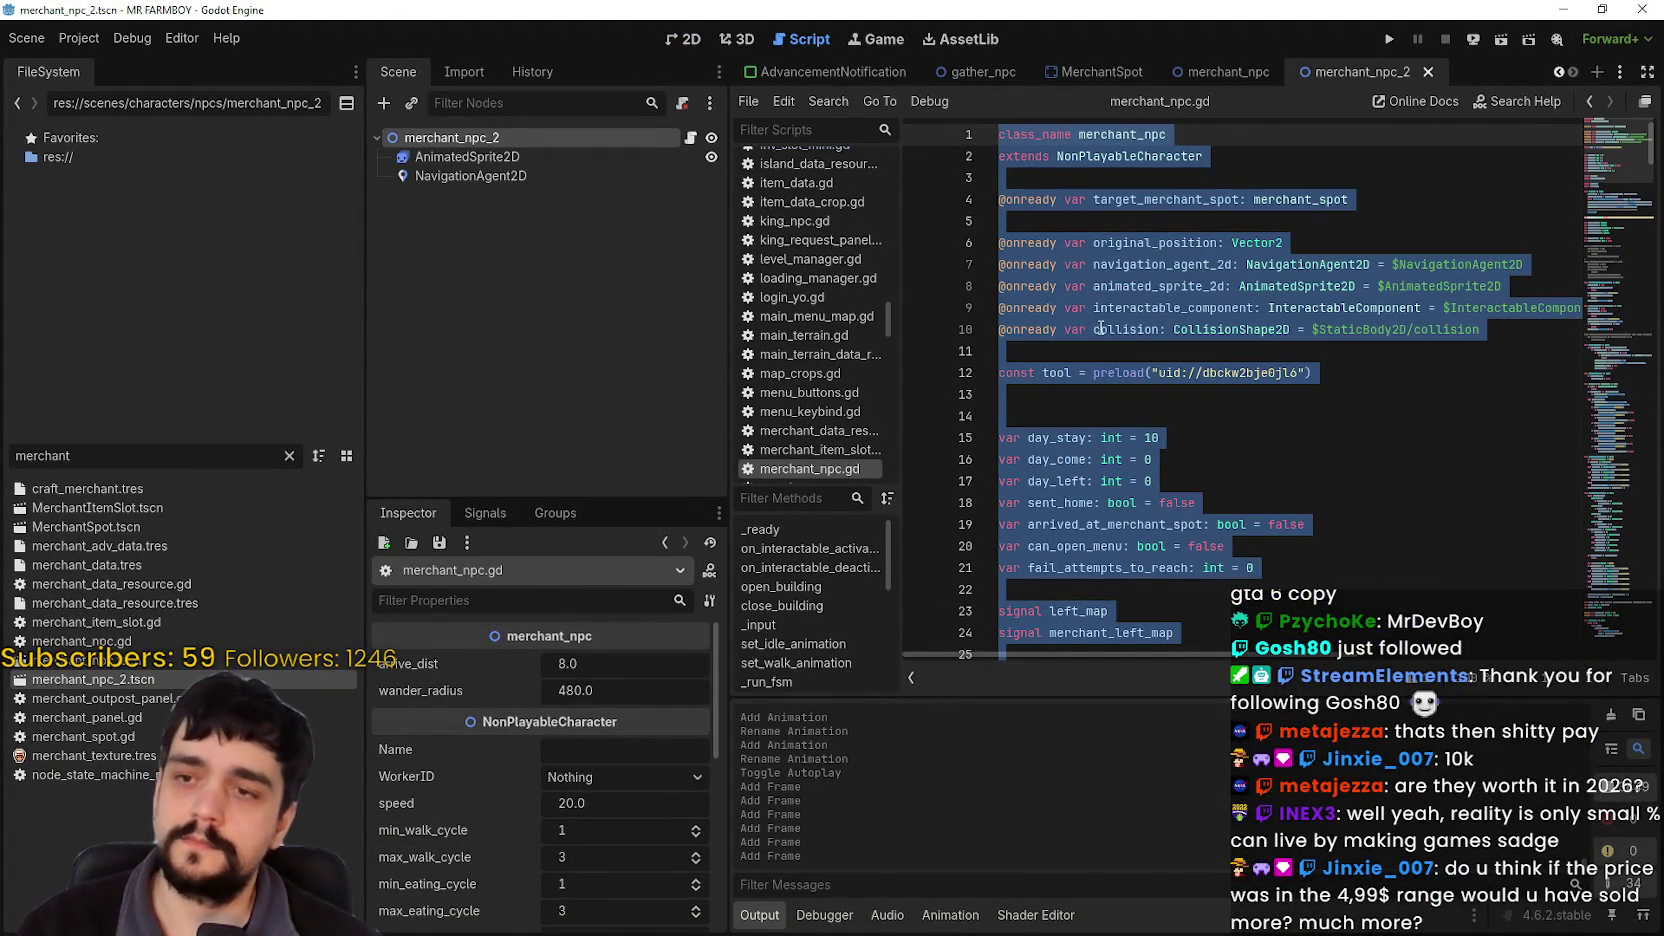
{"action": "right_click", "coordinate": [1112, 306]}
{"action": "left_click", "coordinate": [1167, 414]}
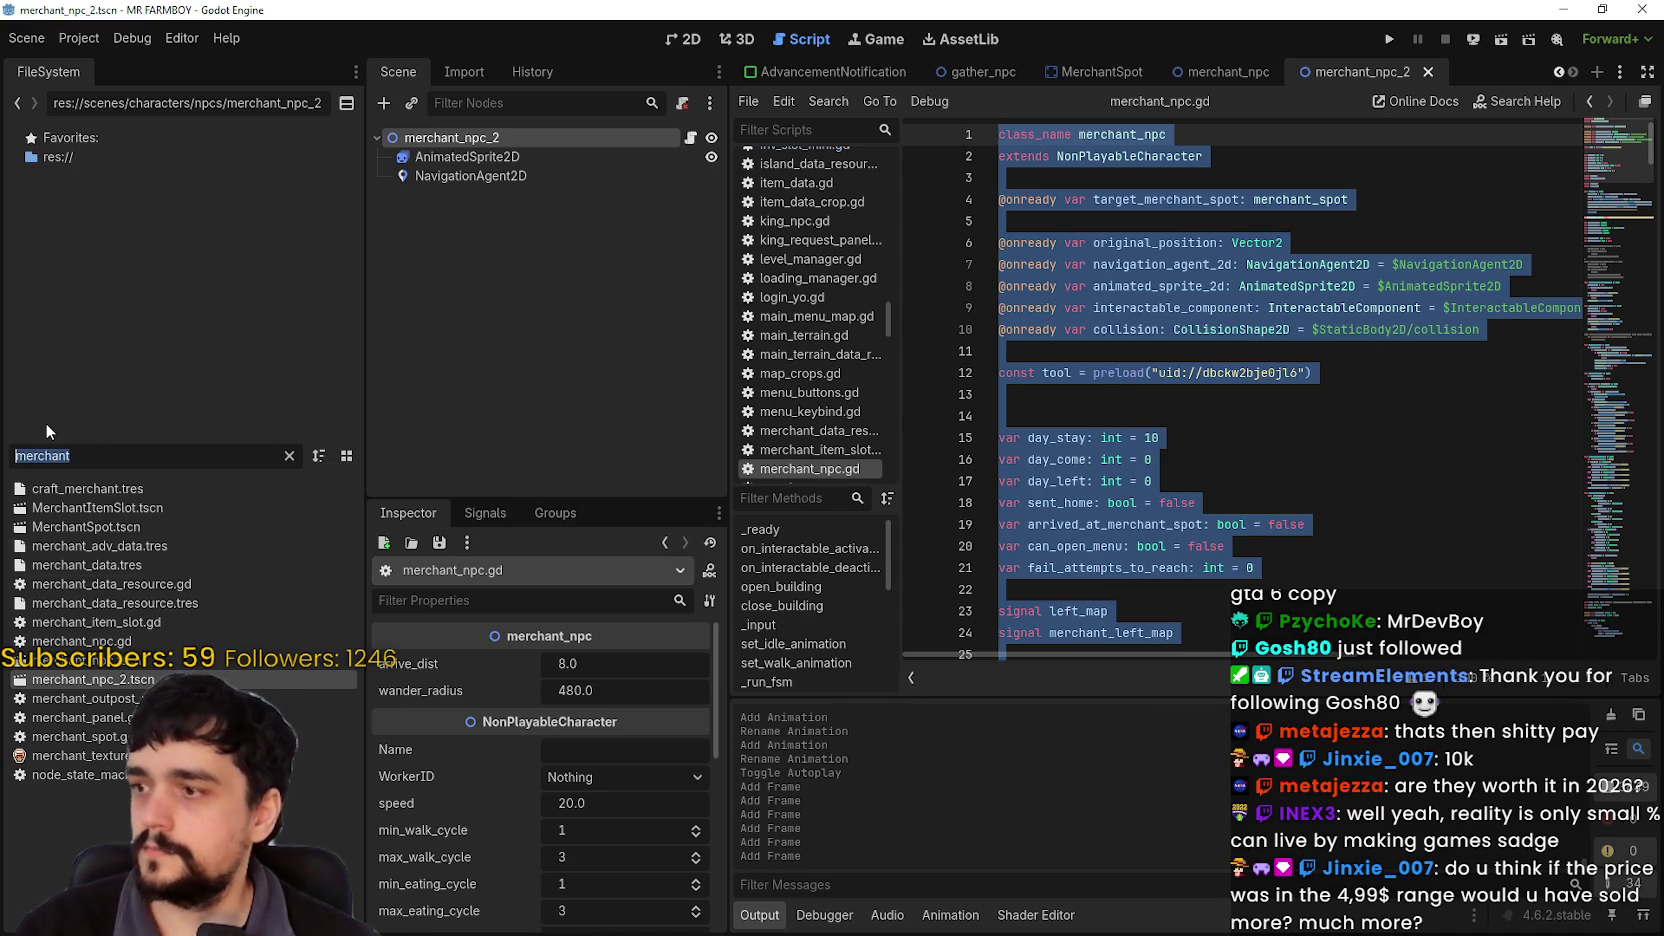
{"action": "key", "text": "ctrl+v"}
{"action": "key", "text": "ctrl+z"}
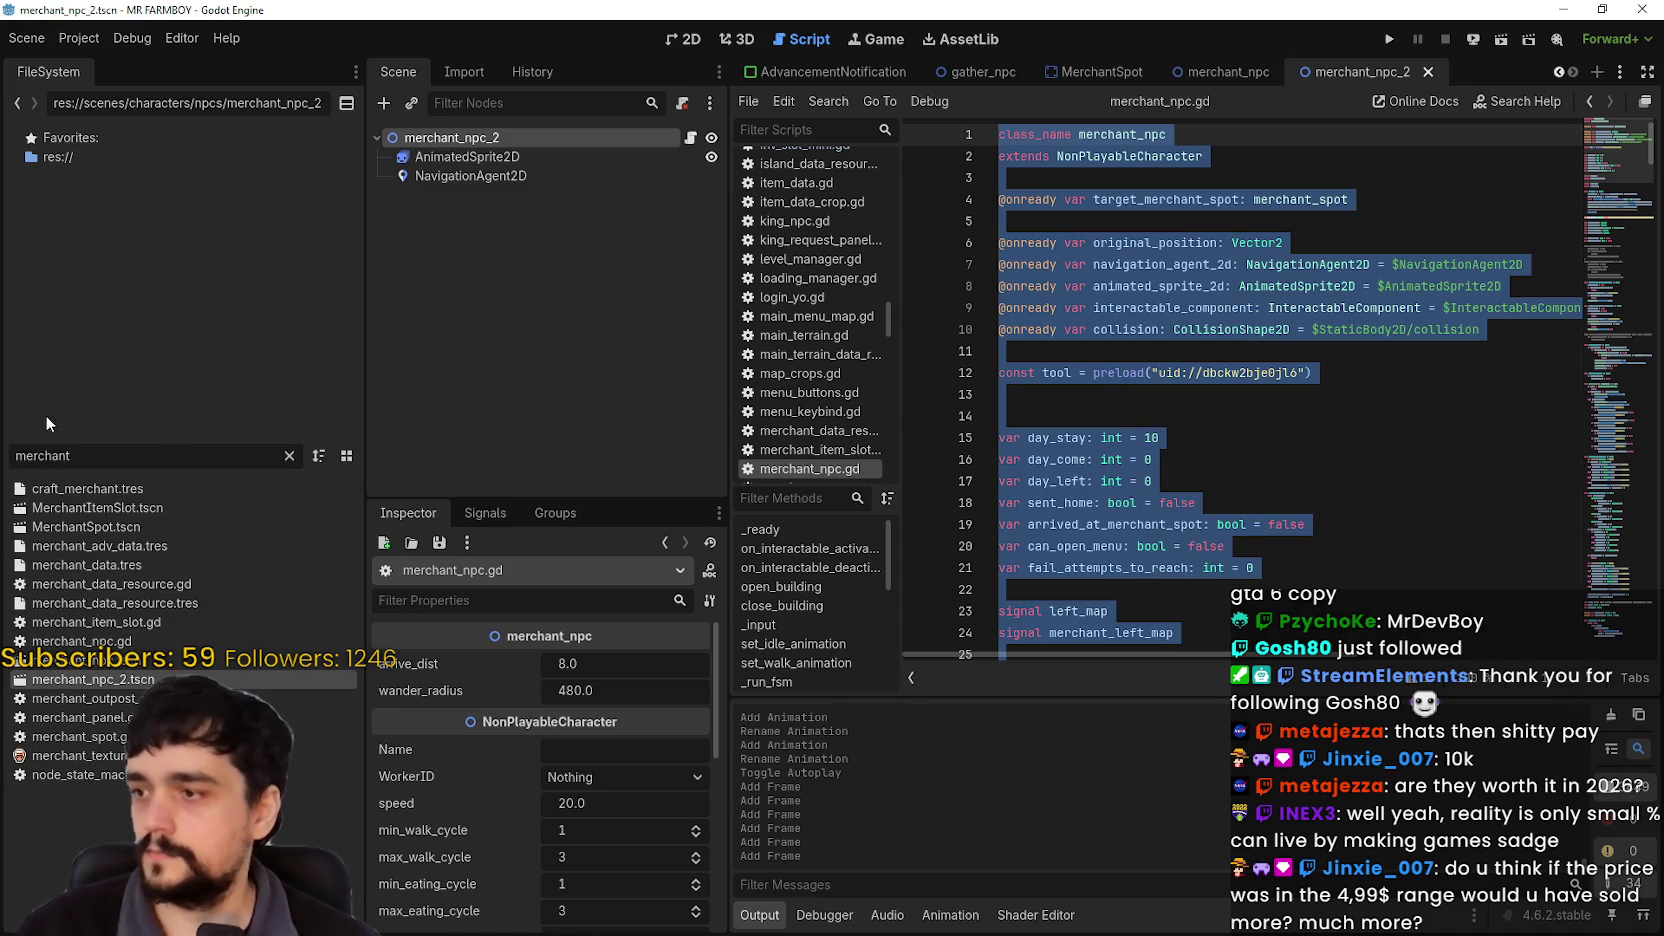
{"action": "left_click", "coordinate": [117, 643]}
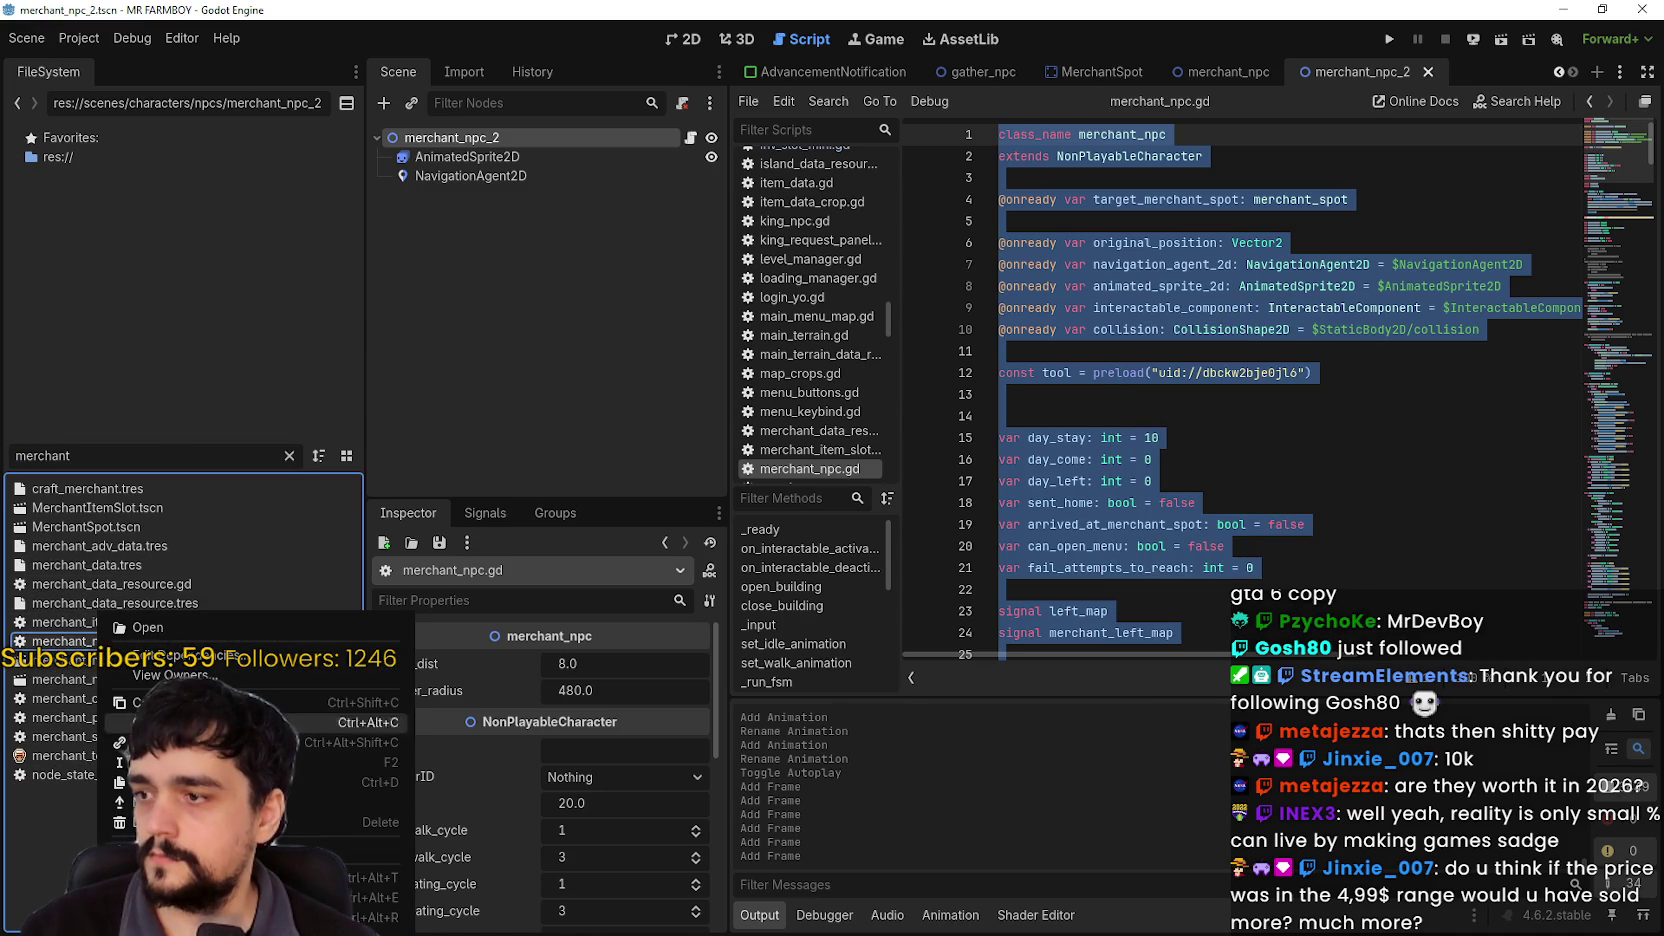
Step: Duplicate merchant_npc.gd as merchant_npc_2.gd
{"action": "key", "text": "ctrl+d"}
{"action": "left_click", "coordinate": [722, 444]}
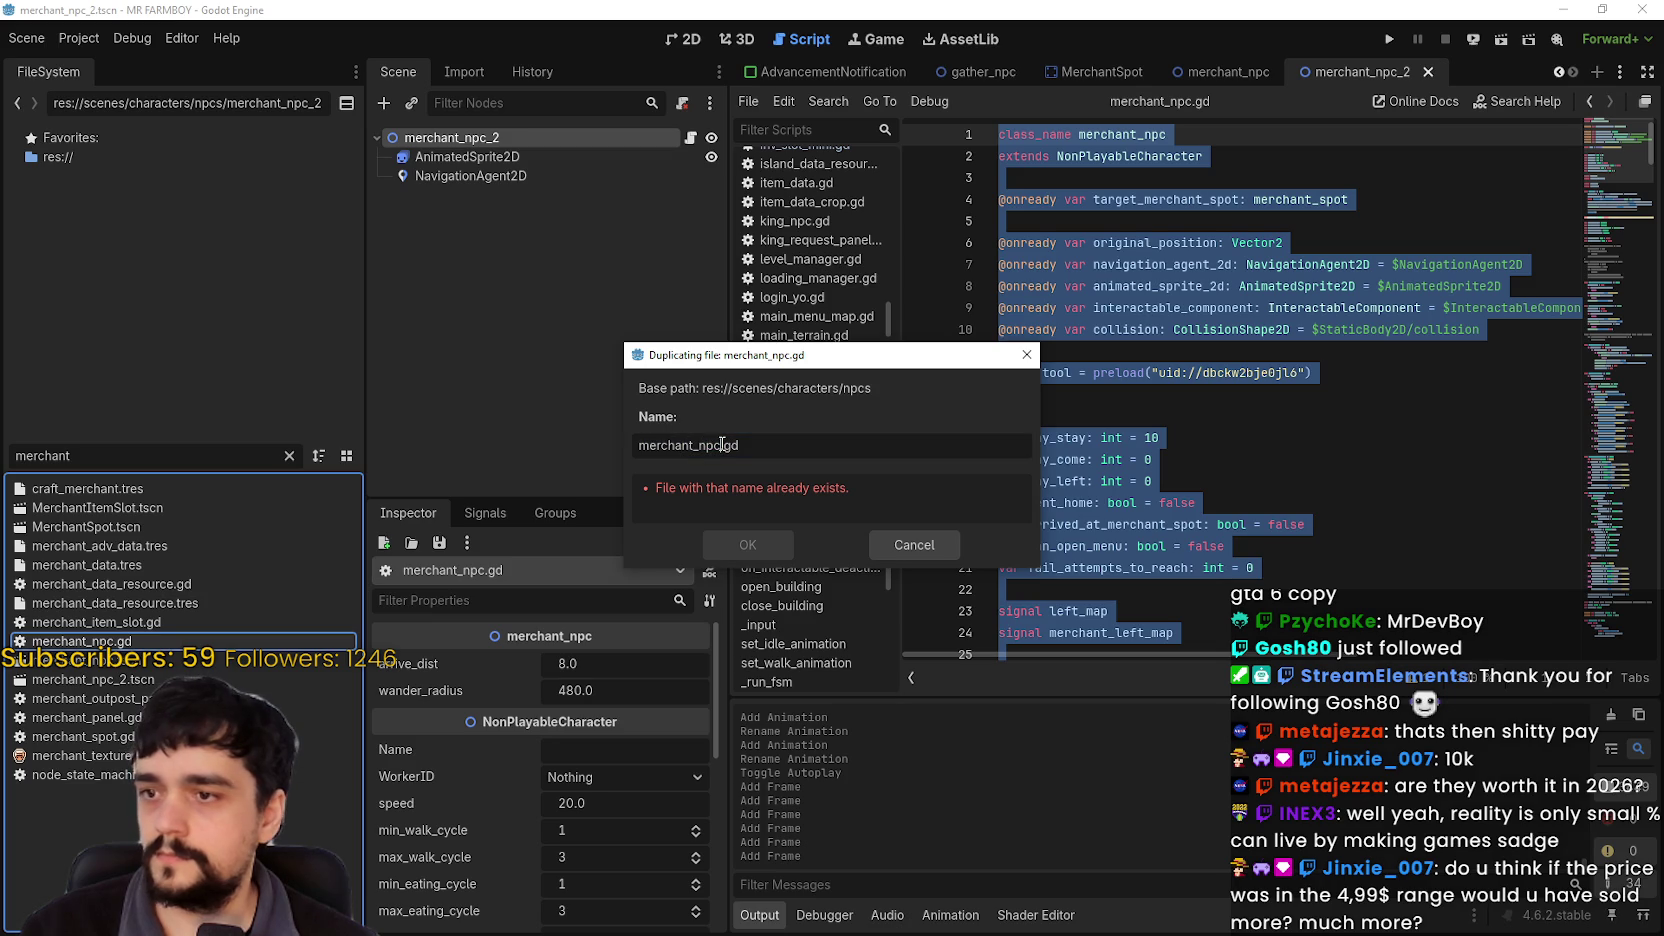
{"action": "type", "text": "_2"}
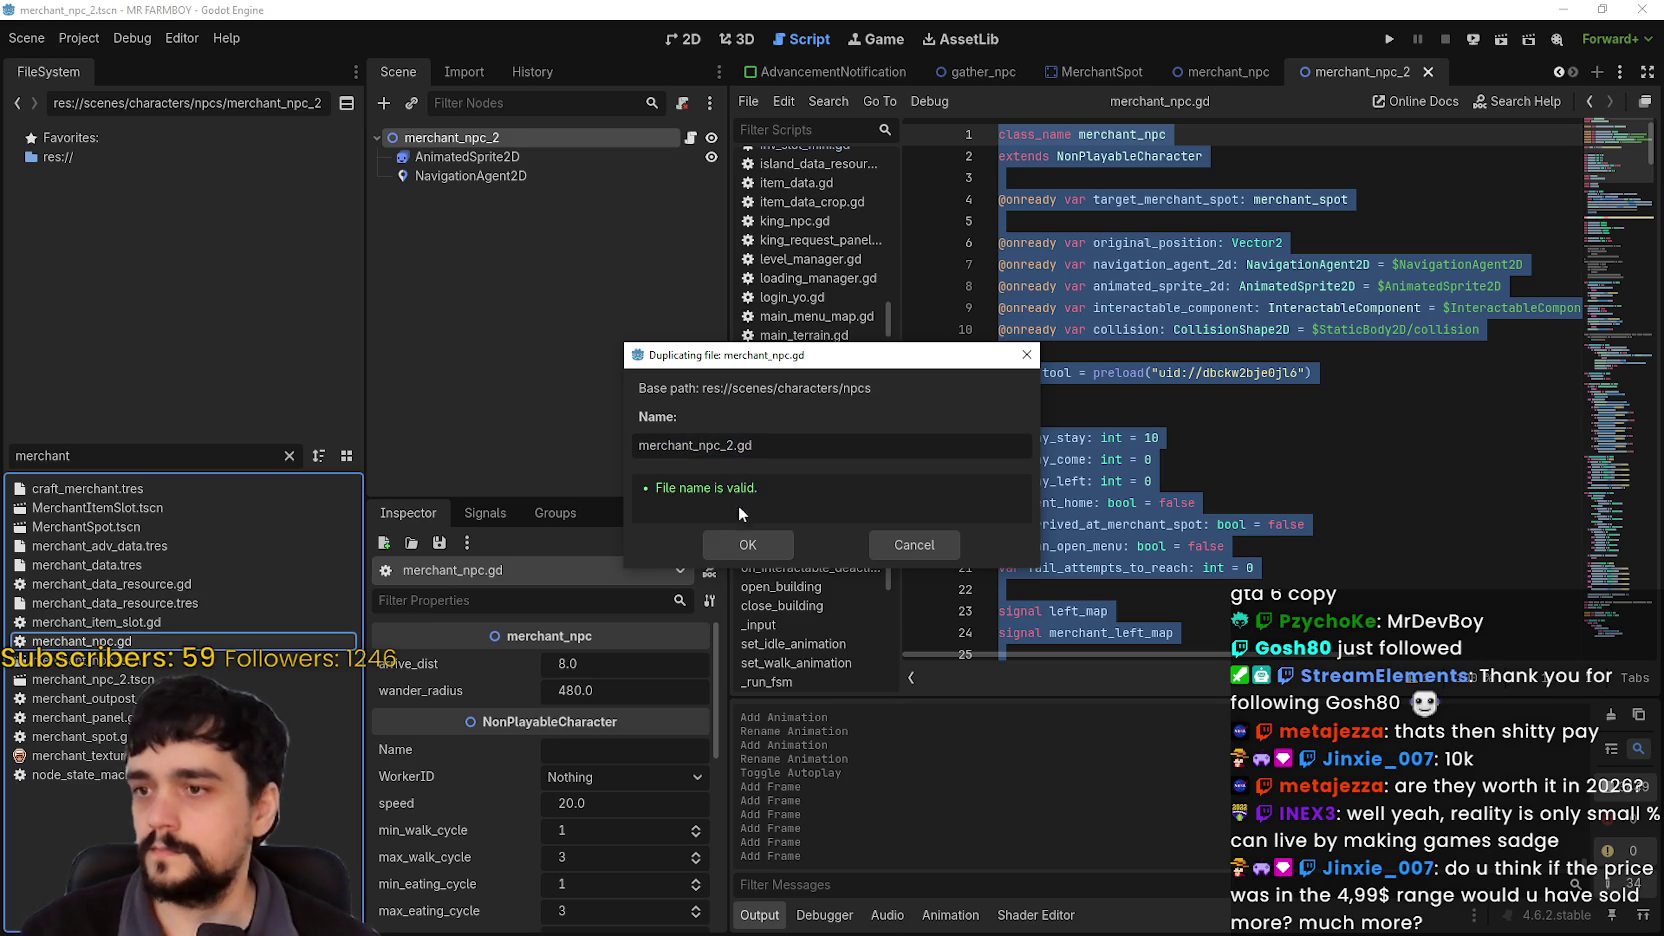
{"action": "left_click", "coordinate": [729, 549]}
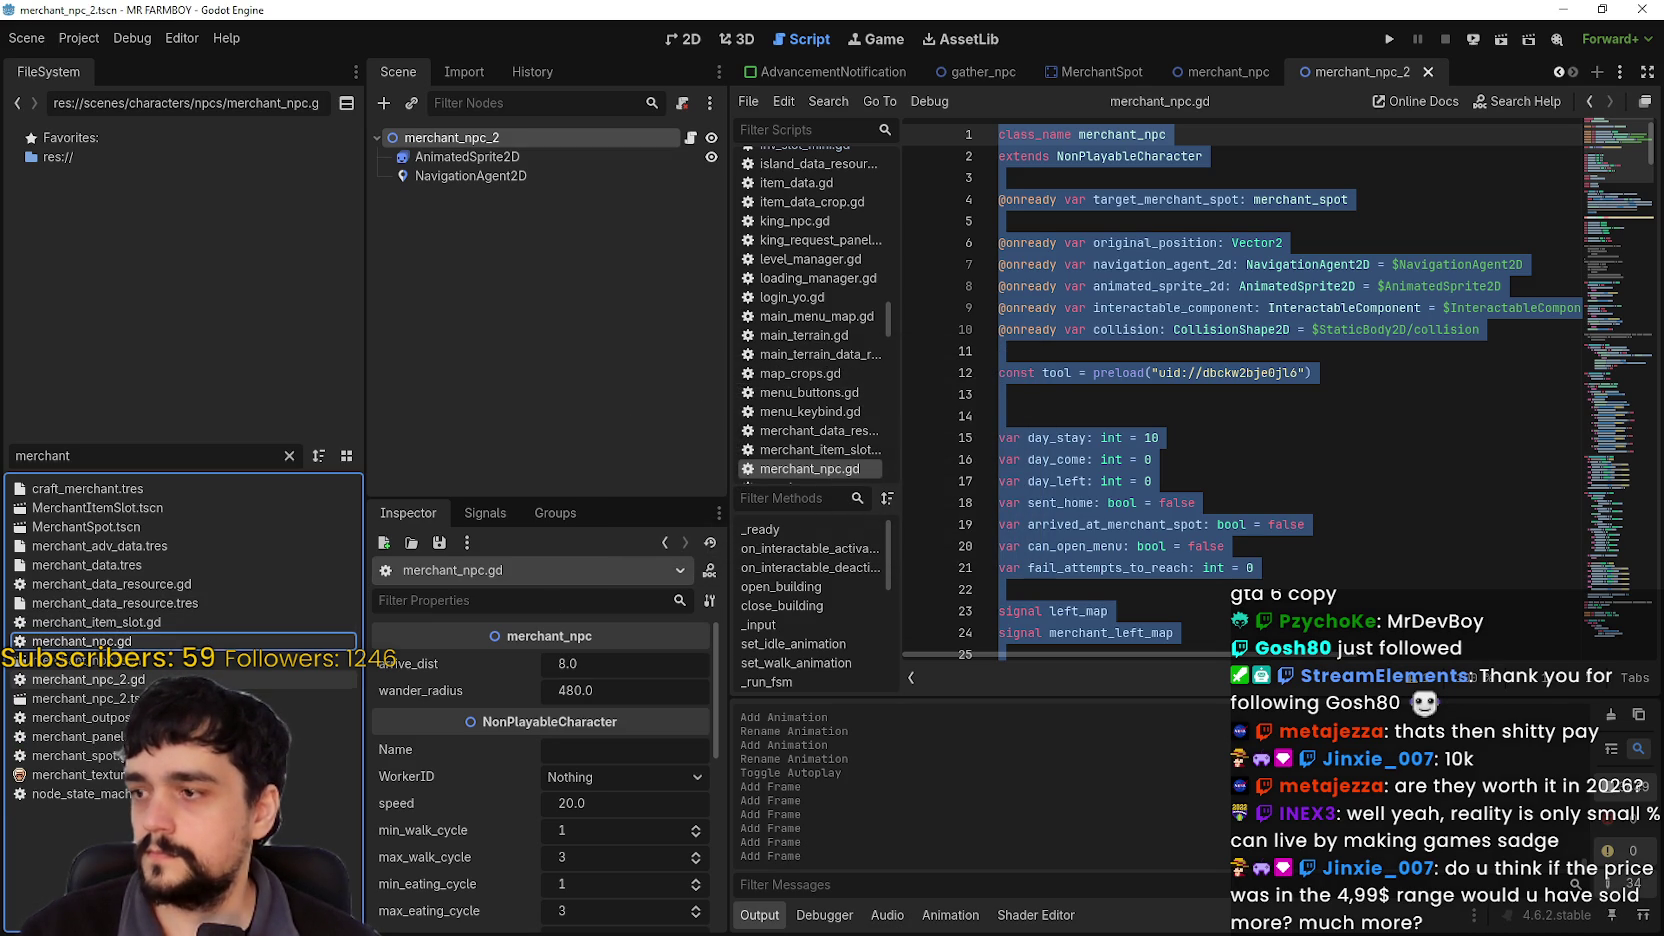
Step: Open merchant_npc_2.gd, change its class_name to merchant_npc_2, and save
{"action": "double_click", "coordinate": [80, 680]}
{"action": "left_click", "coordinate": [1637, 545]}
{"action": "left_click", "coordinate": [1606, 630]}
{"action": "left_click", "coordinate": [1212, 640]}
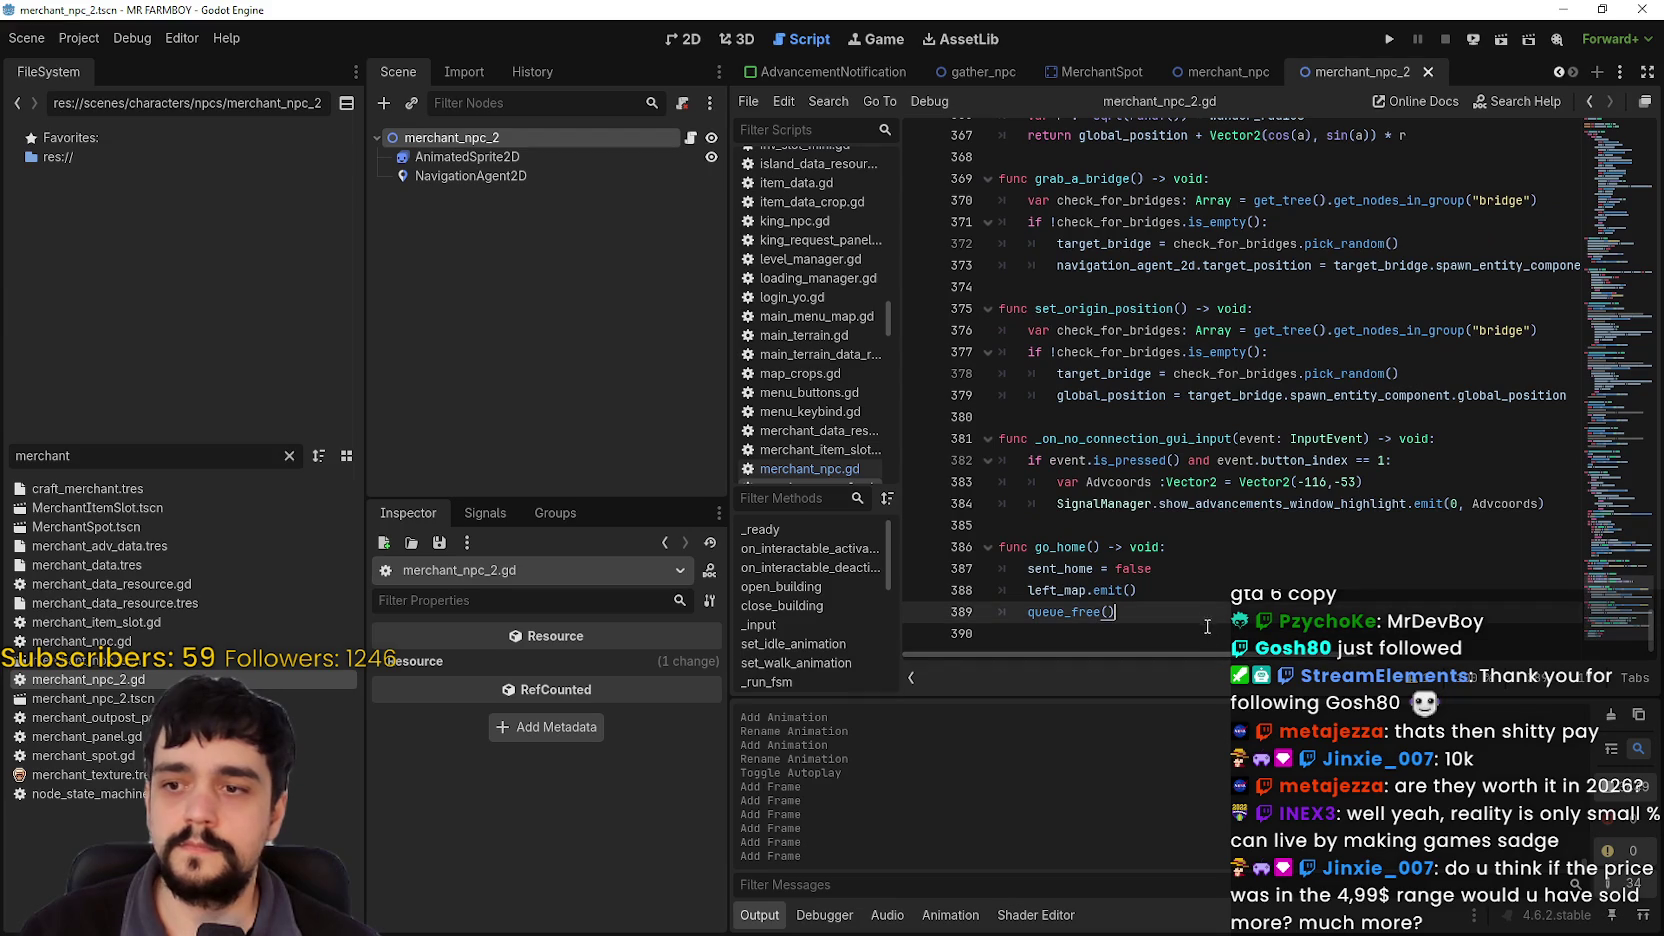
{"action": "mouse_move", "coordinate": [1212, 640]}
{"action": "left_mouse_down"}
{"action": "mouse_move", "coordinate": [700, 20]}
{"action": "mouse_move", "coordinate": [518, 4]}
{"action": "left_mouse_up"}
{"action": "key", "text": "Right"}
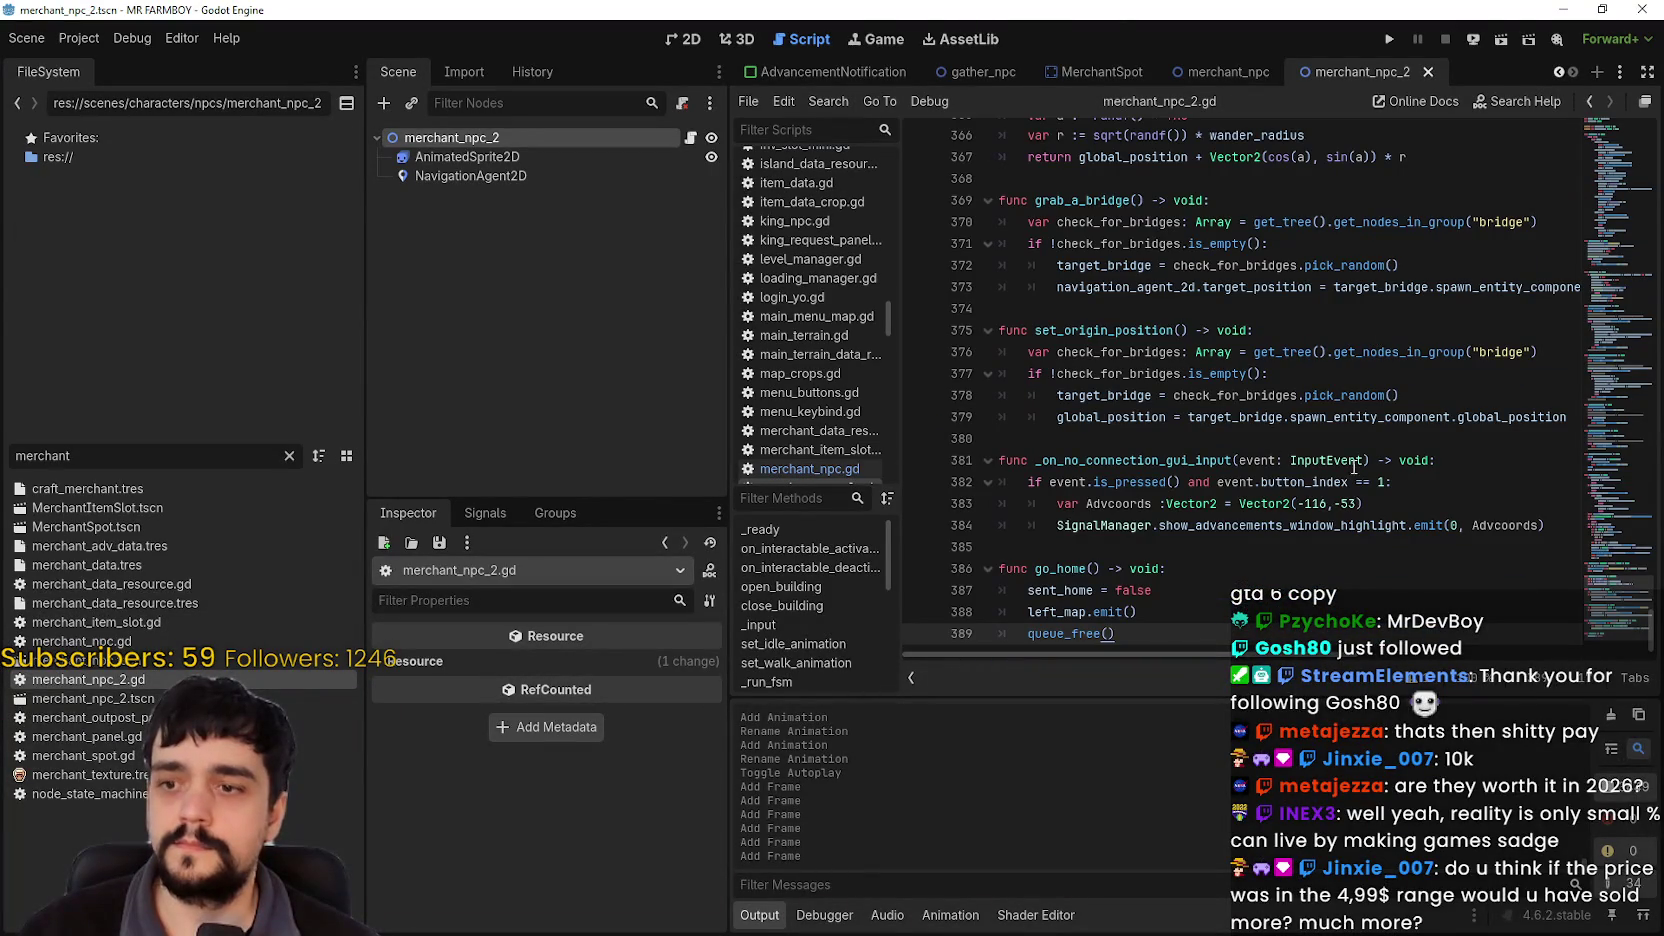
{"action": "left_click_drag", "start_coordinate": [1612, 625], "coordinate": [1603, 90]}
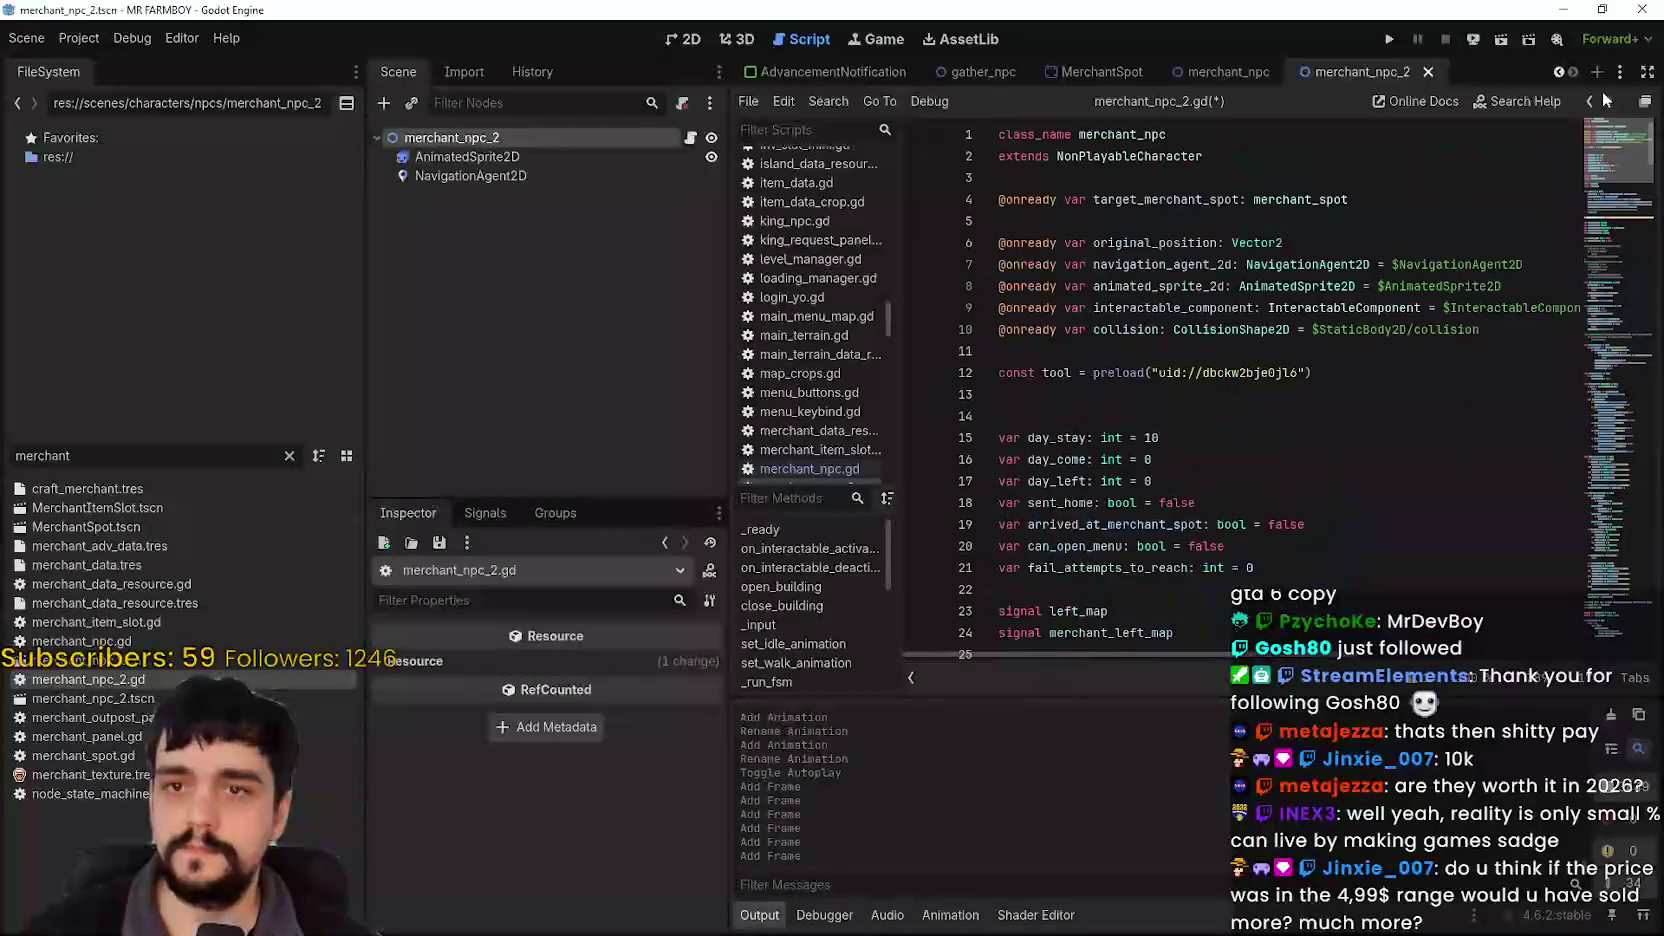
{"action": "left_click", "coordinate": [1180, 133]}
{"action": "type", "text": "_2"}
{"action": "left_click", "coordinate": [1213, 199]}
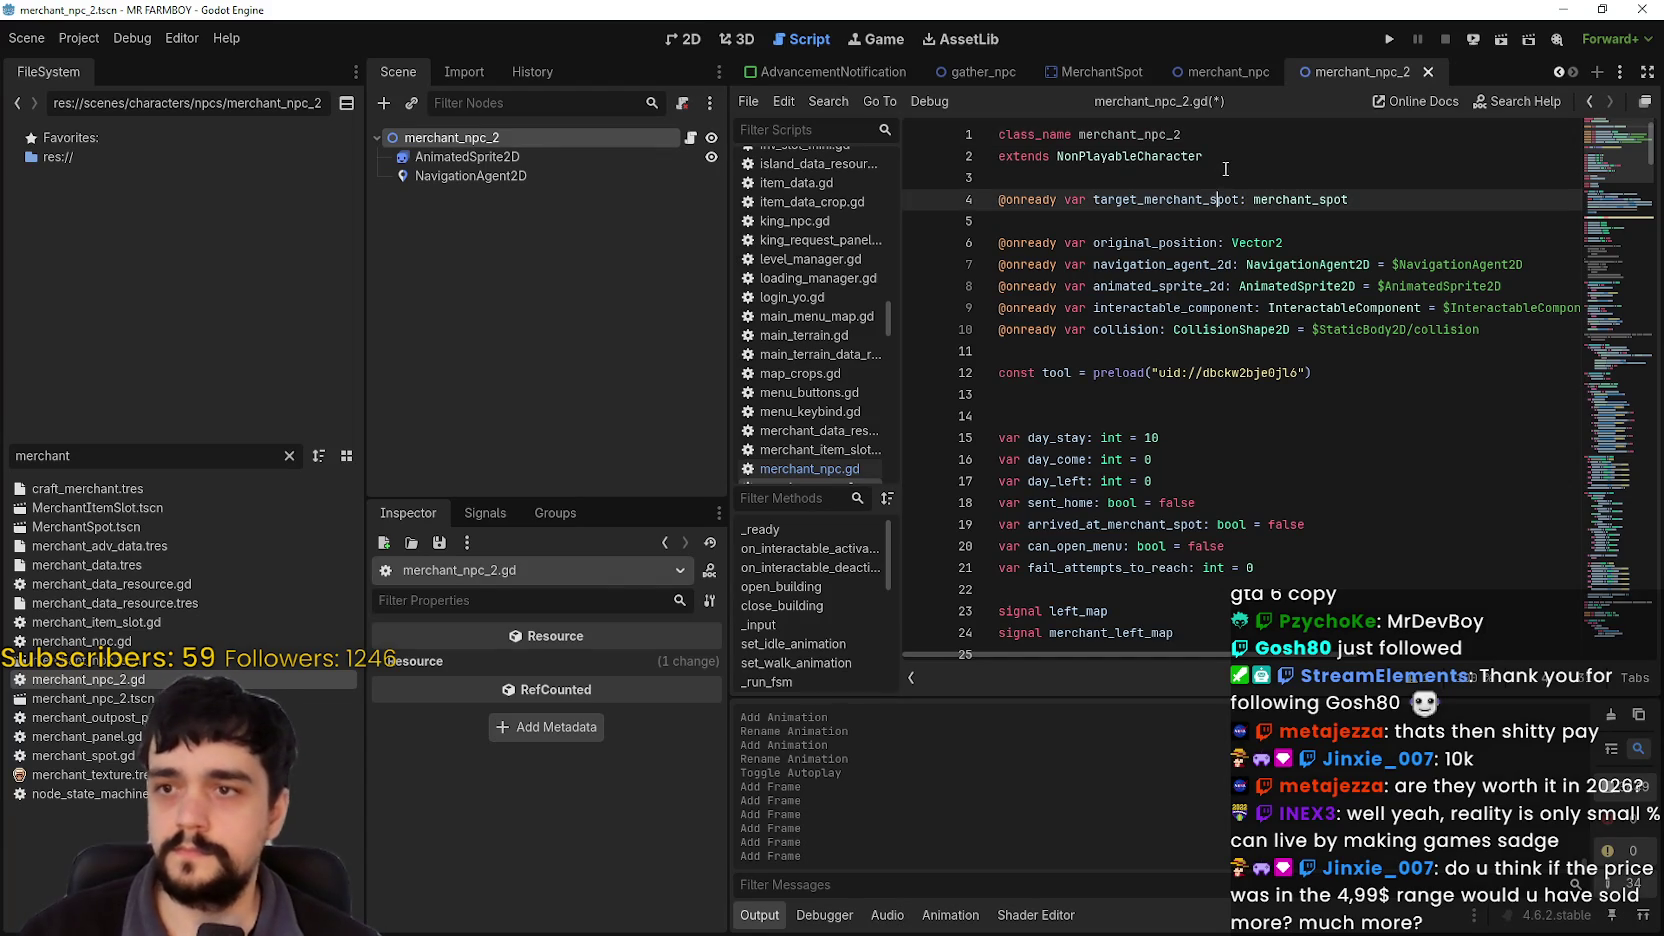
{"action": "left_click", "coordinate": [1222, 160]}
{"action": "key", "text": "ctrl+s"}
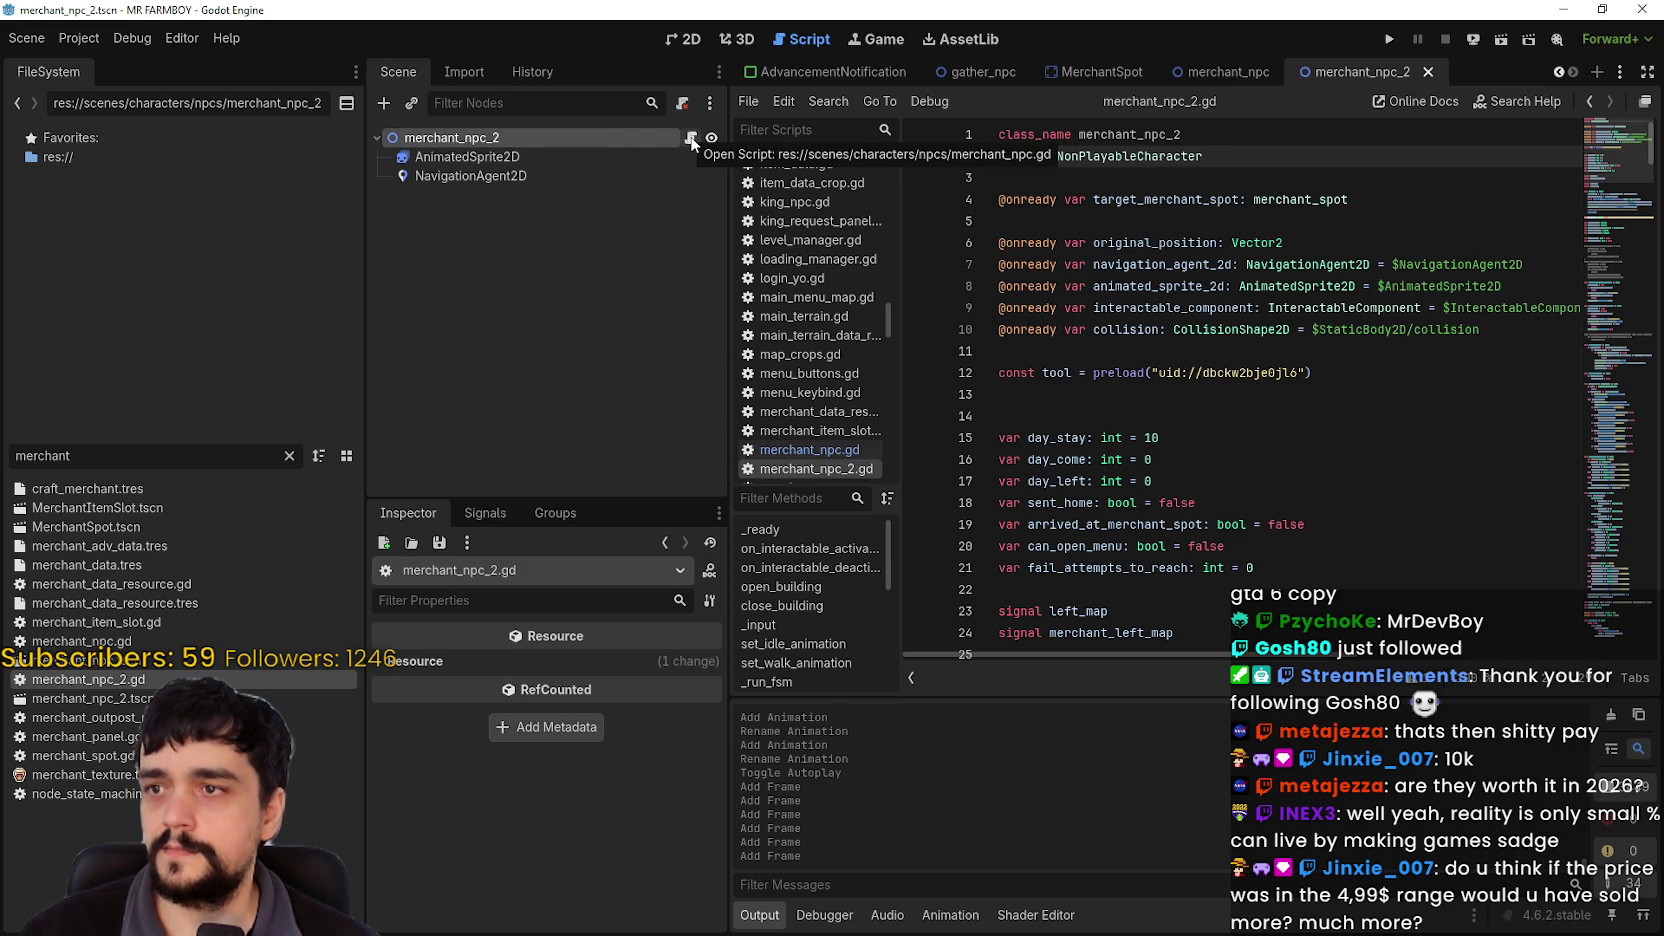
Step: Replace merchant_npc_2's attached script with merchant_npc_2.gd and save the scene
{"action": "right_click", "coordinate": [630, 145]}
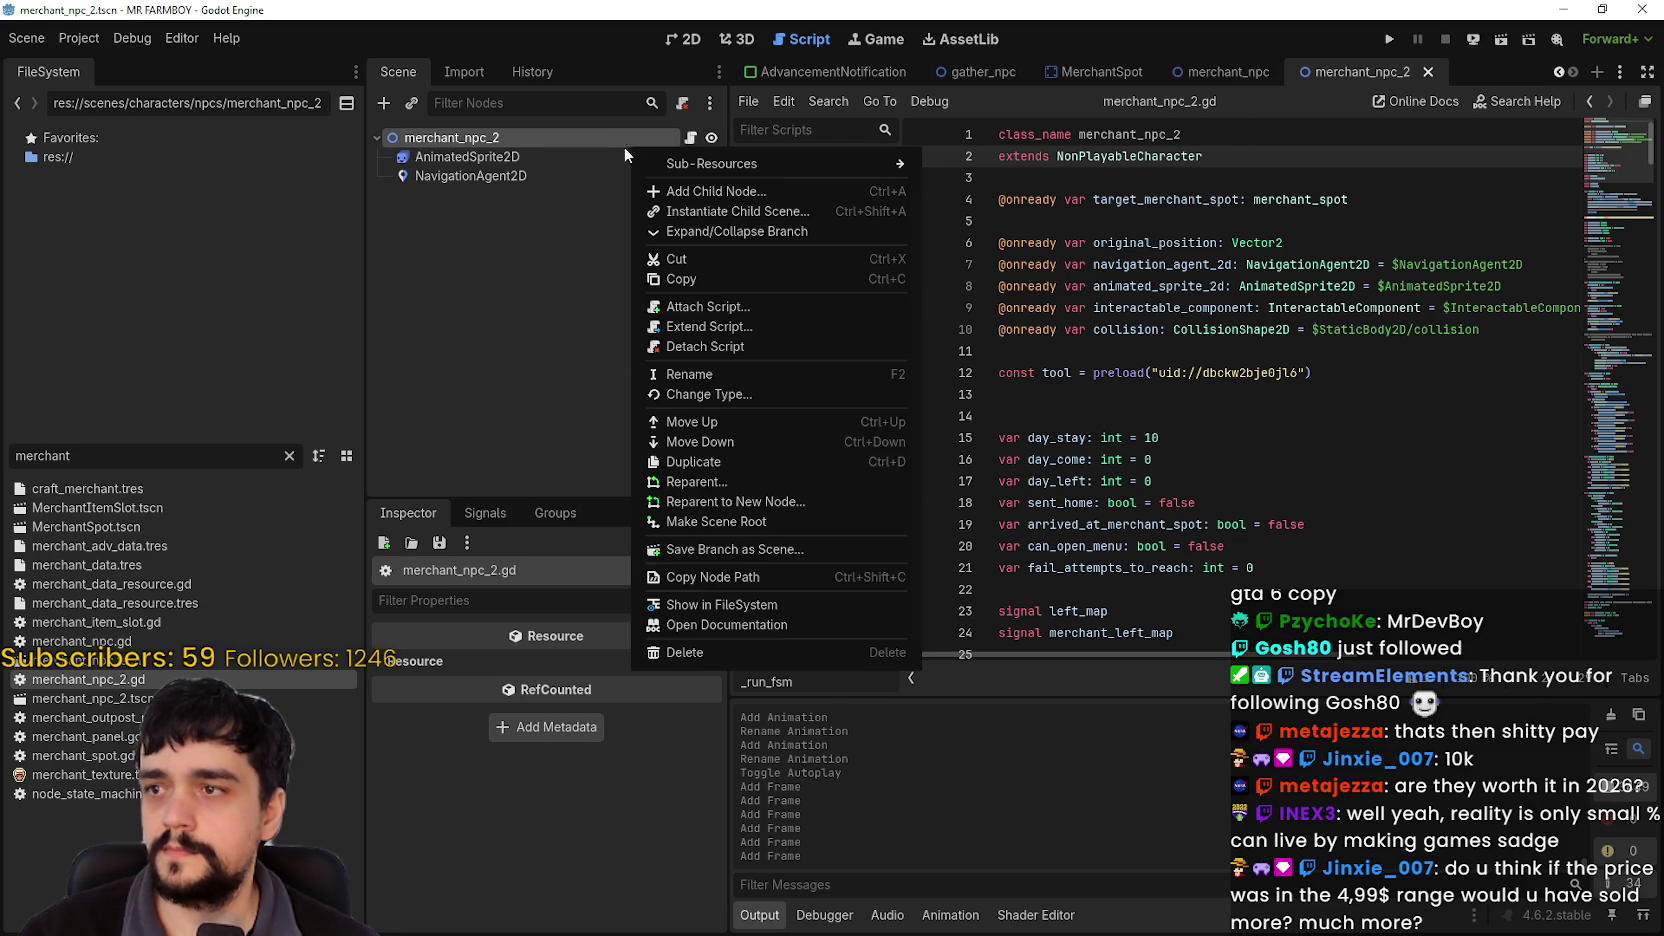
{"action": "left_click", "coordinate": [736, 352]}
{"action": "right_click", "coordinate": [541, 138]}
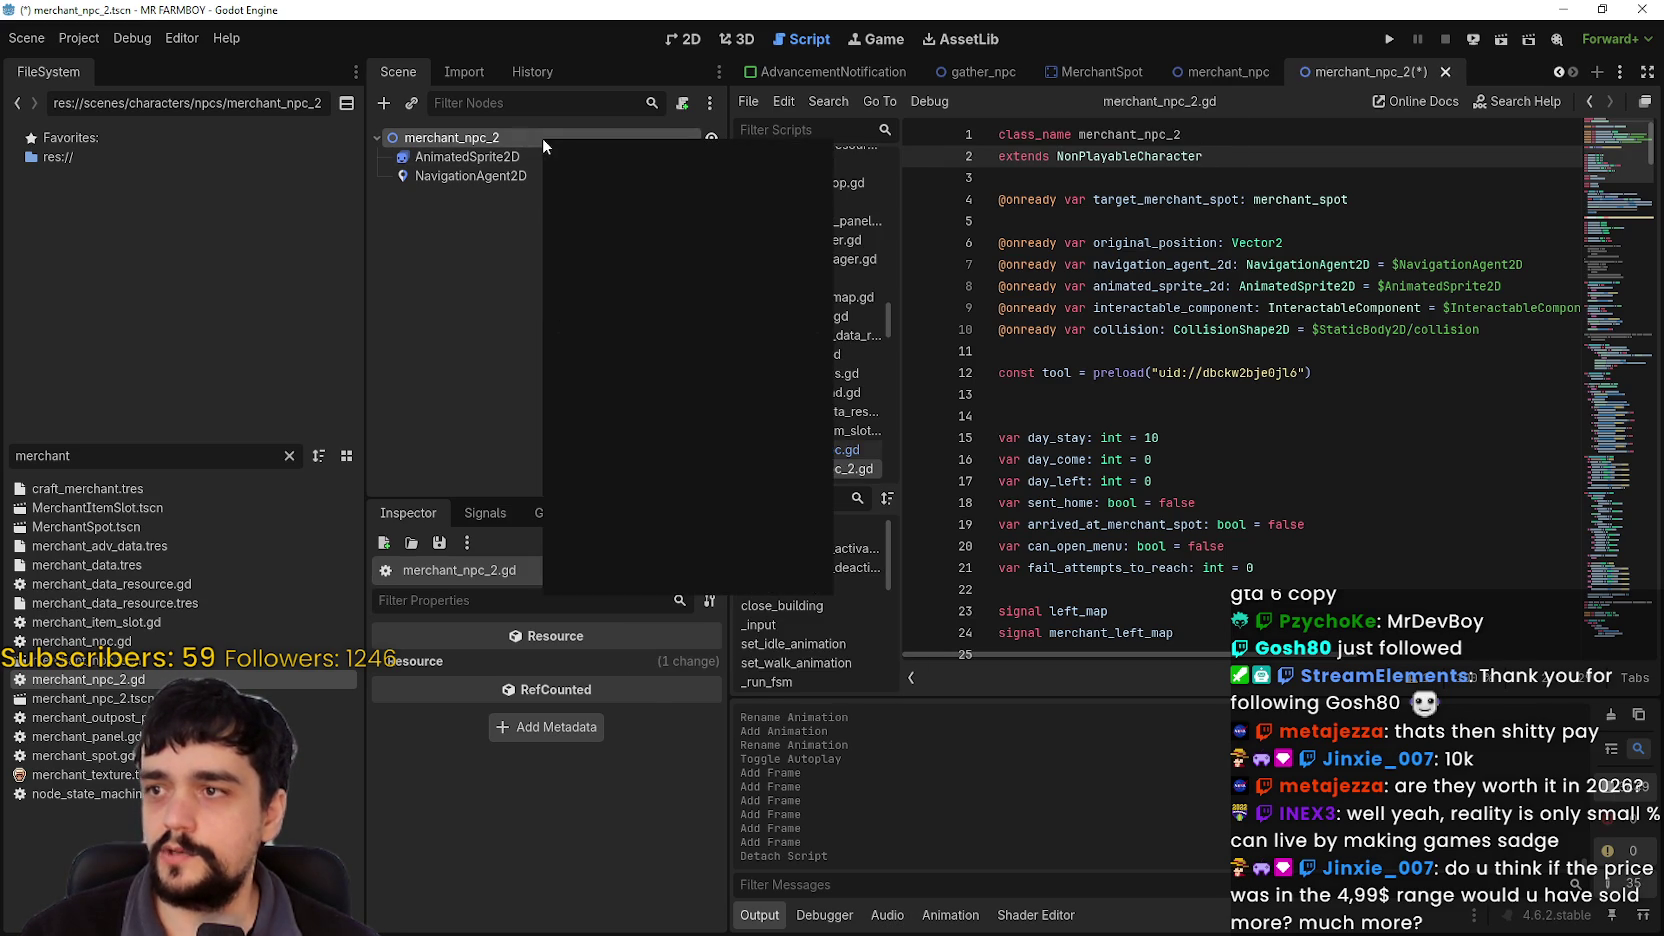
{"action": "left_click", "coordinate": [644, 269]}
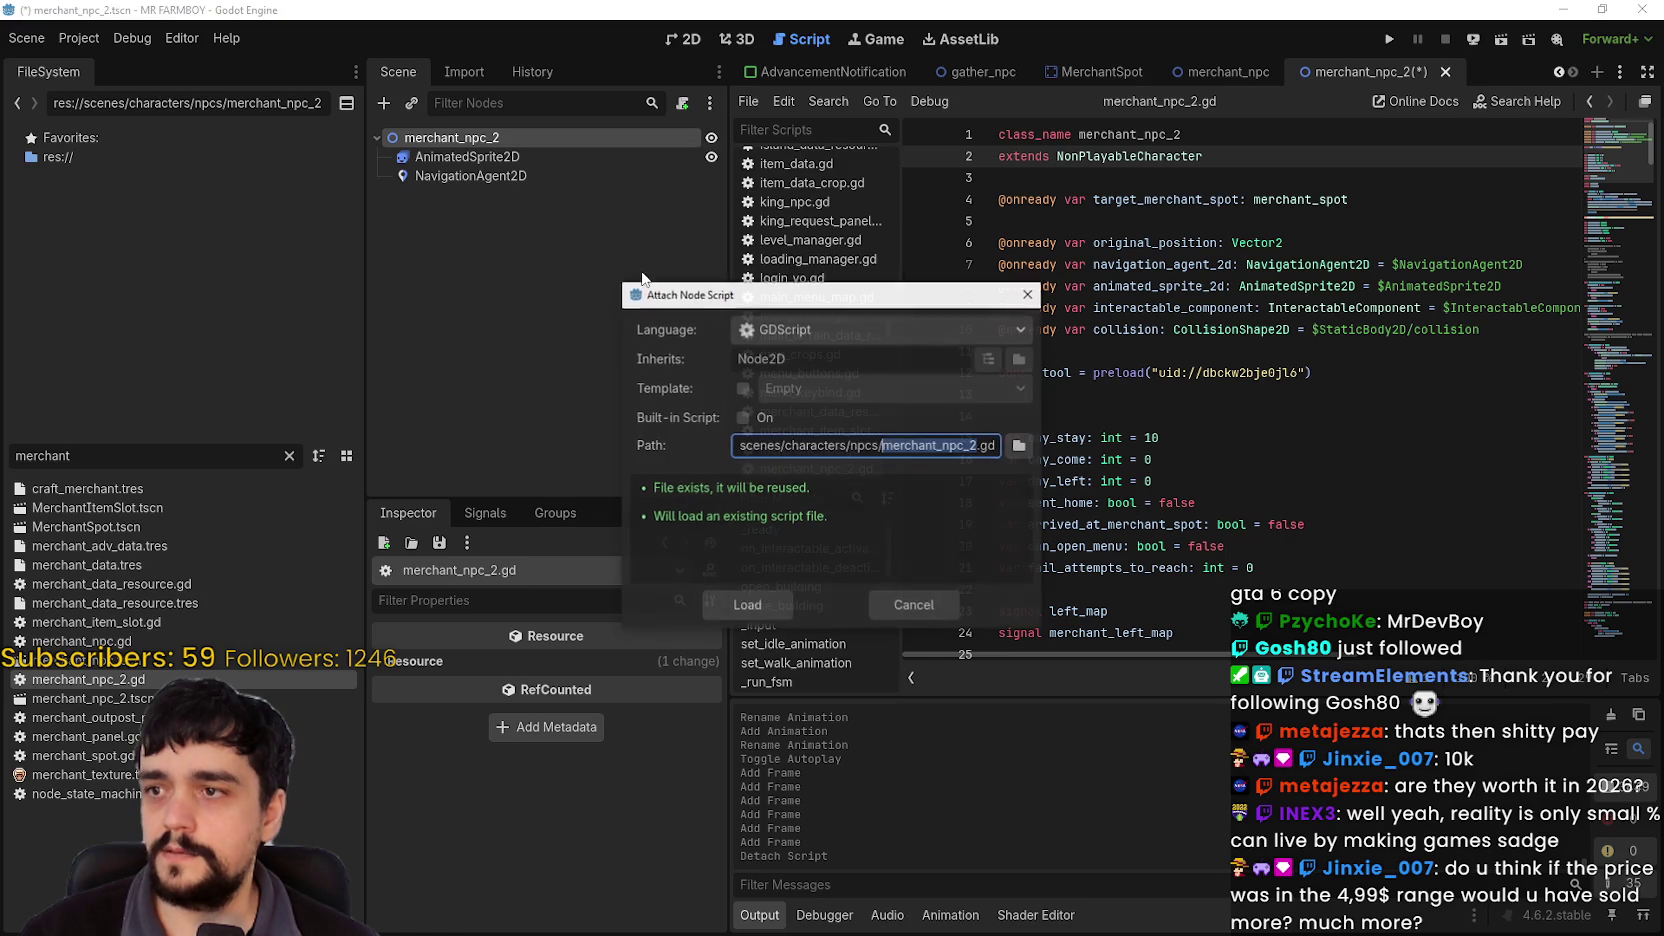
{"action": "left_click", "coordinate": [766, 607]}
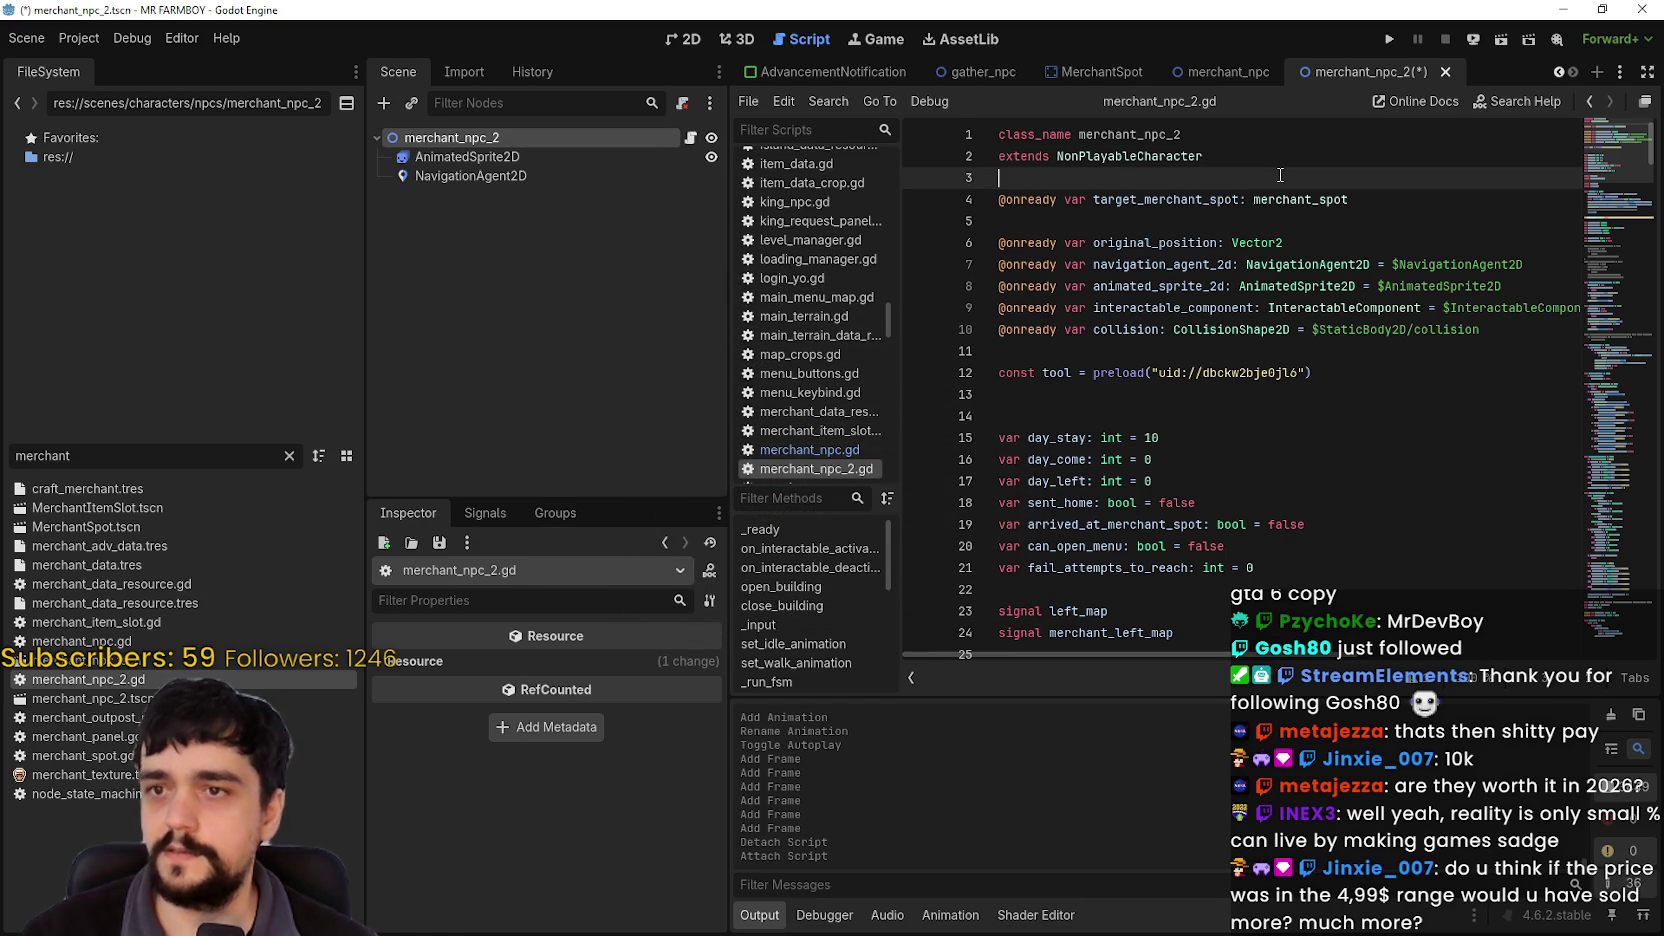
{"action": "key", "text": "ctrl+s"}
{"action": "scroll", "coordinate": [1215, 507], "scroll_direction": "down", "scroll_amount": 8}
{"action": "left_click", "coordinate": [1144, 428]}
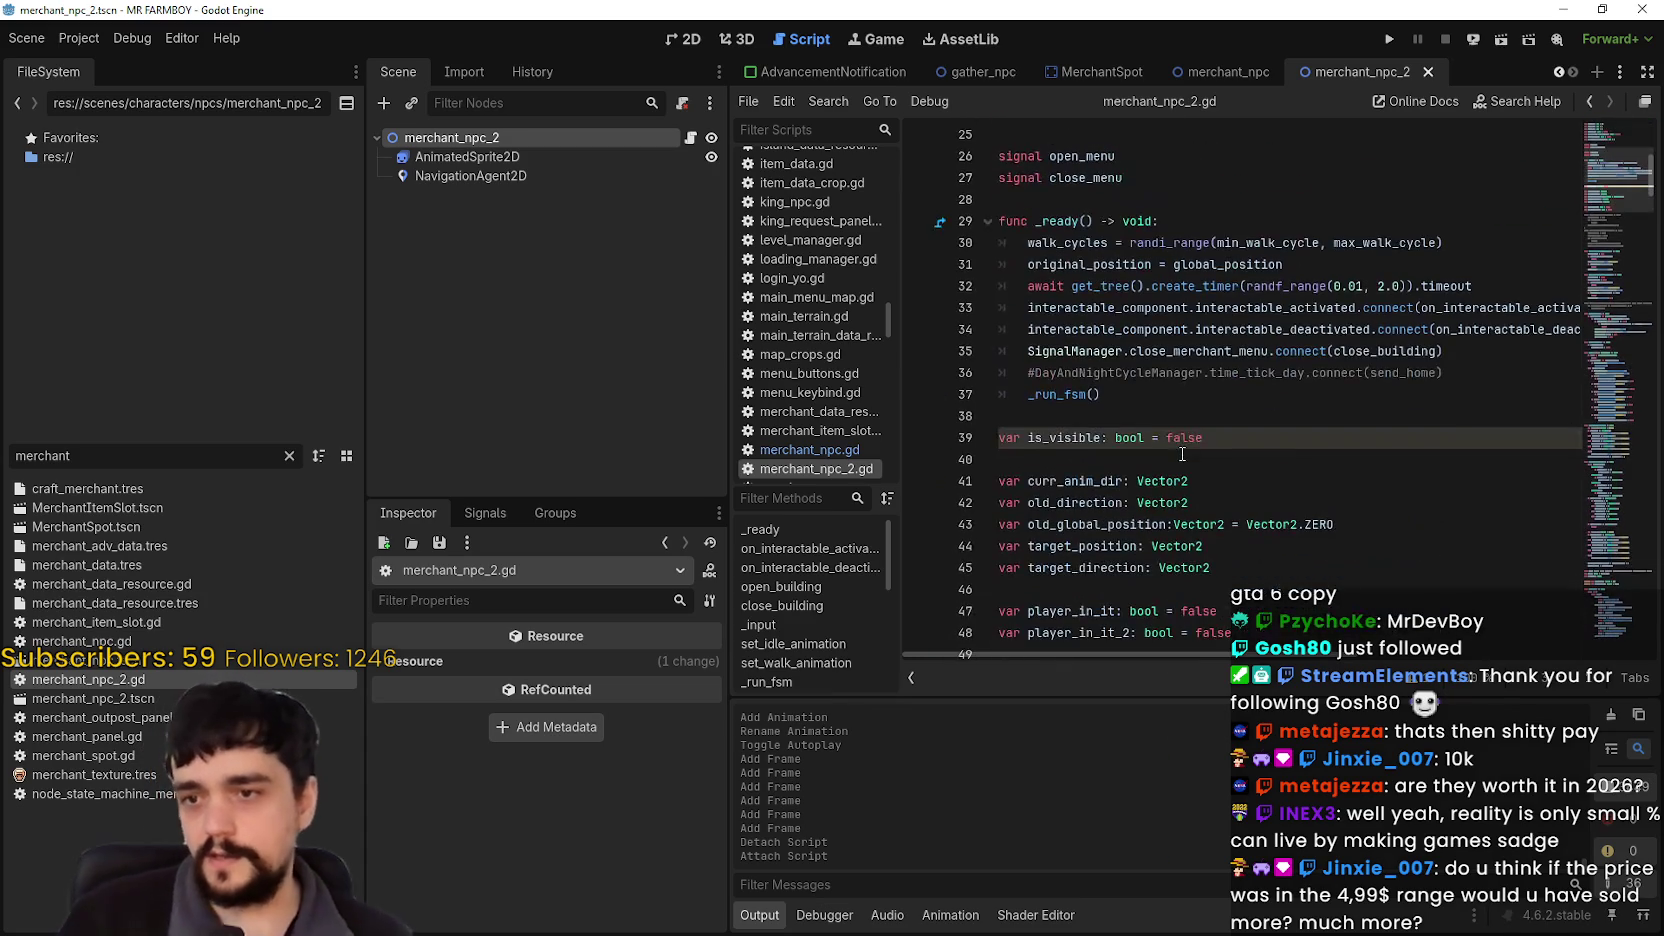
Step: Delete the four interactable and menu connection lines from _ready
{"action": "scroll", "coordinate": [1400, 500], "scroll_direction": "up", "scroll_amount": 2}
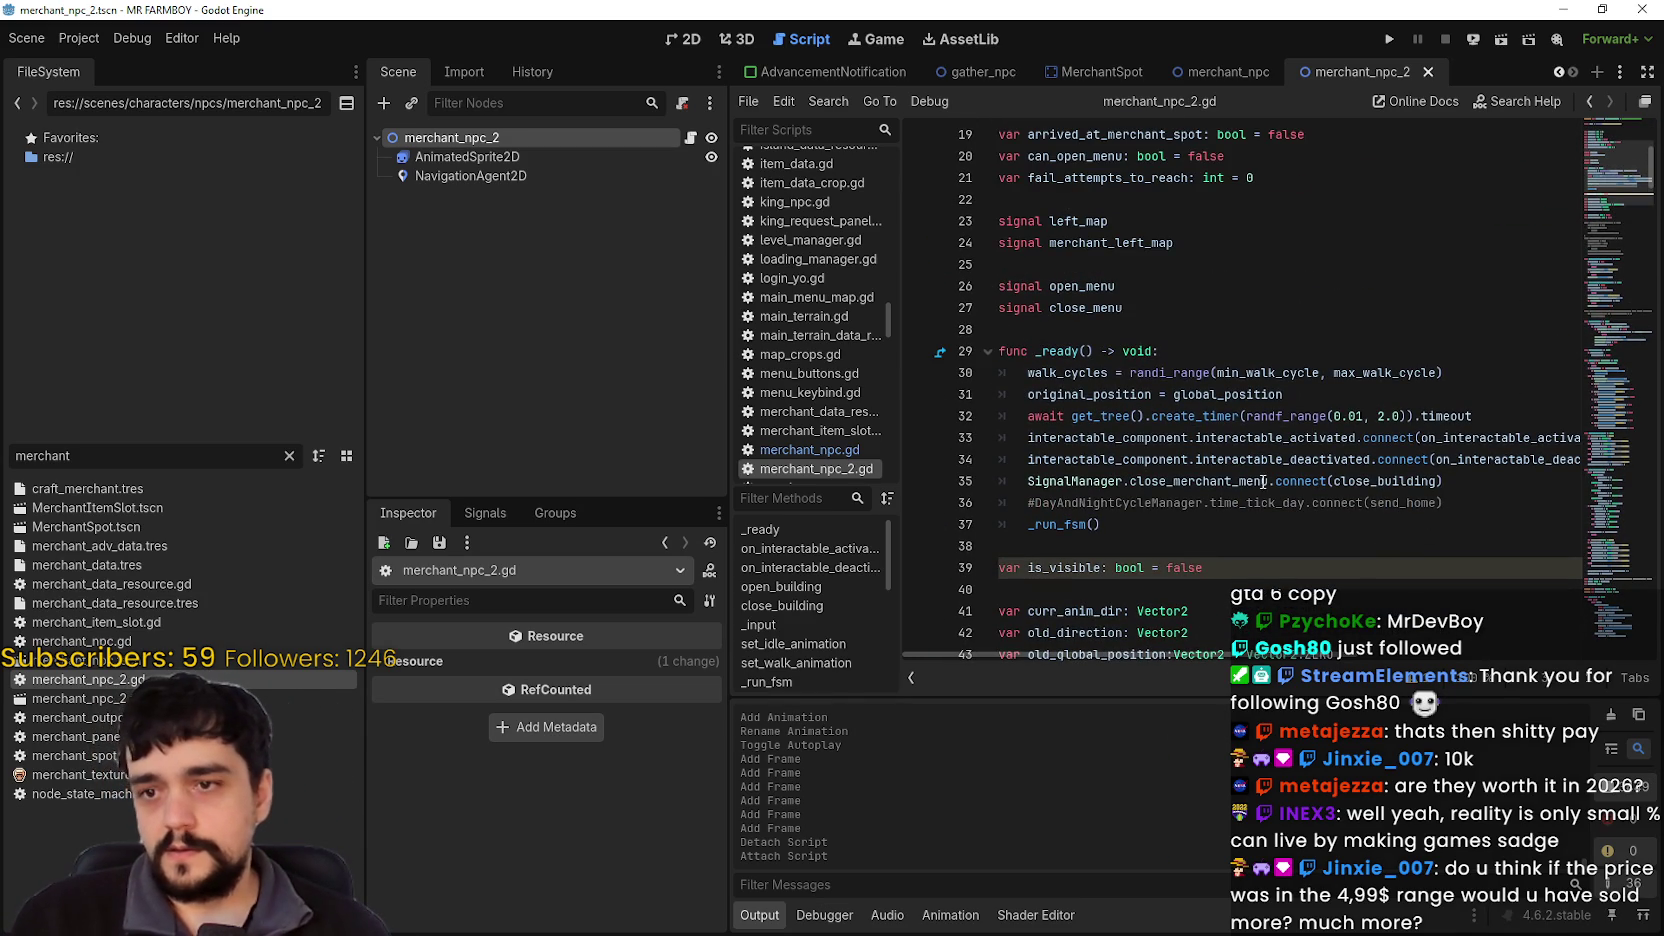
{"action": "mouse_move", "coordinate": [1443, 502]}
{"action": "left_mouse_down"}
{"action": "mouse_move", "coordinate": [1290, 503]}
{"action": "mouse_move", "coordinate": [1000, 458]}
{"action": "mouse_move", "coordinate": [967, 475]}
{"action": "left_mouse_up"}
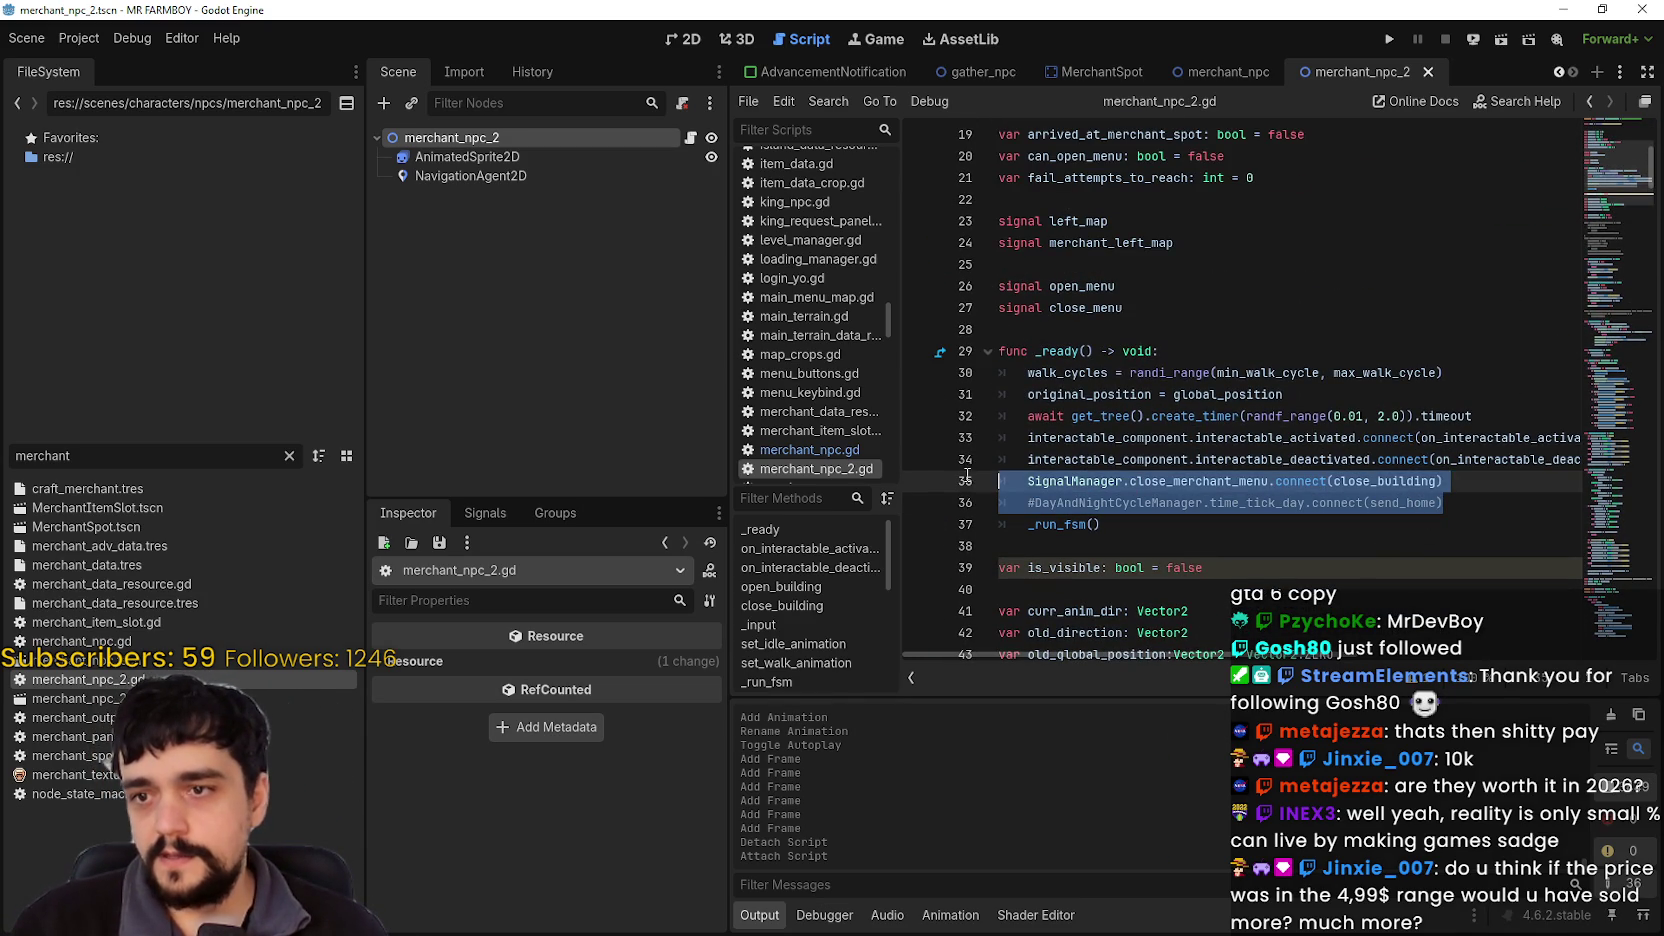
{"action": "left_click_drag", "start_coordinate": [727, 435], "coordinate": [270, 380]}
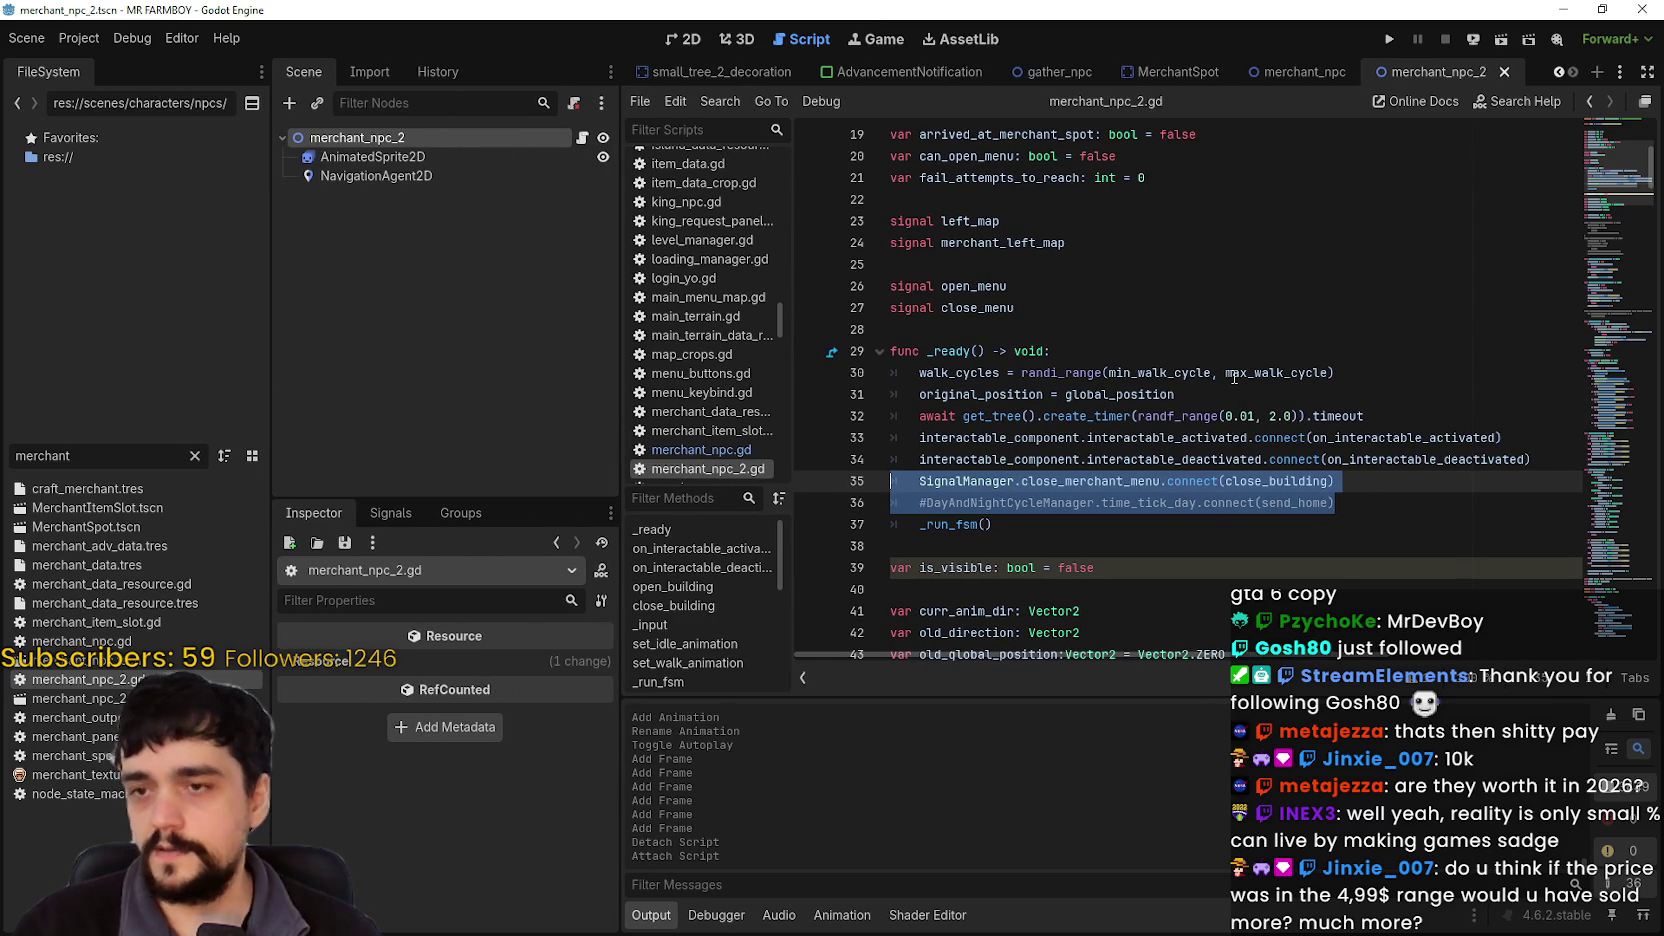
{"action": "left_click", "coordinate": [1283, 385]}
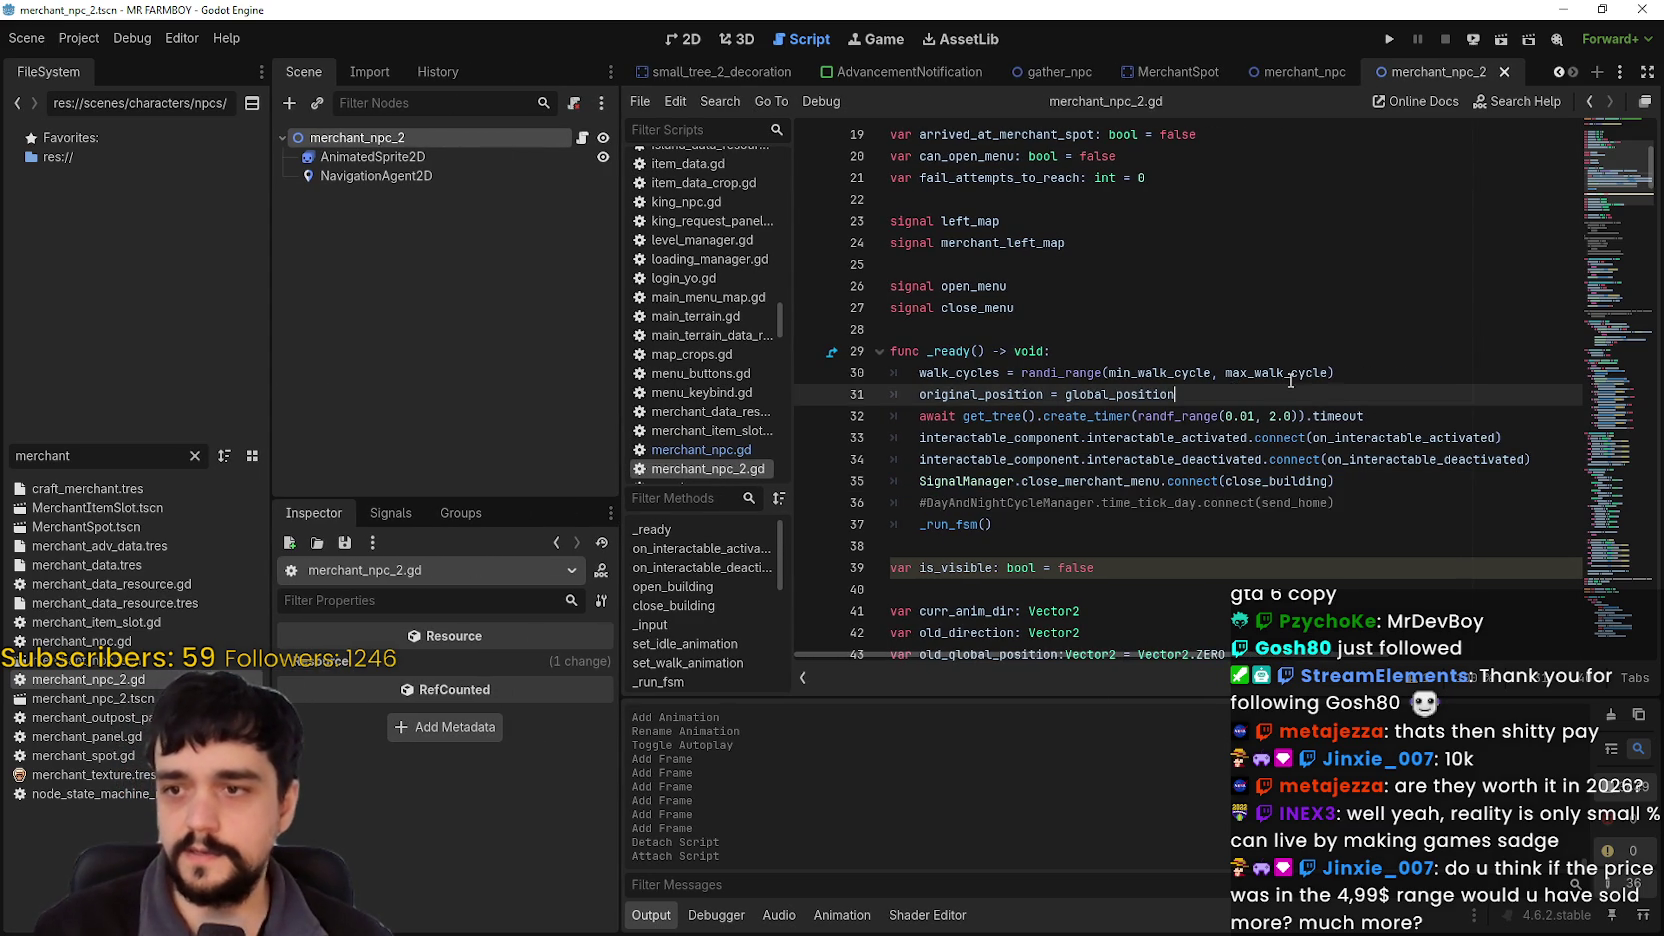
{"action": "left_click_drag", "start_coordinate": [1129, 391], "coordinate": [995, 395]}
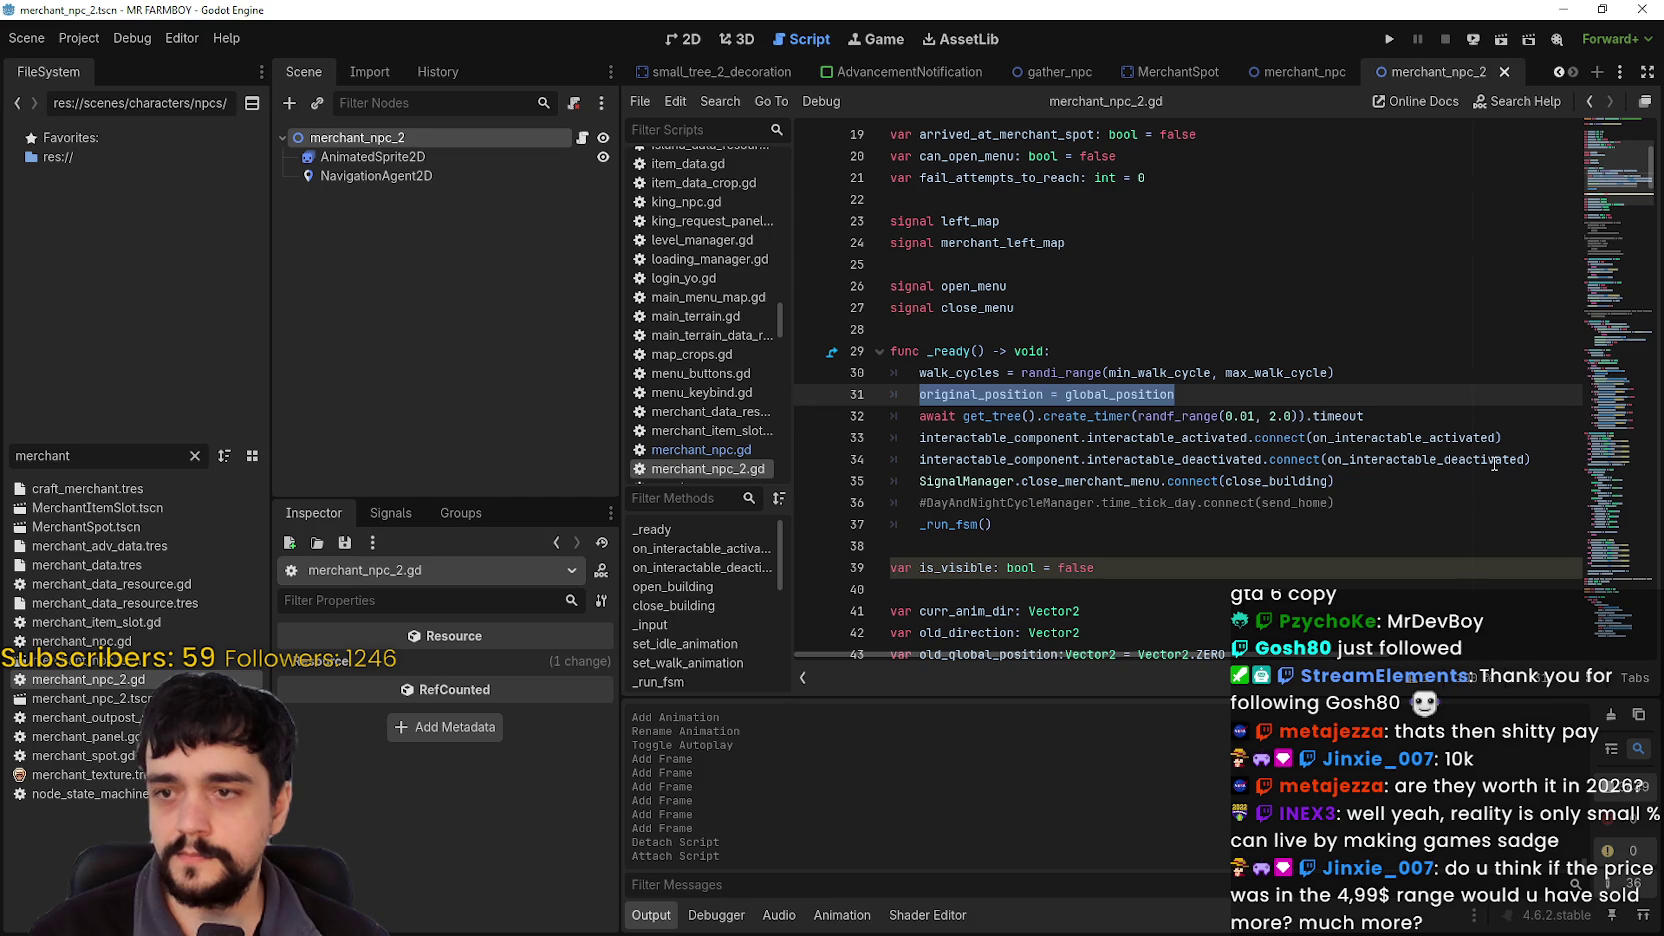
{"action": "left_click_drag", "start_coordinate": [1540, 460], "coordinate": [912, 431]}
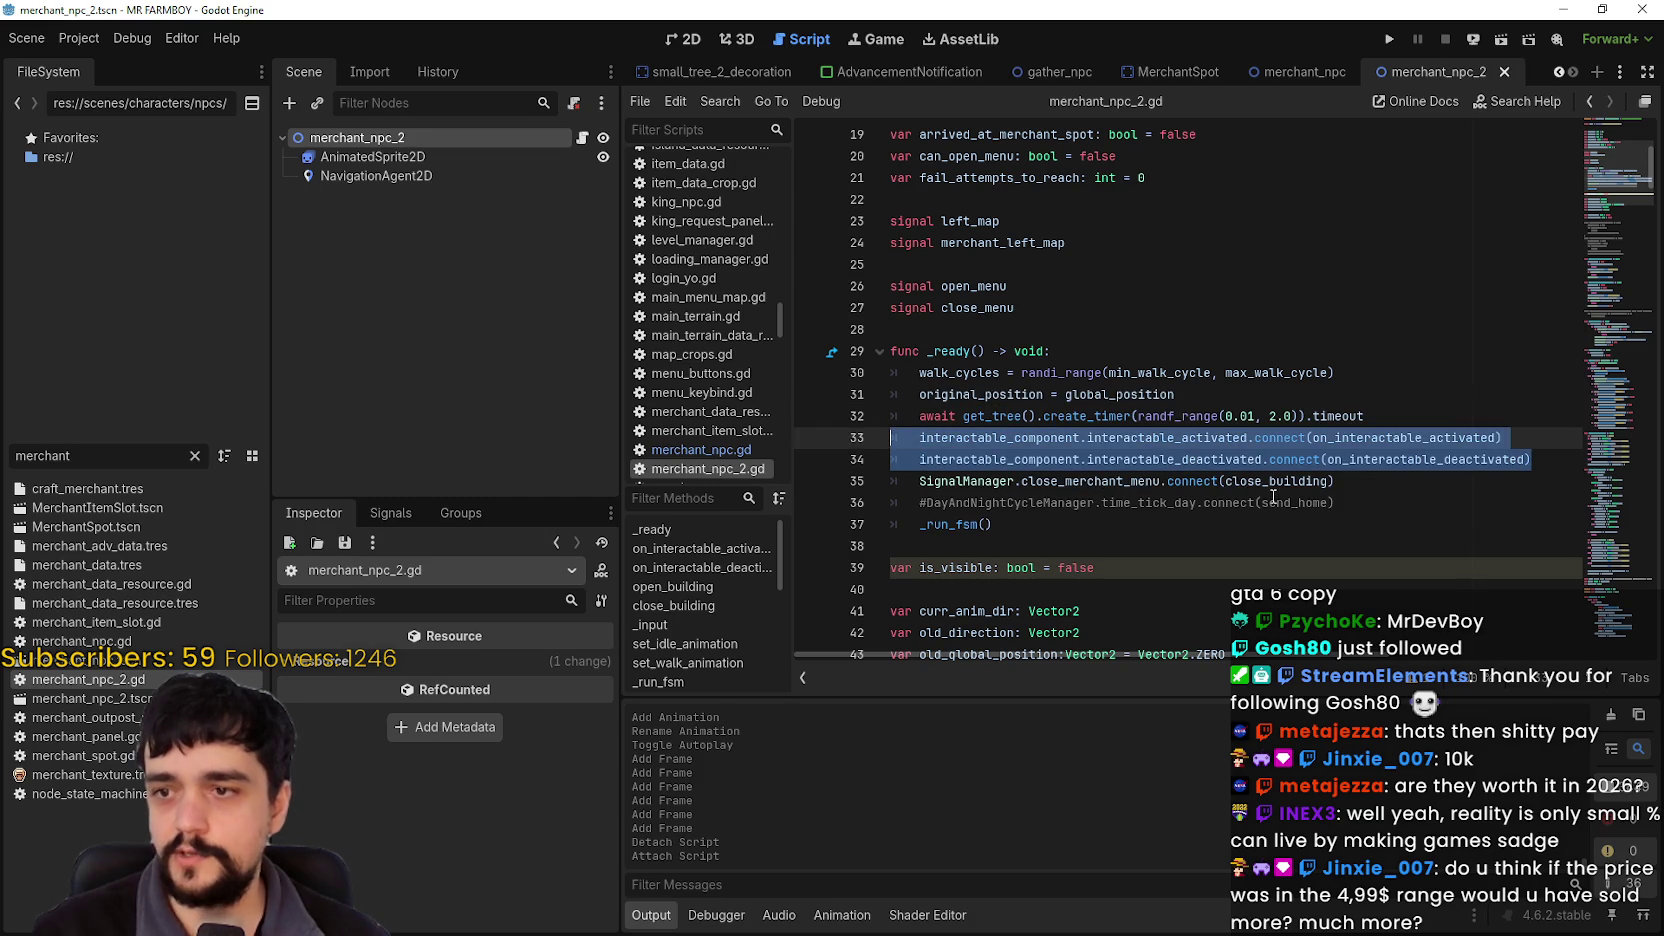
{"action": "left_click_drag", "start_coordinate": [1348, 483], "coordinate": [893, 459]}
{"action": "left_click_drag", "start_coordinate": [1345, 503], "coordinate": [786, 432]}
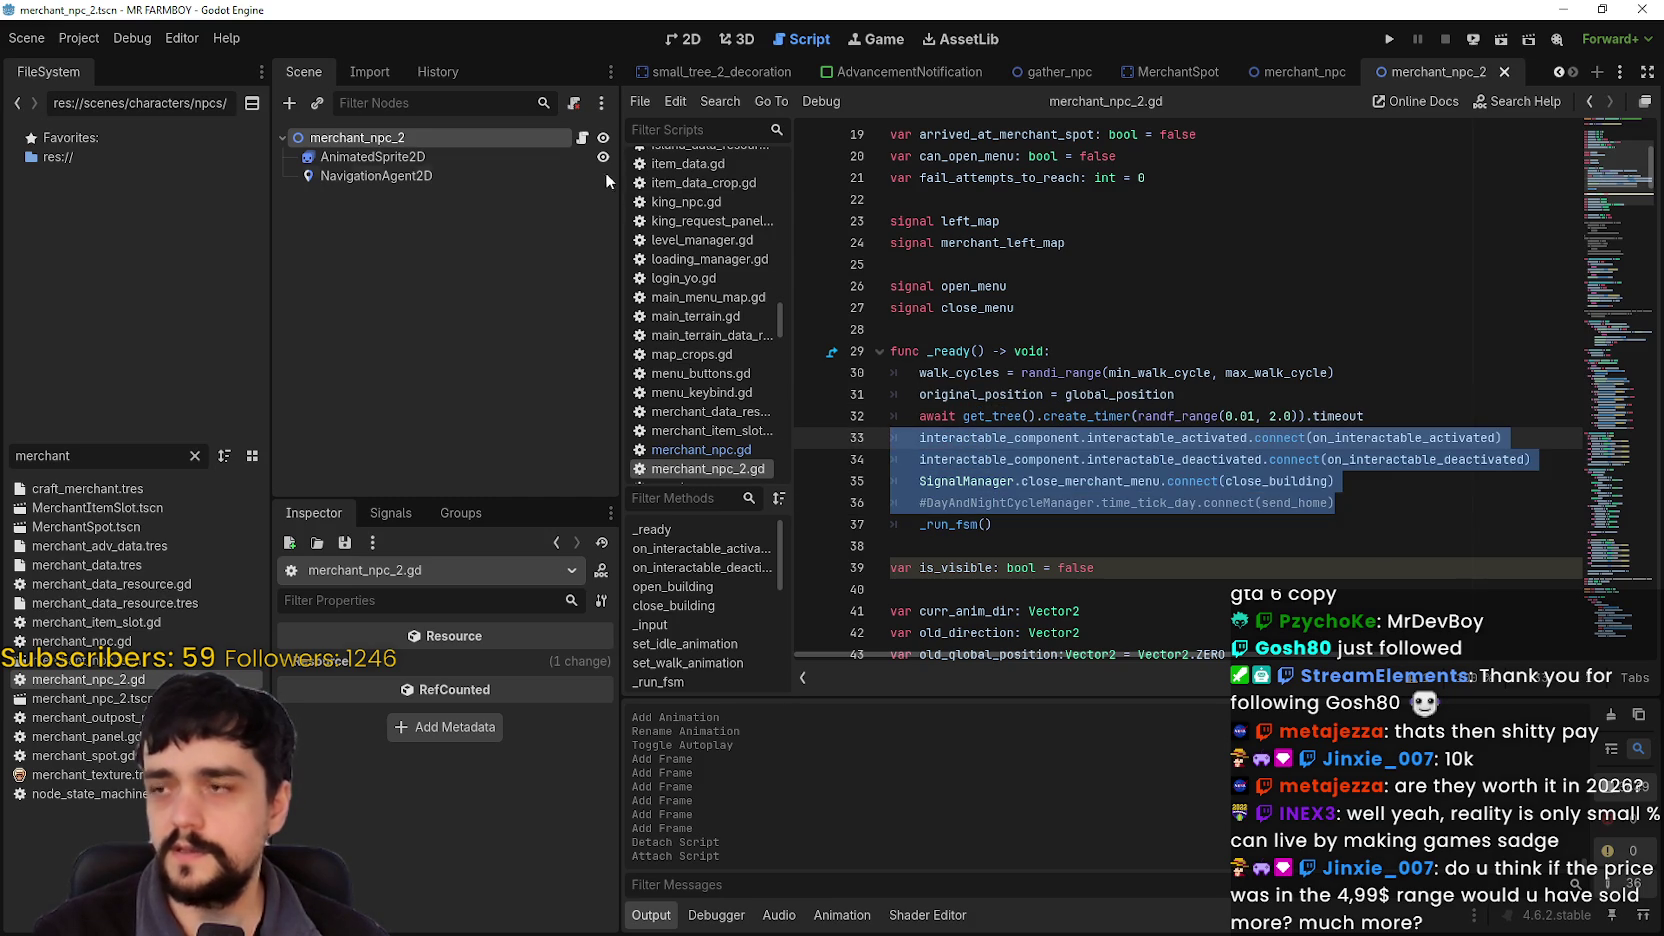
{"action": "key", "text": "BackSpace"}
Step: Delete the open_menu and close_menu signal declarations
{"action": "left_click", "coordinate": [1006, 444]}
{"action": "double_click", "coordinate": [955, 437]}
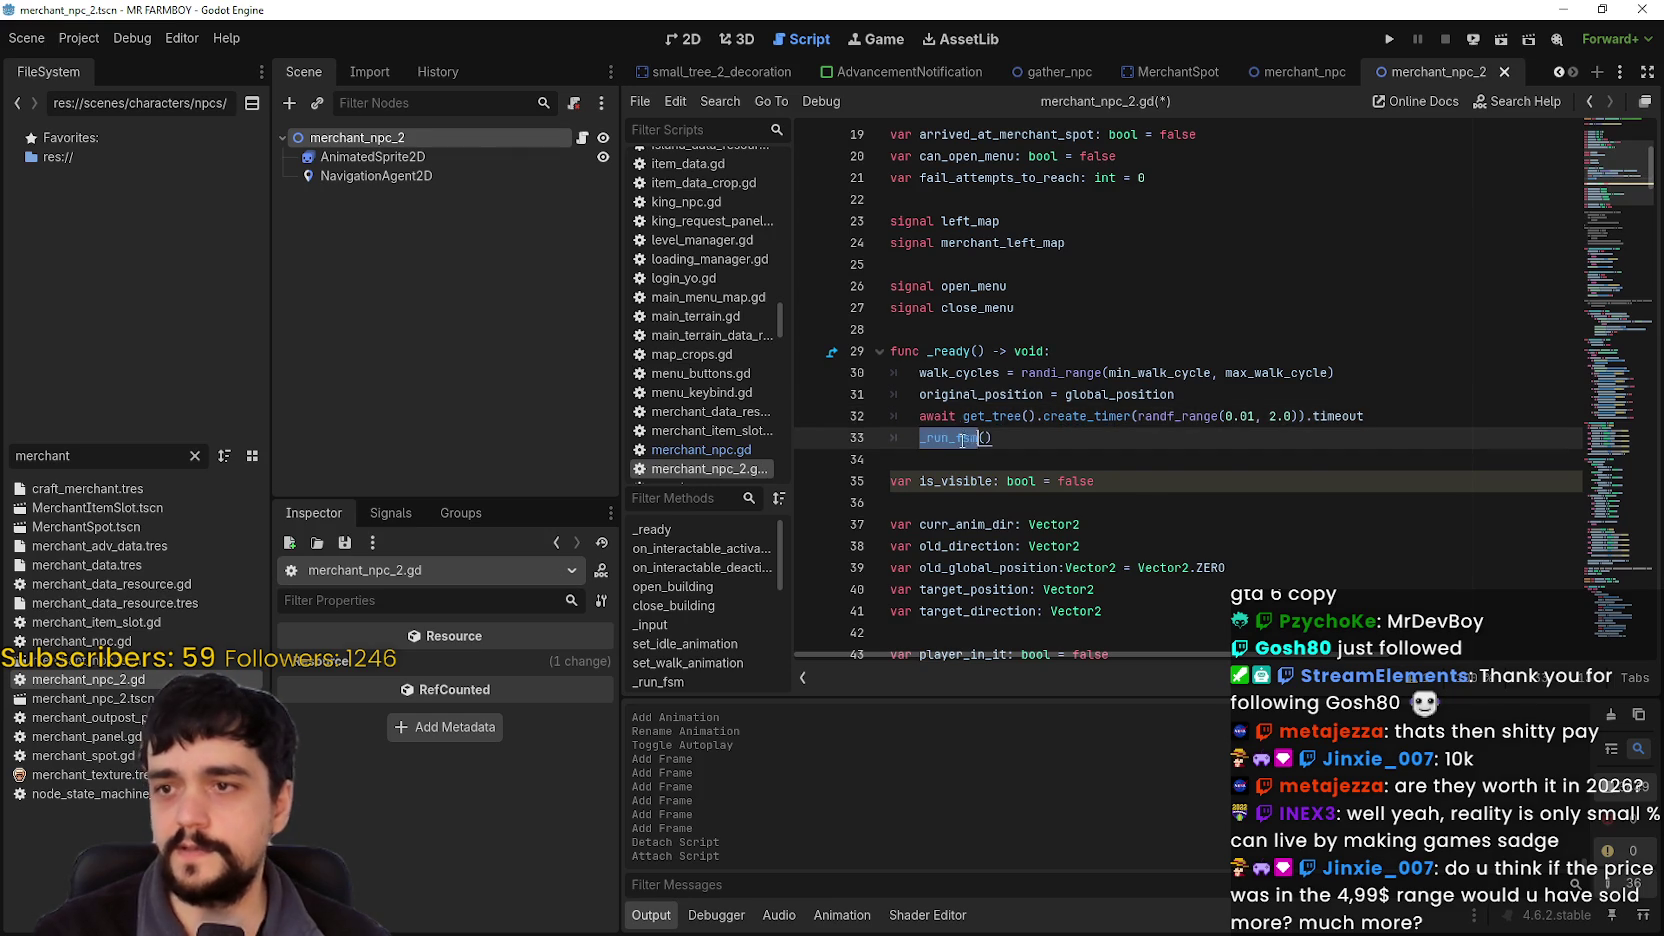
{"action": "scroll", "coordinate": [1027, 413], "scroll_direction": "up", "scroll_amount": 3}
{"action": "mouse_move", "coordinate": [940, 519]}
{"action": "left_mouse_down"}
{"action": "mouse_move", "coordinate": [962, 440]}
{"action": "mouse_move", "coordinate": [970, 462]}
{"action": "left_mouse_up"}
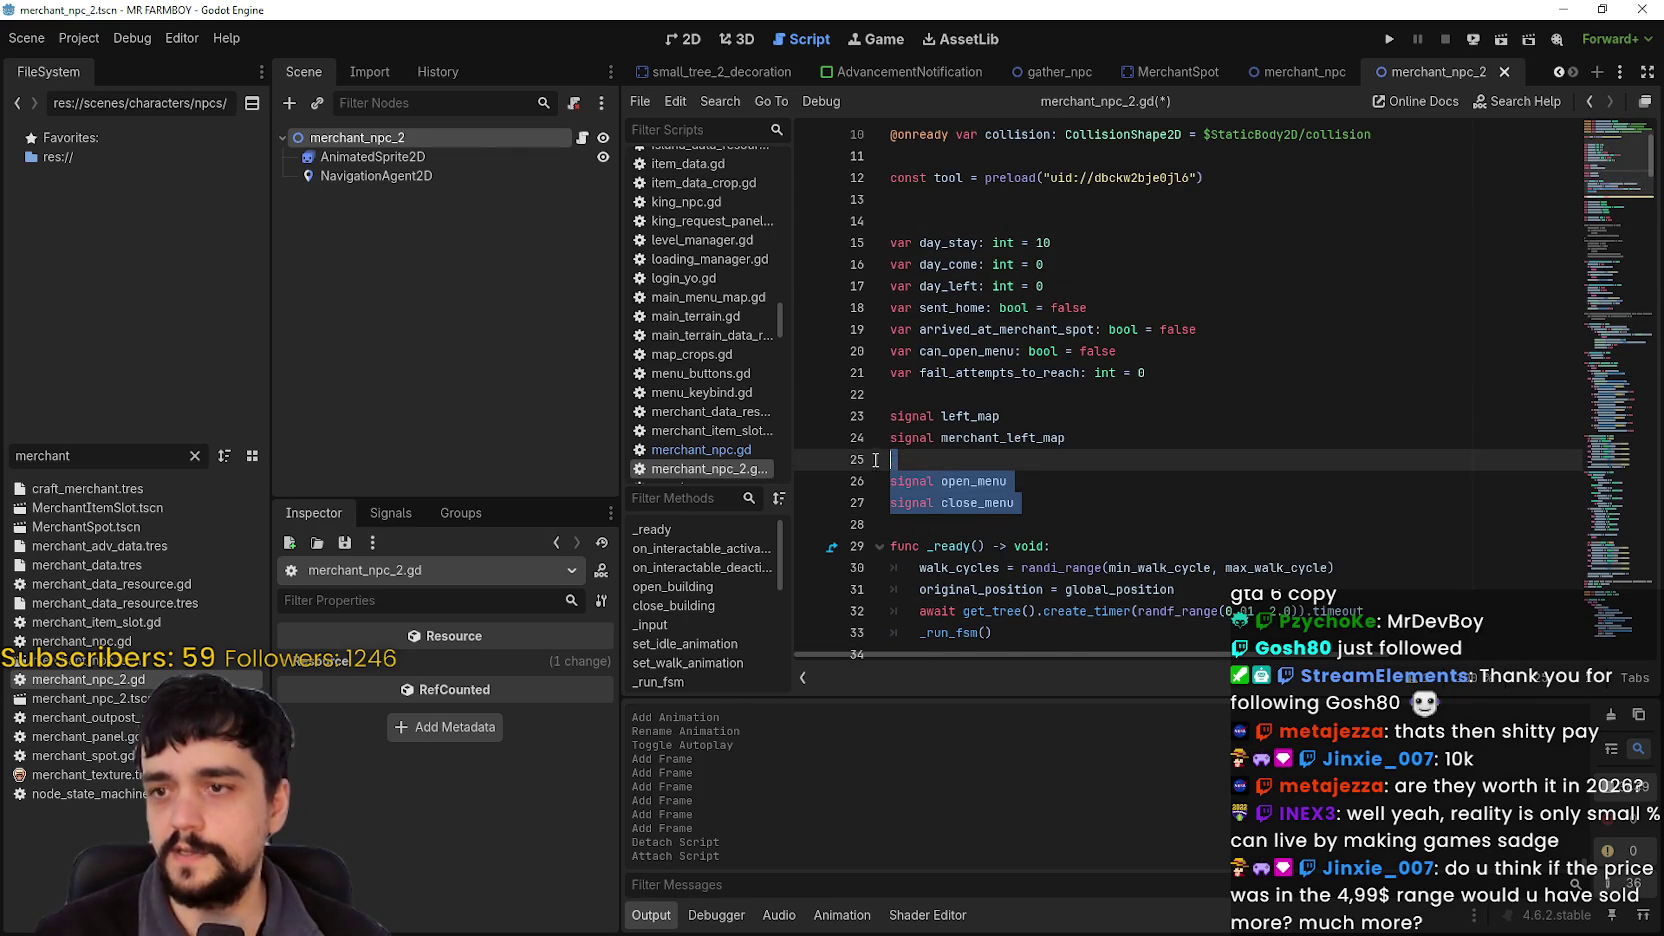
{"action": "key", "text": "BackSpace"}
Step: Remove the can_open_menu variable and the extra blank line above day_stay, then save
{"action": "double_click", "coordinate": [1000, 437]}
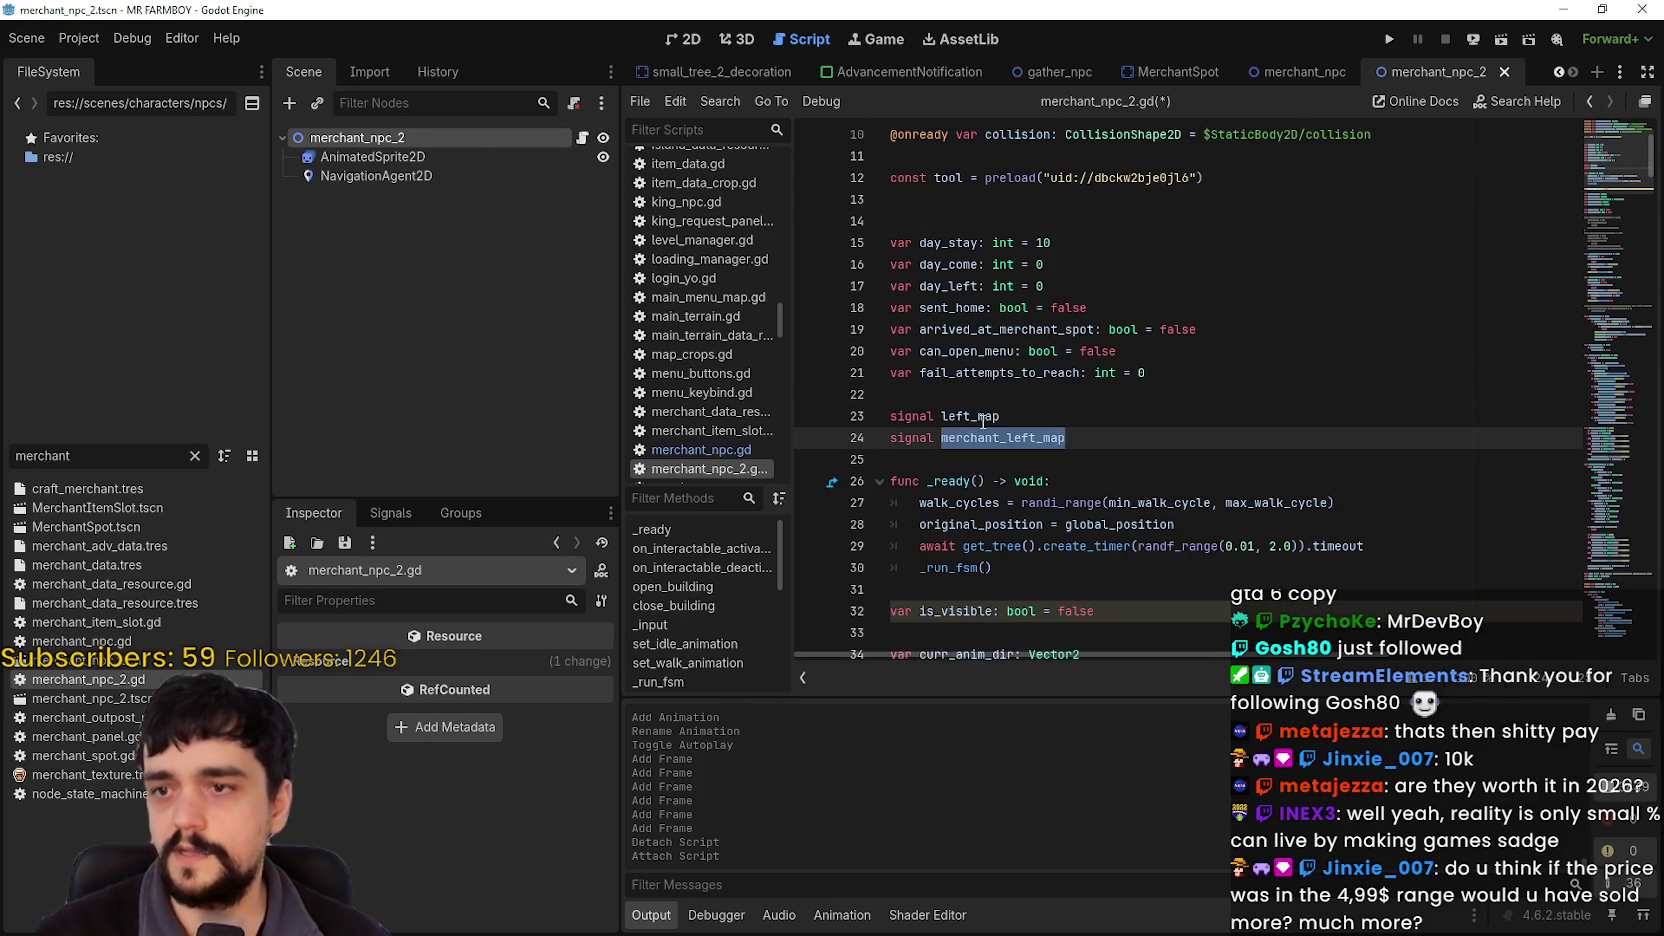
{"action": "double_click", "coordinate": [975, 416]}
{"action": "left_click", "coordinate": [987, 372]}
{"action": "double_click", "coordinate": [987, 372]}
{"action": "scroll", "coordinate": [987, 380], "scroll_direction": "up", "scroll_amount": 1}
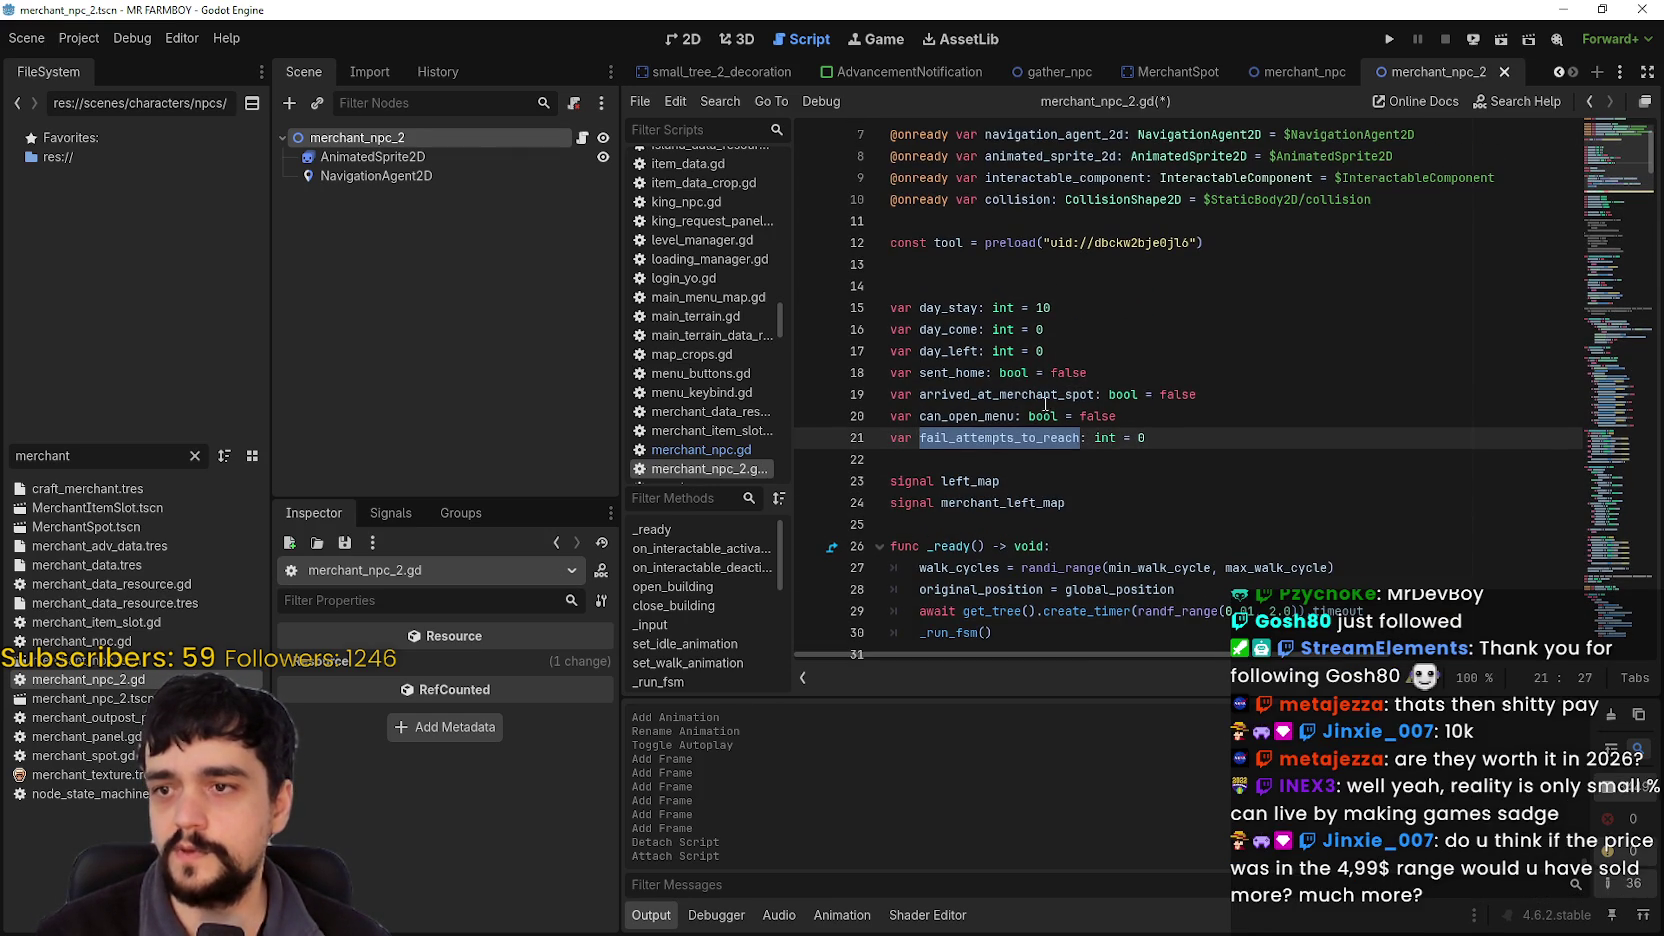
{"action": "double_click", "coordinate": [965, 416]}
{"action": "left_click_drag", "start_coordinate": [1161, 418], "coordinate": [860, 389]}
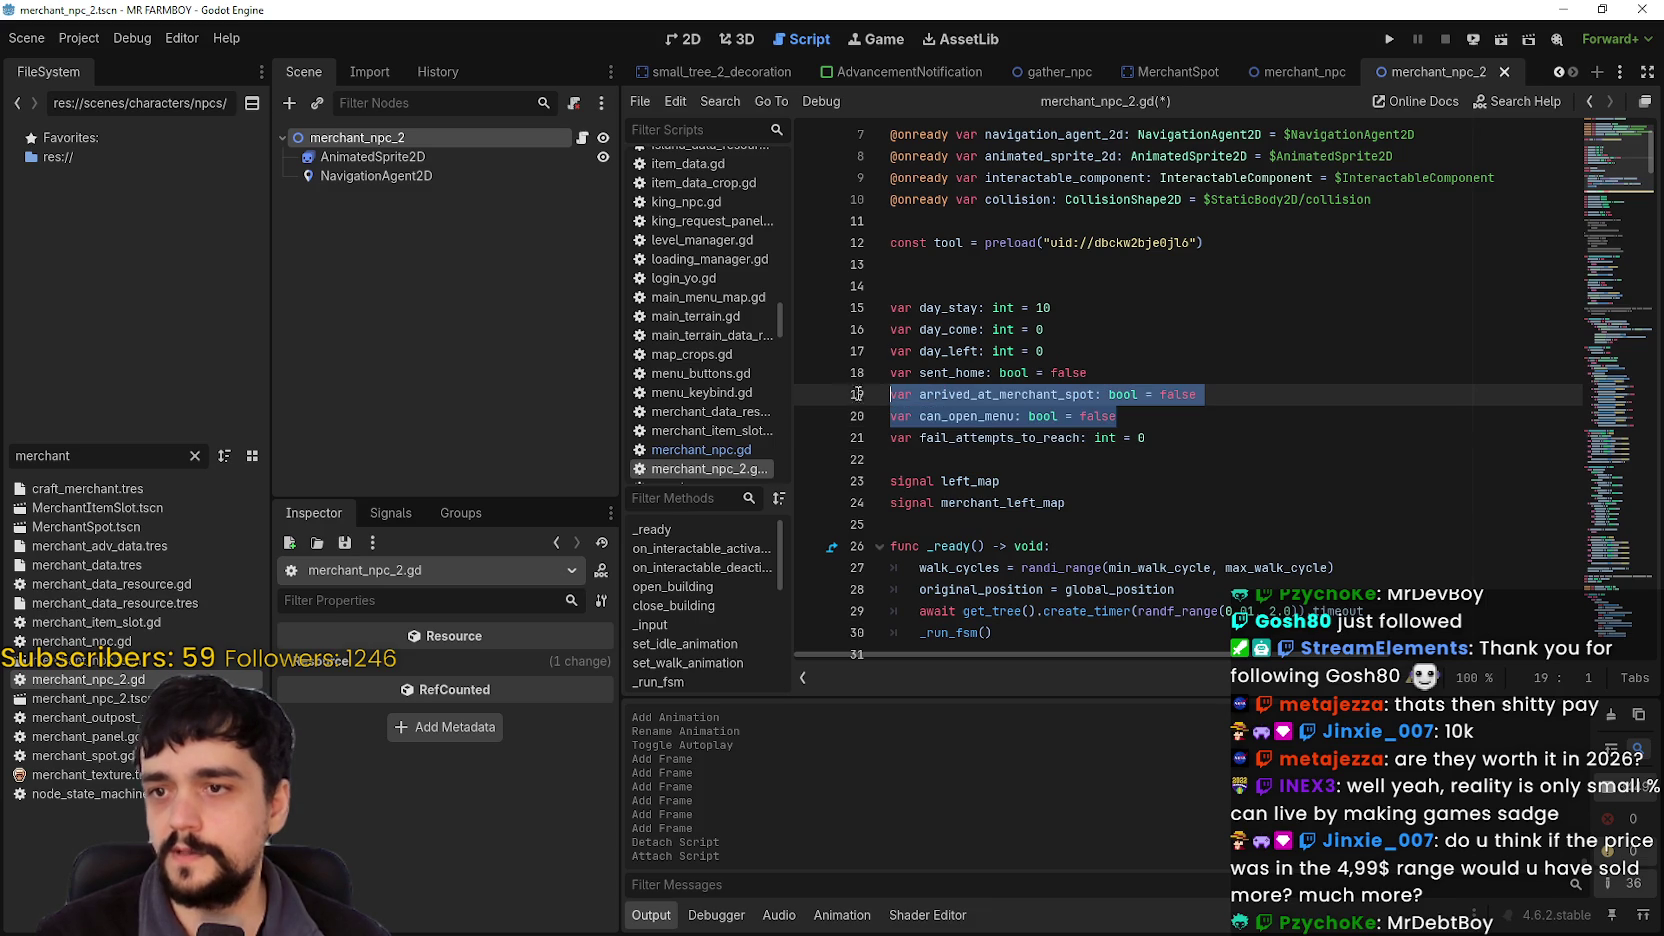
{"action": "left_click", "coordinate": [855, 410]}
{"action": "key", "text": "ctrl+shift+k"}
{"action": "triple_click", "coordinate": [1053, 362]}
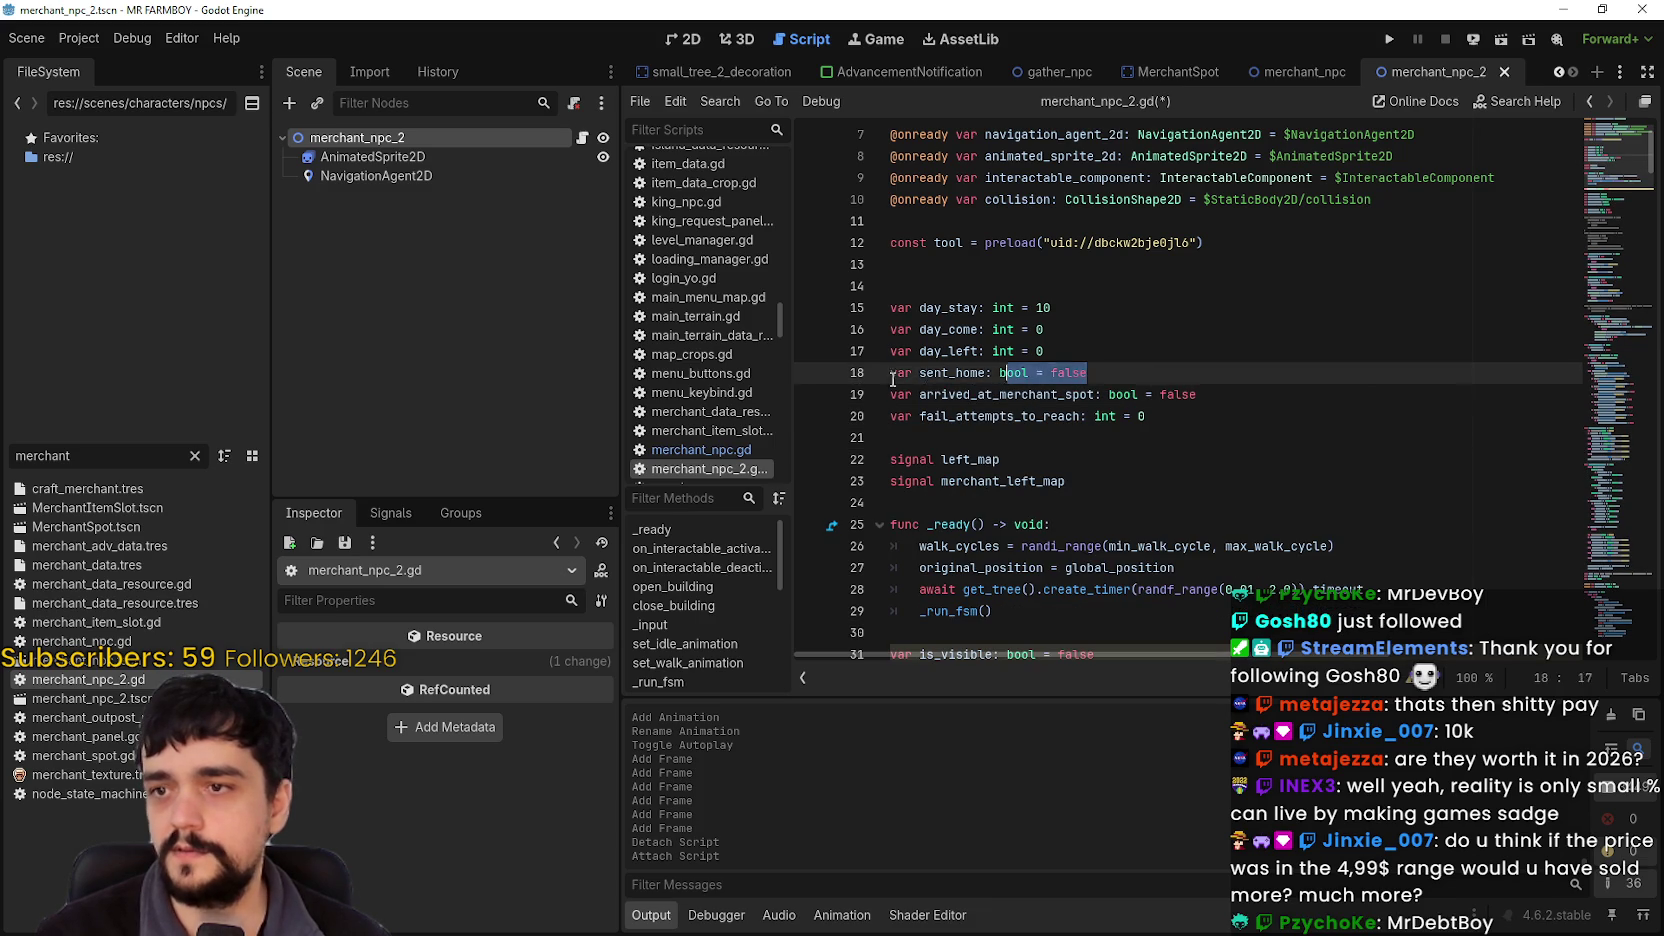
{"action": "scroll", "coordinate": [1053, 360], "scroll_direction": "up", "scroll_amount": 2}
{"action": "left_click", "coordinate": [1020, 418]}
{"action": "key", "text": "BackSpace"}
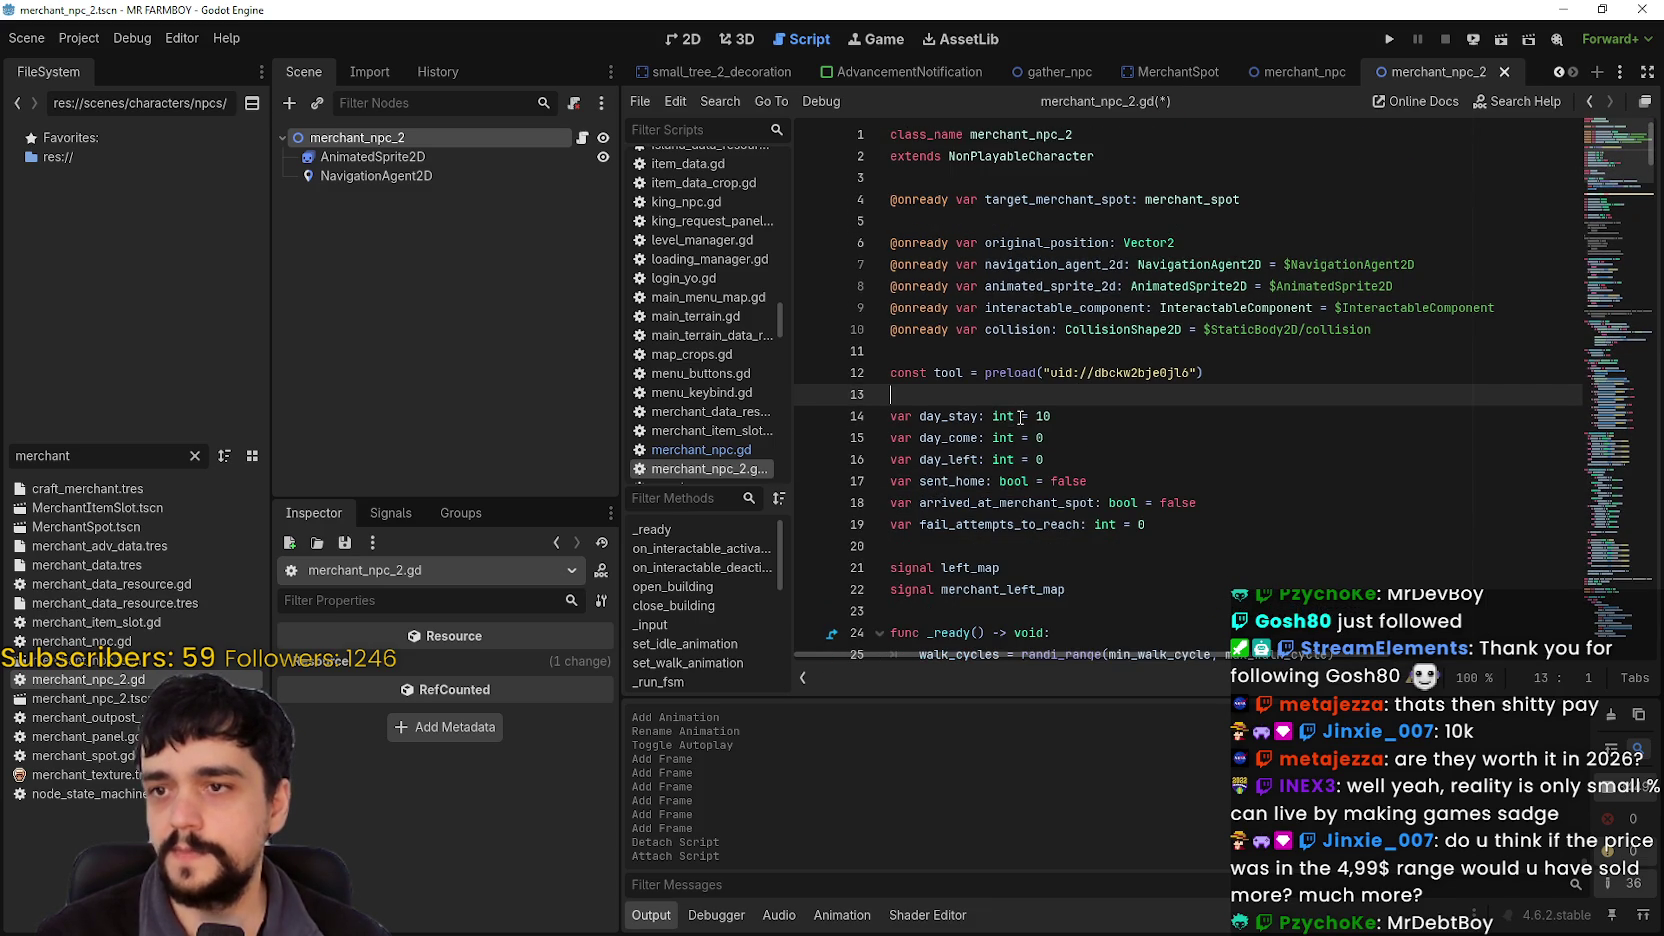
{"action": "key", "text": "ctrl+s"}
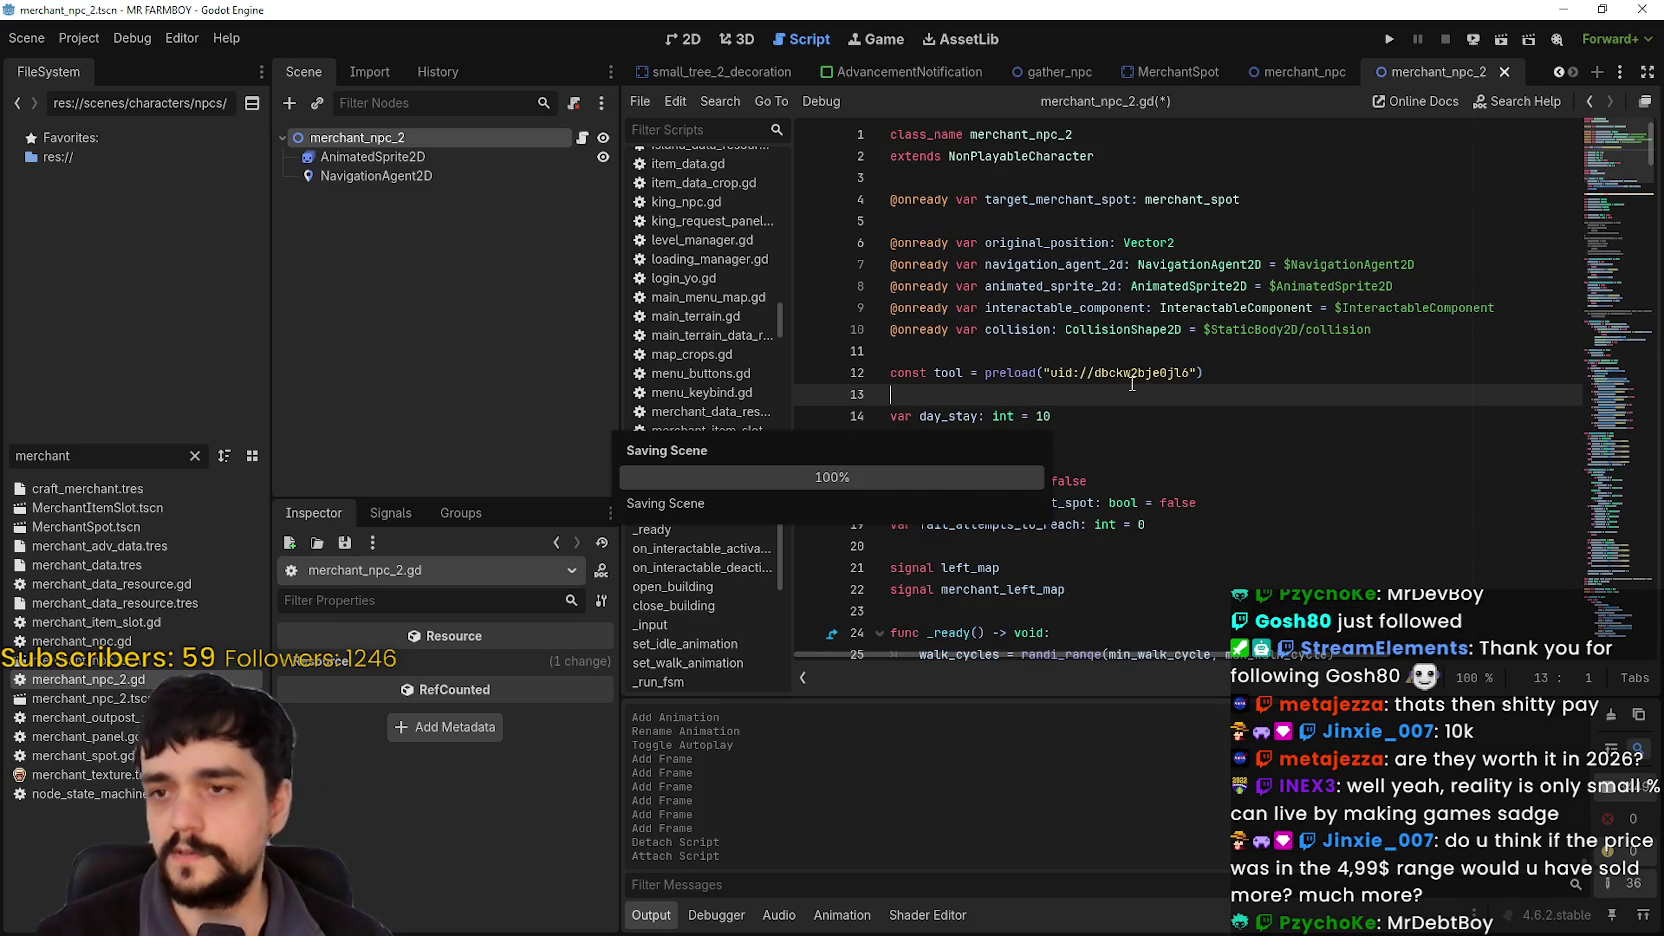
{"action": "mouse_move", "coordinate": [1127, 371]}
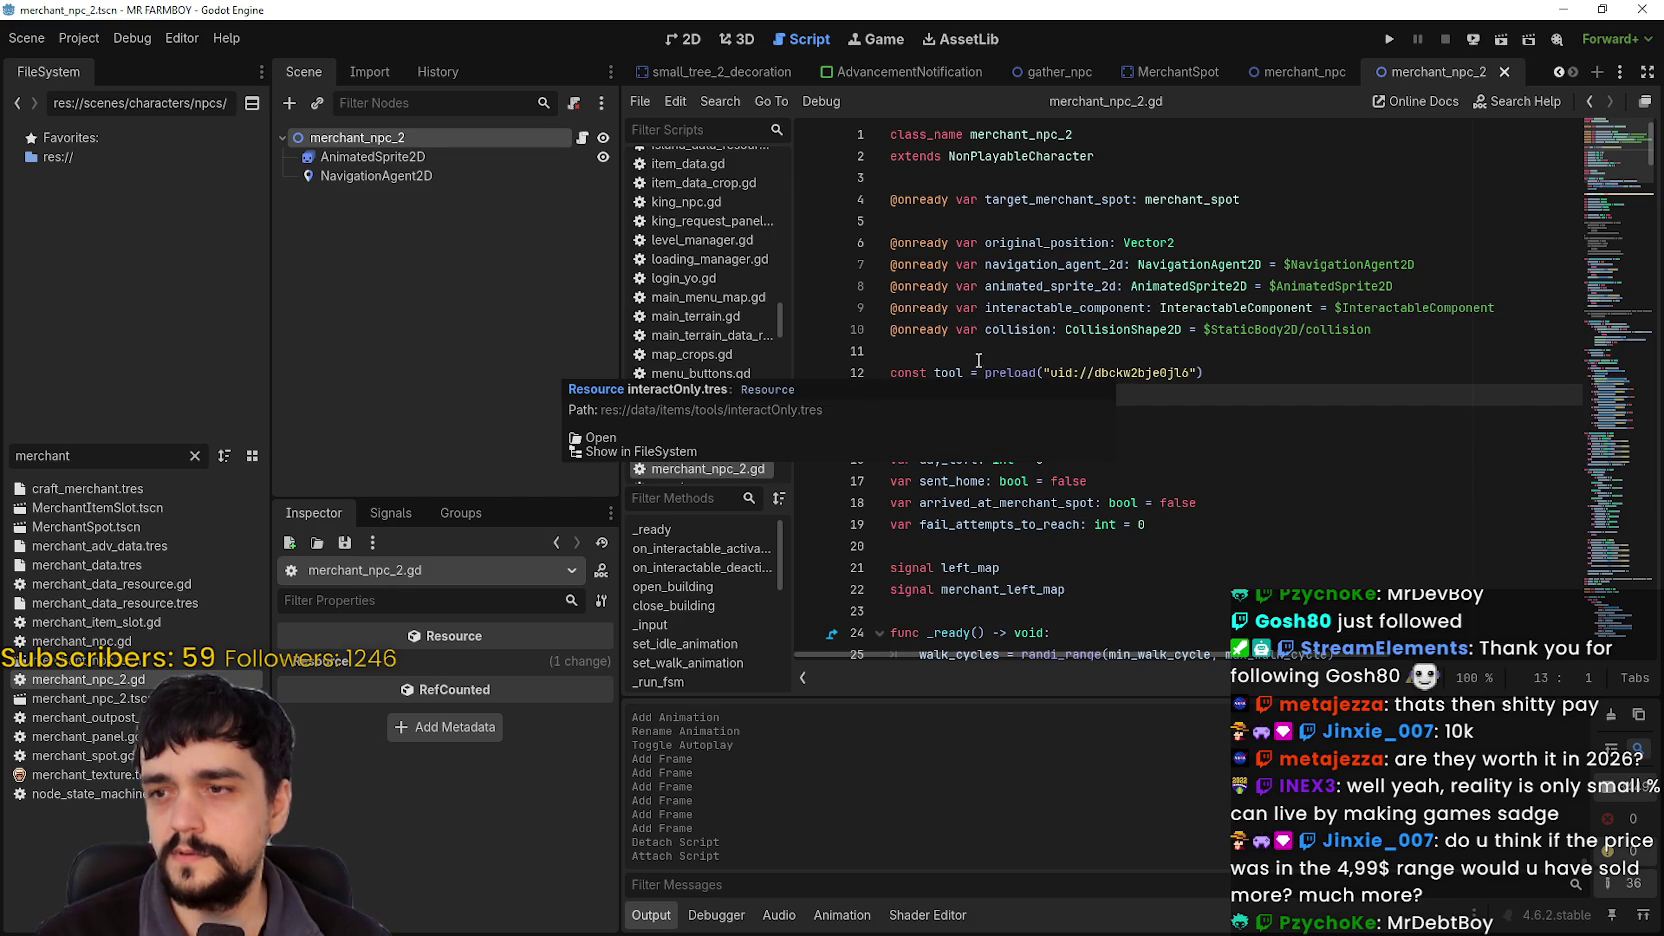
{"action": "key", "text": "Up"}
{"action": "key", "text": "Up"}
{"action": "key", "text": "shift+Down"}
{"action": "key", "text": "shift+Down"}
{"action": "key", "text": "BackSpace"}
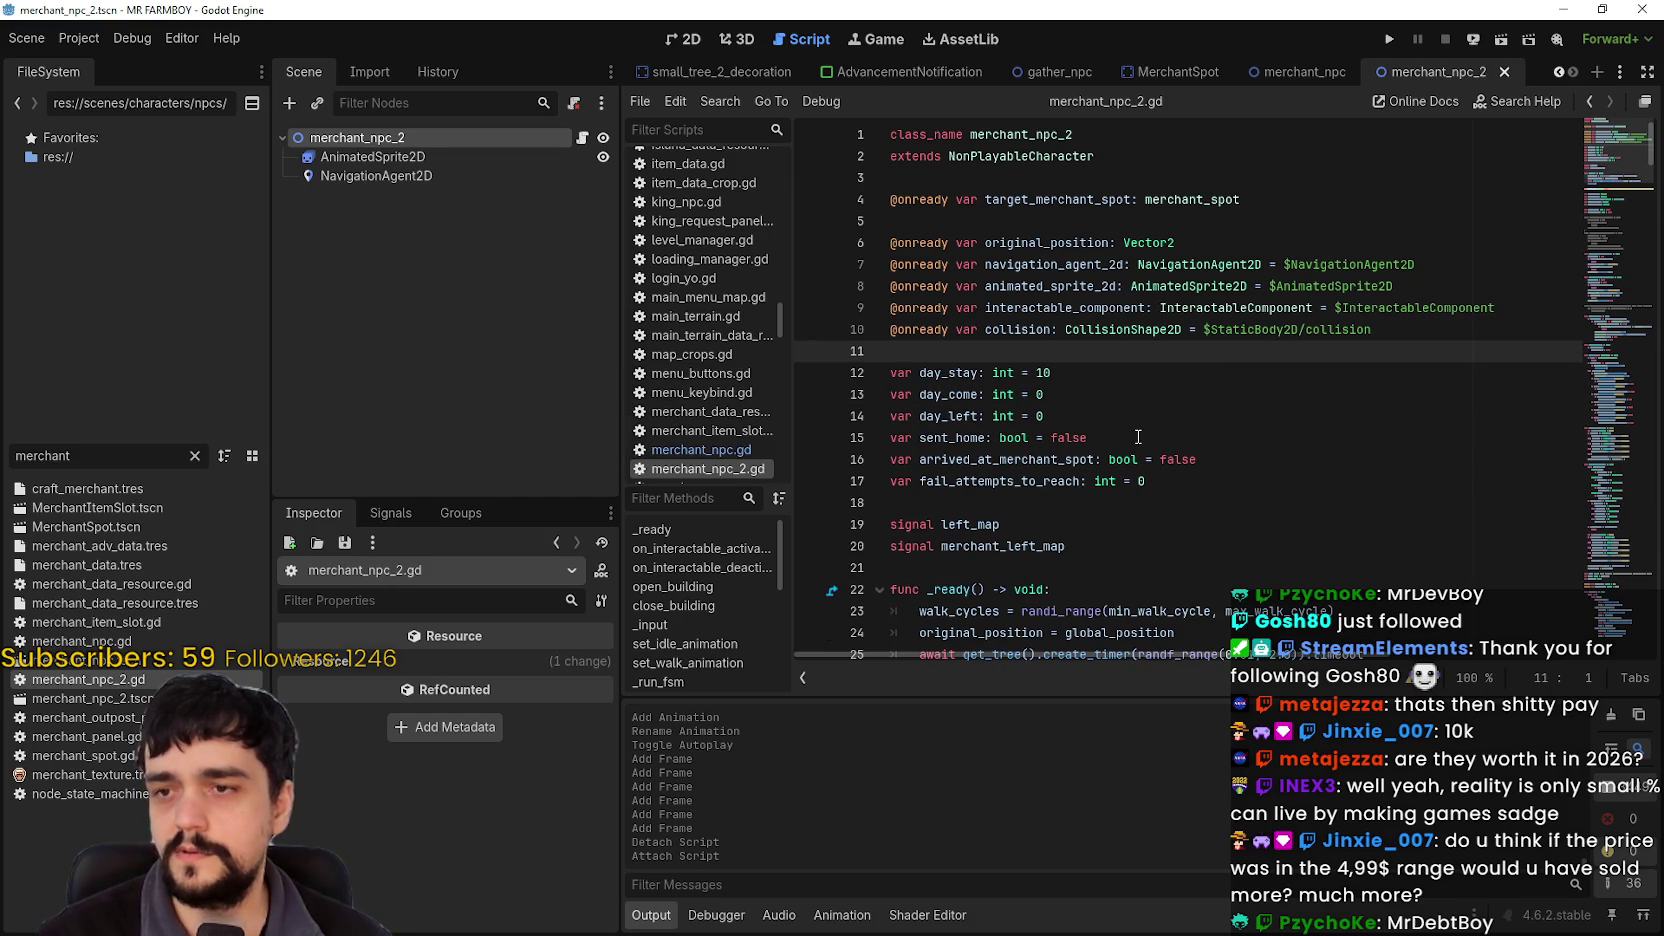
{"action": "key", "text": "Up"}
{"action": "key", "text": "shift+End"}
{"action": "key", "text": "BackSpace"}
{"action": "key", "text": "shift+Up"}
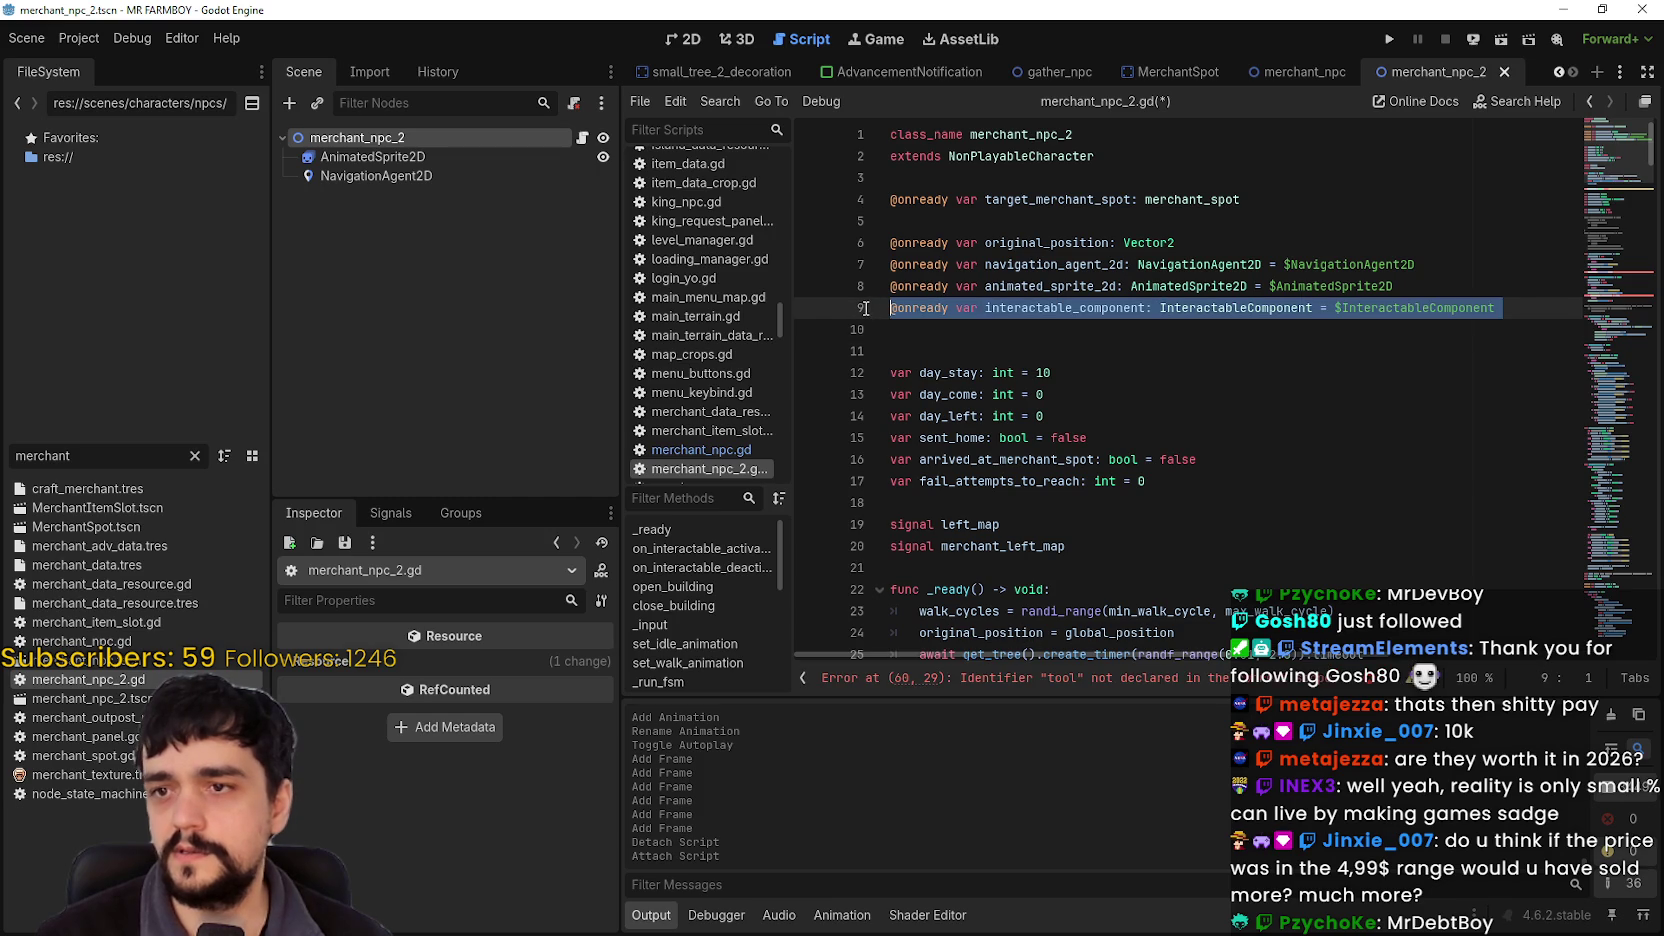
{"action": "key", "text": "BackSpace"}
Step: Move down the script to the commented-out interactable handler blocks below is_visible
{"action": "left_click", "coordinate": [1241, 243]}
{"action": "scroll", "coordinate": [1241, 243], "scroll_direction": "down", "scroll_amount": 1}
{"action": "scroll", "coordinate": [1241, 243], "scroll_direction": "up", "scroll_amount": 1}
{"action": "left_click", "coordinate": [1095, 218]}
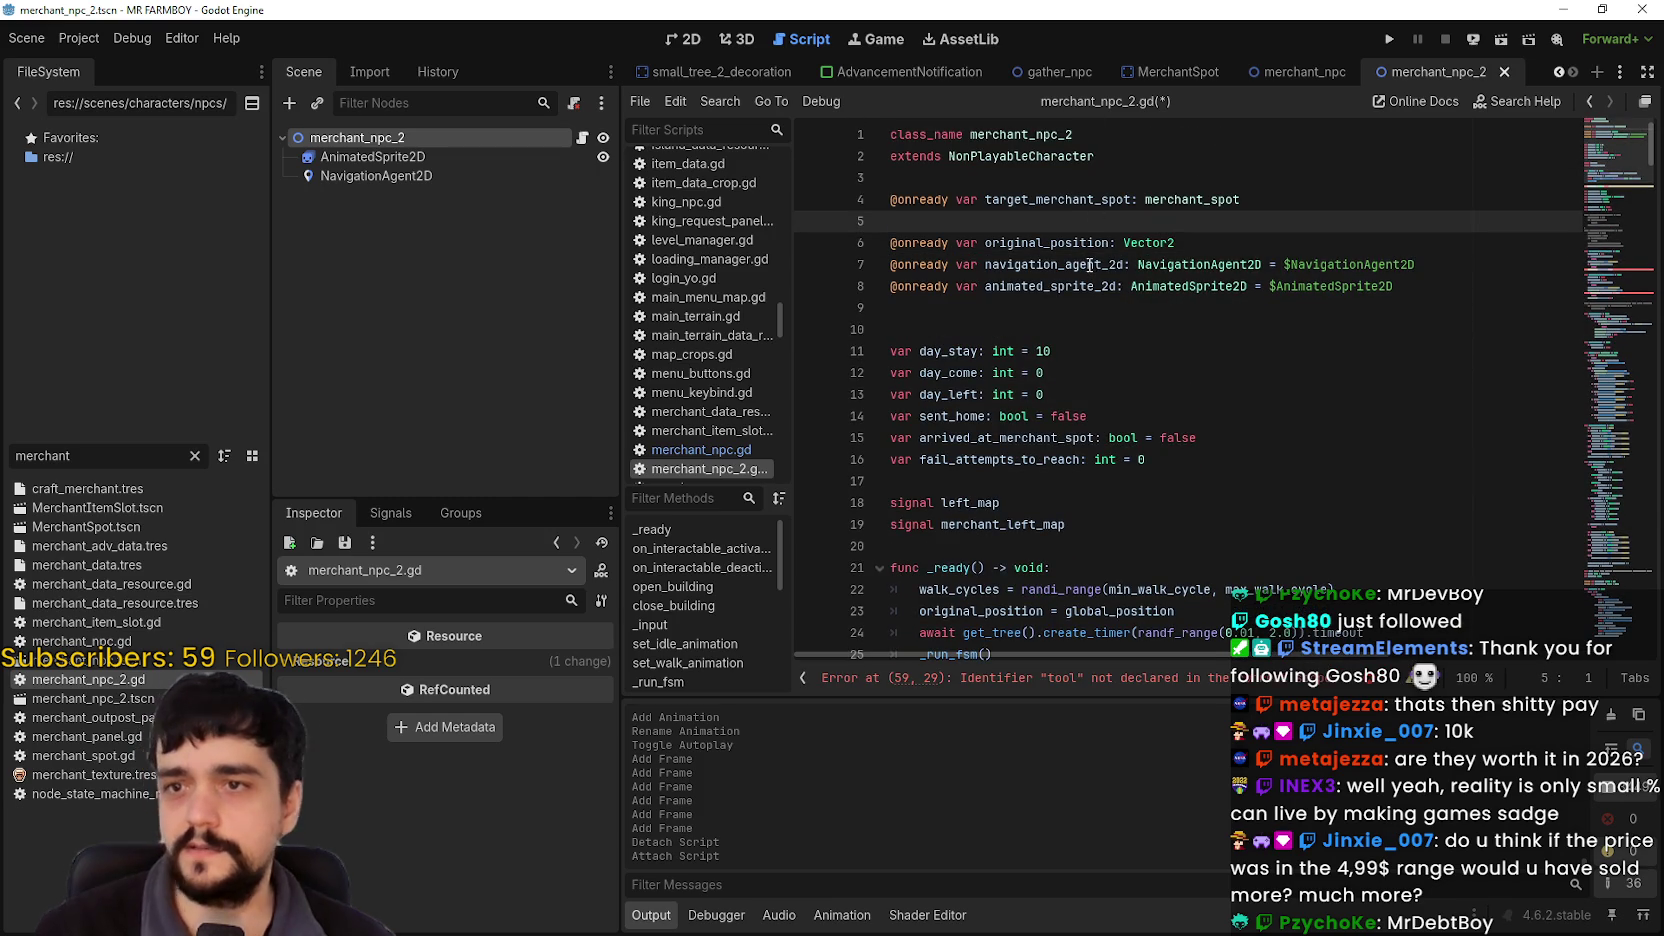
{"action": "left_click", "coordinate": [998, 329]}
{"action": "scroll", "coordinate": [998, 321], "scroll_direction": "down", "scroll_amount": 4}
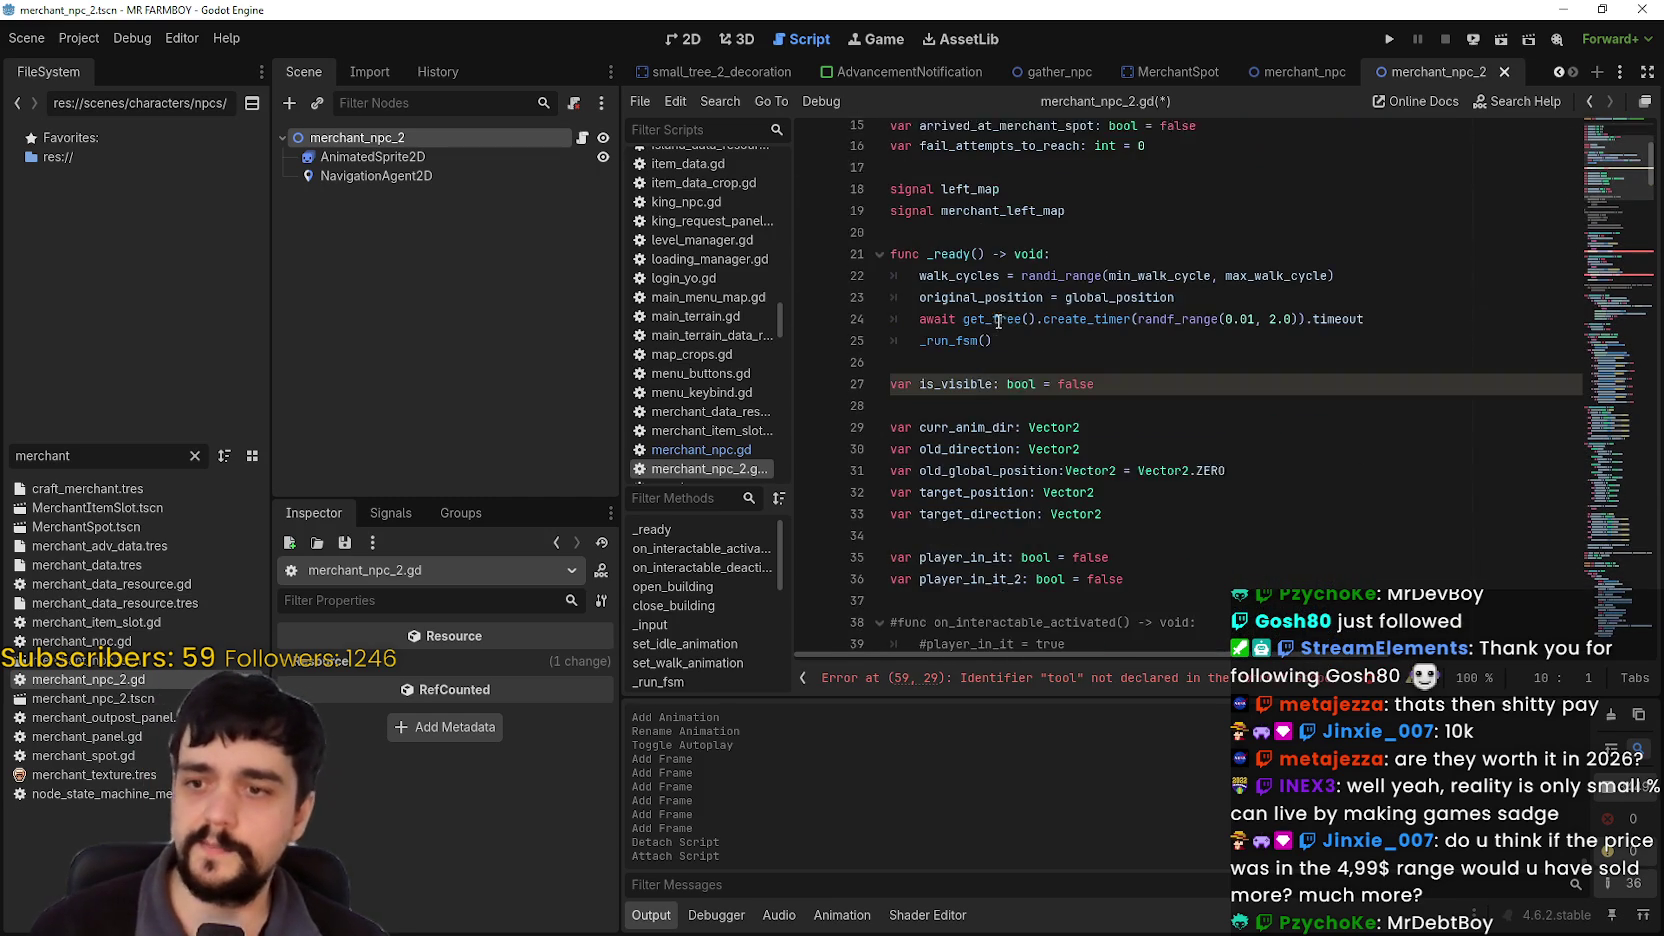
{"action": "left_click", "coordinate": [958, 392]}
{"action": "scroll", "coordinate": [957, 318], "scroll_direction": "down", "scroll_amount": 3}
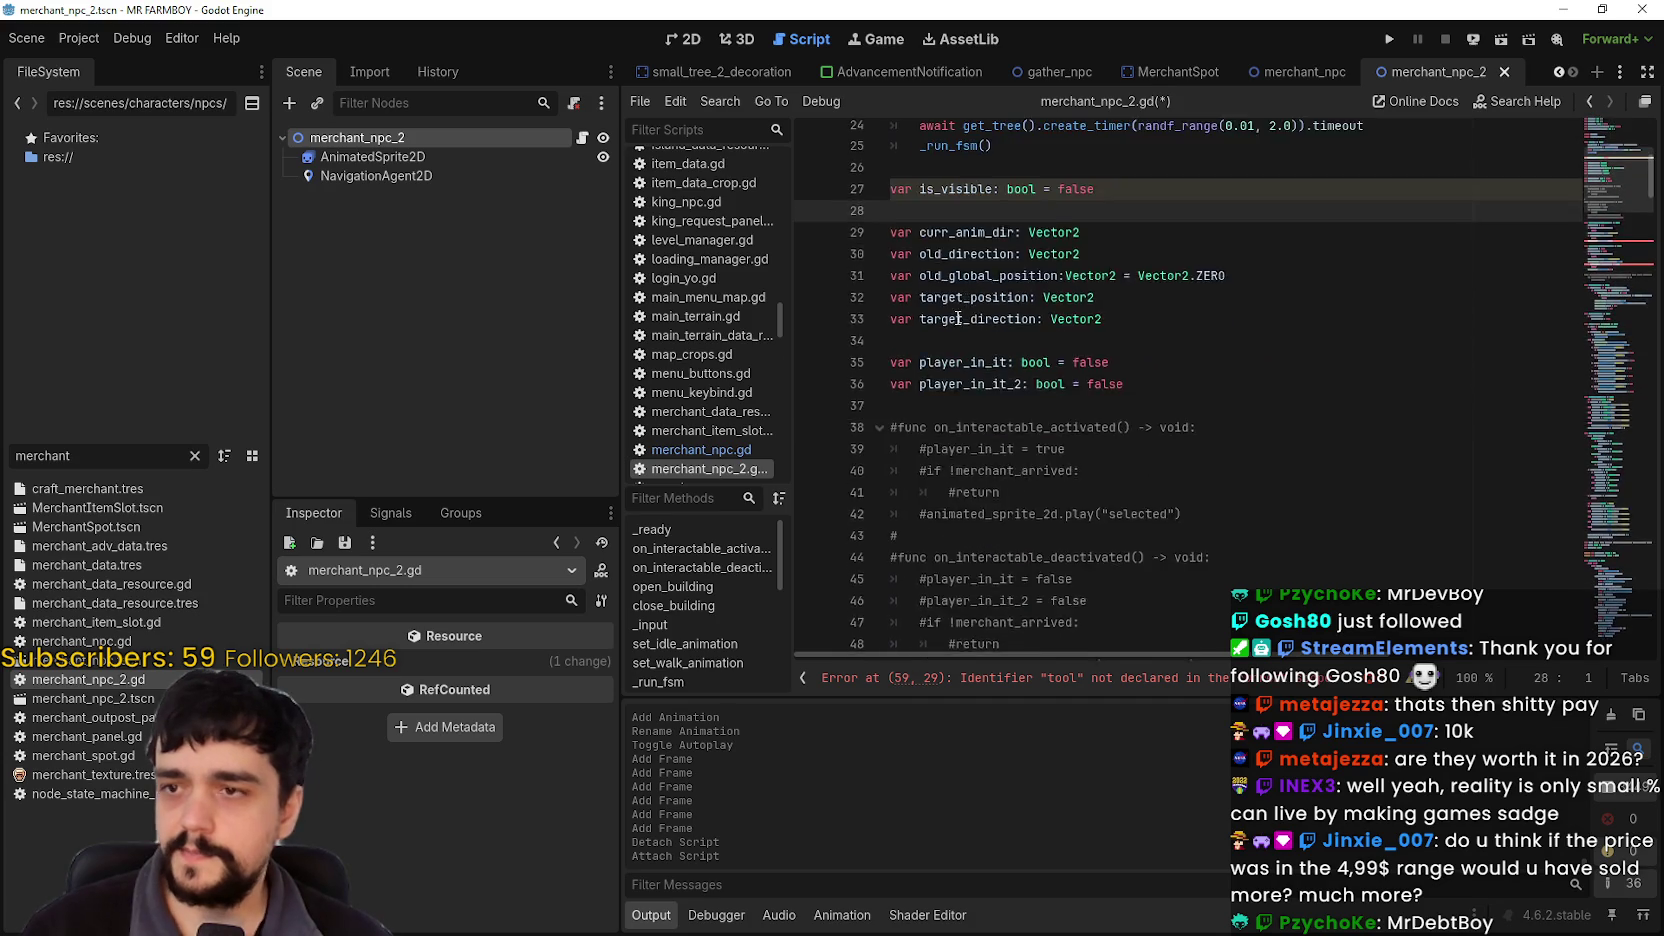
{"action": "scroll", "coordinate": [958, 318], "scroll_direction": "down", "scroll_amount": 1}
{"action": "scroll", "coordinate": [950, 350], "scroll_direction": "up", "scroll_amount": 1}
{"action": "scroll", "coordinate": [940, 400], "scroll_direction": "down", "scroll_amount": 4}
Step: Delete the on_interactable_activated/deactivated functions and the commented-out interactable handler blocks
{"action": "mouse_move", "coordinate": [933, 425]}
{"action": "left_mouse_down"}
{"action": "mouse_move", "coordinate": [915, 130]}
{"action": "mouse_move", "coordinate": [900, 335]}
{"action": "mouse_move", "coordinate": [895, 312]}
{"action": "left_mouse_up"}
{"action": "key", "text": "BackSpace"}
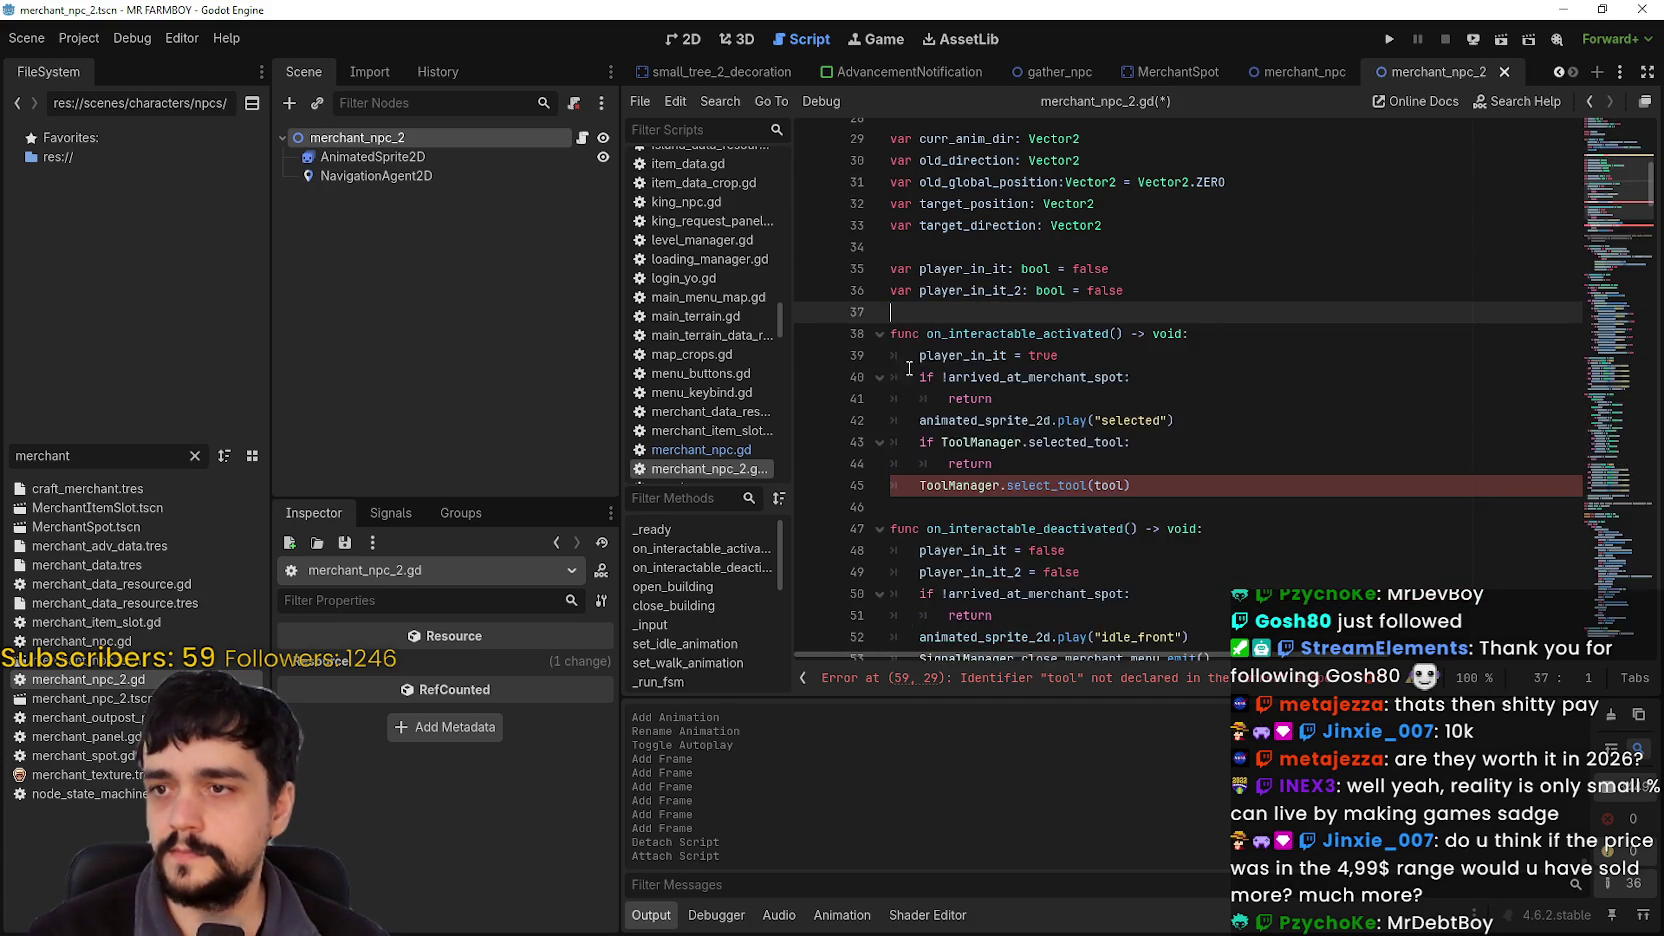
{"action": "scroll", "coordinate": [905, 362], "scroll_direction": "down", "scroll_amount": 2}
{"action": "mouse_move", "coordinate": [1140, 356]}
{"action": "left_mouse_down"}
{"action": "mouse_move", "coordinate": [1000, 292]}
{"action": "mouse_move", "coordinate": [885, 180]}
{"action": "left_mouse_up"}
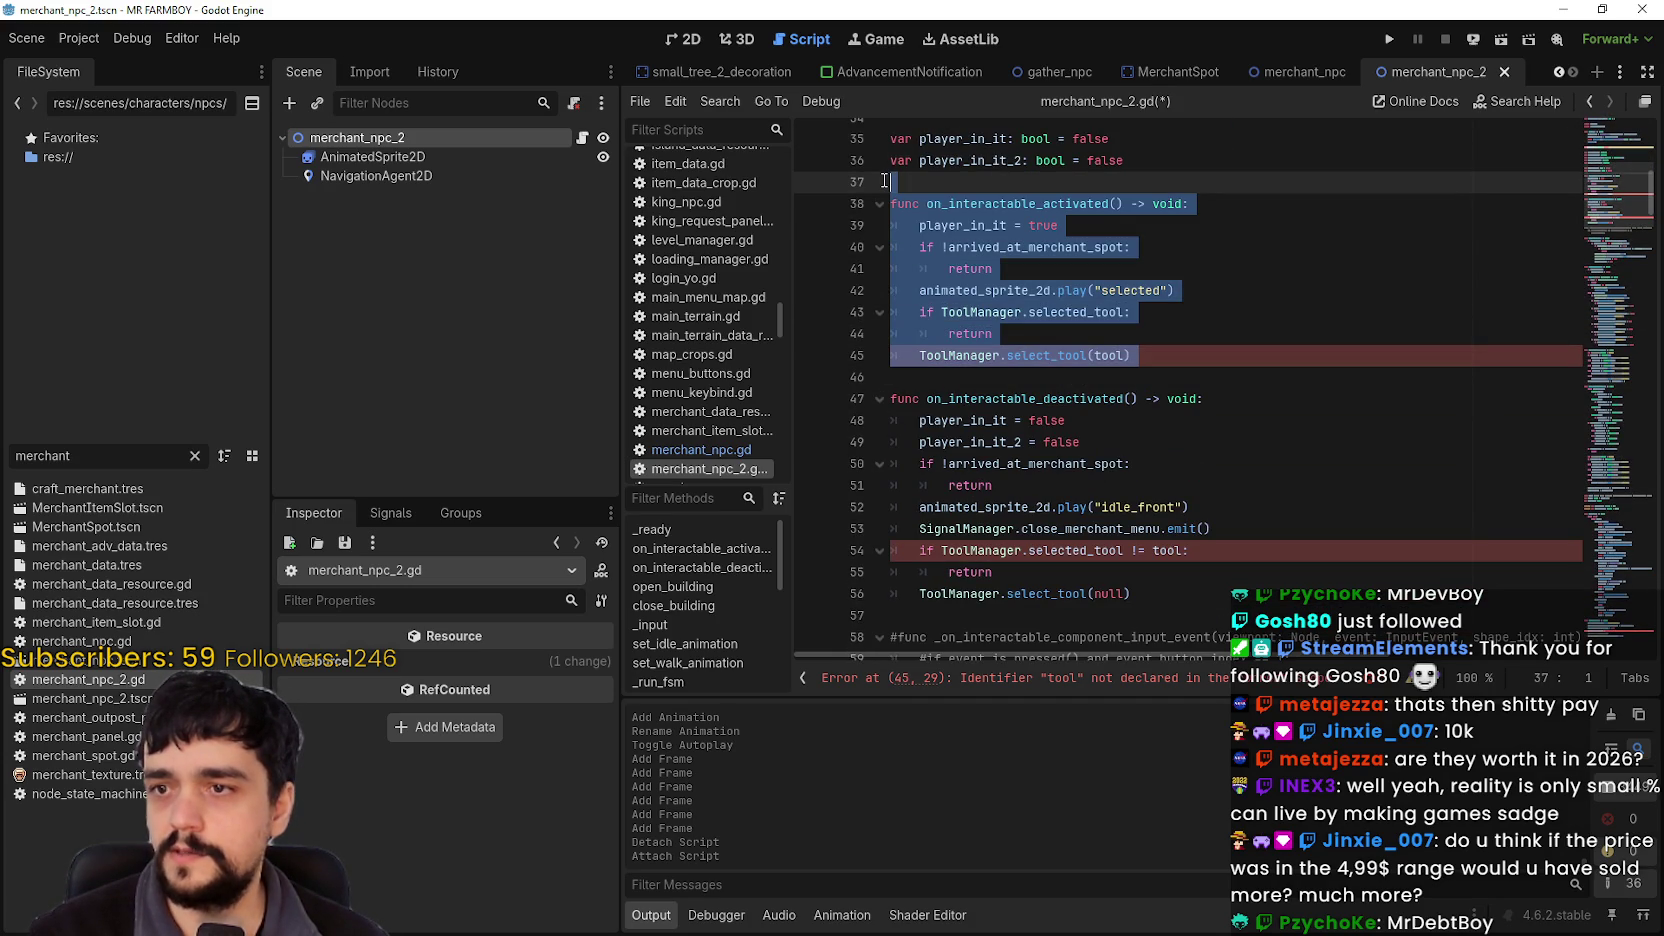
{"action": "key", "text": "BackSpace"}
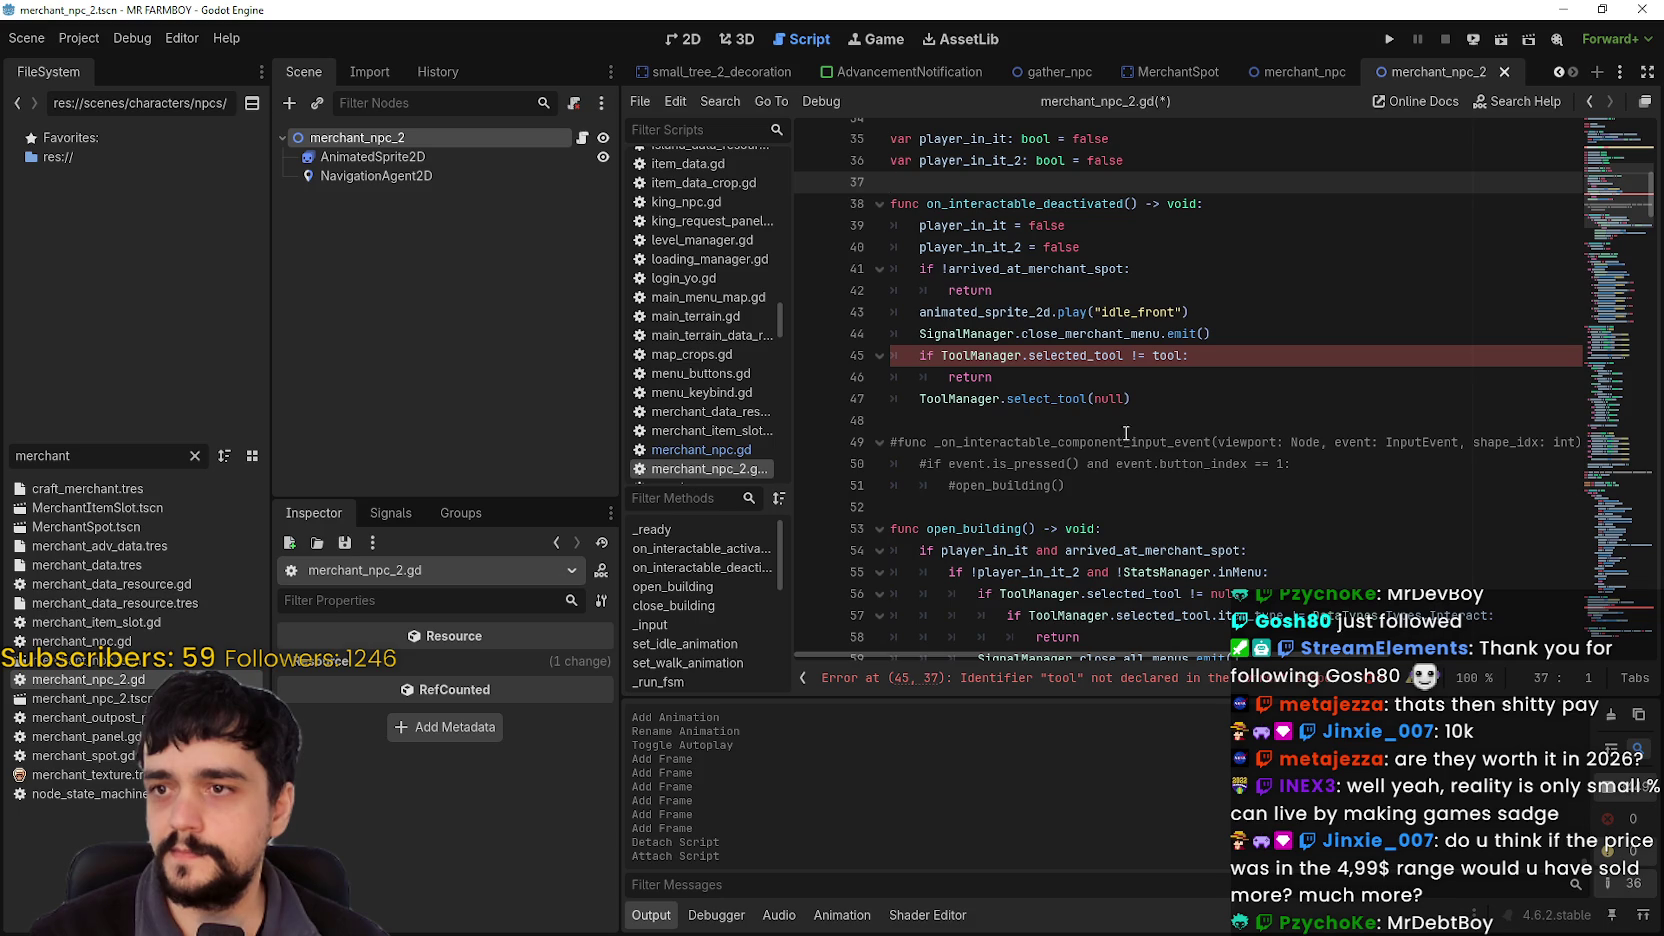
{"action": "left_click_drag", "start_coordinate": [985, 427], "coordinate": [890, 182]}
{"action": "key", "text": "BackSpace"}
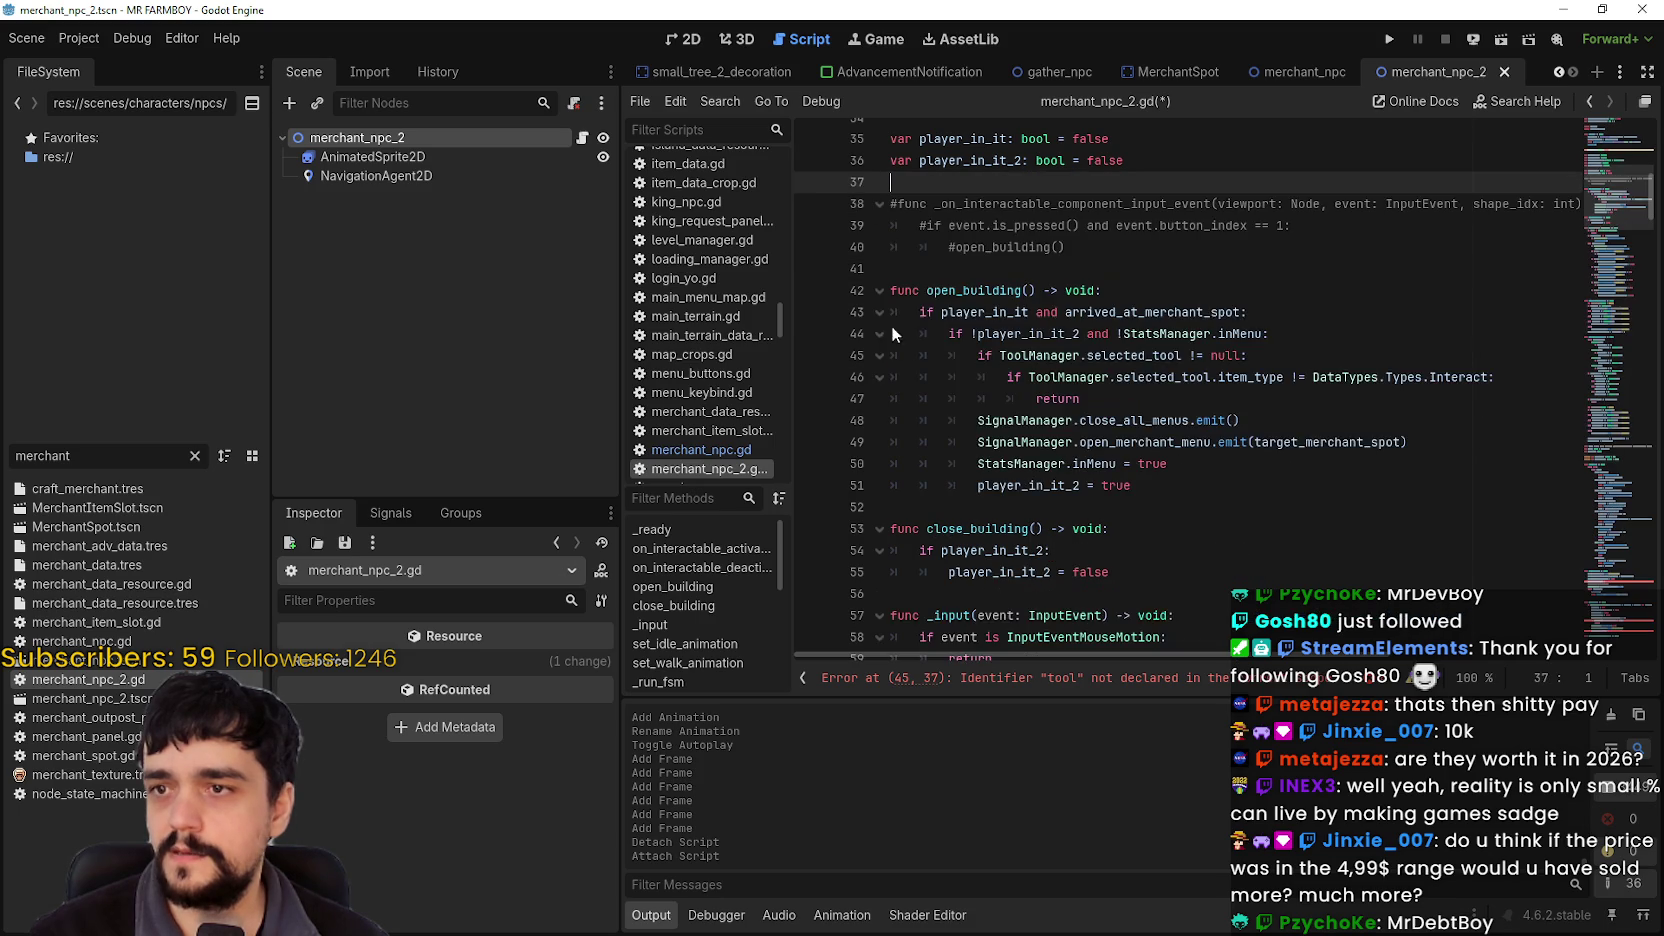
{"action": "left_click_drag", "start_coordinate": [960, 270], "coordinate": [890, 182]}
{"action": "key", "text": "BackSpace"}
Step: Delete the open_building and close_building functions and the extra blank line
{"action": "left_click_drag", "start_coordinate": [1018, 428], "coordinate": [900, 225]}
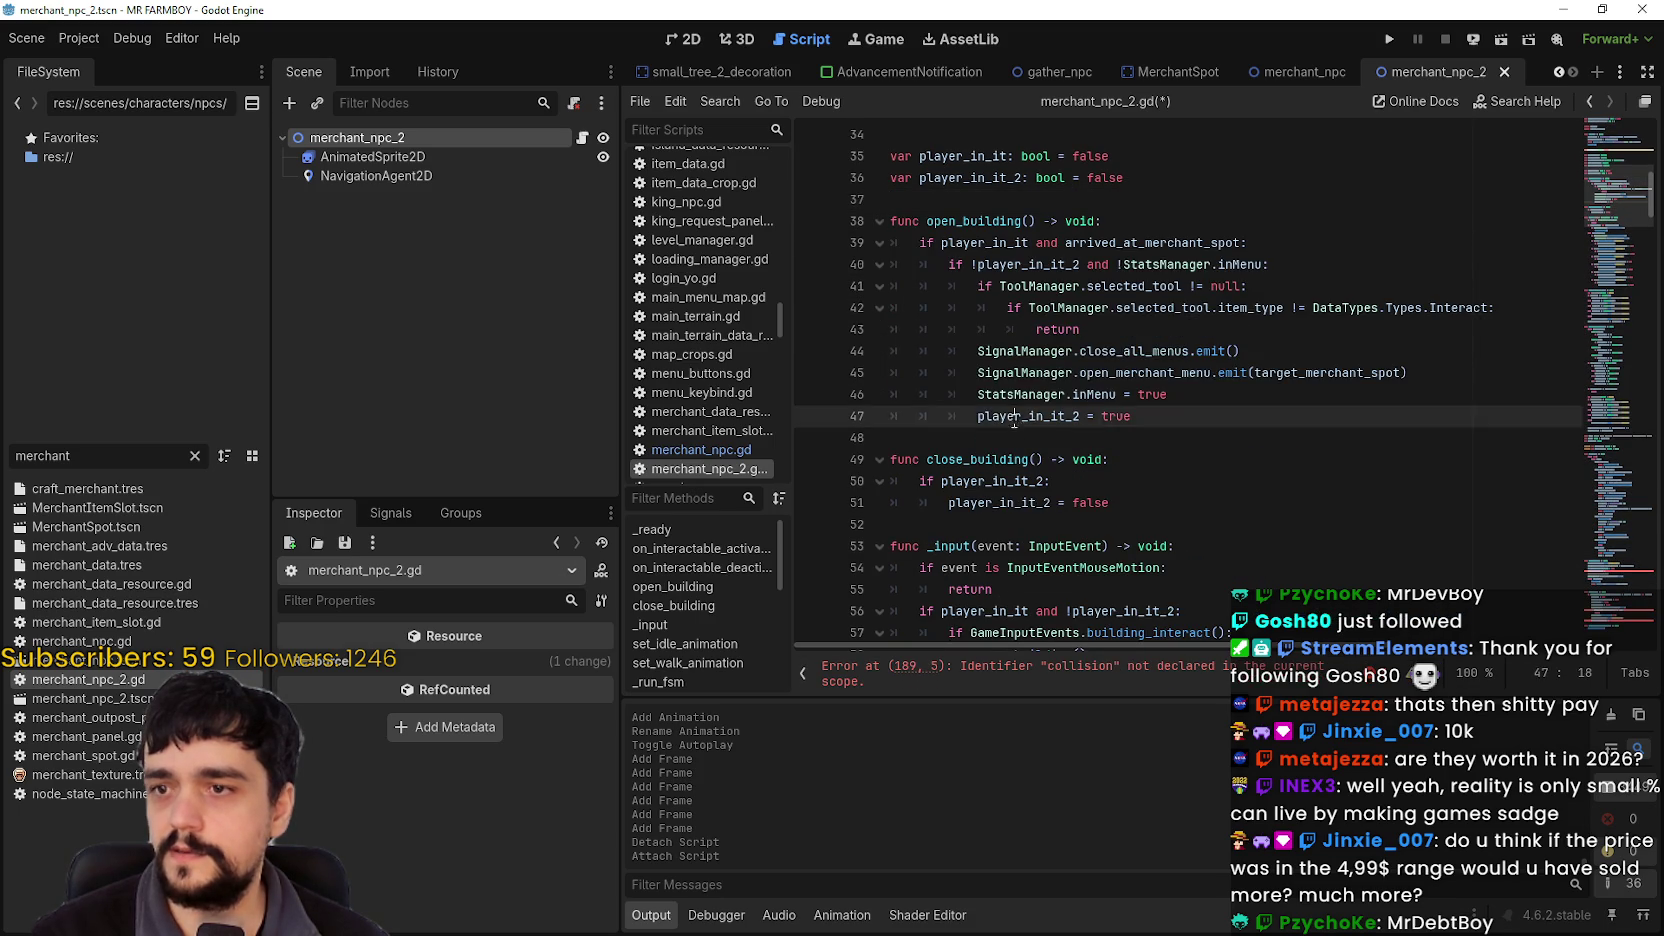
{"action": "mouse_move", "coordinate": [1180, 437]}
{"action": "left_mouse_down"}
{"action": "mouse_move", "coordinate": [900, 170]}
{"action": "mouse_move", "coordinate": [878, 220]}
{"action": "left_mouse_up"}
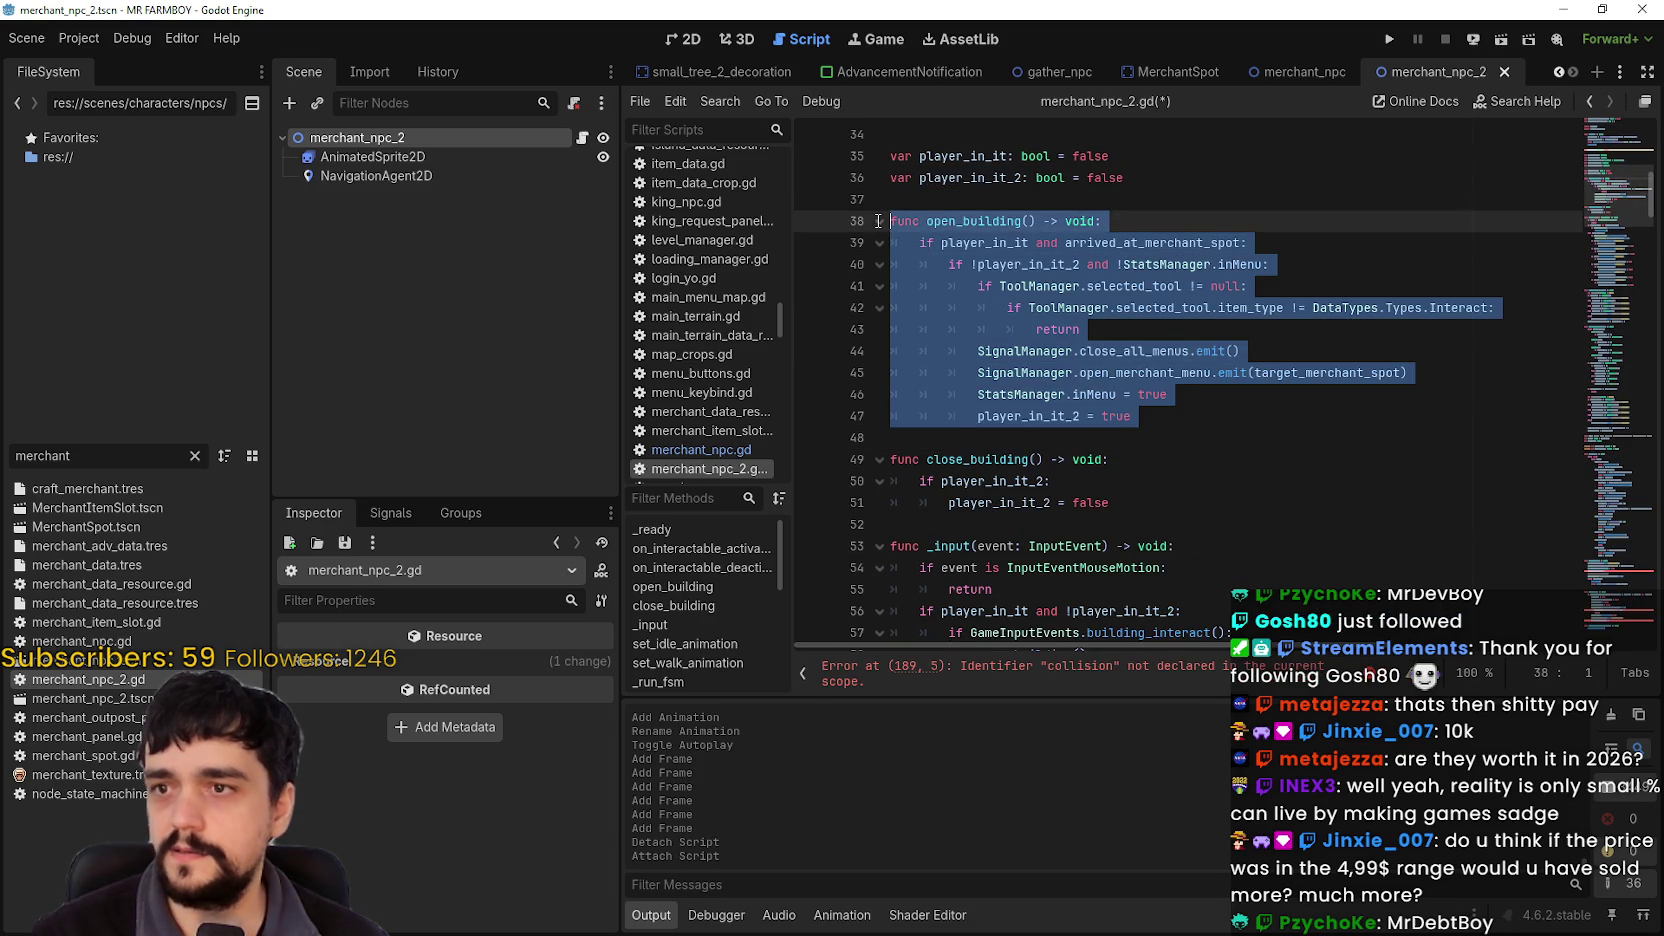
{"action": "key", "text": "BackSpace"}
{"action": "left_click_drag", "start_coordinate": [960, 310], "coordinate": [890, 240]}
{"action": "key", "text": "BackSpace"}
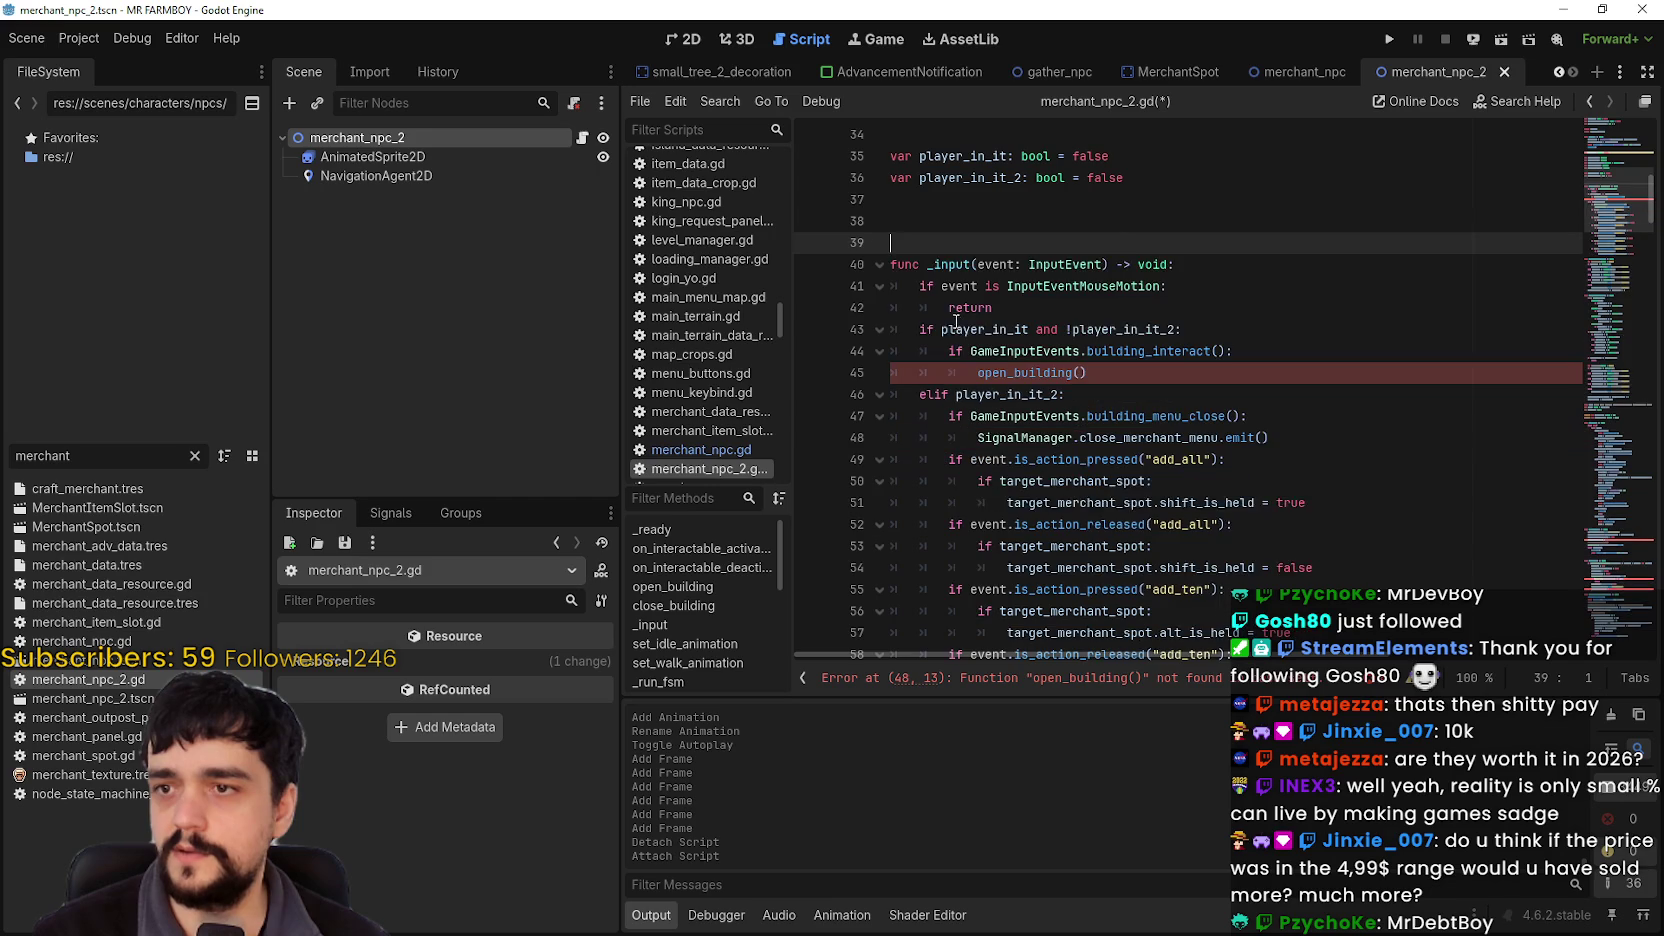
{"action": "key", "text": "BackSpace"}
Step: Delete the _input function block above set_idle_animation
{"action": "scroll", "coordinate": [960, 400], "scroll_direction": "down", "scroll_amount": 5}
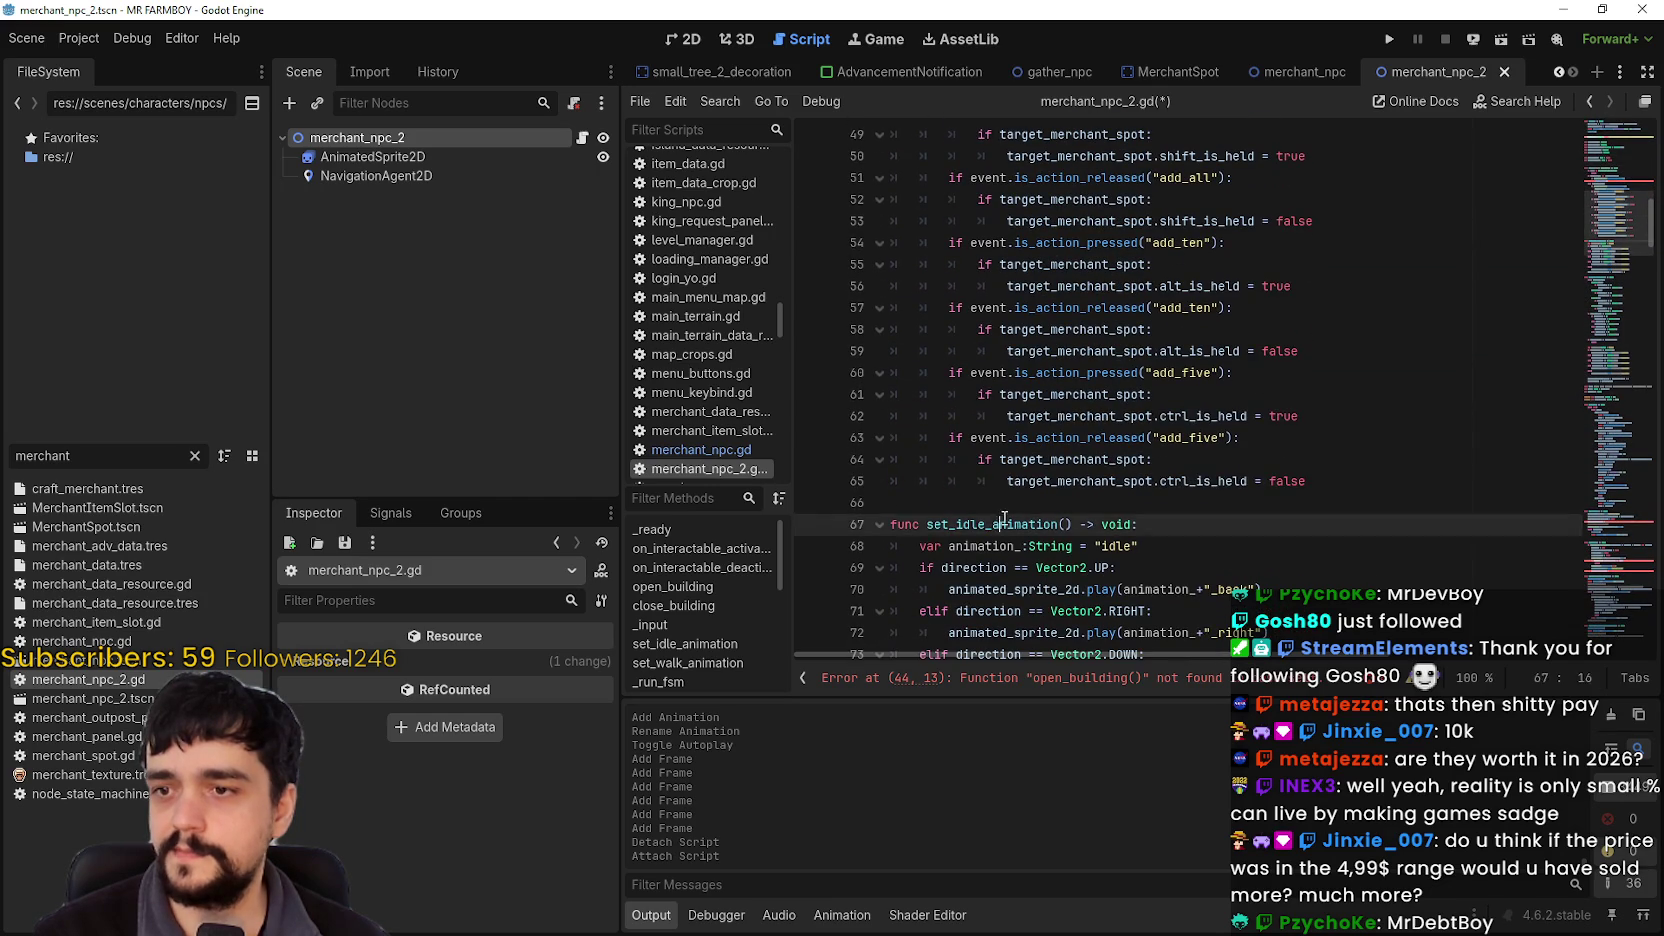
{"action": "left_click_drag", "start_coordinate": [1004, 520], "coordinate": [990, 418]}
{"action": "left_click_drag", "start_coordinate": [957, 503], "coordinate": [894, 199]}
{"action": "scroll", "coordinate": [955, 430], "scroll_direction": "up", "scroll_amount": 4}
{"action": "key", "text": "Delete"}
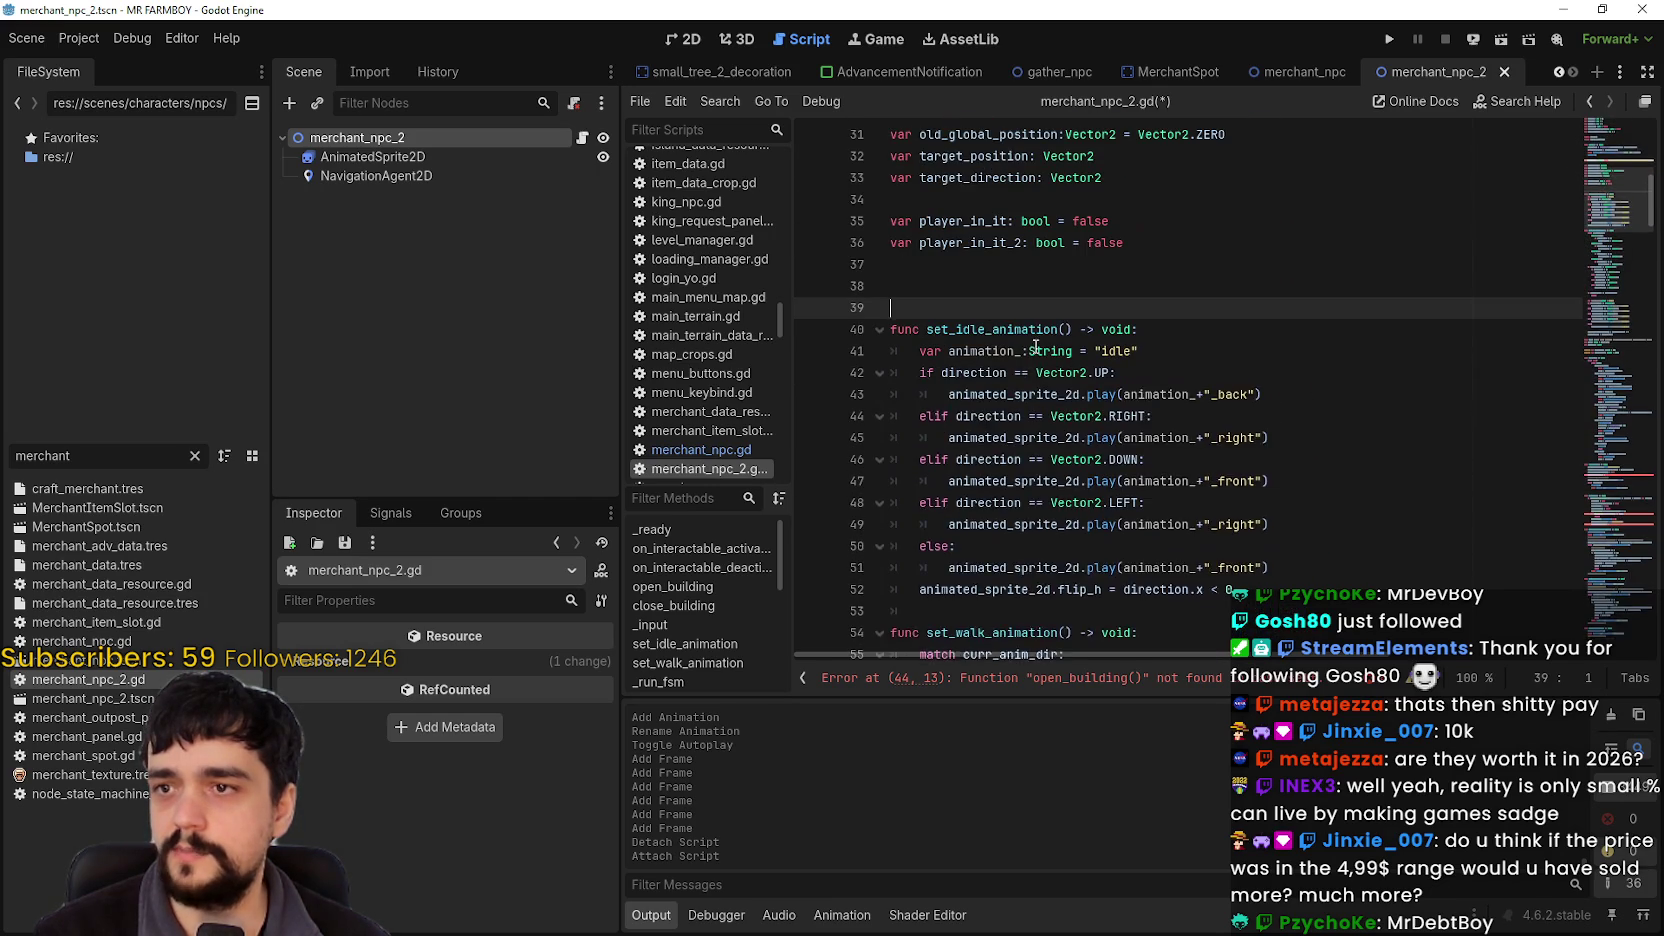
Step: Review the WALK_TO_MERCHANT_SPOT, WALK_TO_BRIDGE and CANT_REACH_MERCHANT_SPOT entries in the State enum
{"action": "scroll", "coordinate": [1016, 378], "scroll_direction": "down", "scroll_amount": 4}
{"action": "left_click", "coordinate": [1025, 266]}
{"action": "scroll", "coordinate": [1031, 404], "scroll_direction": "down", "scroll_amount": 8}
{"action": "scroll", "coordinate": [1031, 404], "scroll_direction": "down", "scroll_amount": 6}
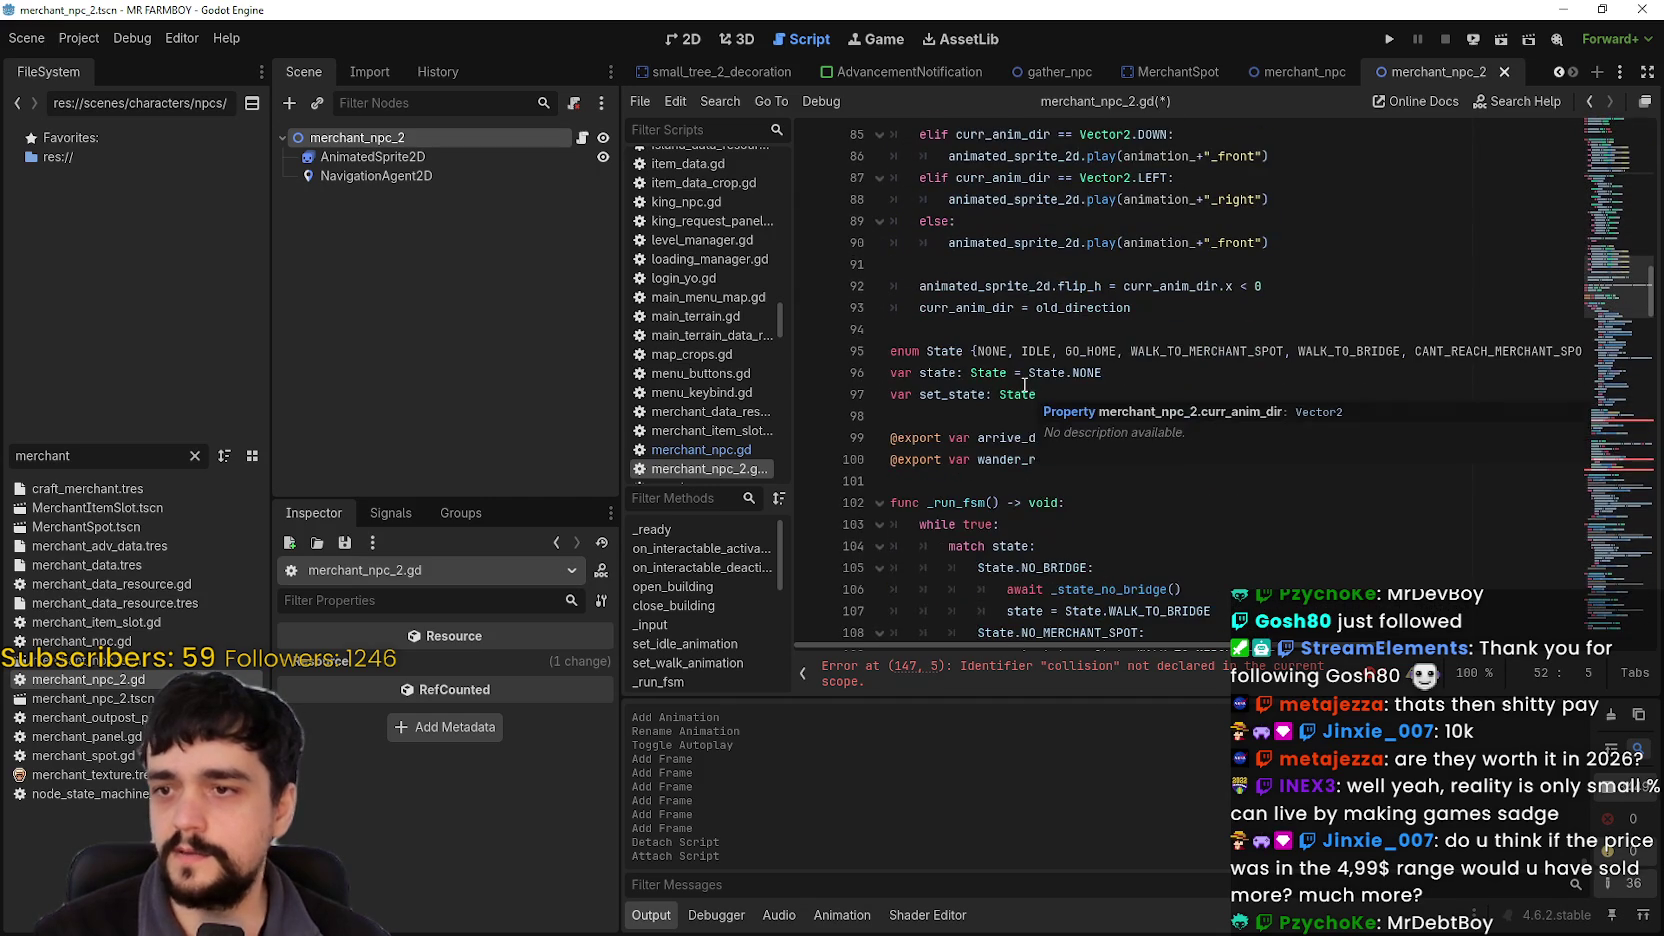
{"action": "double_click", "coordinate": [1150, 345]}
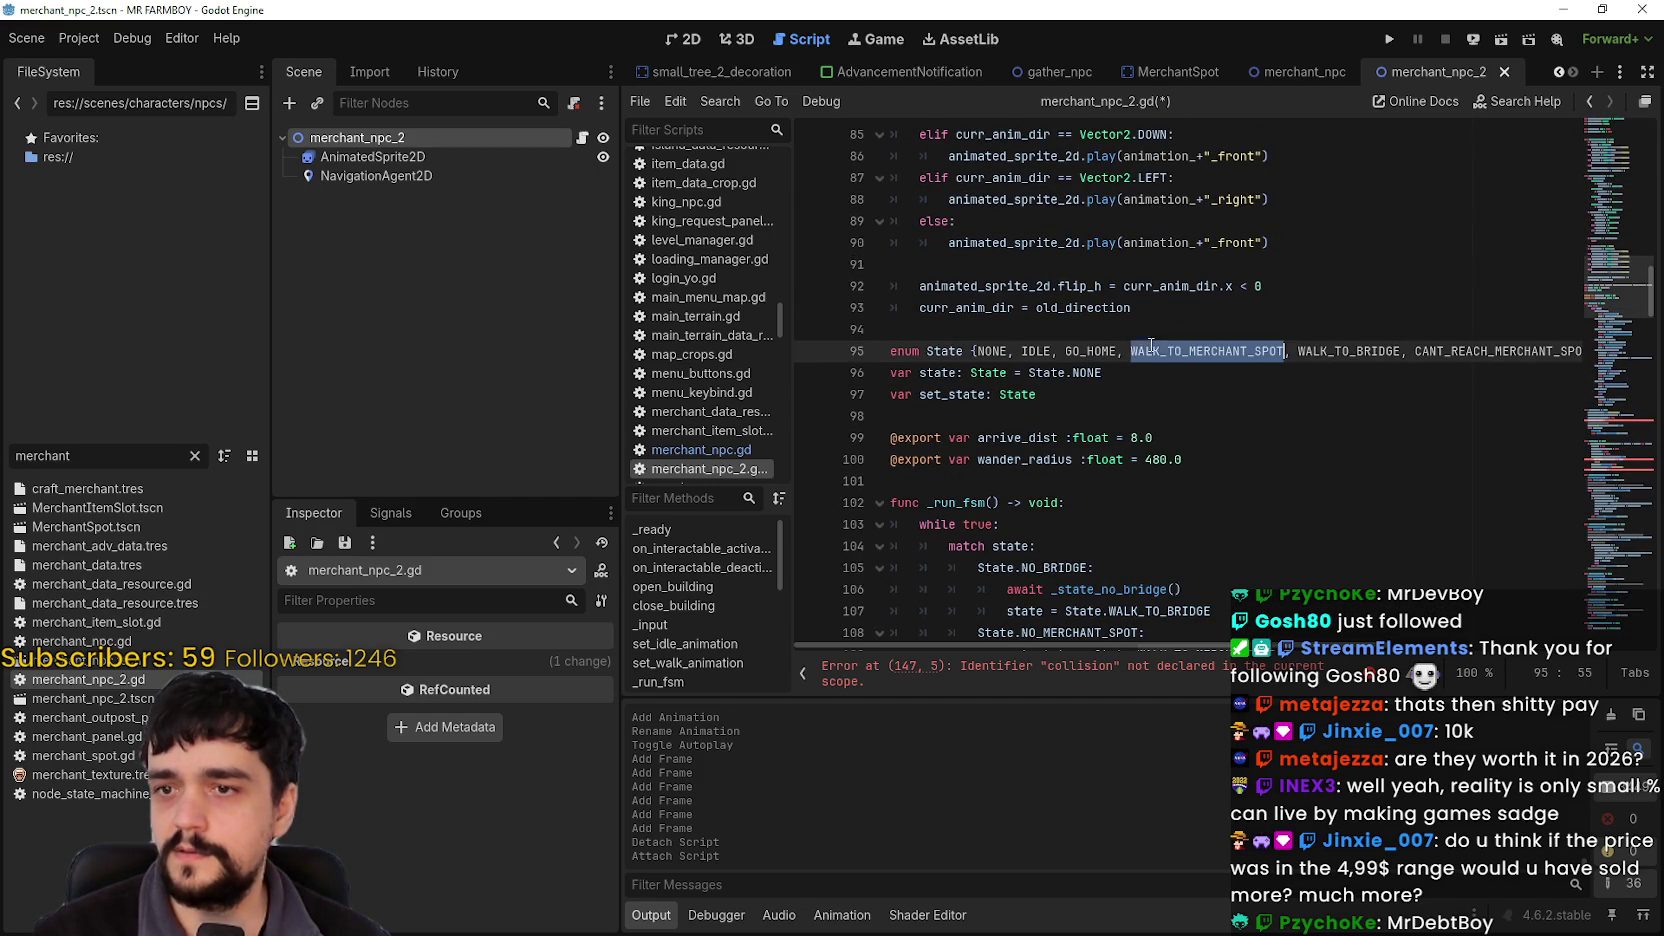
{"action": "double_click", "coordinate": [1351, 343]}
{"action": "double_click", "coordinate": [1497, 350]}
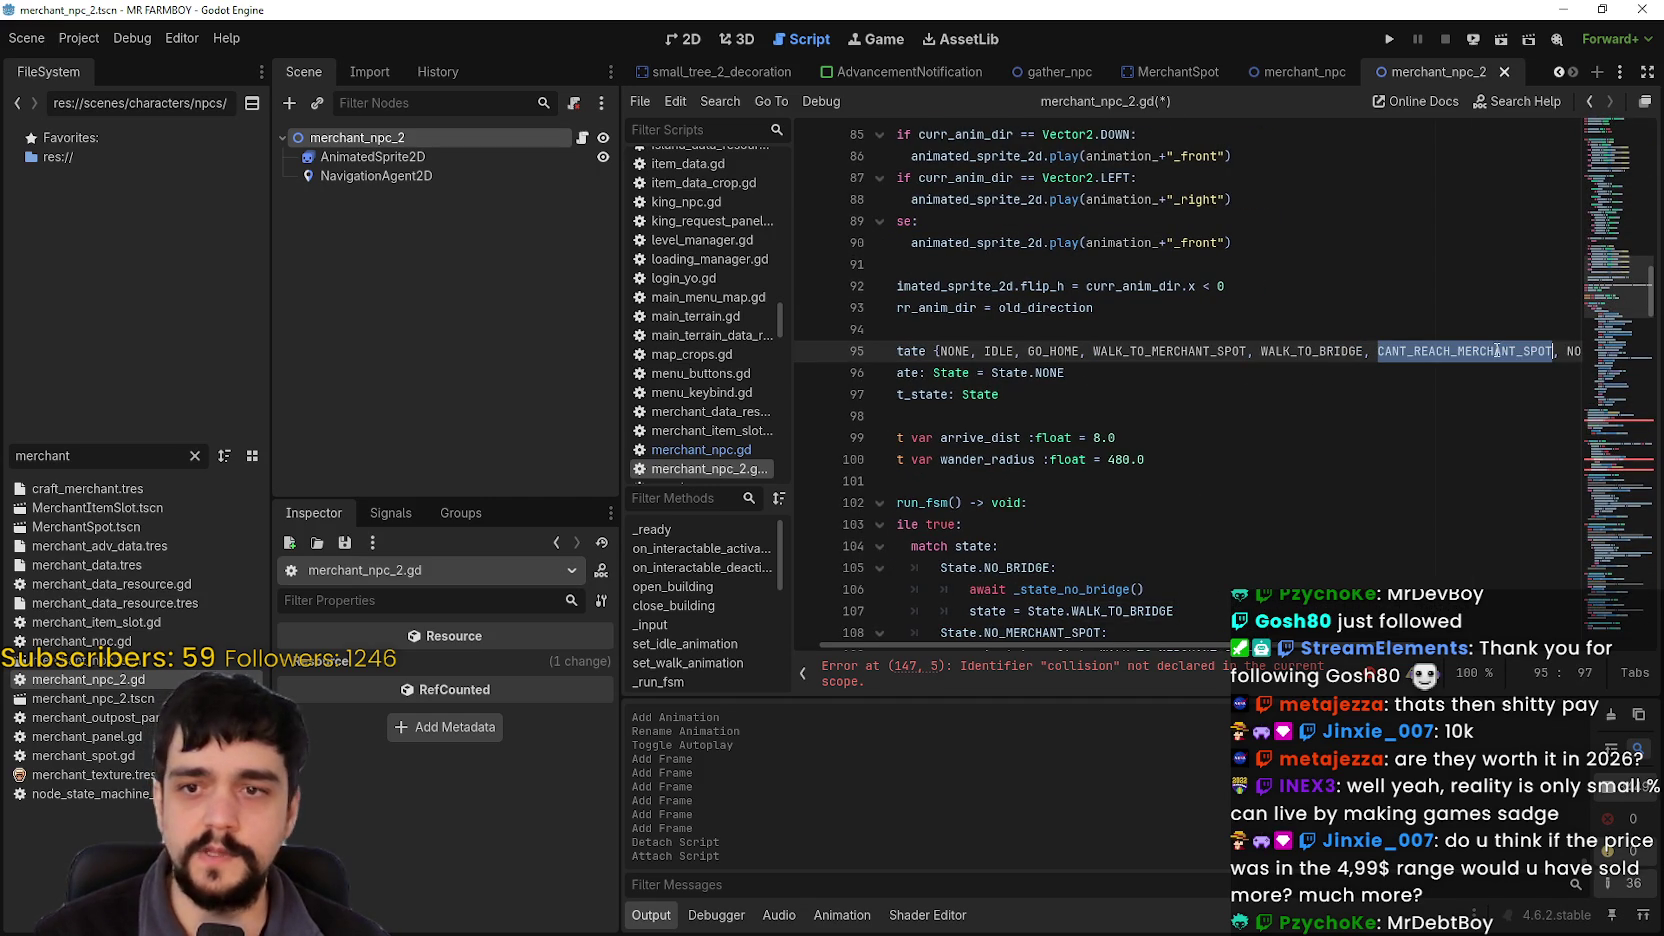
{"action": "mouse_move", "coordinate": [1222, 645]}
{"action": "left_mouse_down"}
{"action": "mouse_move", "coordinate": [1467, 643]}
{"action": "mouse_move", "coordinate": [900, 566]}
{"action": "left_mouse_up"}
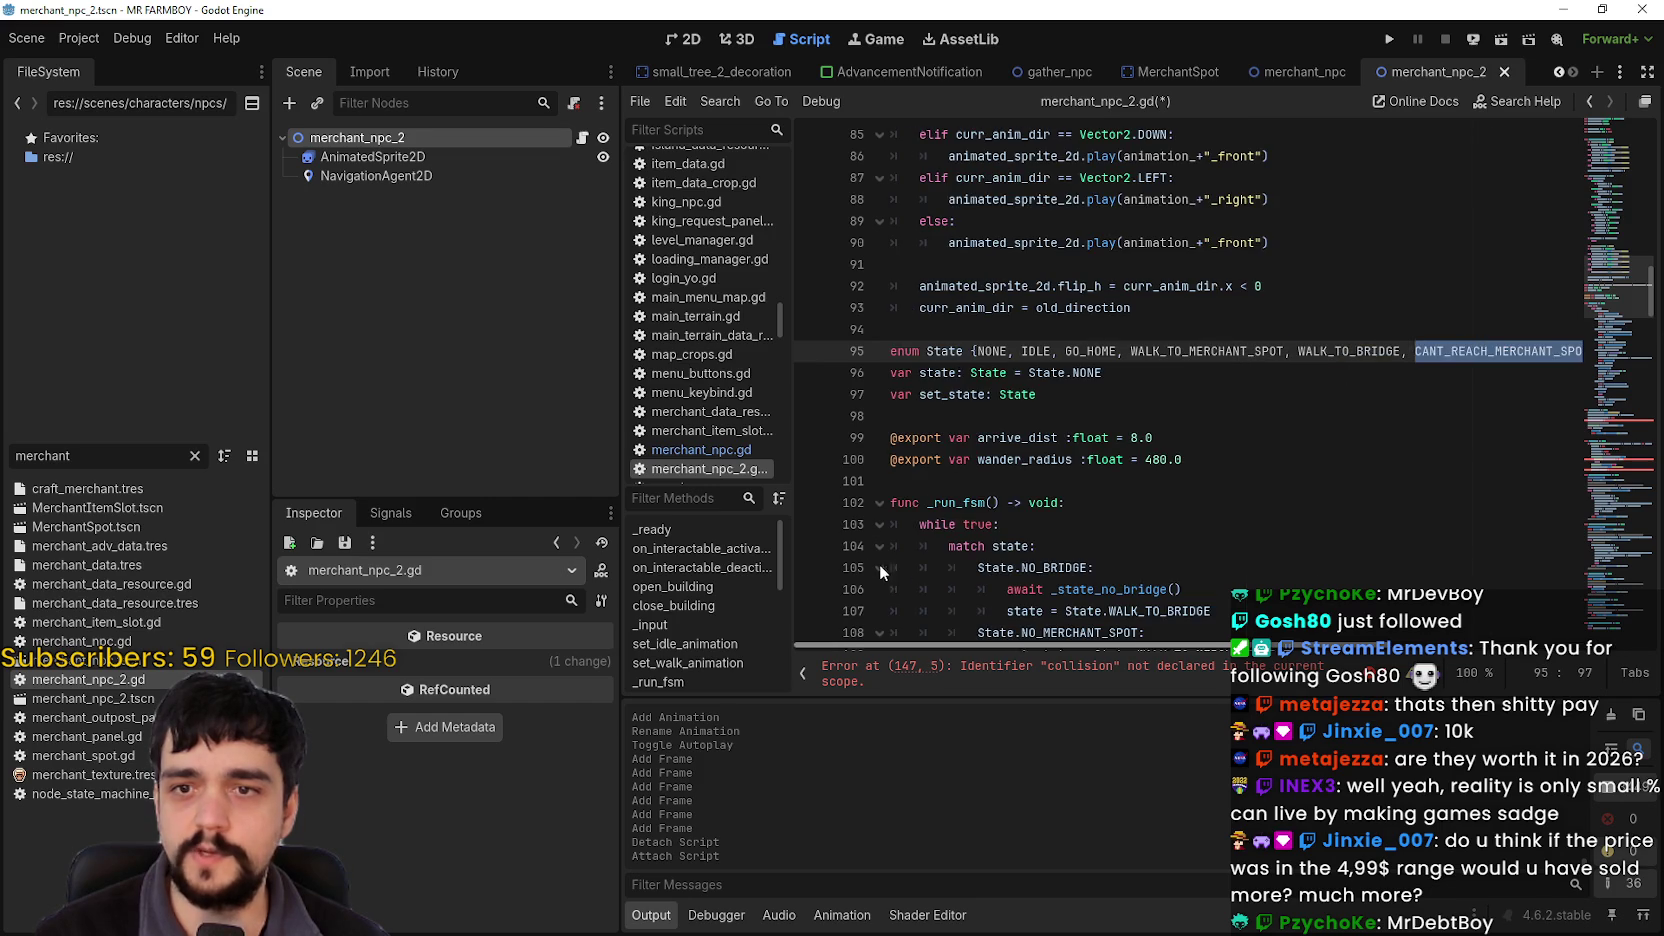
{"action": "left_click", "coordinate": [1000, 416]}
{"action": "scroll", "coordinate": [1037, 300], "scroll_direction": "down", "scroll_amount": 3}
{"action": "scroll", "coordinate": [1037, 319], "scroll_direction": "down", "scroll_amount": 12}
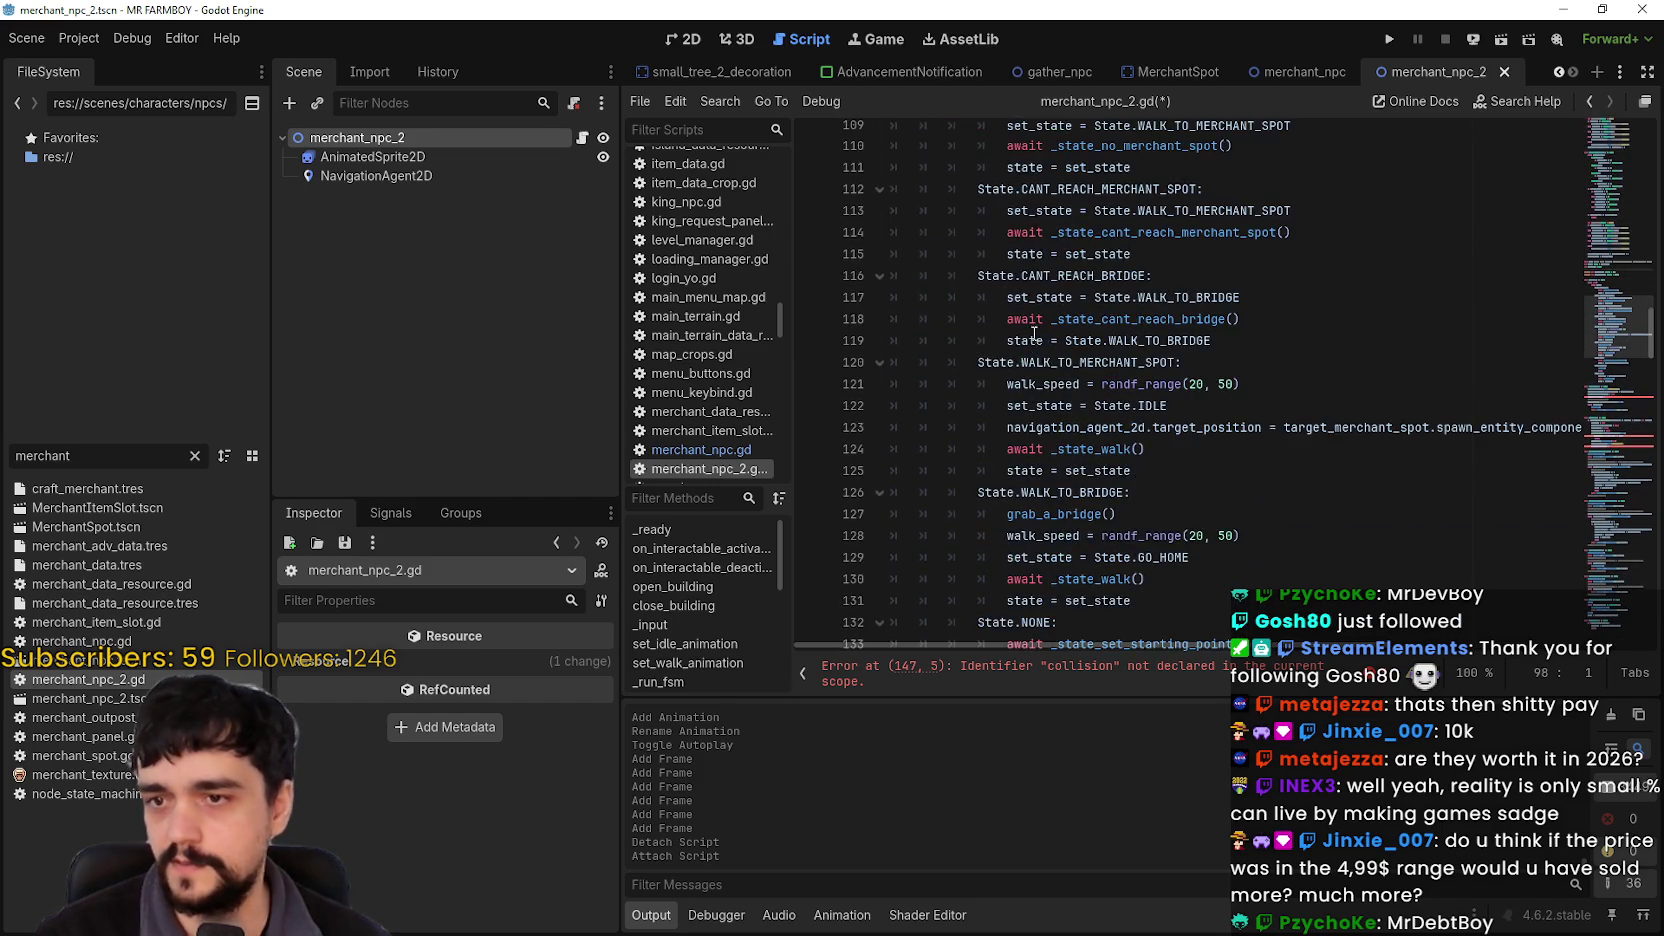
{"action": "scroll", "coordinate": [1076, 390], "scroll_direction": "down", "scroll_amount": 2}
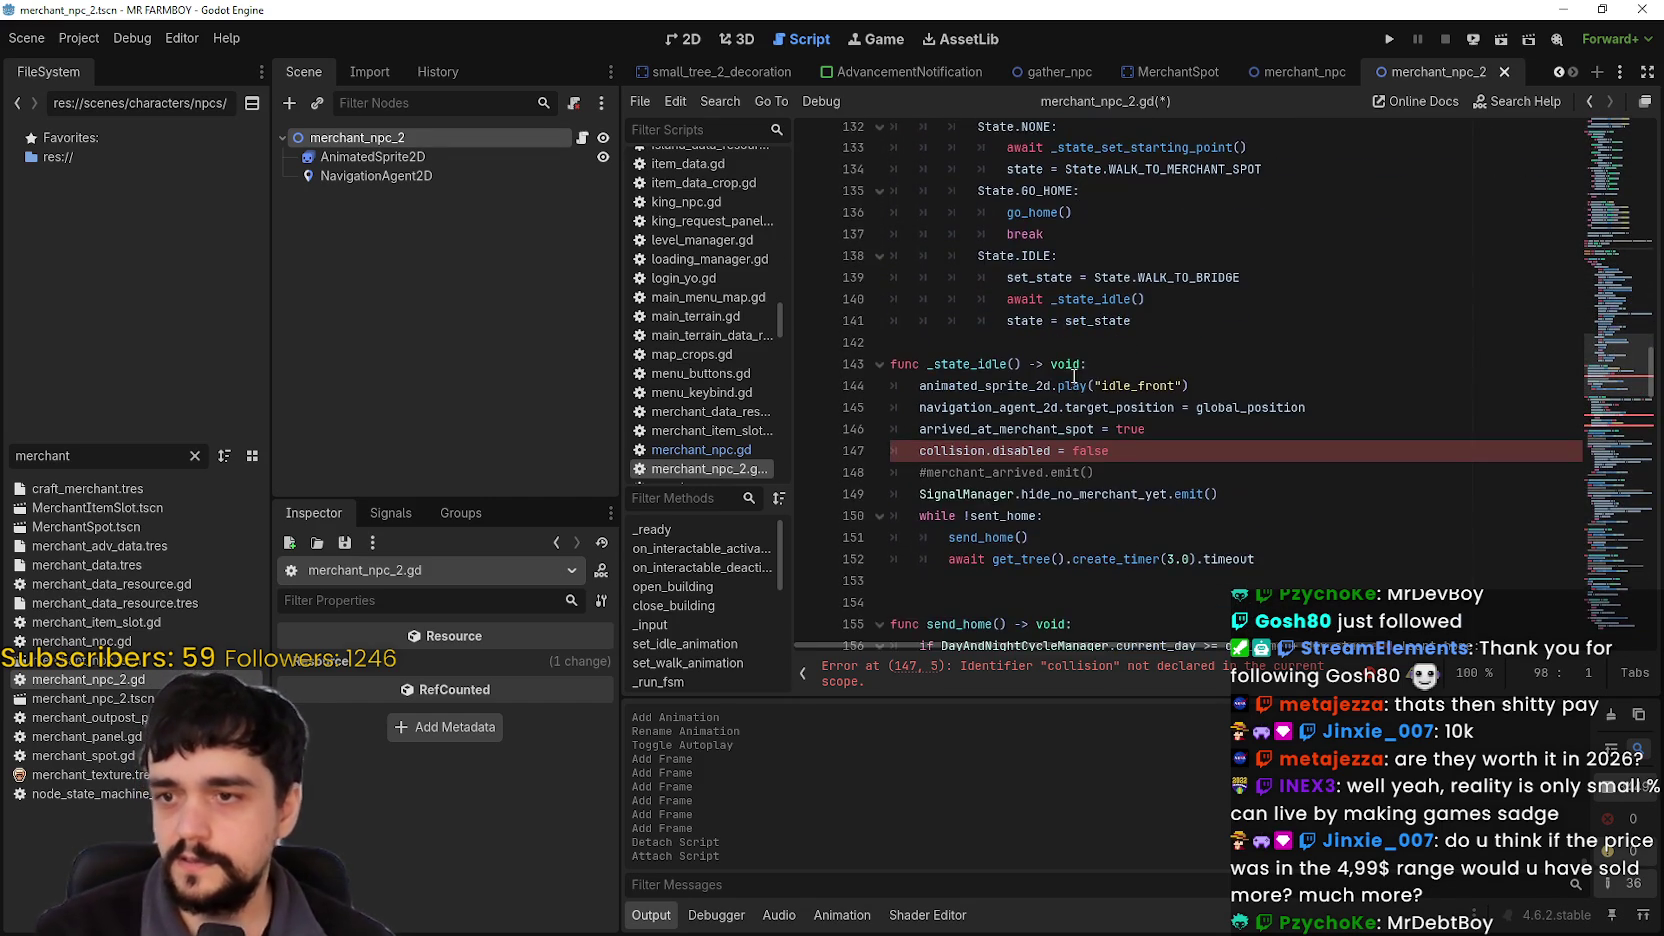
Step: Remove the collision.disabled = false line
{"action": "left_click", "coordinate": [1239, 385]}
{"action": "key", "text": "shift+Home"}
{"action": "key", "text": "BackSpace"}
{"action": "key", "text": "BackSpace"}
{"action": "left_click", "coordinate": [1202, 389]}
{"action": "left_click", "coordinate": [1207, 362]}
Step: Delete the commented #merchant_arrived.emit() line in _state_idle
{"action": "left_click", "coordinate": [1044, 343]}
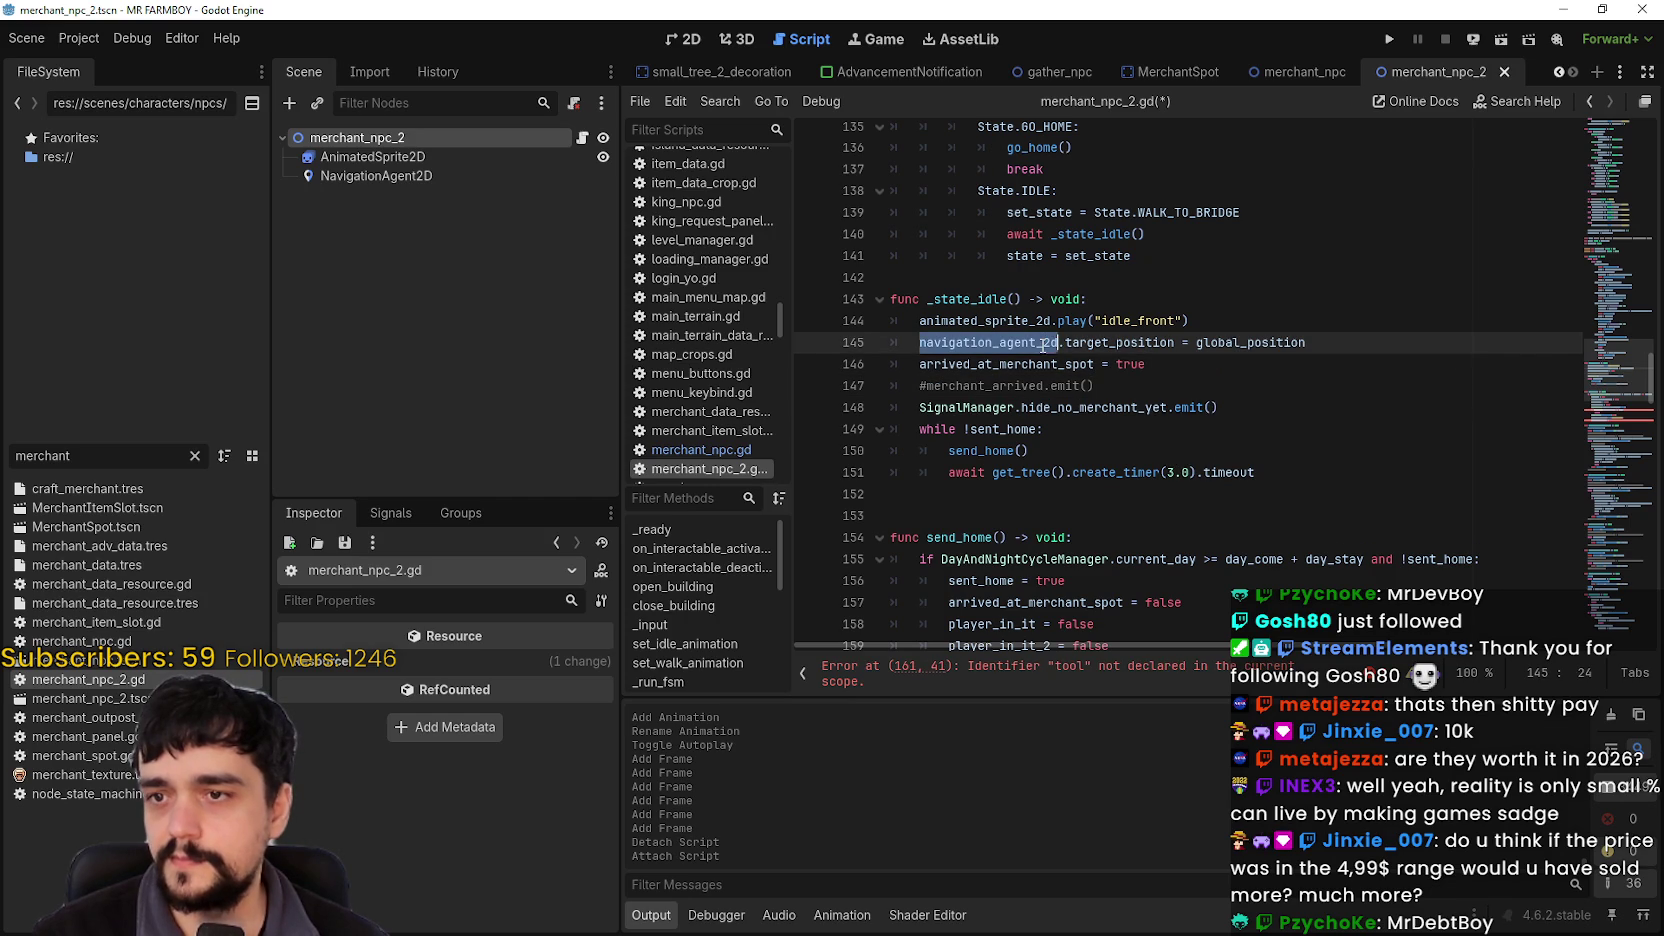
{"action": "left_click", "coordinate": [1167, 361]}
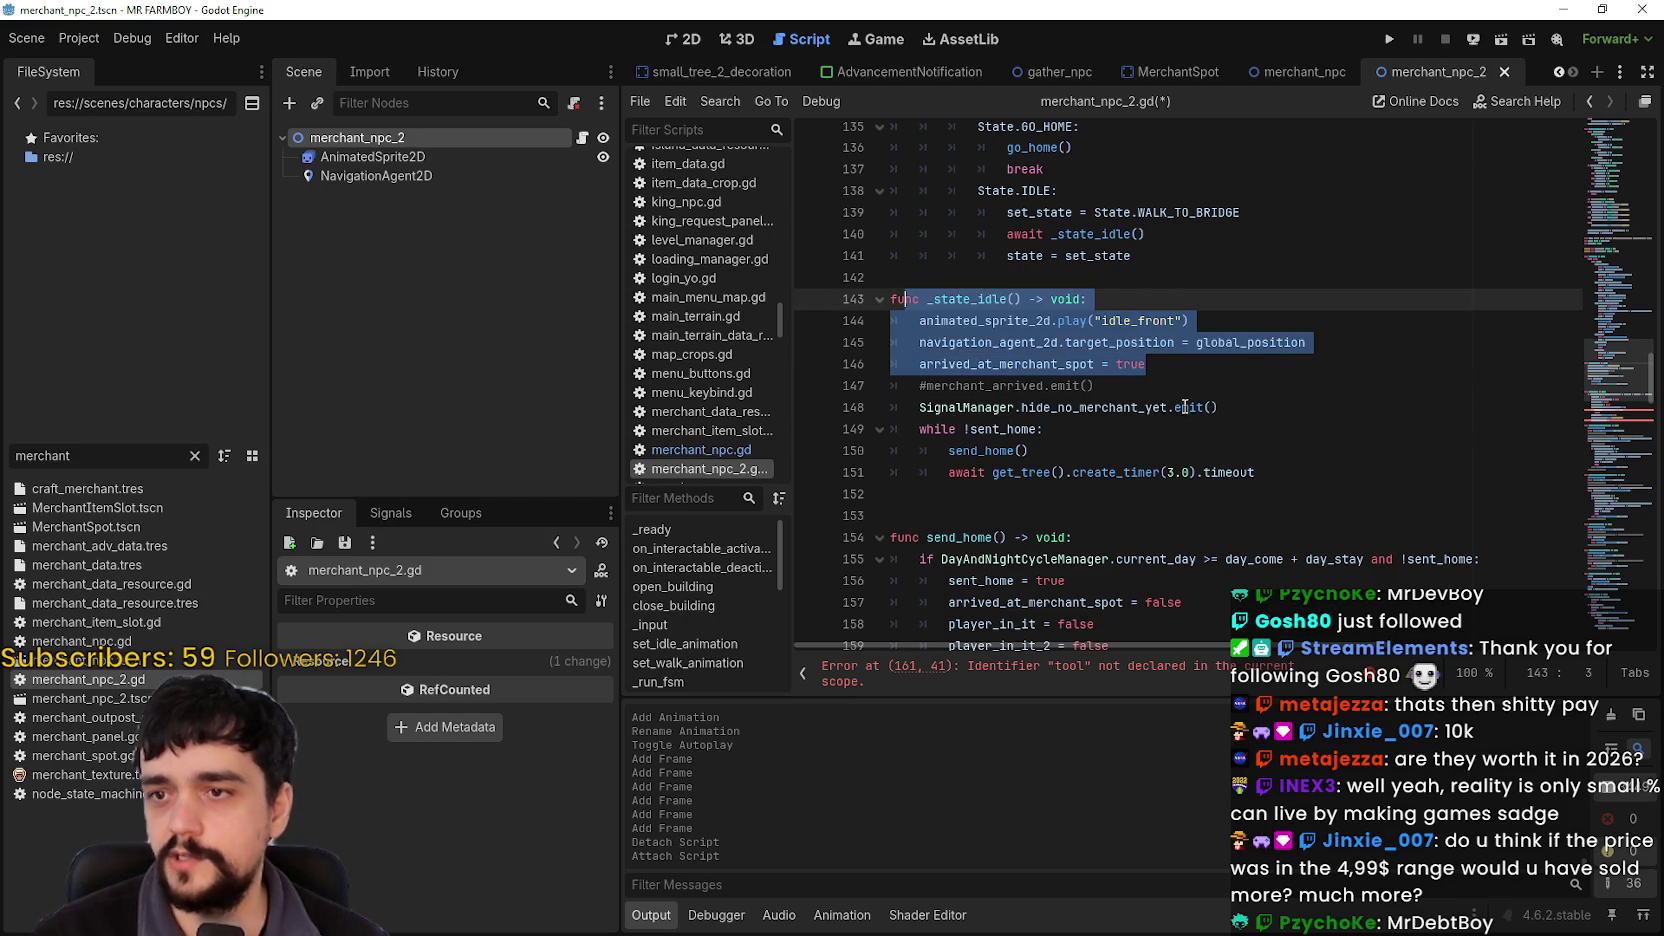
{"action": "triple_click", "coordinate": [1041, 392]}
{"action": "left_click_drag", "start_coordinate": [1278, 402], "coordinate": [918, 395]}
{"action": "triple_click", "coordinate": [905, 395]}
{"action": "key", "text": "BackSpace"}
{"action": "key", "text": "BackSpace"}
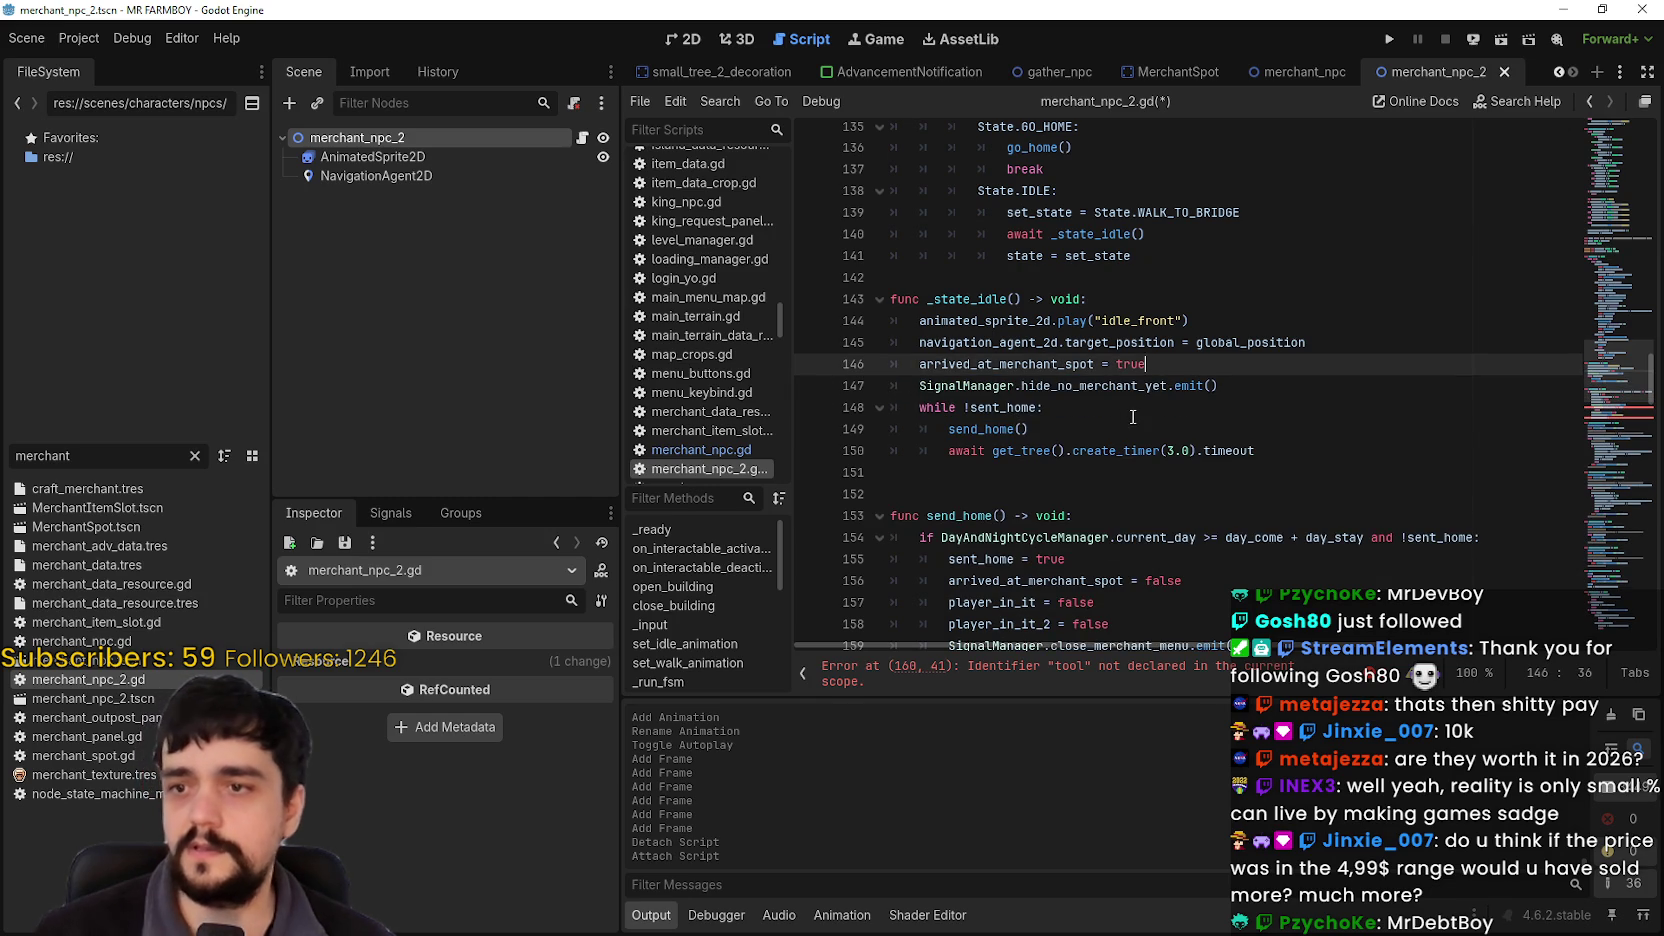
{"action": "mouse_move", "coordinate": [1200, 389]}
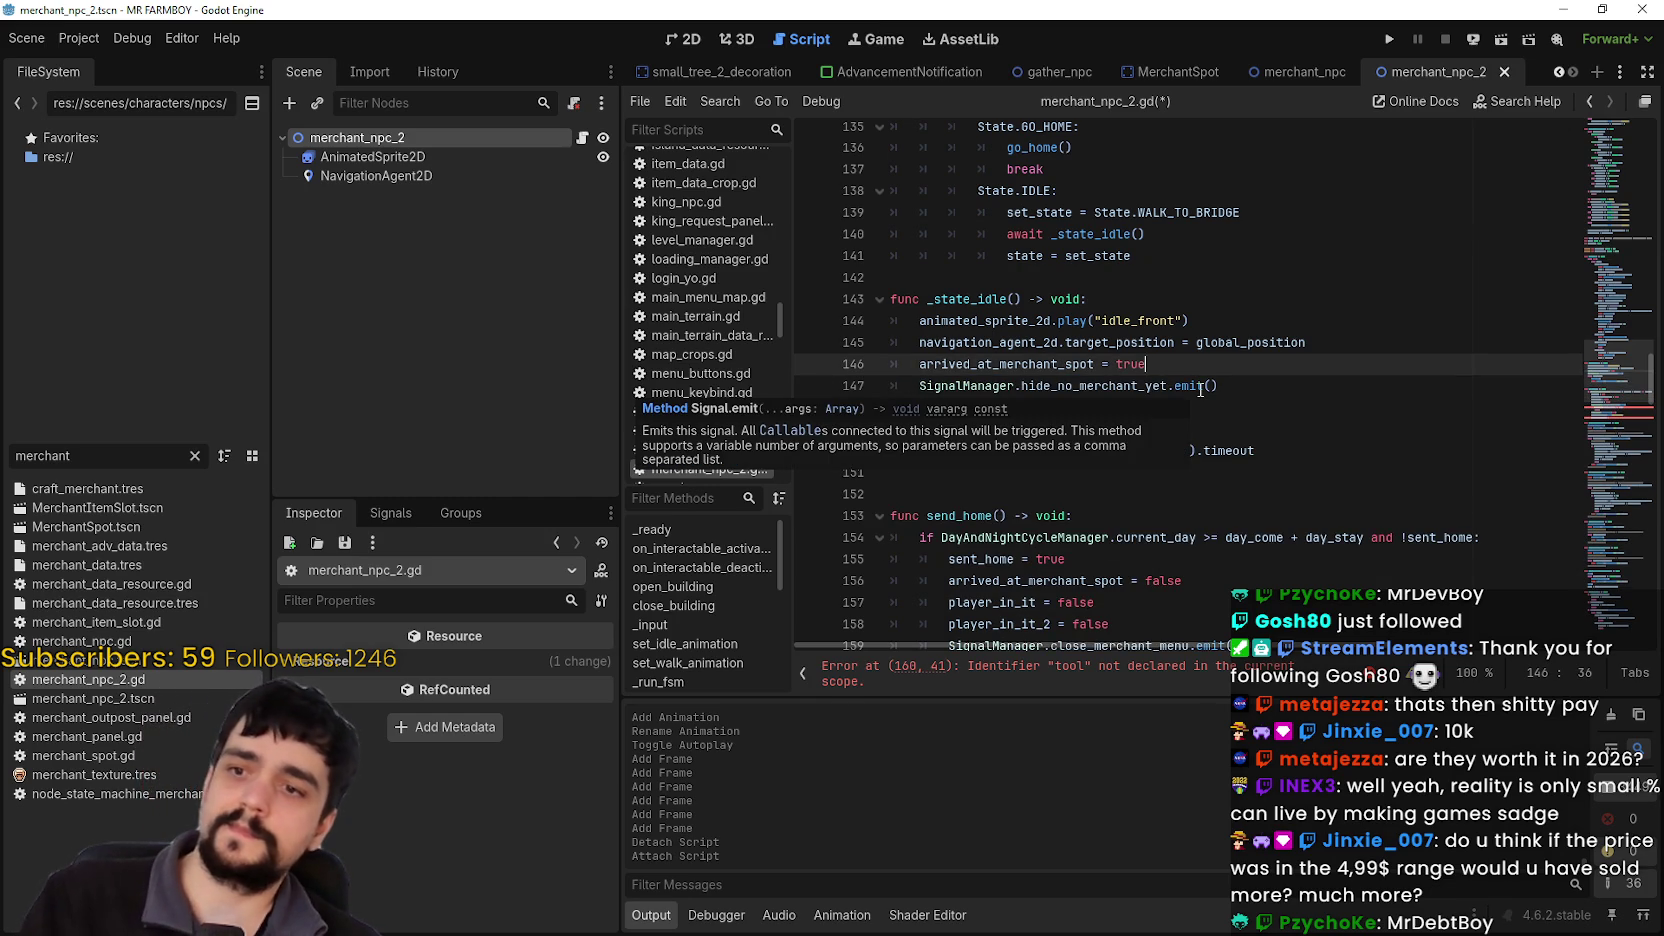
{"action": "left_click", "coordinate": [965, 472]}
{"action": "mouse_move", "coordinate": [997, 458]}
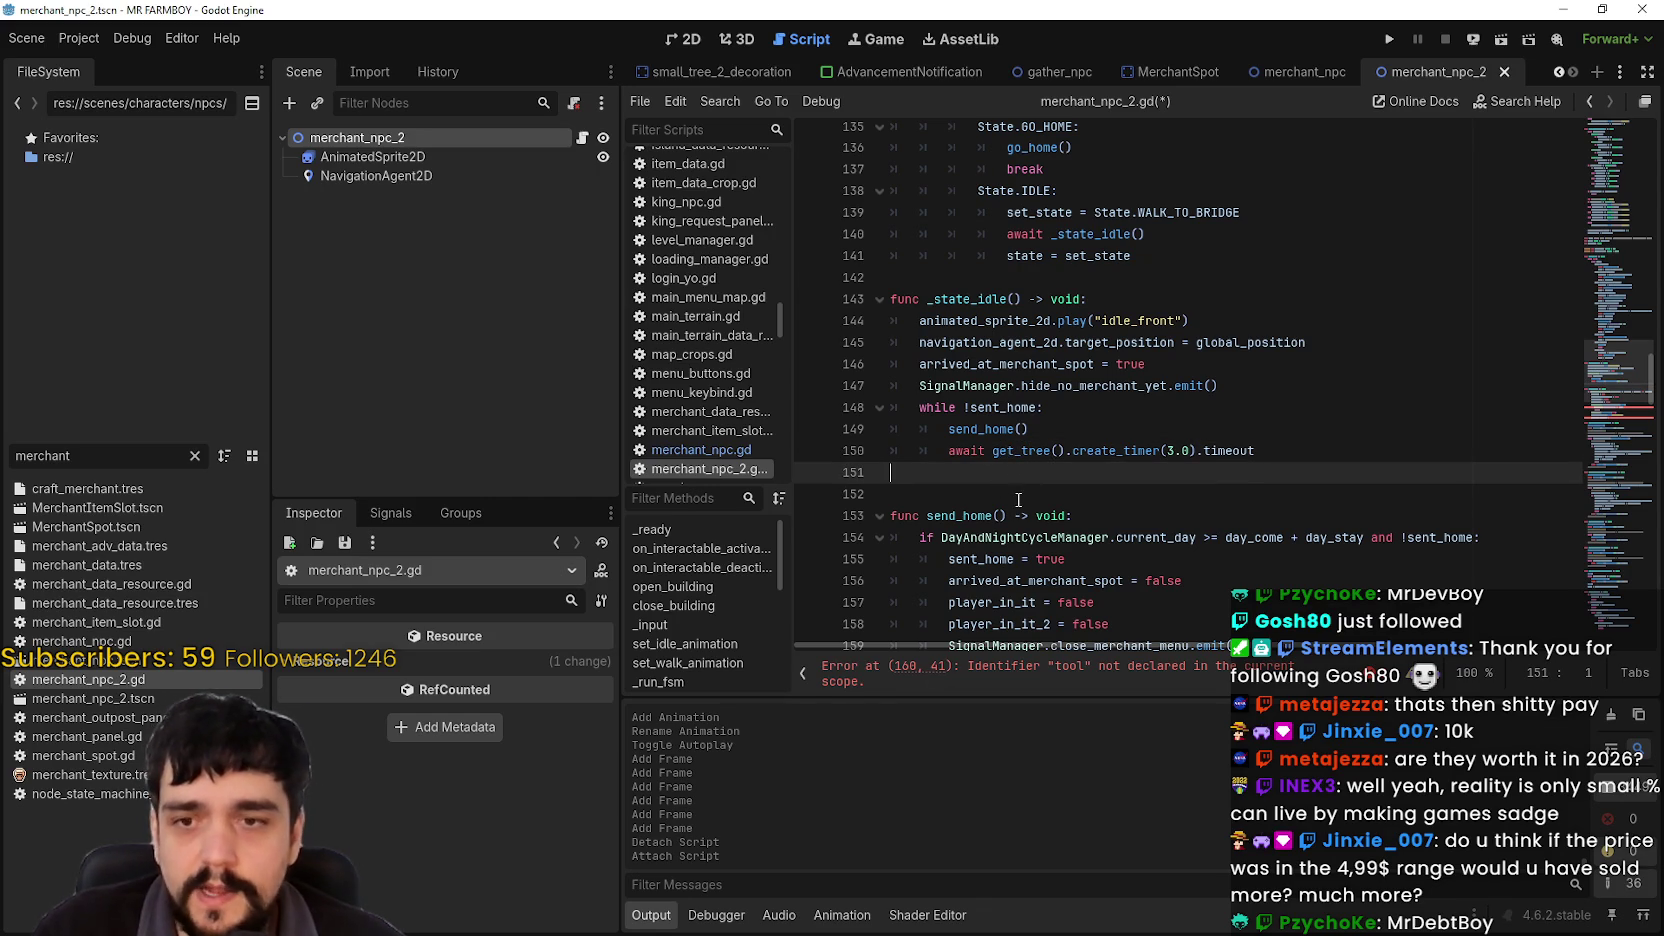
{"action": "scroll", "coordinate": [1014, 500], "scroll_direction": "down", "scroll_amount": 3}
{"action": "scroll", "coordinate": [1012, 506], "scroll_direction": "down", "scroll_amount": 2}
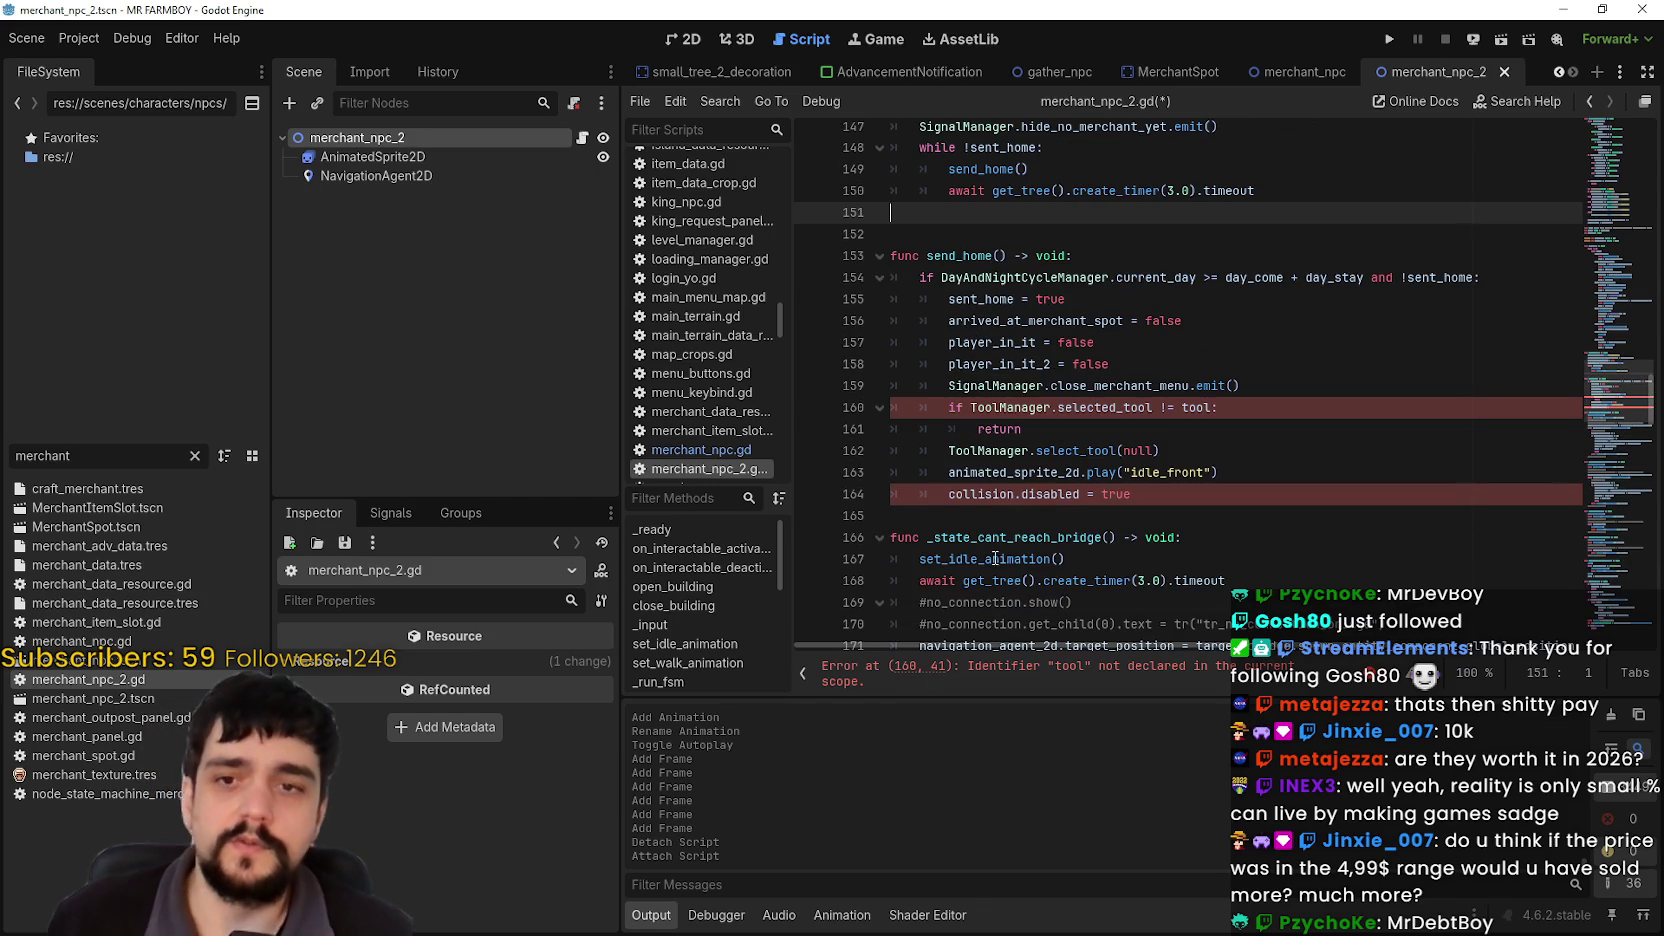
{"action": "left_click", "coordinate": [941, 517]}
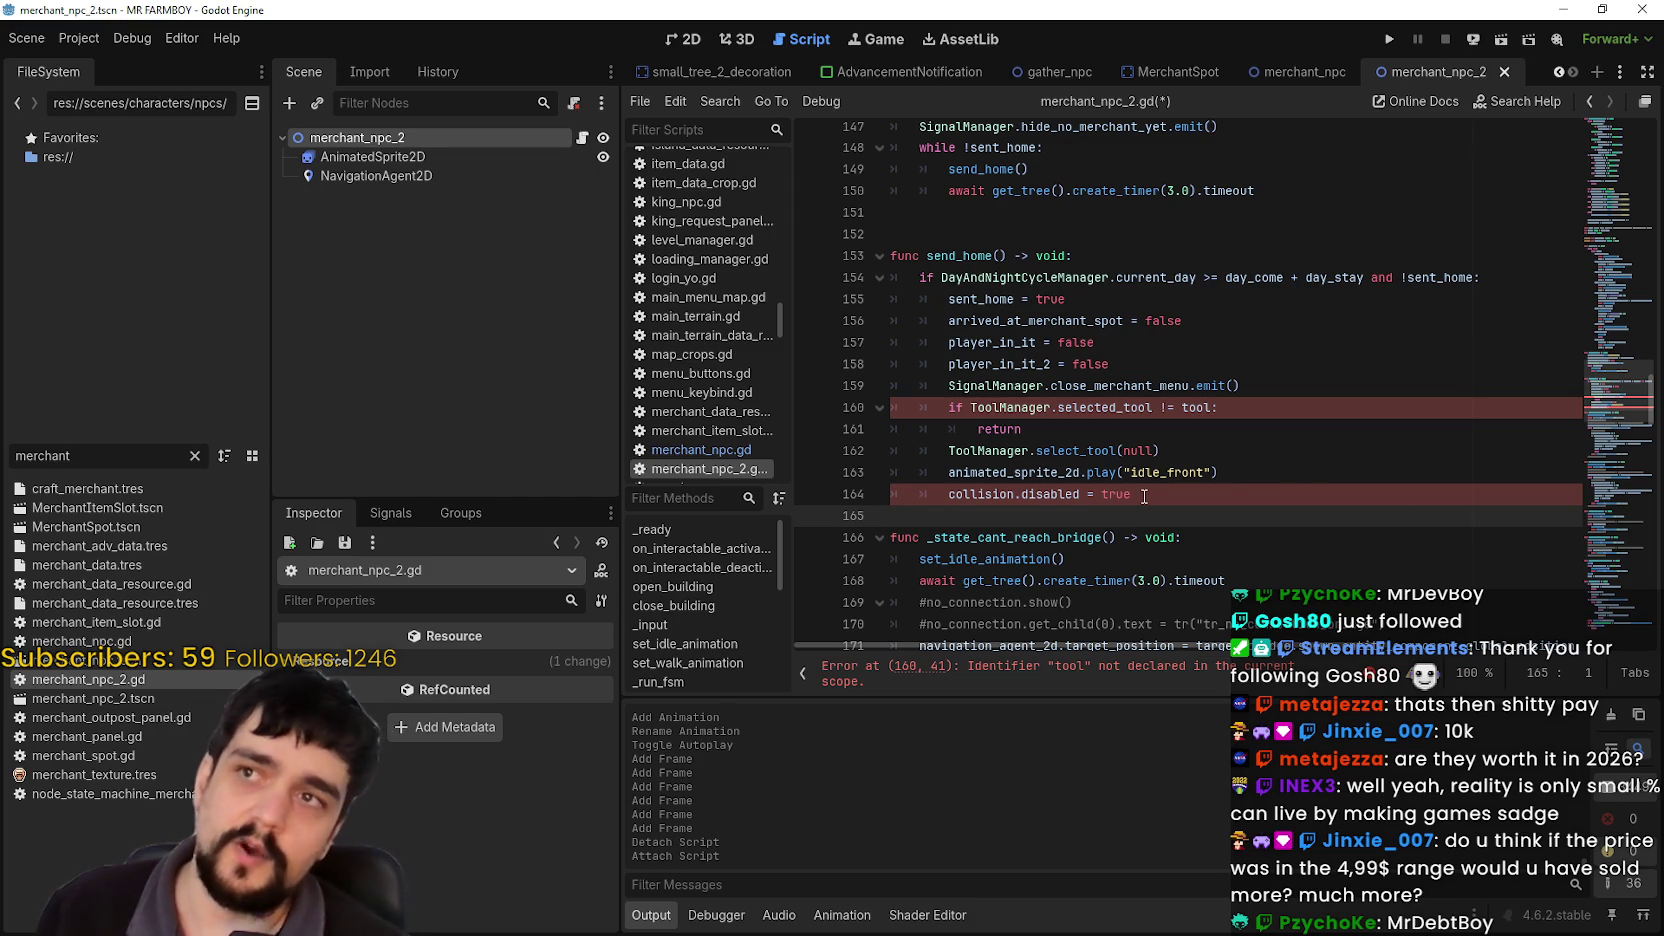
{"action": "mouse_move", "coordinate": [1145, 494]}
{"action": "left_mouse_down"}
{"action": "mouse_move", "coordinate": [1100, 410]}
{"action": "mouse_move", "coordinate": [1000, 390]}
{"action": "mouse_move", "coordinate": [1127, 433]}
{"action": "left_mouse_up"}
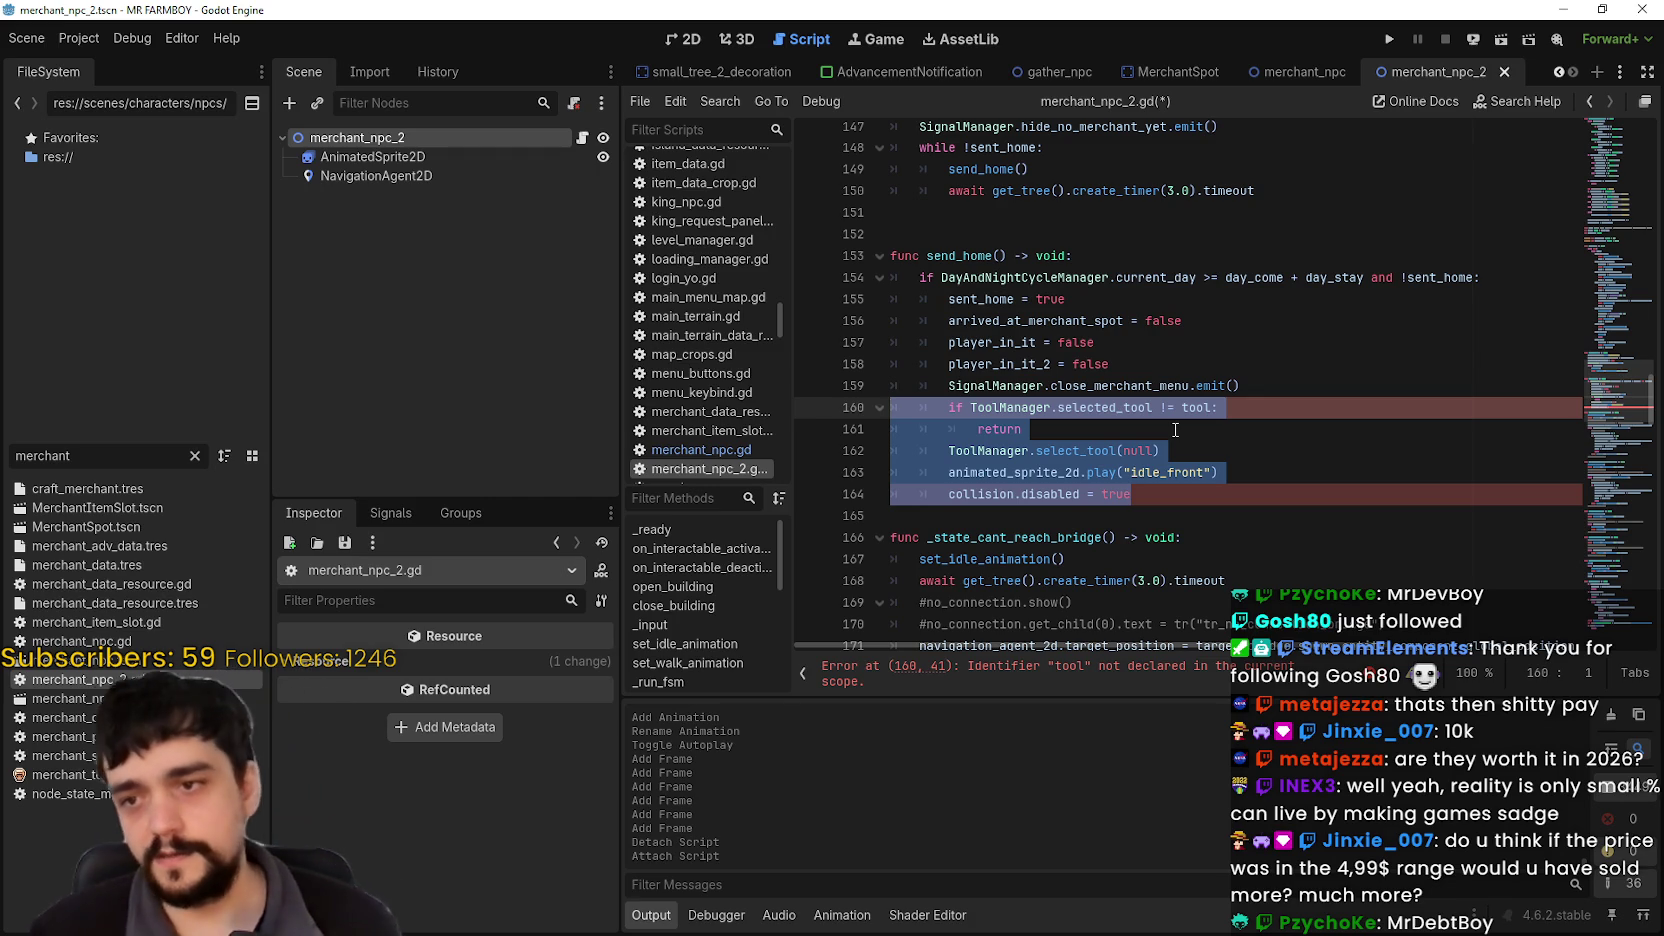
{"action": "scroll", "coordinate": [1175, 428], "scroll_direction": "down", "scroll_amount": 1}
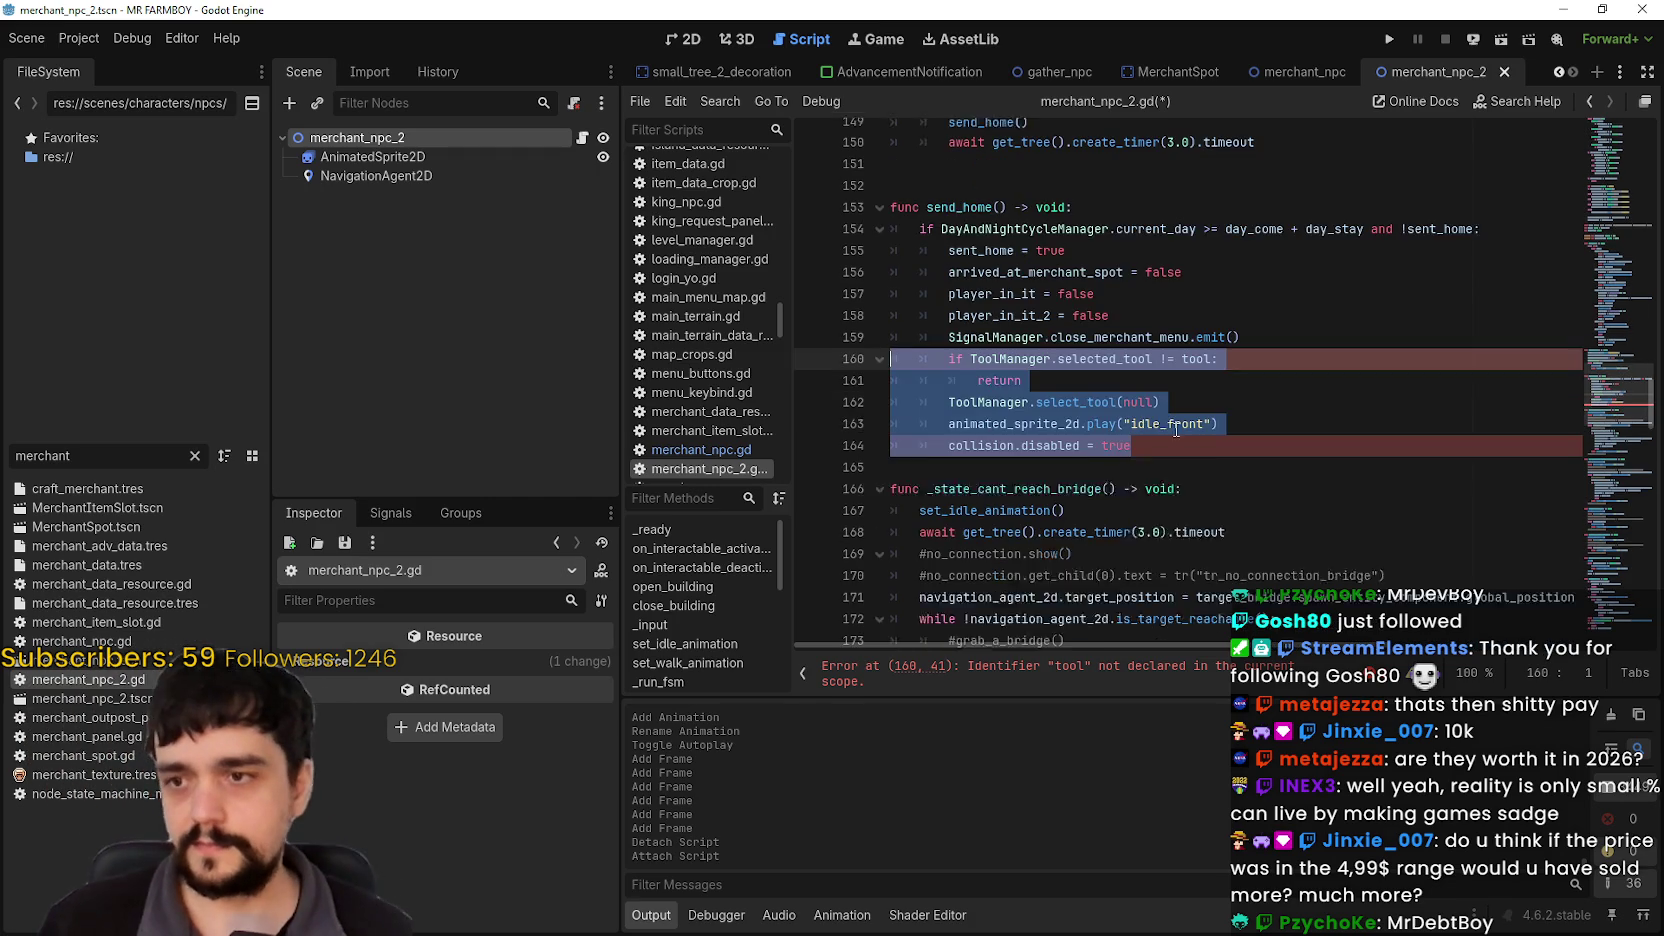
{"action": "left_click", "coordinate": [1086, 452]}
{"action": "scroll", "coordinate": [1086, 452], "scroll_direction": "up", "scroll_amount": 2}
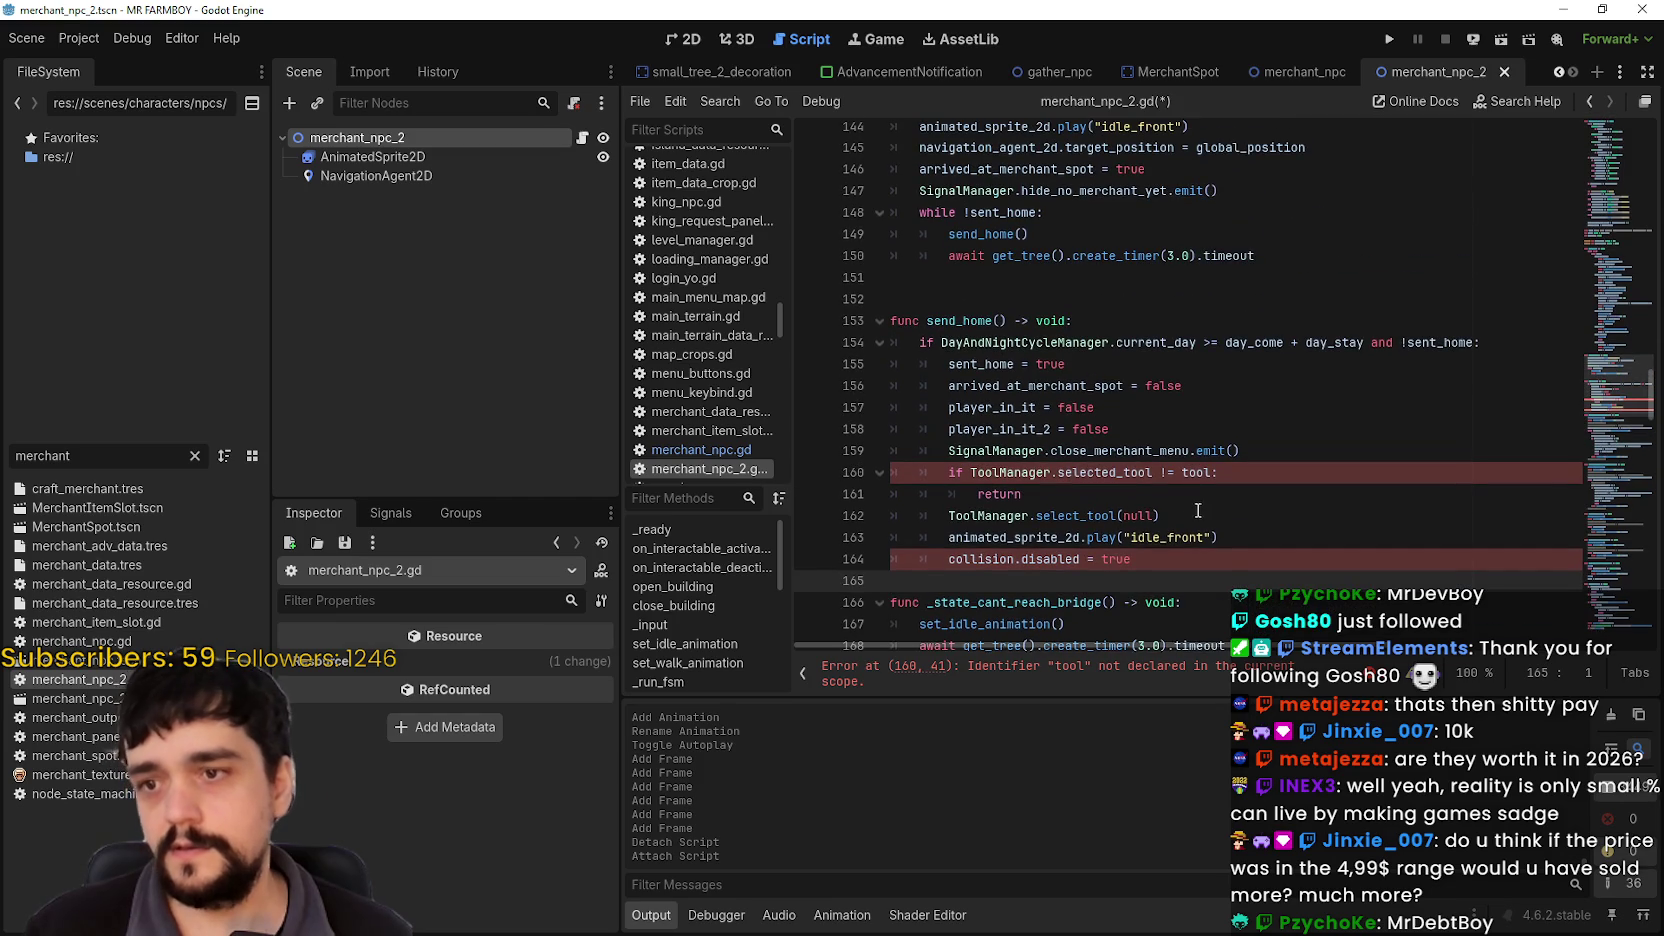
{"action": "mouse_move", "coordinate": [969, 342]}
{"action": "left_mouse_down"}
{"action": "mouse_move", "coordinate": [1223, 316]}
{"action": "mouse_move", "coordinate": [1430, 345]}
{"action": "left_mouse_up"}
{"action": "left_click", "coordinate": [1187, 428]}
{"action": "scroll", "coordinate": [1187, 424], "scroll_direction": "down", "scroll_amount": 1}
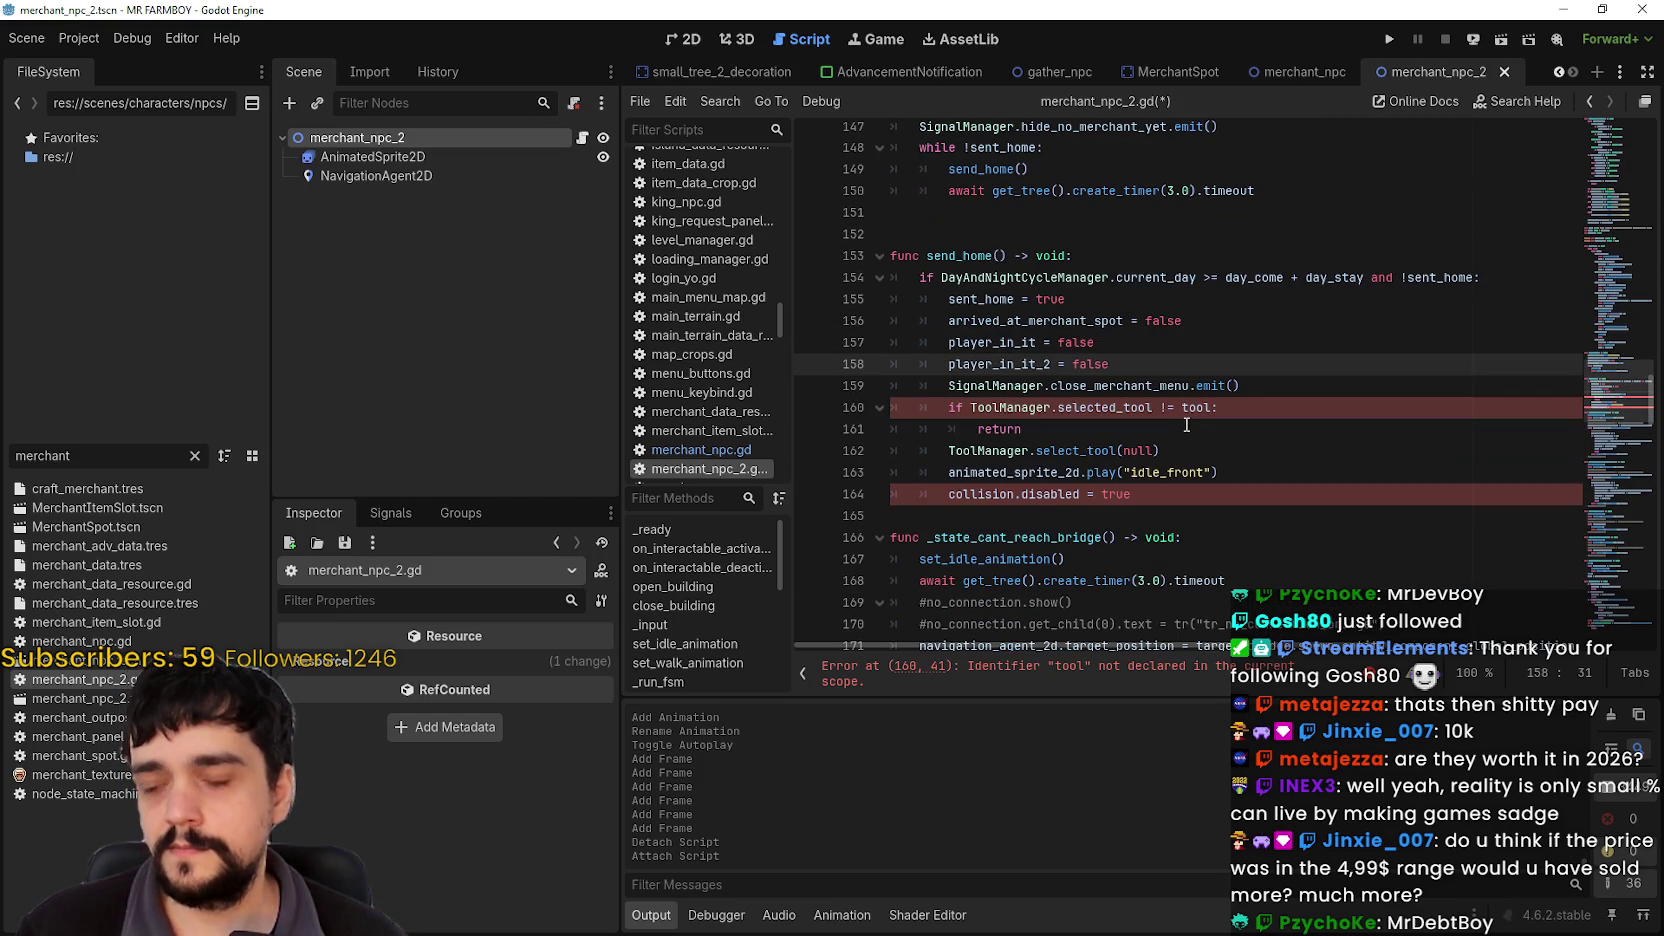
{"action": "left_click_drag", "start_coordinate": [1083, 432], "coordinate": [965, 256]}
{"action": "mouse_move", "coordinate": [1175, 518]}
{"action": "left_mouse_down"}
{"action": "mouse_move", "coordinate": [1120, 490]}
{"action": "mouse_move", "coordinate": [927, 256]}
{"action": "left_mouse_up"}
{"action": "mouse_move", "coordinate": [1223, 518]}
{"action": "left_mouse_down"}
{"action": "mouse_move", "coordinate": [1100, 390]}
{"action": "mouse_move", "coordinate": [930, 256]}
{"action": "mouse_move", "coordinate": [900, 256]}
{"action": "left_mouse_up"}
{"action": "double_click", "coordinate": [972, 256]}
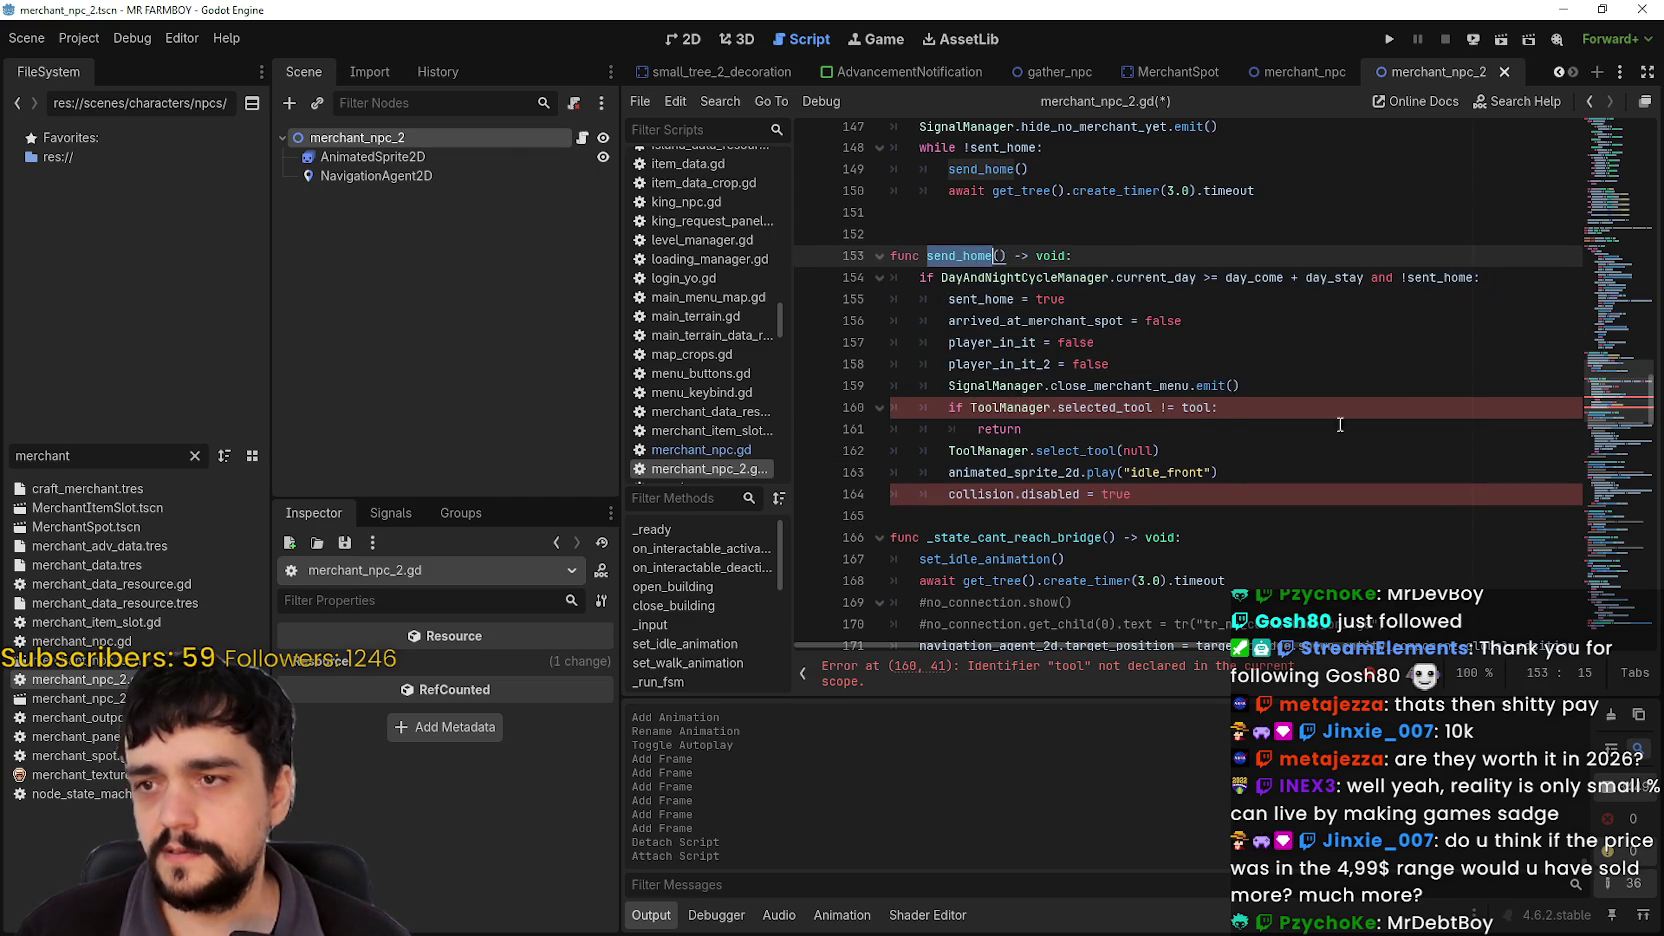
{"action": "scroll", "coordinate": [1099, 418], "scroll_direction": "up", "scroll_amount": 3}
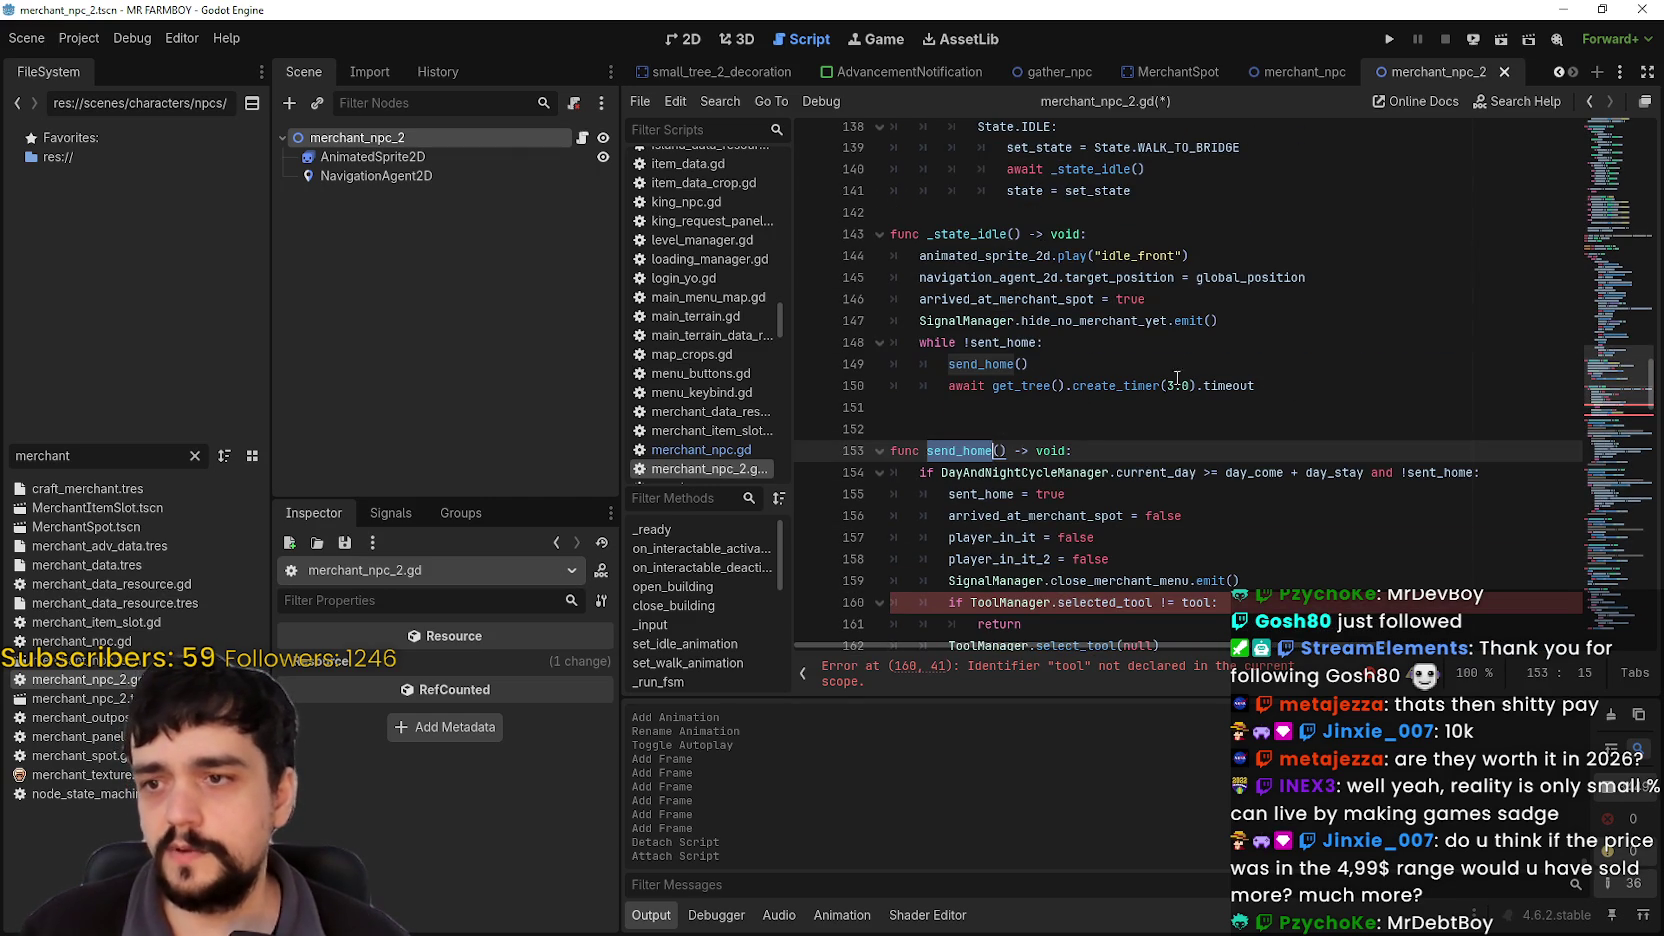
{"action": "double_click", "coordinate": [1005, 299]}
{"action": "double_click", "coordinate": [1090, 321]}
{"action": "double_click", "coordinate": [1005, 299]}
{"action": "scroll", "coordinate": [1336, 476], "scroll_direction": "up", "scroll_amount": 3}
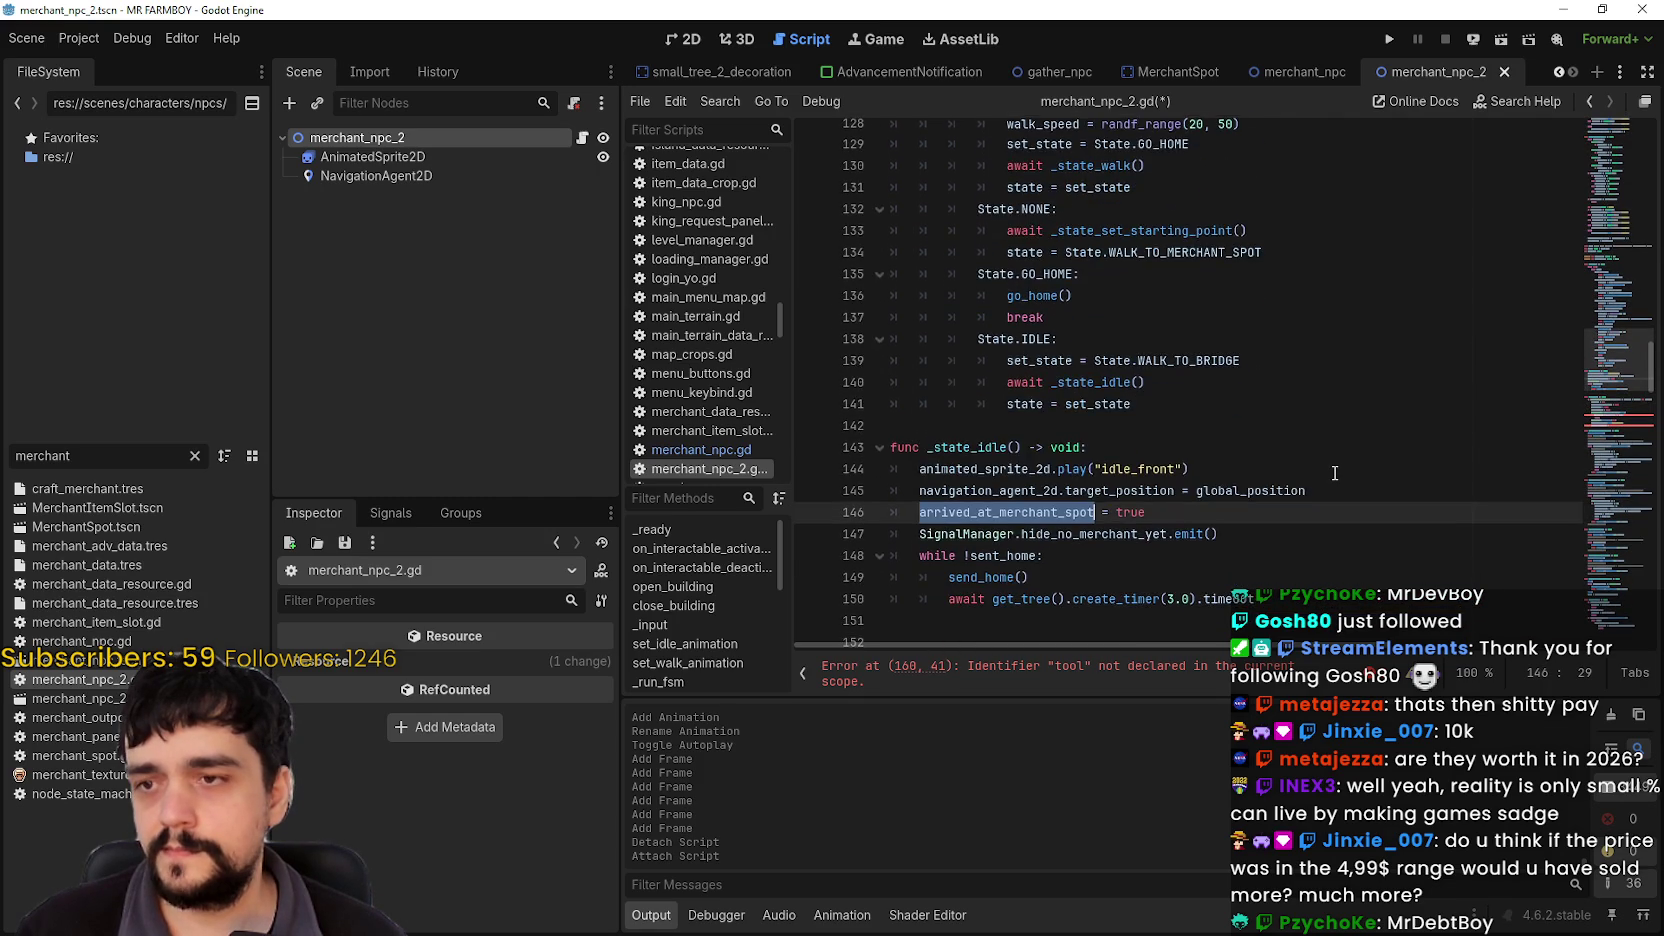
{"action": "scroll", "coordinate": [1334, 473], "scroll_direction": "up", "scroll_amount": 4}
{"action": "scroll", "coordinate": [1093, 338], "scroll_direction": "up", "scroll_amount": 2}
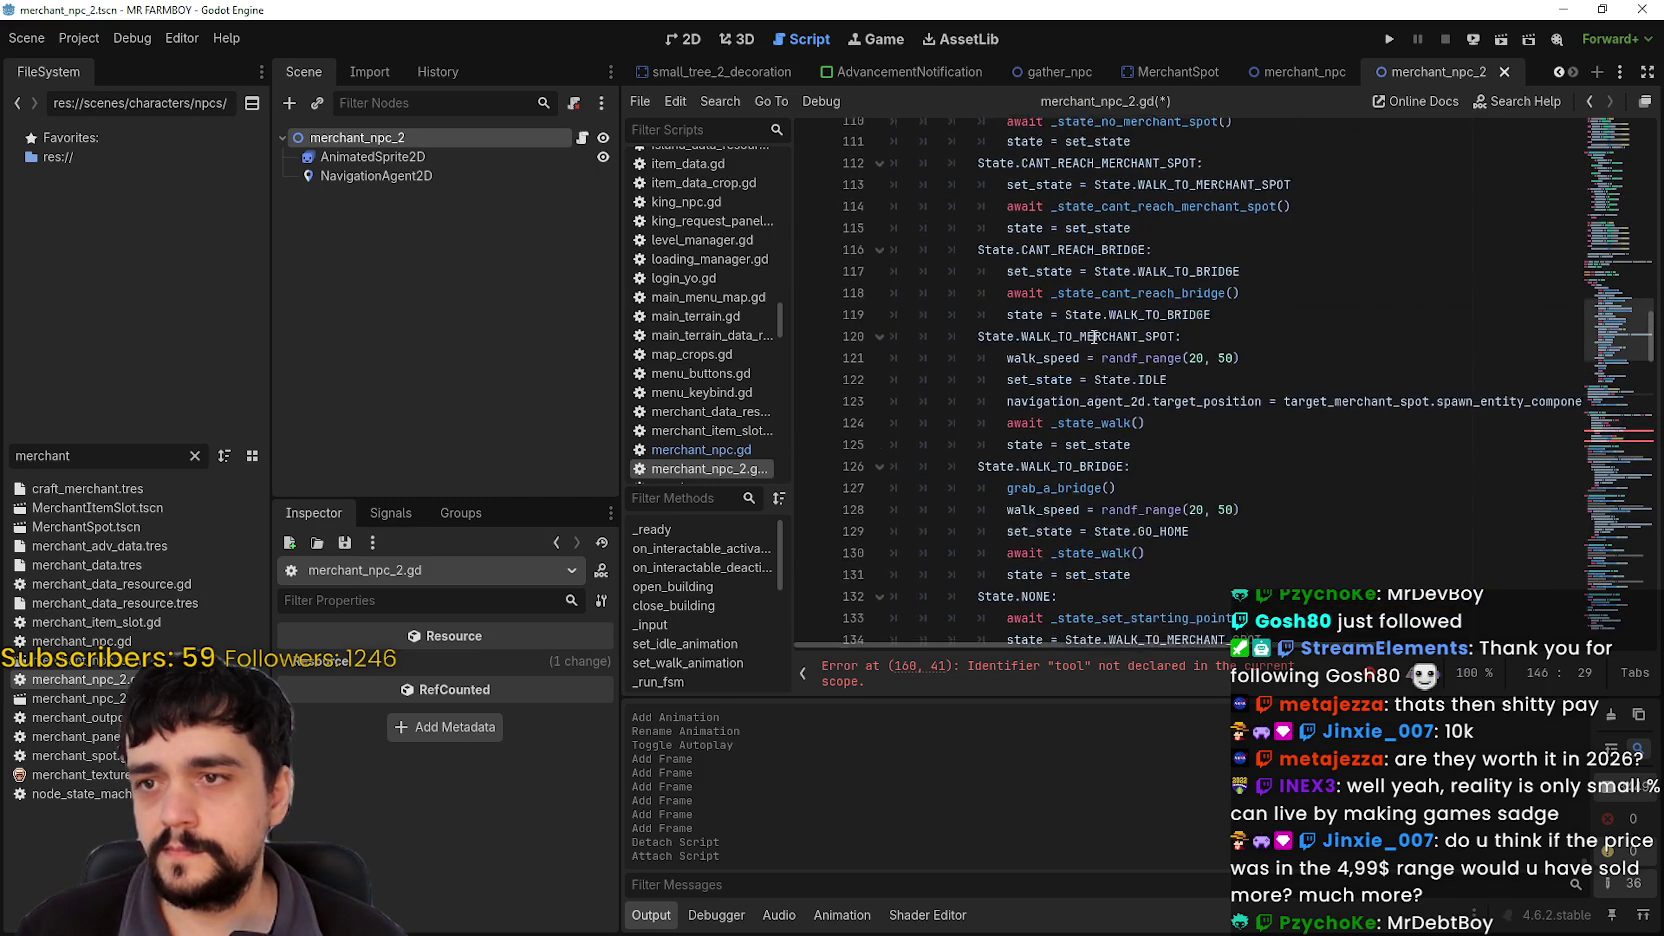
{"action": "double_click", "coordinate": [1068, 336]}
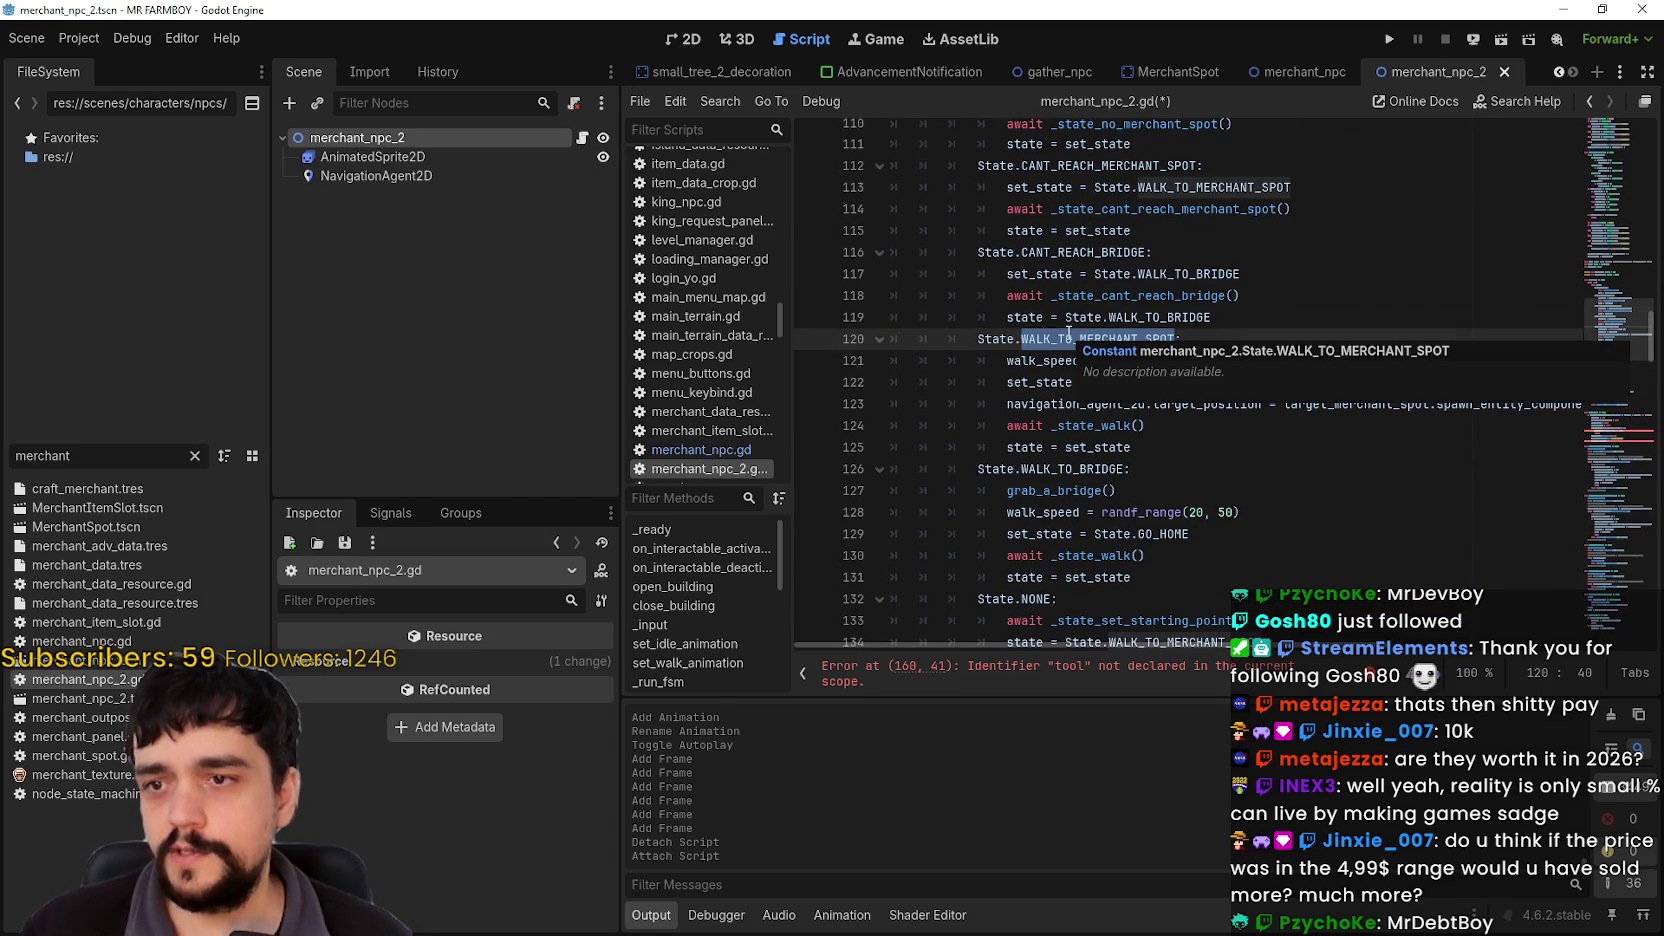
{"action": "scroll", "coordinate": [1179, 405], "scroll_direction": "down", "scroll_amount": 6}
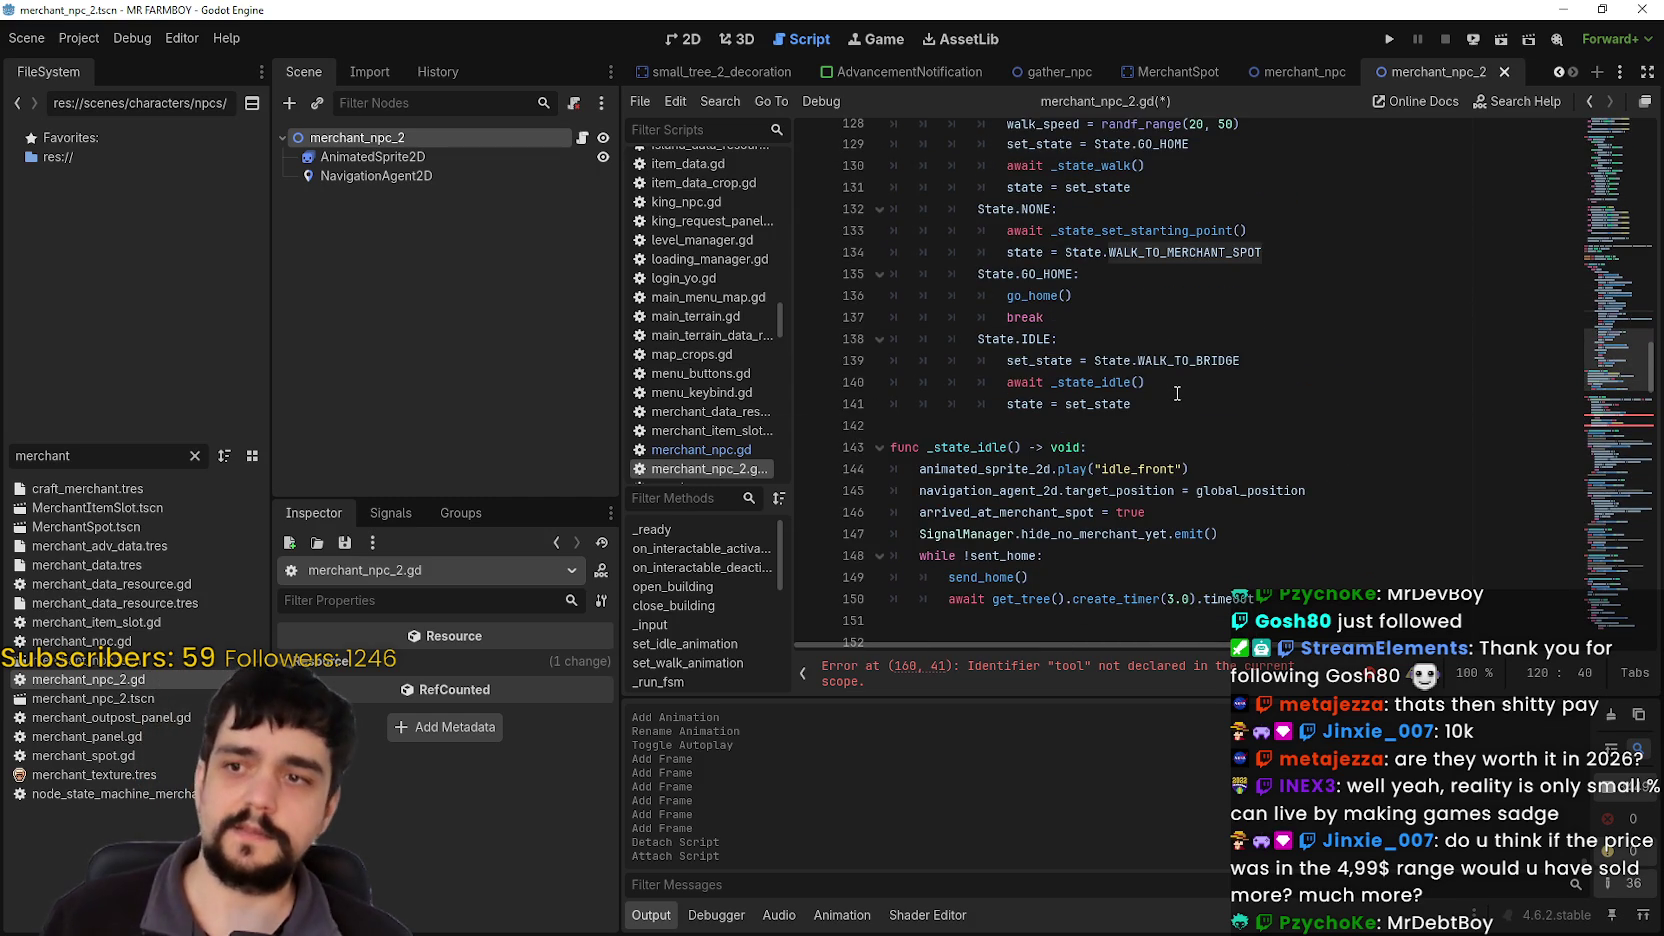
{"action": "double_click", "coordinate": [1053, 296]}
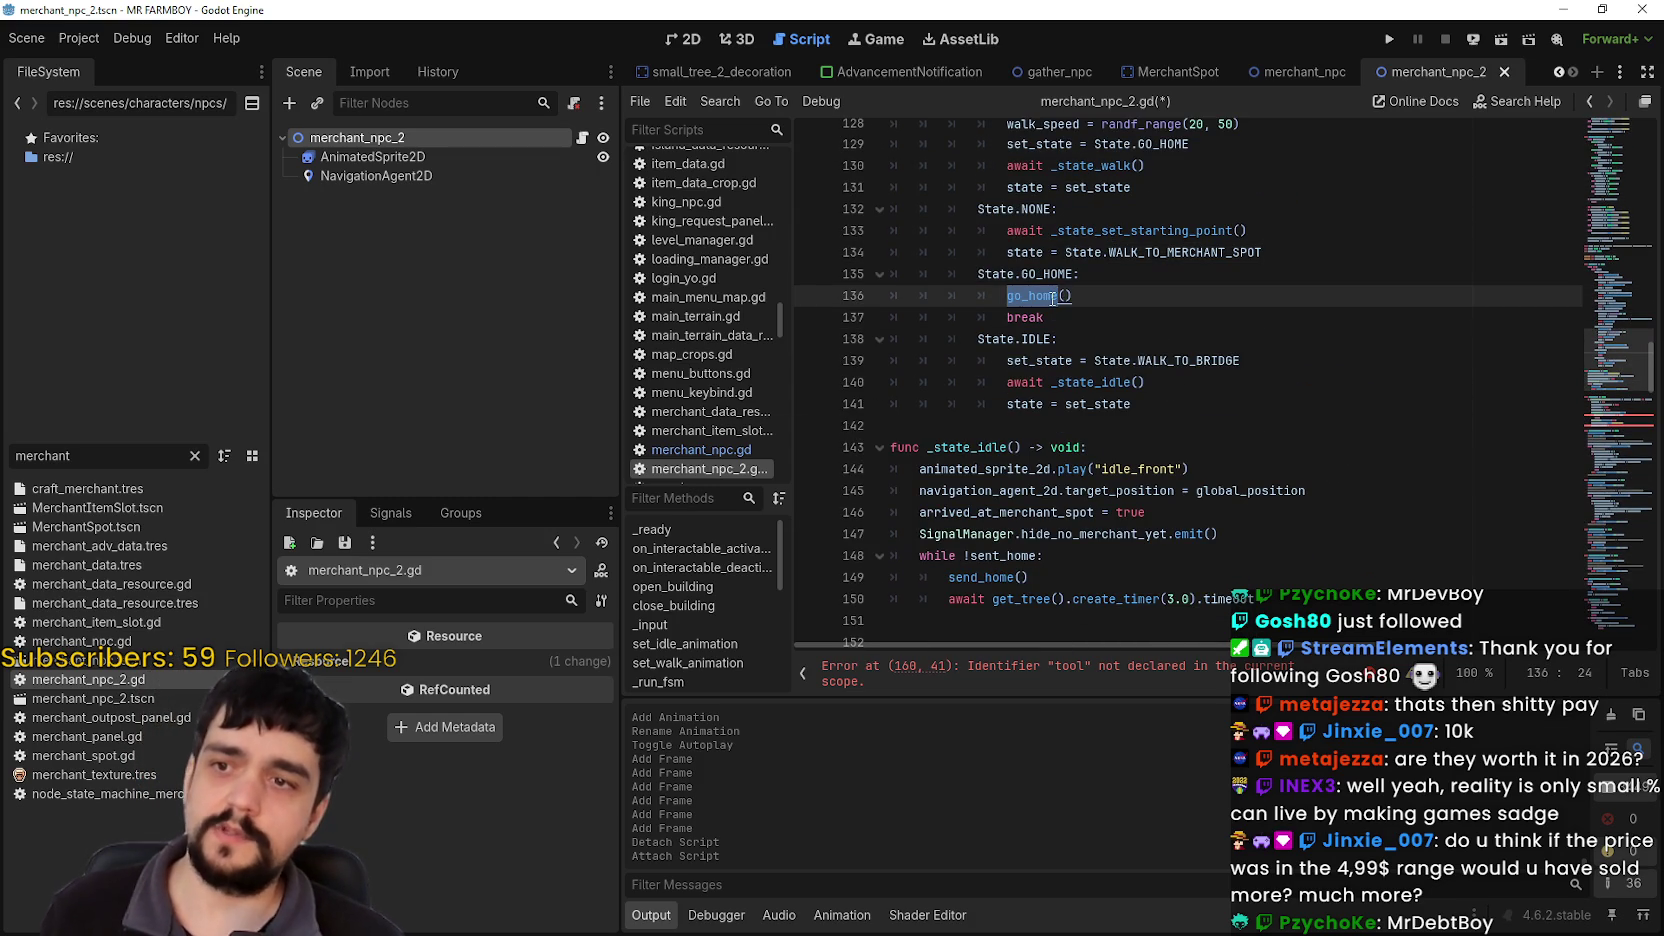
{"action": "mouse_move", "coordinate": [1050, 296]}
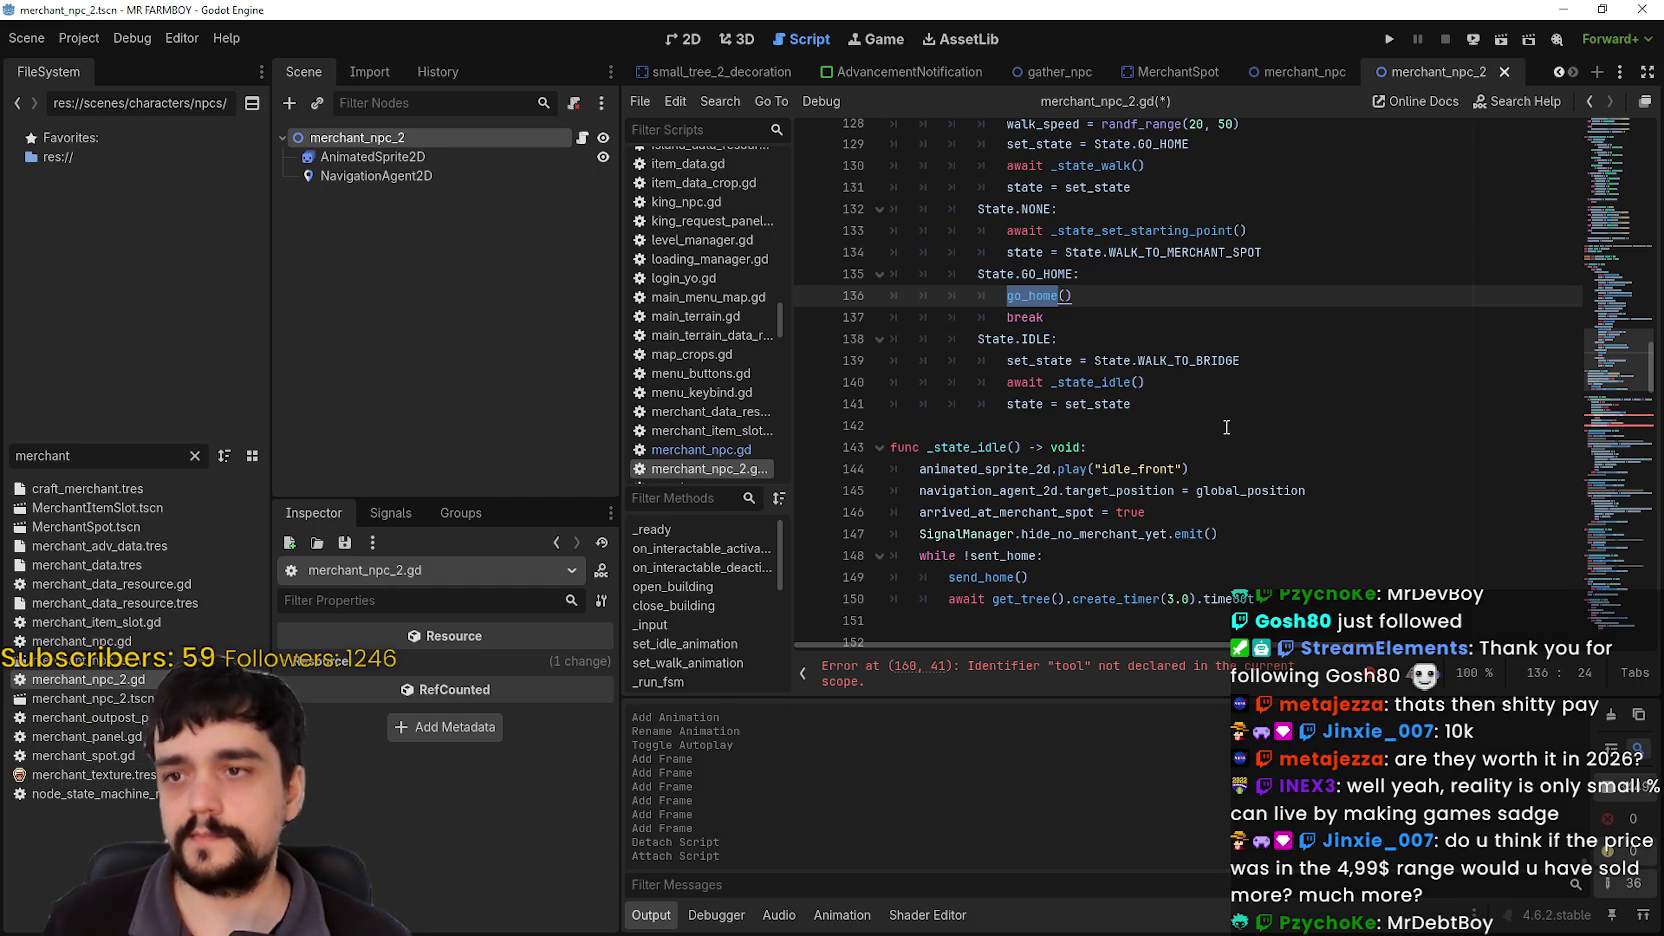
{"action": "scroll", "coordinate": [1222, 420], "scroll_direction": "down", "scroll_amount": 2}
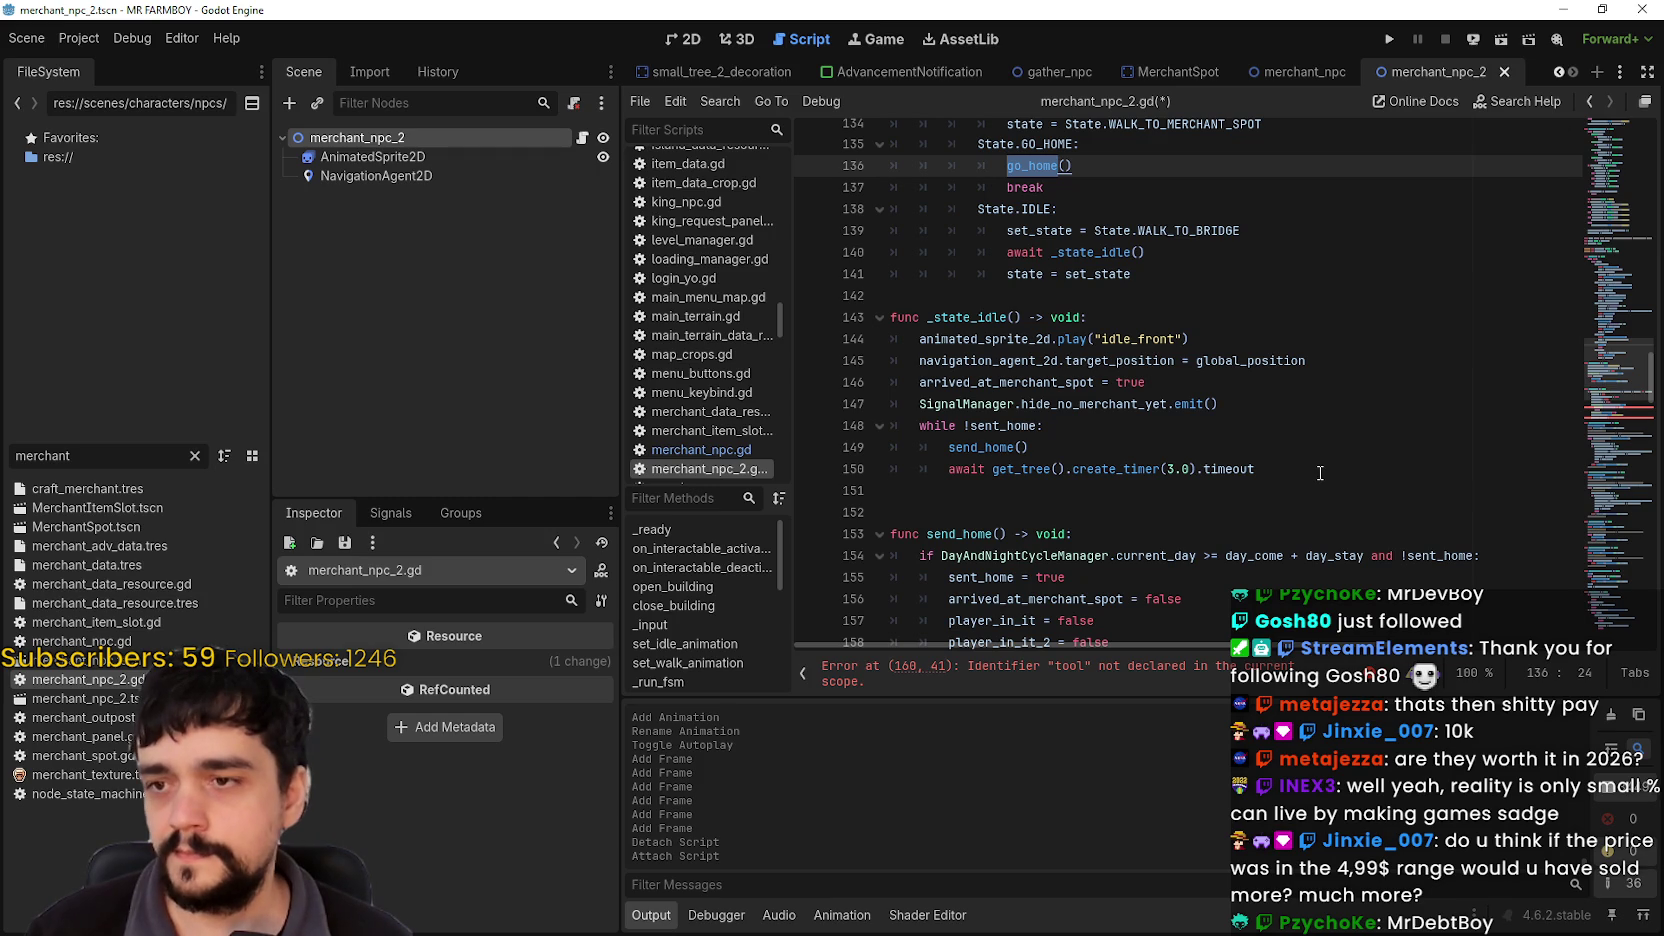
{"action": "mouse_move", "coordinate": [1603, 390]}
{"action": "left_mouse_down"}
{"action": "mouse_move", "coordinate": [1620, 322]}
{"action": "mouse_move", "coordinate": [1589, 341]}
{"action": "mouse_move", "coordinate": [1580, 450]}
{"action": "left_mouse_up"}
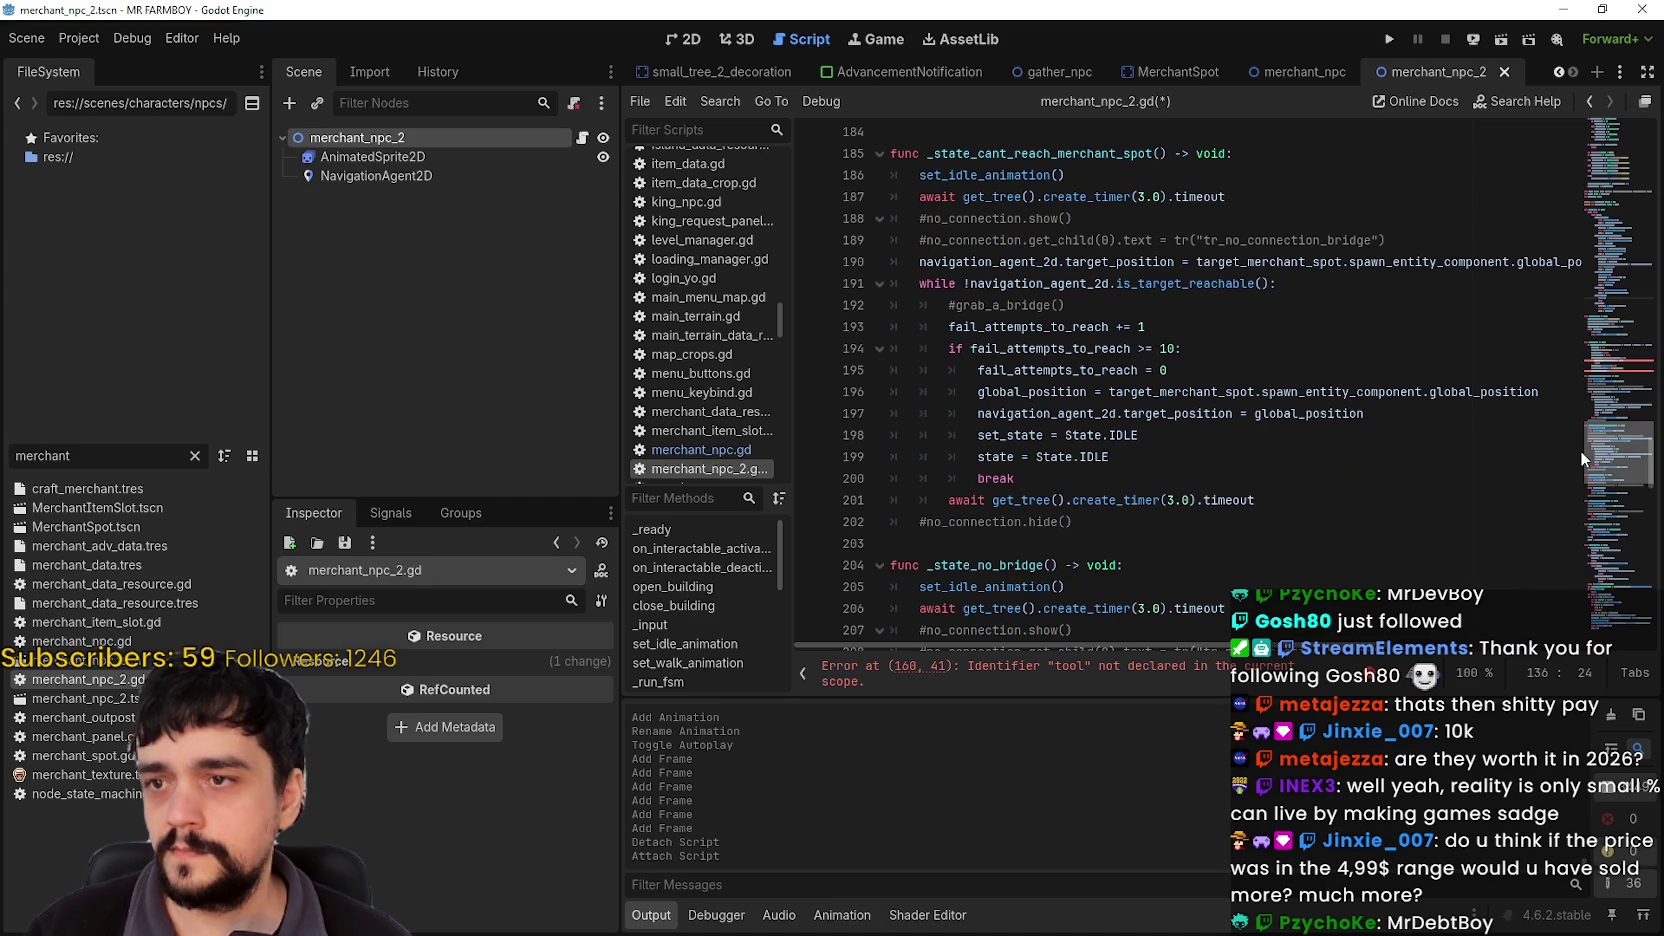
{"action": "left_click_drag", "start_coordinate": [1580, 450], "coordinate": [1570, 474]}
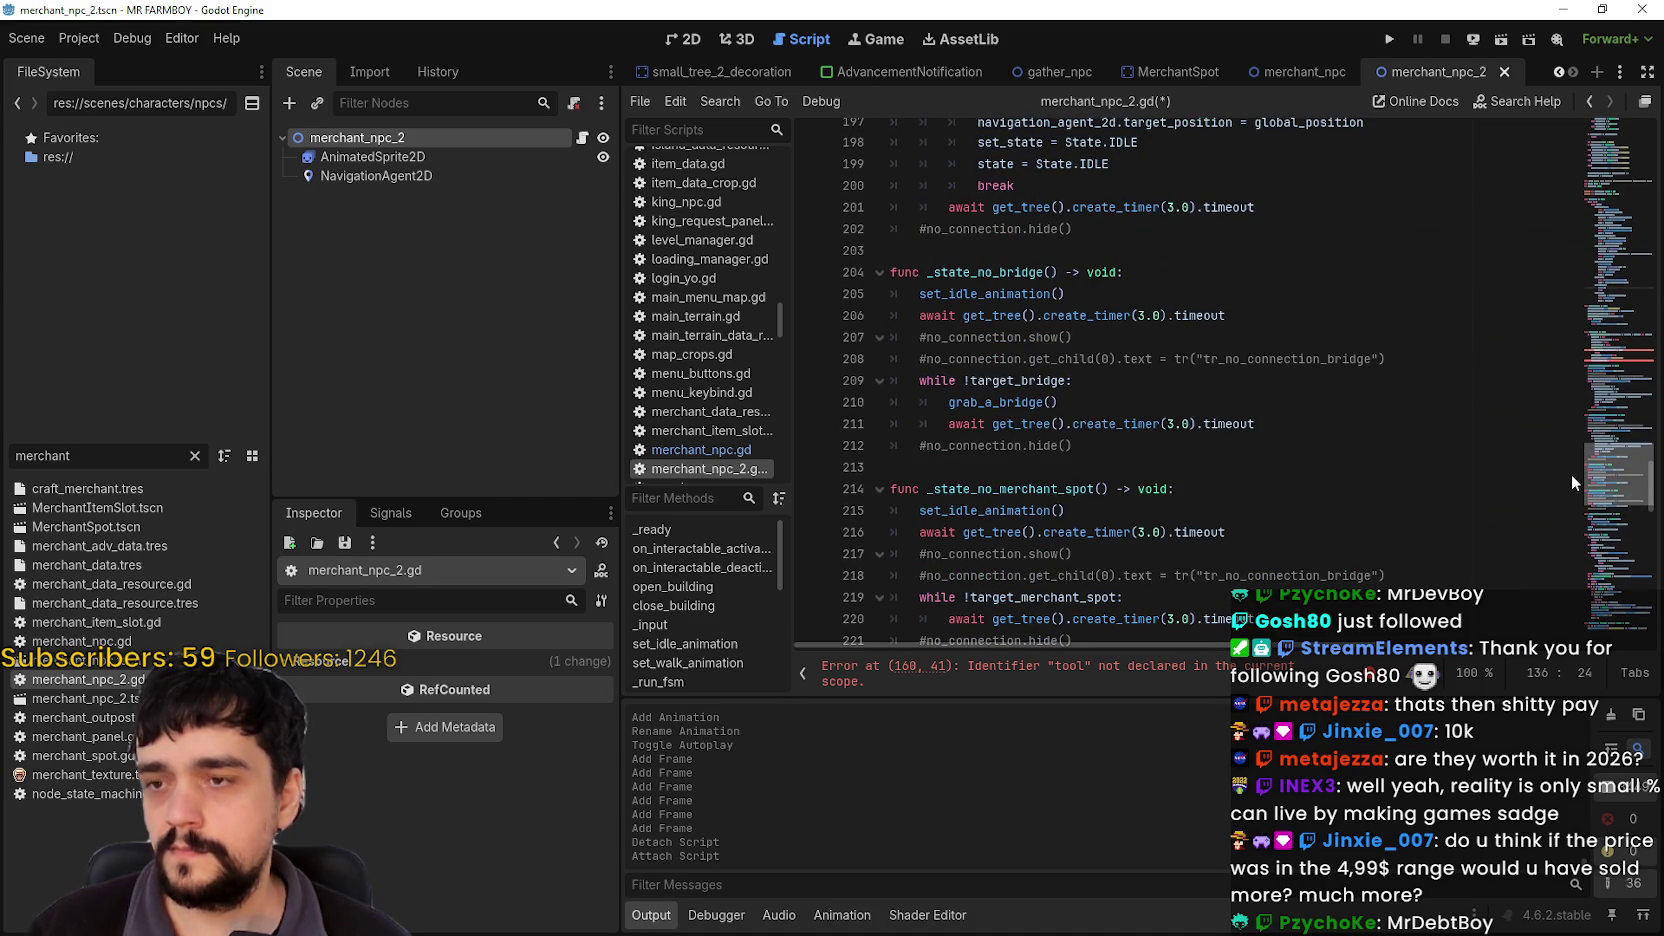
{"action": "double_click", "coordinate": [985, 294]}
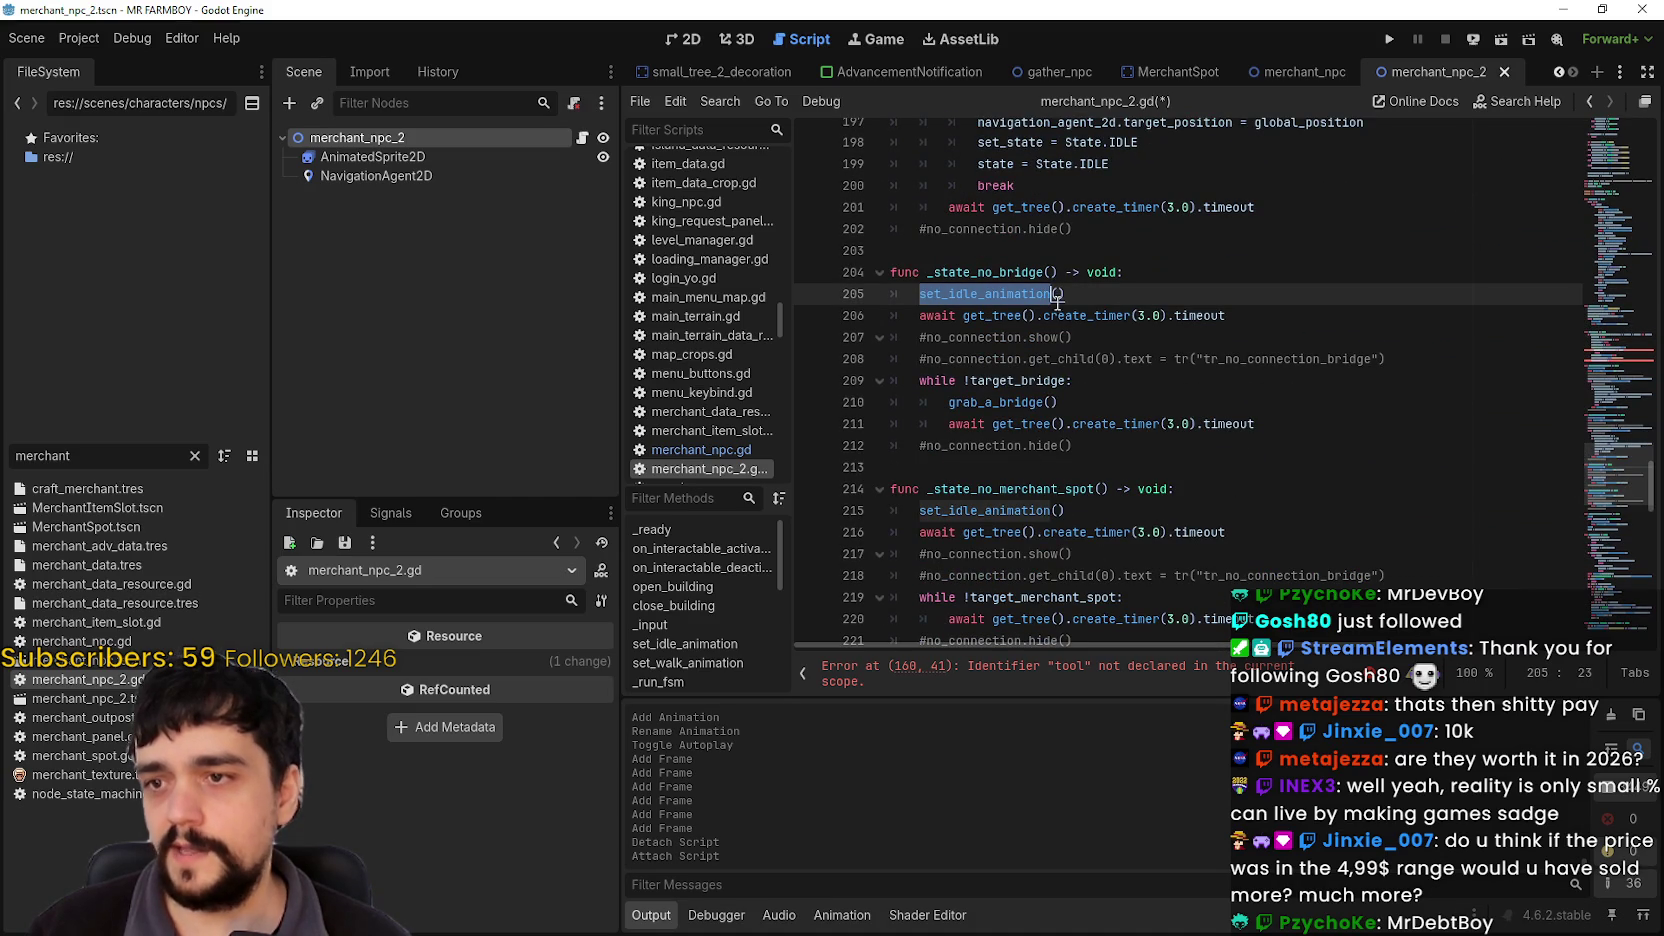
{"action": "scroll", "coordinate": [1089, 340], "scroll_direction": "up", "scroll_amount": 10}
{"action": "scroll", "coordinate": [1089, 340], "scroll_direction": "up", "scroll_amount": 12}
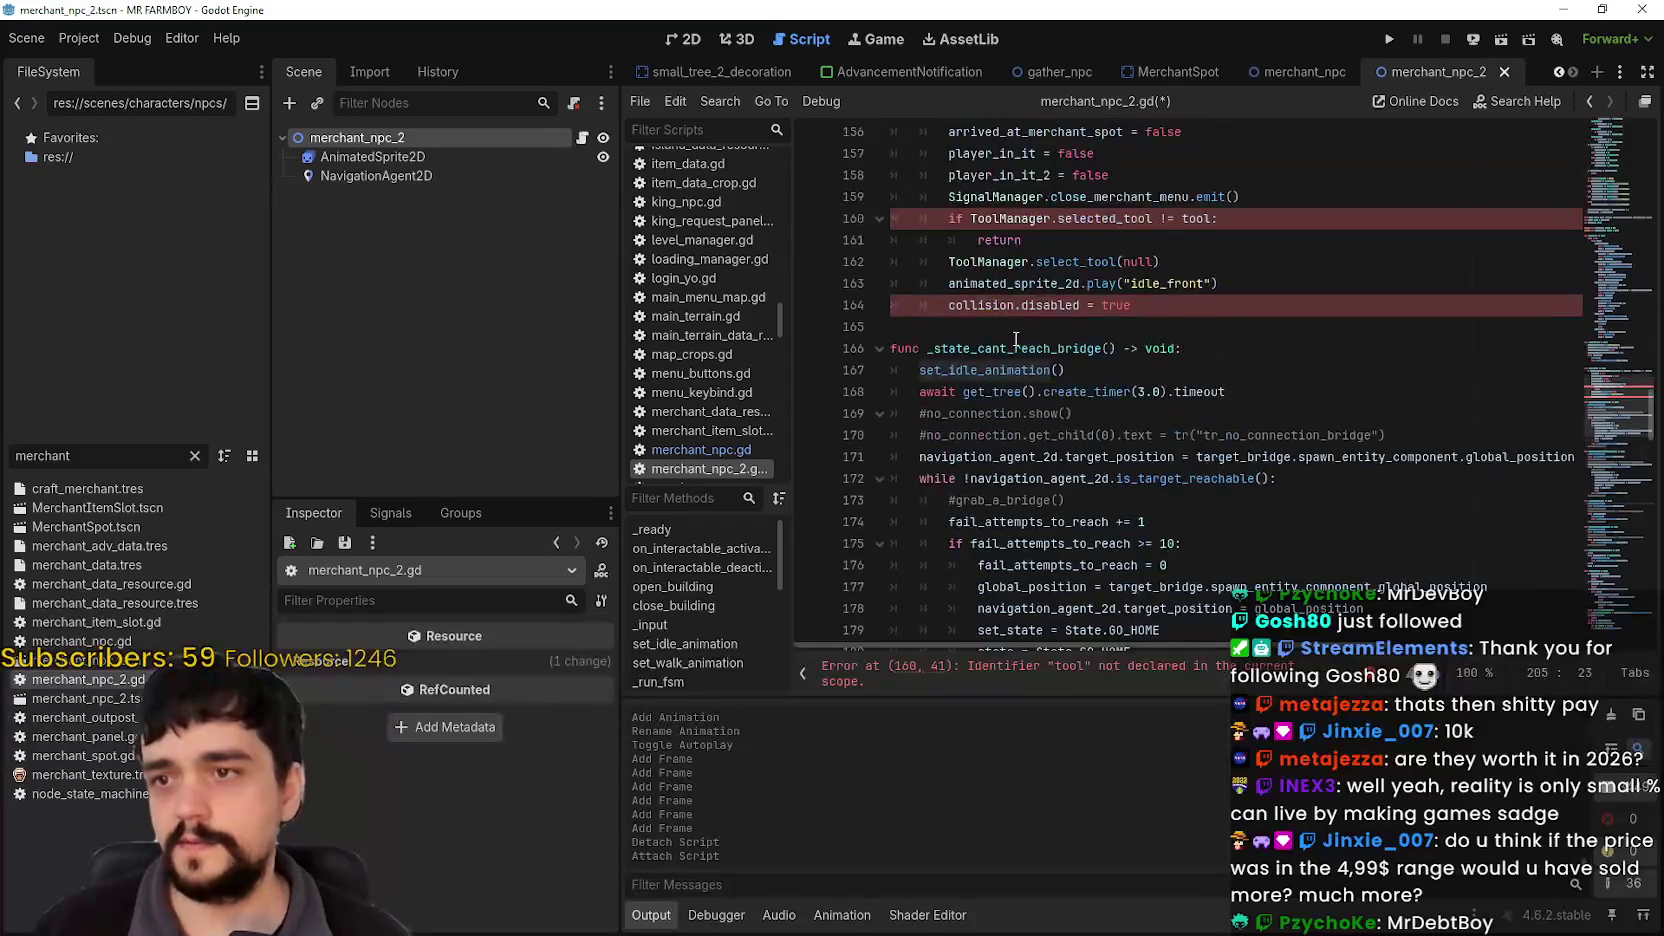
{"action": "mouse_move", "coordinate": [1138, 546]}
{"action": "left_mouse_down"}
{"action": "mouse_move", "coordinate": [1010, 528]}
{"action": "mouse_move", "coordinate": [893, 480]}
{"action": "left_mouse_up"}
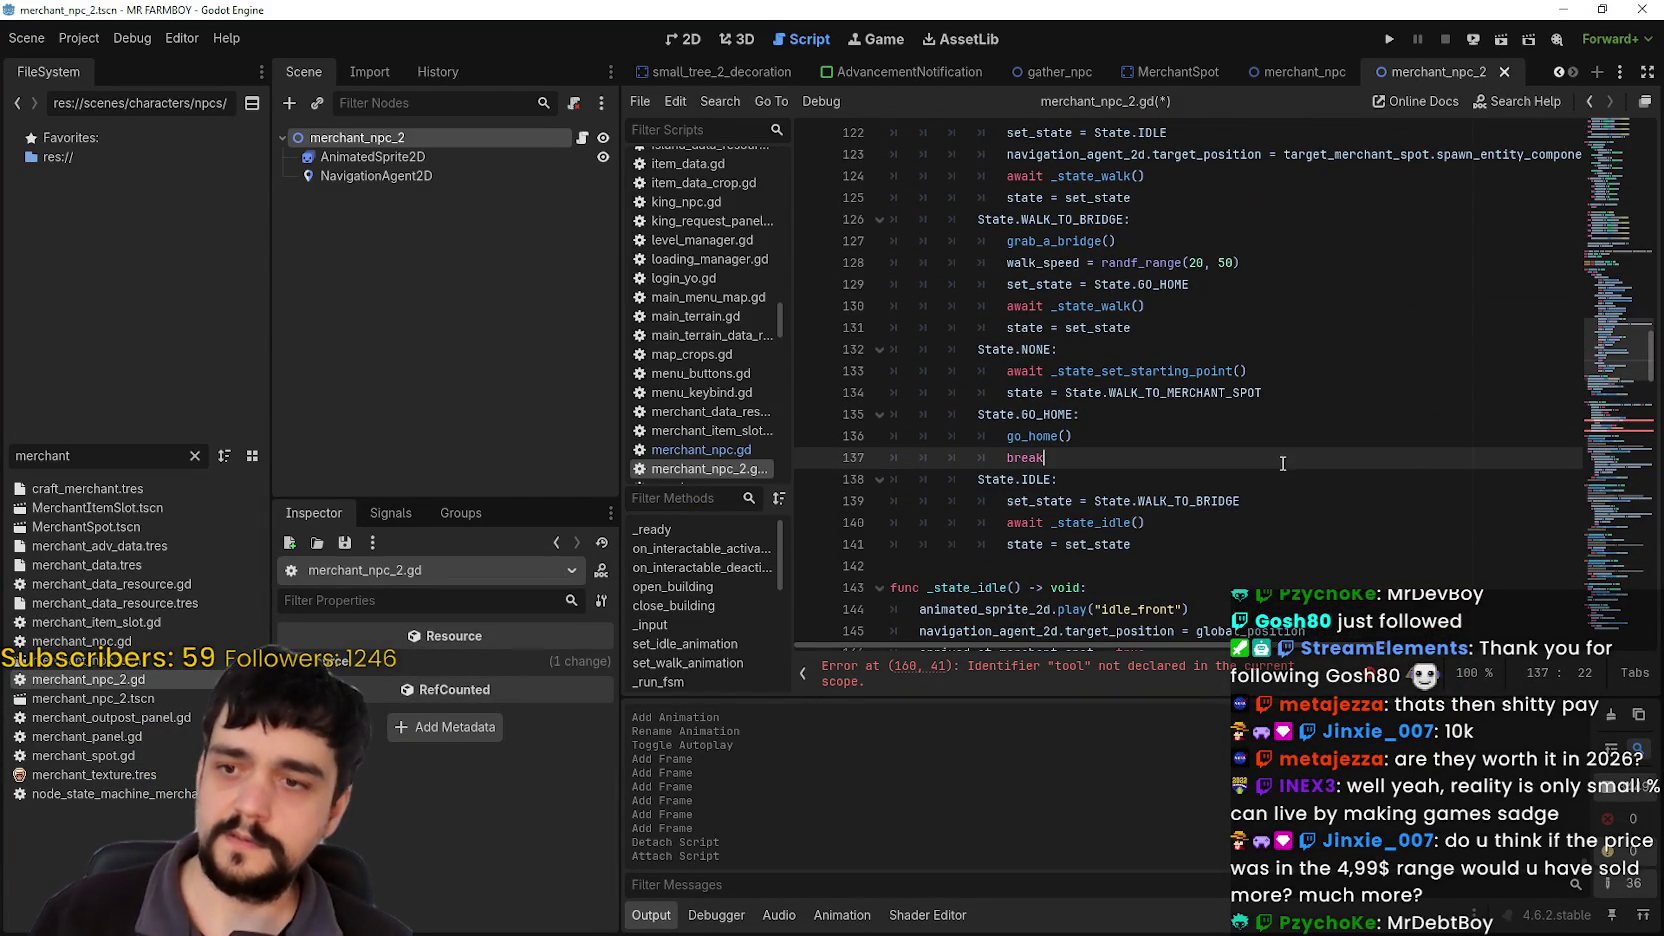
{"action": "left_click_drag", "start_coordinate": [1146, 544], "coordinate": [1007, 522]}
{"action": "left_click", "coordinate": [893, 479], "text": "shift"}
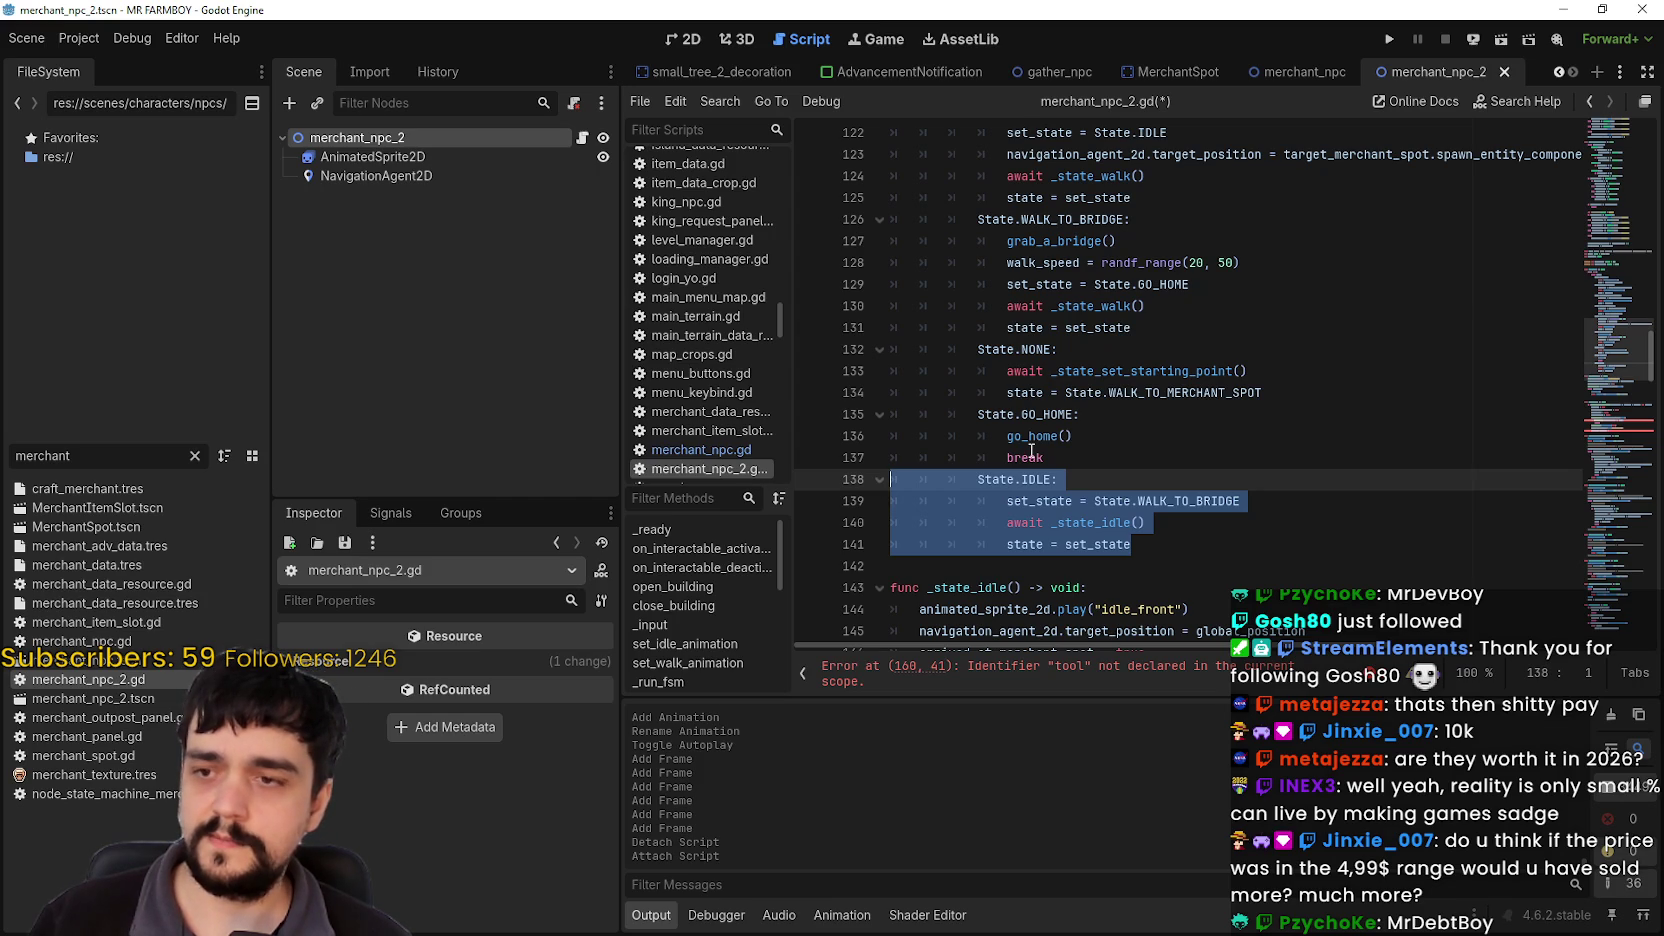
{"action": "key", "text": "BackSpace"}
{"action": "key", "text": "BackSpace"}
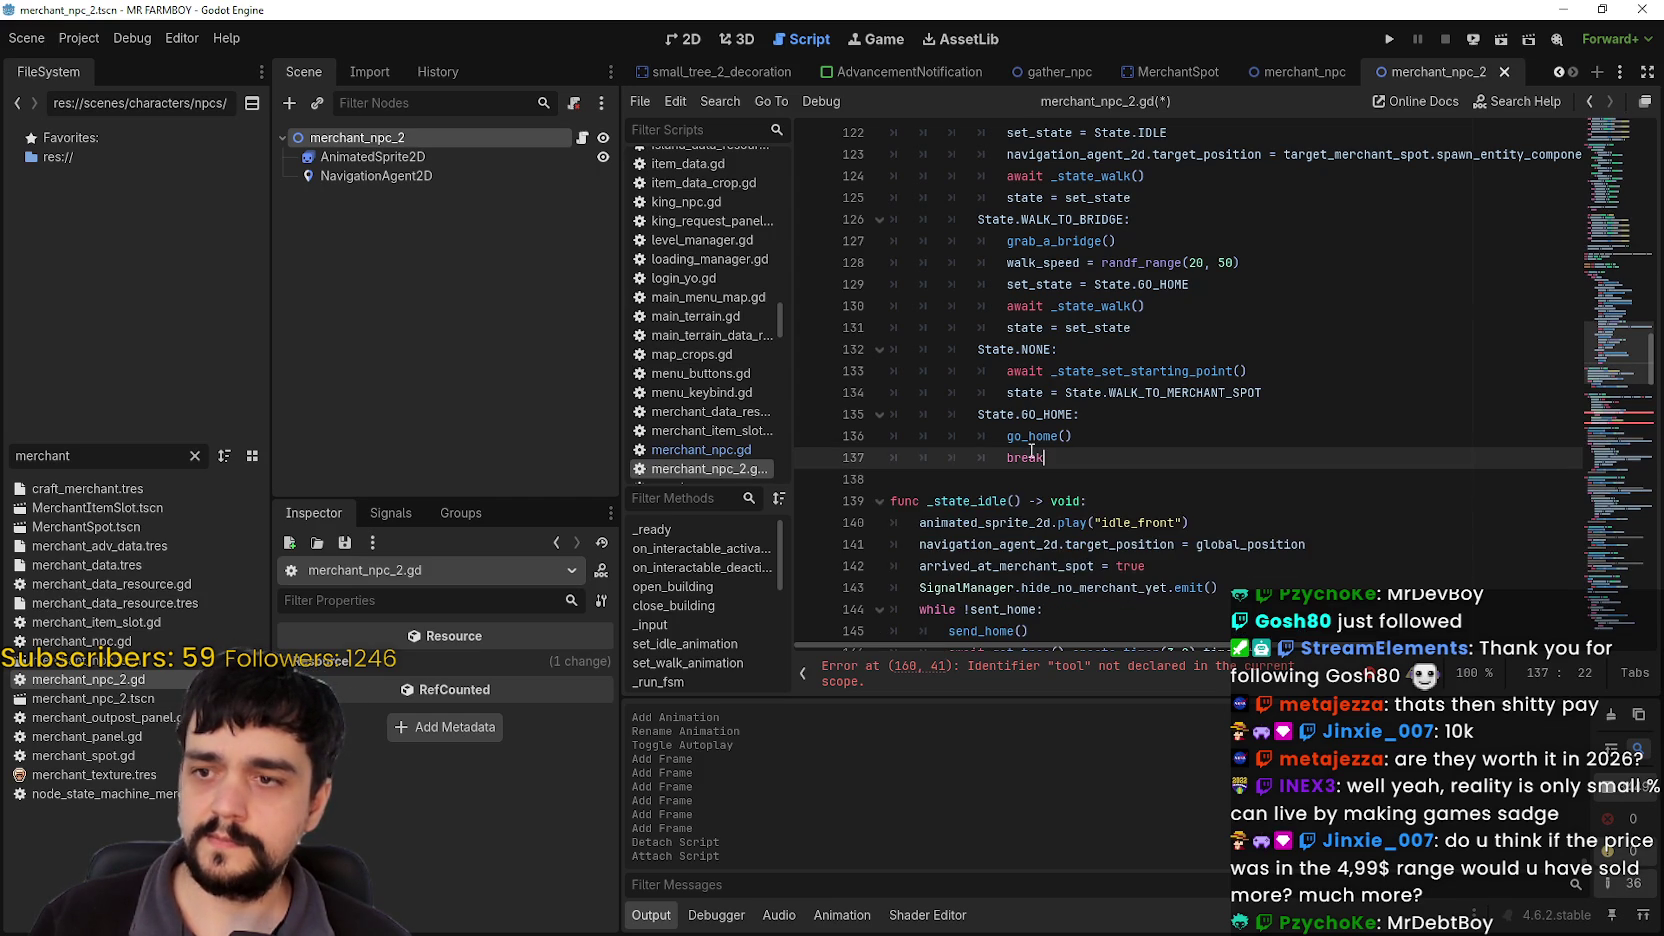
{"action": "scroll", "coordinate": [1104, 436], "scroll_direction": "down", "scroll_amount": 5}
{"action": "mouse_move", "coordinate": [1265, 349]}
{"action": "left_mouse_down"}
{"action": "mouse_move", "coordinate": [945, 262]}
{"action": "mouse_move", "coordinate": [905, 175]}
{"action": "mouse_move", "coordinate": [911, 270]}
{"action": "left_mouse_up"}
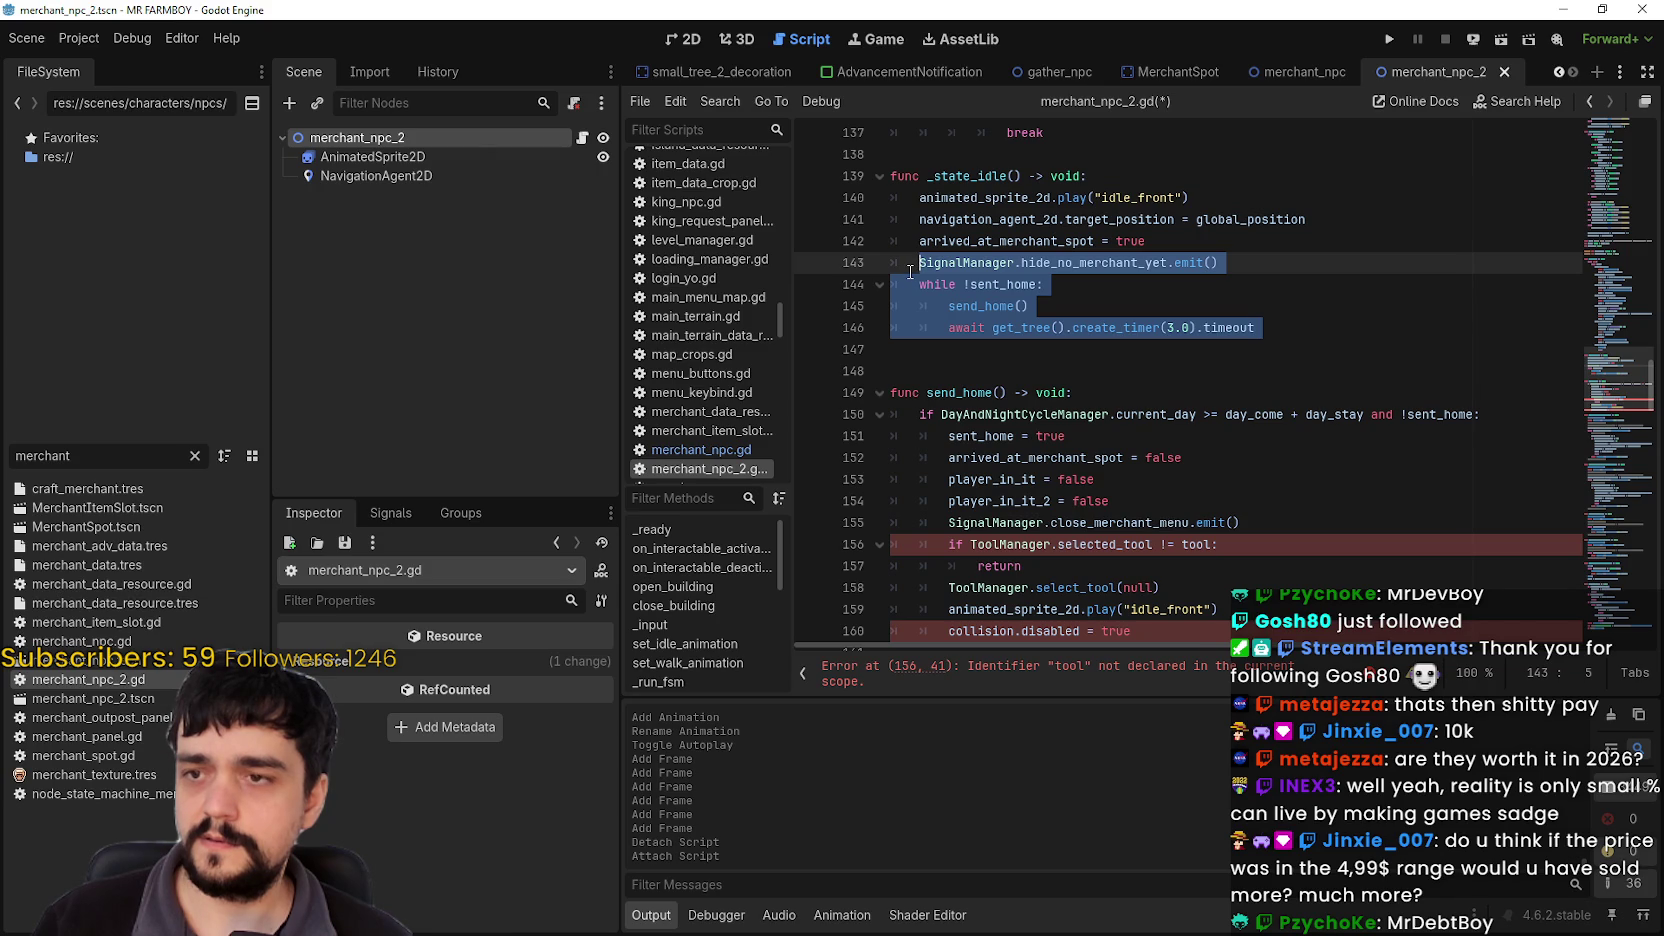
{"action": "left_click_drag", "start_coordinate": [907, 265], "coordinate": [891, 265]}
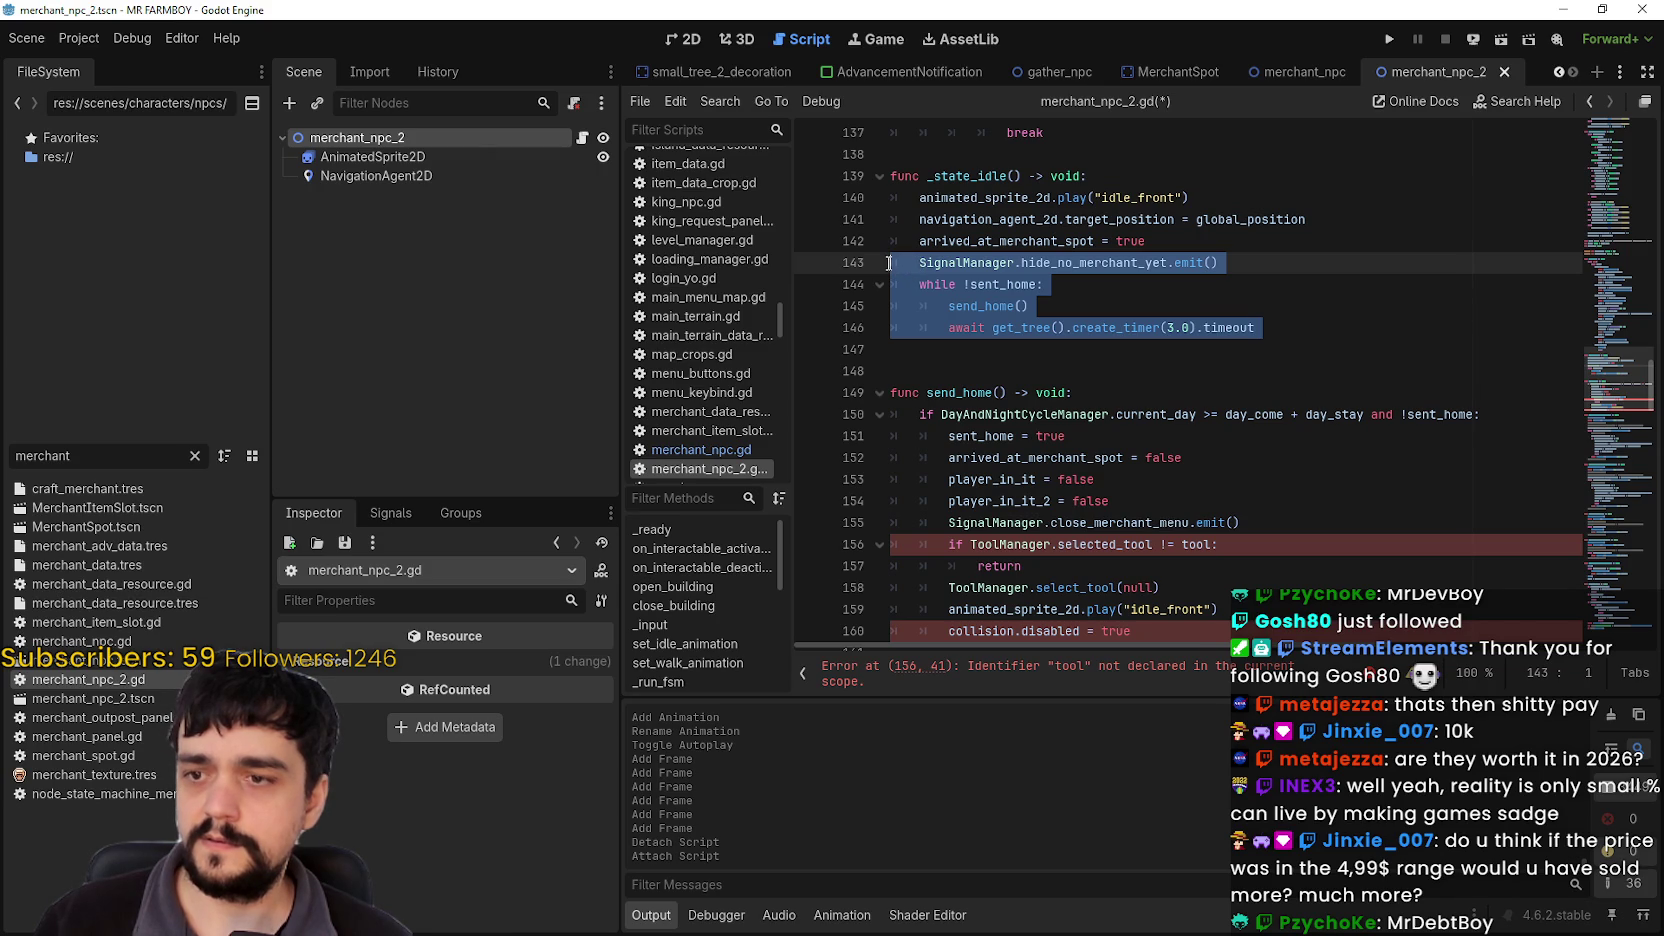
{"action": "scroll", "coordinate": [893, 264], "scroll_direction": "up", "scroll_amount": 4}
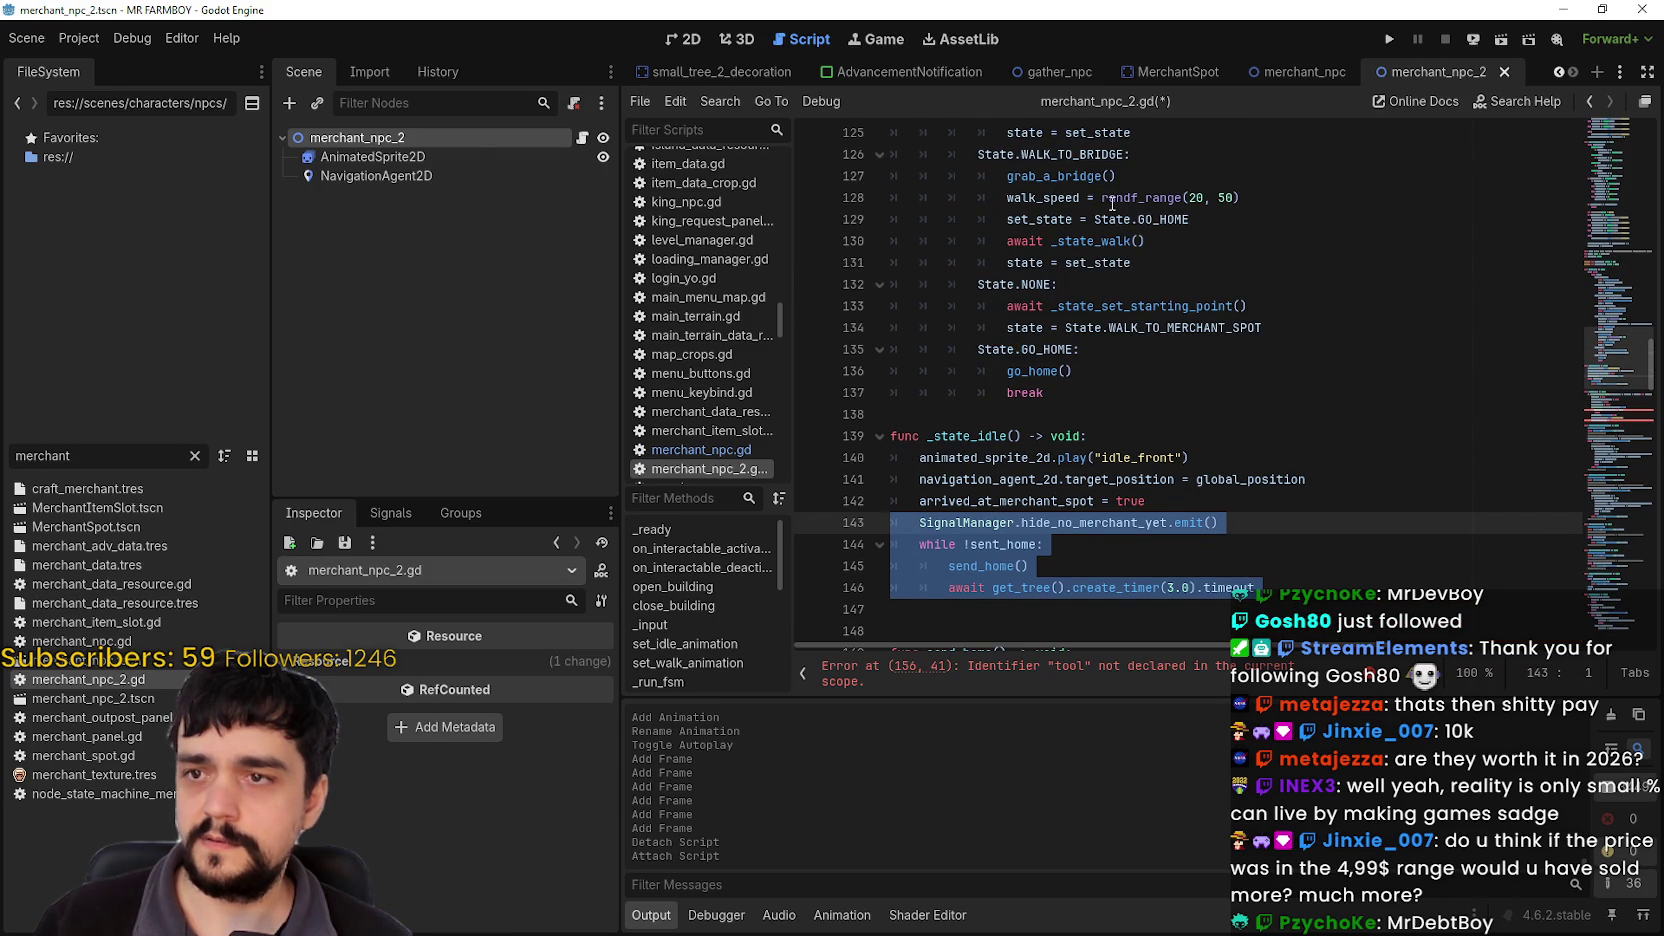
{"action": "key", "text": "ctrl+z"}
{"action": "key", "text": "ctrl+z"}
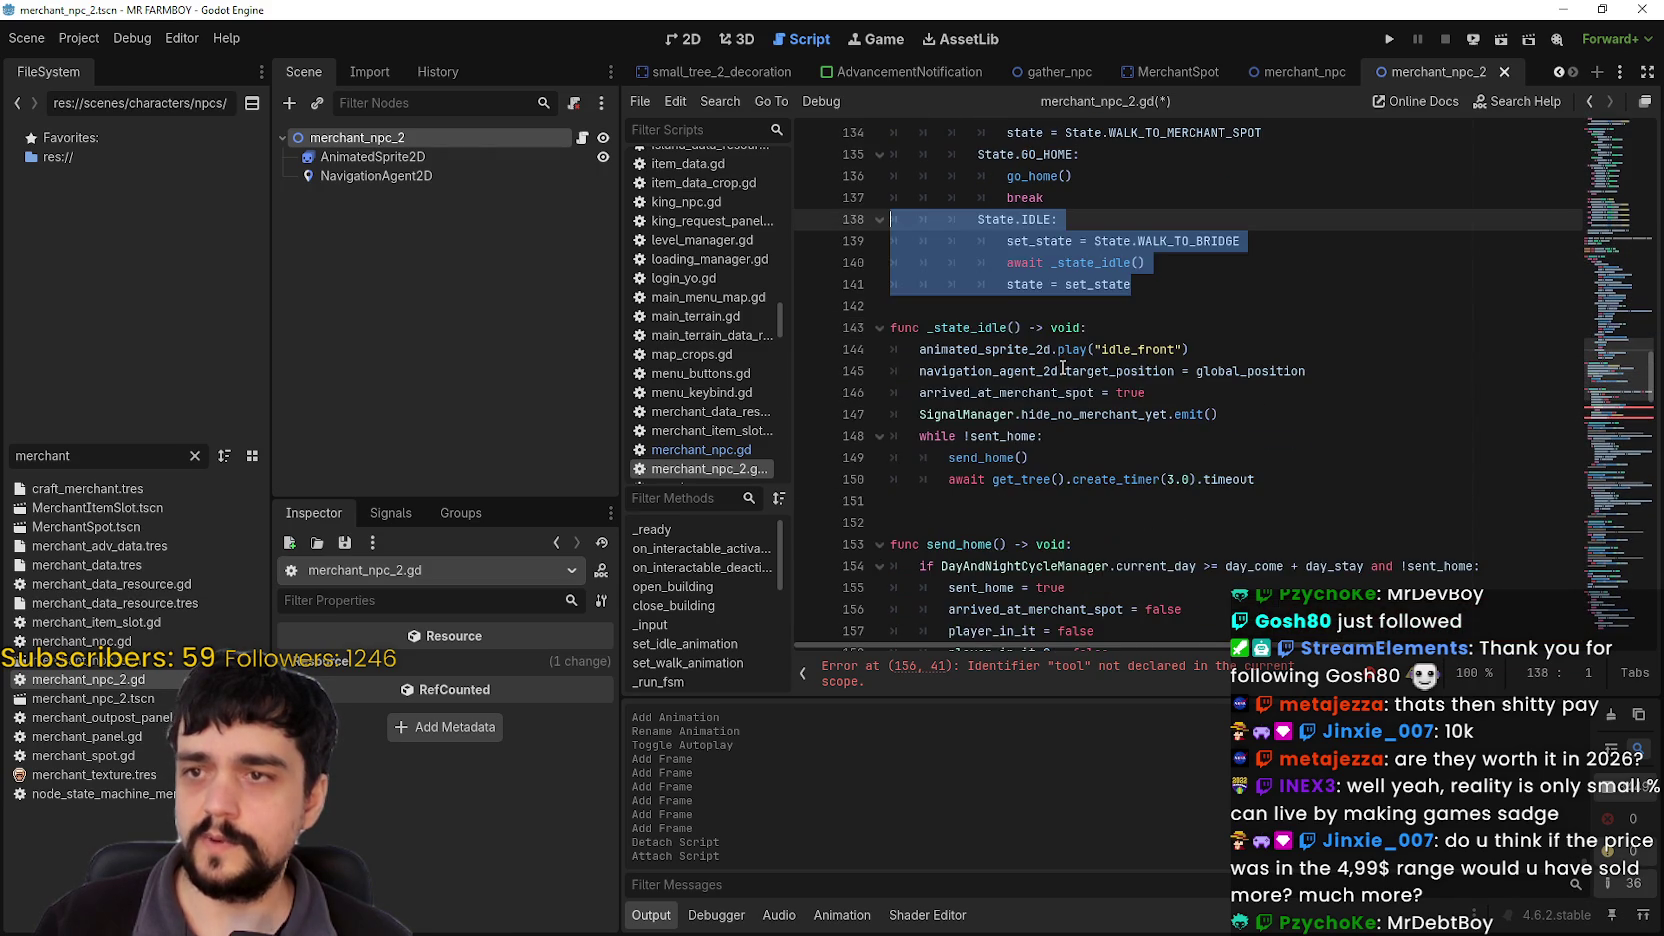
{"action": "left_click", "coordinate": [1204, 313]}
{"action": "scroll", "coordinate": [1150, 260], "scroll_direction": "down", "scroll_amount": 4}
{"action": "scroll", "coordinate": [1100, 200], "scroll_direction": "up", "scroll_amount": 4}
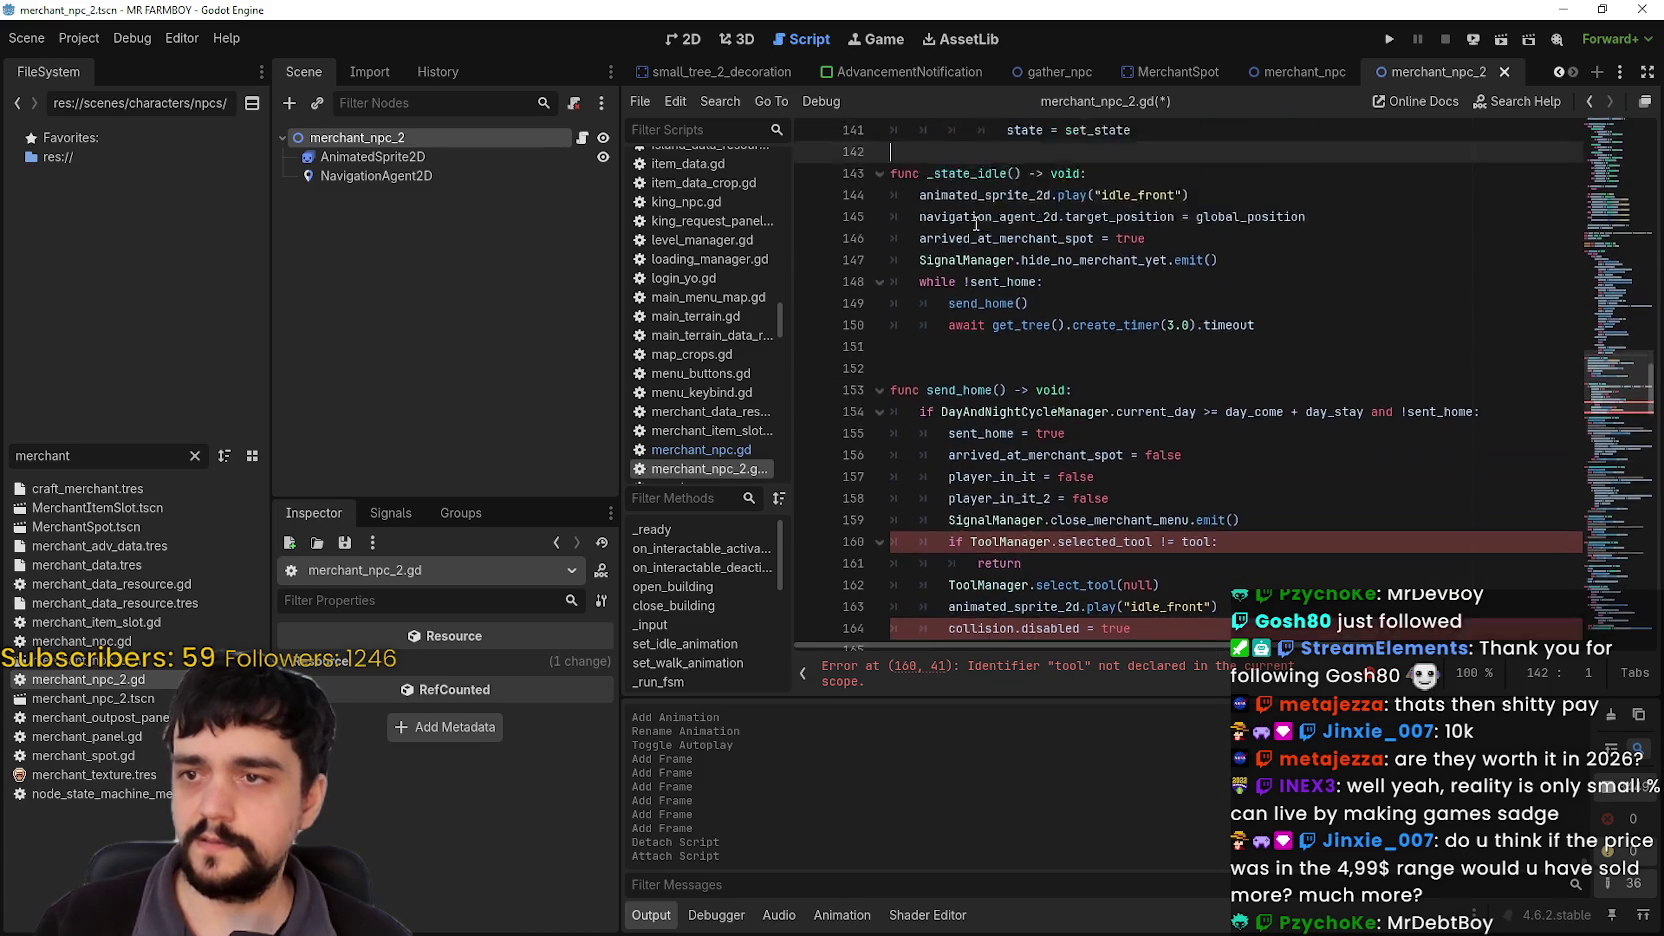
{"action": "scroll", "coordinate": [1150, 250], "scroll_direction": "down", "scroll_amount": 2}
{"action": "left_click", "coordinate": [1346, 426]}
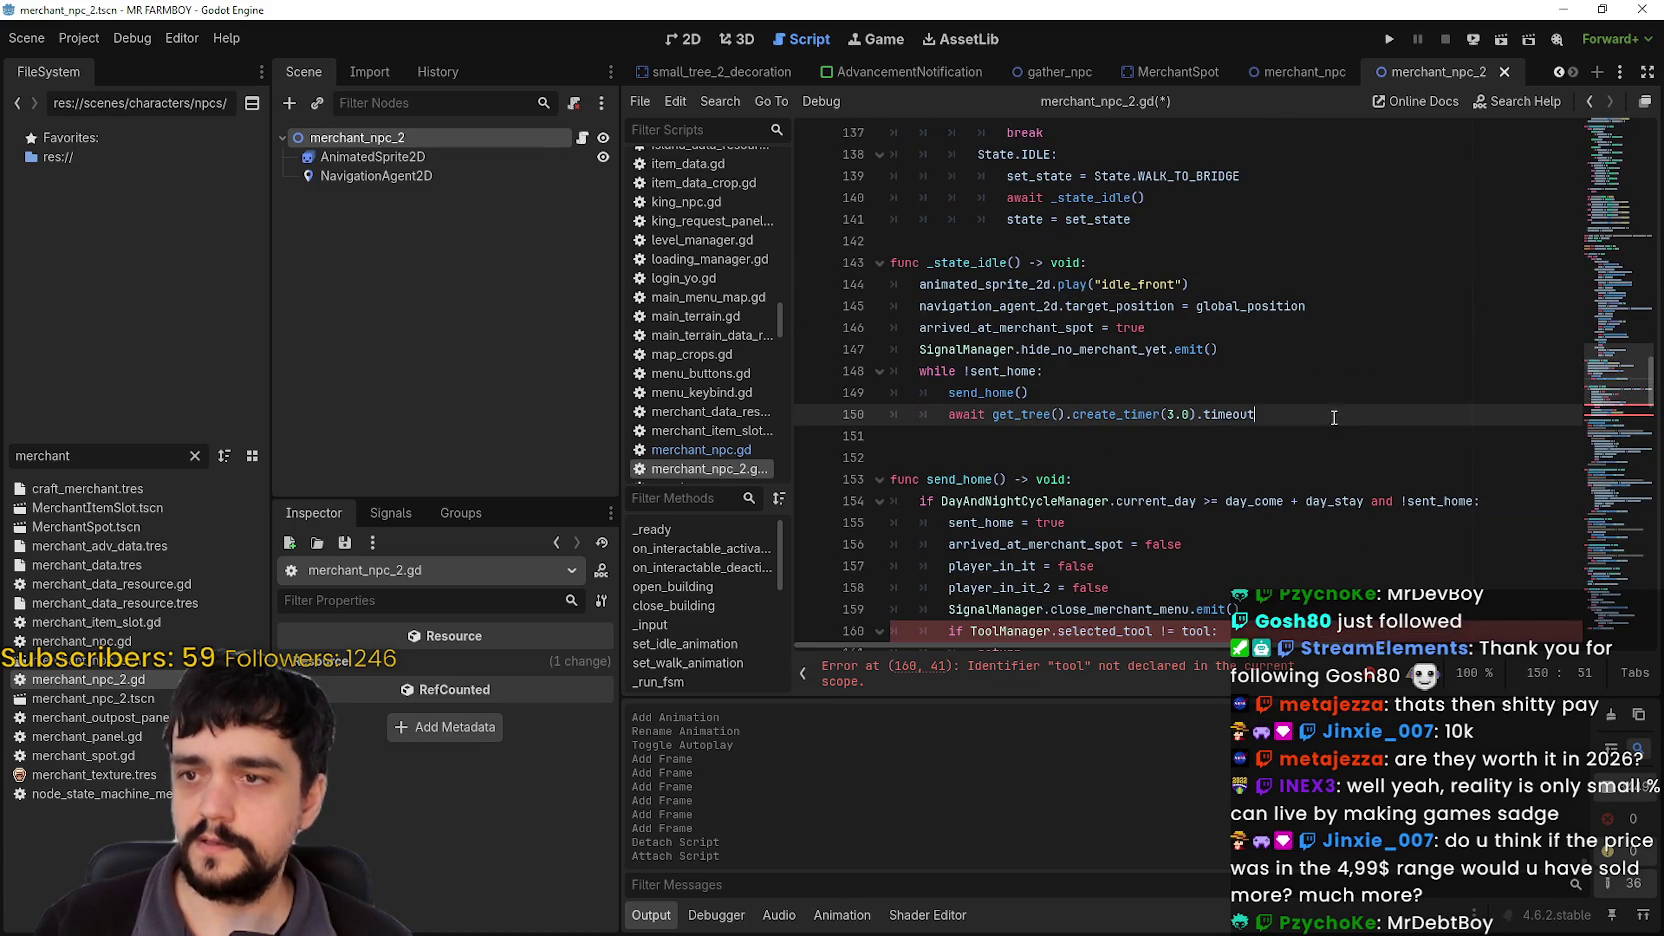
{"action": "left_click_drag", "start_coordinate": [1218, 349], "coordinate": [915, 349]}
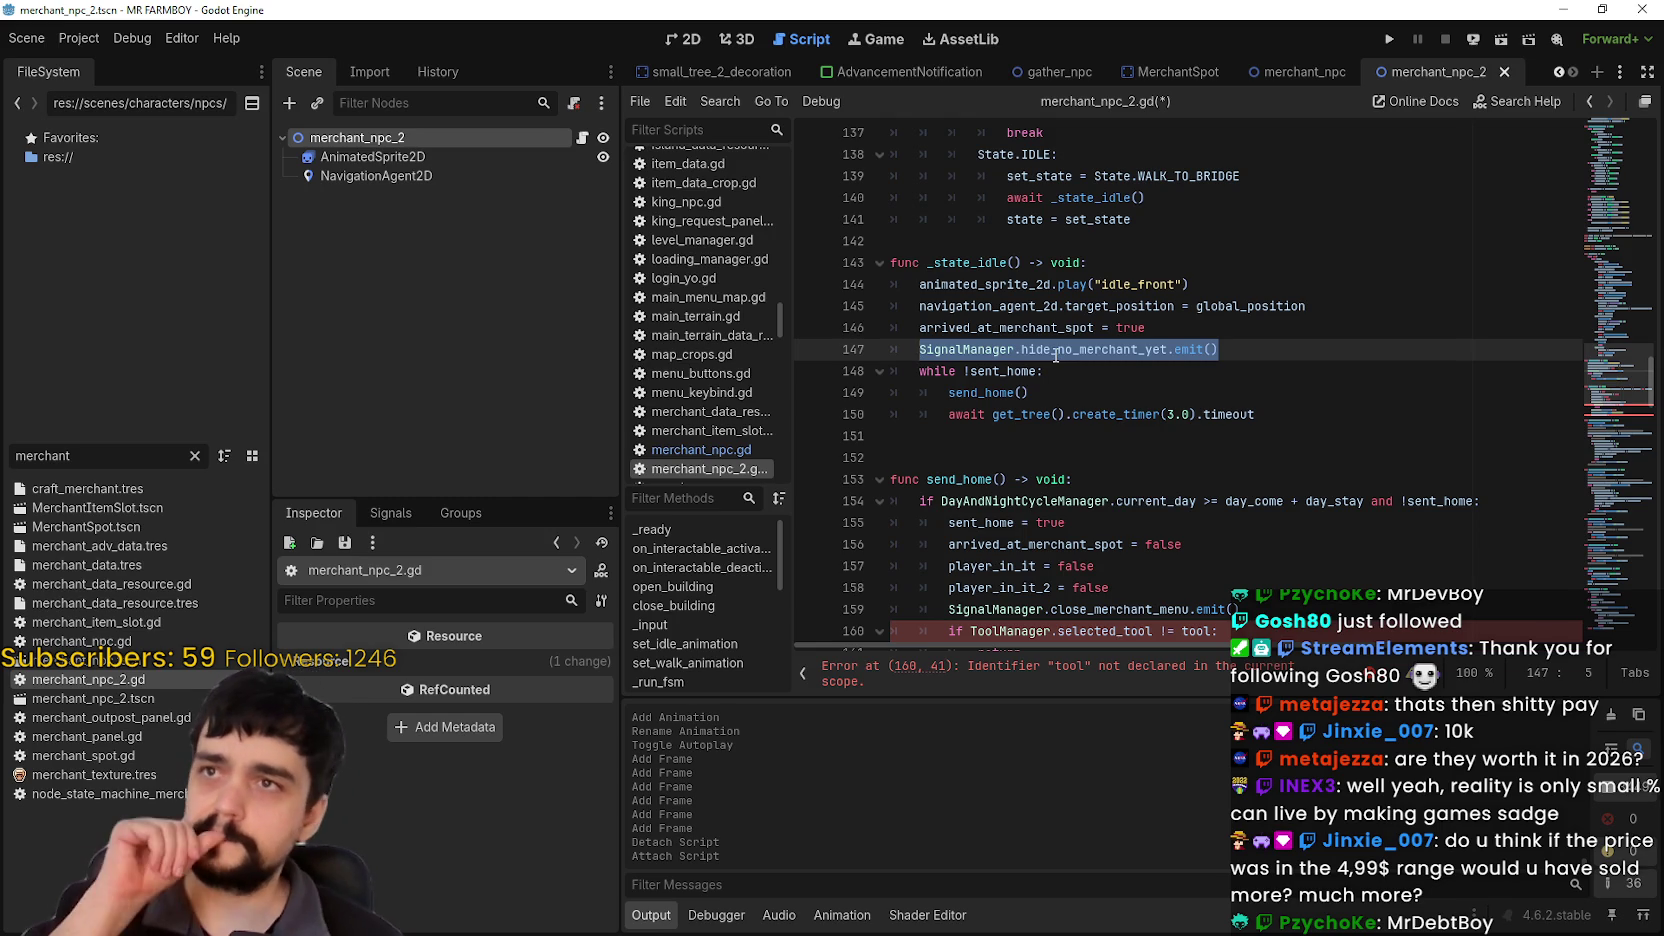
{"action": "mouse_move", "coordinate": [1055, 356]}
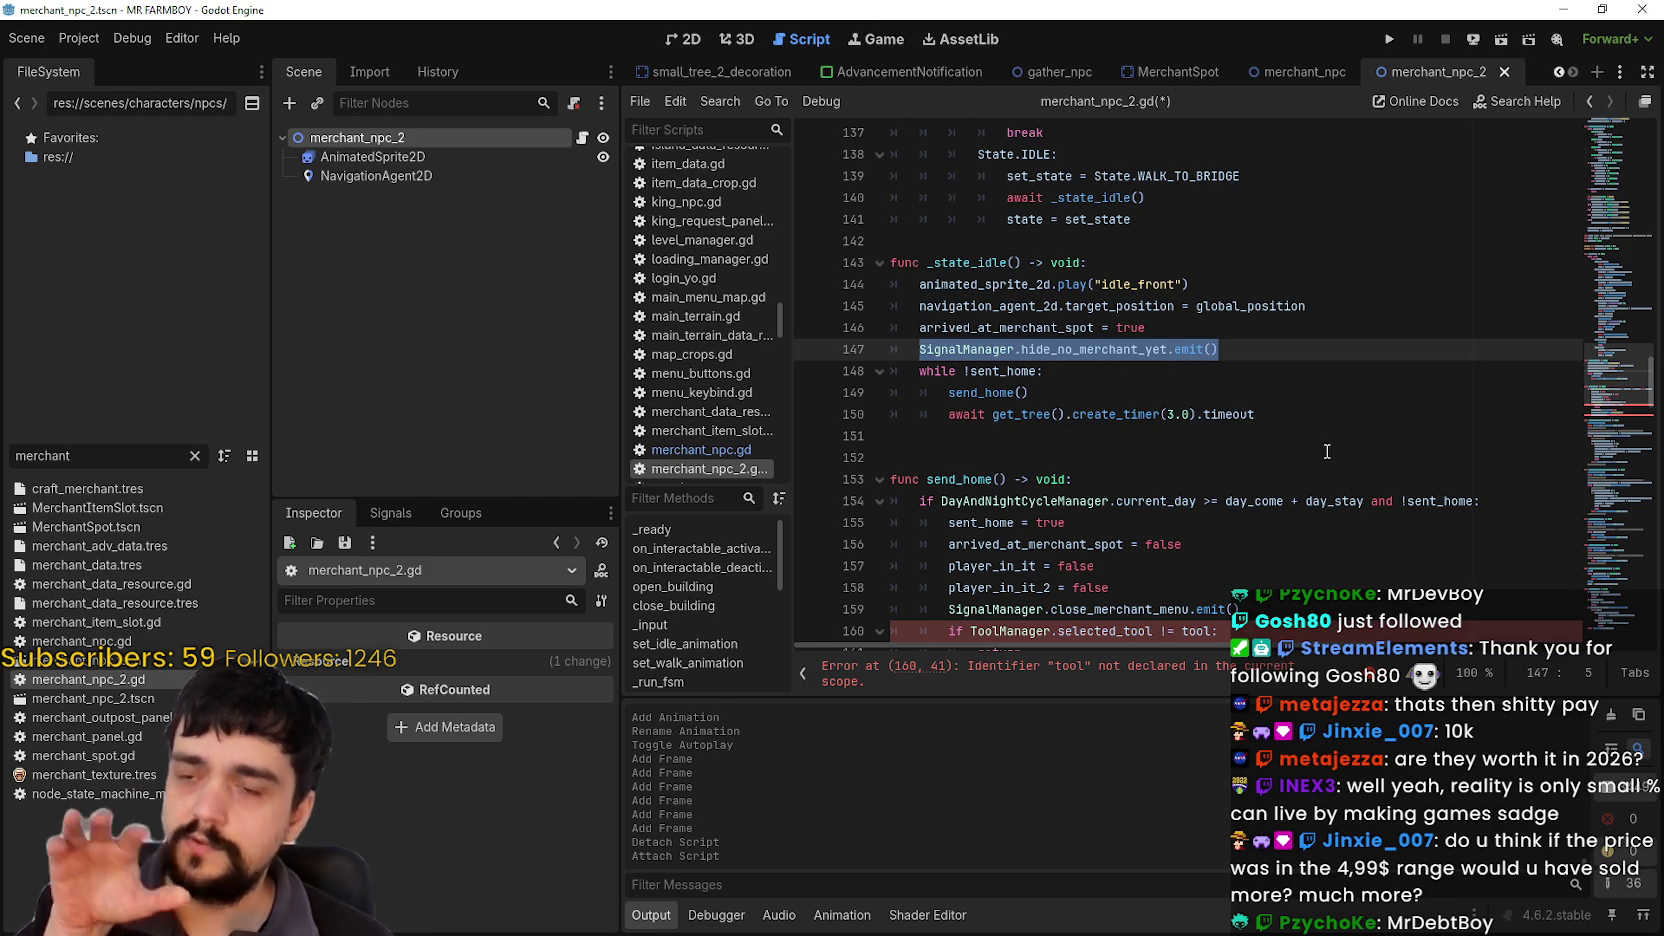
{"action": "left_click", "coordinate": [1286, 428]}
{"action": "double_click", "coordinate": [1011, 378]}
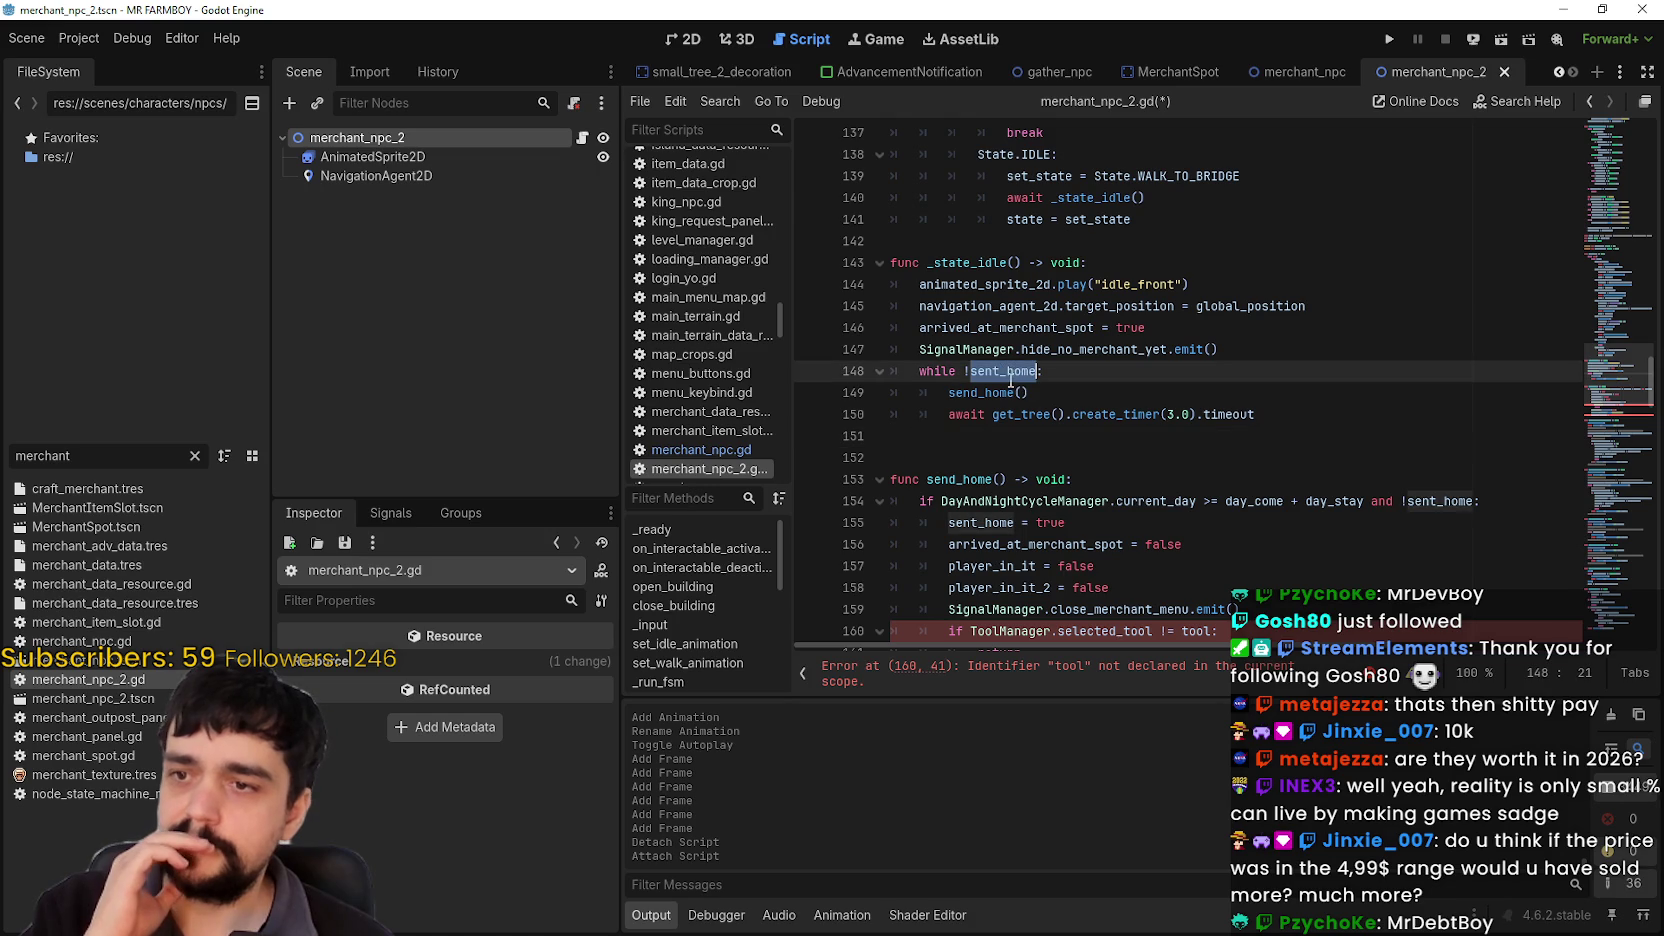
{"action": "scroll", "coordinate": [941, 375], "scroll_direction": "up", "scroll_amount": 3}
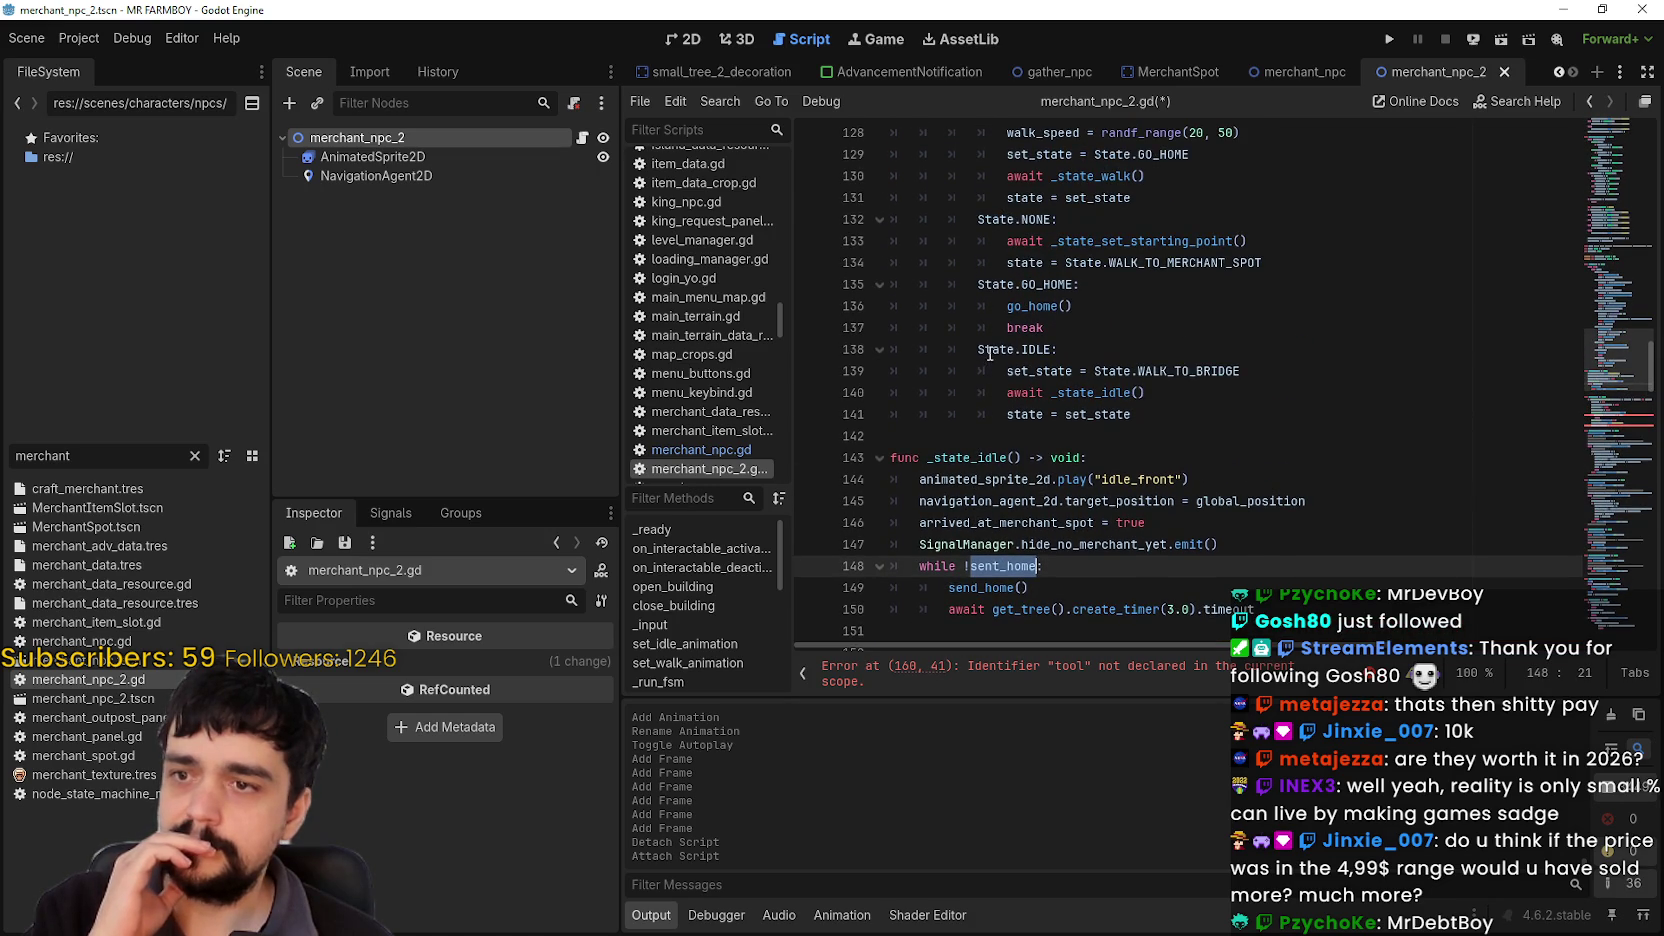
{"action": "scroll", "coordinate": [969, 429], "scroll_direction": "down", "scroll_amount": 1}
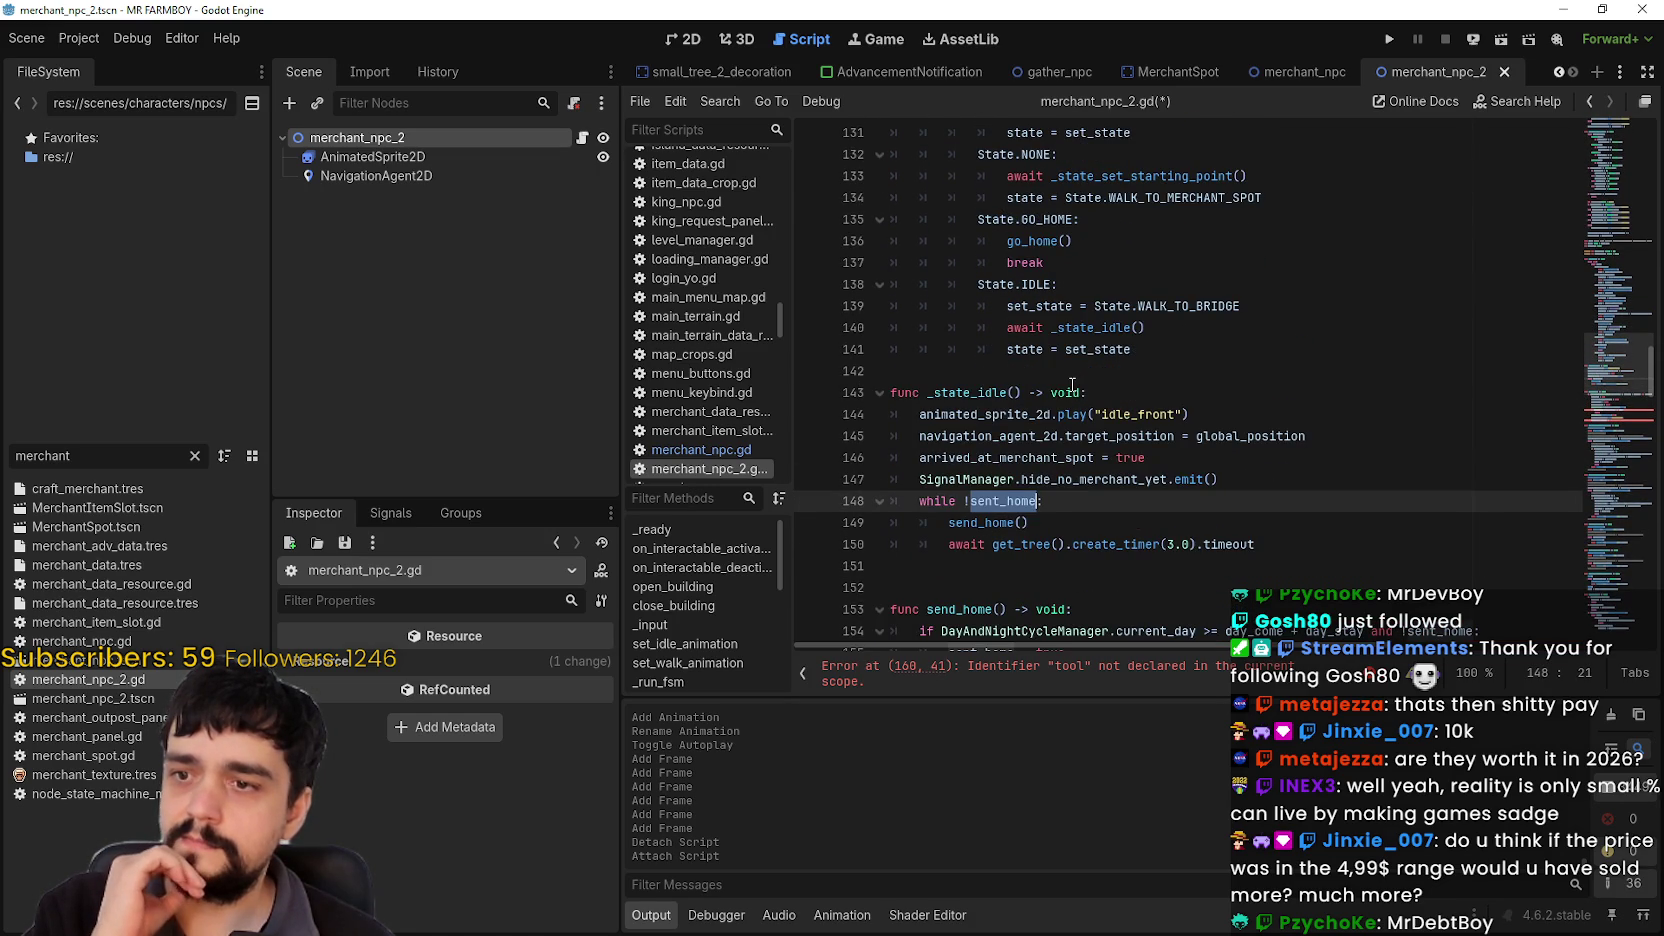
{"action": "right_click", "coordinate": [990, 525]}
{"action": "left_click", "coordinate": [1110, 880]}
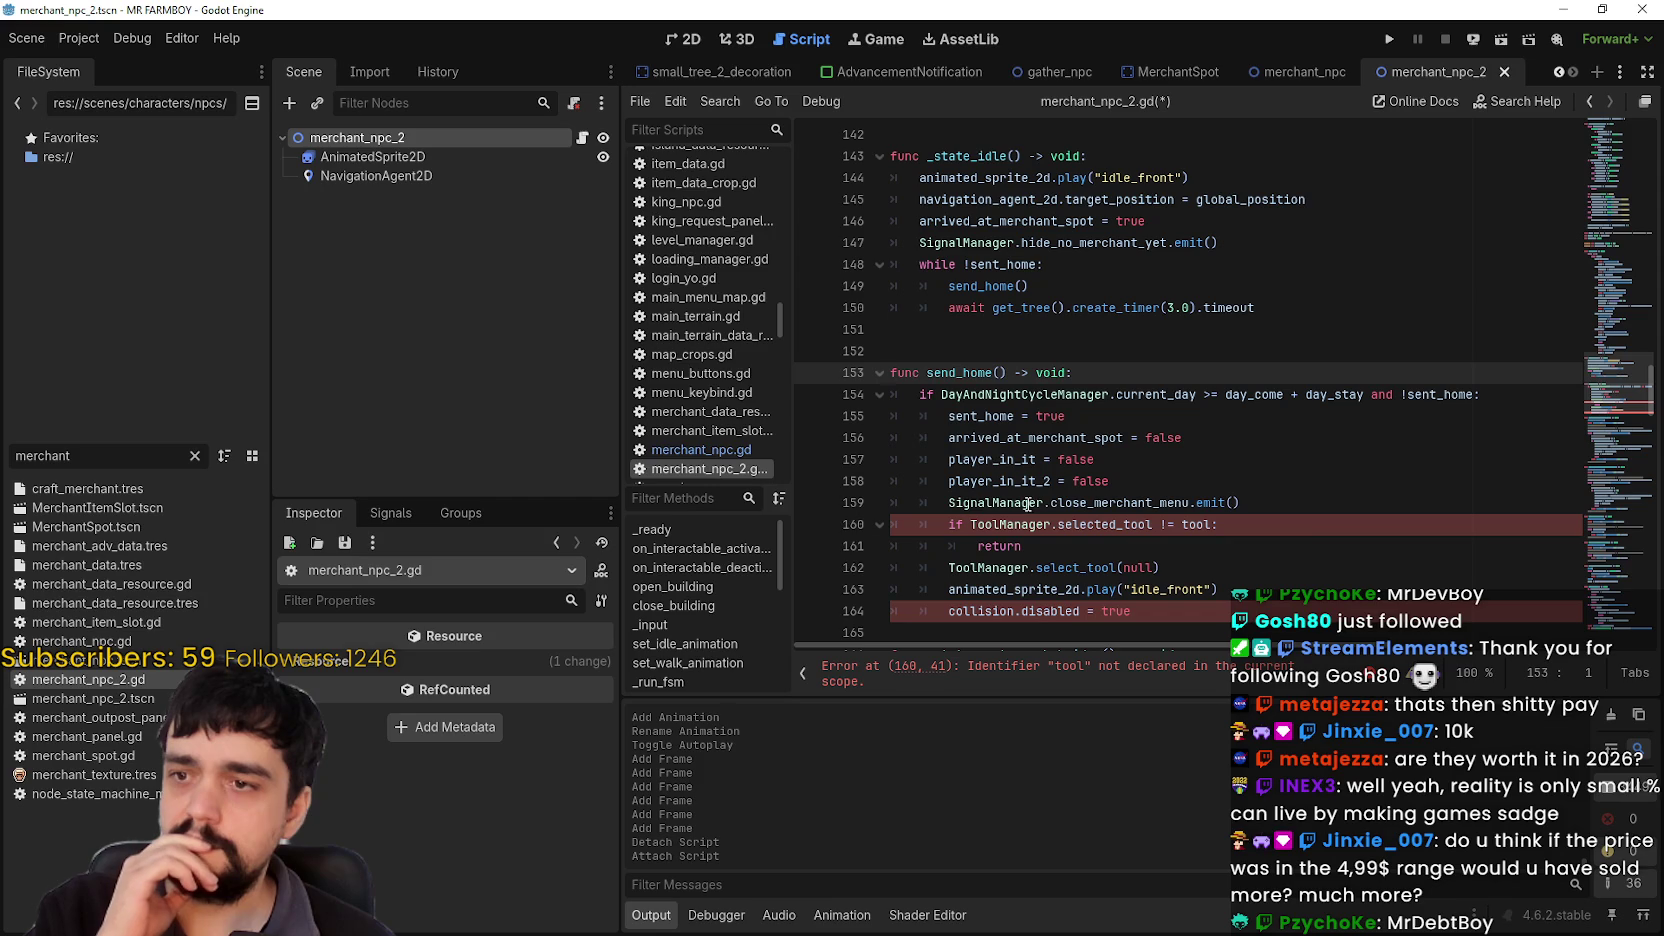
{"action": "scroll", "coordinate": [1303, 547], "scroll_direction": "down", "scroll_amount": 2}
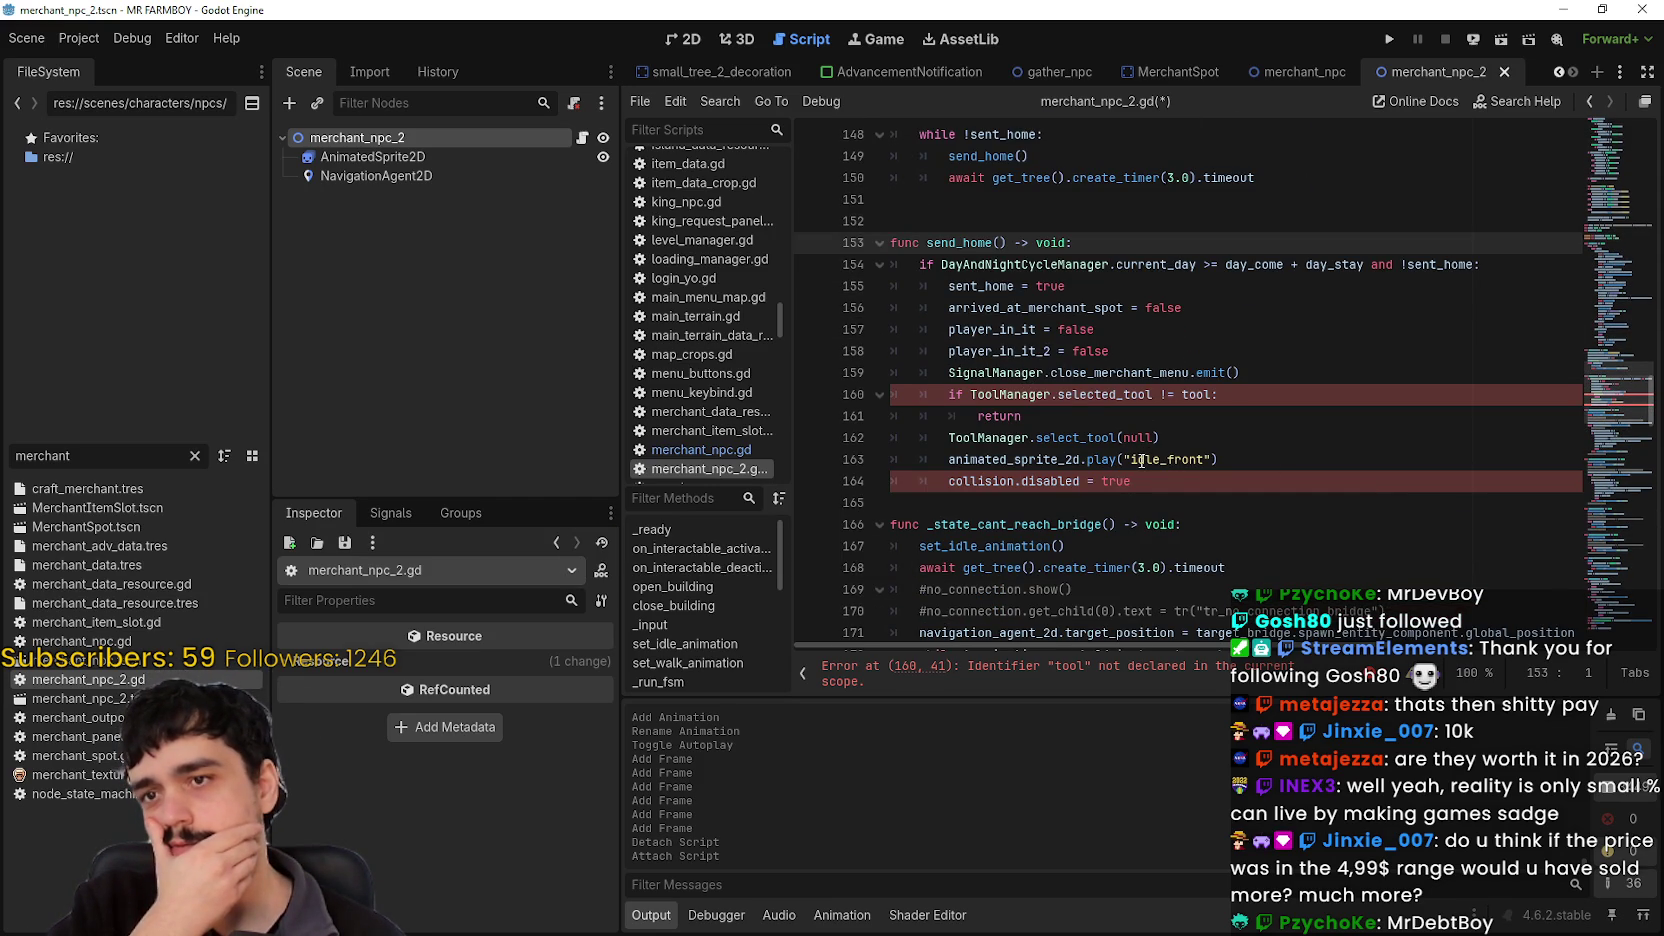
{"action": "double_click", "coordinate": [1450, 266]}
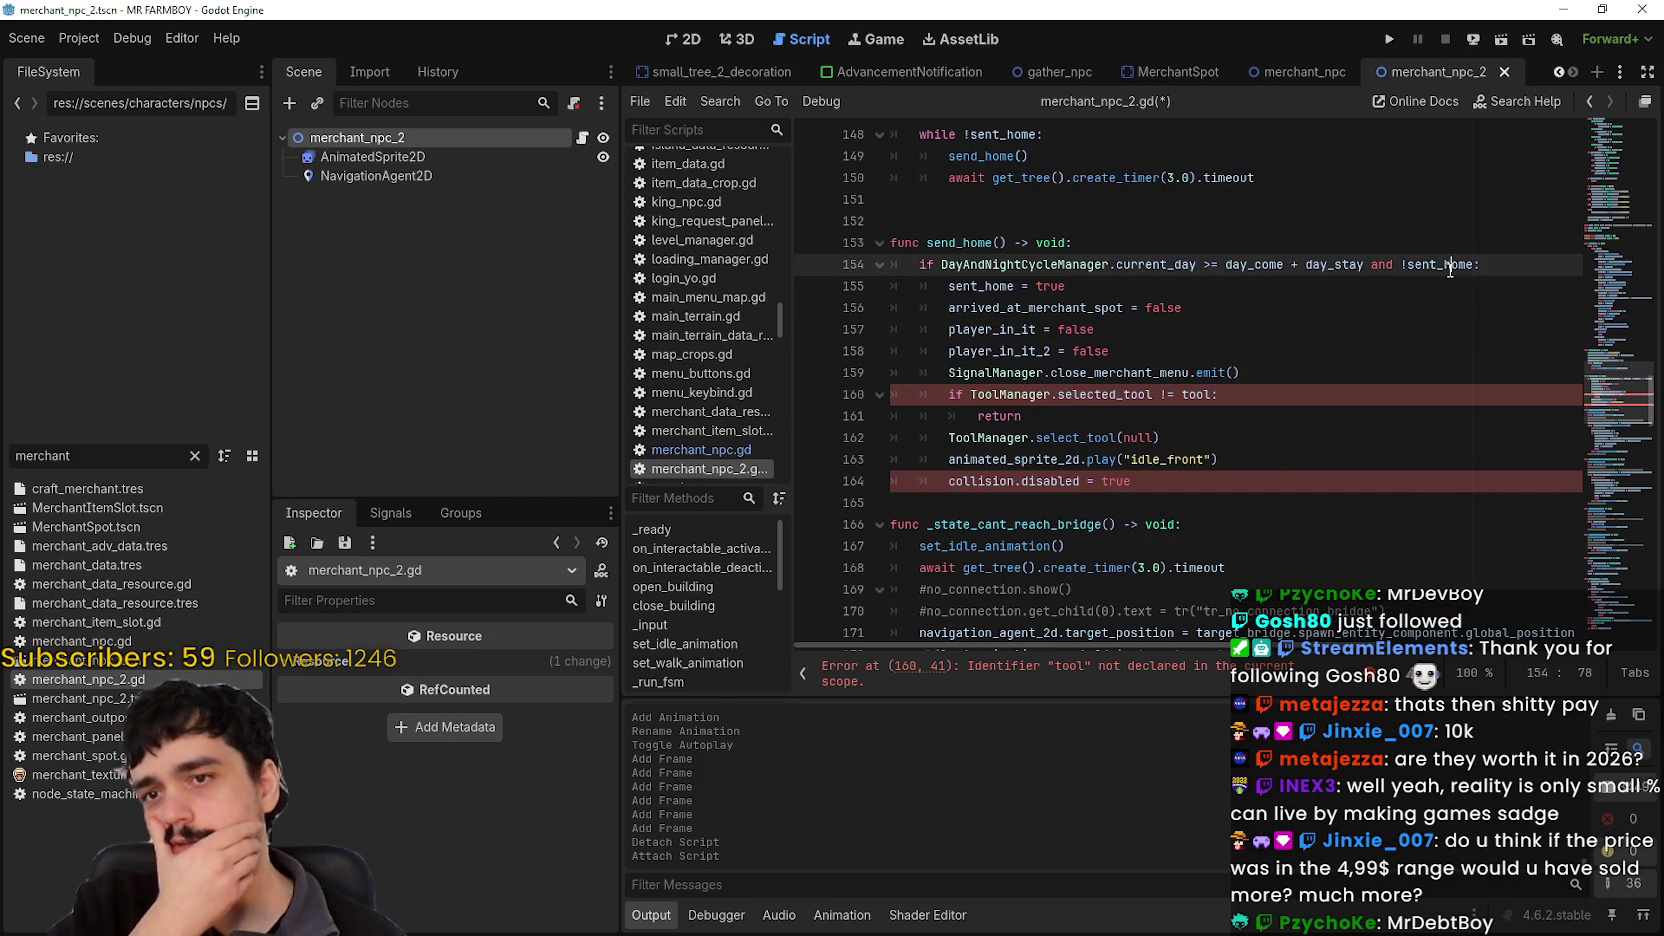
{"action": "double_click", "coordinate": [993, 286]}
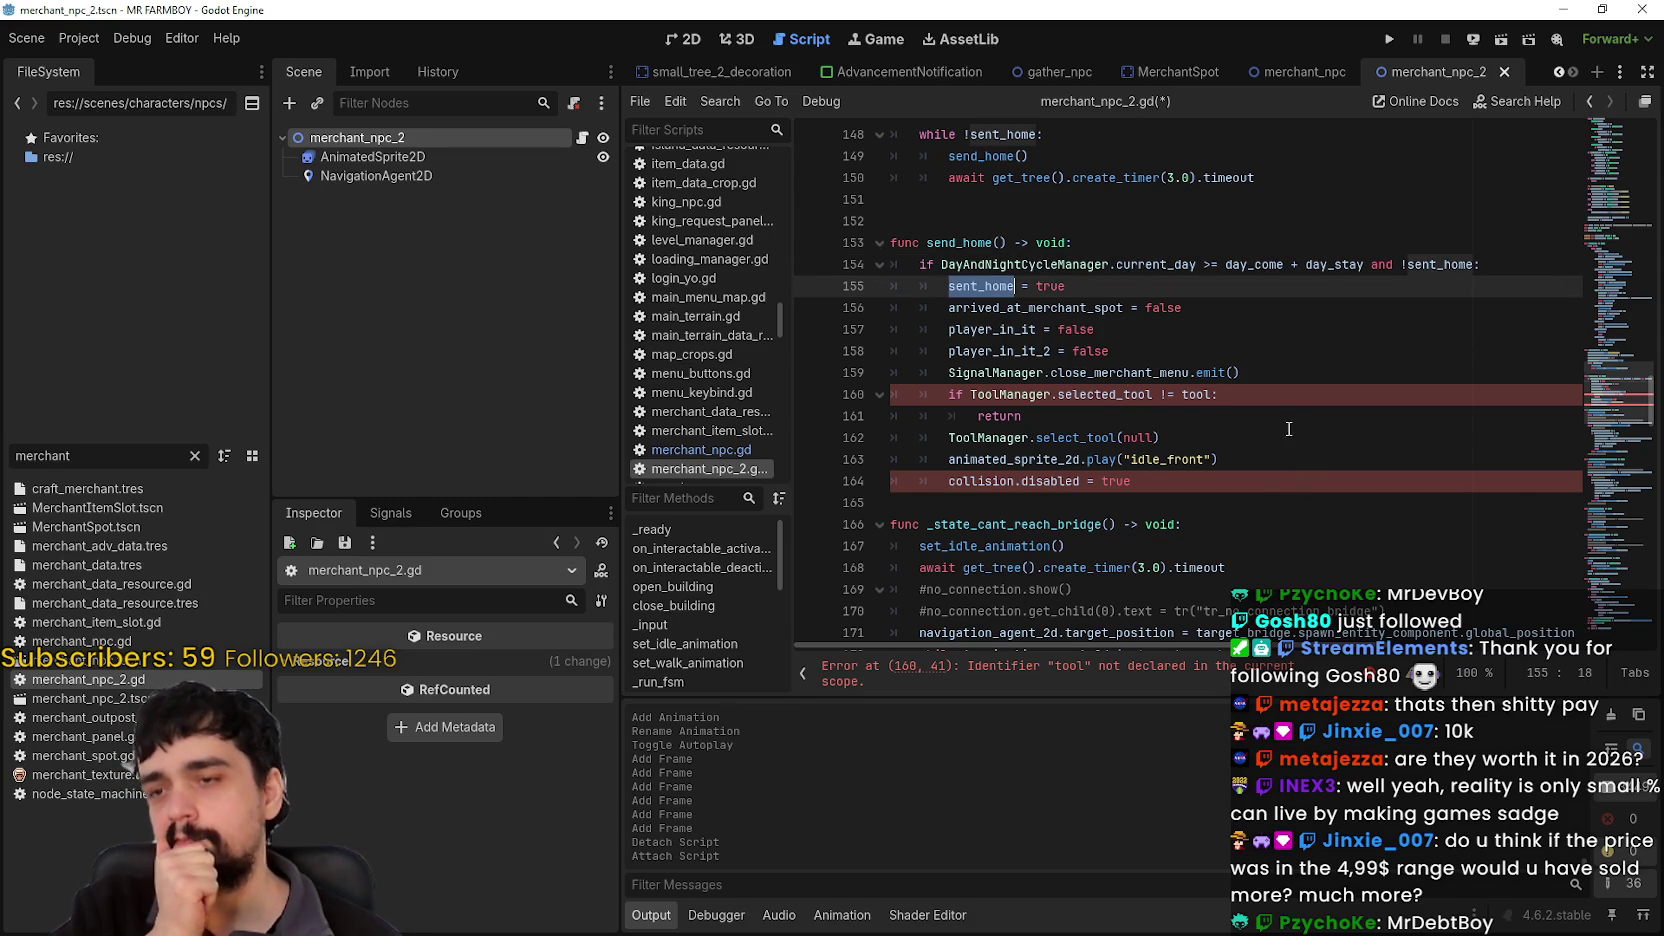
{"action": "scroll", "coordinate": [1014, 286], "scroll_direction": "up", "scroll_amount": 8}
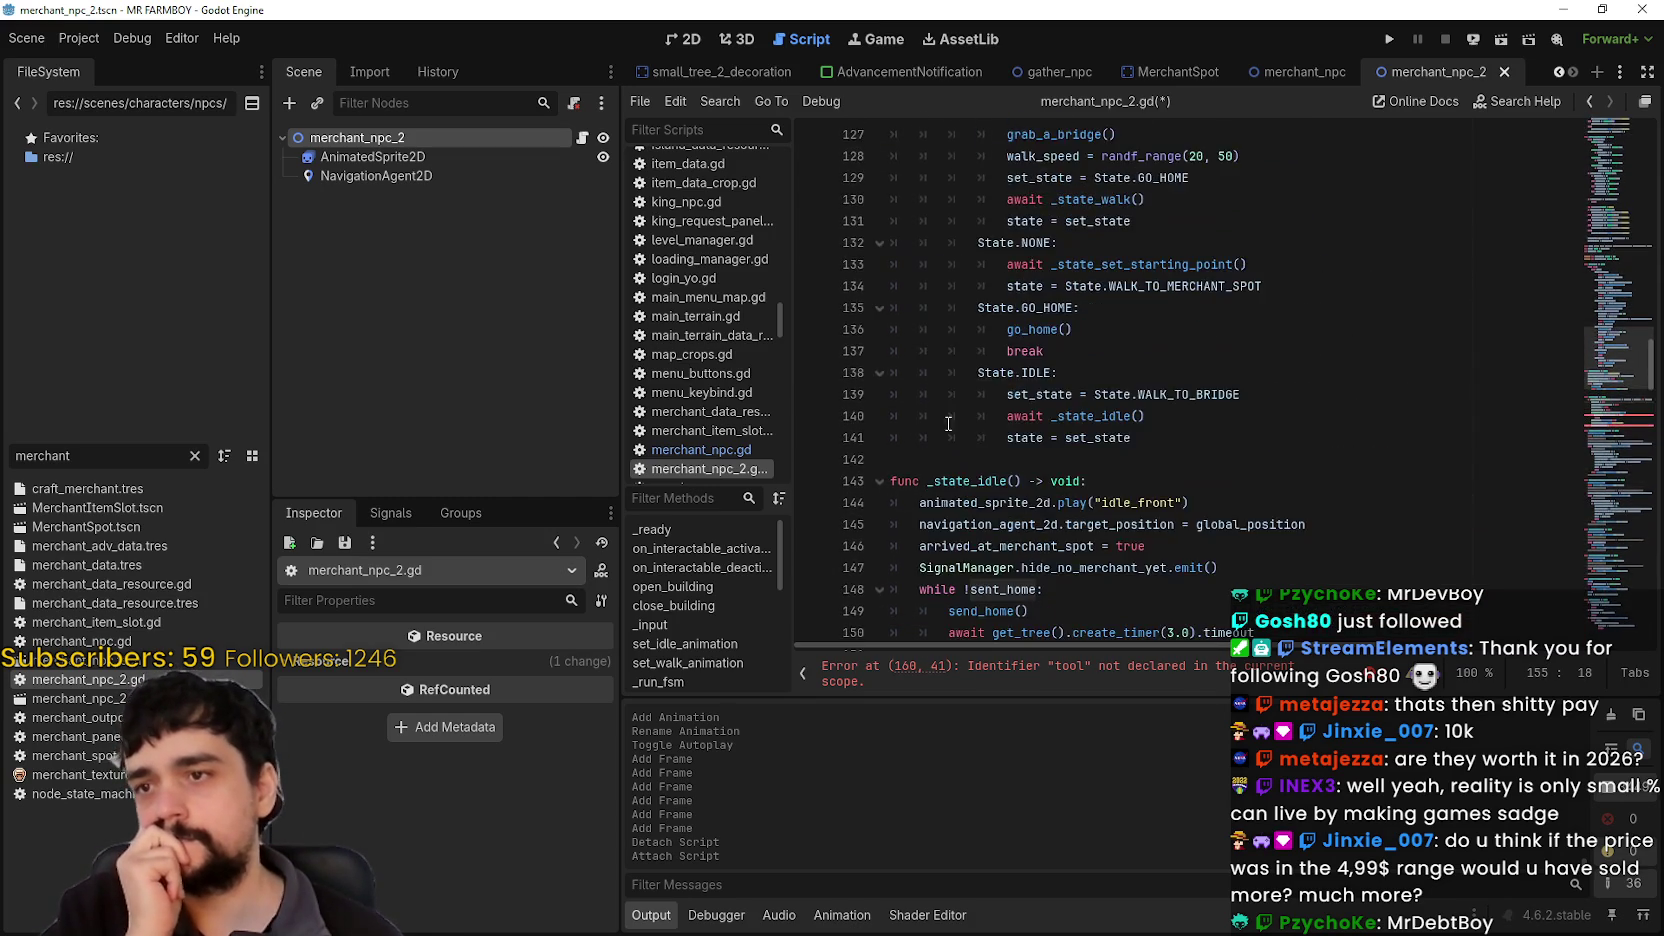
{"action": "scroll", "coordinate": [1023, 450], "scroll_direction": "down", "scroll_amount": 5}
{"action": "scroll", "coordinate": [1066, 472], "scroll_direction": "down", "scroll_amount": 3}
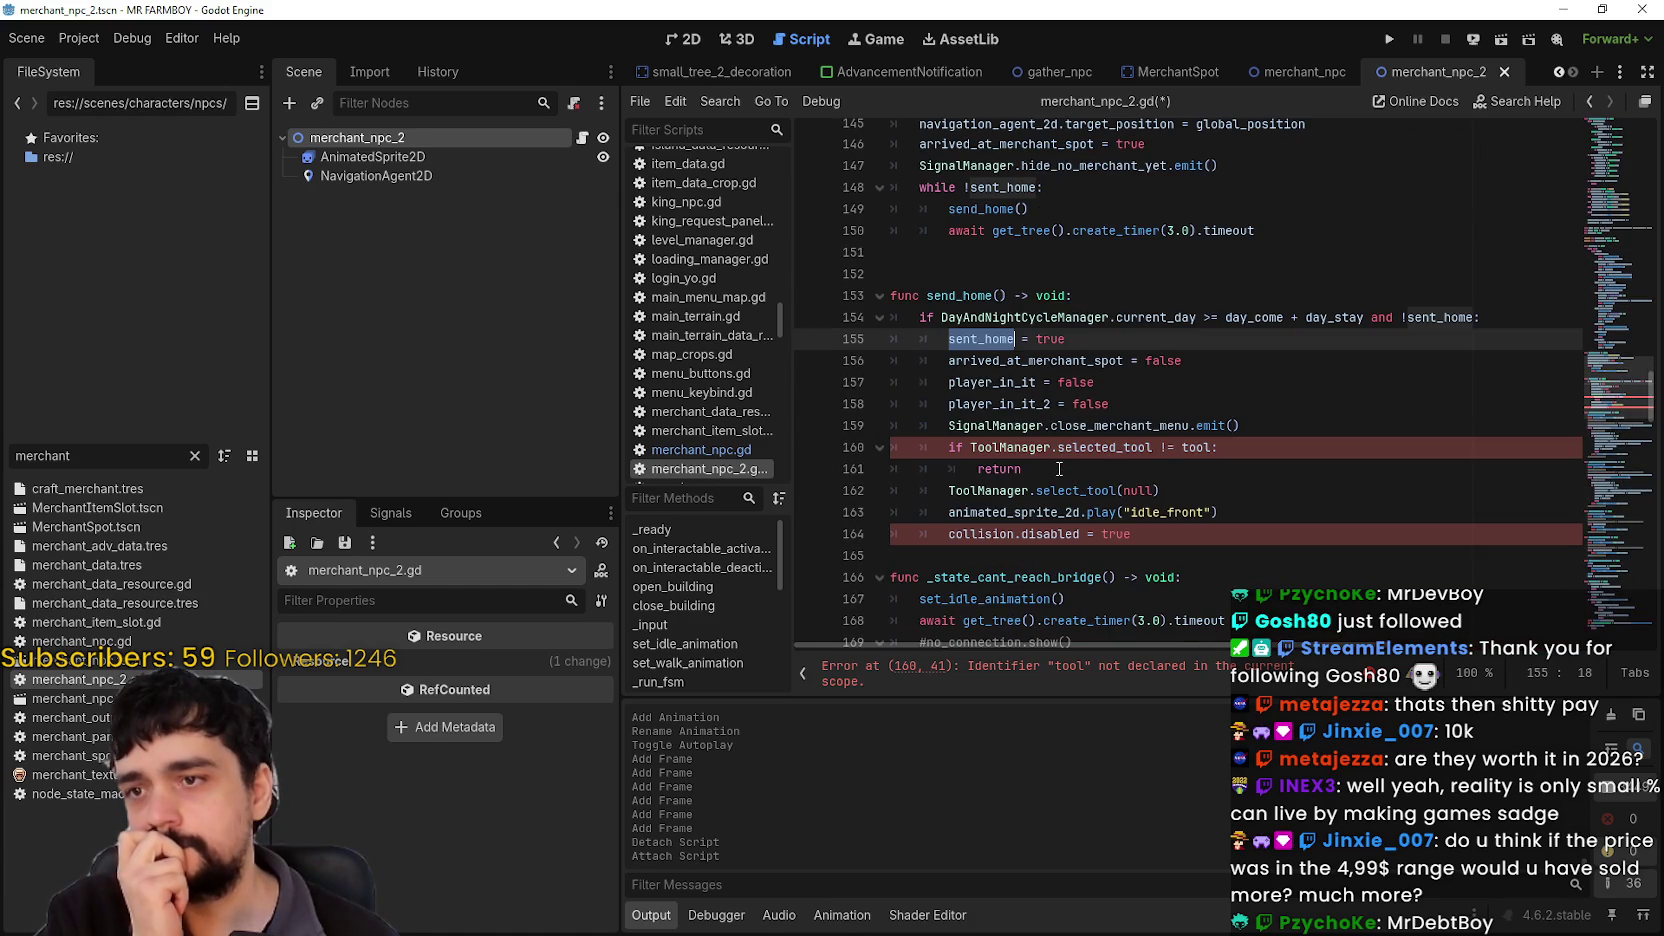
{"action": "double_click", "coordinate": [1014, 210]}
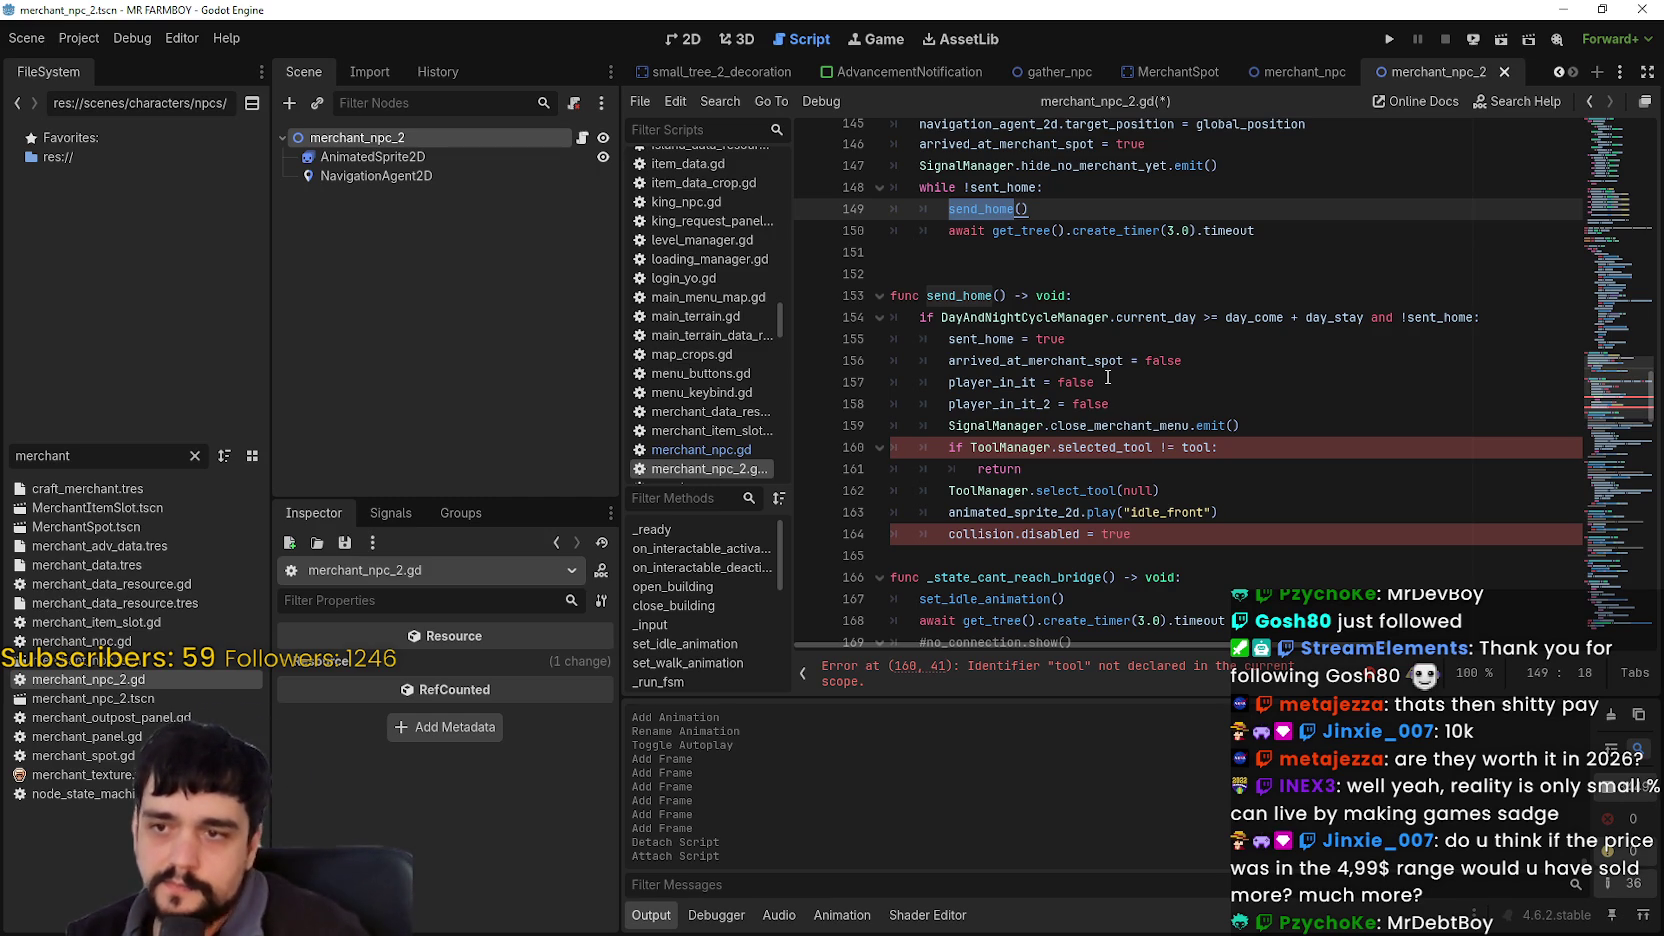
{"action": "scroll", "coordinate": [1135, 405], "scroll_direction": "up", "scroll_amount": 2}
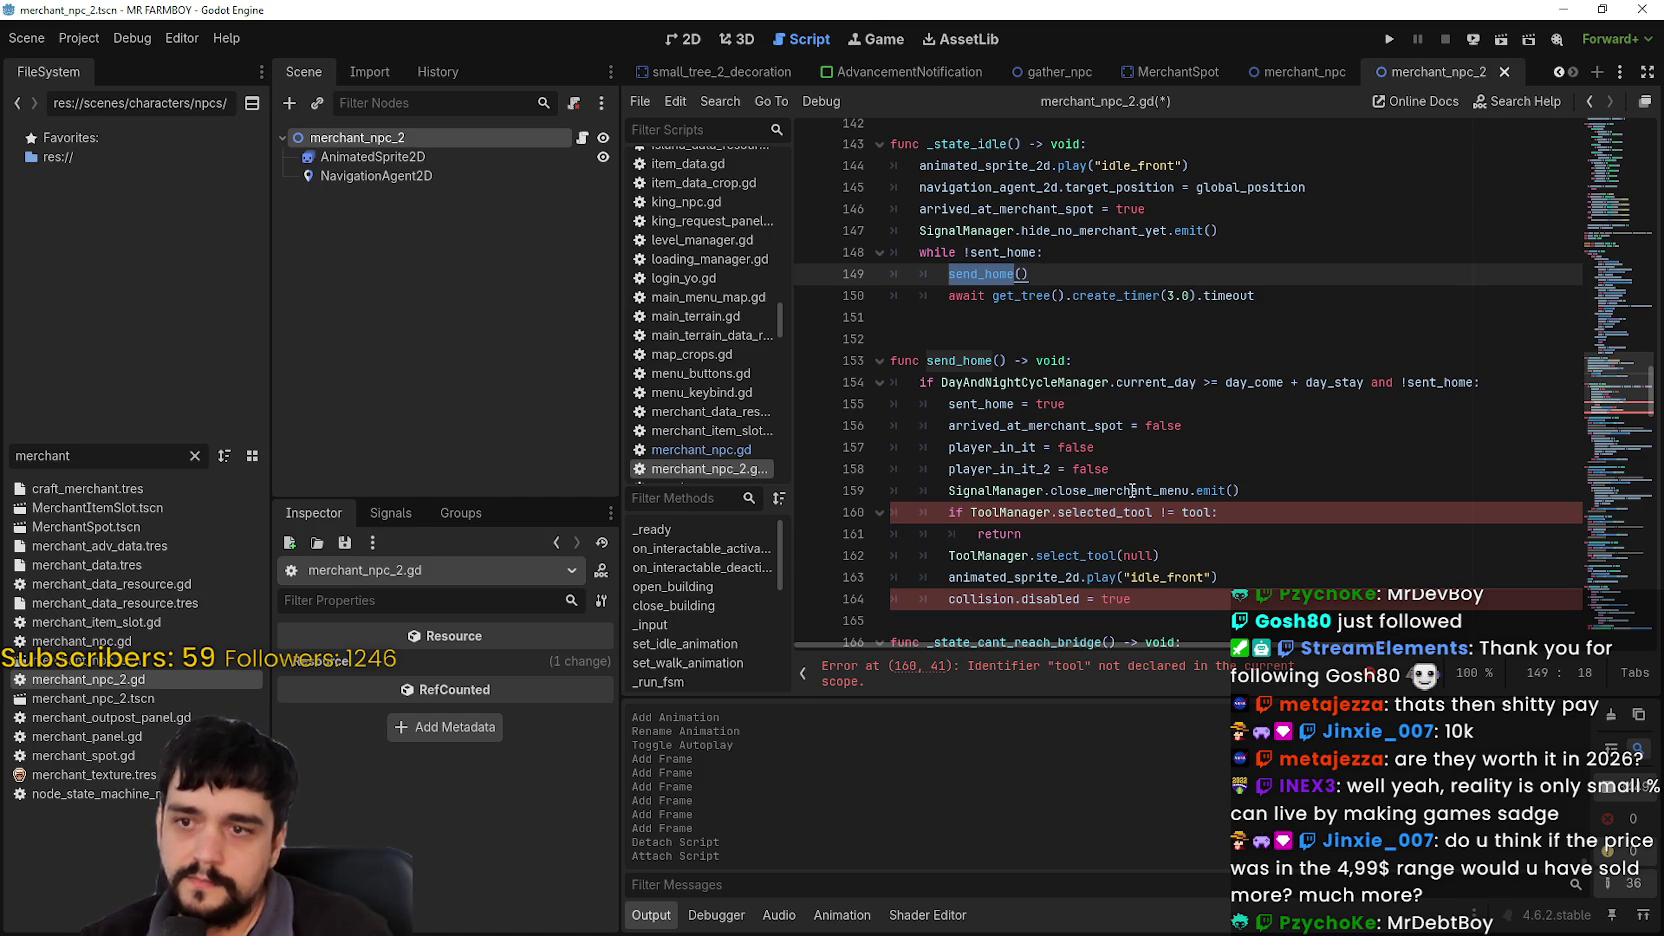
Step: Prefix line 147's SignalManager.hide_no_merchant_yet.emit() with # to comment it out
{"action": "left_click_drag", "start_coordinate": [1254, 488], "coordinate": [948, 490]}
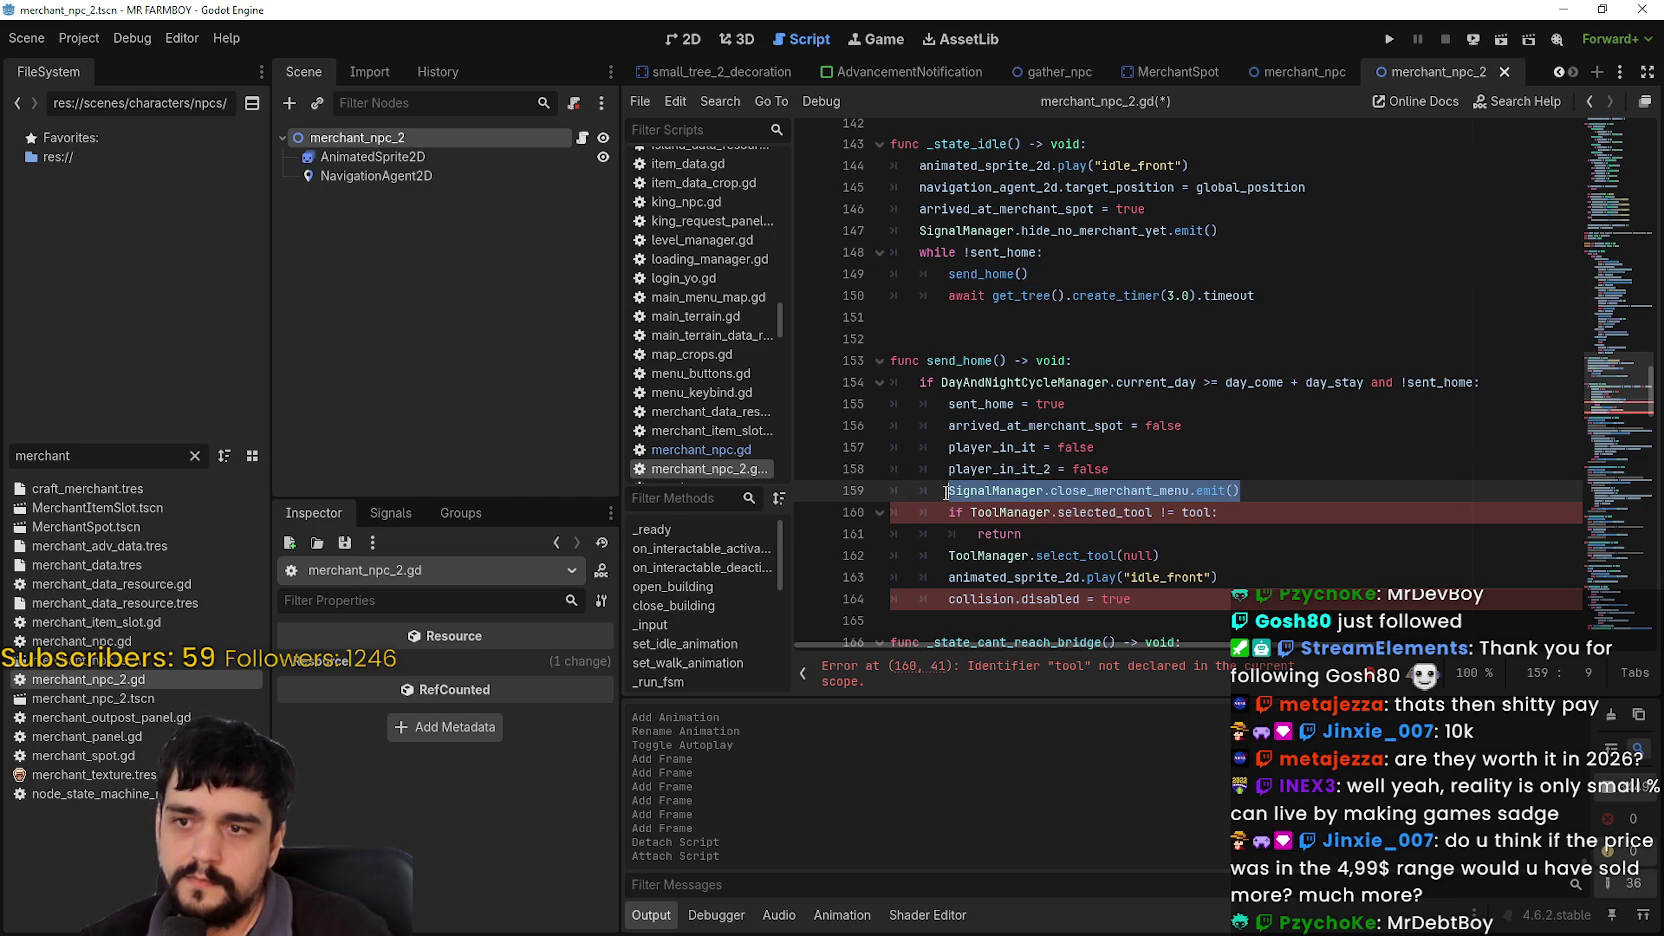
{"action": "double_click", "coordinate": [1096, 229]}
{"action": "left_click_drag", "start_coordinate": [1218, 230], "coordinate": [918, 230]}
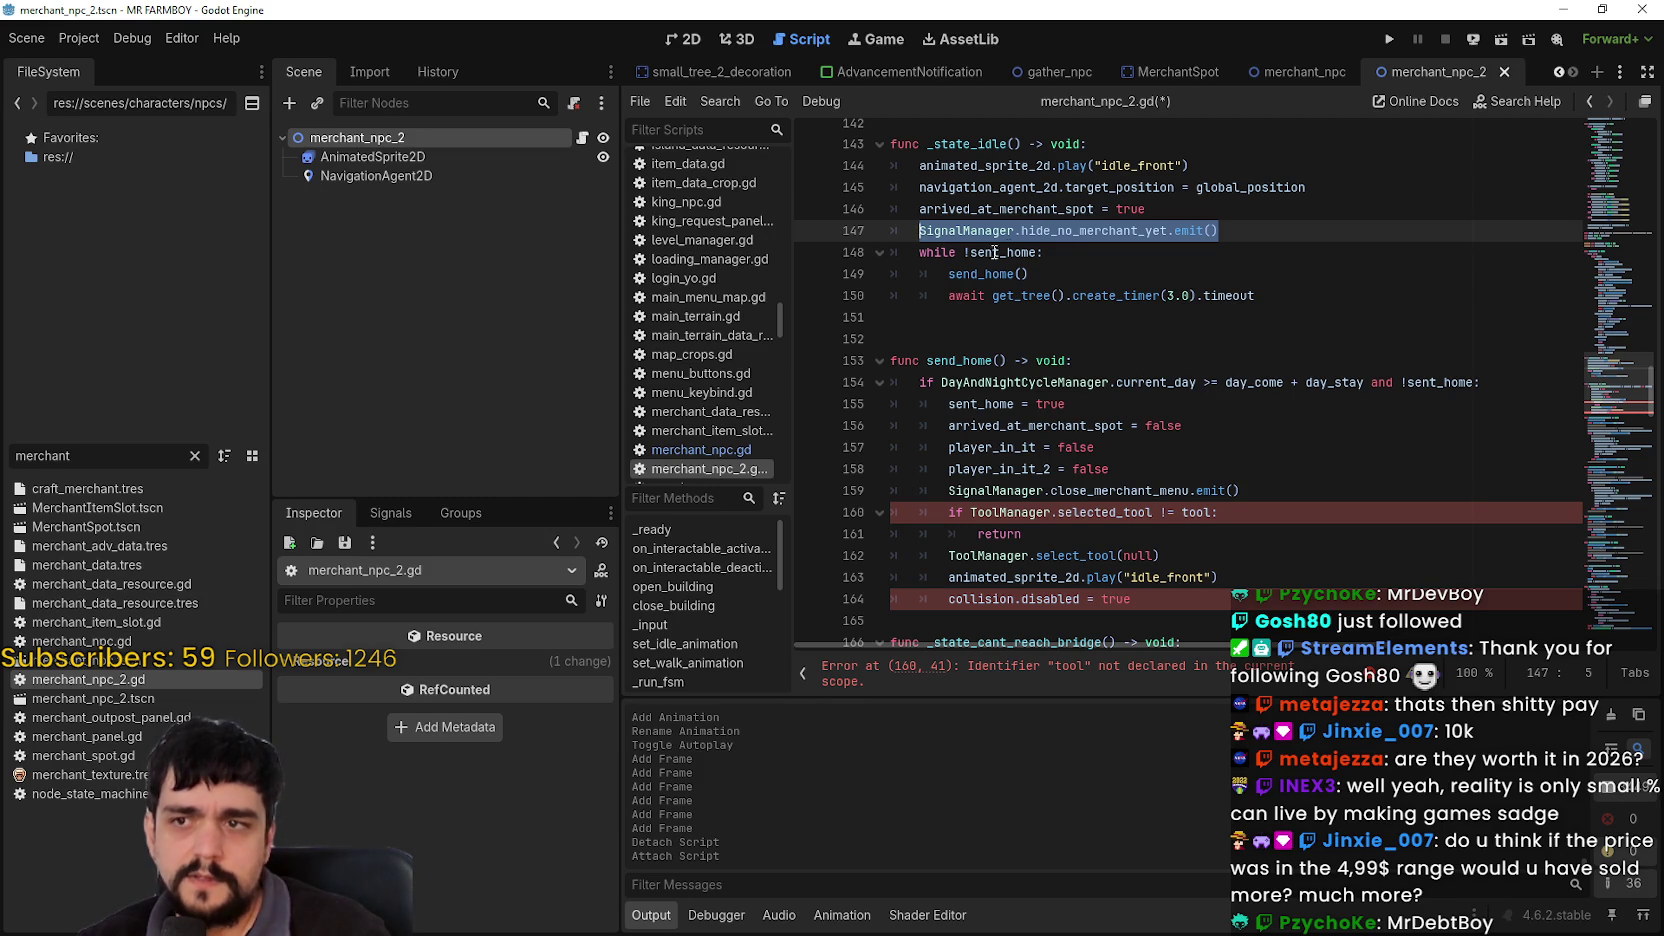
{"action": "left_click", "coordinate": [916, 230]}
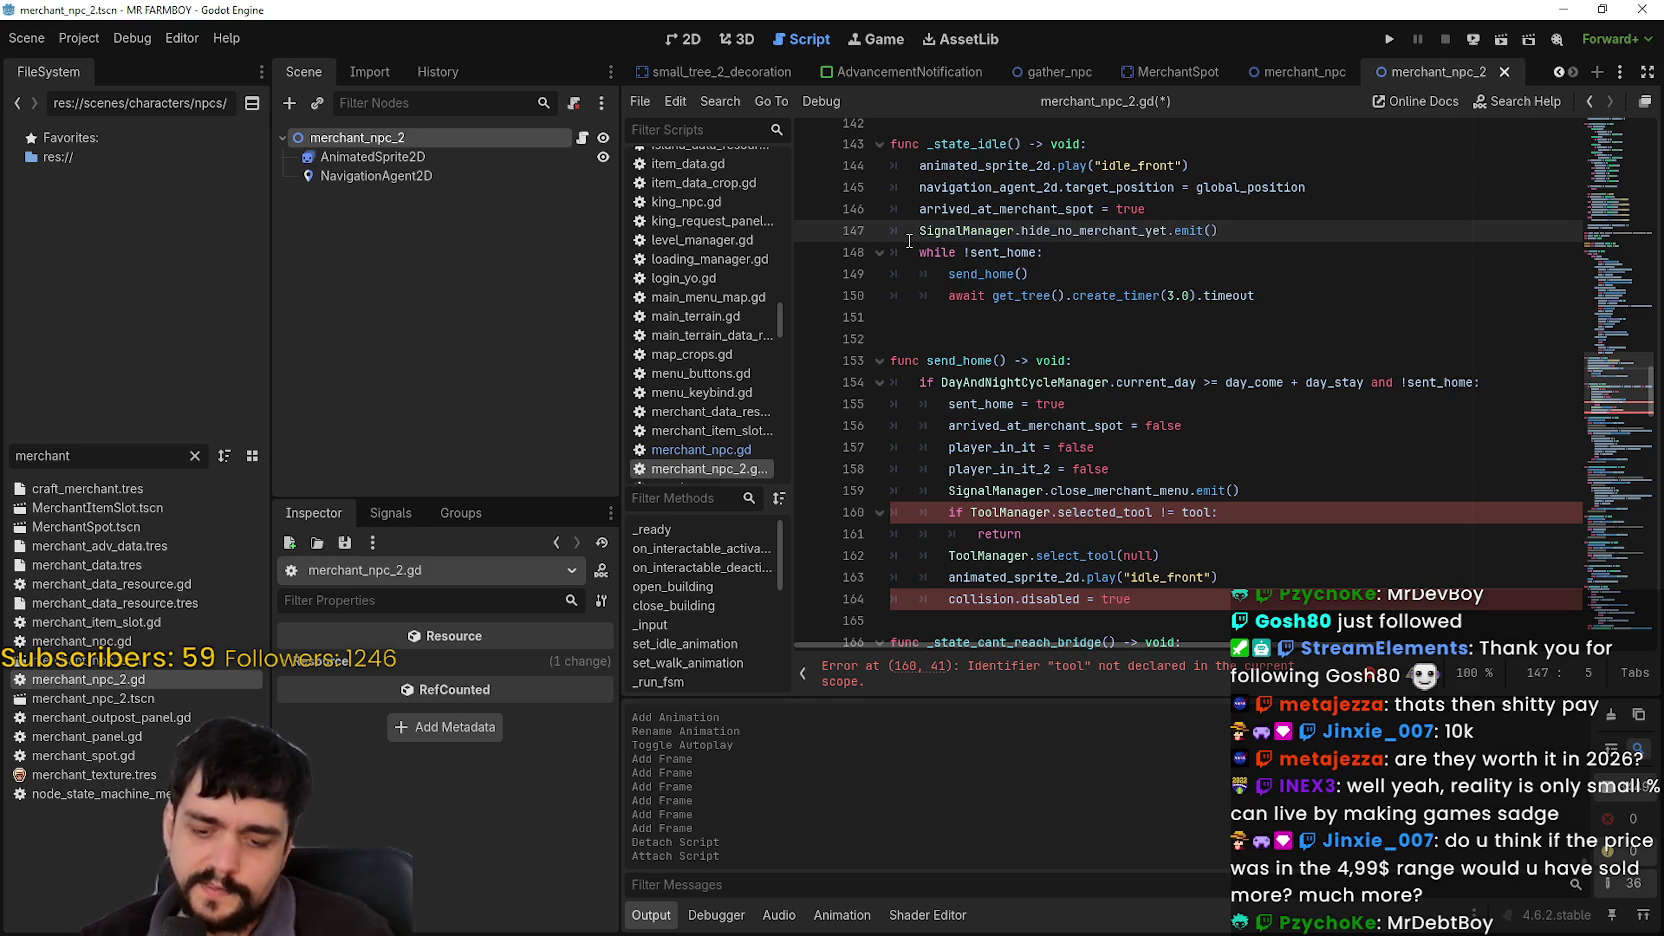
{"action": "type", "text": "#"}
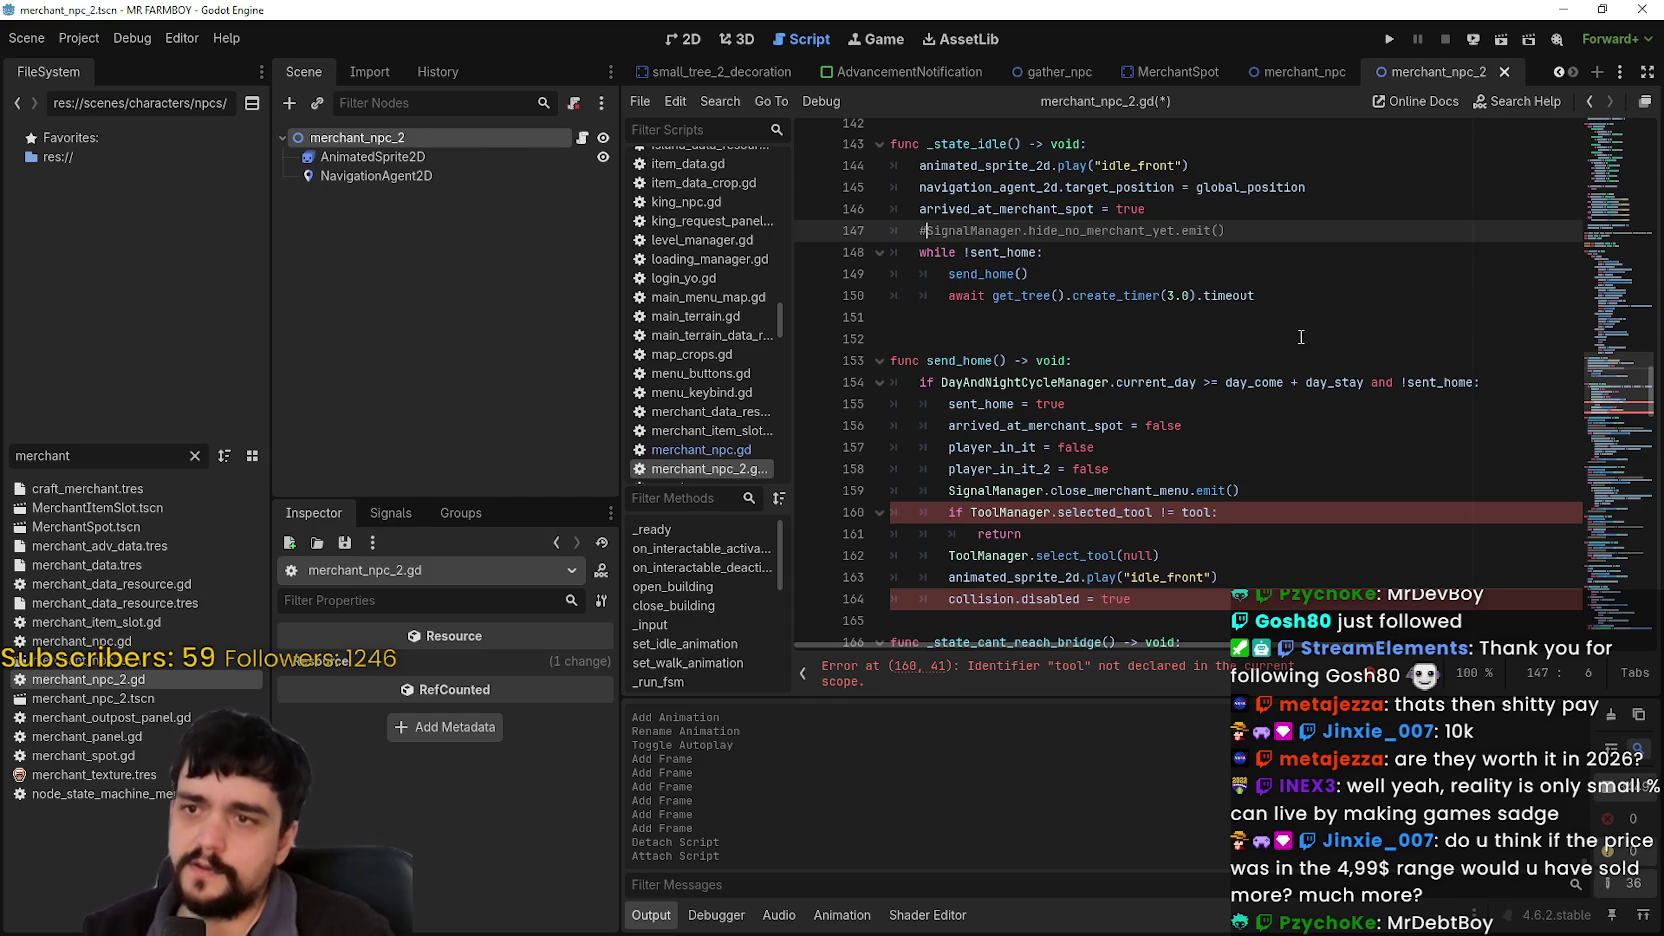
{"action": "left_click", "coordinate": [1335, 310]}
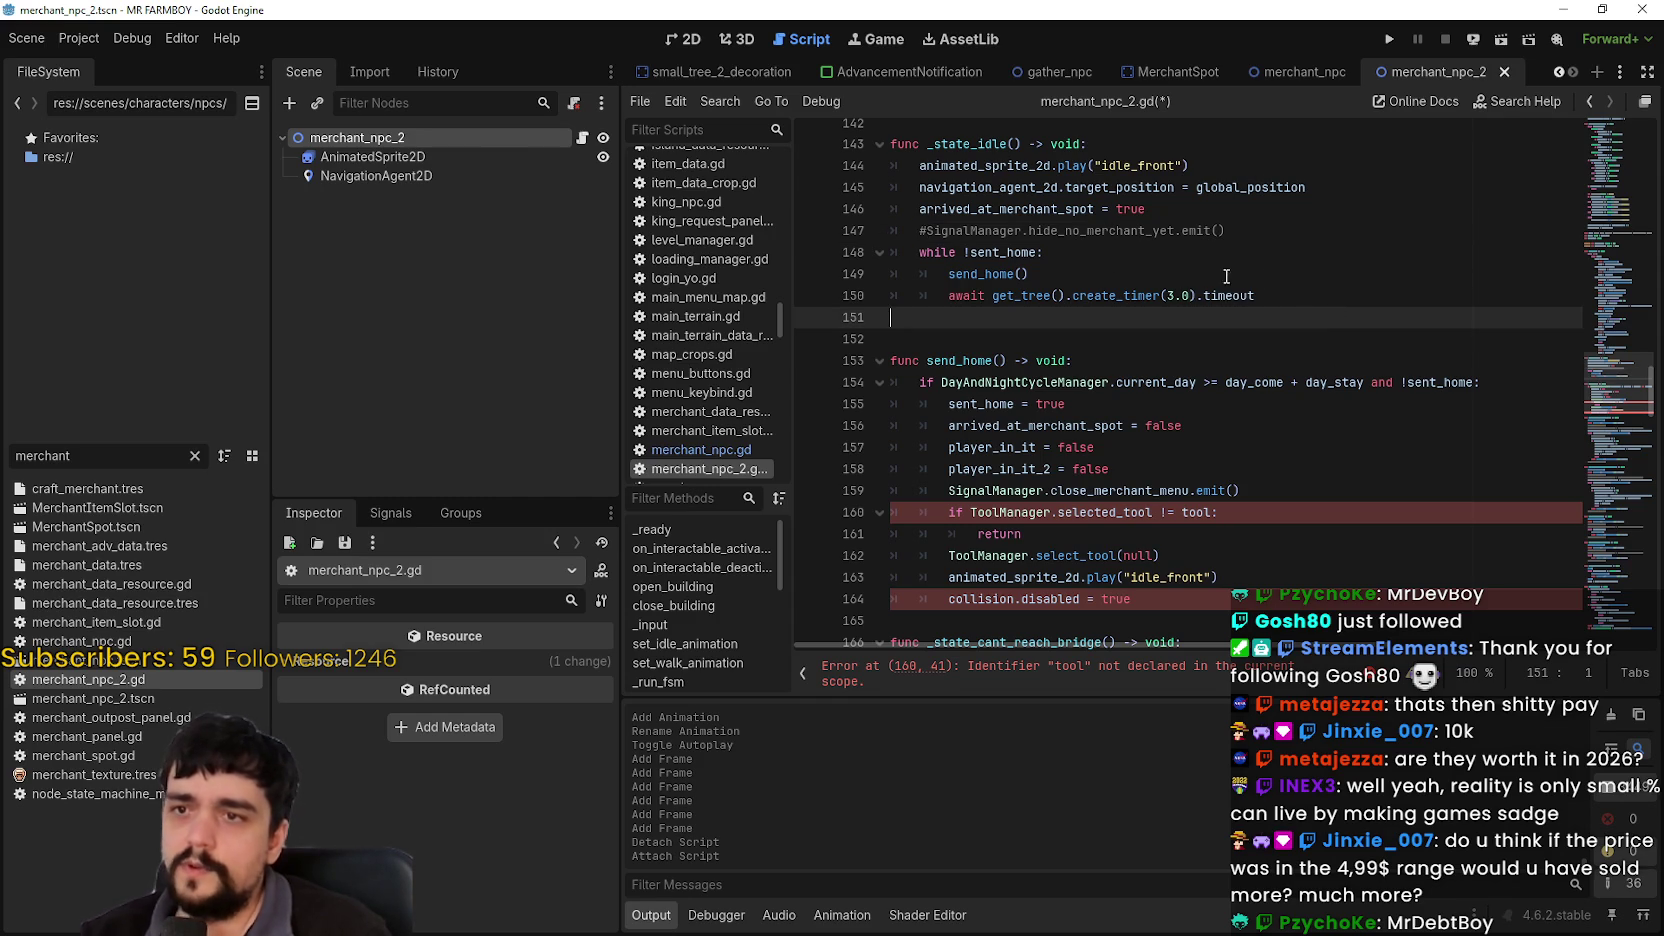
{"action": "left_click", "coordinate": [1270, 228]}
{"action": "double_click", "coordinate": [1005, 252]}
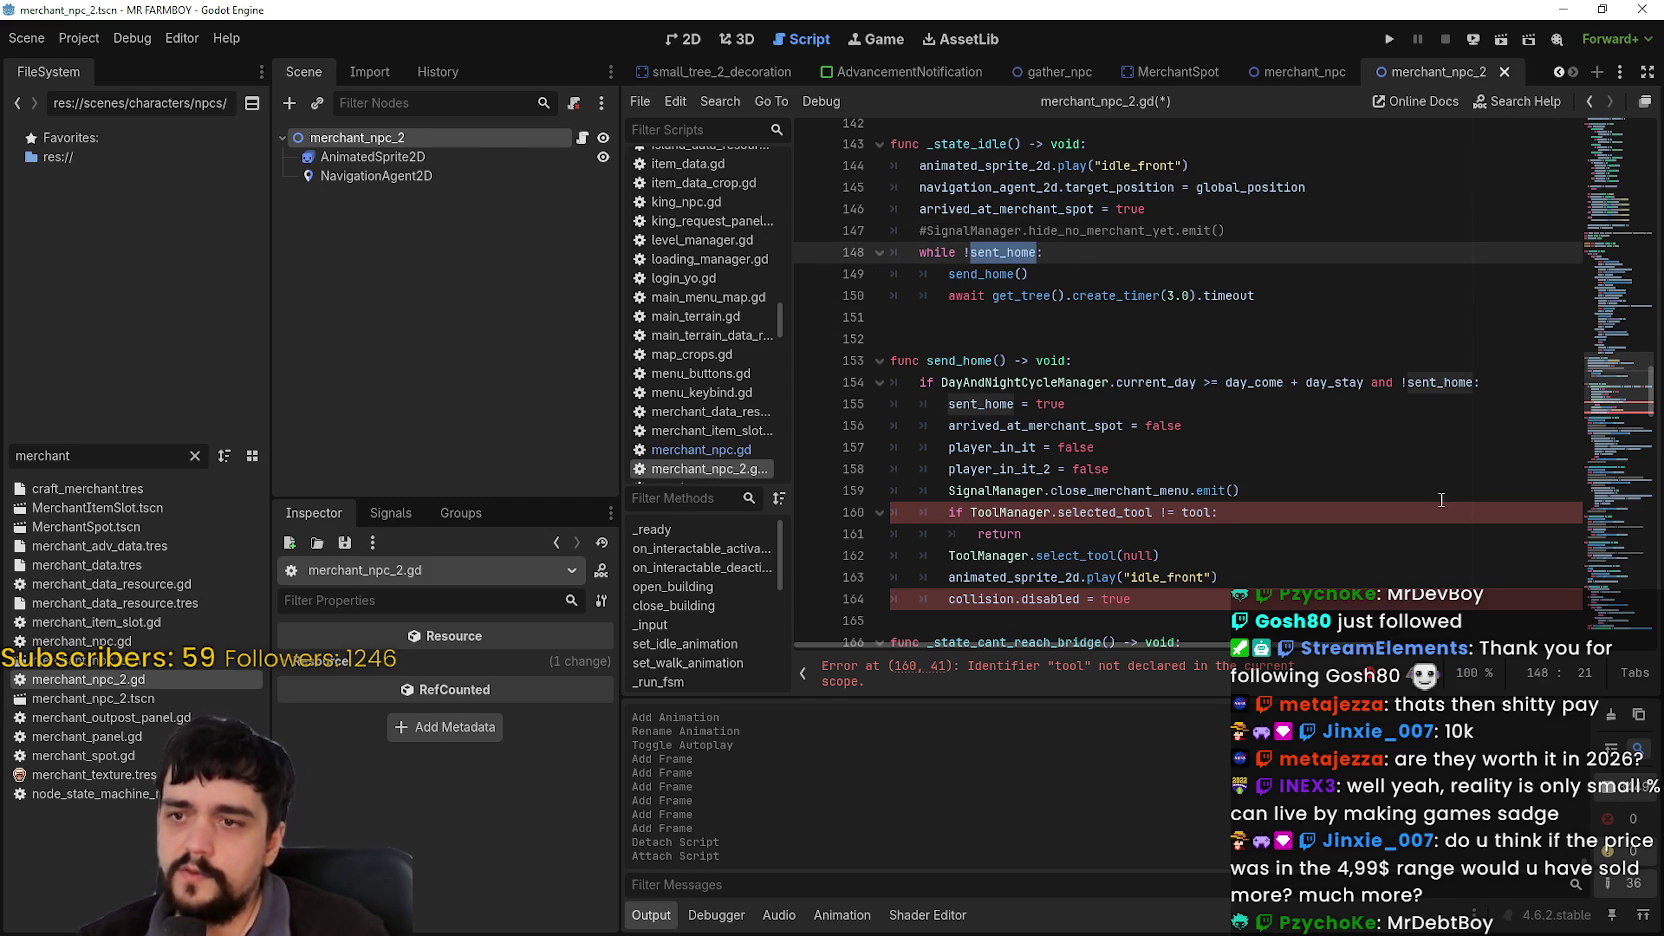
{"action": "left_click_drag", "start_coordinate": [1066, 404], "coordinate": [948, 404]}
{"action": "scroll", "coordinate": [982, 399], "scroll_direction": "down", "scroll_amount": 1}
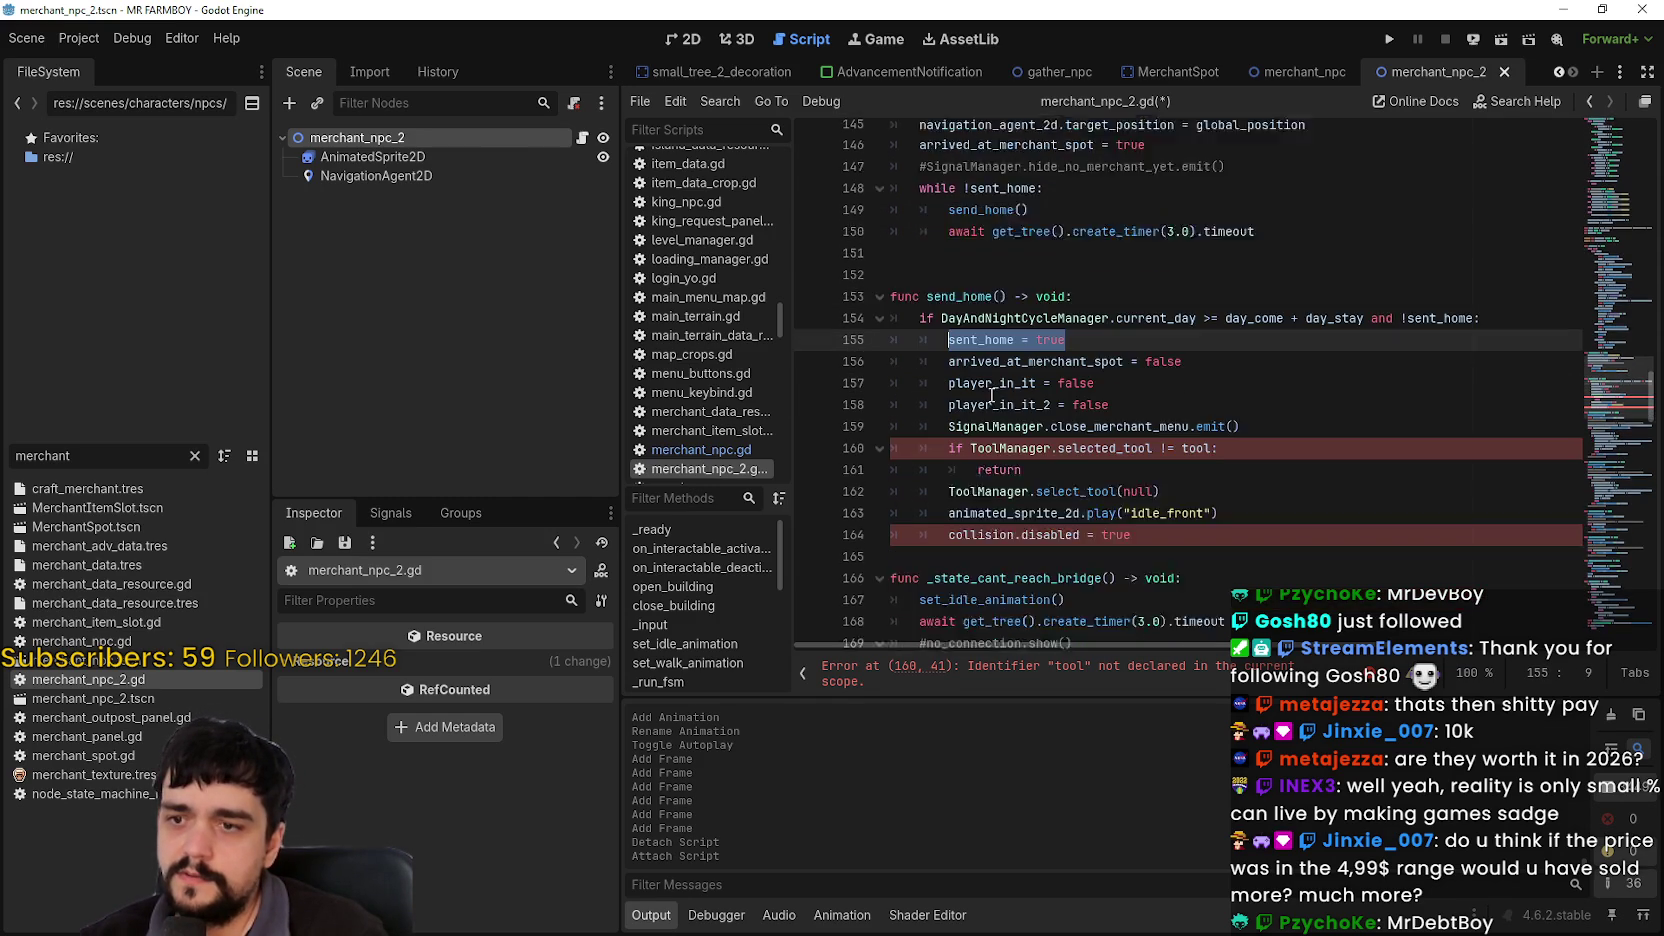
{"action": "scroll", "coordinate": [970, 392], "scroll_direction": "up", "scroll_amount": 2}
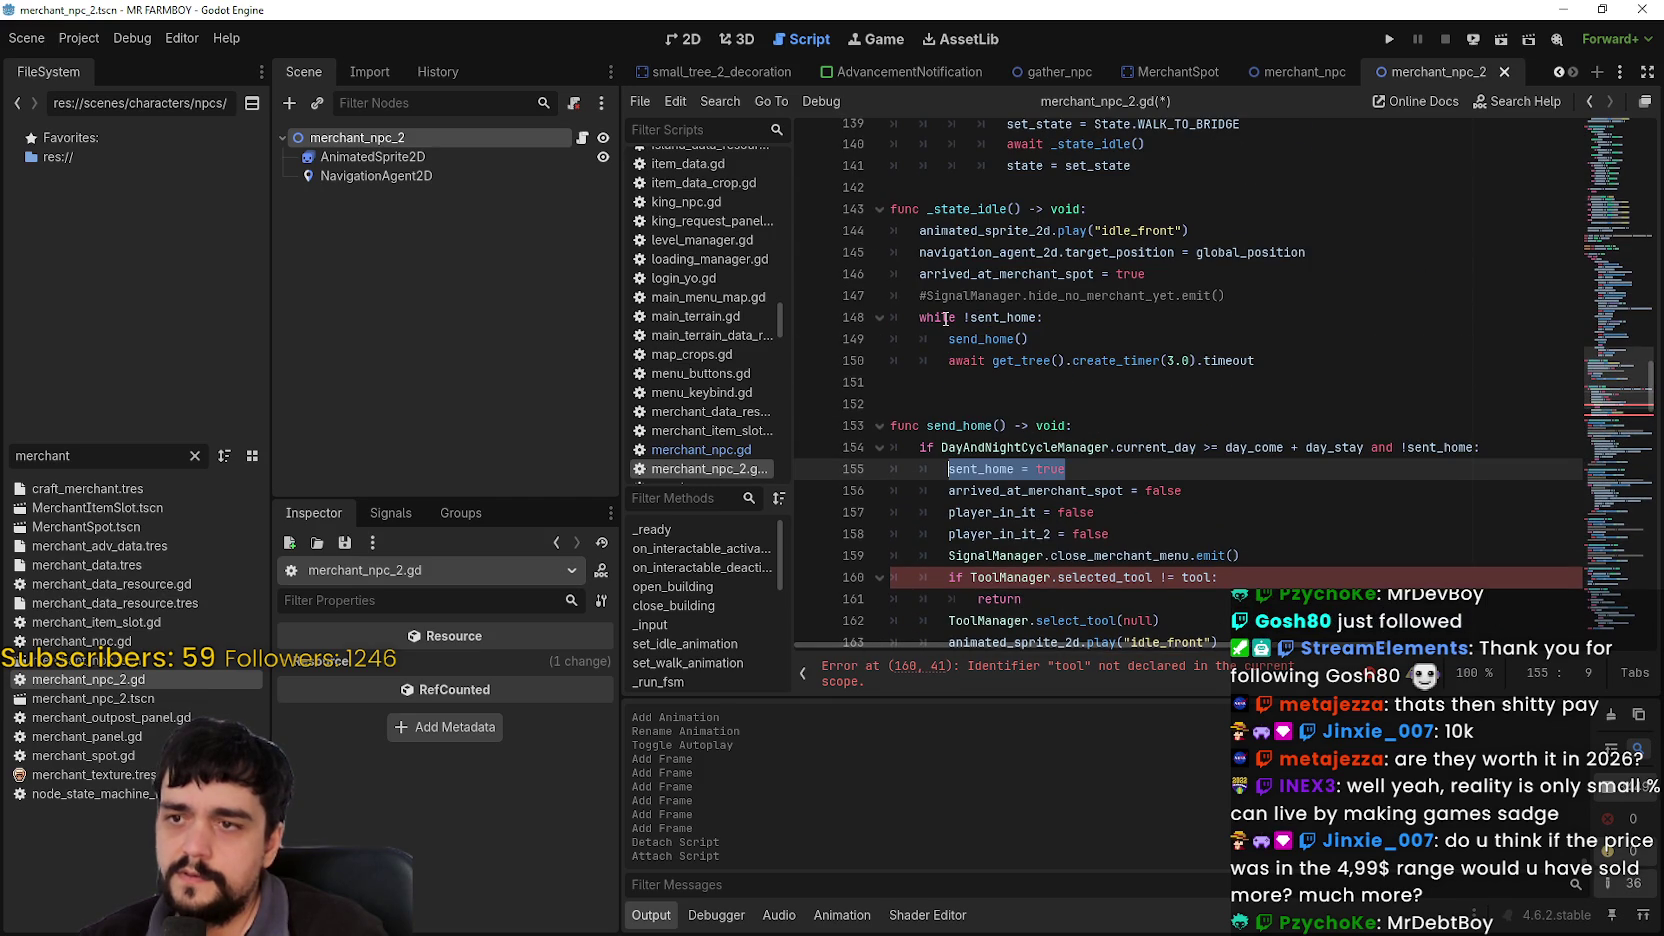
{"action": "scroll", "coordinate": [945, 318], "scroll_direction": "up", "scroll_amount": 3}
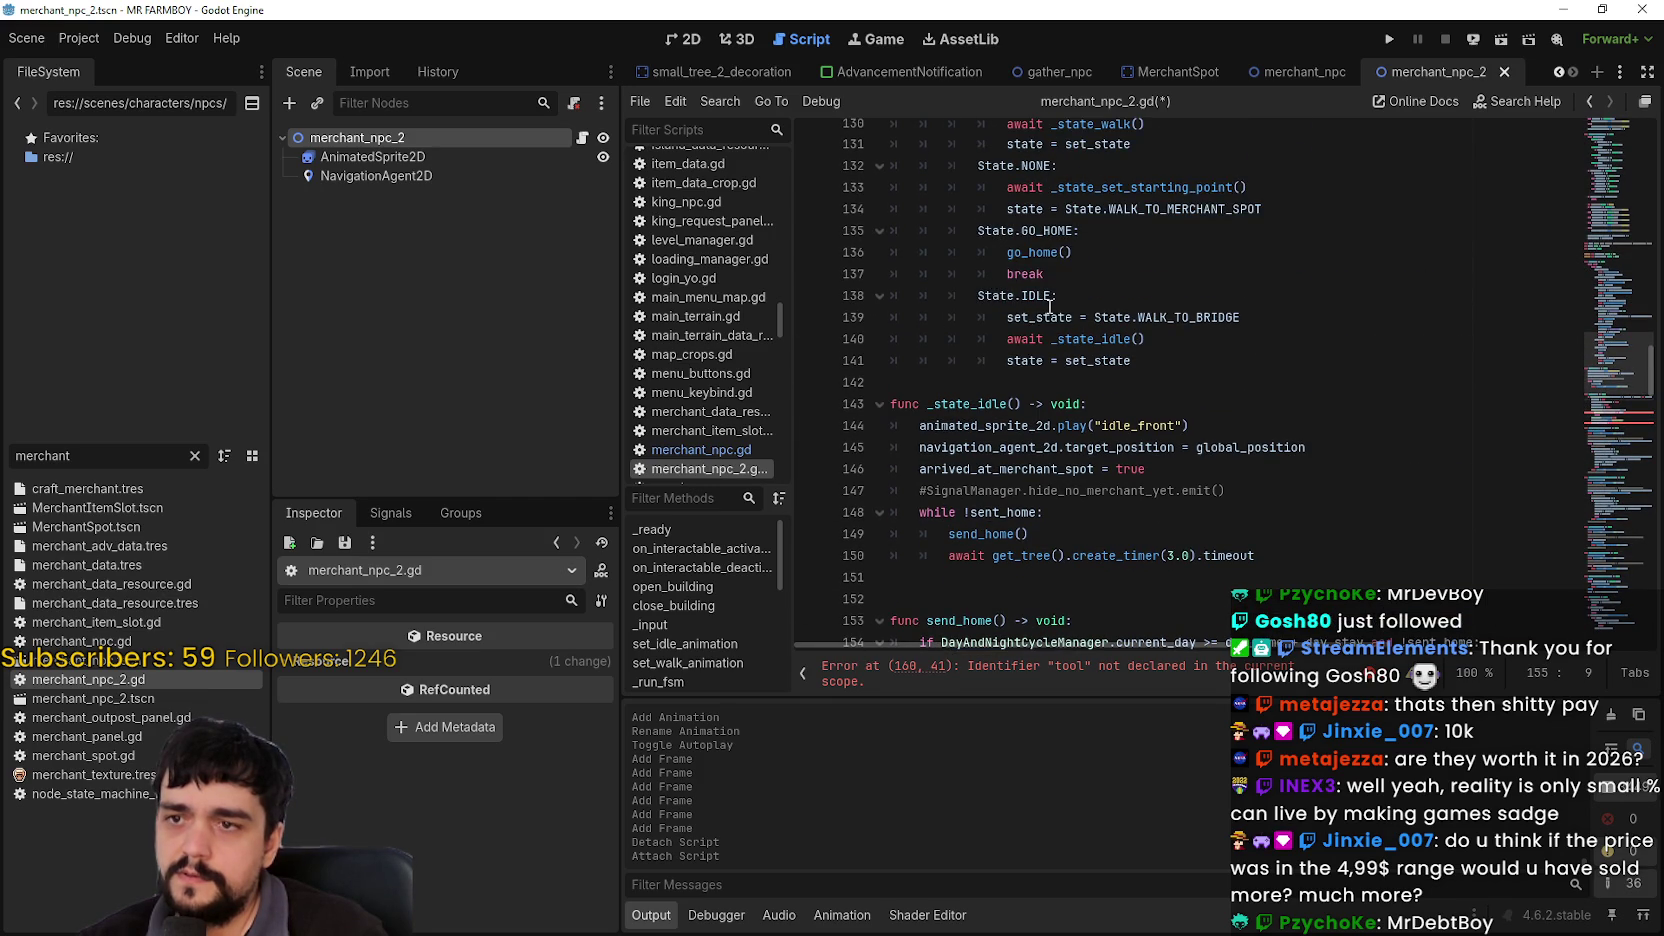
{"action": "left_click", "coordinate": [1174, 318]}
{"action": "double_click", "coordinate": [1176, 318]}
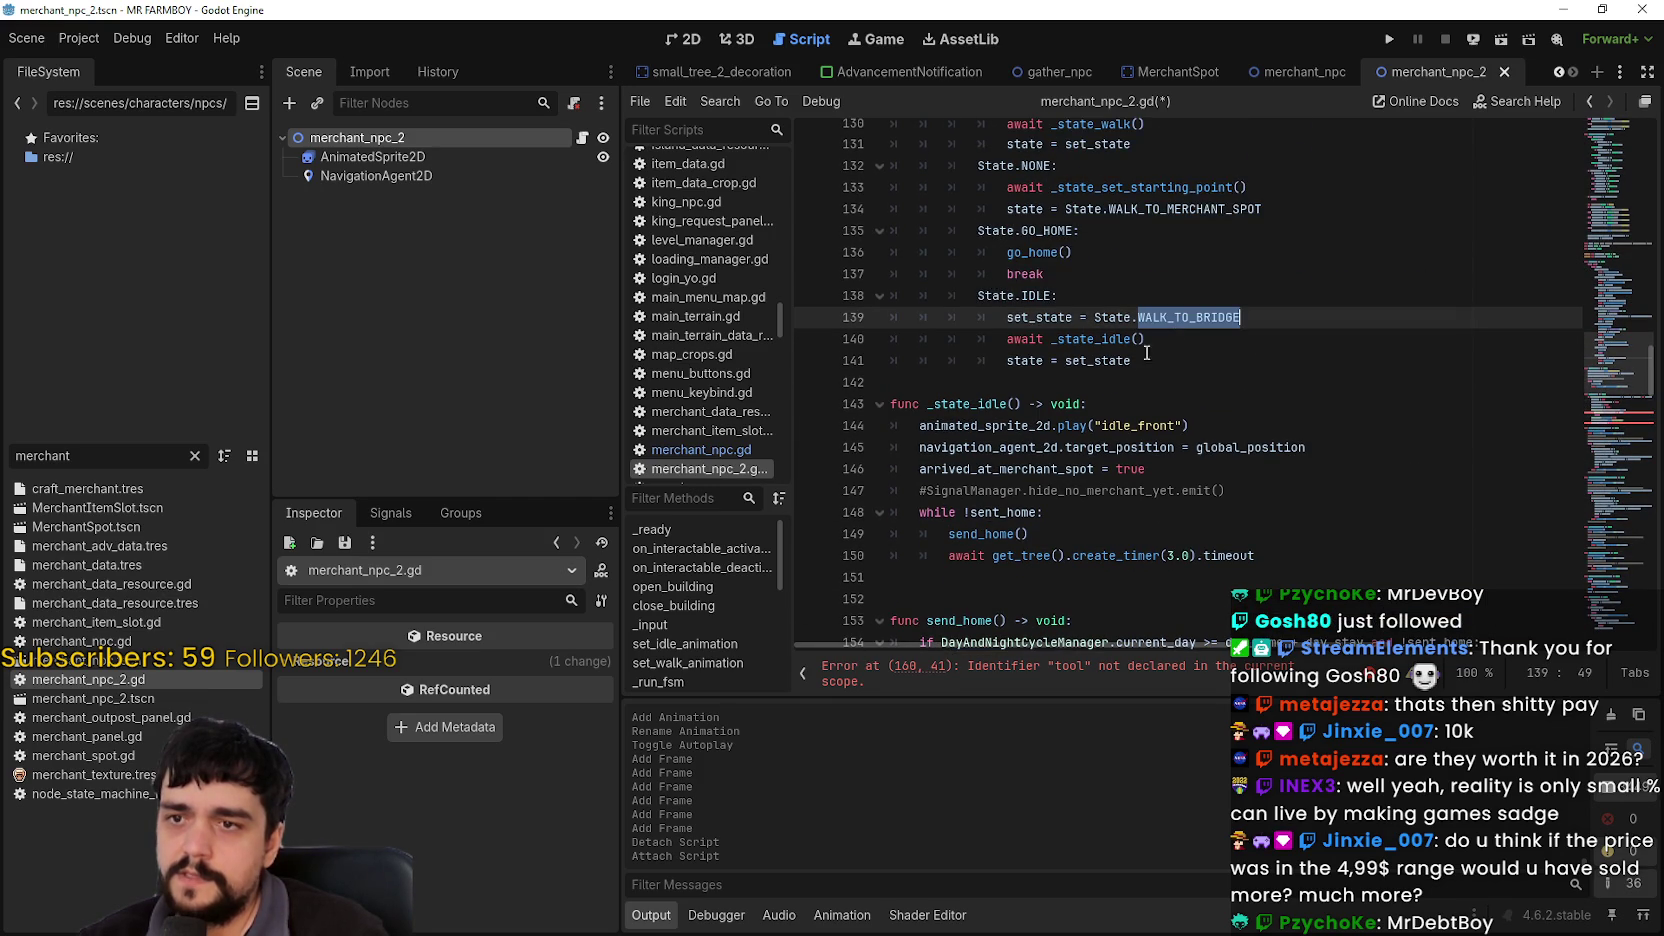
{"action": "scroll", "coordinate": [1148, 341], "scroll_direction": "down", "scroll_amount": 2}
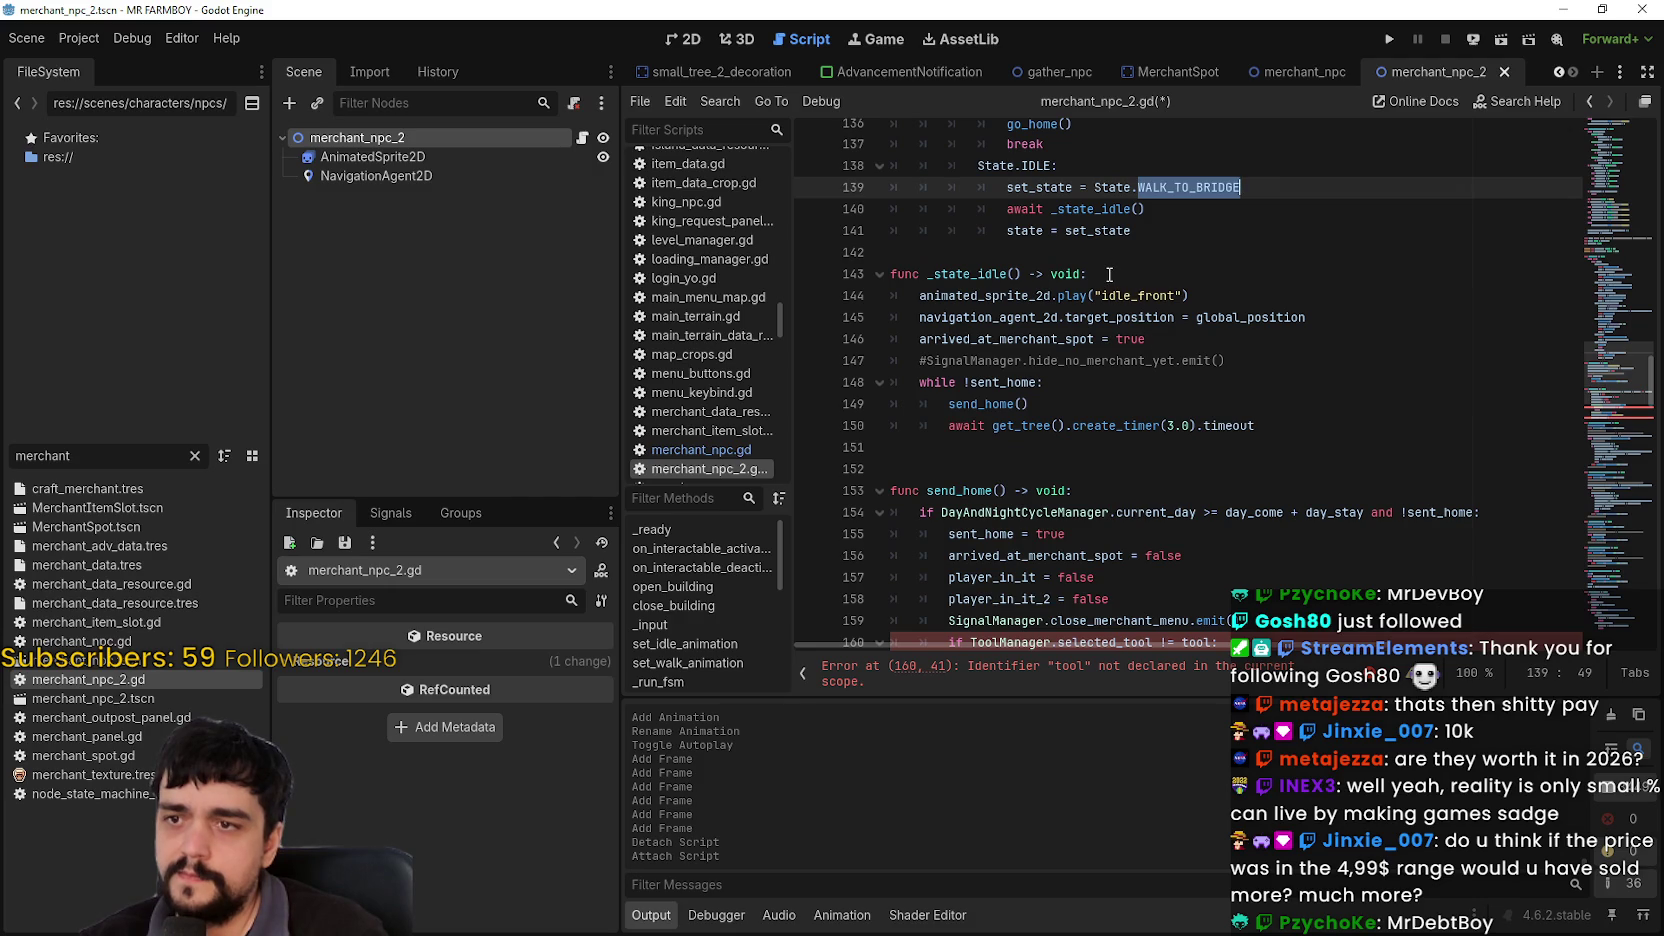
{"action": "scroll", "coordinate": [1109, 274], "scroll_direction": "up", "scroll_amount": 1}
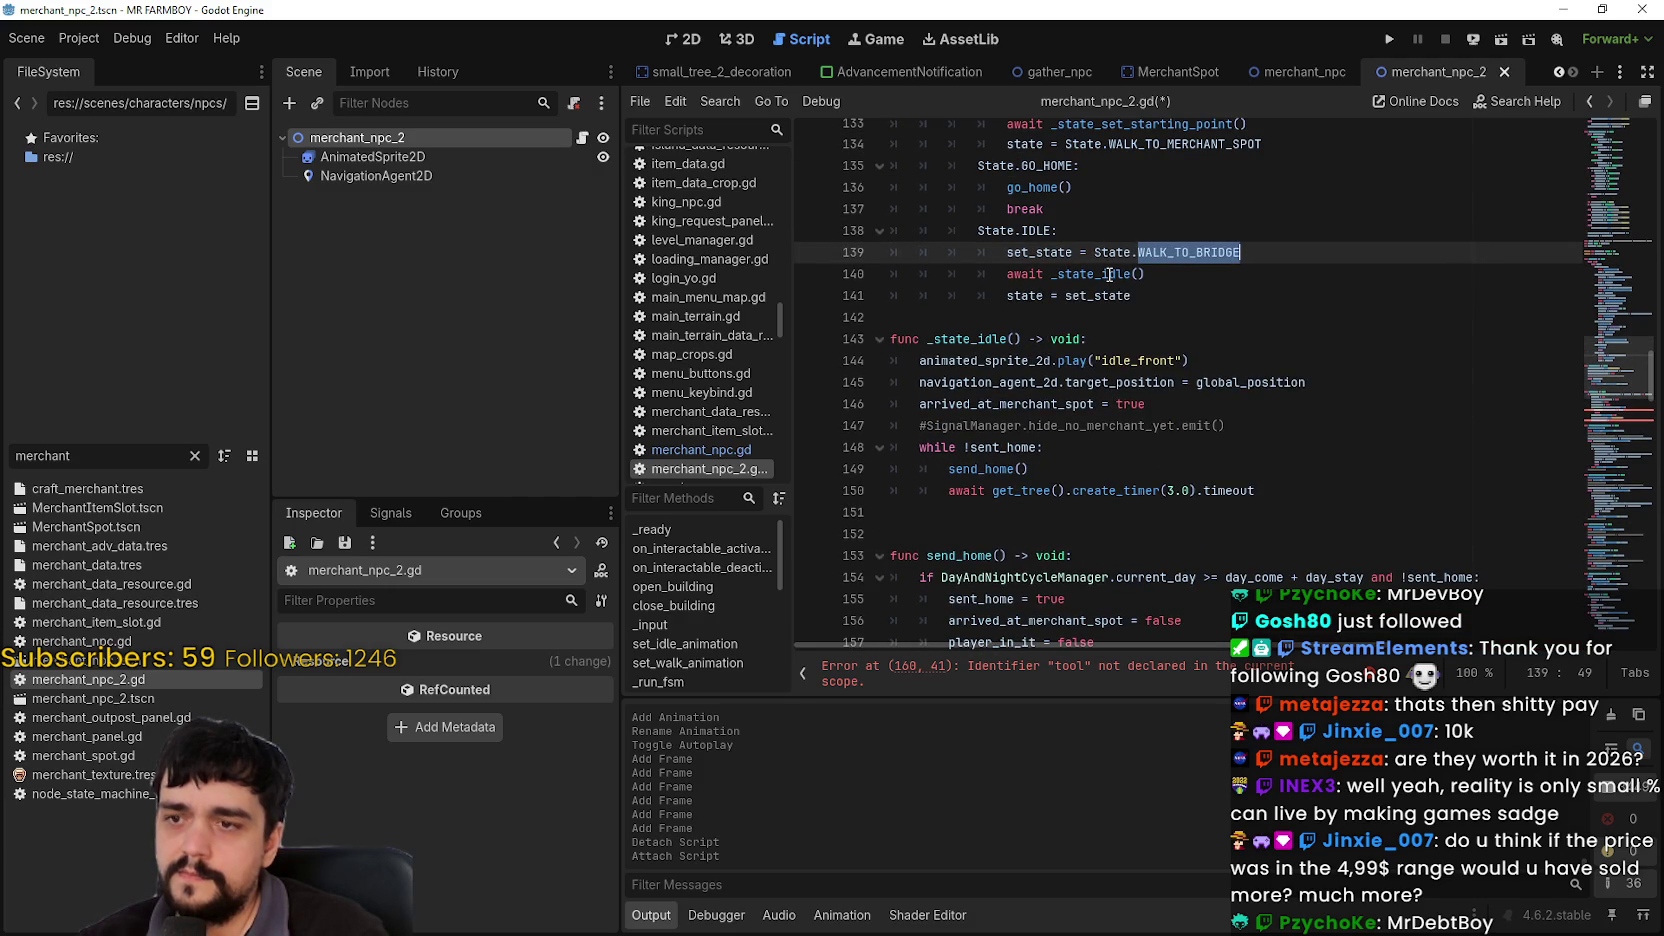
{"action": "scroll", "coordinate": [1109, 274], "scroll_direction": "down", "scroll_amount": 2}
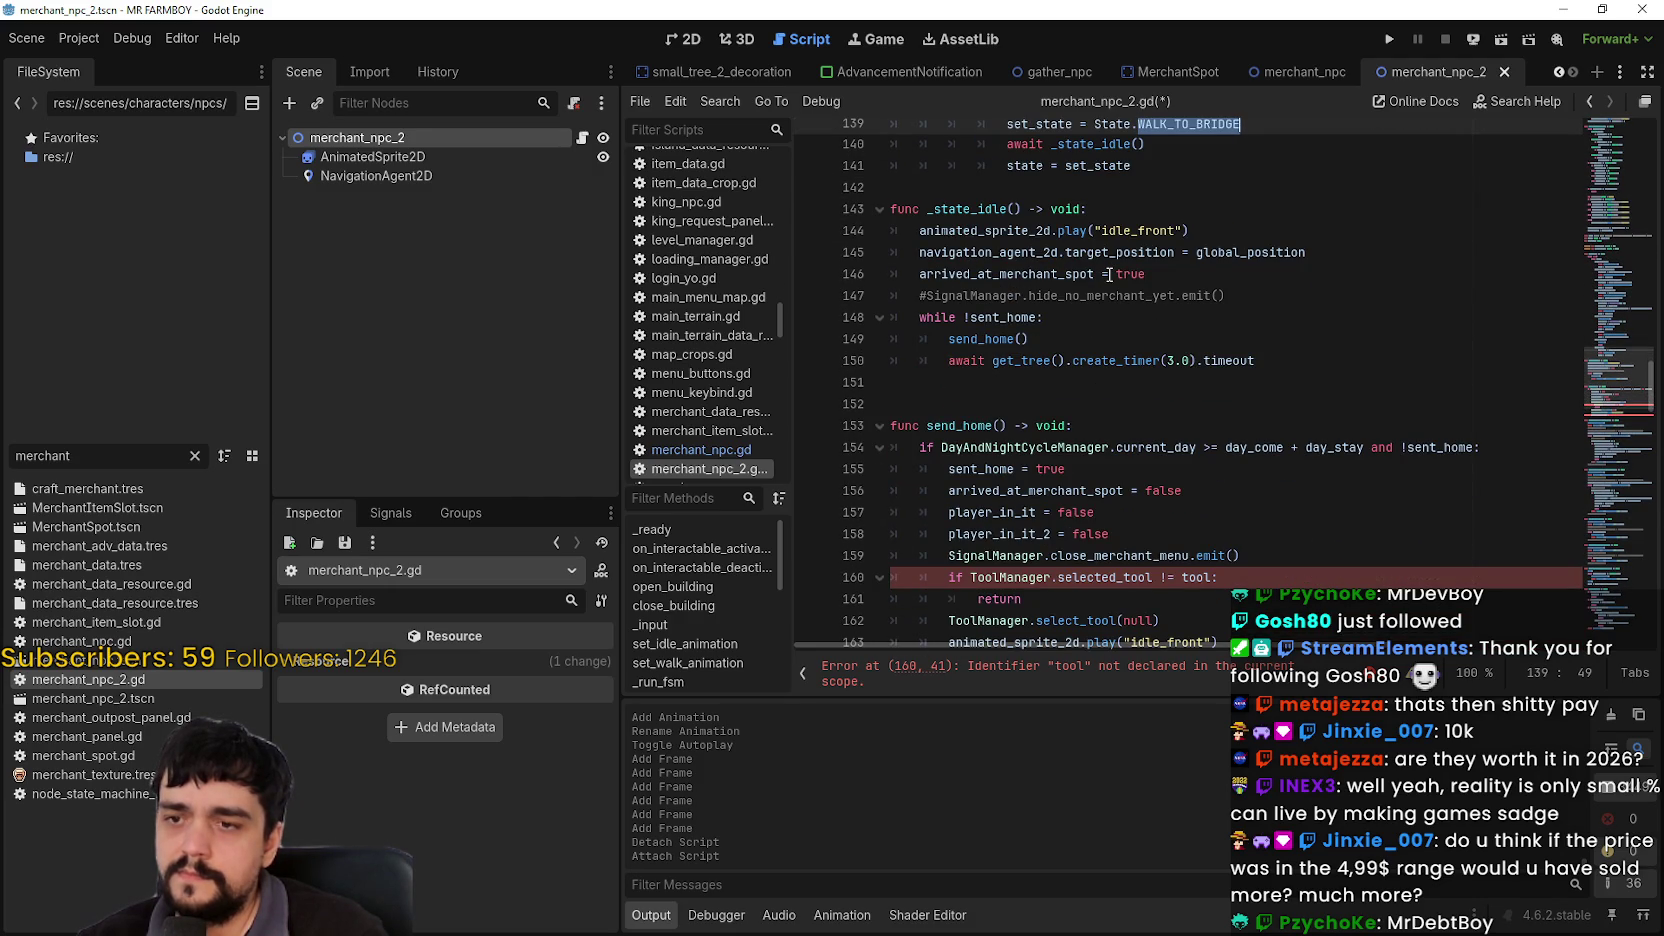
{"action": "scroll", "coordinate": [1109, 274], "scroll_direction": "up", "scroll_amount": 2}
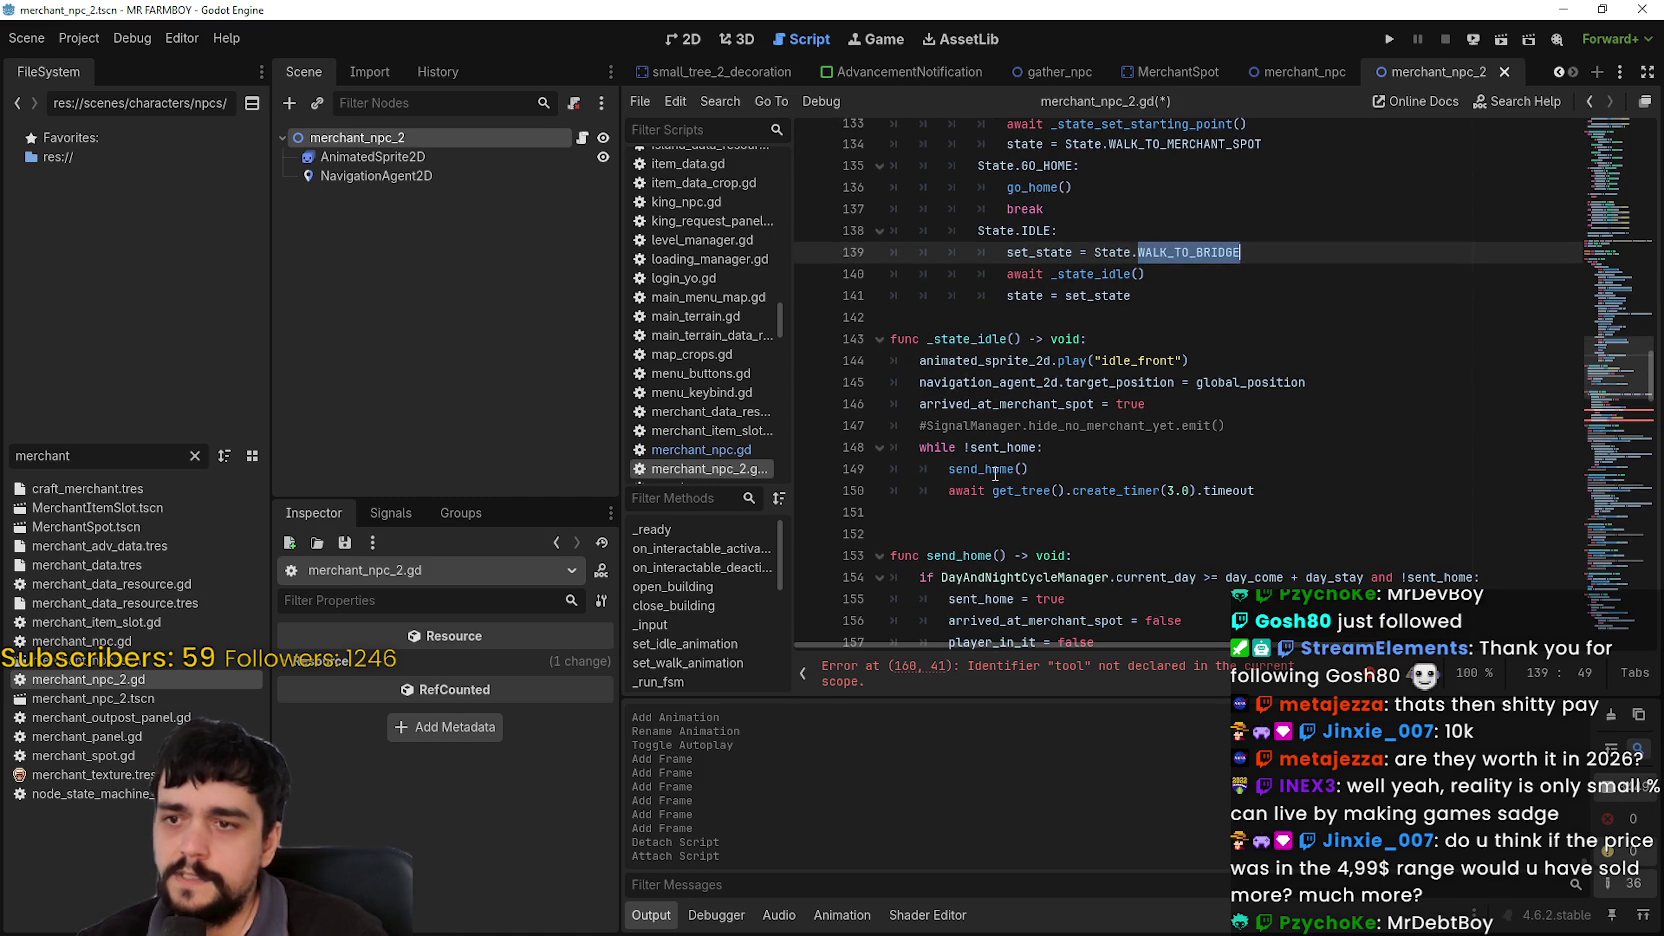
{"action": "mouse_move", "coordinate": [1030, 469]}
{"action": "left_mouse_down"}
{"action": "mouse_move", "coordinate": [833, 430]}
{"action": "mouse_move", "coordinate": [828, 444]}
{"action": "left_mouse_up"}
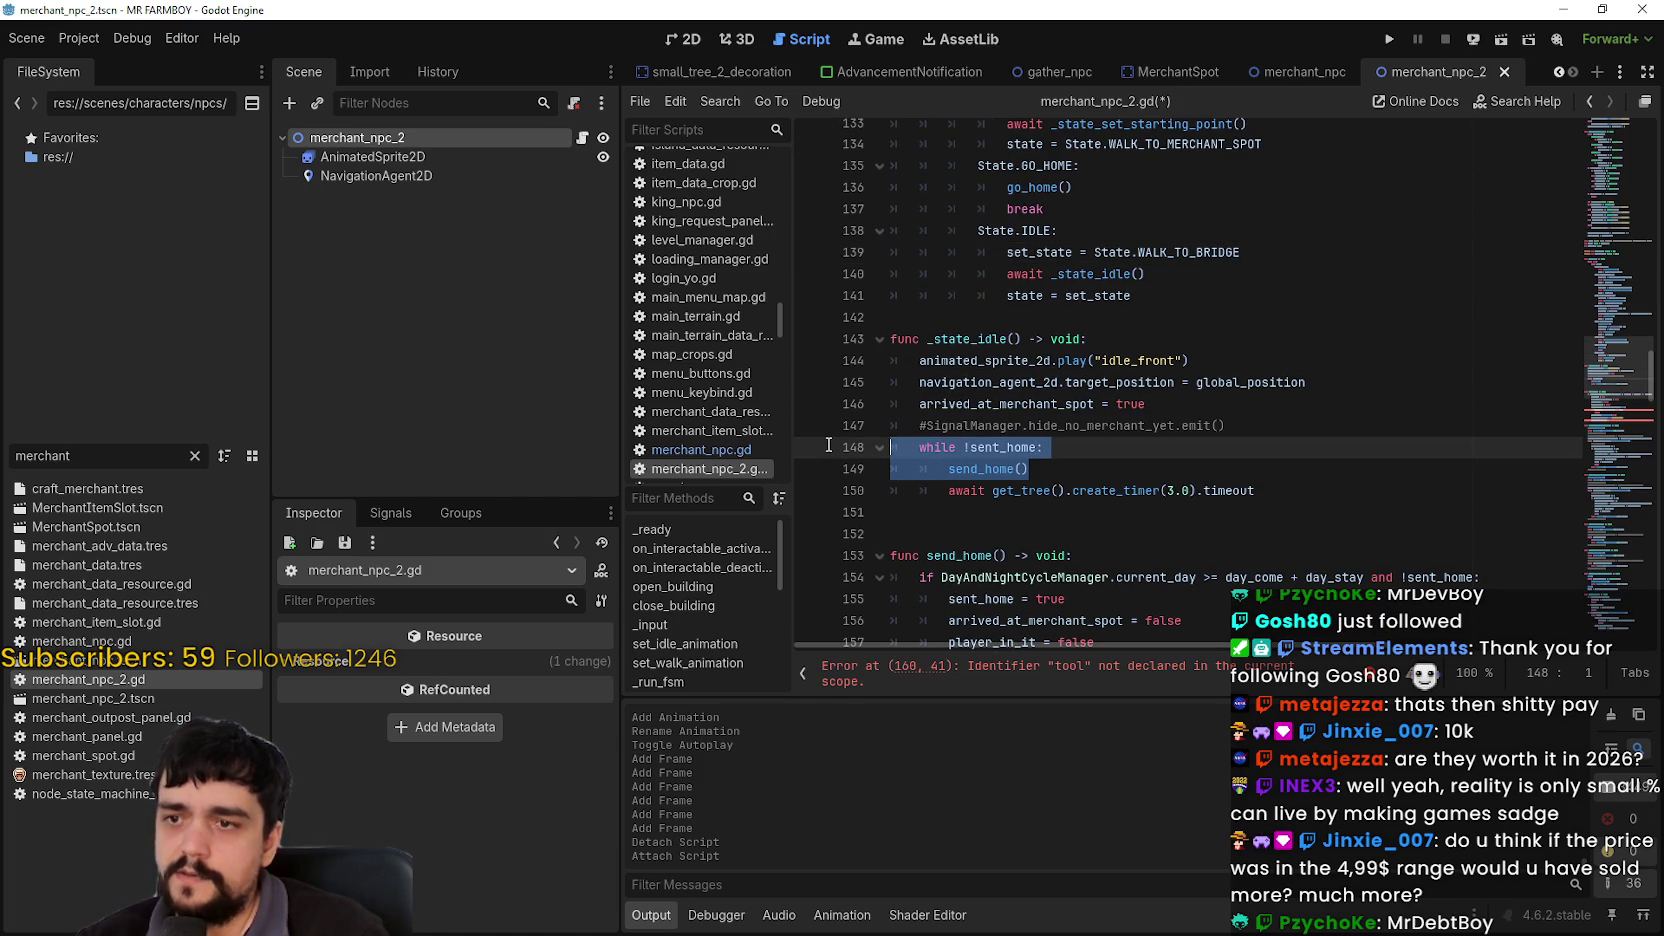
Step: Delete the while !sent_home loop and unindent the 3-second await line
{"action": "scroll", "coordinate": [826, 445], "scroll_direction": "down", "scroll_amount": 2}
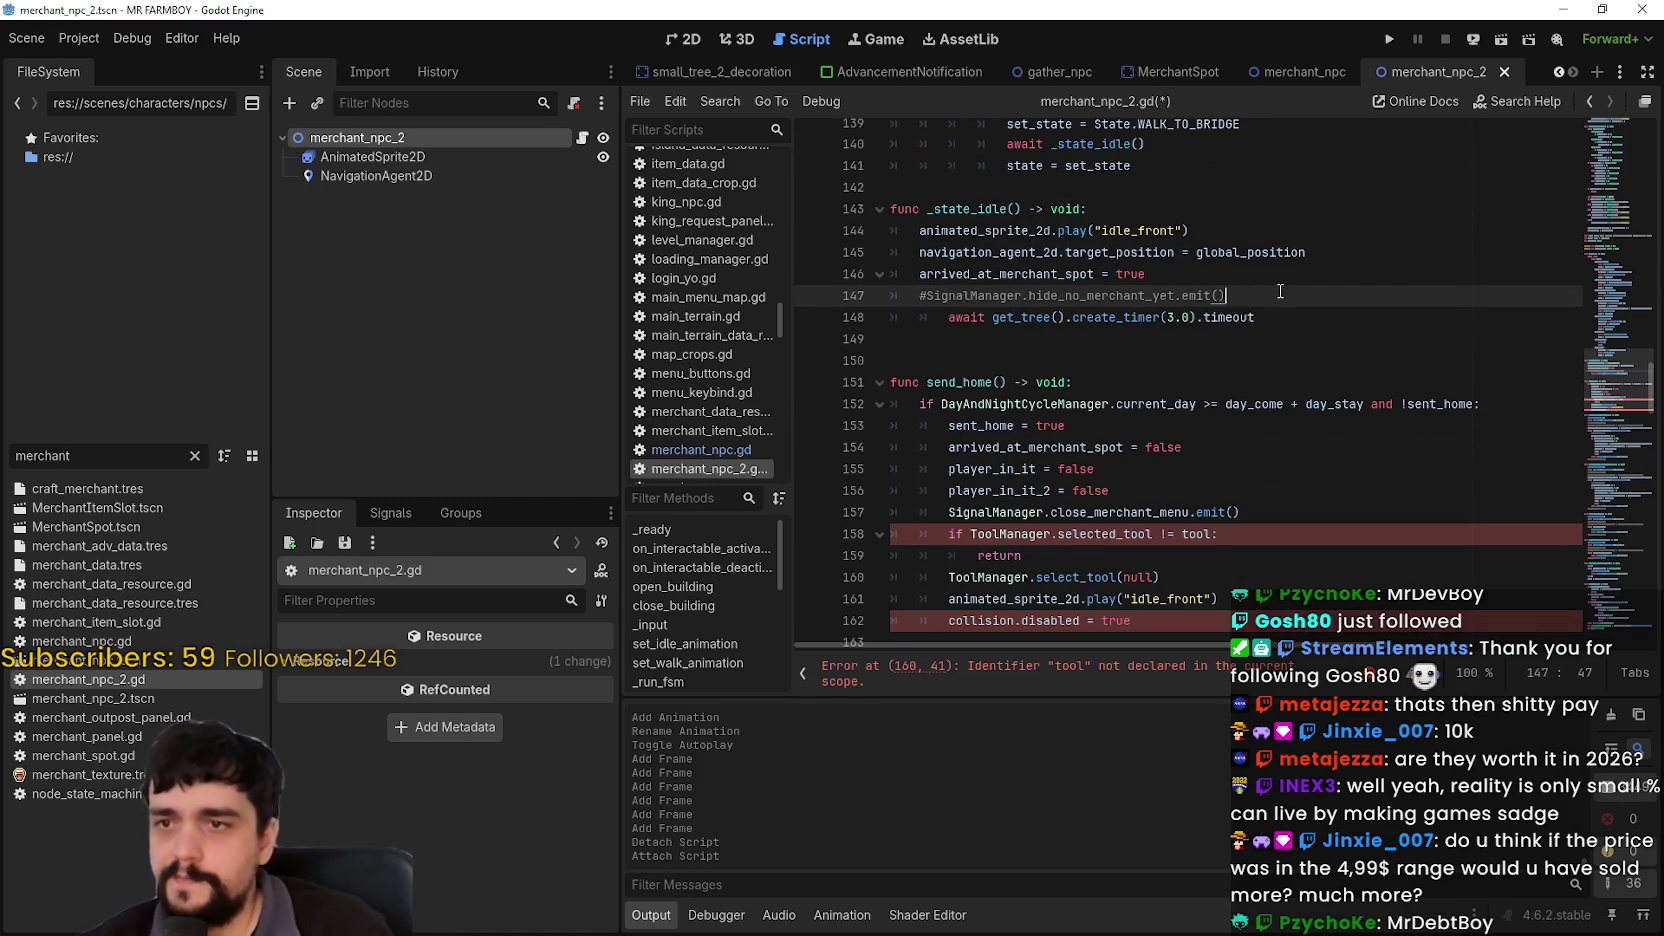
{"action": "key", "text": "BackSpace"}
{"action": "key", "text": "BackSpace"}
{"action": "left_click", "coordinate": [948, 329]}
{"action": "key", "text": "BackSpace"}
{"action": "left_click", "coordinate": [1234, 339]}
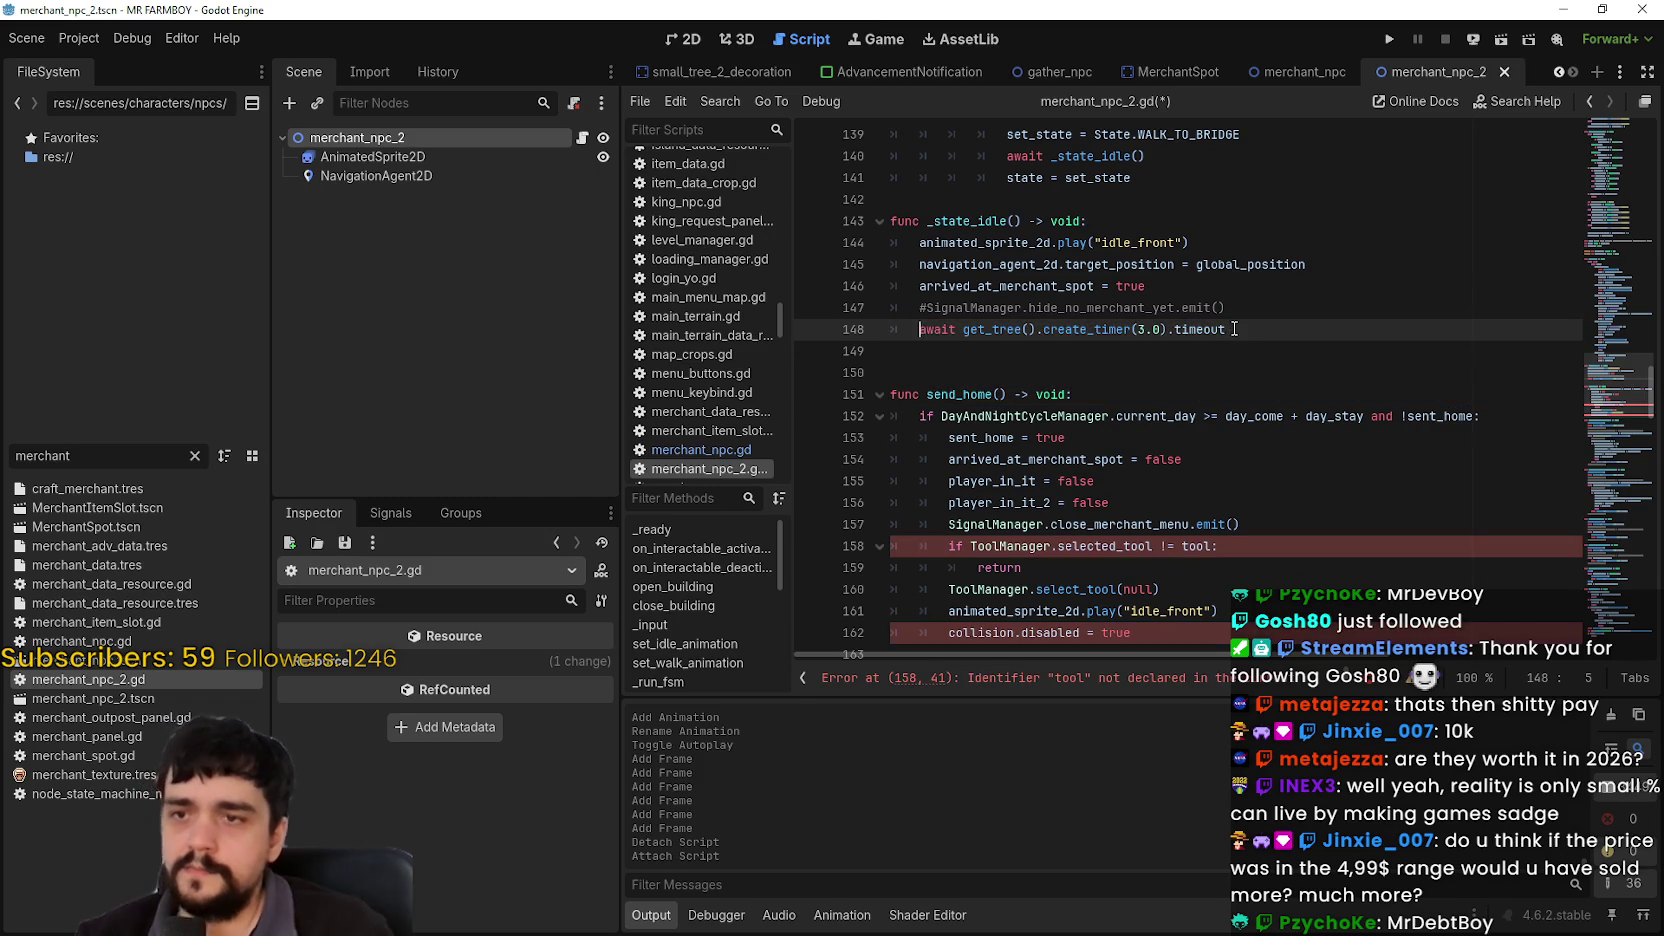
{"action": "key", "text": "Return"}
{"action": "scroll", "coordinate": [1216, 372], "scroll_direction": "down", "scroll_amount": 1}
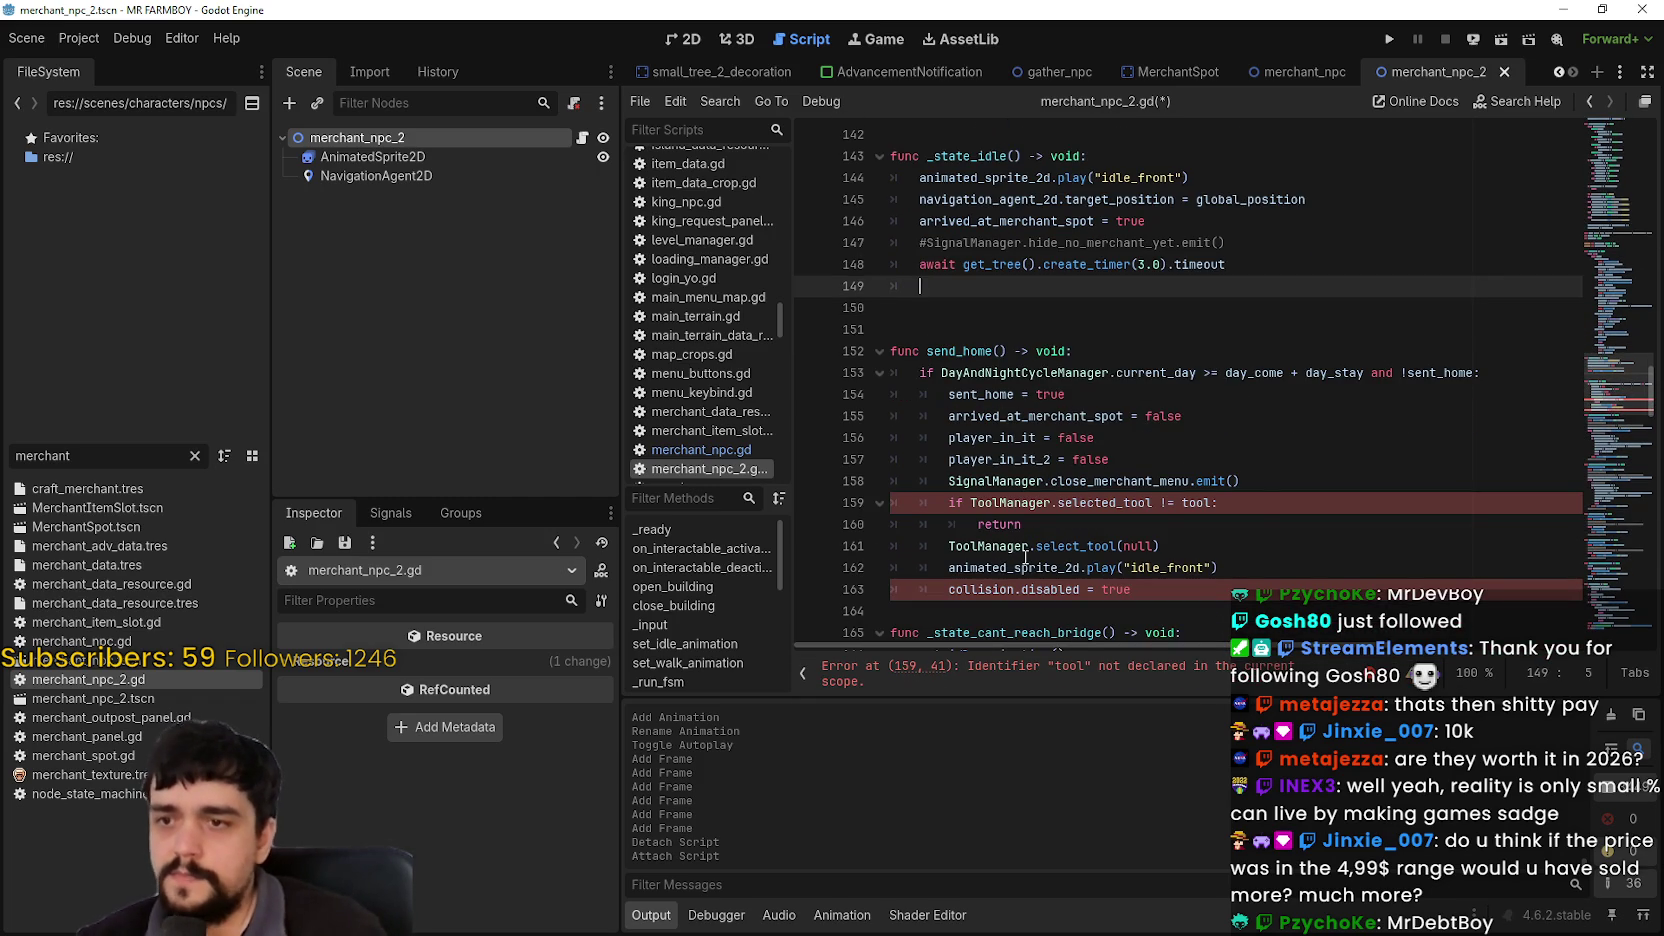
Step: Copy sent_home = true from send_home and paste it after the await
{"action": "left_click_drag", "start_coordinate": [948, 394], "coordinate": [1054, 394]}
{"action": "key", "text": "ctrl+c"}
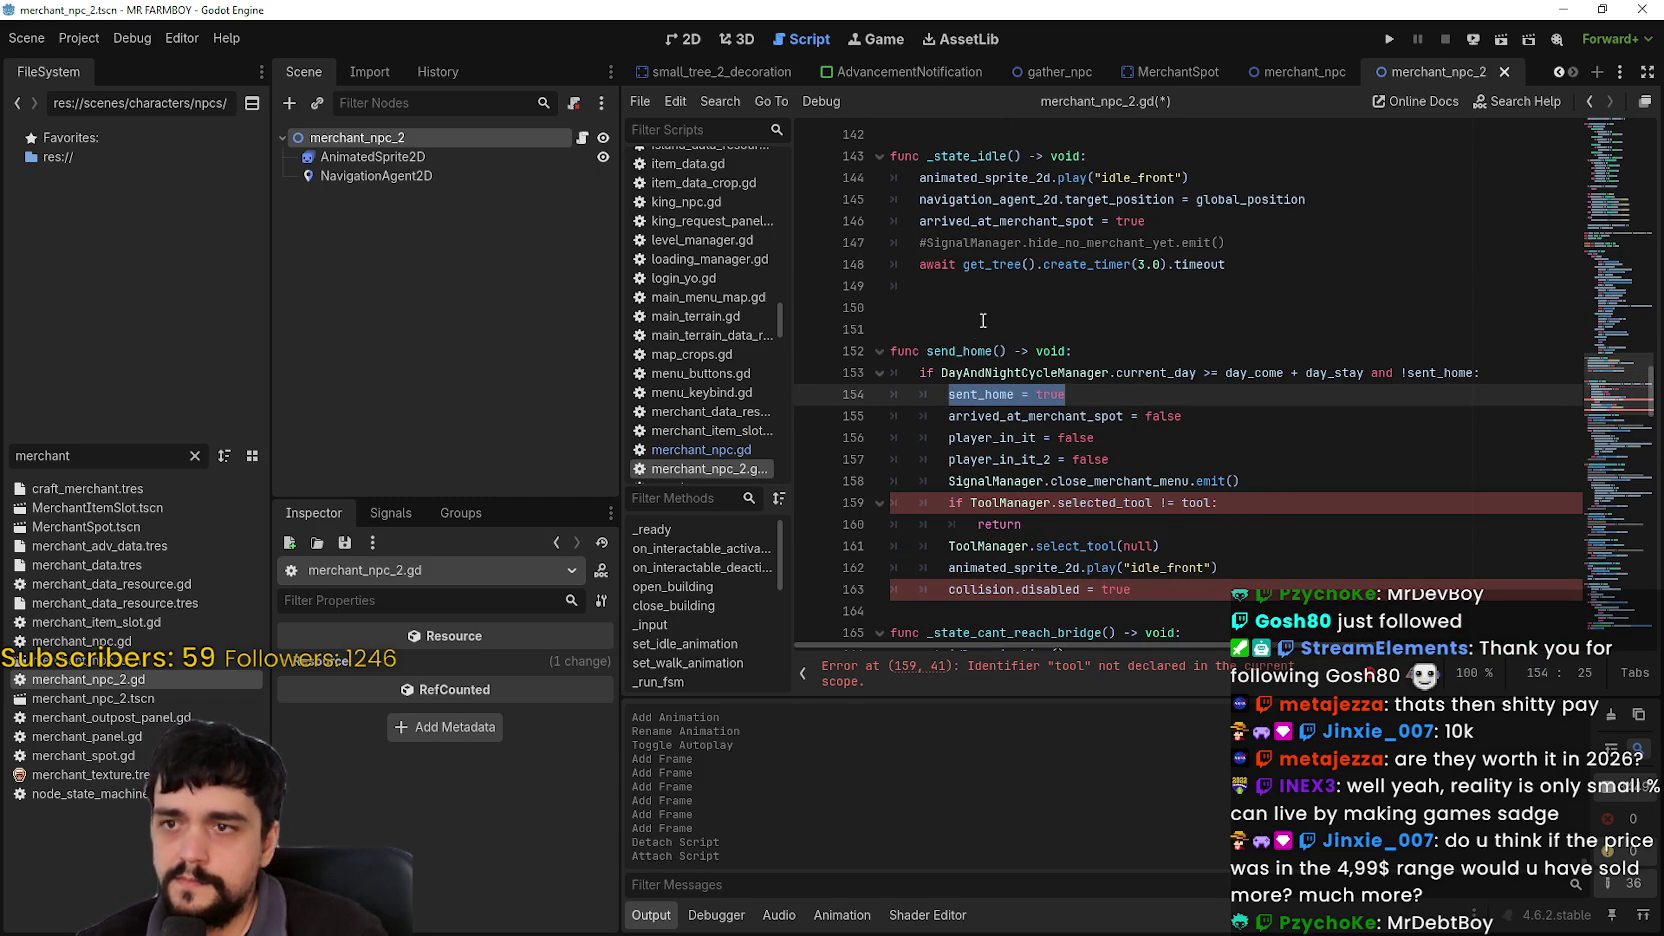
{"action": "scroll", "coordinate": [1150, 380], "scroll_direction": "up", "scroll_amount": 1}
{"action": "left_click", "coordinate": [1242, 358]}
{"action": "key", "text": "ctrl+v"}
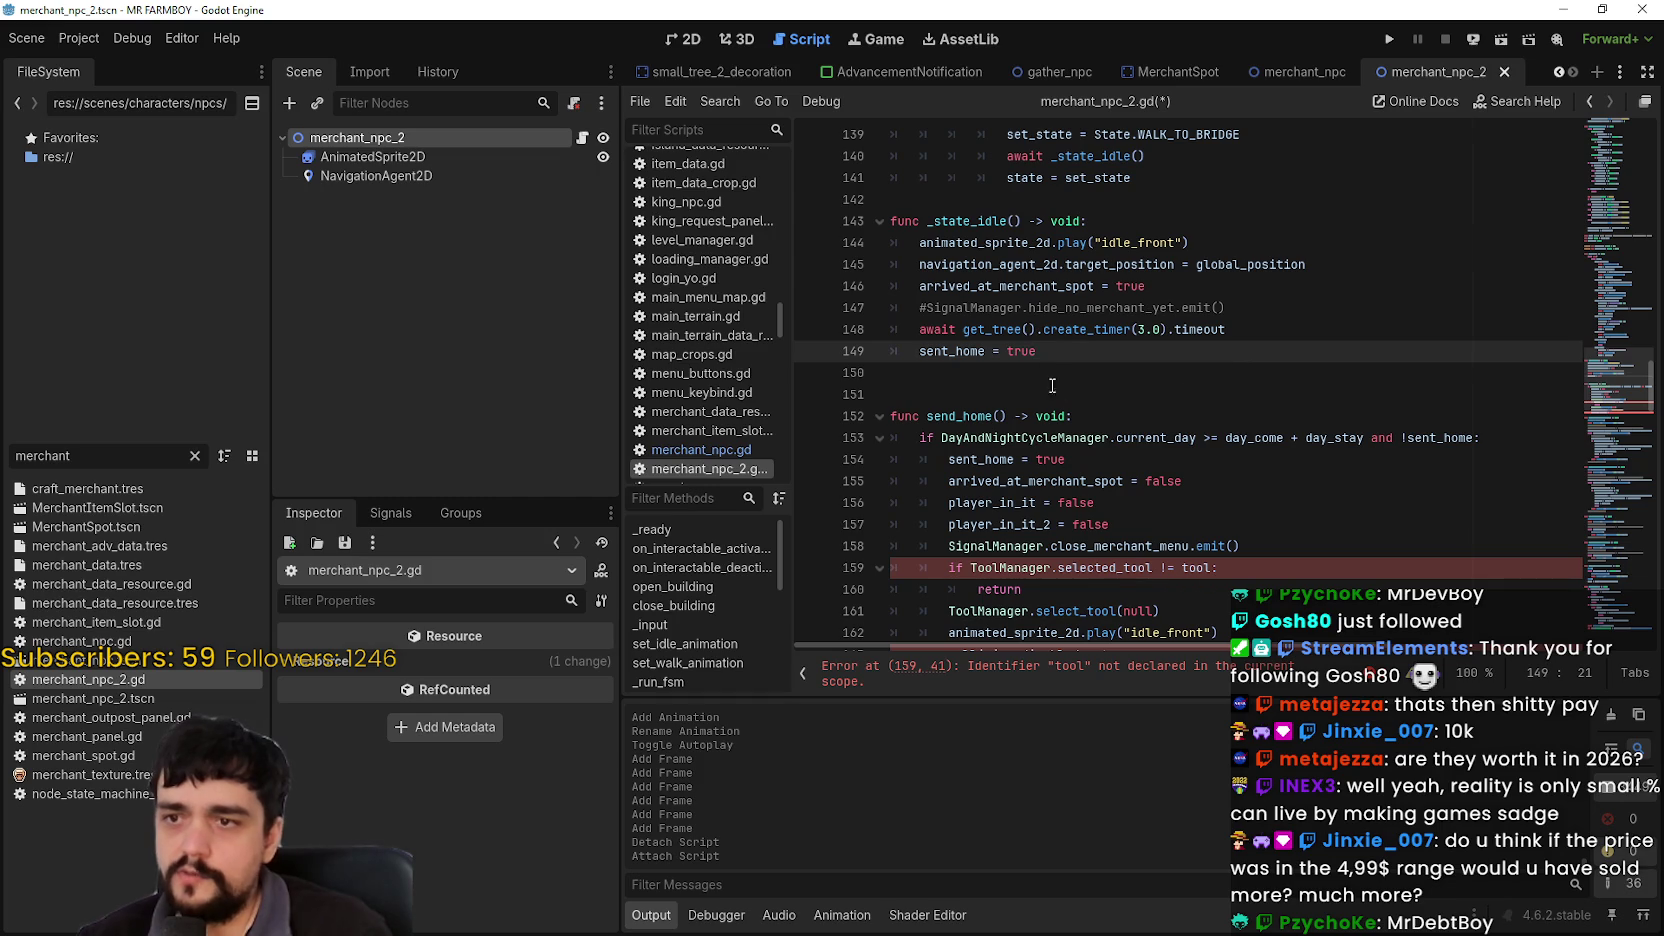
Step: Add arrived_at_merchant_spot = false below sent_home = true in _state_idle
{"action": "scroll", "coordinate": [1012, 344], "scroll_direction": "up", "scroll_amount": 2}
{"action": "double_click", "coordinate": [1000, 414]}
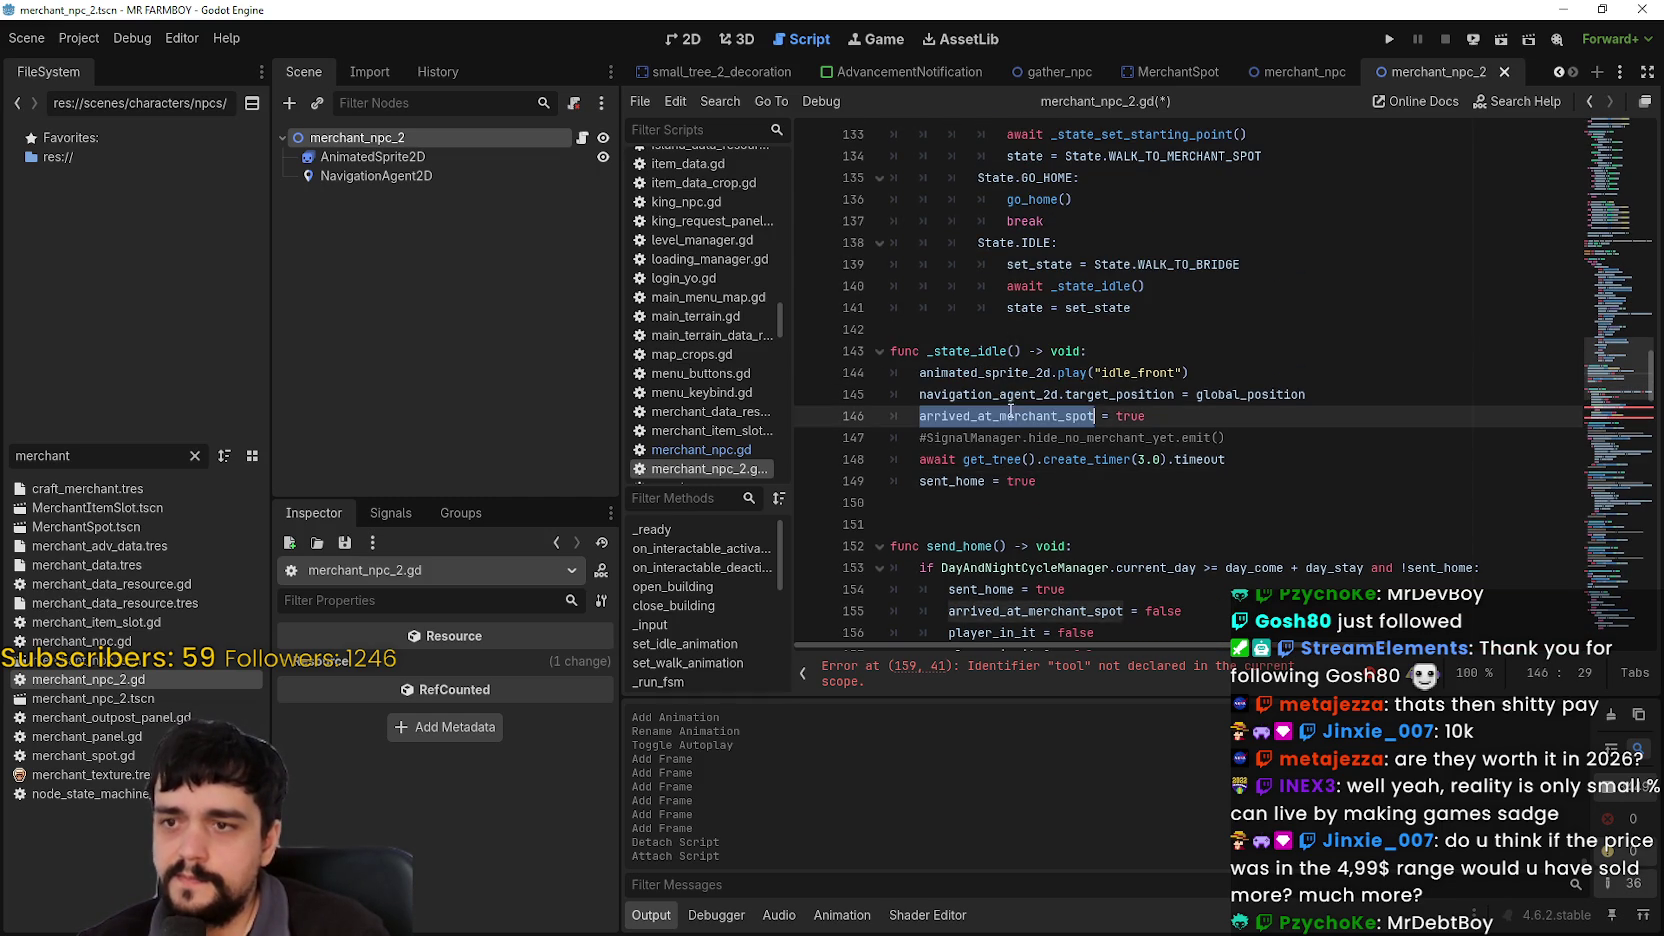
{"action": "scroll", "coordinate": [1000, 414], "scroll_direction": "down", "scroll_amount": 3}
{"action": "left_click_drag", "start_coordinate": [1124, 416], "coordinate": [1160, 403]}
{"action": "left_click_drag", "start_coordinate": [948, 416], "coordinate": [1175, 413]}
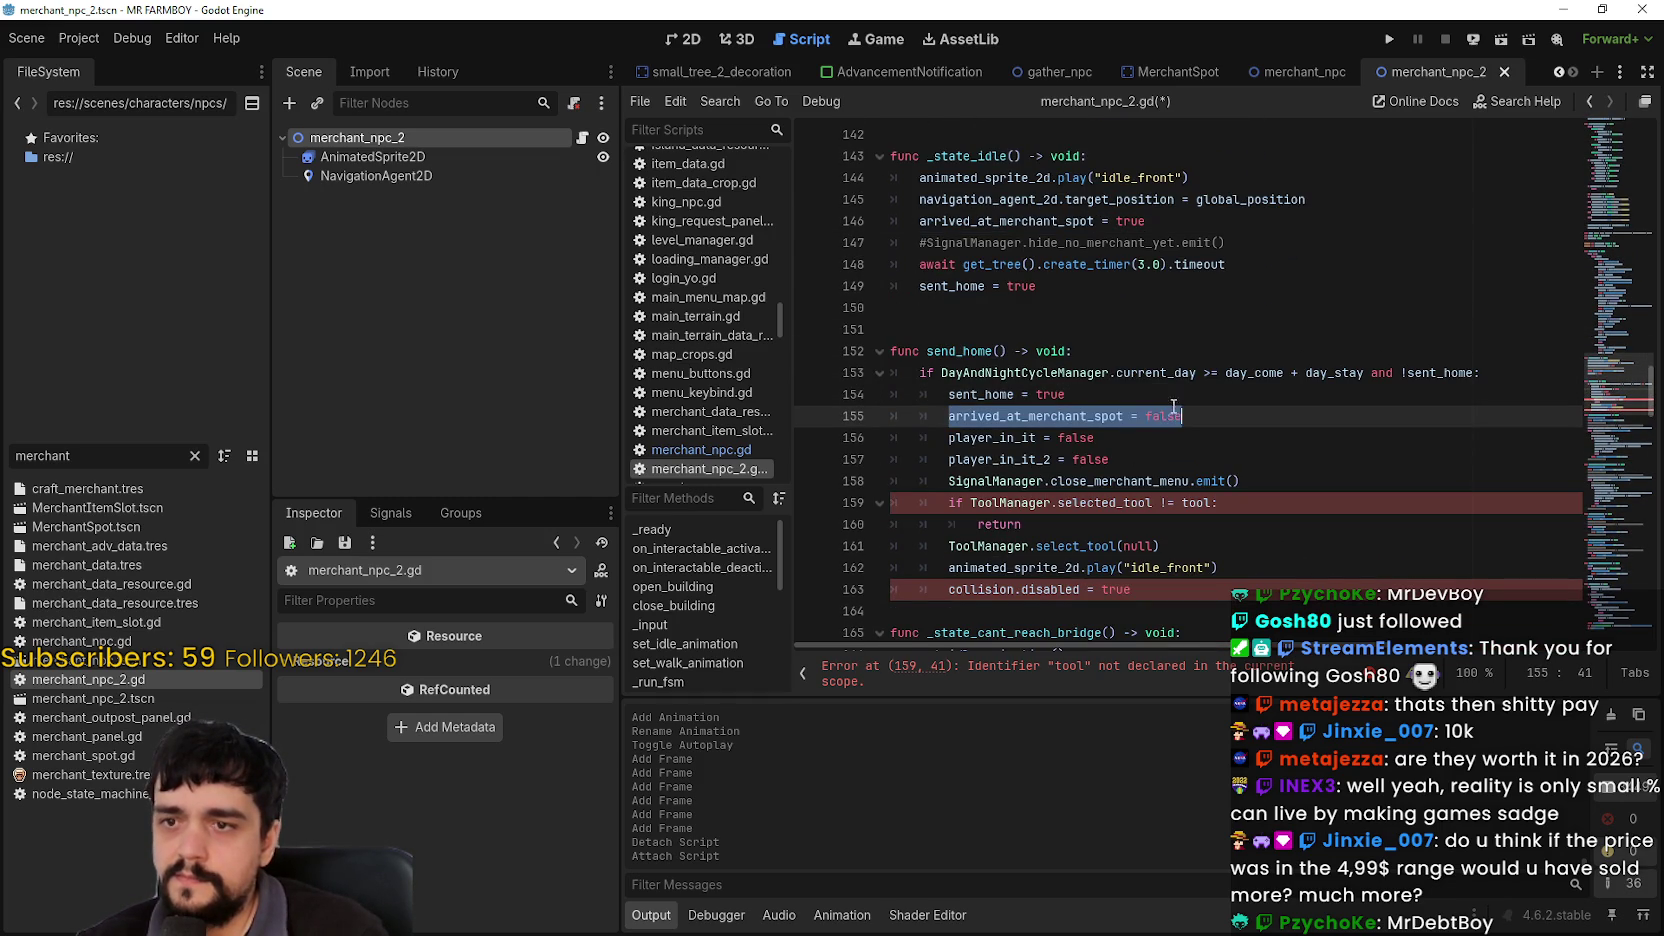
{"action": "left_click", "coordinate": [1260, 268]}
{"action": "key", "text": "Return"}
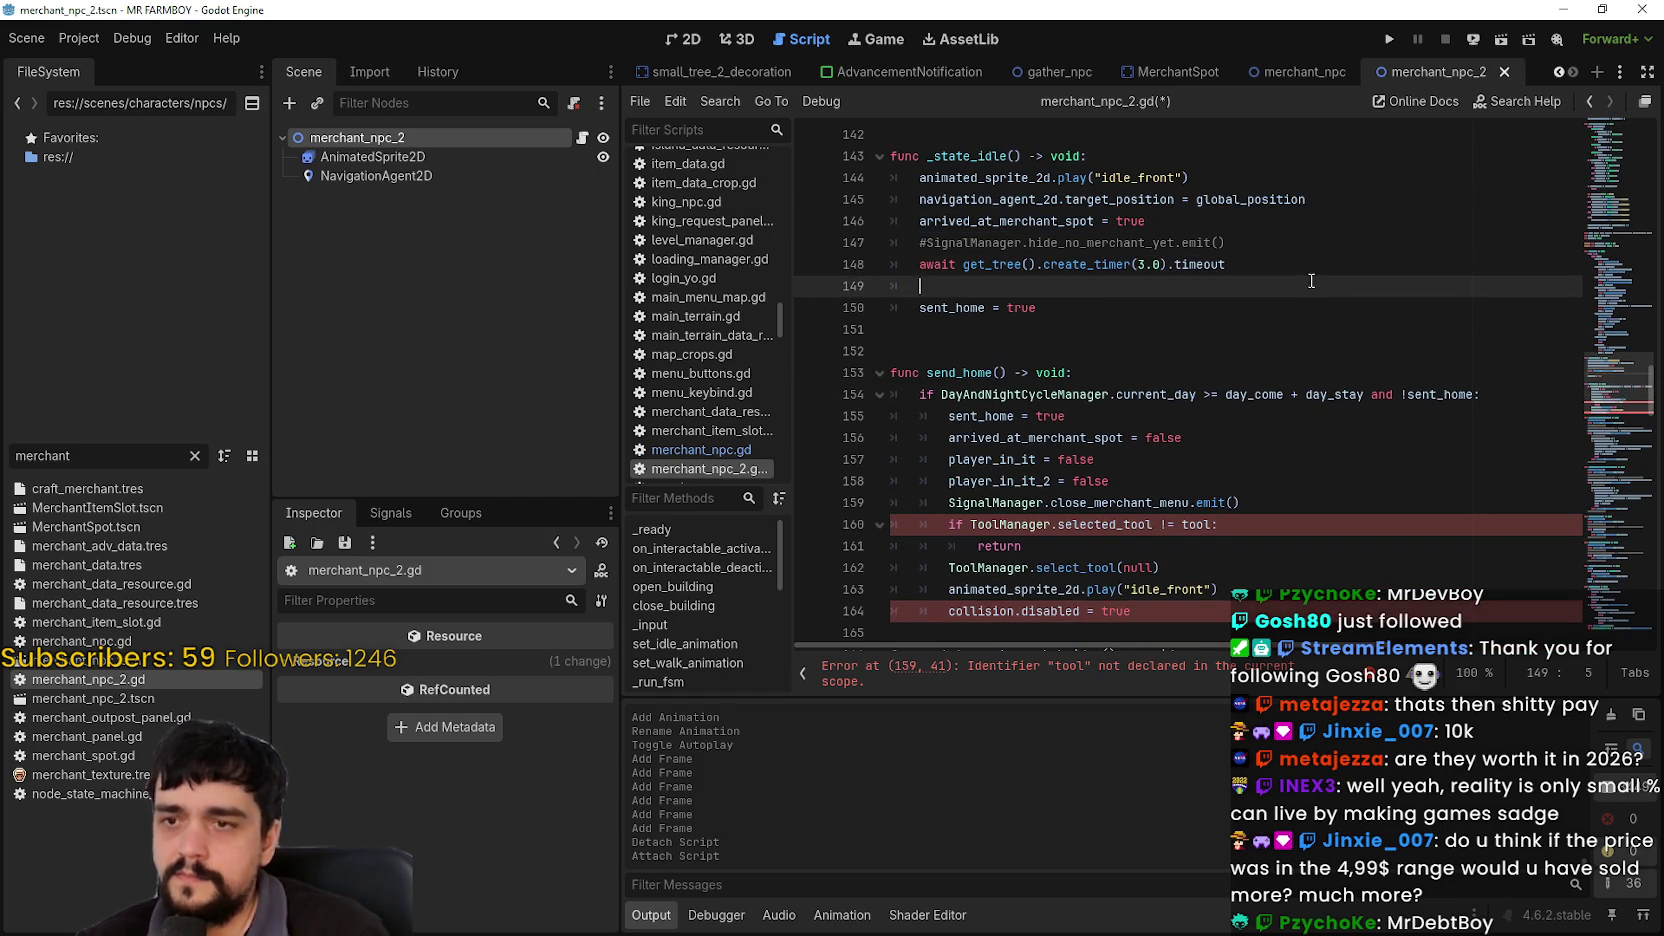
{"action": "key", "text": "BackSpace"}
{"action": "left_click", "coordinate": [1100, 287]}
{"action": "key", "text": "Return"}
{"action": "key", "text": "ctrl+v"}
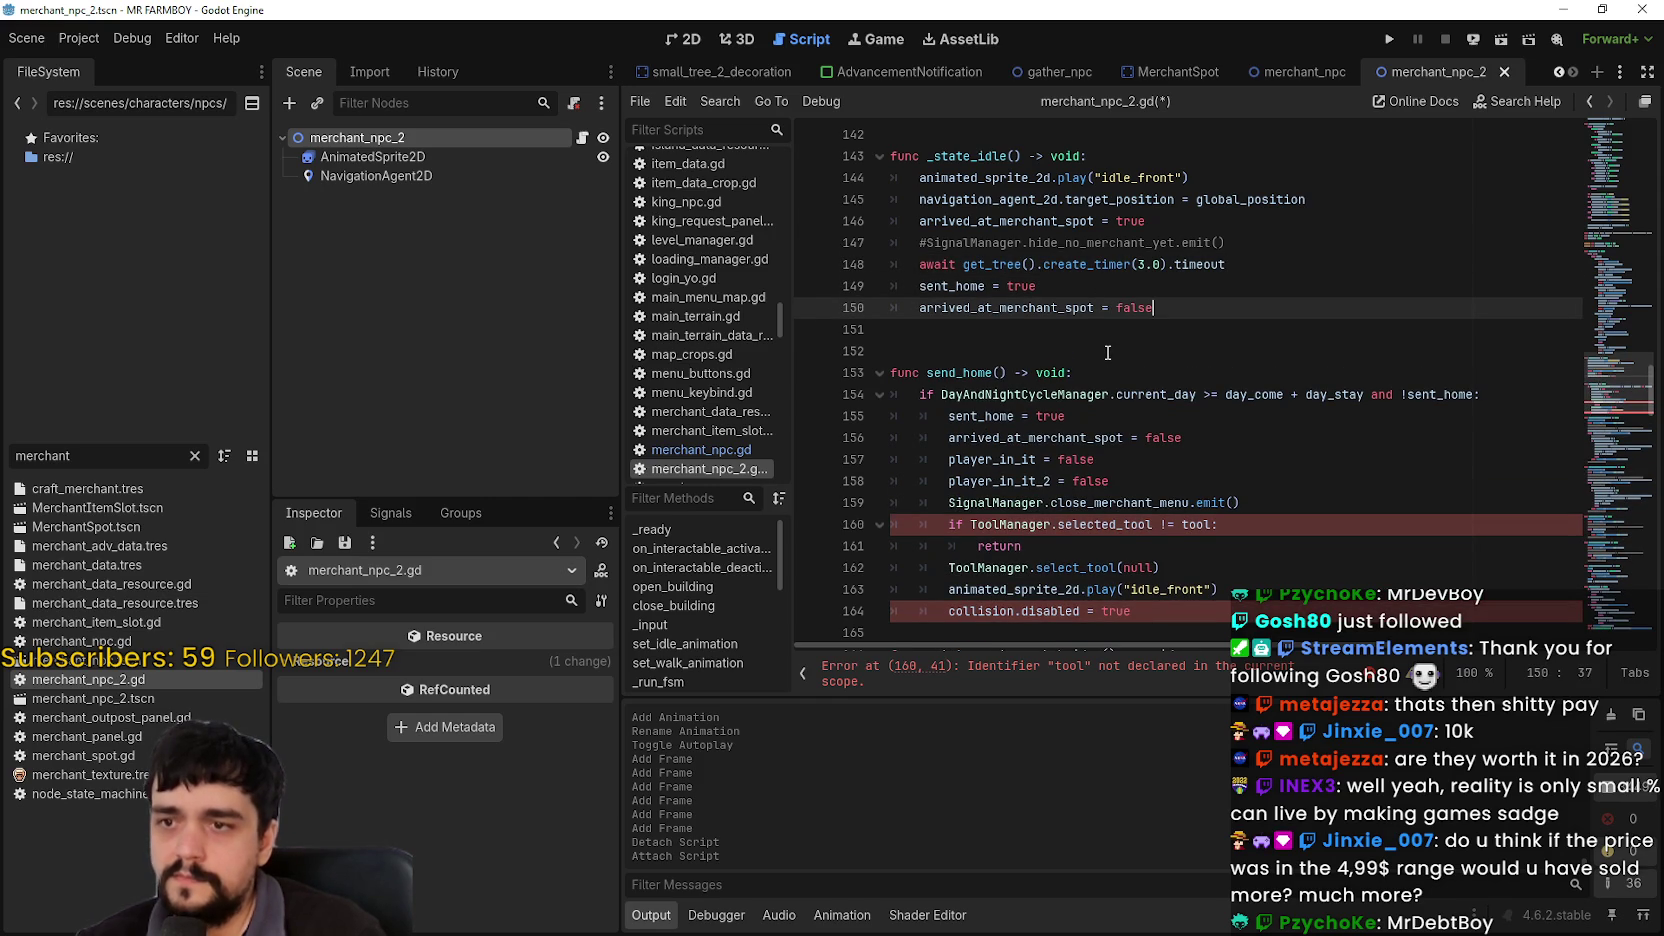
{"action": "key", "text": "Return"}
{"action": "scroll", "coordinate": [1115, 360], "scroll_direction": "down", "scroll_amount": 2}
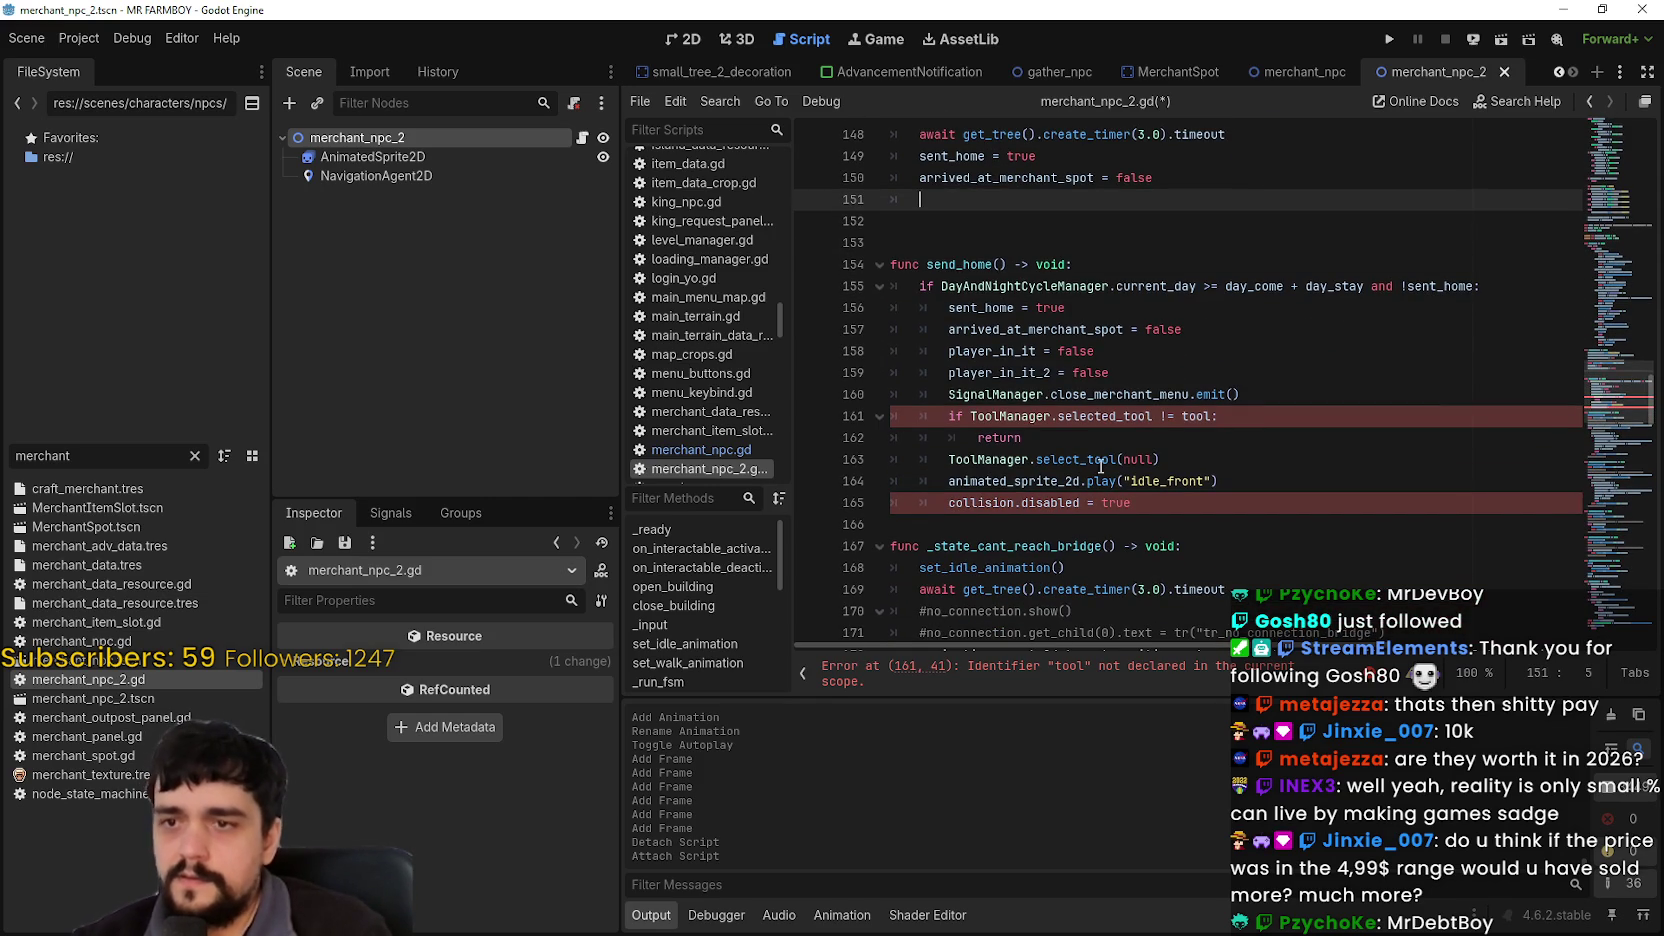
{"action": "mouse_move", "coordinate": [1030, 517]}
{"action": "left_mouse_down"}
{"action": "mouse_move", "coordinate": [940, 262]}
{"action": "mouse_move", "coordinate": [906, 234]}
{"action": "left_mouse_up"}
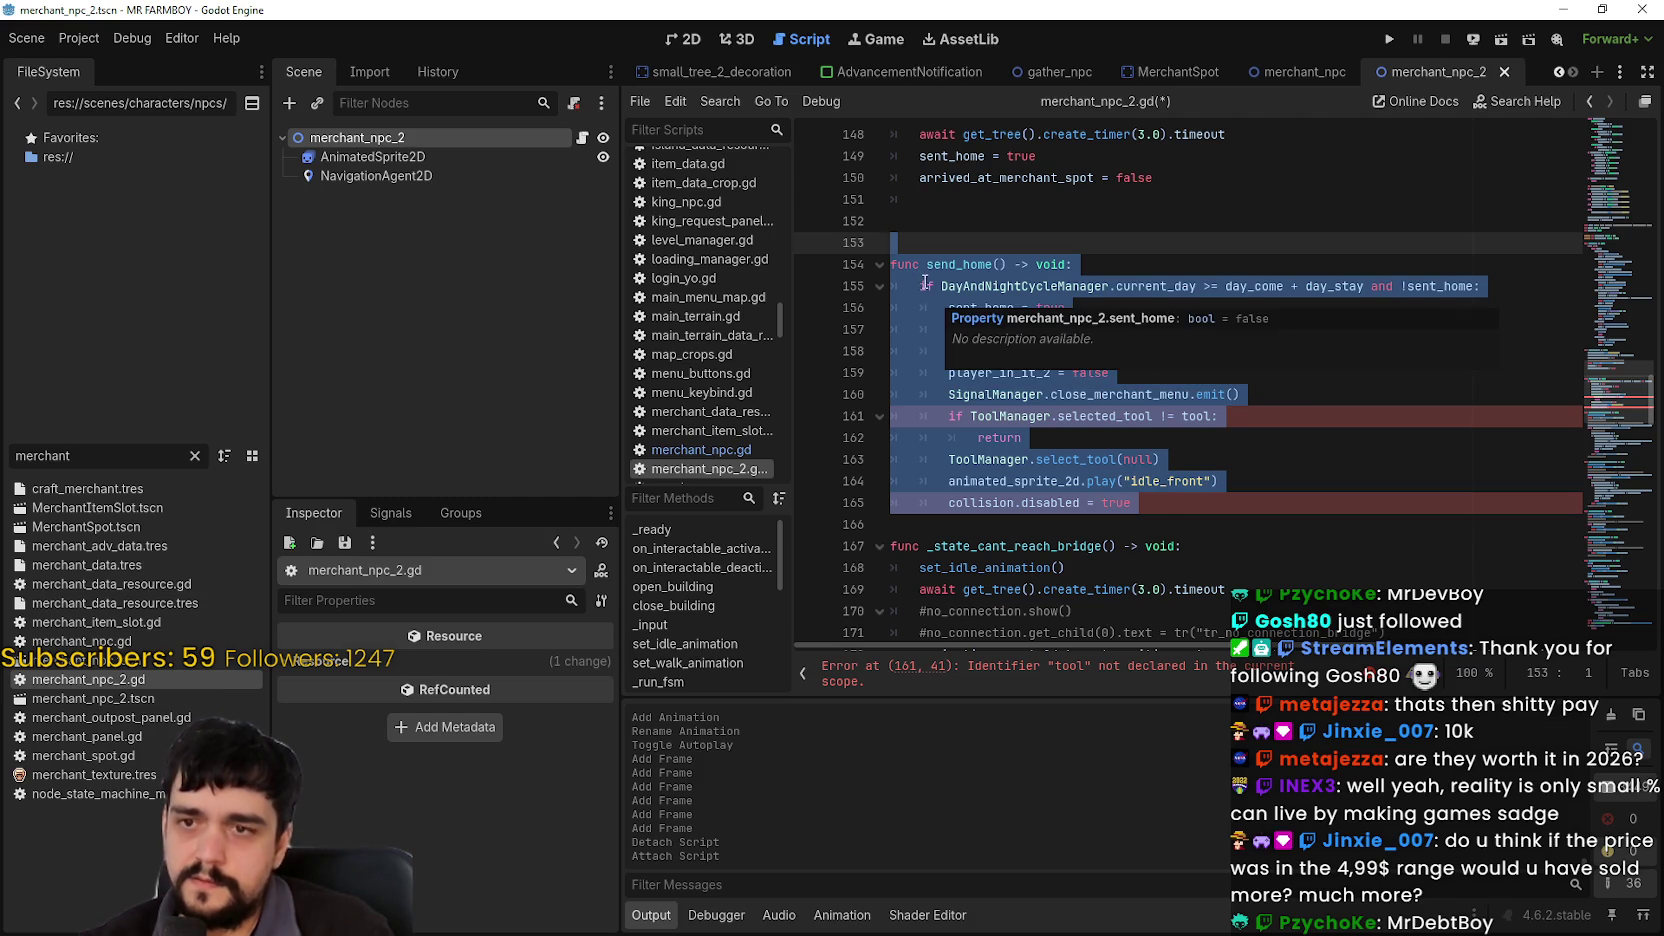
Step: Delete the send_home function and the commented #no_connection lines
{"action": "key", "text": "BackSpace"}
{"action": "key", "text": "BackSpace"}
{"action": "key", "text": "BackSpace"}
{"action": "left_click_drag", "start_coordinate": [1393, 310], "coordinate": [890, 288]}
{"action": "key", "text": "BackSpace"}
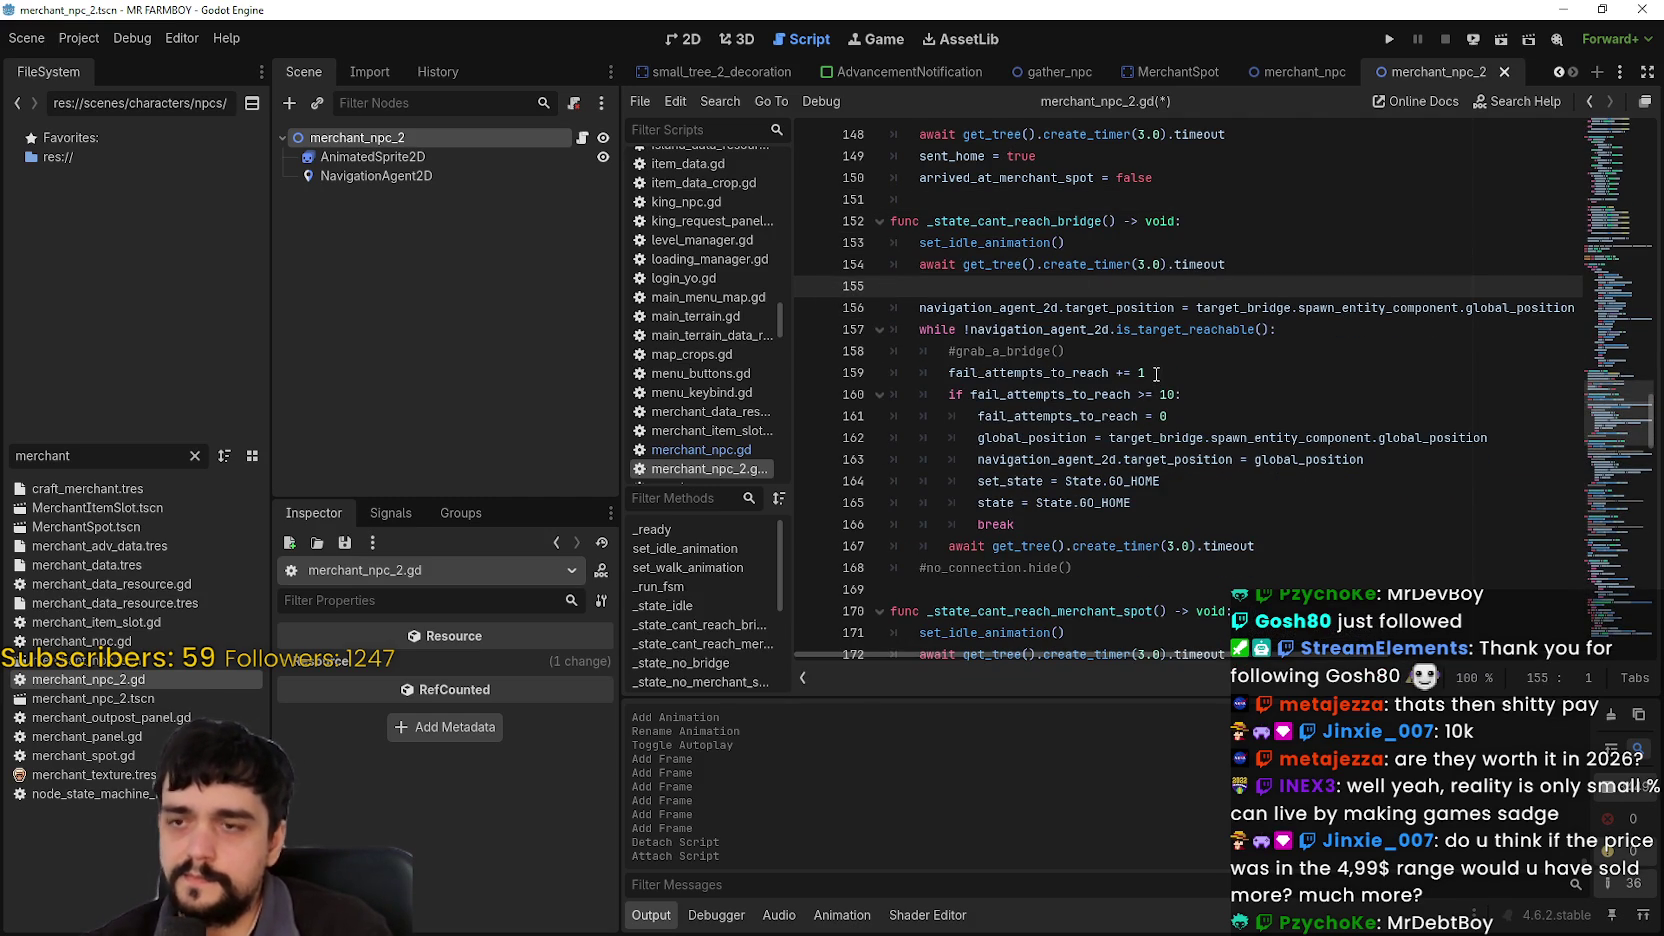
{"action": "scroll", "coordinate": [1157, 375], "scroll_direction": "up", "scroll_amount": 1}
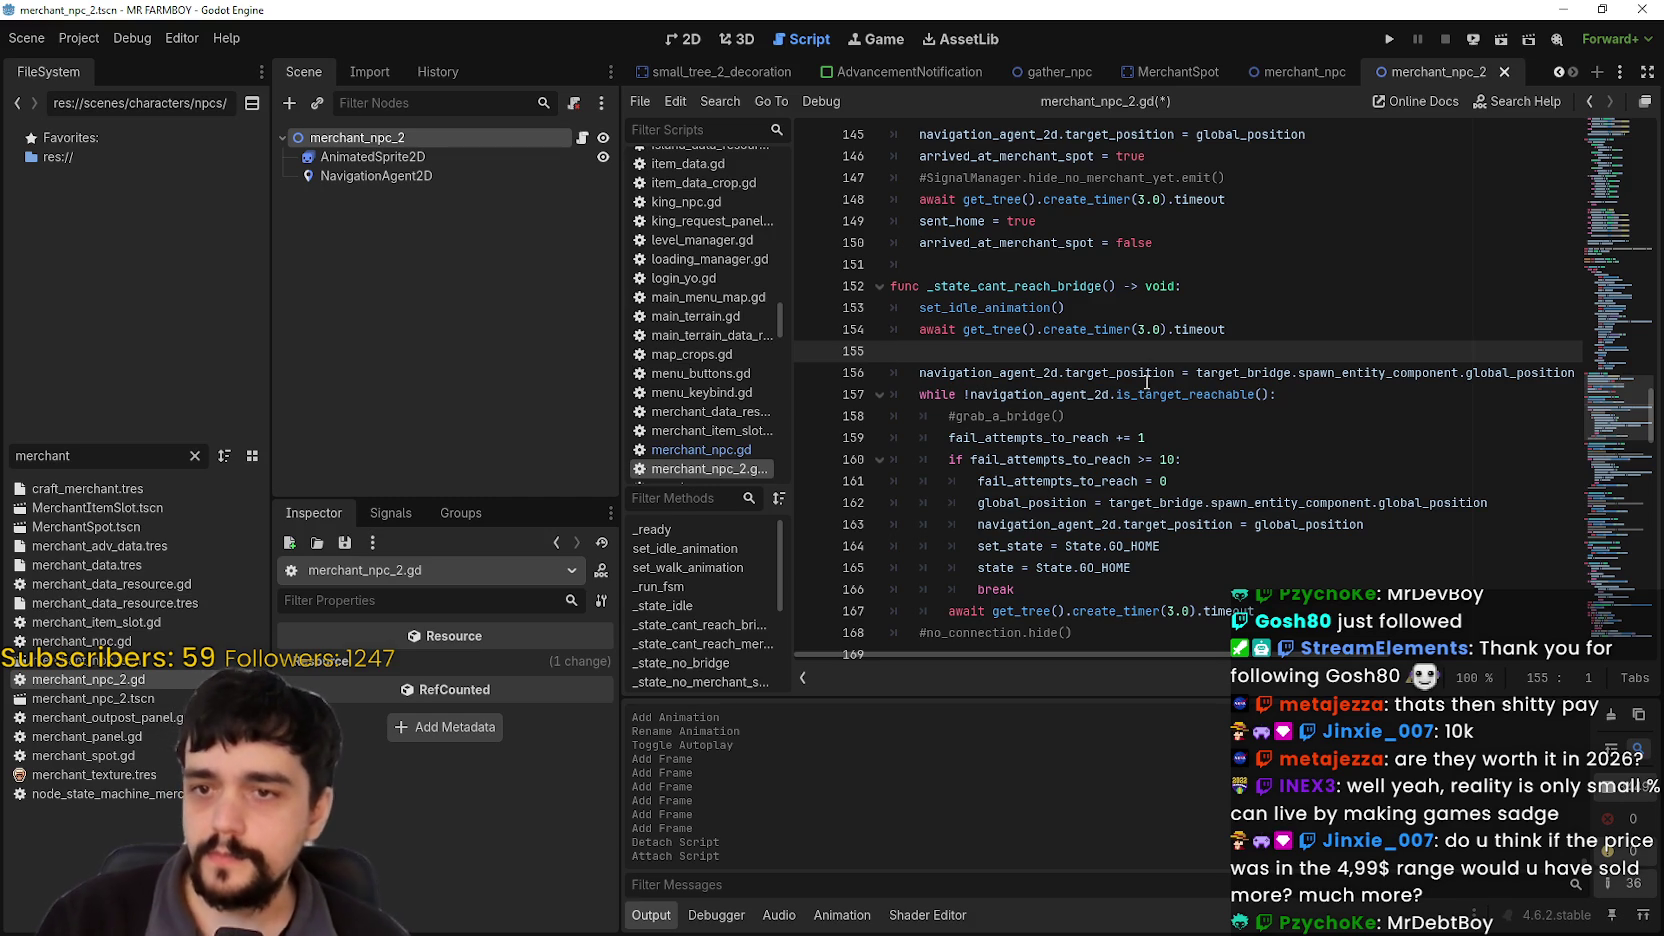
{"action": "scroll", "coordinate": [1145, 380], "scroll_direction": "up", "scroll_amount": 1}
{"action": "scroll", "coordinate": [1145, 385], "scroll_direction": "down", "scroll_amount": 2}
Step: Inspect the State.GO_HOME fallback lines and search the script for go_home
{"action": "left_click", "coordinate": [1087, 527]}
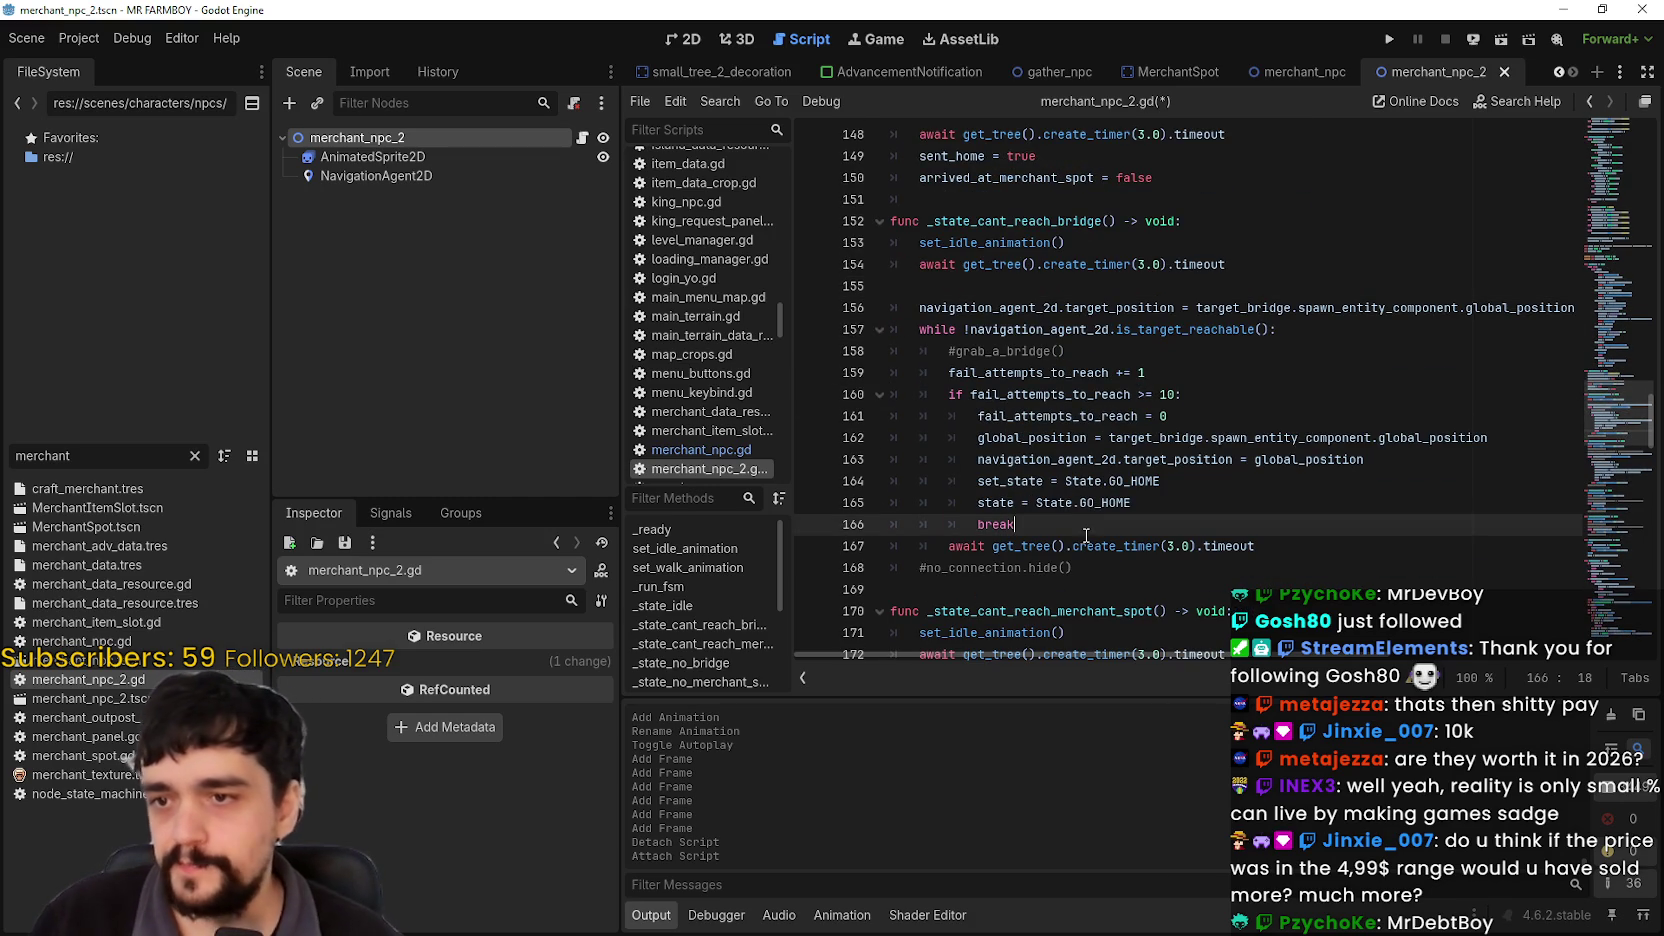
{"action": "left_click", "coordinate": [1098, 503]}
{"action": "double_click", "coordinate": [1133, 481]}
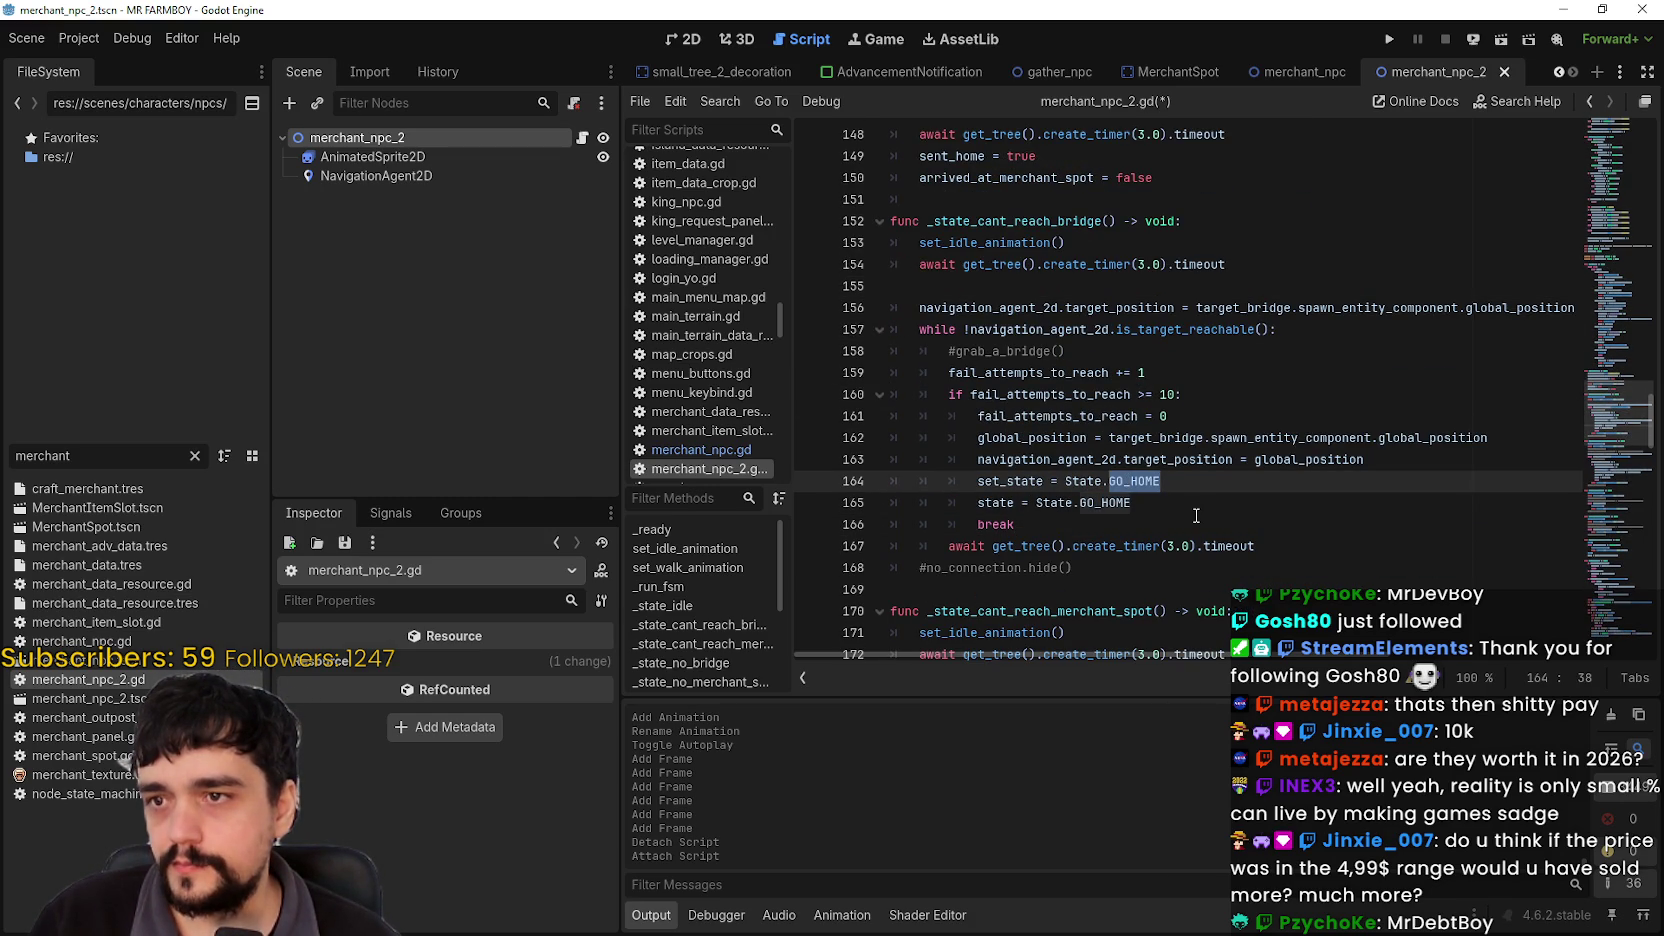
{"action": "left_click", "coordinate": [958, 278]}
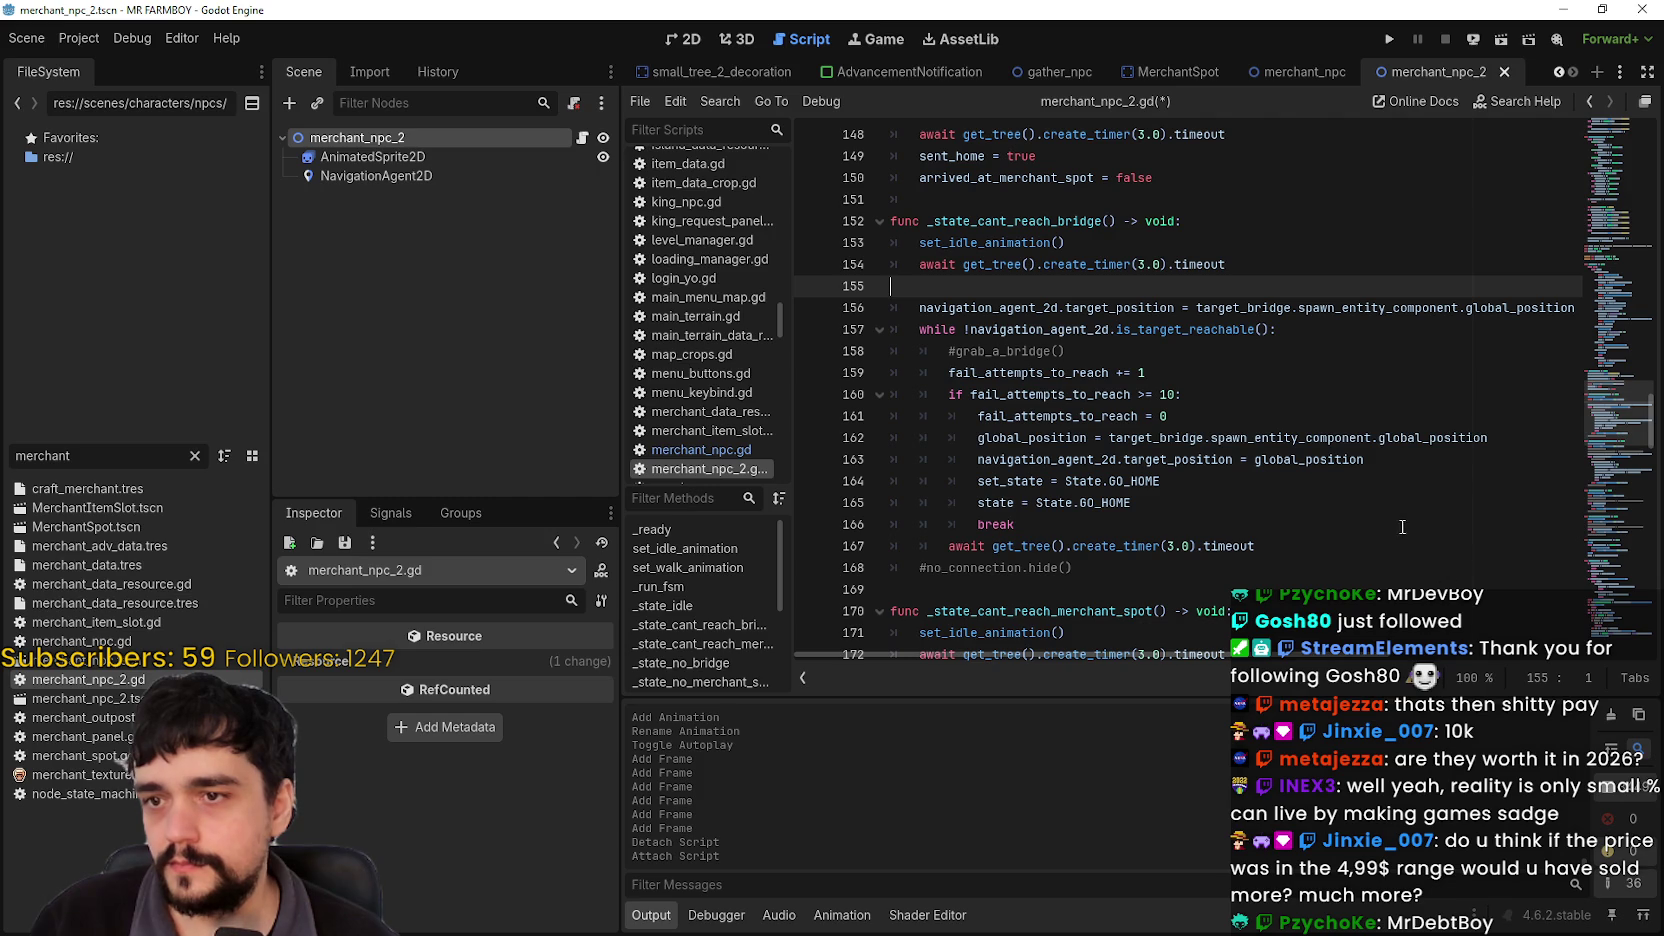
{"action": "left_click_drag", "start_coordinate": [1133, 503], "coordinate": [905, 472]}
{"action": "right_click", "coordinate": [928, 473]}
{"action": "scroll", "coordinate": [1043, 300], "scroll_direction": "up", "scroll_amount": 5}
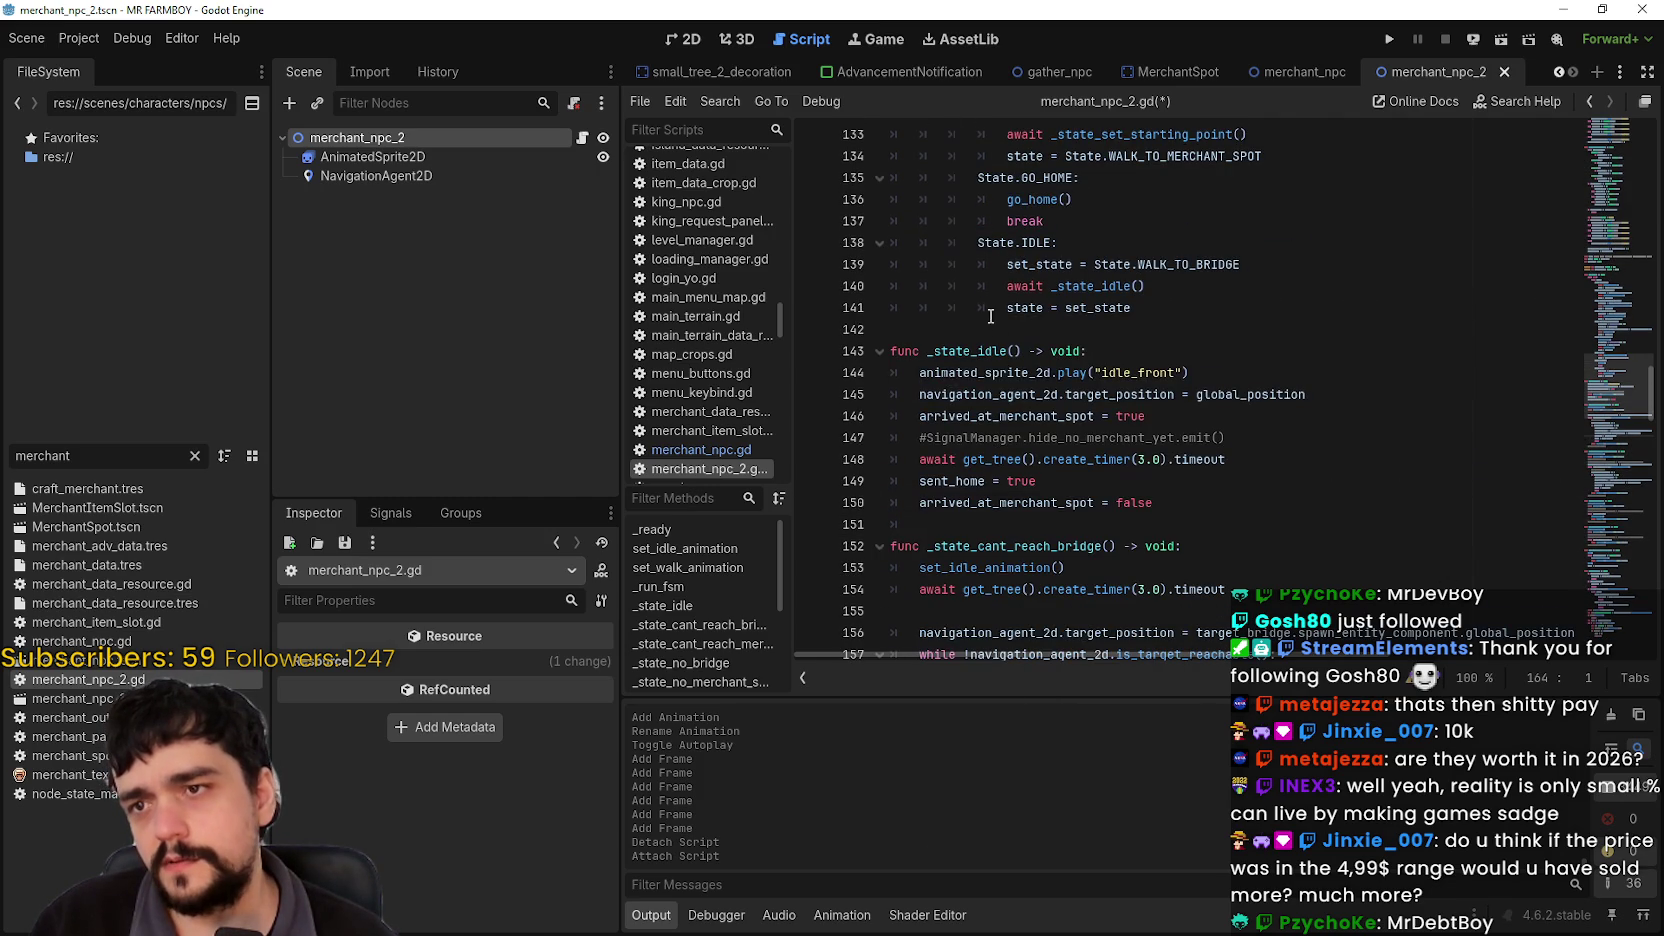
{"action": "double_click", "coordinate": [1037, 200]}
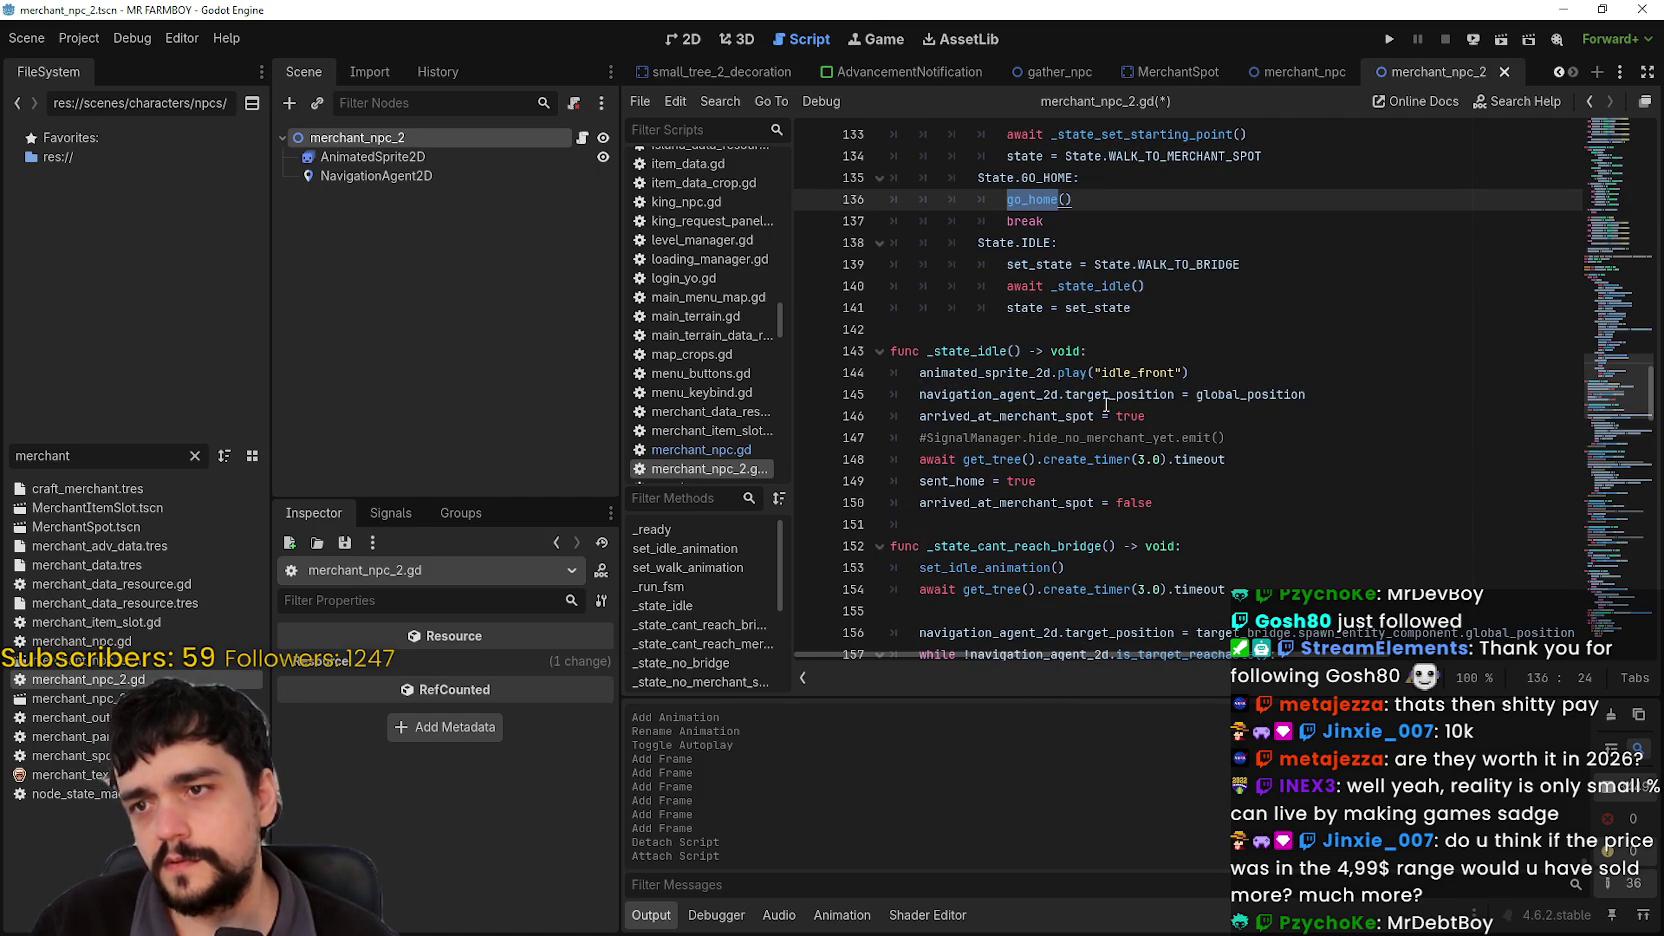
{"action": "scroll", "coordinate": [1106, 403], "scroll_direction": "down", "scroll_amount": 1}
{"action": "scroll", "coordinate": [1060, 400], "scroll_direction": "down", "scroll_amount": 2}
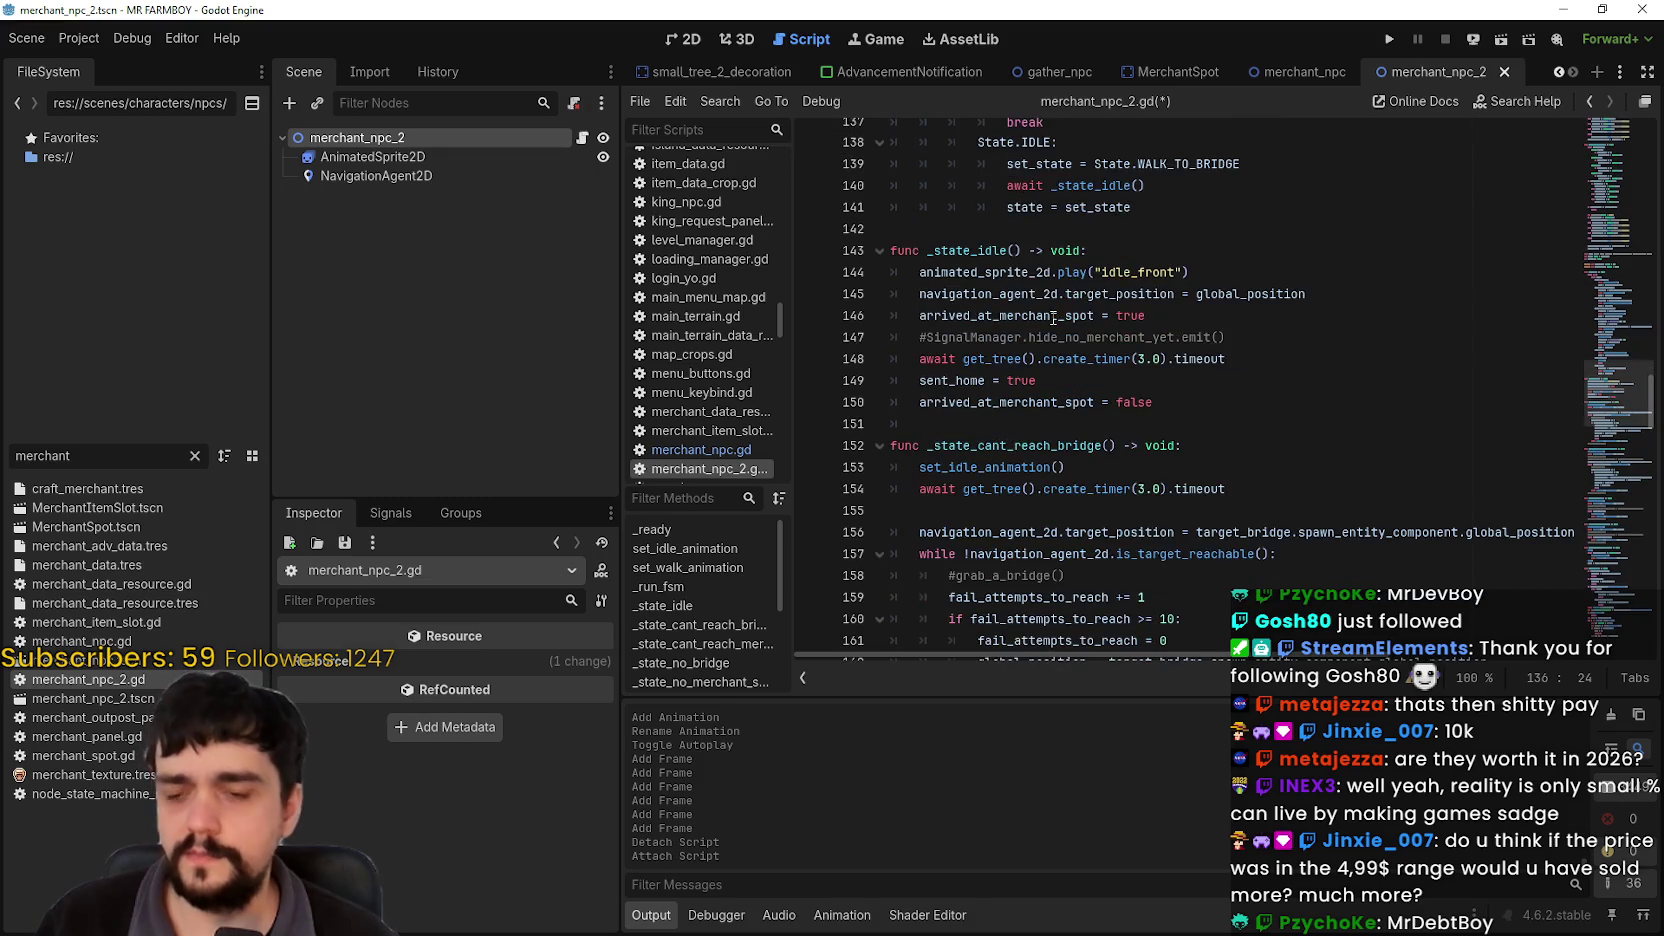
{"action": "scroll", "coordinate": [1155, 360], "scroll_direction": "up", "scroll_amount": 3}
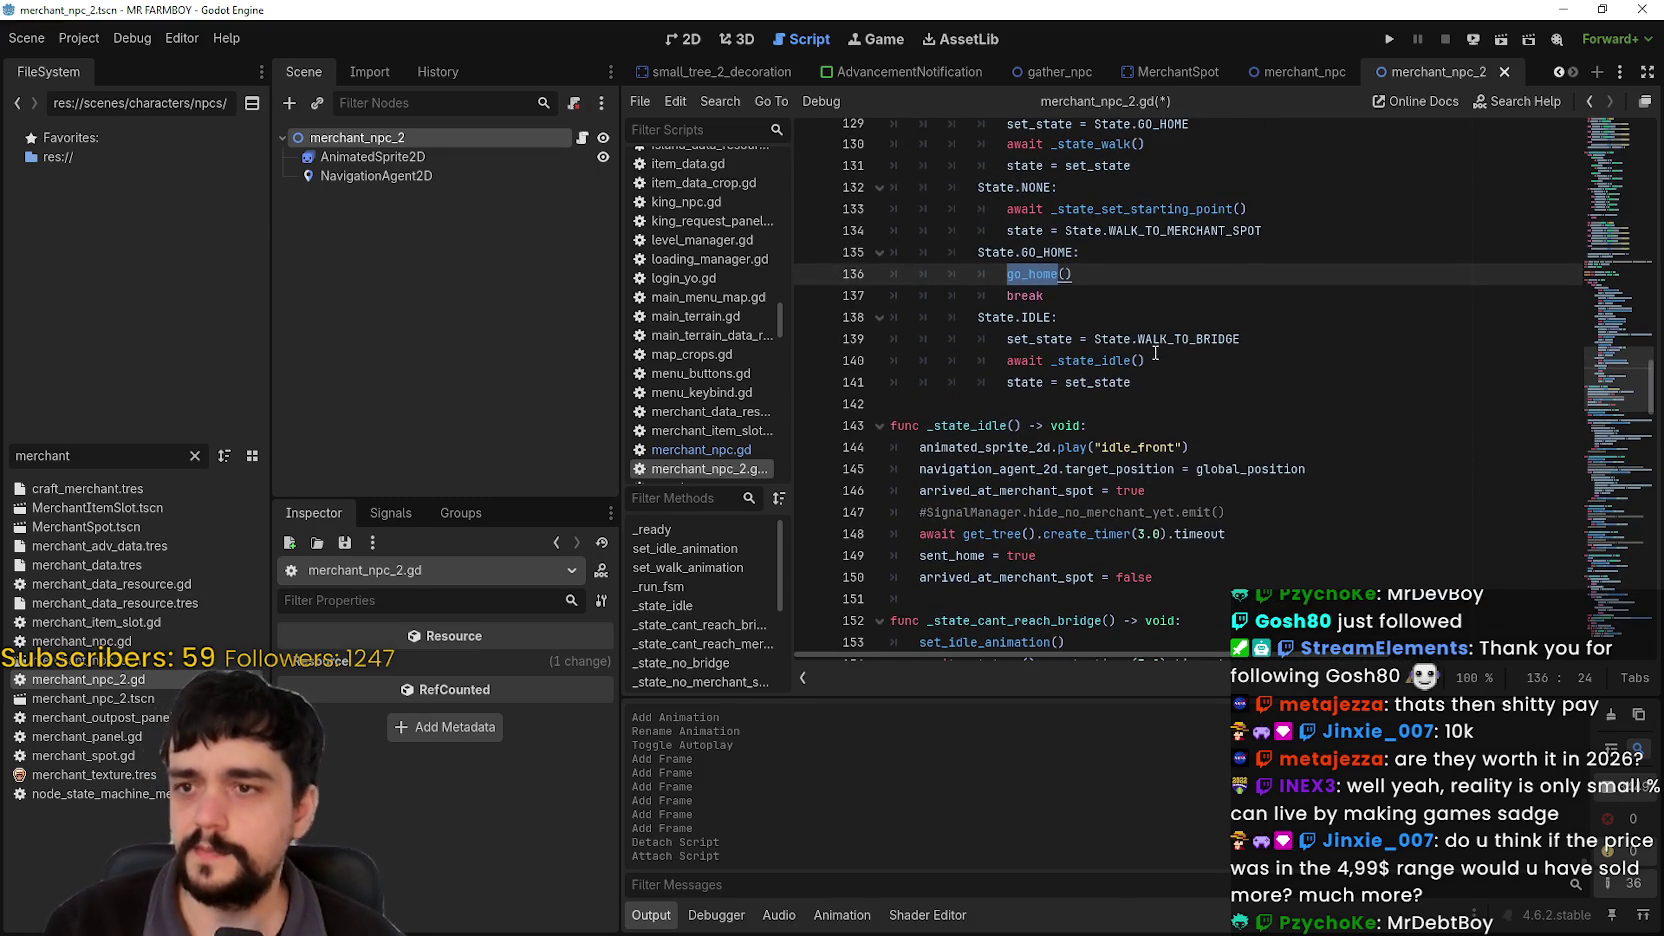
{"action": "key", "text": "ctrl+f"}
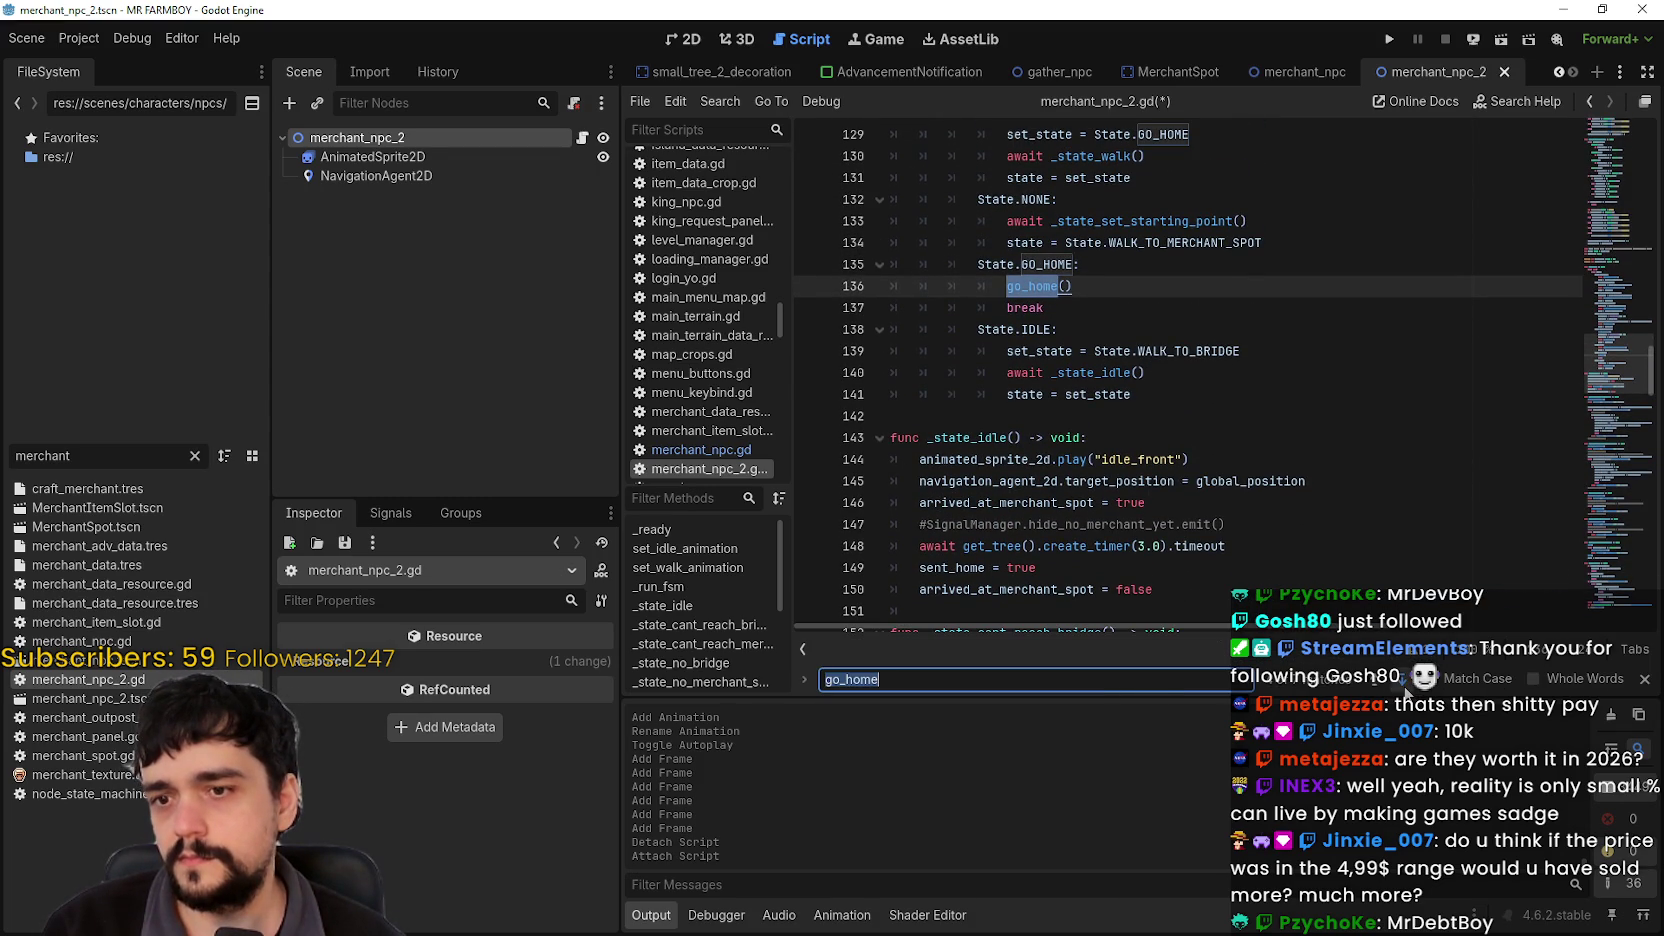
Step: Step through the go_home matches, selecting the go_home function and the State.IDLE block to inspect them
{"action": "left_click", "coordinate": [1405, 684]}
{"action": "left_click", "coordinate": [1404, 690]}
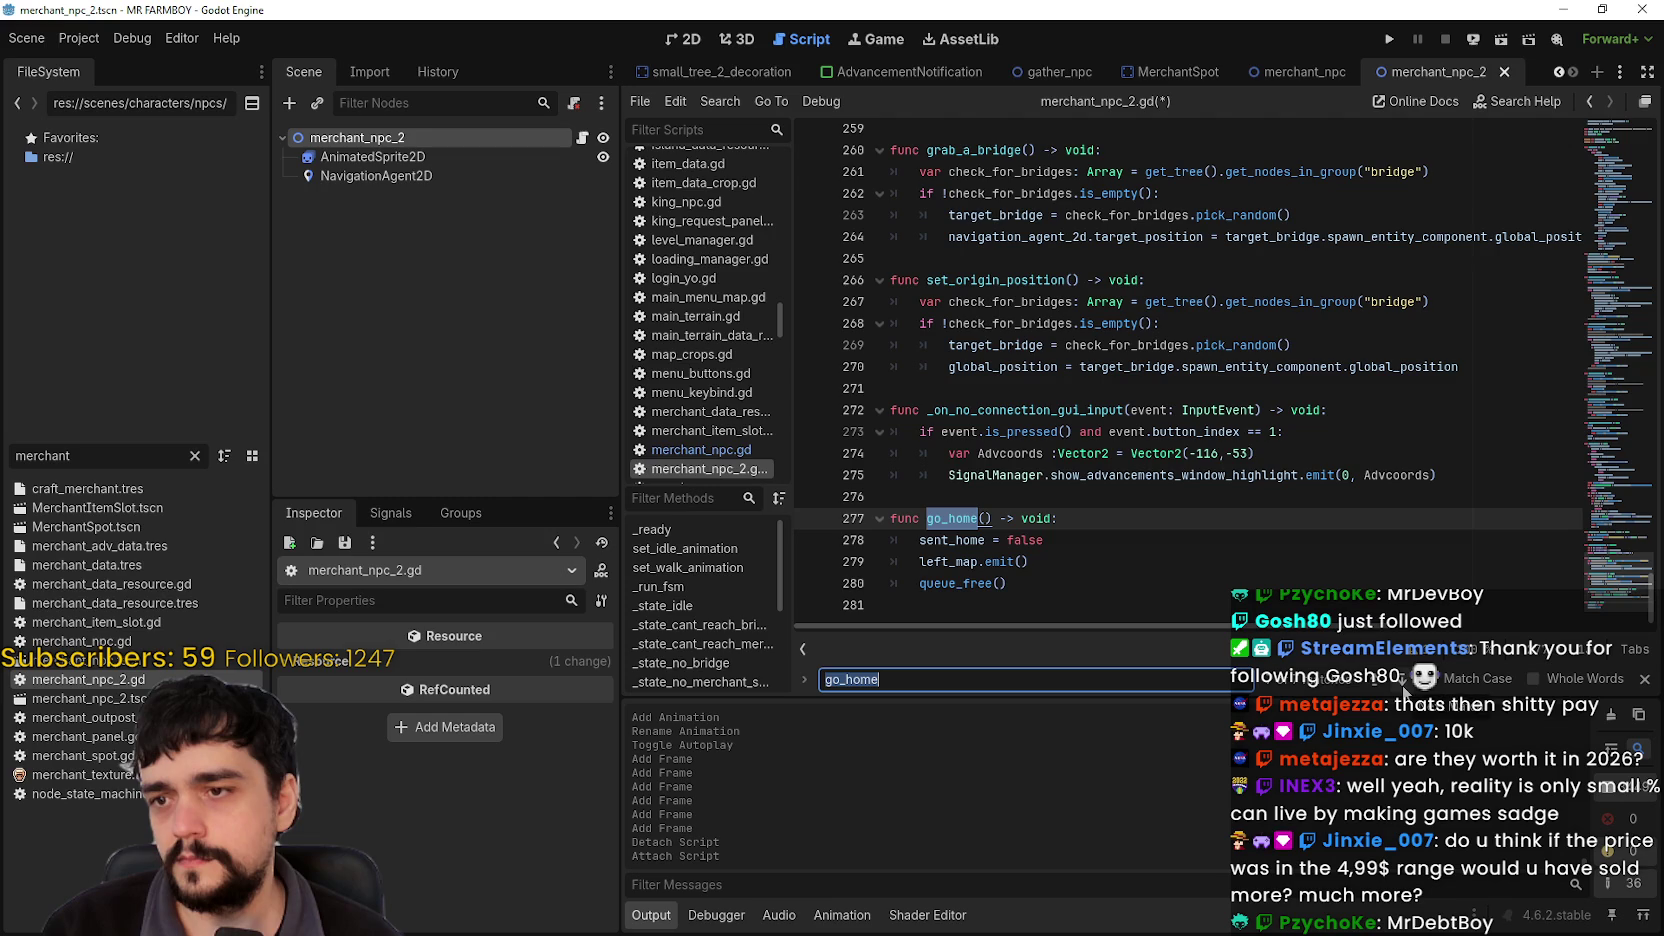
{"action": "double_click", "coordinate": [955, 541]}
{"action": "double_click", "coordinate": [955, 589]}
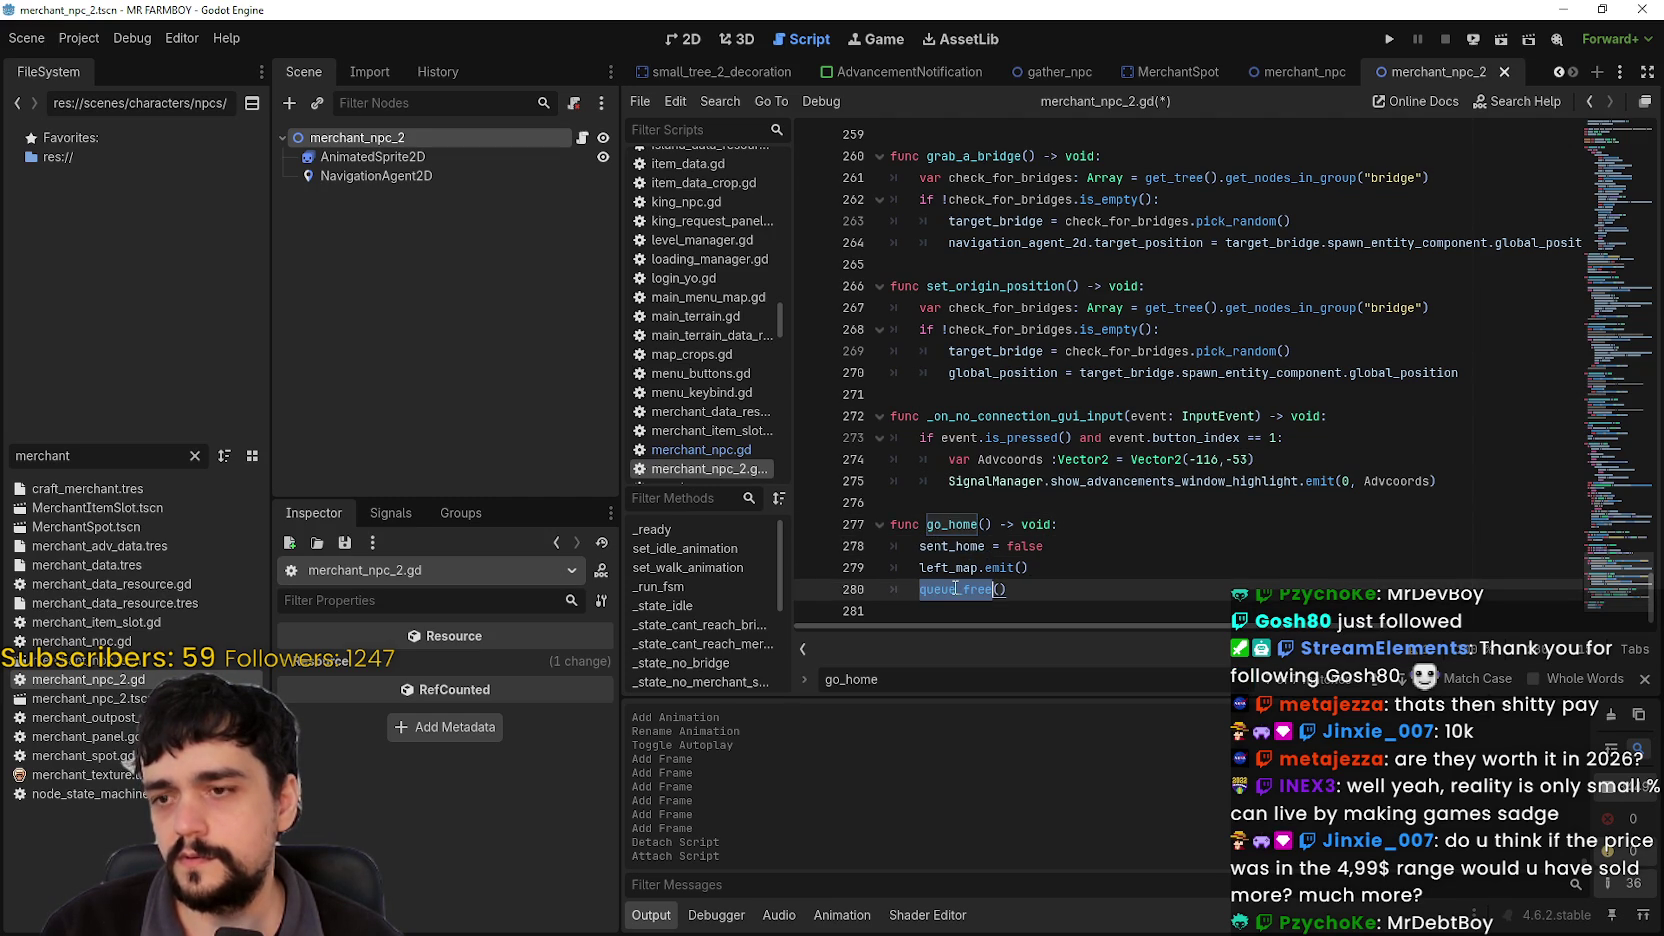
{"action": "mouse_move", "coordinate": [1040, 589]}
{"action": "left_mouse_down"}
{"action": "mouse_move", "coordinate": [900, 557]}
{"action": "mouse_move", "coordinate": [863, 530]}
{"action": "left_mouse_up"}
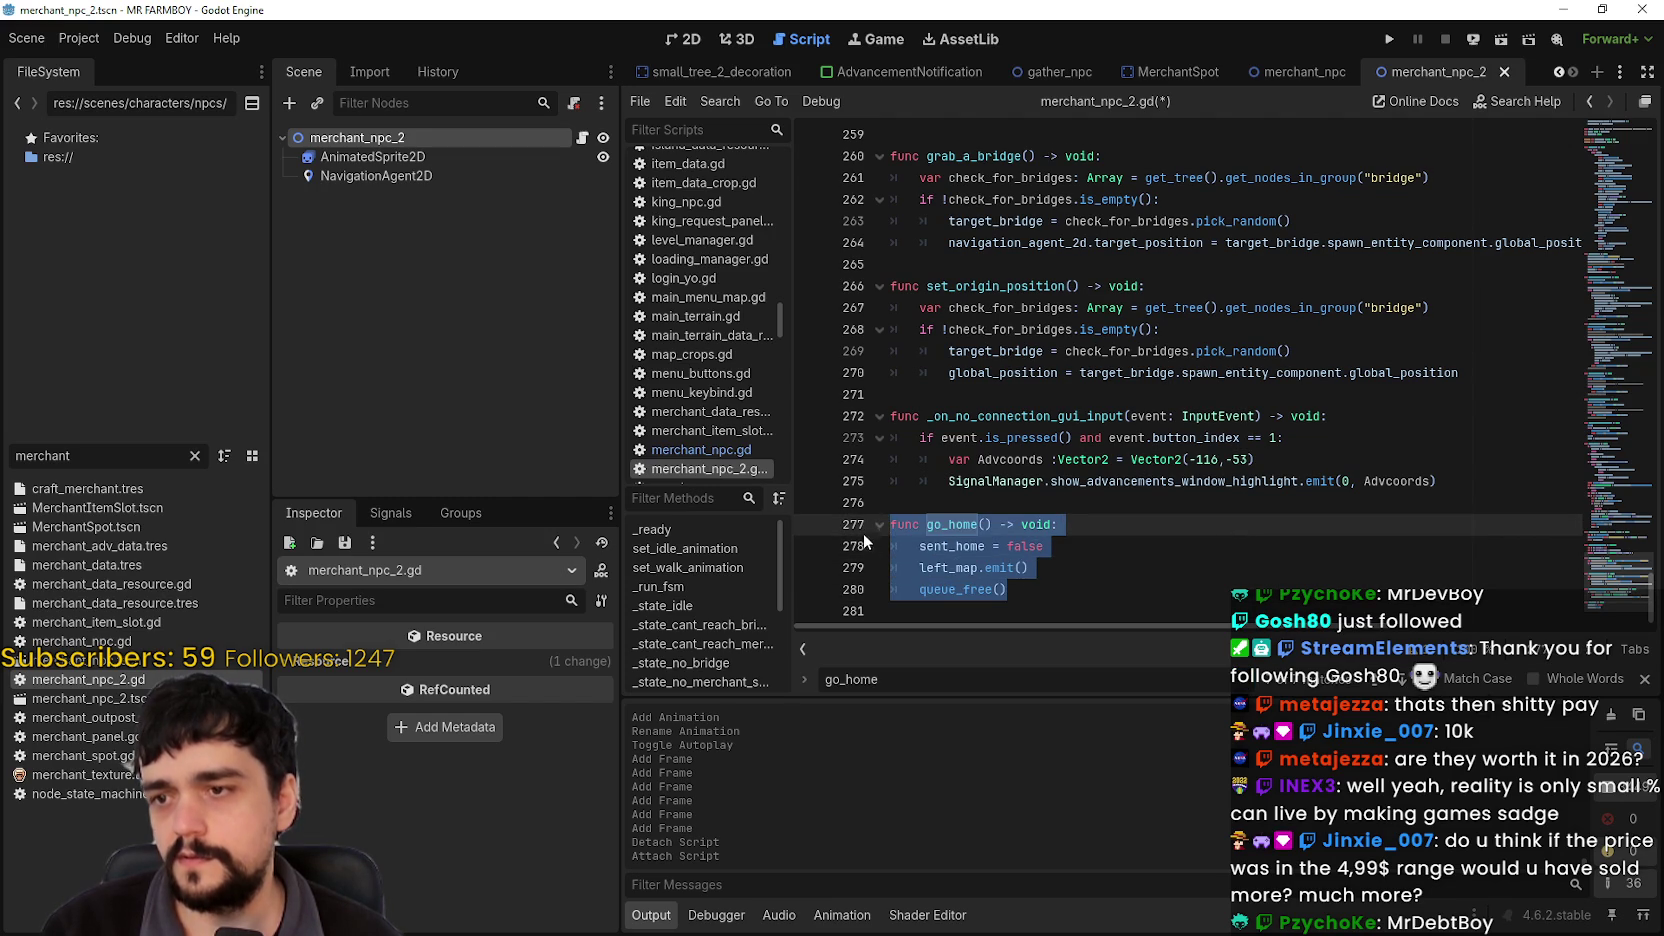
{"action": "left_click", "coordinate": [950, 524]}
{"action": "key", "text": "F3"}
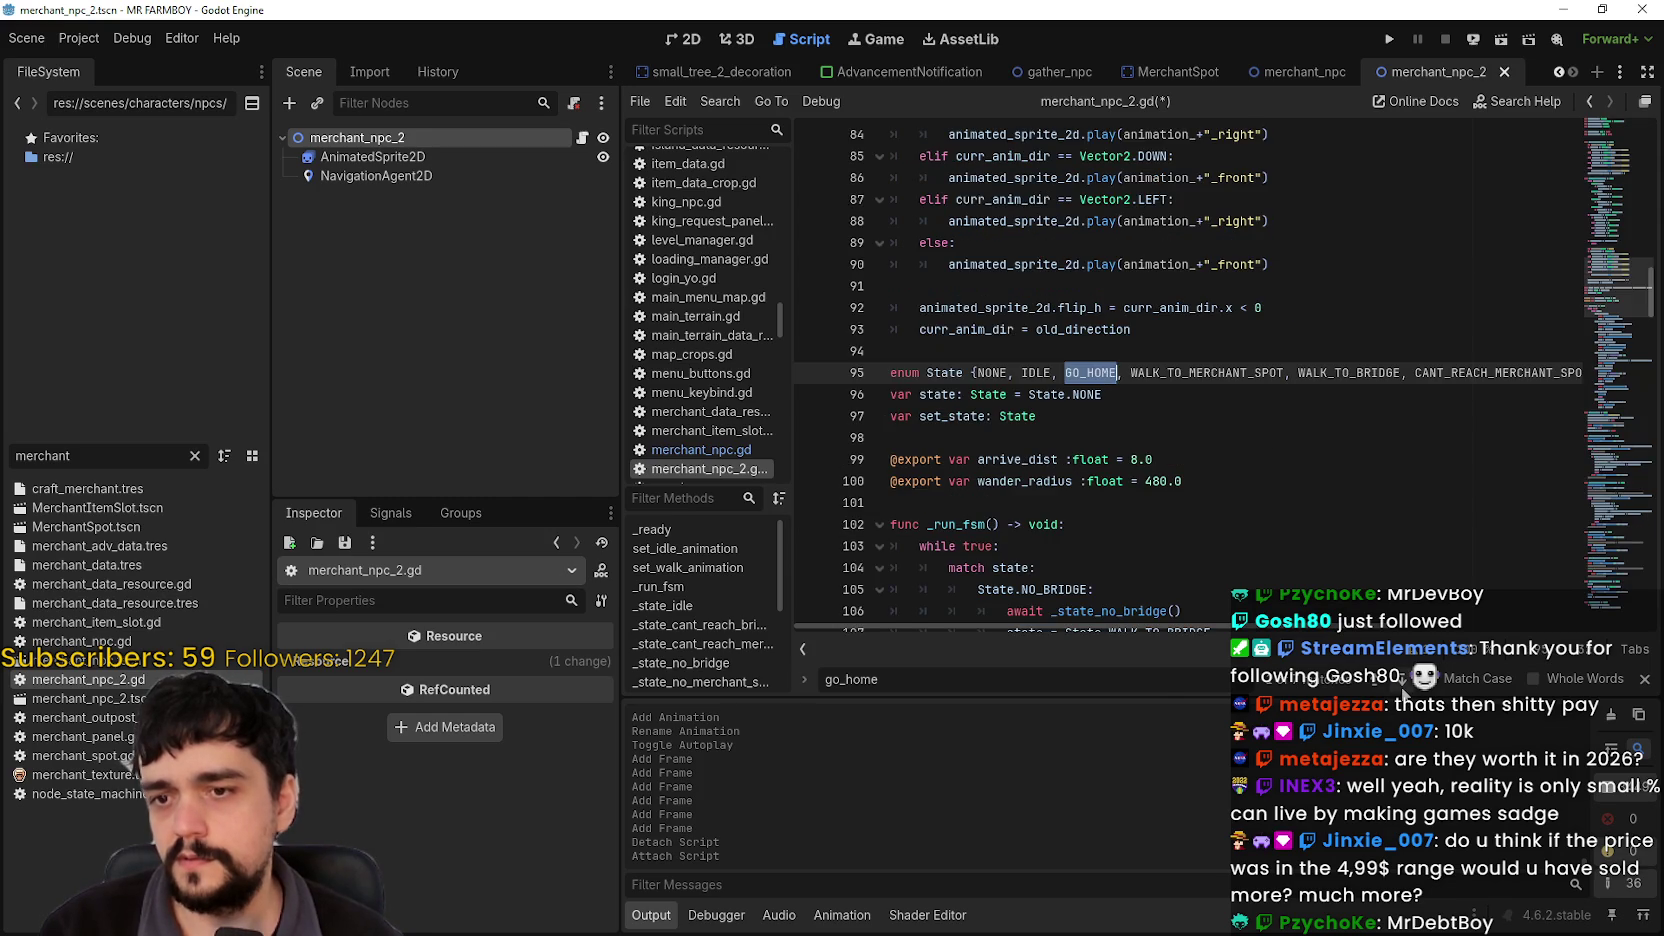
{"action": "key", "text": "F3"}
{"action": "key", "text": "F3"}
{"action": "key", "text": "F3"}
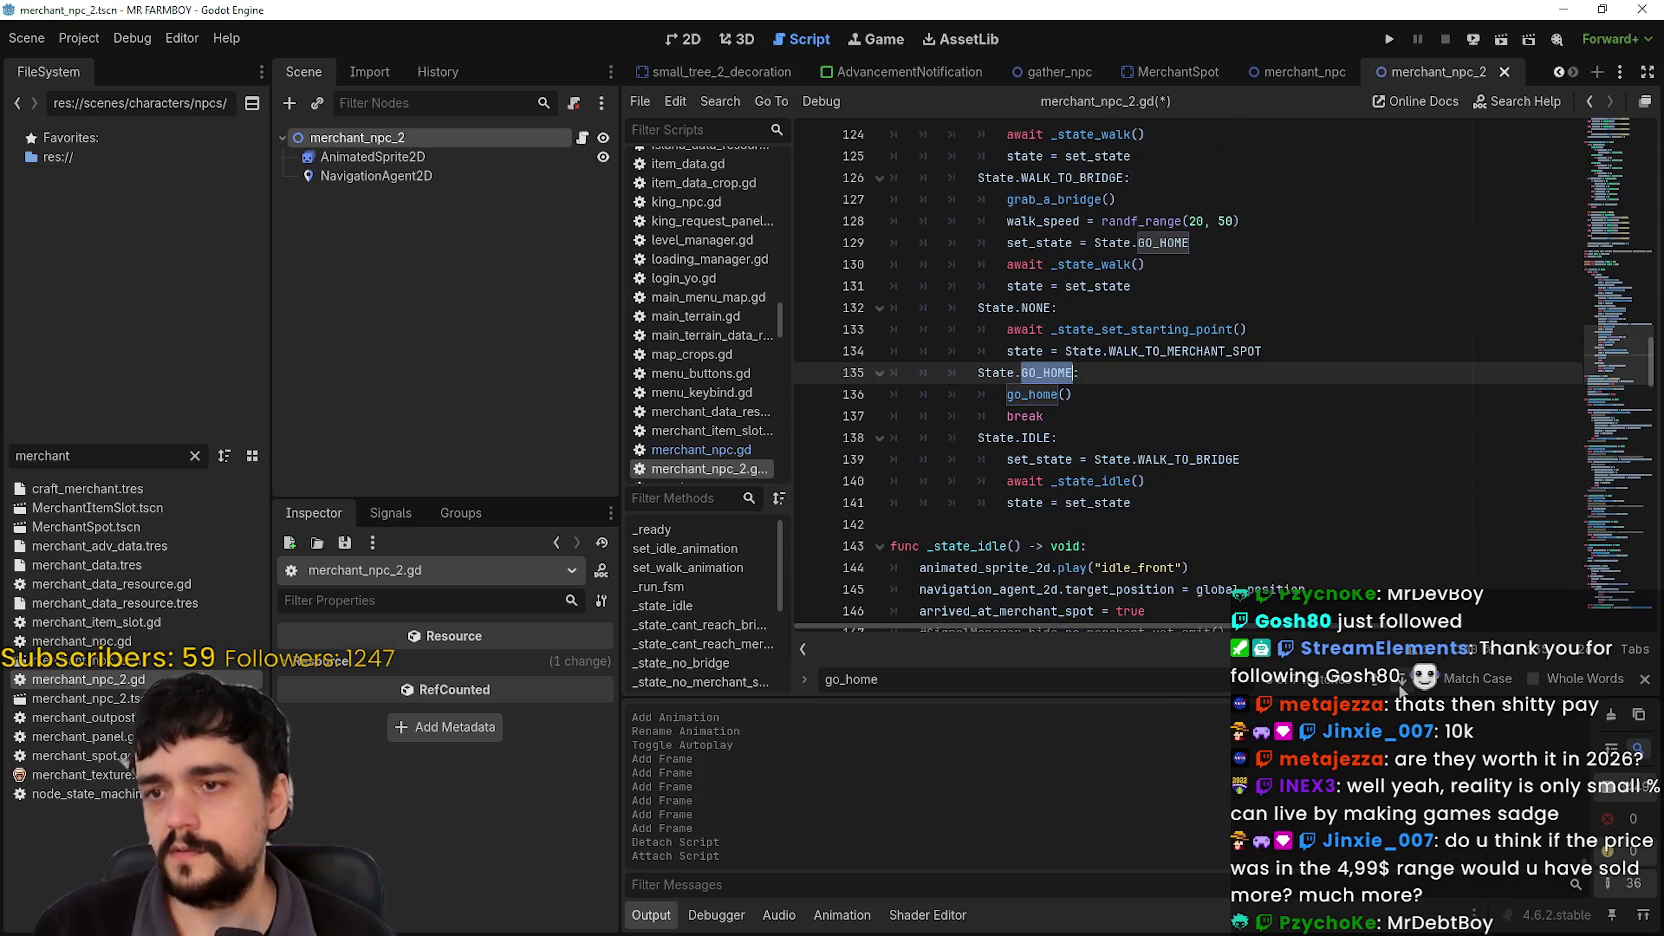
{"action": "left_click", "coordinate": [1403, 689]}
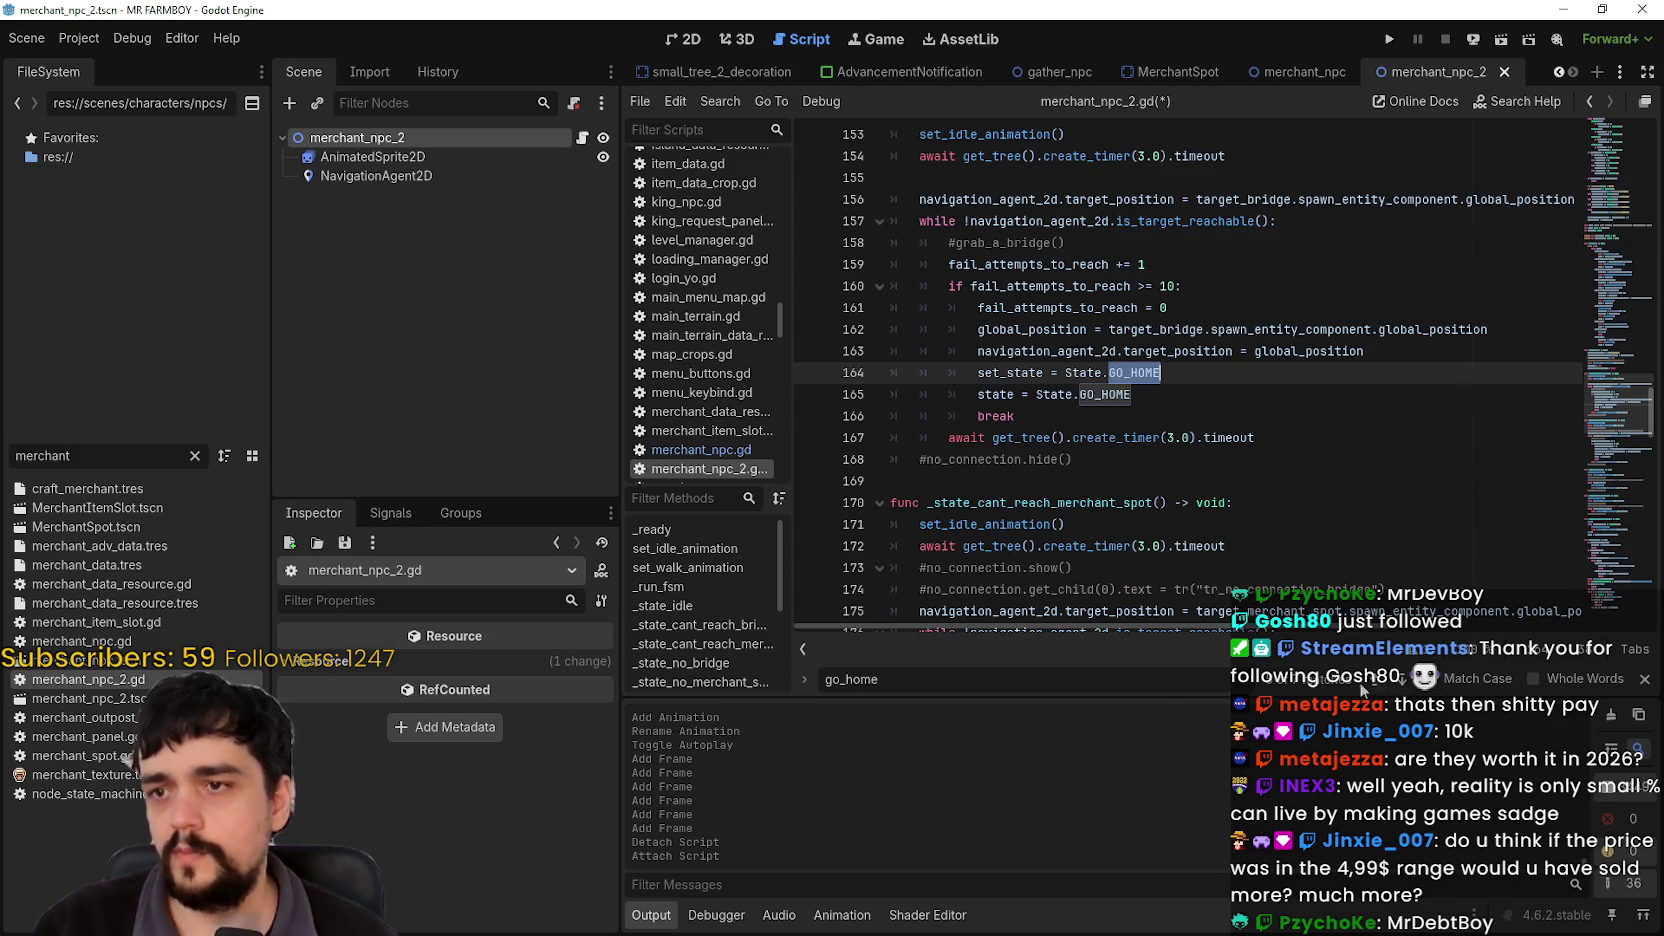
{"action": "left_click", "coordinate": [1383, 687]}
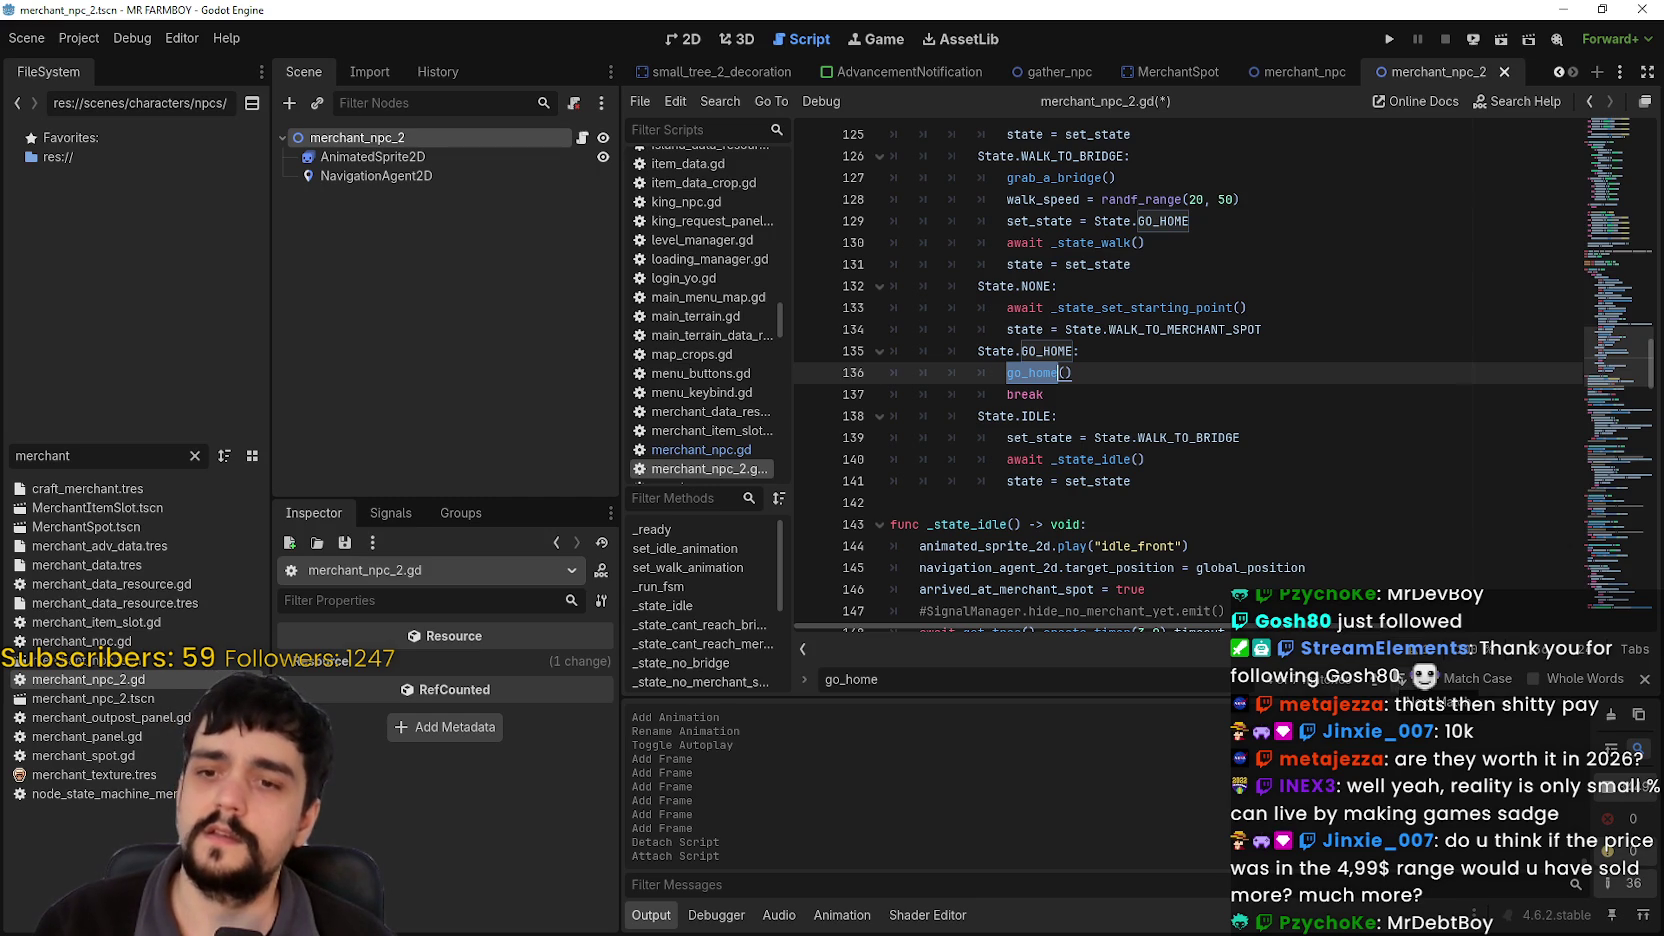
{"action": "mouse_move", "coordinate": [1171, 493]}
{"action": "left_mouse_down"}
{"action": "mouse_move", "coordinate": [900, 405]}
{"action": "mouse_move", "coordinate": [830, 411]}
{"action": "left_mouse_up"}
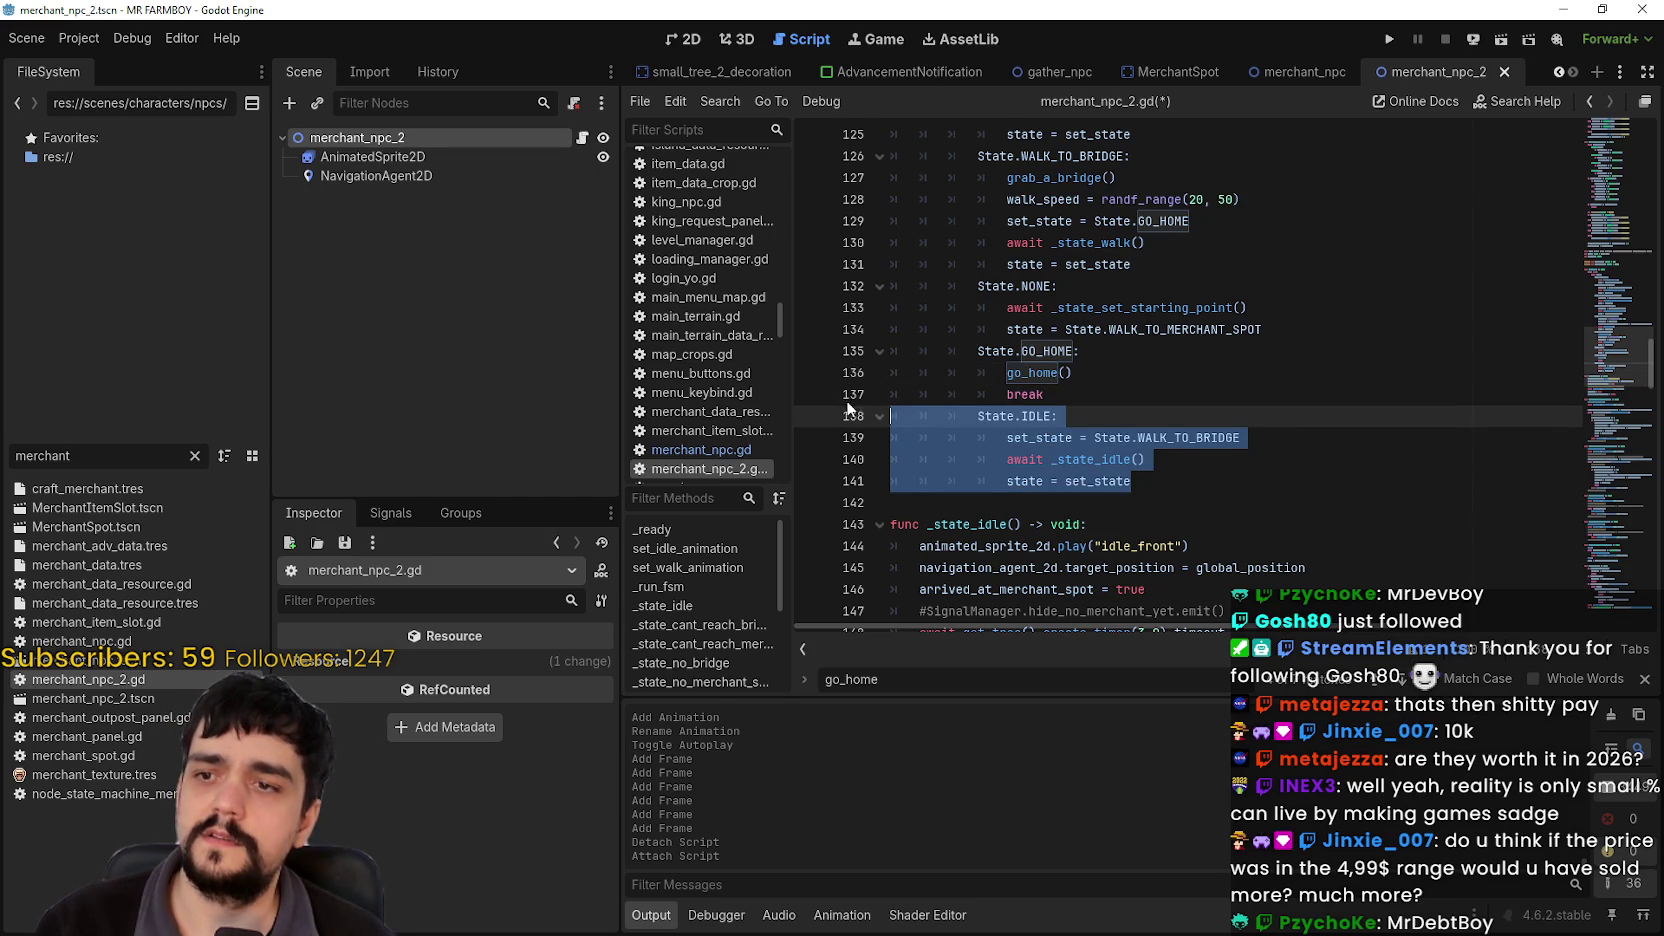
Step: Scroll through the code around the go_home() call, then close the text search
{"action": "scroll", "coordinate": [947, 365], "scroll_direction": "up", "scroll_amount": 4}
{"action": "scroll", "coordinate": [960, 152], "scroll_direction": "down", "scroll_amount": 15}
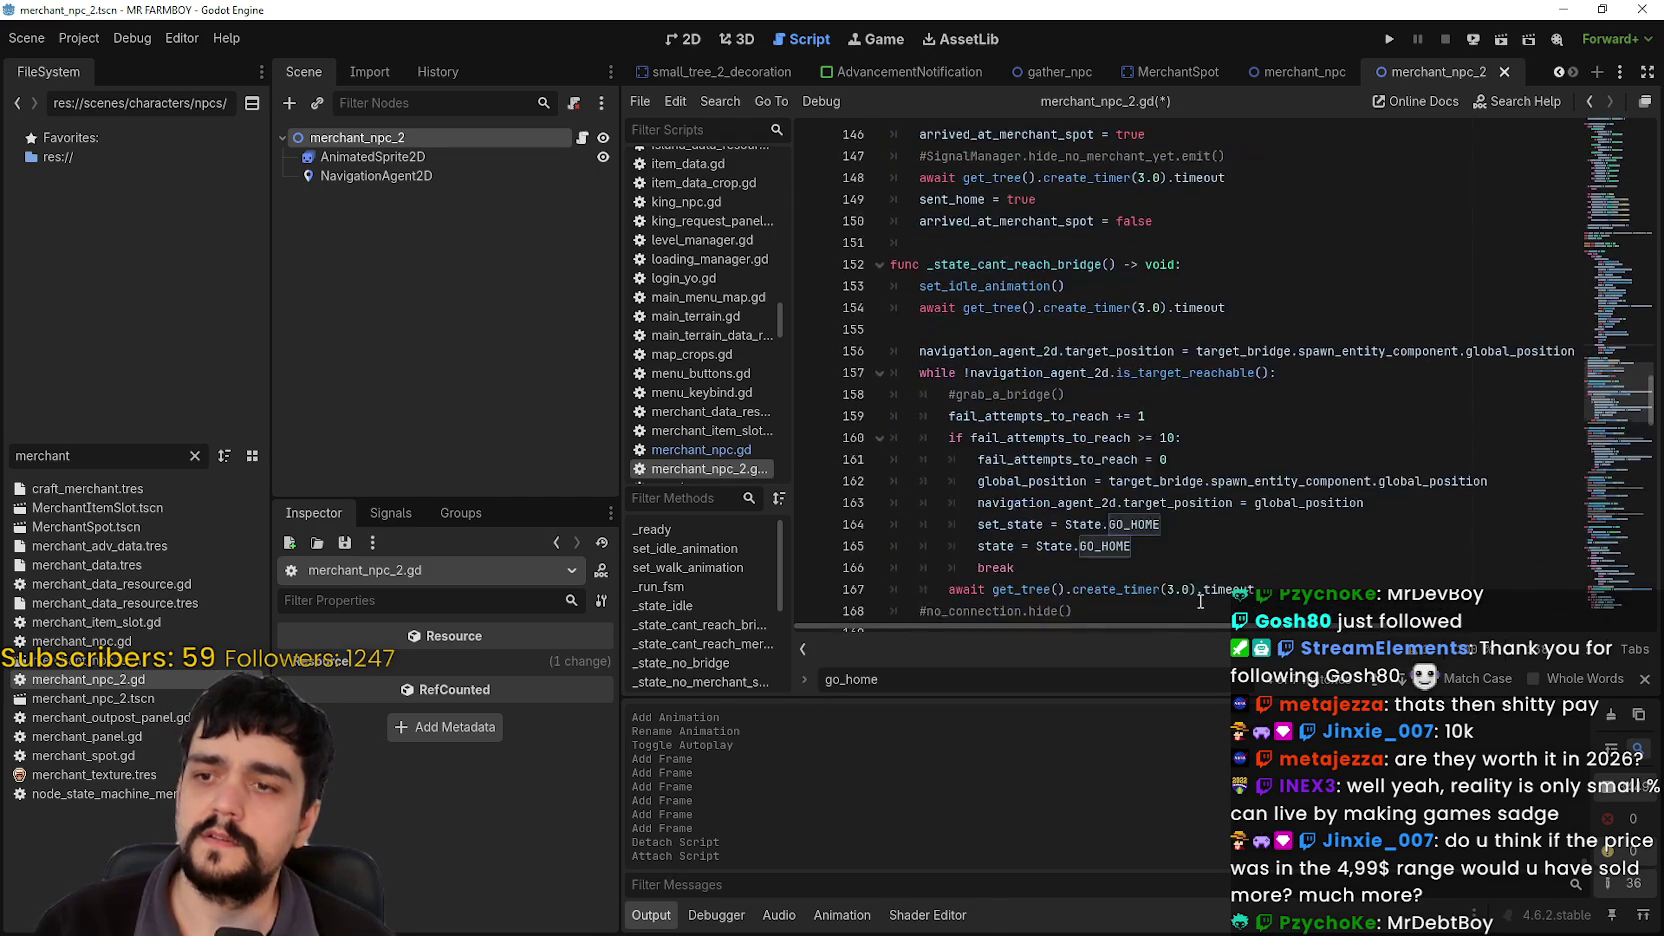
{"action": "scroll", "coordinate": [1076, 413], "scroll_direction": "down", "scroll_amount": 1}
{"action": "scroll", "coordinate": [1080, 405], "scroll_direction": "up", "scroll_amount": 2}
{"action": "scroll", "coordinate": [1090, 392], "scroll_direction": "down", "scroll_amount": 2}
{"action": "scroll", "coordinate": [1093, 386], "scroll_direction": "down", "scroll_amount": 1}
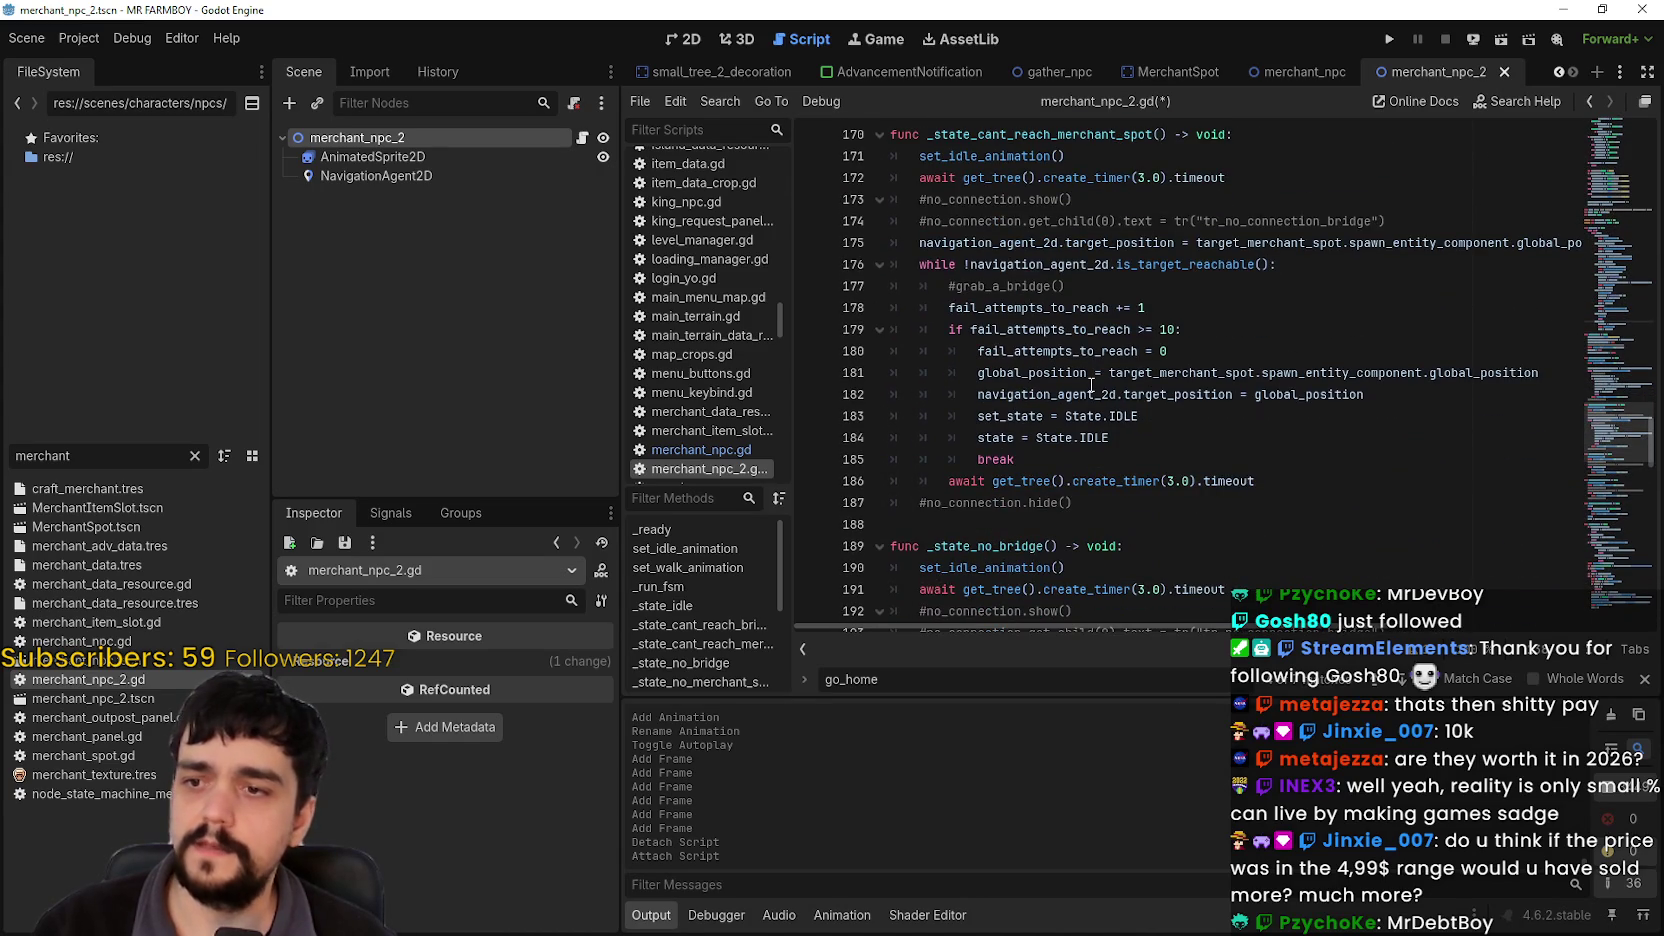
{"action": "scroll", "coordinate": [1088, 387], "scroll_direction": "down", "scroll_amount": 5}
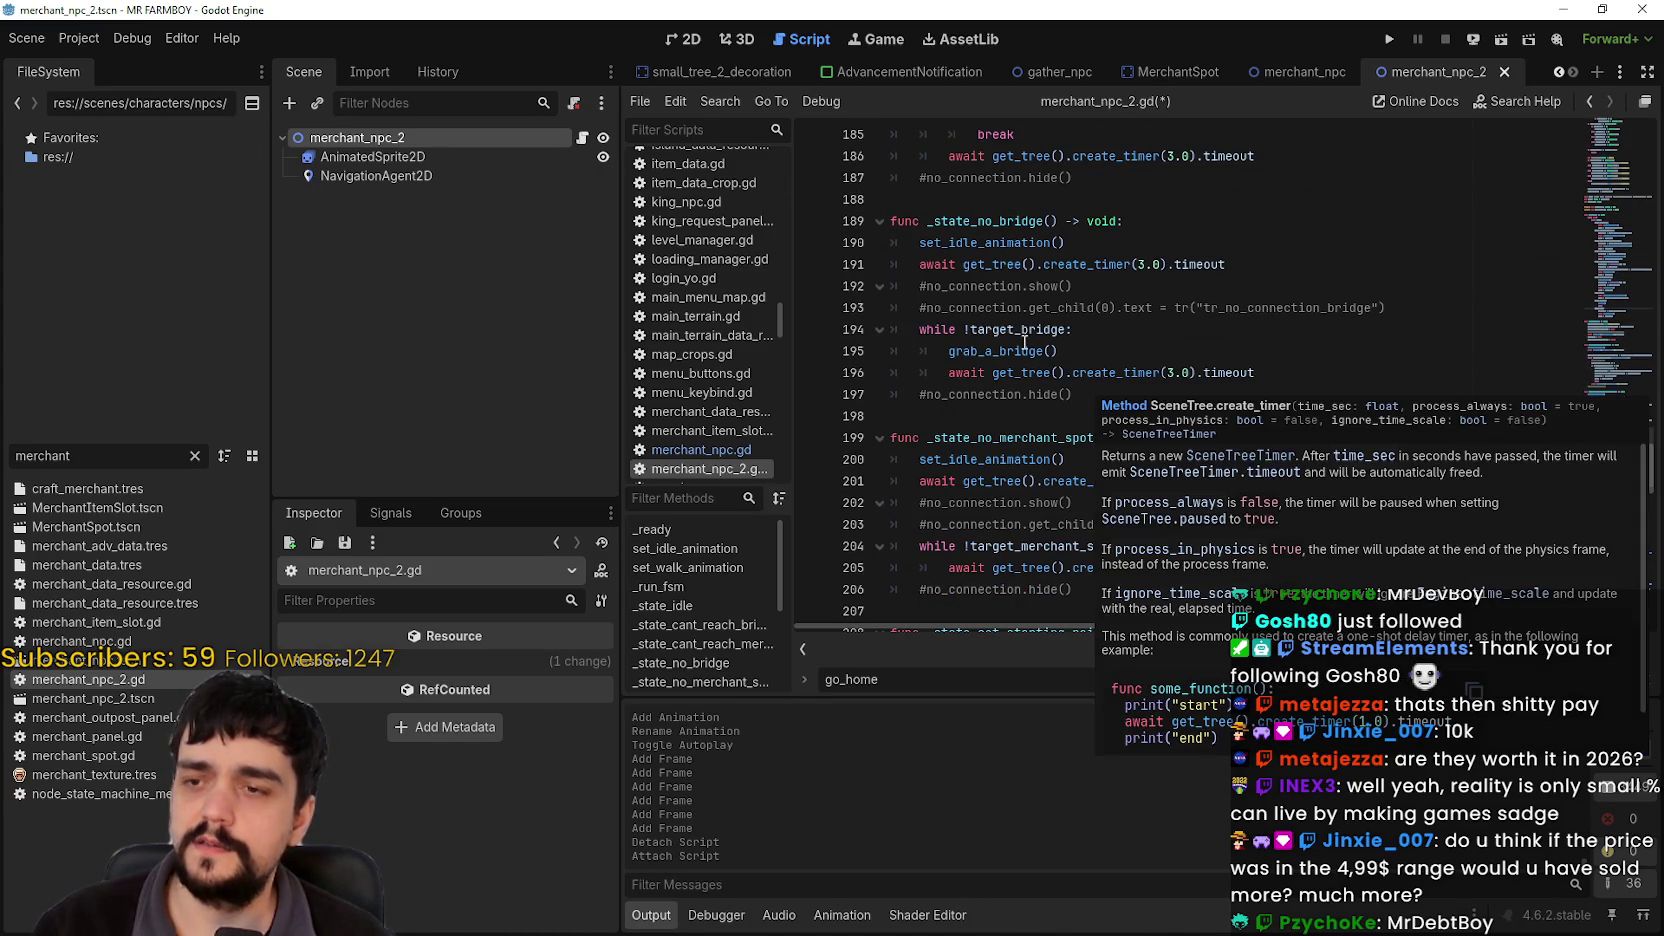
{"action": "scroll", "coordinate": [1030, 345], "scroll_direction": "up", "scroll_amount": 12}
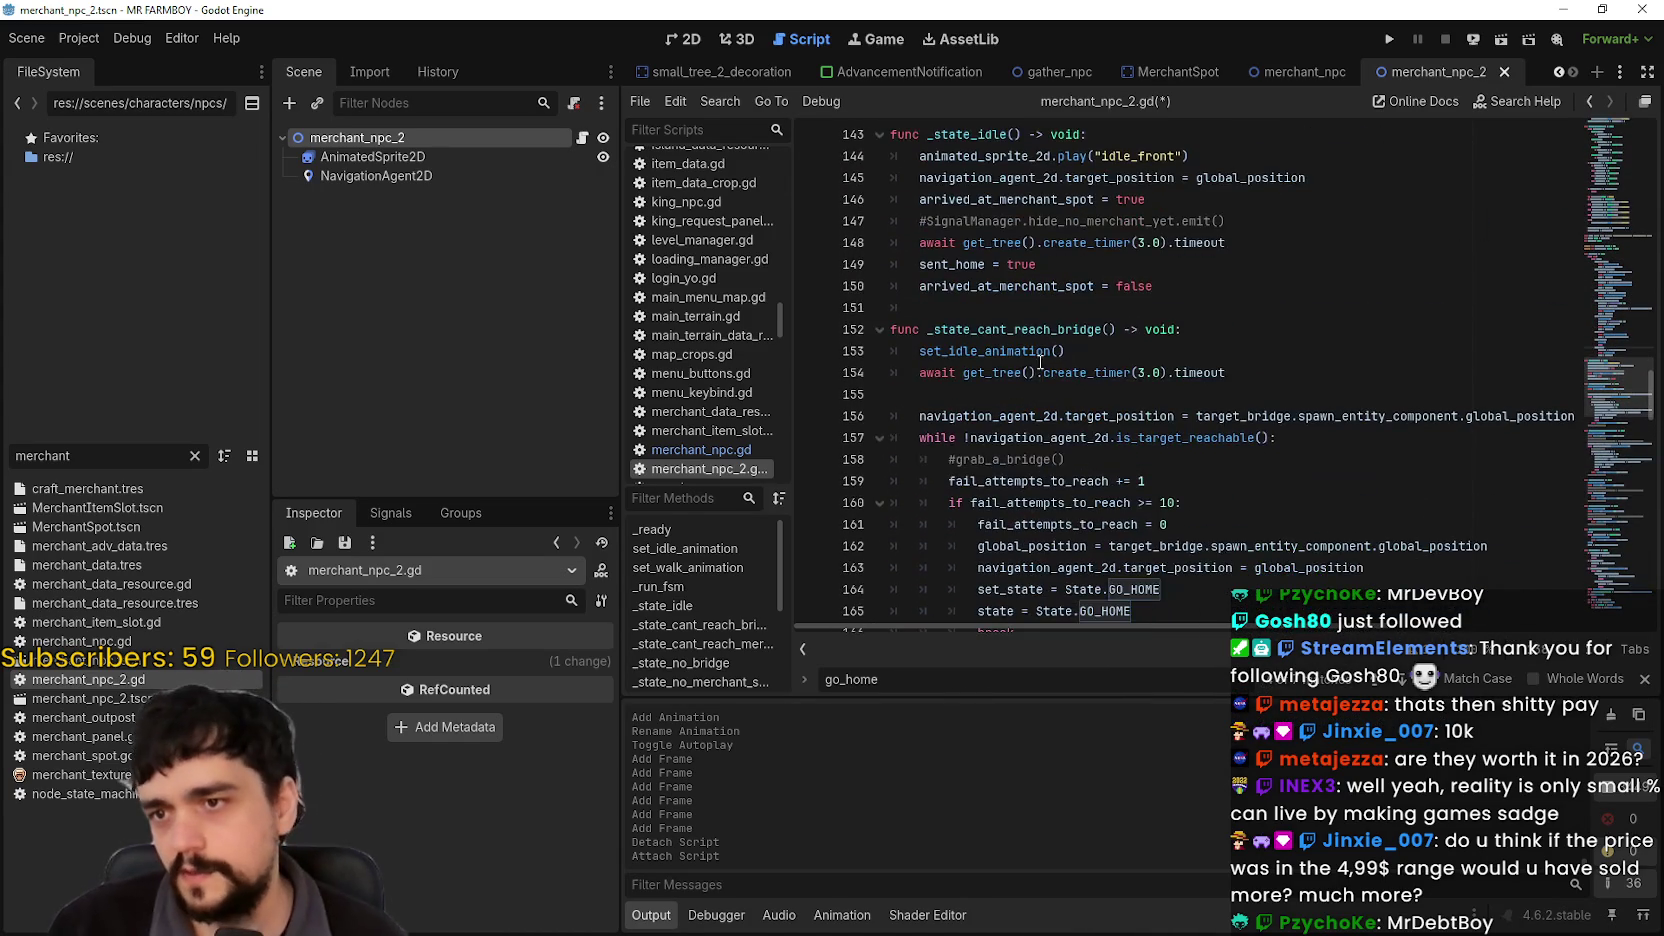
{"action": "scroll", "coordinate": [1040, 362], "scroll_direction": "down", "scroll_amount": 2}
{"action": "scroll", "coordinate": [1015, 199], "scroll_direction": "down", "scroll_amount": 1}
{"action": "left_click_drag", "start_coordinate": [891, 394], "coordinate": [1135, 416]}
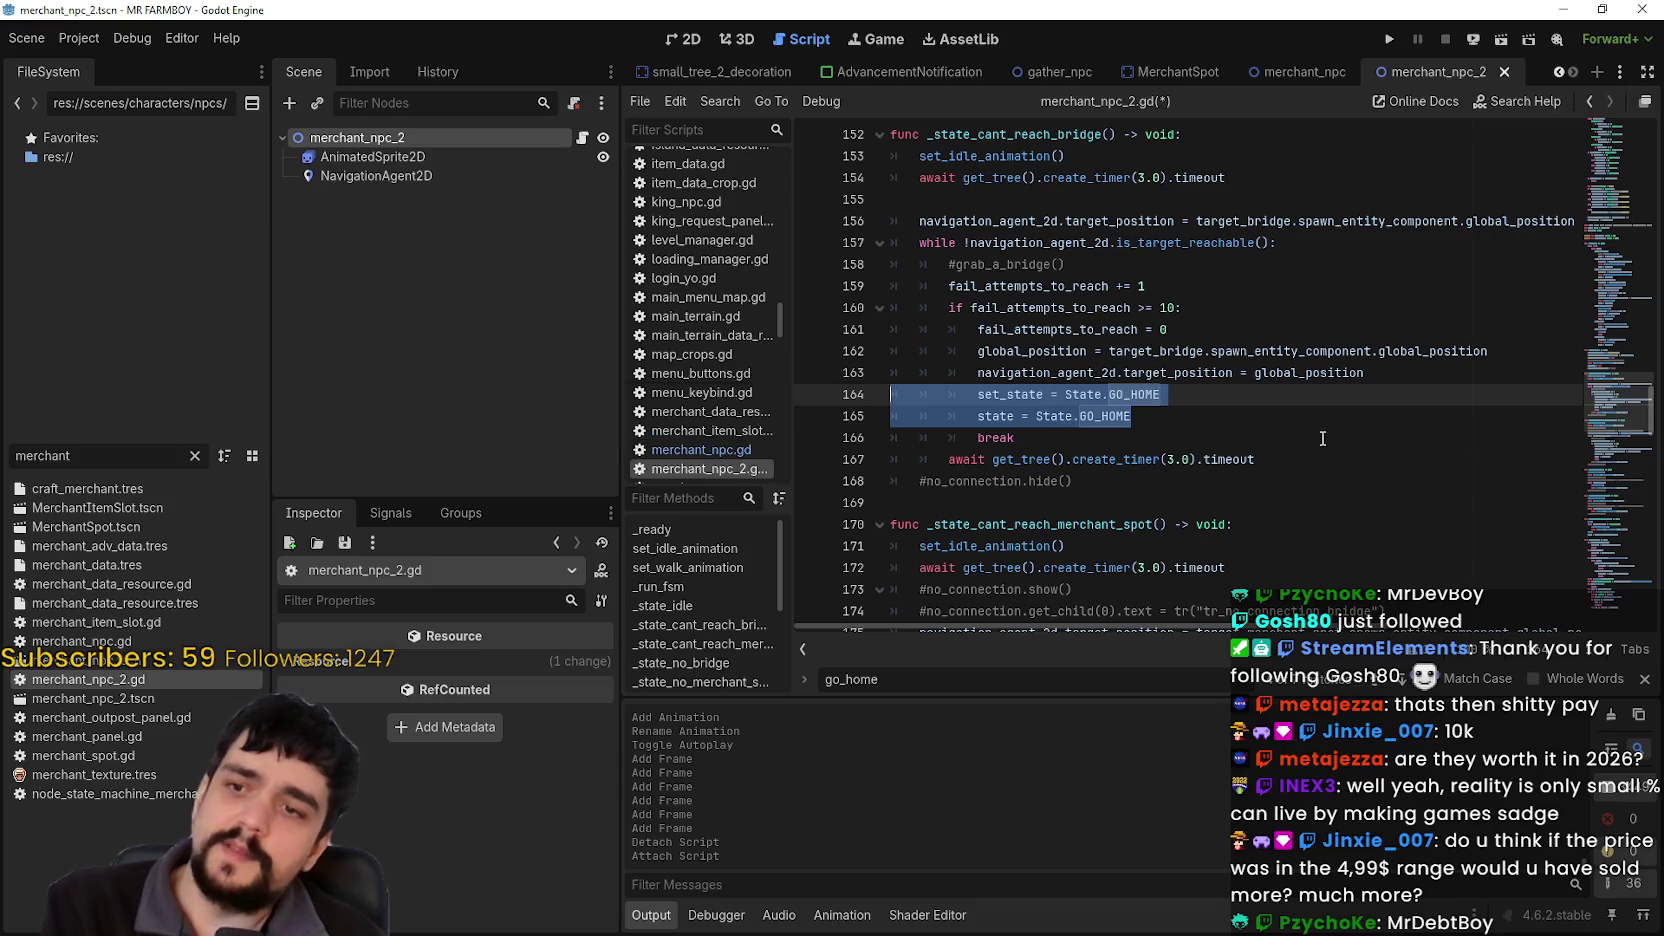
{"action": "key", "text": "Escape"}
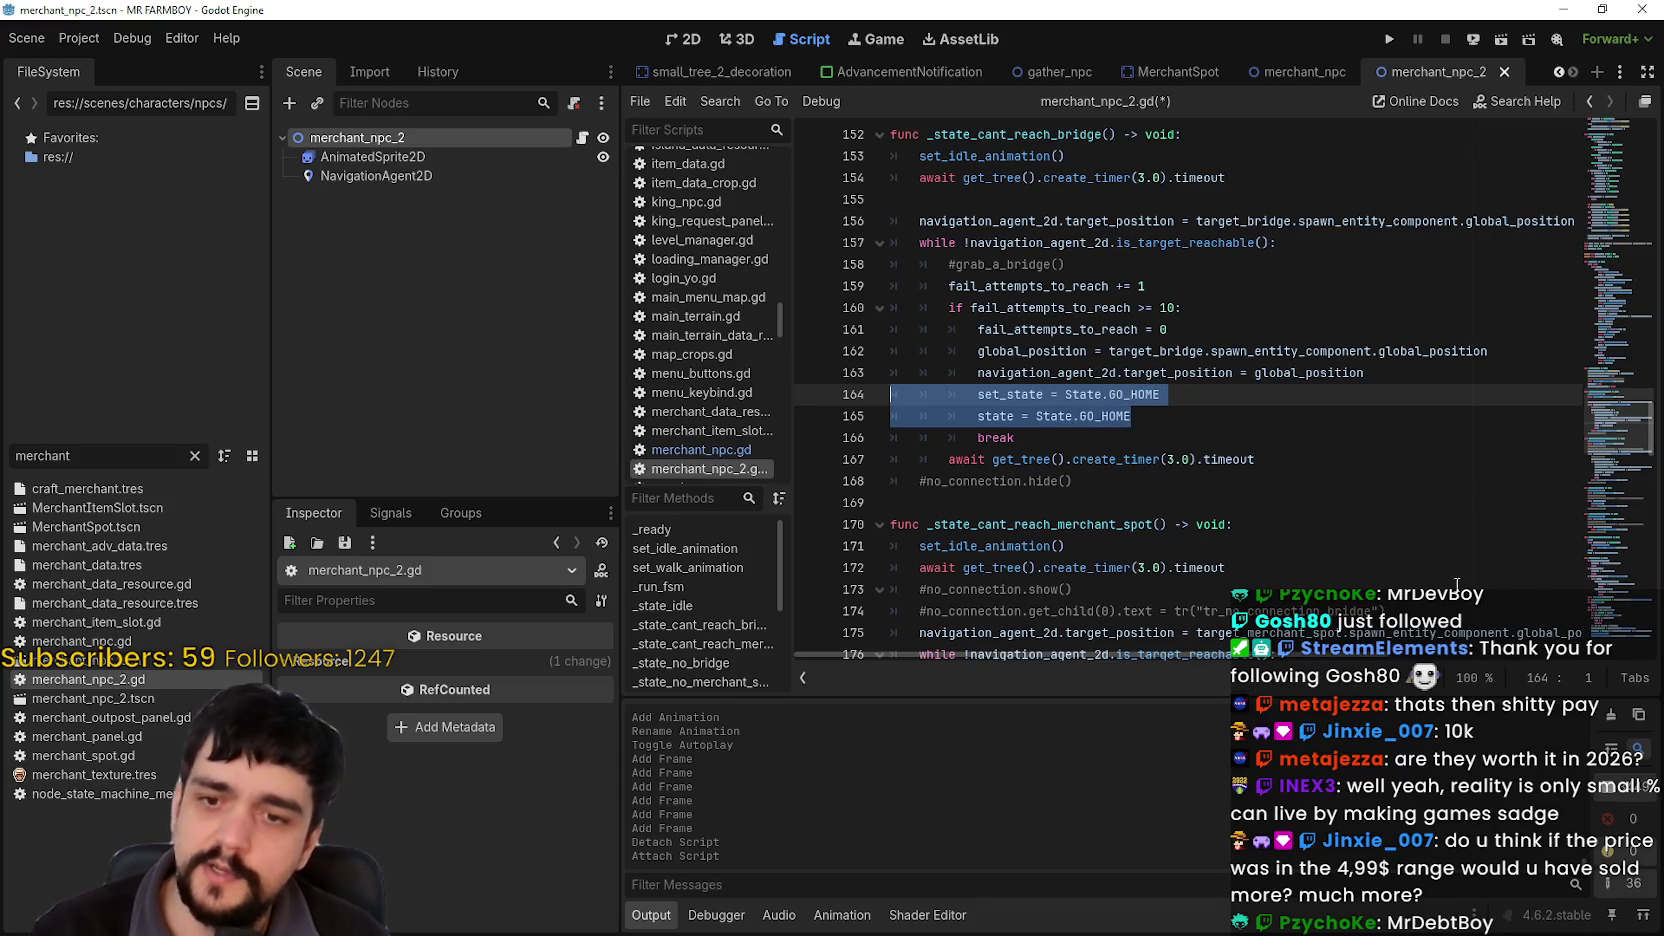
Step: Review the code around lines 163–185, ending on the set_state line 182
{"action": "left_click", "coordinate": [1132, 445]}
{"action": "scroll", "coordinate": [1148, 415], "scroll_direction": "up", "scroll_amount": 2}
{"action": "mouse_move", "coordinate": [891, 416]}
{"action": "left_mouse_down"}
{"action": "mouse_move", "coordinate": [1150, 418]}
{"action": "mouse_move", "coordinate": [1236, 438]}
{"action": "mouse_move", "coordinate": [1210, 567]}
{"action": "left_mouse_up"}
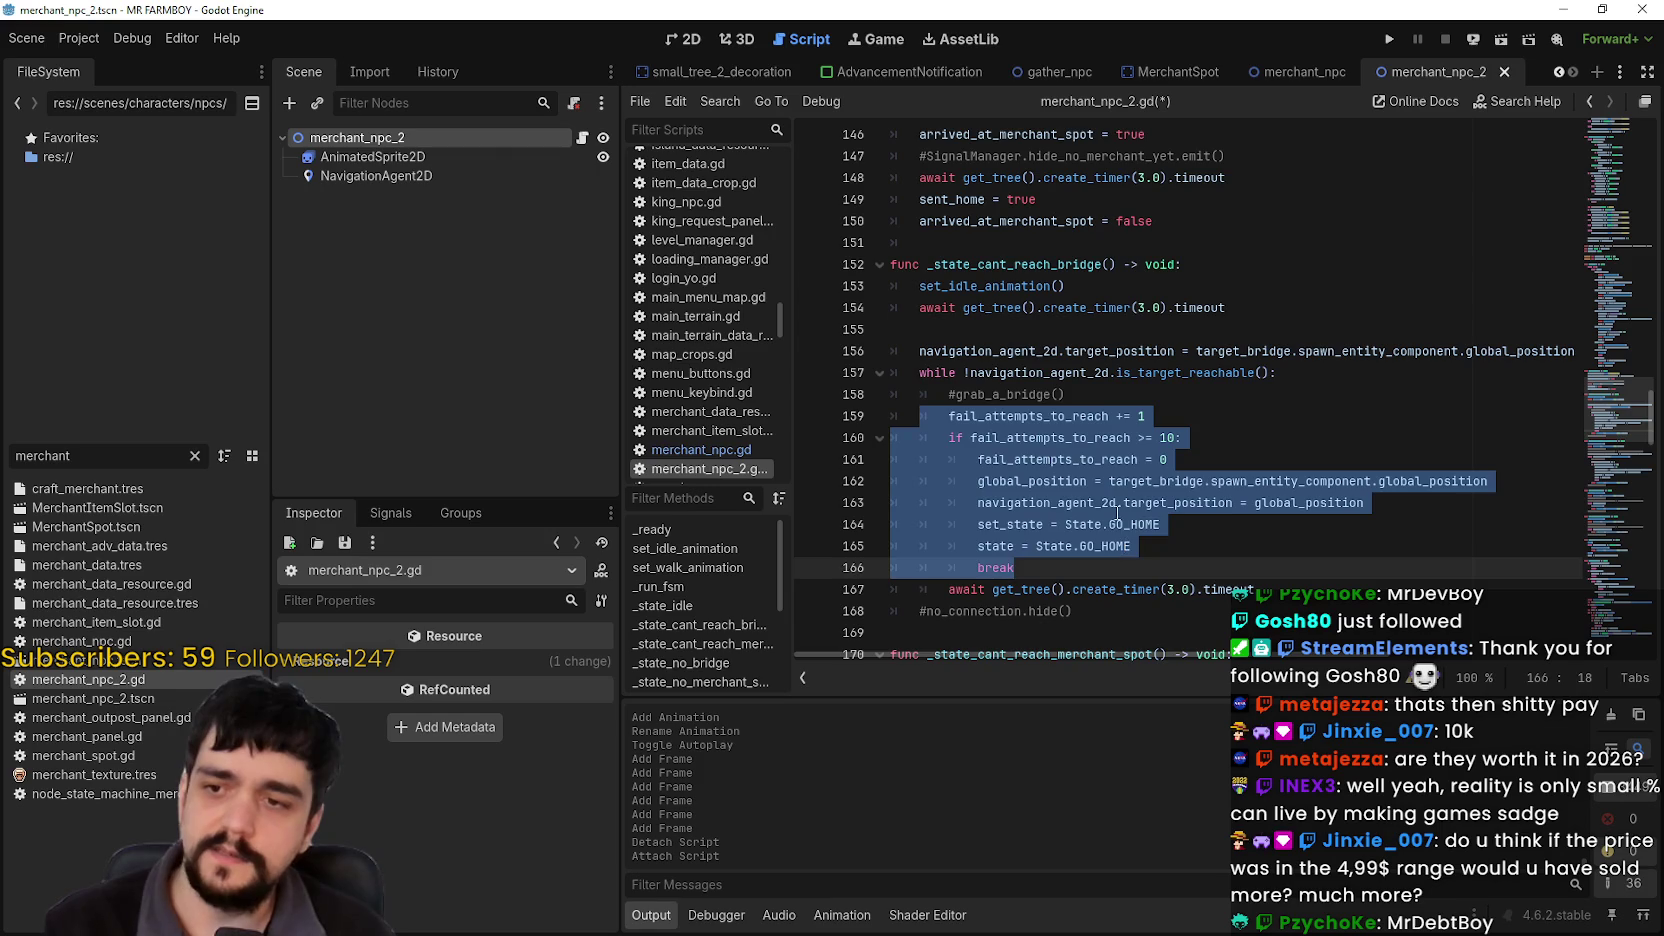
{"action": "left_click", "coordinate": [1109, 502]}
{"action": "scroll", "coordinate": [1109, 502], "scroll_direction": "down", "scroll_amount": 7}
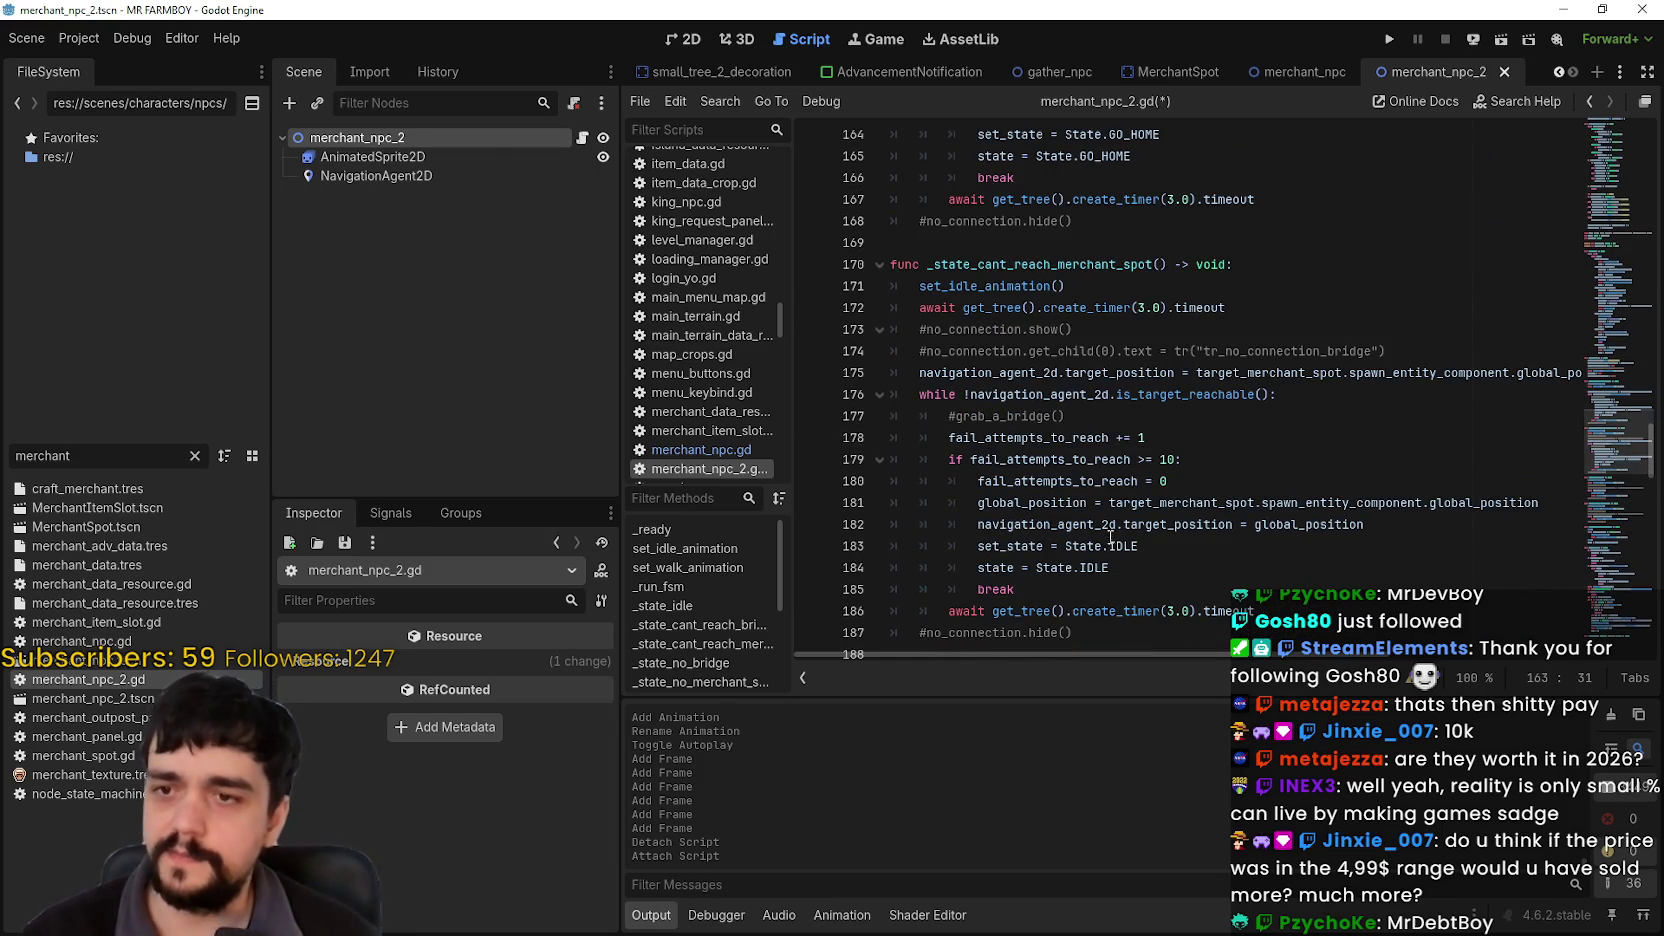
{"action": "scroll", "coordinate": [1112, 496], "scroll_direction": "down", "scroll_amount": 1}
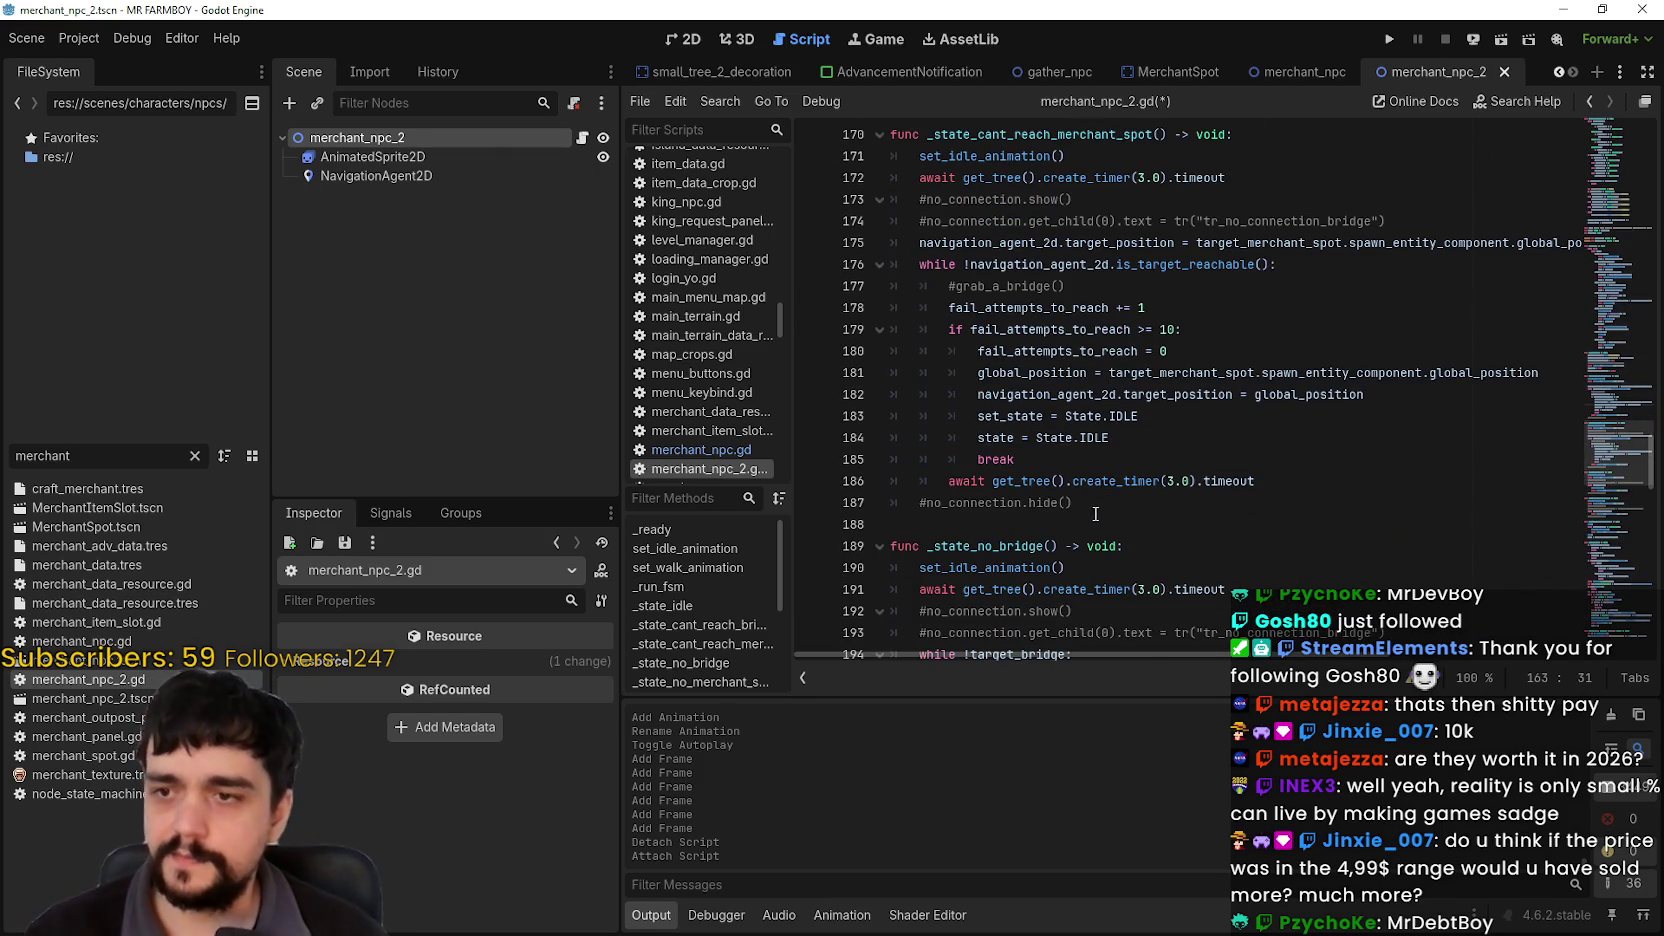
{"action": "left_click", "coordinate": [1121, 457]}
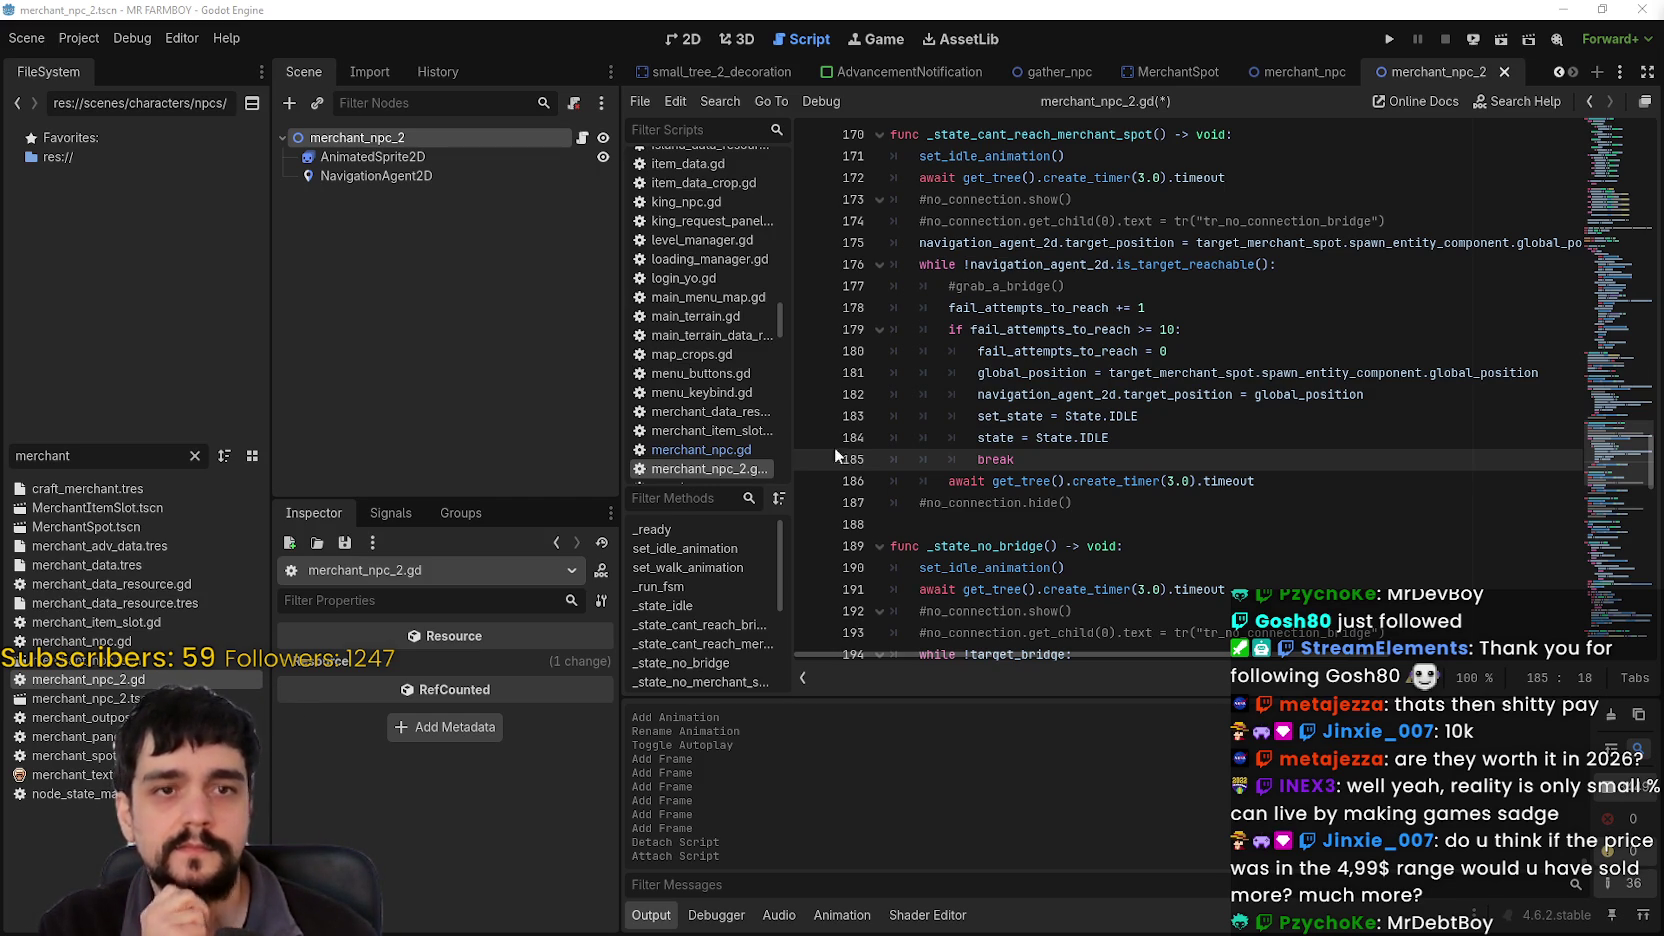
{"action": "left_click", "coordinate": [977, 394]}
{"action": "mouse_move", "coordinate": [1045, 413]}
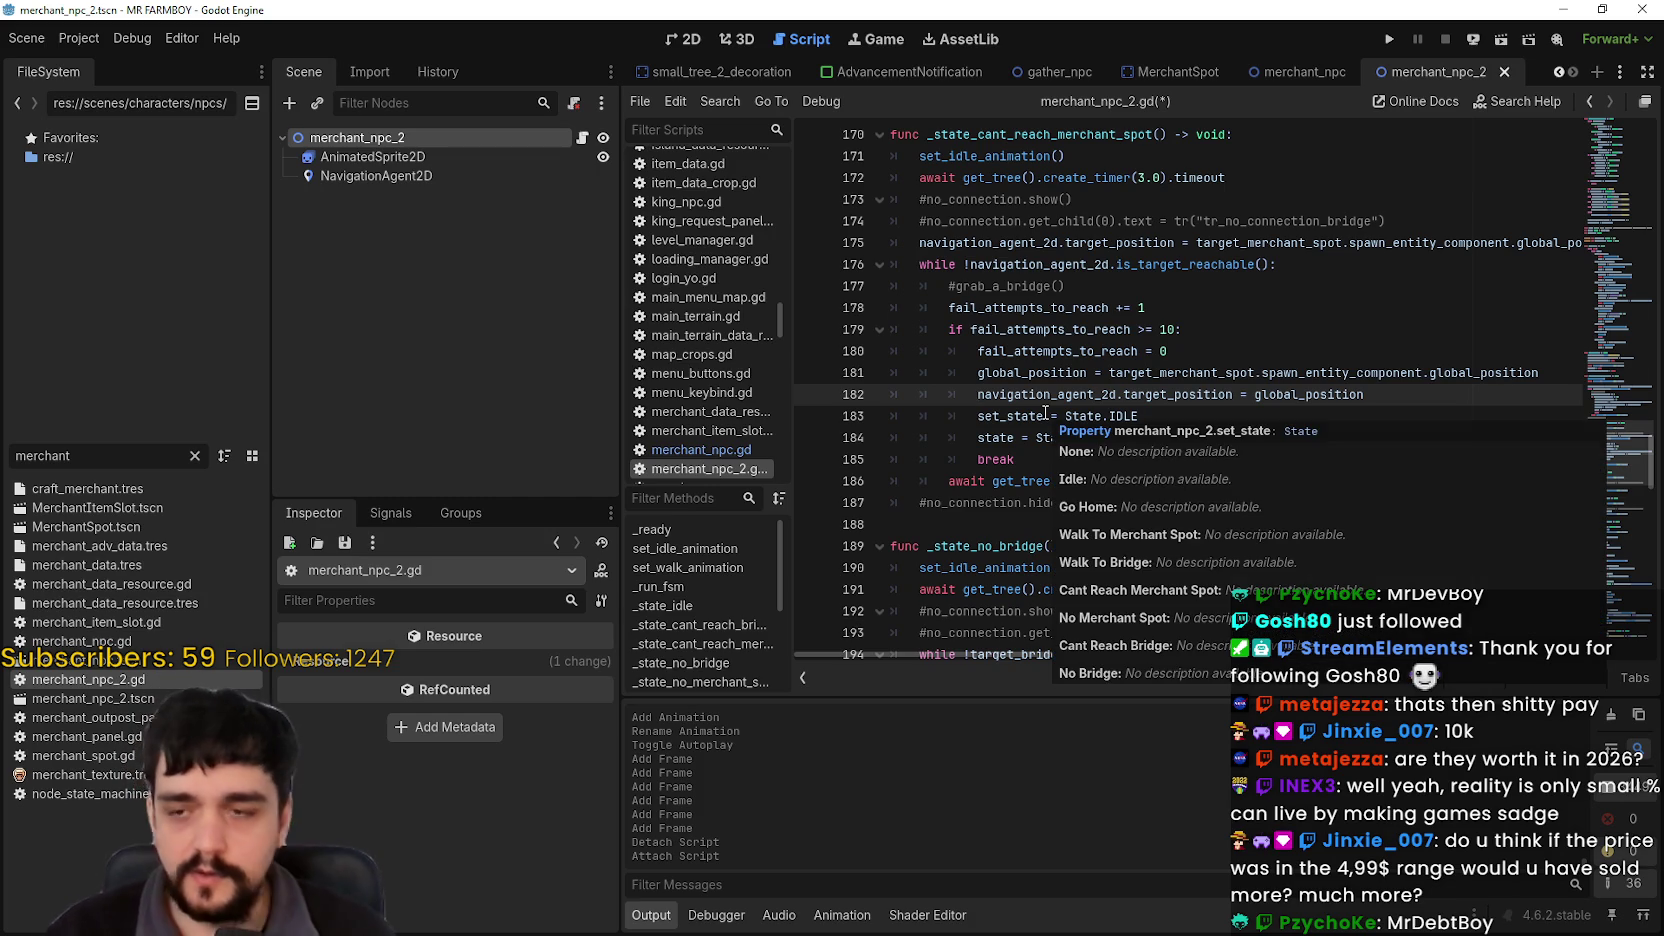
{"action": "scroll", "coordinate": [1150, 420], "scroll_direction": "down", "scroll_amount": 3}
{"action": "scroll", "coordinate": [1254, 428], "scroll_direction": "up", "scroll_amount": 3}
{"action": "left_click_drag", "start_coordinate": [1390, 221], "coordinate": [768, 207]}
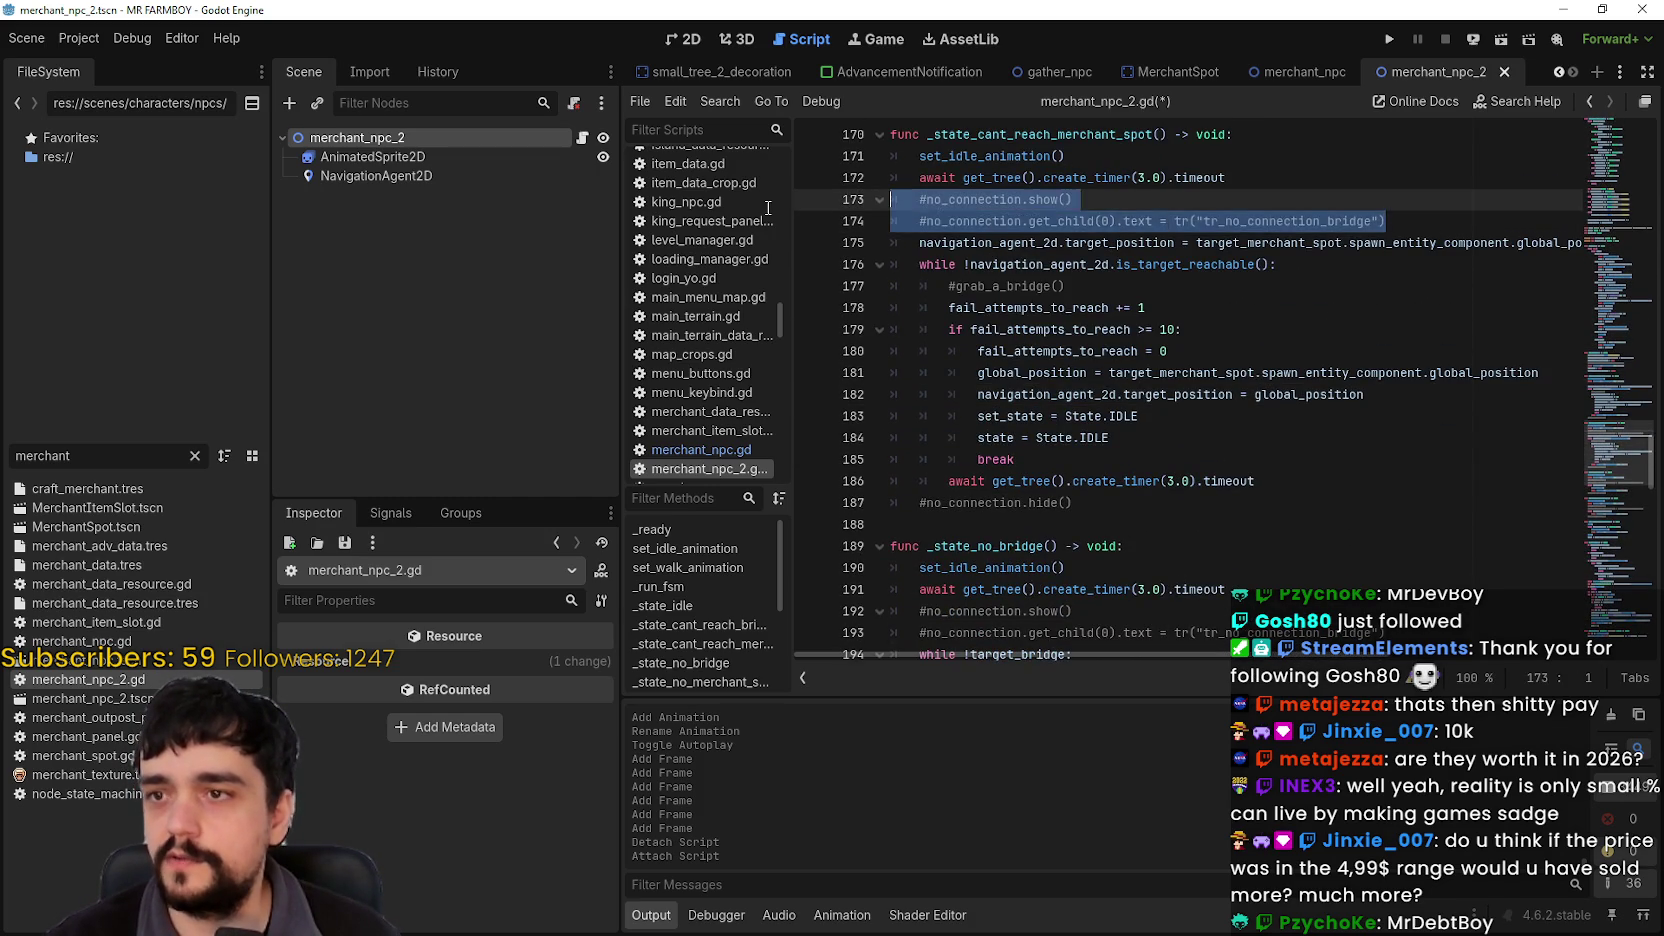
{"action": "key", "text": "BackSpace"}
{"action": "key", "text": "BackSpace"}
{"action": "left_click_drag", "start_coordinate": [1160, 251], "coordinate": [888, 245]}
{"action": "key", "text": "BackSpace"}
{"action": "key", "text": "BackSpace"}
{"action": "left_click", "coordinate": [862, 452]}
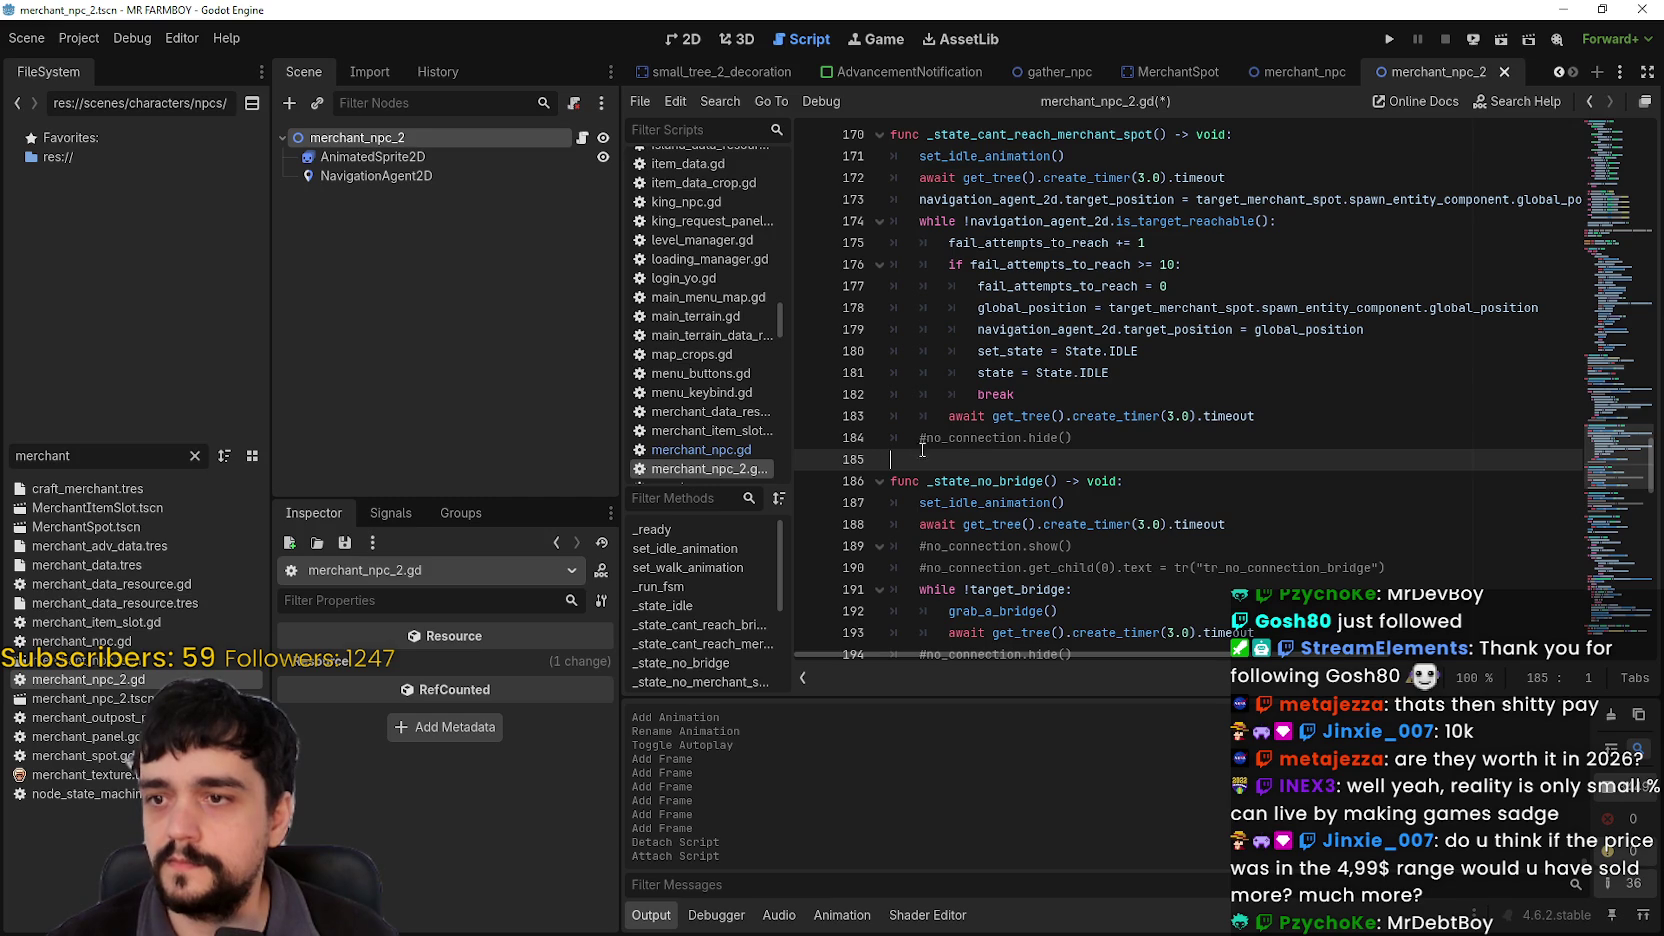
{"action": "key", "text": "BackSpace"}
{"action": "key", "text": "shift+Home"}
{"action": "key", "text": "BackSpace"}
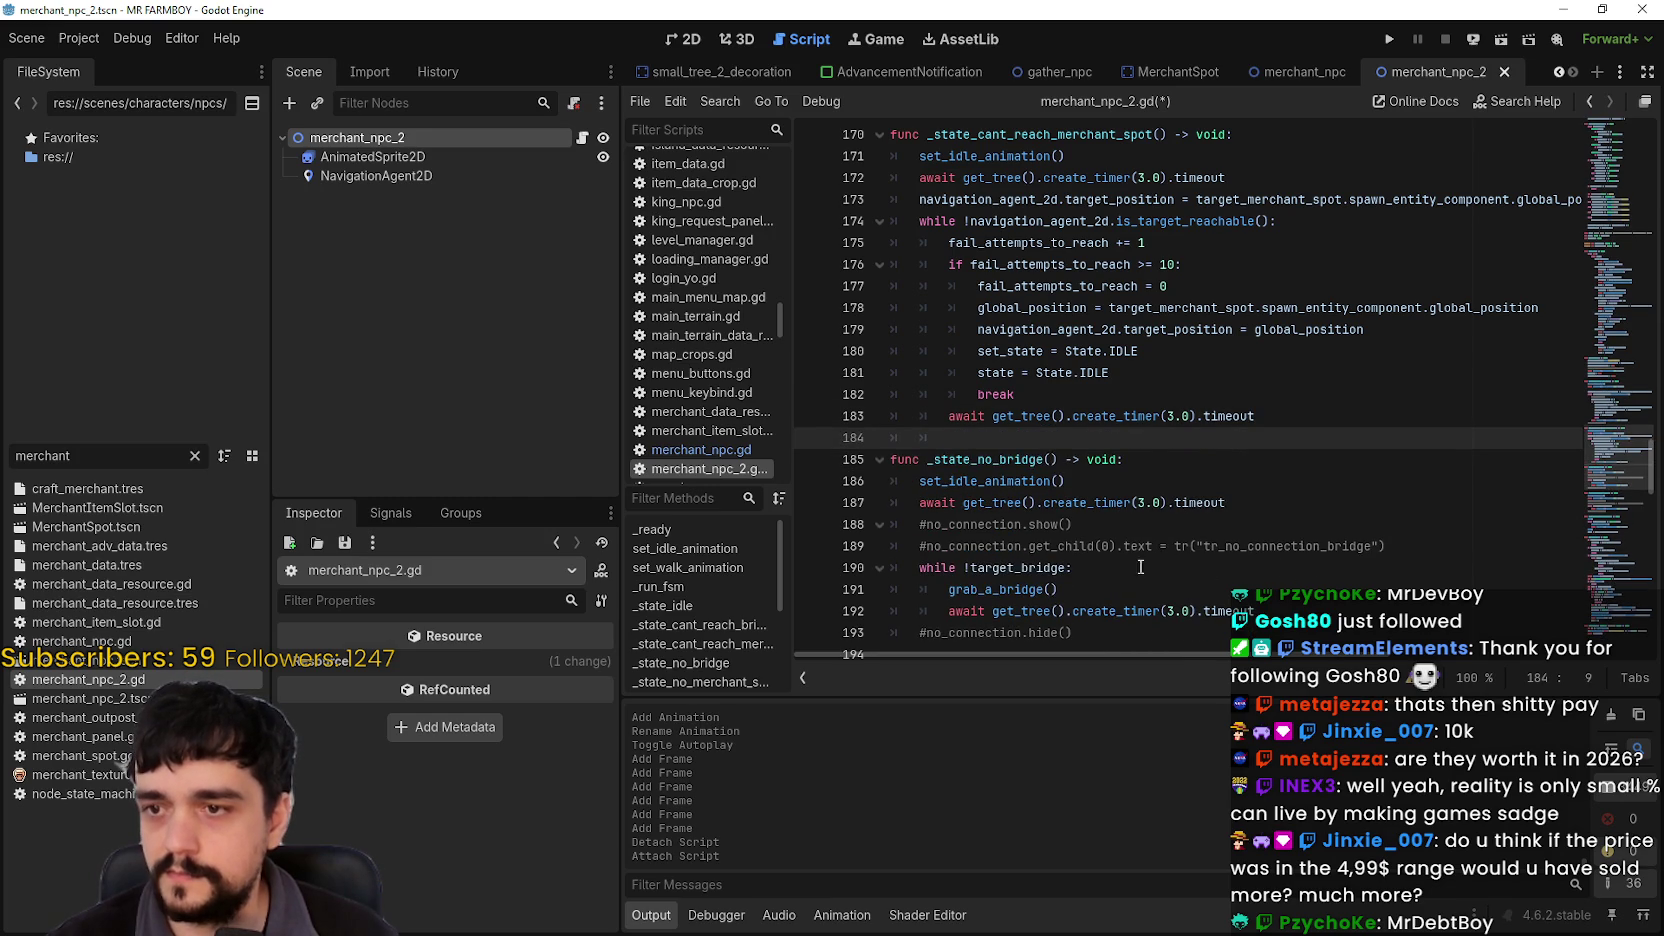
{"action": "left_click_drag", "start_coordinate": [1403, 546], "coordinate": [1228, 492]}
{"action": "key", "text": "BackSpace"}
{"action": "scroll", "coordinate": [1057, 503], "scroll_direction": "down", "scroll_amount": 1}
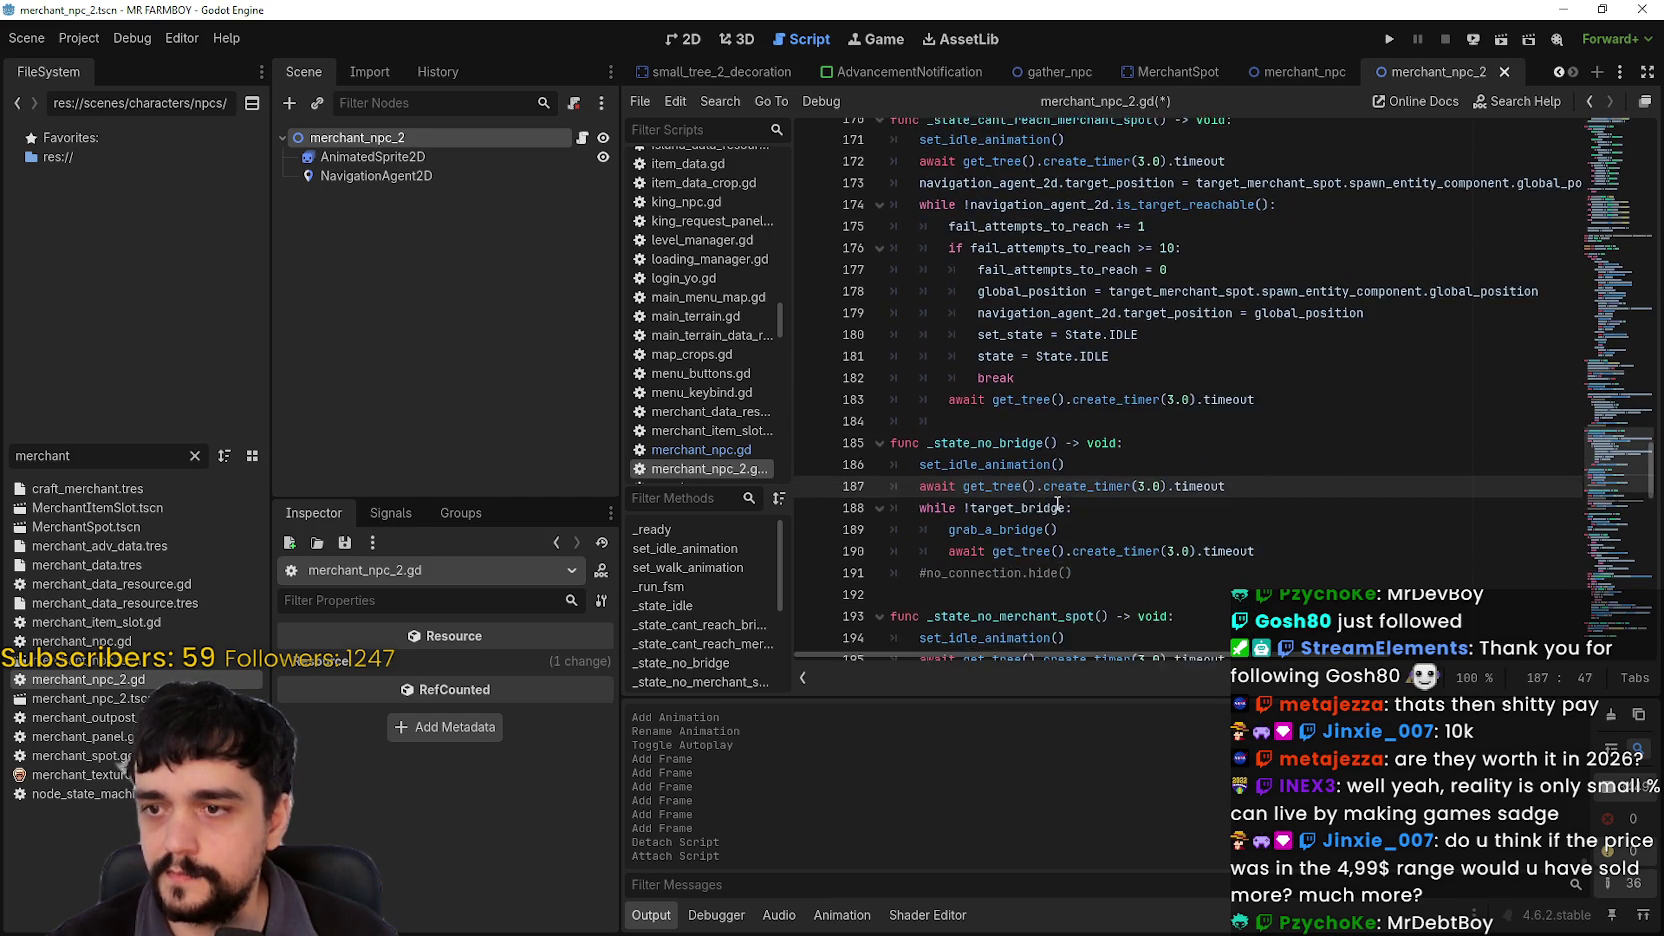
{"action": "scroll", "coordinate": [1057, 503], "scroll_direction": "down", "scroll_amount": 3}
{"action": "triple_click", "coordinate": [1083, 508]}
{"action": "key", "text": "BackSpace"}
{"action": "key", "text": "BackSpace"}
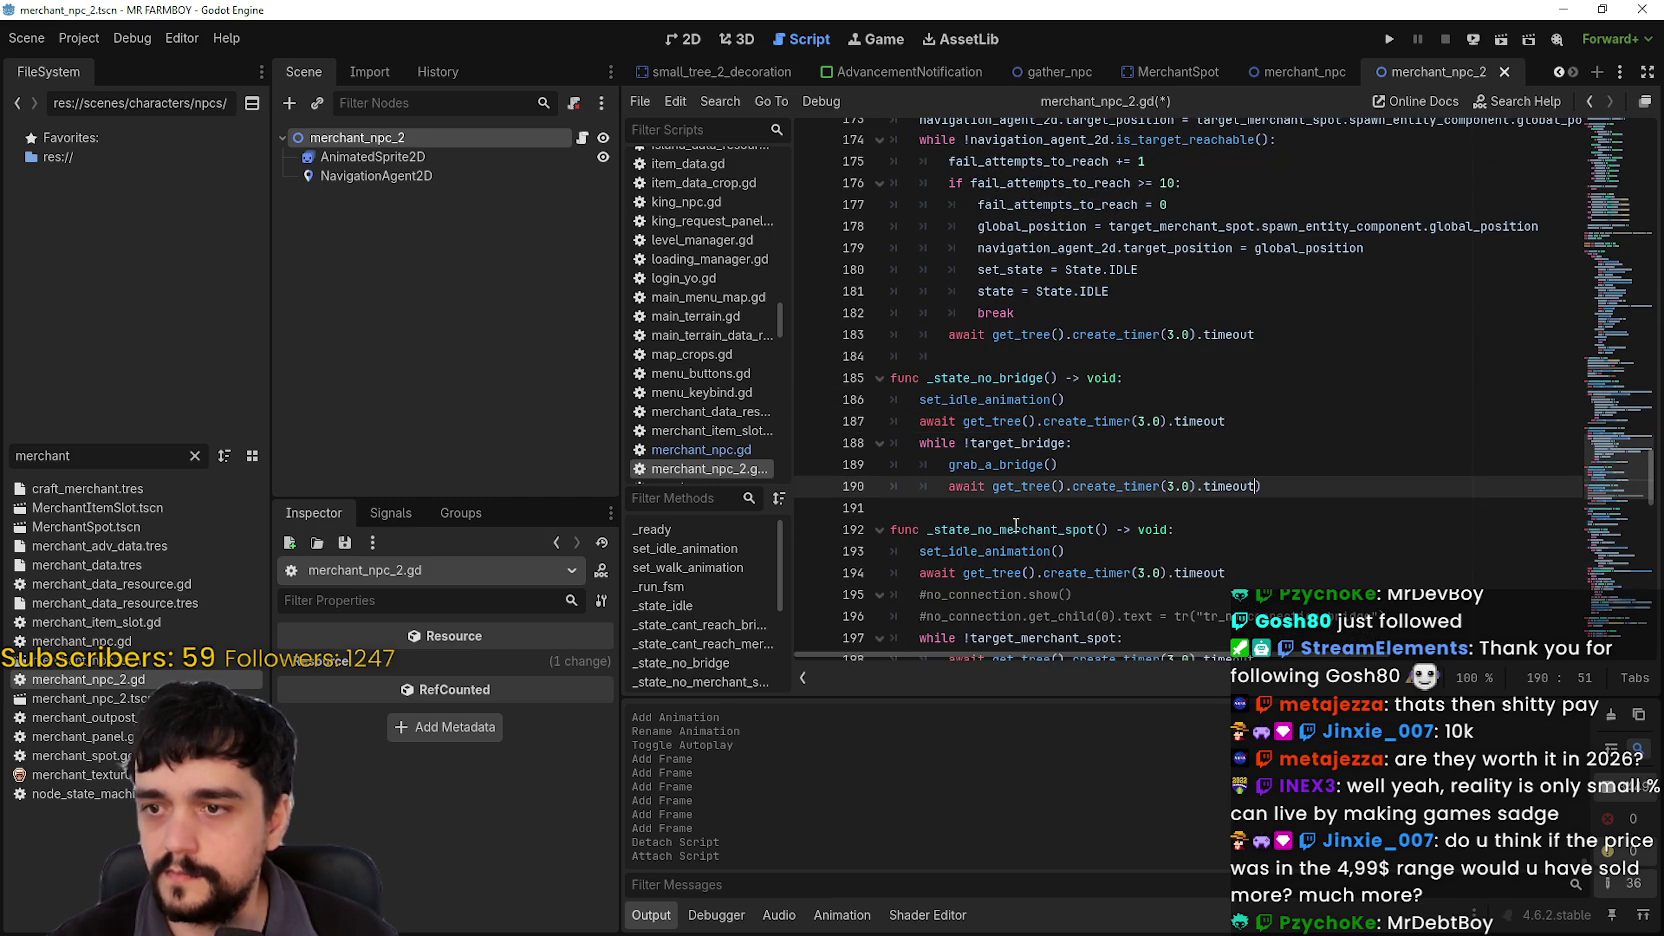
{"action": "left_click", "coordinate": [1108, 507]}
{"action": "scroll", "coordinate": [1108, 497], "scroll_direction": "down", "scroll_amount": 3}
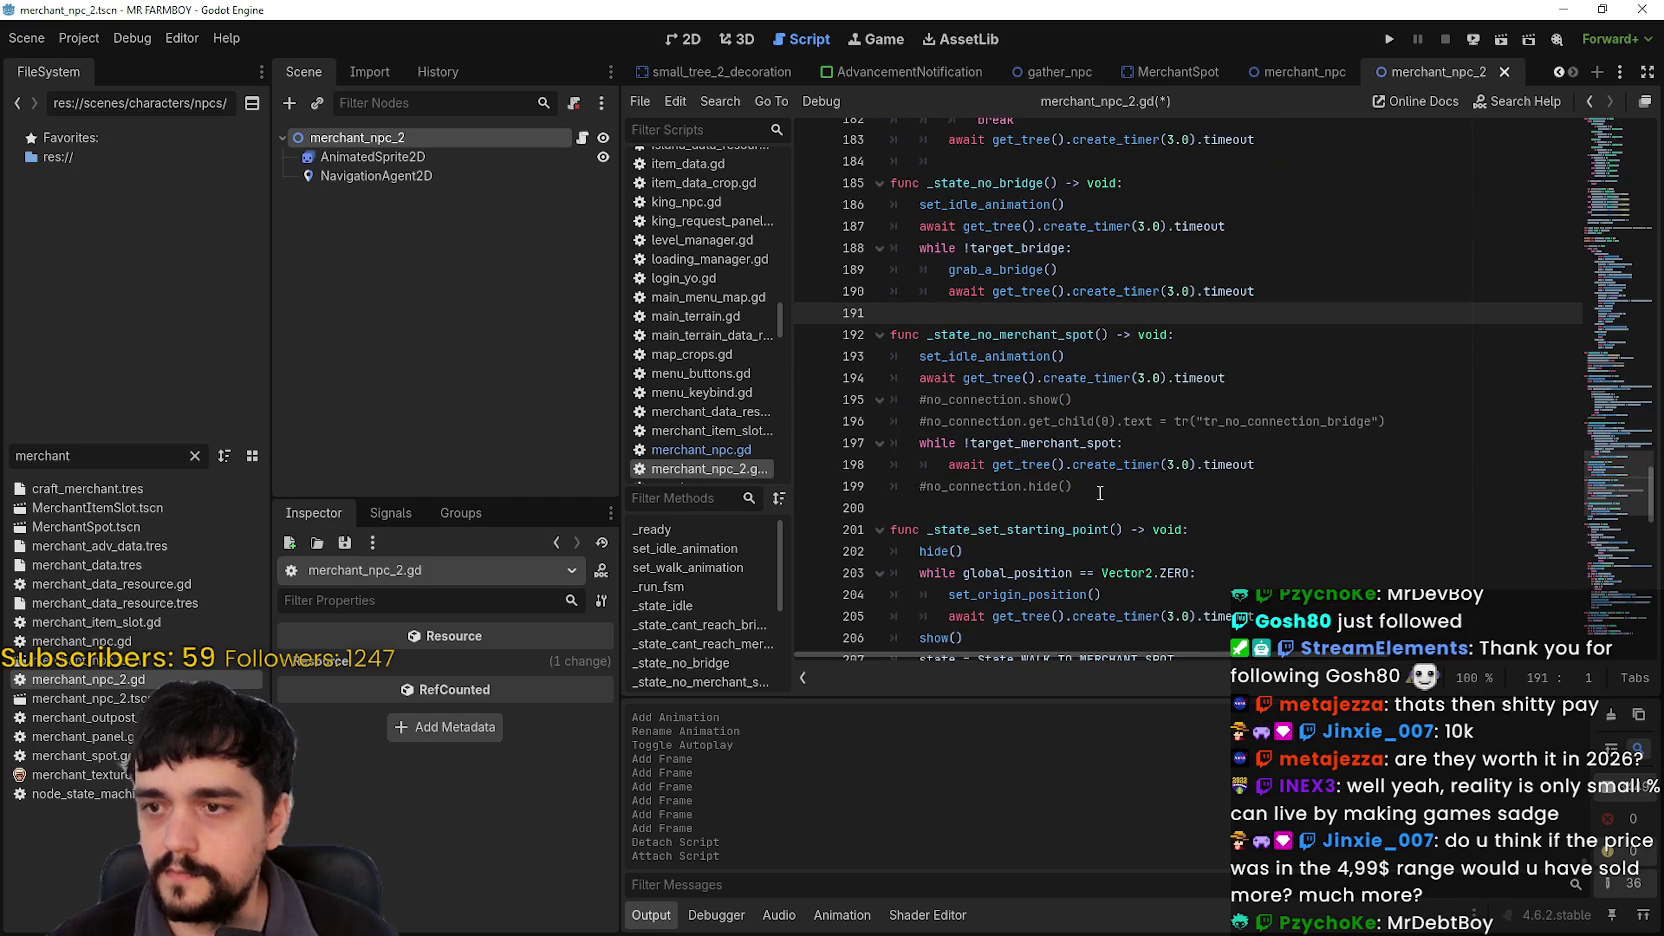
{"action": "left_click_drag", "start_coordinate": [1395, 421], "coordinate": [780, 425]}
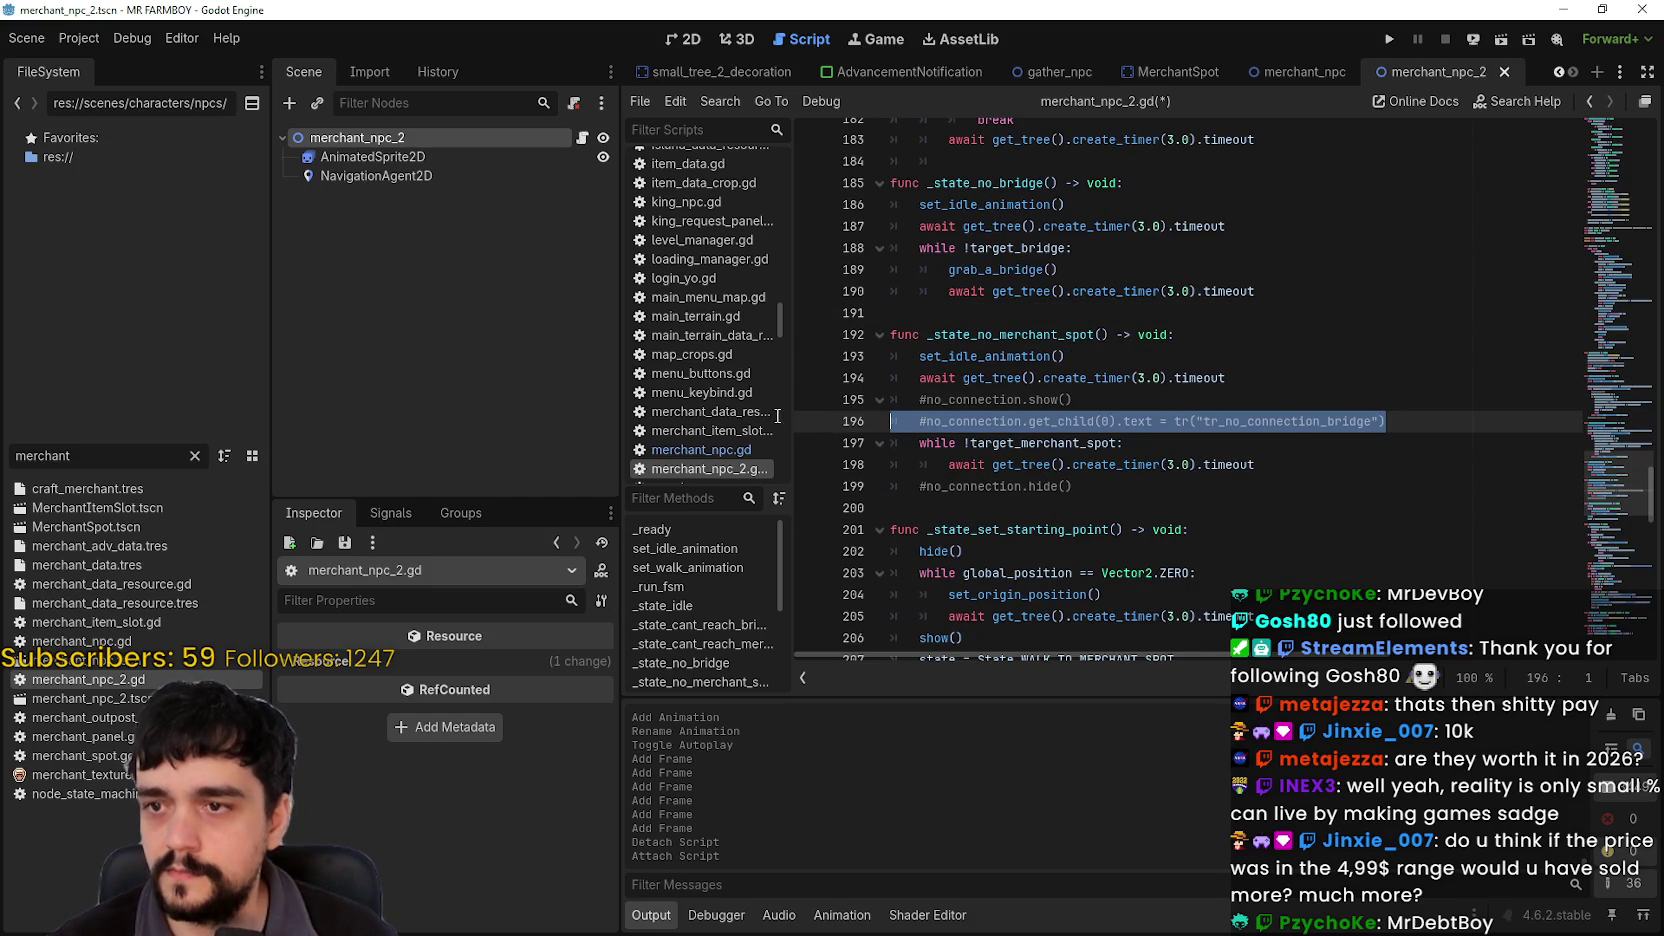
{"action": "key", "text": "shift+Up"}
{"action": "key", "text": "BackSpace"}
{"action": "key", "text": "BackSpace"}
{"action": "triple_click", "coordinate": [852, 443]}
{"action": "key", "text": "BackSpace"}
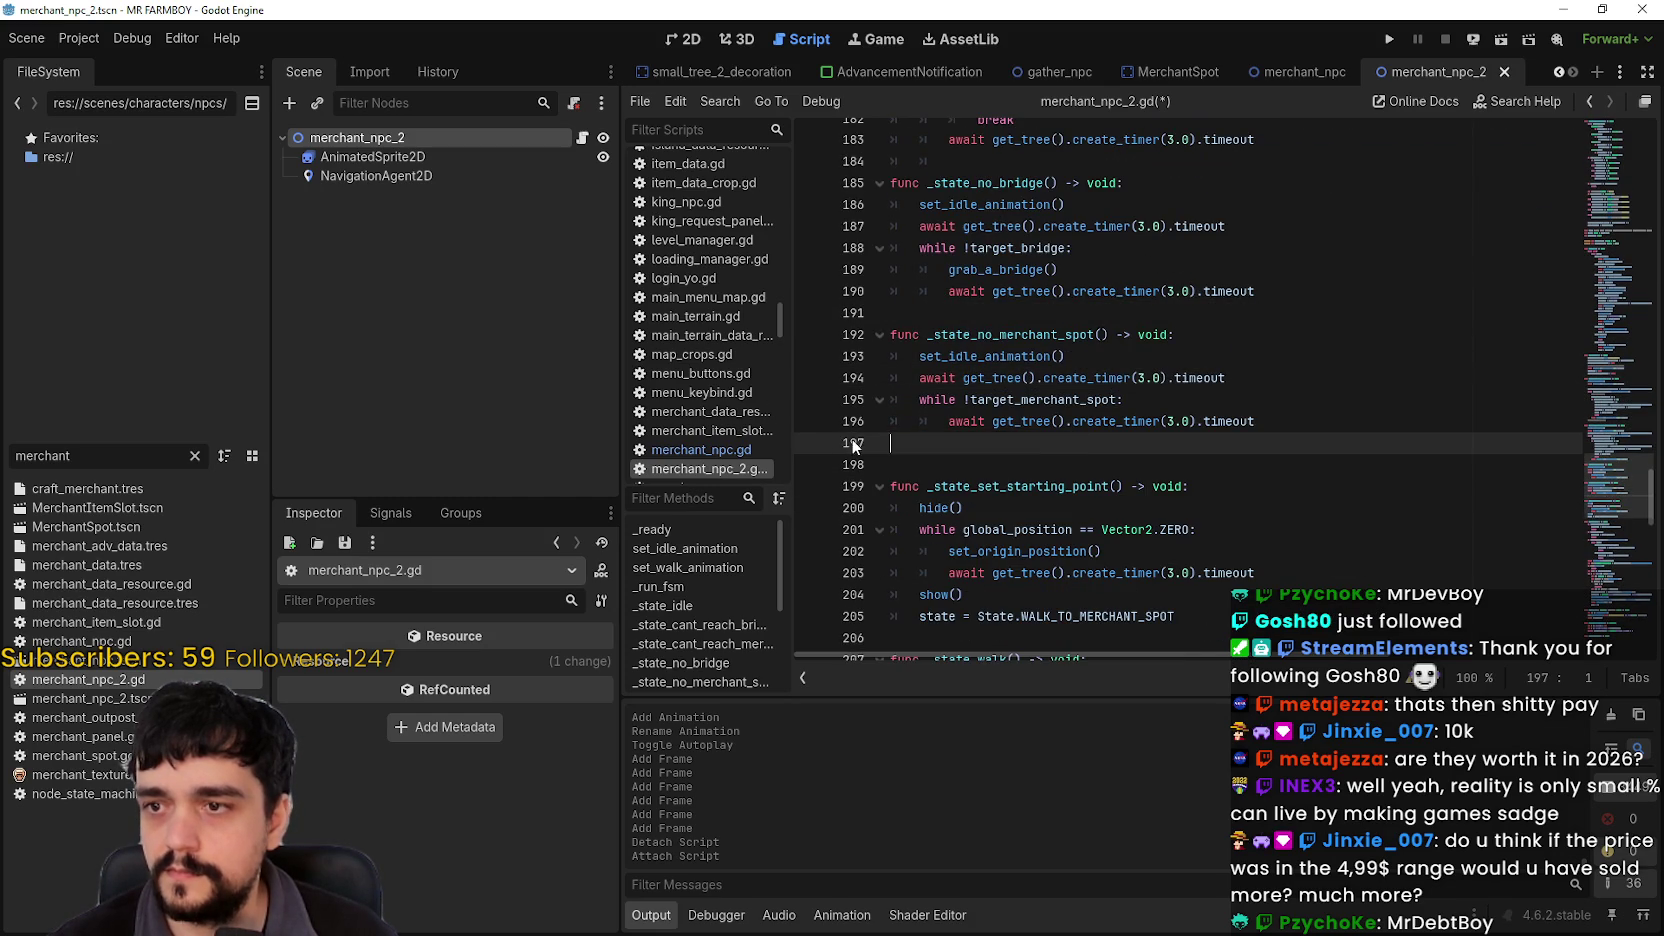
{"action": "key", "text": "BackSpace"}
{"action": "scroll", "coordinate": [968, 427], "scroll_direction": "down", "scroll_amount": 3}
{"action": "left_click", "coordinate": [968, 424]}
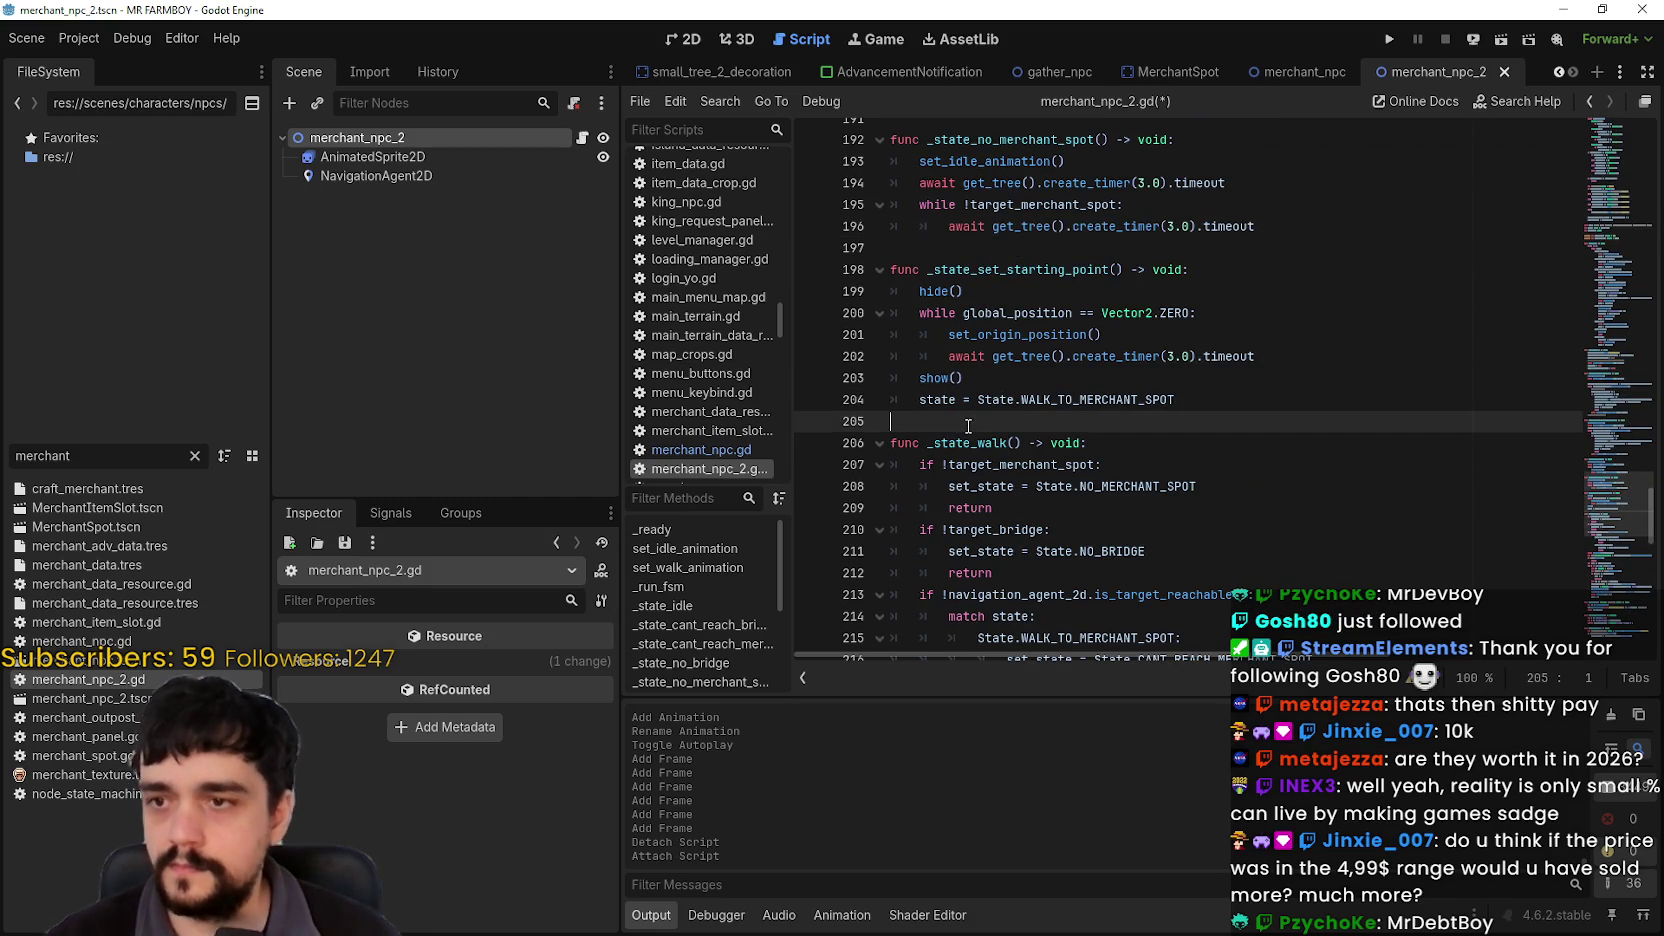
{"action": "scroll", "coordinate": [968, 427], "scroll_direction": "up", "scroll_amount": 3}
{"action": "left_click", "coordinate": [1022, 400]}
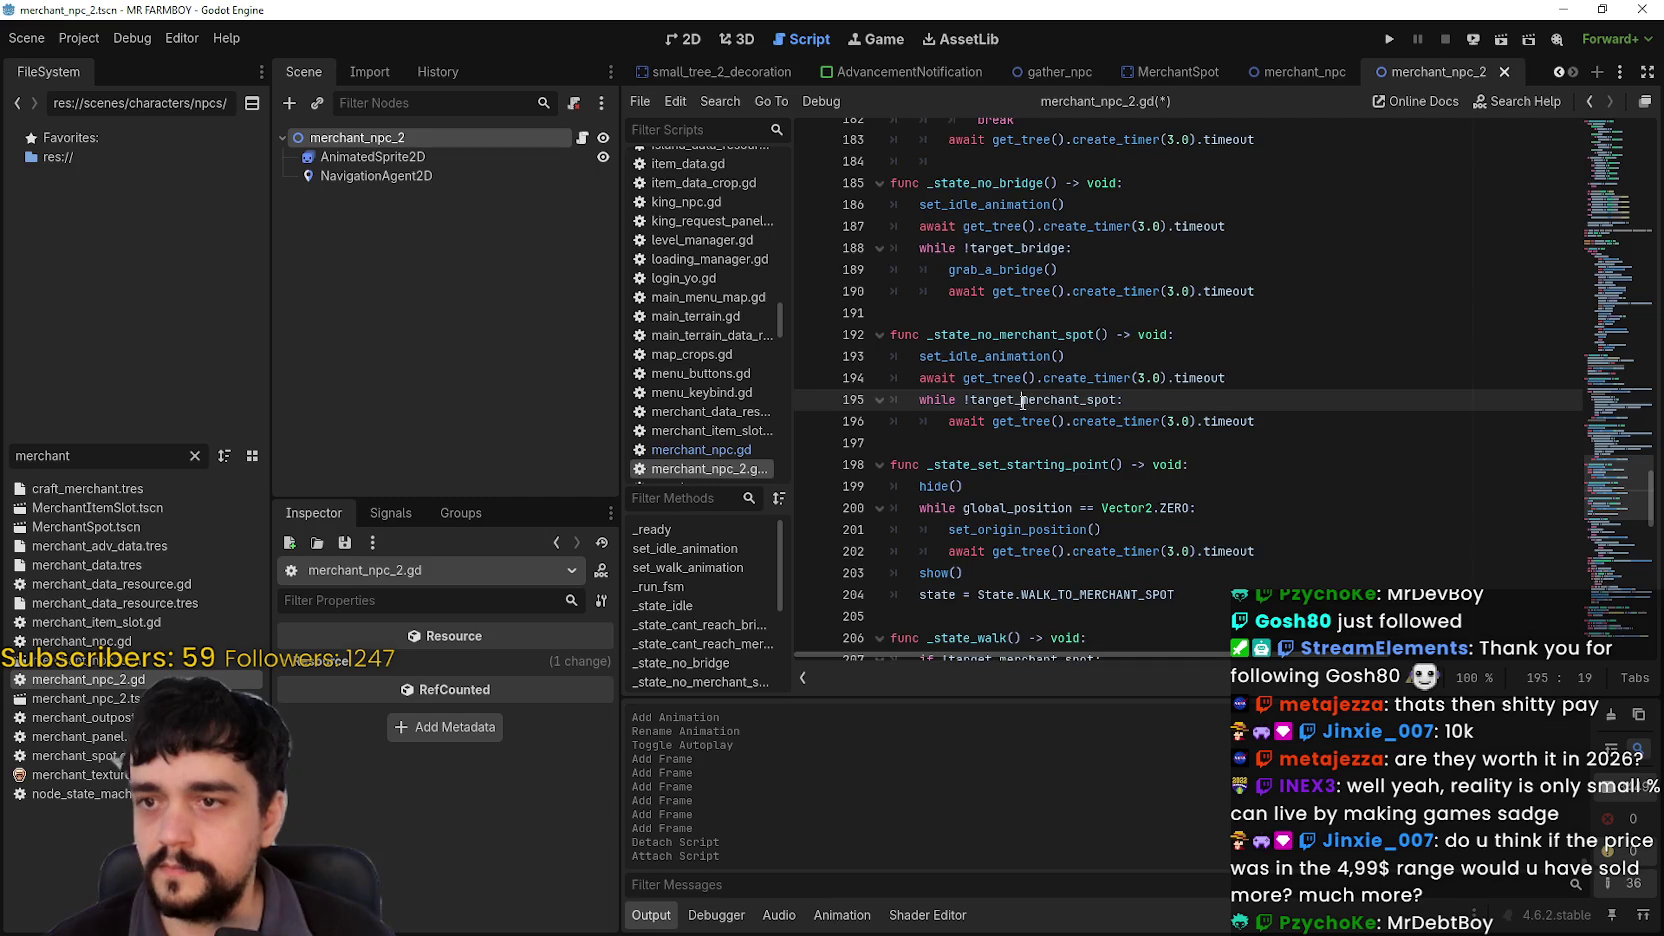
{"action": "scroll", "coordinate": [990, 410], "scroll_direction": "down", "scroll_amount": 3}
{"action": "left_click", "coordinate": [962, 413]}
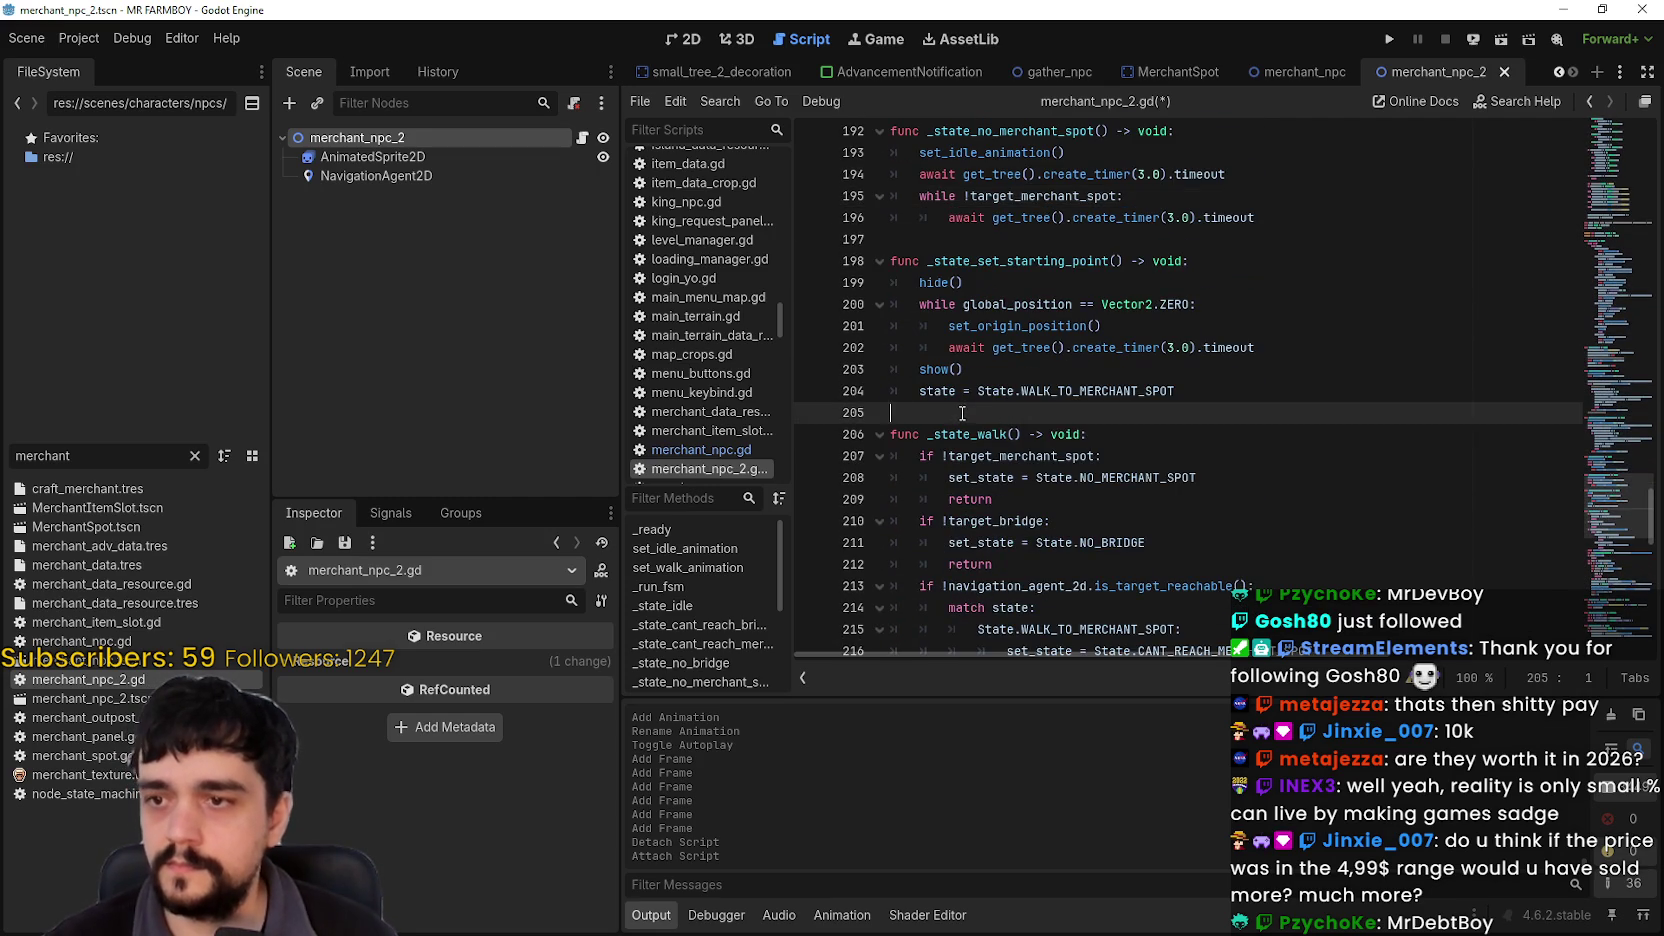
{"action": "scroll", "coordinate": [962, 413], "scroll_direction": "down", "scroll_amount": 3}
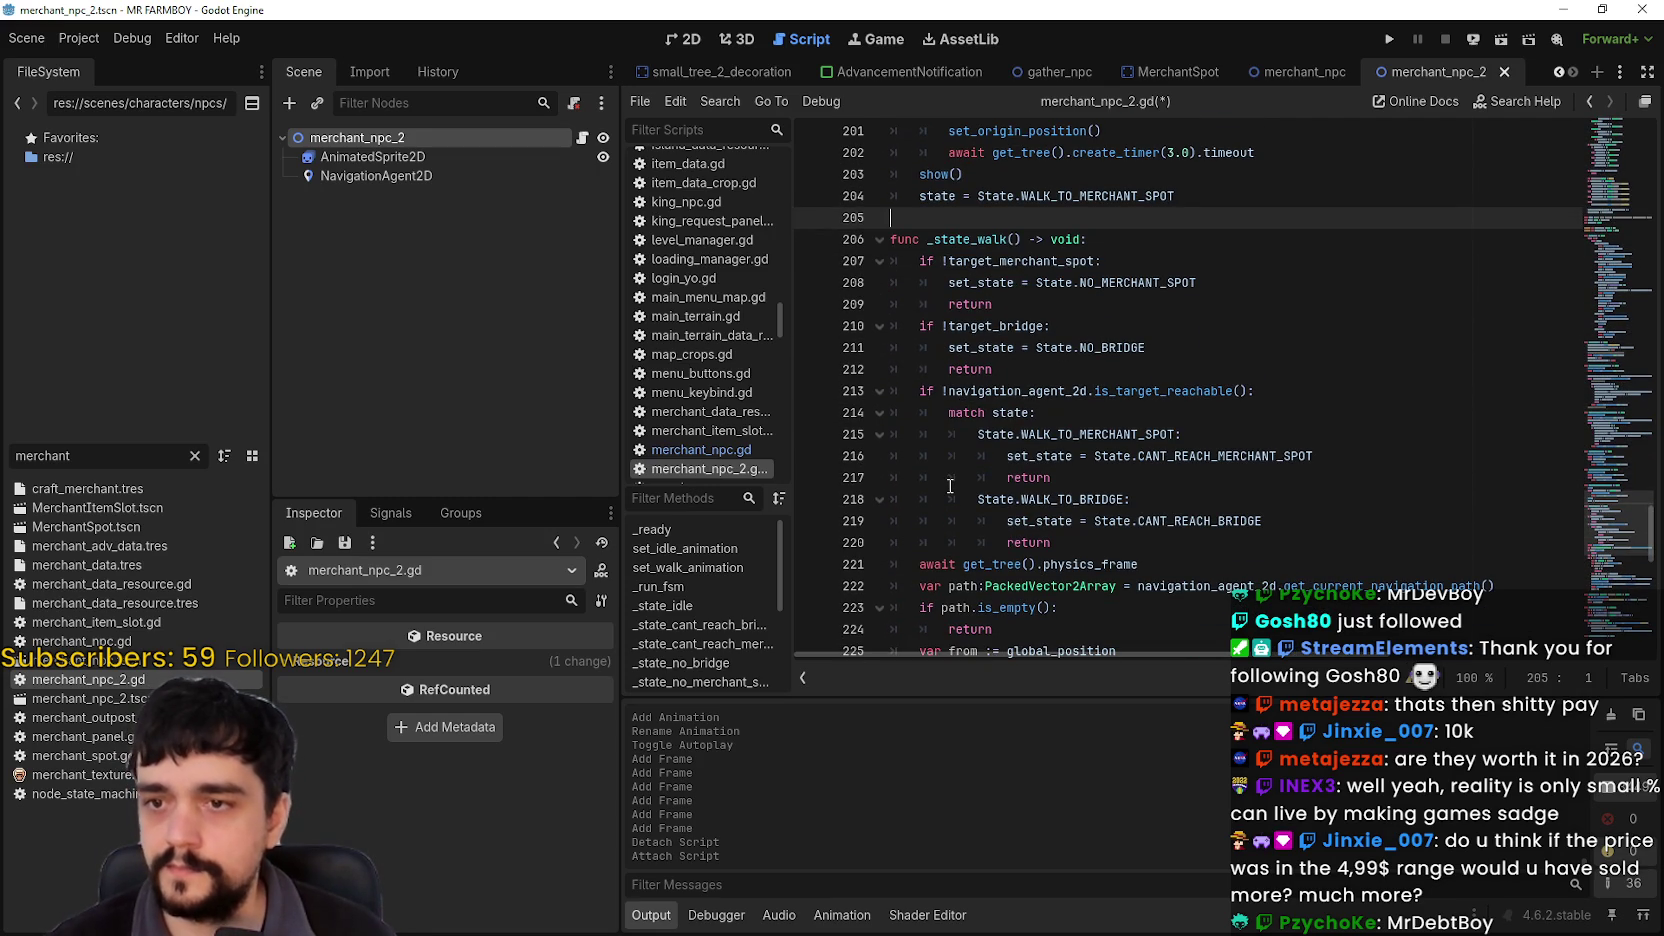
{"action": "scroll", "coordinate": [995, 442], "scroll_direction": "down", "scroll_amount": 2}
{"action": "left_click", "coordinate": [1141, 418]}
{"action": "scroll", "coordinate": [1141, 423], "scroll_direction": "down", "scroll_amount": 2}
{"action": "left_click", "coordinate": [1066, 434]}
{"action": "scroll", "coordinate": [1062, 481], "scroll_direction": "down", "scroll_amount": 5}
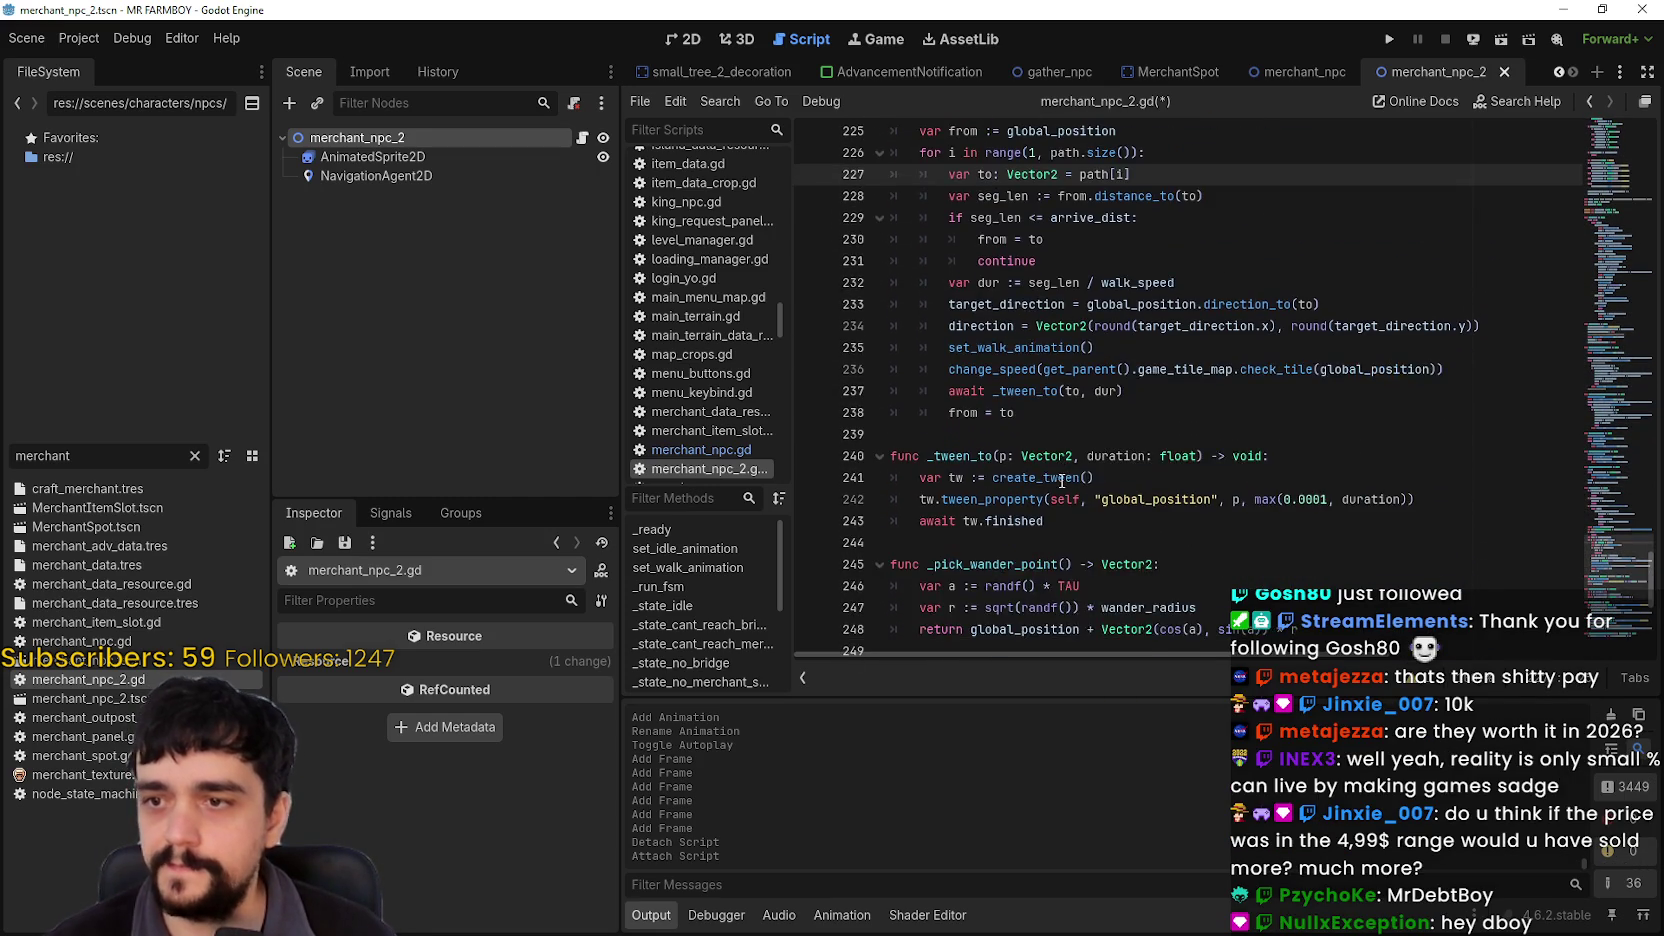
{"action": "left_click", "coordinate": [1000, 463]}
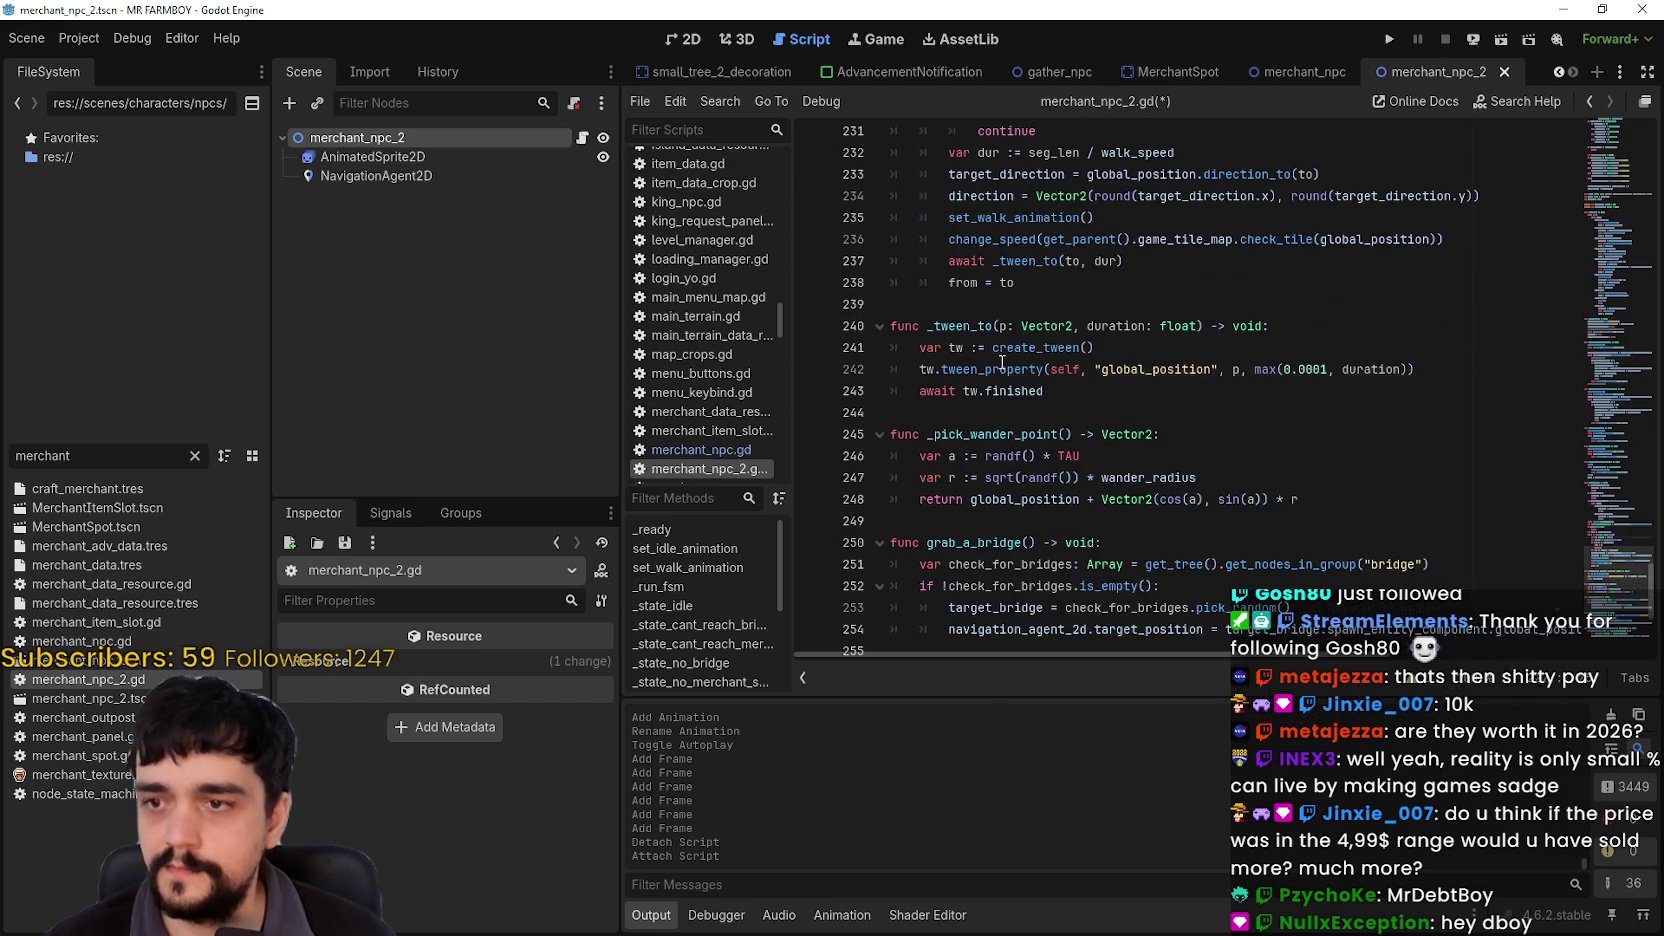
{"action": "scroll", "coordinate": [996, 377], "scroll_direction": "down", "scroll_amount": 3}
{"action": "scroll", "coordinate": [995, 379], "scroll_direction": "down", "scroll_amount": 4}
{"action": "left_click", "coordinate": [993, 260]}
{"action": "scroll", "coordinate": [1052, 529], "scroll_direction": "down", "scroll_amount": 1}
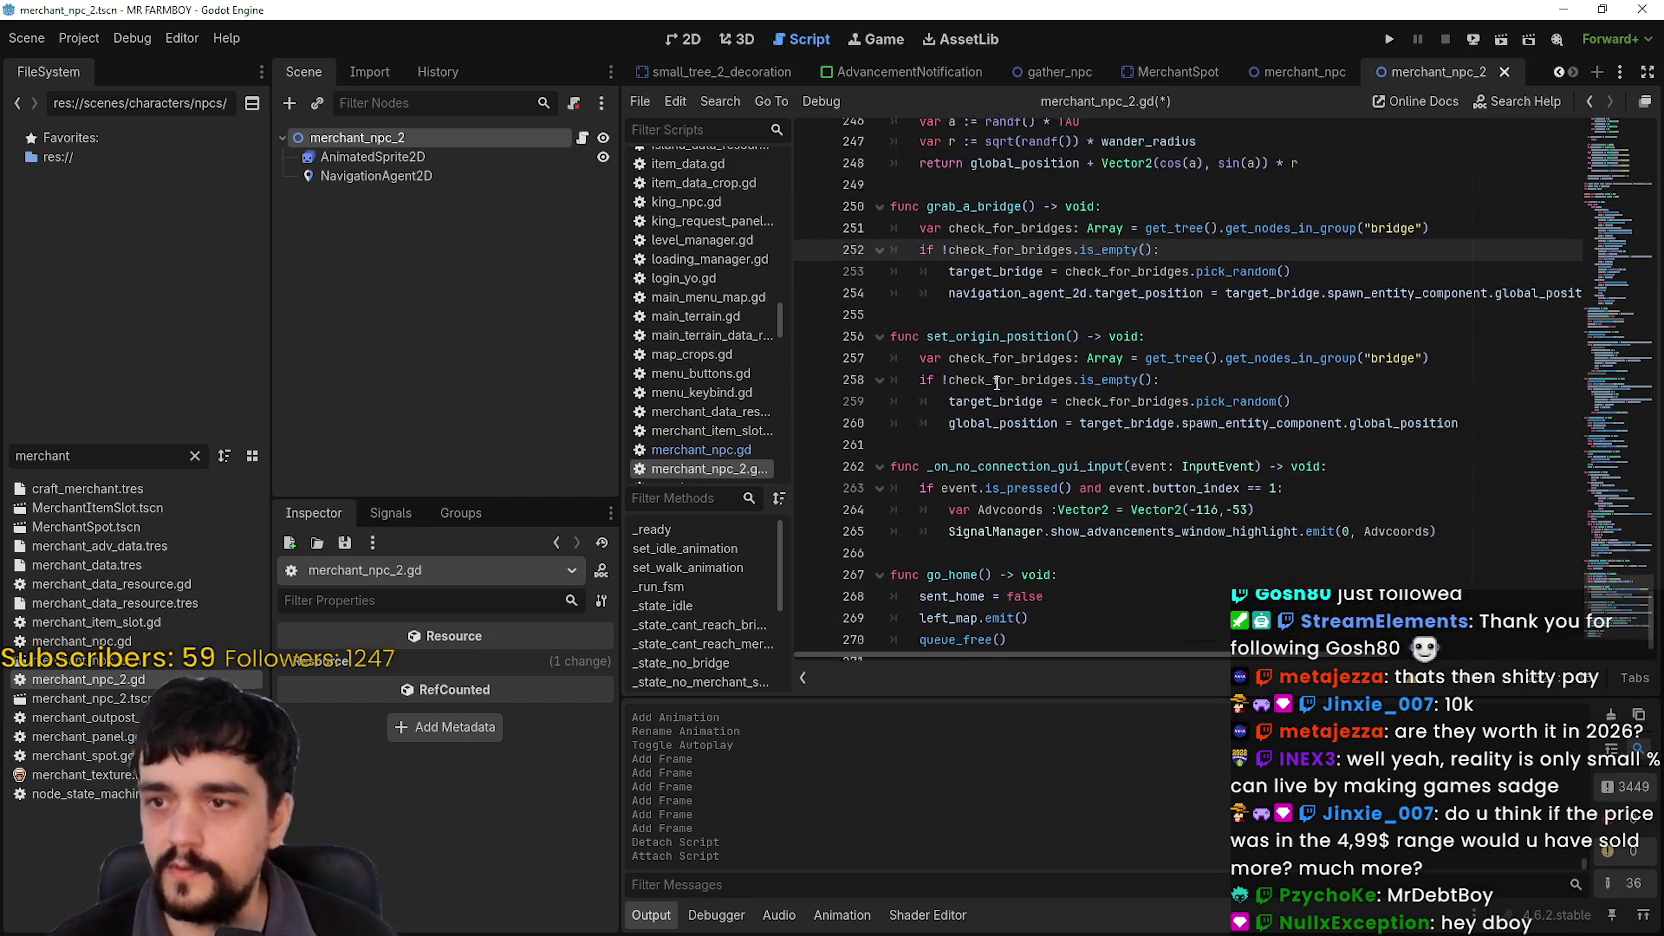
{"action": "mouse_move", "coordinate": [1600, 605]}
{"action": "left_mouse_down"}
{"action": "mouse_move", "coordinate": [1595, 294]}
{"action": "mouse_move", "coordinate": [1577, 344]}
{"action": "mouse_move", "coordinate": [1595, 294]}
{"action": "mouse_move", "coordinate": [1589, 147]}
{"action": "mouse_move", "coordinate": [1560, 385]}
{"action": "left_mouse_up"}
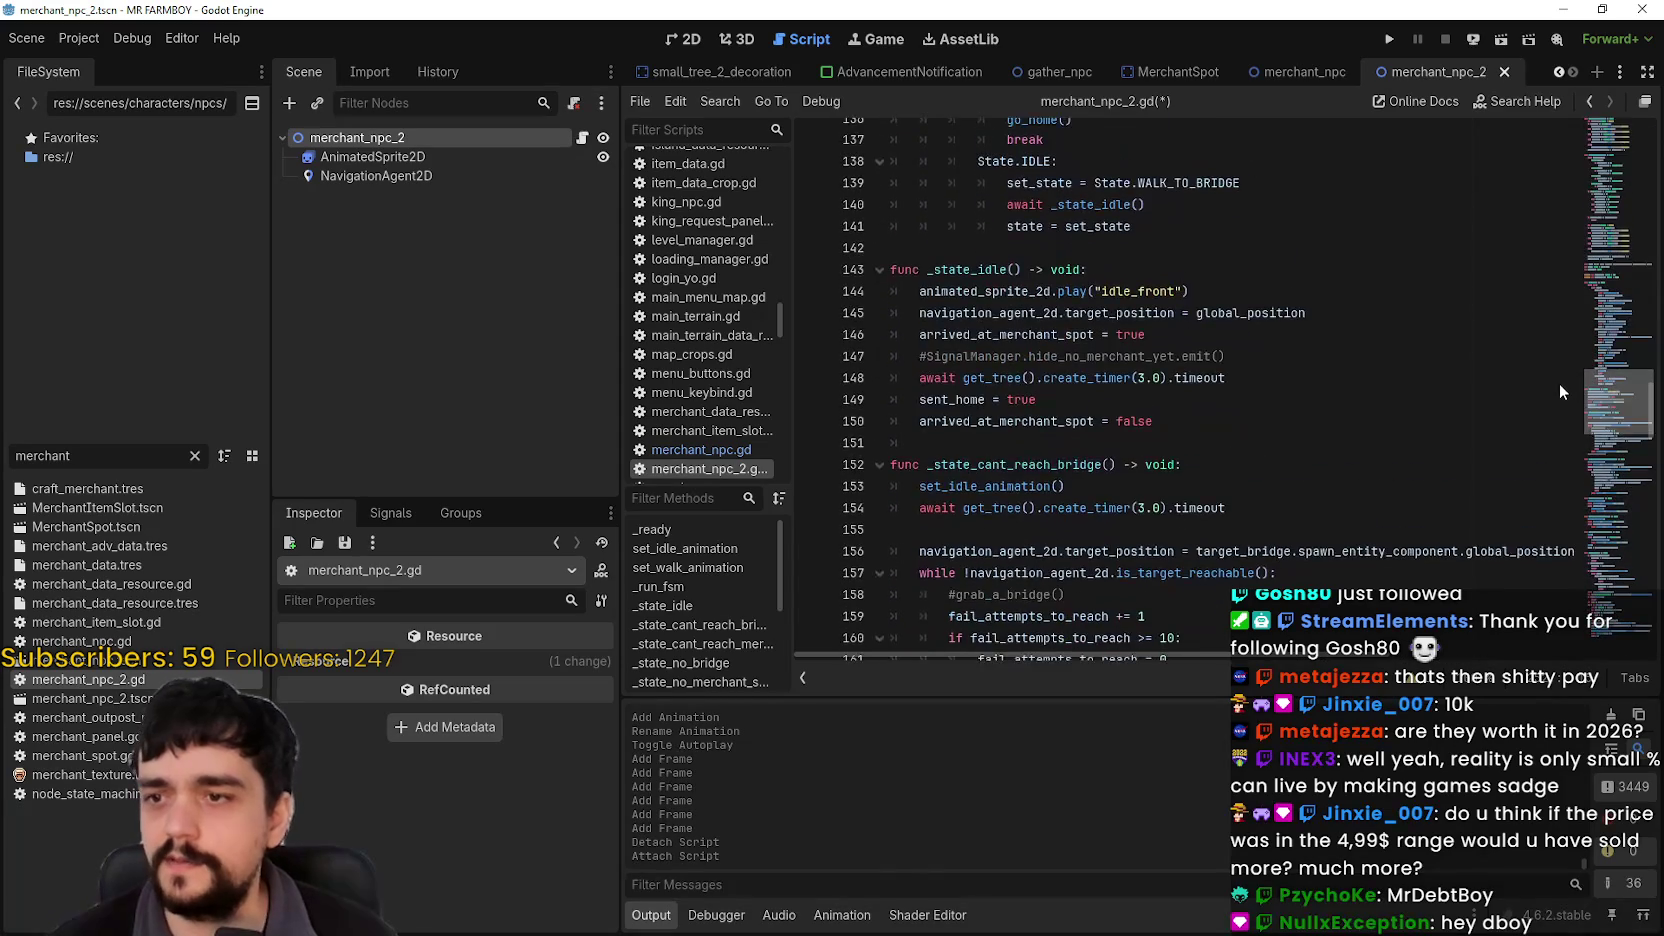
Step: Check where arrived_at_merchant_spot is used in _state_idle
{"action": "double_click", "coordinate": [987, 333]}
{"action": "mouse_move", "coordinate": [1227, 503]}
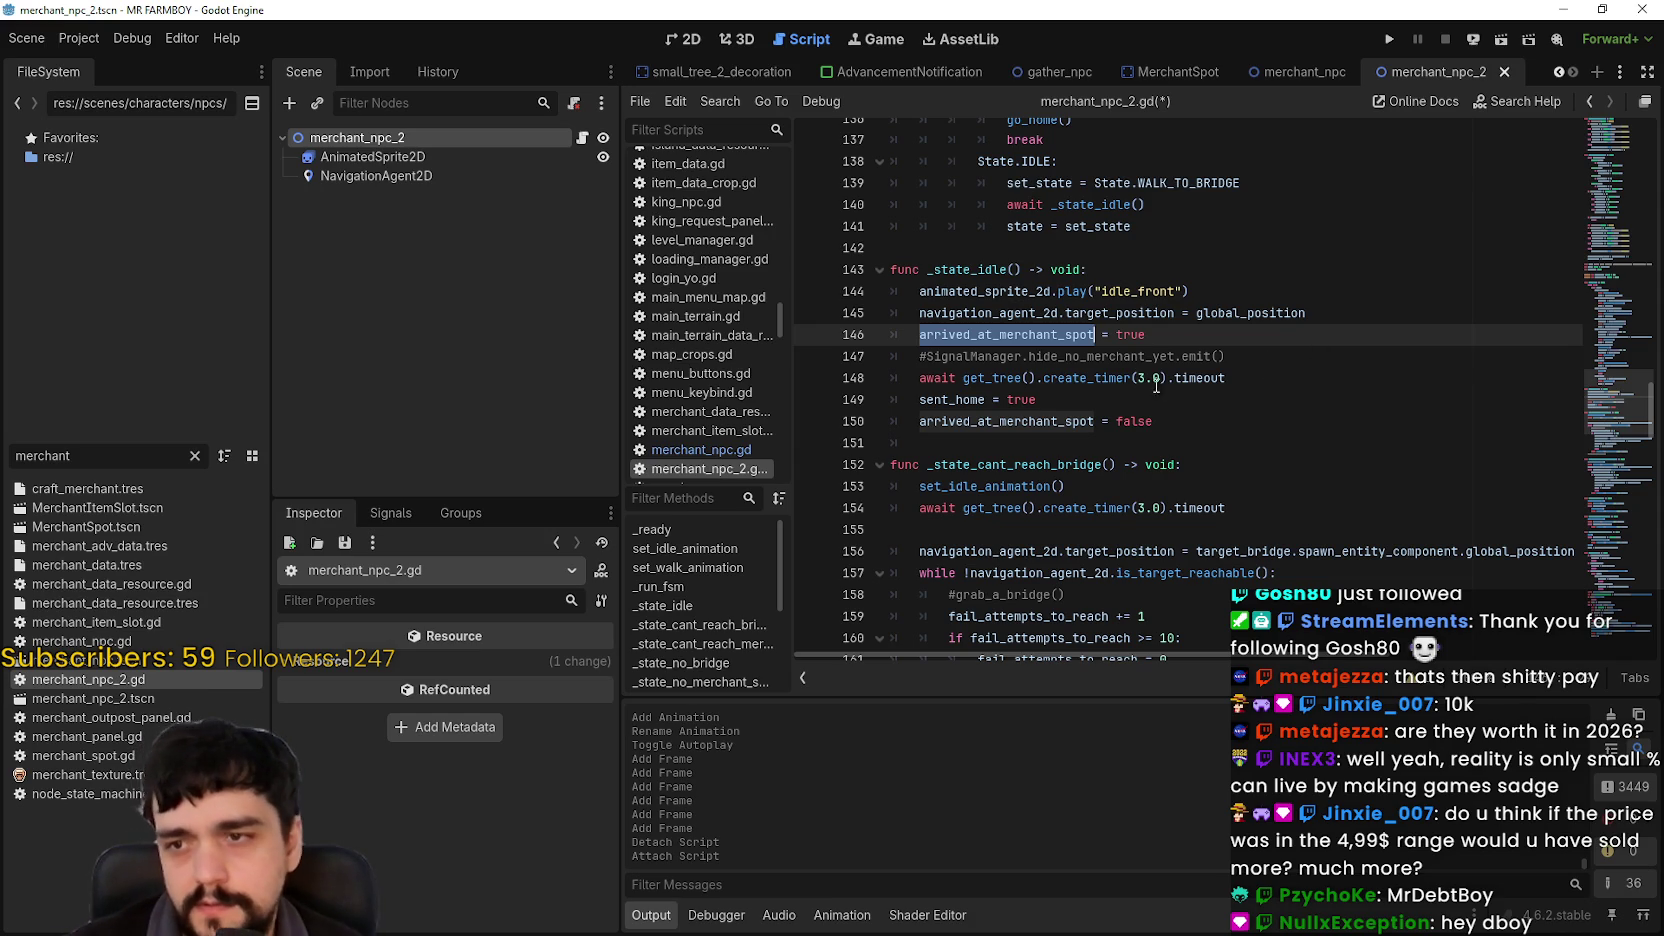
{"action": "scroll", "coordinate": [1120, 440], "scroll_direction": "down", "scroll_amount": 2}
{"action": "scroll", "coordinate": [1090, 440], "scroll_direction": "up", "scroll_amount": 2}
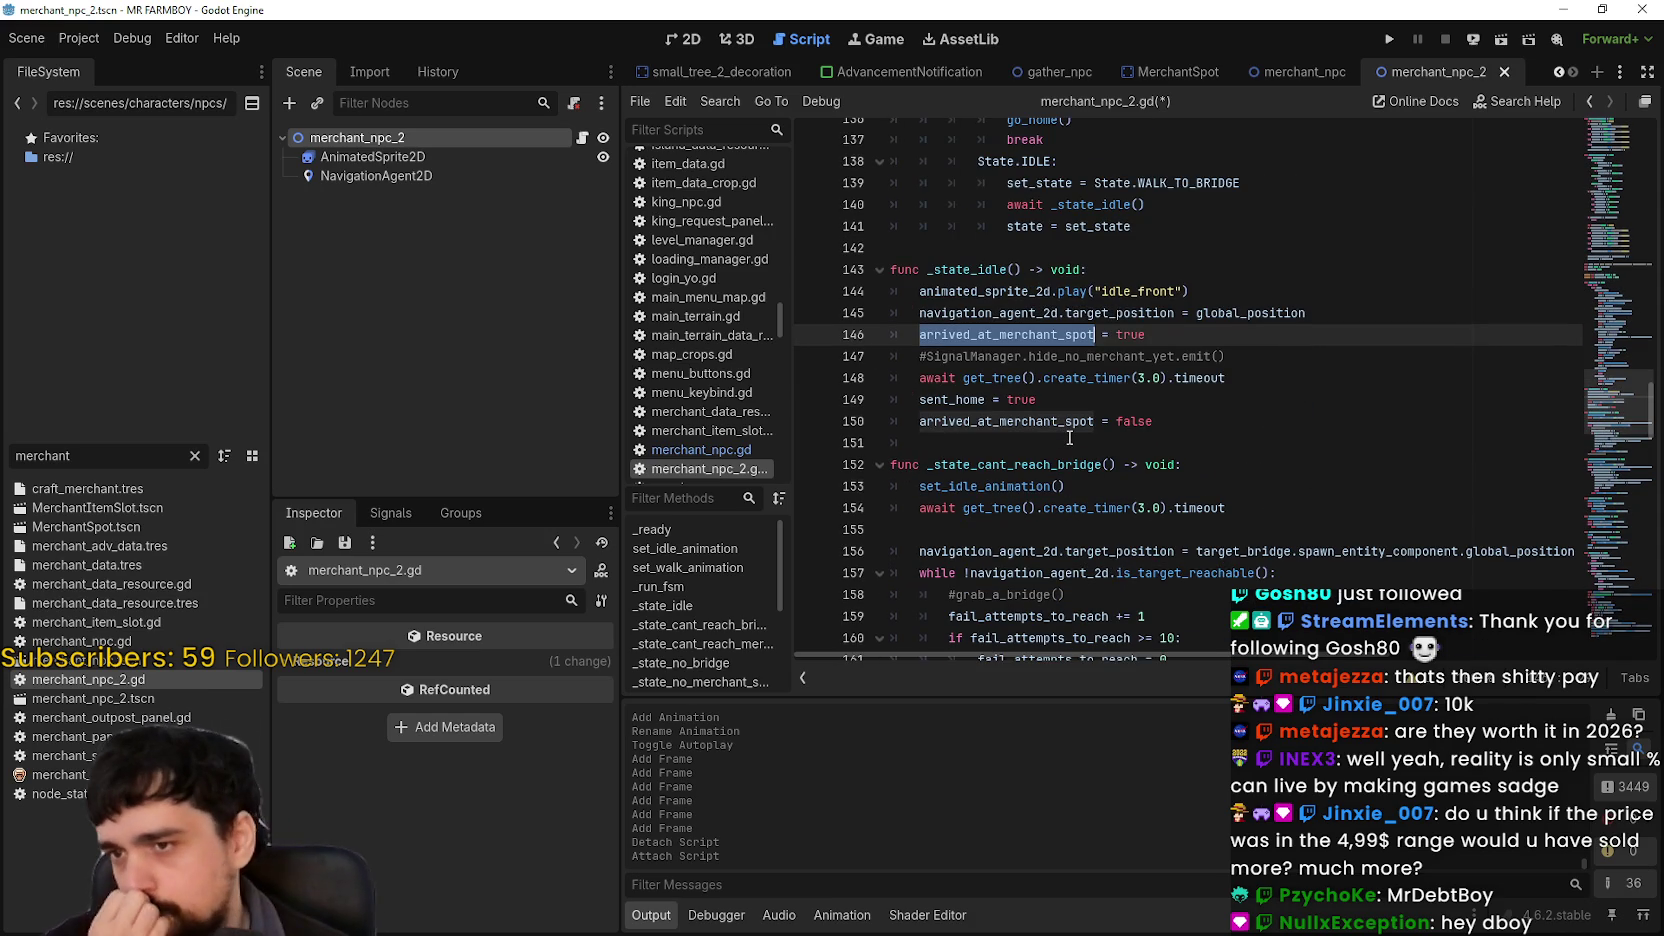
Step: Uncomment SignalManager.hide_no_merchant_yet.emit() on line 147 and save the script
{"action": "left_click", "coordinate": [925, 357]}
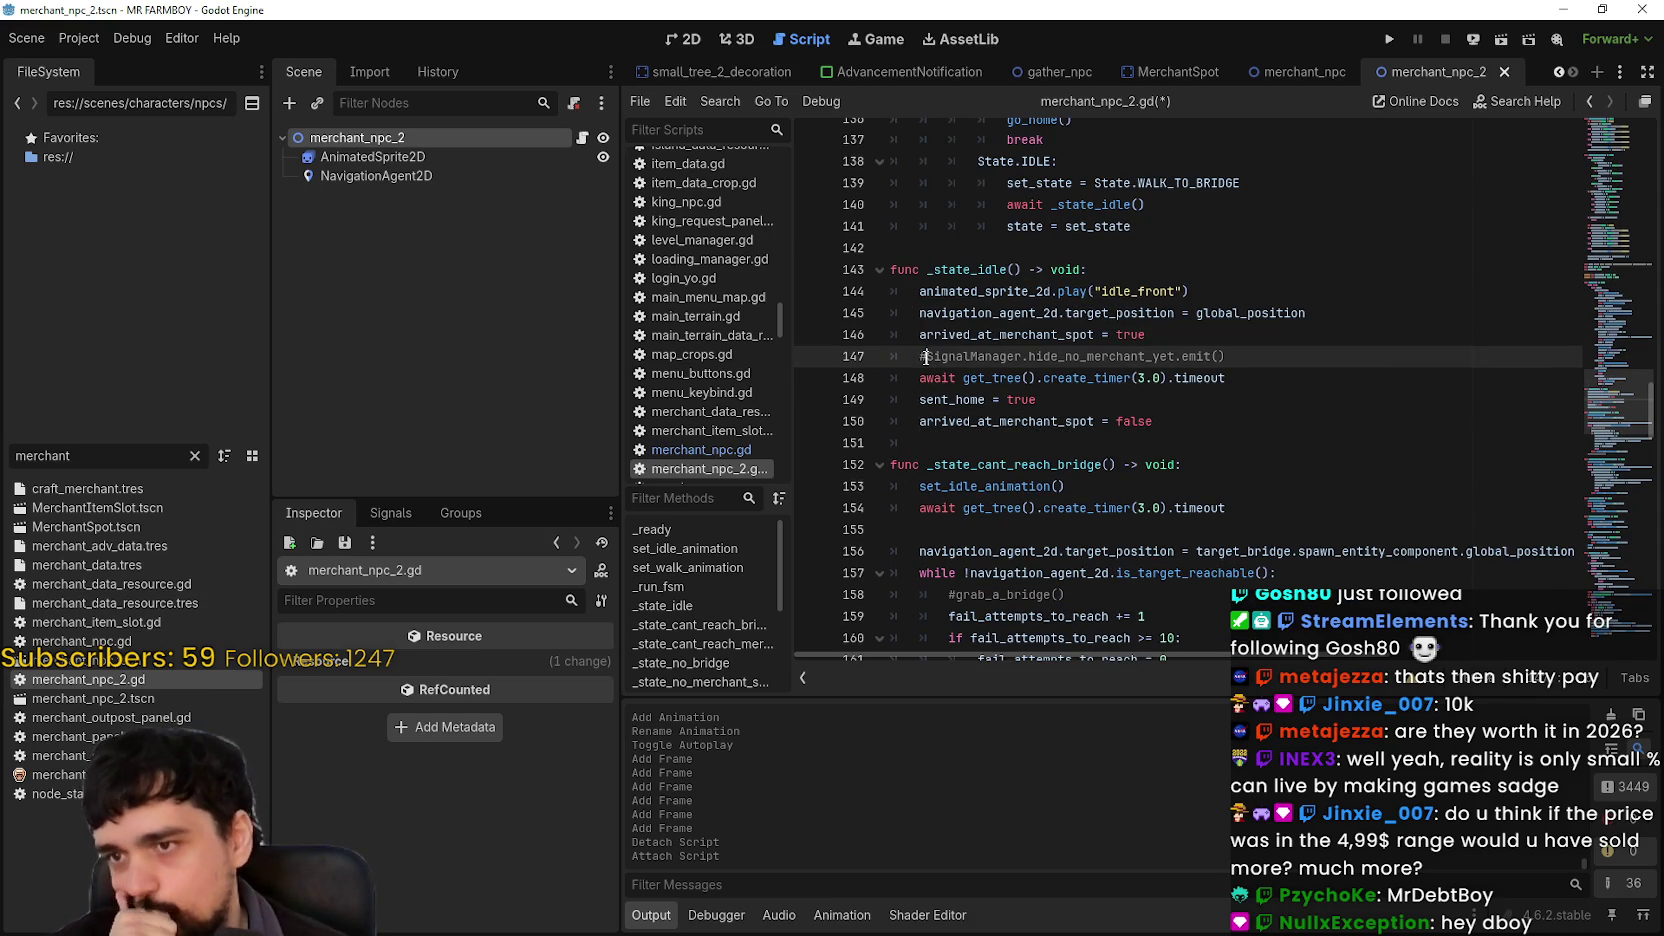
{"action": "key", "text": "BackSpace"}
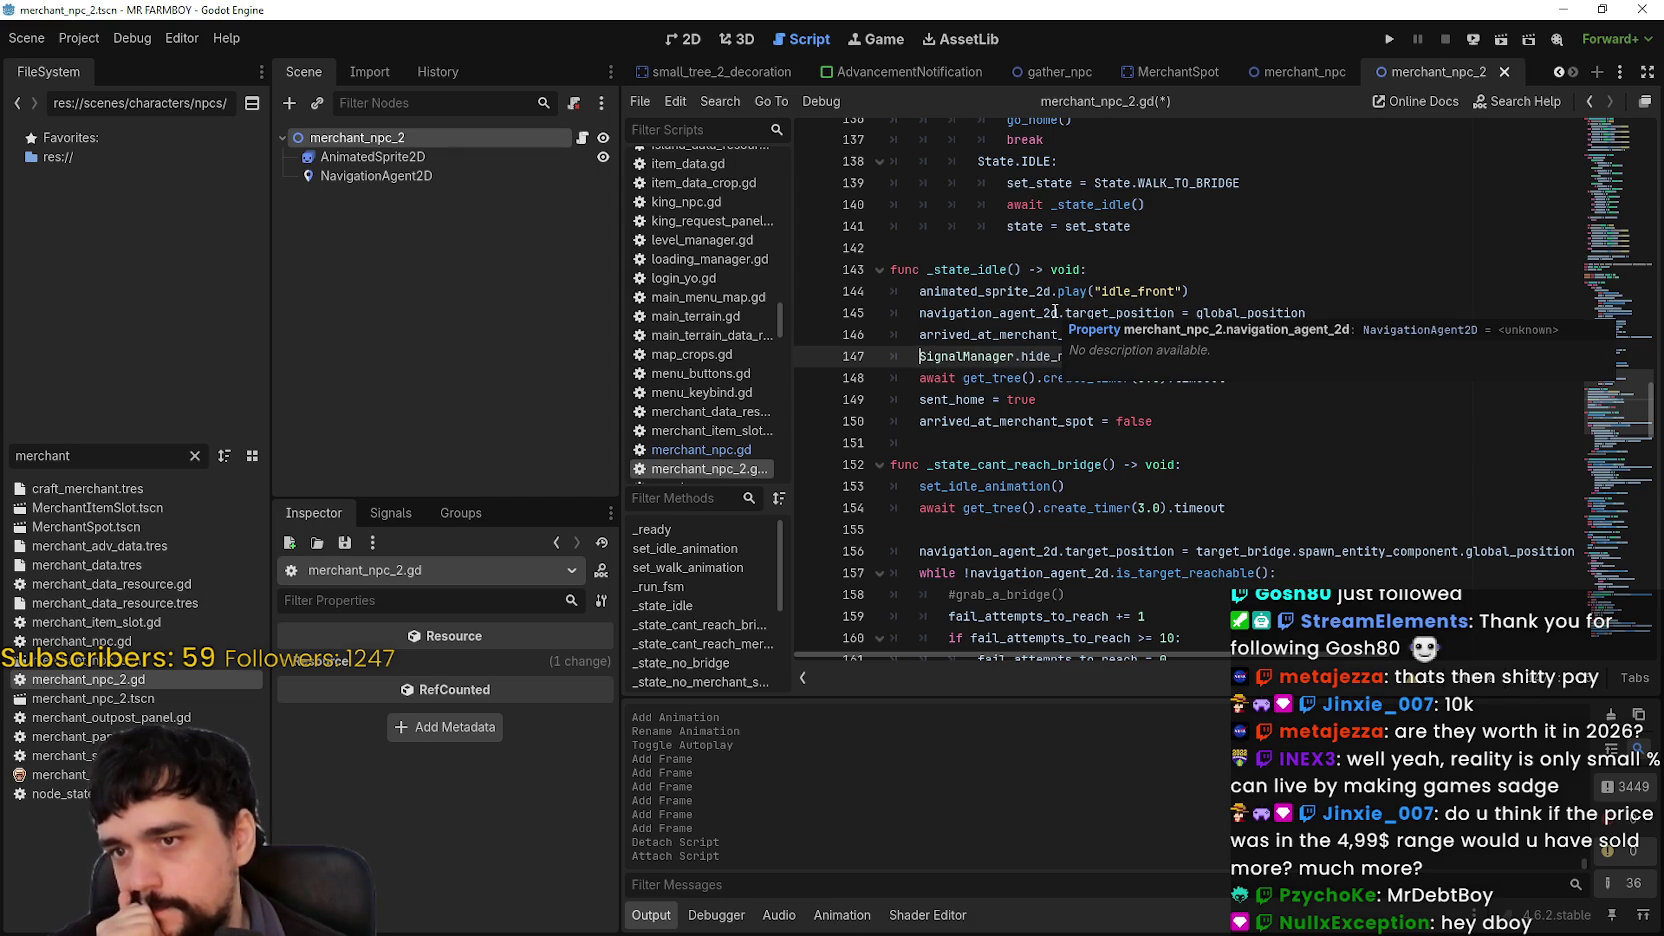
{"action": "key", "text": "ctrl+s"}
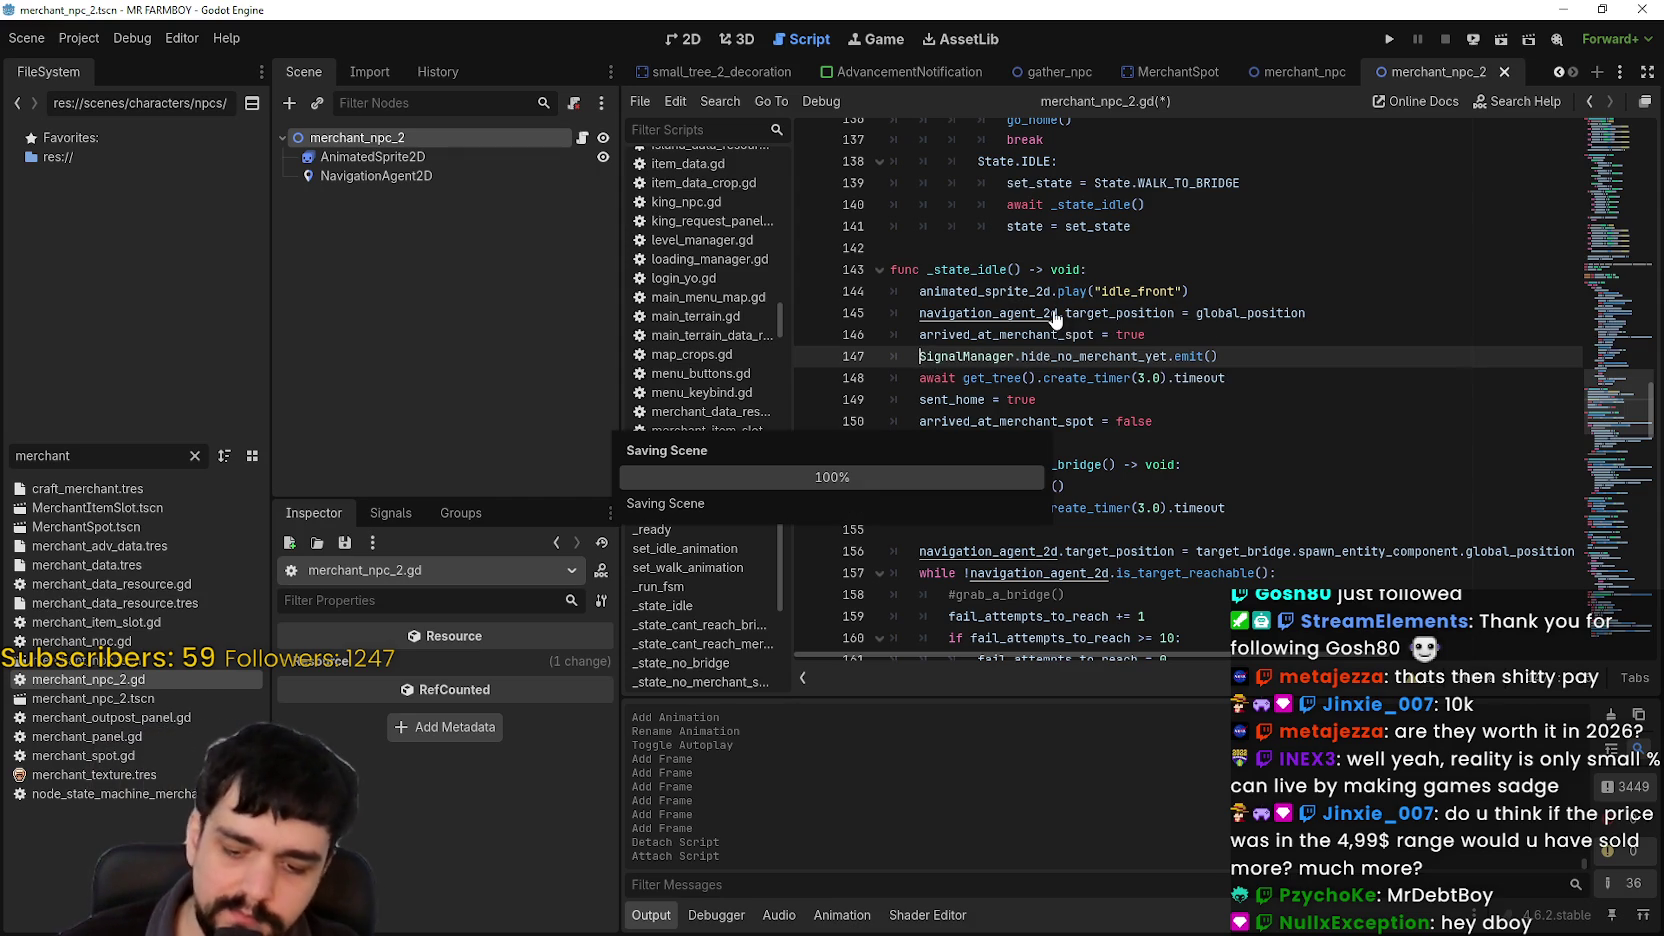
{"action": "double_click", "coordinate": [1022, 334]}
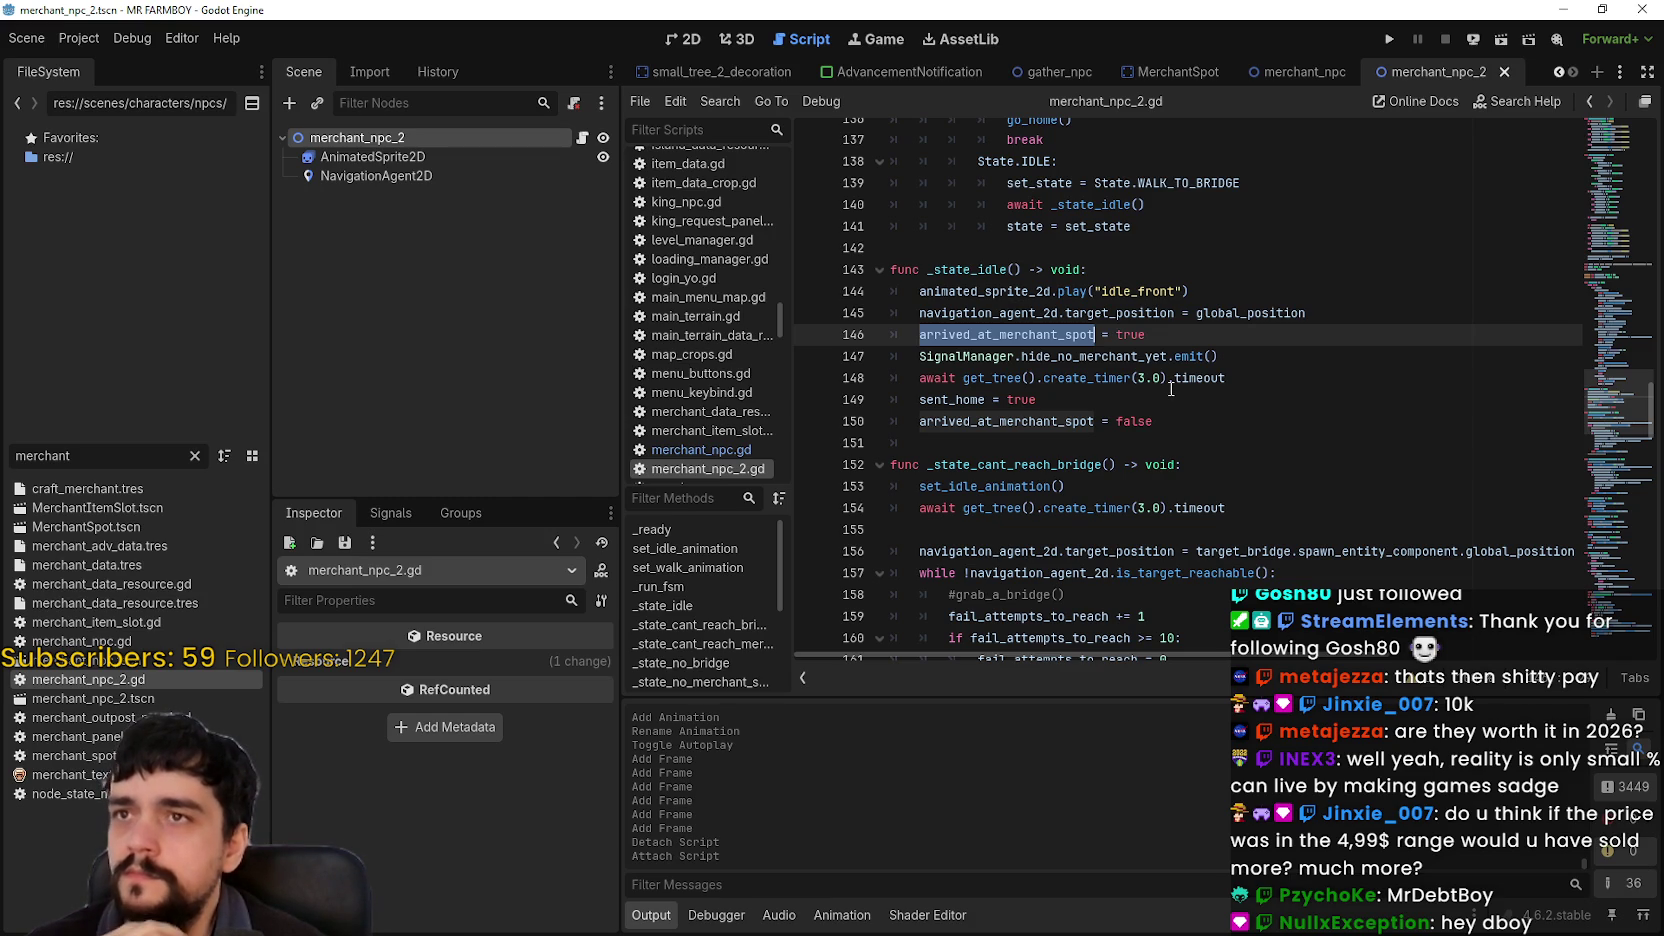
{"action": "left_click", "coordinate": [1212, 426]}
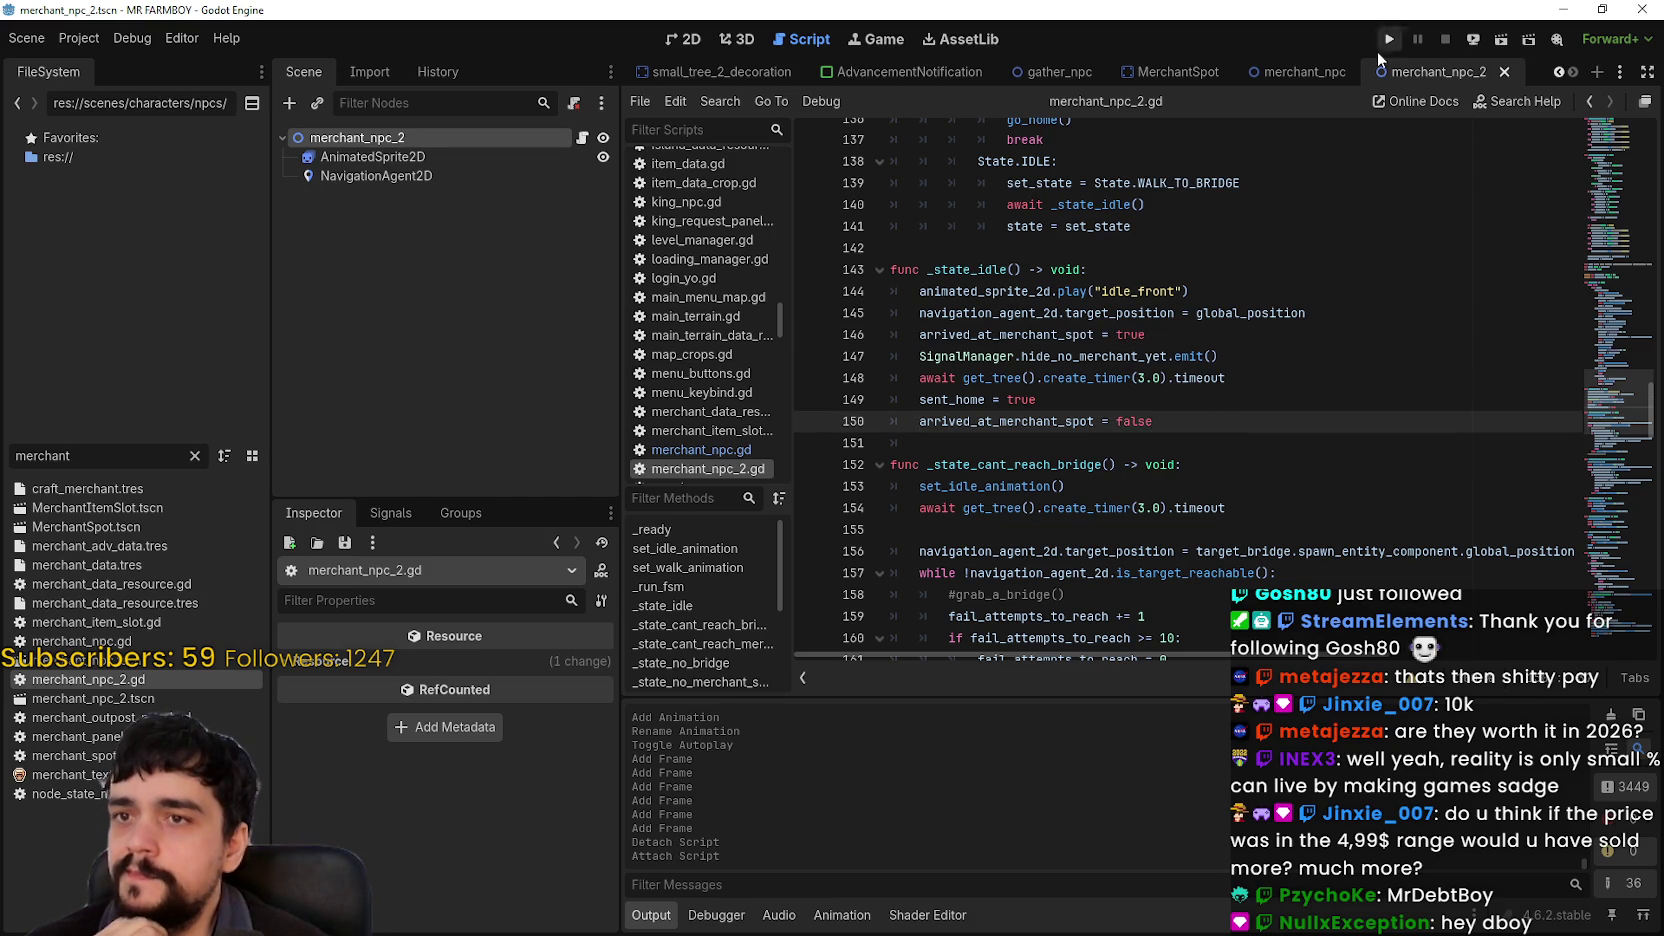
Step: Delete the NavigationAgent2D node from the merchant_npc scene in the 2D view
{"action": "left_click", "coordinate": [1310, 71]}
{"action": "left_click", "coordinate": [685, 40]}
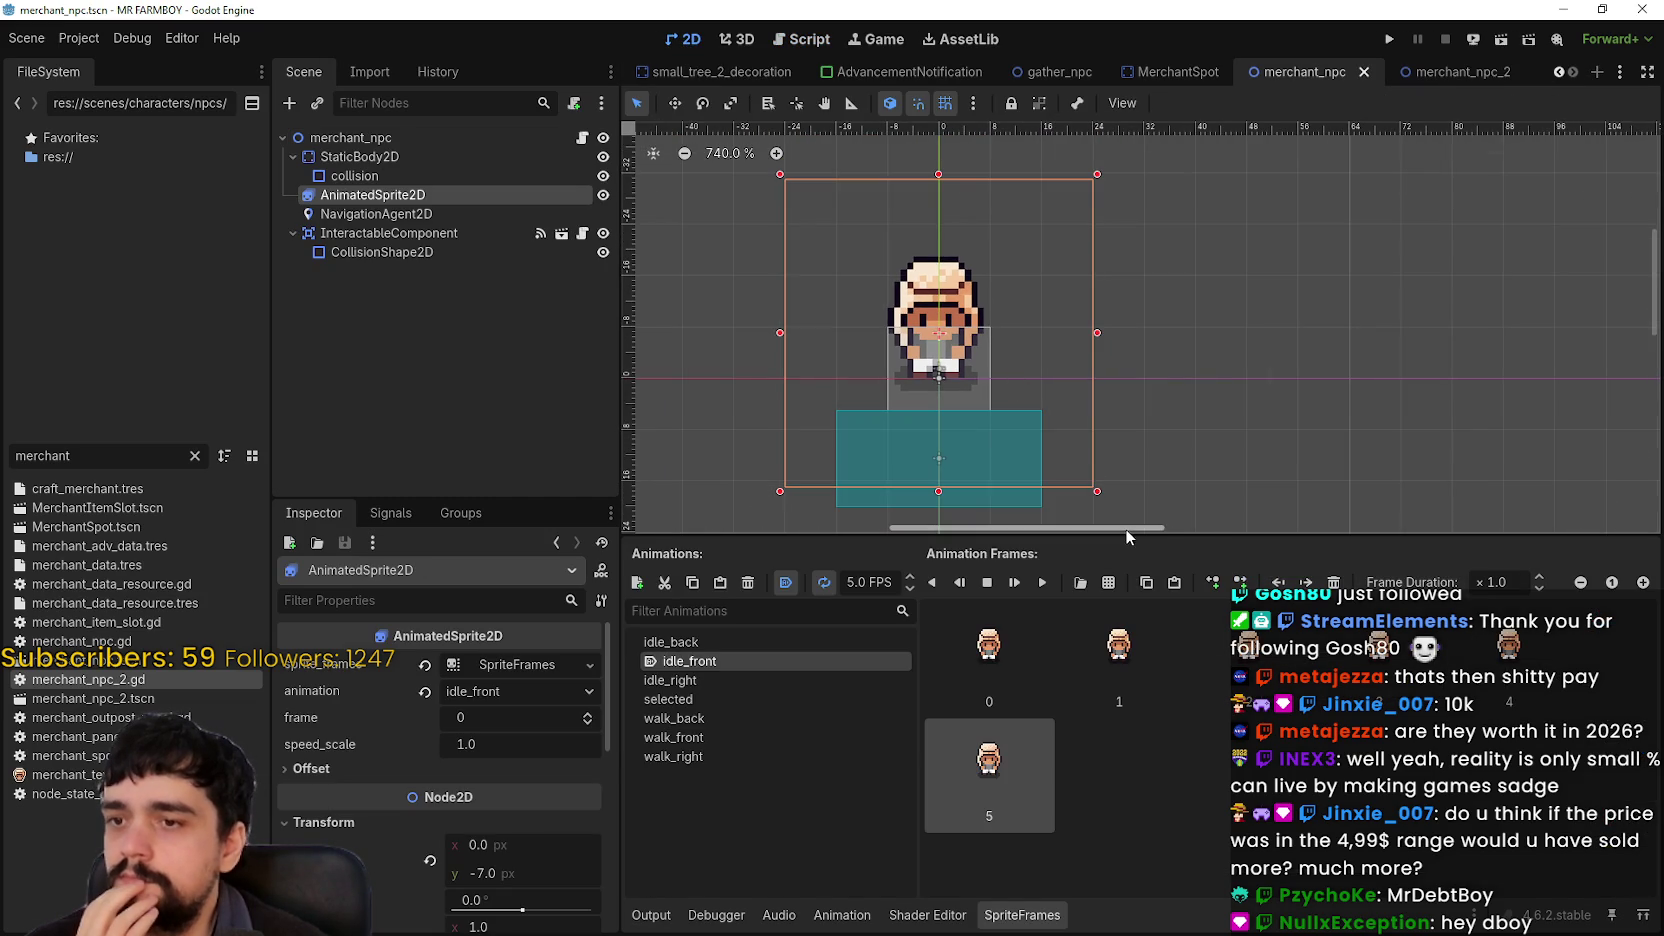
{"action": "left_click_drag", "start_coordinate": [1124, 537], "coordinate": [1110, 634]}
{"action": "scroll", "coordinate": [1235, 471], "scroll_direction": "down", "scroll_amount": 2}
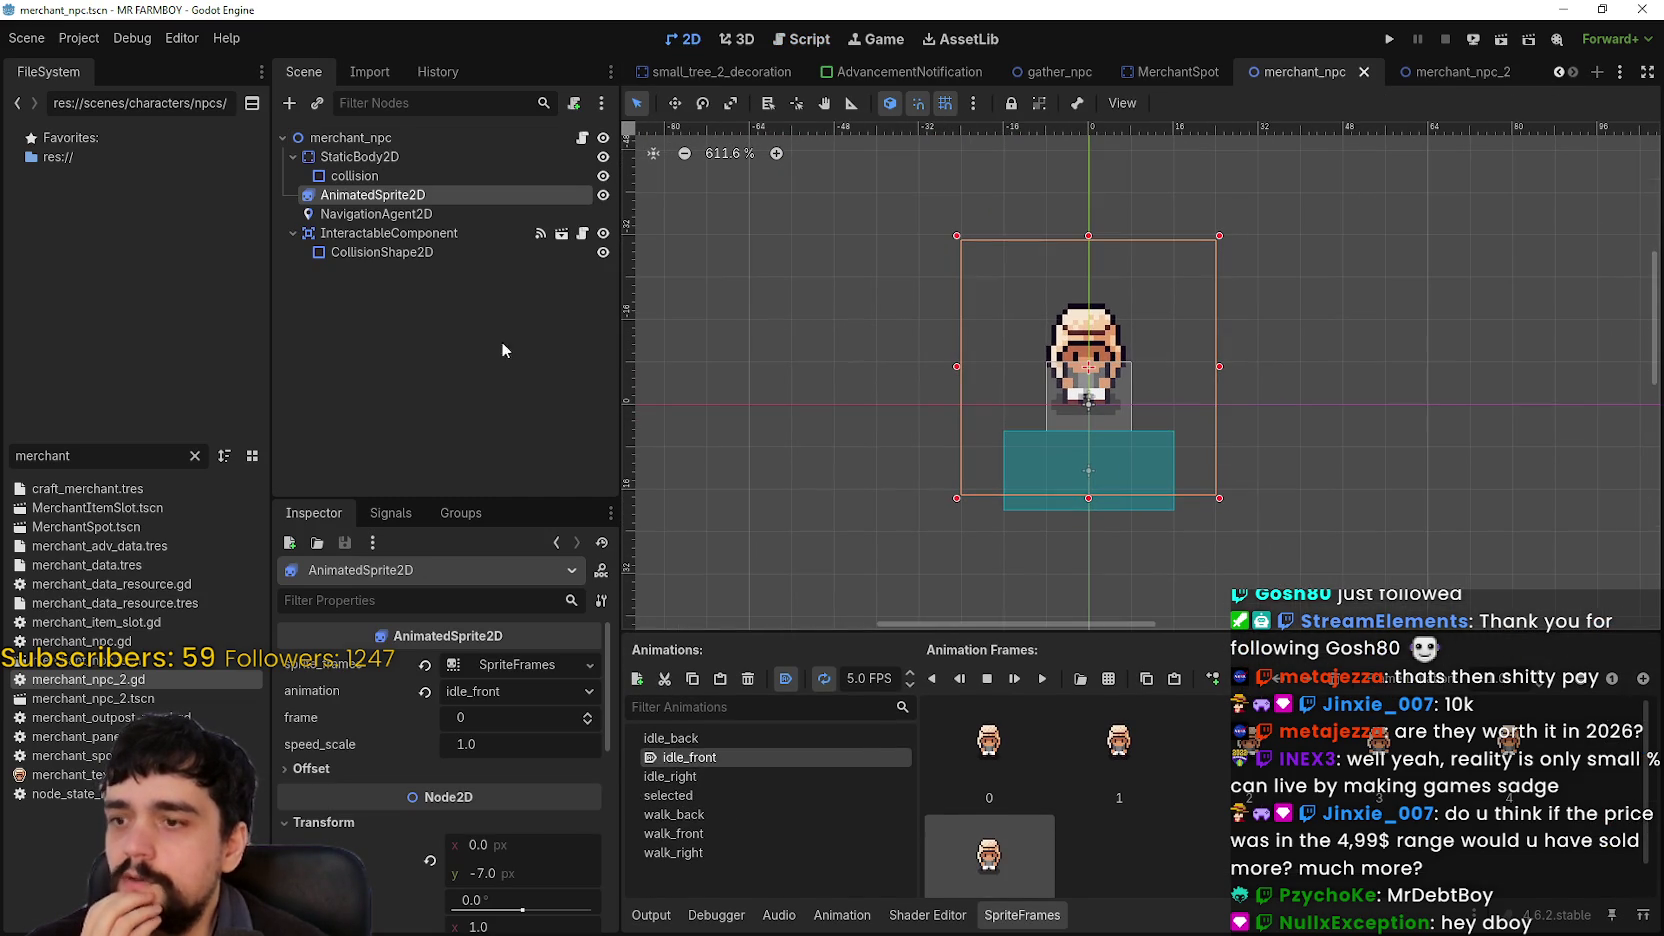
{"action": "left_click", "coordinate": [566, 137]}
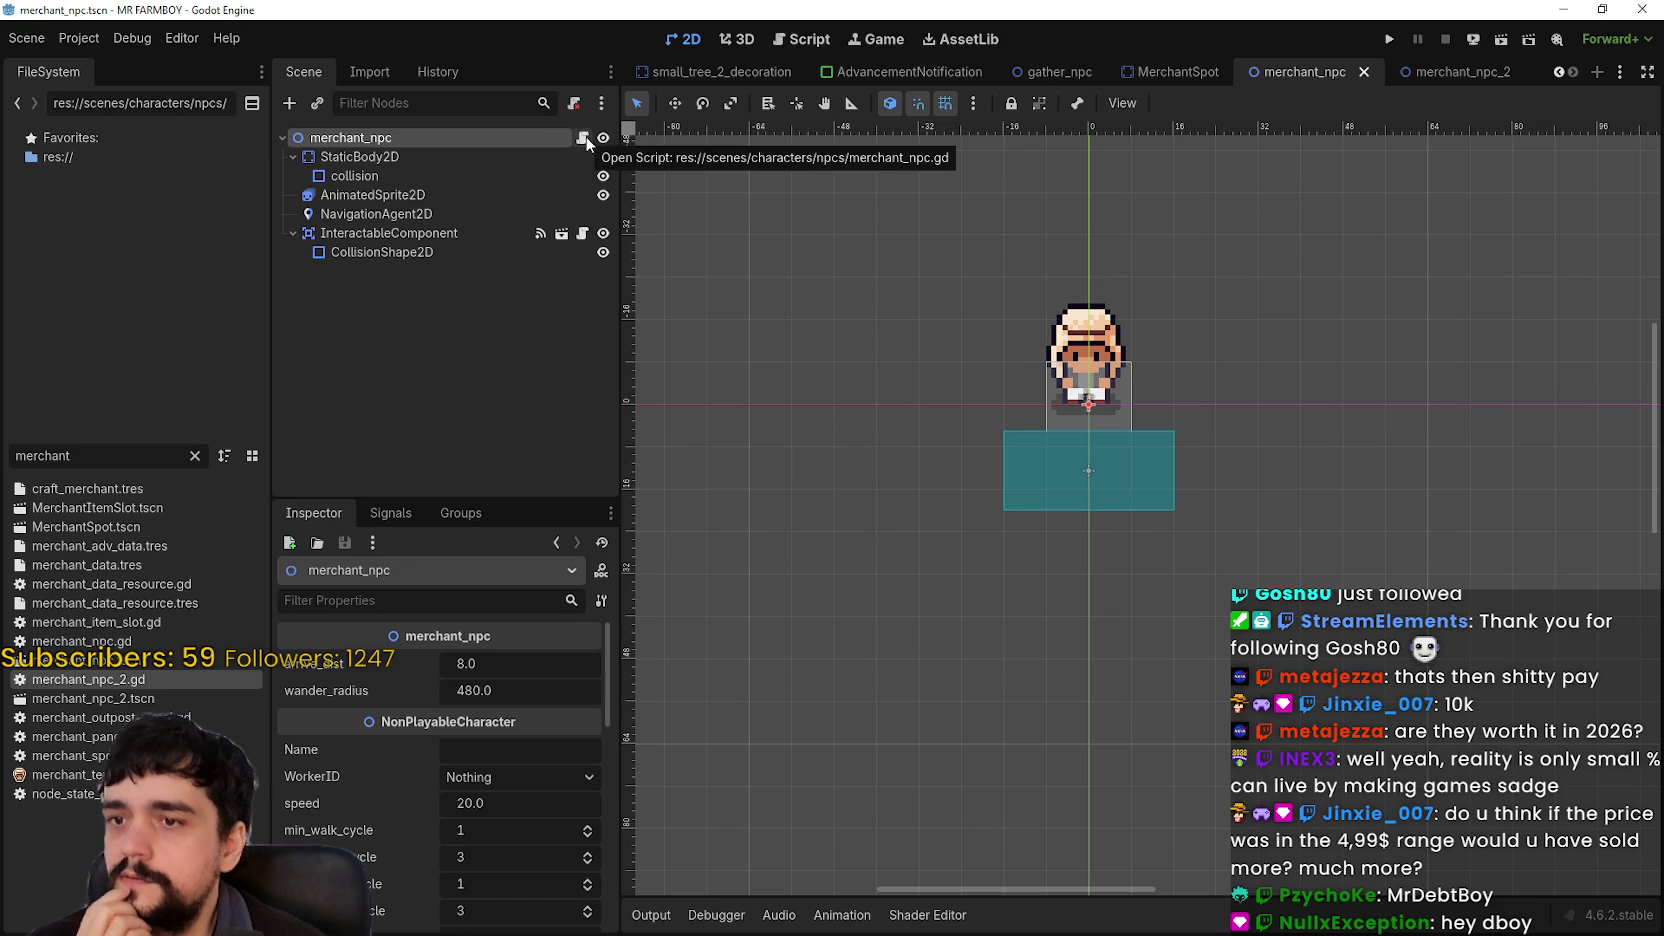
{"action": "left_click", "coordinate": [542, 214]}
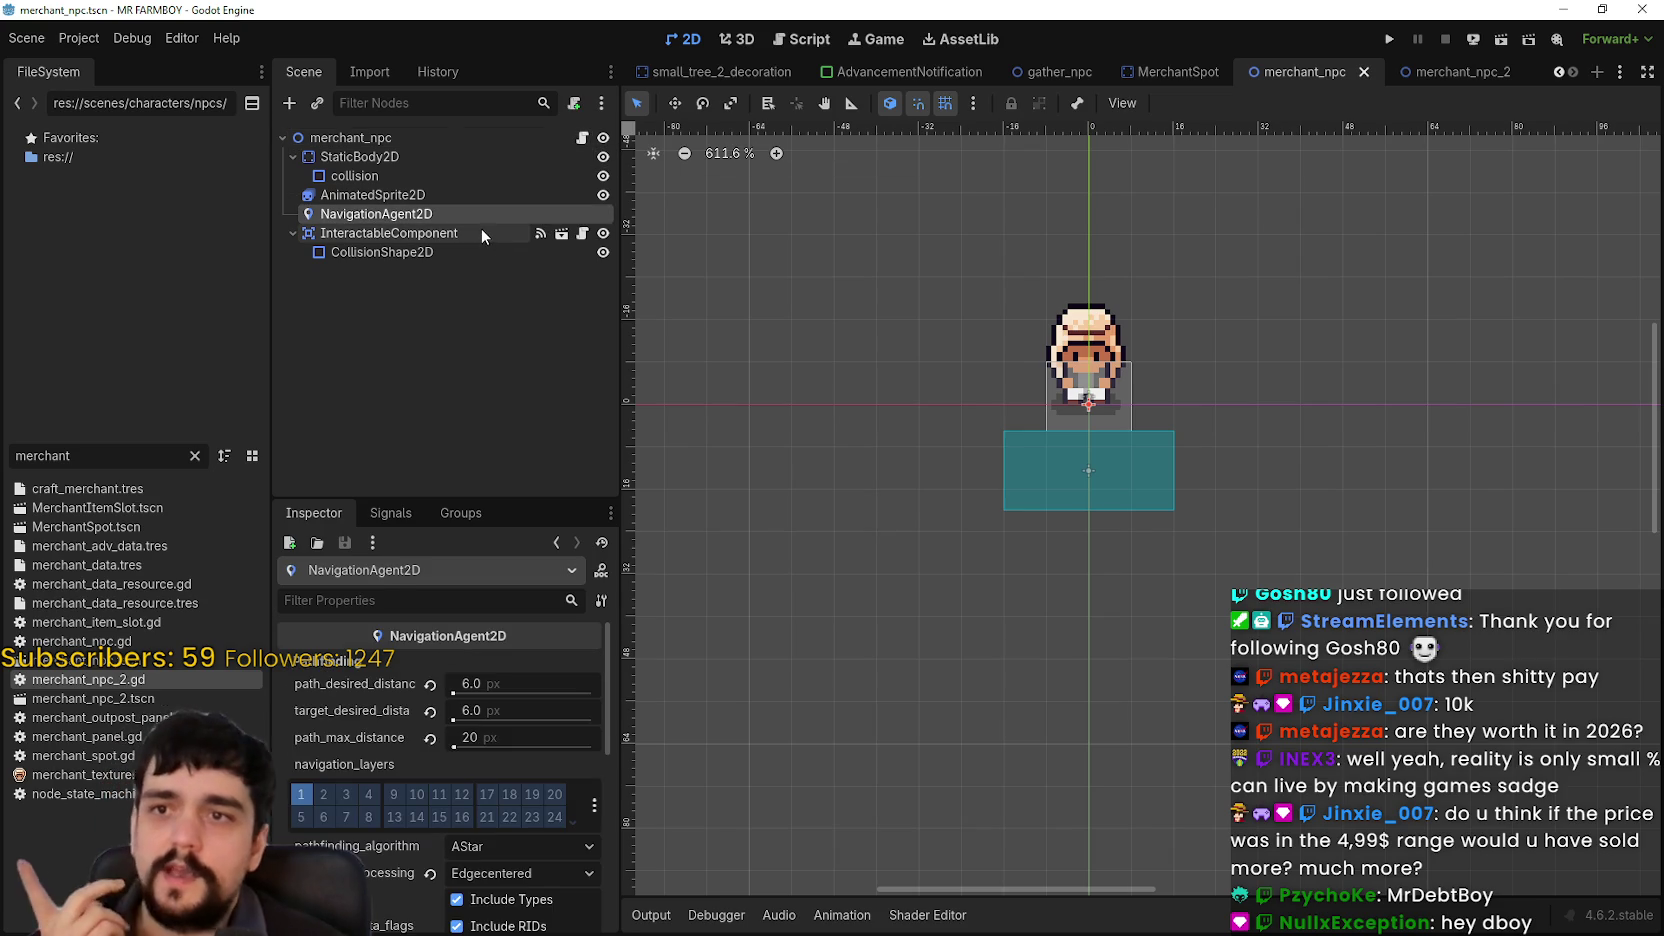
{"action": "key", "text": "ctrl+s"}
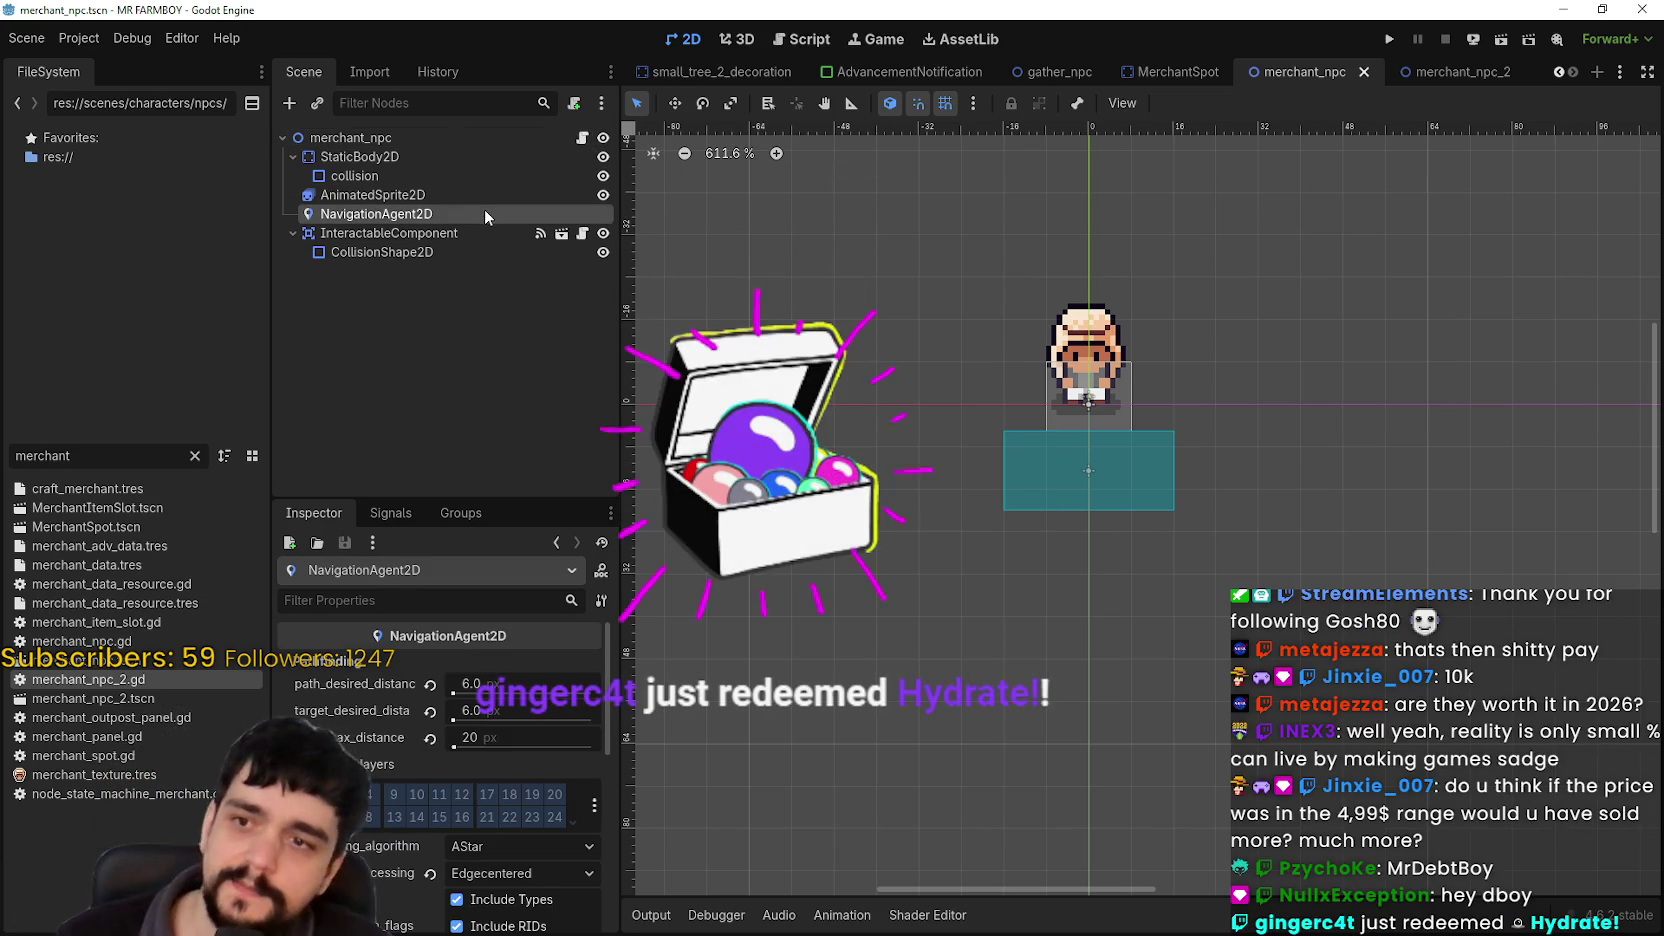
{"action": "right_click", "coordinate": [463, 218]}
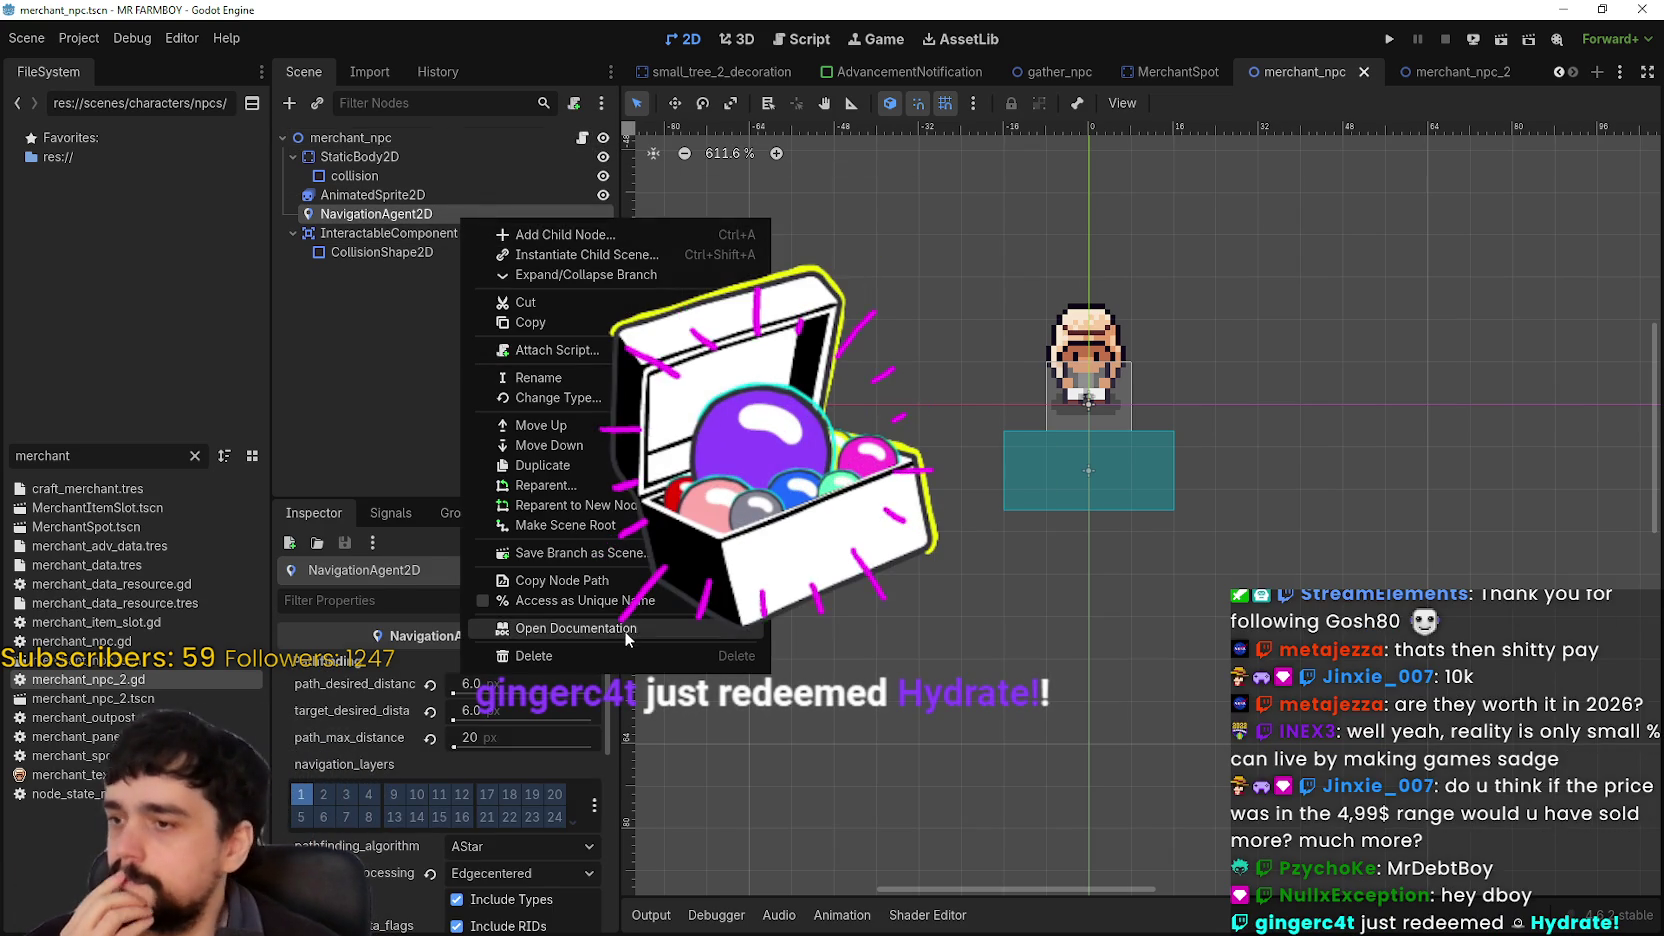
{"action": "left_click", "coordinate": [644, 654]}
{"action": "key", "text": "Return"}
Step: Check the remaining nodes, then open merchant_npc.gd from the root node's script icon
{"action": "left_click", "coordinate": [394, 192]}
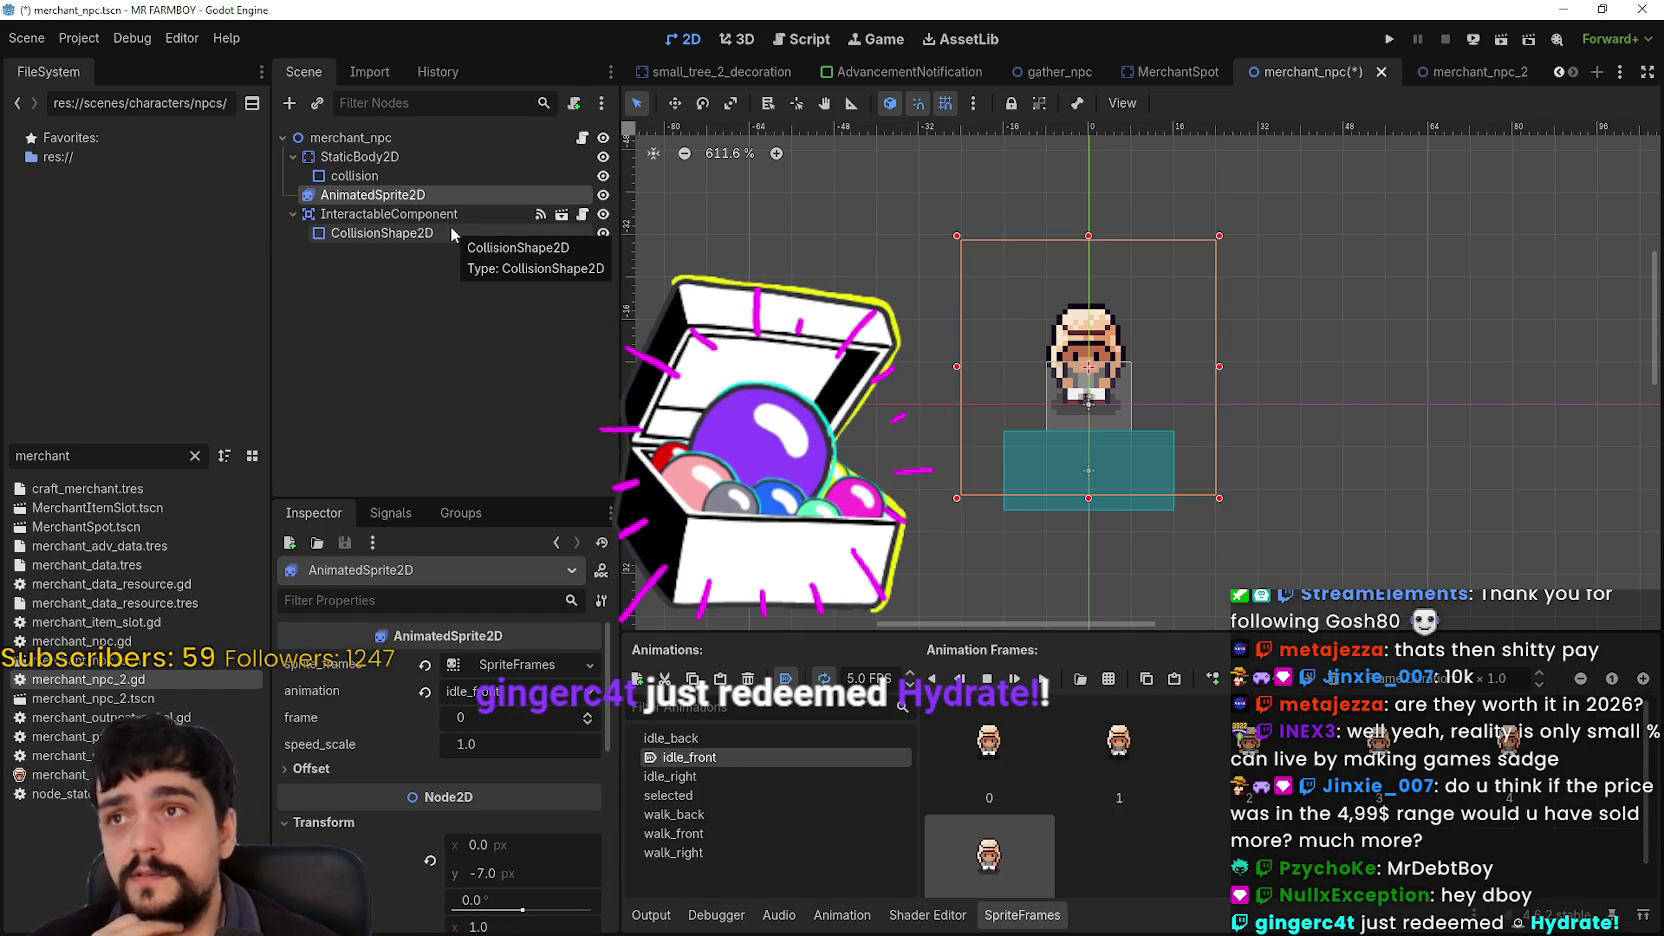
{"action": "left_click", "coordinate": [426, 170]}
{"action": "left_click", "coordinate": [436, 157]}
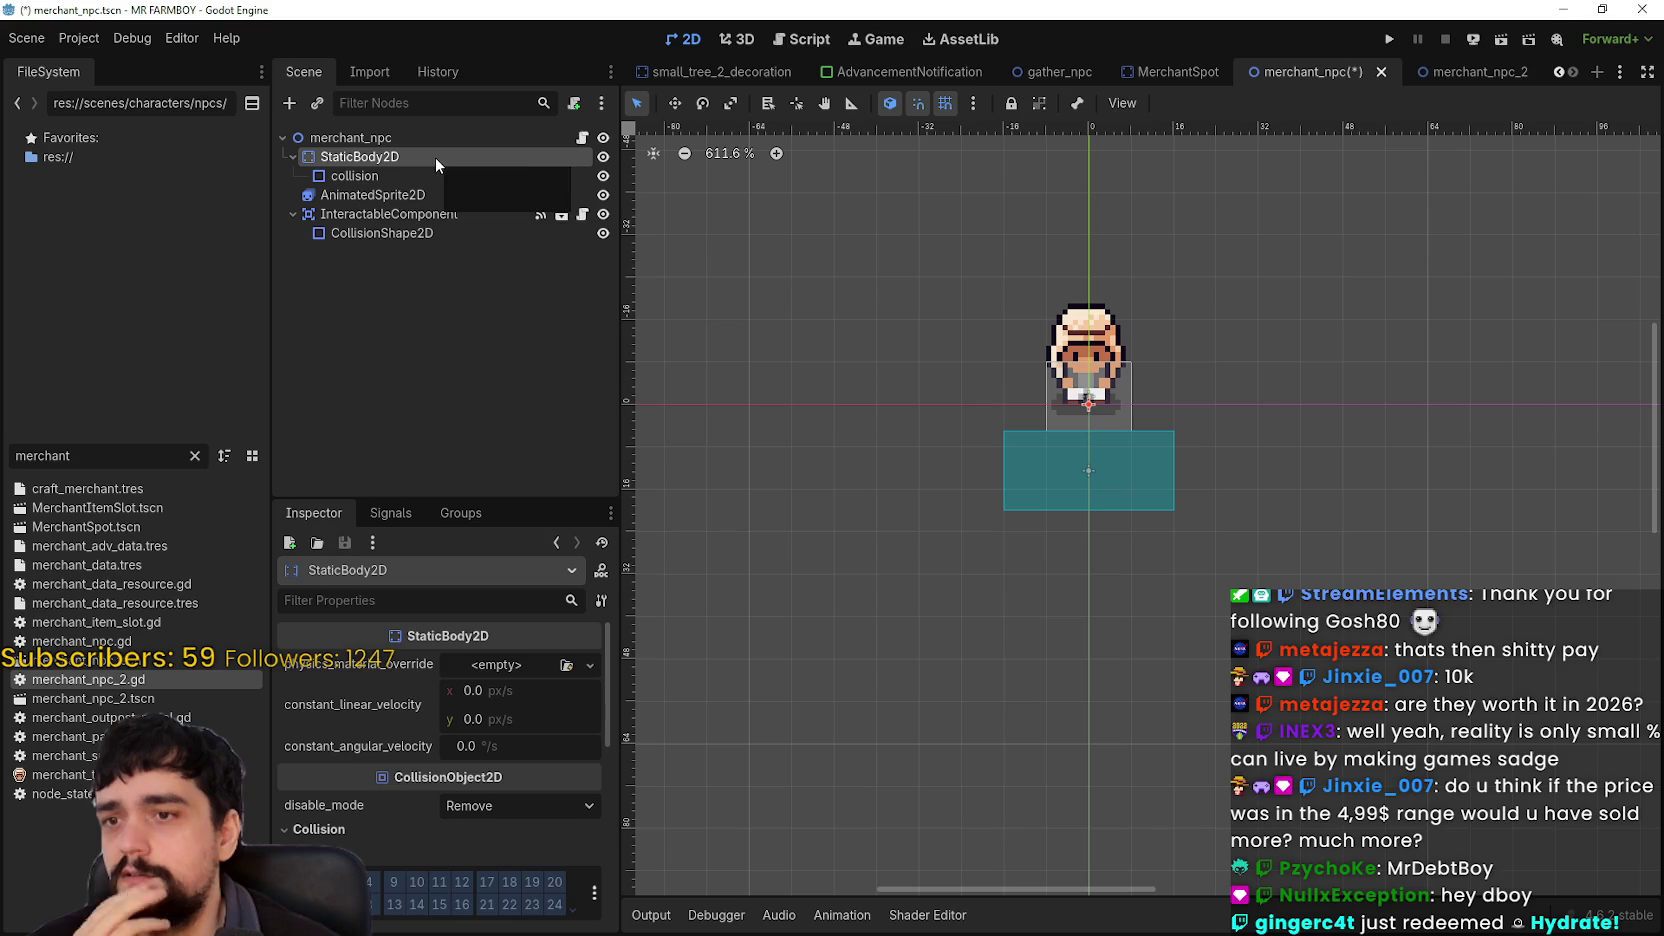
{"action": "left_click", "coordinate": [436, 175]}
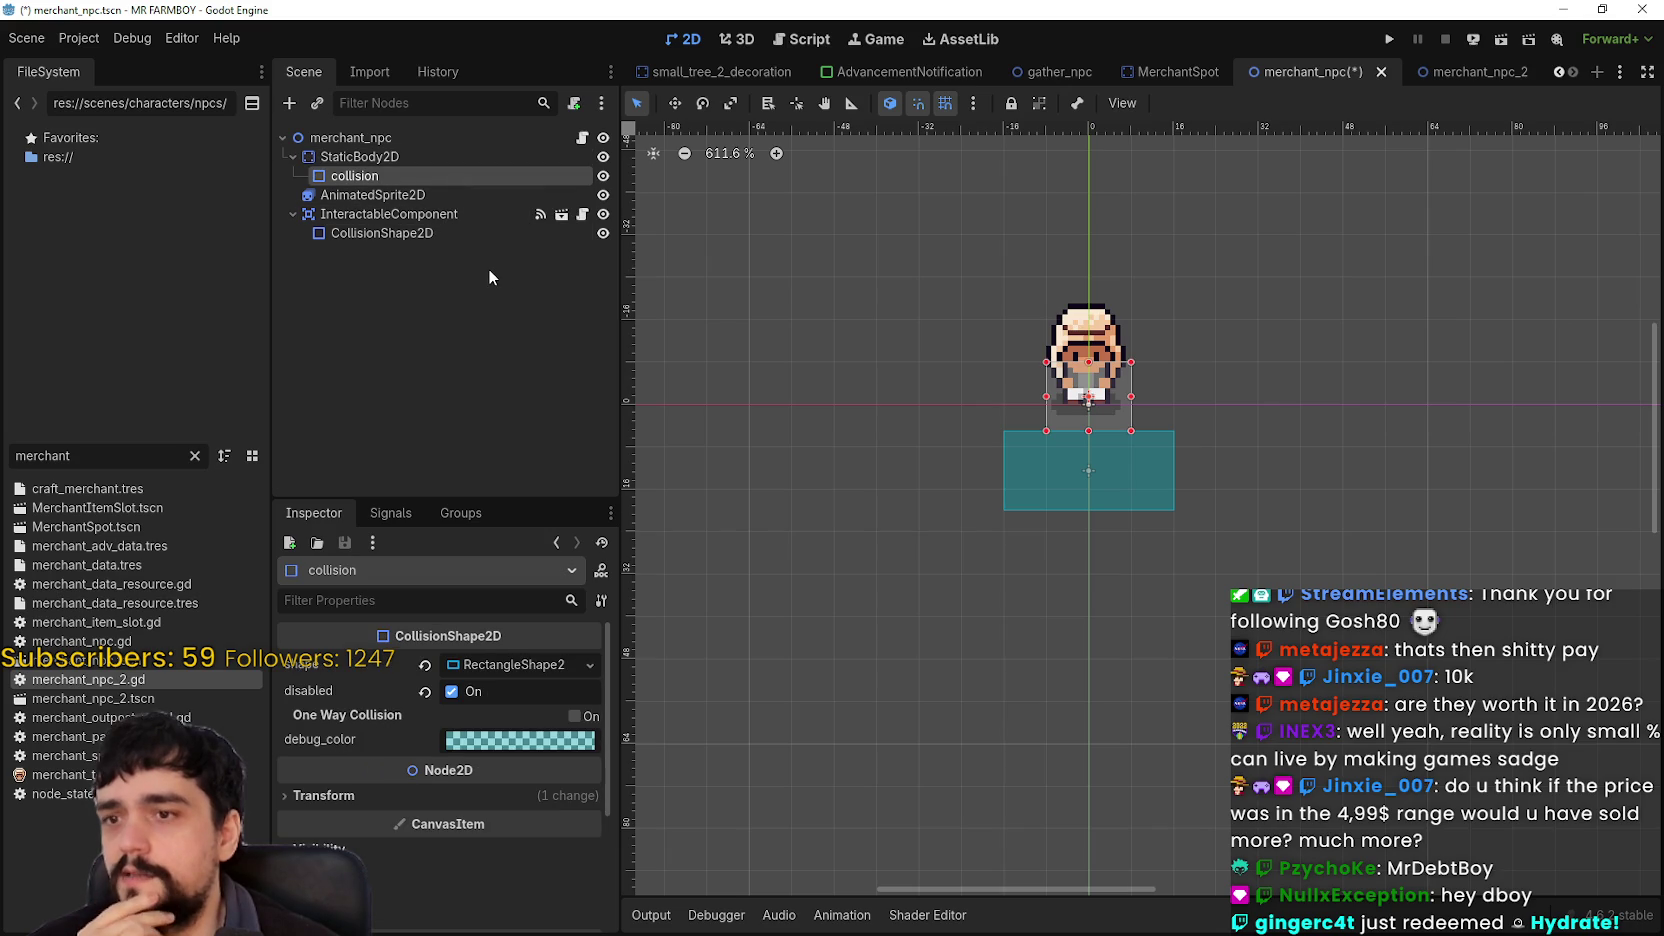
{"action": "left_click", "coordinate": [445, 232]}
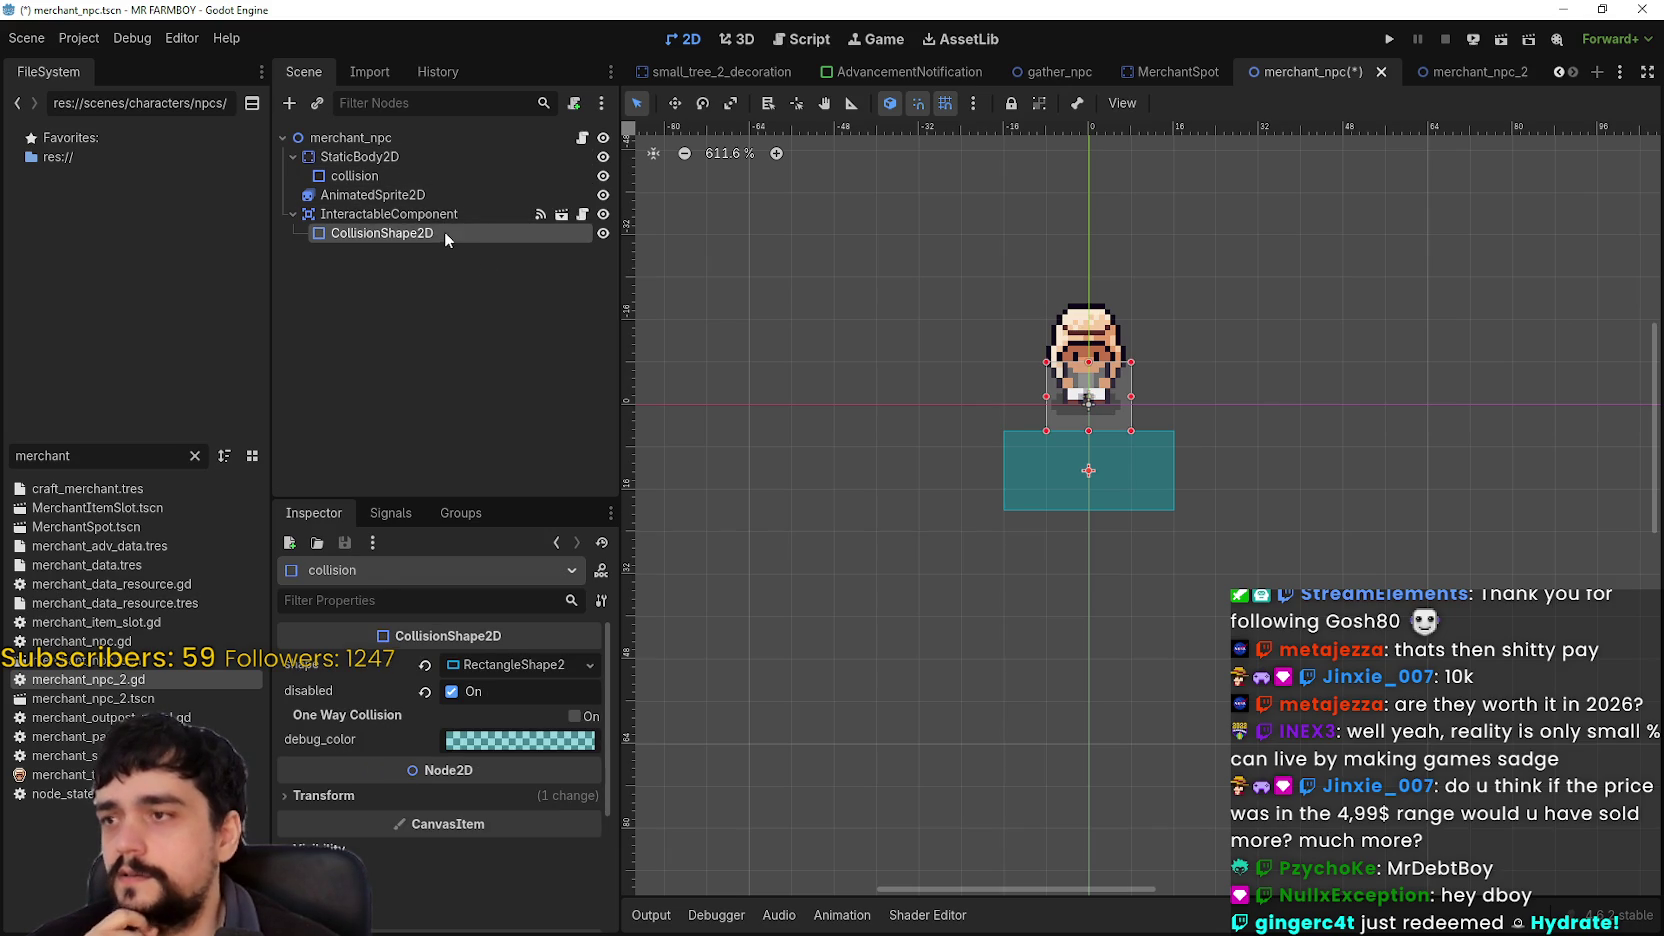
{"action": "left_click", "coordinate": [441, 213]}
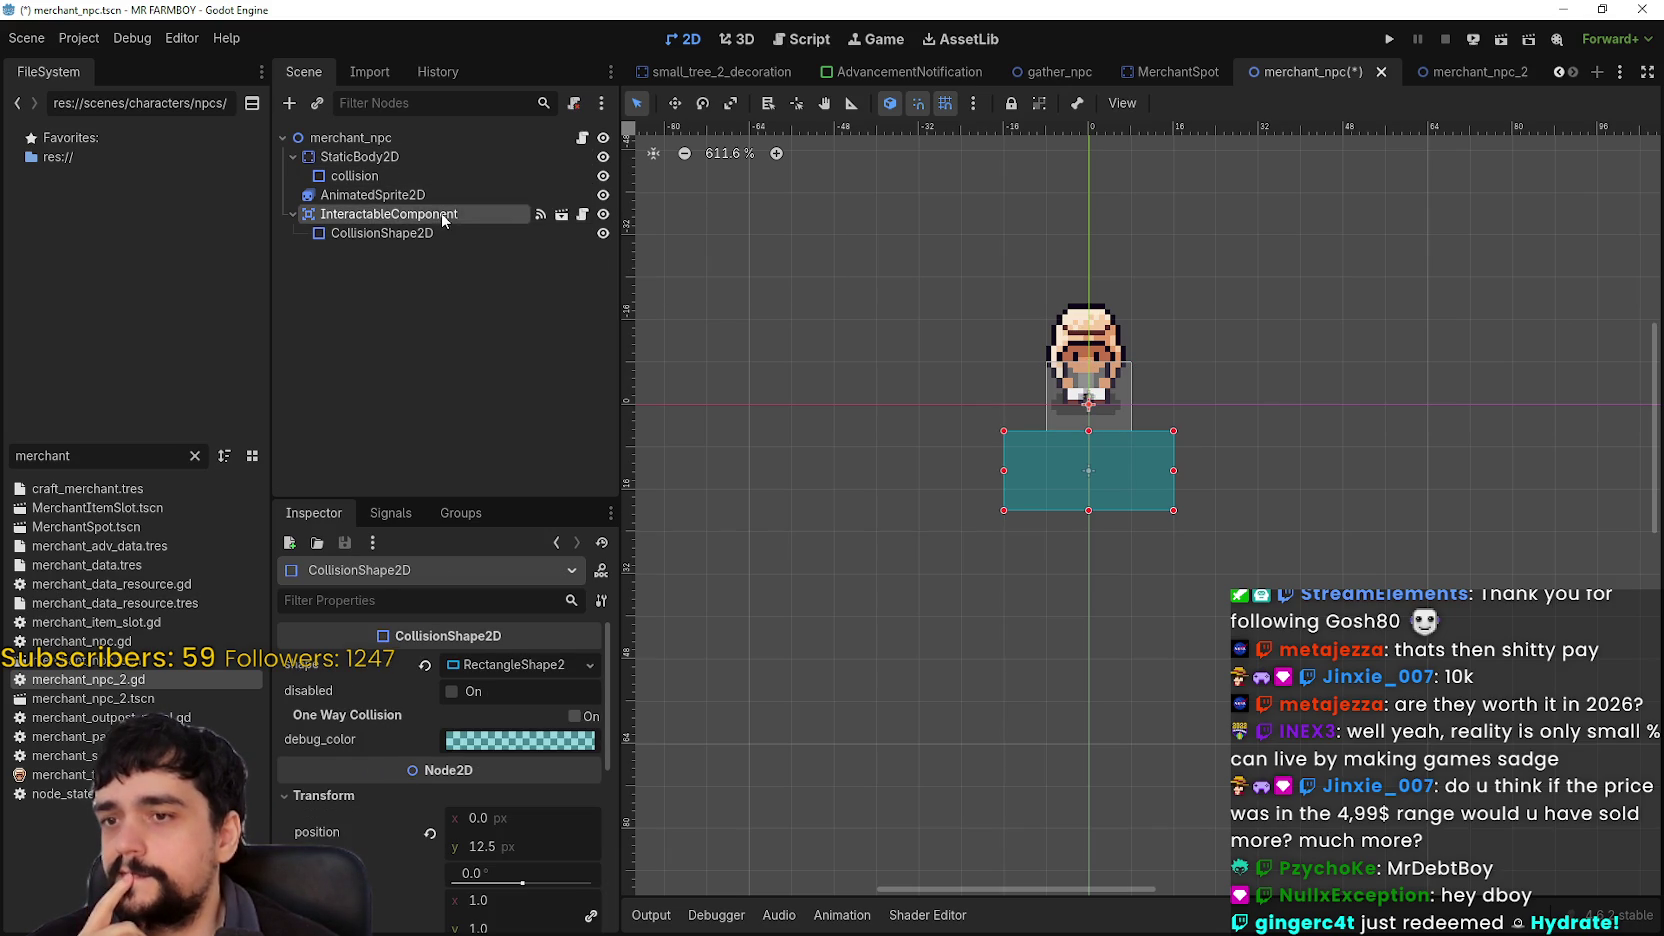
{"action": "left_click", "coordinate": [439, 191]}
{"action": "left_click", "coordinate": [460, 156]}
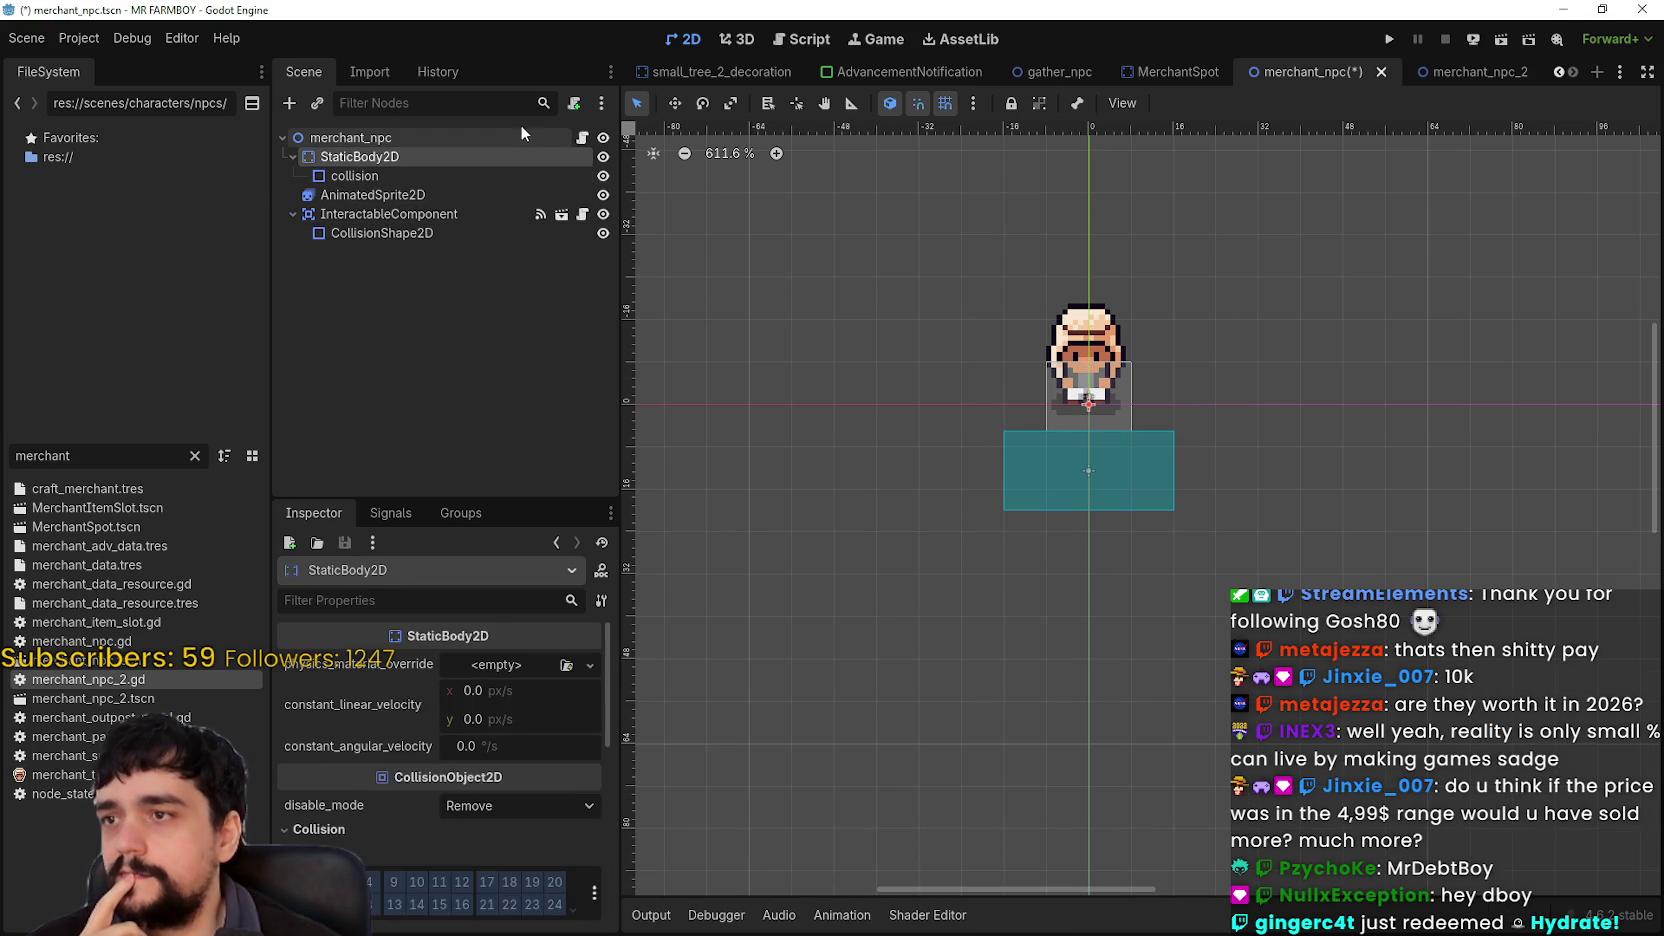
{"action": "left_click", "coordinate": [535, 137]}
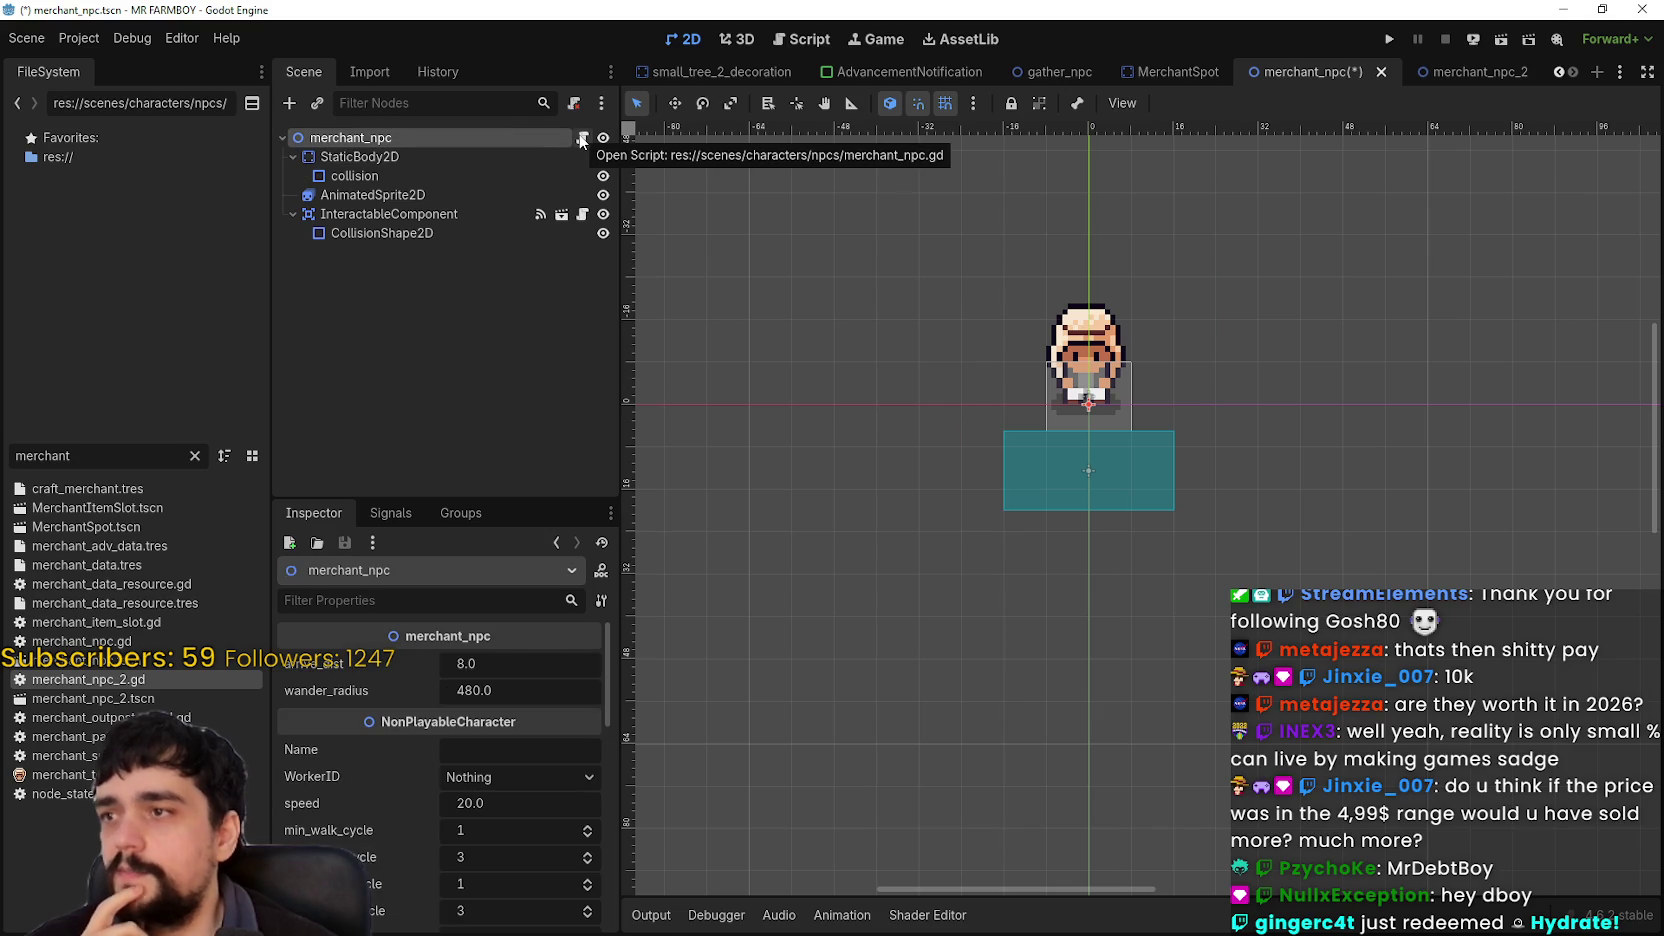
{"action": "left_click", "coordinate": [582, 141]}
{"action": "scroll", "coordinate": [1145, 394], "scroll_direction": "down", "scroll_amount": 2}
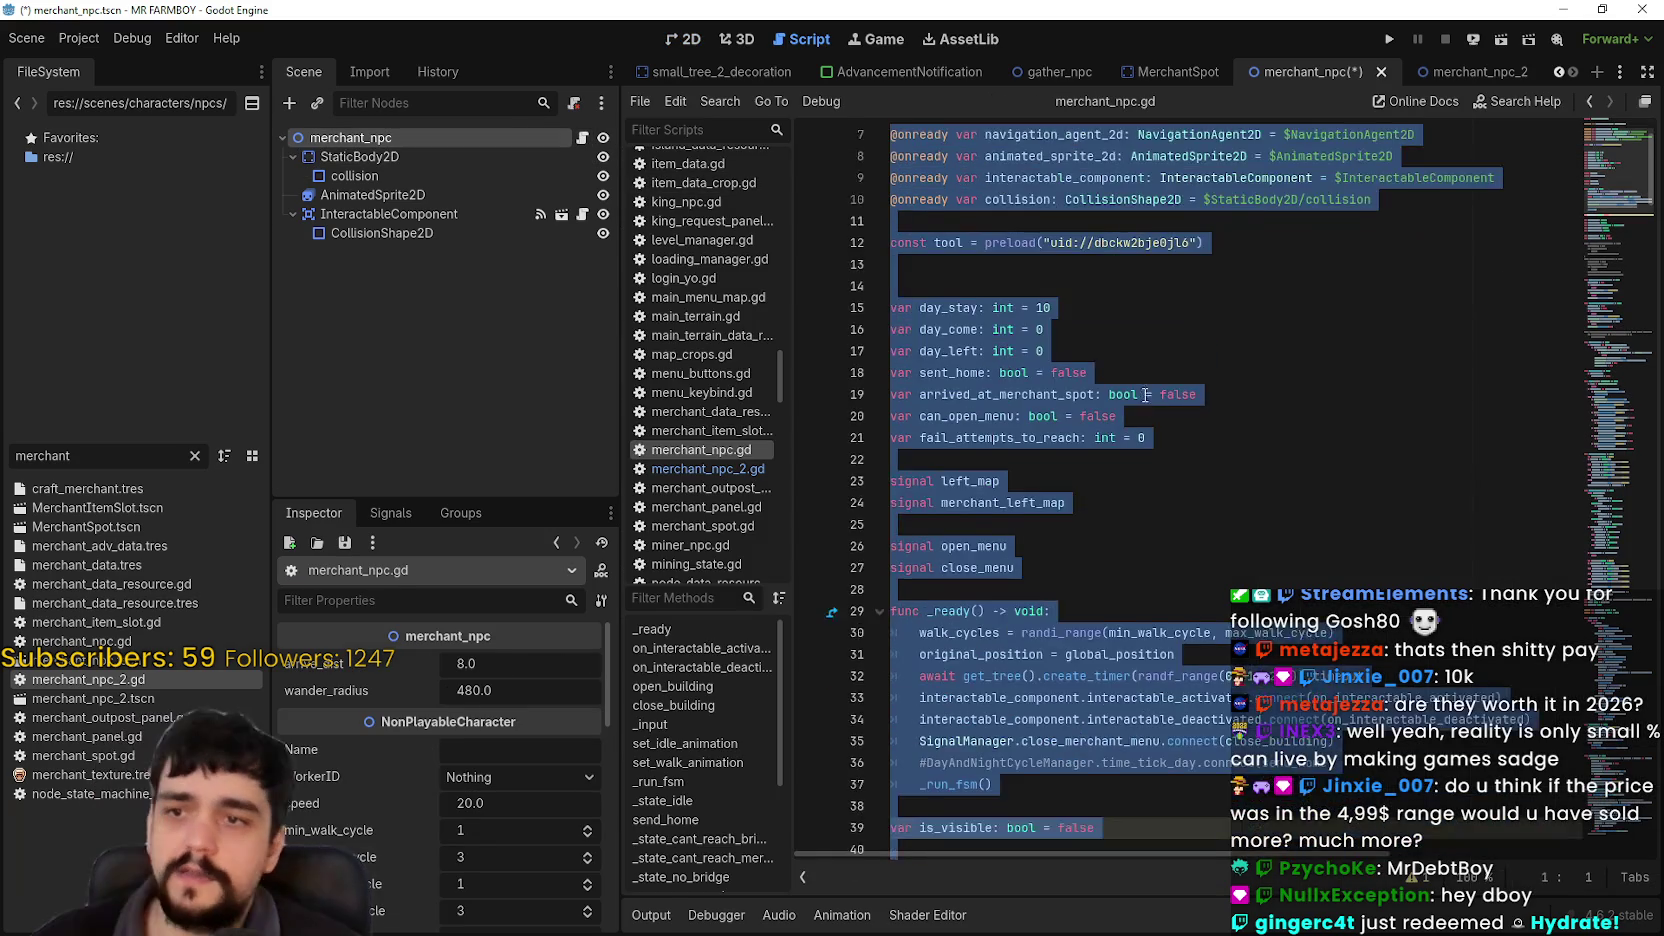
Step: Delete the sent_home and arrived_at_merchant_spot lines, then the day_stay, day_come and day_left lines
{"action": "left_click", "coordinate": [1145, 394]}
{"action": "key", "text": "ctrl+s"}
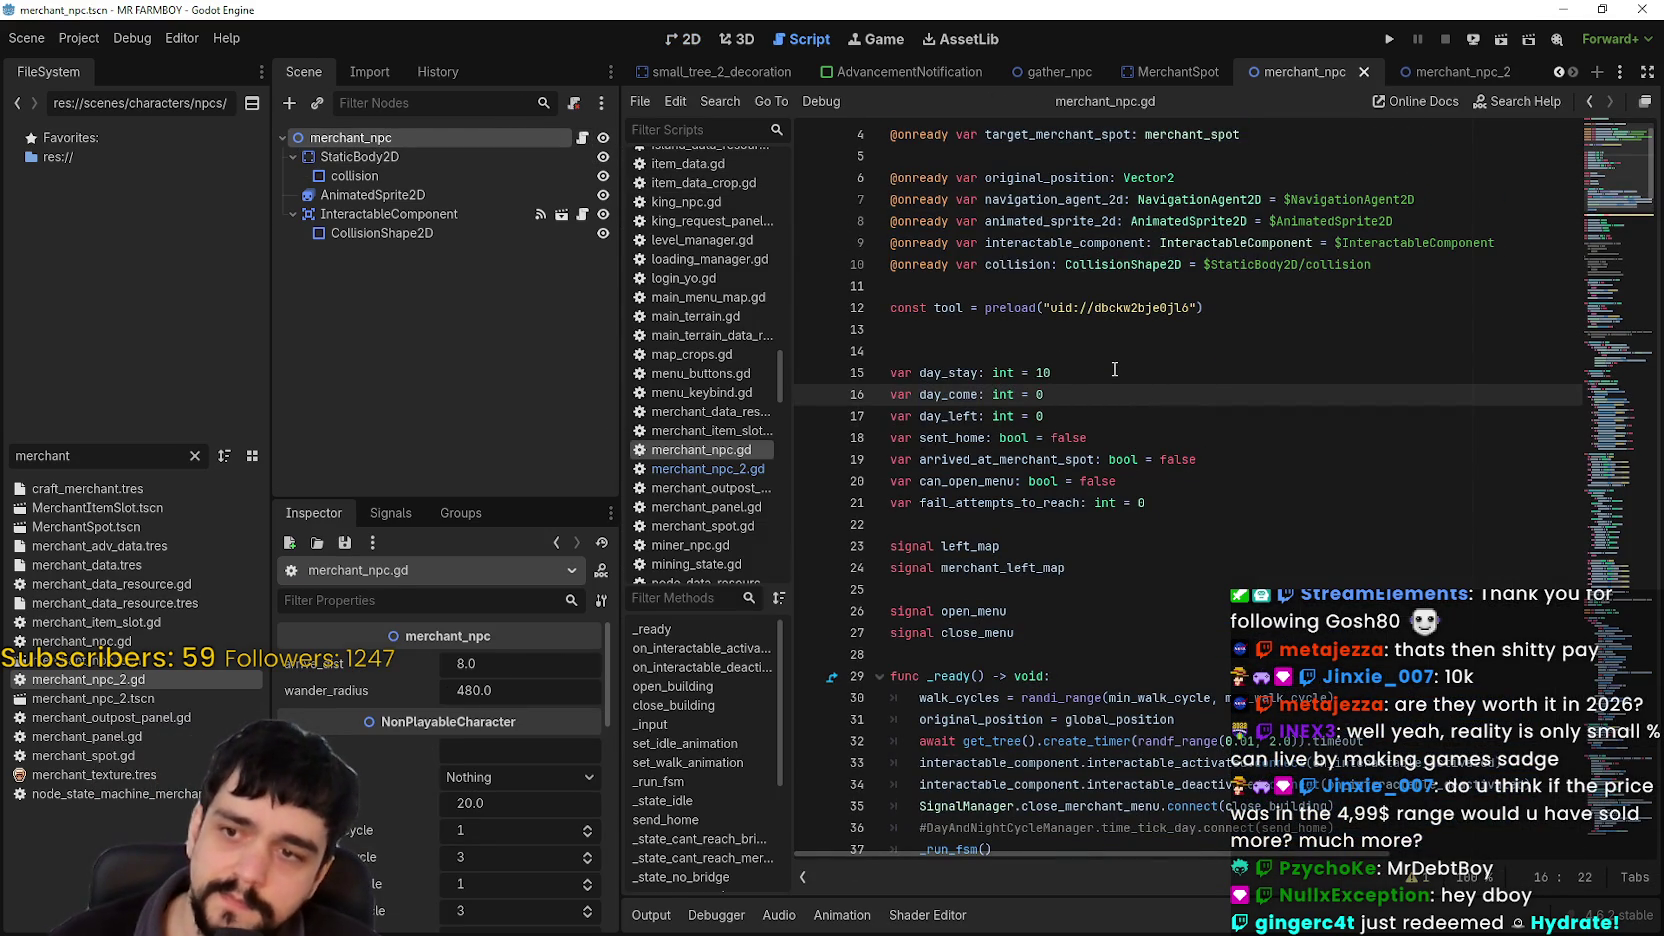
{"action": "scroll", "coordinate": [1112, 371], "scroll_direction": "up", "scroll_amount": 1}
{"action": "left_click", "coordinate": [1071, 483]}
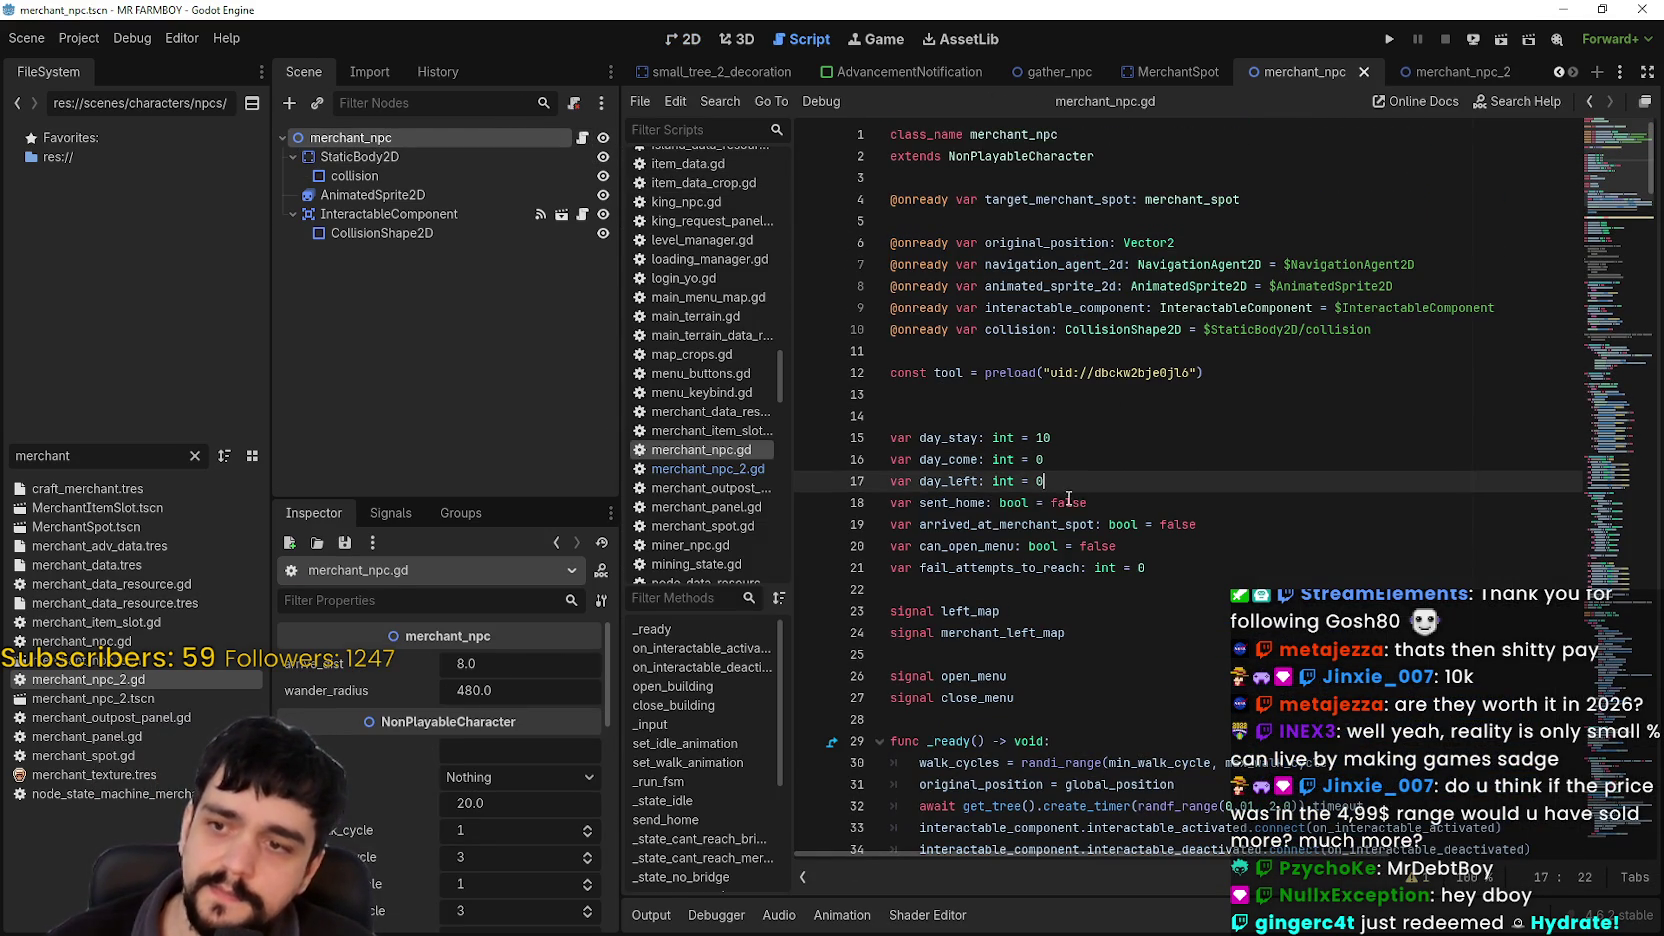
{"action": "double_click", "coordinate": [966, 503]}
{"action": "left_click_drag", "start_coordinate": [1243, 514], "coordinate": [858, 507]}
{"action": "scroll", "coordinate": [1157, 544], "scroll_direction": "down", "scroll_amount": 1}
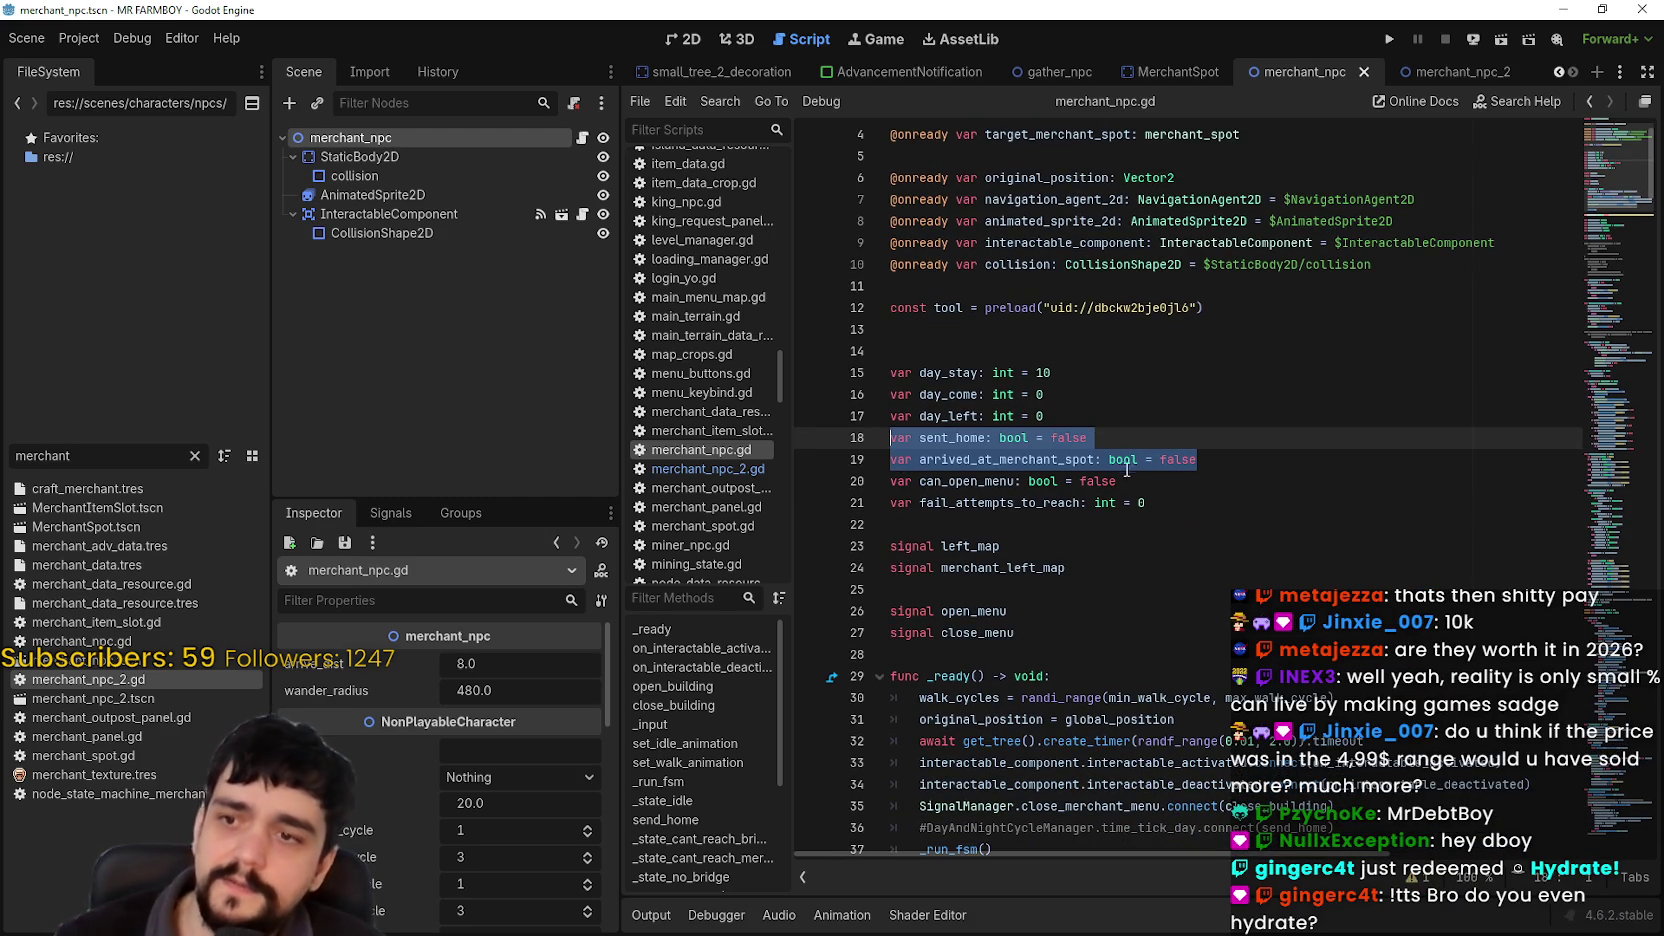
{"action": "key", "text": "BackSpace"}
{"action": "mouse_move", "coordinate": [1077, 424]}
{"action": "left_mouse_down"}
{"action": "mouse_move", "coordinate": [893, 375]}
{"action": "mouse_move", "coordinate": [897, 347]}
{"action": "left_mouse_up"}
{"action": "key", "text": "BackSpace"}
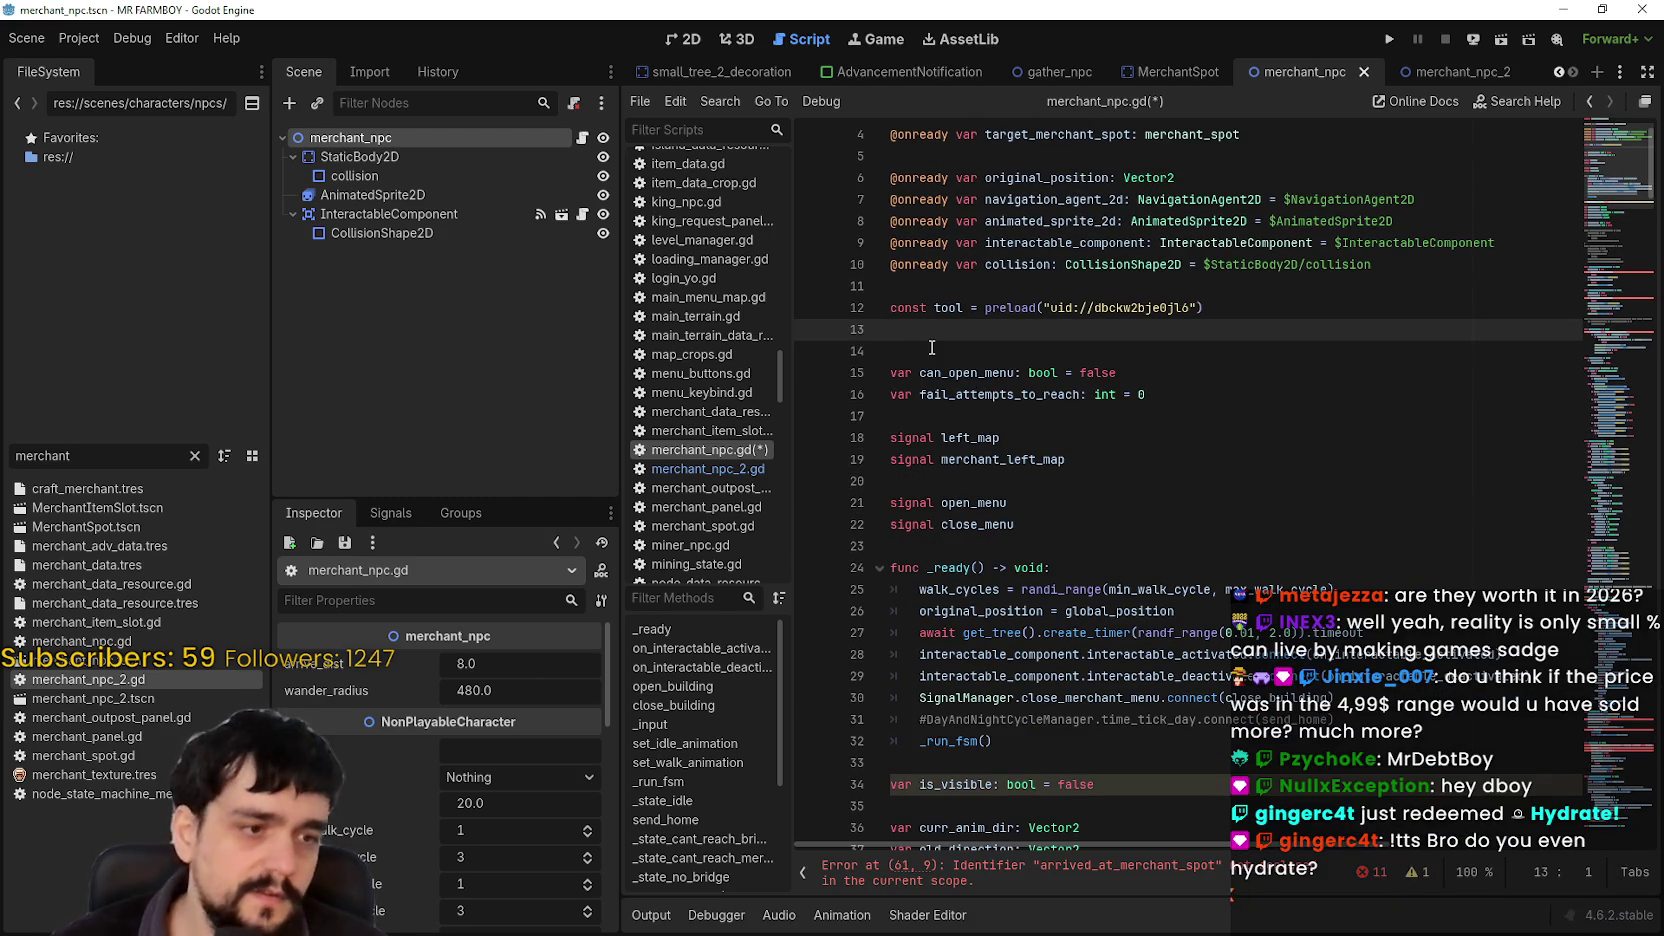
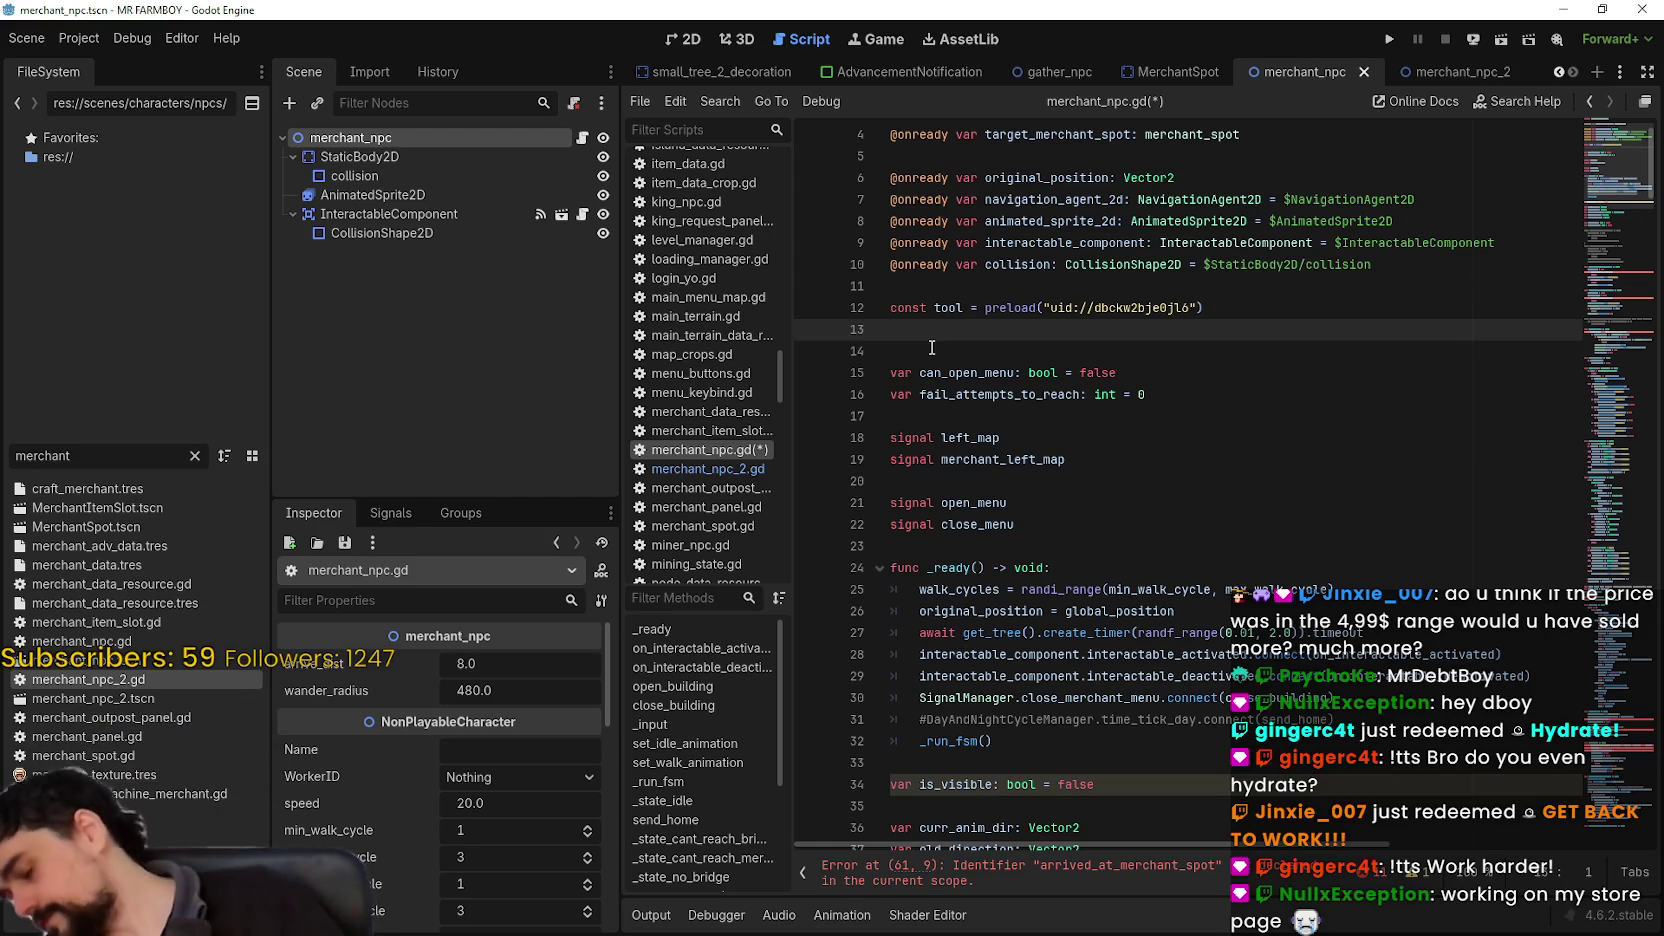
Step: Delete the extra blank line and the fail_attempts_to_reach declaration from merchant_npc.gd
{"action": "scroll", "coordinate": [1086, 314], "scroll_direction": "down", "scroll_amount": 1}
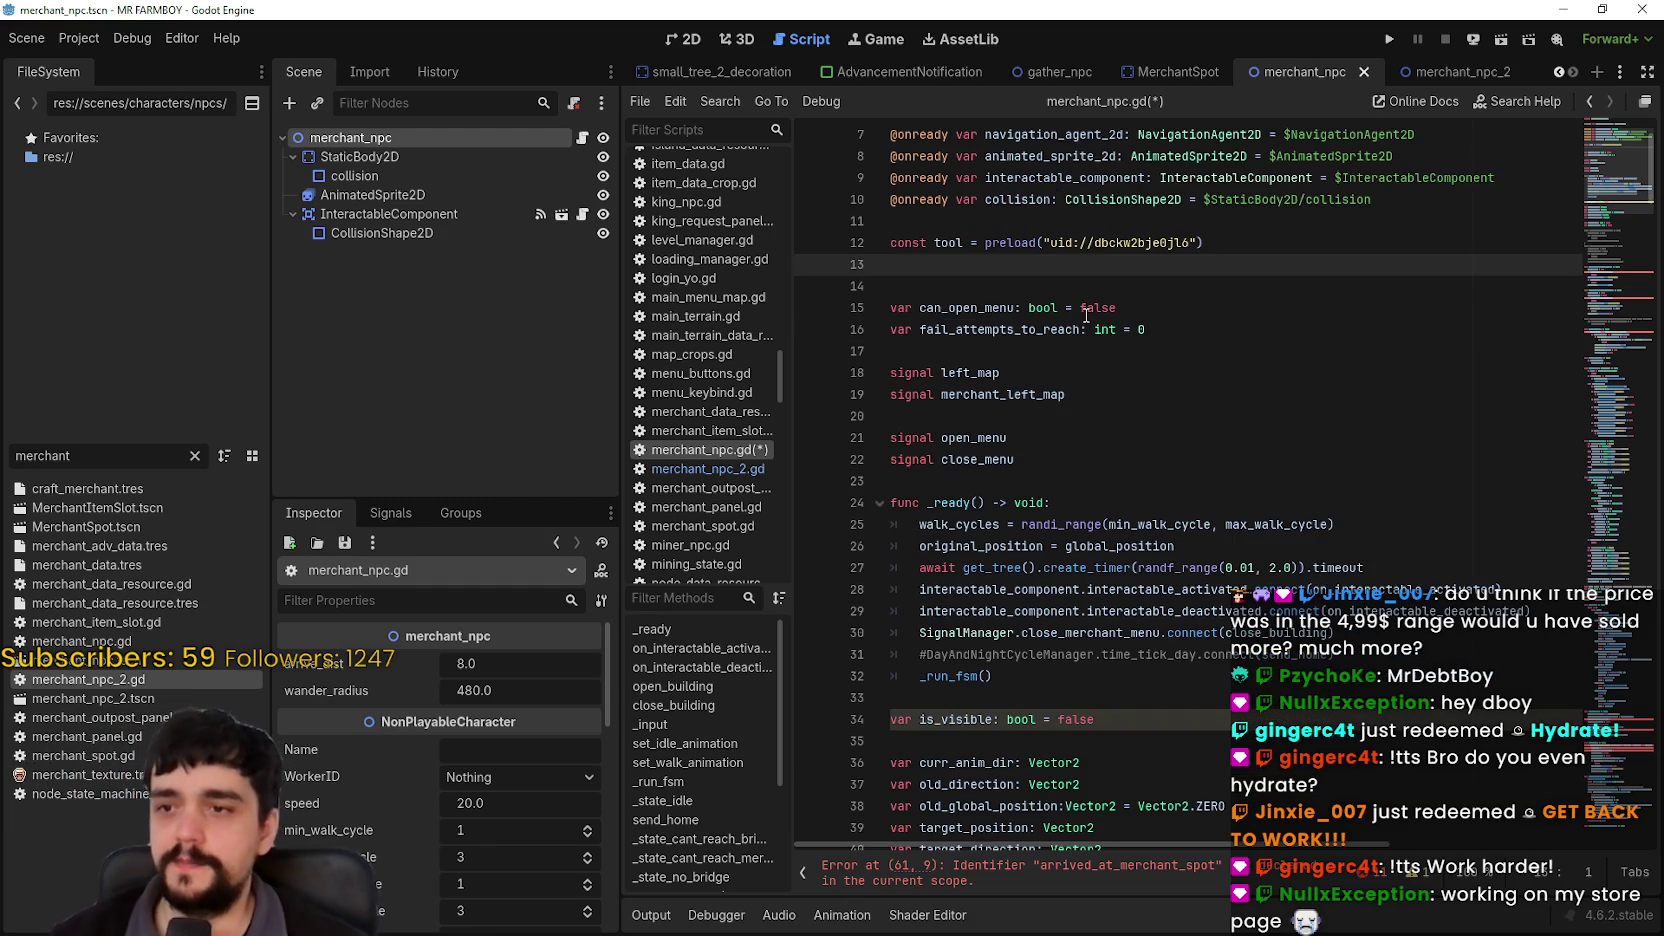
{"action": "key", "text": "Delete"}
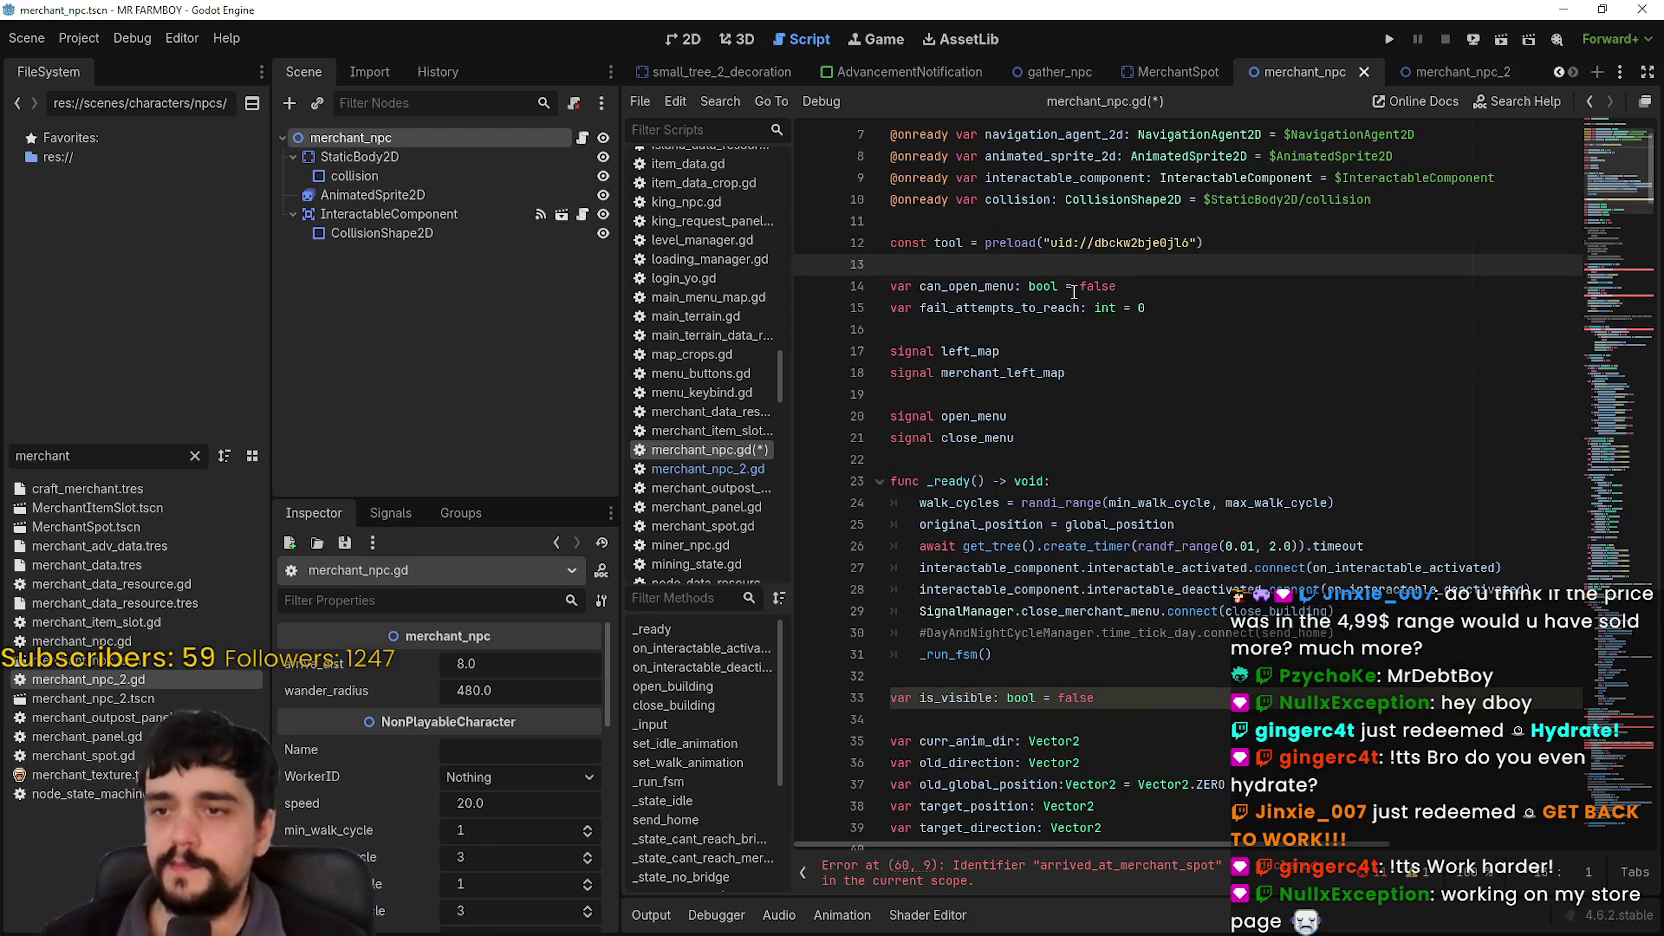
{"action": "mouse_move", "coordinate": [889, 311]}
{"action": "left_mouse_down"}
{"action": "mouse_move", "coordinate": [976, 339]}
{"action": "mouse_move", "coordinate": [1089, 341]}
{"action": "left_mouse_up"}
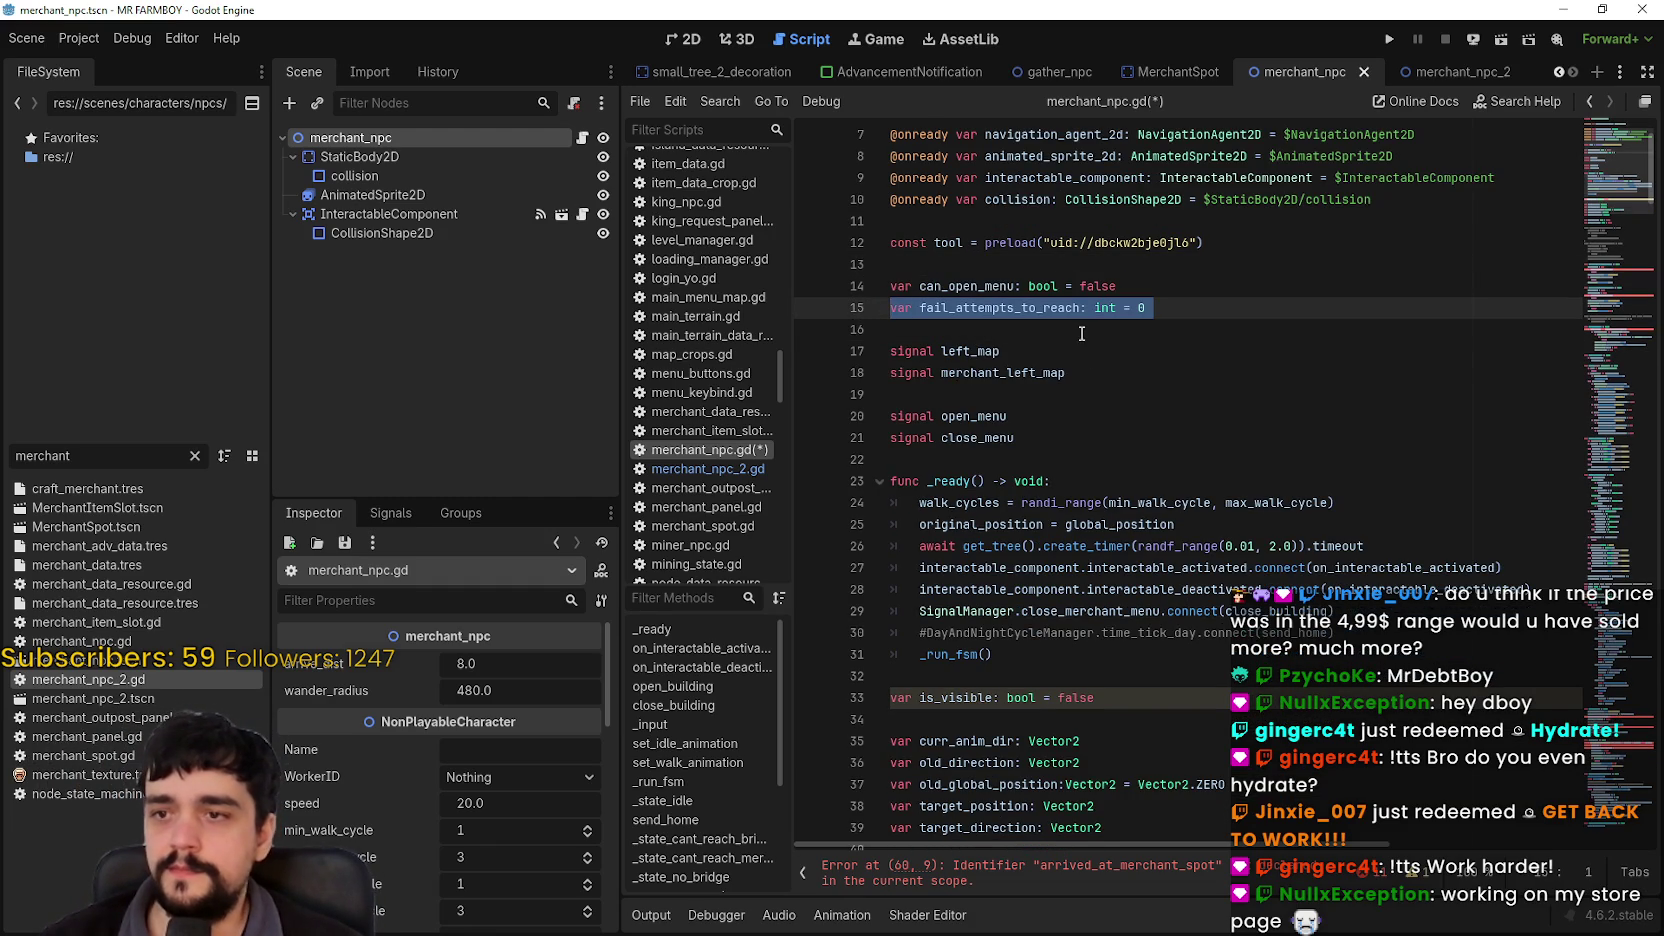
{"action": "key", "text": "BackSpace"}
{"action": "key", "text": "BackSpace"}
{"action": "key", "text": "Return"}
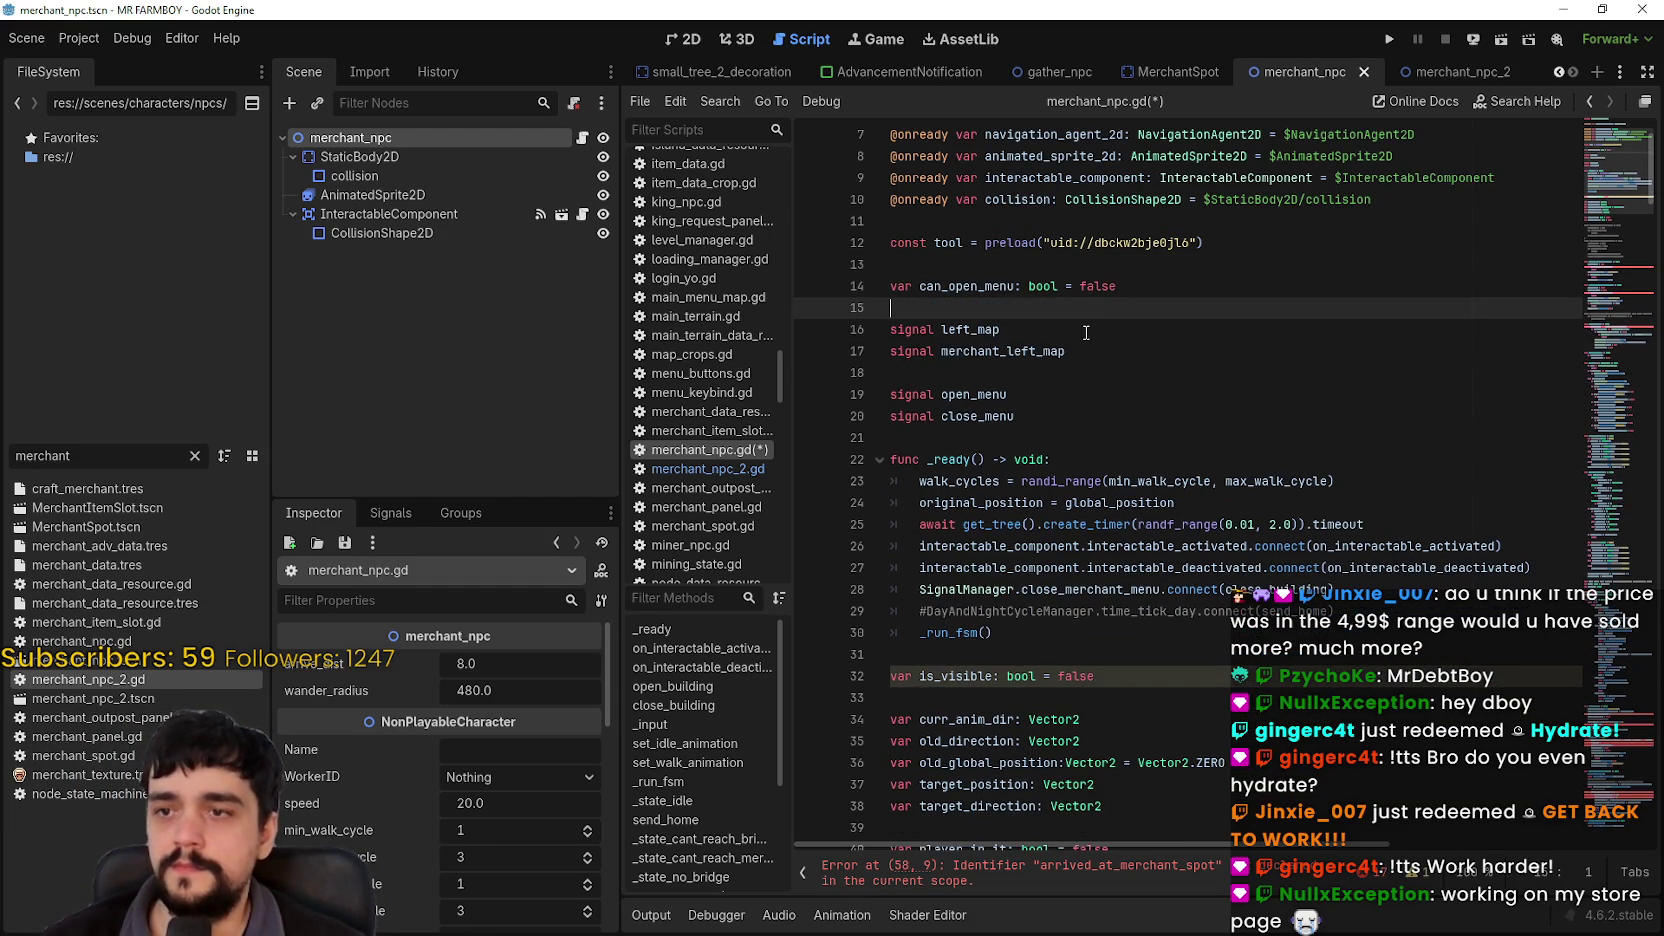
Step: Remove the left_map and merchant_left_map signal declarations
{"action": "left_click", "coordinate": [1058, 373]}
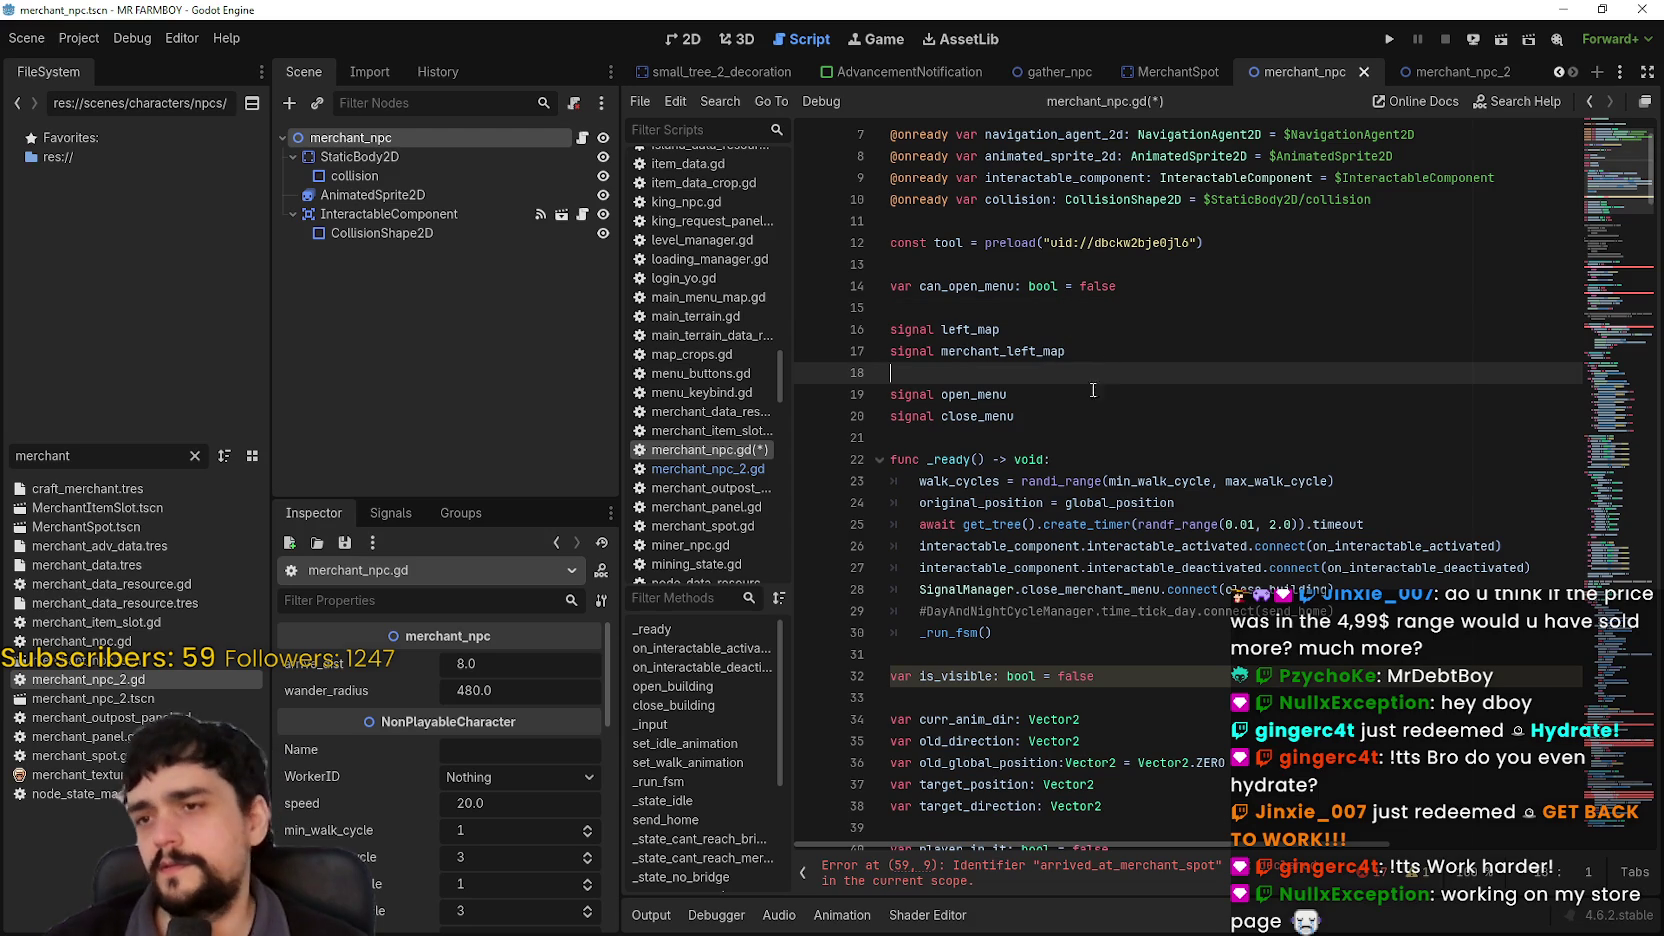
{"action": "left_click", "coordinate": [1072, 421]}
{"action": "mouse_move", "coordinate": [1087, 355]}
{"action": "left_mouse_down"}
{"action": "mouse_move", "coordinate": [895, 328]}
{"action": "mouse_move", "coordinate": [901, 299]}
{"action": "left_mouse_up"}
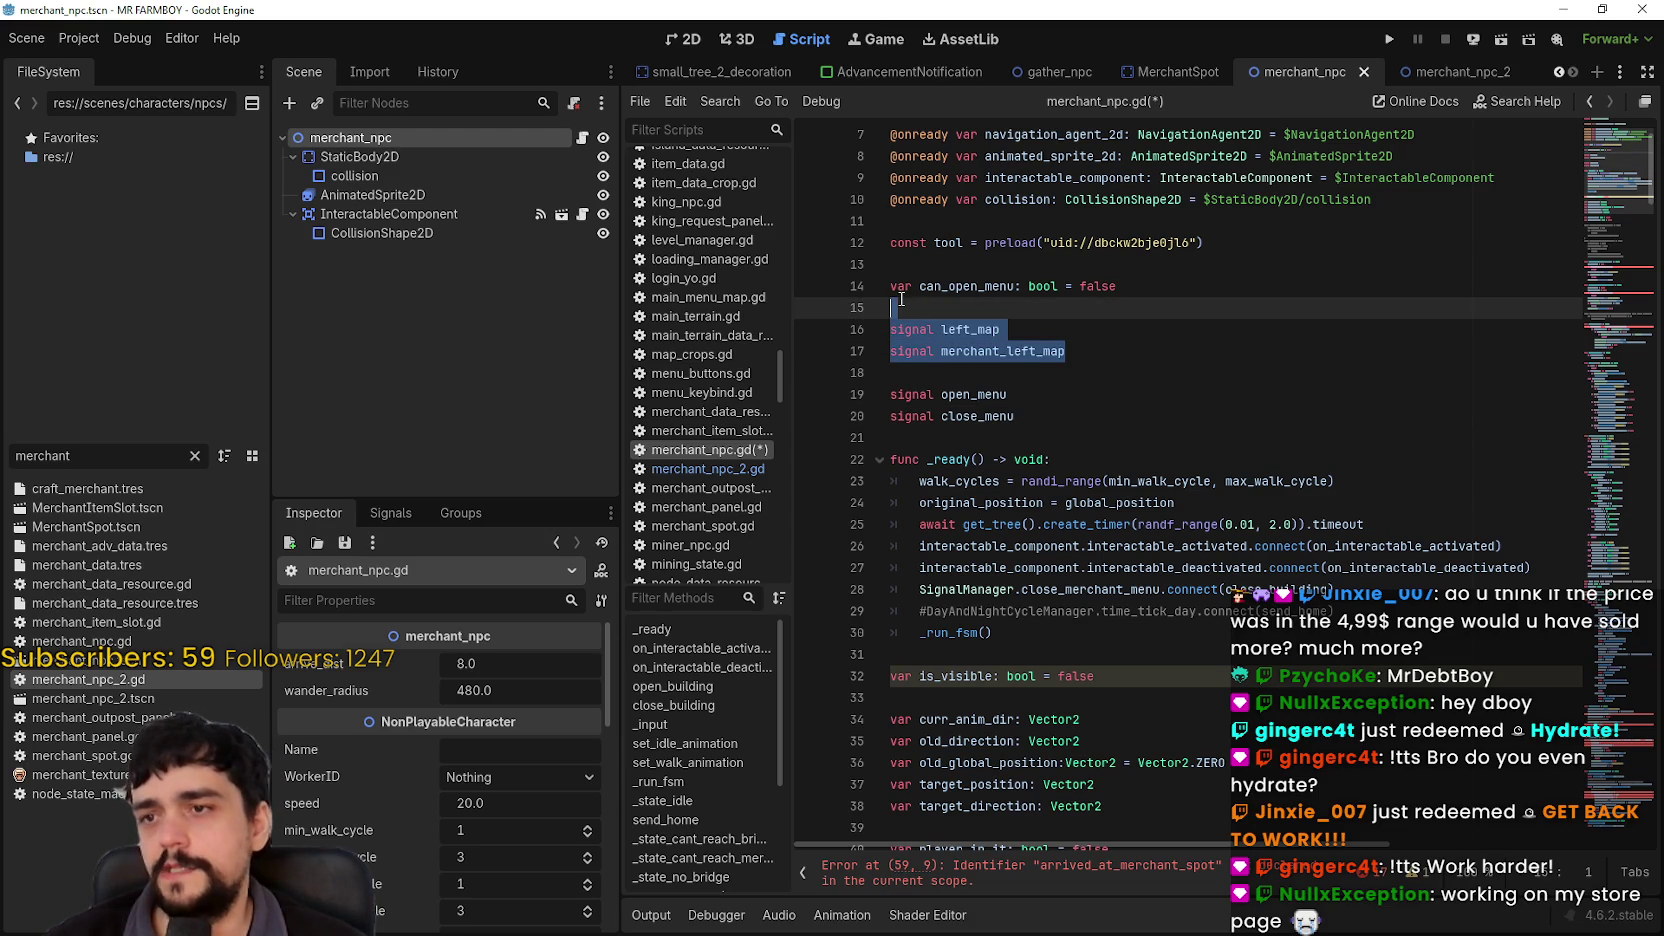
{"action": "key", "text": "BackSpace"}
{"action": "scroll", "coordinate": [1136, 366], "scroll_direction": "up", "scroll_amount": 2}
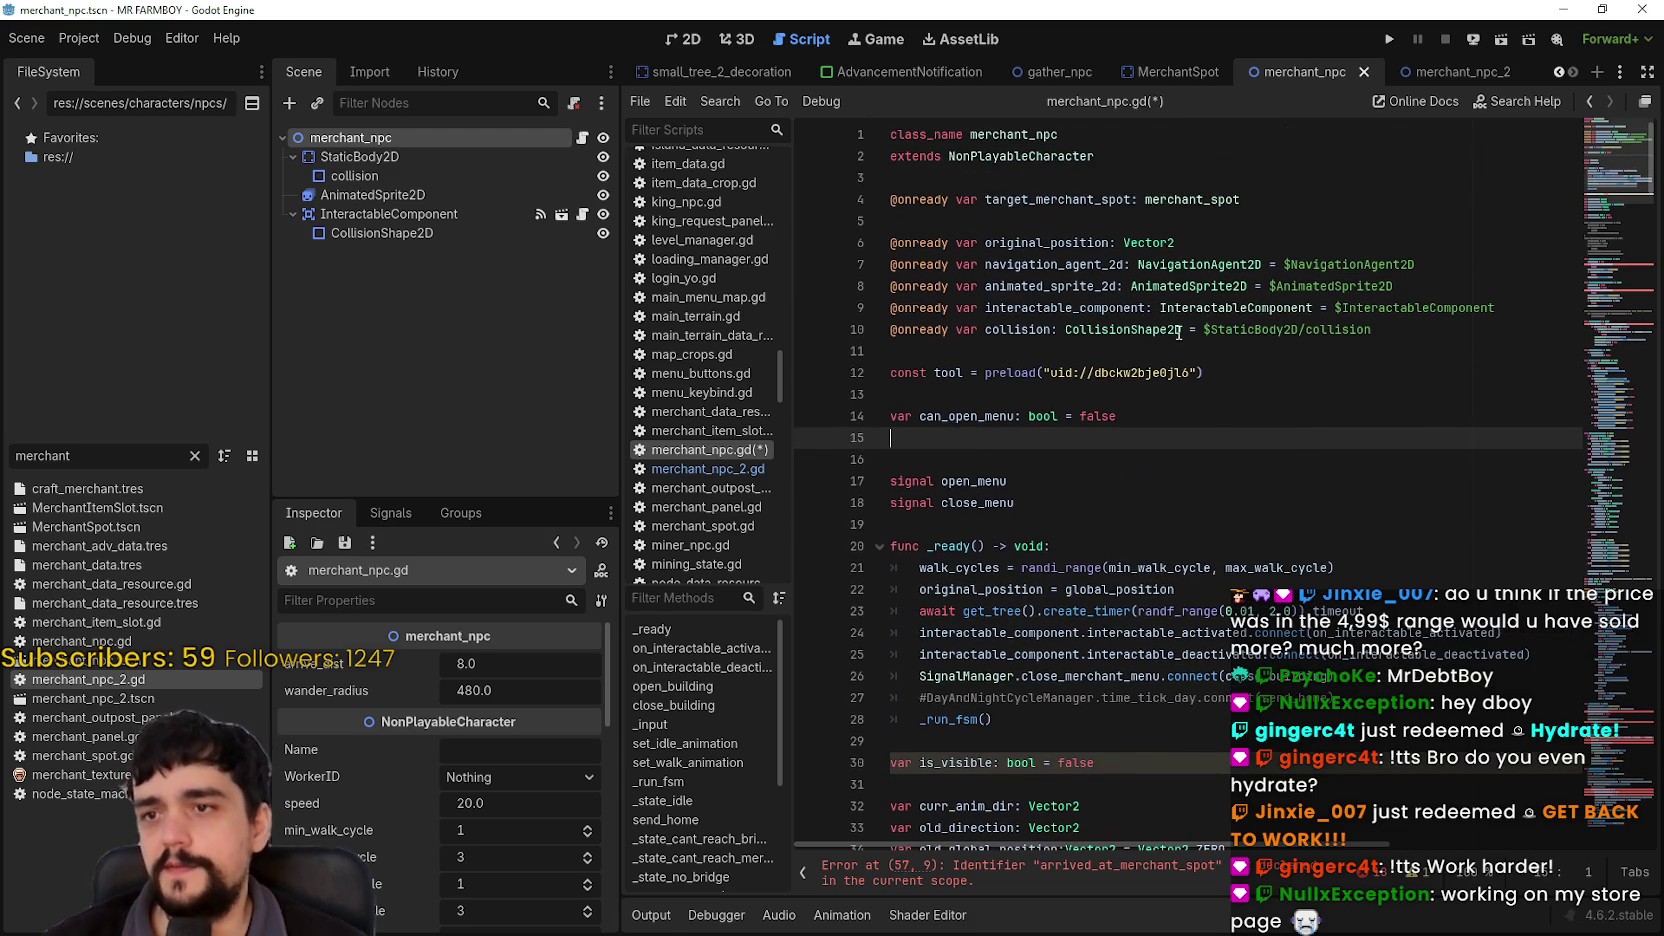
{"action": "mouse_move", "coordinate": [1394, 342]}
{"action": "left_mouse_down"}
{"action": "mouse_move", "coordinate": [1050, 305]}
{"action": "mouse_move", "coordinate": [924, 244]}
{"action": "left_mouse_up"}
{"action": "left_click", "coordinate": [1357, 264]}
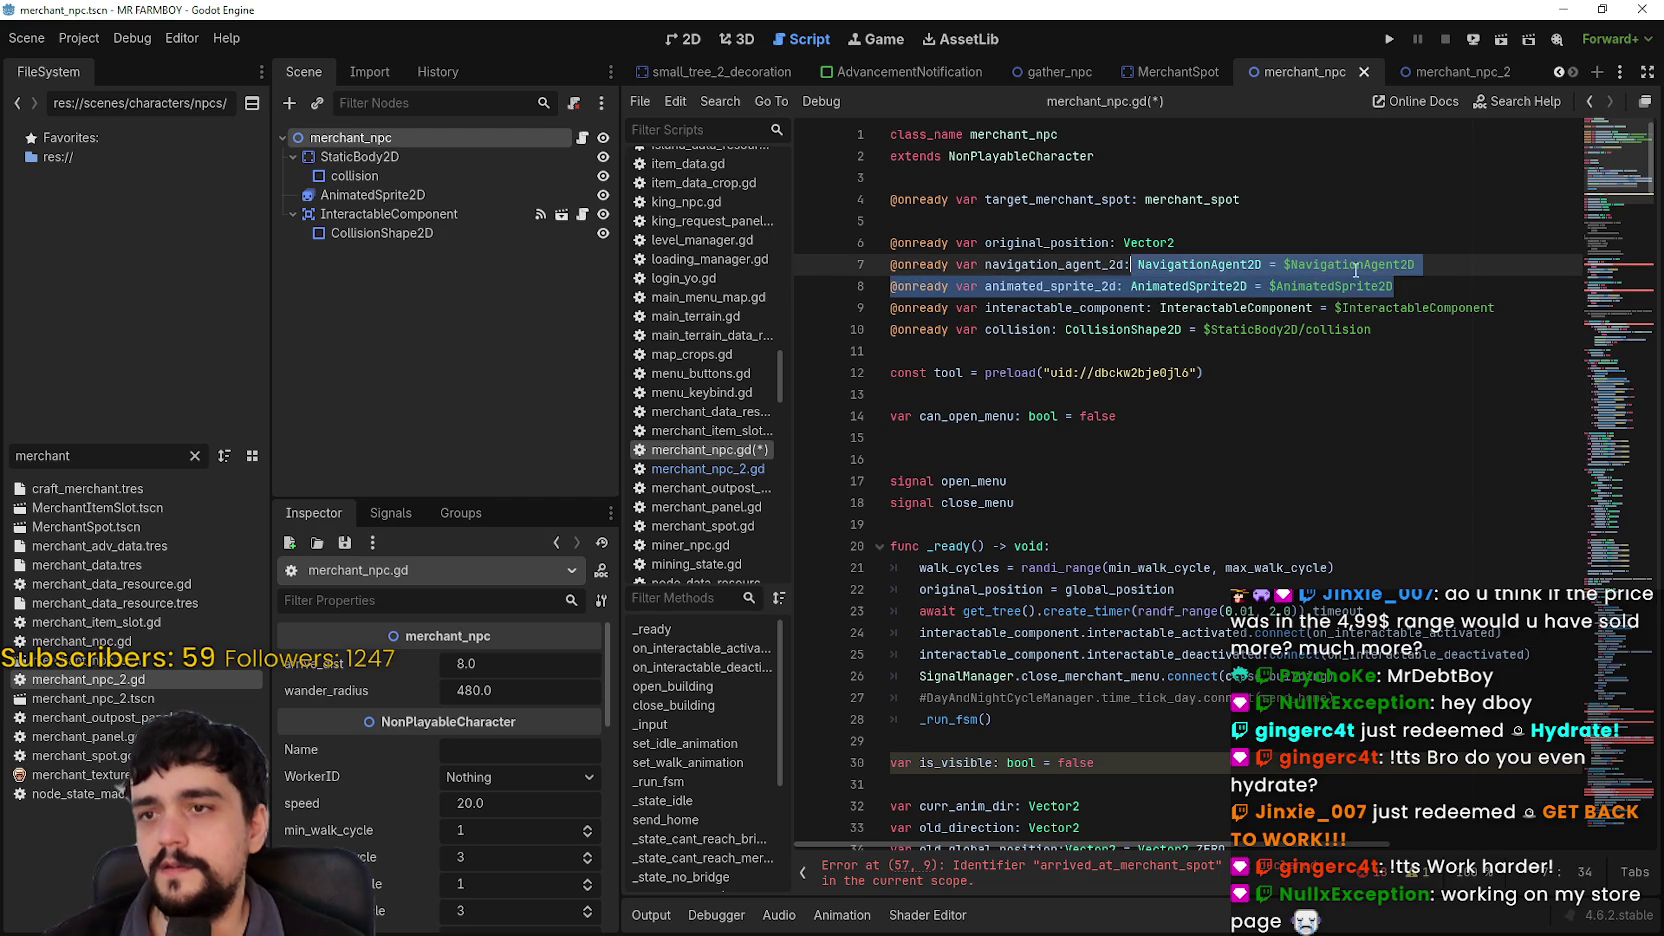
{"action": "left_click_drag", "start_coordinate": [1416, 264], "coordinate": [889, 266]}
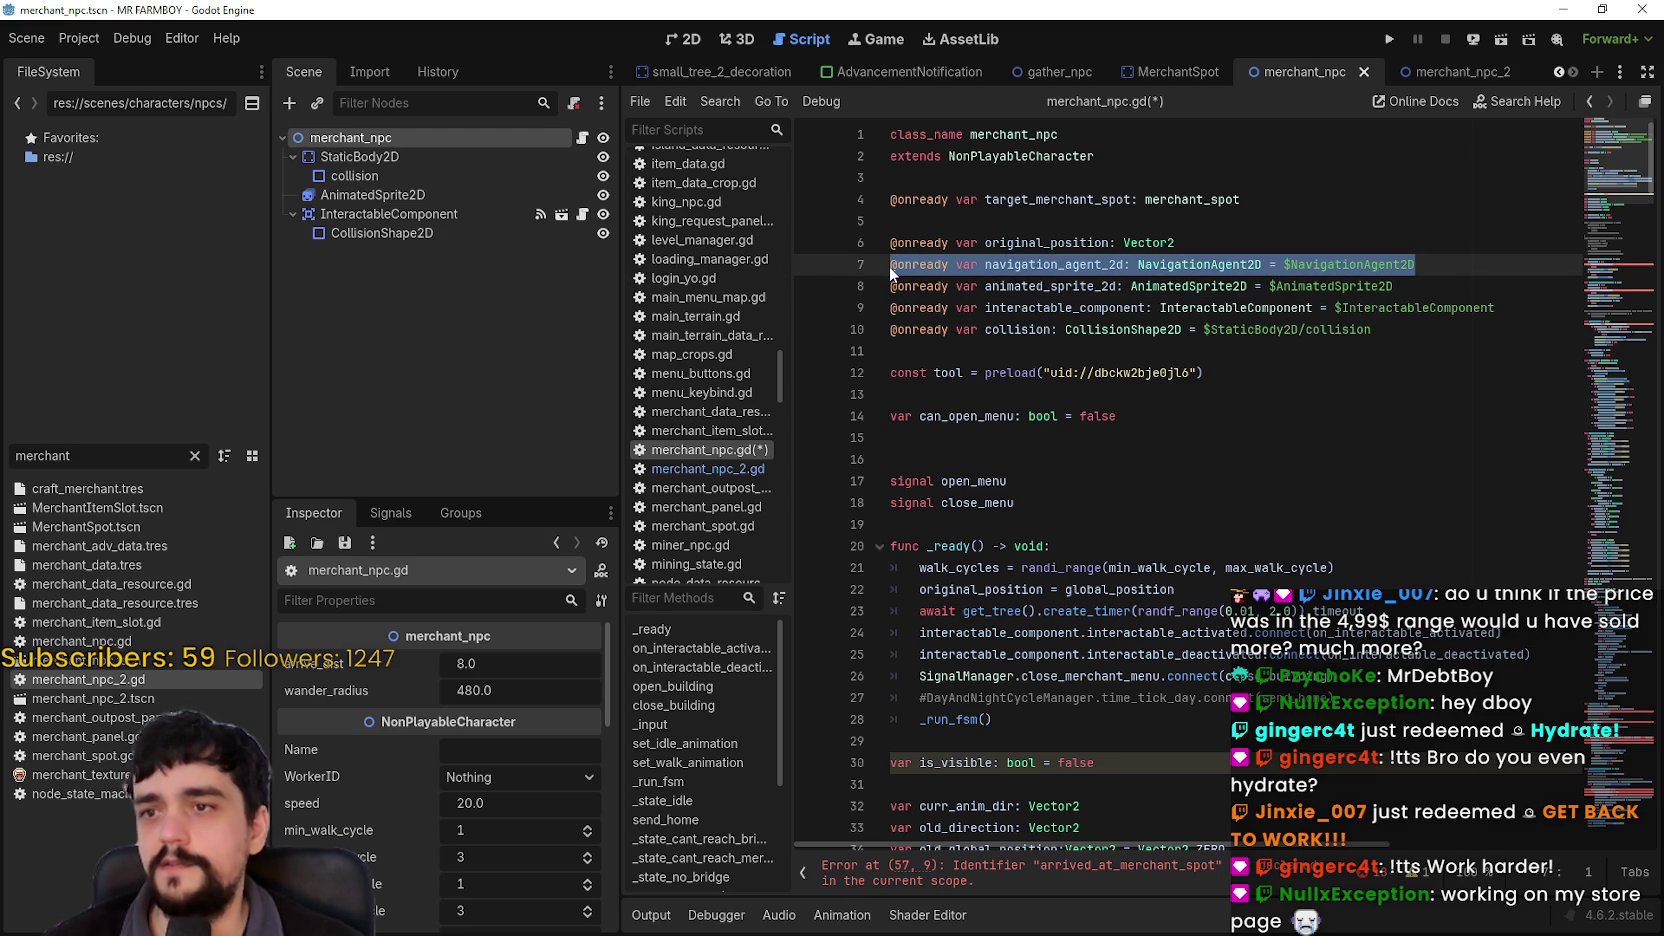
{"action": "key", "text": "BackSpace"}
{"action": "key", "text": "BackSpace"}
Step: Remove the walk_cycles randi_range randomising line from _ready
{"action": "left_click", "coordinate": [986, 352]}
{"action": "left_click", "coordinate": [1001, 394]}
{"action": "scroll", "coordinate": [1079, 494], "scroll_direction": "down", "scroll_amount": 3}
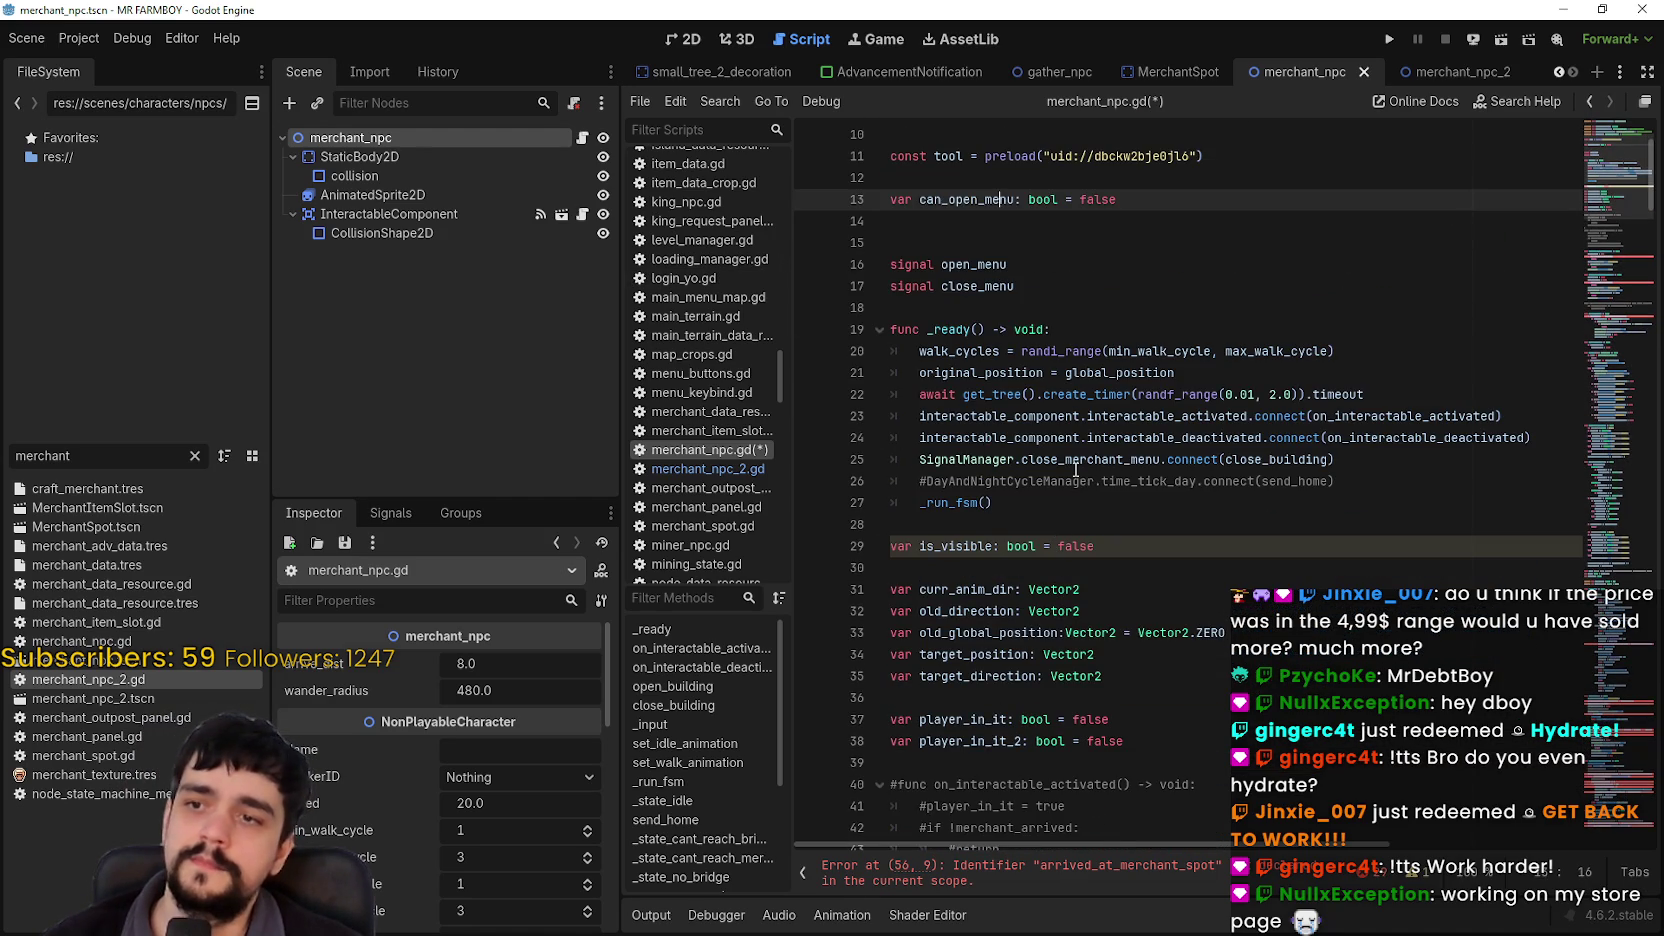
{"action": "double_click", "coordinate": [923, 502]}
{"action": "left_click_drag", "start_coordinate": [1065, 507], "coordinate": [875, 488]}
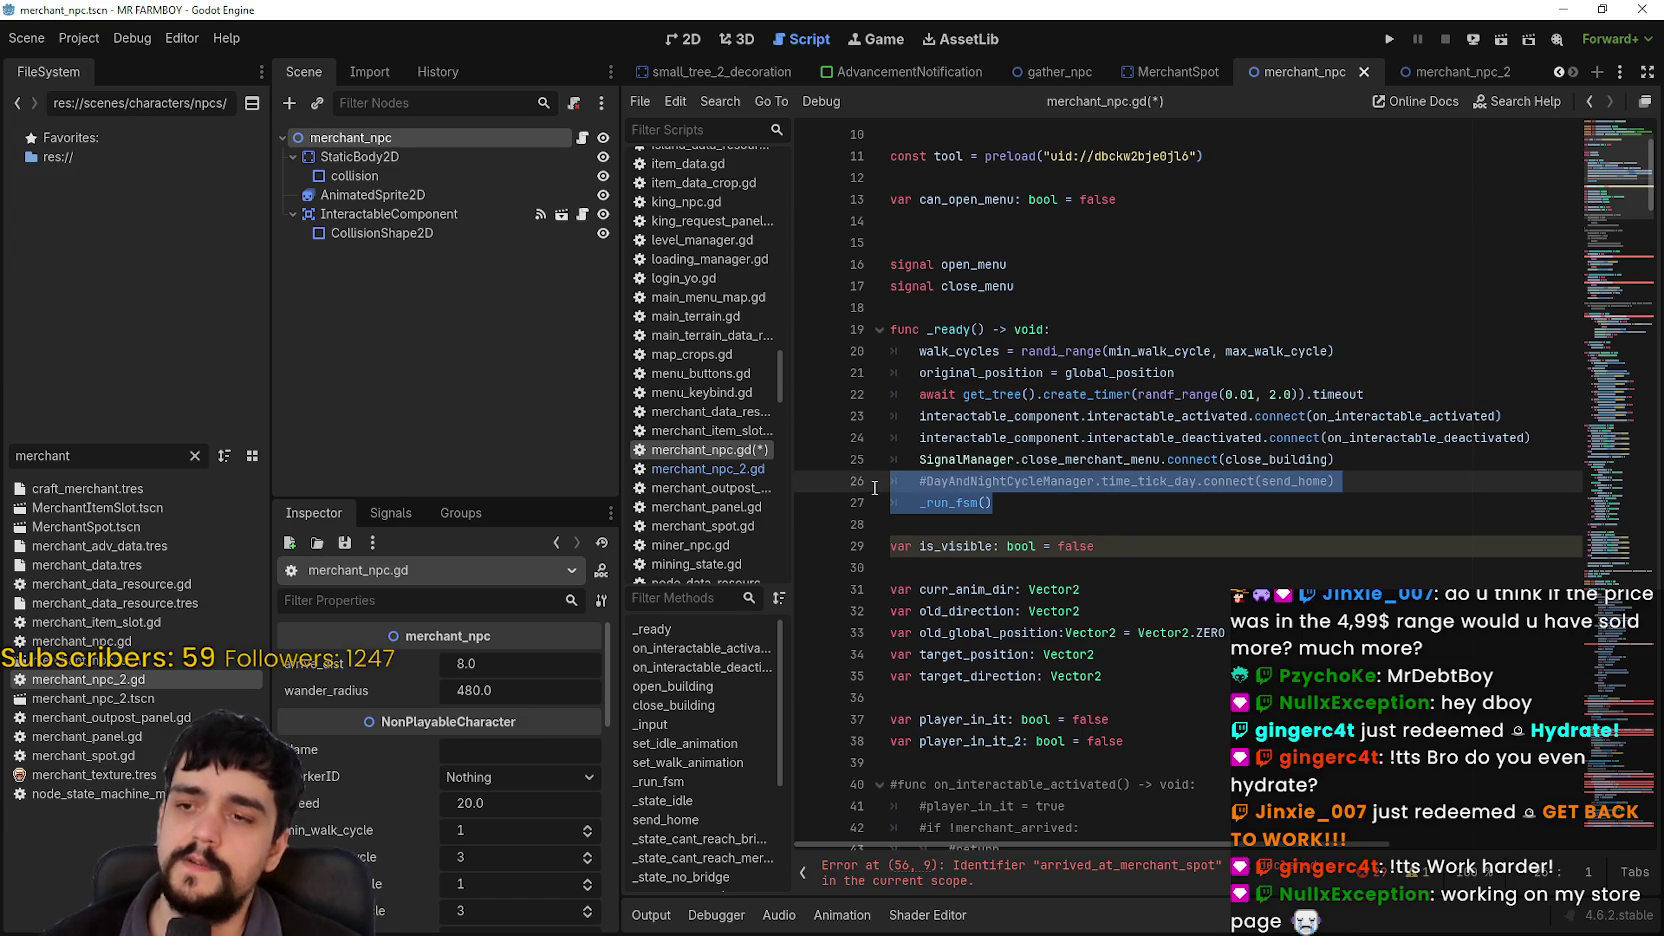
{"action": "left_click_drag", "start_coordinate": [1419, 351], "coordinate": [884, 351]}
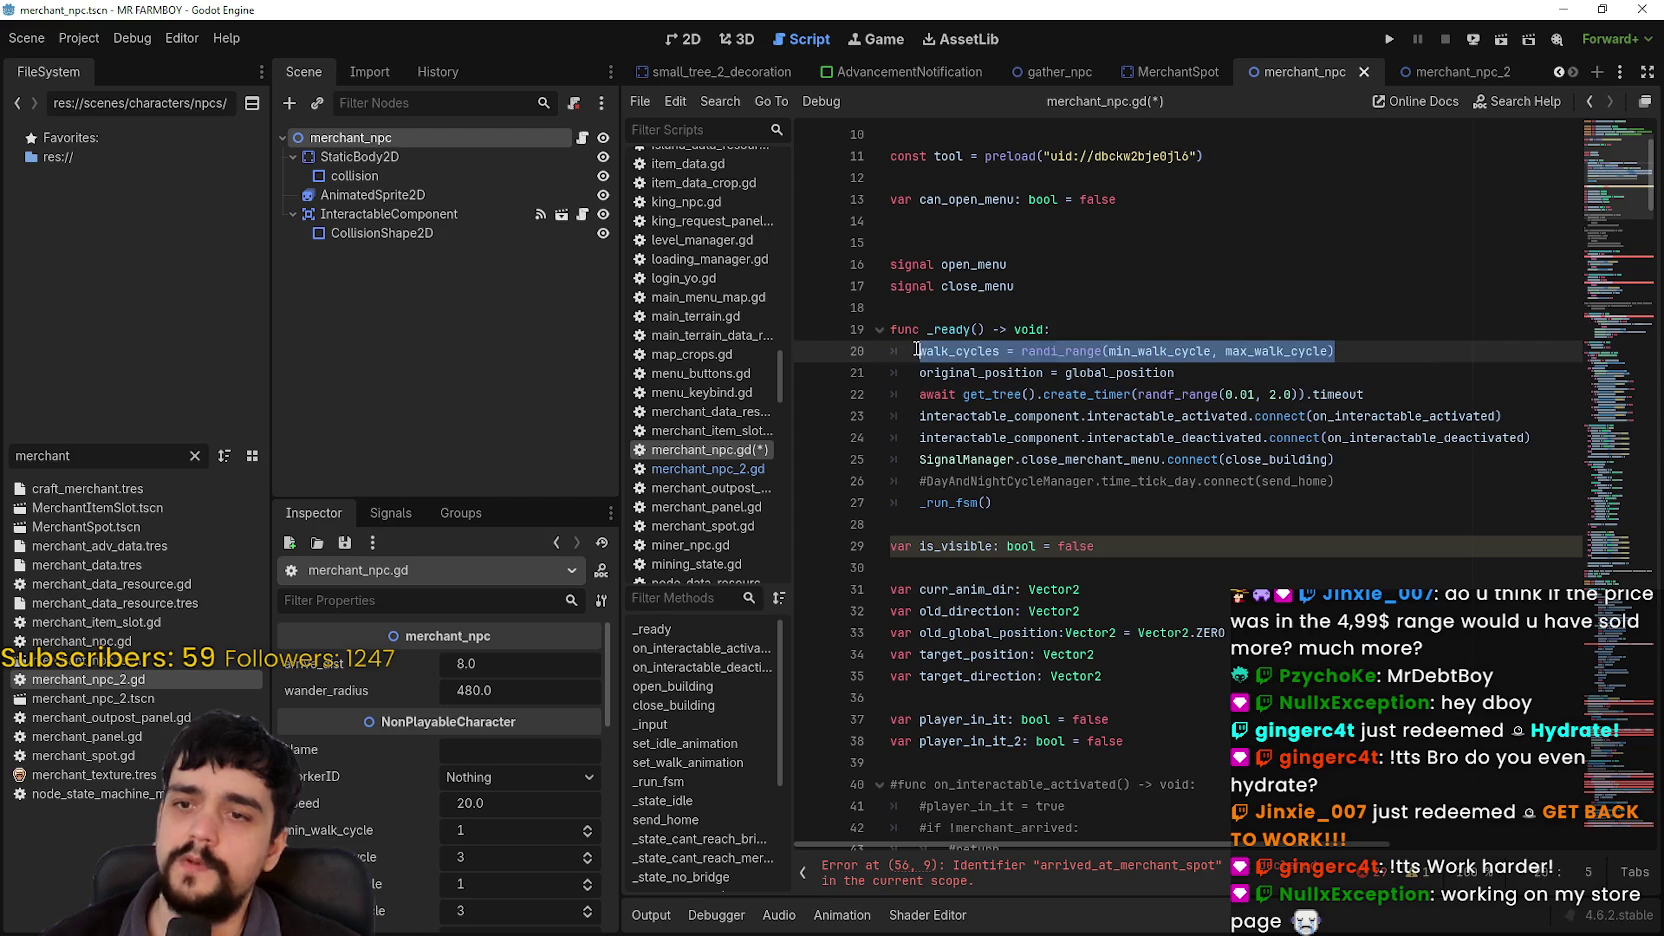
{"action": "key", "text": "BackSpace"}
{"action": "key", "text": "BackSpace"}
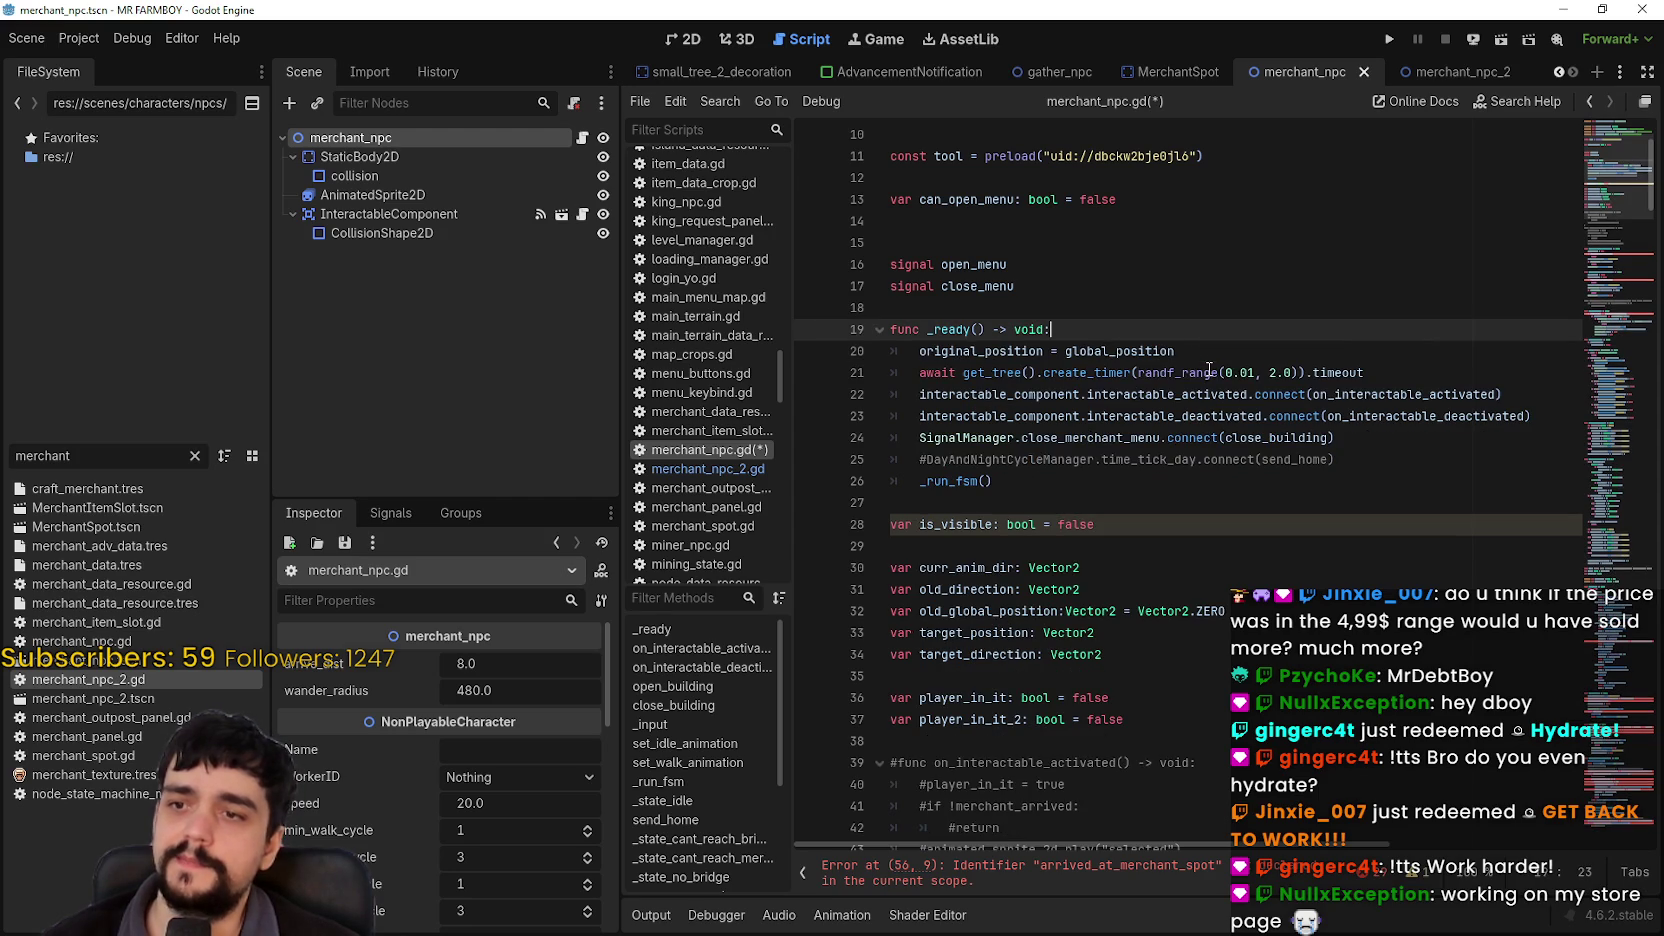
Step: Delete the await timer startup wait line from _ready
{"action": "left_click", "coordinate": [1299, 372]}
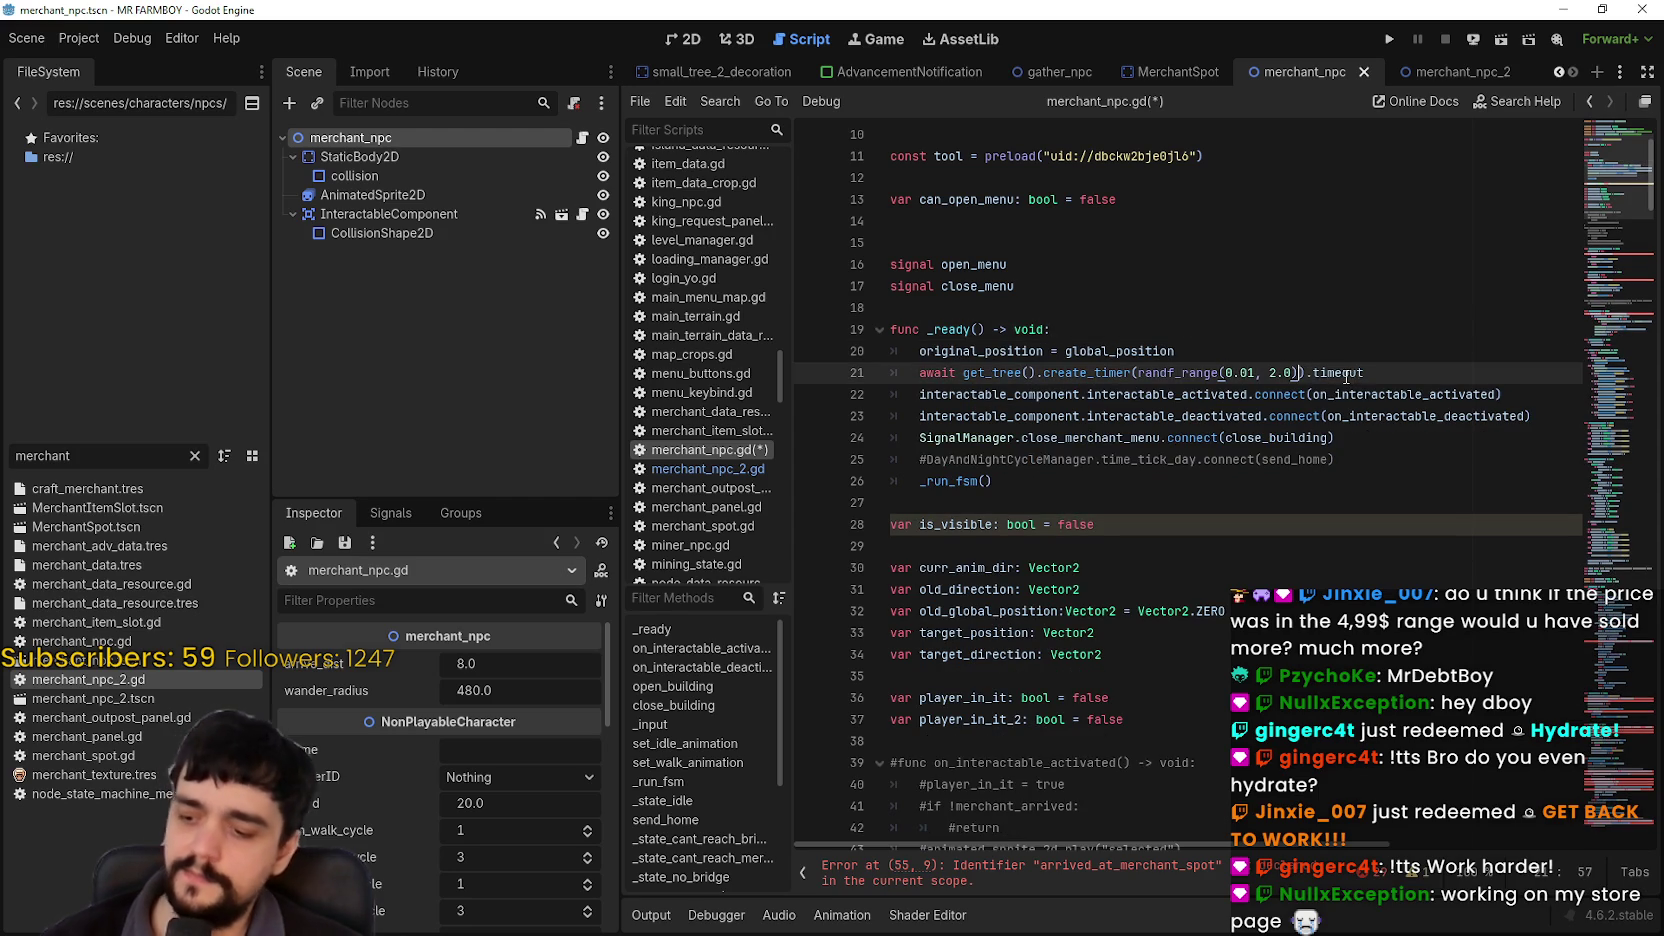
{"action": "mouse_move", "coordinate": [1324, 378]}
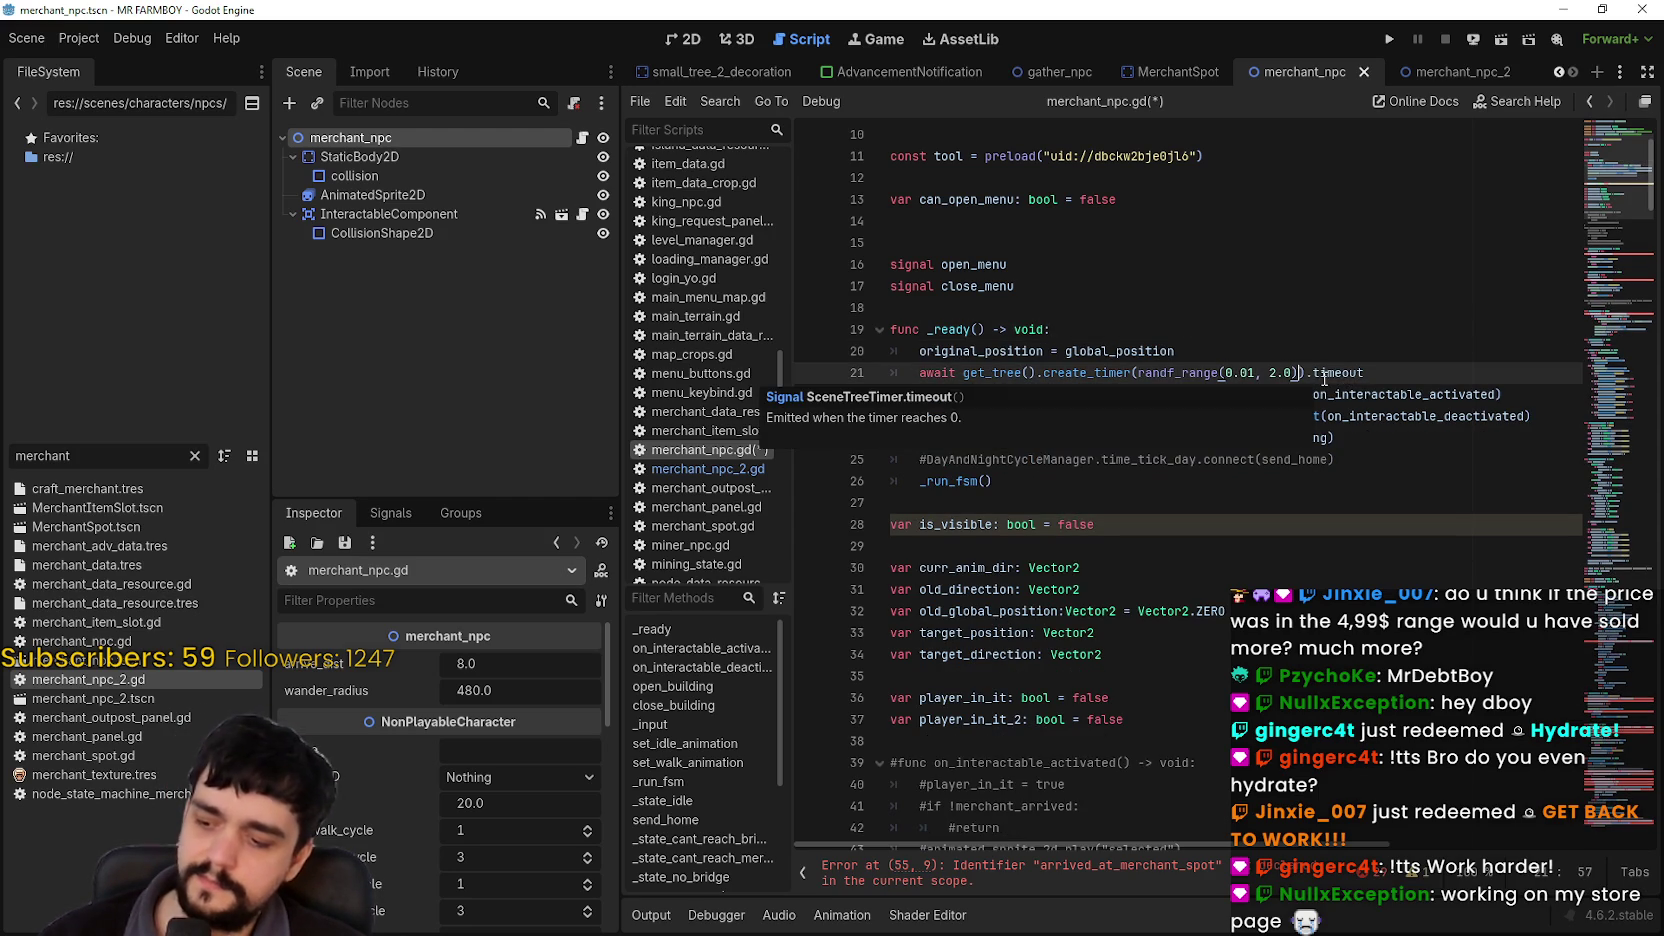
{"action": "left_click", "coordinate": [1226, 287]}
{"action": "left_click", "coordinate": [1203, 352]}
{"action": "scroll", "coordinate": [1150, 323], "scroll_direction": "up", "scroll_amount": 1}
{"action": "scroll", "coordinate": [1150, 323], "scroll_direction": "up", "scroll_amount": 2}
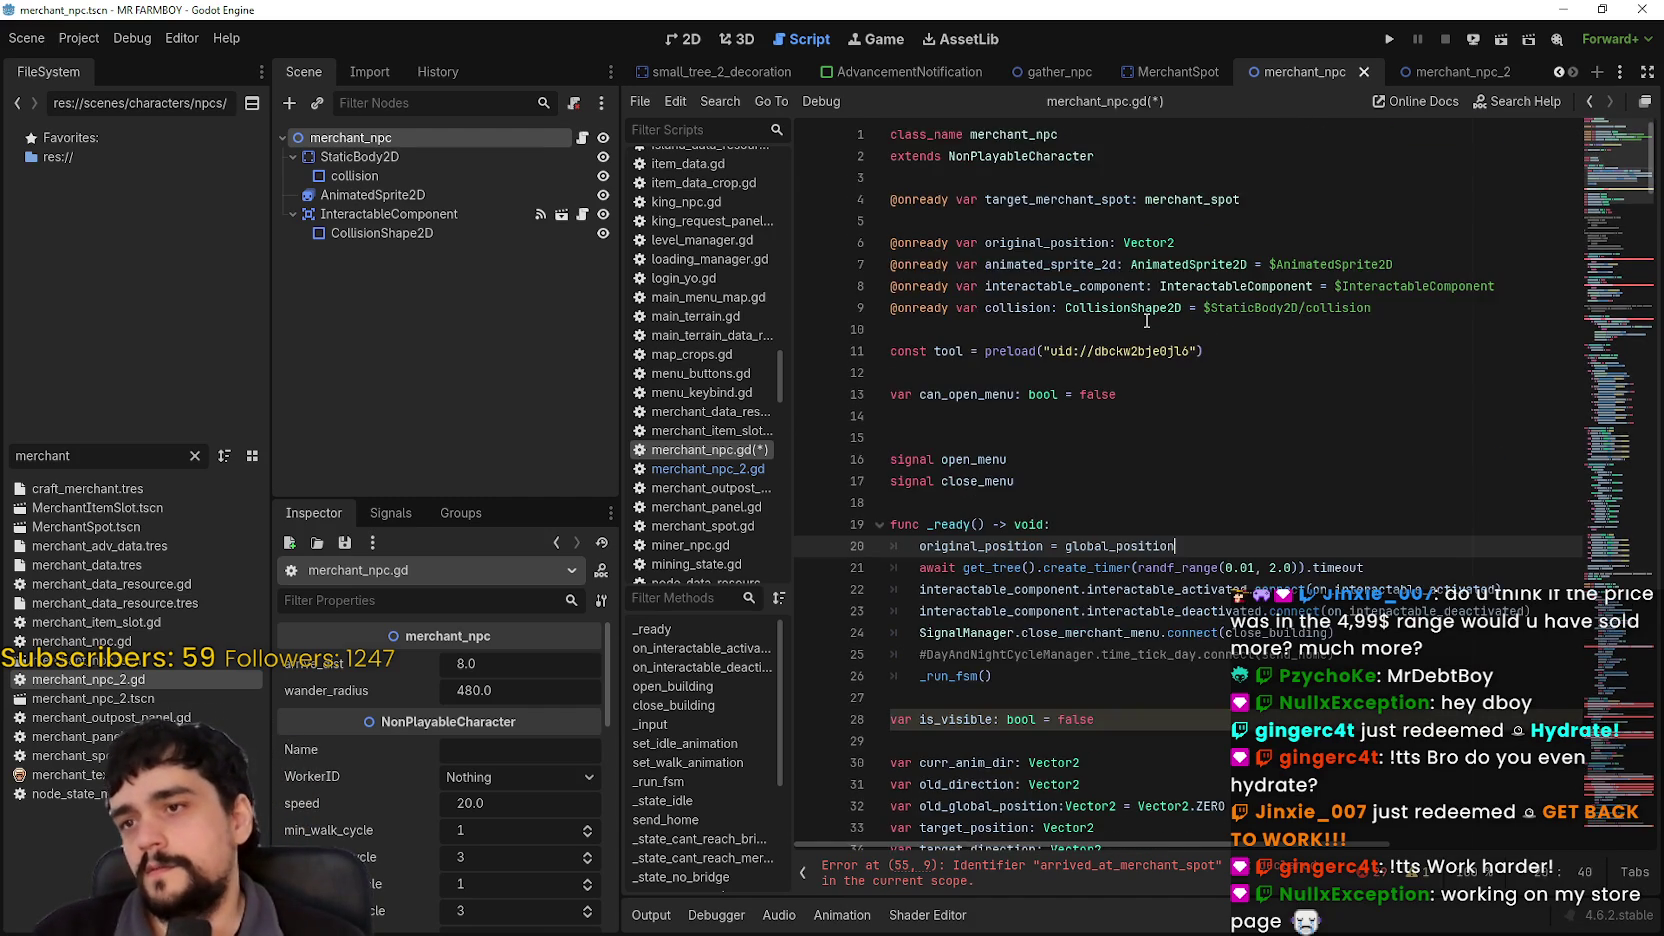
{"action": "scroll", "coordinate": [1300, 380], "scroll_direction": "down", "scroll_amount": 3}
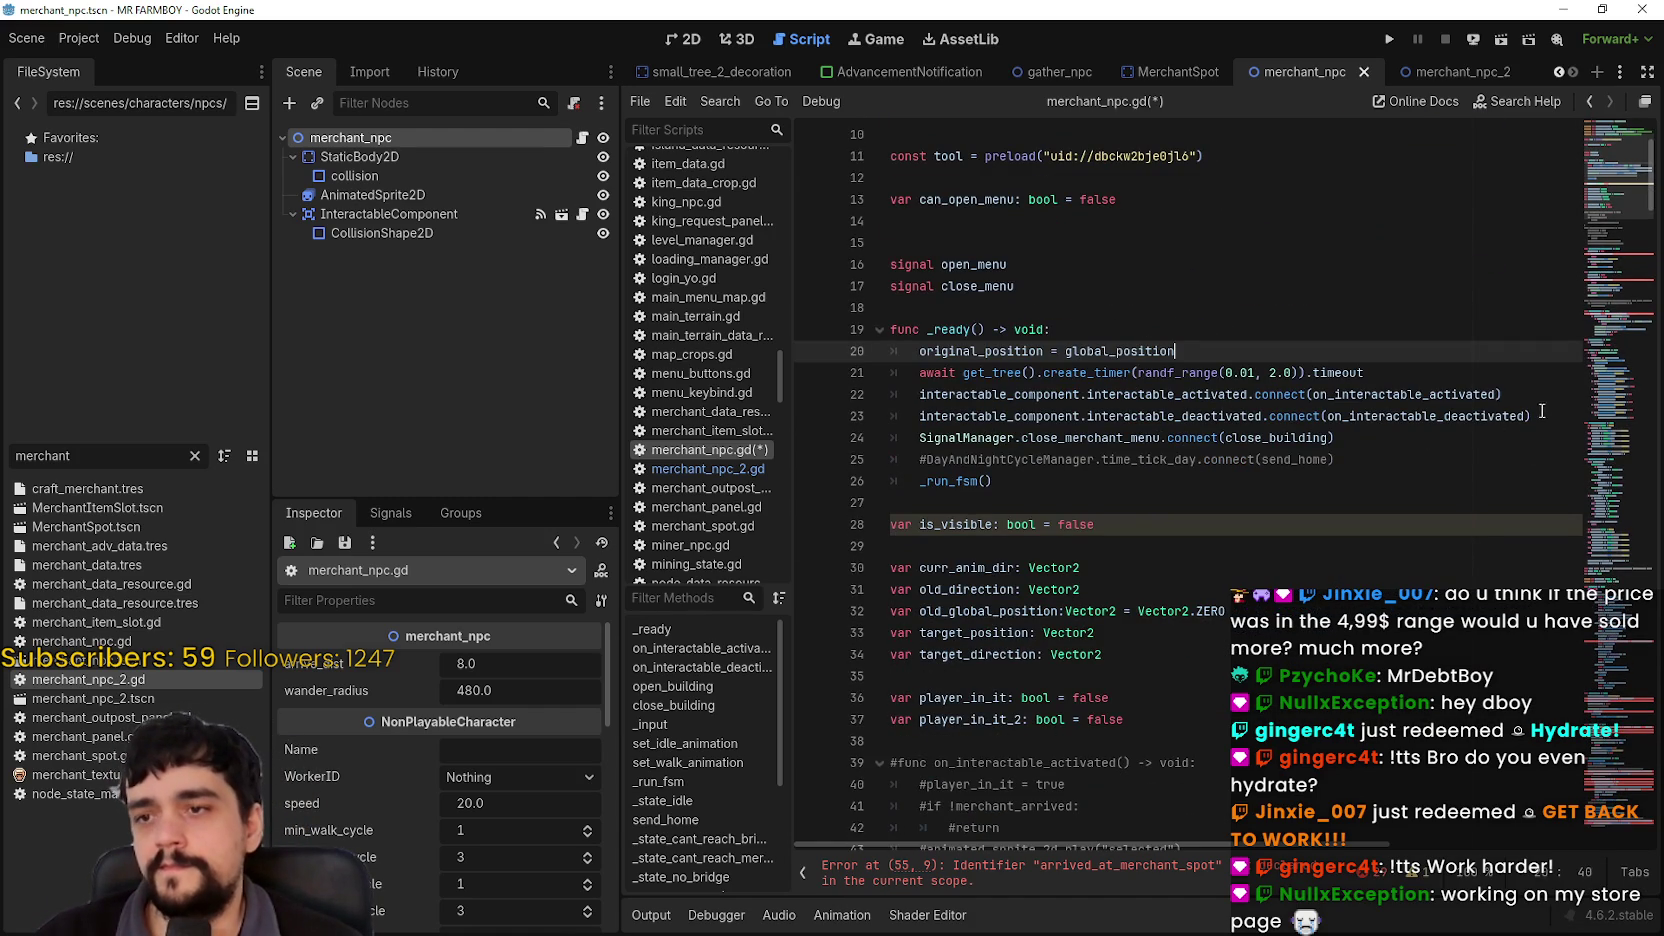
{"action": "key", "text": "Down"}
{"action": "key", "text": "End"}
{"action": "key", "text": "shift+Home"}
{"action": "key", "text": "BackSpace"}
{"action": "key", "text": "BackSpace"}
Step: Delete the commented DayAndNightCycleManager hook and the _run_fsm() call from _ready
{"action": "mouse_move", "coordinate": [1484, 435]}
{"action": "left_mouse_down"}
{"action": "mouse_move", "coordinate": [1100, 394]}
{"action": "mouse_move", "coordinate": [883, 438]}
{"action": "left_mouse_up"}
{"action": "key", "text": "BackSpace"}
{"action": "key", "text": "BackSpace"}
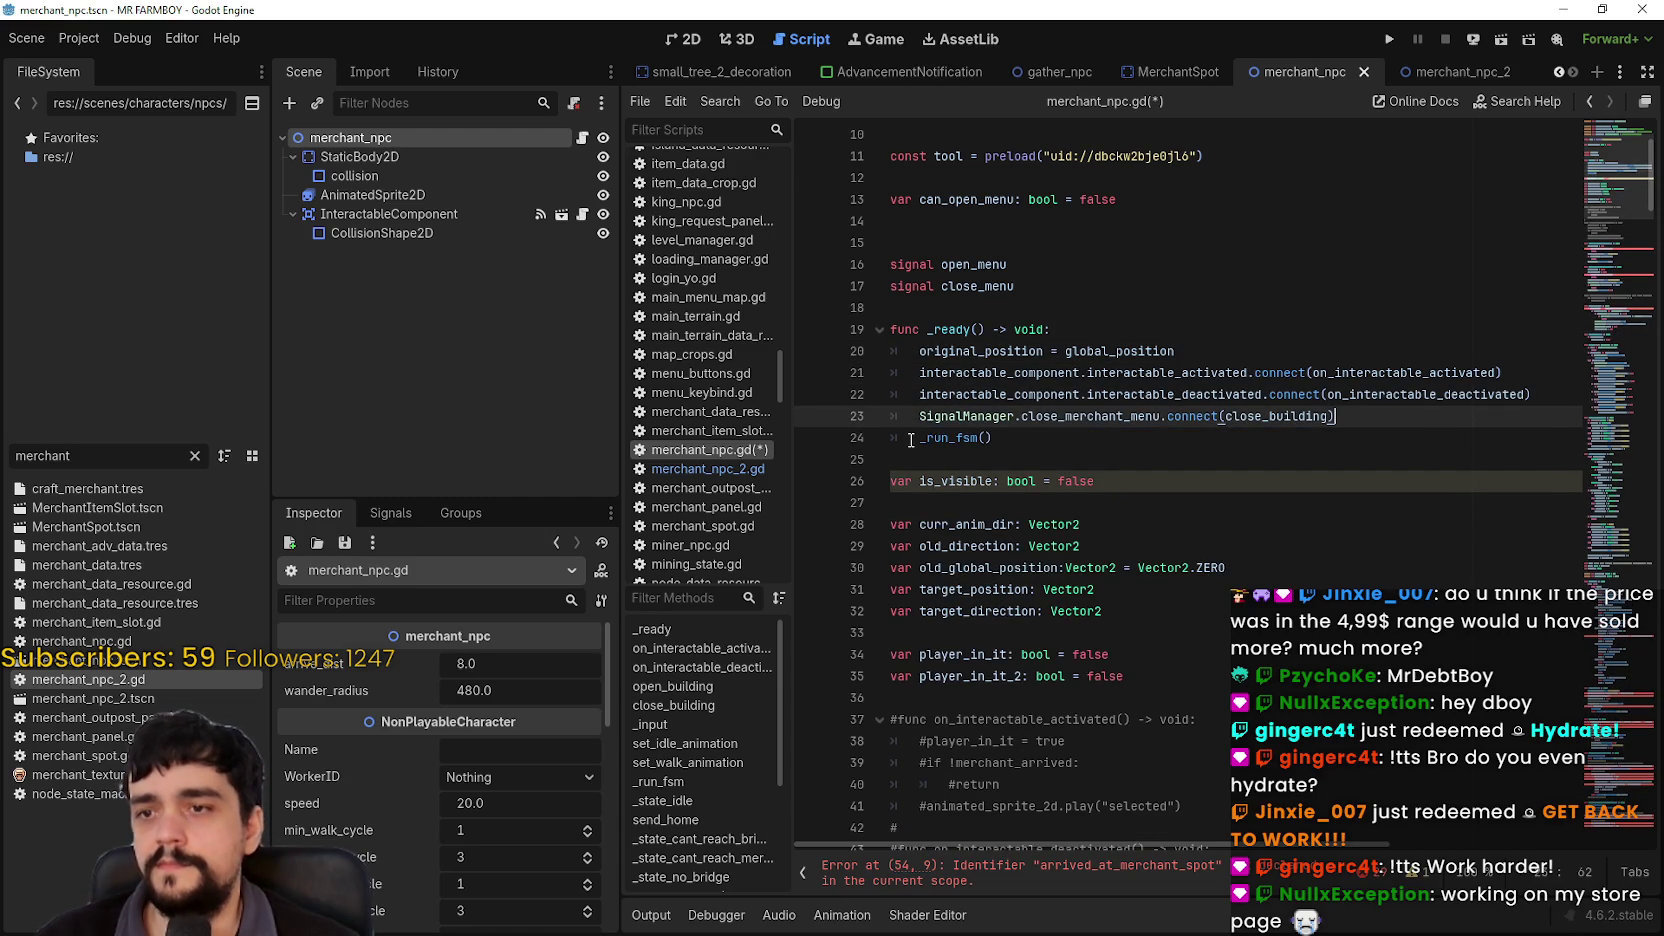
{"action": "left_click_drag", "start_coordinate": [1088, 435], "coordinate": [887, 432]}
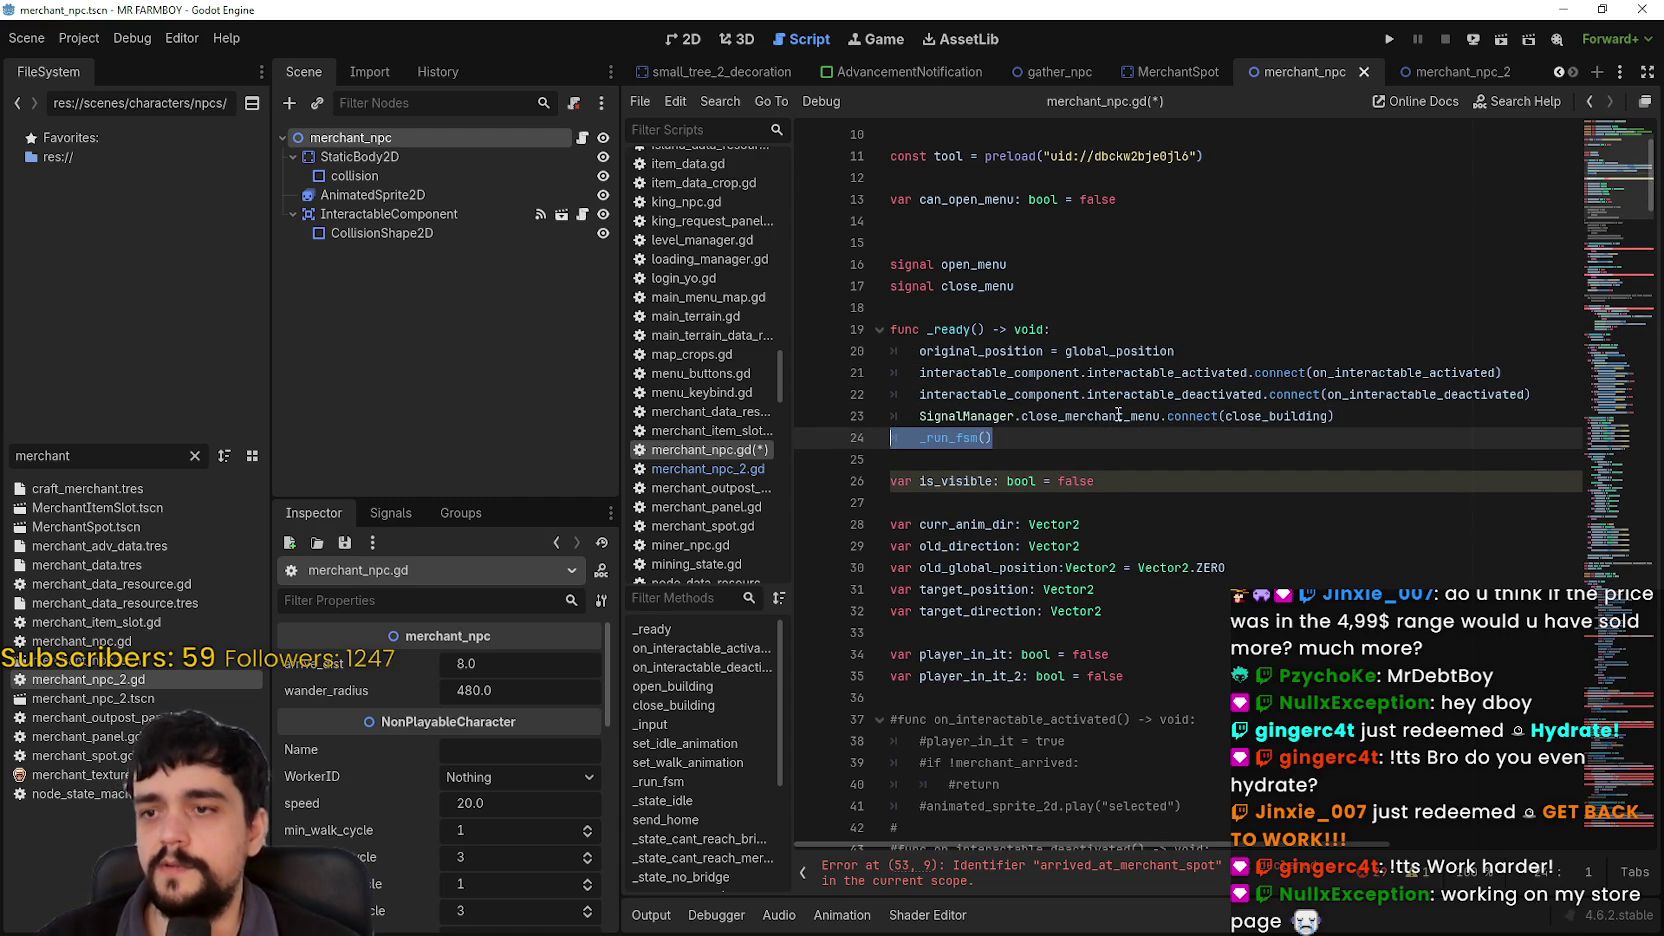
{"action": "key", "text": "BackSpace"}
{"action": "key", "text": "BackSpace"}
{"action": "left_click", "coordinate": [1335, 500]}
{"action": "scroll", "coordinate": [1261, 517], "scroll_direction": "down", "scroll_amount": 2}
{"action": "left_click", "coordinate": [1247, 501]}
{"action": "double_click", "coordinate": [988, 222]}
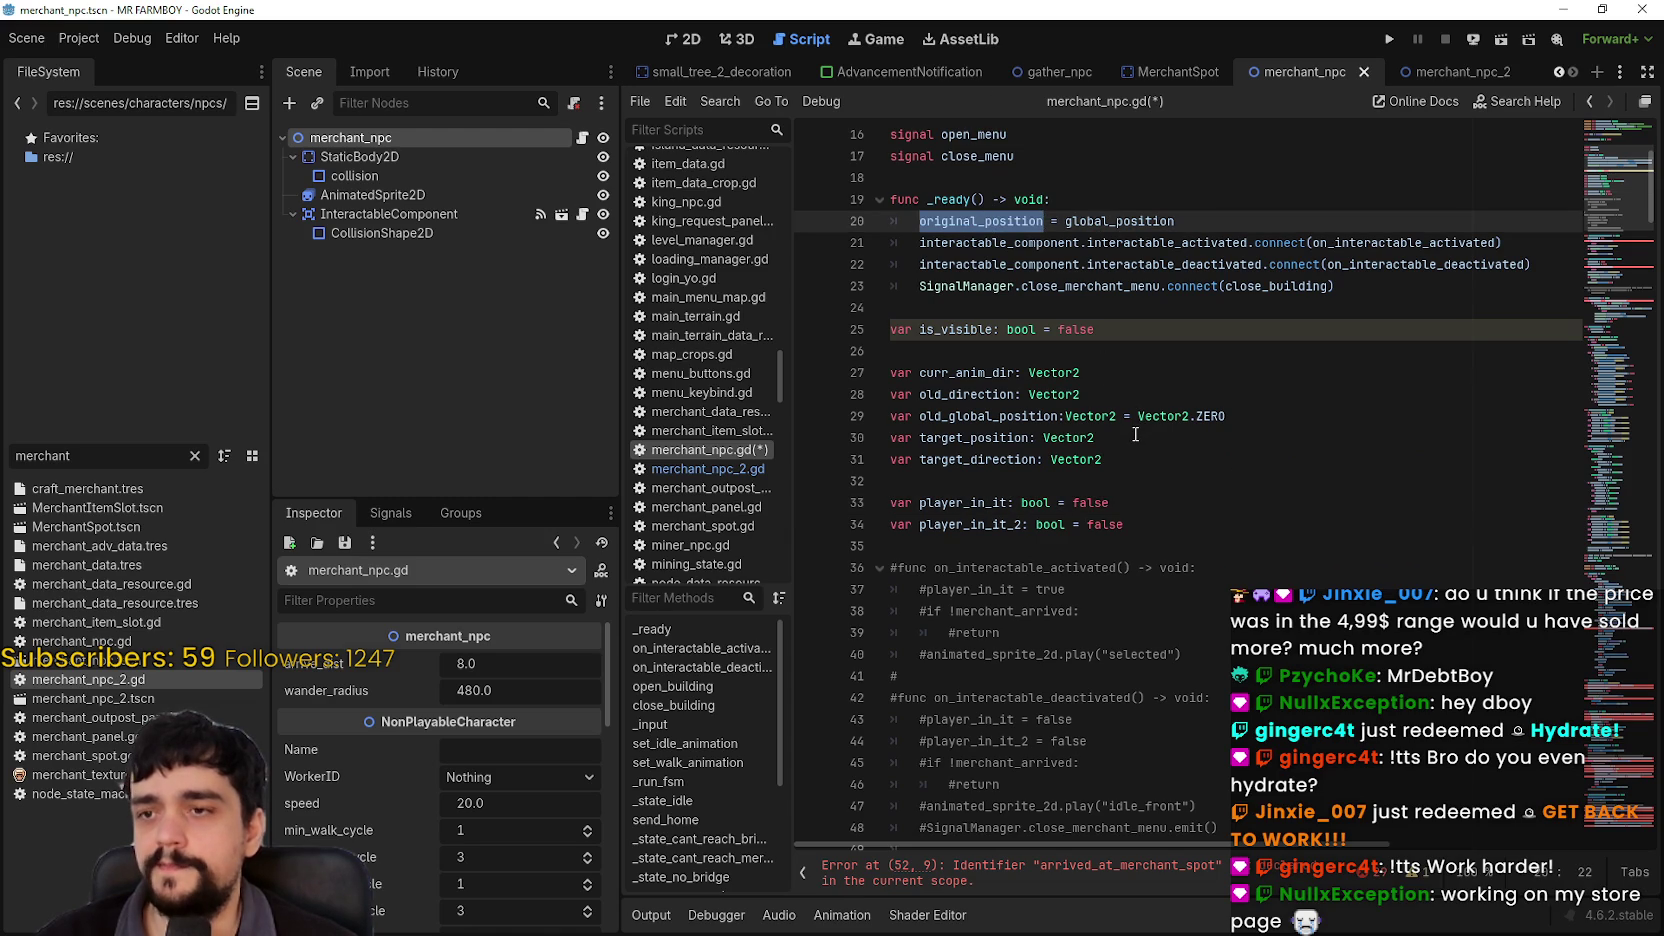
{"action": "double_click", "coordinate": [968, 446]}
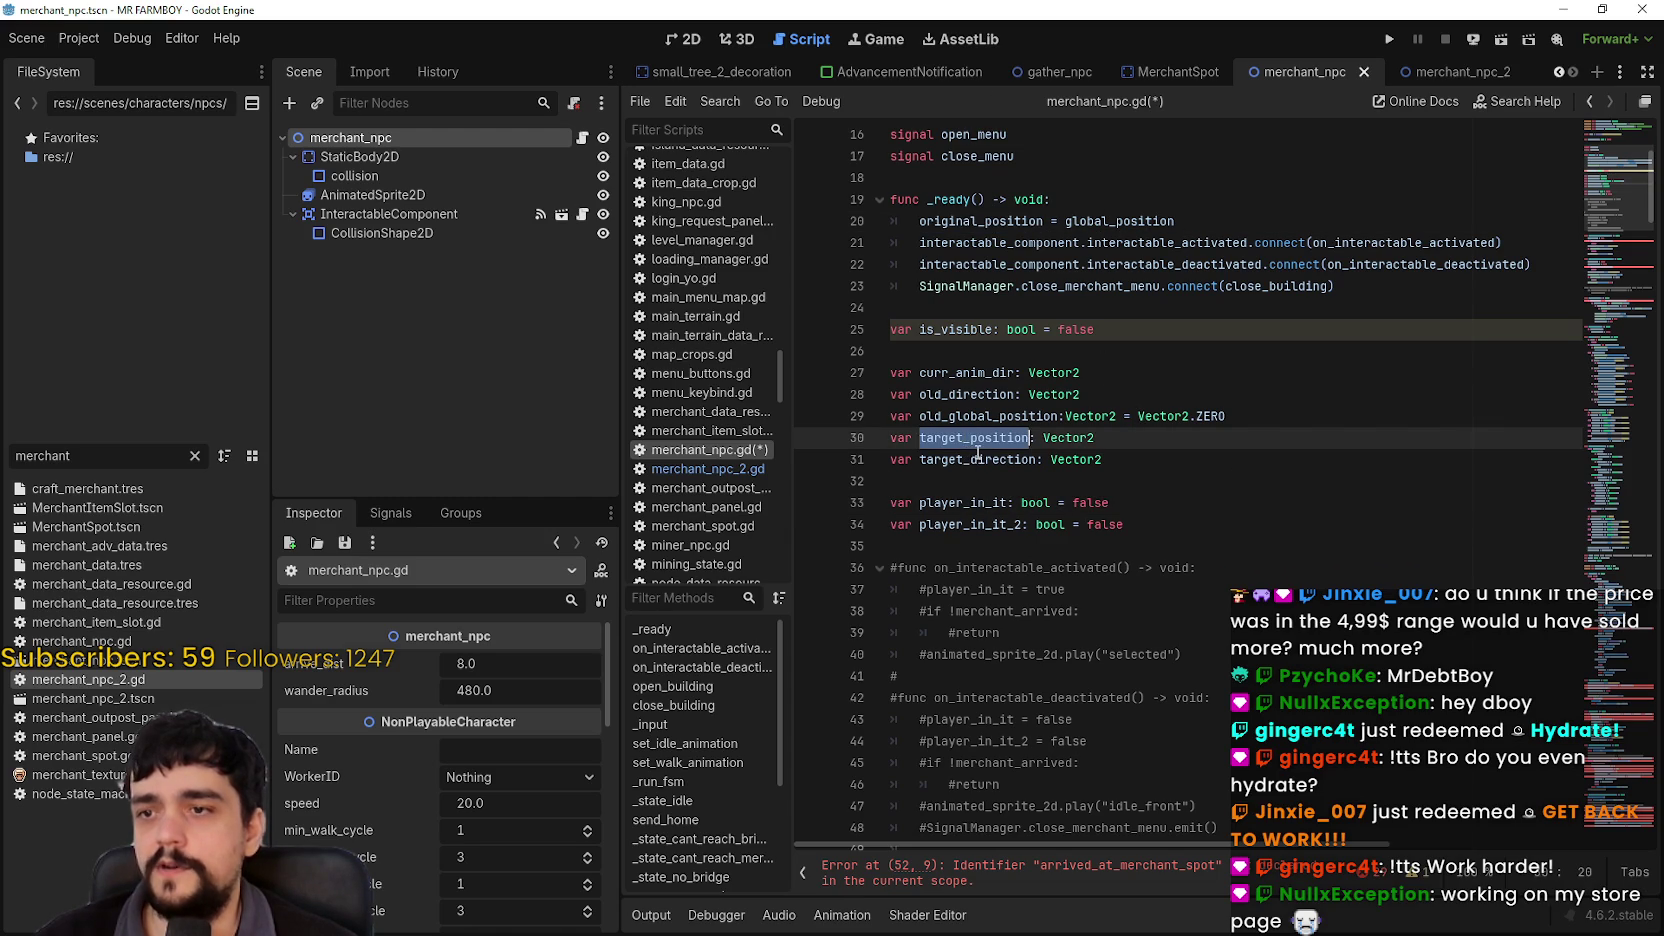
{"action": "double_click", "coordinate": [979, 456]}
{"action": "left_click_drag", "start_coordinate": [940, 347], "coordinate": [1137, 499]}
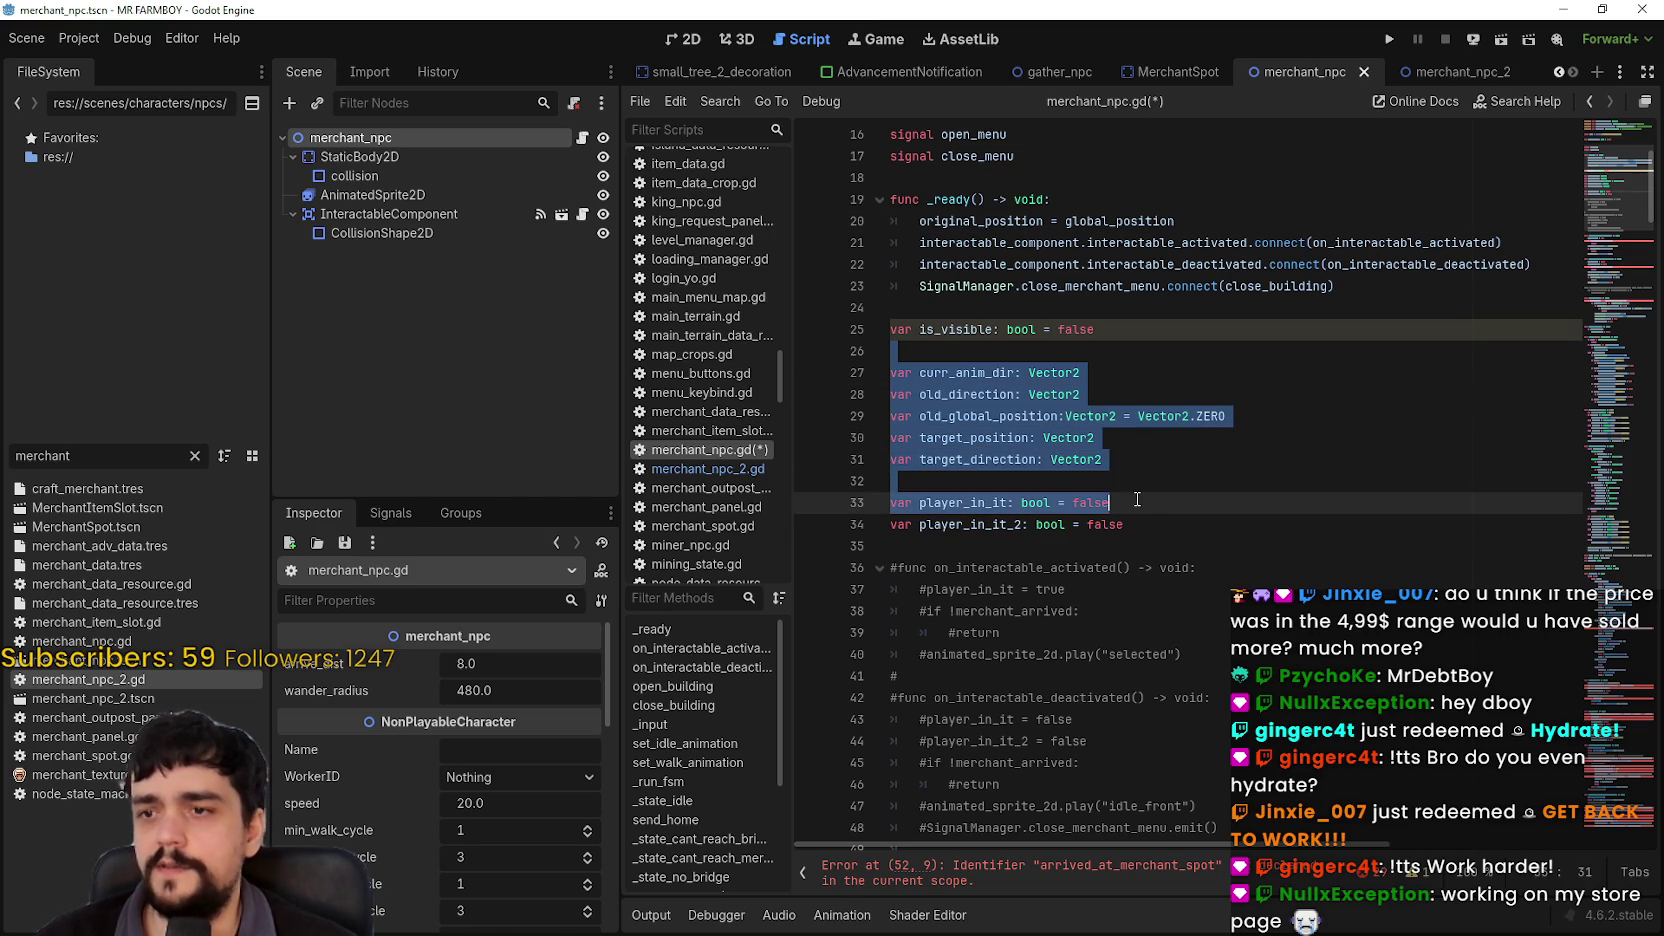
{"action": "key", "text": "shift+Up"}
{"action": "key", "text": "shift+Up"}
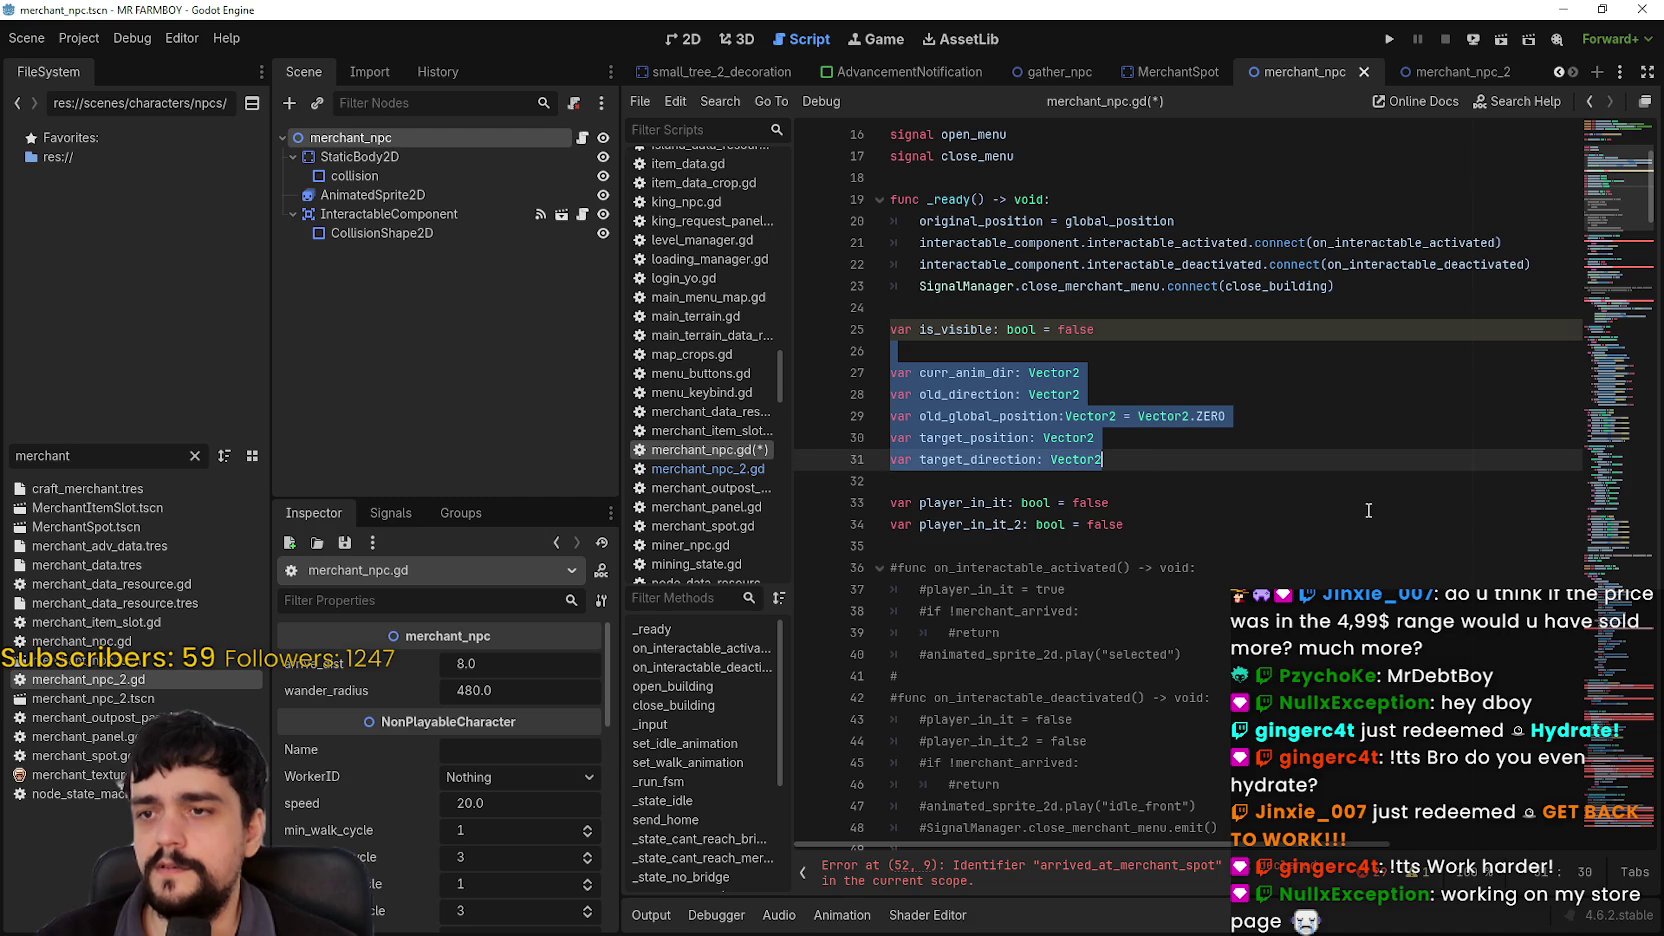
{"action": "key", "text": "Delete"}
{"action": "scroll", "coordinate": [1368, 510], "scroll_direction": "down", "scroll_amount": 2}
{"action": "left_click_drag", "start_coordinate": [893, 308], "coordinate": [1258, 584]}
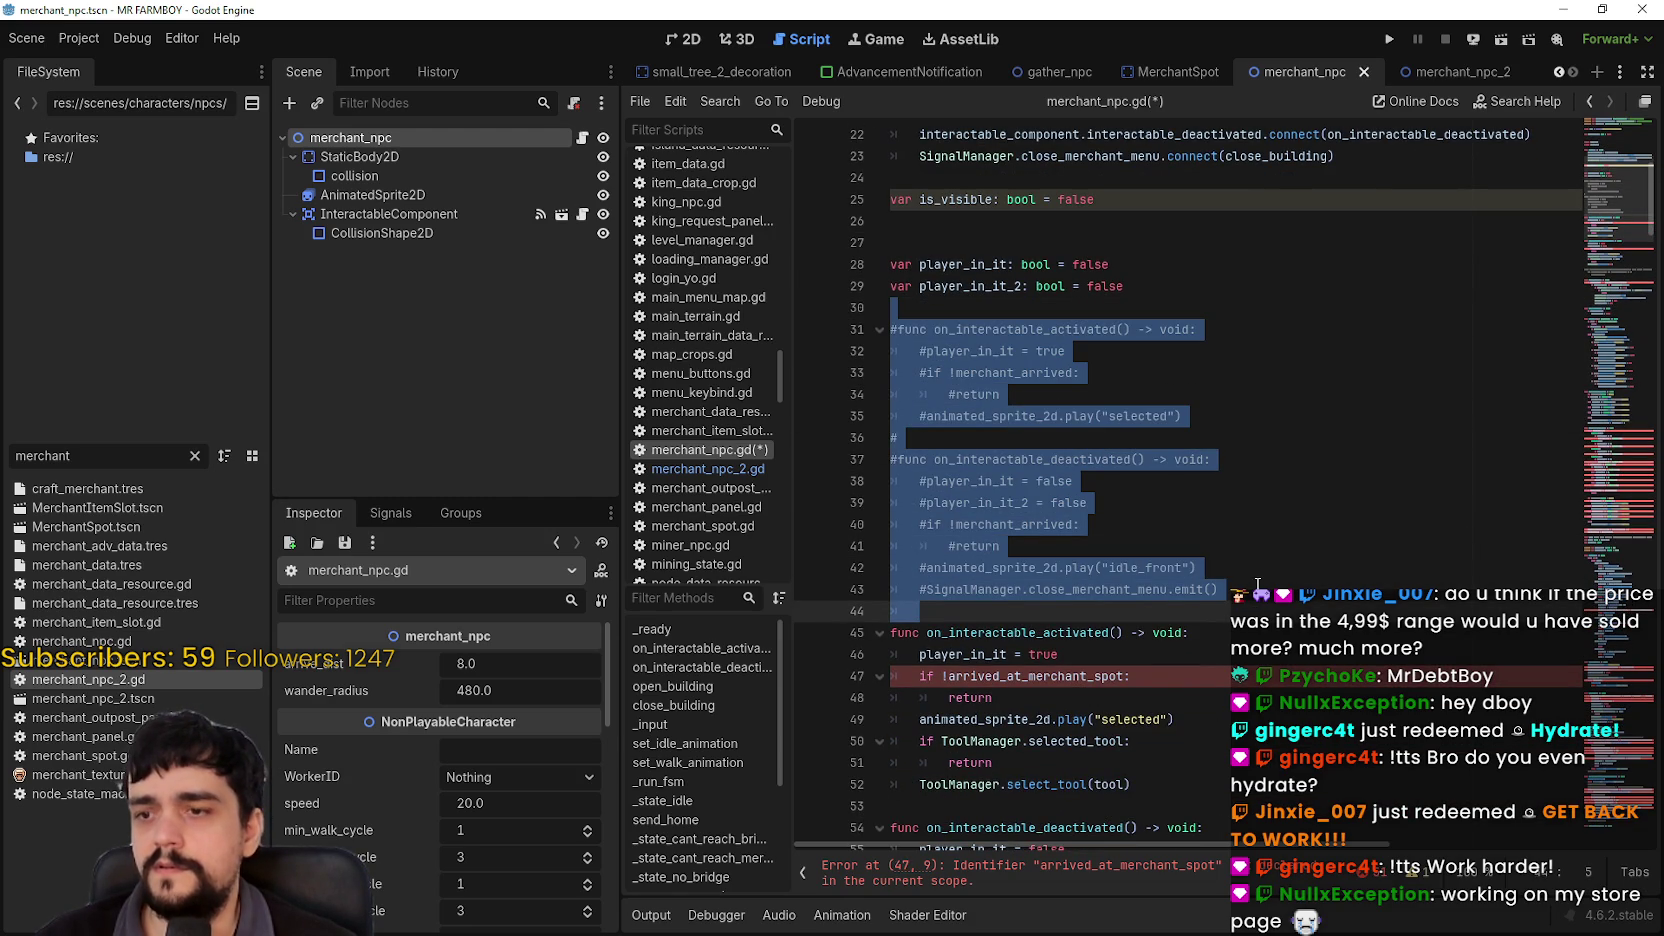
{"action": "key", "text": "Delete"}
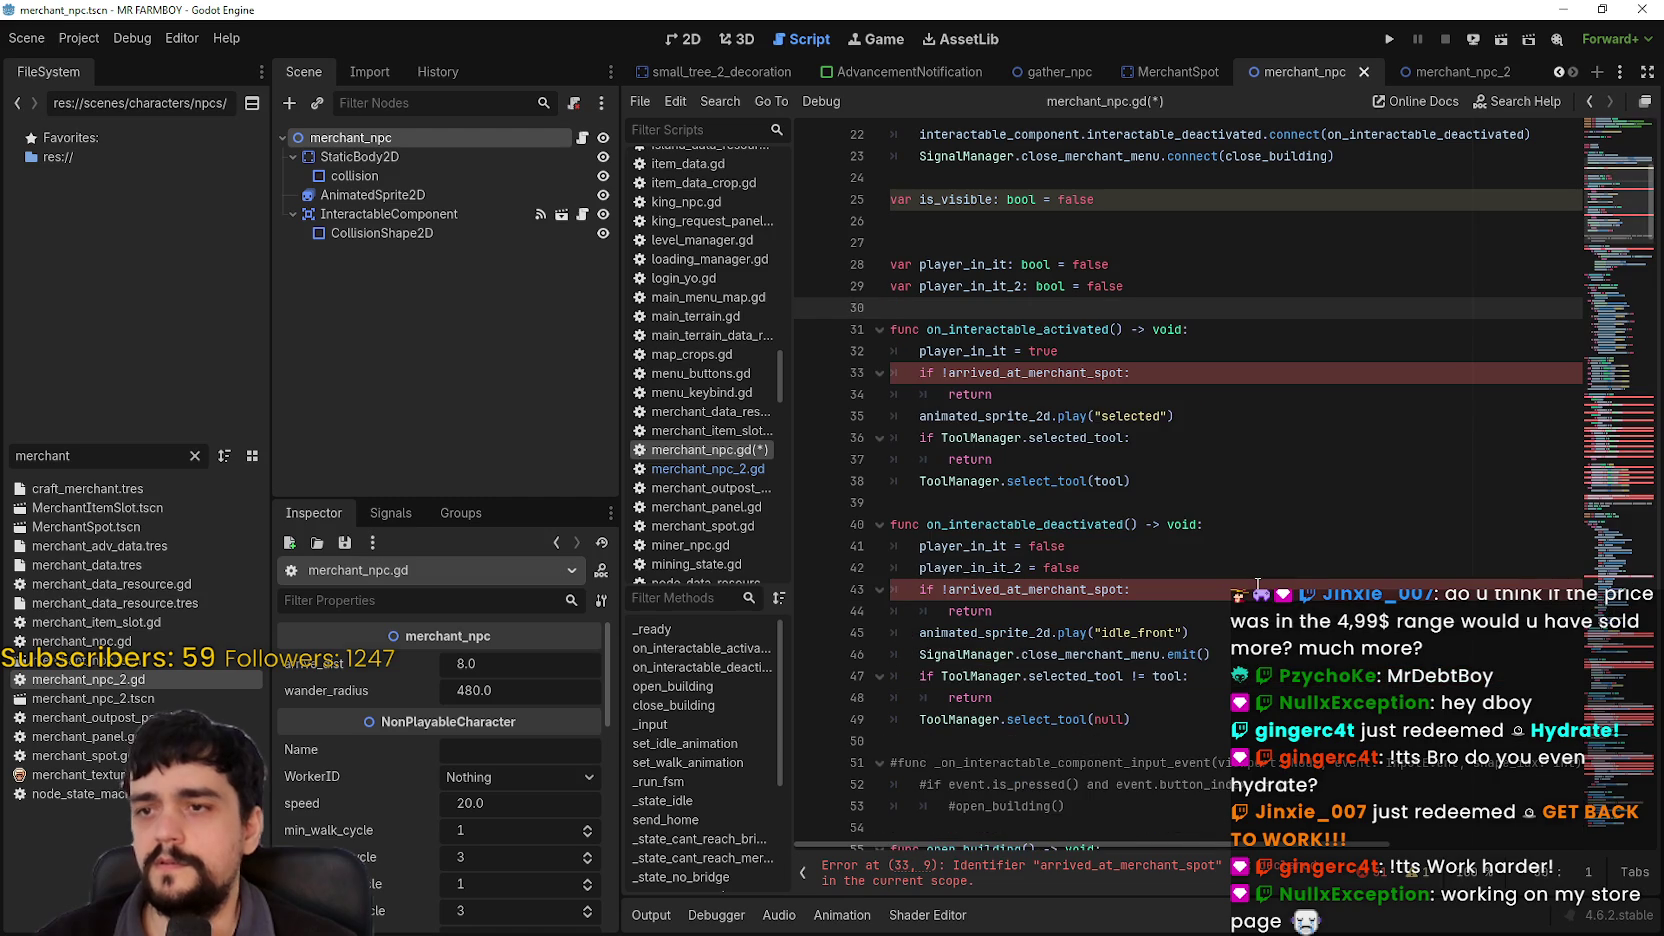
{"action": "left_click_drag", "start_coordinate": [1004, 398], "coordinate": [893, 372]}
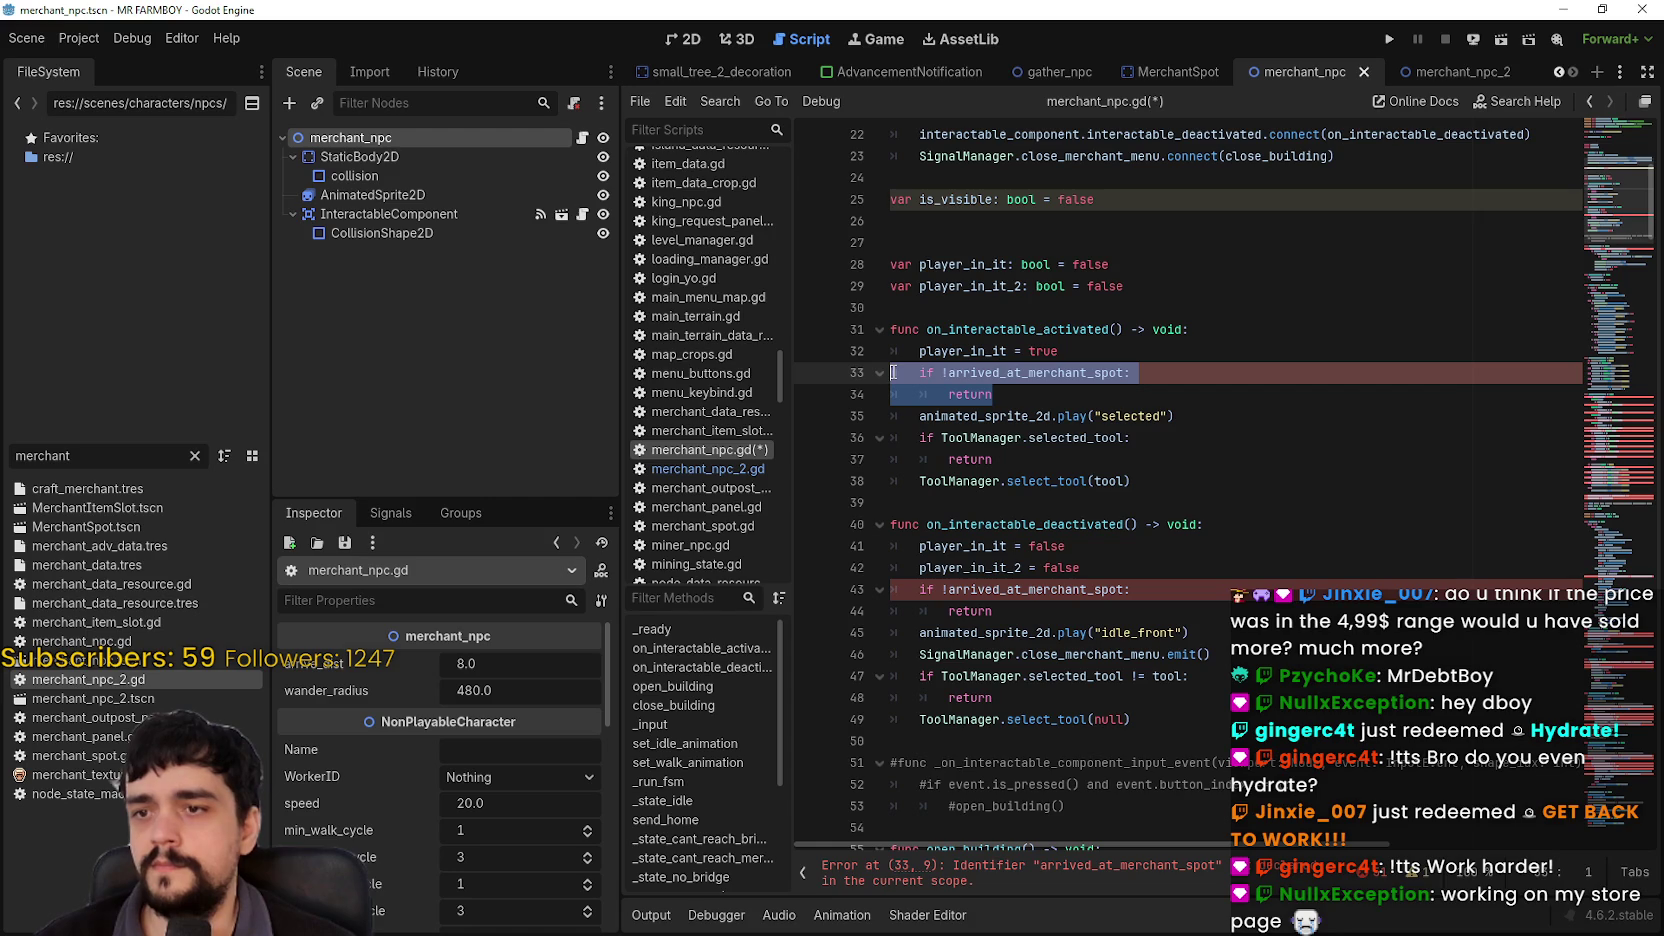
{"action": "key", "text": "BackSpace"}
{"action": "key", "text": "BackSpace"}
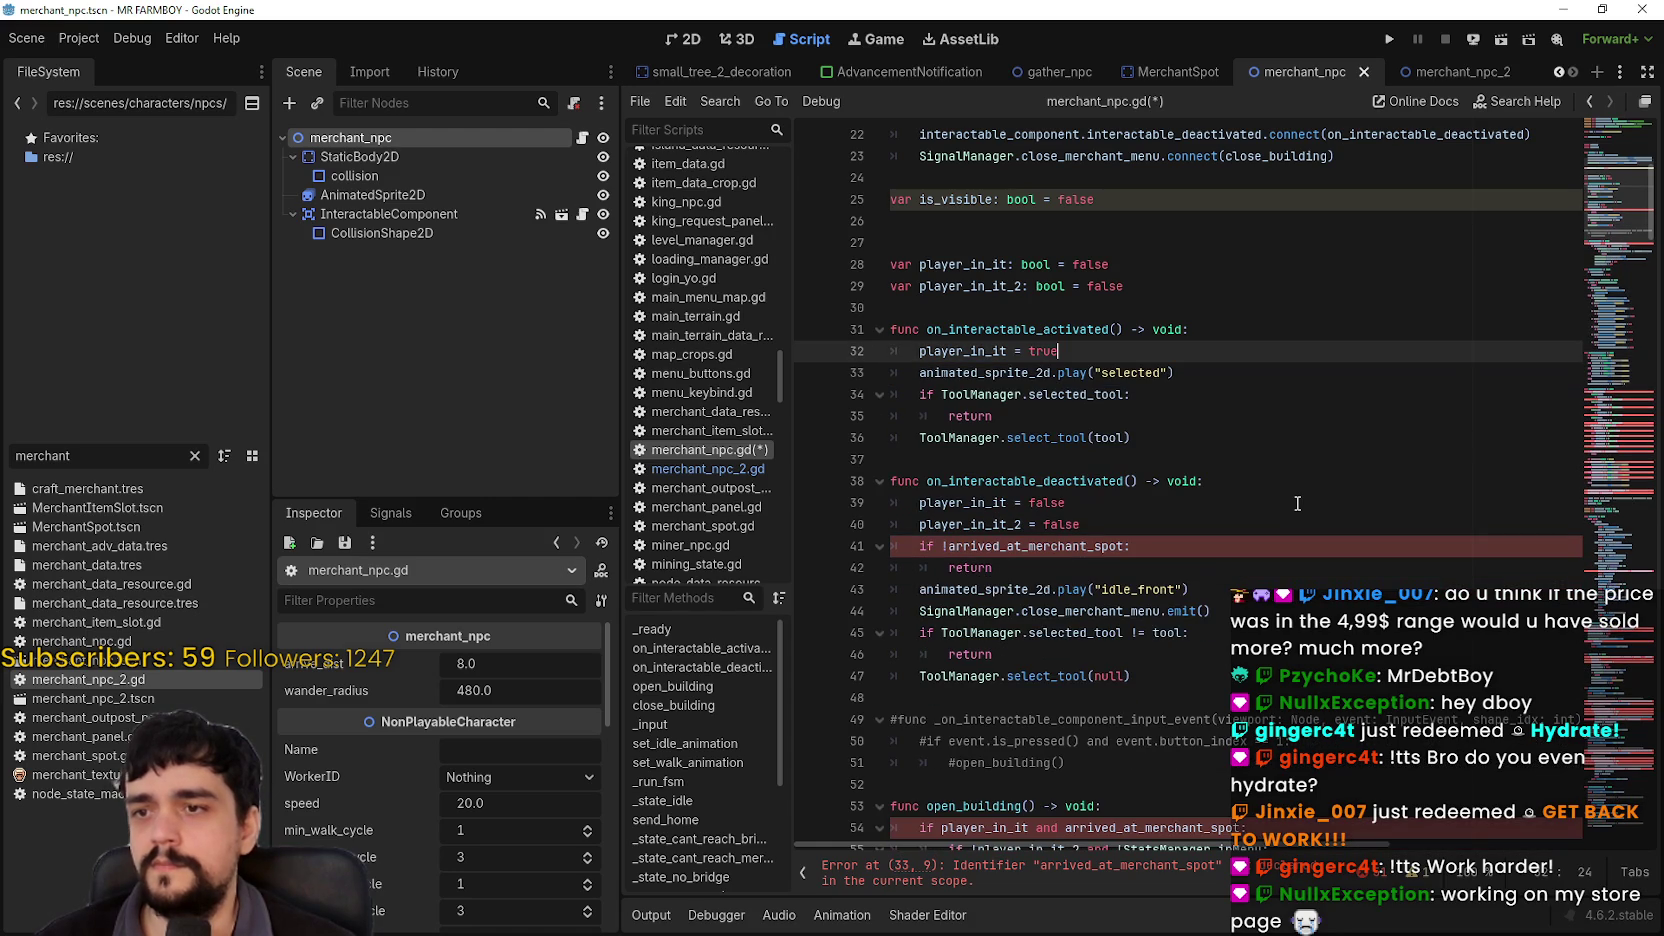
{"action": "scroll", "coordinate": [1207, 473], "scroll_direction": "down", "scroll_amount": 1}
{"action": "left_click_drag", "start_coordinate": [994, 503], "coordinate": [855, 480]}
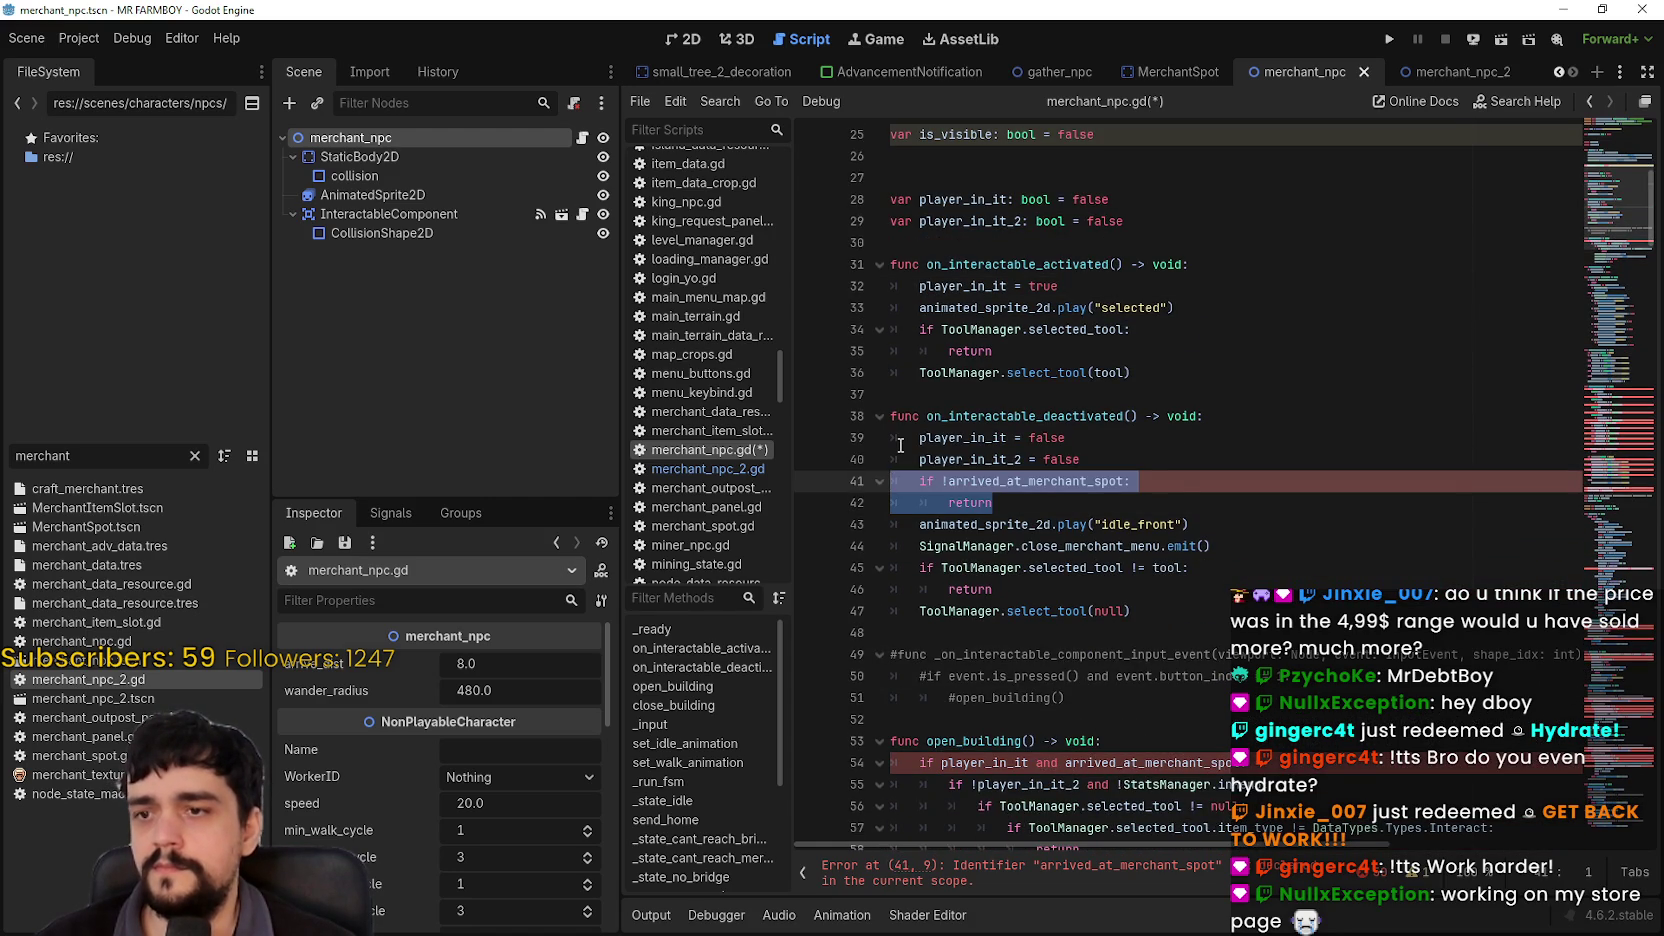
{"action": "key", "text": "BackSpace"}
{"action": "key", "text": "BackSpace"}
{"action": "left_click", "coordinate": [1240, 504]}
{"action": "left_click_drag", "start_coordinate": [1240, 504], "coordinate": [903, 497]}
{"action": "scroll", "coordinate": [1021, 538], "scroll_direction": "down", "scroll_amount": 1}
{"action": "left_click", "coordinate": [992, 545]}
{"action": "left_click_drag", "start_coordinate": [971, 610], "coordinate": [882, 530]}
{"action": "key", "text": "BackSpace"}
{"action": "scroll", "coordinate": [1000, 495], "scroll_direction": "down", "scroll_amount": 3}
{"action": "double_click", "coordinate": [1109, 377]}
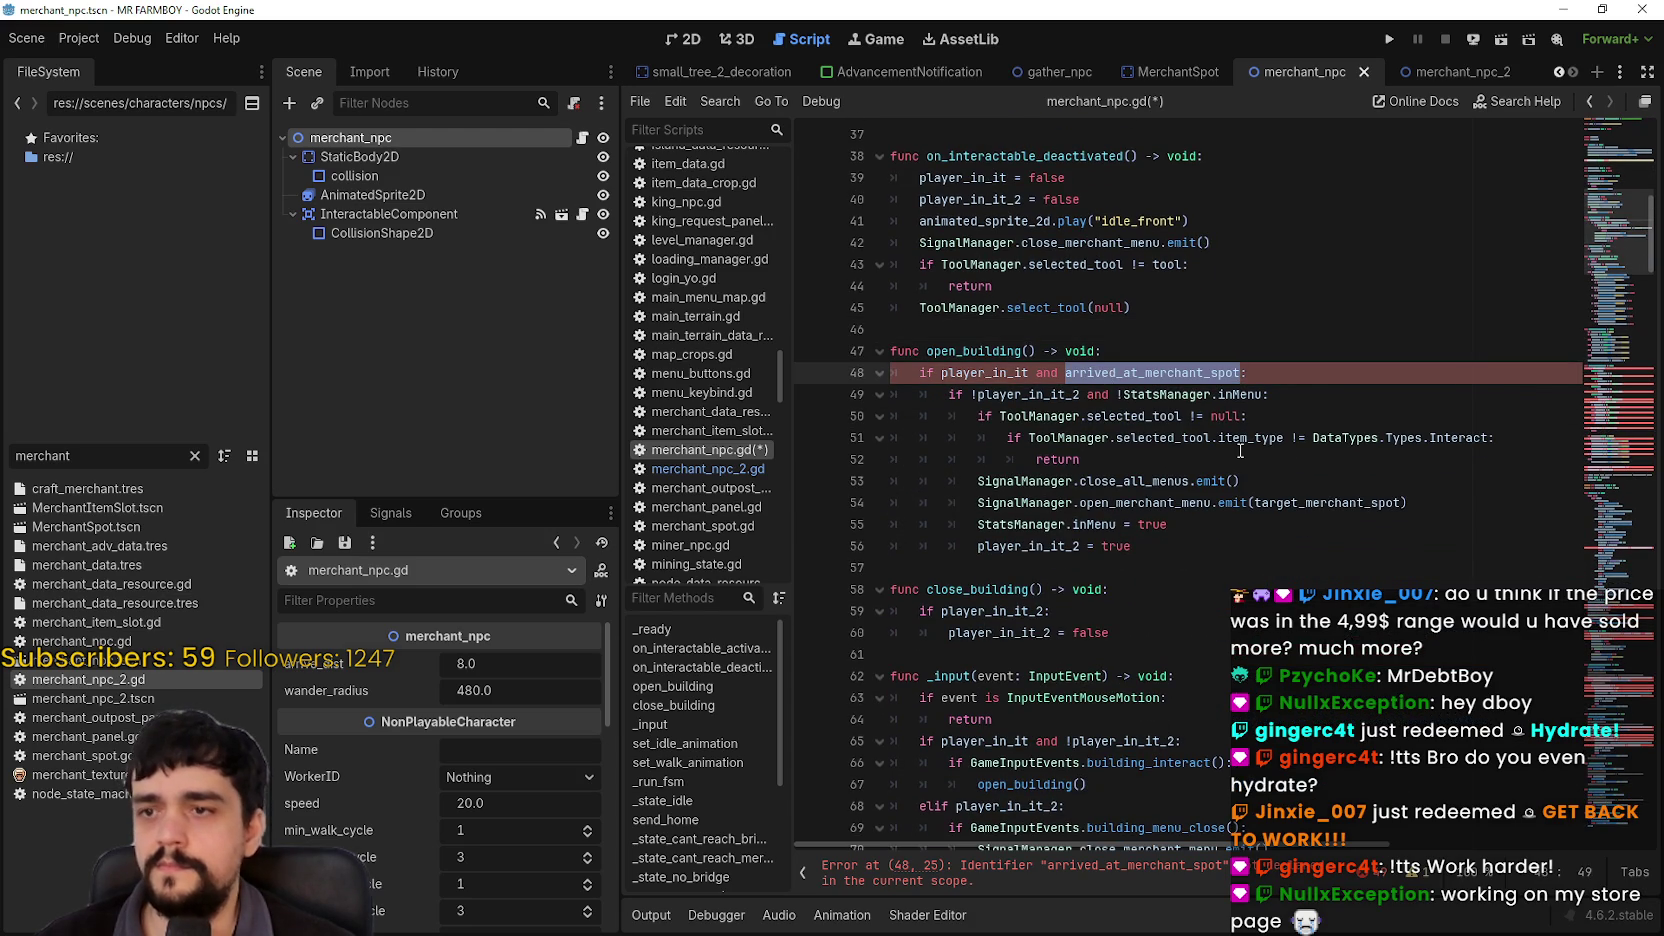
{"action": "key", "text": "BackSpace"}
{"action": "key", "text": "Delete"}
{"action": "key", "text": "BackSpace"}
{"action": "key", "text": "BackSpace"}
{"action": "key", "text": "BackSpace"}
{"action": "type", "text": ":"}
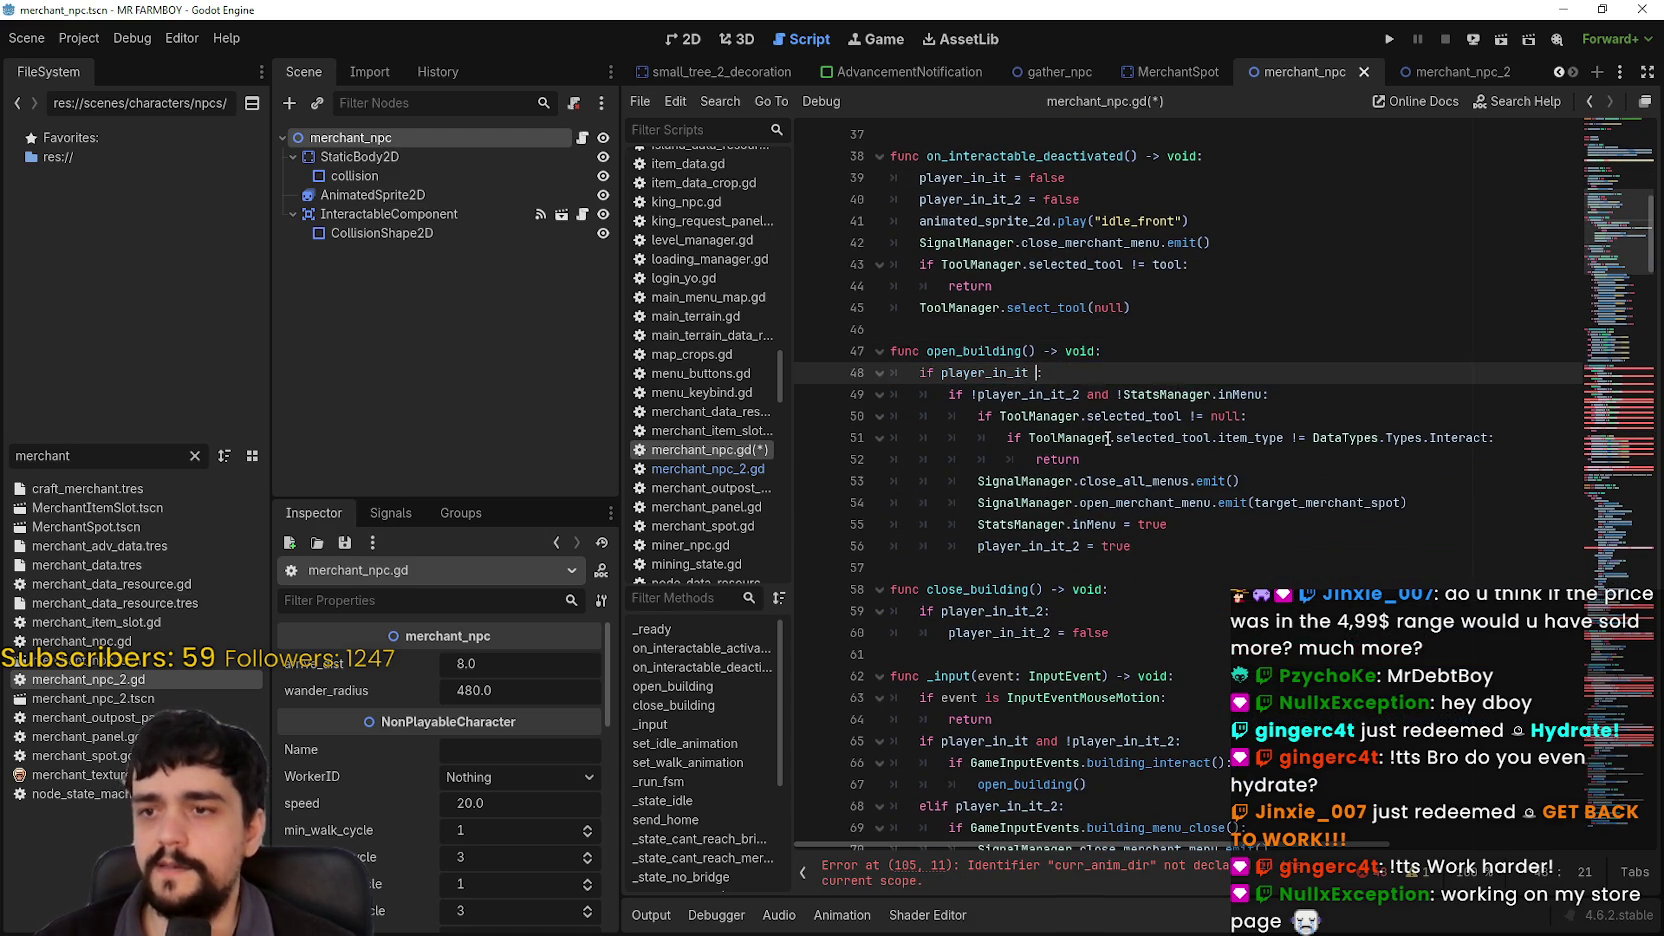
{"action": "left_click", "coordinate": [1160, 481]}
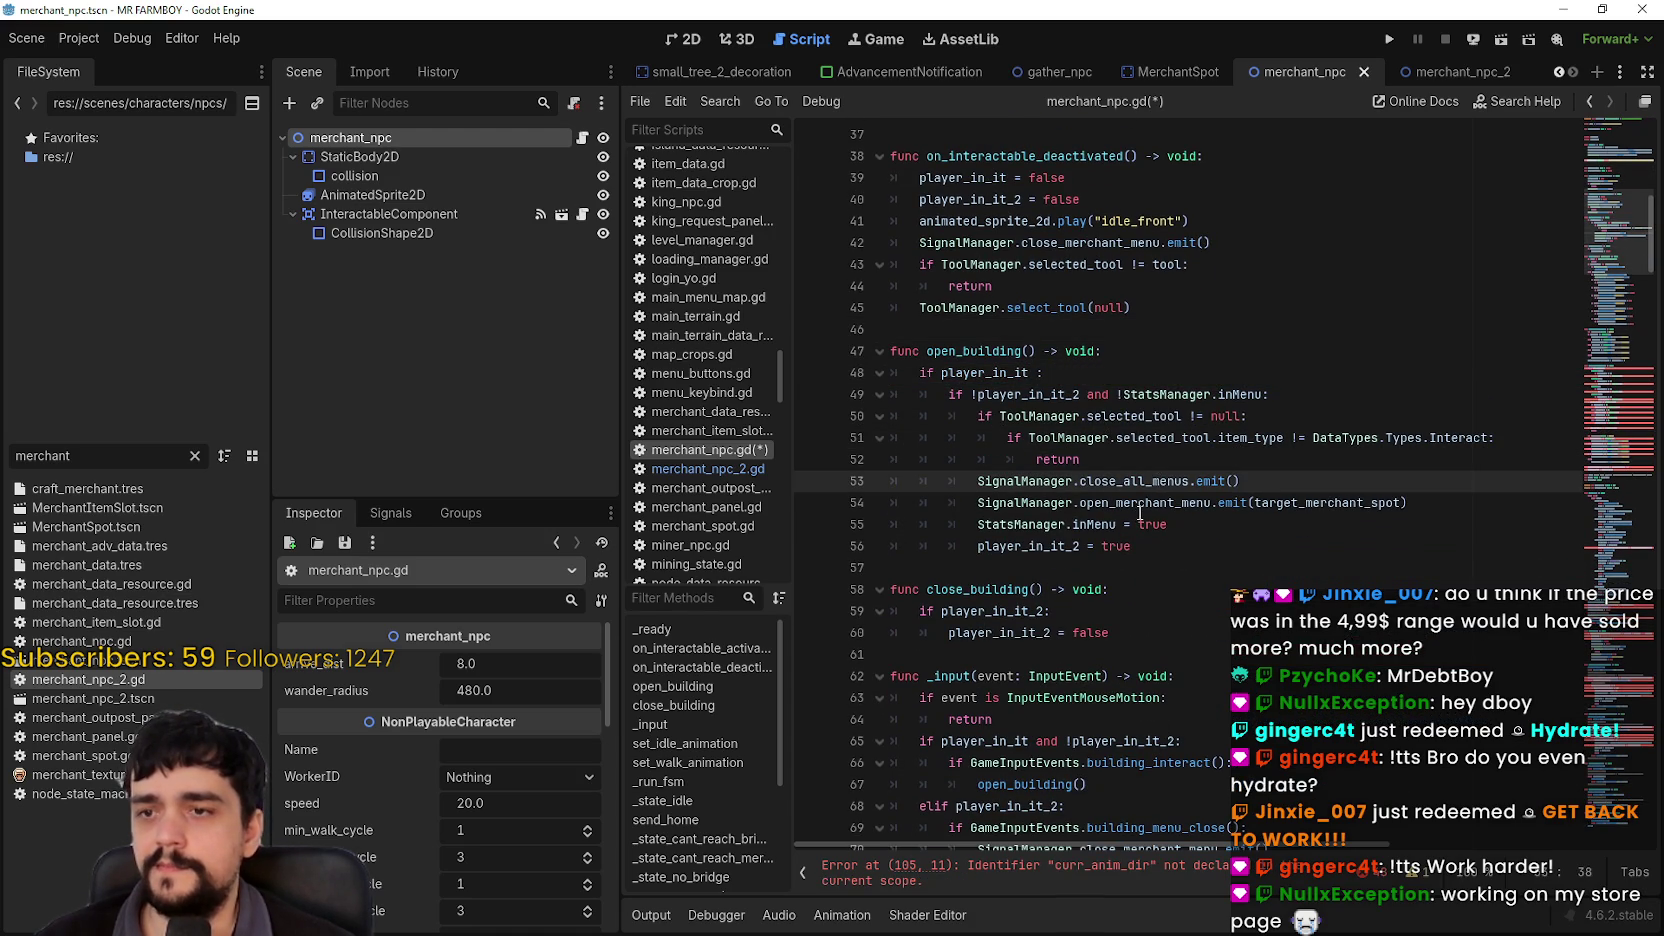
{"action": "scroll", "coordinate": [1140, 512], "scroll_direction": "down", "scroll_amount": 1}
{"action": "left_click", "coordinate": [1131, 481]}
{"action": "double_click", "coordinate": [1150, 438]}
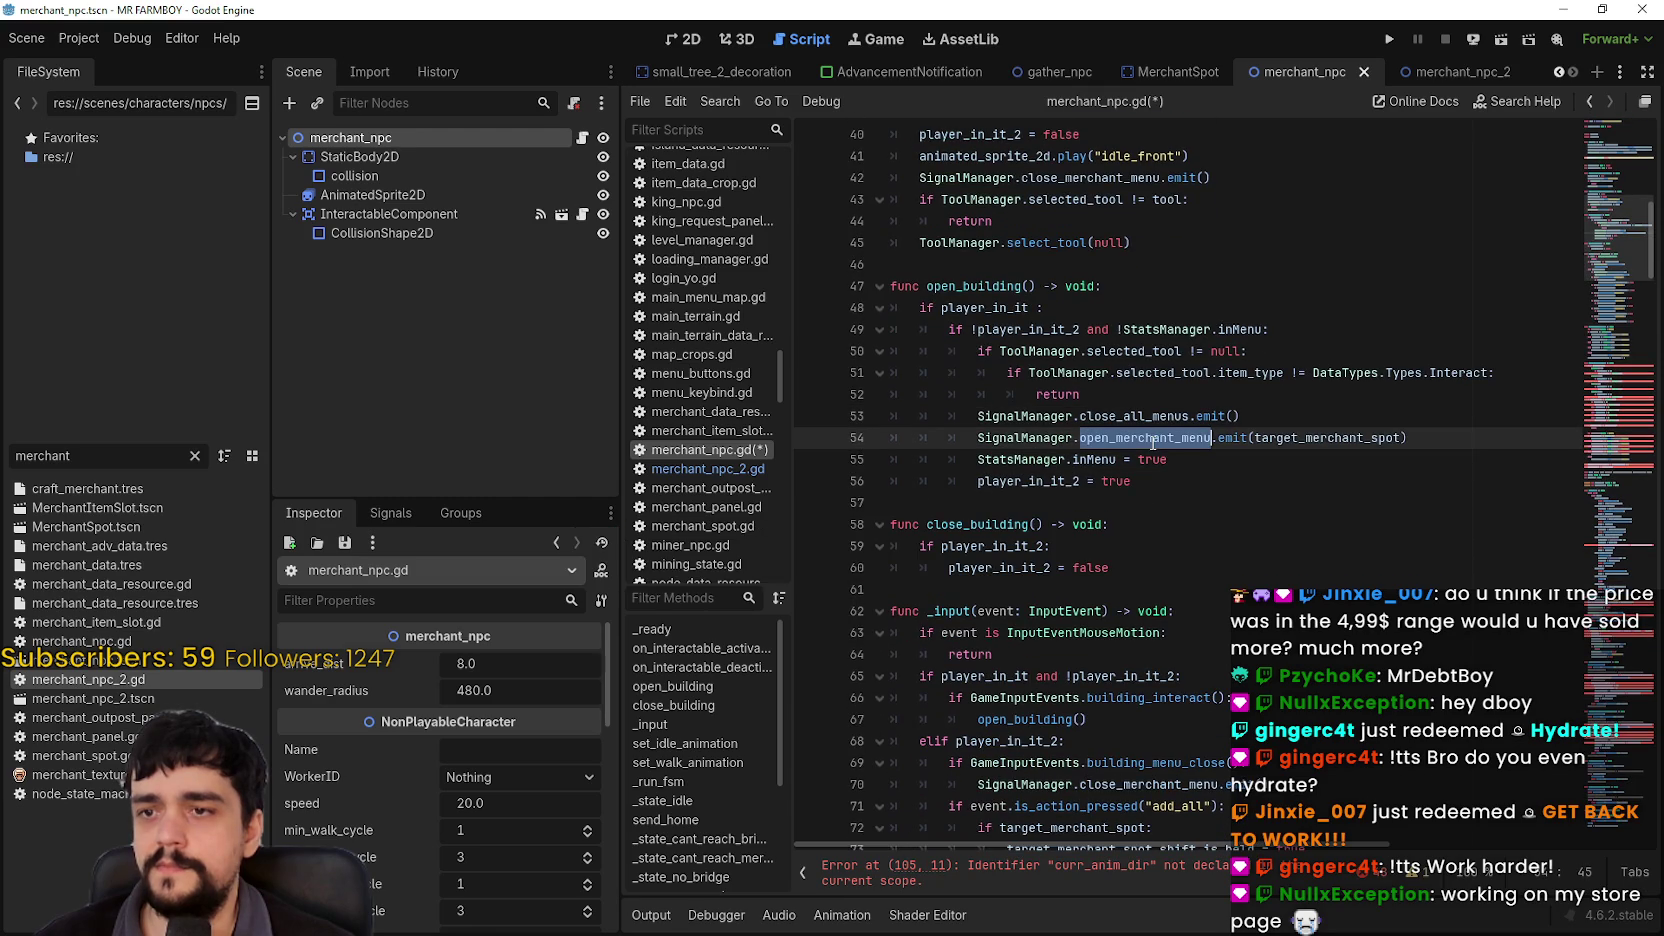
{"action": "double_click", "coordinate": [1098, 461]}
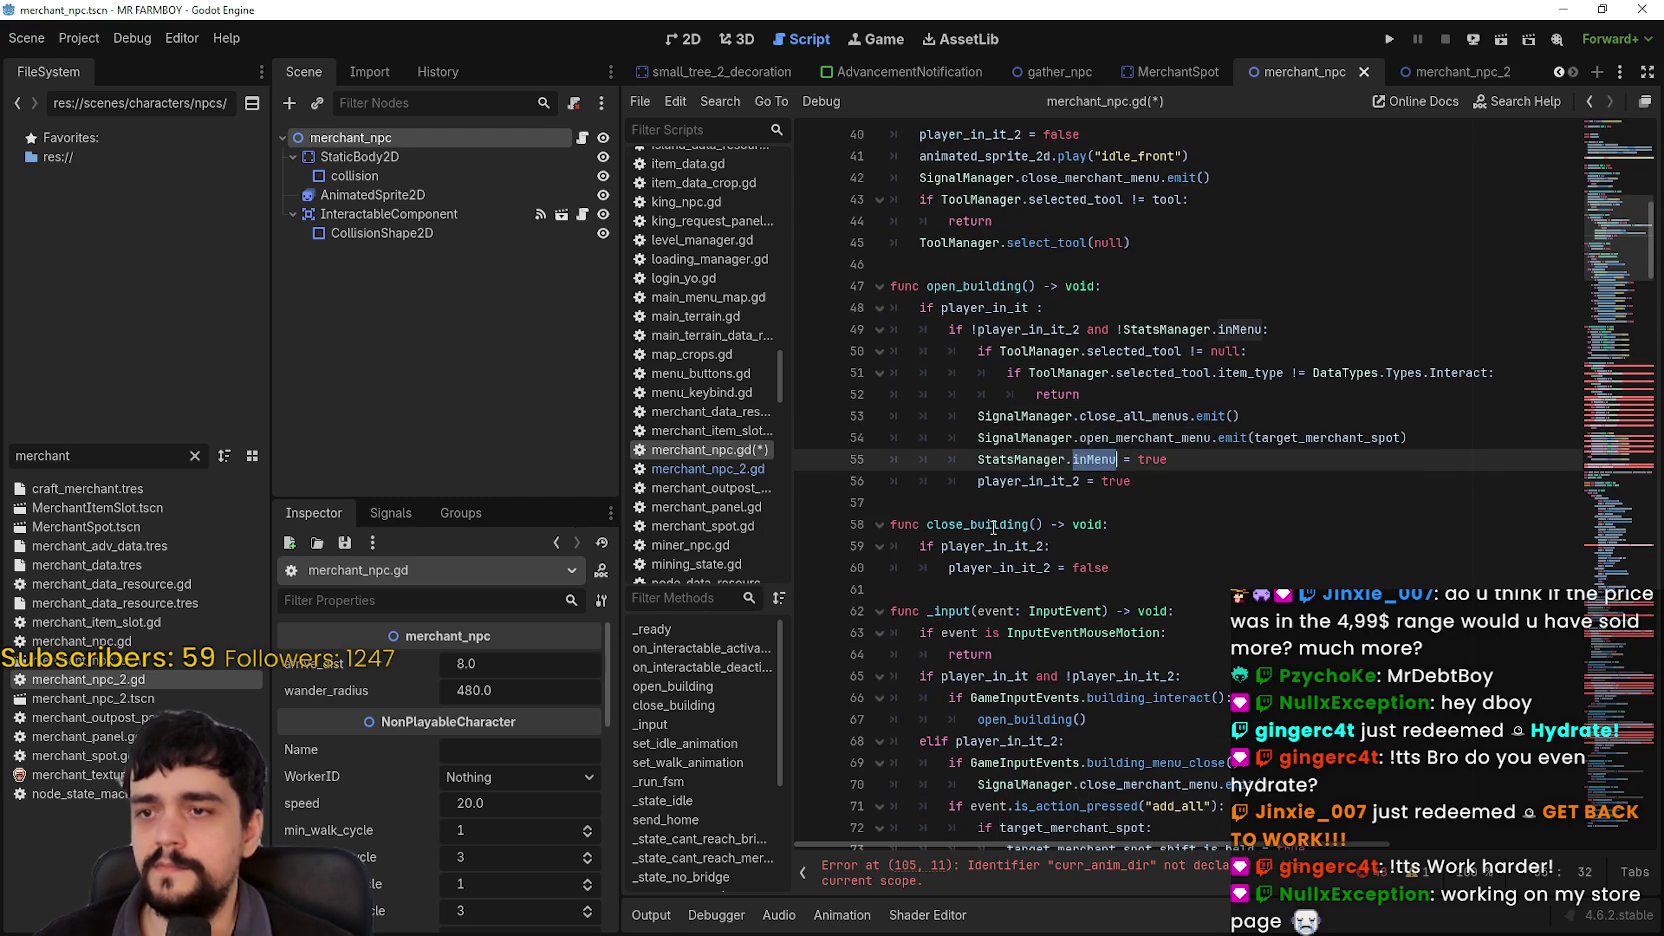
{"action": "scroll", "coordinate": [992, 526], "scroll_direction": "down", "scroll_amount": 2}
{"action": "double_click", "coordinate": [985, 394]}
{"action": "double_click", "coordinate": [995, 416]}
{"action": "left_click", "coordinate": [978, 438]}
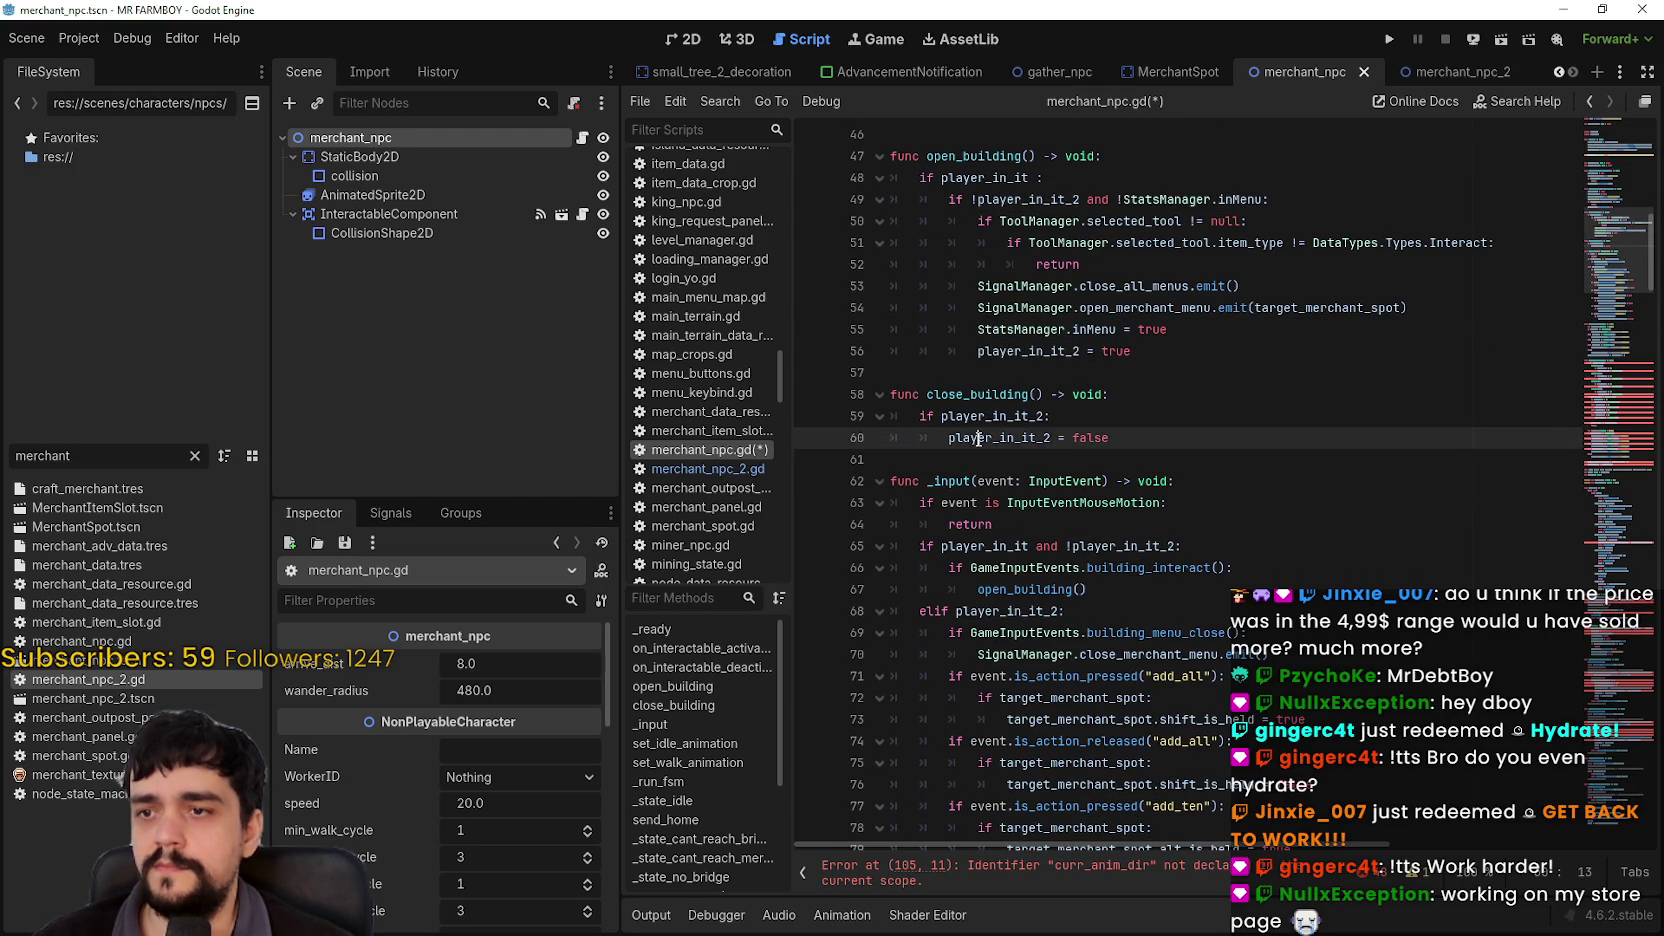
{"action": "double_click", "coordinate": [978, 438]}
{"action": "scroll", "coordinate": [1085, 605], "scroll_direction": "down", "scroll_amount": 2}
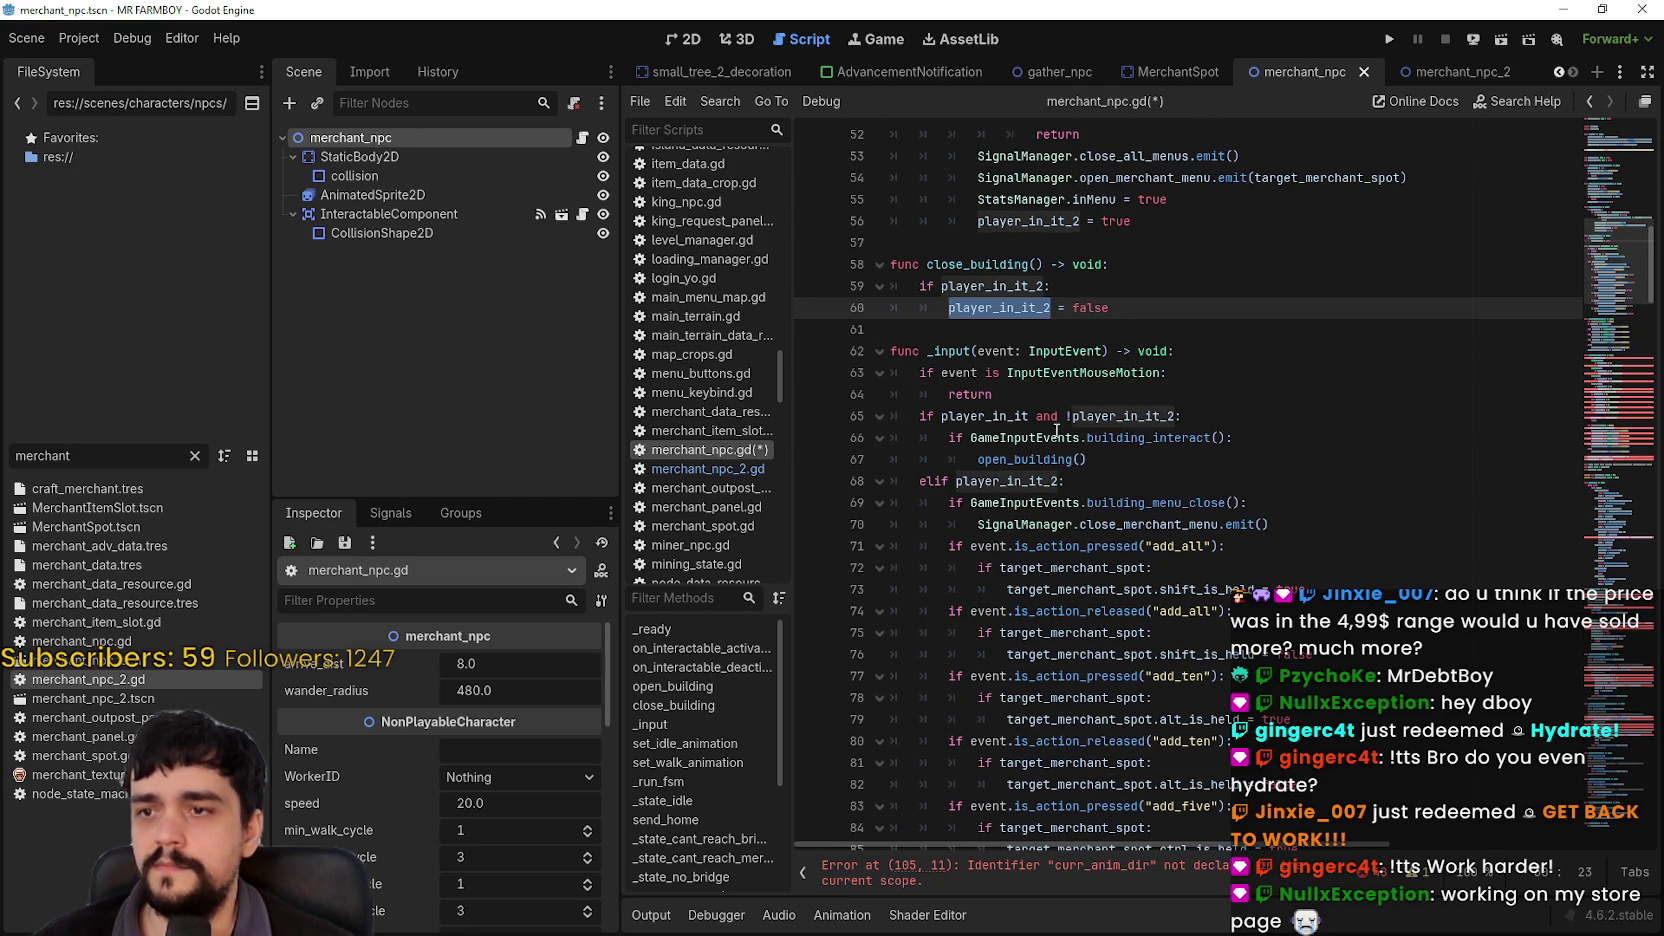
{"action": "left_click_drag", "start_coordinate": [890, 351], "coordinate": [992, 394]}
{"action": "scroll", "coordinate": [1150, 500], "scroll_direction": "down", "scroll_amount": 3}
{"action": "scroll", "coordinate": [1170, 510], "scroll_direction": "down", "scroll_amount": 2}
{"action": "scroll", "coordinate": [1040, 600], "scroll_direction": "down", "scroll_amount": 2}
{"action": "scroll", "coordinate": [1036, 592], "scroll_direction": "down", "scroll_amount": 3}
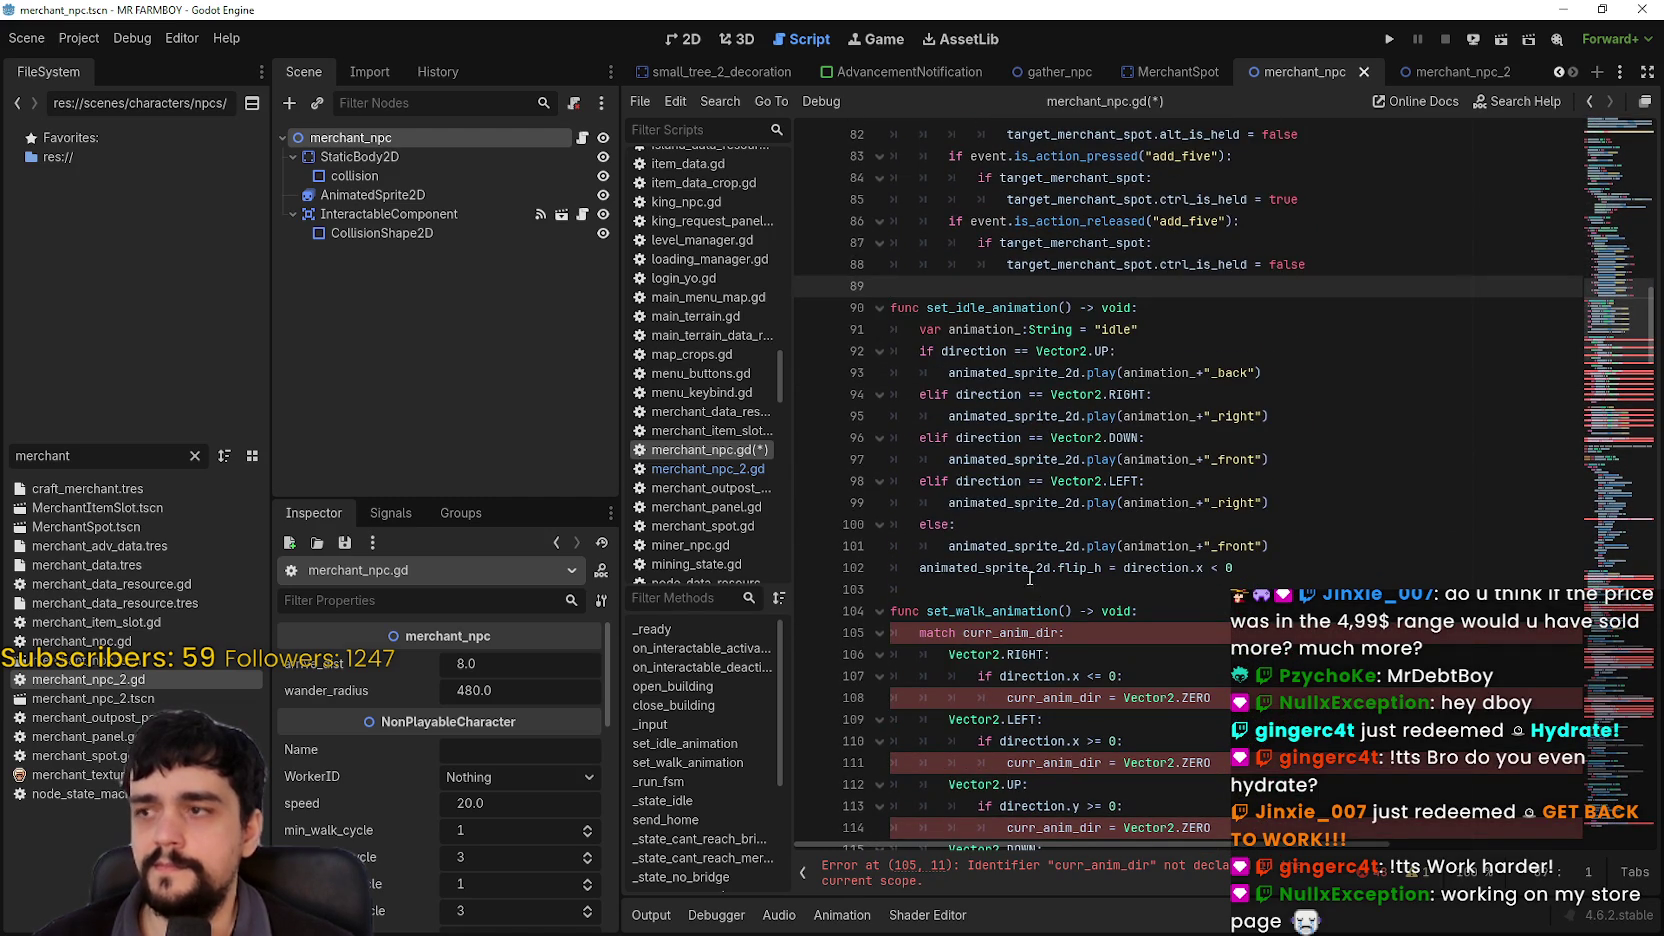
{"action": "mouse_move", "coordinate": [929, 289]}
{"action": "left_mouse_down"}
{"action": "mouse_move", "coordinate": [1127, 510]}
{"action": "mouse_move", "coordinate": [1448, 612]}
{"action": "mouse_move", "coordinate": [1418, 585]}
{"action": "mouse_move", "coordinate": [1208, 632]}
{"action": "left_mouse_up"}
Step: Select the code from set_idle_animation downward through the state-machine and movement functions
{"action": "scroll", "coordinate": [1208, 500], "scroll_direction": "down", "scroll_amount": 4}
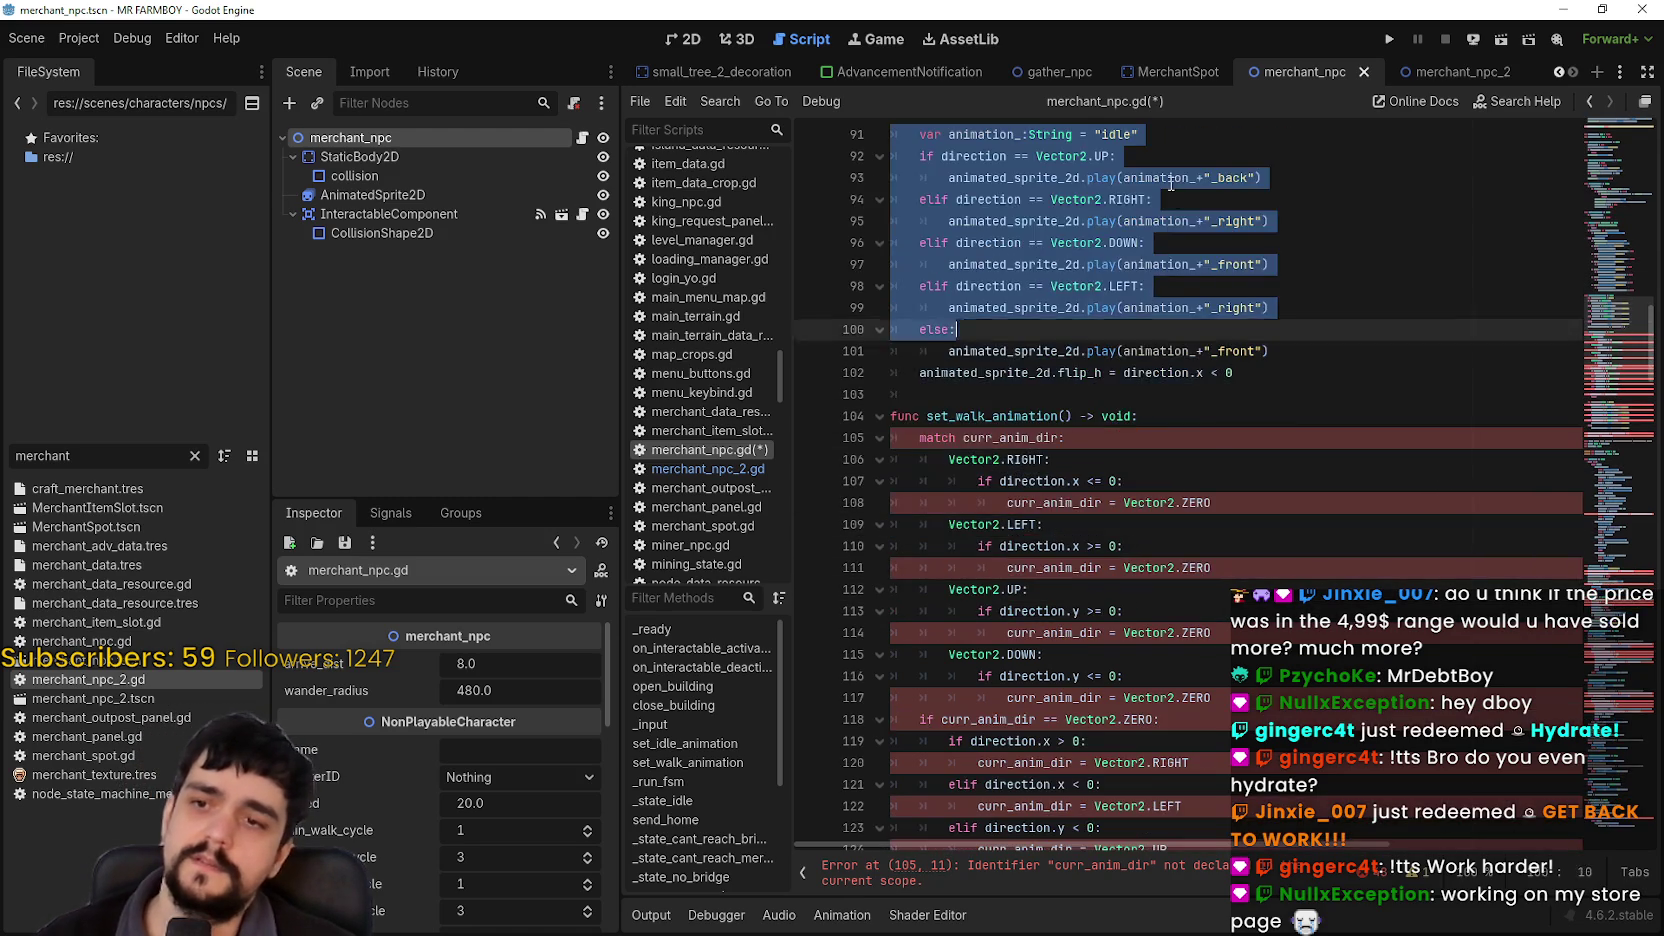
{"action": "scroll", "coordinate": [1208, 450], "scroll_direction": "down", "scroll_amount": 10}
{"action": "mouse_move", "coordinate": [1208, 450]}
{"action": "left_mouse_down"}
{"action": "mouse_move", "coordinate": [1208, 372]}
{"action": "mouse_move", "coordinate": [1150, 300]}
{"action": "mouse_move", "coordinate": [1046, 230]}
{"action": "mouse_move", "coordinate": [1145, 475]}
{"action": "mouse_move", "coordinate": [1122, 394]}
{"action": "mouse_move", "coordinate": [1126, 209]}
{"action": "mouse_move", "coordinate": [1150, 540]}
{"action": "mouse_move", "coordinate": [1227, 610]}
{"action": "mouse_move", "coordinate": [890, 643]}
{"action": "left_mouse_up"}
{"action": "scroll", "coordinate": [1208, 372], "scroll_direction": "down", "scroll_amount": 2}
{"action": "scroll", "coordinate": [1145, 475], "scroll_direction": "down", "scroll_amount": 2}
{"action": "scroll", "coordinate": [1147, 450], "scroll_direction": "down", "scroll_amount": 10}
{"action": "scroll", "coordinate": [1122, 394], "scroll_direction": "down", "scroll_amount": 3}
{"action": "scroll", "coordinate": [1124, 390], "scroll_direction": "up", "scroll_amount": 3}
{"action": "scroll", "coordinate": [1138, 385], "scroll_direction": "down", "scroll_amount": 5}
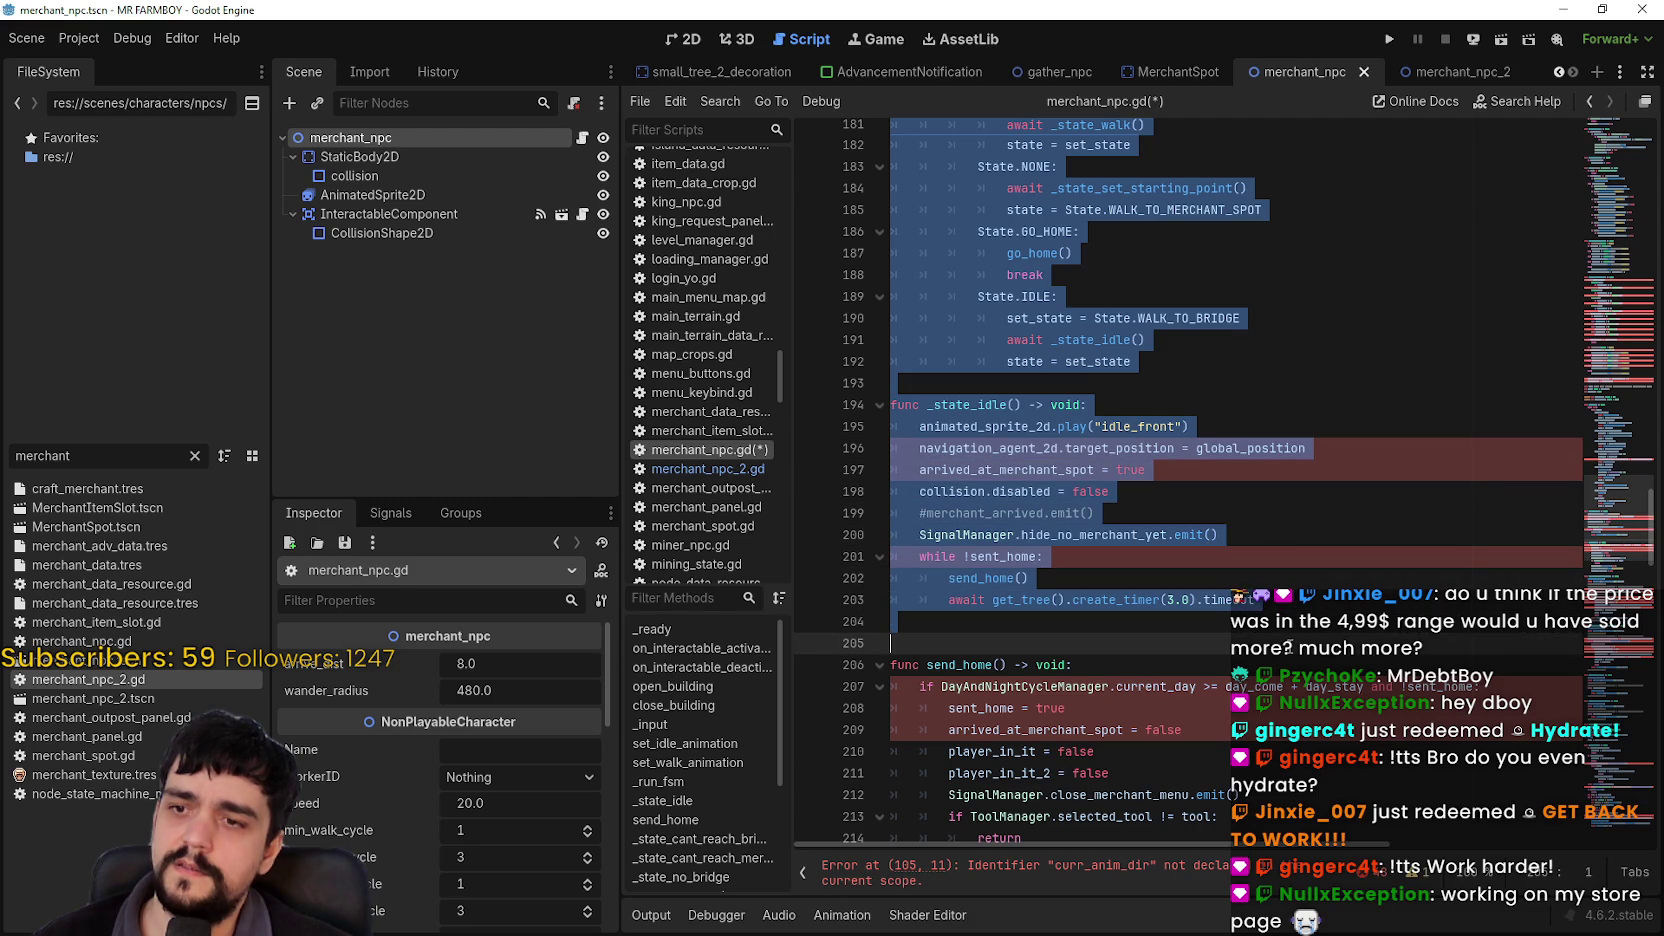
{"action": "mouse_move", "coordinate": [1293, 645]}
{"action": "left_mouse_down"}
{"action": "mouse_move", "coordinate": [1240, 600]}
{"action": "mouse_move", "coordinate": [1230, 640]}
{"action": "mouse_move", "coordinate": [1190, 460]}
{"action": "mouse_move", "coordinate": [1220, 600]}
{"action": "mouse_move", "coordinate": [1190, 665]}
{"action": "mouse_move", "coordinate": [1267, 548]}
{"action": "mouse_move", "coordinate": [1220, 660]}
{"action": "mouse_move", "coordinate": [1230, 755]}
{"action": "mouse_move", "coordinate": [1190, 520]}
{"action": "mouse_move", "coordinate": [1230, 590]}
{"action": "mouse_move", "coordinate": [1100, 462]}
{"action": "mouse_move", "coordinate": [1138, 556]}
{"action": "left_mouse_up"}
{"action": "scroll", "coordinate": [1230, 640], "scroll_direction": "down", "scroll_amount": 1}
{"action": "scroll", "coordinate": [1190, 520], "scroll_direction": "down", "scroll_amount": 5}
Step: Extend the selection past send_home and go_home to the script's end and delete it
{"action": "mouse_move", "coordinate": [1122, 420]}
{"action": "left_mouse_down"}
{"action": "mouse_move", "coordinate": [1047, 236]}
{"action": "mouse_move", "coordinate": [1049, 251]}
{"action": "left_mouse_up"}
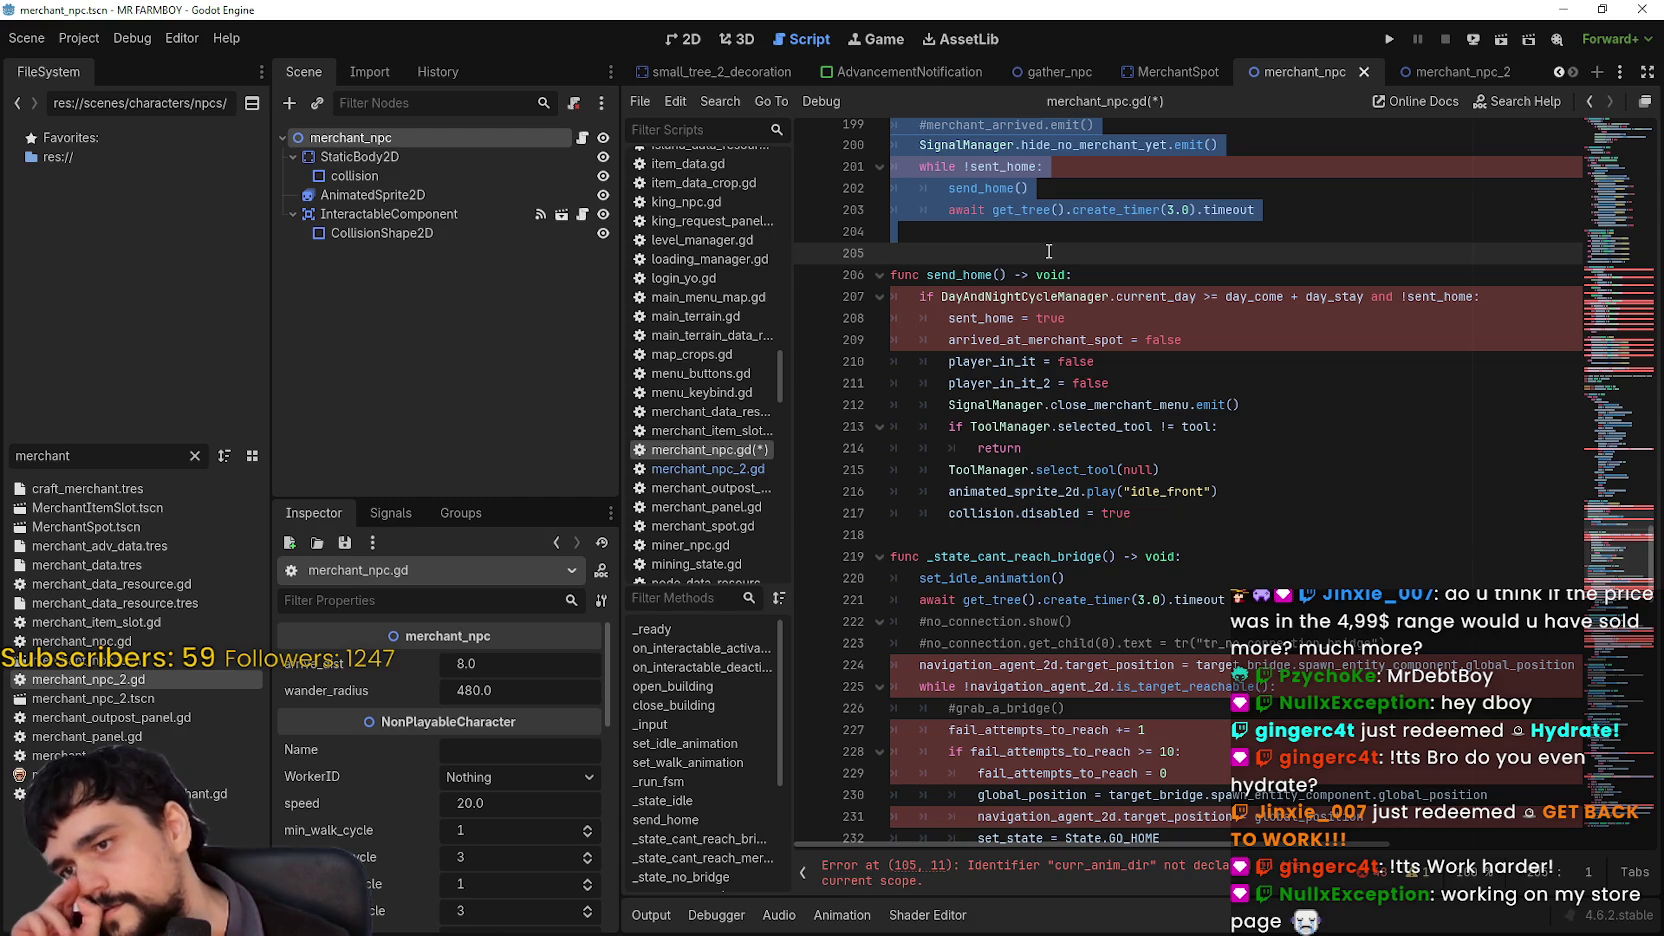
{"action": "mouse_move", "coordinate": [1049, 251]}
{"action": "left_mouse_down"}
{"action": "mouse_move", "coordinate": [1120, 480]}
{"action": "mouse_move", "coordinate": [1151, 326]}
{"action": "left_mouse_up"}
{"action": "mouse_move", "coordinate": [1148, 217]}
{"action": "left_mouse_down"}
{"action": "mouse_move", "coordinate": [1220, 357]}
{"action": "mouse_move", "coordinate": [1225, 480]}
{"action": "mouse_move", "coordinate": [1227, 357]}
{"action": "mouse_move", "coordinate": [1250, 408]}
{"action": "mouse_move", "coordinate": [1200, 830]}
{"action": "mouse_move", "coordinate": [1168, 507]}
{"action": "mouse_move", "coordinate": [1165, 820]}
{"action": "mouse_move", "coordinate": [1150, 380]}
{"action": "mouse_move", "coordinate": [1145, 400]}
{"action": "mouse_move", "coordinate": [1233, 822]}
{"action": "left_mouse_up"}
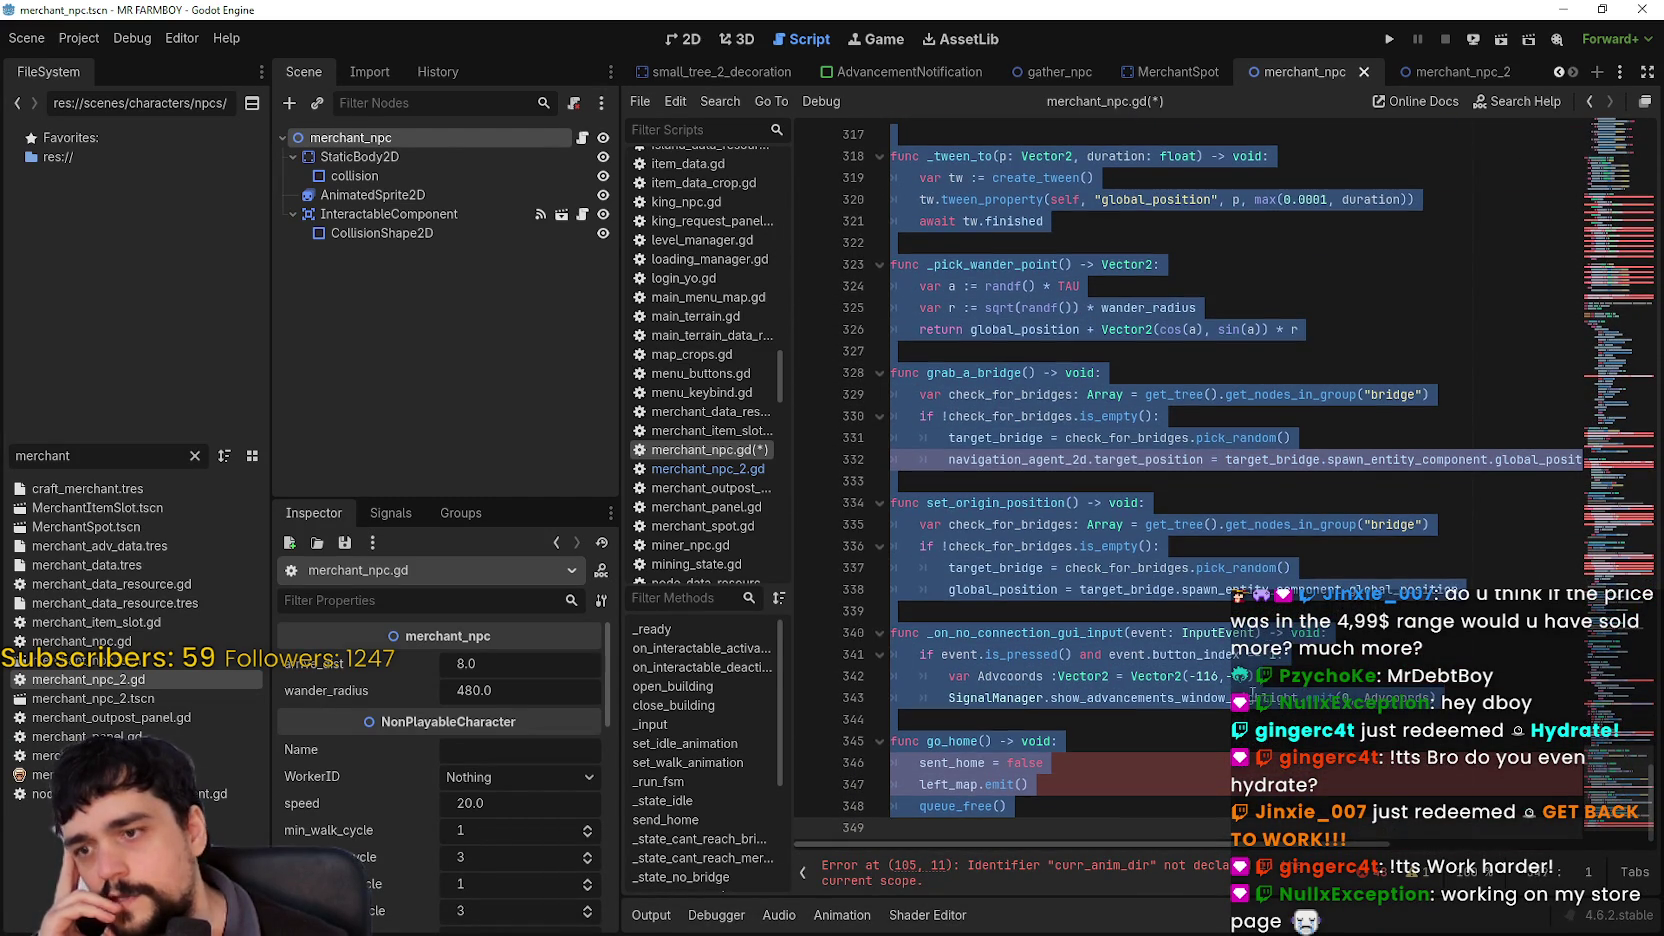
{"action": "key", "text": "Delete"}
Step: Review the trimmed script, checking where target_merchant_spot is still used
{"action": "scroll", "coordinate": [1365, 597], "scroll_direction": "up", "scroll_amount": 10}
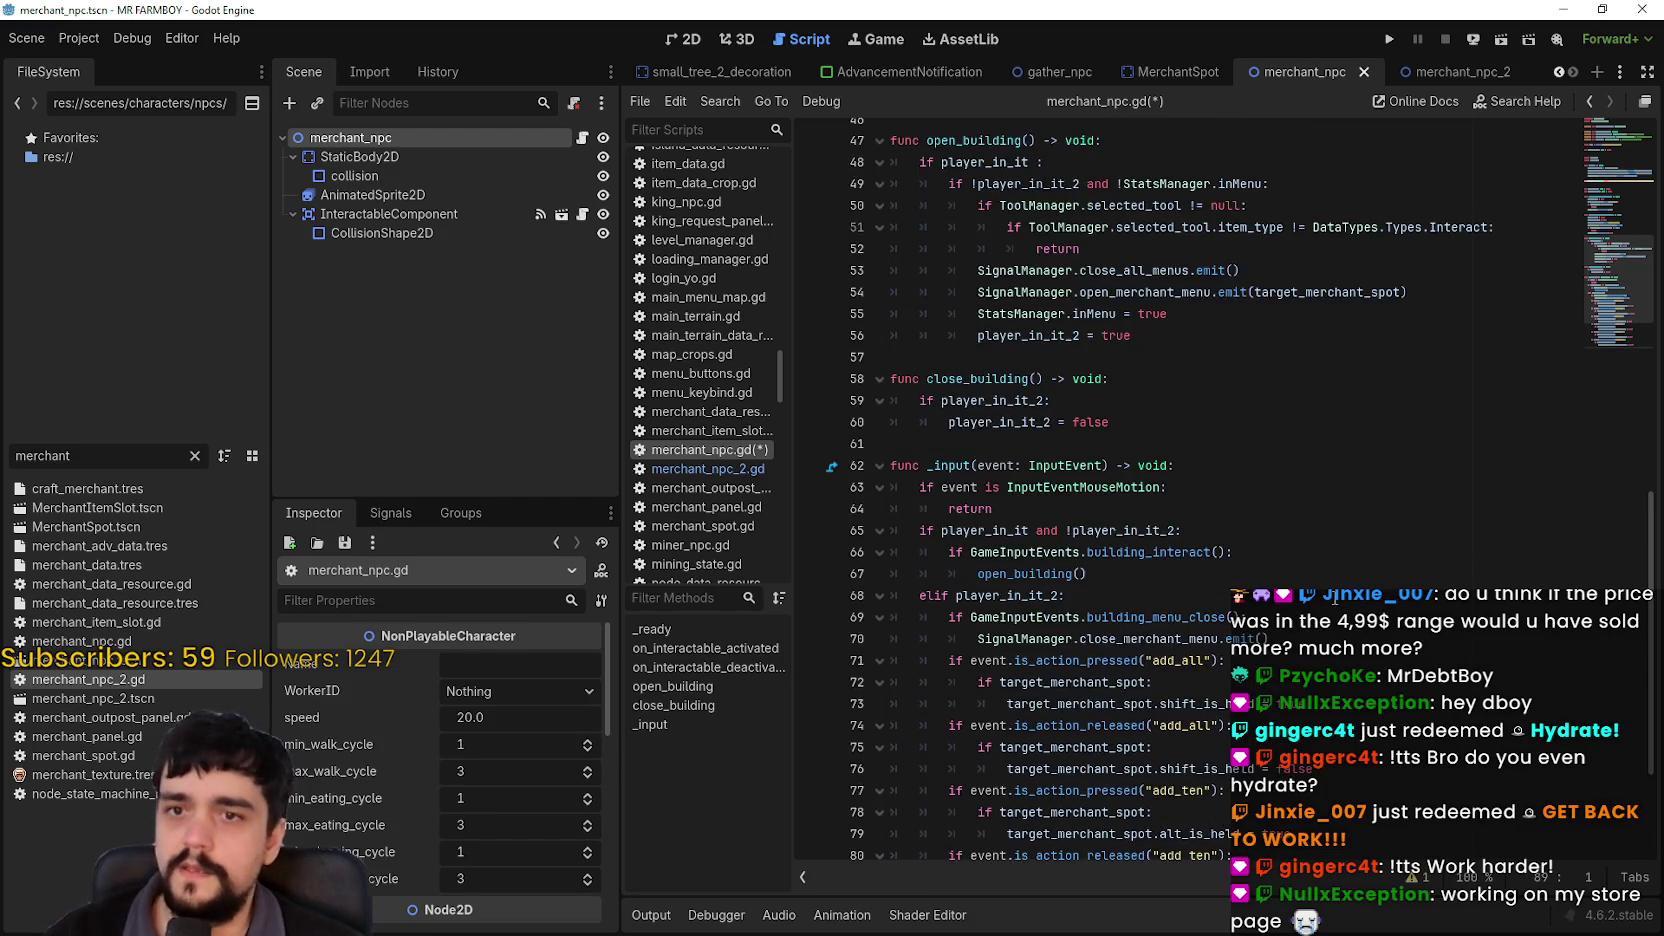
{"action": "scroll", "coordinate": [1221, 718], "scroll_direction": "up", "scroll_amount": 12}
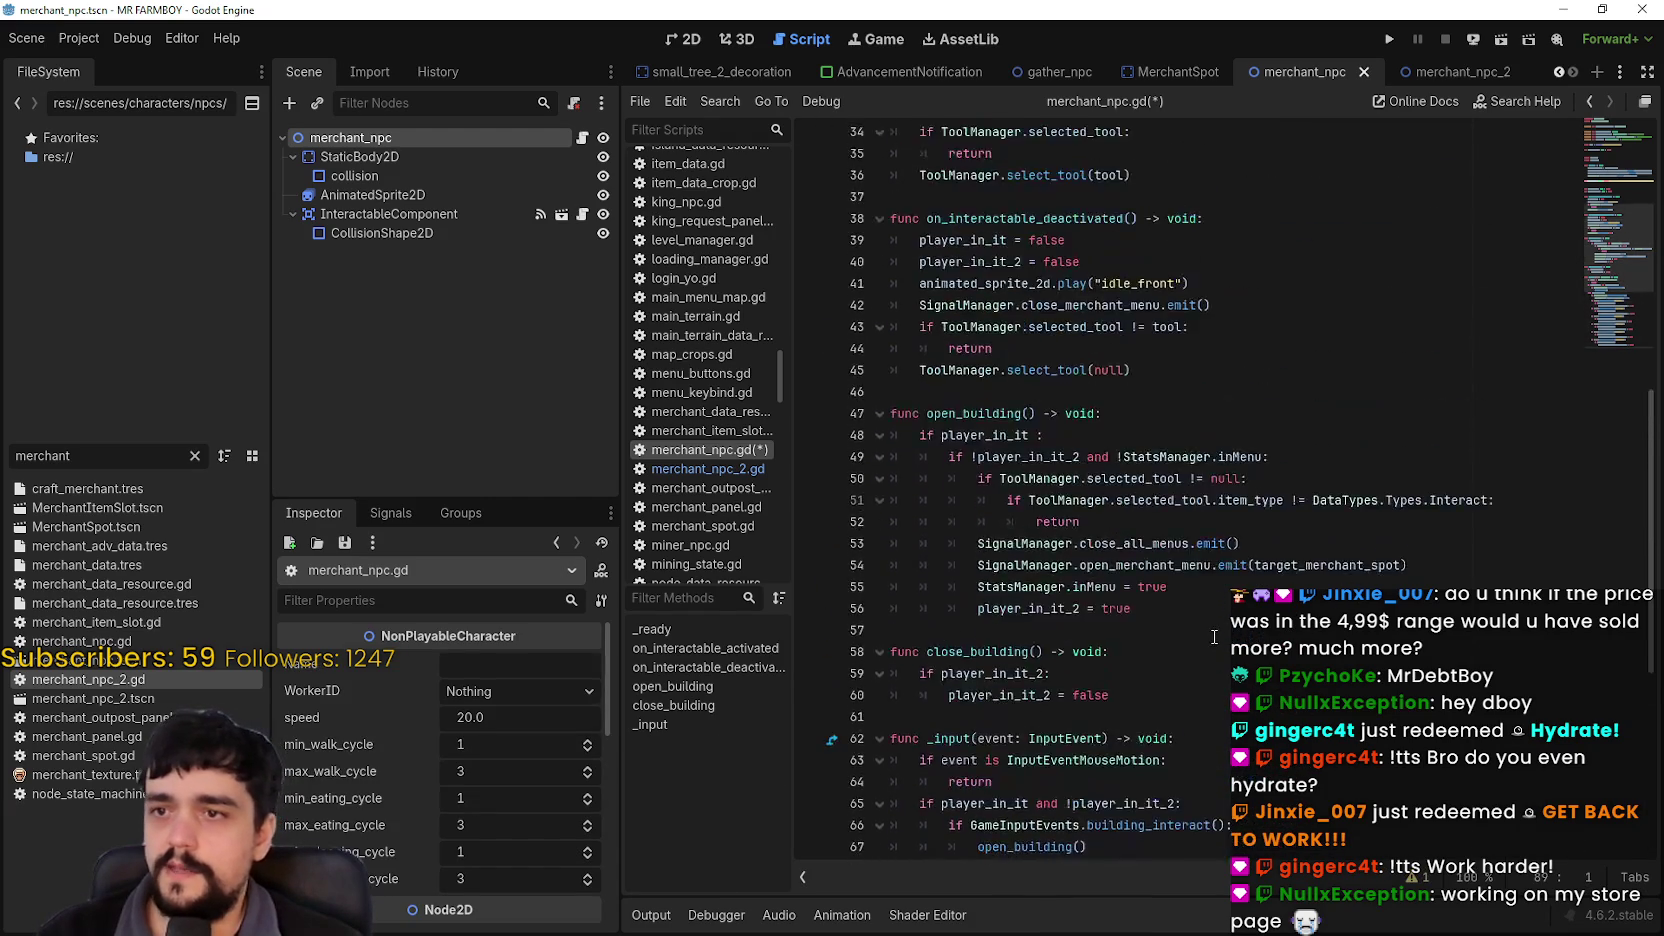
{"action": "scroll", "coordinate": [1214, 636], "scroll_direction": "up", "scroll_amount": 2}
{"action": "key", "text": "Down"}
{"action": "key", "text": "Down"}
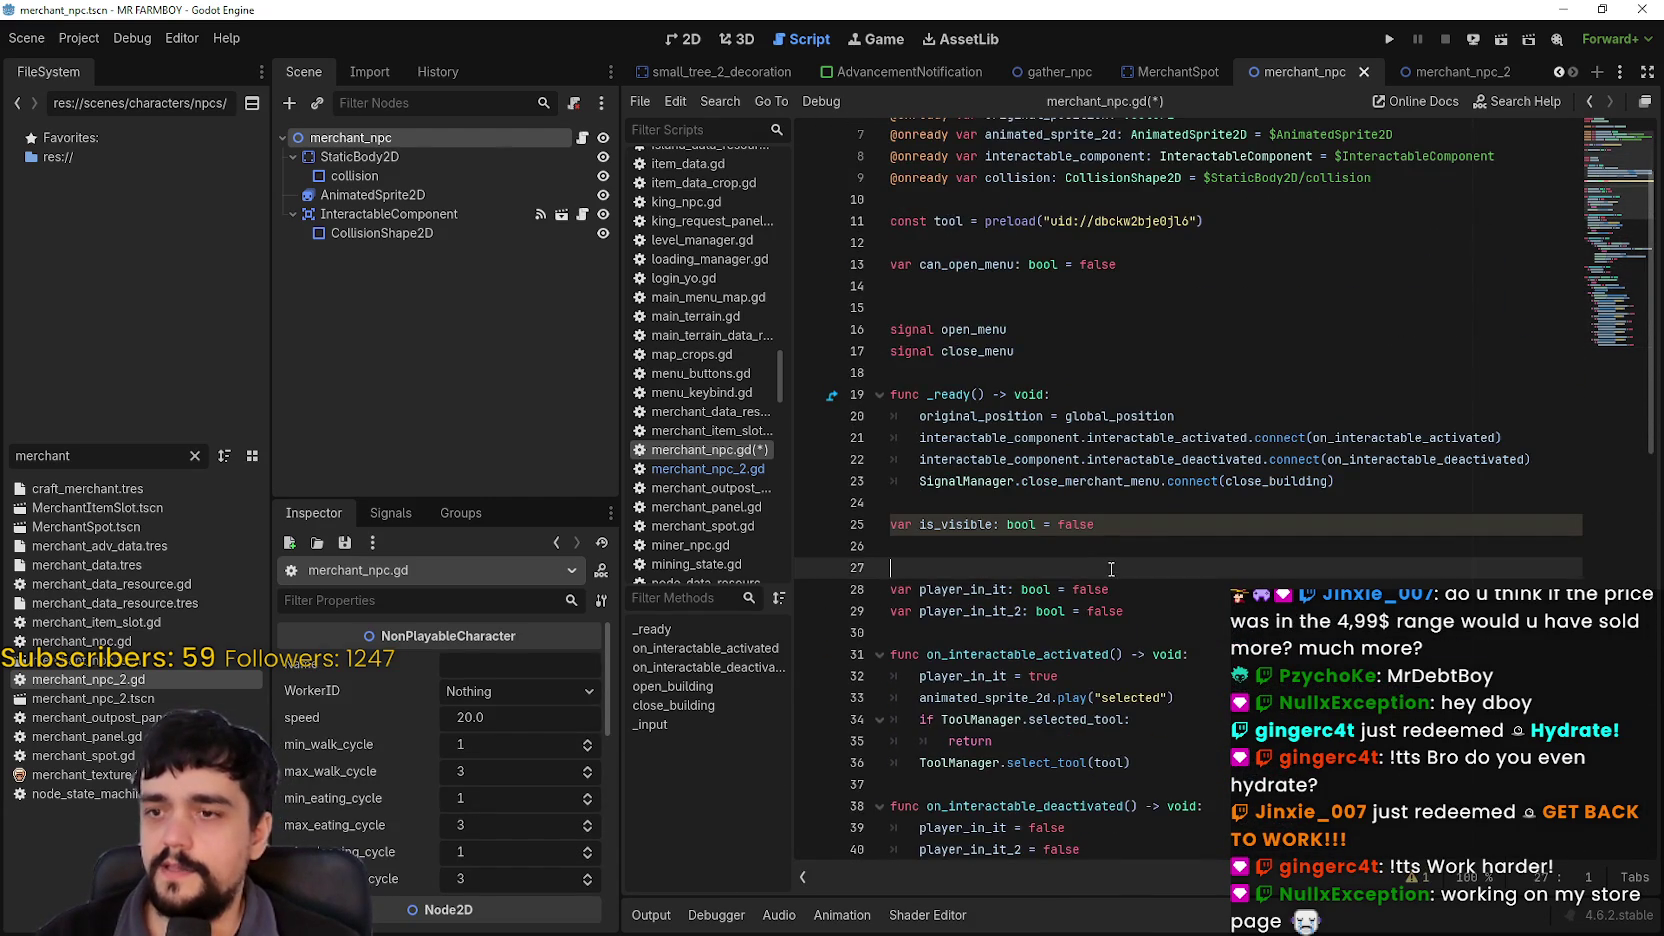
{"action": "scroll", "coordinate": [1107, 537], "scroll_direction": "down", "scroll_amount": 9}
{"action": "scroll", "coordinate": [1107, 537], "scroll_direction": "down", "scroll_amount": 6}
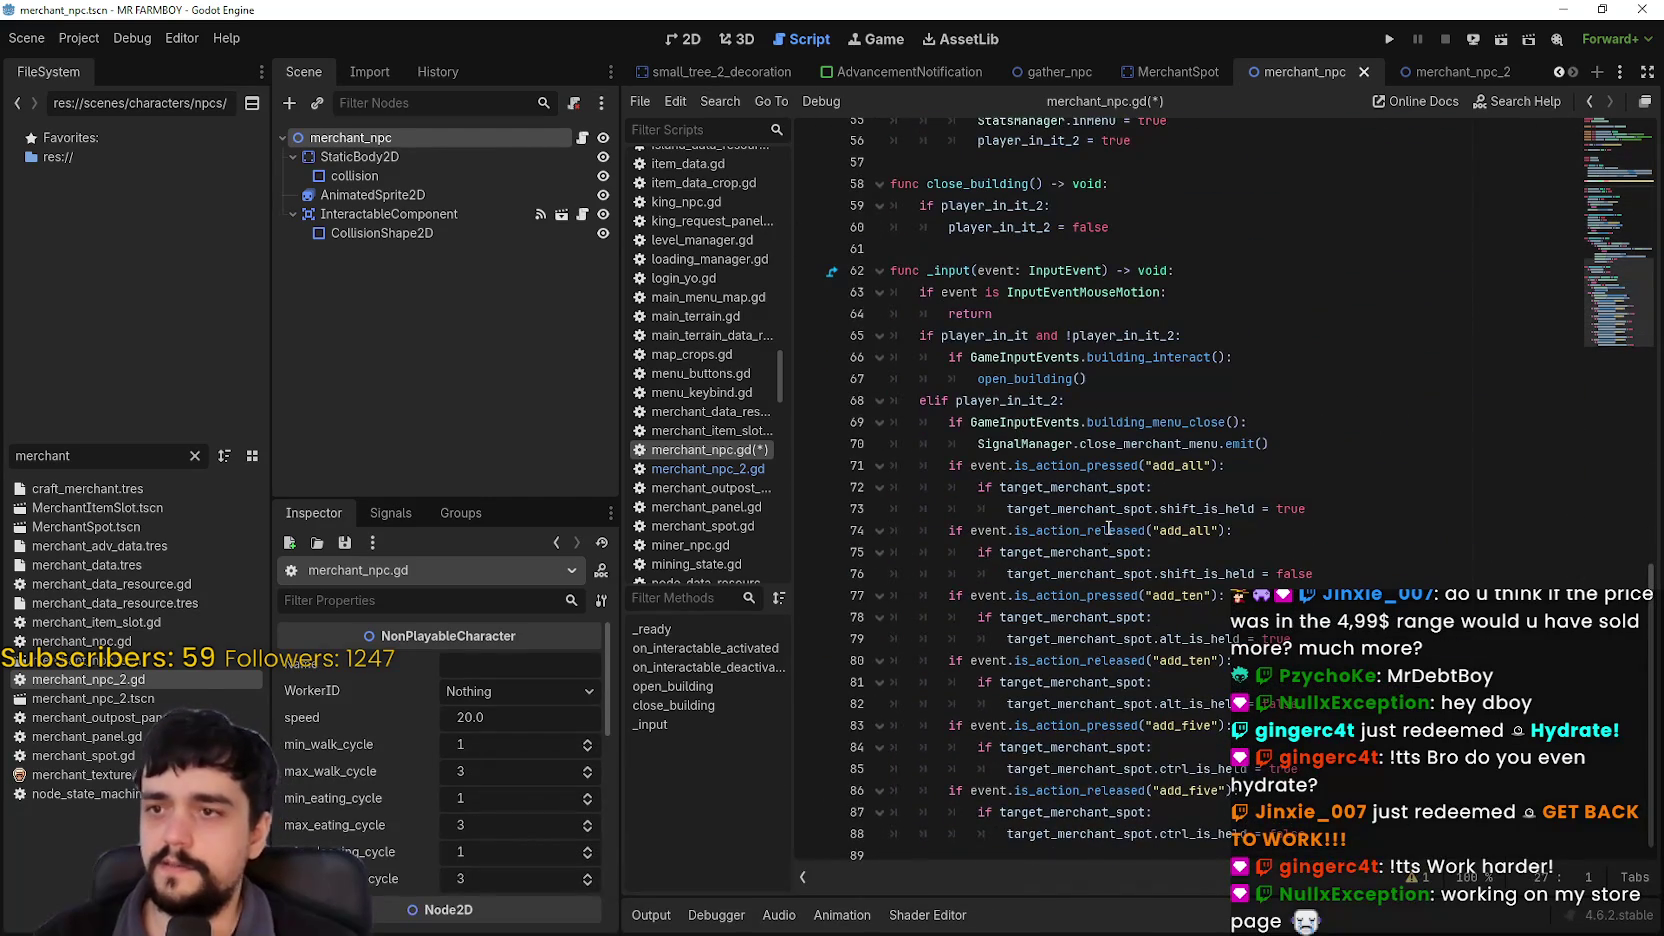
{"action": "scroll", "coordinate": [1108, 529], "scroll_direction": "up", "scroll_amount": 7}
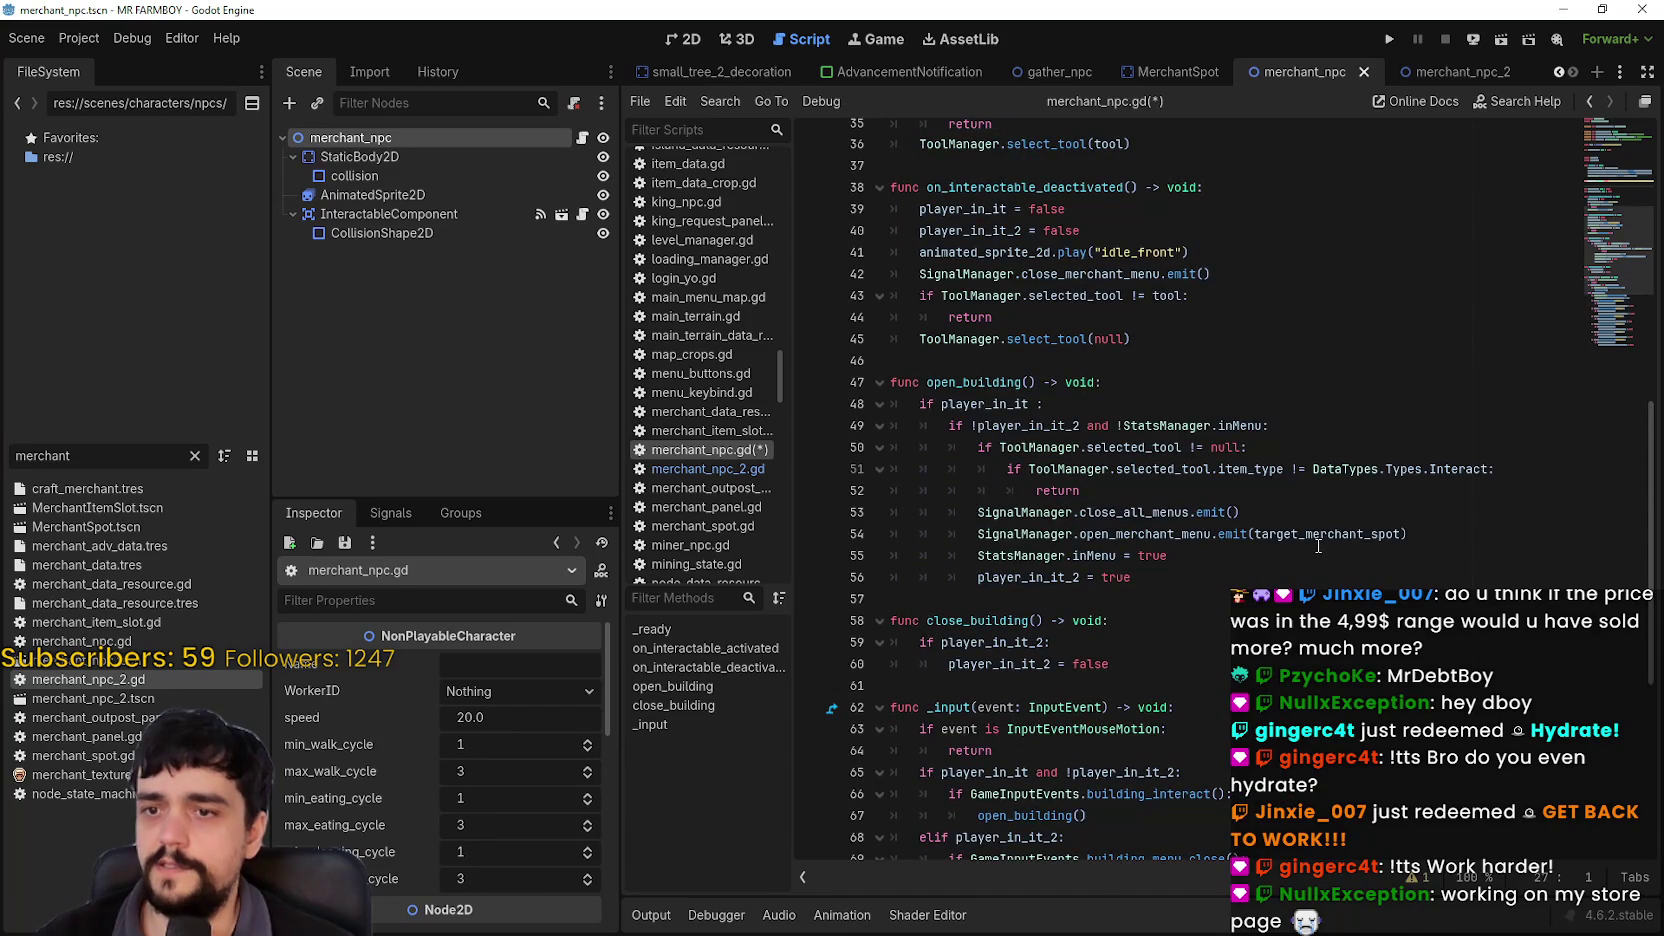
{"action": "left_click", "coordinate": [1318, 547]}
{"action": "scroll", "coordinate": [1300, 548], "scroll_direction": "down", "scroll_amount": 7}
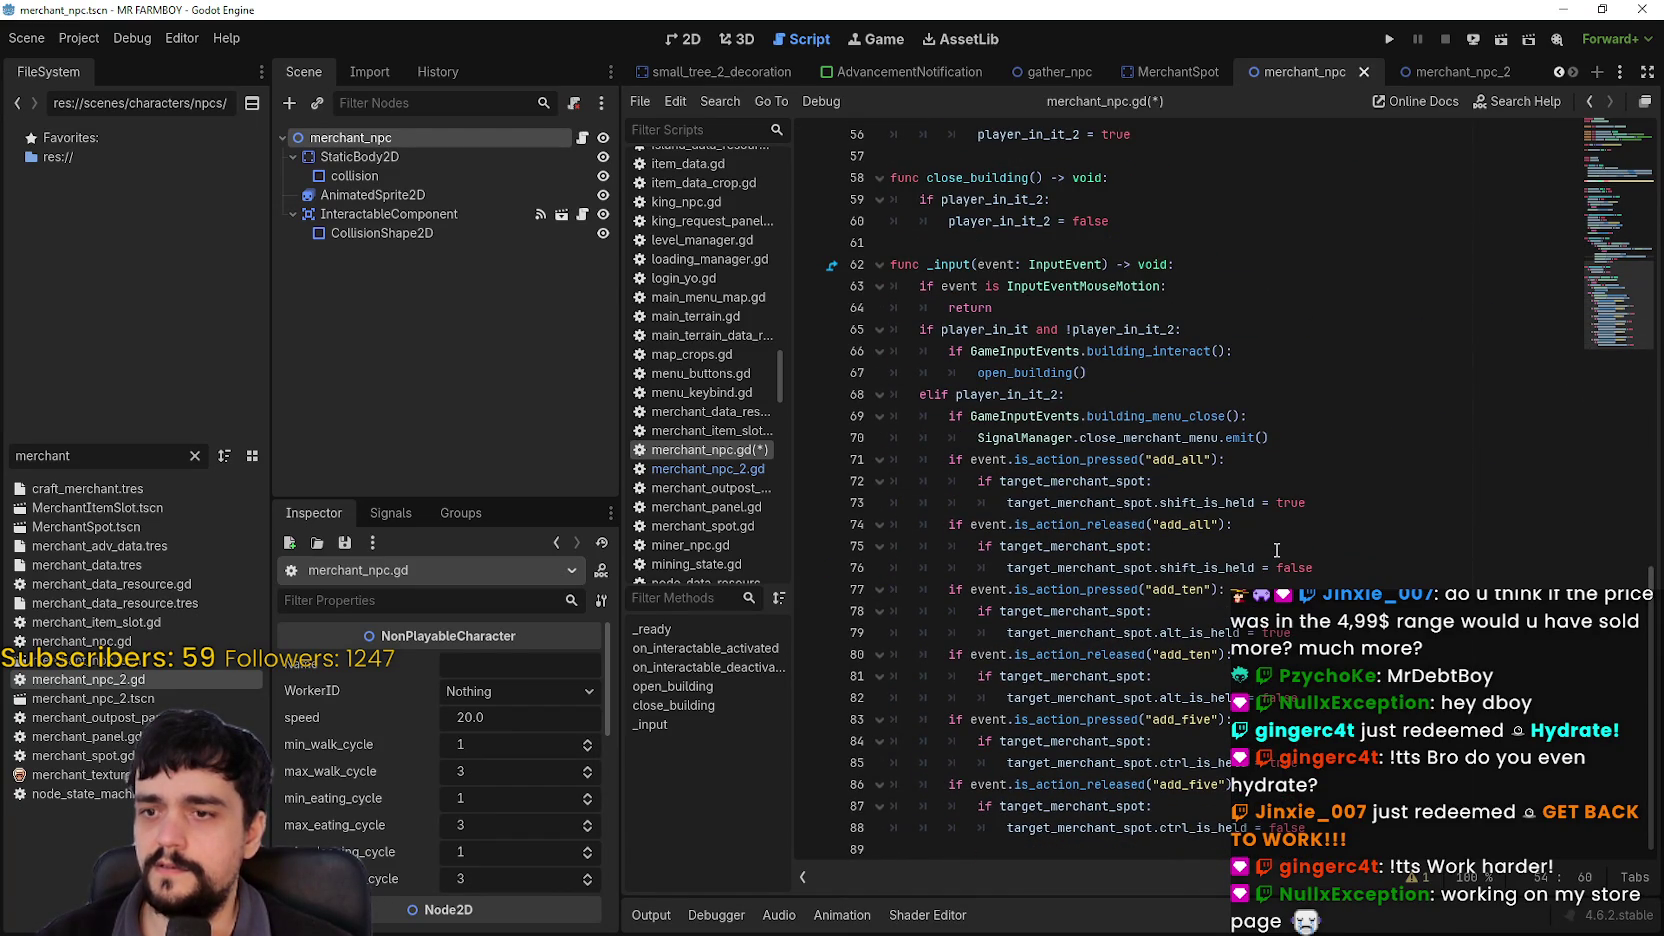
{"action": "double_click", "coordinate": [1101, 566]}
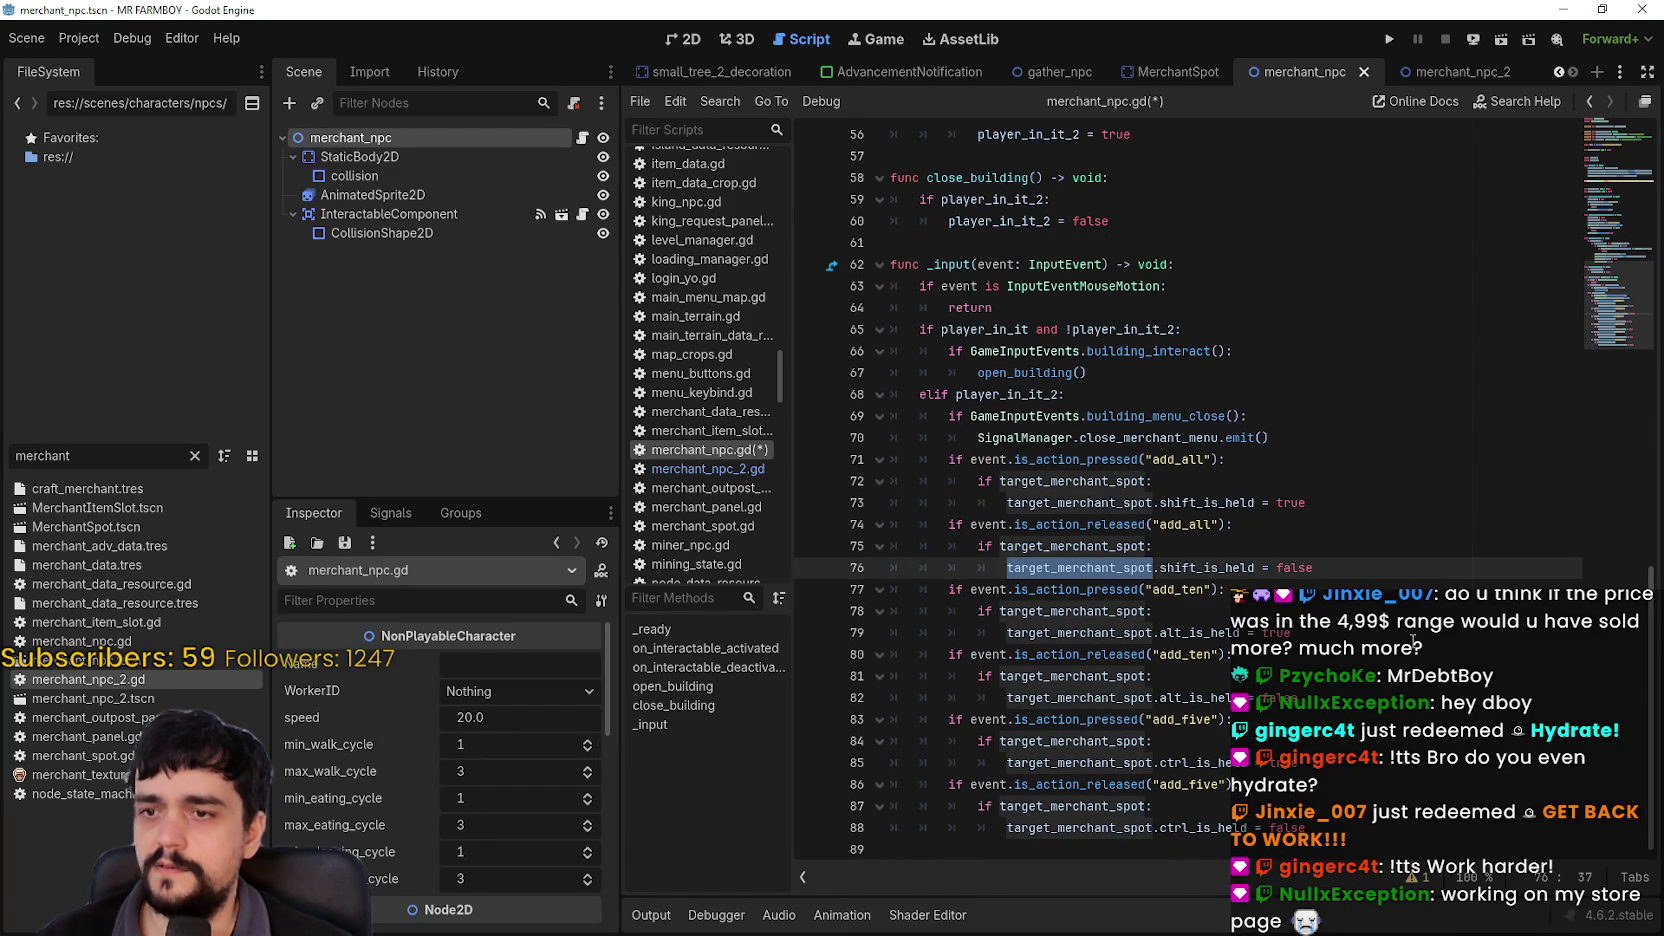
{"action": "scroll", "coordinate": [1413, 640], "scroll_direction": "up", "scroll_amount": 8}
{"action": "left_click", "coordinate": [1132, 721]}
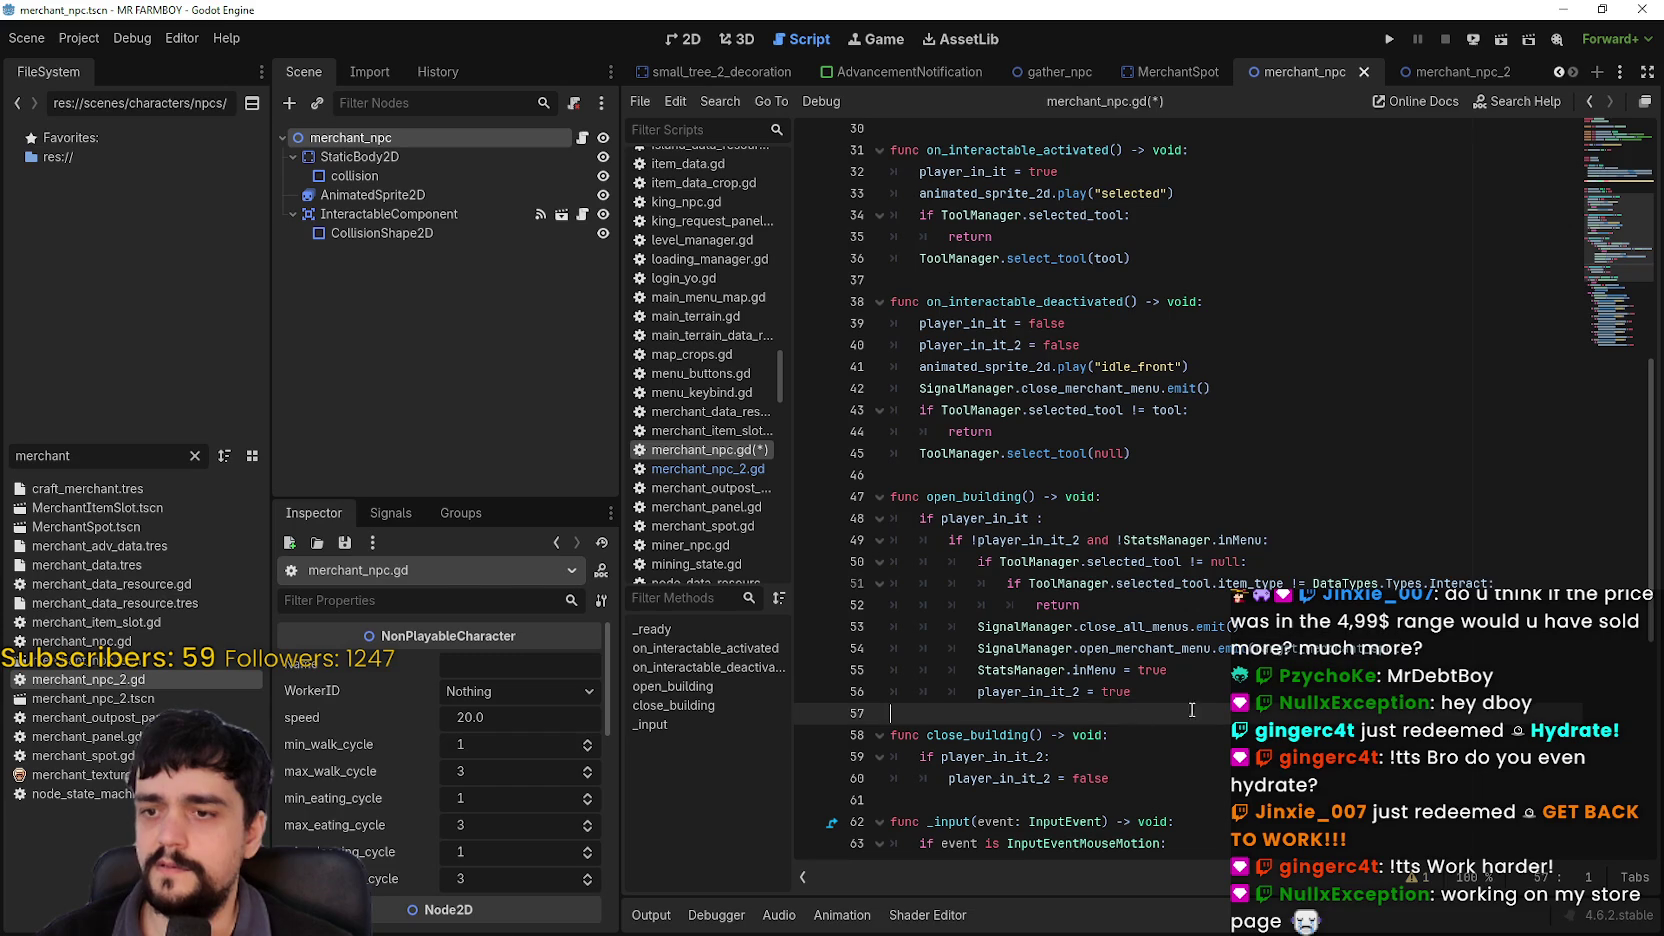
{"action": "left_click", "coordinate": [1337, 650]}
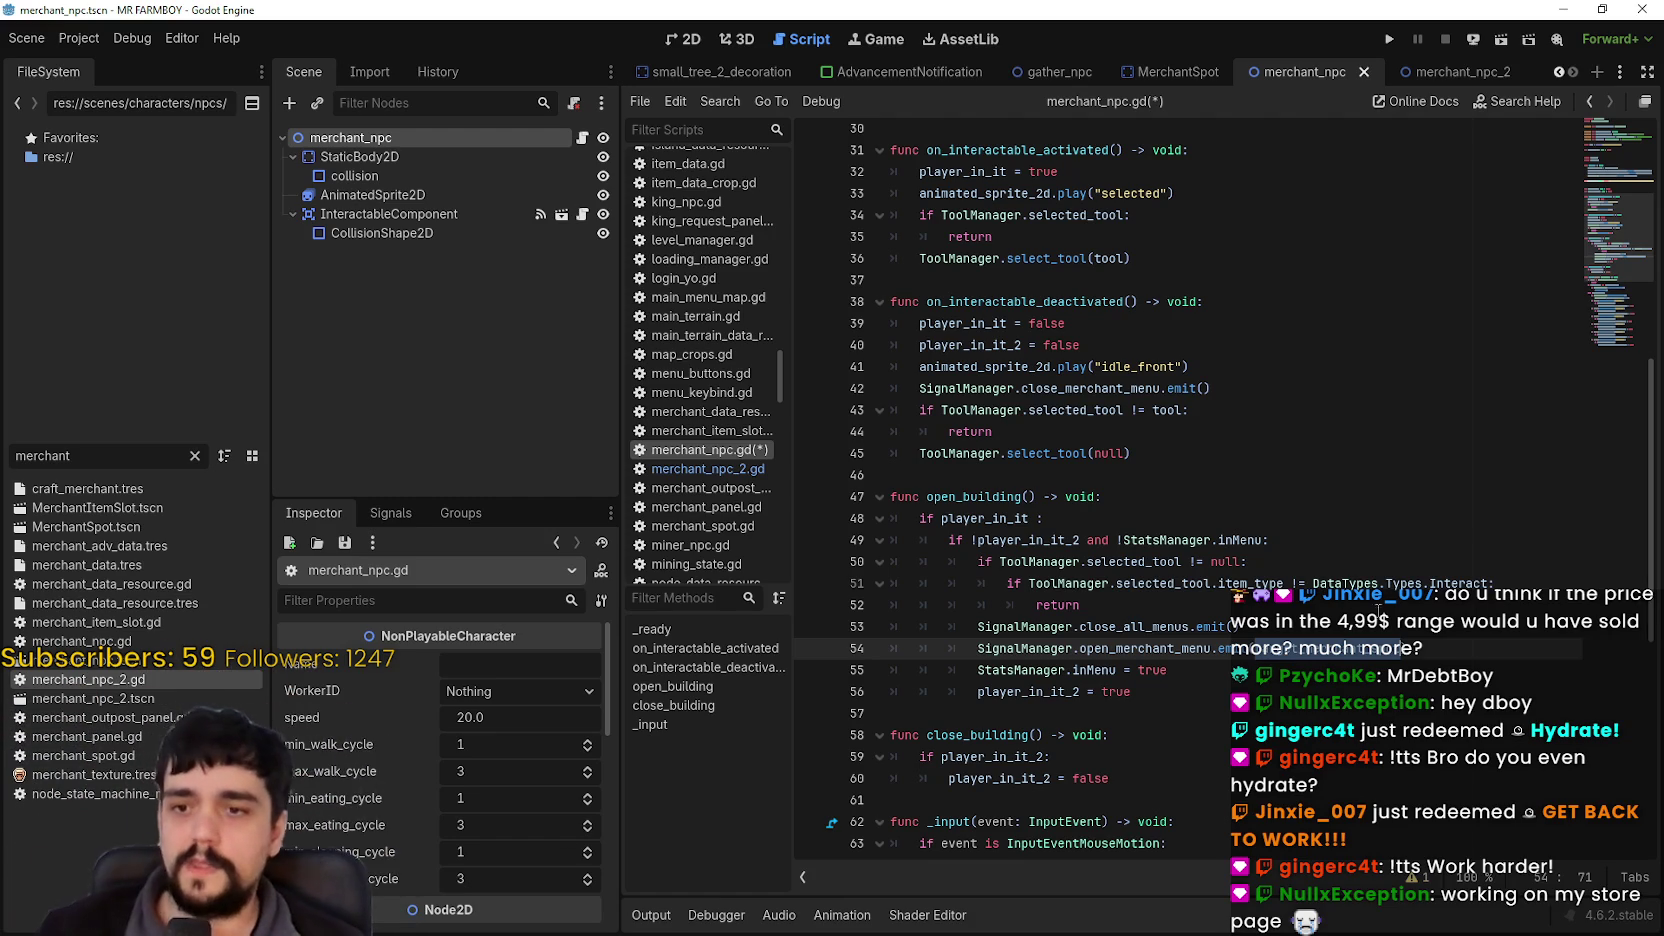
Step: Save the trimmed merchant_npc.gd script
{"action": "left_click", "coordinate": [1216, 542]}
{"action": "scroll", "coordinate": [1218, 544], "scroll_direction": "up", "scroll_amount": 2}
{"action": "left_click", "coordinate": [1207, 590]}
{"action": "scroll", "coordinate": [1210, 600], "scroll_direction": "up", "scroll_amount": 7}
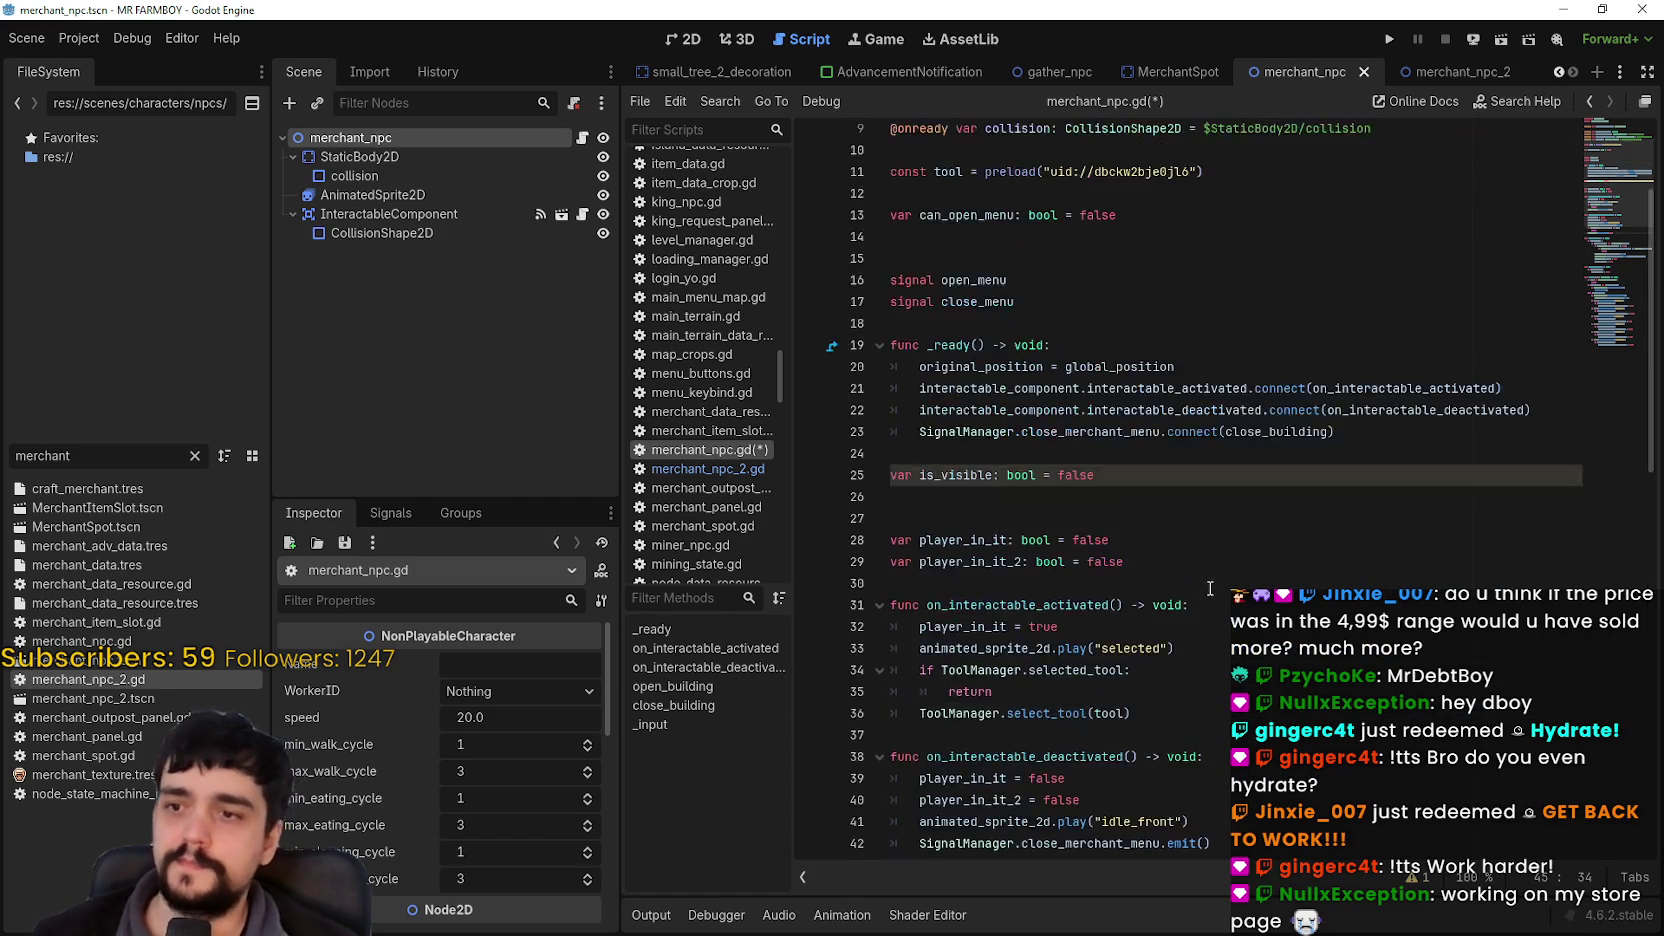
{"action": "left_click", "coordinate": [1225, 632]}
{"action": "key", "text": "ctrl+s"}
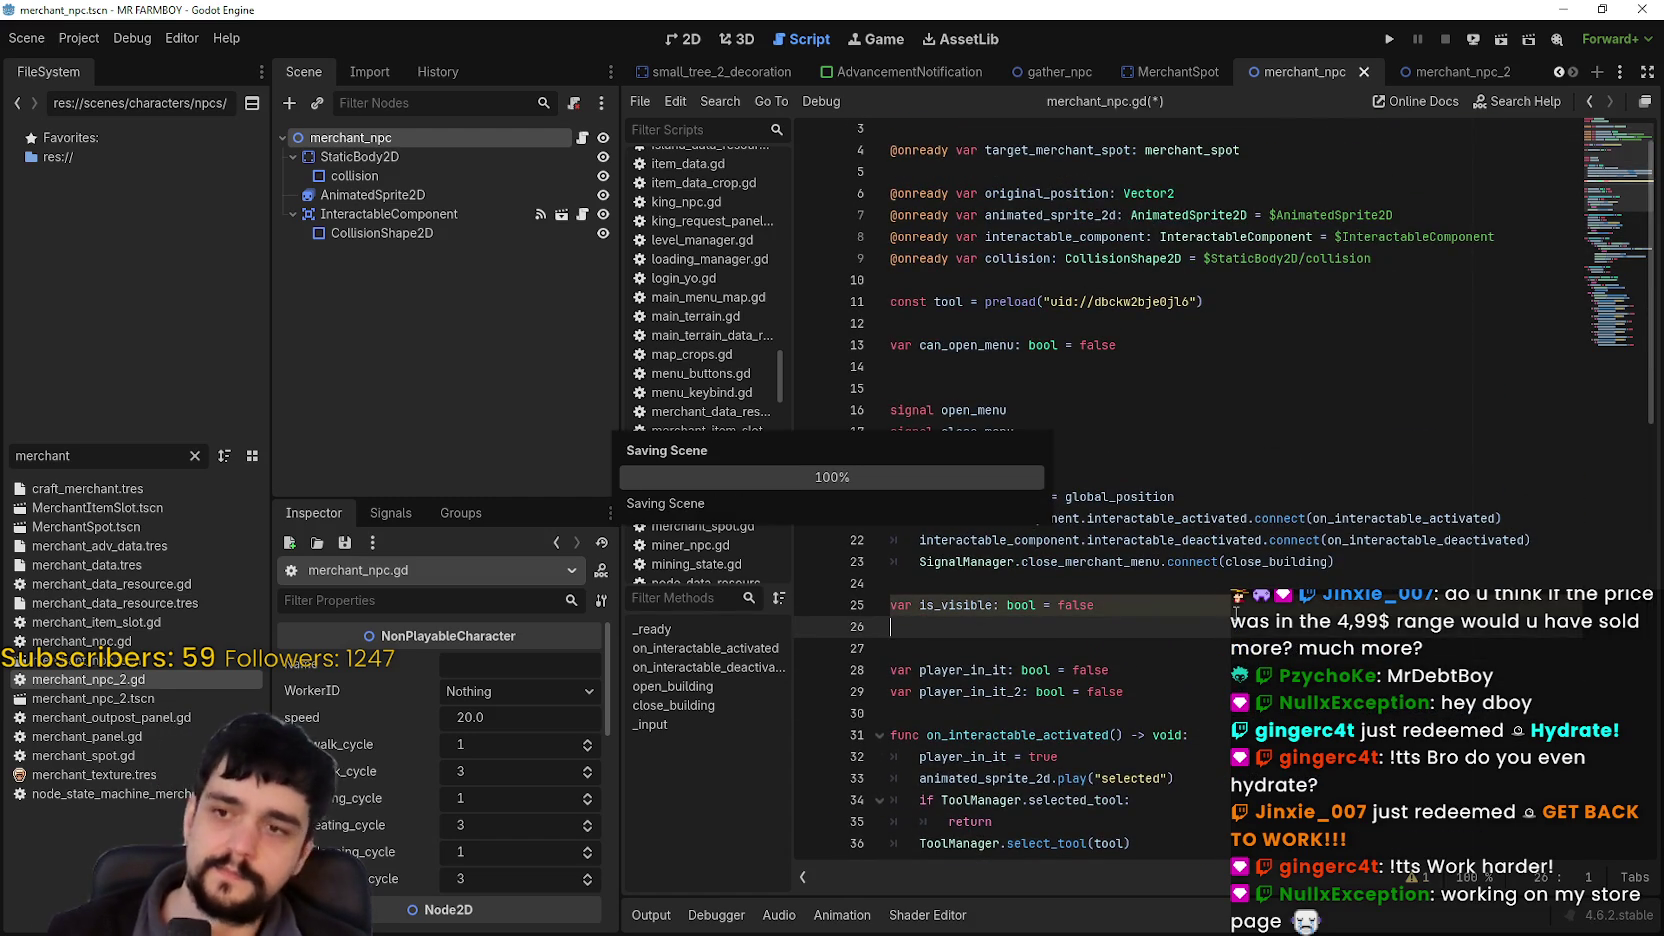
Step: Return to the merchant_npc scene in the 2D editor
{"action": "scroll", "coordinate": [1237, 519], "scroll_direction": "up", "scroll_amount": 1}
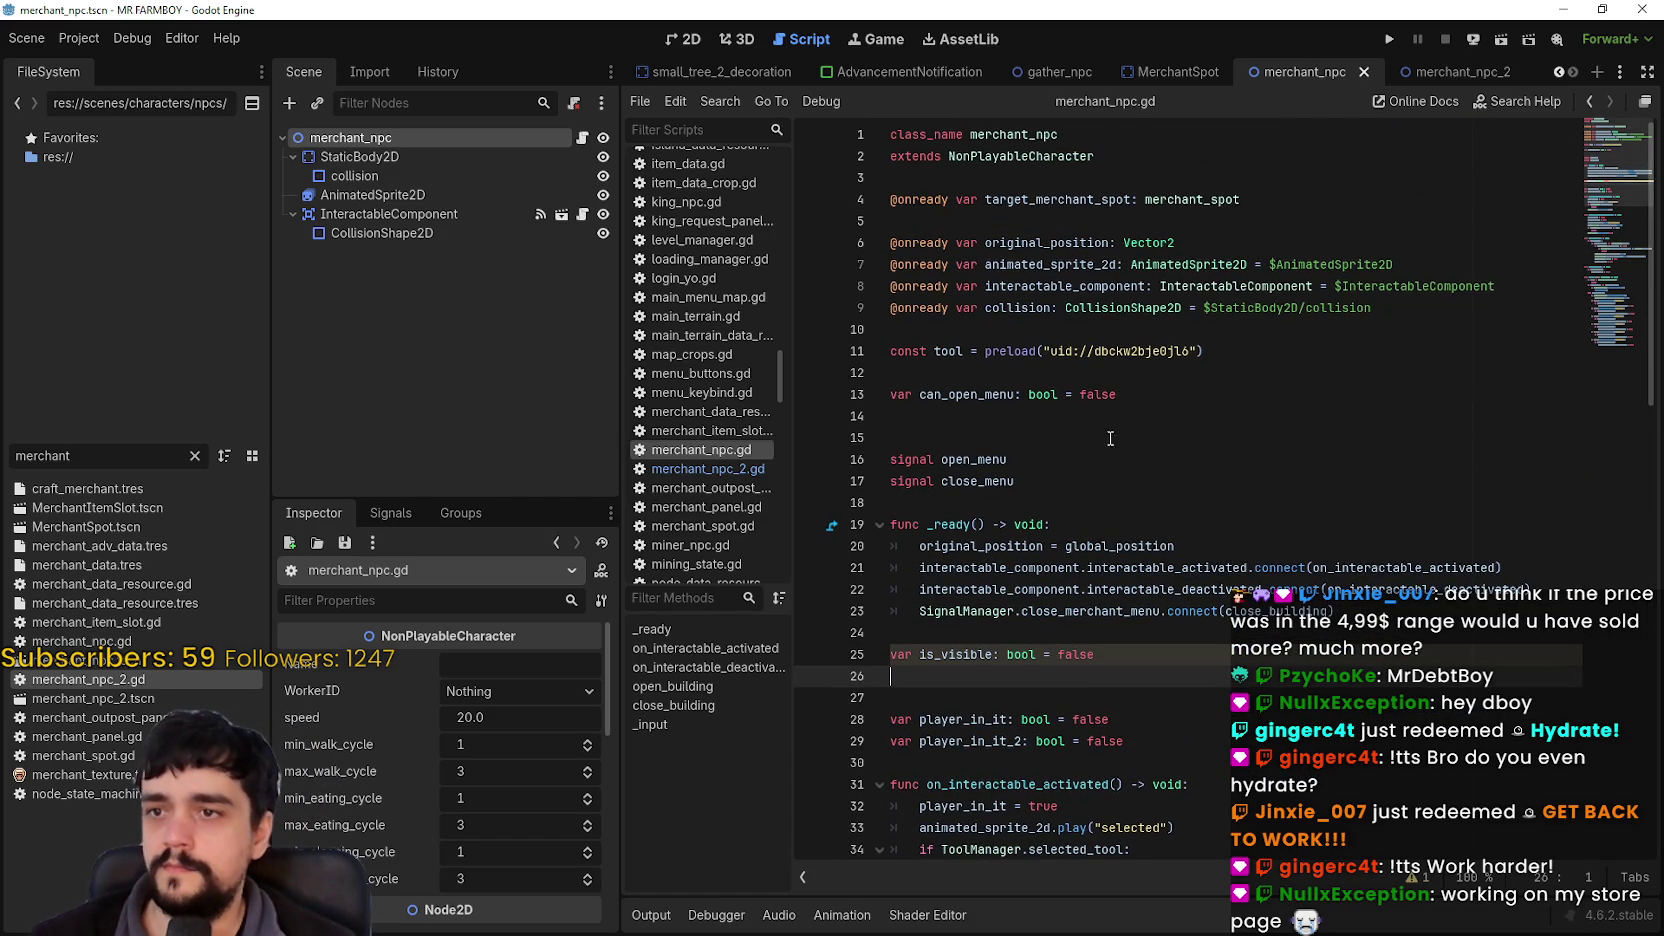
{"action": "scroll", "coordinate": [1101, 654], "scroll_direction": "down", "scroll_amount": 18}
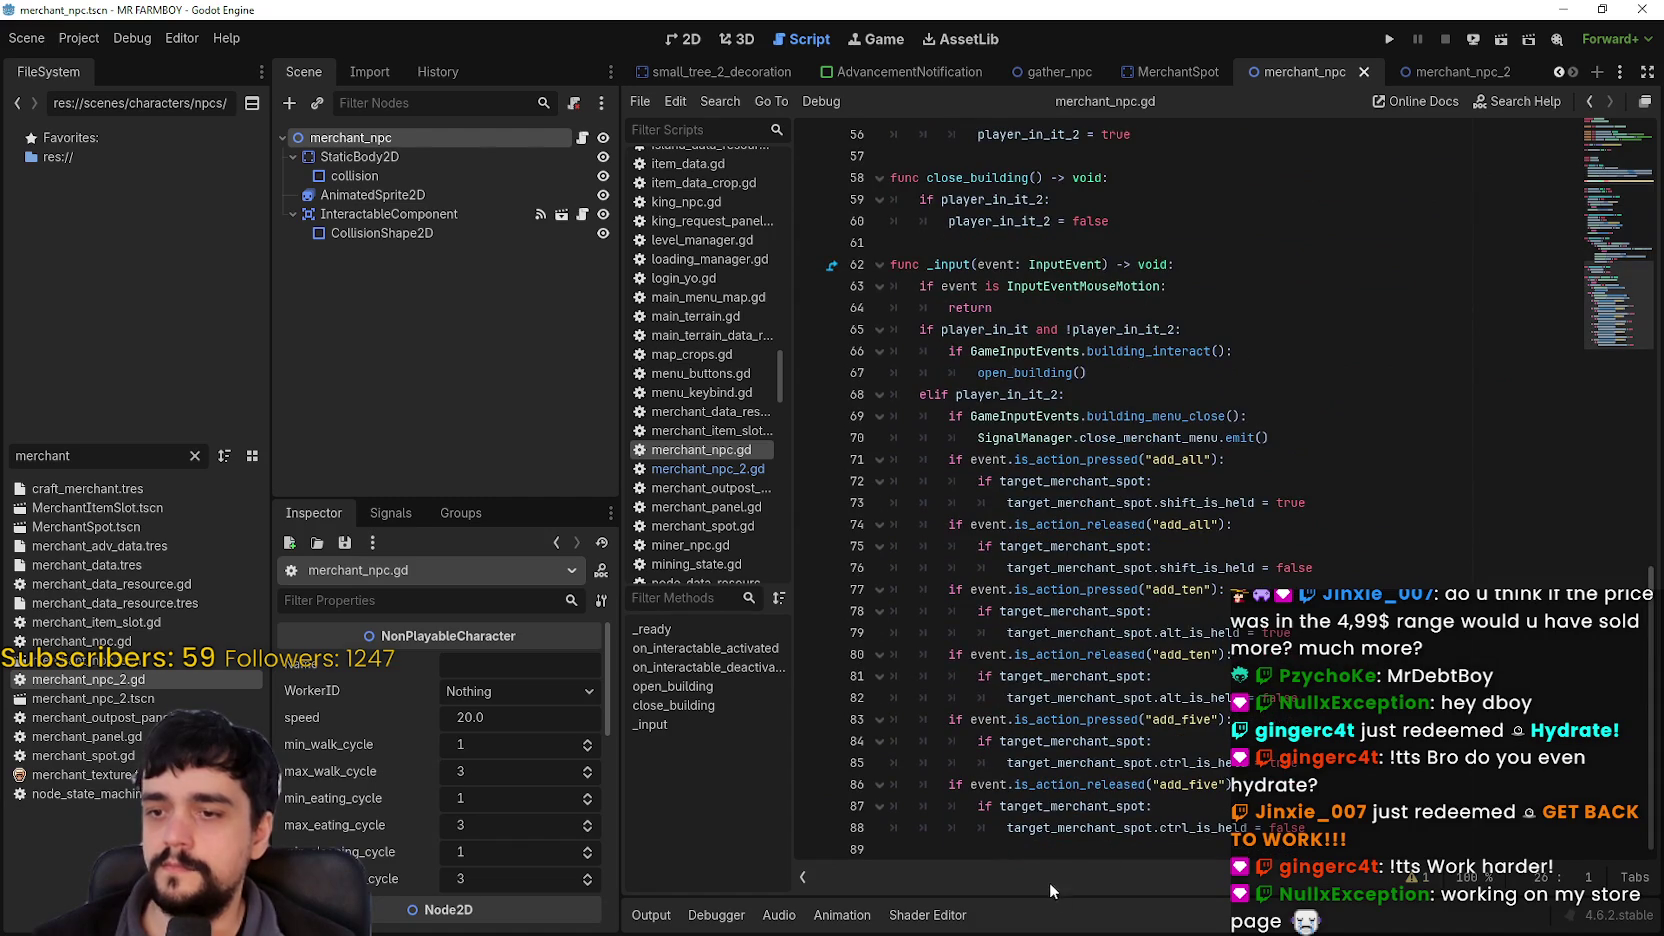
{"action": "scroll", "coordinate": [1151, 516], "scroll_direction": "up", "scroll_amount": 6}
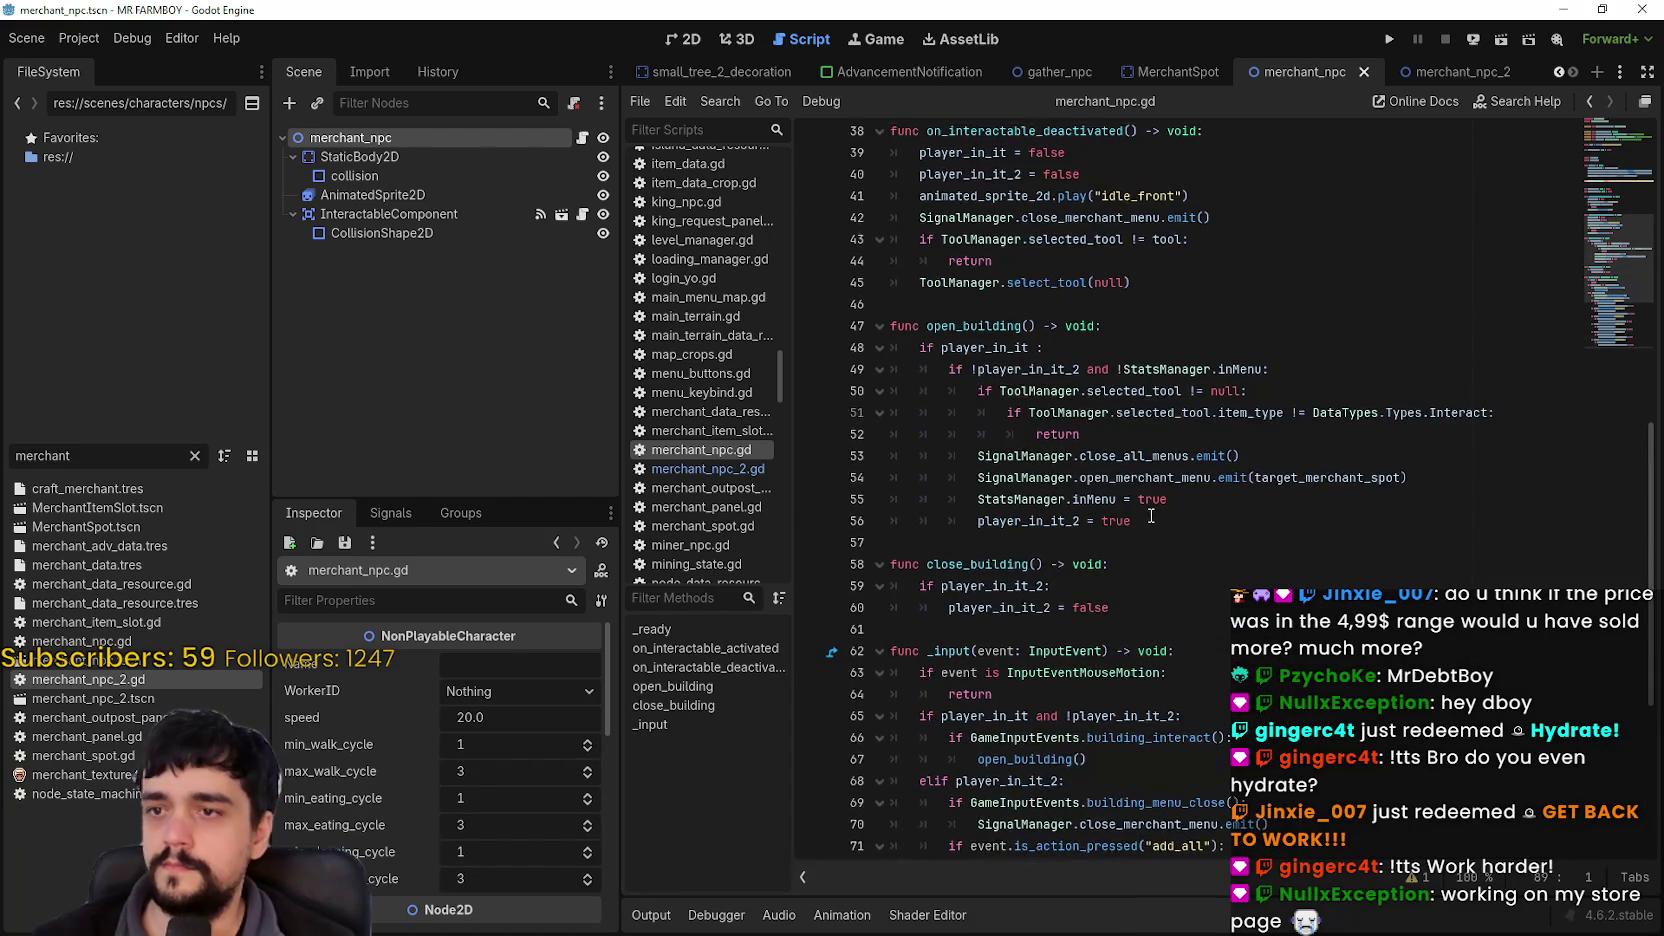
{"action": "scroll", "coordinate": [1151, 516], "scroll_direction": "up", "scroll_amount": 6}
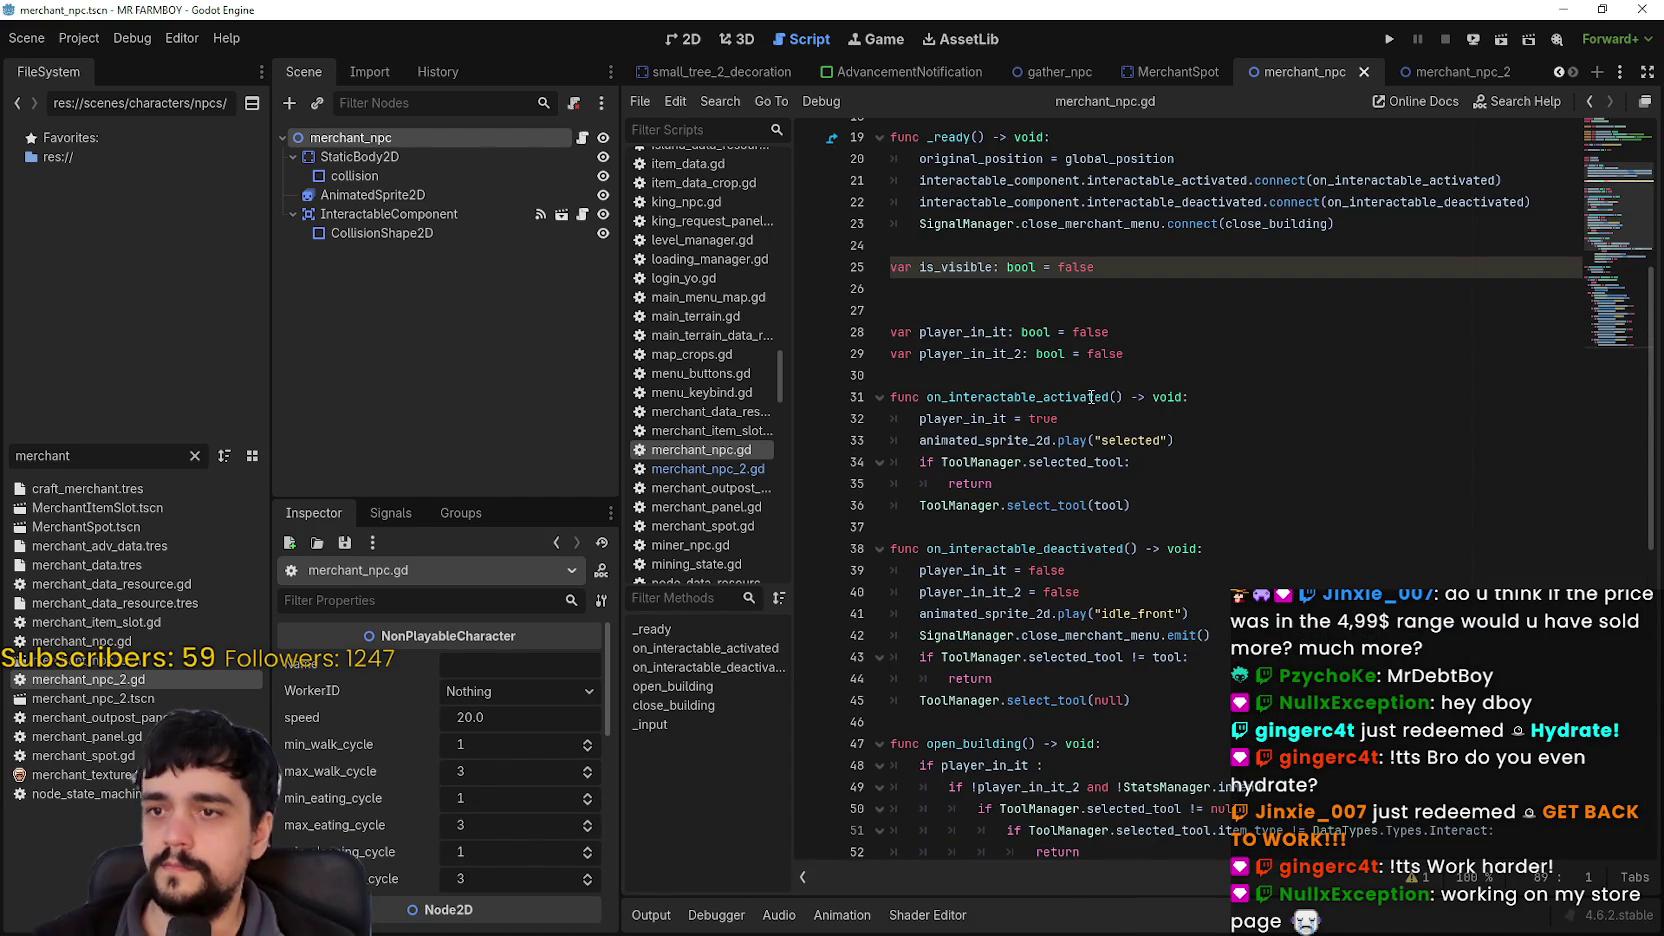
{"action": "left_click", "coordinate": [1033, 303]}
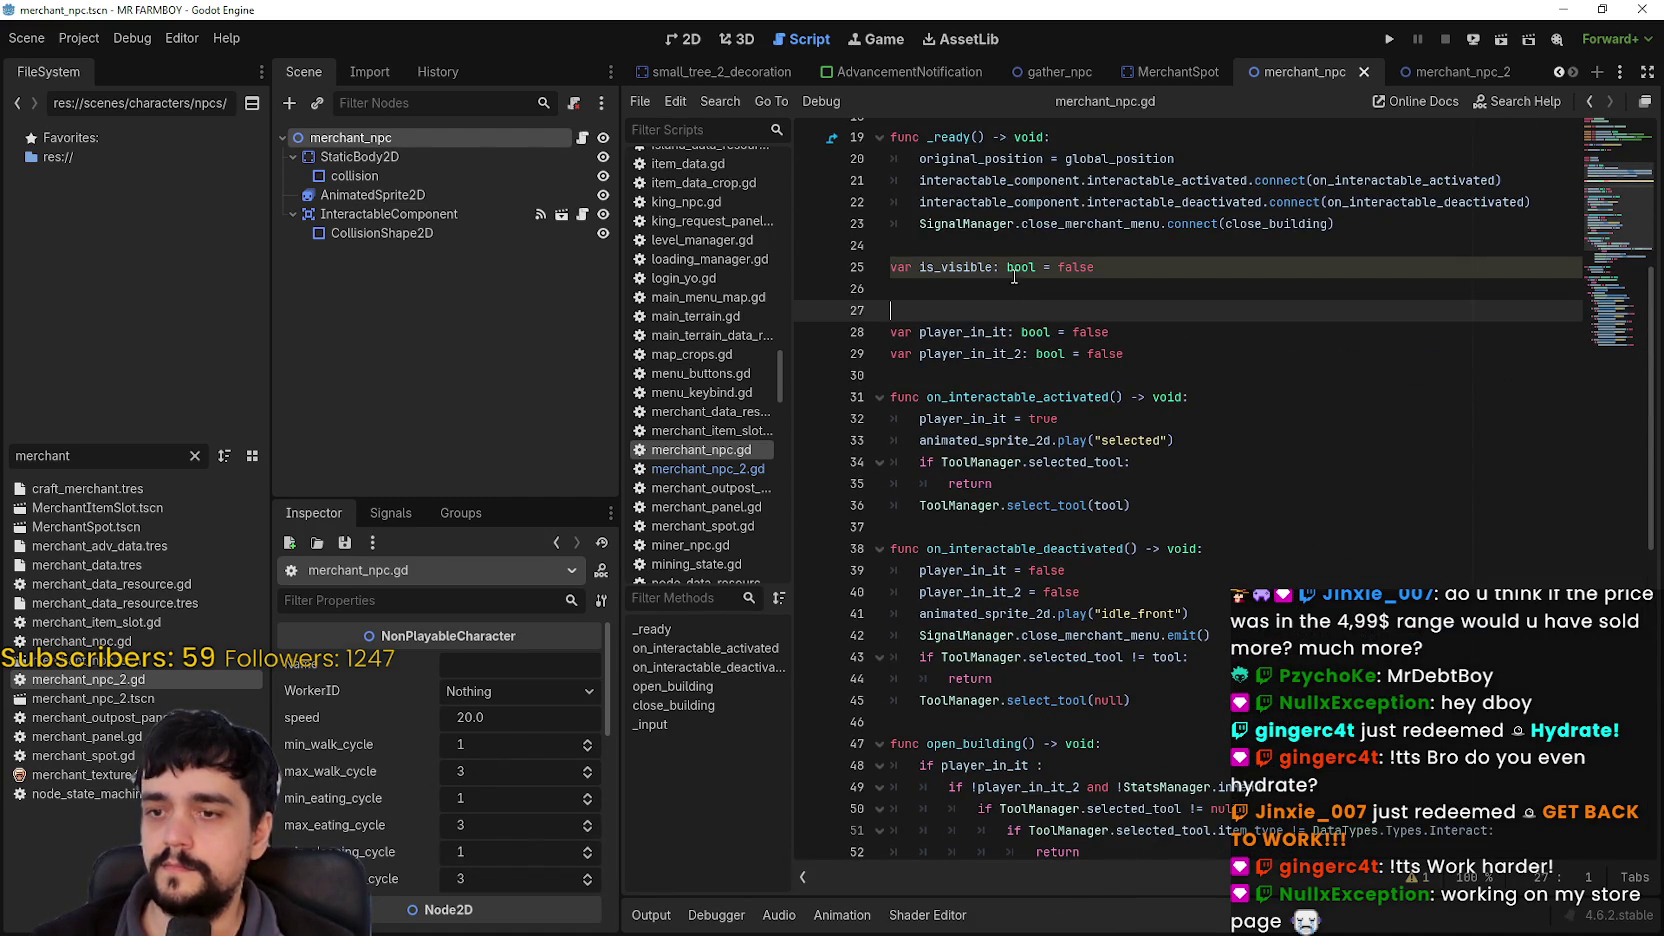
{"action": "left_click", "coordinate": [685, 40]}
{"action": "scroll", "coordinate": [1118, 469], "scroll_direction": "up", "scroll_amount": 2}
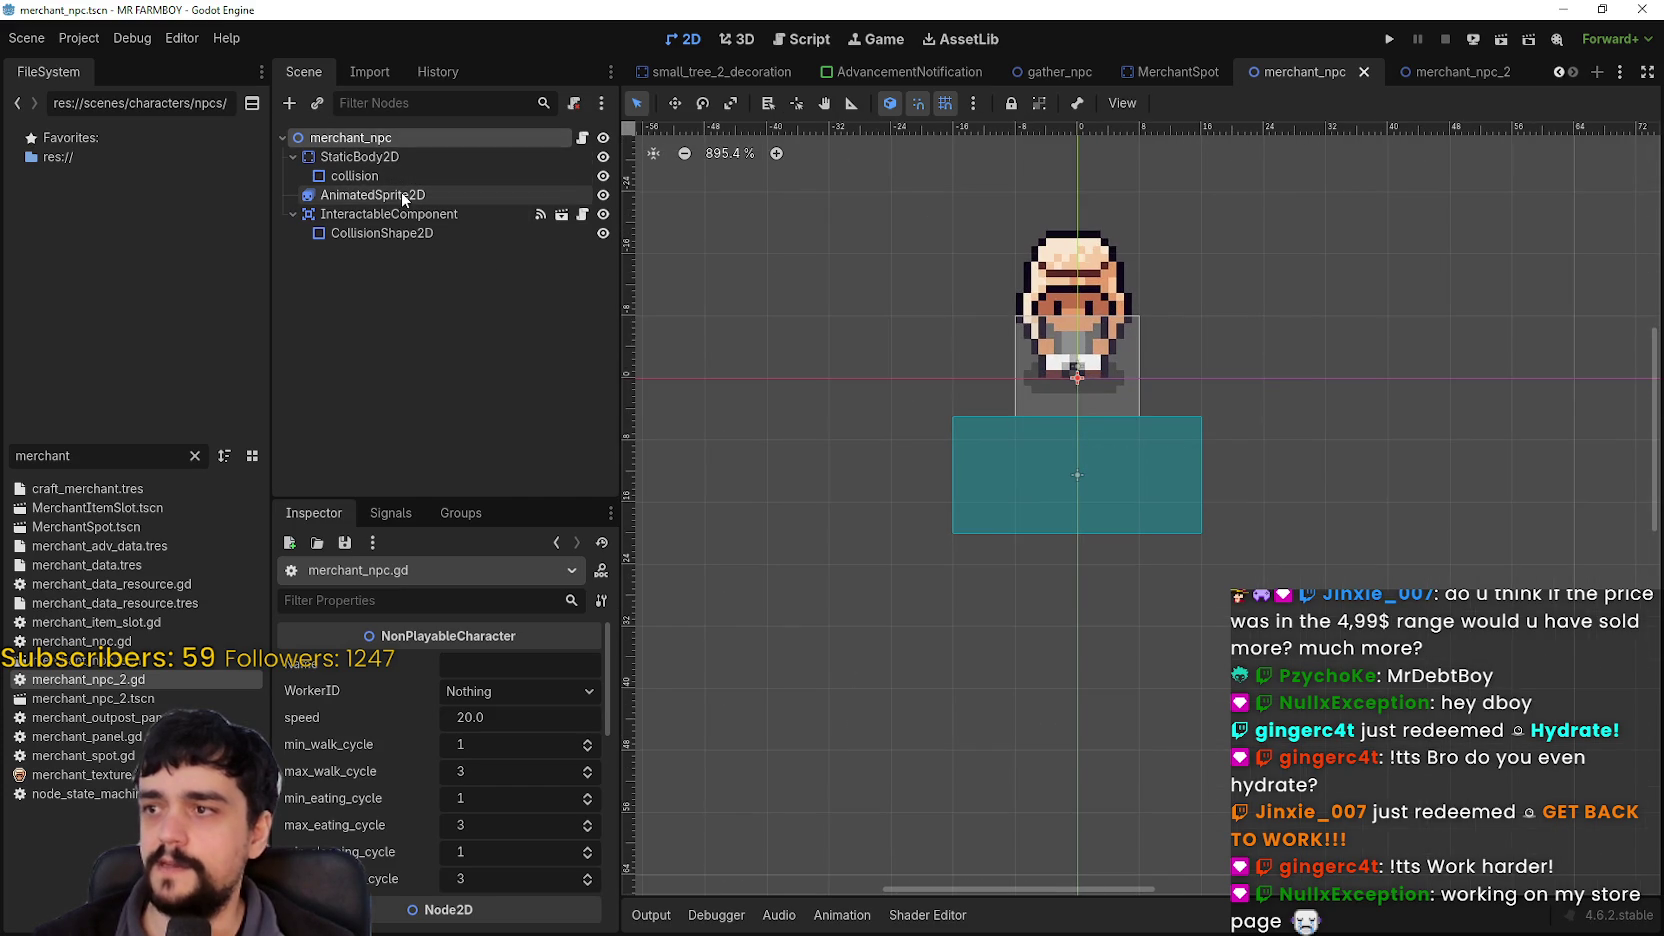
Step: Set the AnimatedSprite2D to play idle_front and save the merchant_npc scene
{"action": "left_click", "coordinate": [398, 194]}
{"action": "left_click", "coordinate": [1042, 679]}
{"action": "scroll", "coordinate": [1383, 377], "scroll_direction": "down", "scroll_amount": 1}
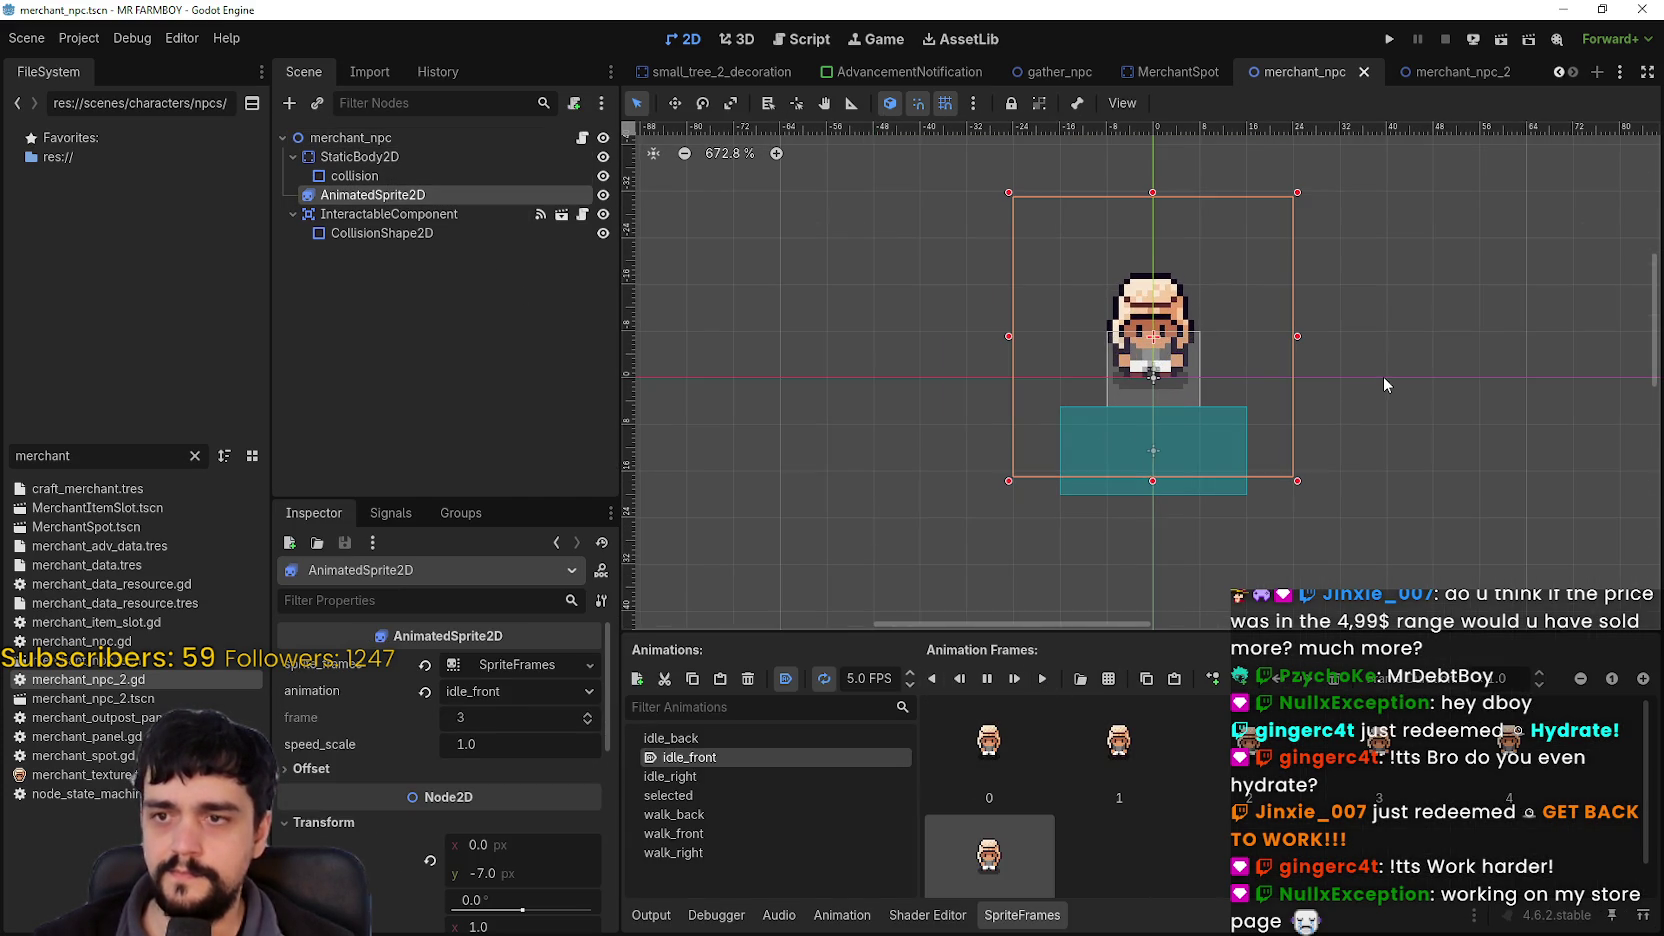
{"action": "key", "text": "ctrl+s"}
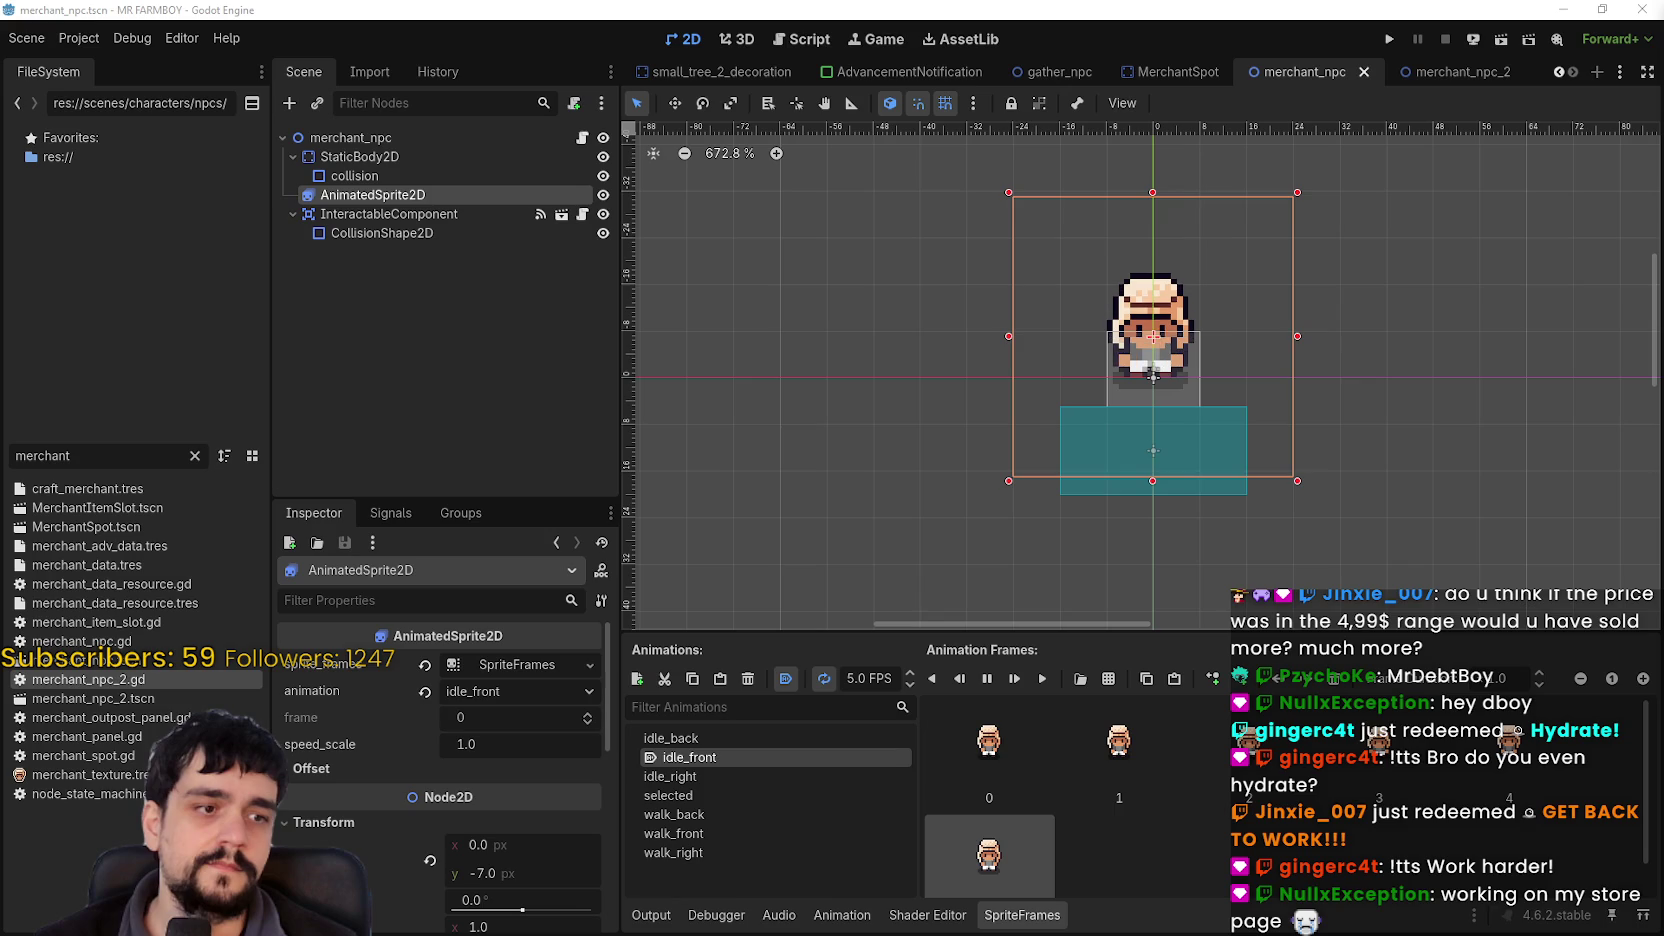
{"action": "scroll", "coordinate": [1102, 410], "scroll_direction": "up", "scroll_amount": 2}
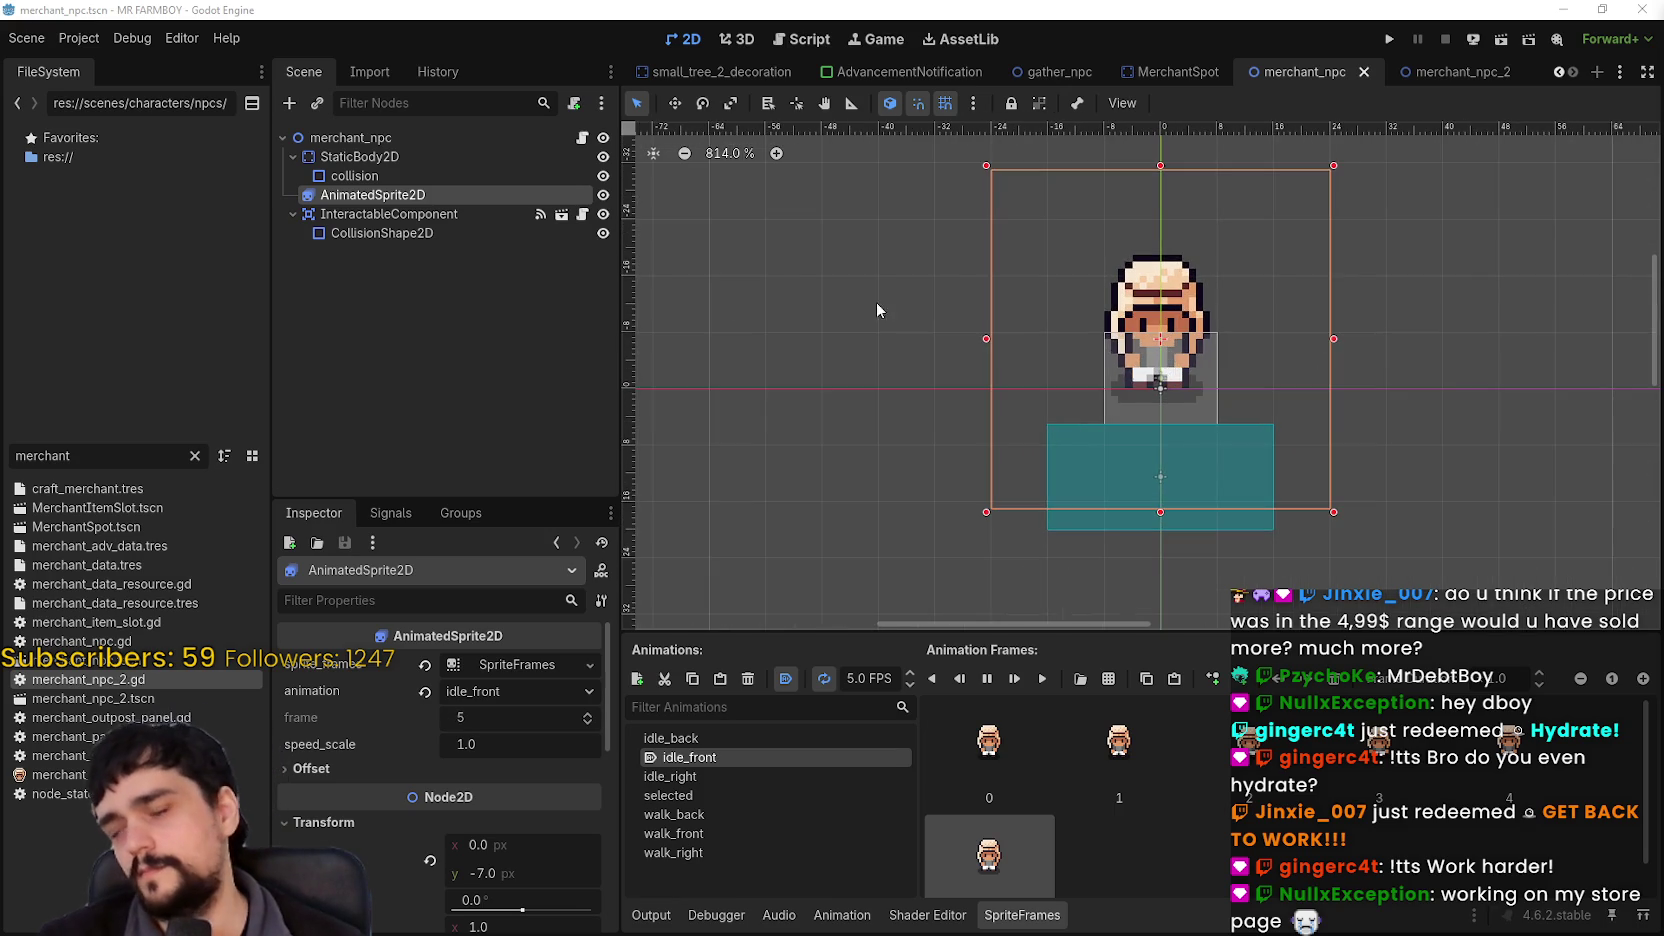
{"action": "scroll", "coordinate": [1136, 396], "scroll_direction": "down", "scroll_amount": 2}
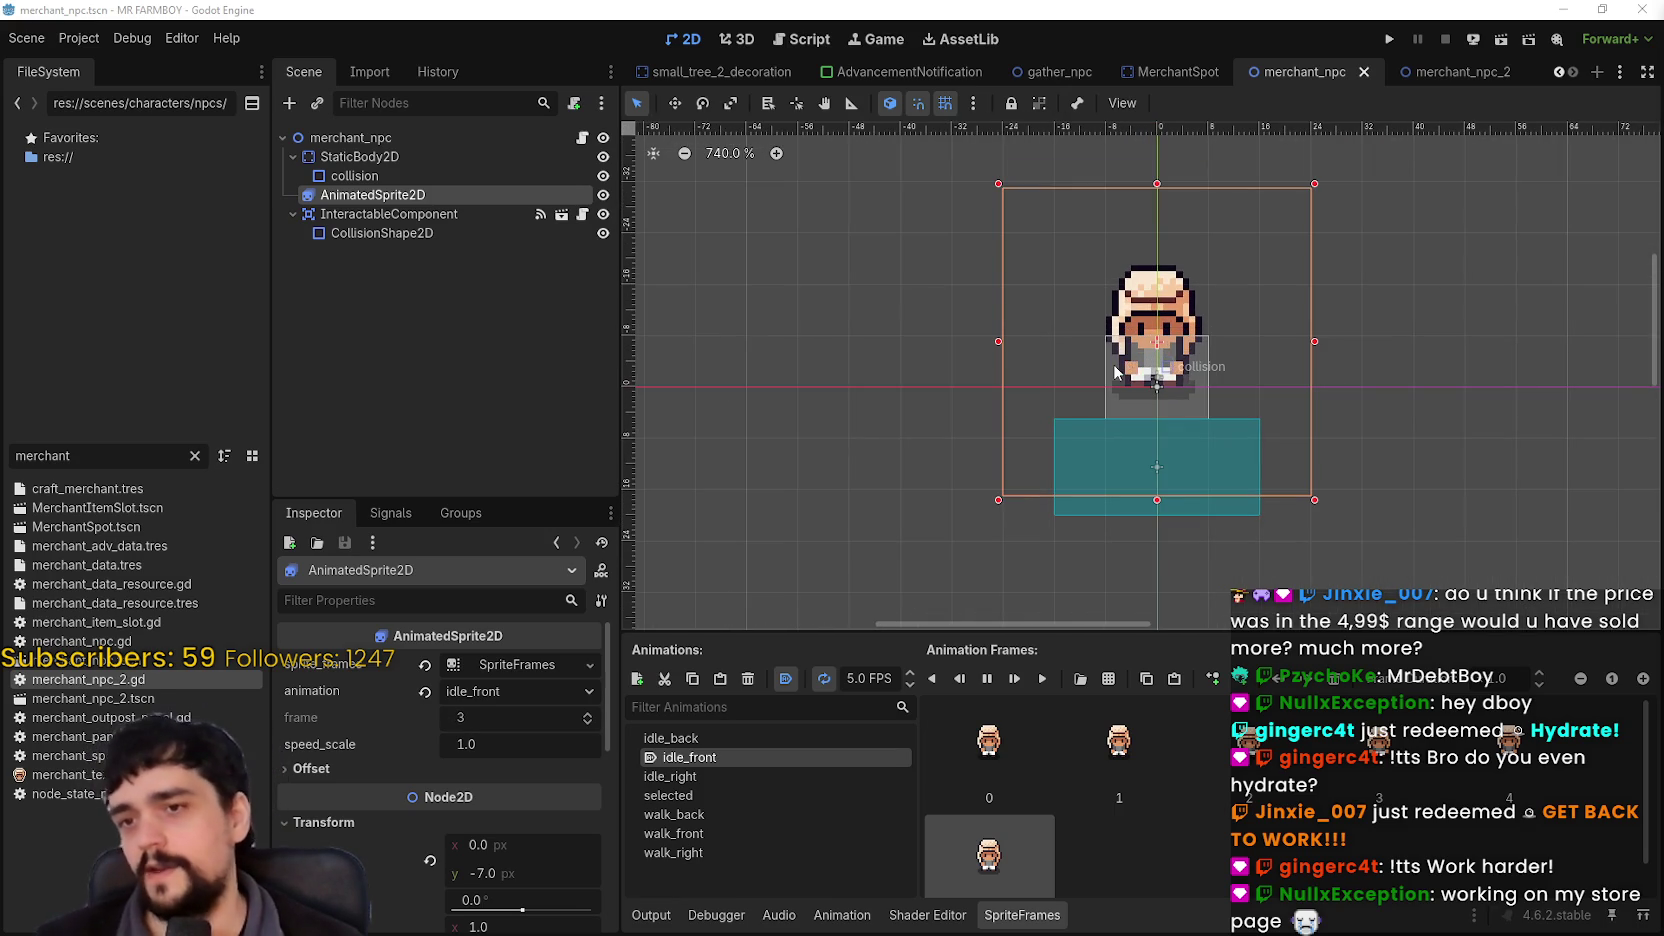
{"action": "scroll", "coordinate": [1120, 390], "scroll_direction": "down", "scroll_amount": 1}
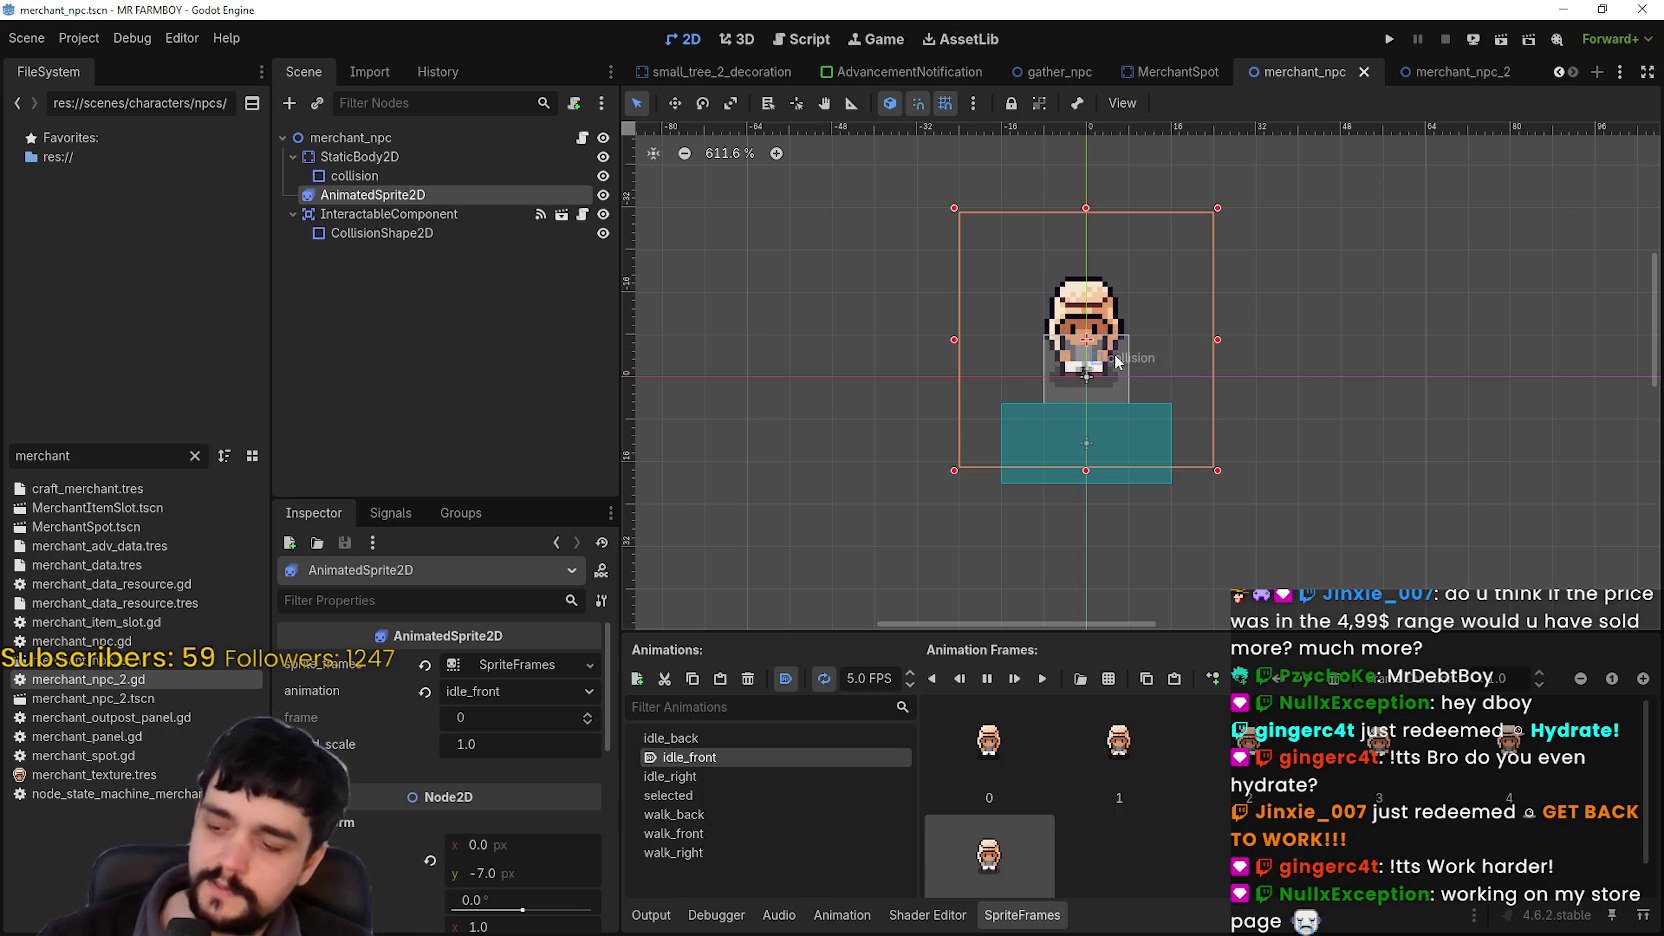
{"action": "scroll", "coordinate": [1159, 253], "scroll_direction": "down", "scroll_amount": 1}
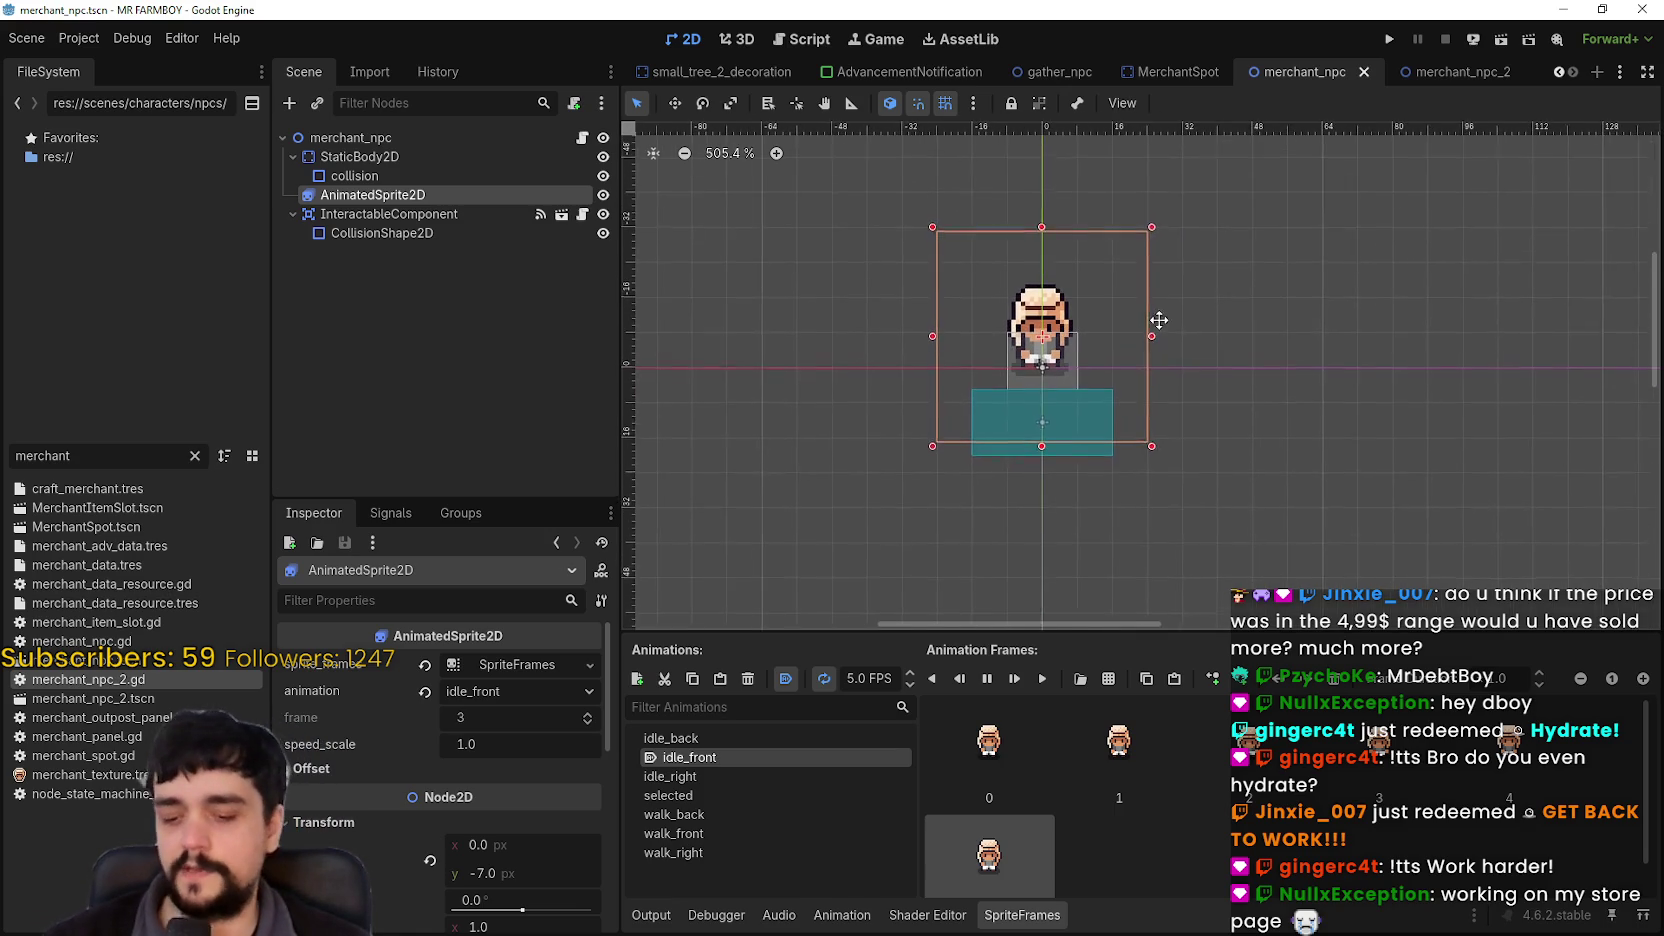
{"action": "key", "text": "ctrl+s"}
Step: Open merchant_npc.gd in the script editor from the Scene tree
{"action": "scroll", "coordinate": [1280, 291], "scroll_direction": "up", "scroll_amount": 1}
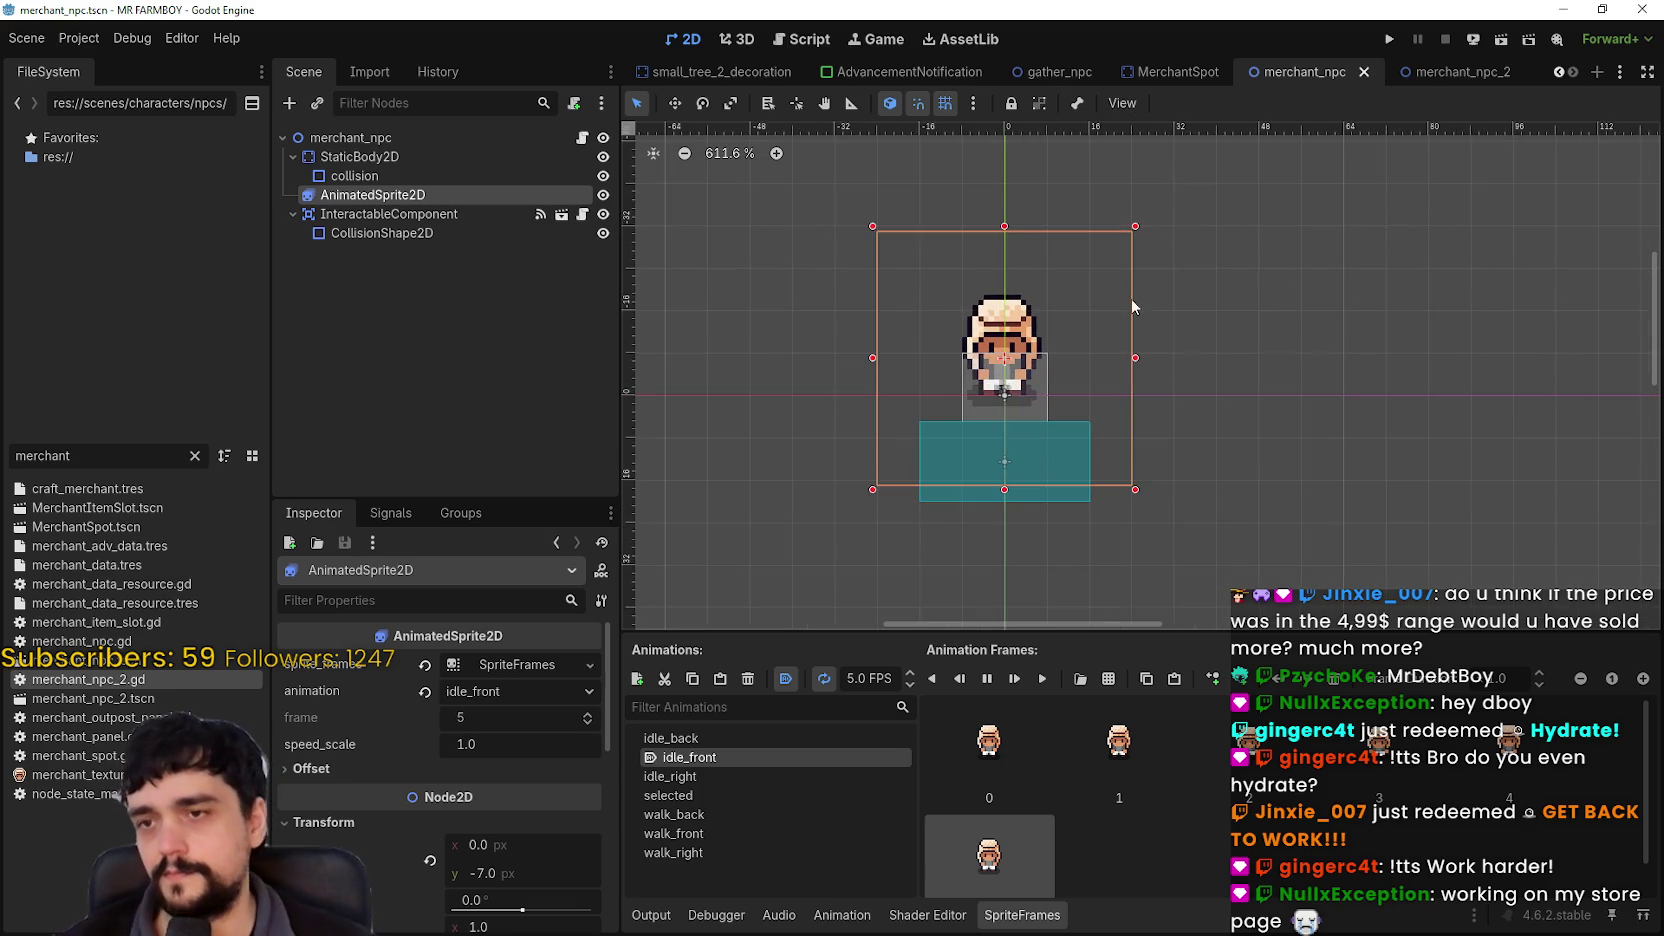
{"action": "scroll", "coordinate": [1206, 335], "scroll_direction": "down", "scroll_amount": 1}
{"action": "scroll", "coordinate": [1199, 312], "scroll_direction": "down", "scroll_amount": 1}
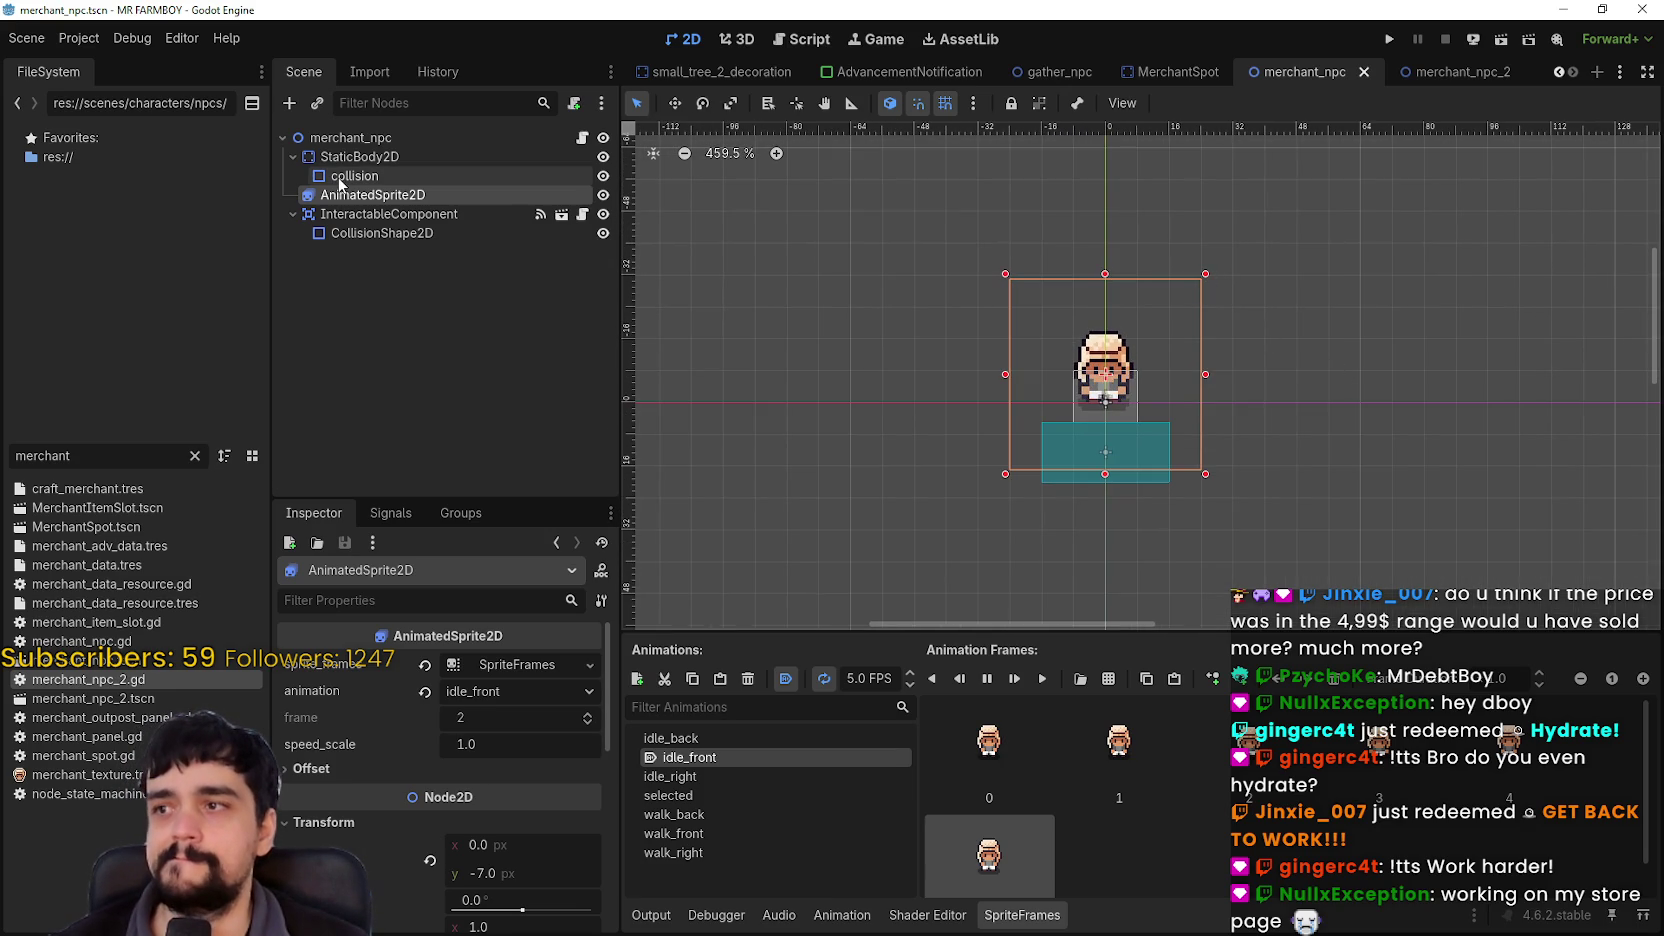
{"action": "left_click", "coordinate": [581, 136]}
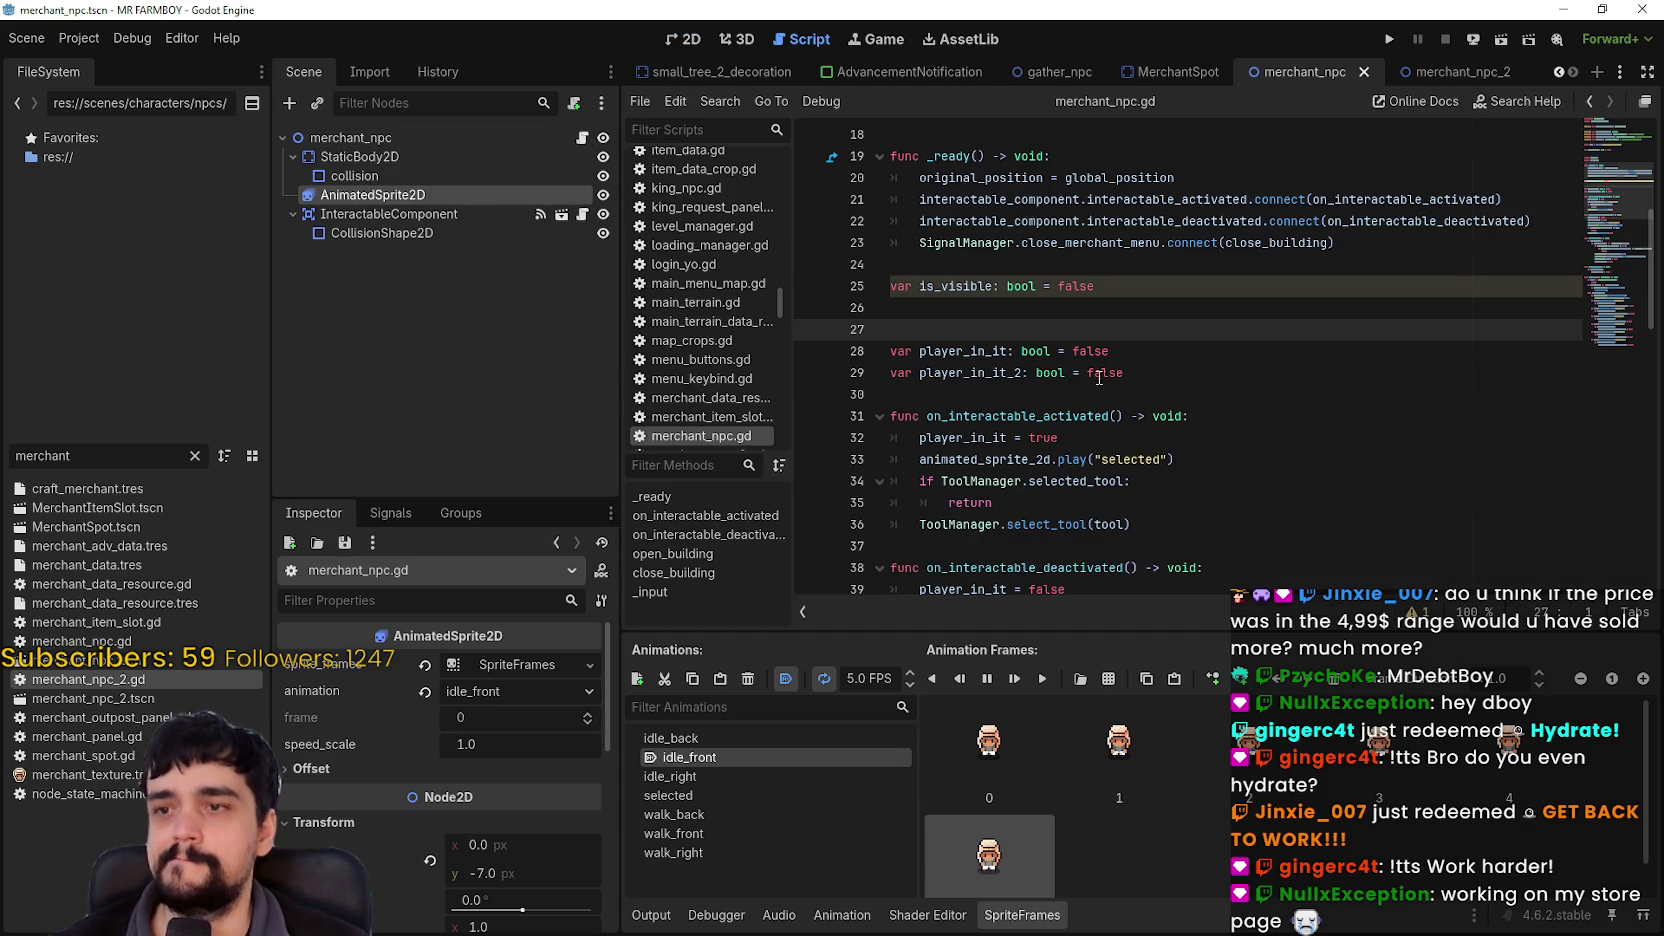
{"action": "scroll", "coordinate": [1199, 397], "scroll_direction": "up", "scroll_amount": 2}
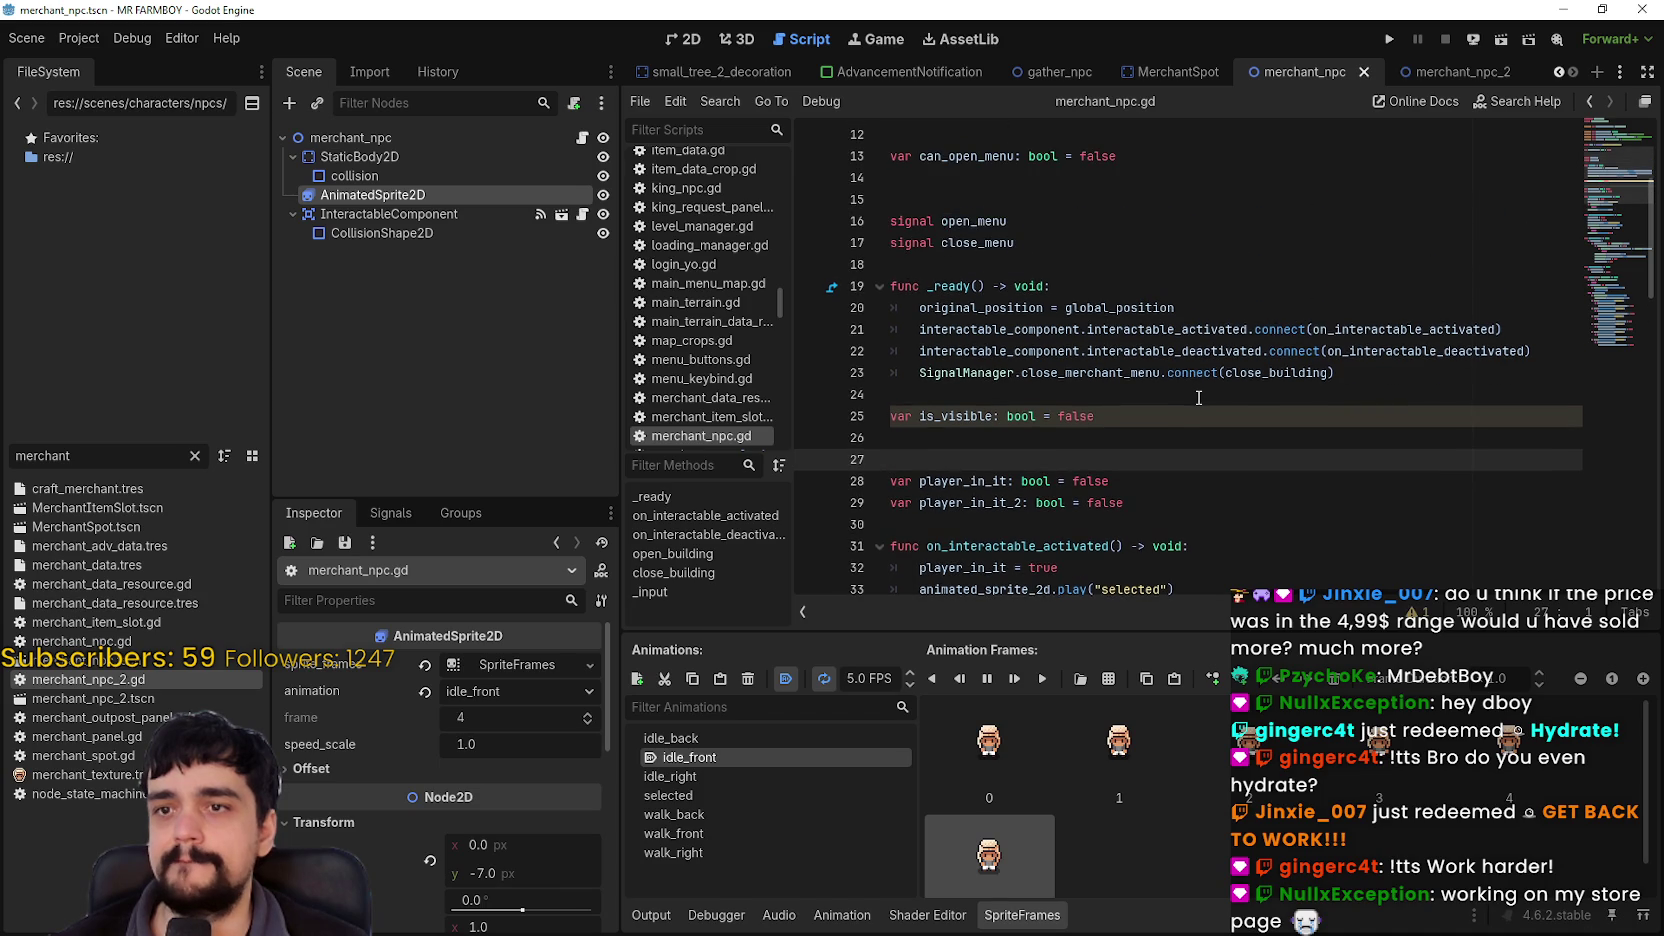
{"action": "scroll", "coordinate": [1198, 395], "scroll_direction": "up", "scroll_amount": 4}
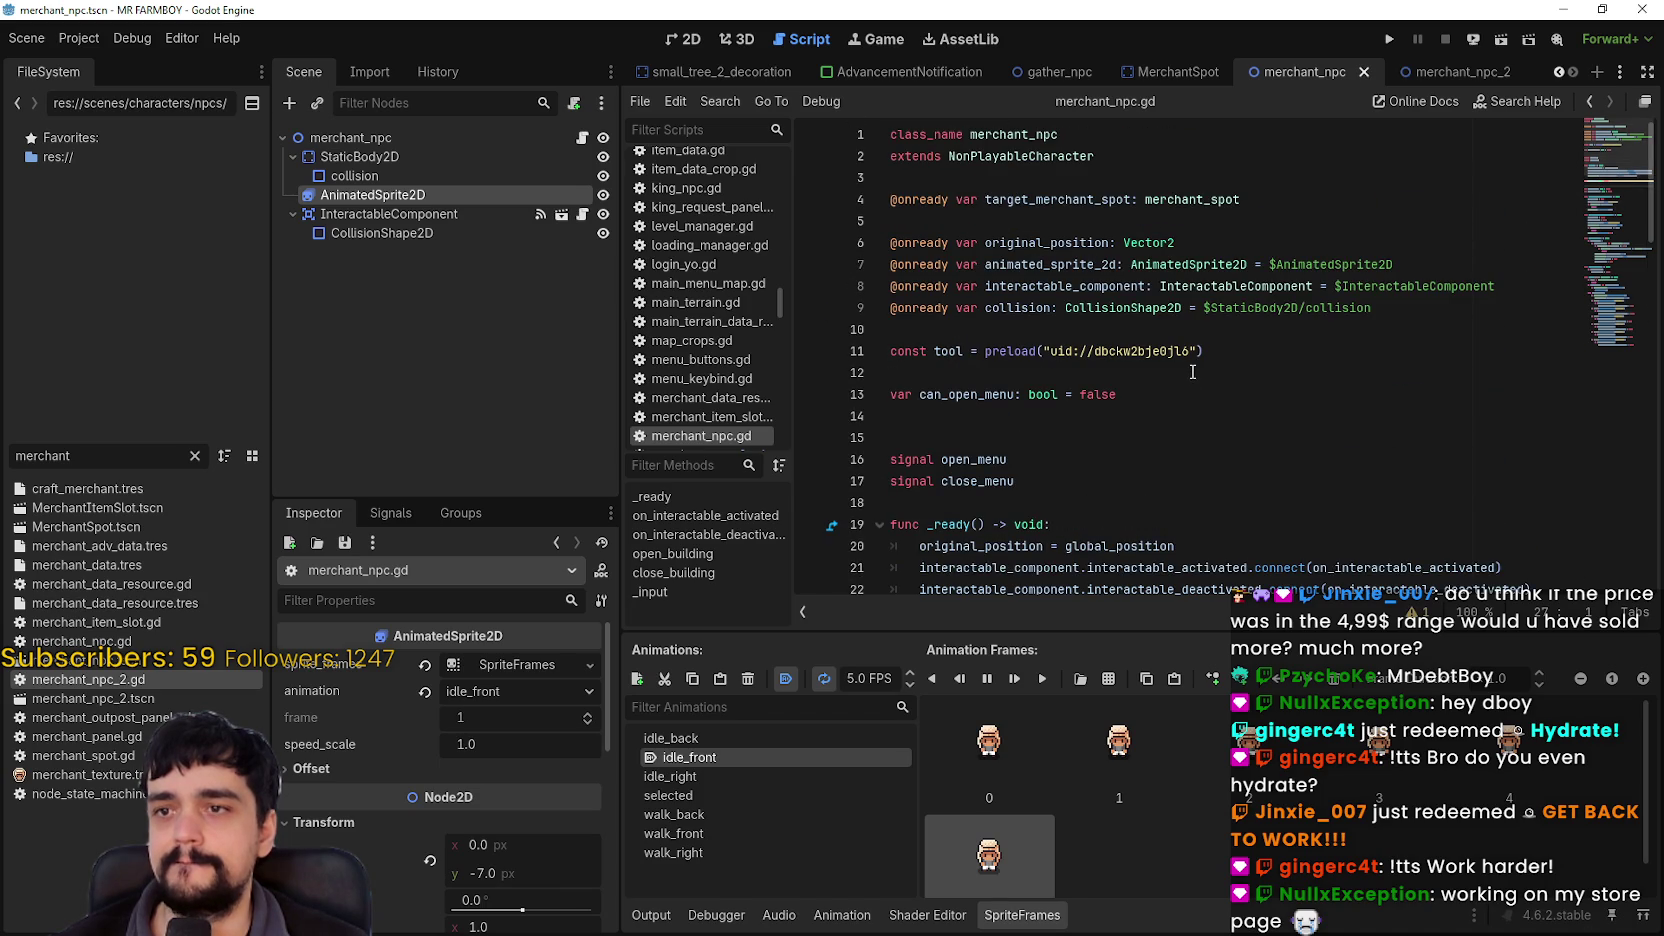
{"action": "double_click", "coordinate": [1079, 199]}
{"action": "left_click_drag", "start_coordinate": [1286, 202], "coordinate": [864, 201]}
{"action": "double_click", "coordinate": [1033, 199]}
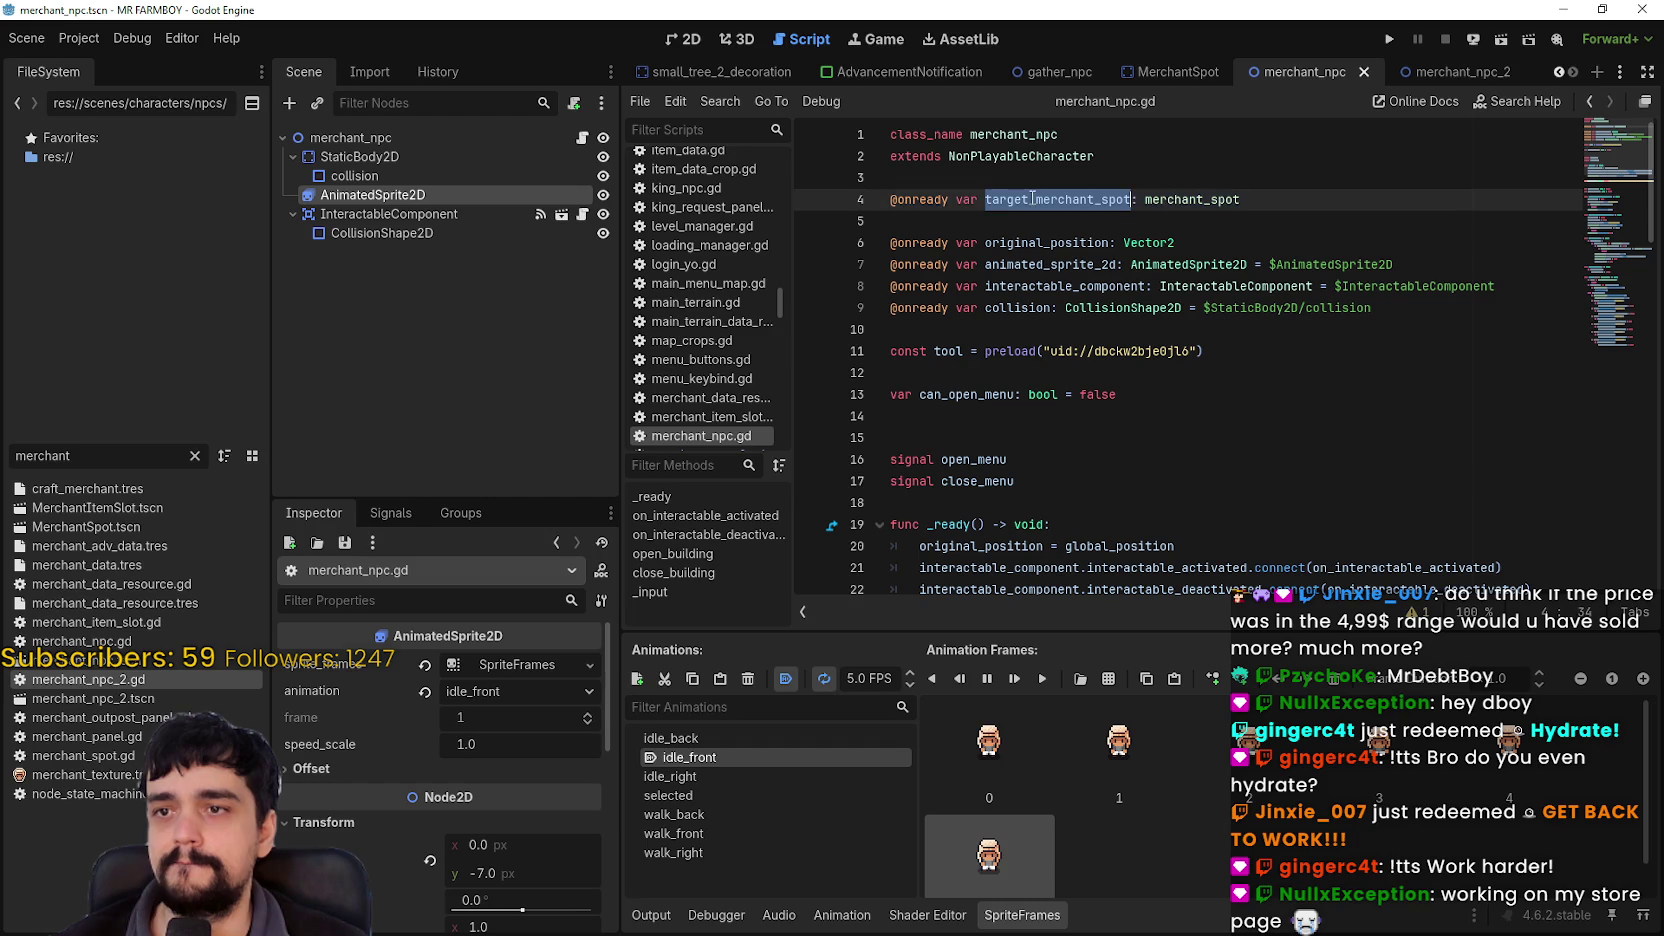
{"action": "key", "text": "ctrl+f"}
{"action": "key", "text": "Return"}
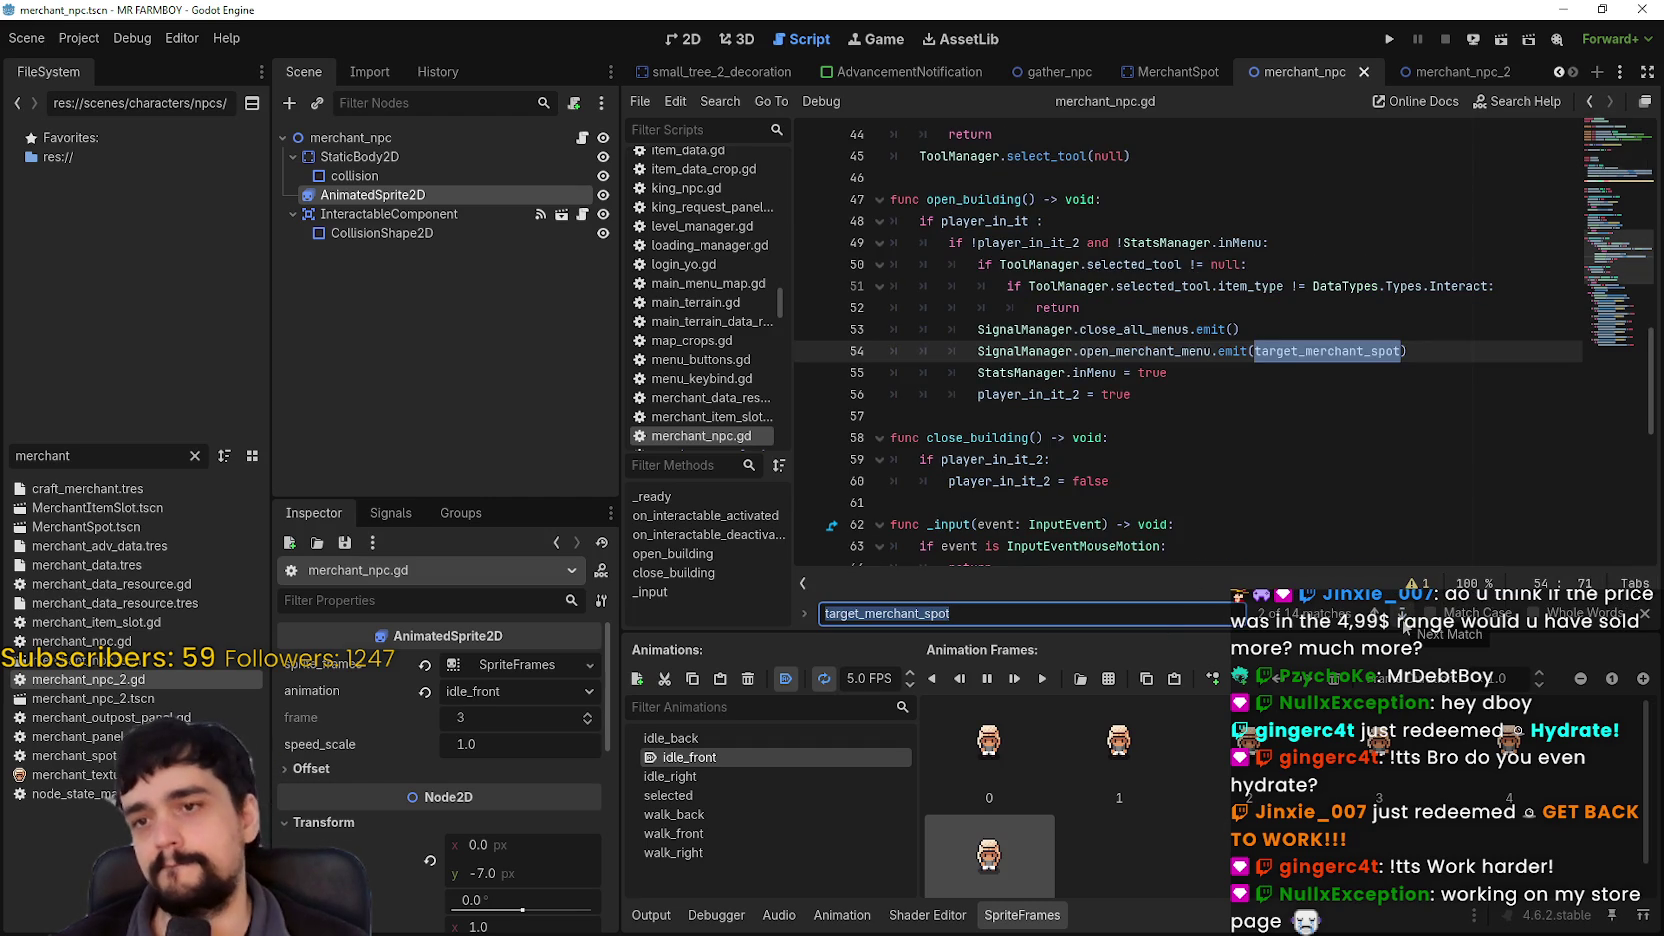
{"action": "left_click", "coordinate": [1403, 621]}
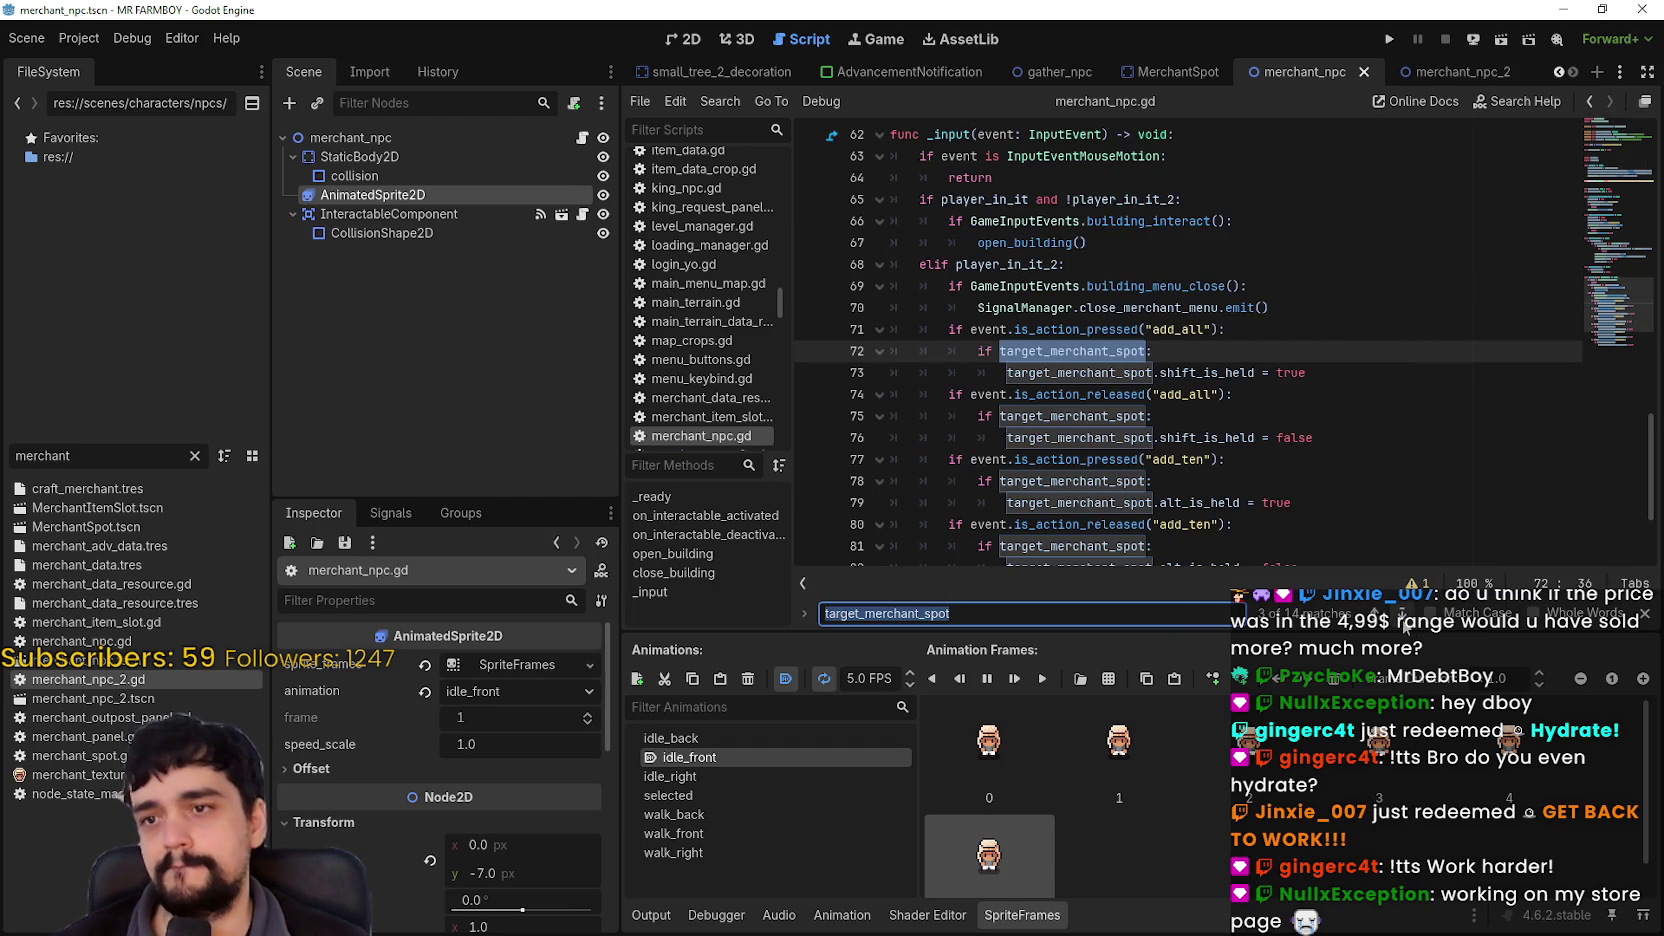
{"action": "left_click", "coordinate": [1403, 621]}
{"action": "left_click", "coordinate": [1403, 621]}
{"action": "left_click", "coordinate": [1403, 621]}
{"action": "left_click", "coordinate": [1403, 621]}
{"action": "left_click", "coordinate": [1403, 621]}
{"action": "left_click", "coordinate": [1403, 621]}
{"action": "left_click", "coordinate": [1403, 621]}
{"action": "left_click", "coordinate": [1403, 621]}
{"action": "left_click", "coordinate": [1403, 621]}
{"action": "left_click", "coordinate": [1403, 621]}
{"action": "left_click", "coordinate": [1403, 621]}
{"action": "left_click", "coordinate": [1403, 621]}
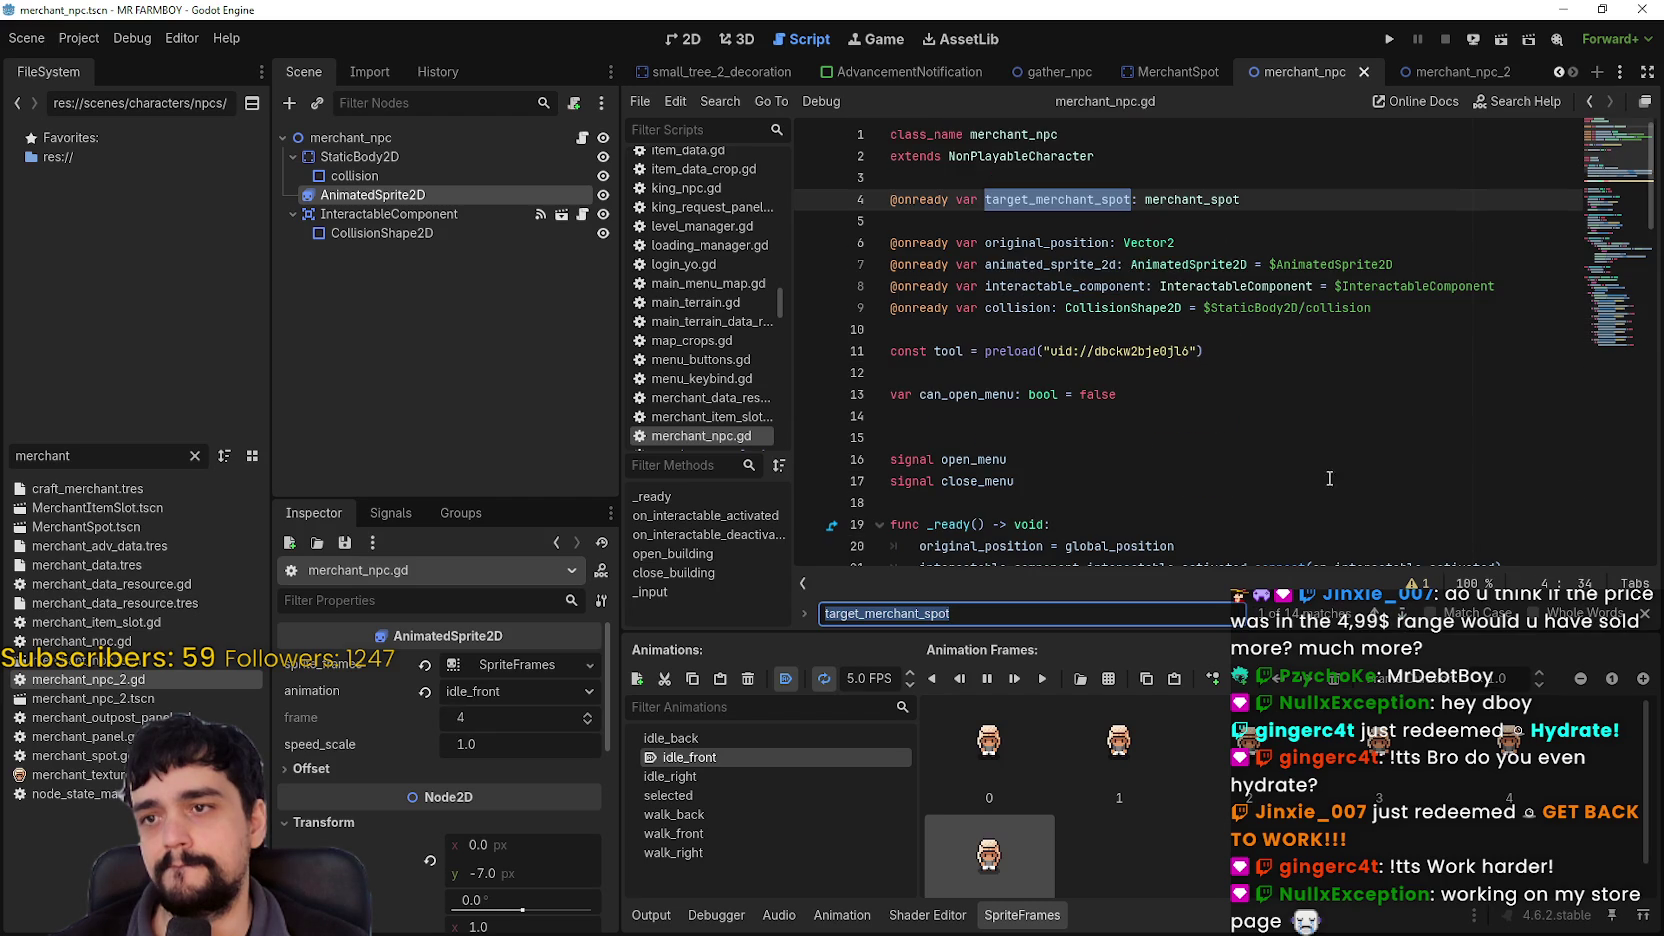
{"action": "left_click", "coordinate": [1093, 210]}
{"action": "key", "text": "End"}
{"action": "key", "text": "shift+Home"}
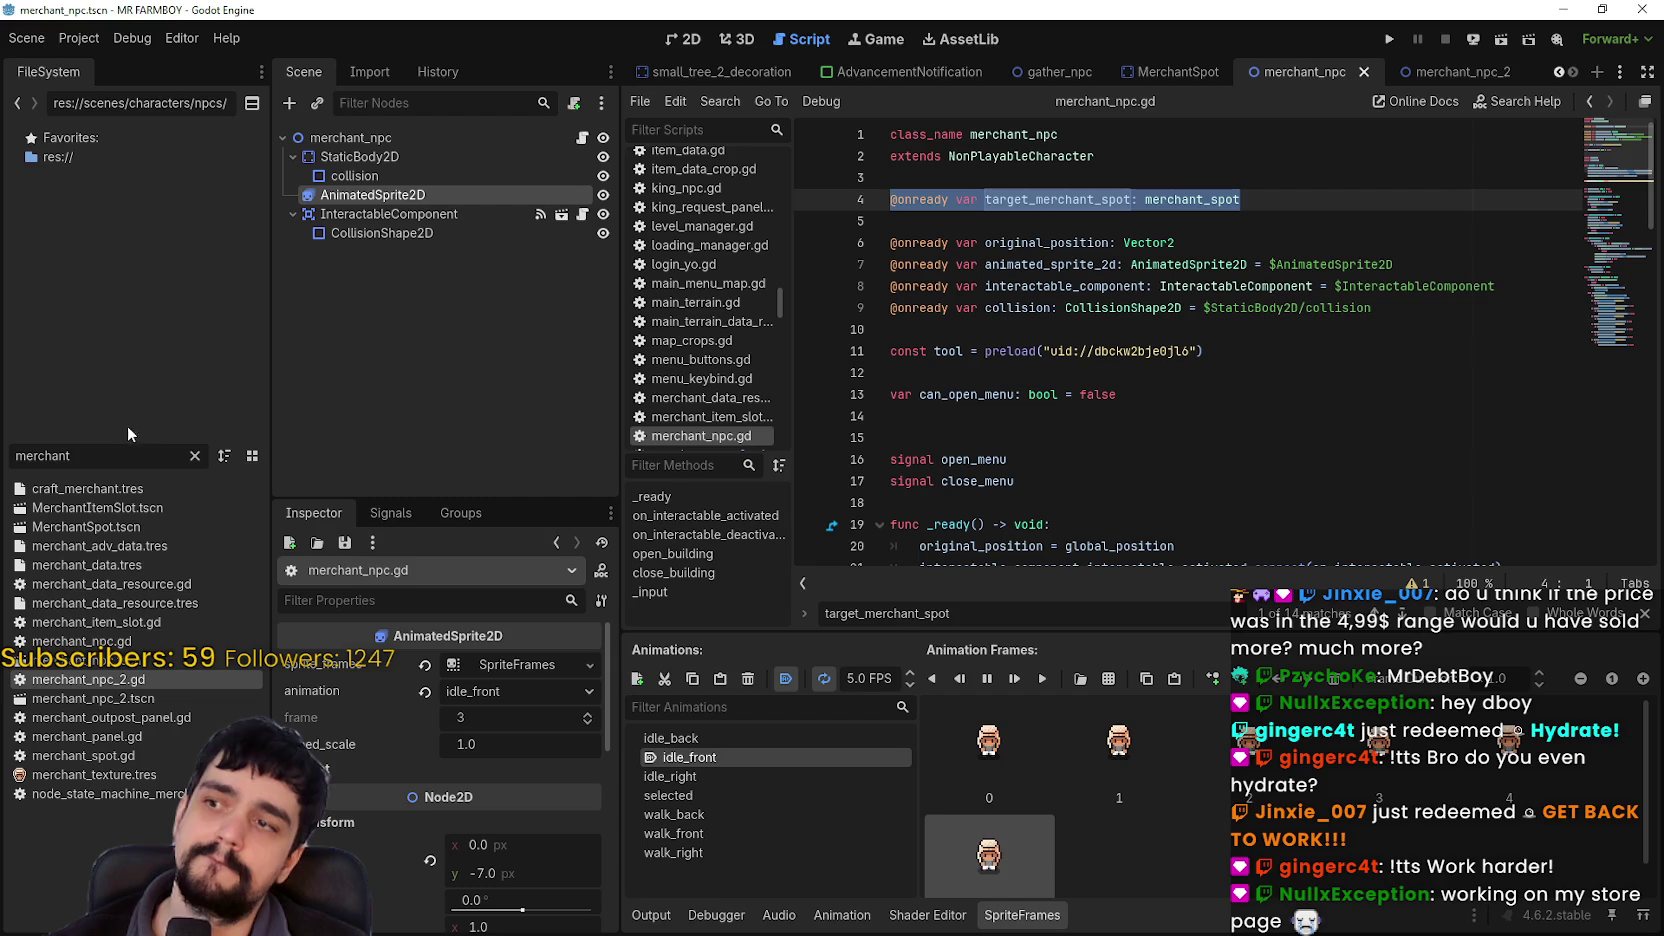
{"action": "left_click", "coordinate": [60, 455]}
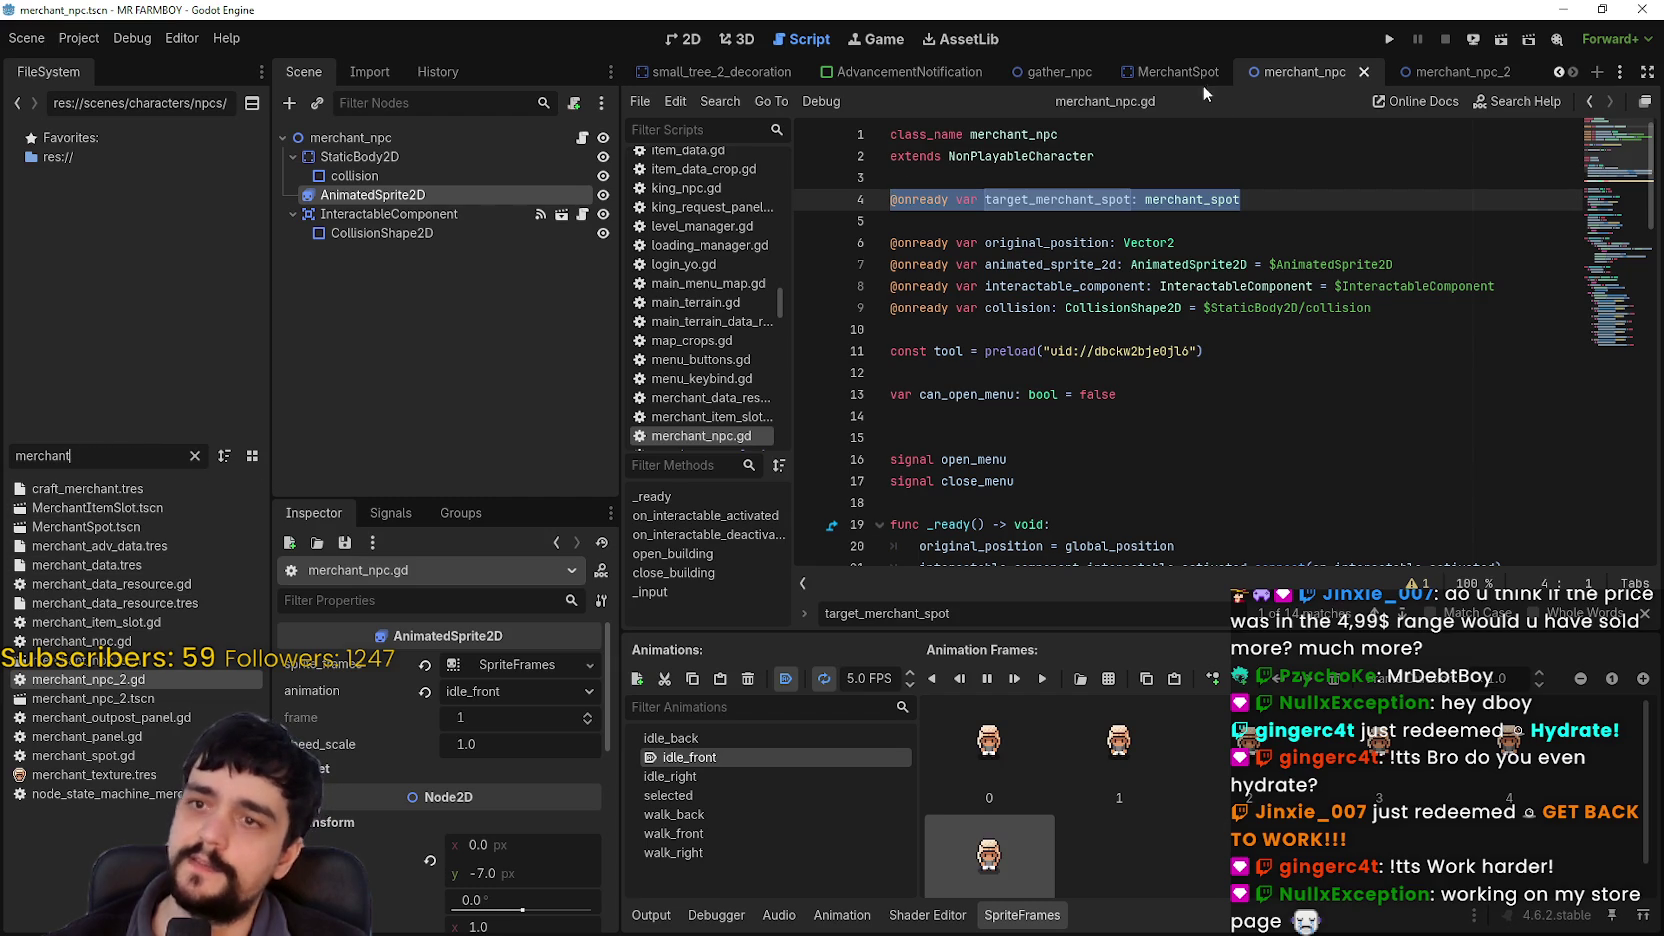
Step: Open the MerchantSpot scene in the 2D view with its root node selected
{"action": "left_click", "coordinate": [1175, 72]}
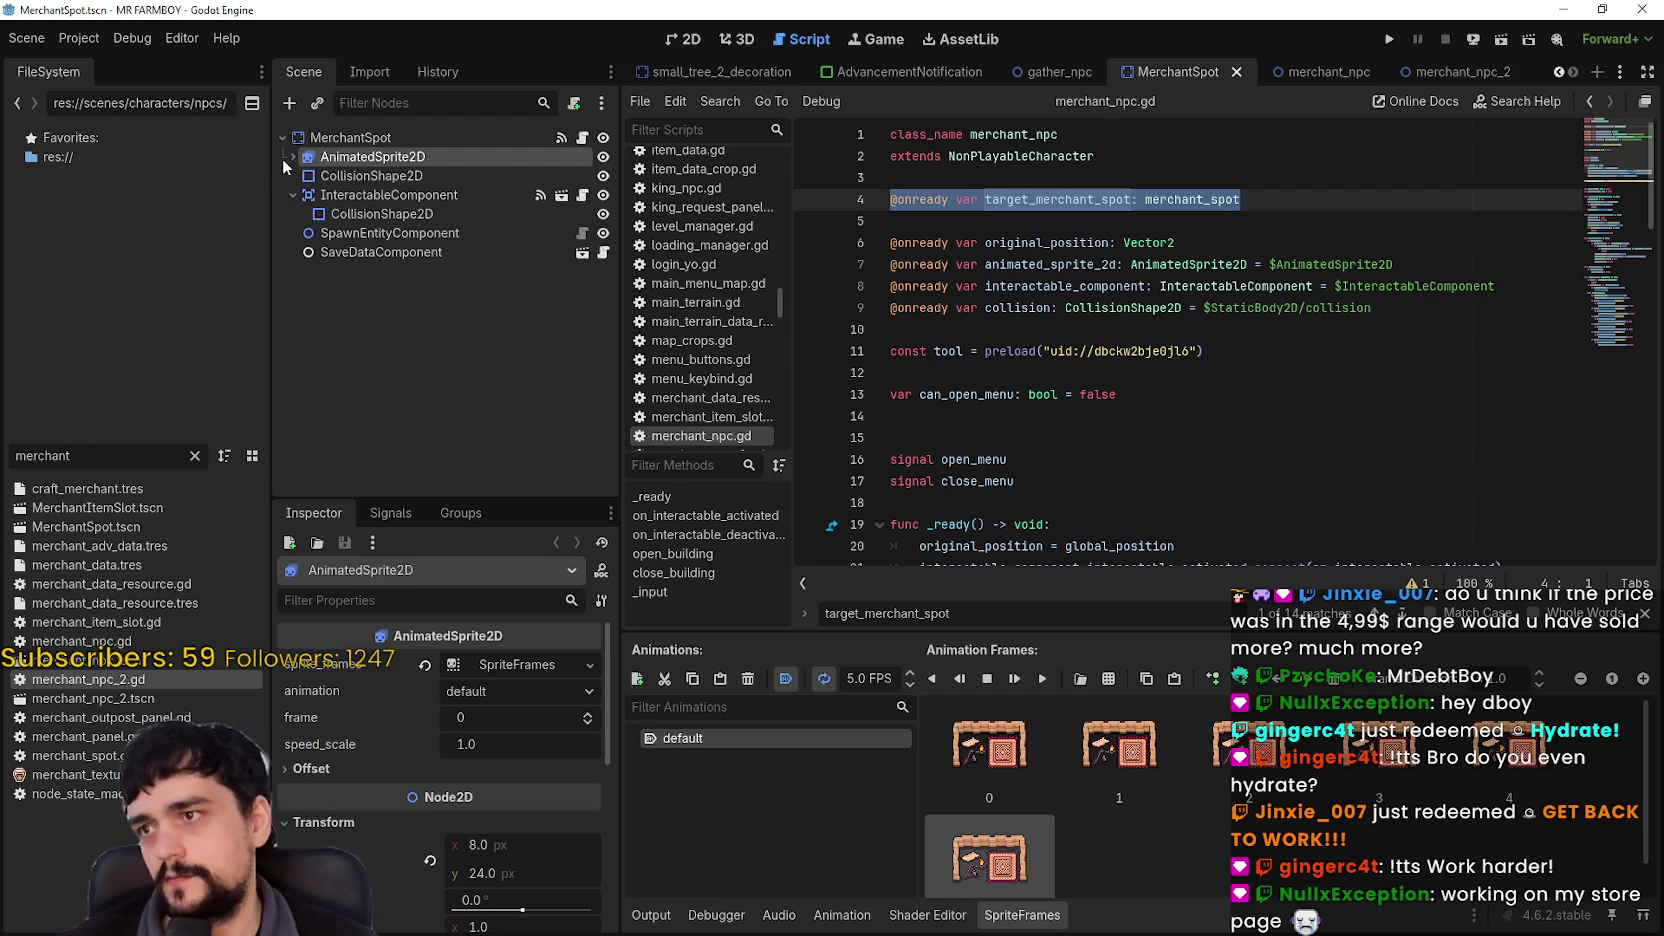
{"action": "left_click", "coordinate": [684, 39]}
{"action": "left_click", "coordinate": [350, 137]}
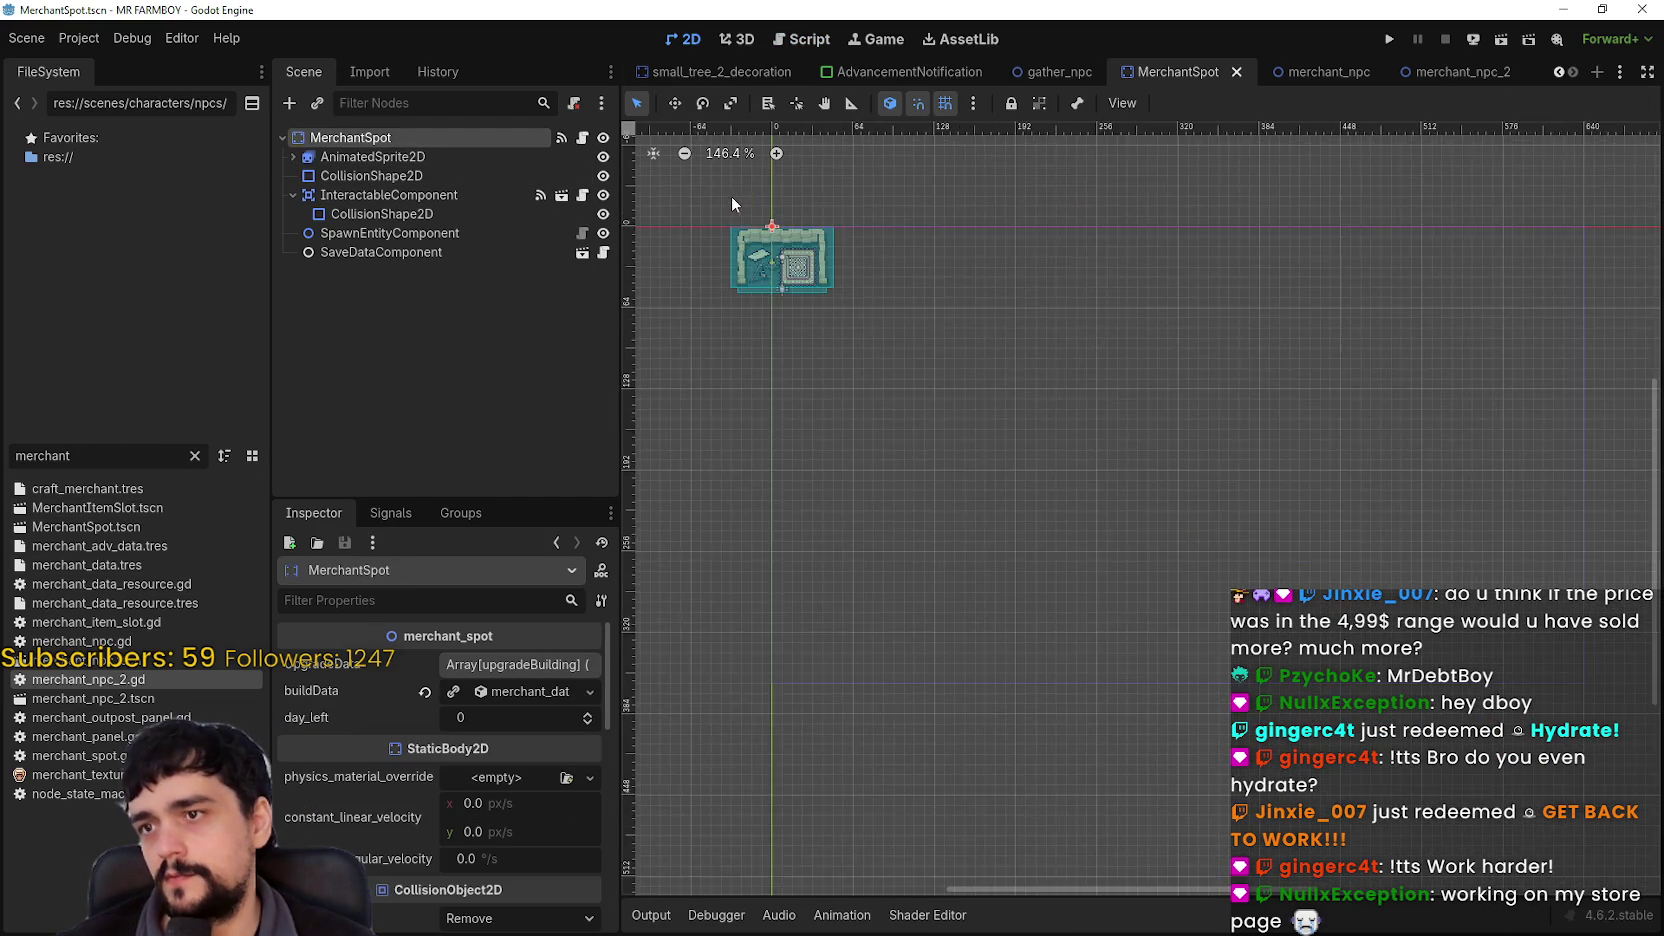
{"action": "scroll", "coordinate": [734, 195], "scroll_direction": "up", "scroll_amount": 2}
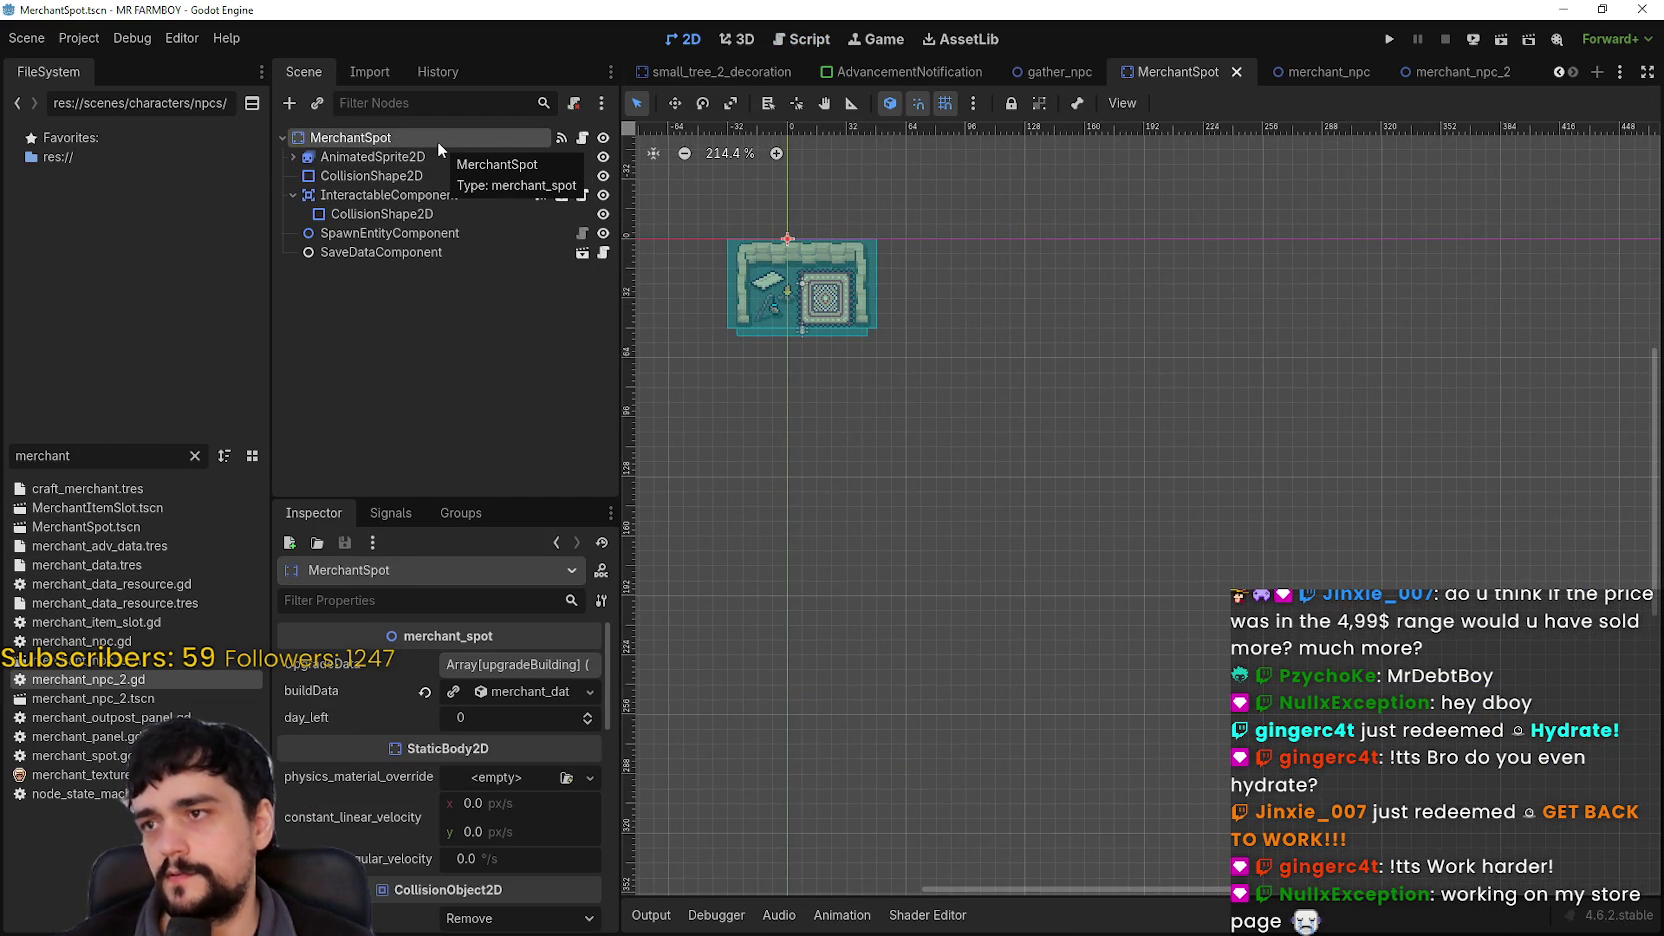
{"action": "scroll", "coordinate": [689, 191], "scroll_direction": "up", "scroll_amount": 3}
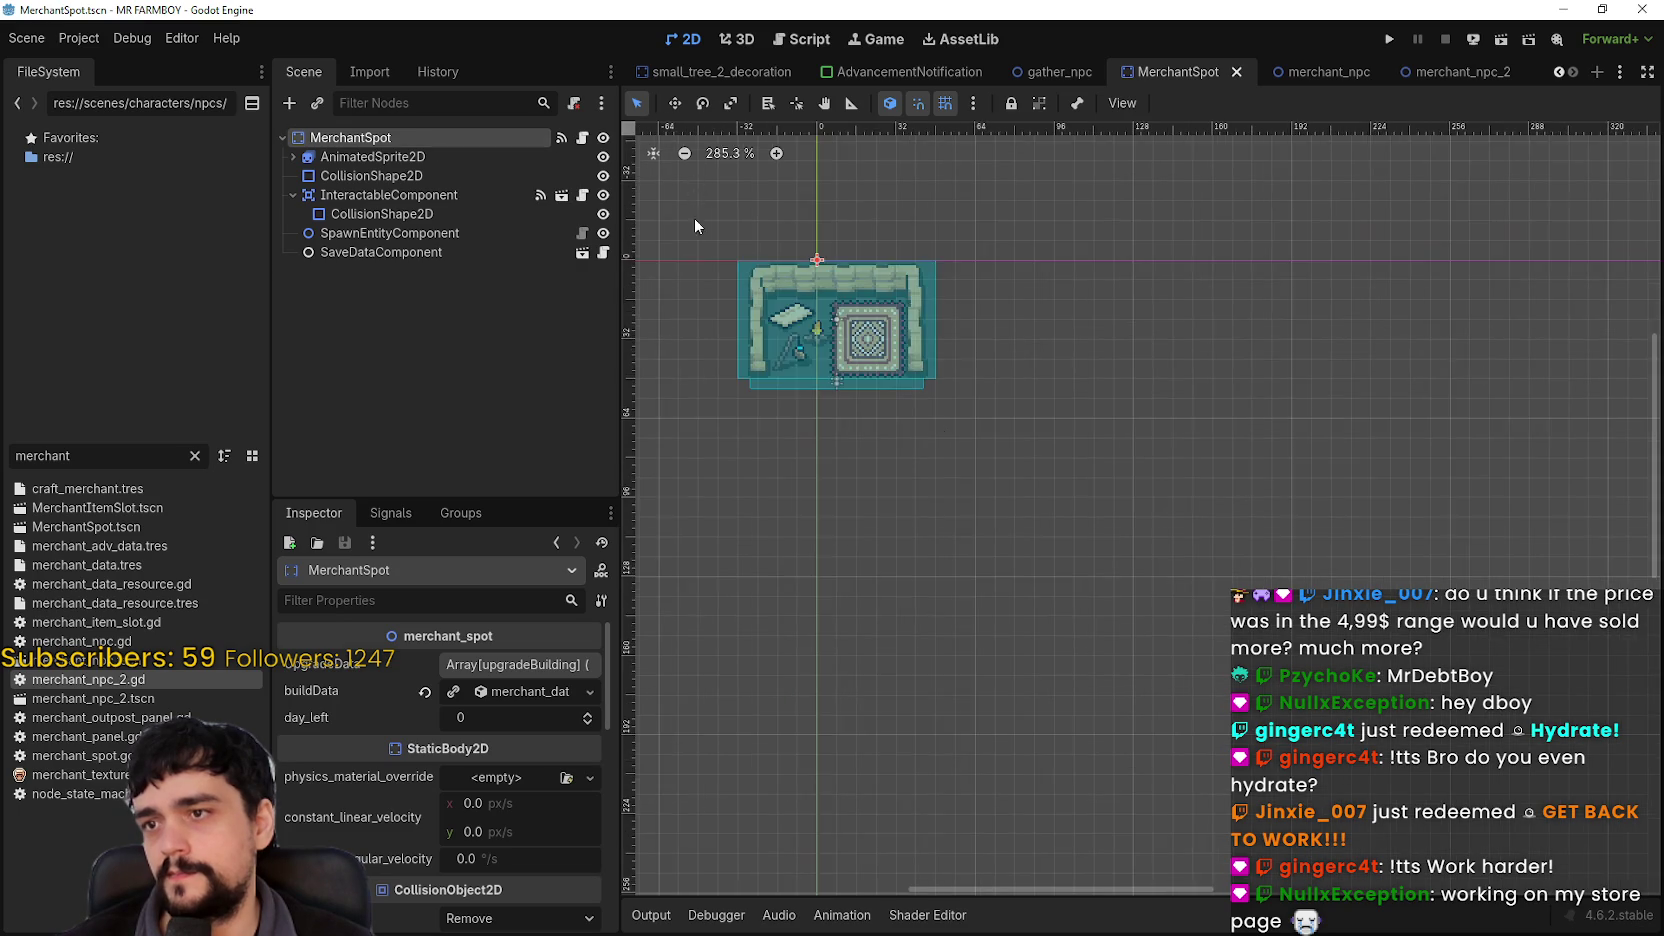
{"action": "scroll", "coordinate": [893, 382], "scroll_direction": "up", "scroll_amount": 2}
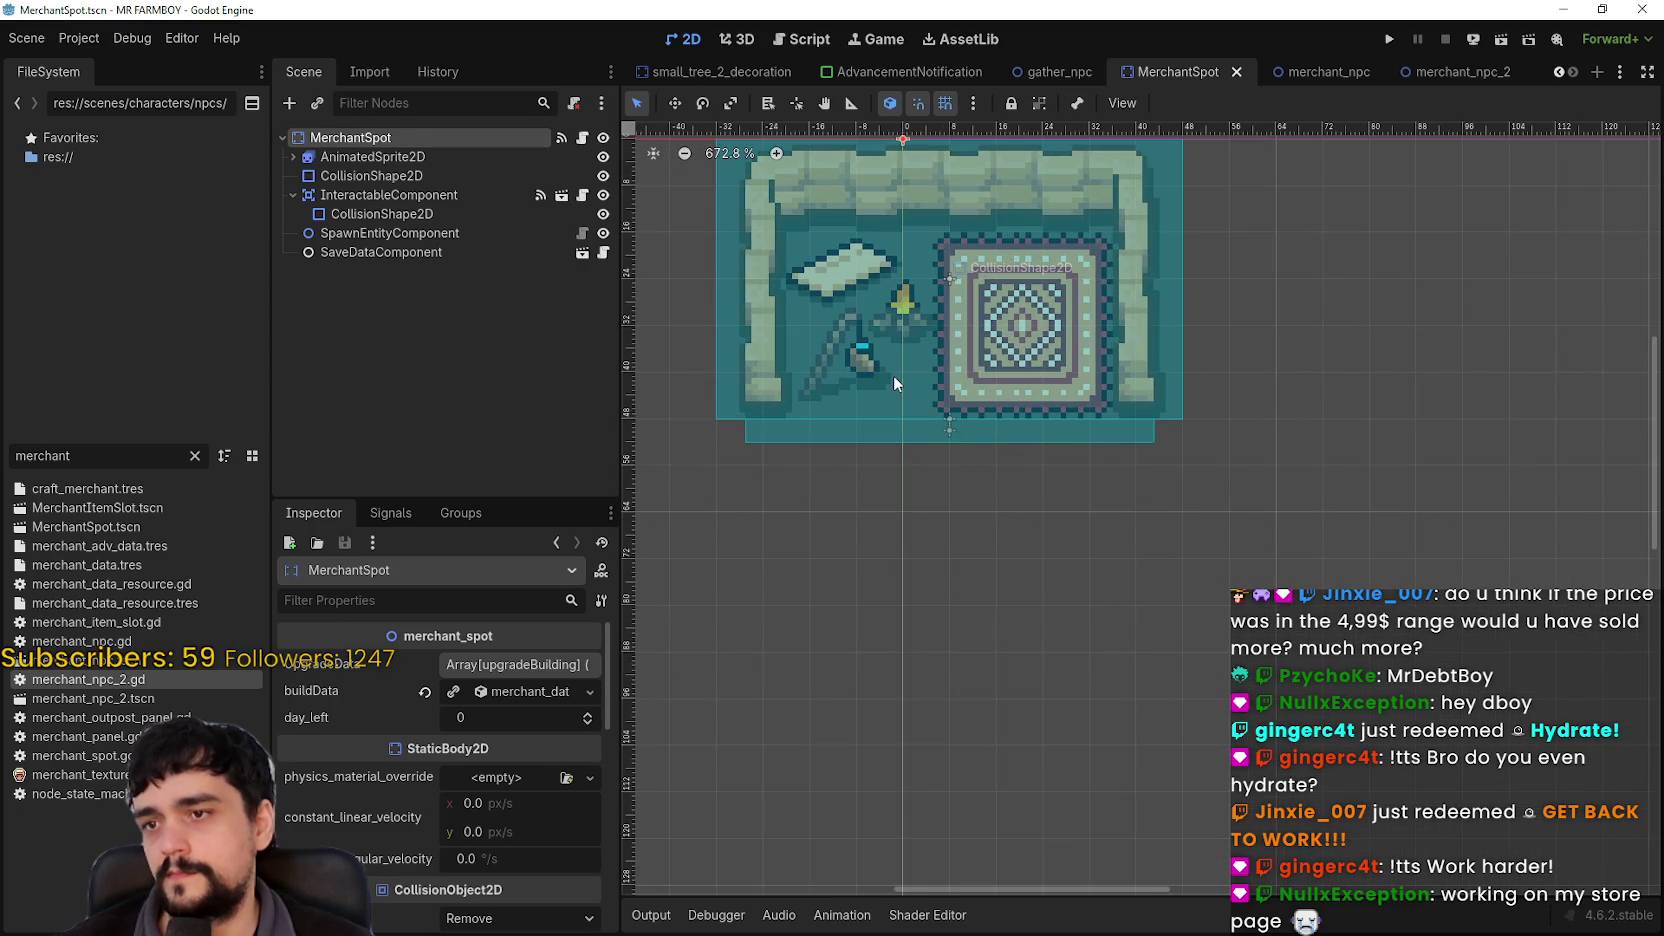
{"action": "scroll", "coordinate": [893, 382], "scroll_direction": "down", "scroll_amount": 1}
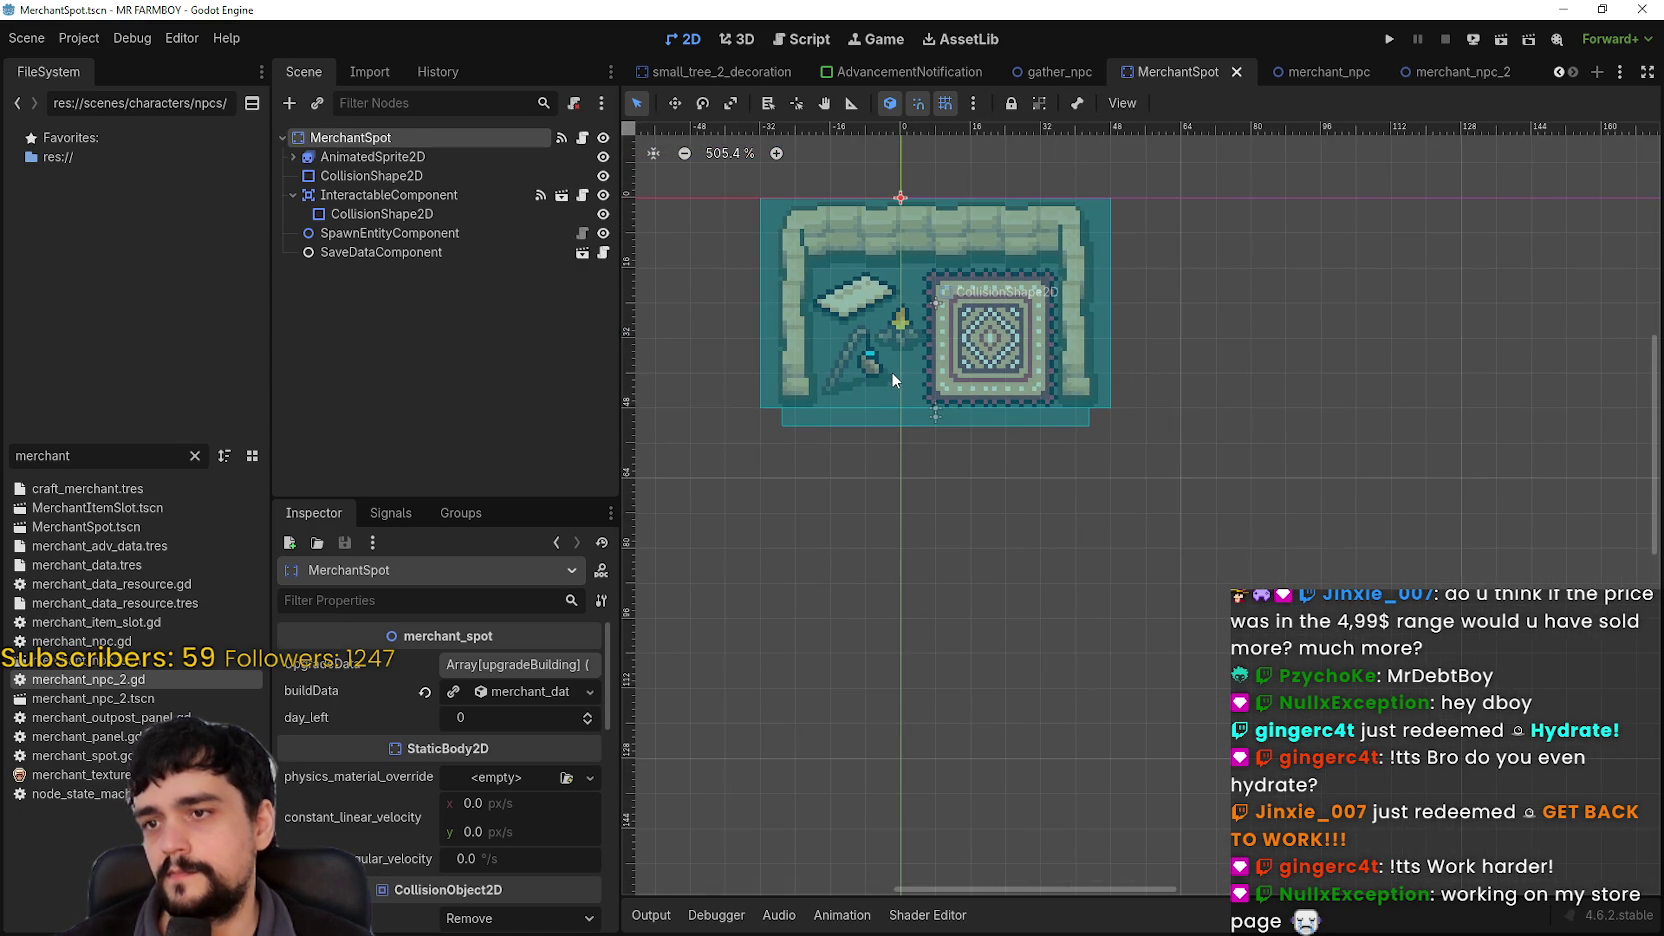
{"action": "scroll", "coordinate": [890, 370], "scroll_direction": "down", "scroll_amount": 1}
{"action": "scroll", "coordinate": [890, 370], "scroll_direction": "up", "scroll_amount": 2}
{"action": "scroll", "coordinate": [890, 370], "scroll_direction": "up", "scroll_amount": 1}
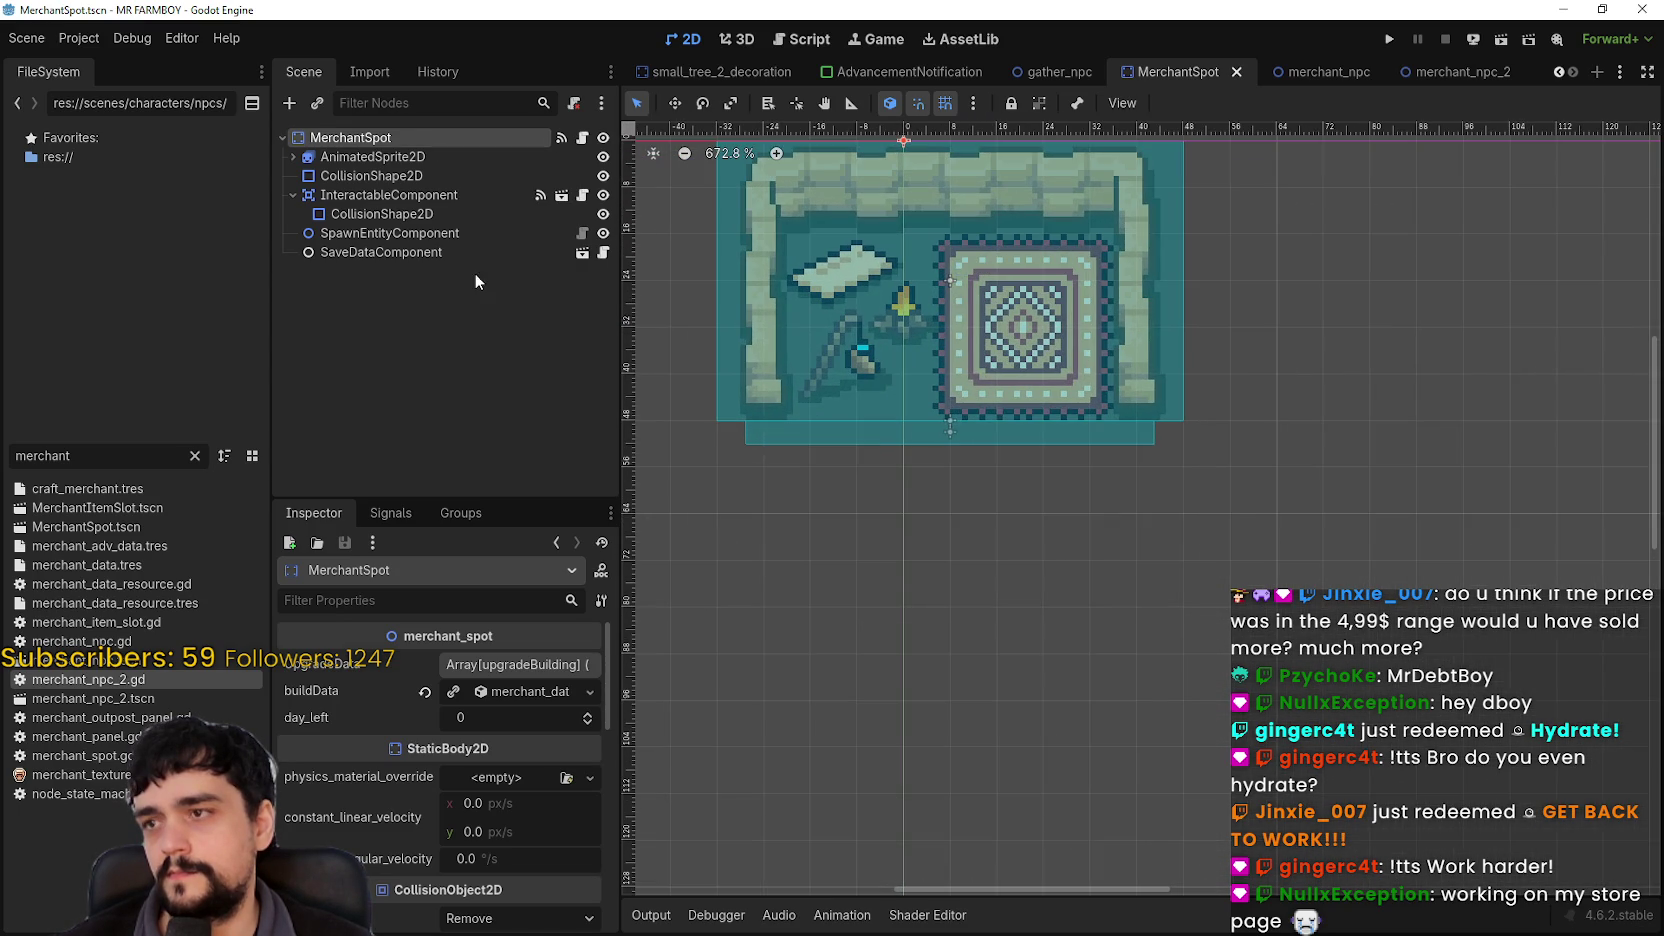
Step: Inspect the collision shapes, InteractableComponent and SpawnEntityComponent position of MerchantSpot
{"action": "left_click", "coordinate": [406, 180]}
{"action": "left_click", "coordinate": [402, 195]}
{"action": "left_click", "coordinate": [405, 216]}
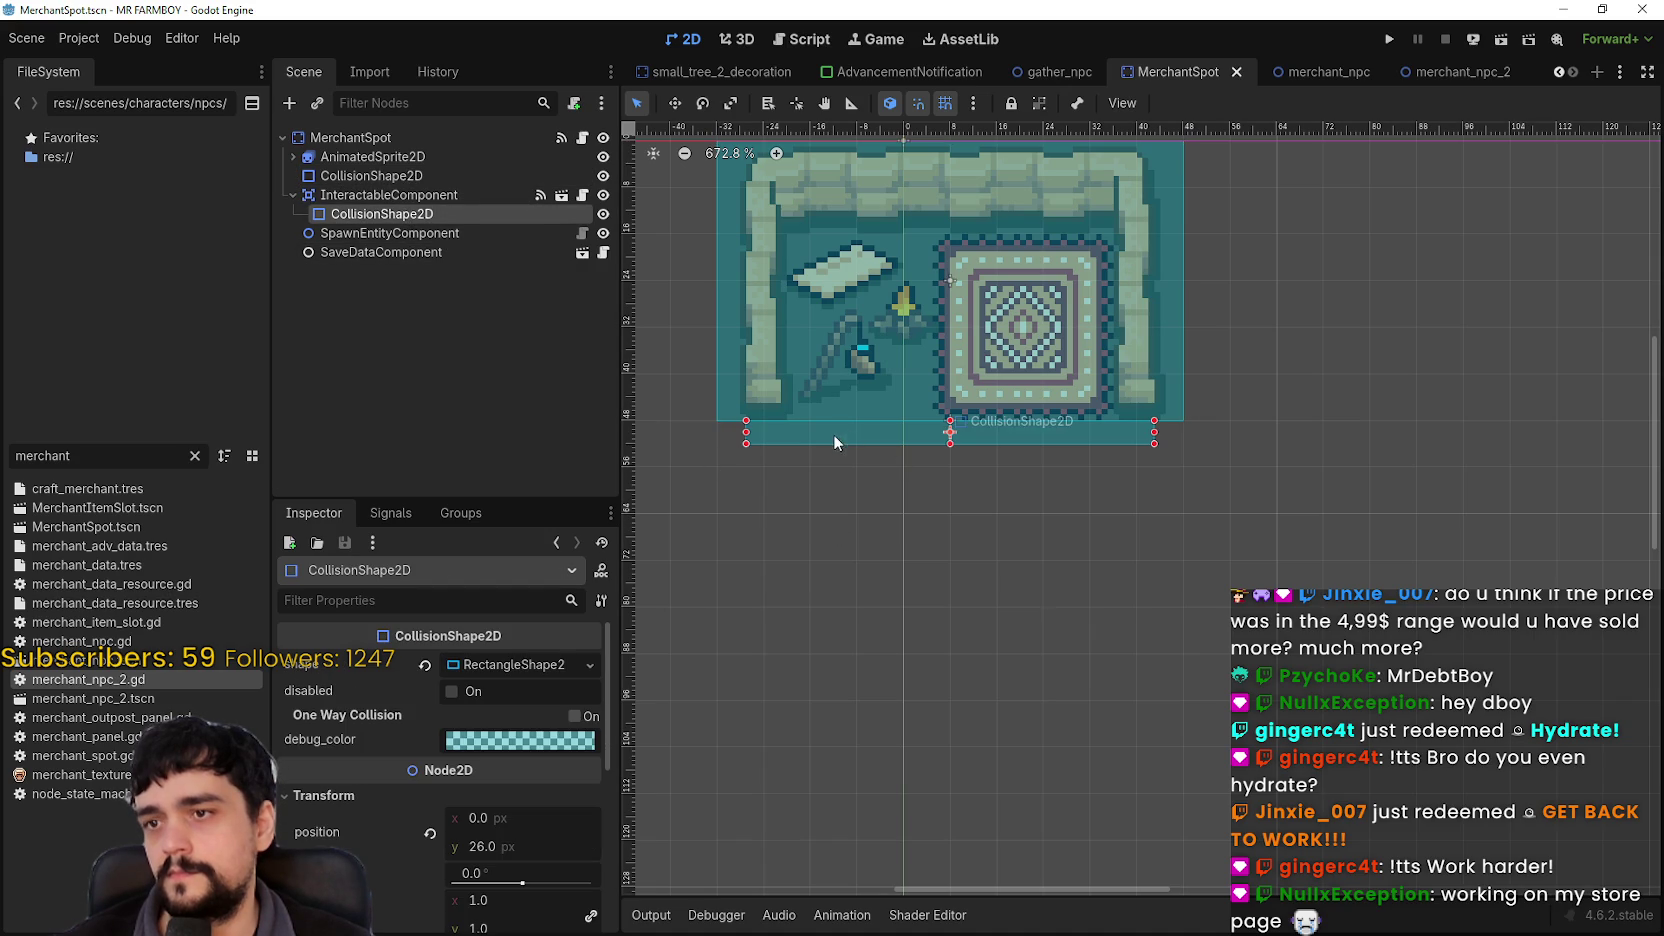
{"action": "scroll", "coordinate": [963, 485], "scroll_direction": "down", "scroll_amount": 3}
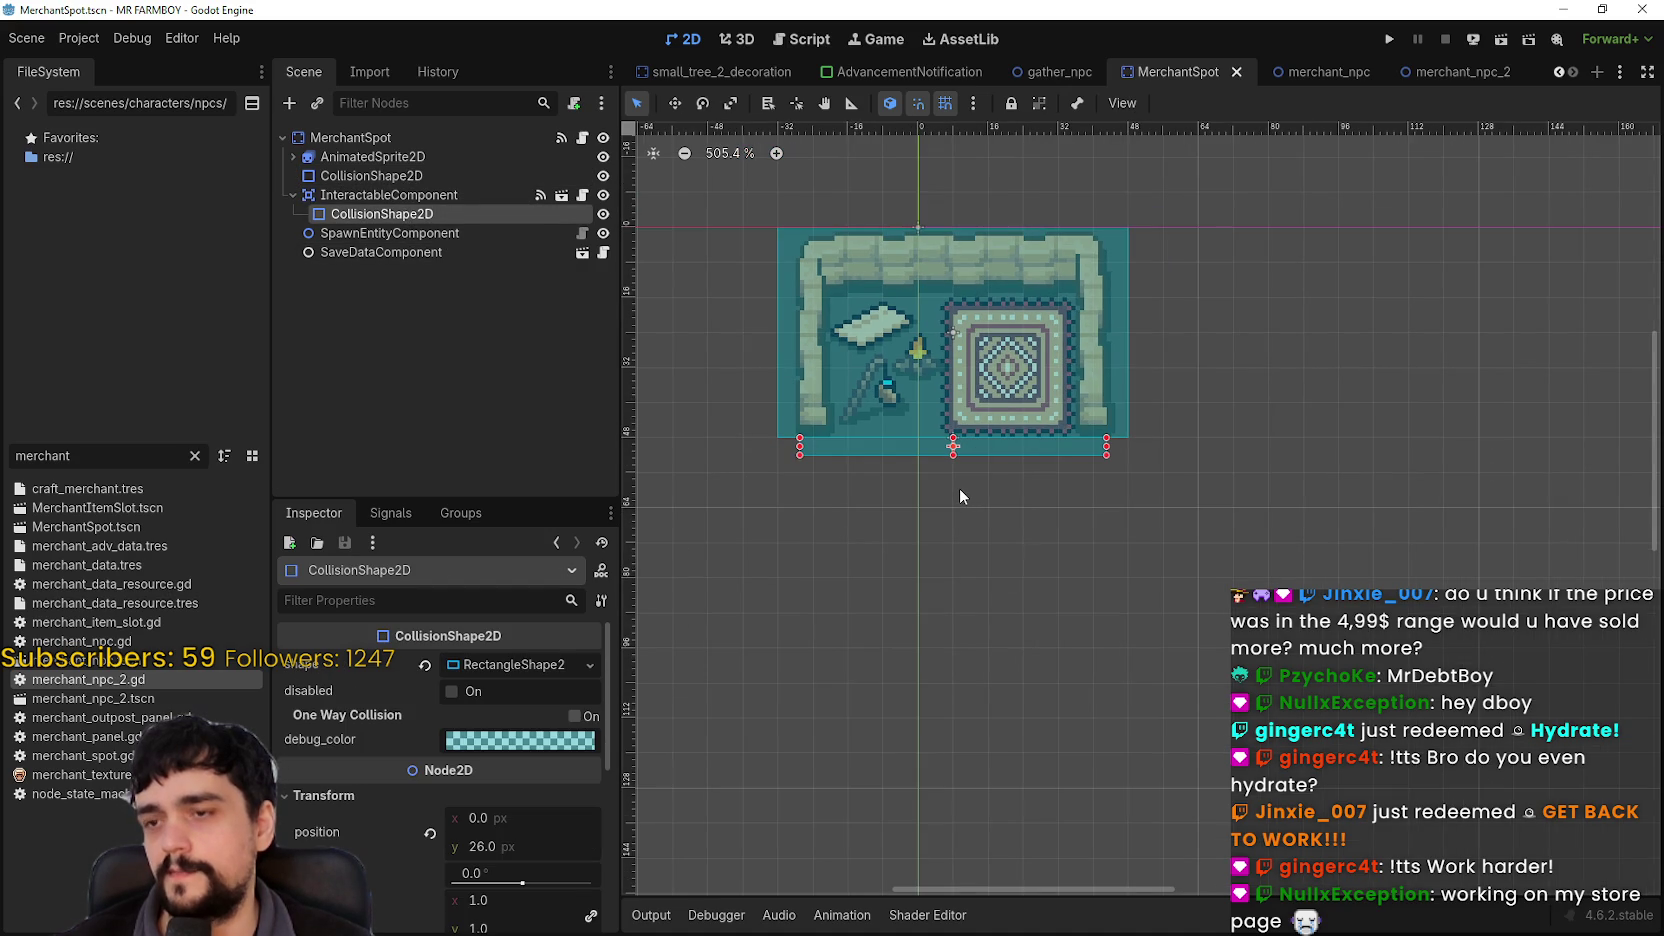
{"action": "left_click", "coordinate": [417, 234]}
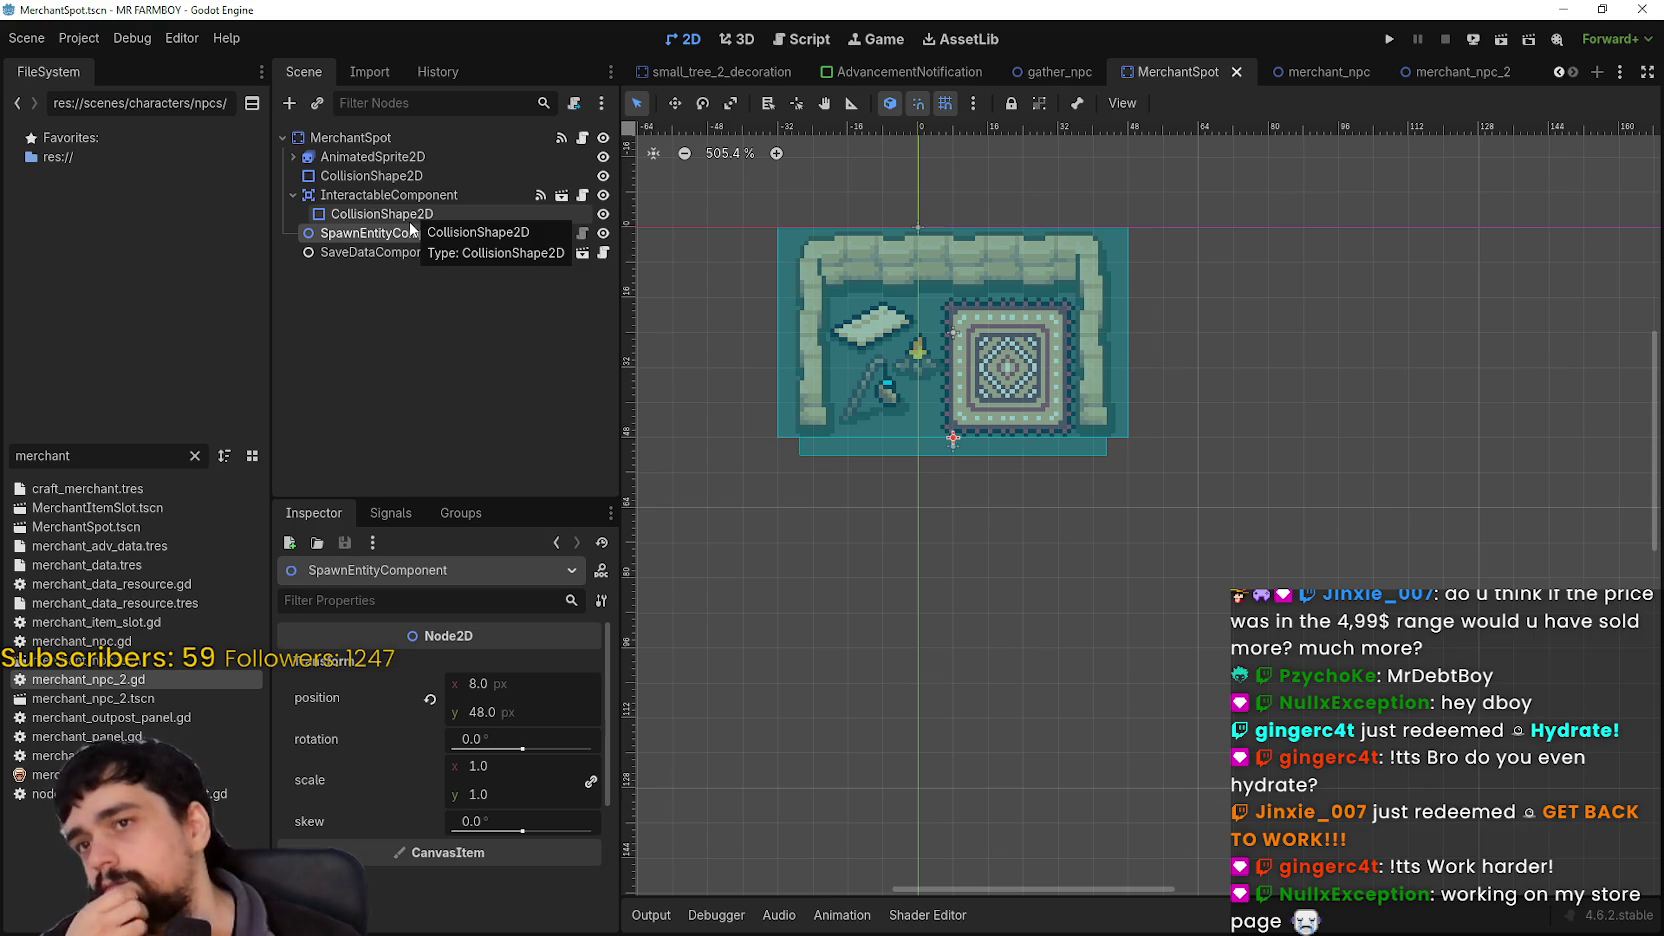
Step: Compare the merchant_npc and MerchantSpot scenes, then bring up the MerchantSpot root's context menu
{"action": "left_click", "coordinate": [1338, 76]}
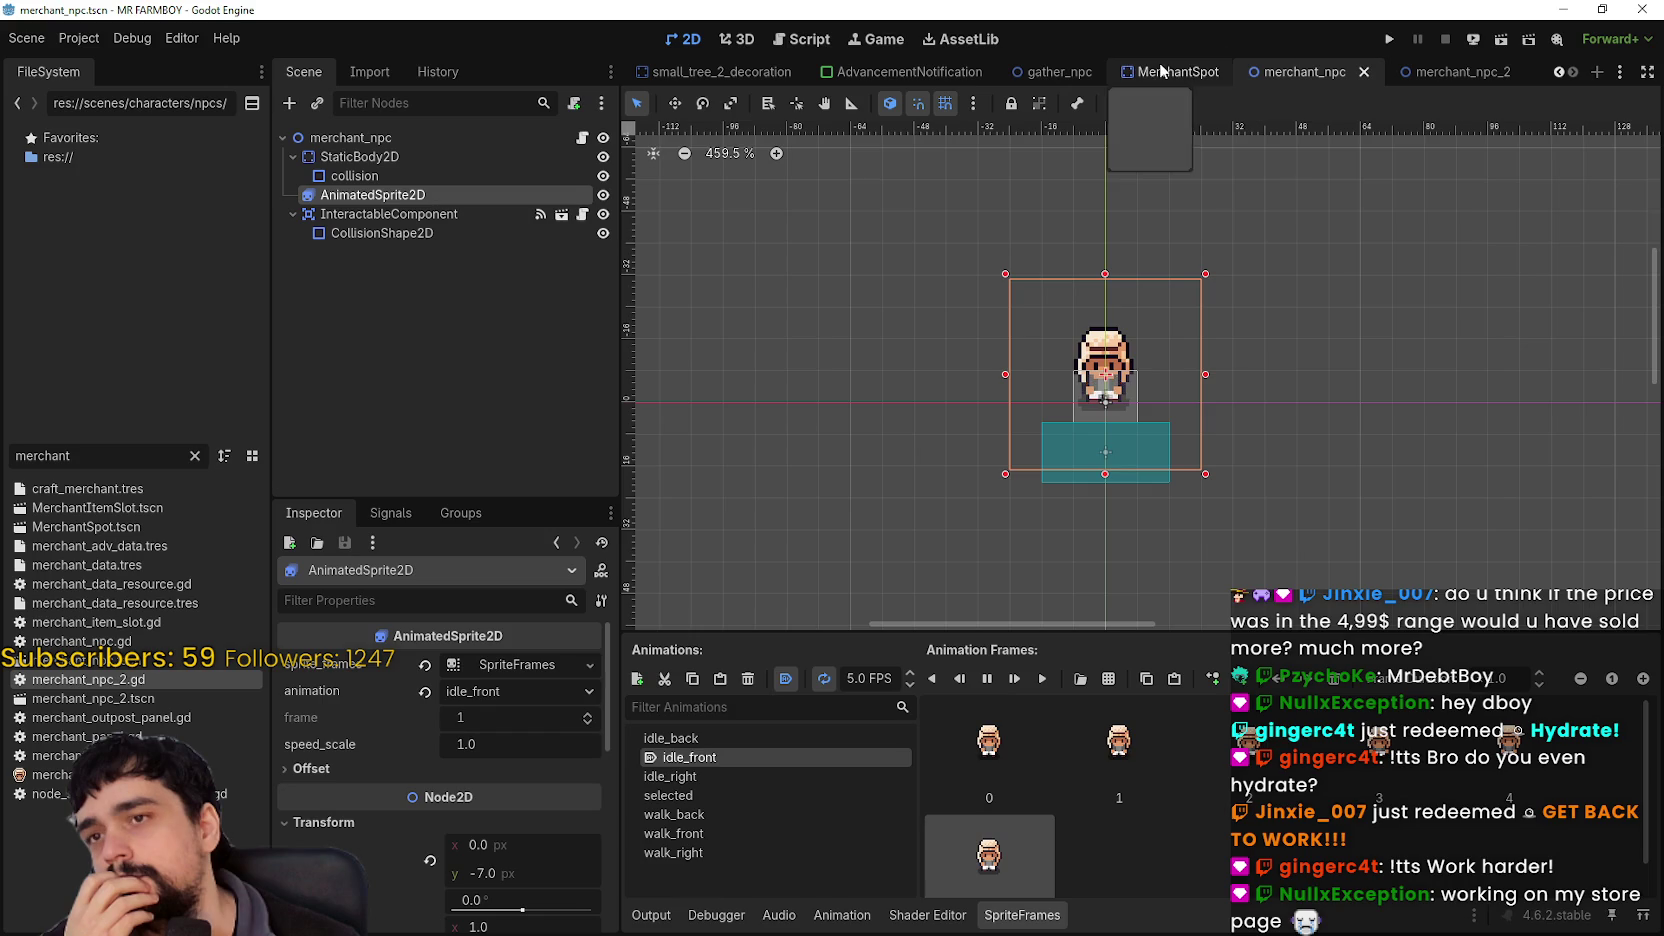
{"action": "left_click", "coordinate": [1125, 66]}
{"action": "left_click", "coordinate": [1306, 70]}
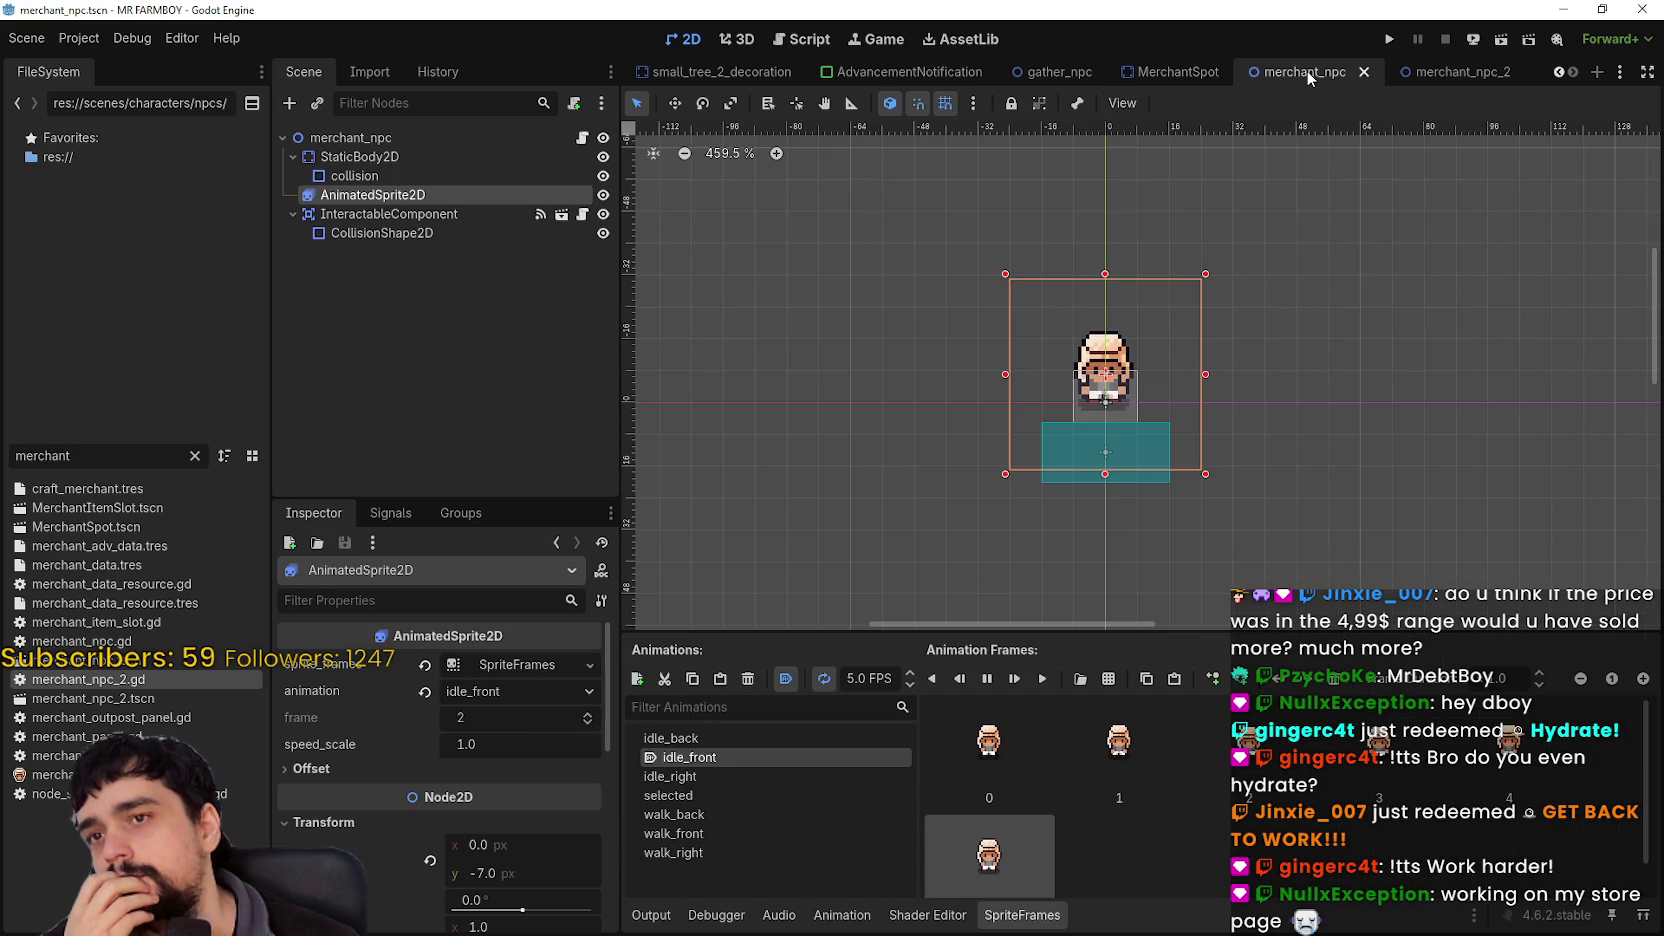
{"action": "left_click", "coordinate": [1157, 70]}
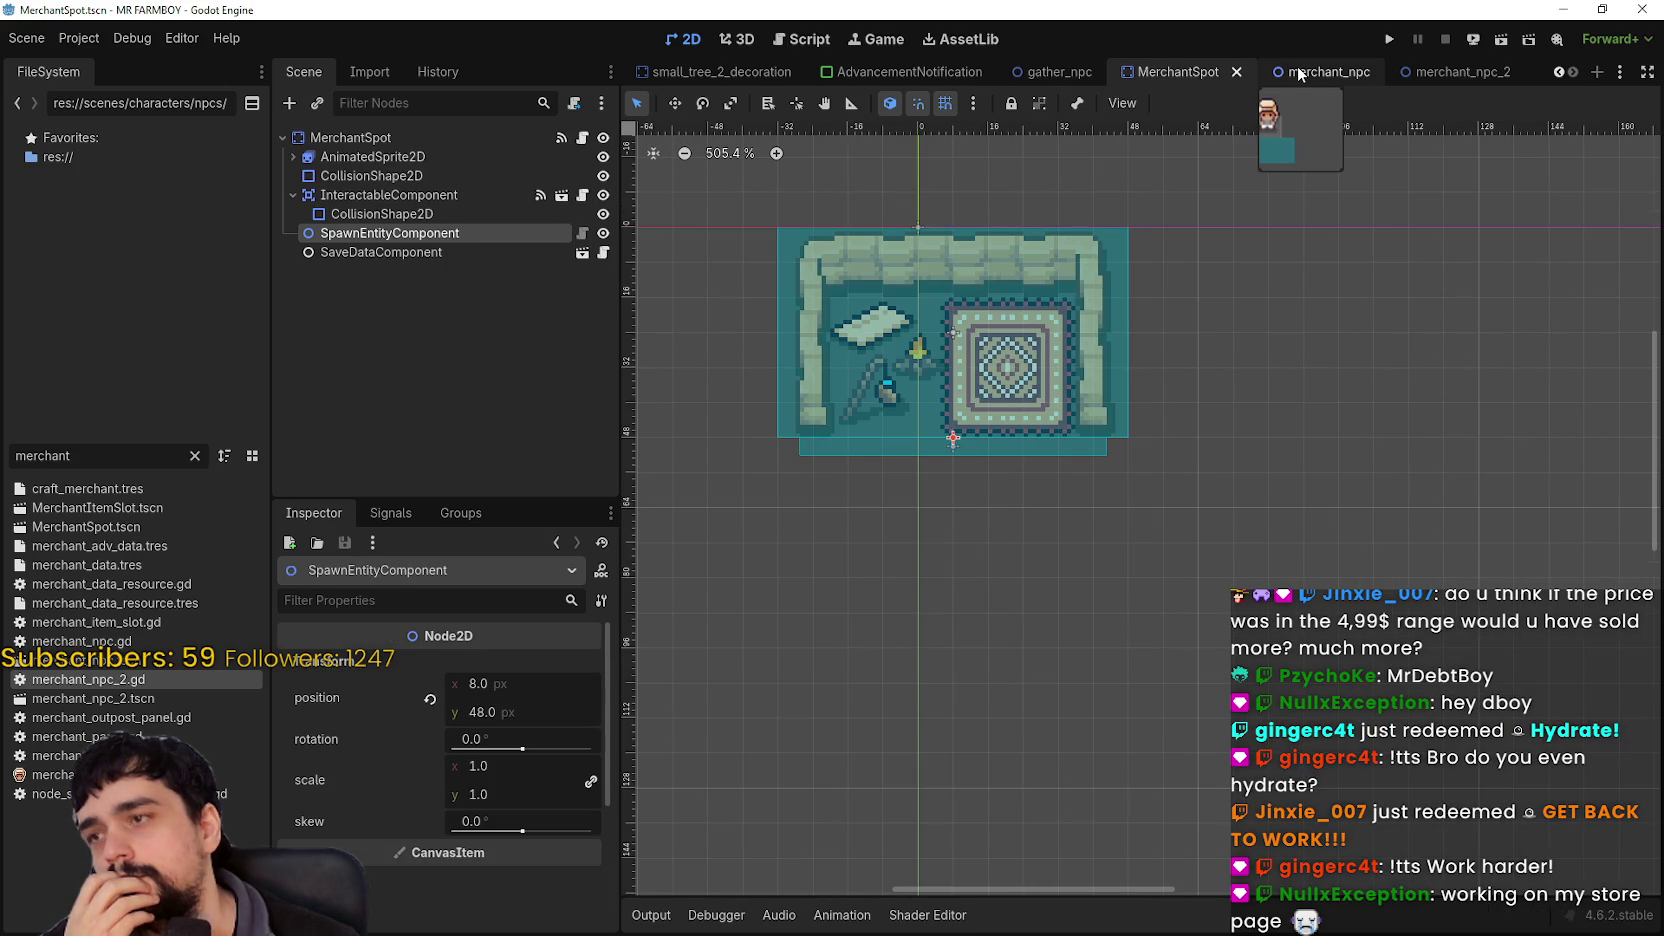
{"action": "left_click", "coordinate": [1295, 70]}
{"action": "left_click", "coordinate": [481, 137]}
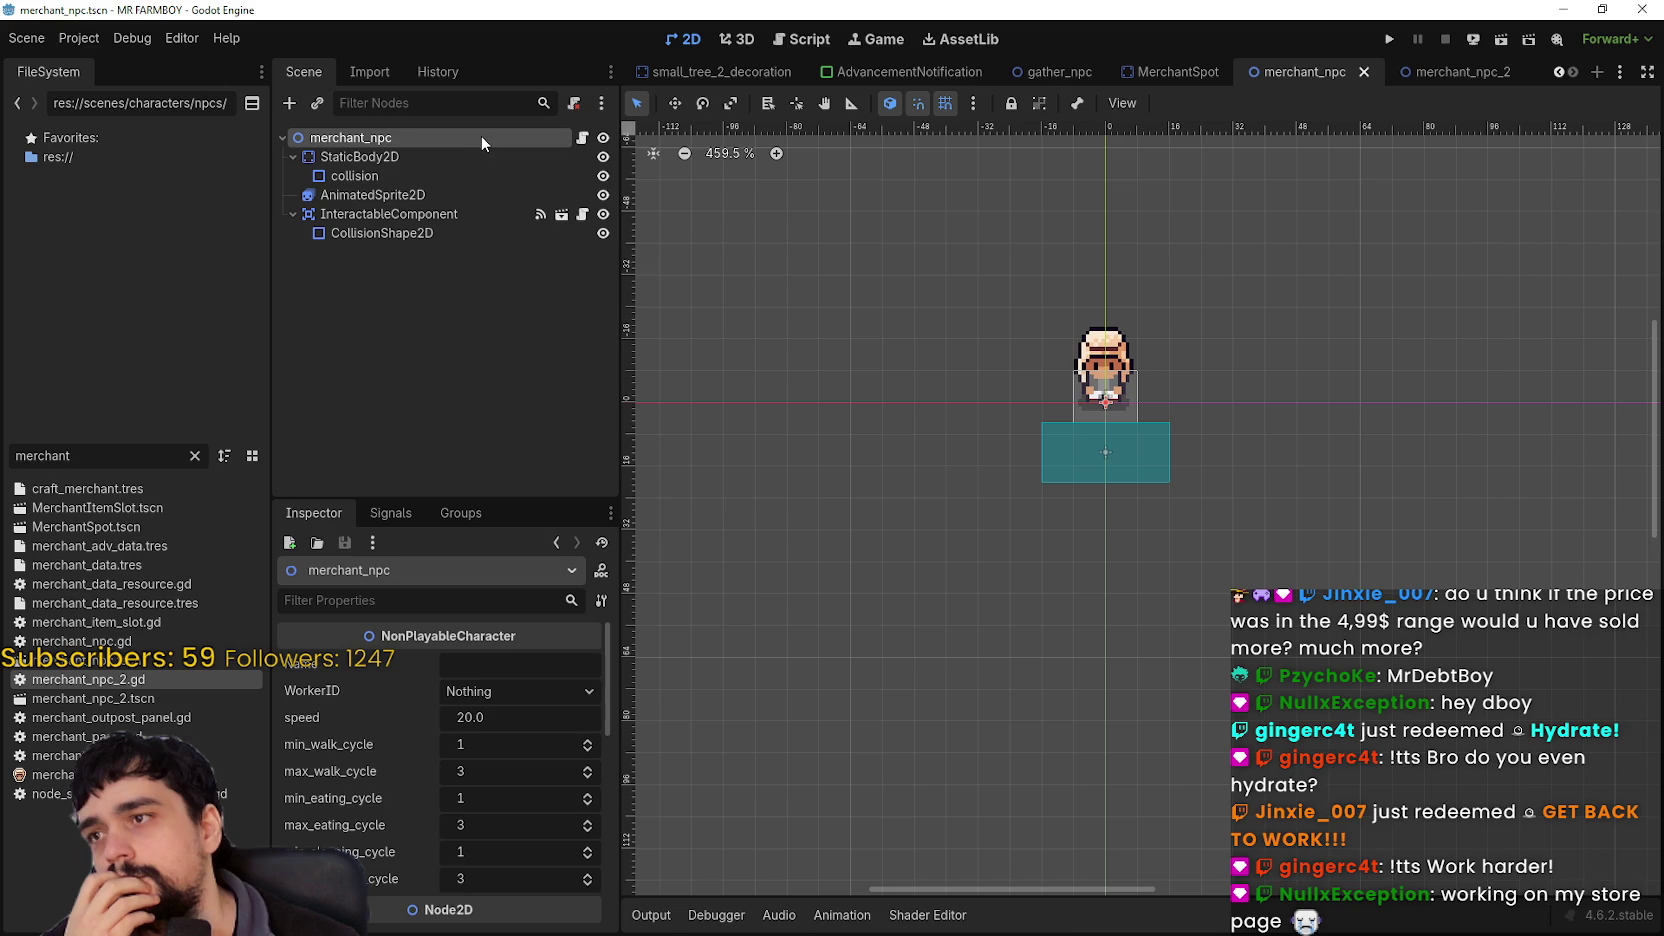
{"action": "left_click", "coordinate": [1160, 74]}
{"action": "right_click", "coordinate": [380, 137]}
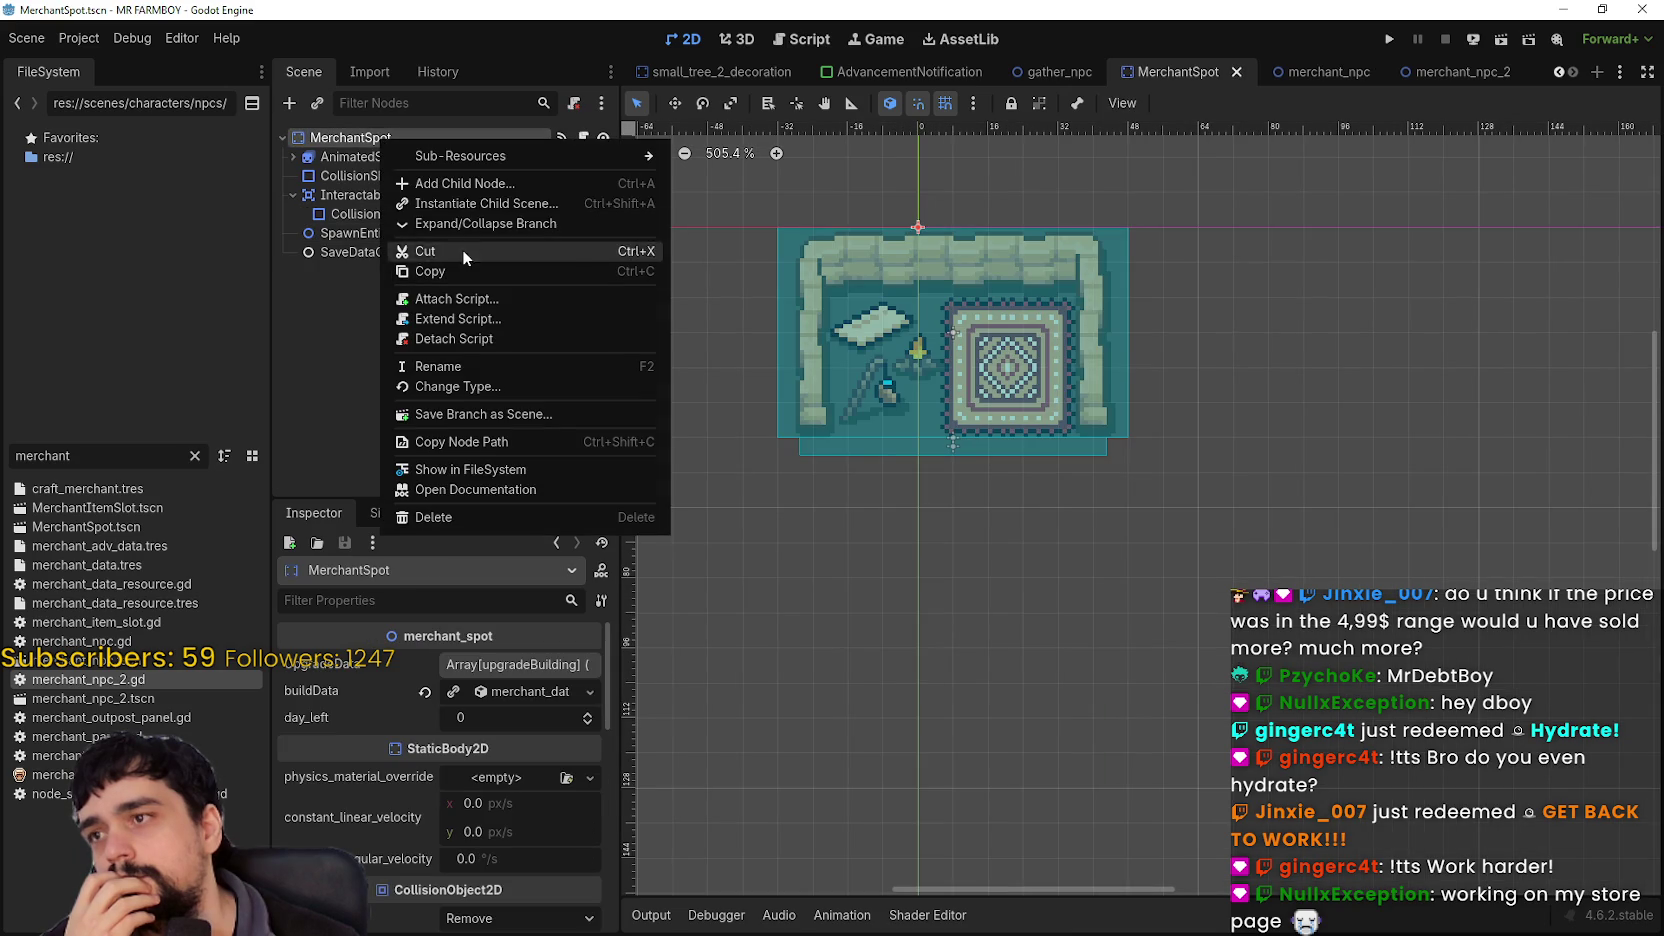
{"action": "left_click", "coordinate": [478, 203]}
{"action": "type", "text": "m"}
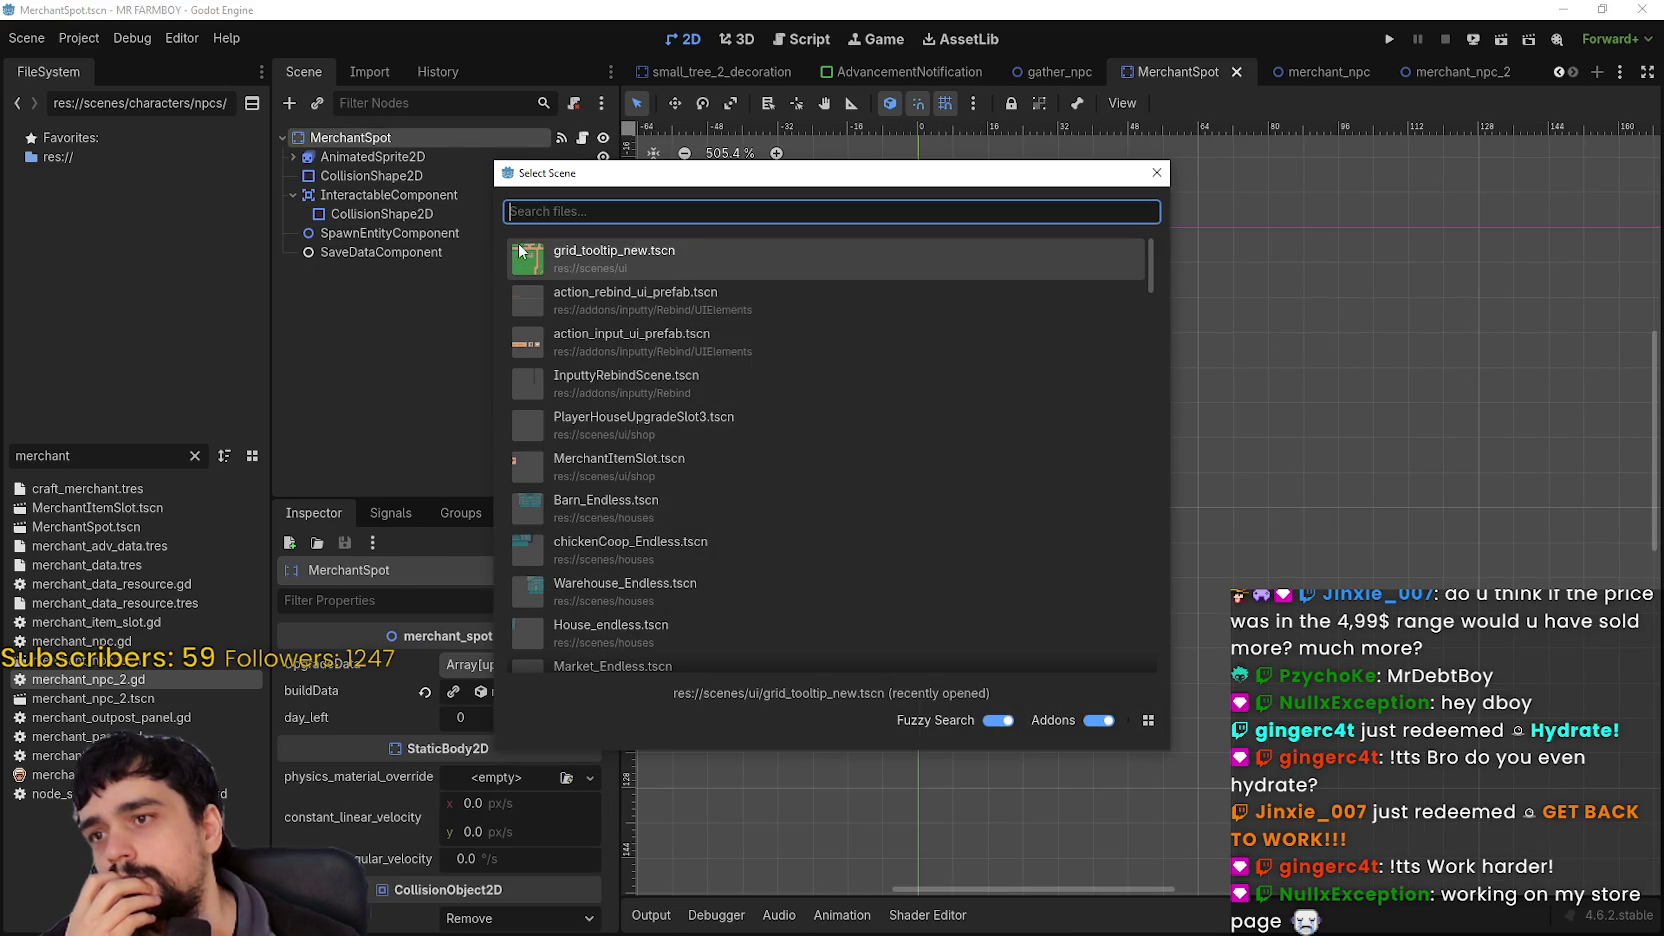
{"action": "type", "text": "erchant"}
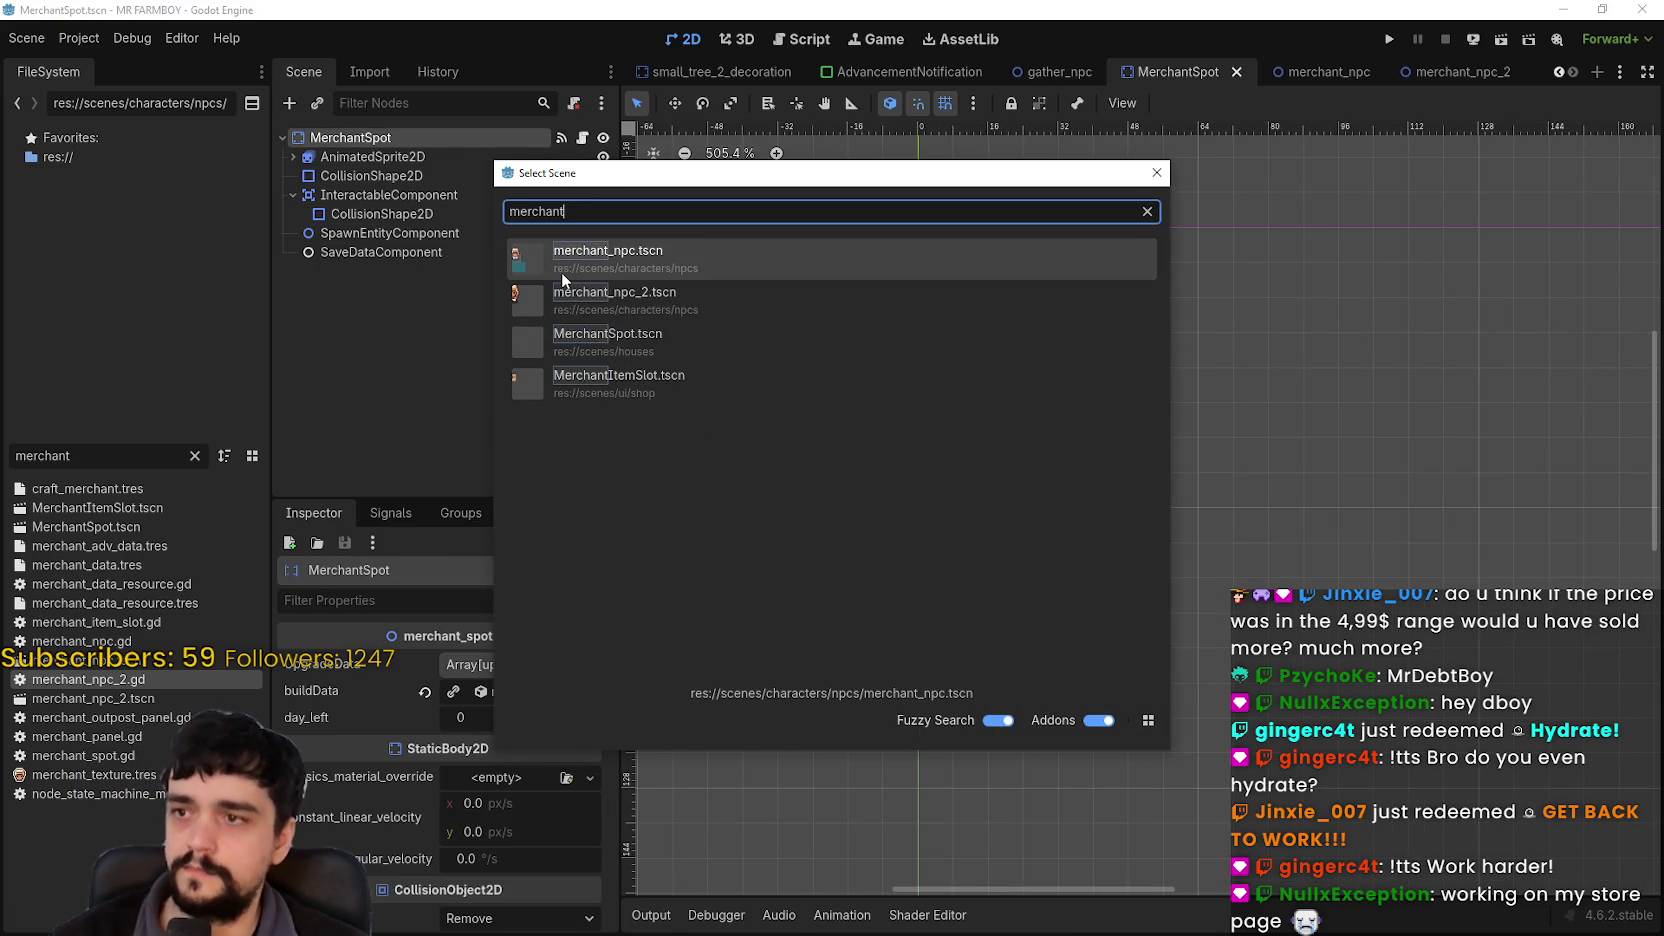
{"action": "double_click", "coordinate": [777, 257]}
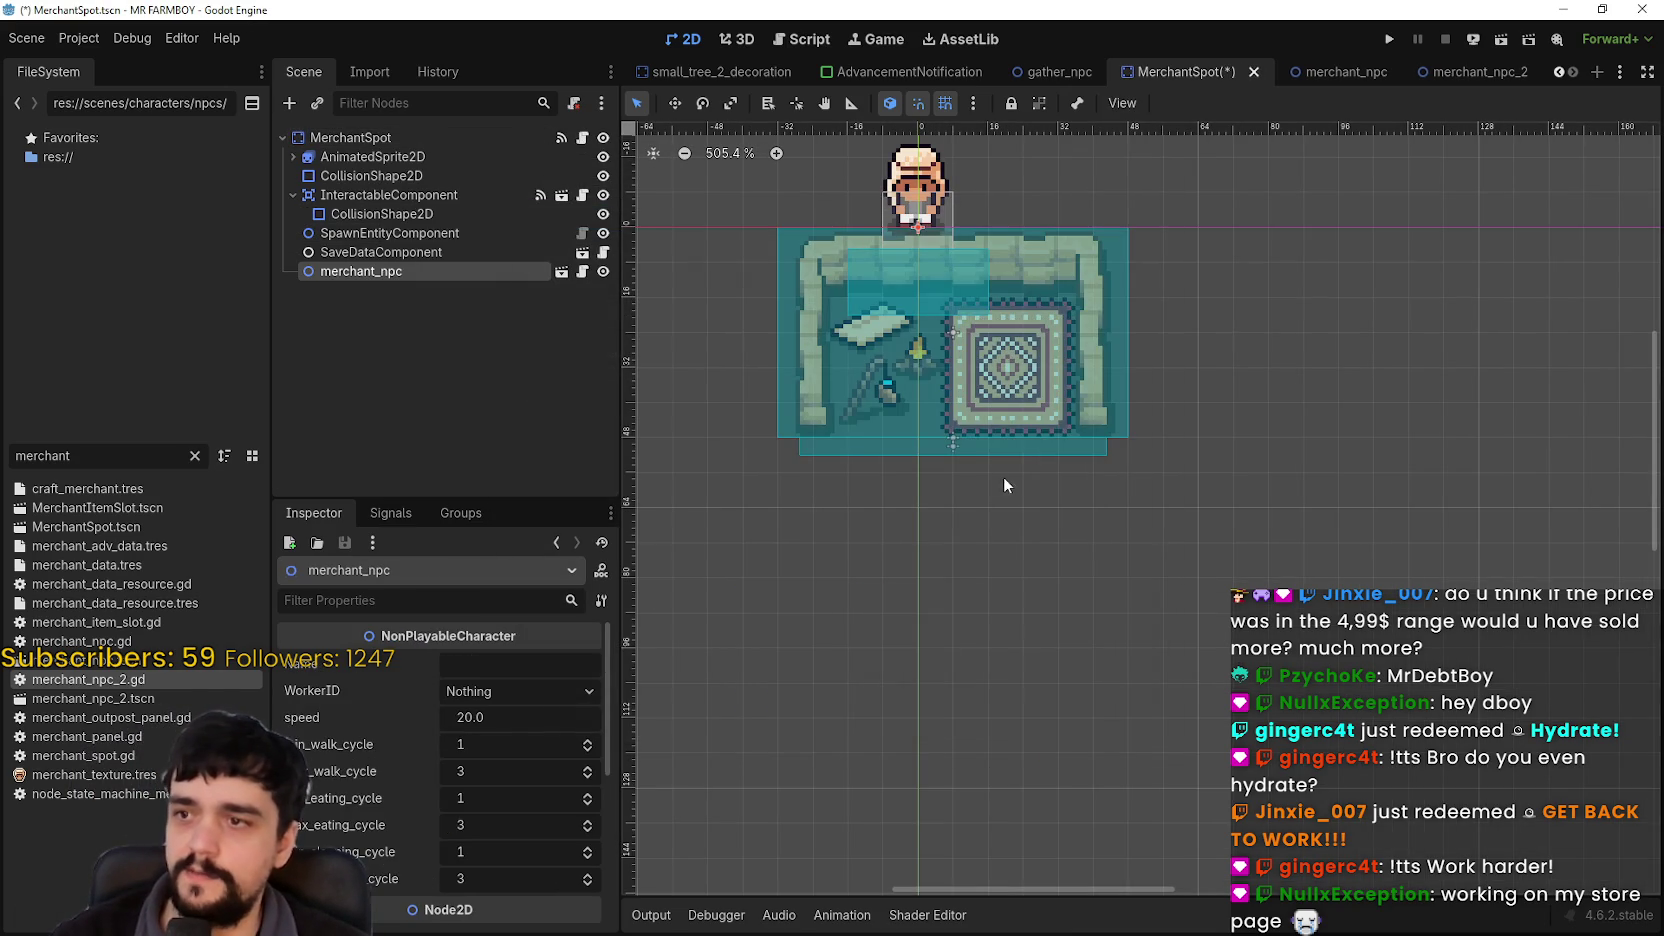
{"action": "left_click", "coordinate": [675, 103]}
{"action": "mouse_move", "coordinate": [900, 158]}
{"action": "left_mouse_down"}
{"action": "mouse_move", "coordinate": [892, 435]}
{"action": "mouse_move", "coordinate": [940, 438]}
{"action": "left_mouse_up"}
{"action": "scroll", "coordinate": [942, 441], "scroll_direction": "up", "scroll_amount": 4}
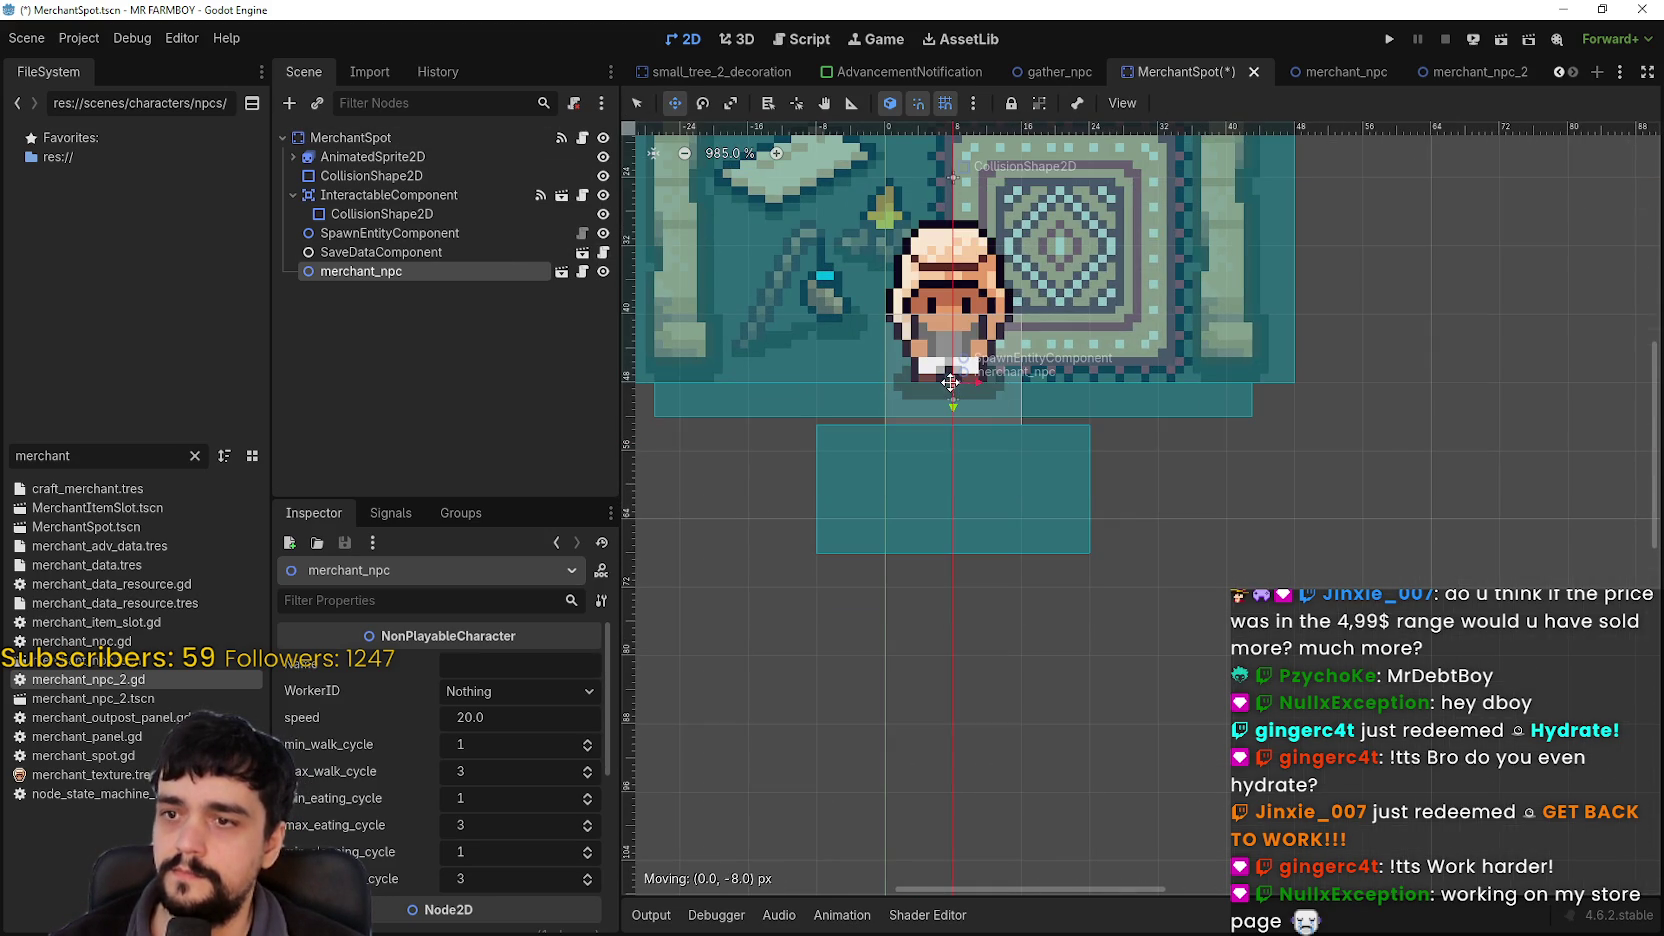
{"action": "scroll", "coordinate": [952, 430], "scroll_direction": "up", "scroll_amount": 3}
{"action": "scroll", "coordinate": [952, 444], "scroll_direction": "down", "scroll_amount": 3}
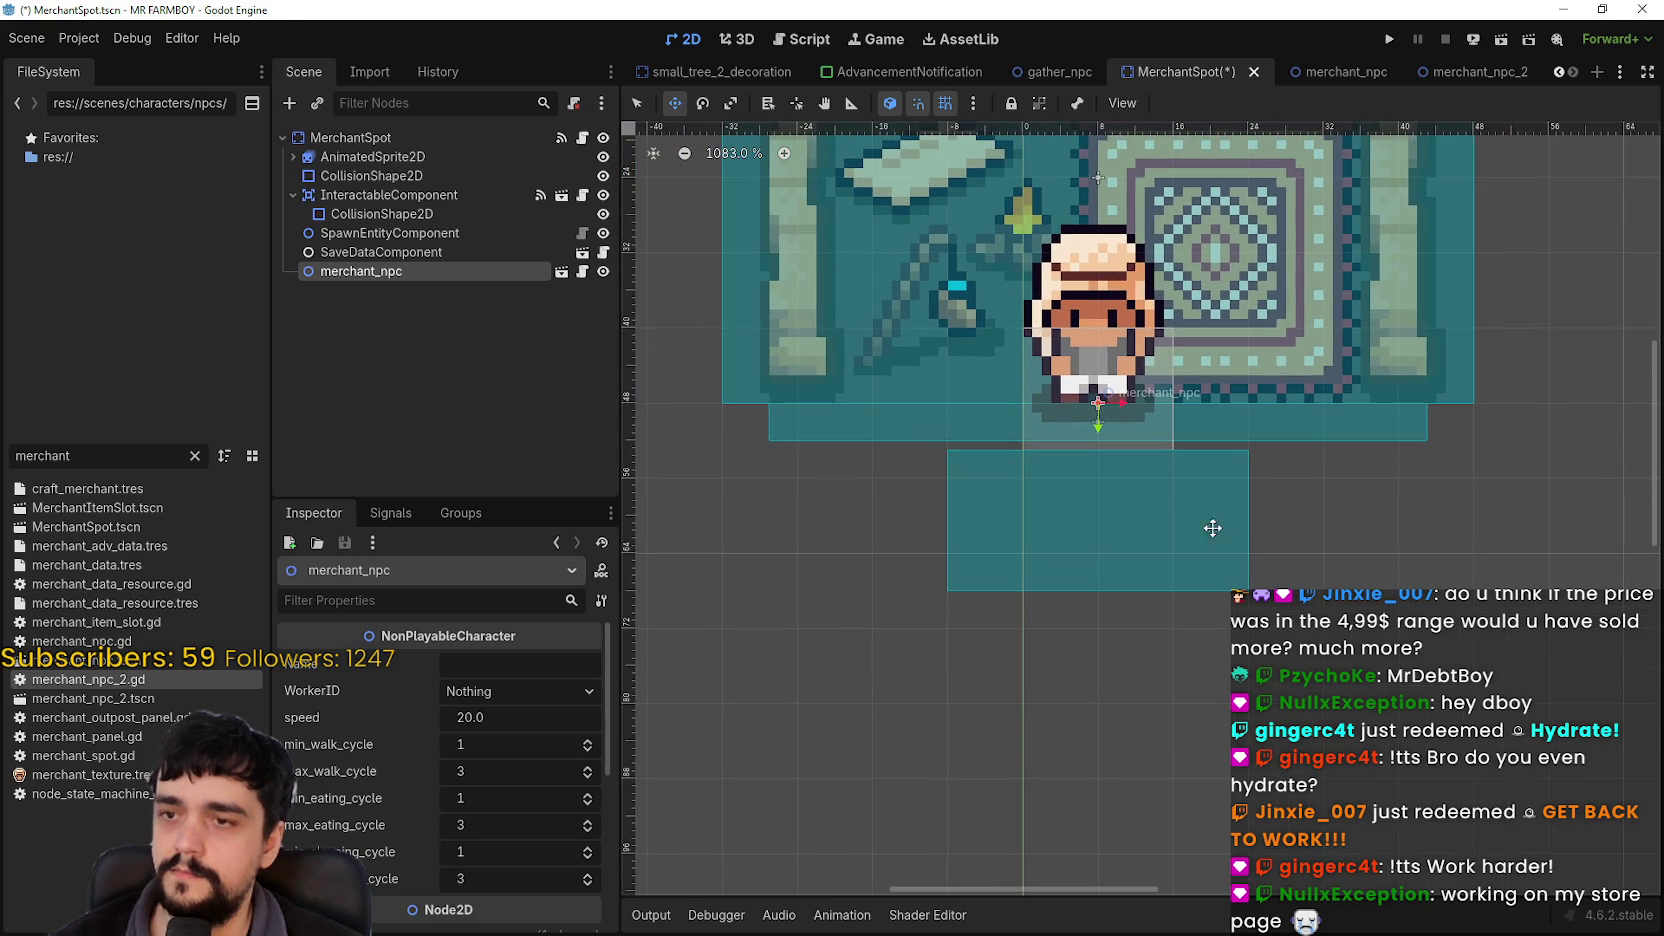
{"action": "scroll", "coordinate": [1199, 541], "scroll_direction": "up", "scroll_amount": 2}
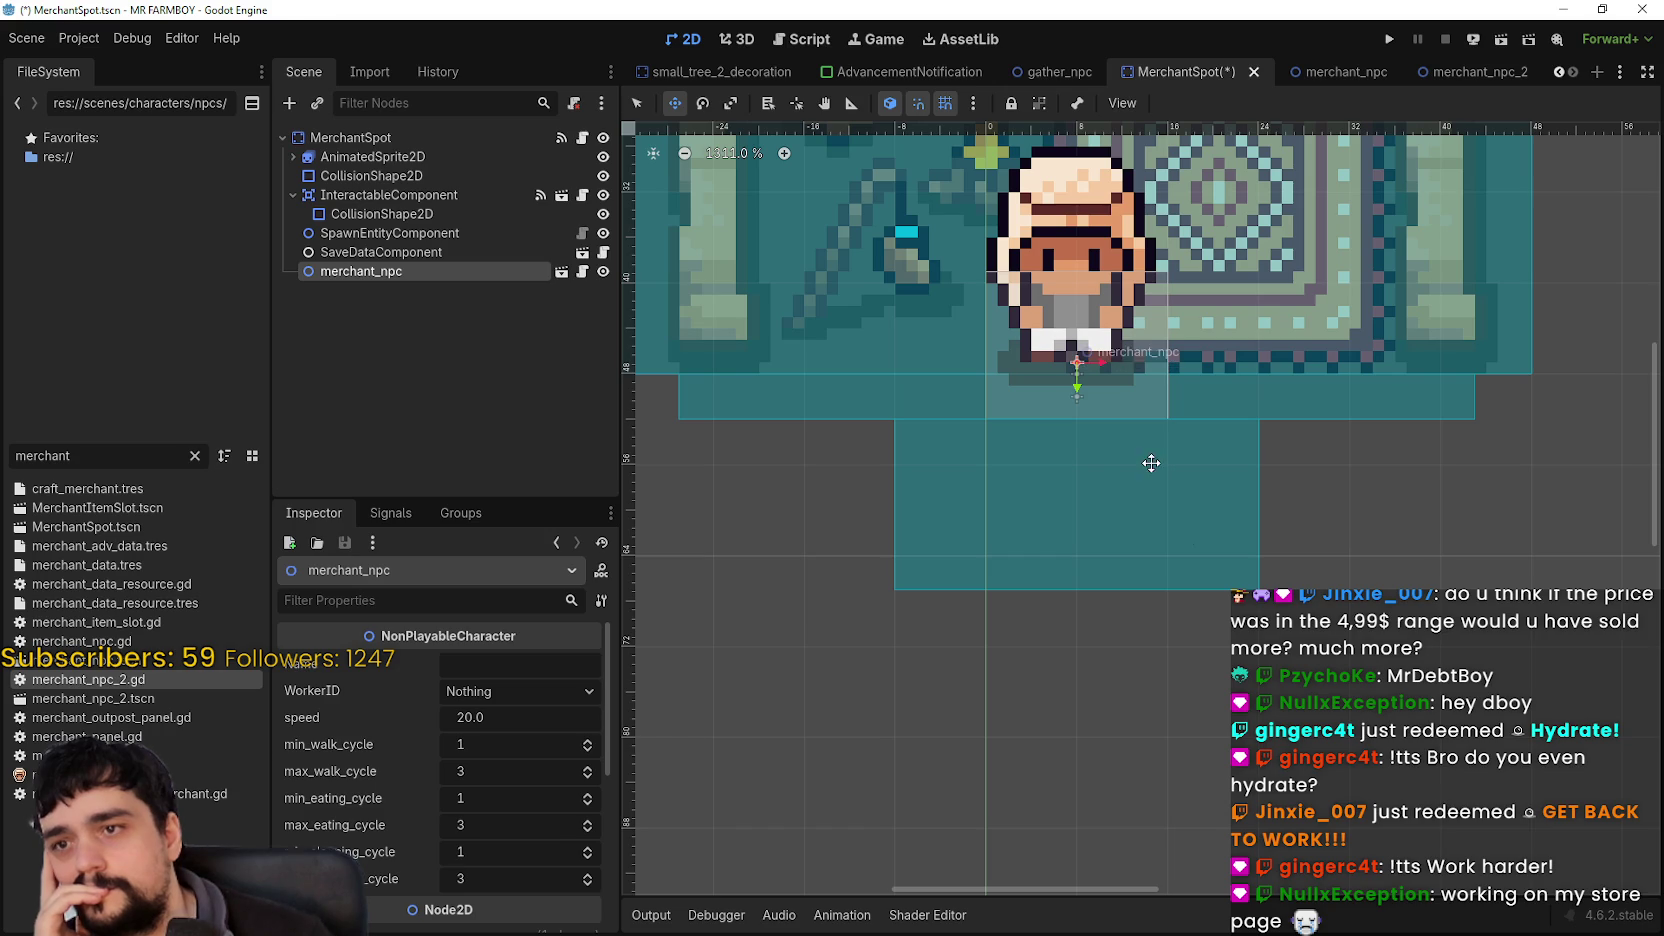
{"action": "scroll", "coordinate": [1146, 463], "scroll_direction": "down", "scroll_amount": 4}
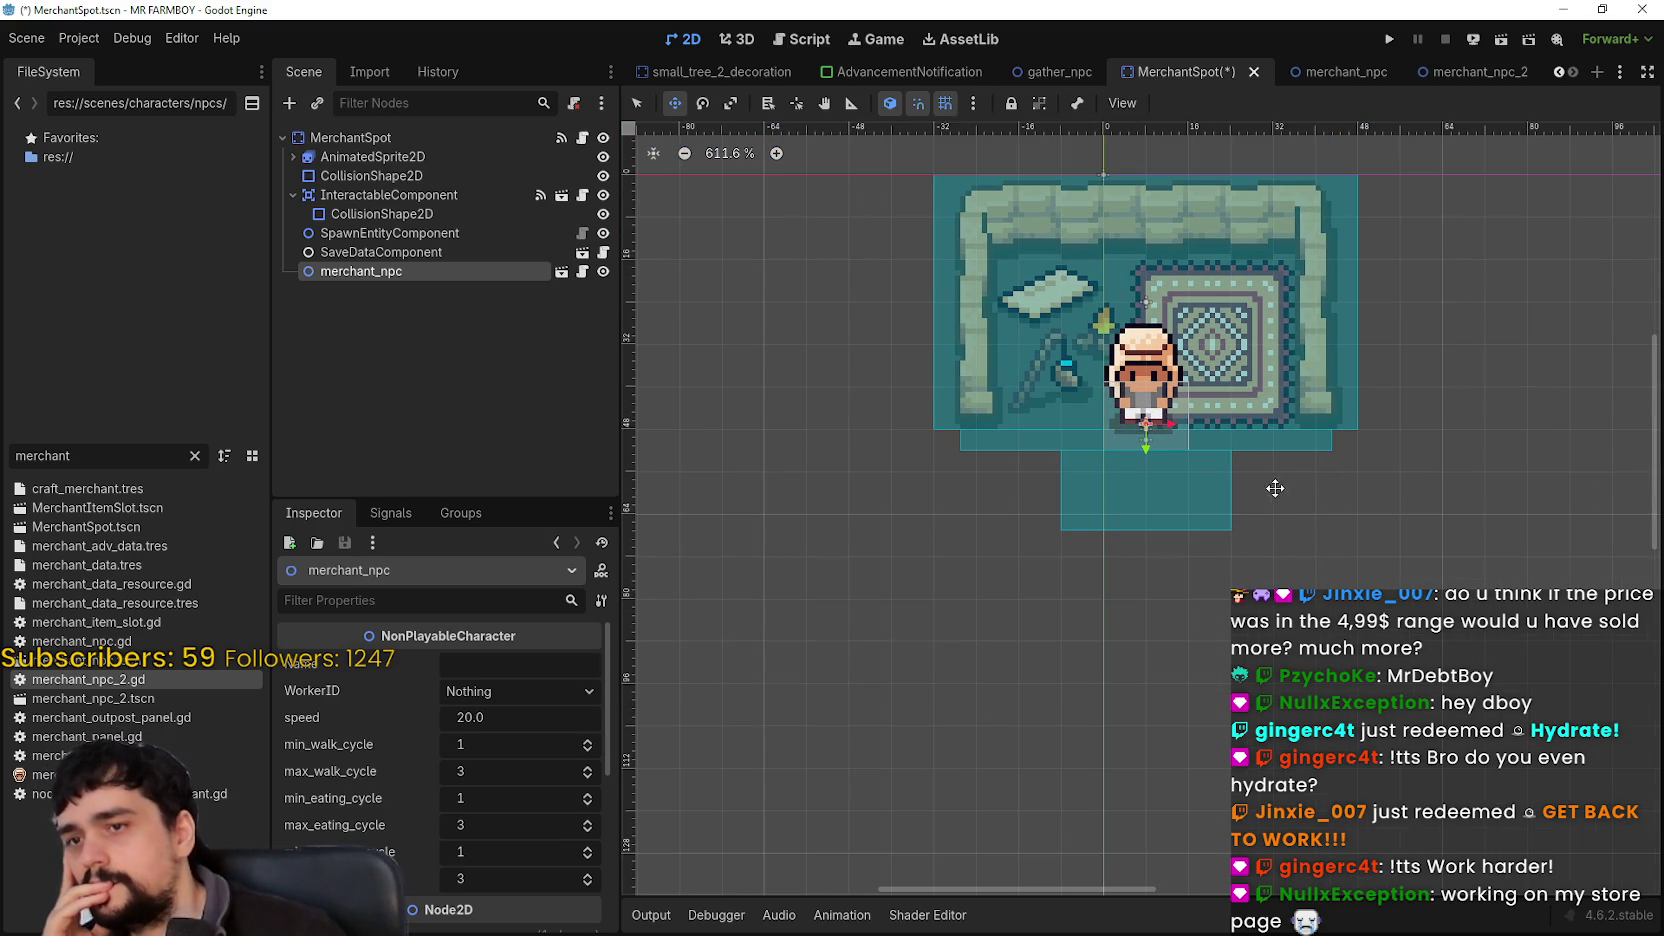
{"action": "left_click", "coordinate": [402, 238]}
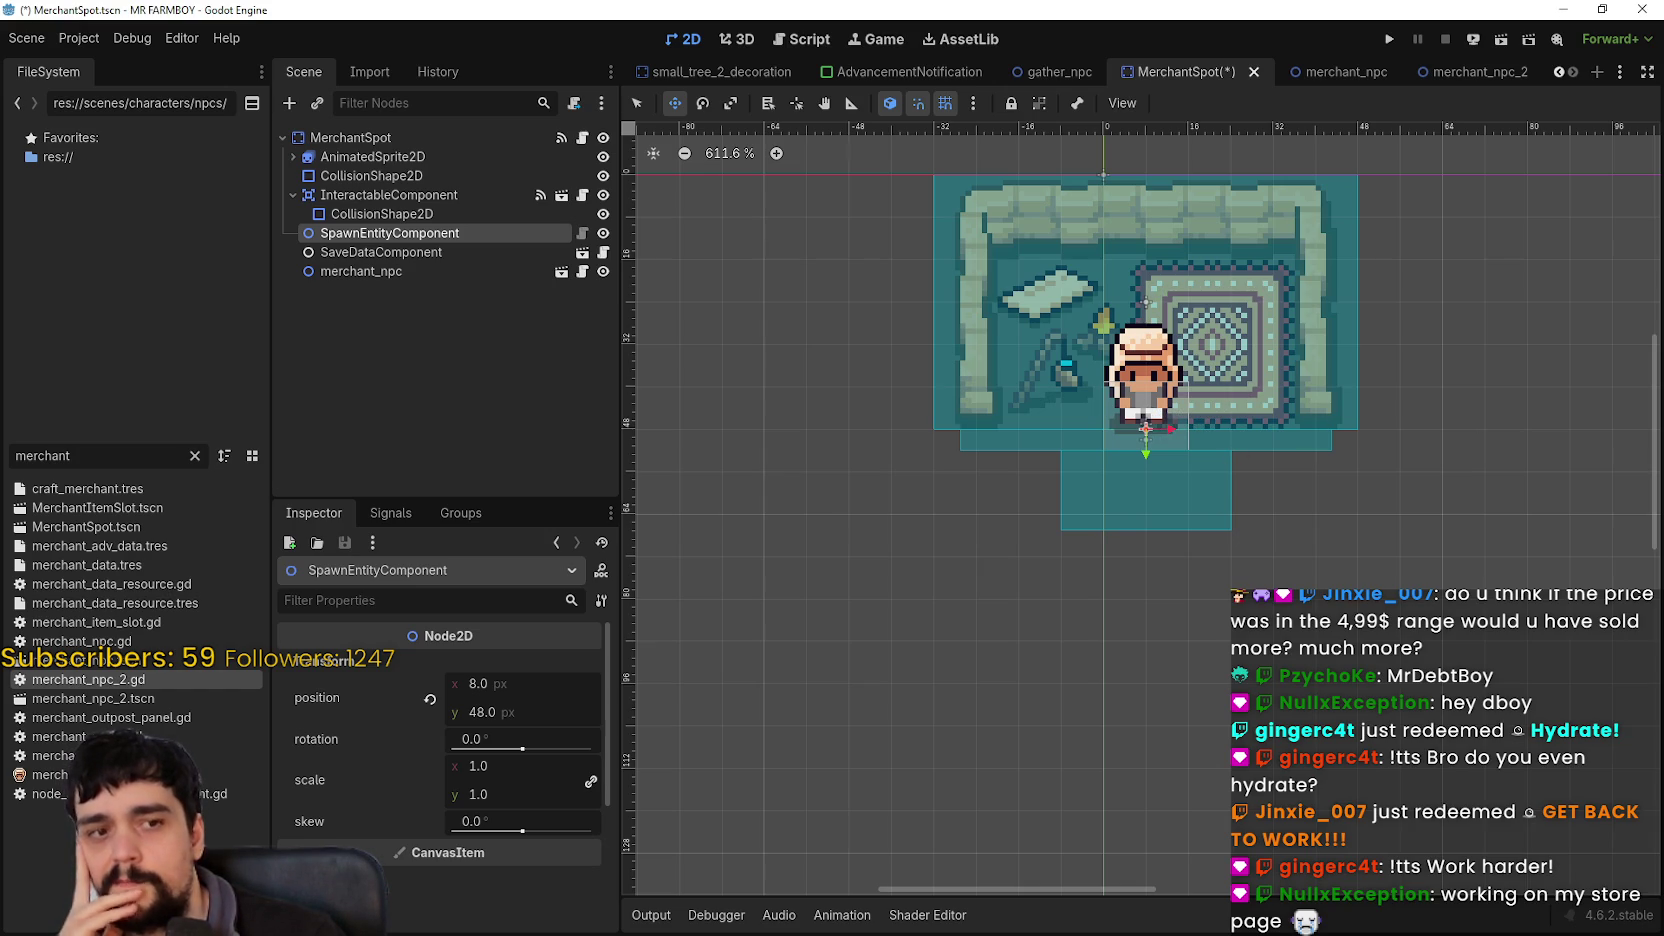
{"action": "scroll", "coordinate": [1160, 430], "scroll_direction": "up", "scroll_amount": 4}
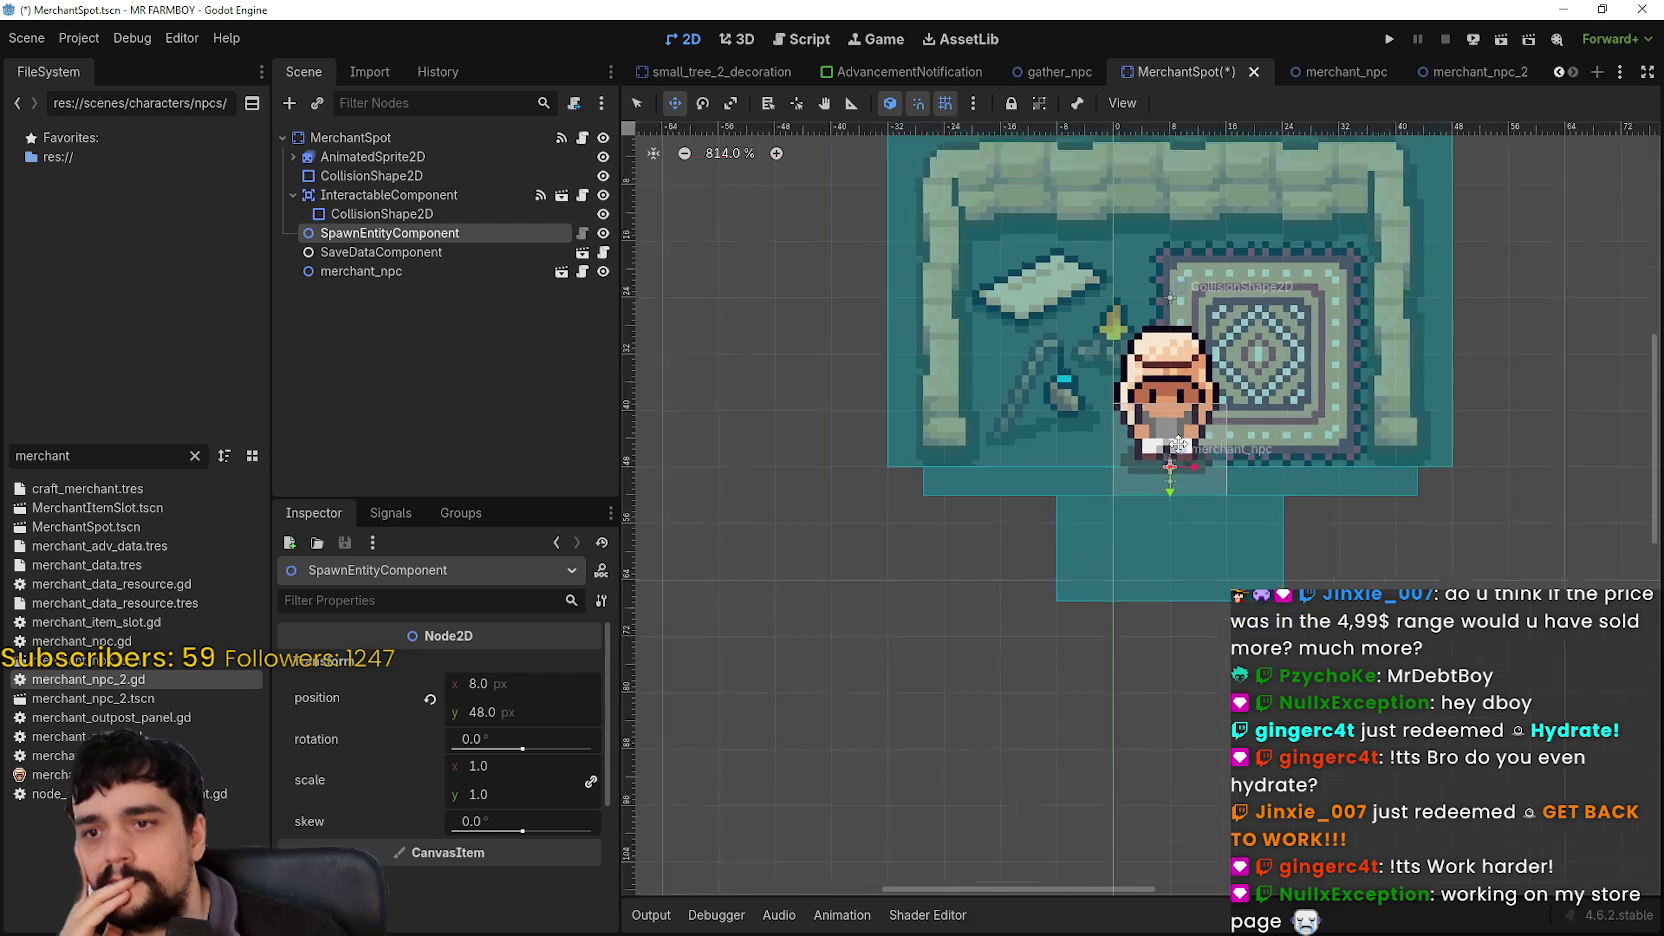
{"action": "scroll", "coordinate": [1170, 445], "scroll_direction": "up", "scroll_amount": 8}
{"action": "scroll", "coordinate": [1124, 405], "scroll_direction": "up", "scroll_amount": 1}
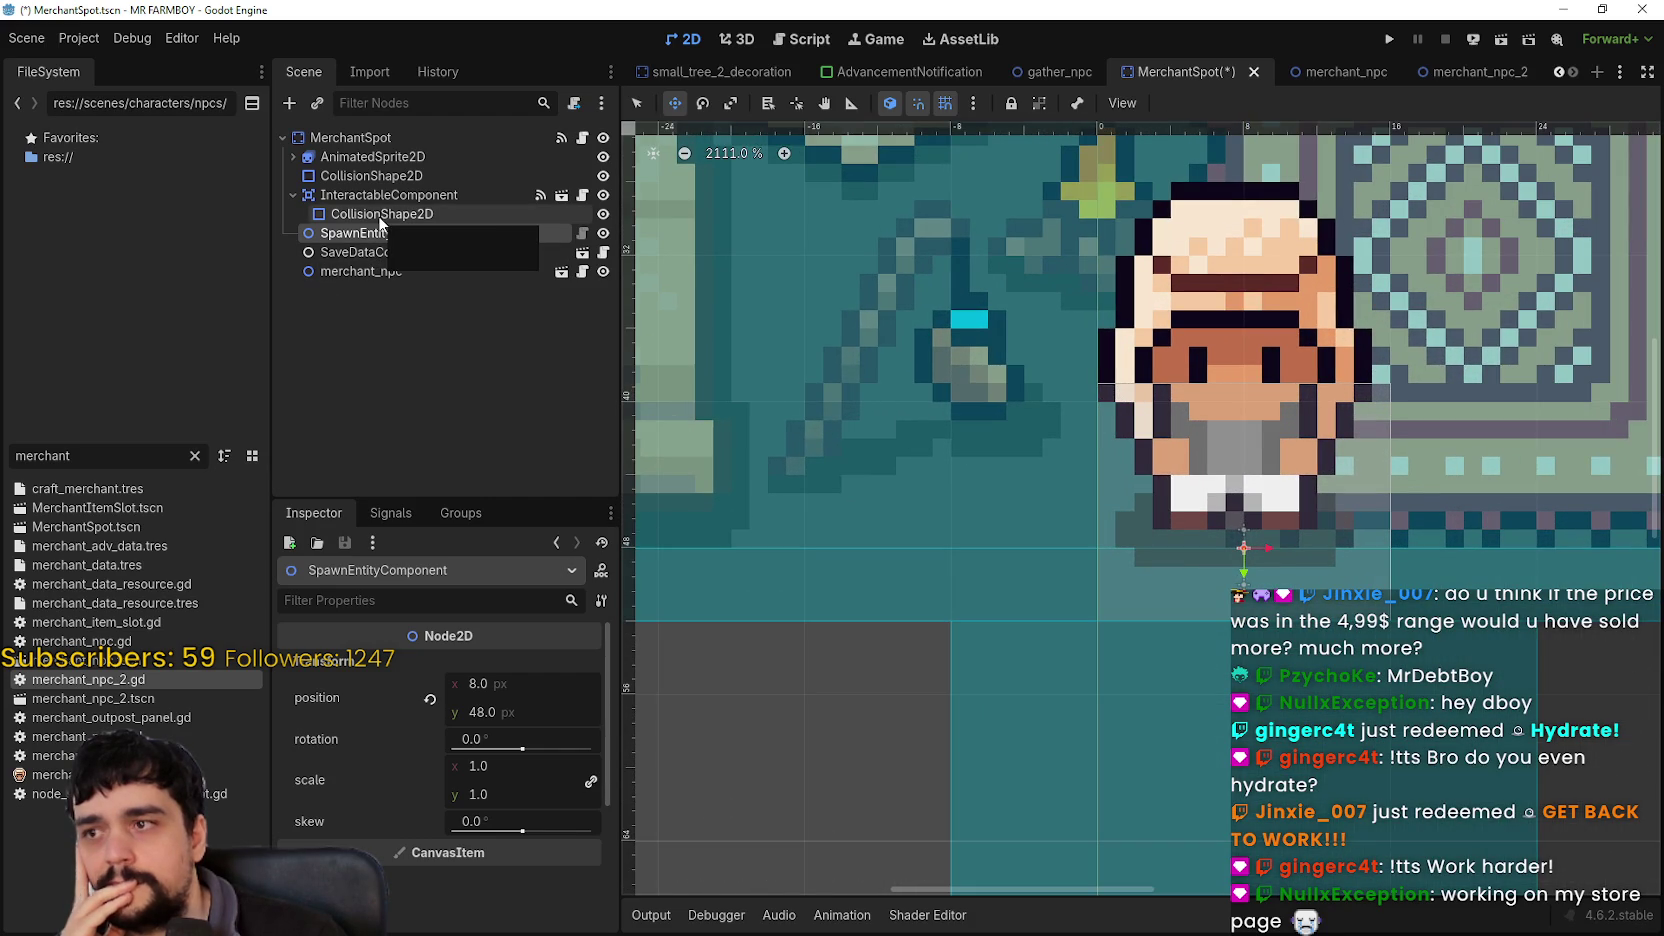
{"action": "scroll", "coordinate": [995, 455], "scroll_direction": "down", "scroll_amount": 2}
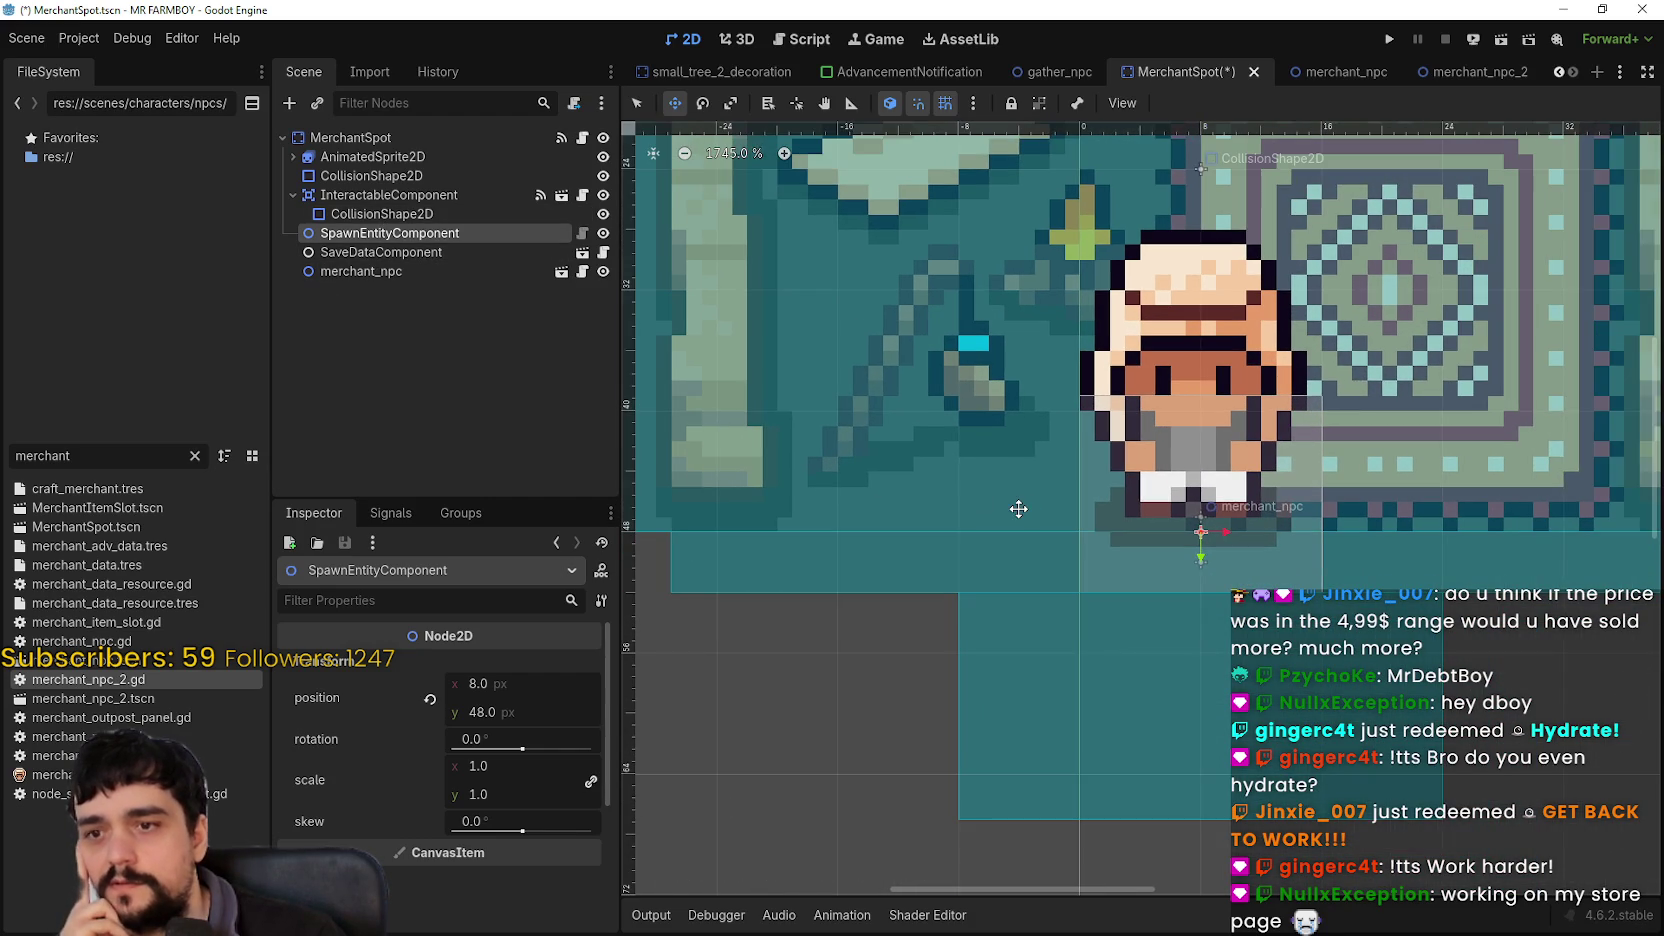
{"action": "mouse_move", "coordinate": [1062, 90]}
{"action": "scroll", "coordinate": [1095, 240], "scroll_direction": "down", "scroll_amount": 2}
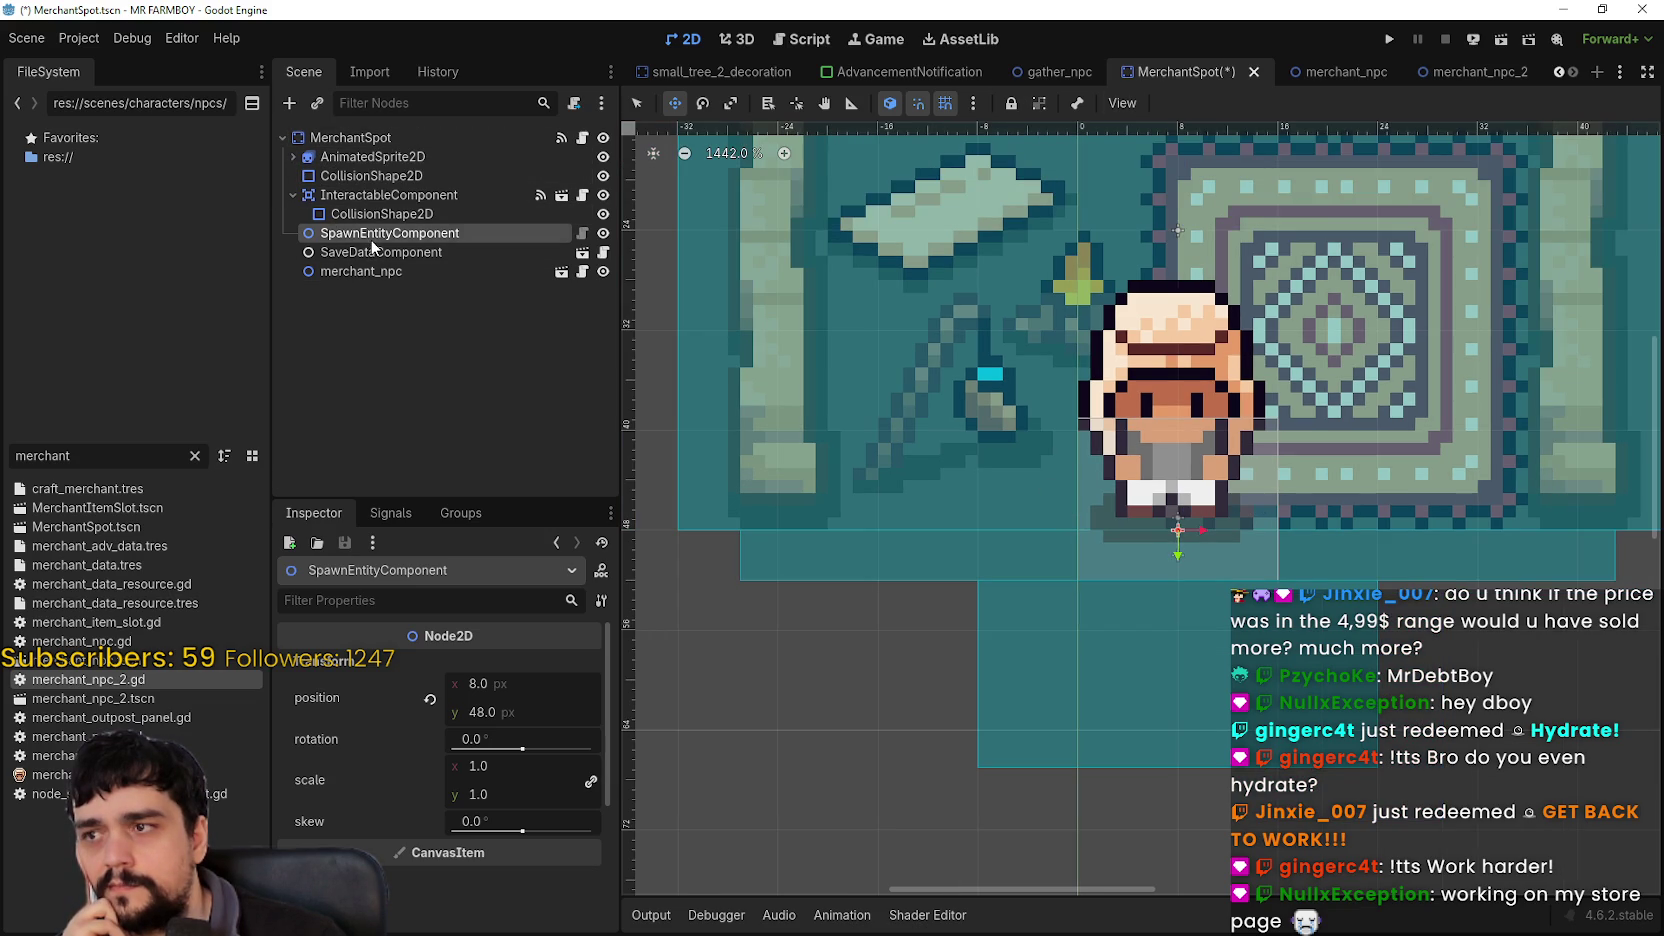
{"action": "scroll", "coordinate": [1153, 520], "scroll_direction": "down", "scroll_amount": 4}
{"action": "left_click_drag", "start_coordinate": [1153, 520], "coordinate": [1158, 562]}
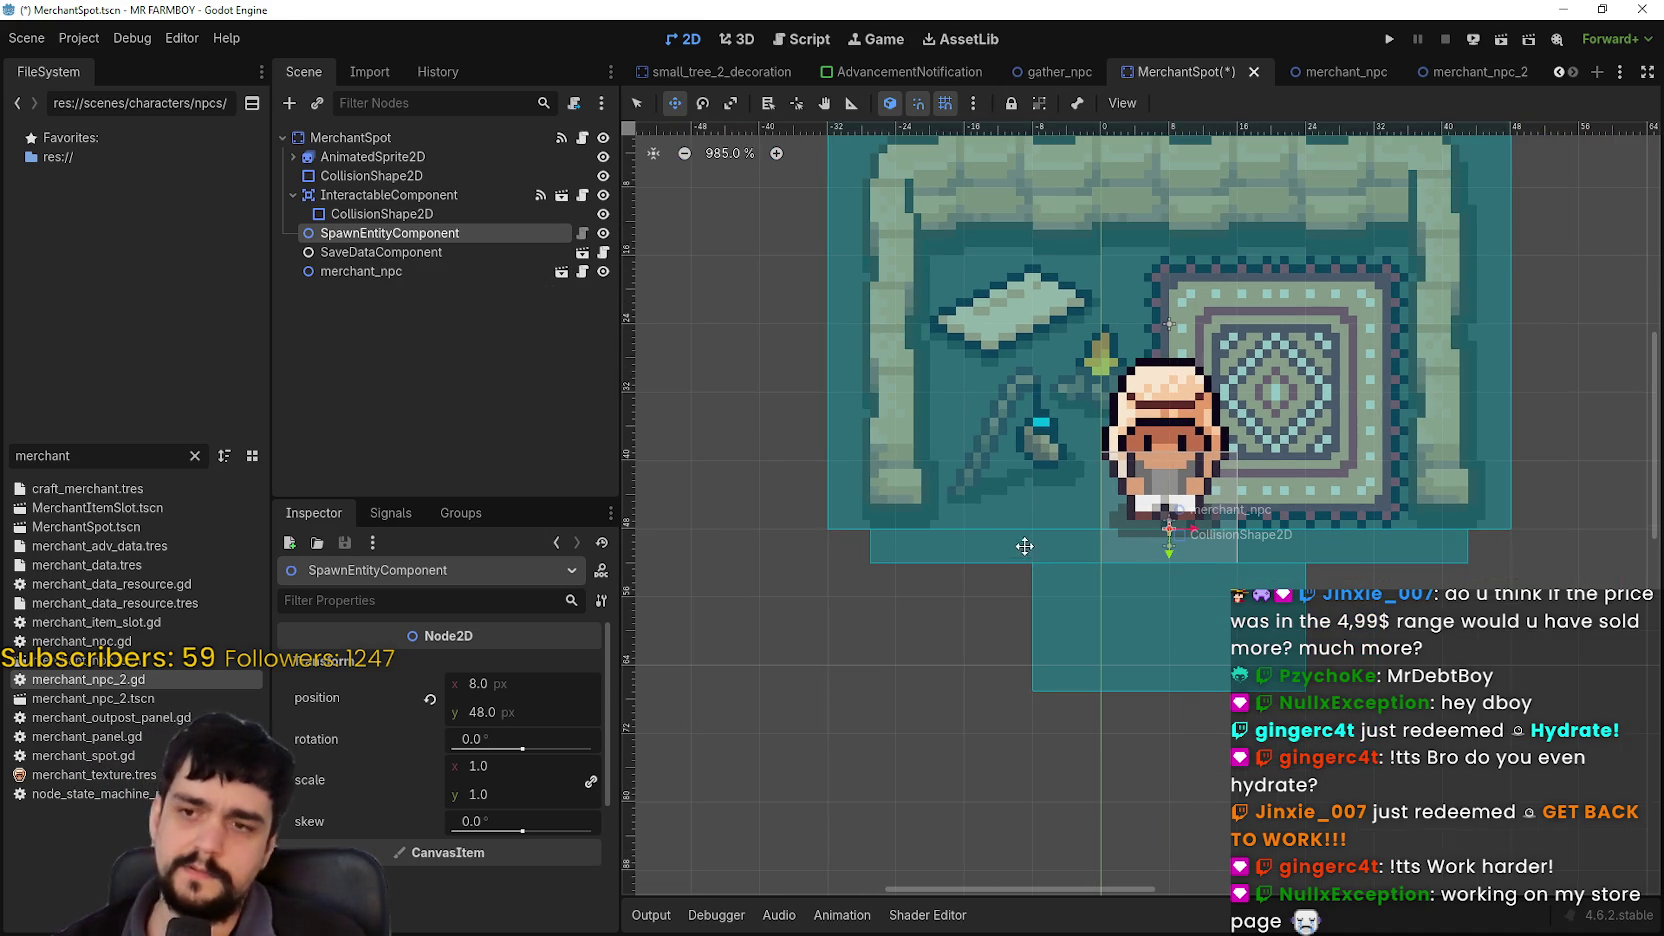
Step: Inspect the room's collision shape, the animated sprite's children and the MerchantSpot root properties
{"action": "left_click", "coordinate": [440, 213]}
{"action": "left_click", "coordinate": [300, 176]}
{"action": "left_click", "coordinate": [292, 195]}
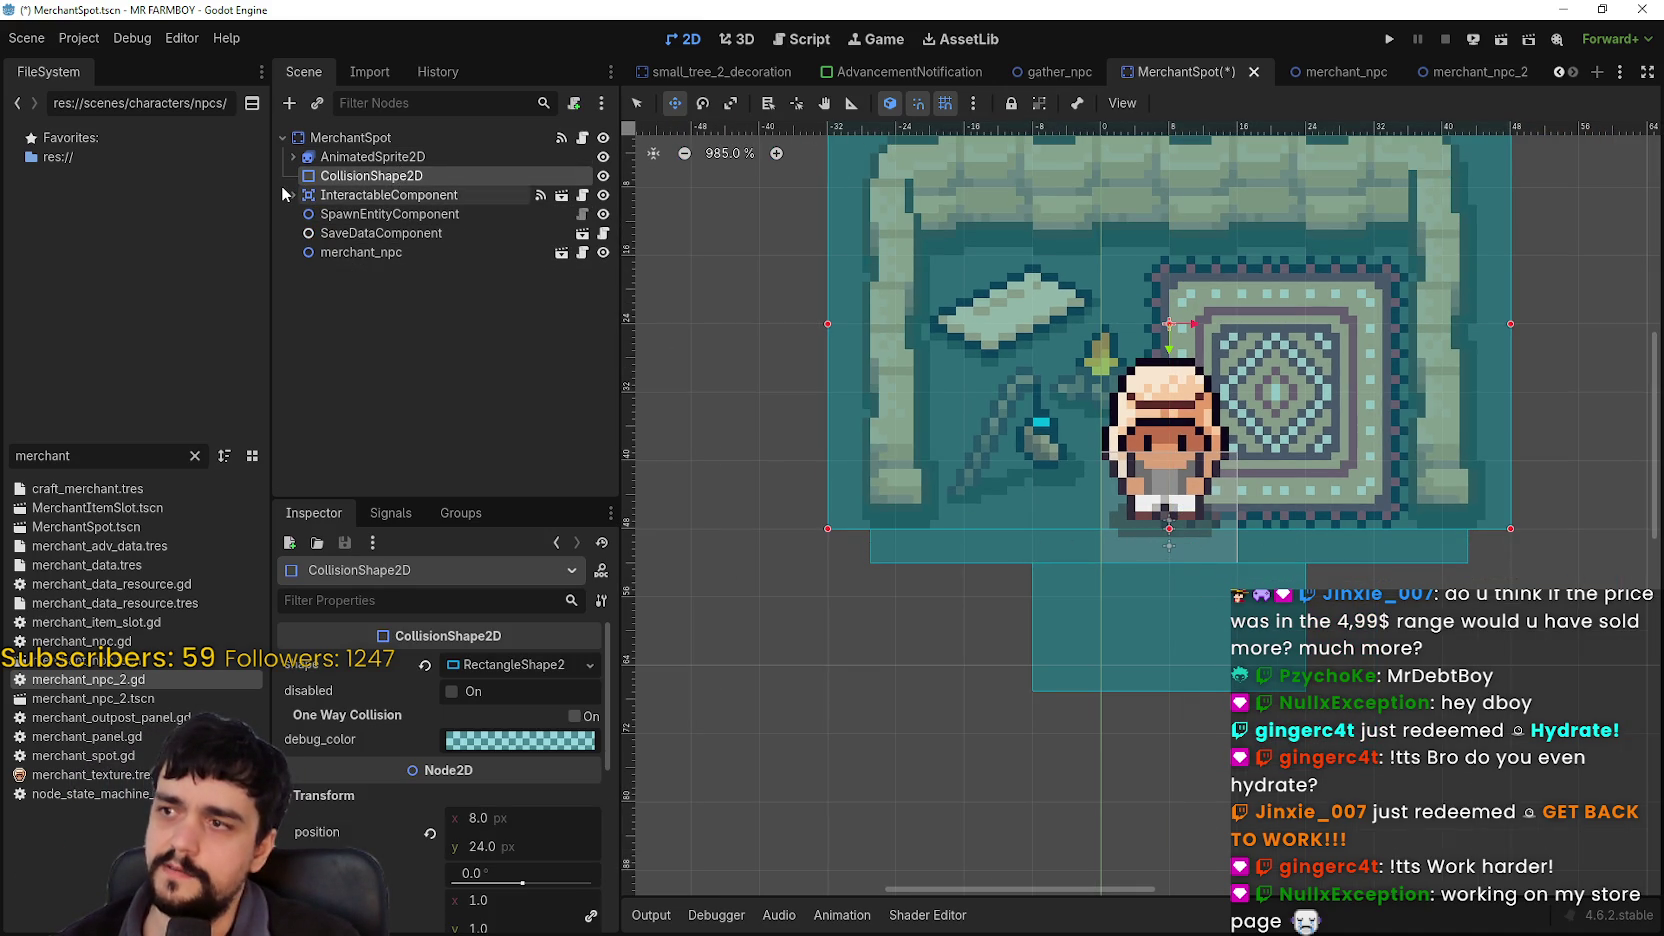
{"action": "left_click", "coordinate": [292, 156]}
{"action": "left_click", "coordinate": [292, 156]}
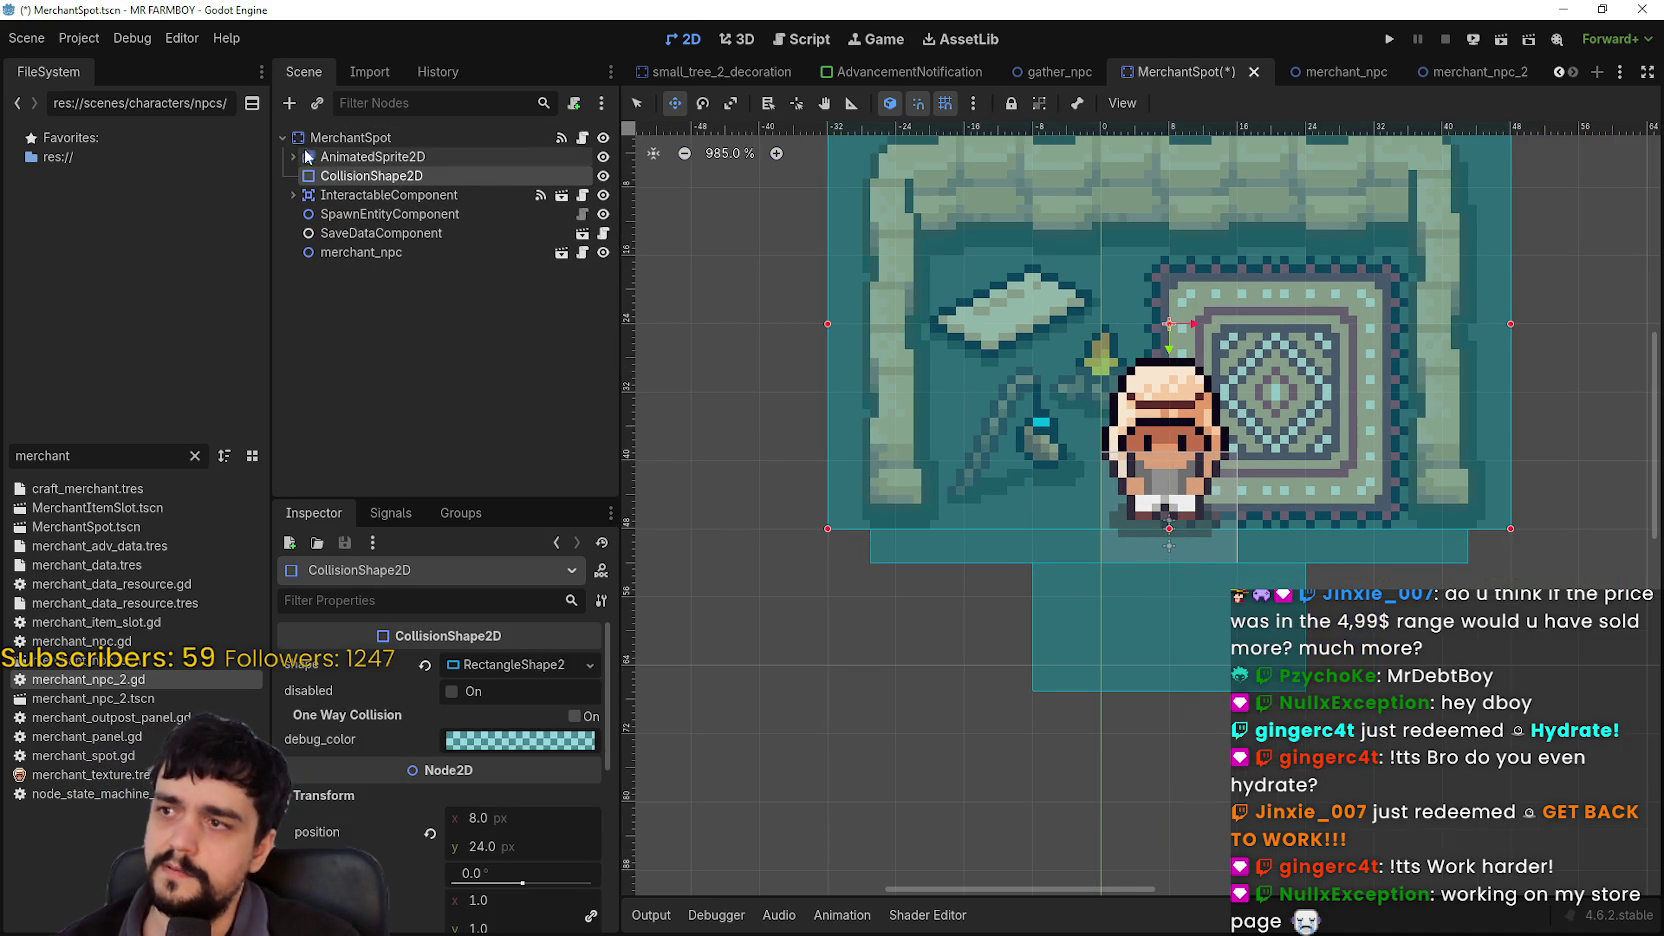
{"action": "left_click", "coordinate": [345, 137]}
{"action": "scroll", "coordinate": [1063, 429], "scroll_direction": "down", "scroll_amount": 2}
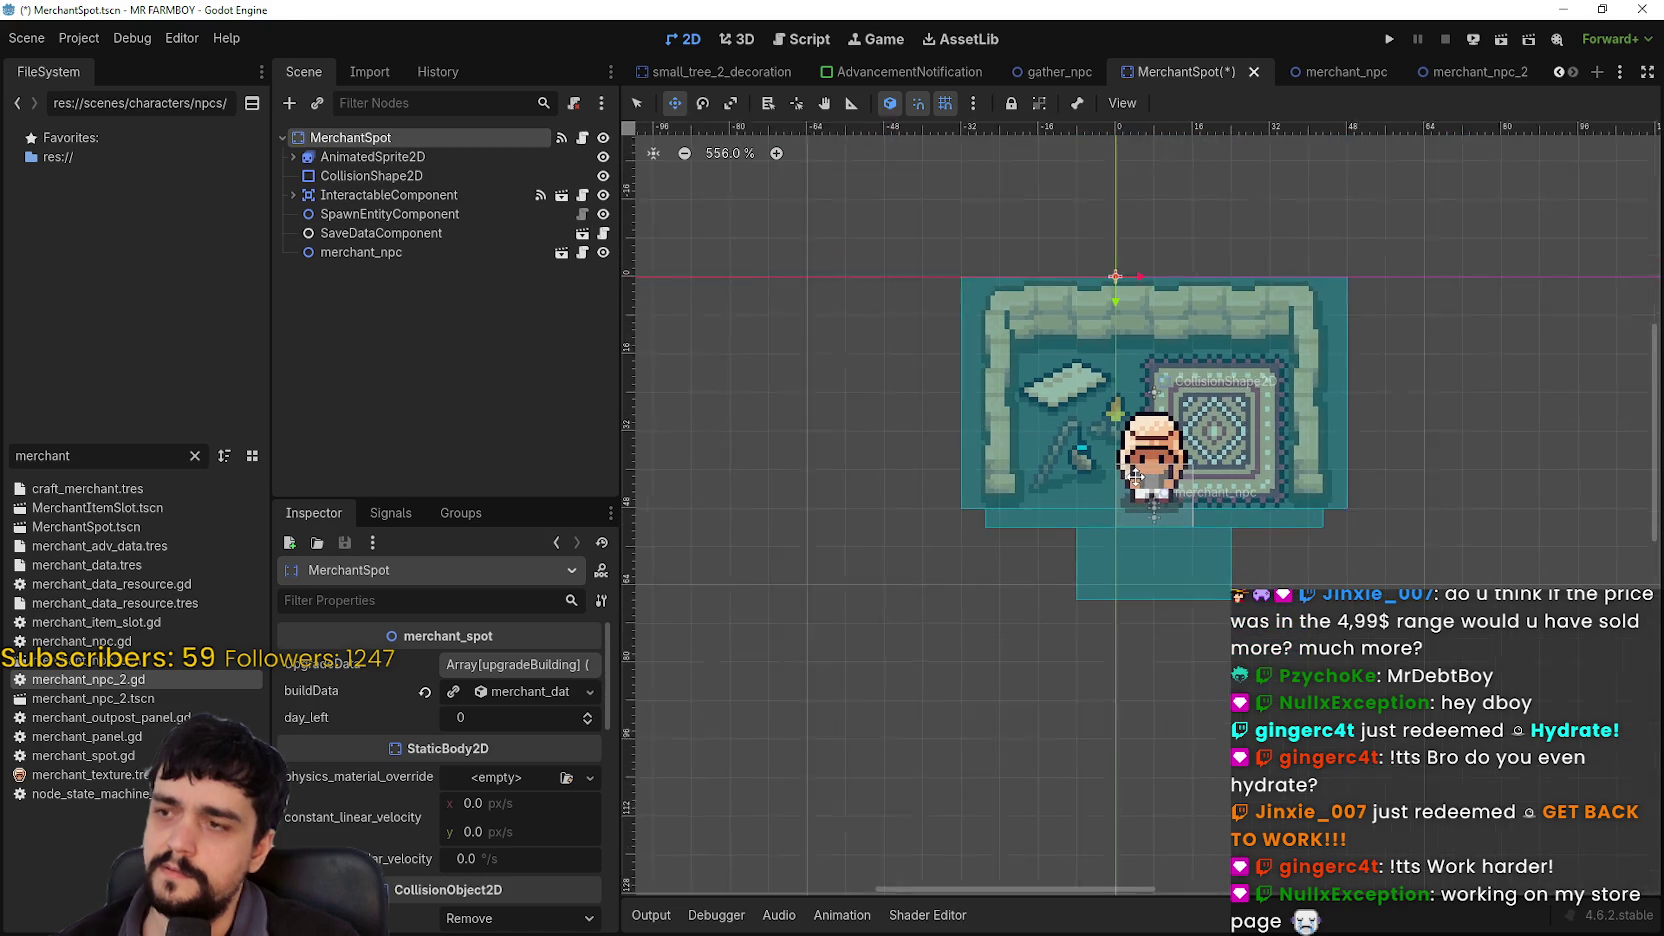
Step: Compare the merchant_npc node's position against the spawn point's position
{"action": "left_click", "coordinate": [361, 252]}
{"action": "scroll", "coordinate": [1133, 478], "scroll_direction": "up", "scroll_amount": 2}
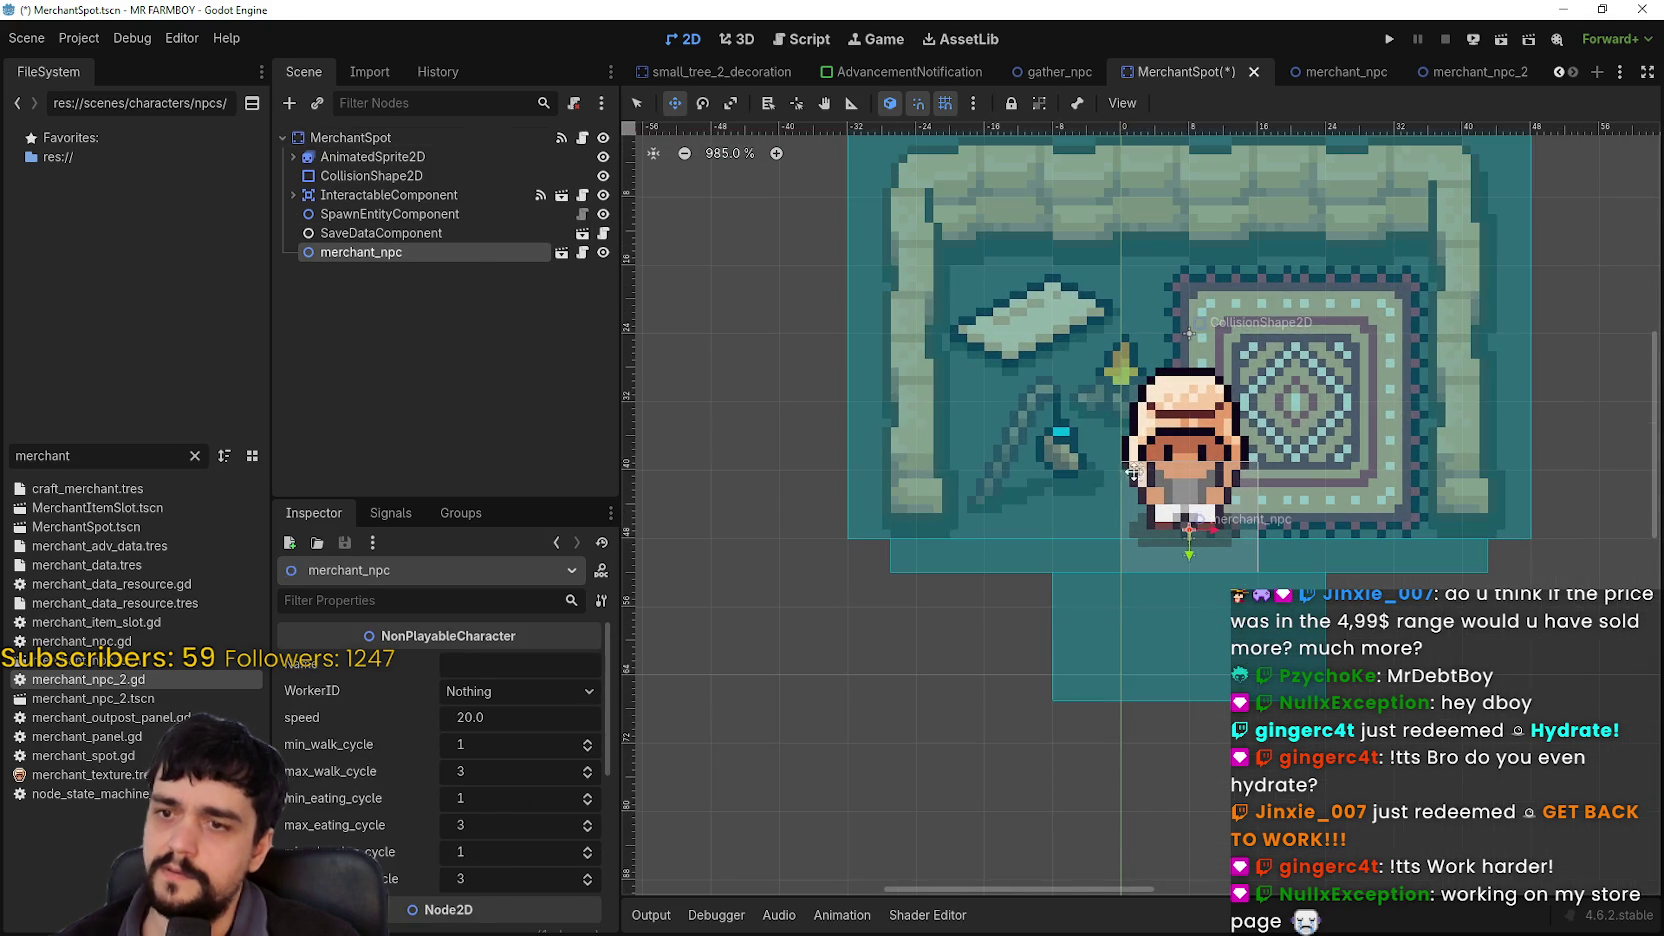
{"action": "left_click", "coordinate": [375, 214]}
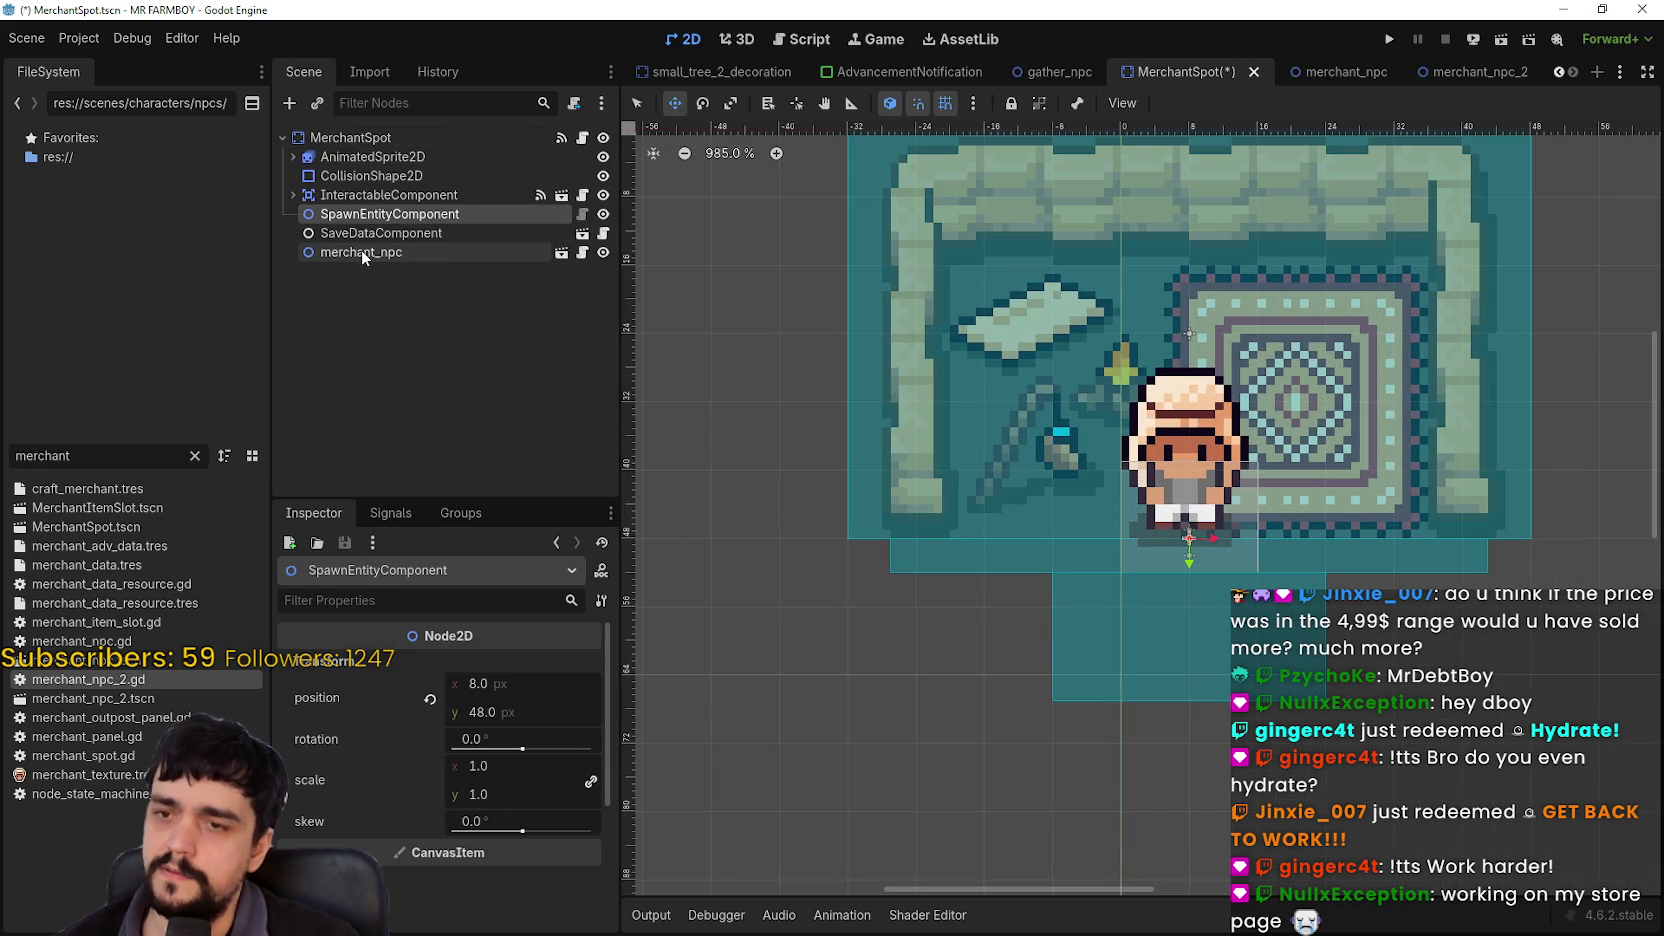
{"action": "left_click", "coordinate": [361, 250]}
{"action": "scroll", "coordinate": [1231, 505], "scroll_direction": "up", "scroll_amount": 2}
{"action": "scroll", "coordinate": [1231, 505], "scroll_direction": "up", "scroll_amount": 1}
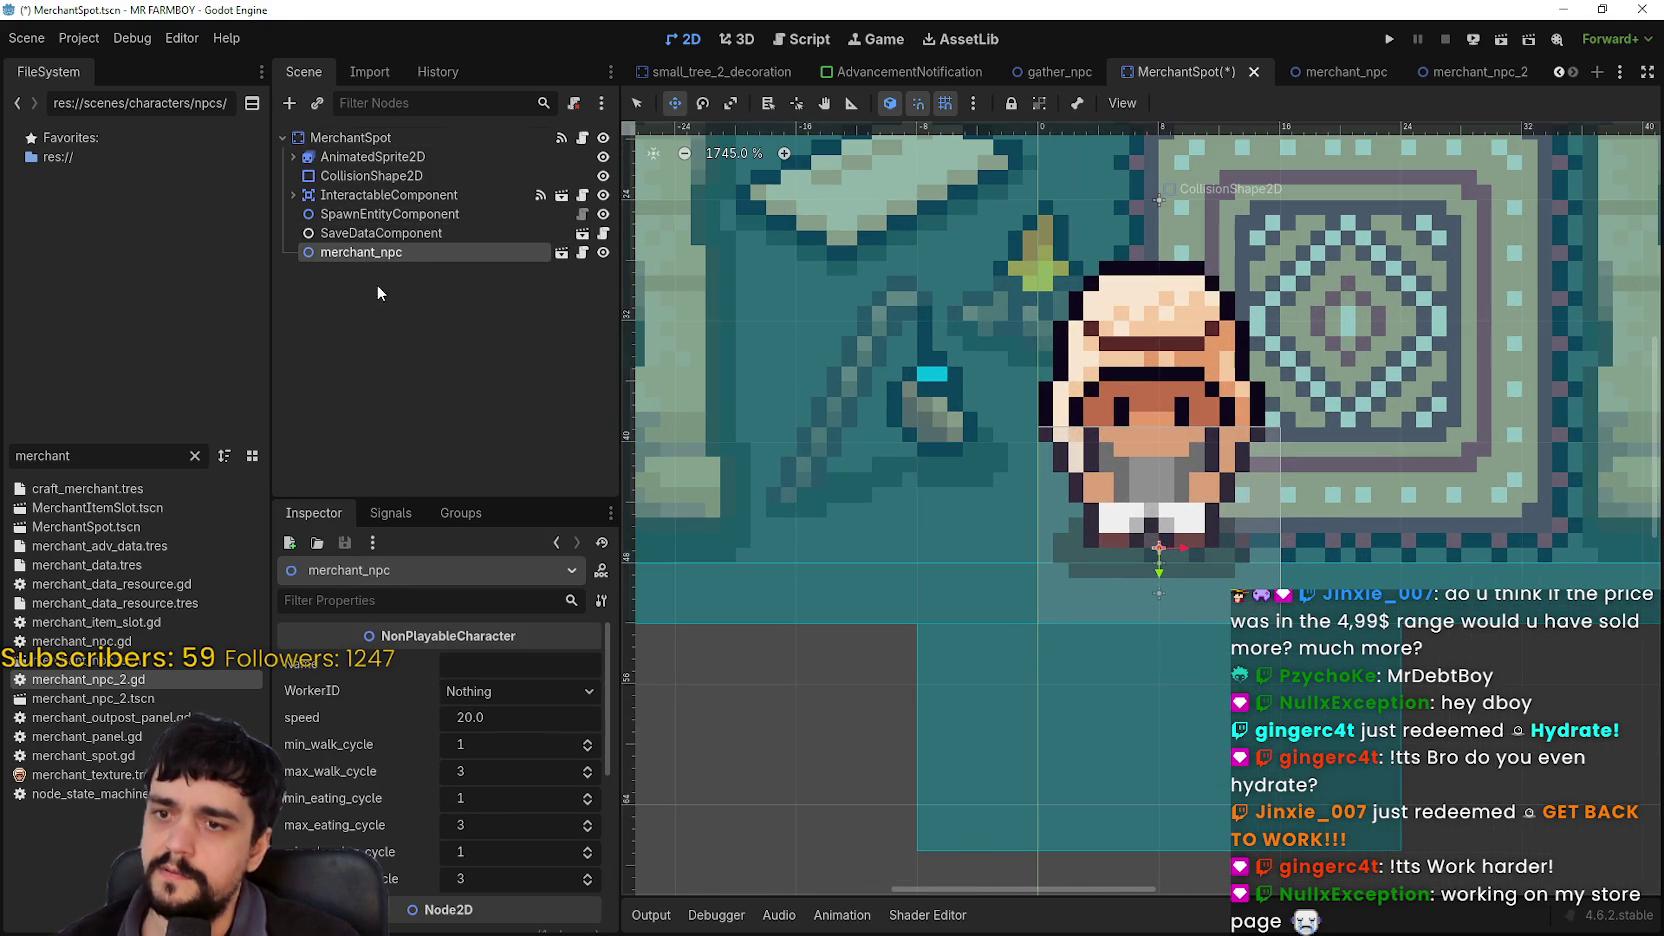
{"action": "left_click", "coordinate": [355, 212]}
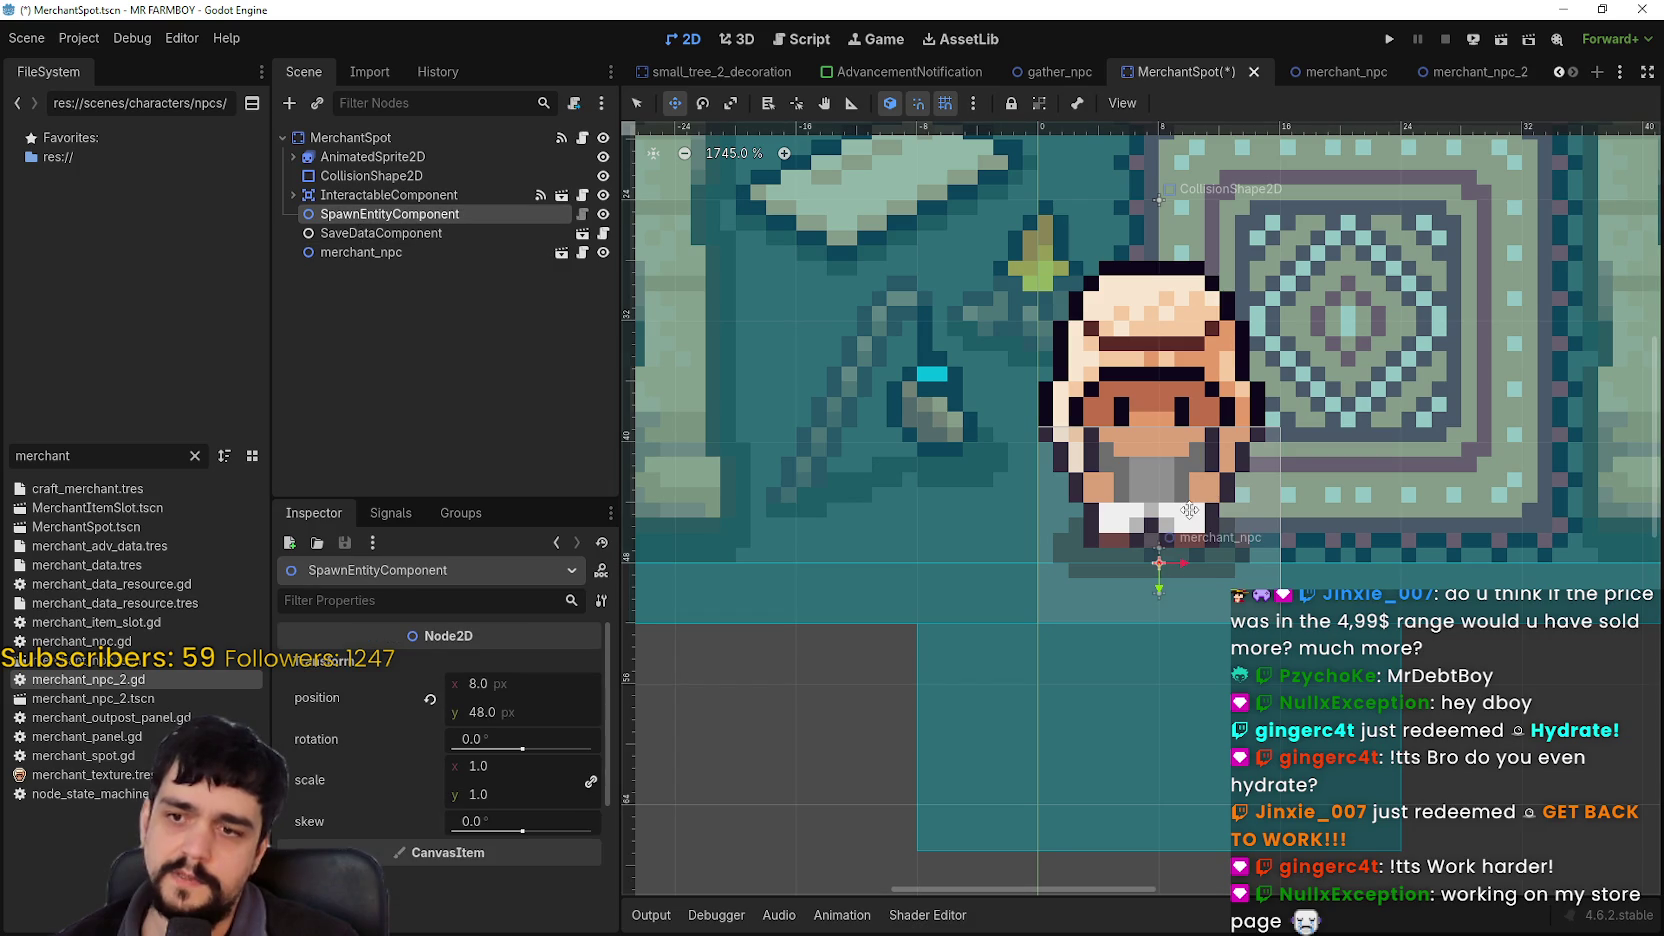
{"action": "scroll", "coordinate": [1170, 590], "scroll_direction": "down", "scroll_amount": 3}
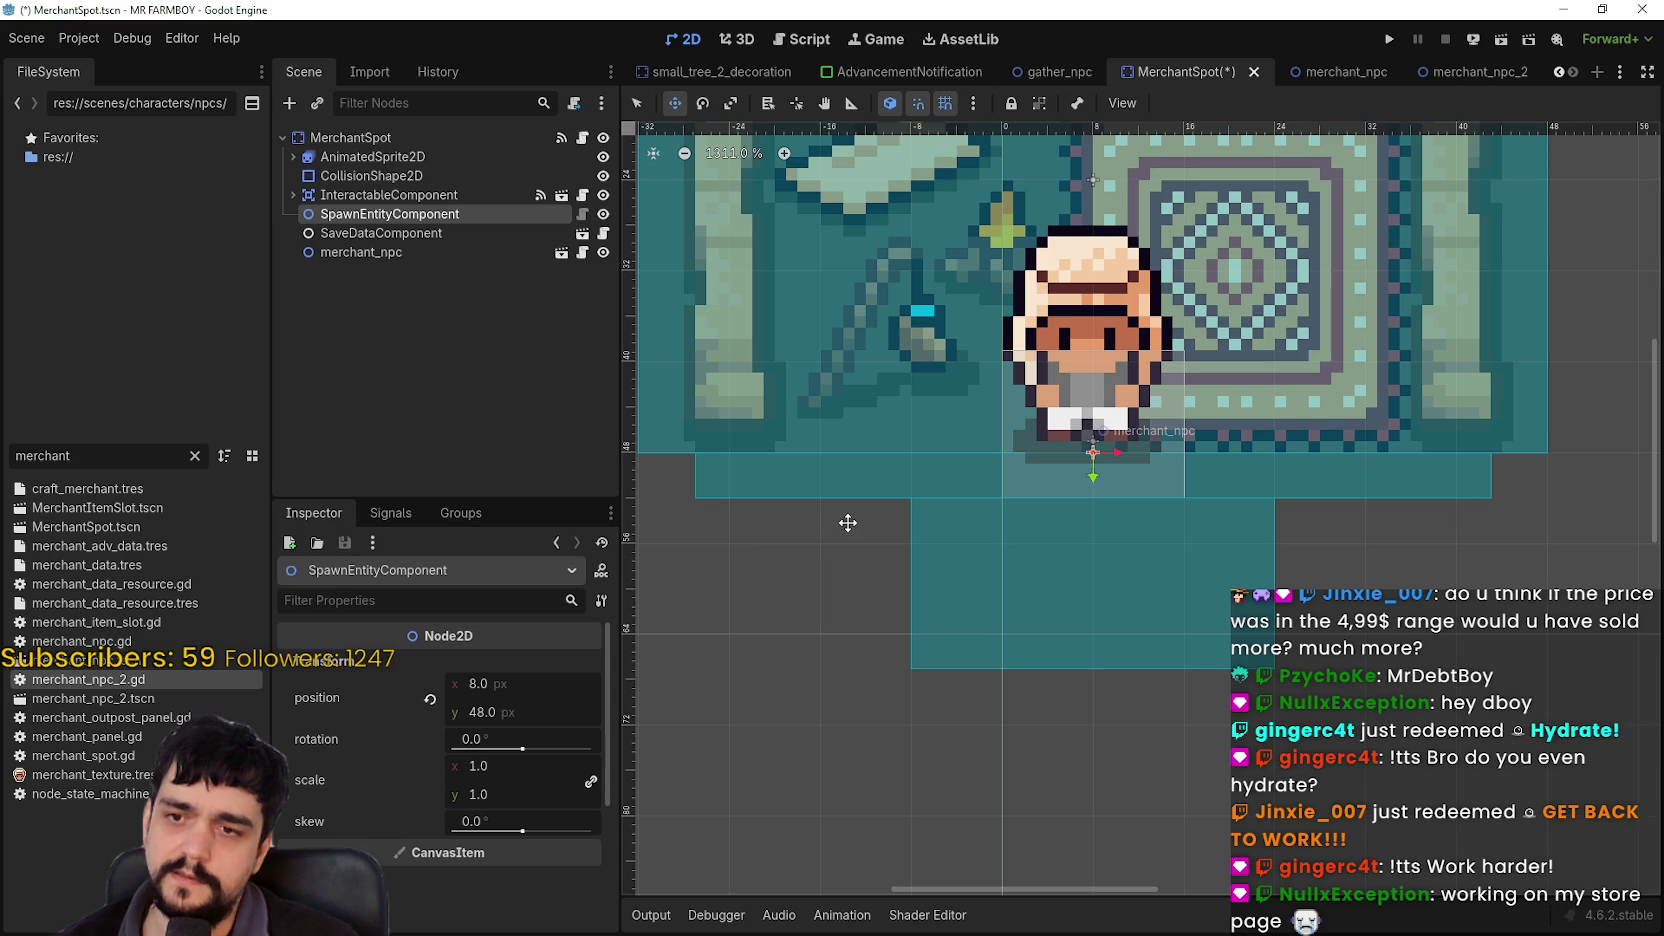
{"action": "scroll", "coordinate": [848, 513], "scroll_direction": "down", "scroll_amount": 3}
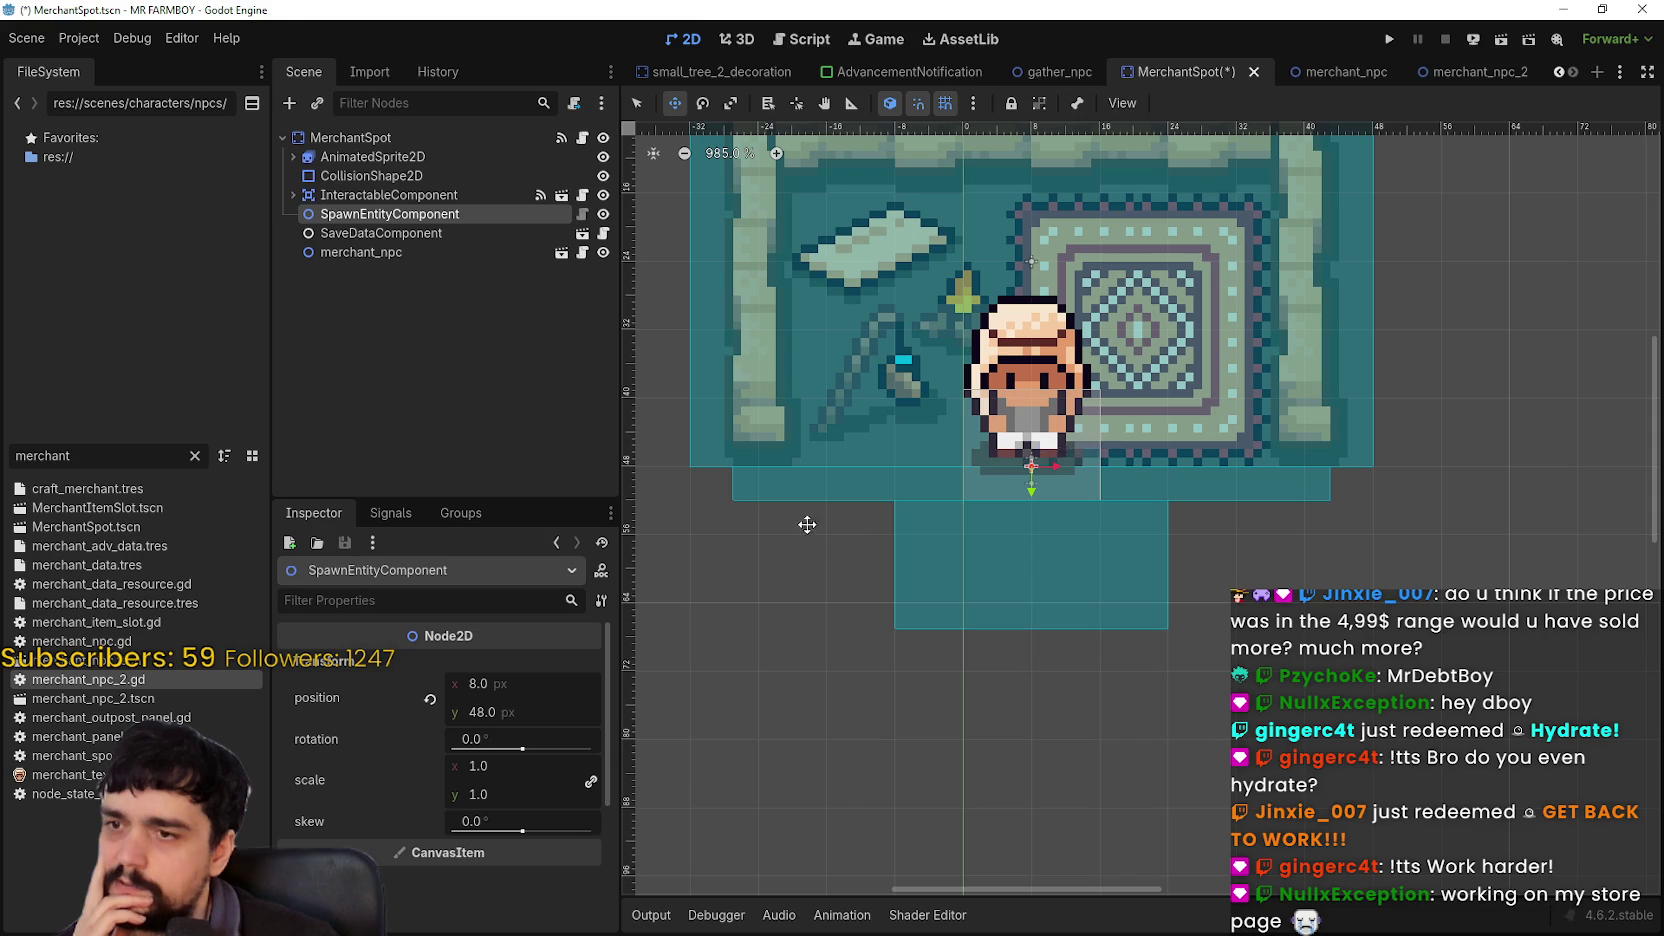
{"action": "scroll", "coordinate": [755, 564], "scroll_direction": "down", "scroll_amount": 1}
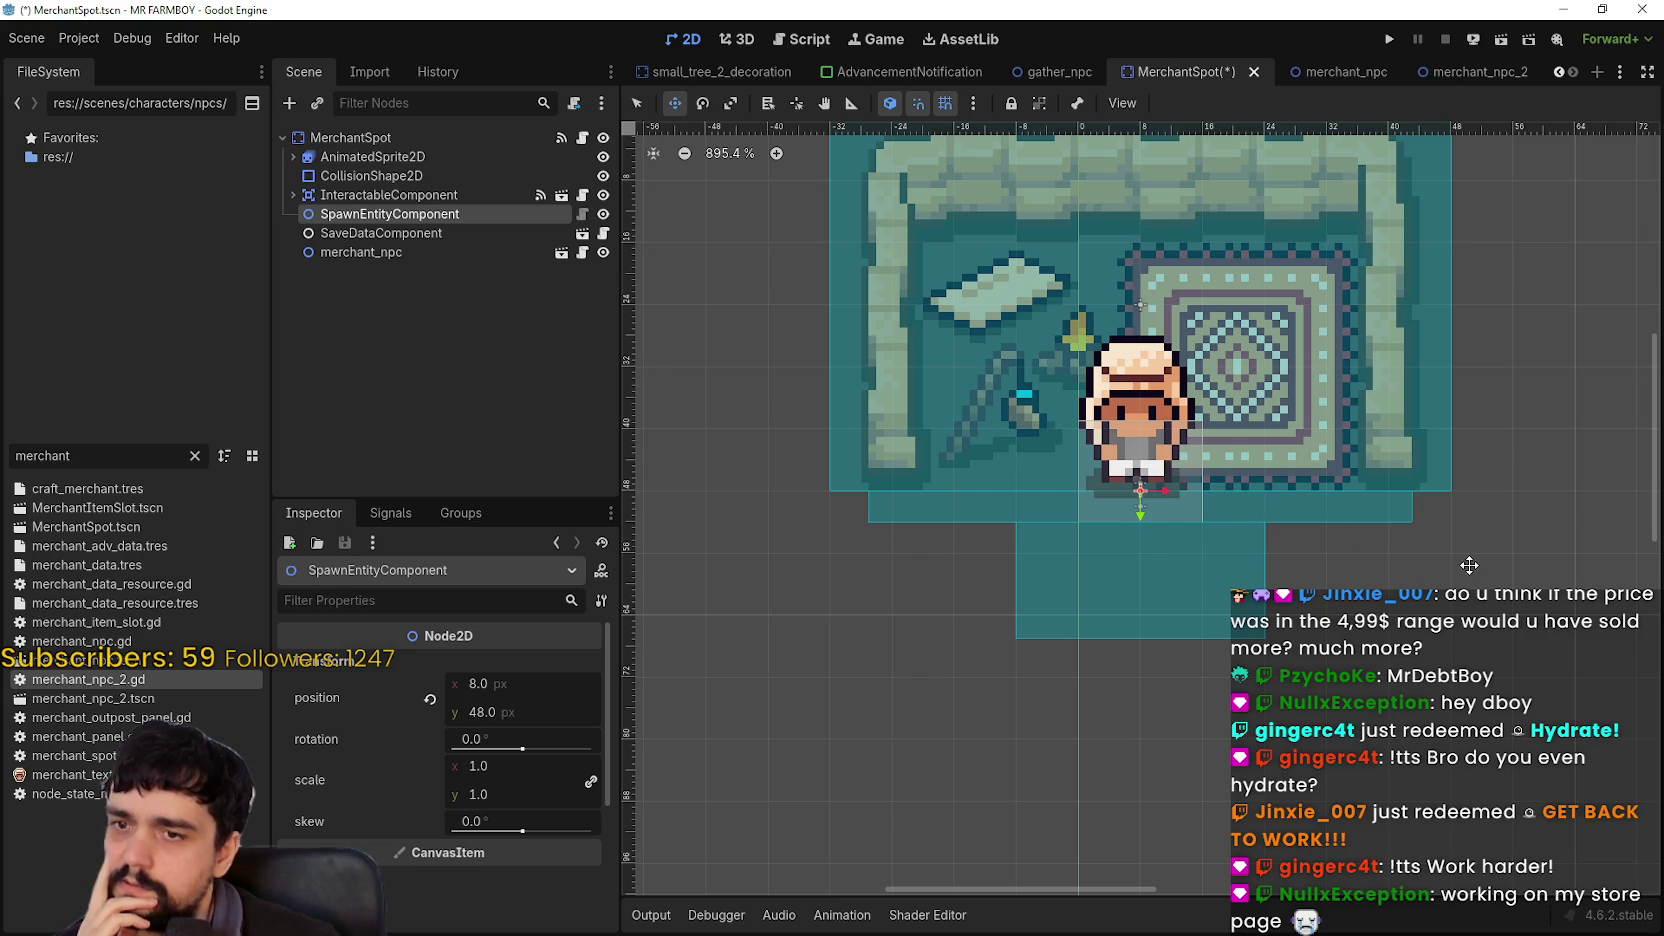
{"action": "scroll", "coordinate": [1200, 505], "scroll_direction": "up", "scroll_amount": 3}
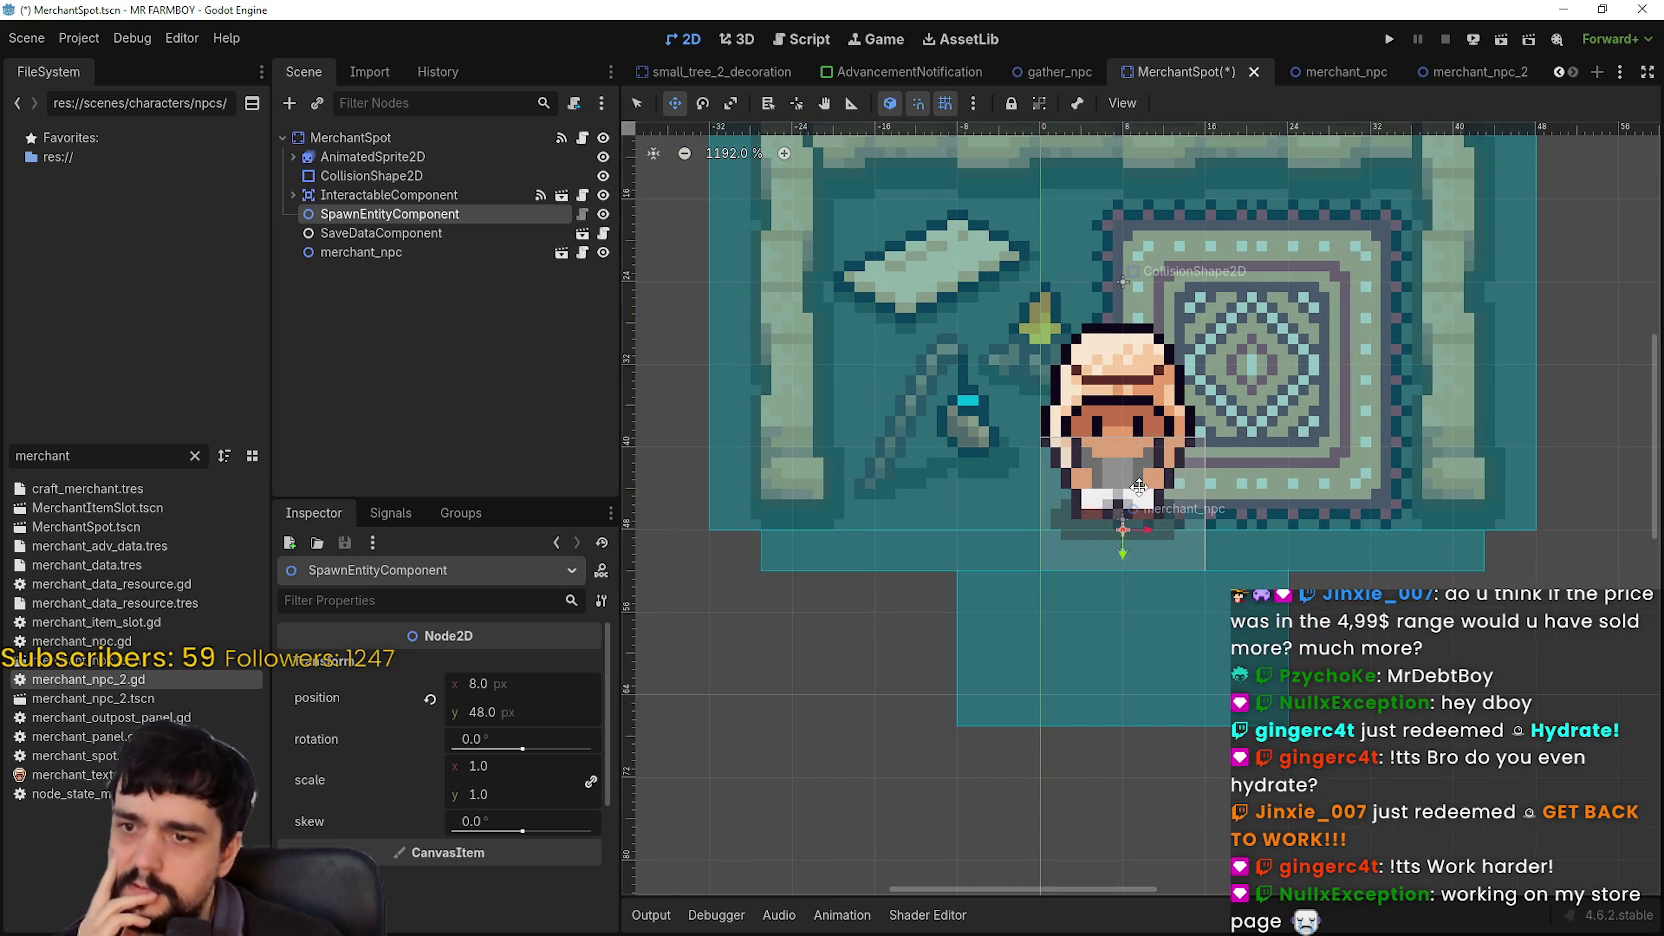
Step: Move merchant_npc 3 pixels lower and save the MerchantSpot scene
{"action": "left_click", "coordinate": [376, 257]}
{"action": "scroll", "coordinate": [1146, 516], "scroll_direction": "up", "scroll_amount": 12}
{"action": "mouse_move", "coordinate": [1146, 516]}
{"action": "left_mouse_down"}
{"action": "mouse_move", "coordinate": [1128, 546]}
{"action": "mouse_move", "coordinate": [1140, 597]}
{"action": "left_mouse_up"}
{"action": "scroll", "coordinate": [1140, 597], "scroll_direction": "down", "scroll_amount": 12}
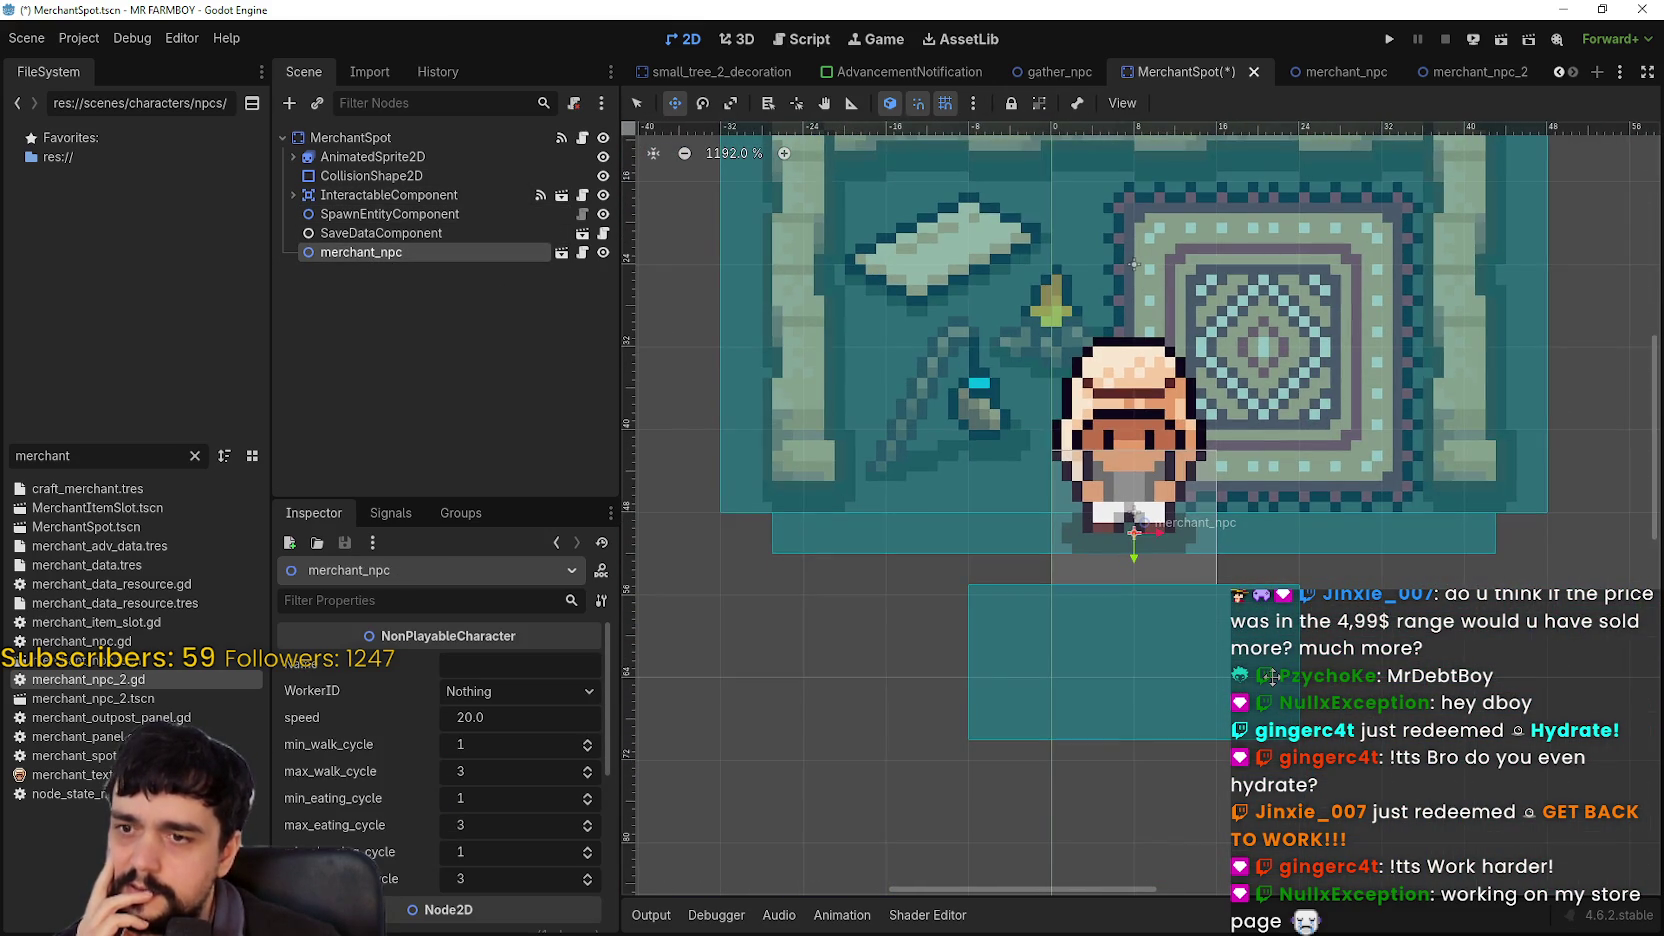
{"action": "scroll", "coordinate": [1271, 676], "scroll_direction": "down", "scroll_amount": 2}
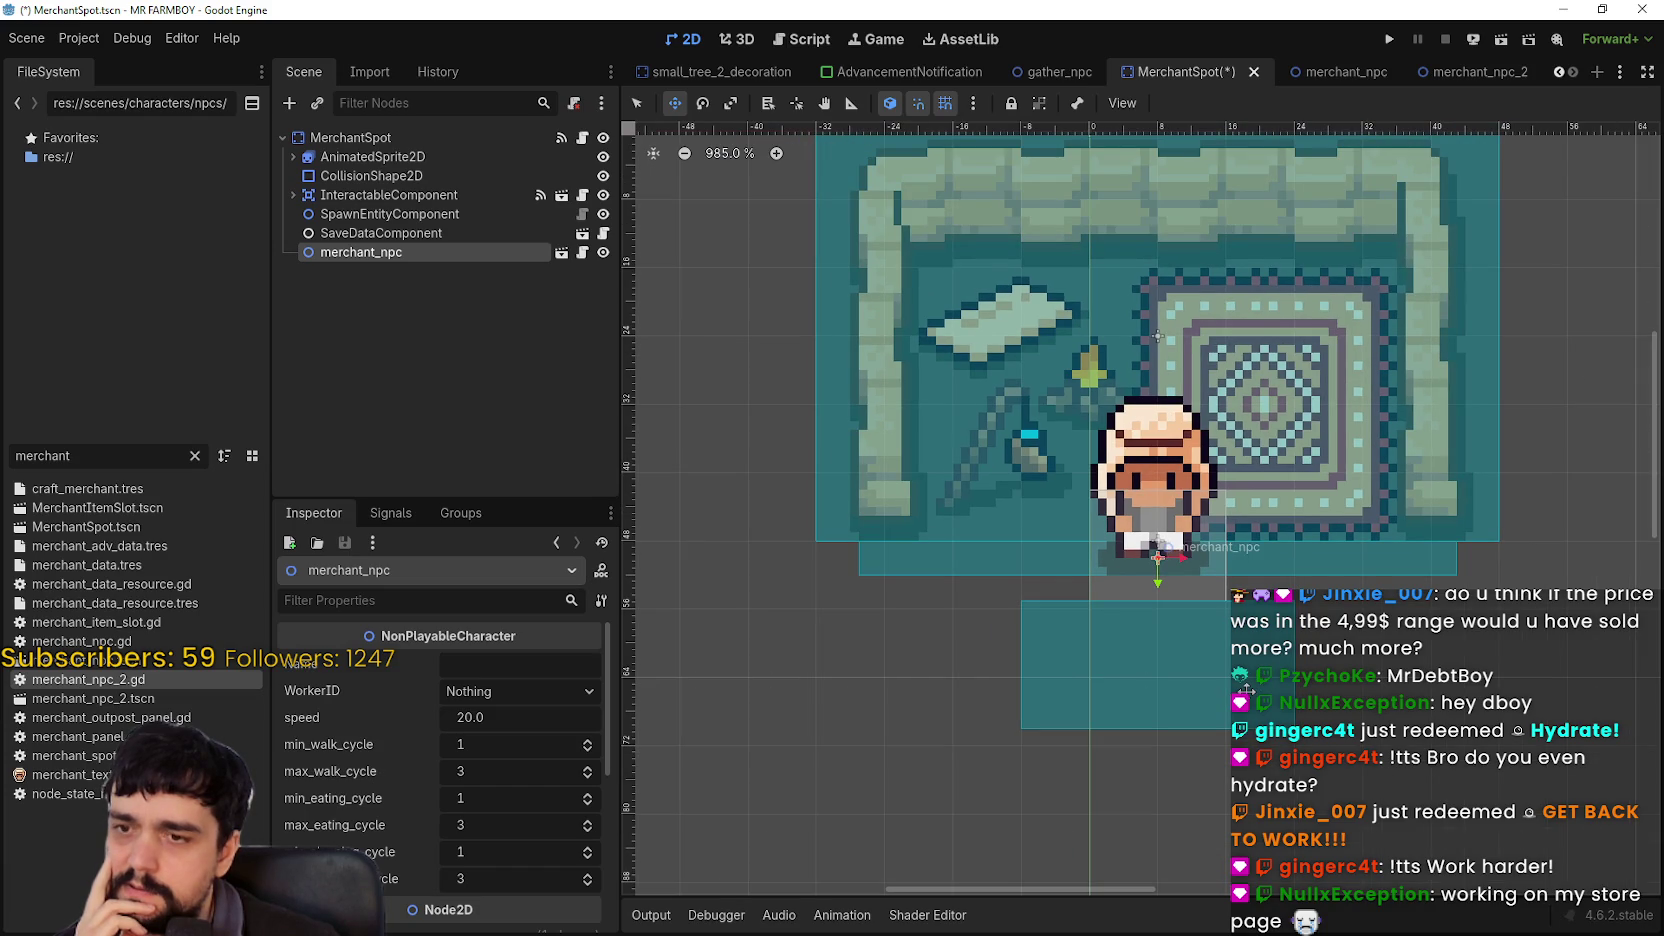
{"action": "scroll", "coordinate": [1212, 623], "scroll_direction": "up", "scroll_amount": 2}
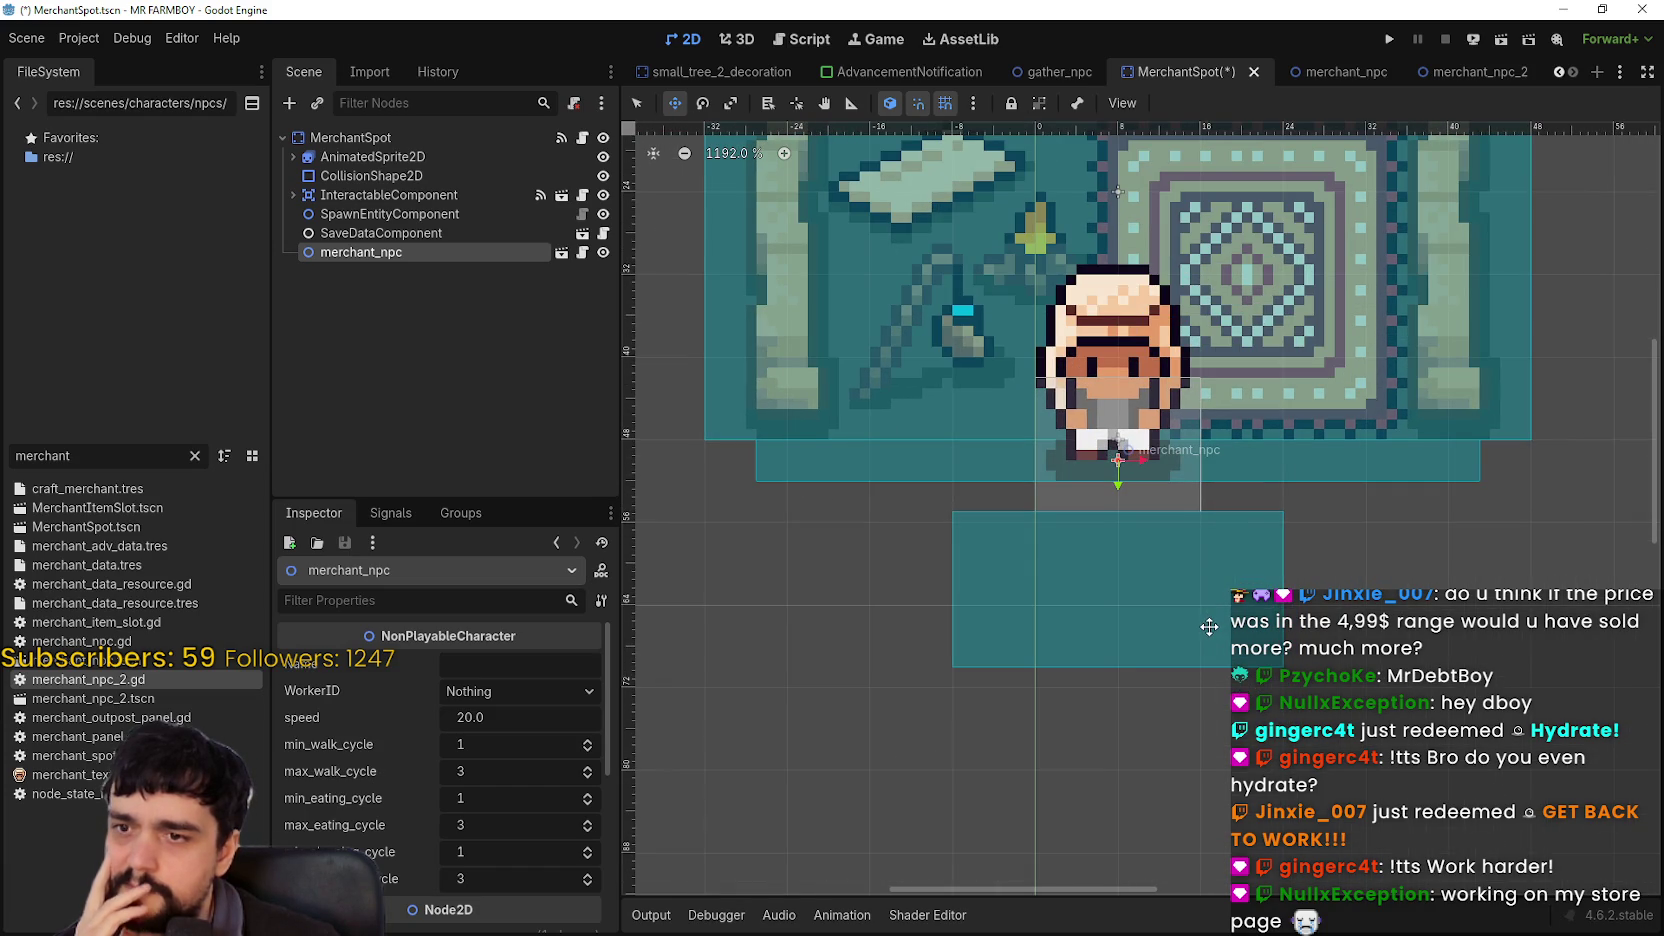
{"action": "key", "text": "ctrl+s"}
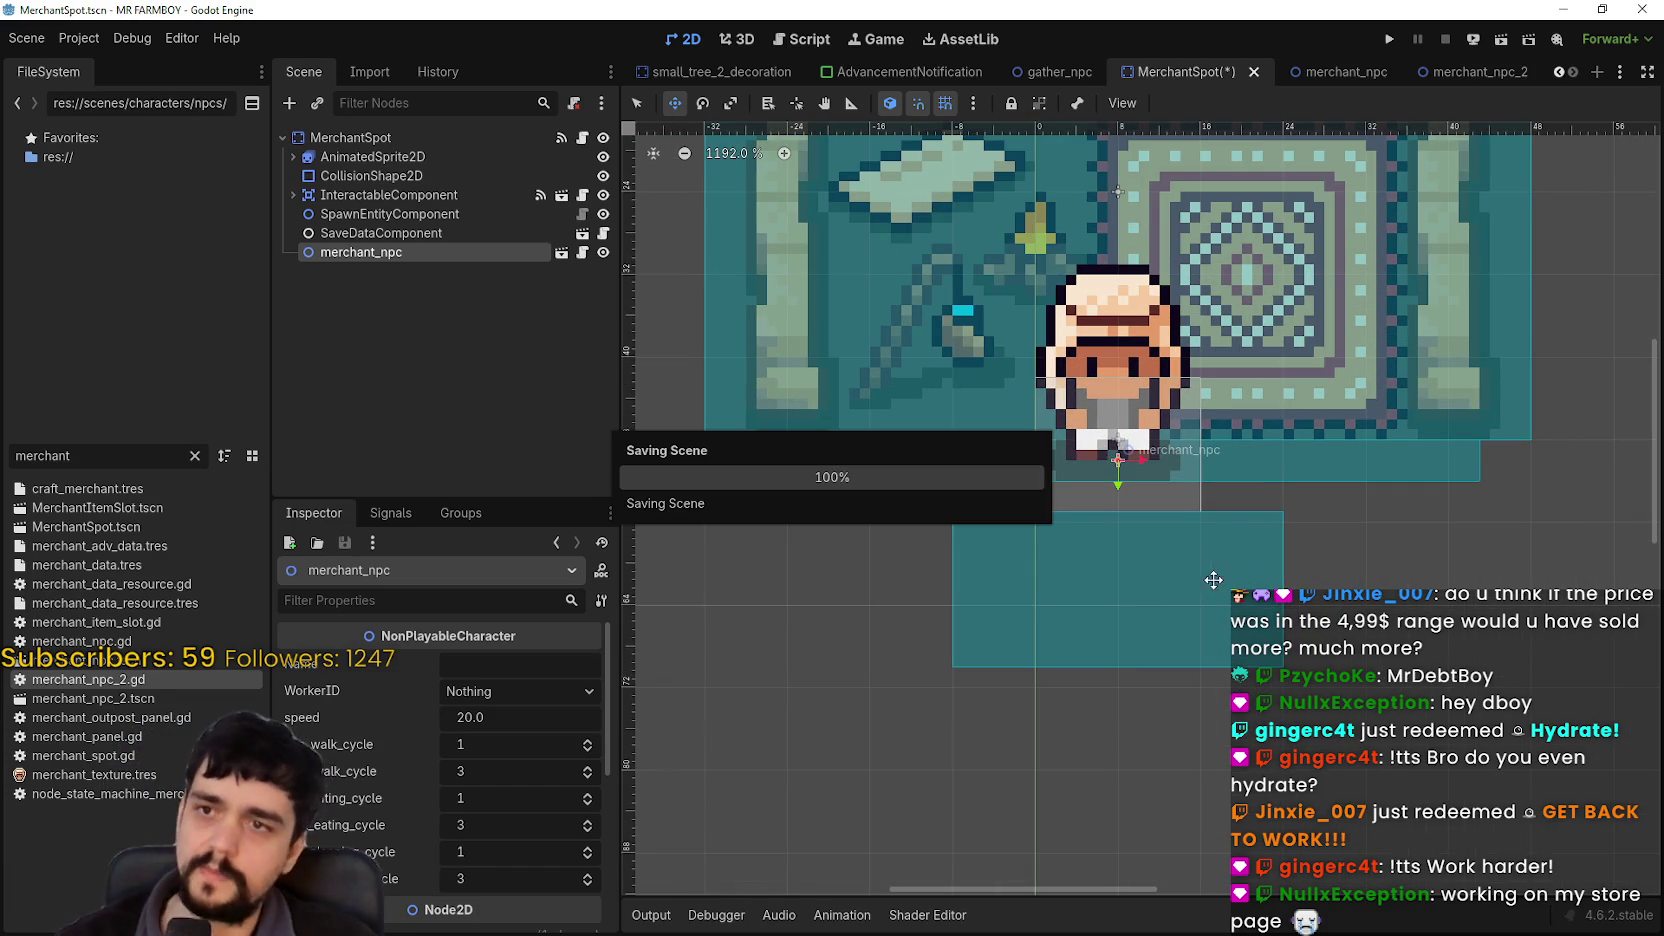
{"action": "scroll", "coordinate": [1207, 578], "scroll_direction": "down", "scroll_amount": 7}
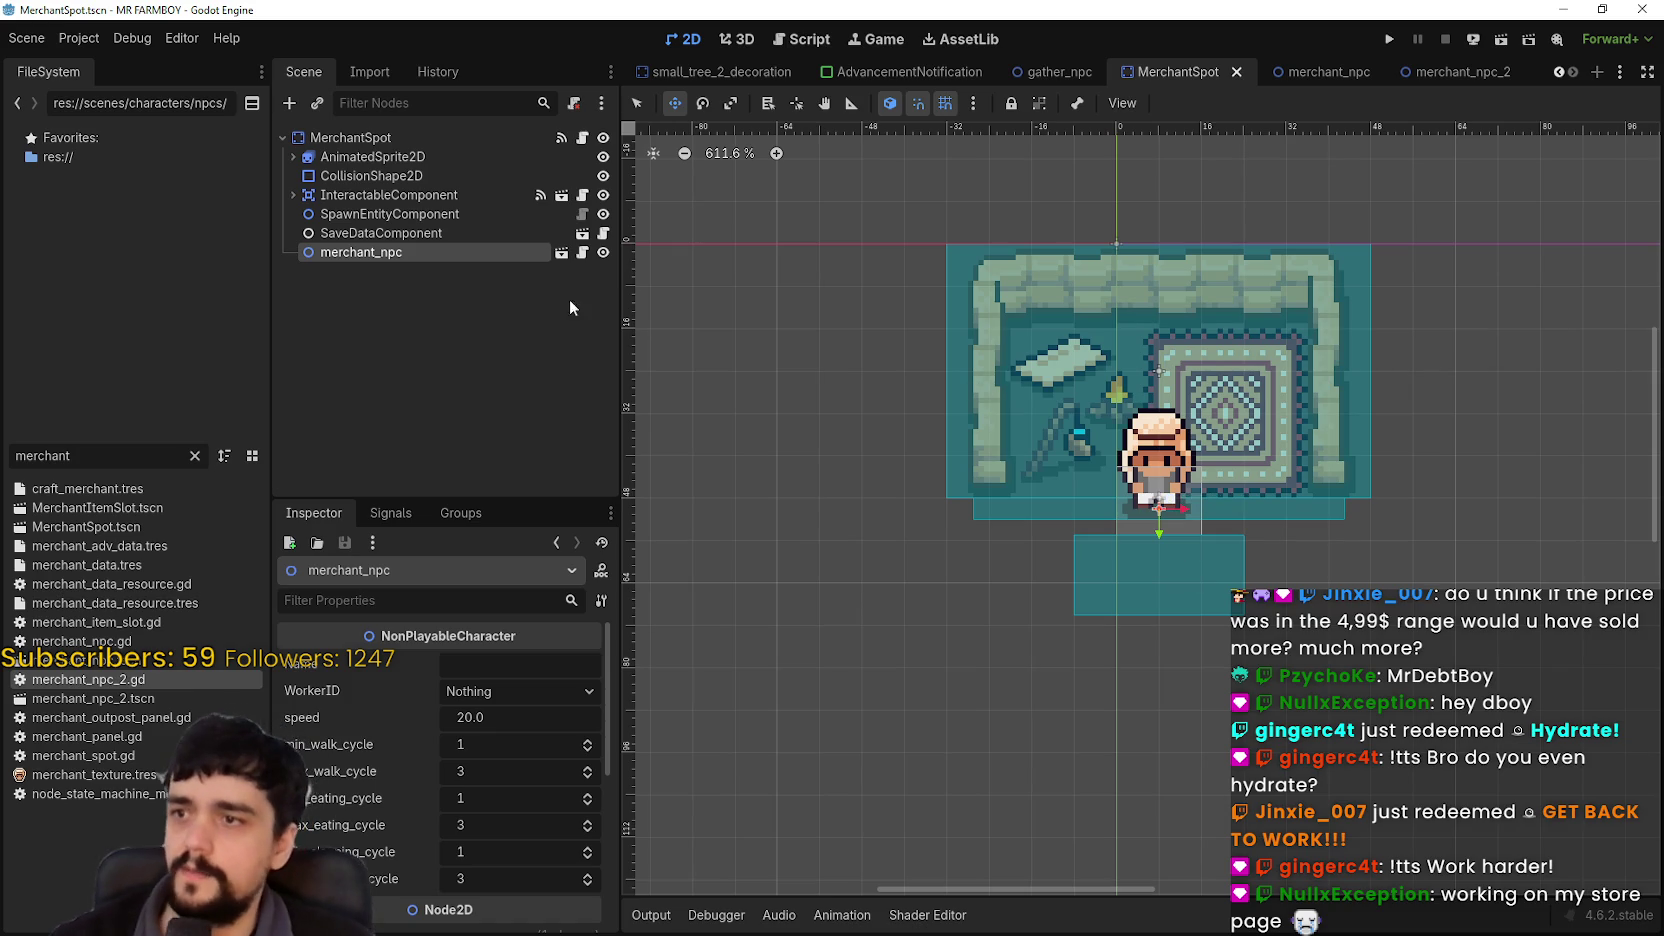
{"action": "left_click", "coordinate": [582, 253]}
{"action": "left_click", "coordinate": [1030, 199]}
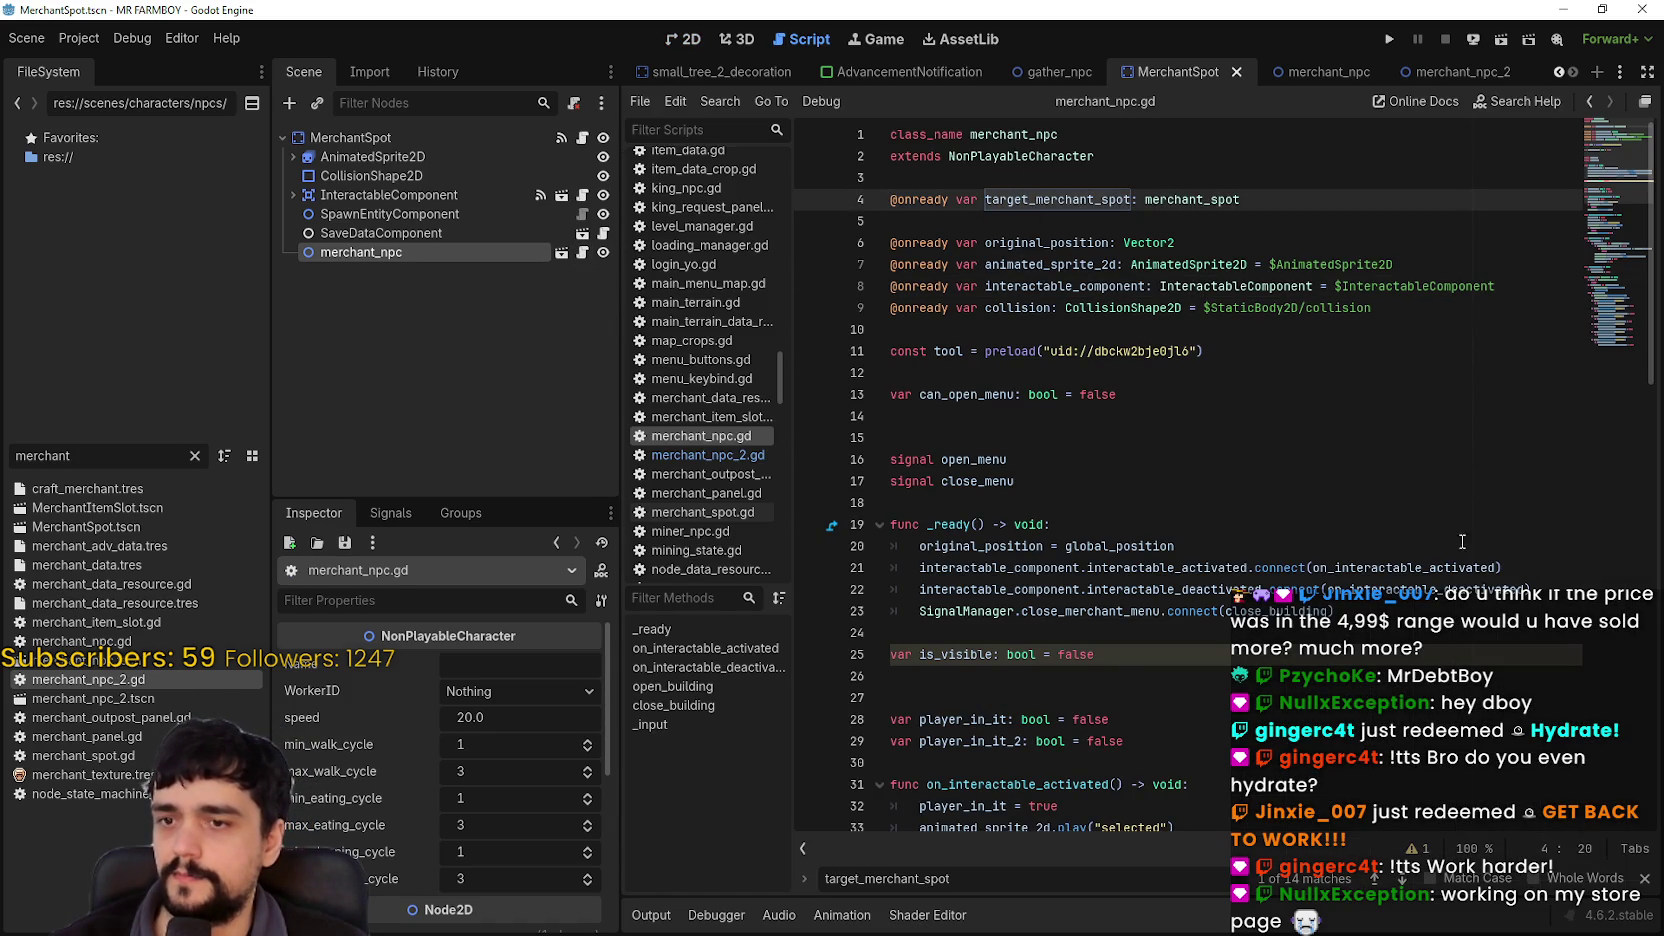
{"action": "left_click", "coordinate": [1160, 436]}
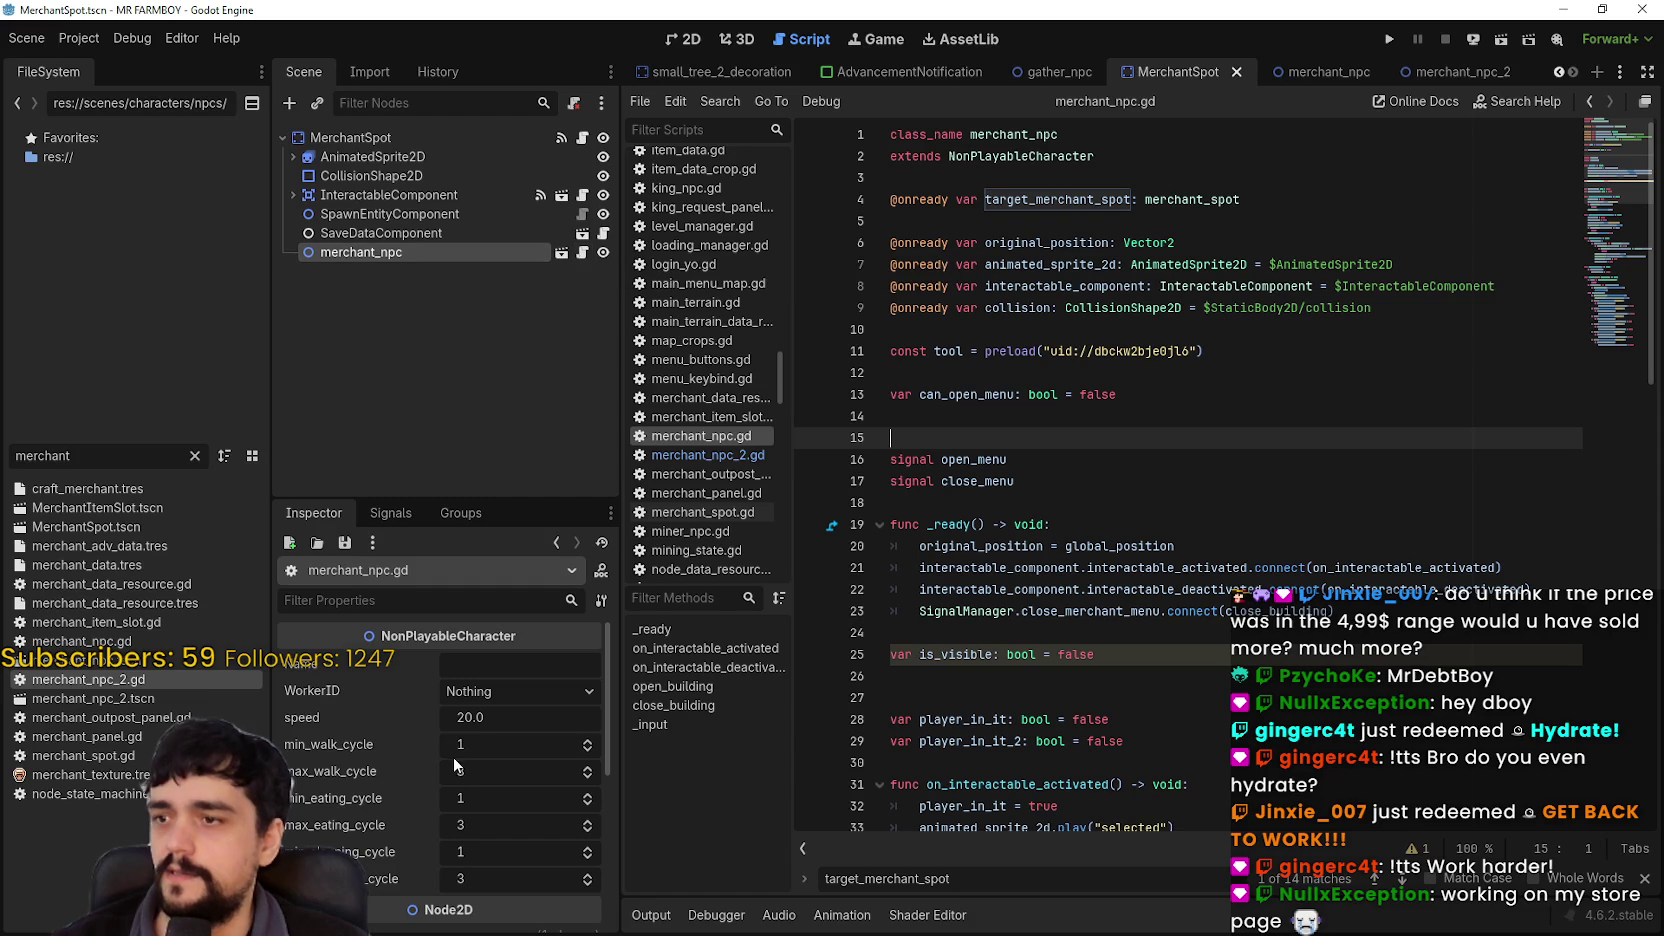
{"action": "double_click", "coordinate": [916, 201]}
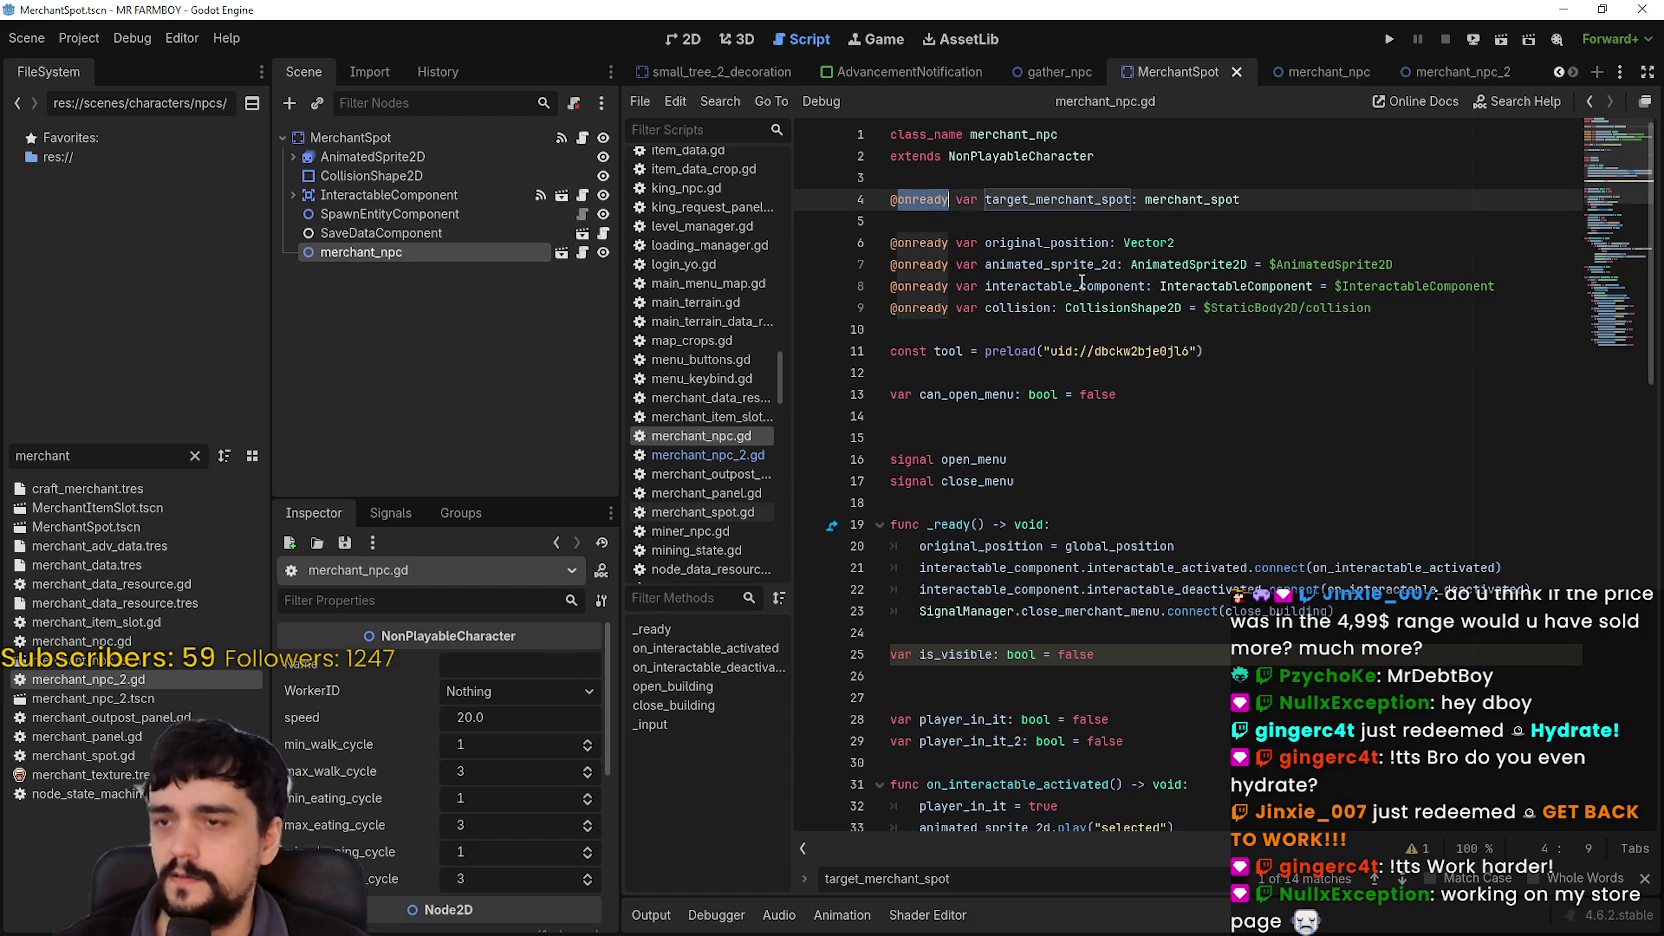
{"action": "type", "text": "export"}
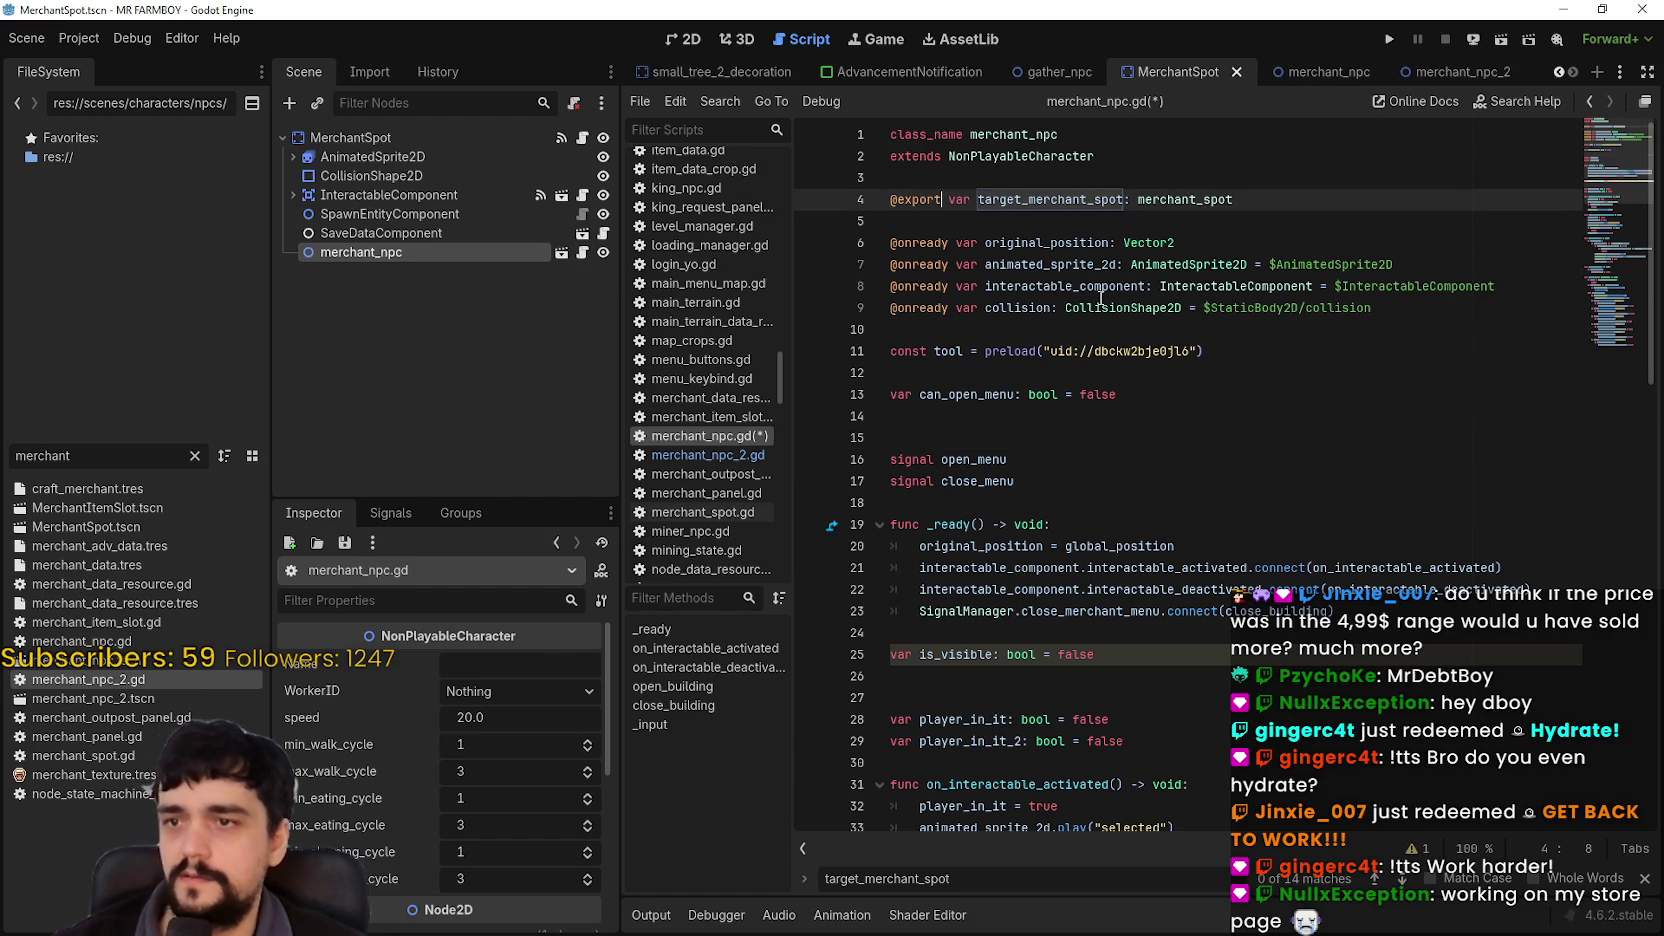
{"action": "left_click", "coordinate": [1275, 231]}
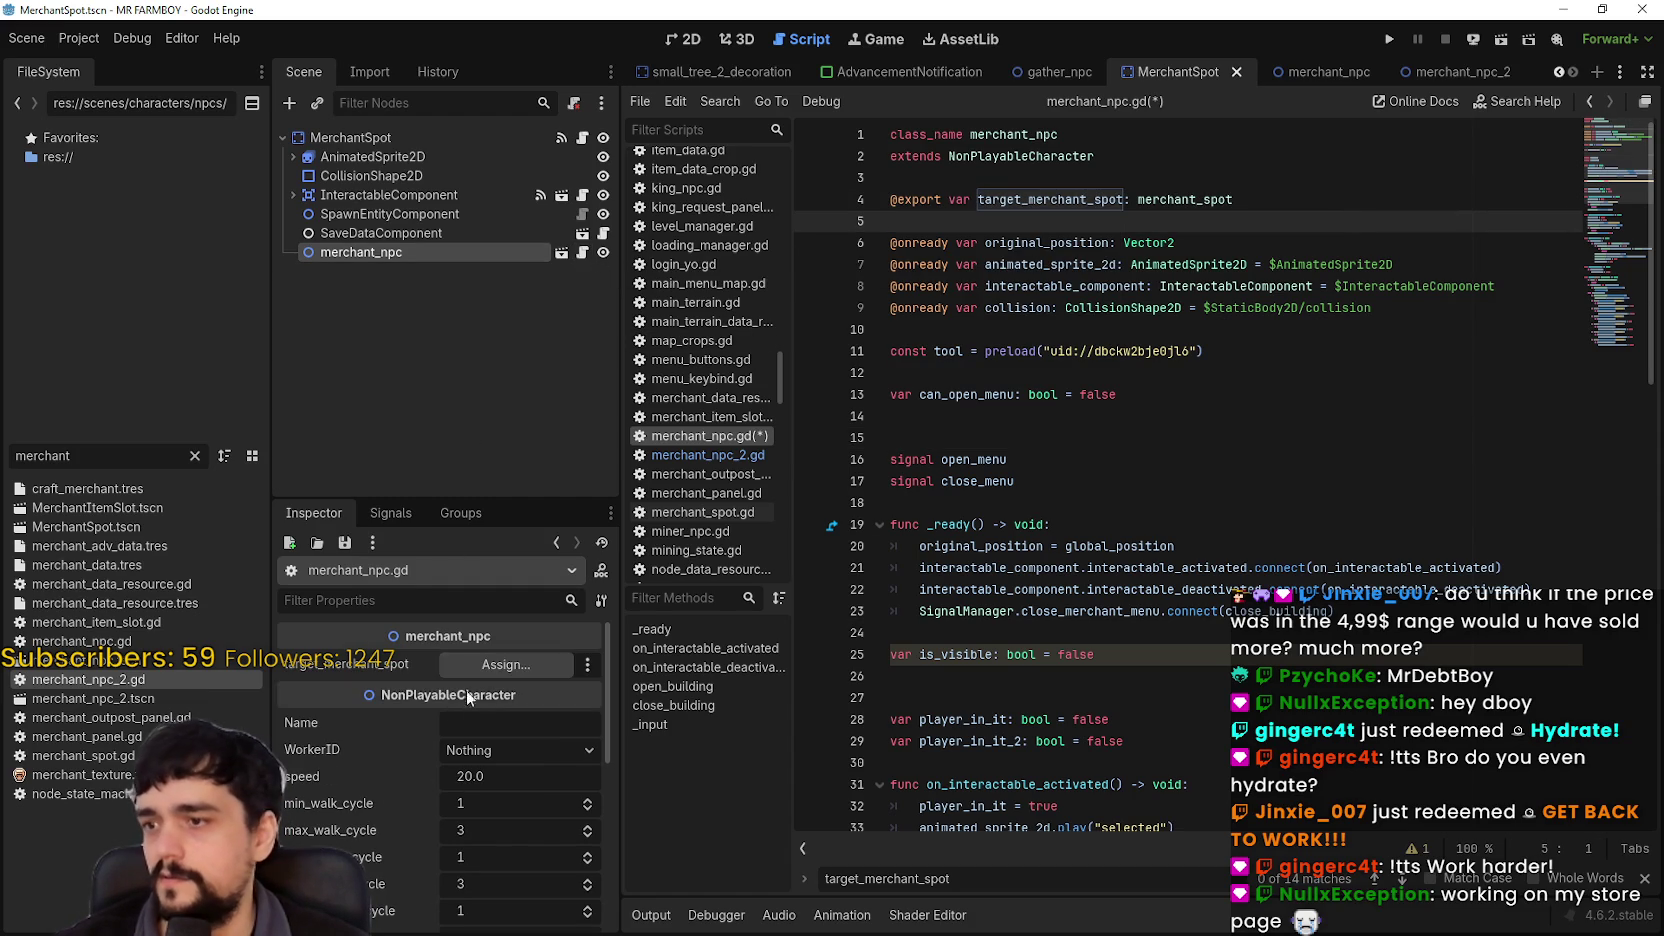
Step: Assign the MerchantSpot root node to target_merchant_spot and save
{"action": "left_click", "coordinate": [505, 664]}
{"action": "left_click", "coordinate": [794, 254]}
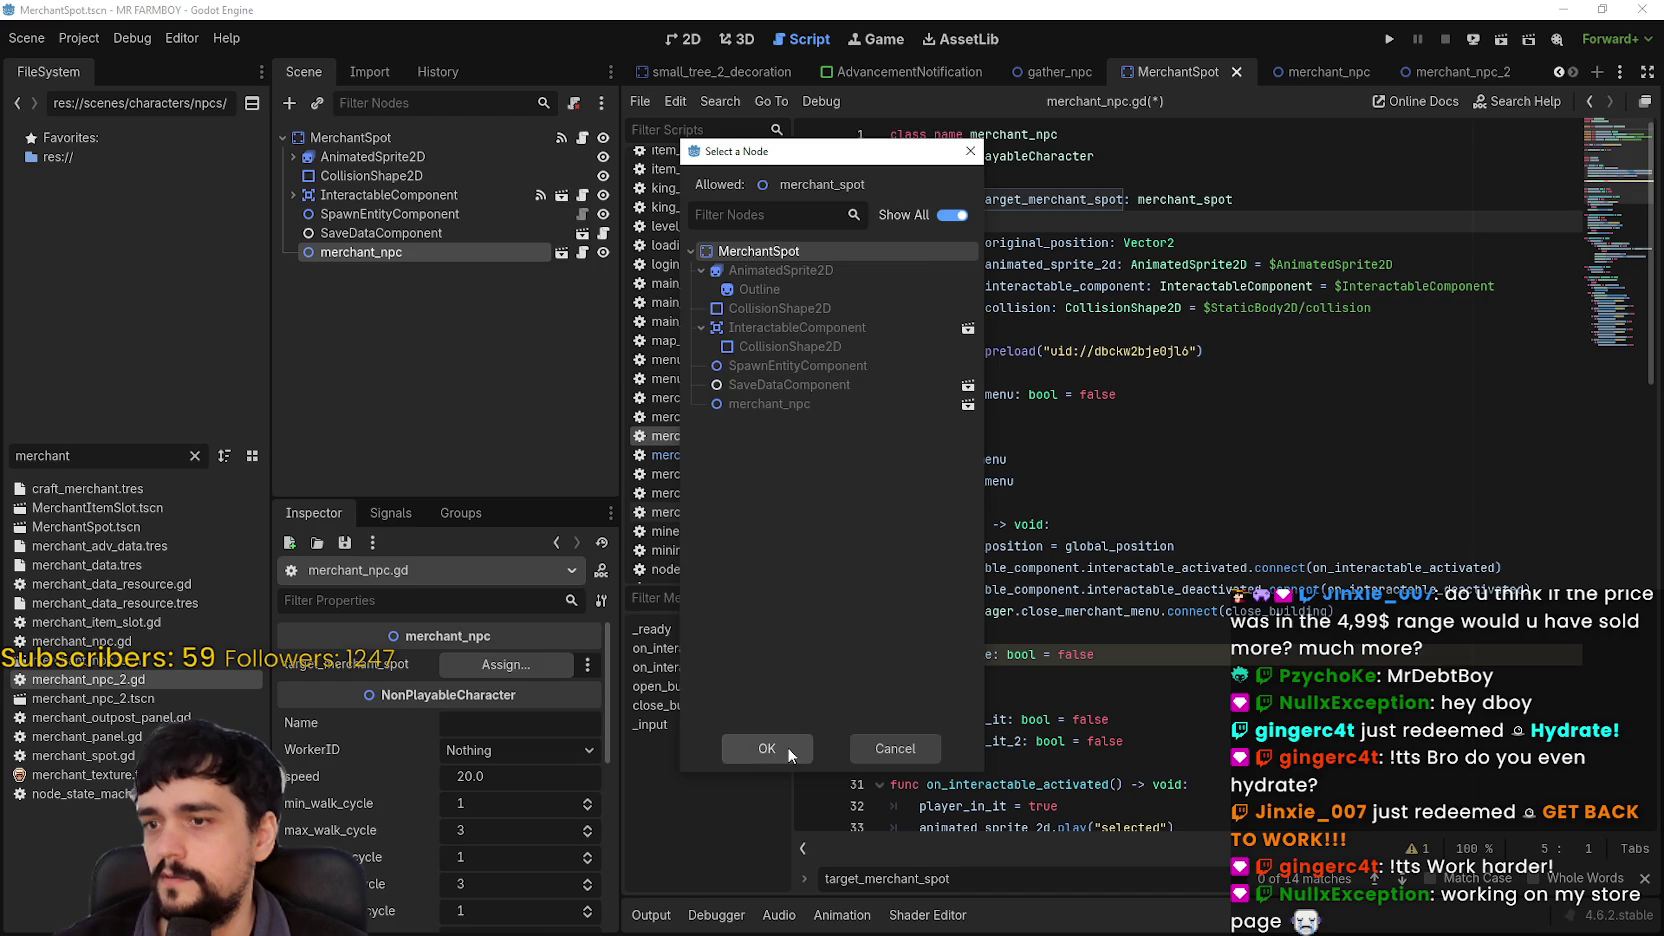
{"action": "left_click", "coordinate": [790, 748]}
{"action": "left_click", "coordinate": [1166, 516]}
{"action": "key", "text": "ctrl+s"}
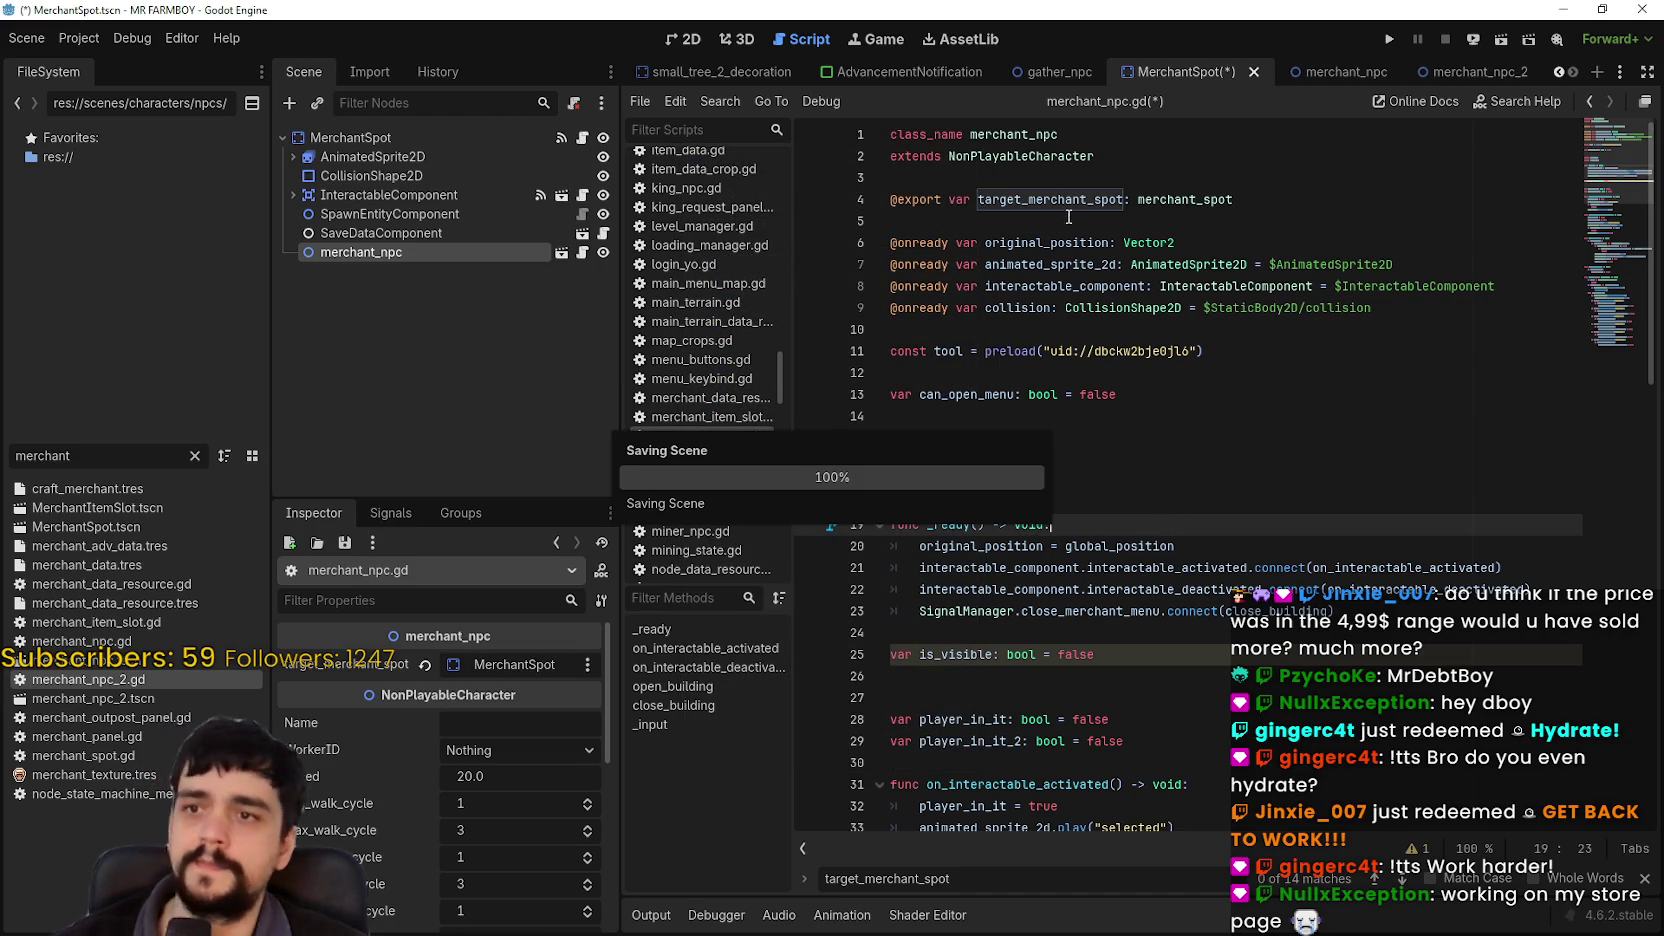
{"action": "left_click", "coordinate": [1072, 220]}
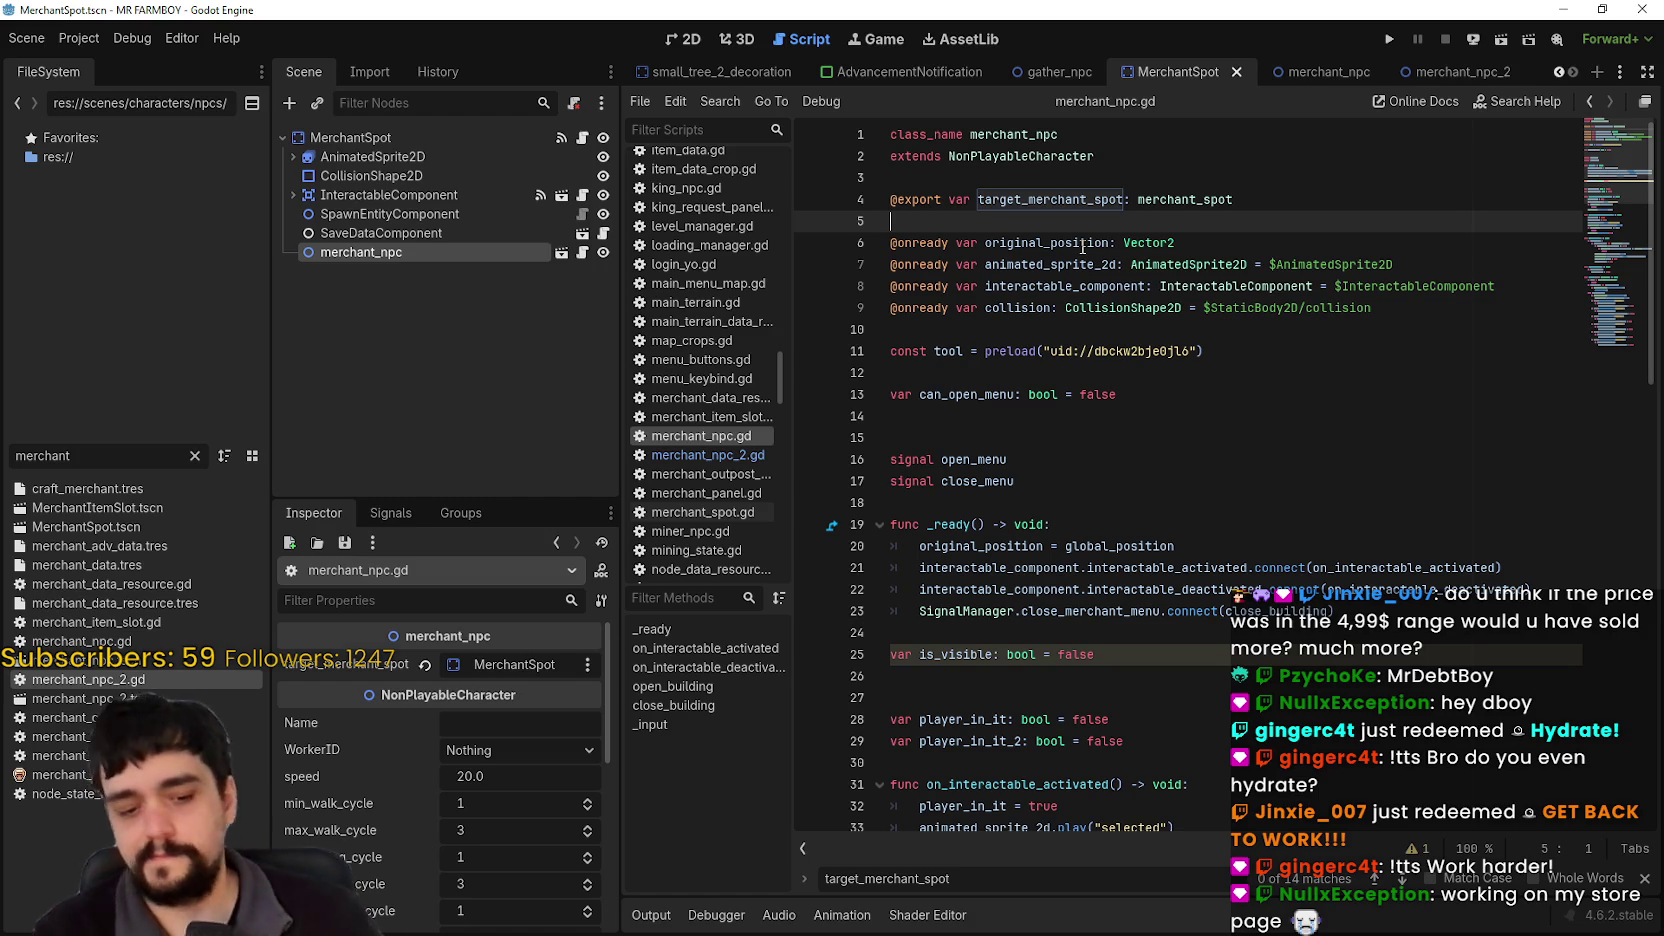
{"action": "left_click_drag", "start_coordinate": [75, 455], "coordinate": [8, 430]}
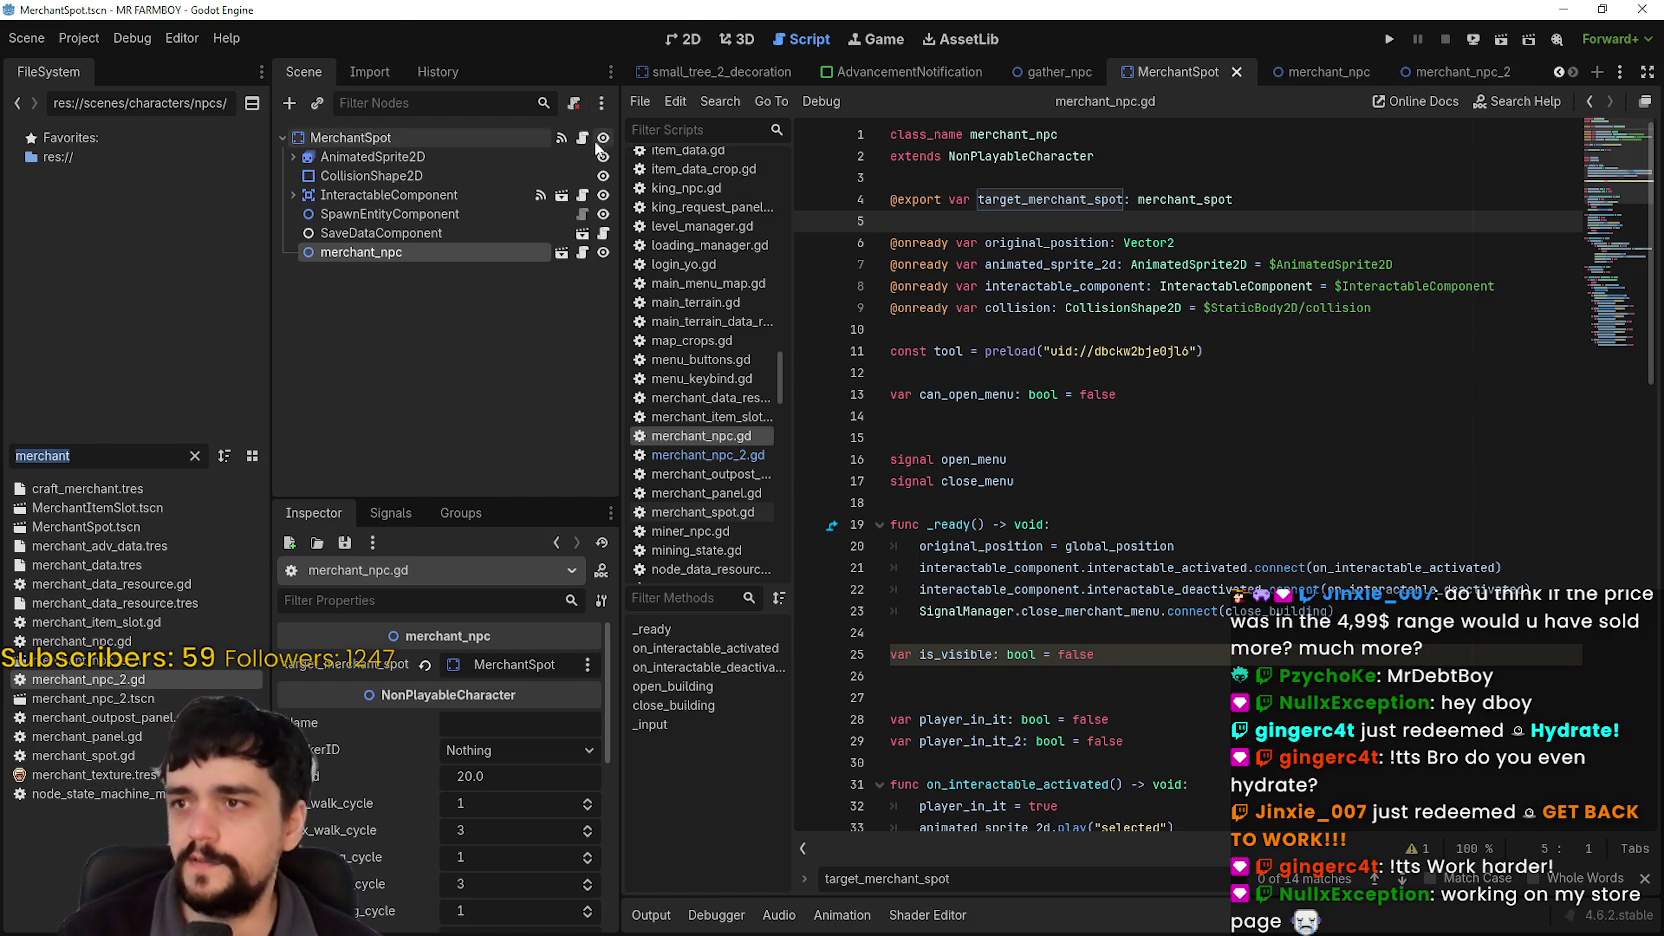
Step: Open merchant_spot.gd and scroll past _ready down to update_merchant_items()
{"action": "left_click", "coordinate": [1185, 199], "text": "ctrl"}
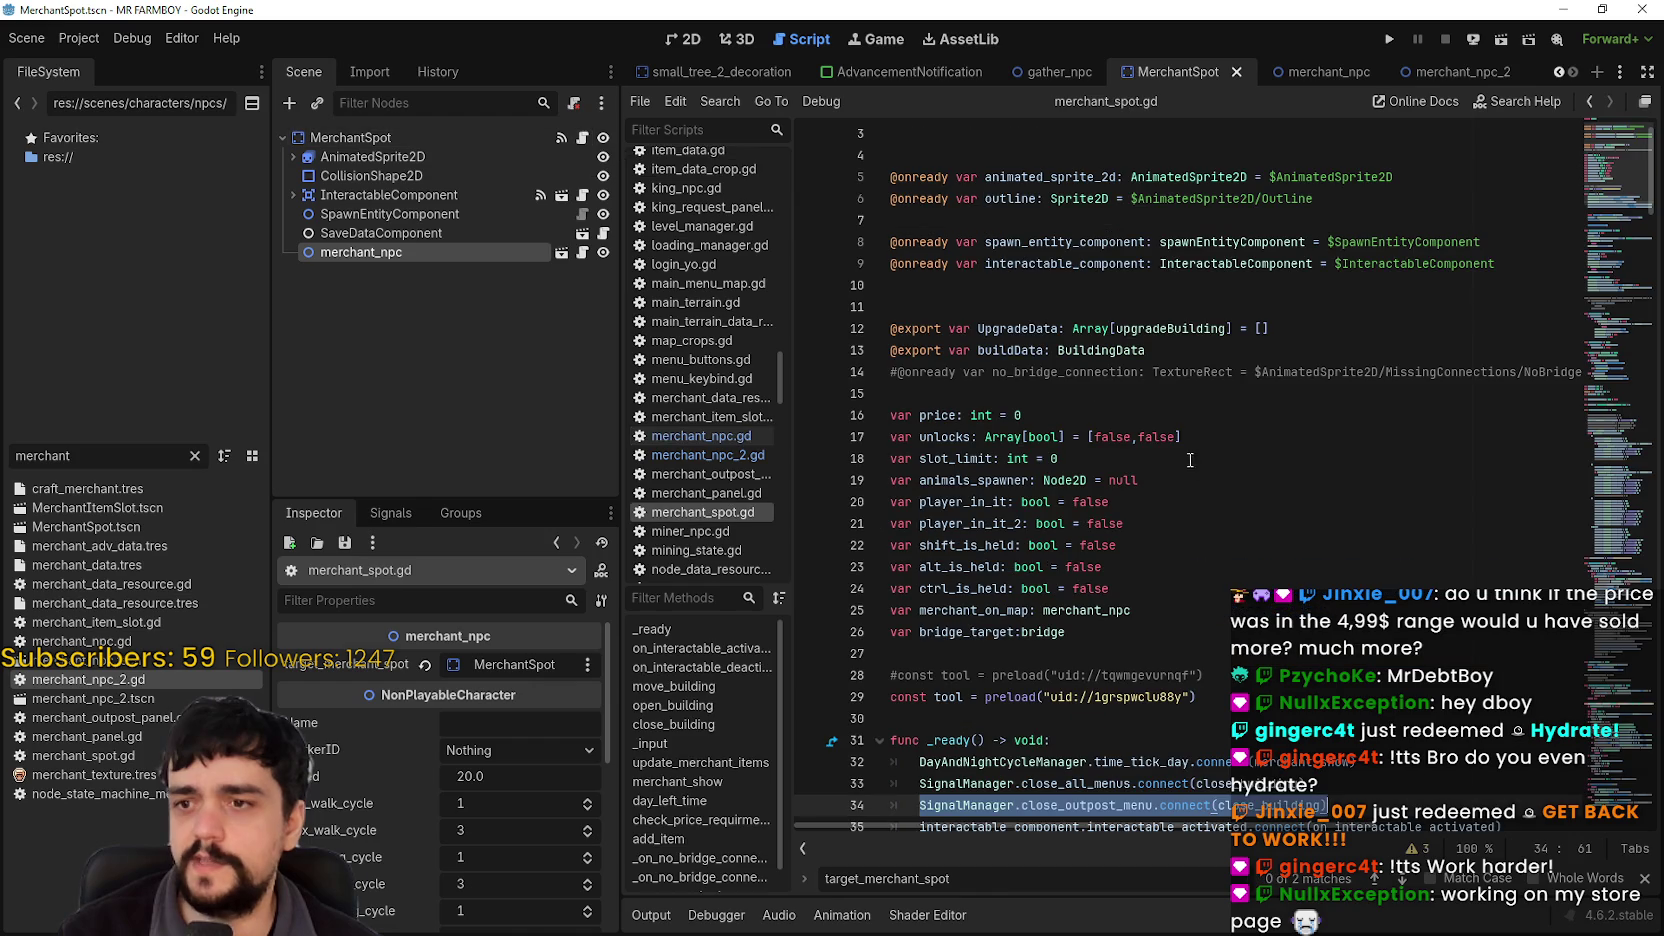
{"action": "left_click", "coordinate": [1214, 636]}
{"action": "scroll", "coordinate": [1338, 745], "scroll_direction": "down", "scroll_amount": 4}
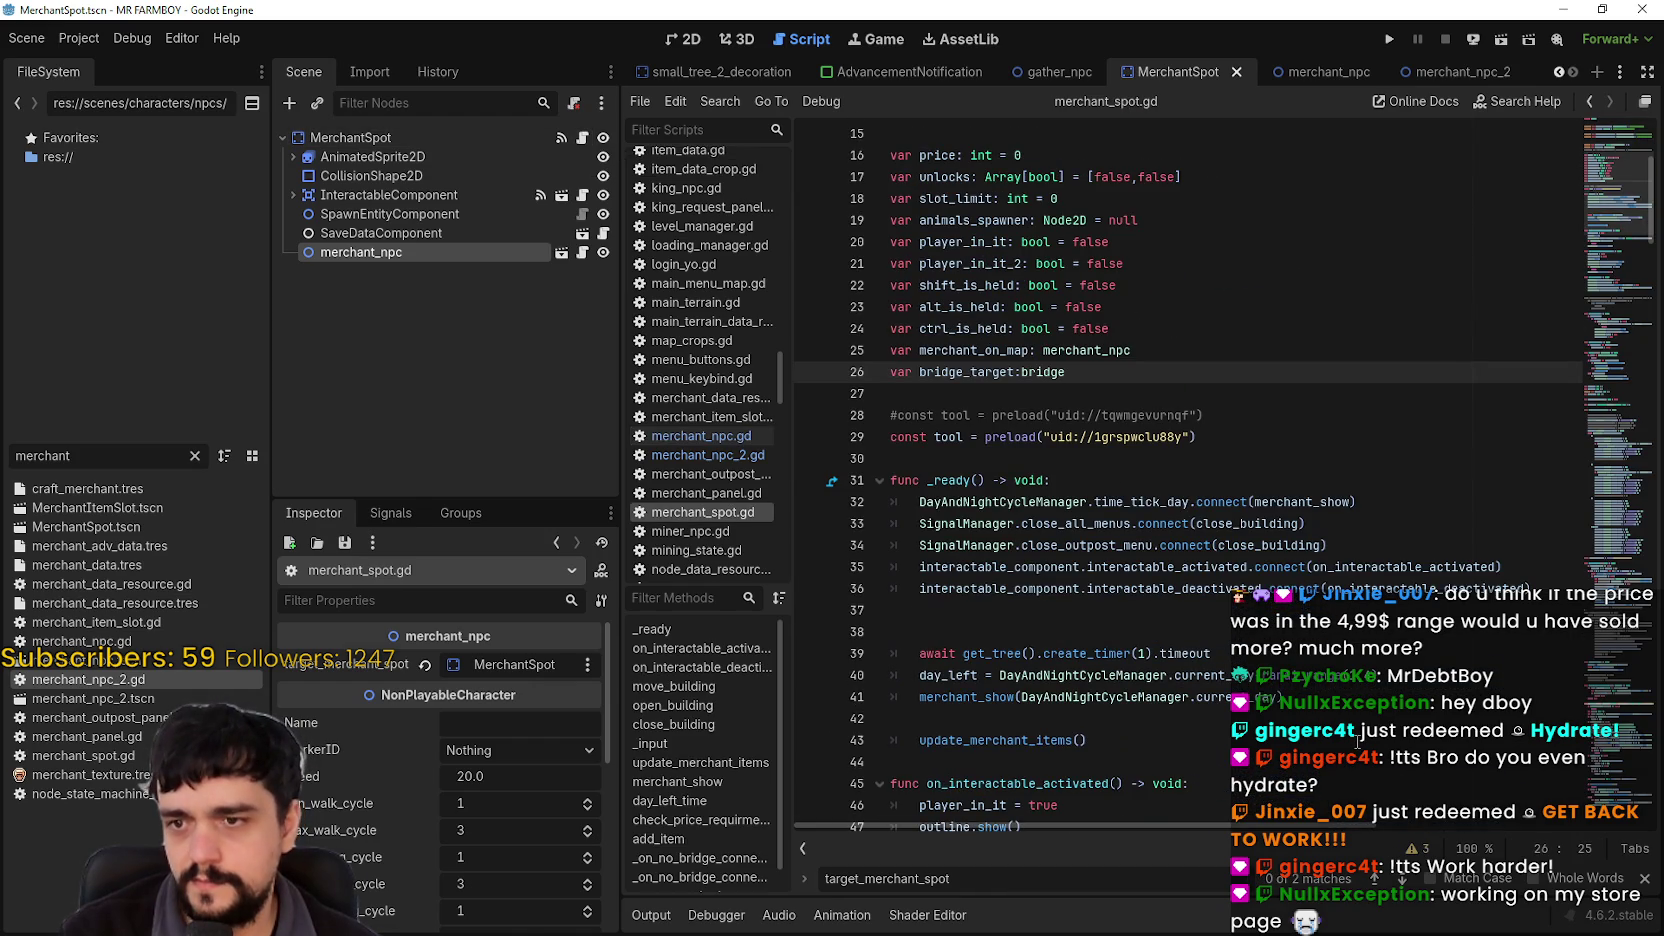
{"action": "double_click", "coordinate": [1299, 500]}
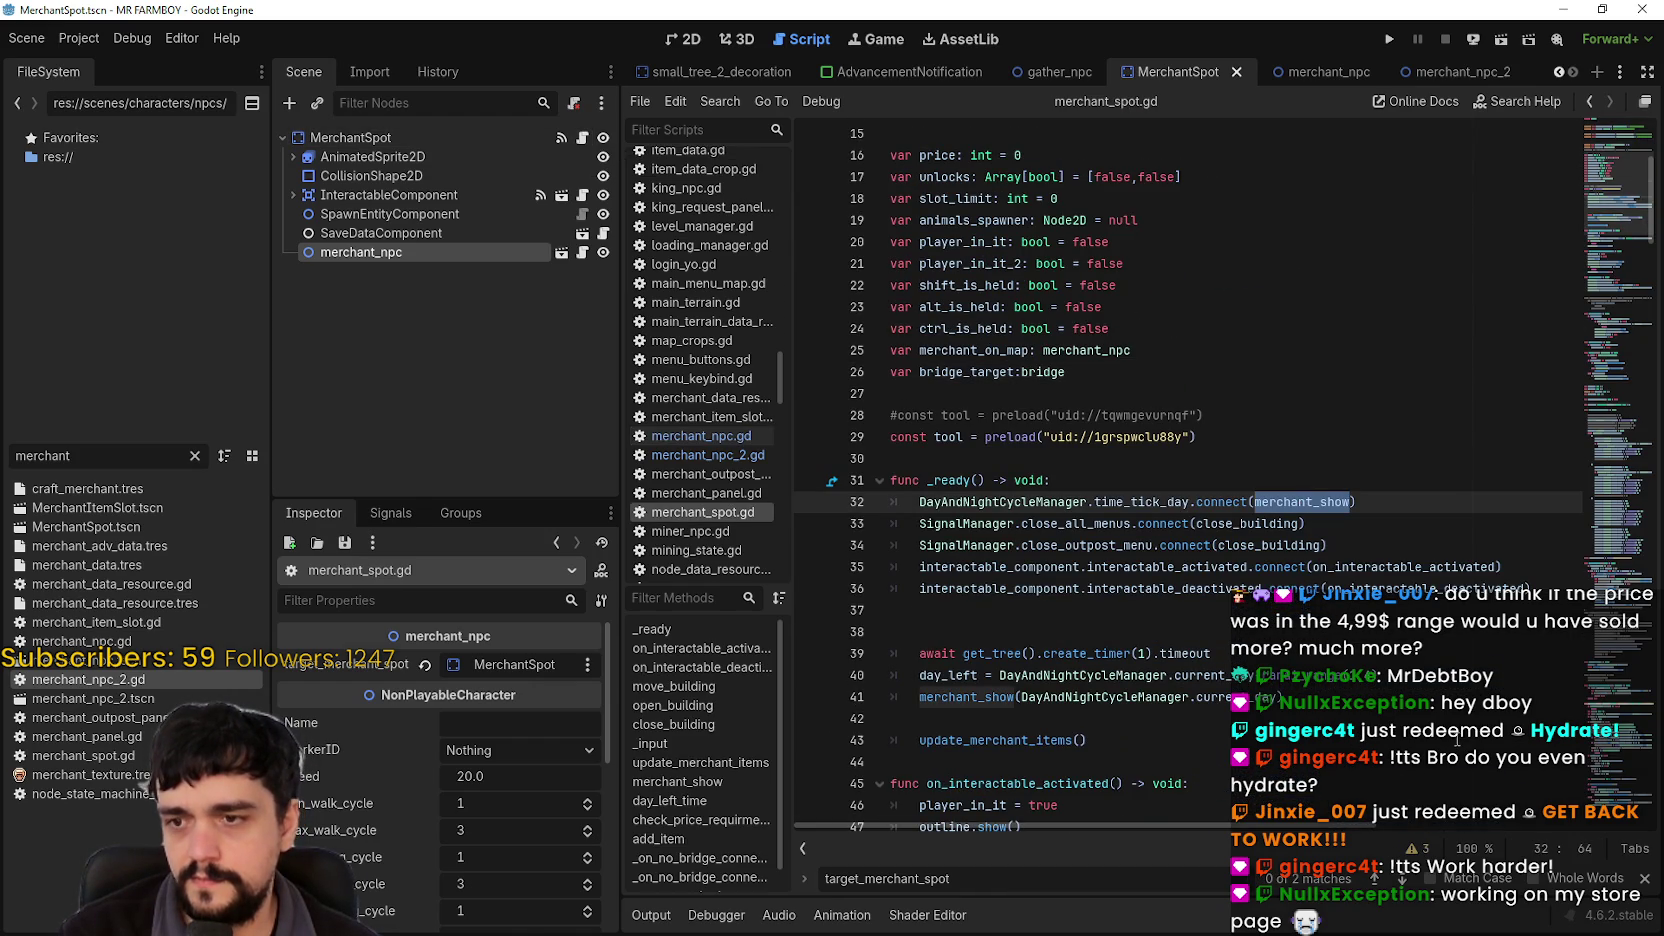
{"action": "scroll", "coordinate": [1430, 685], "scroll_direction": "down", "scroll_amount": 2}
{"action": "scroll", "coordinate": [1430, 683], "scroll_direction": "down", "scroll_amount": 3}
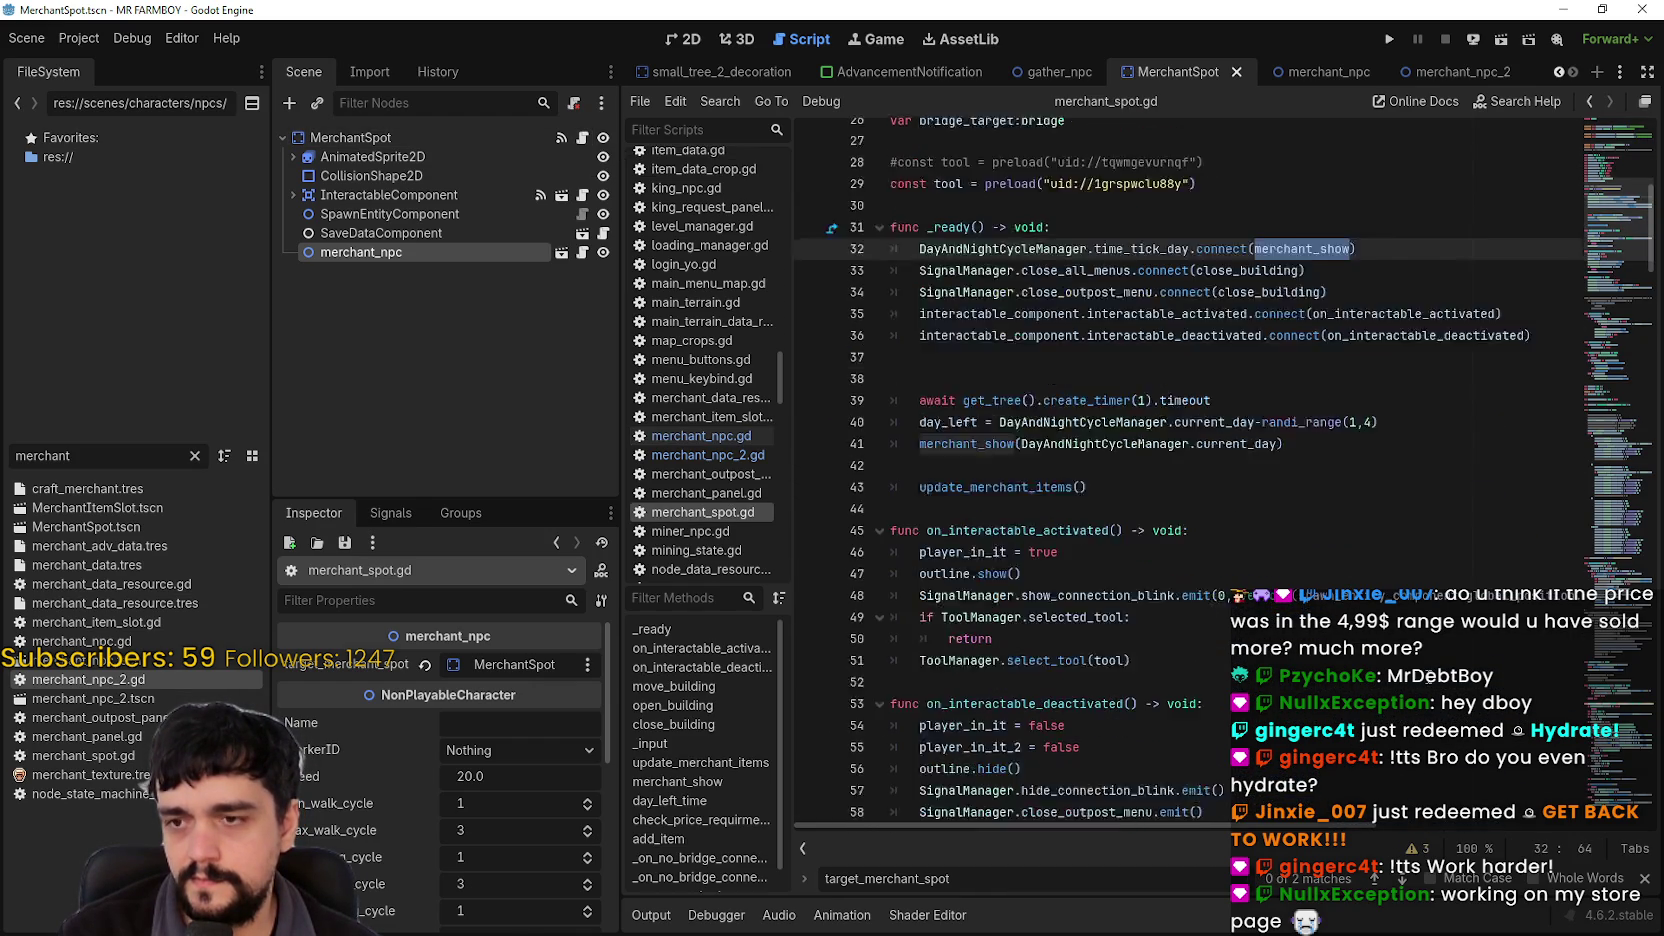
{"action": "scroll", "coordinate": [1426, 600], "scroll_direction": "down", "scroll_amount": 2}
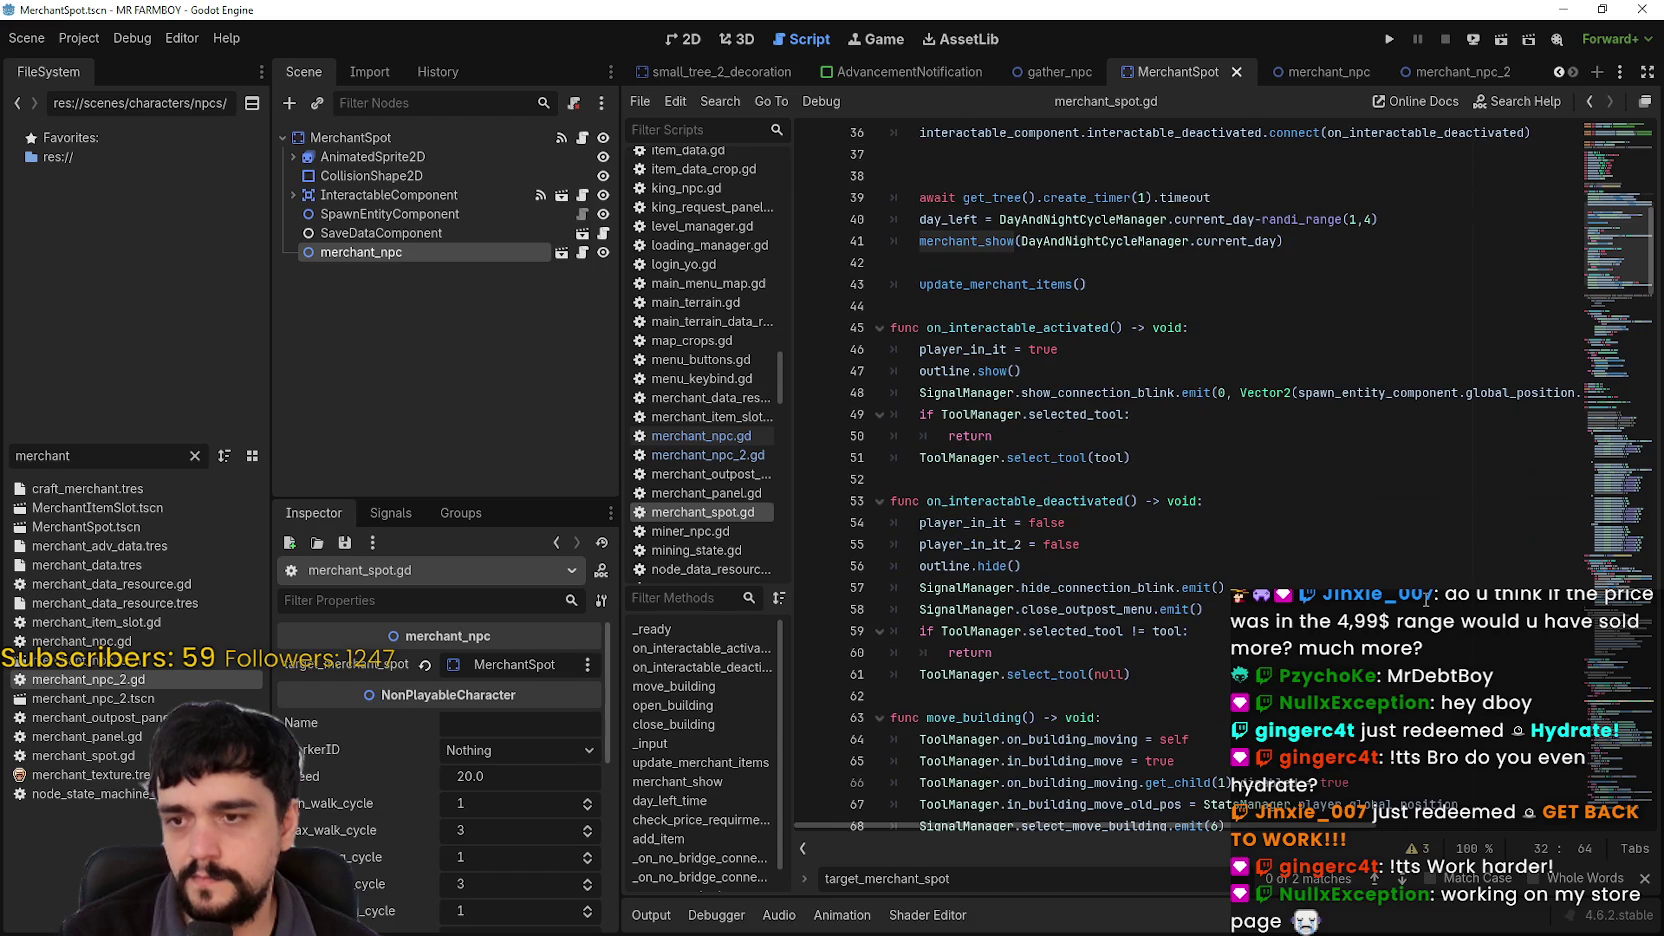
{"action": "scroll", "coordinate": [1426, 600], "scroll_direction": "down", "scroll_amount": 3}
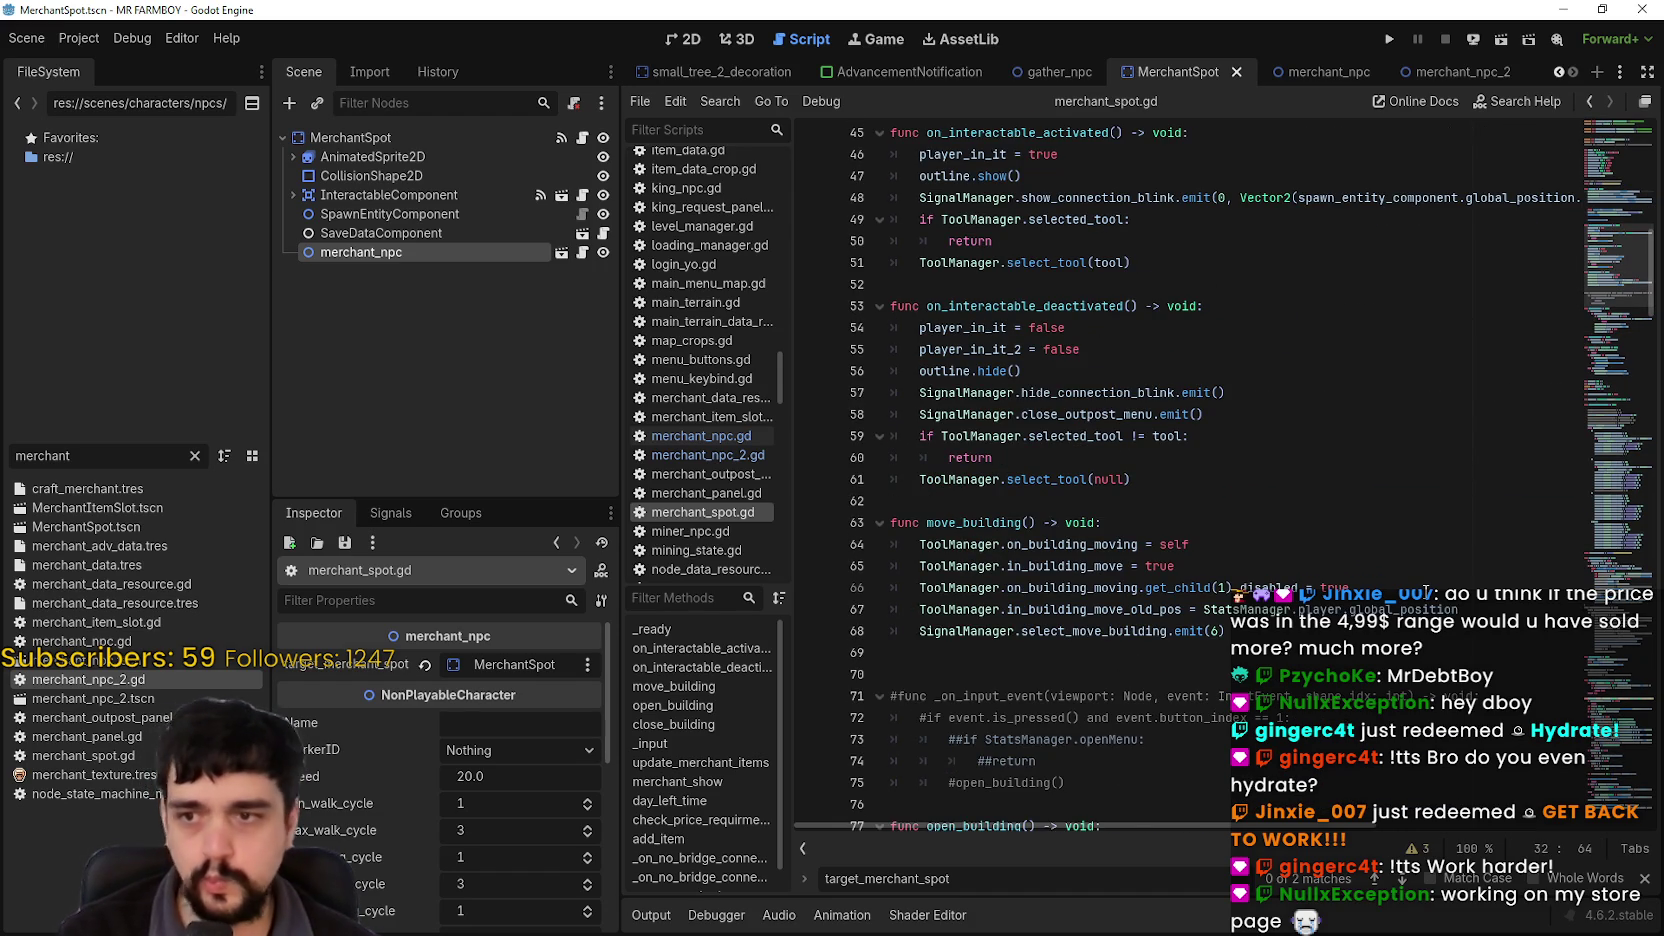
{"action": "scroll", "coordinate": [1426, 593], "scroll_direction": "down", "scroll_amount": 8}
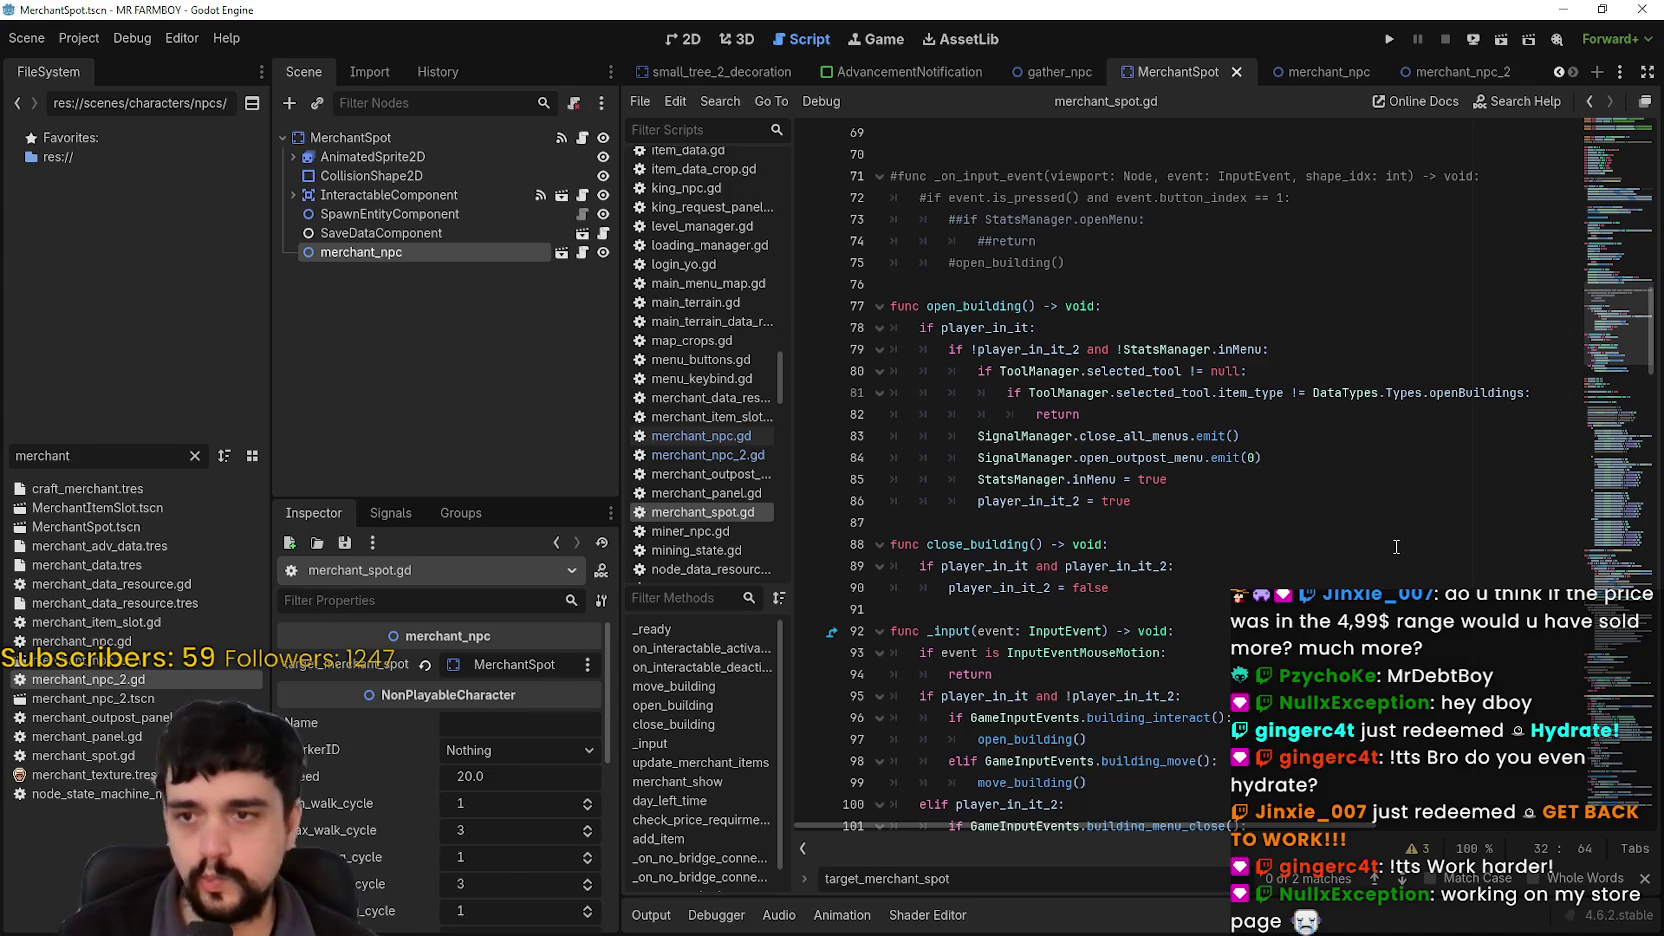
{"action": "scroll", "coordinate": [1392, 543], "scroll_direction": "down", "scroll_amount": 14}
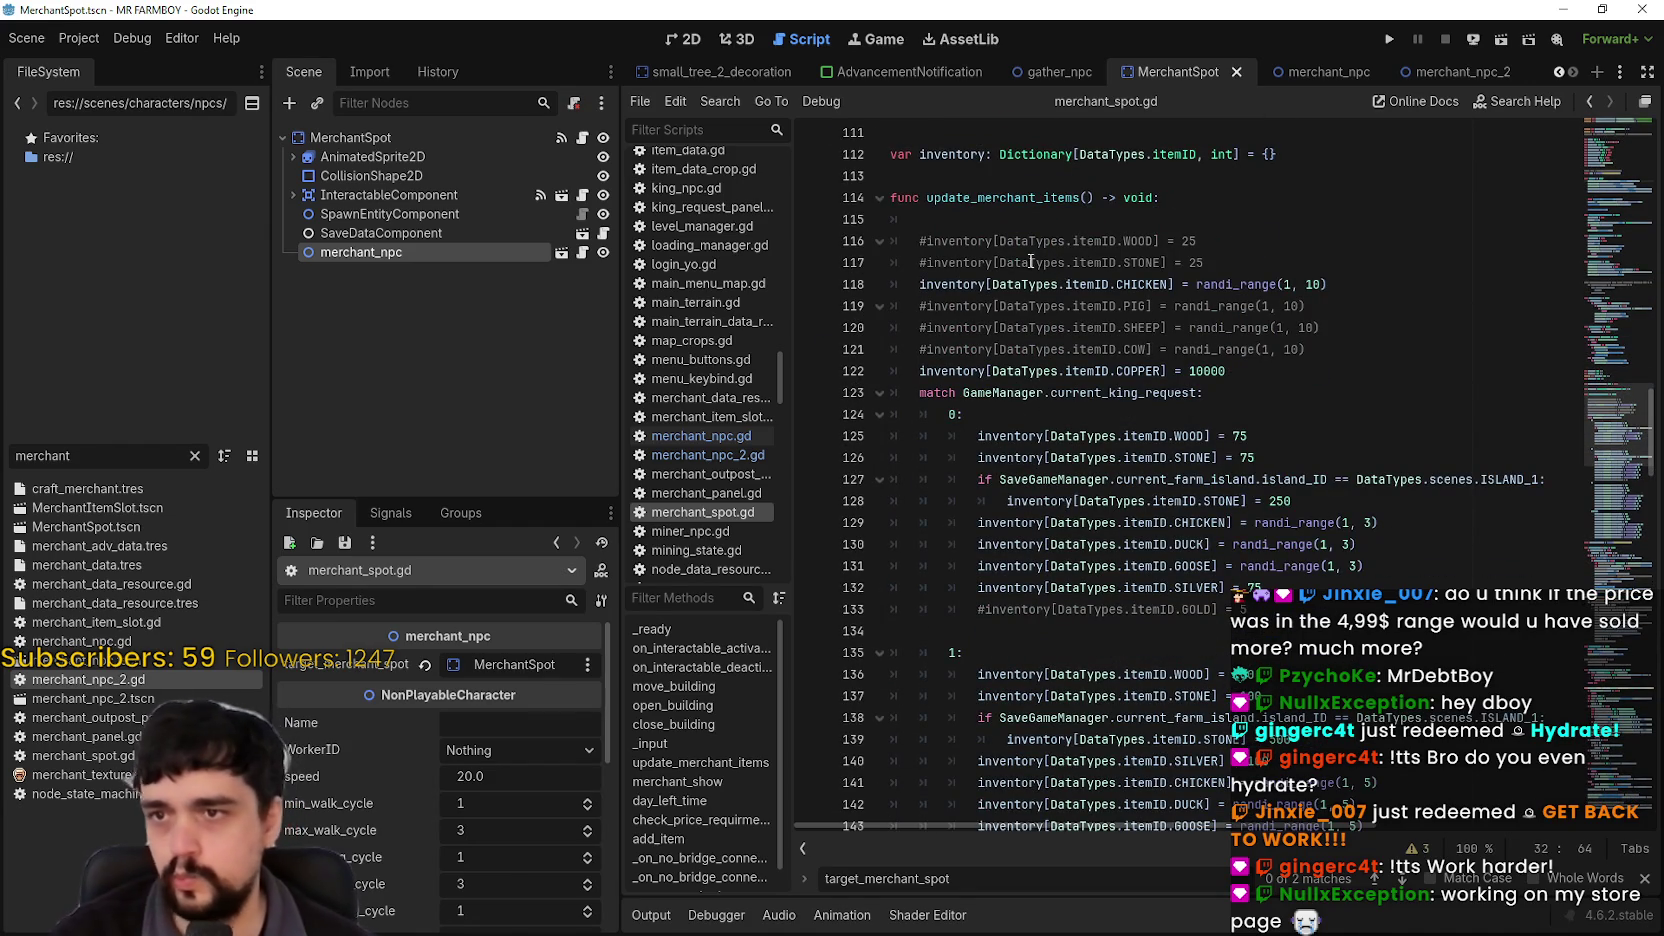
{"action": "double_click", "coordinate": [1000, 197]}
Step: Search for update_merchant_items and step through its calls, ending inside merchant_show
{"action": "key", "text": "ctrl+f"}
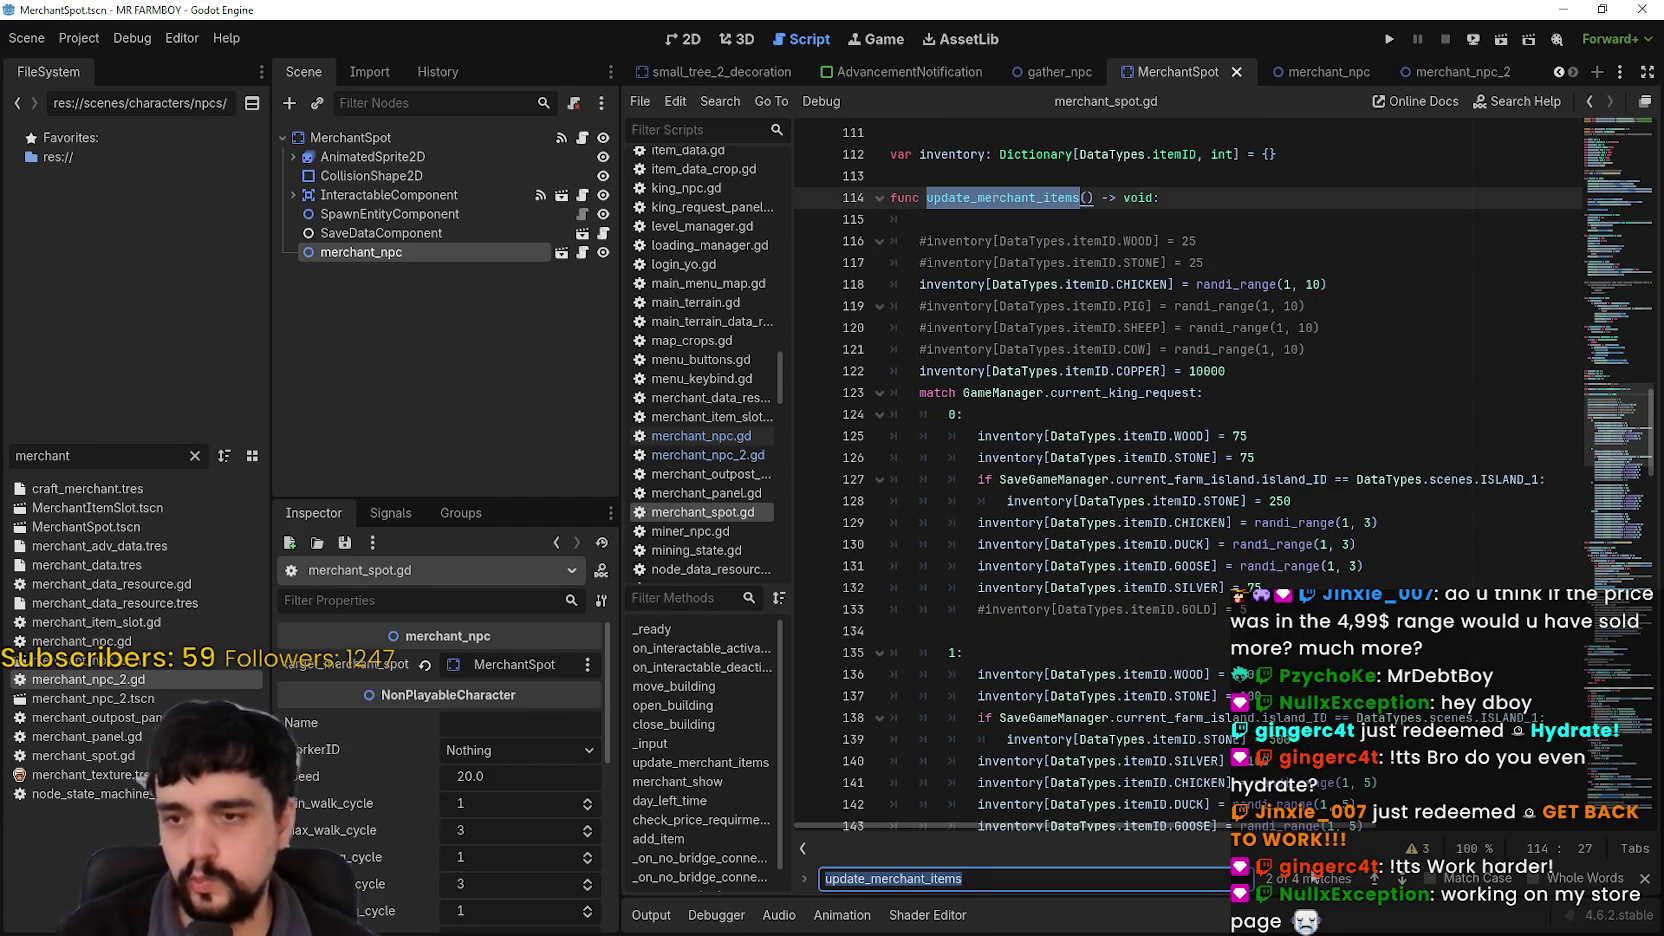
{"action": "left_click", "coordinate": [1375, 878]}
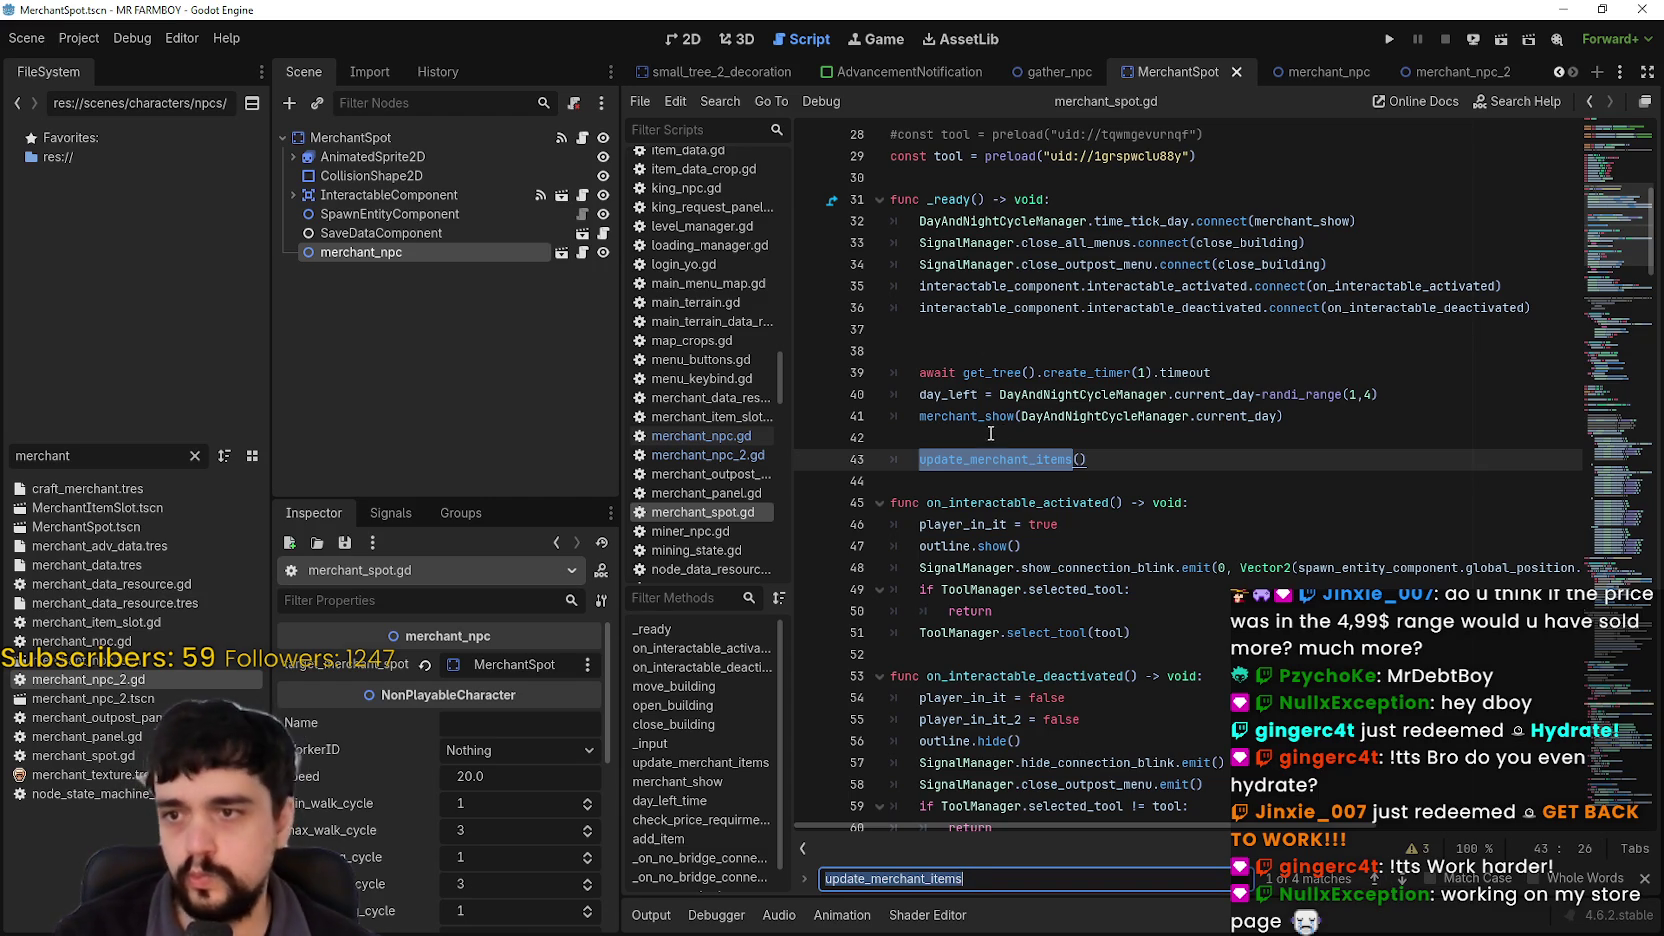
{"action": "left_click", "coordinate": [1376, 879]}
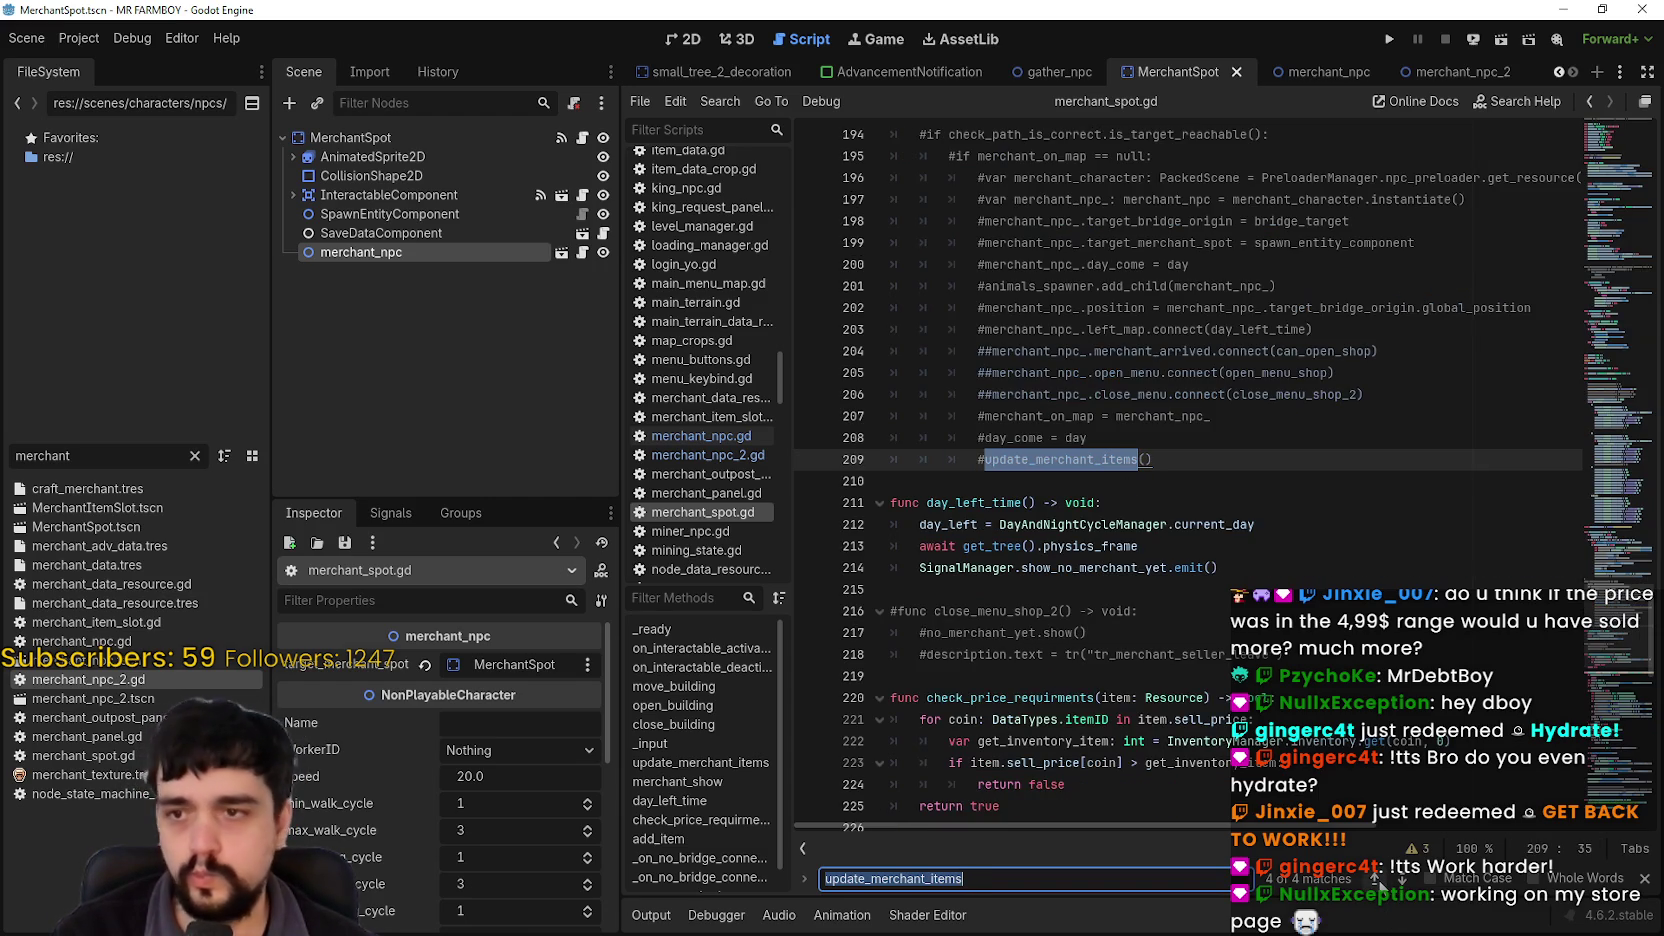
{"action": "left_click", "coordinate": [1376, 879]}
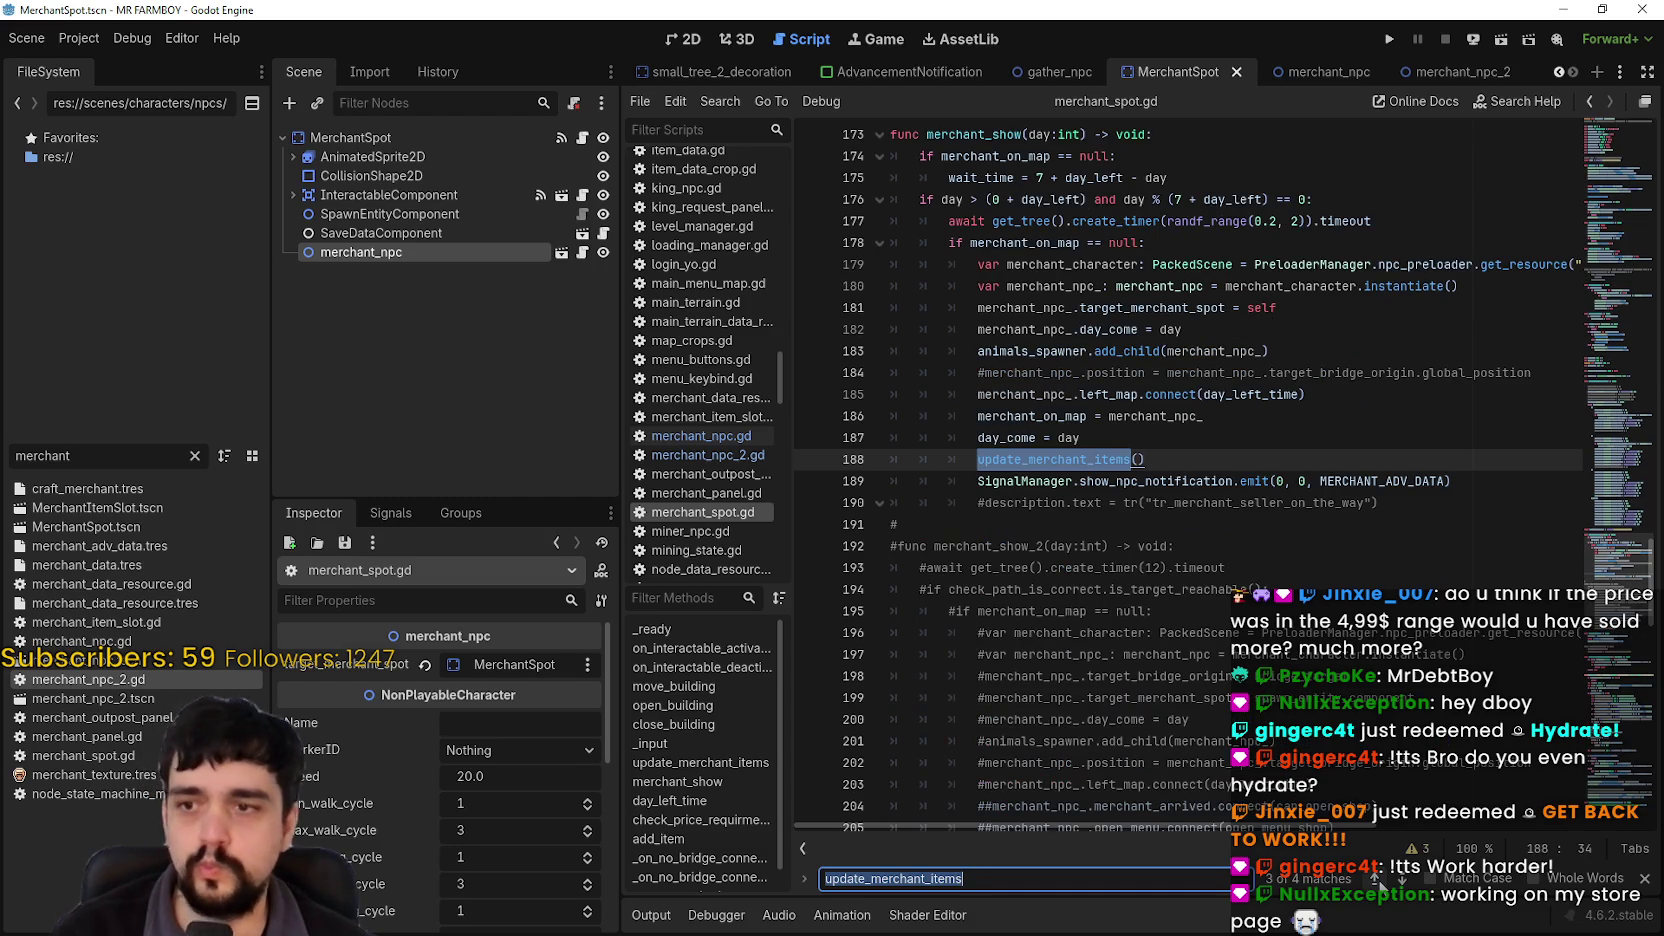
Step: Examine the day check on line 176 and the 7 in the wait_time line
{"action": "left_click", "coordinate": [1187, 199]}
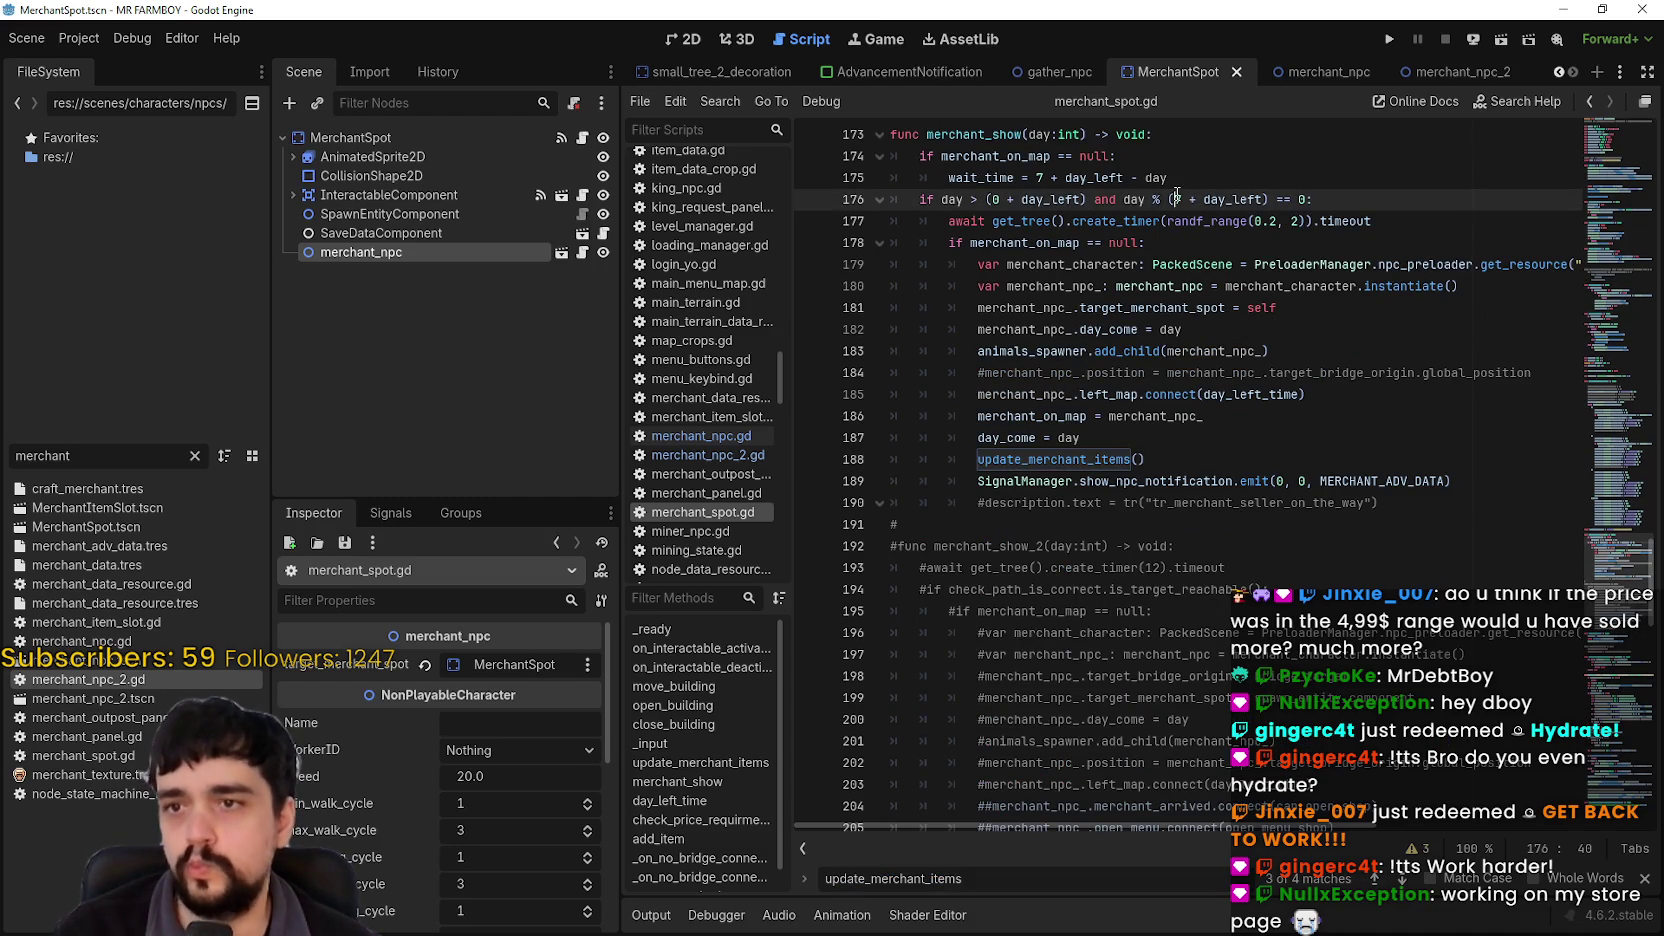
{"action": "key", "text": "Left"}
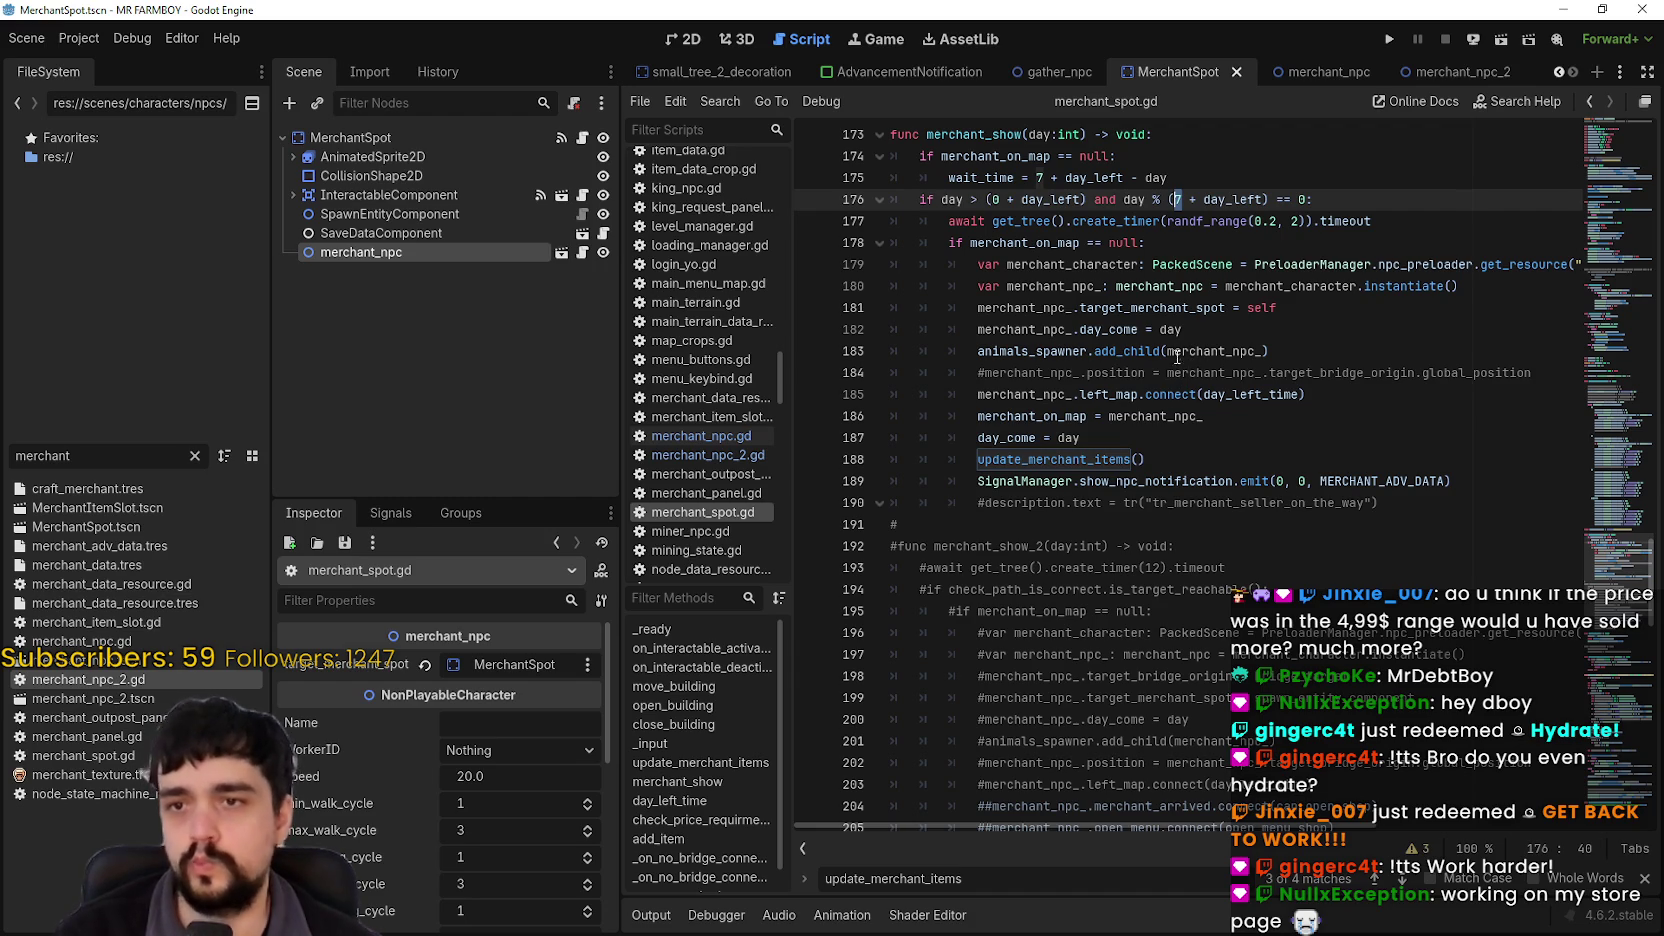
{"action": "mouse_move", "coordinate": [1177, 358]}
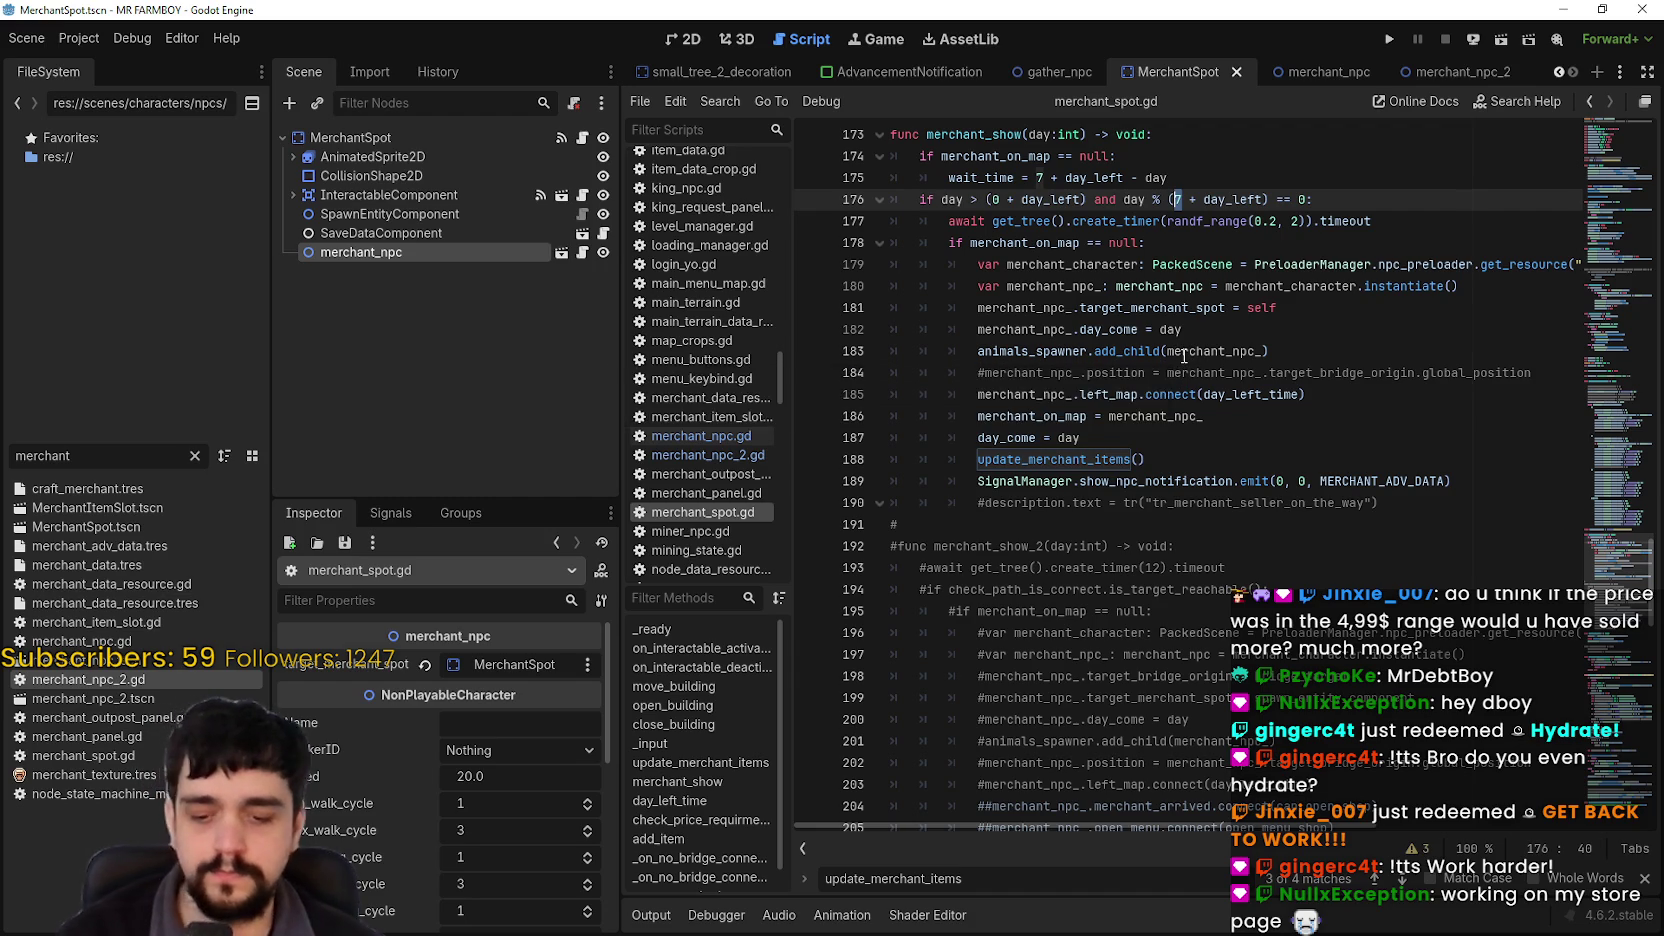
{"action": "left_click", "coordinate": [1038, 177]}
{"action": "double_click", "coordinate": [1040, 177]}
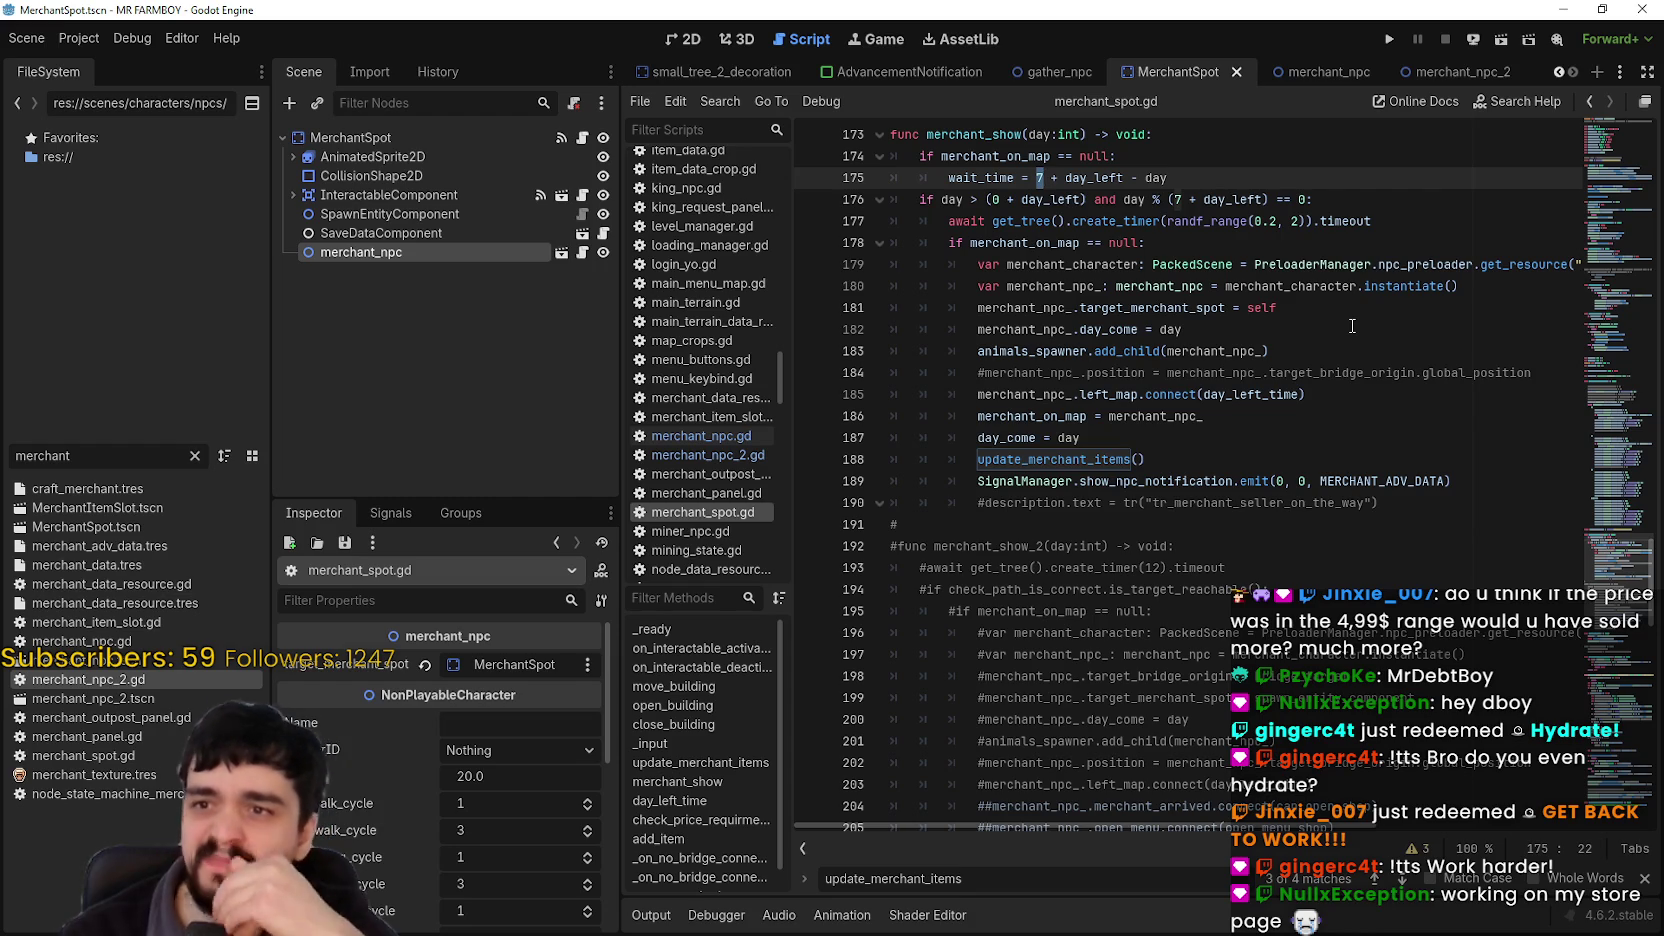
{"action": "double_click", "coordinate": [1093, 178]}
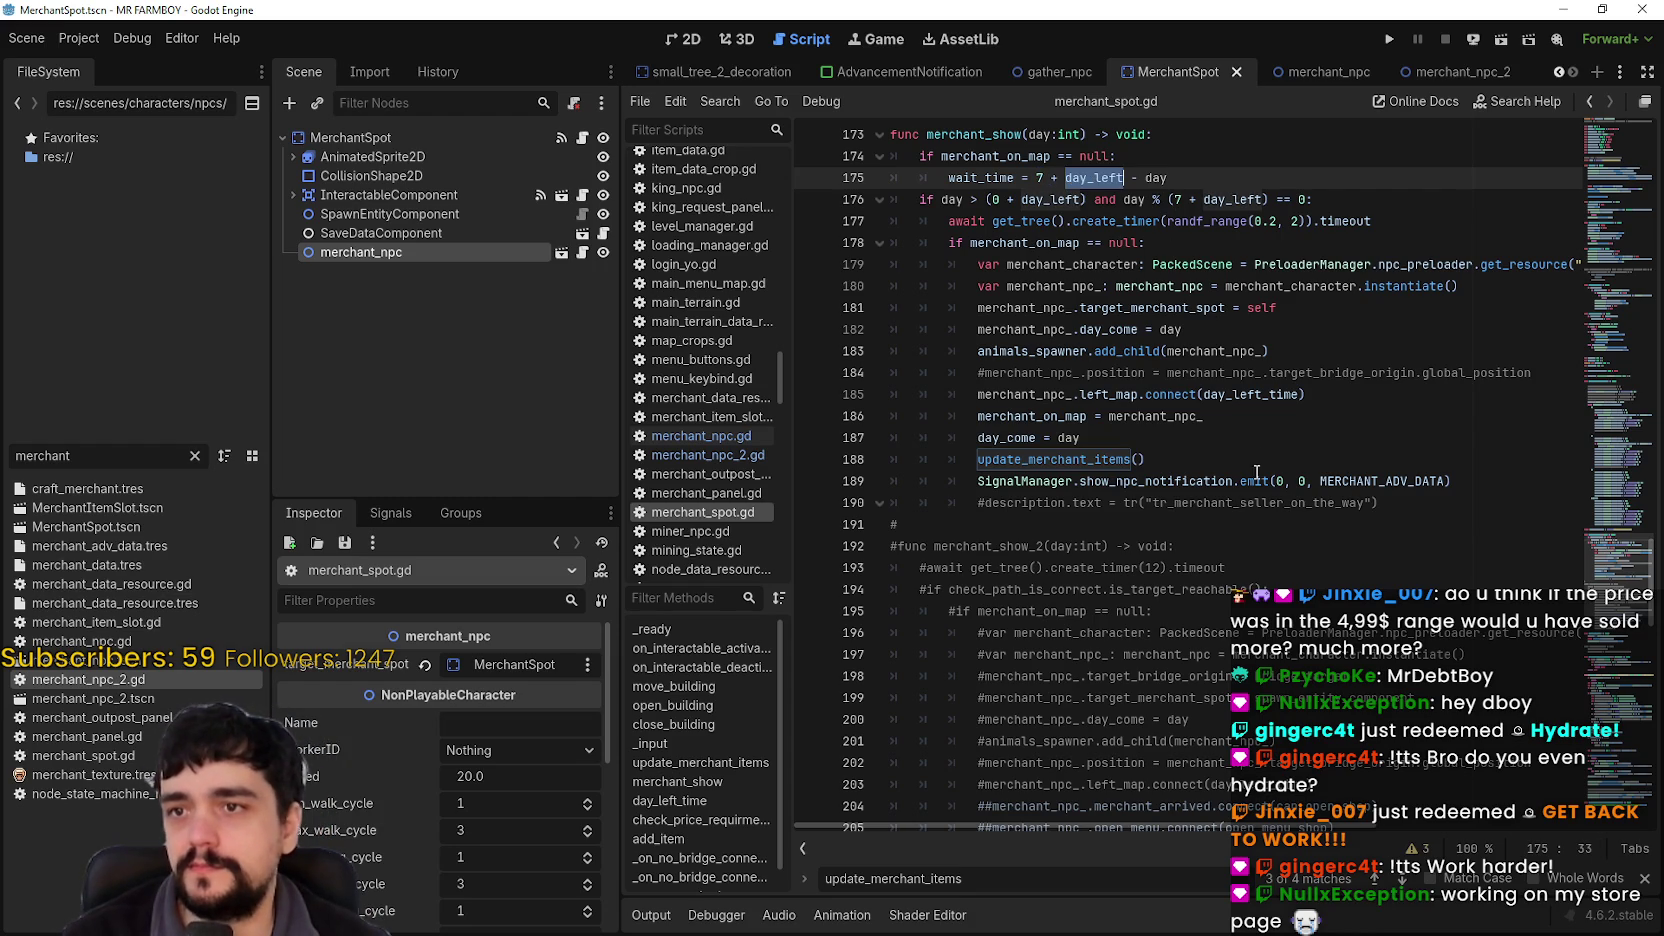
{"action": "scroll", "coordinate": [1274, 405], "scroll_direction": "up", "scroll_amount": 2}
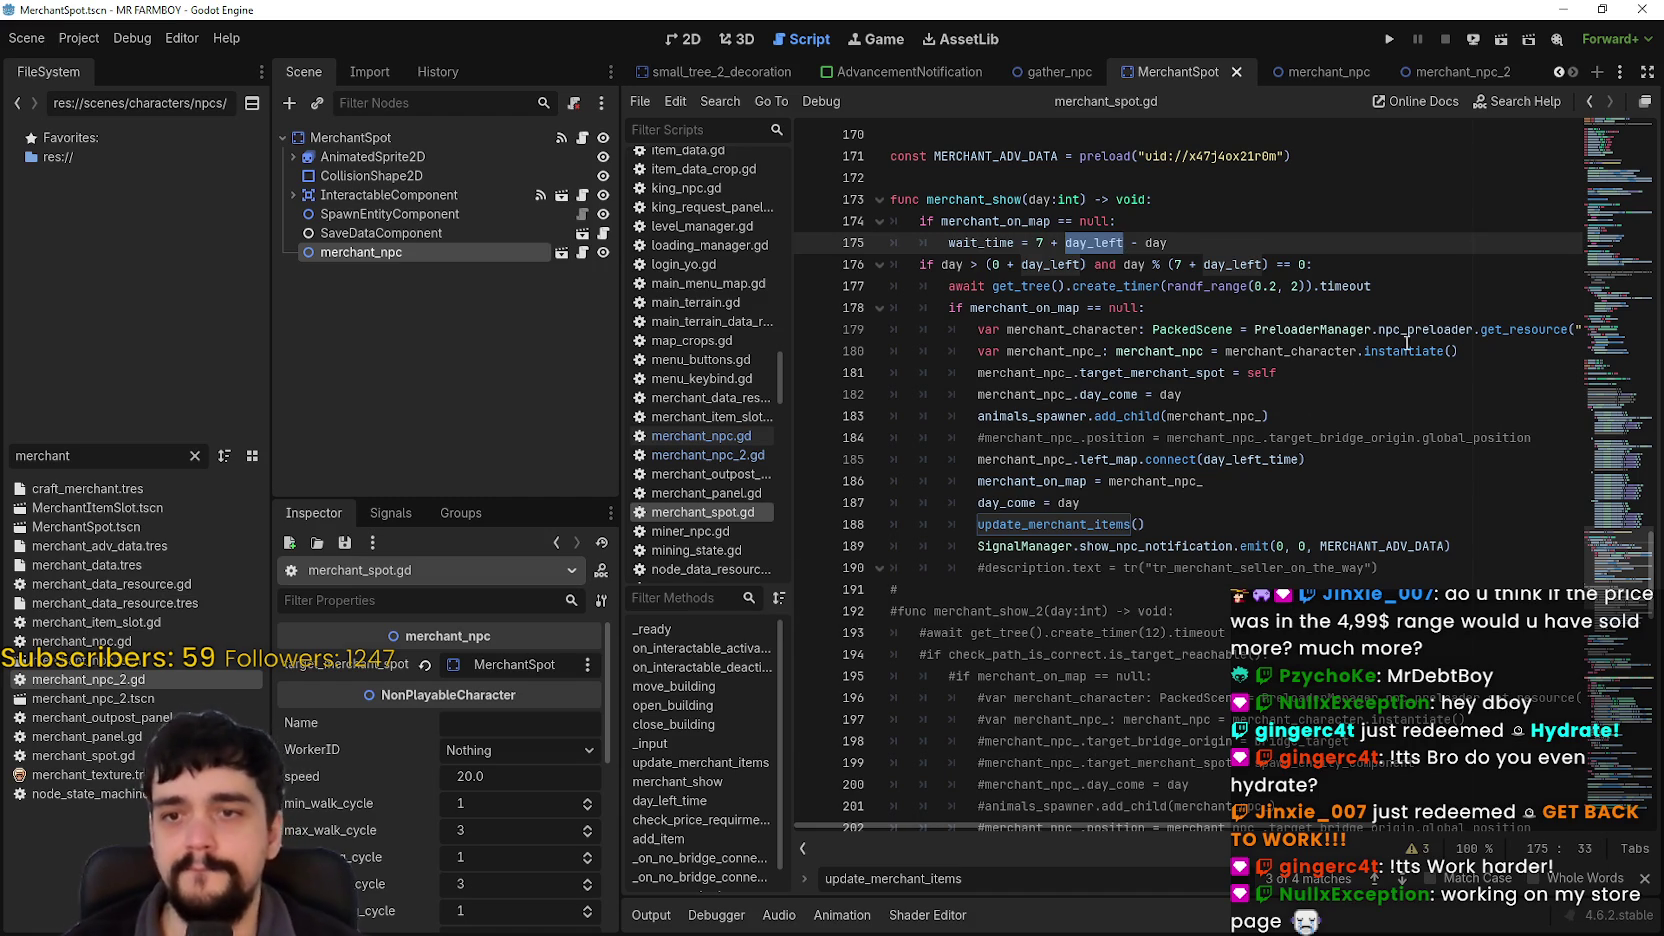
Step: Append _2 to the merchant_npc type on line 180
{"action": "double_click", "coordinate": [1195, 372]}
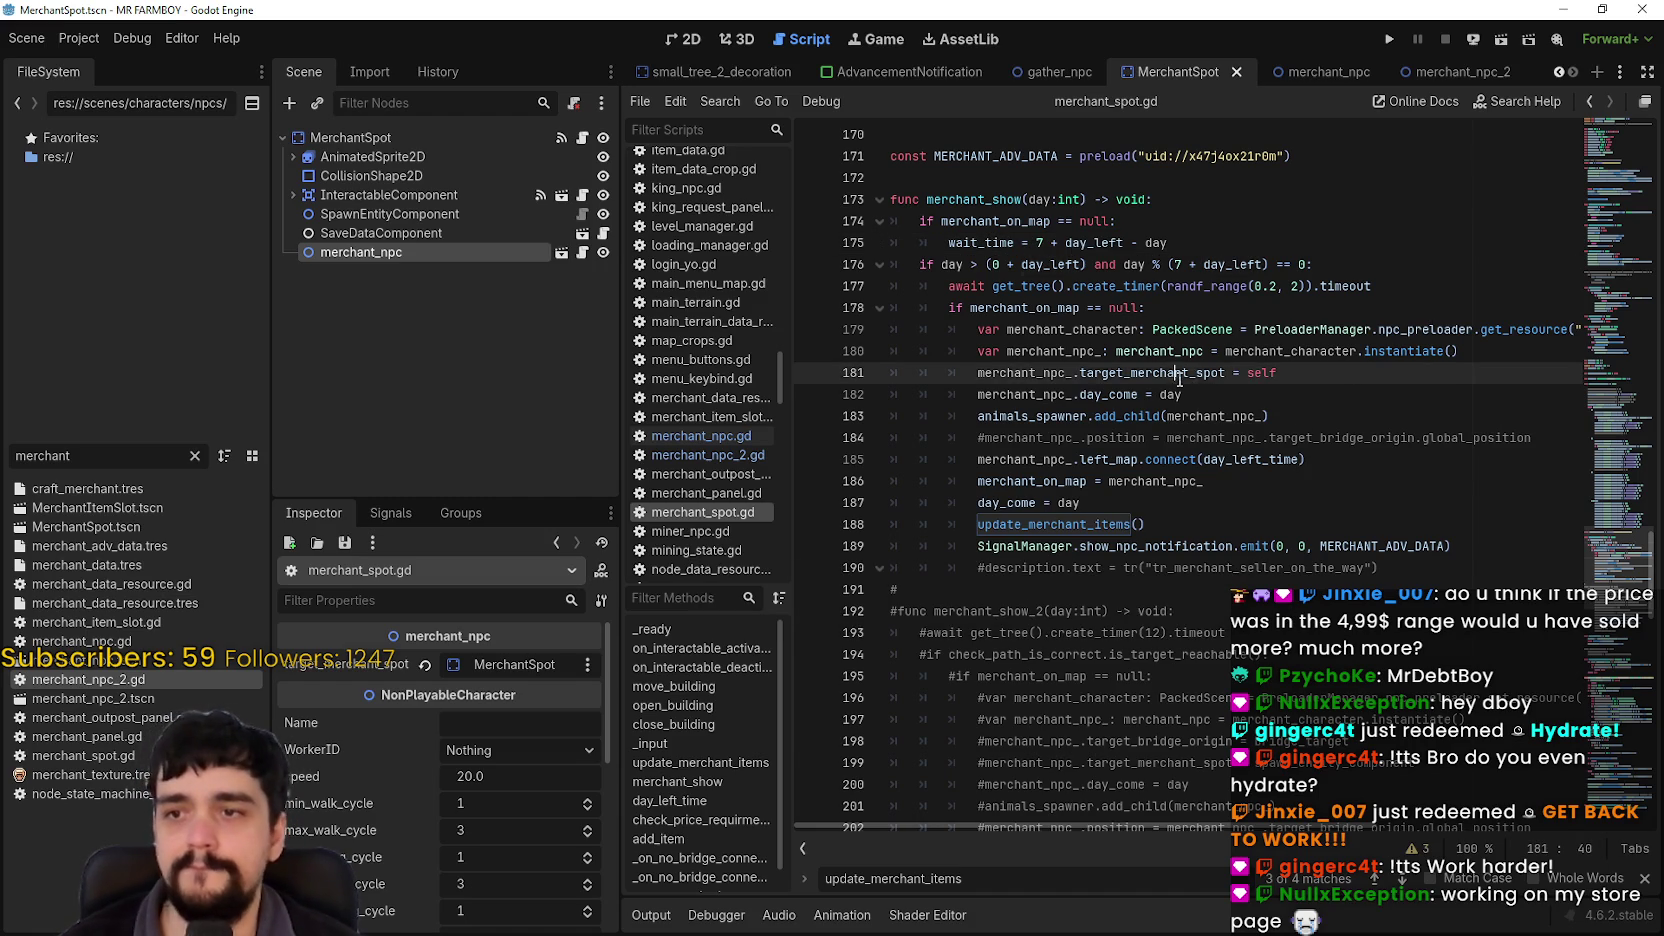
{"action": "double_click", "coordinate": [1065, 372]}
{"action": "left_click", "coordinate": [1203, 351]}
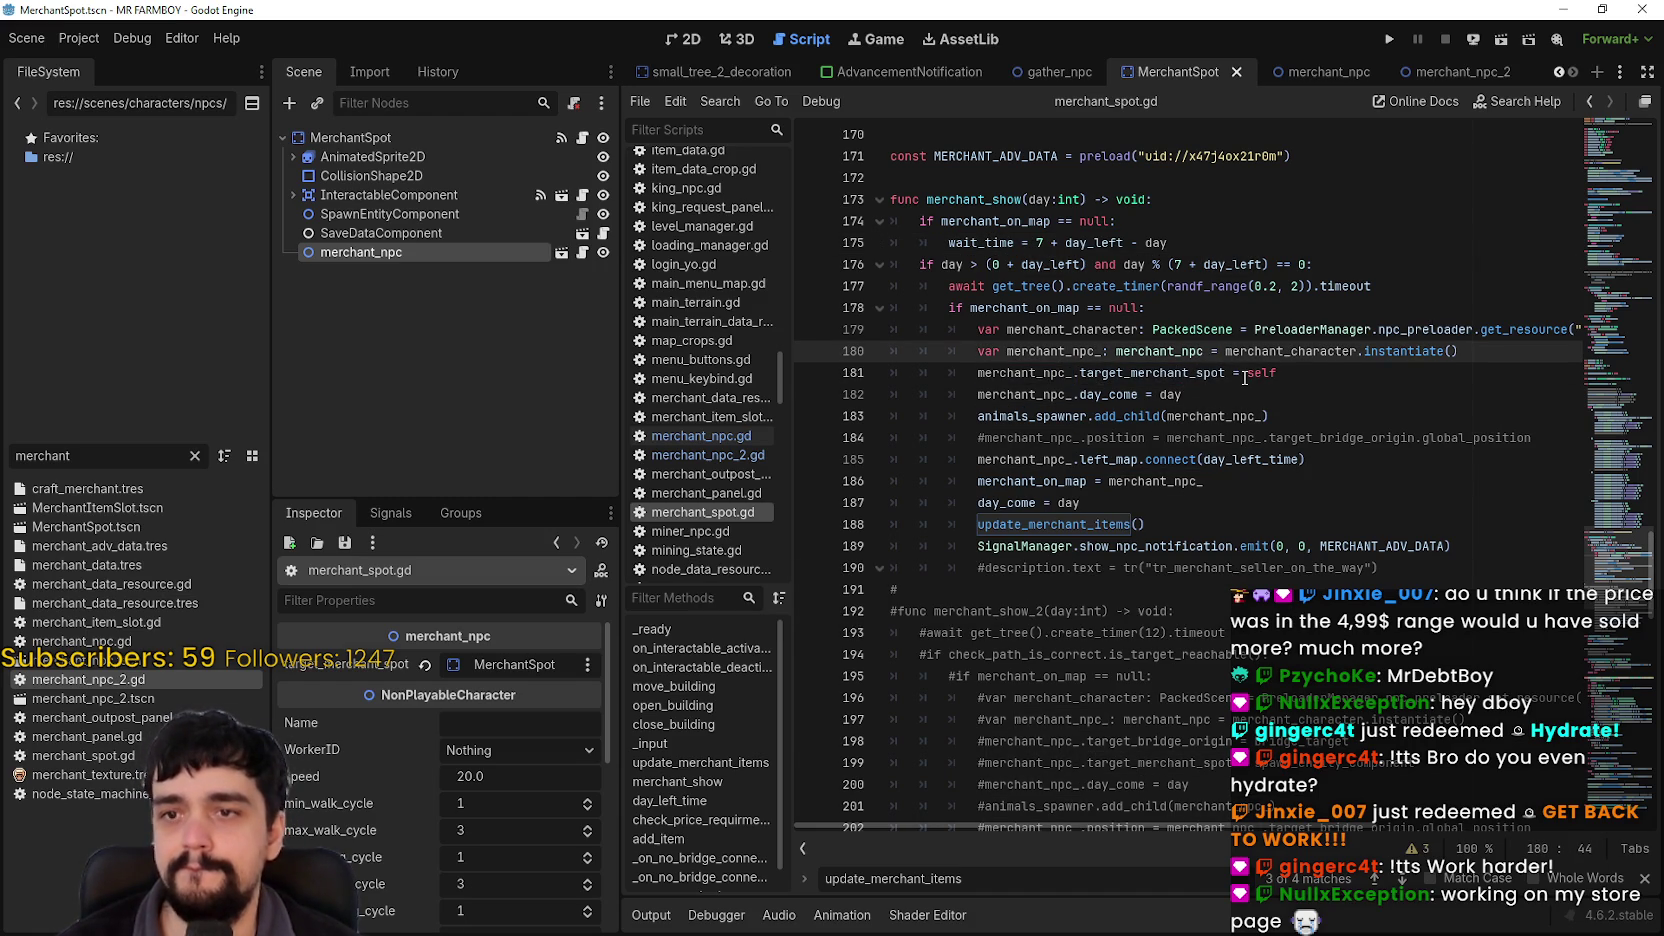
{"action": "type", "text": "_"}
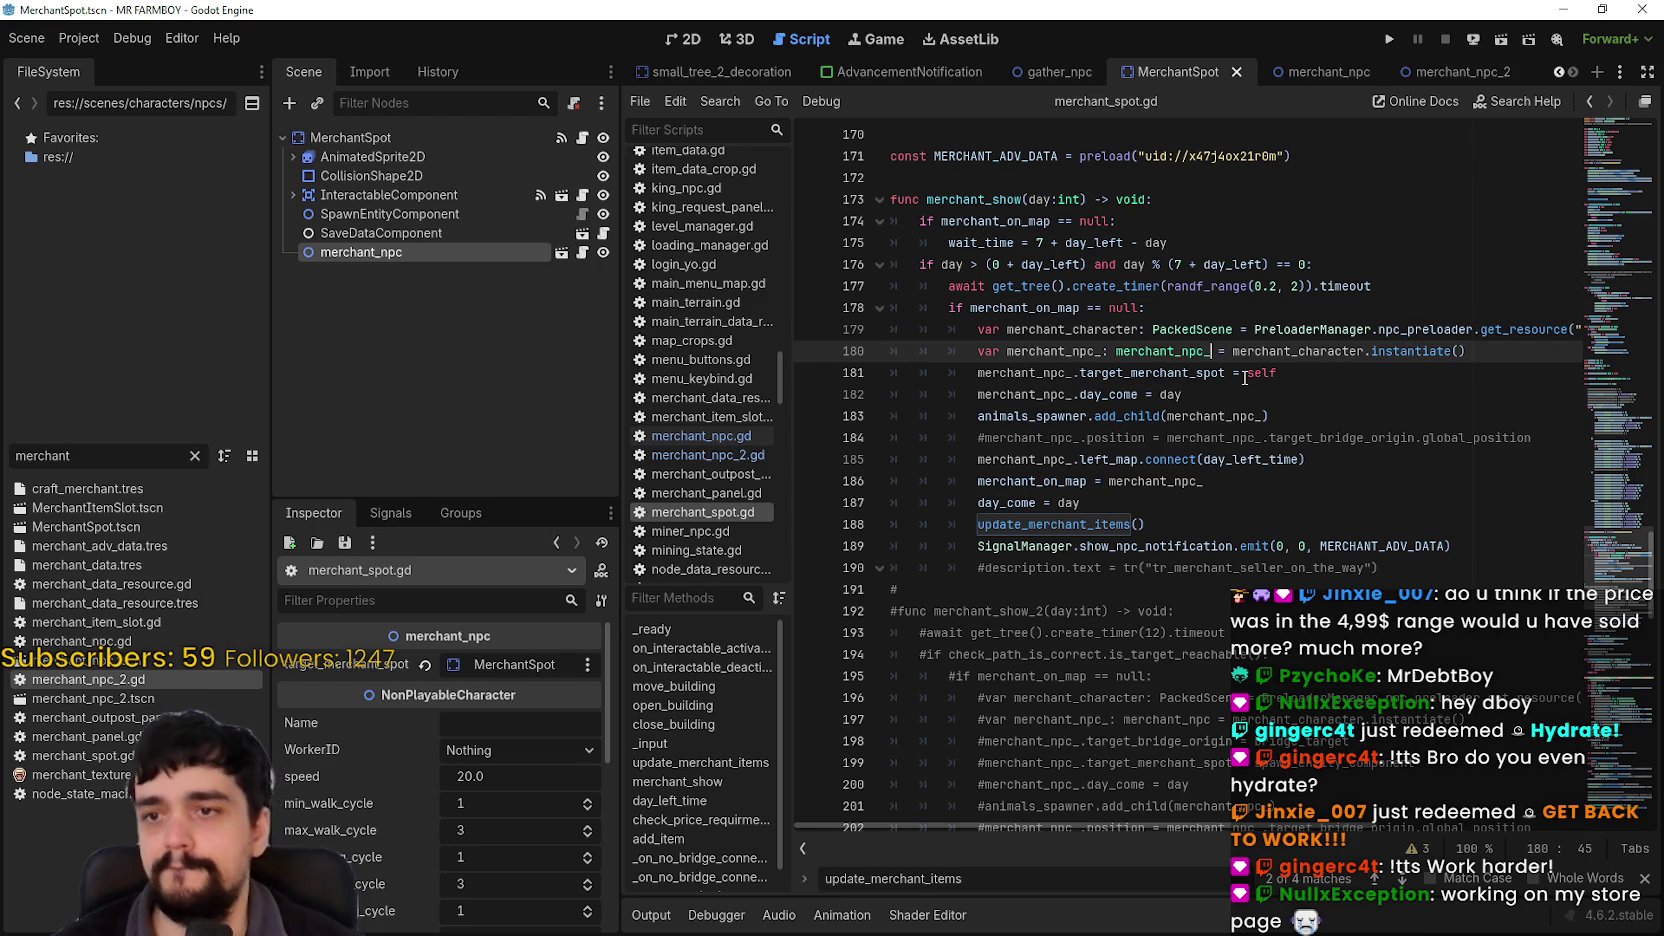
{"action": "type", "text": "2"}
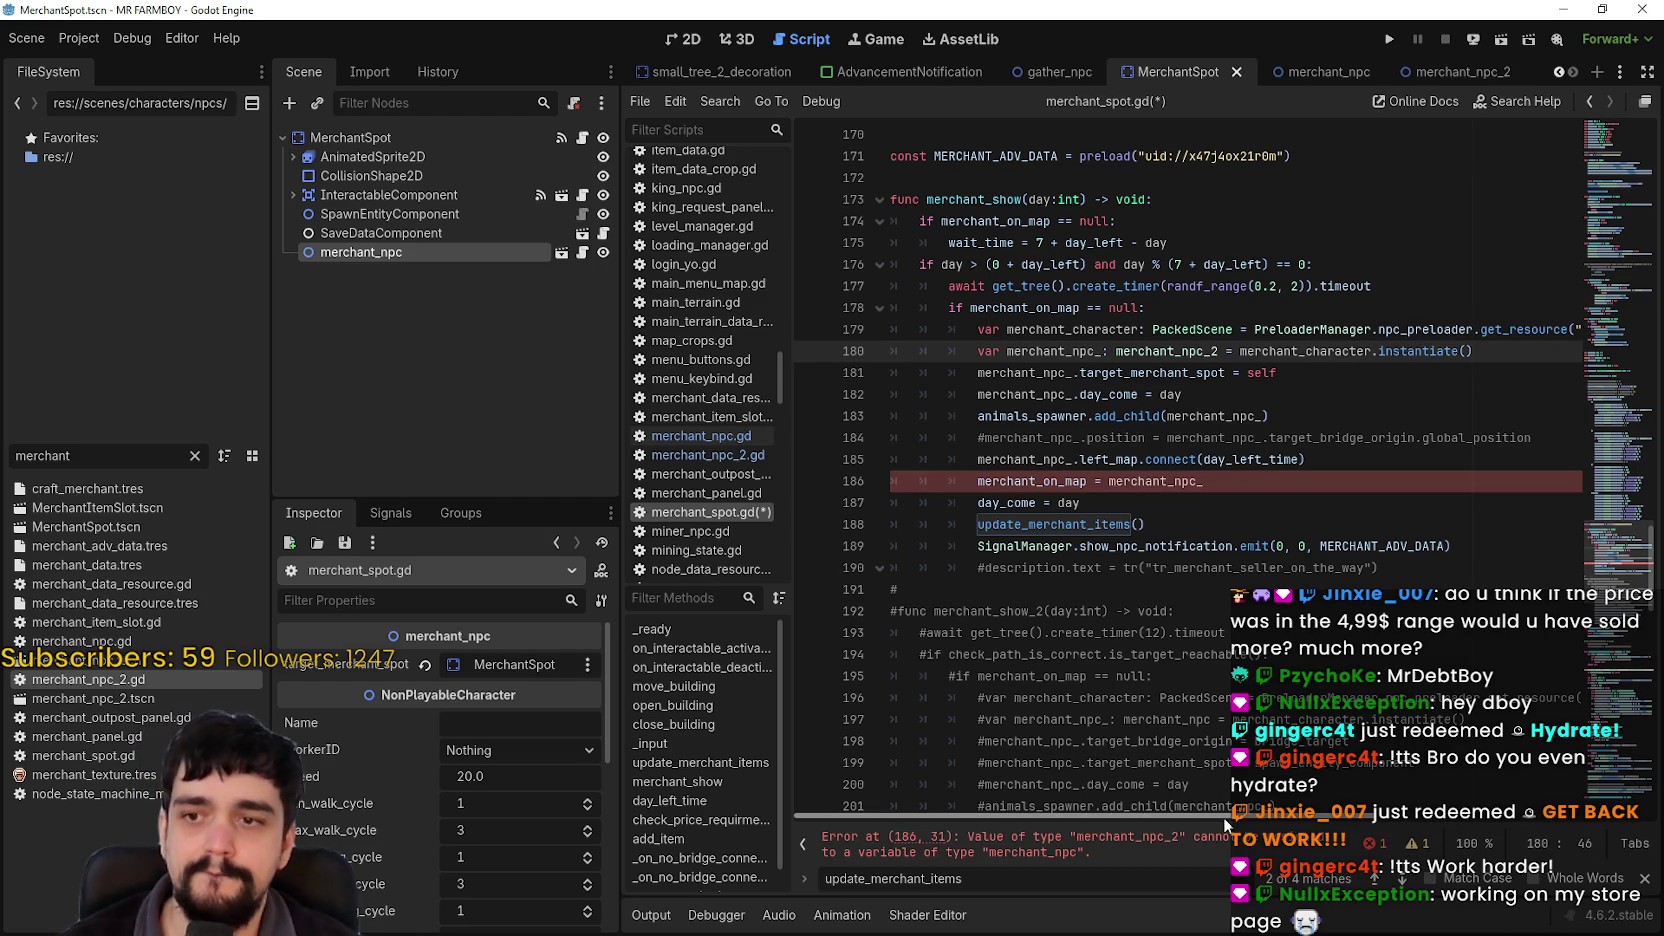
Step: Review merchant_on_map's uses and append _2 to merchant_npc in the resource name
{"action": "left_click", "coordinate": [1213, 482]}
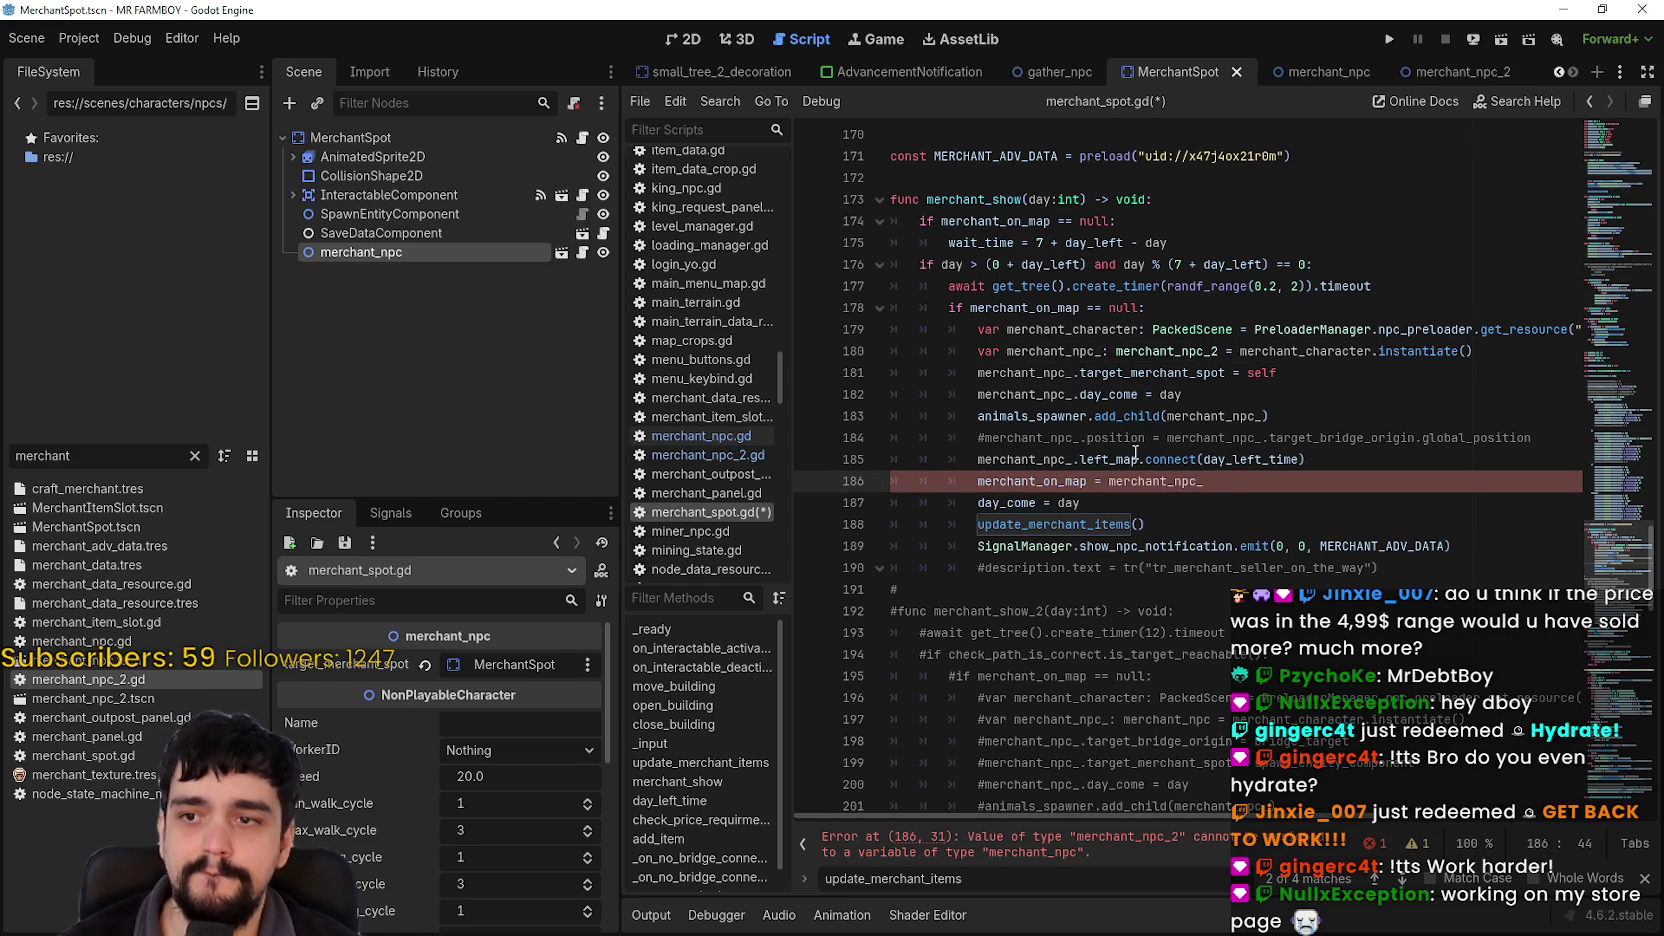
{"action": "double_click", "coordinate": [1049, 351]}
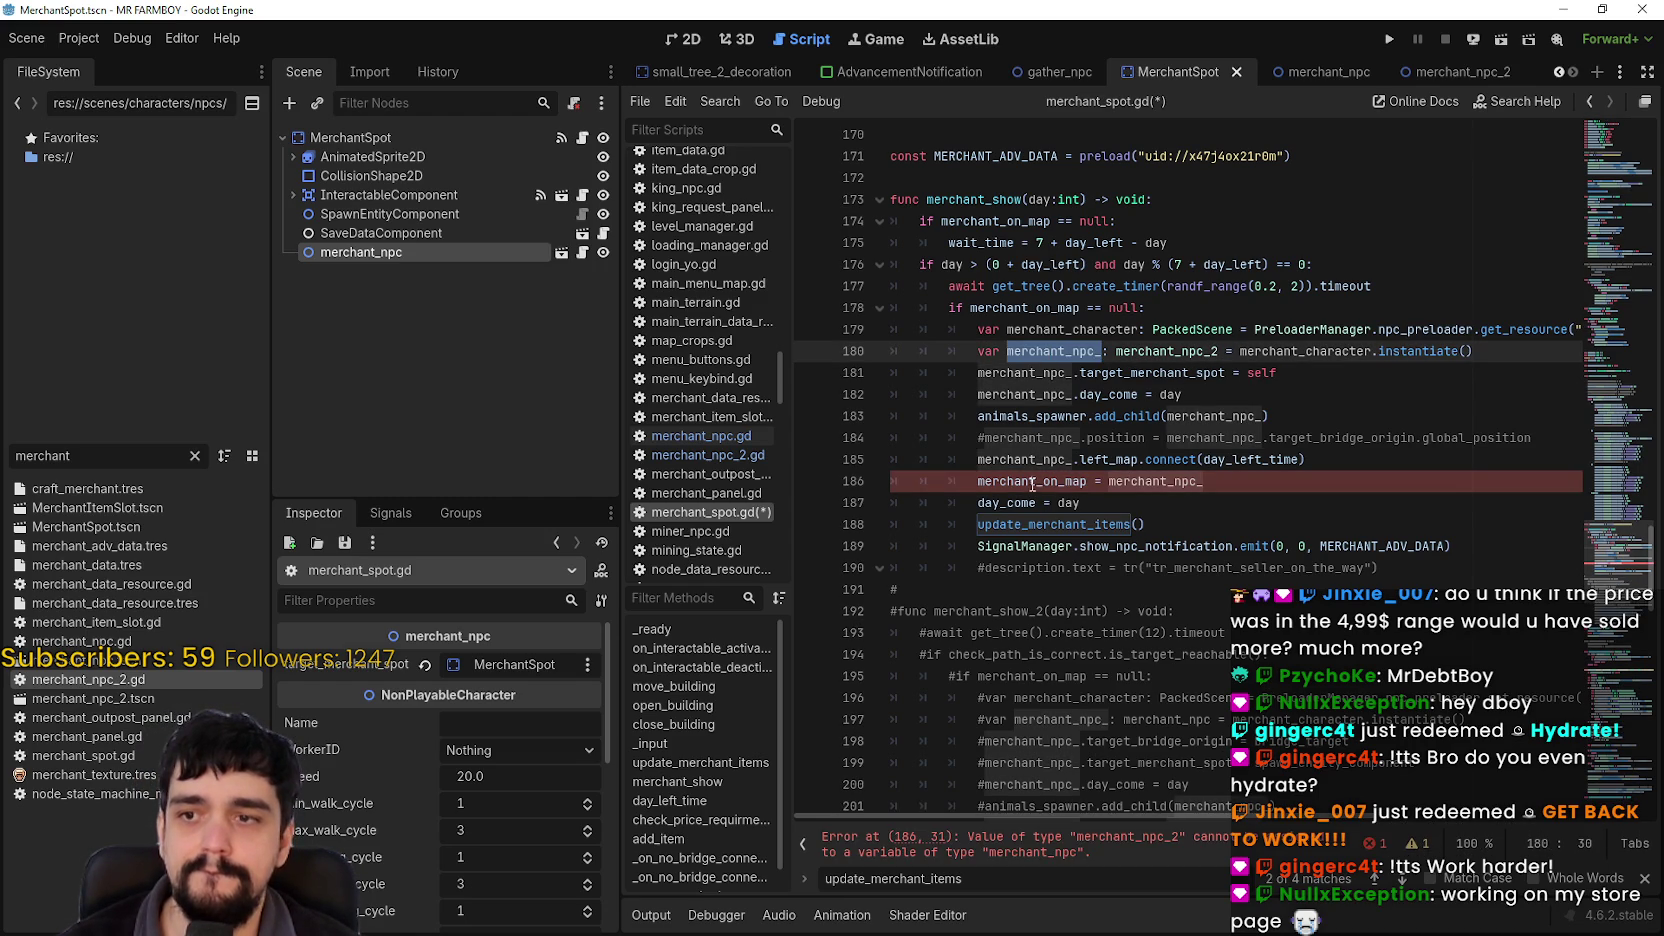
{"action": "left_click", "coordinate": [1232, 481]}
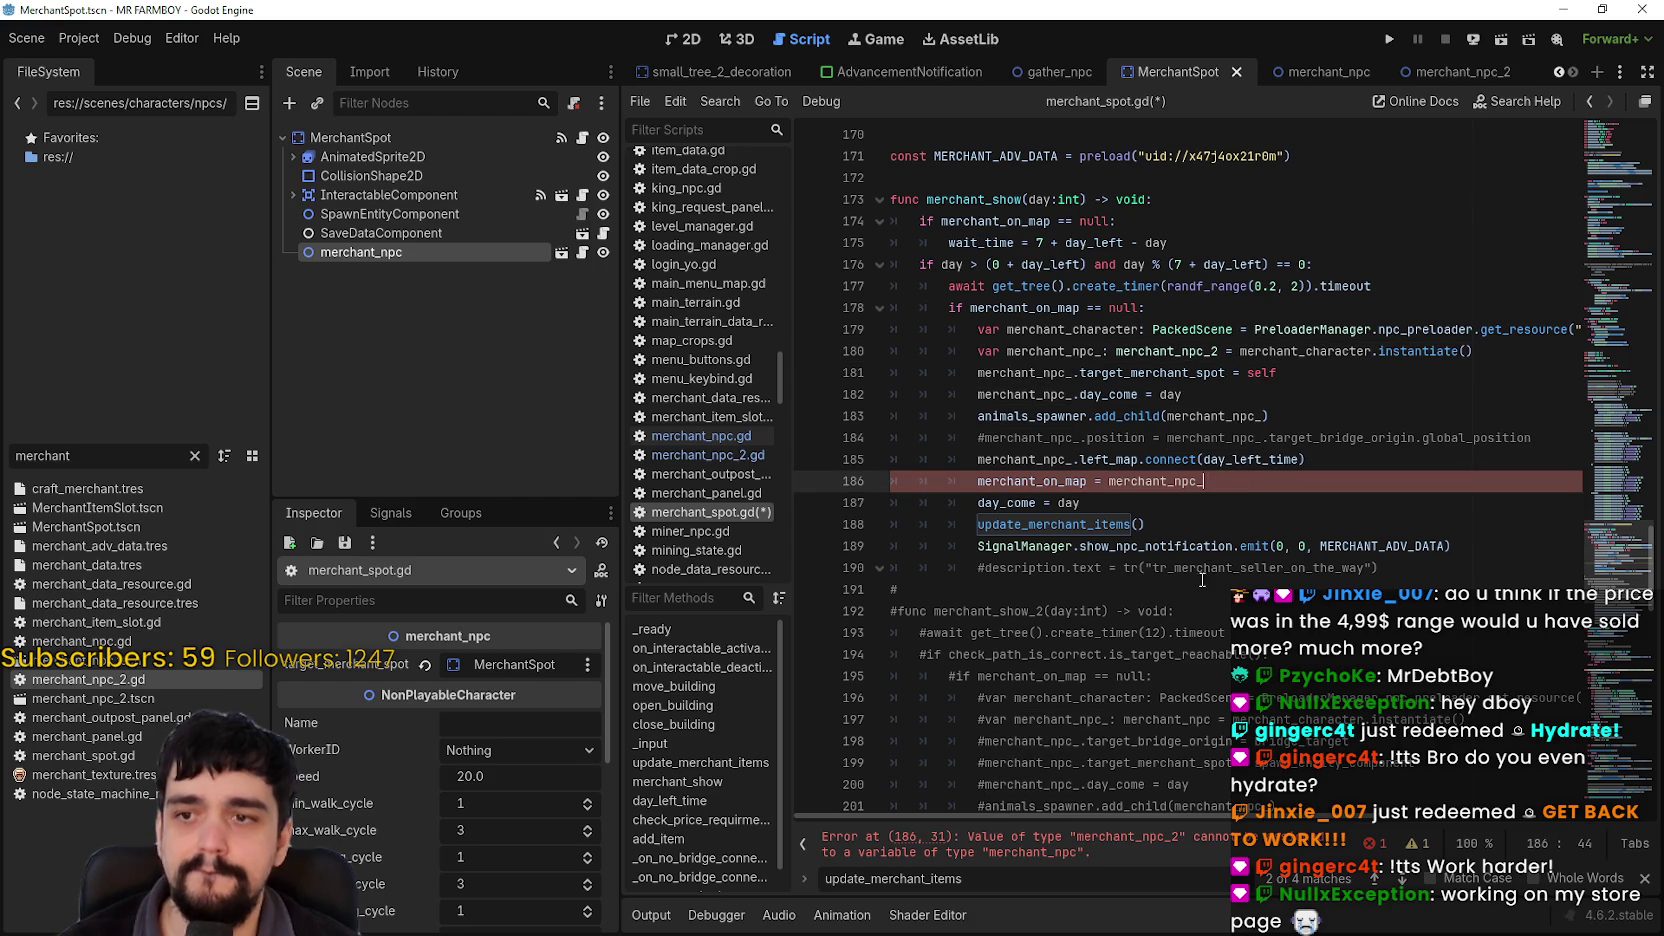
{"action": "double_click", "coordinate": [1050, 483]}
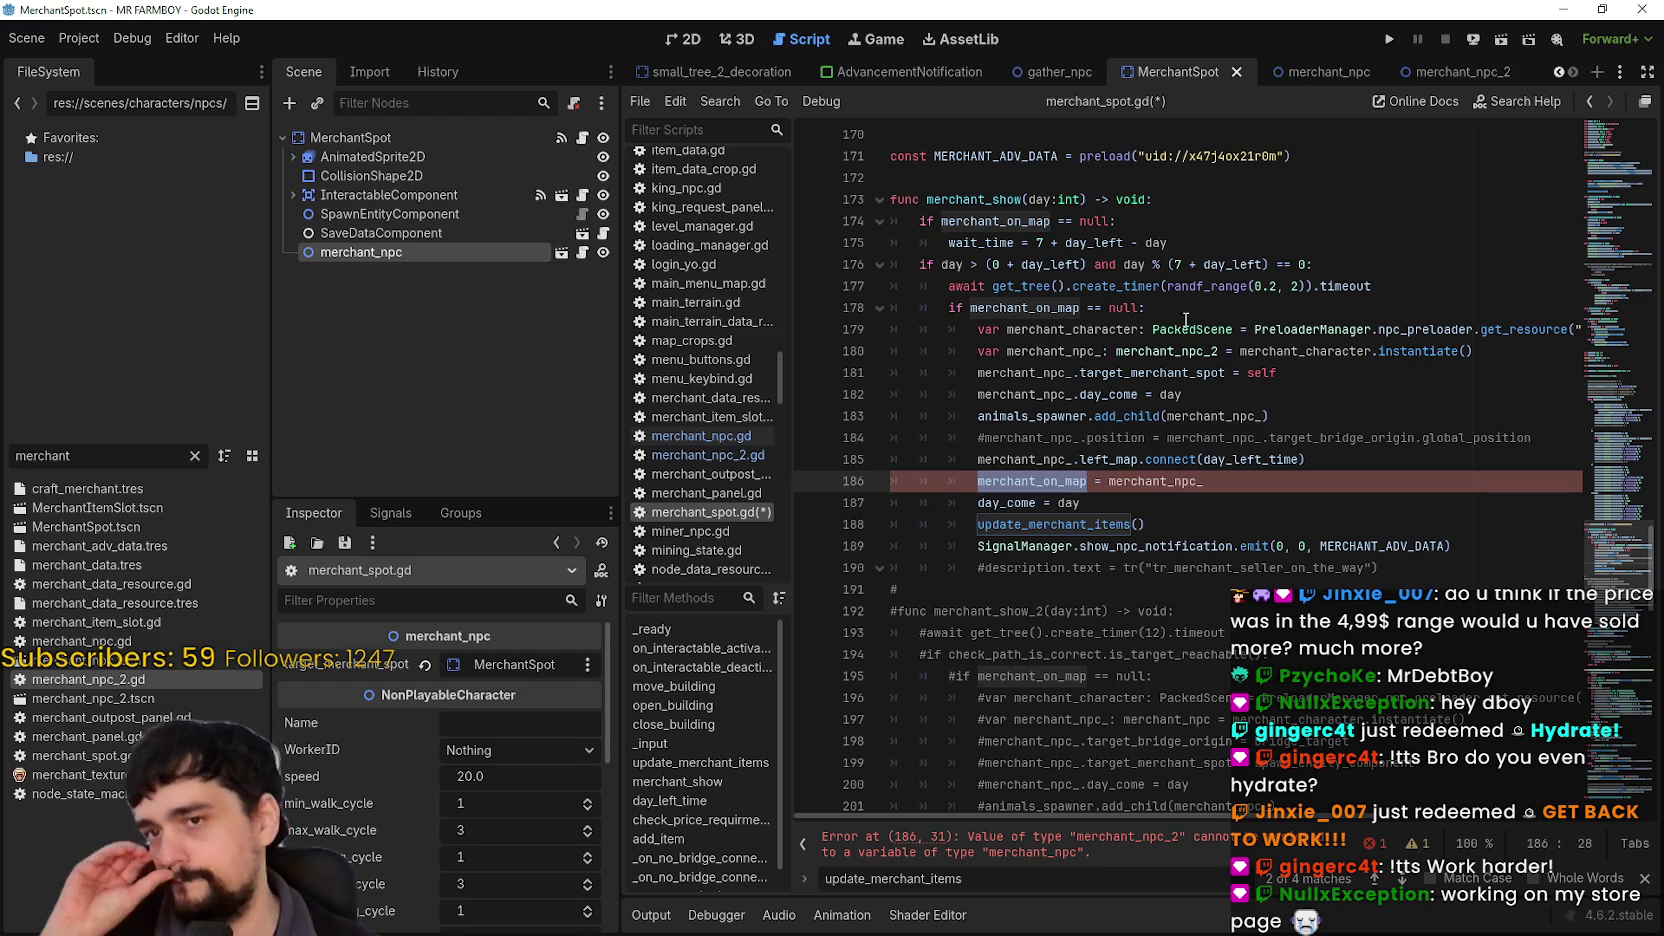
{"action": "left_click_drag", "start_coordinate": [1174, 816], "coordinate": [1262, 826]}
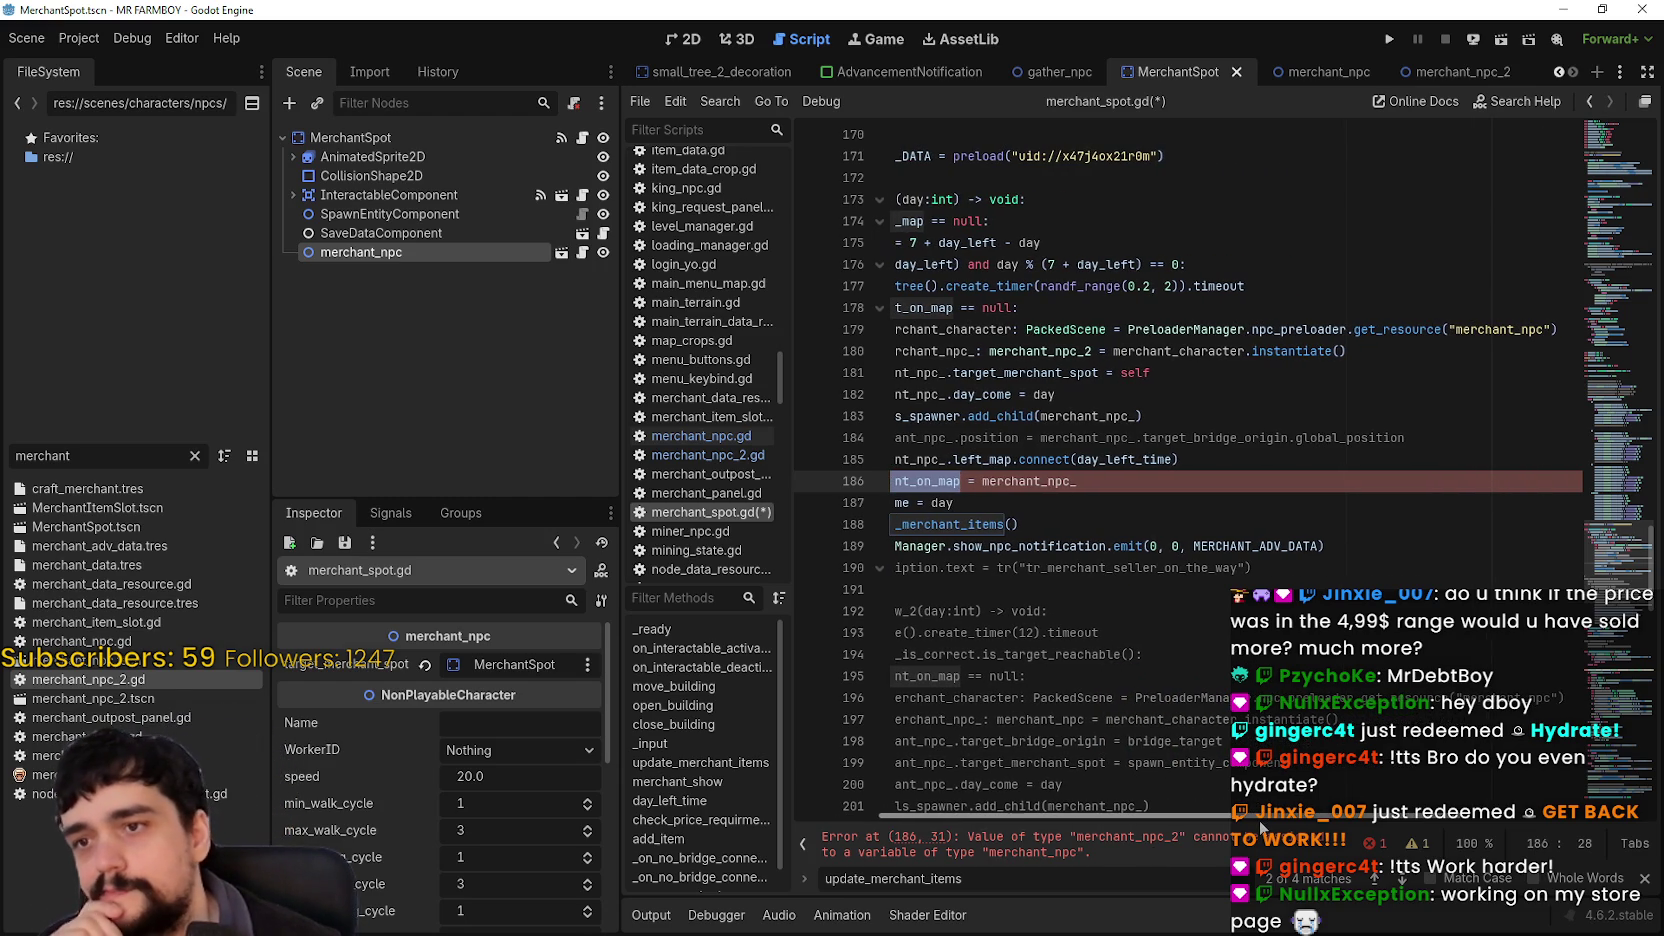
{"action": "left_click", "coordinate": [1547, 330]}
{"action": "type", "text": "_2"}
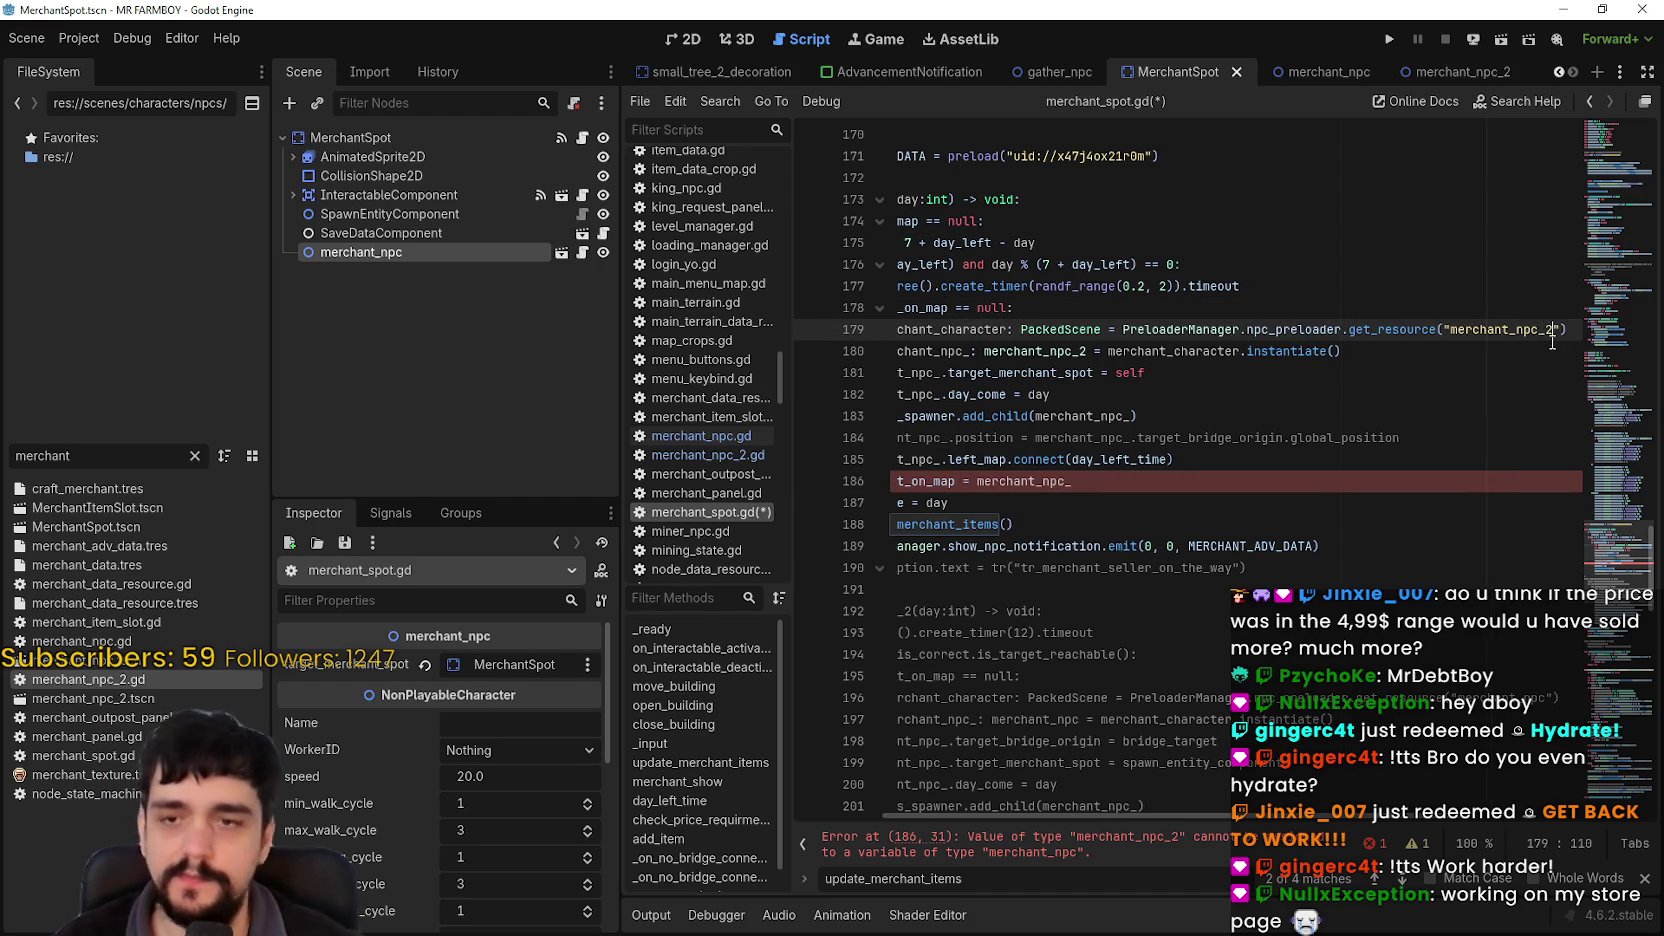
{"action": "left_click_drag", "start_coordinate": [1214, 816], "coordinate": [1110, 352]}
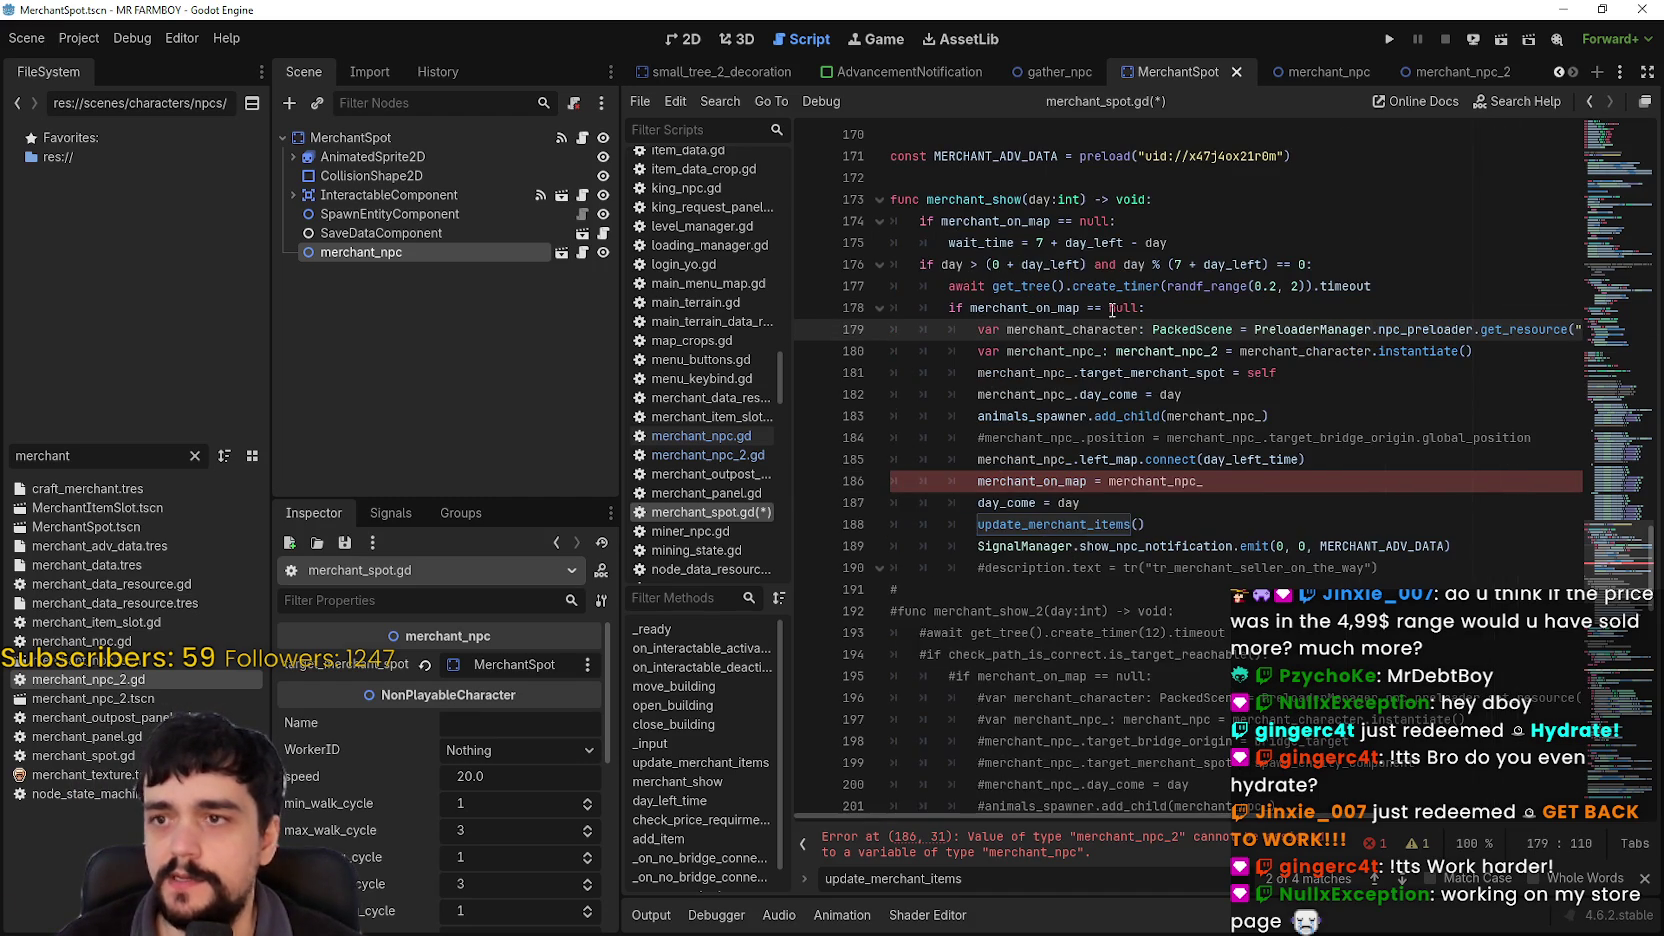
Step: Make wait_time use 15 instead of 7
{"action": "mouse_move", "coordinate": [1173, 503]}
{"action": "left_mouse_down"}
{"action": "mouse_move", "coordinate": [1168, 484]}
{"action": "mouse_move", "coordinate": [1108, 481]}
{"action": "left_mouse_up"}
{"action": "double_click", "coordinate": [1085, 480]}
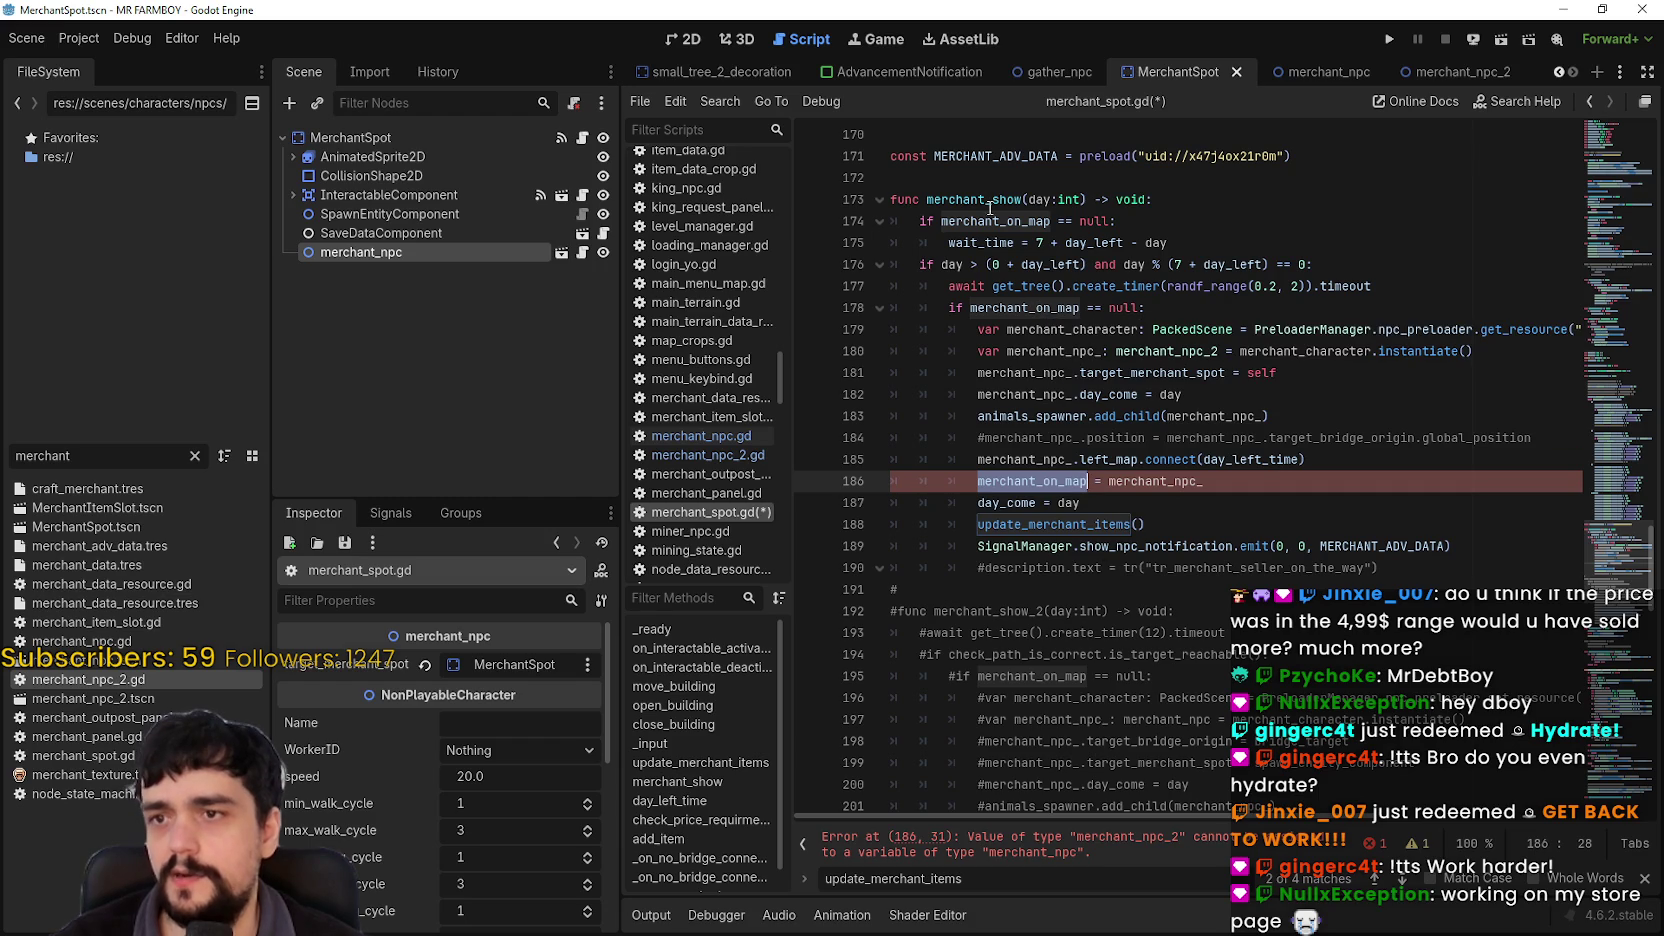
{"action": "left_click_drag", "start_coordinate": [1170, 243], "coordinate": [841, 217]}
{"action": "left_click", "coordinate": [1038, 243]}
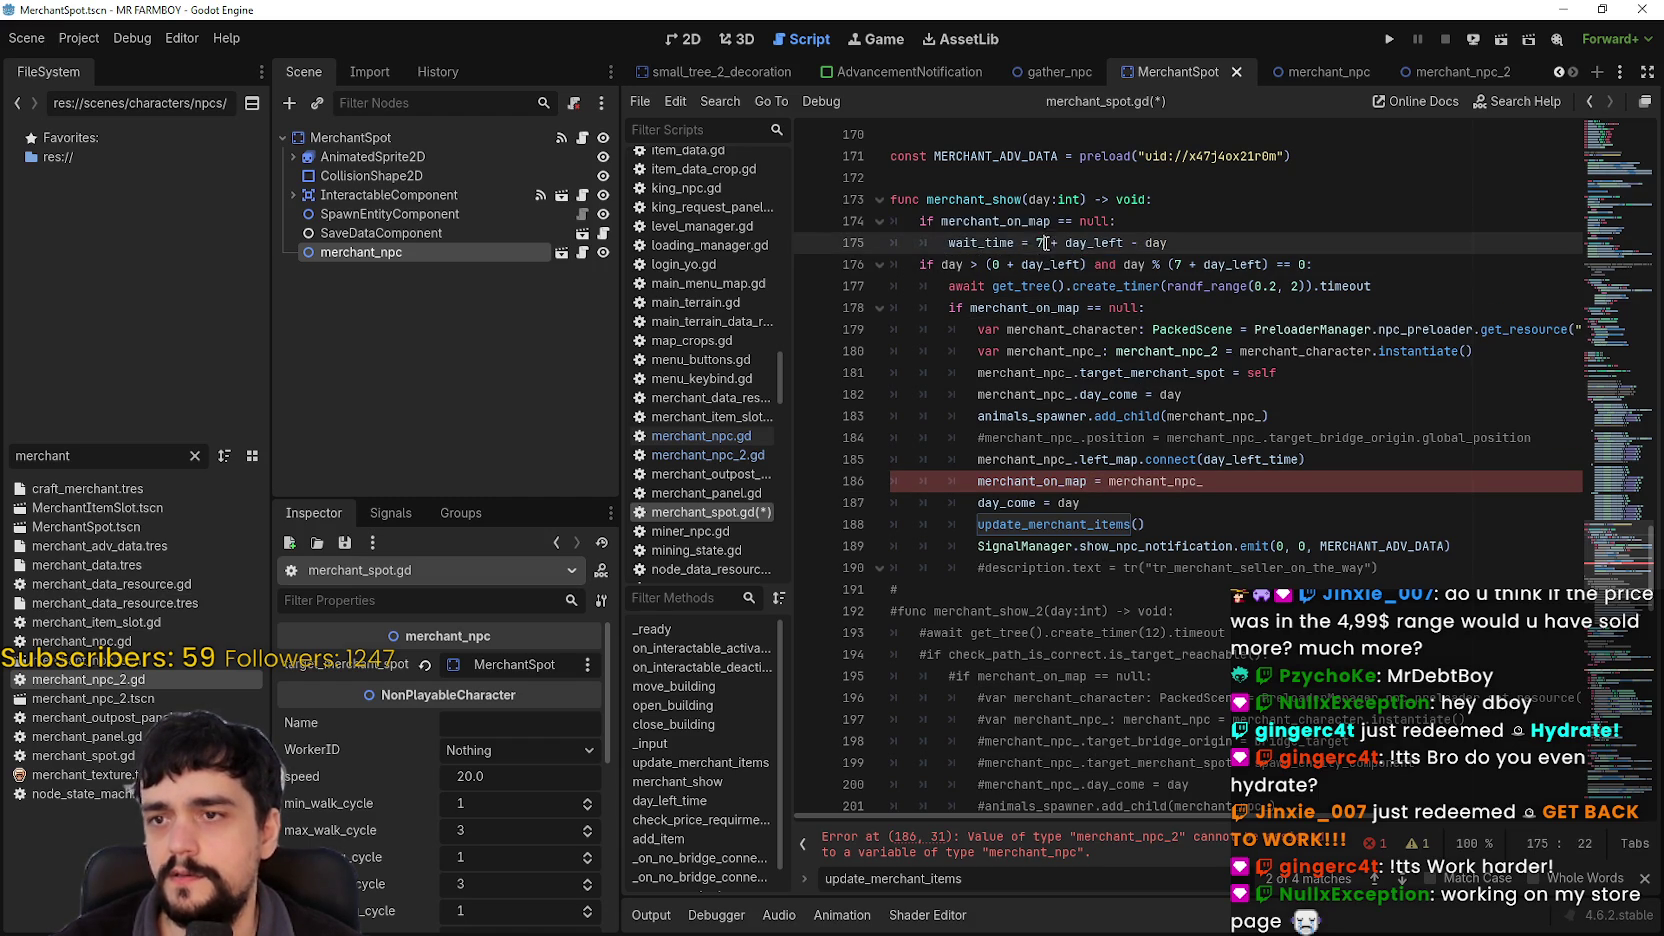
{"action": "type", "text": "15"}
{"action": "key", "text": "End"}
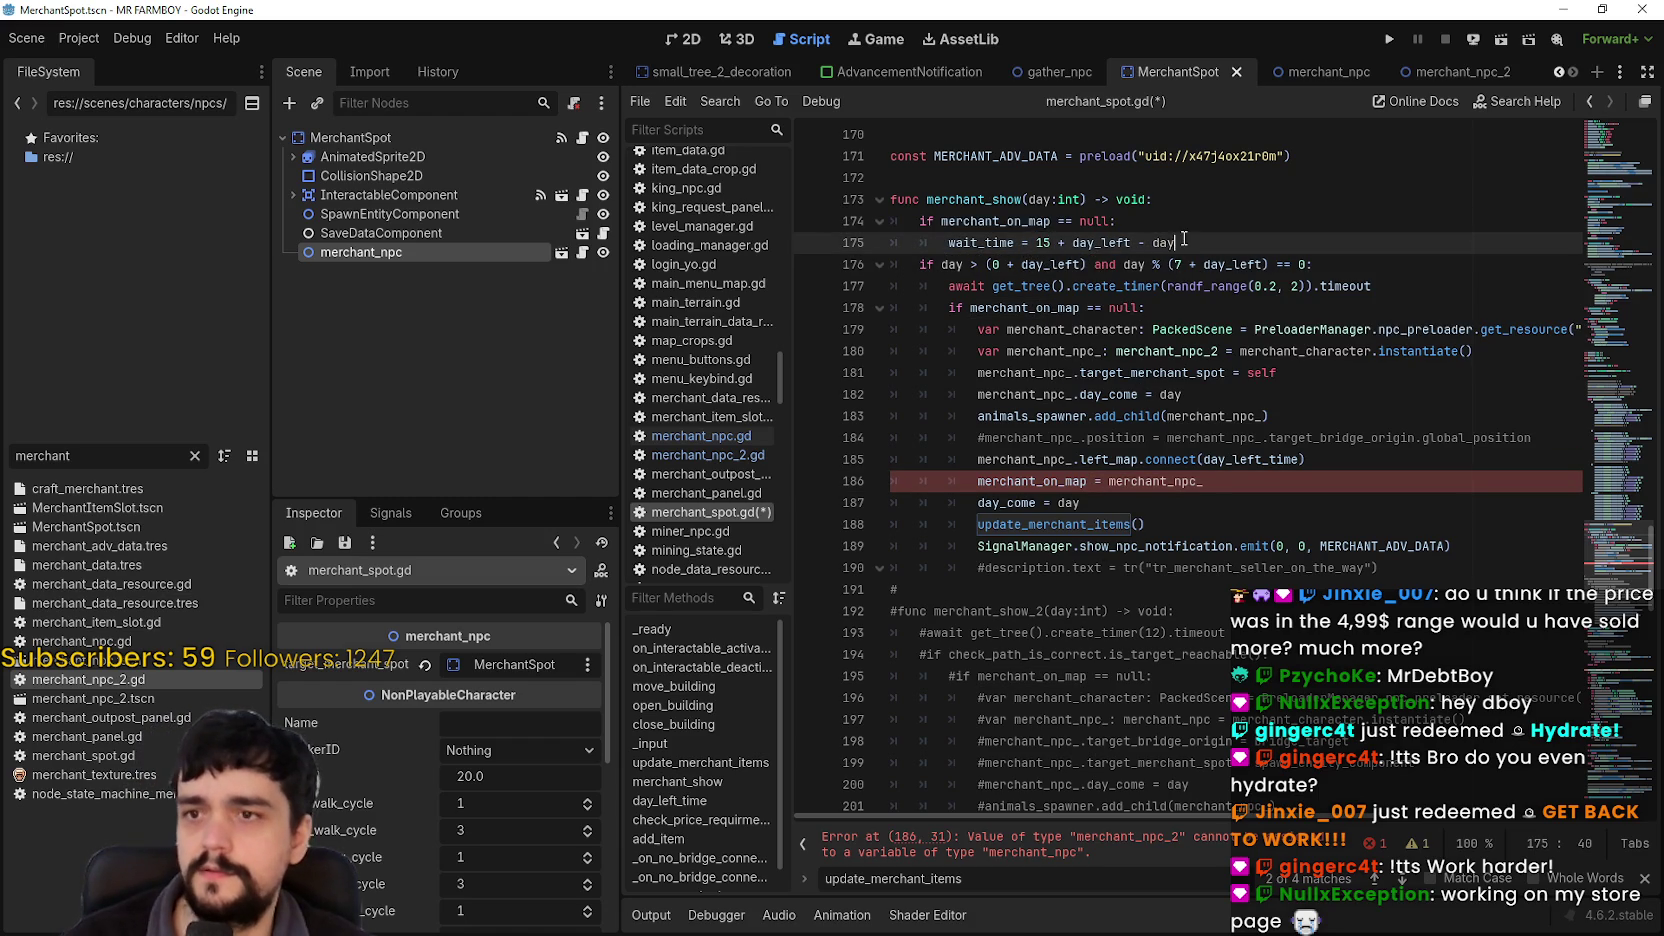
Step: Jump to merchant_on_map's declaration with Lookup Symbol
{"action": "left_click", "coordinate": [1201, 481]}
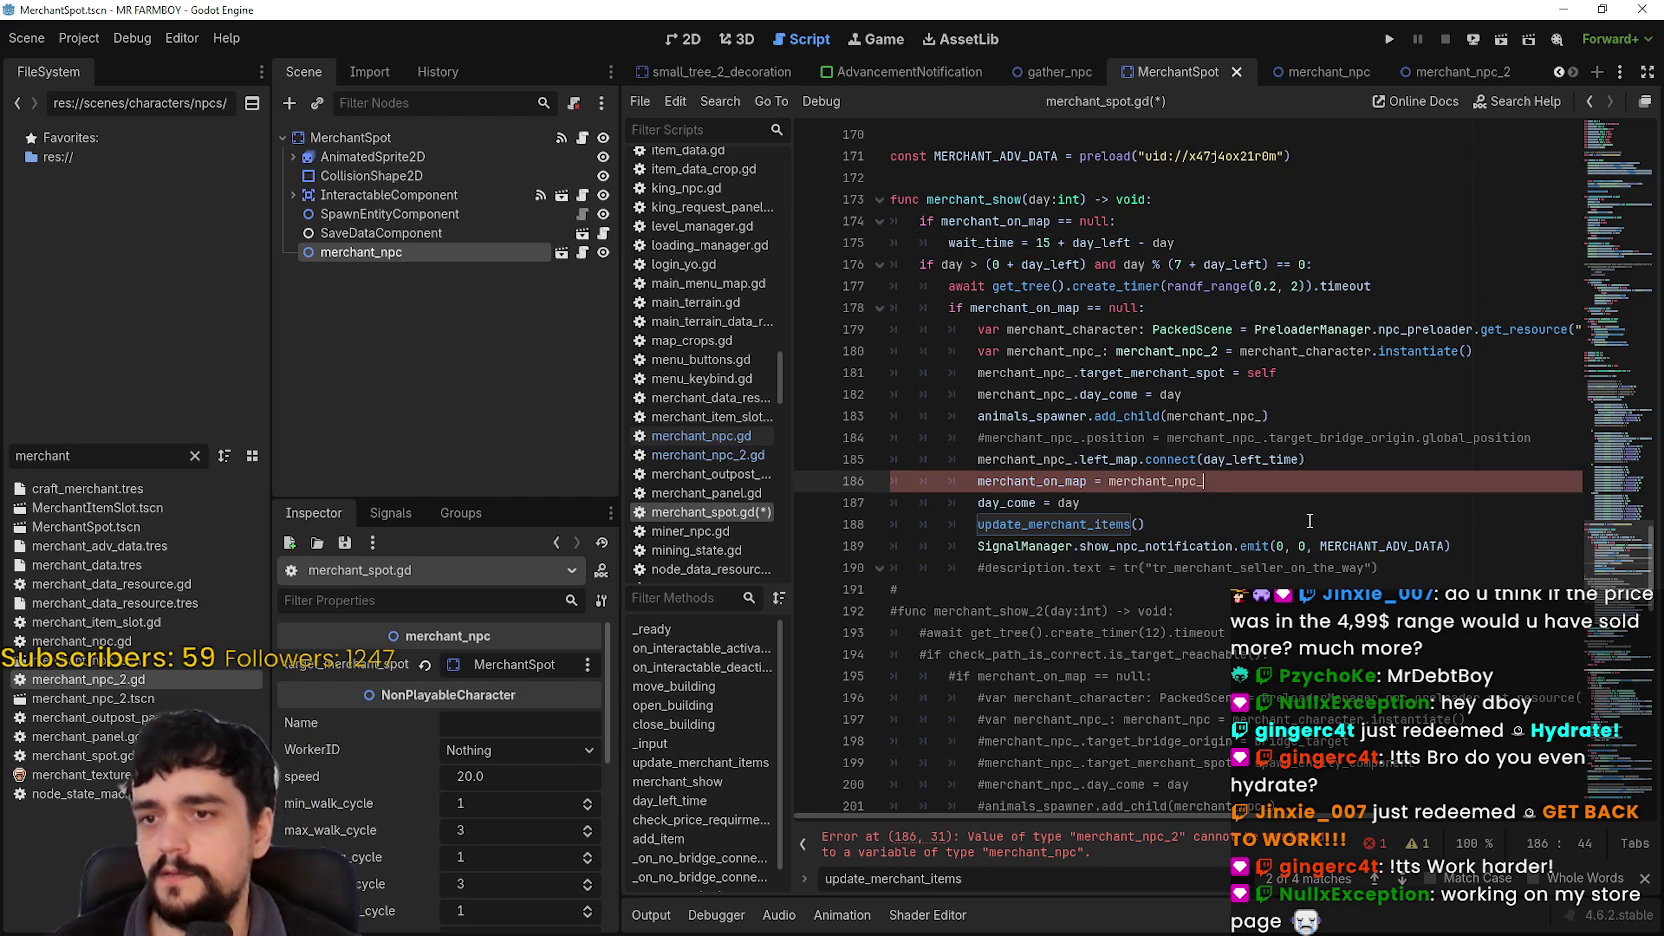
{"action": "right_click", "coordinate": [1031, 481]}
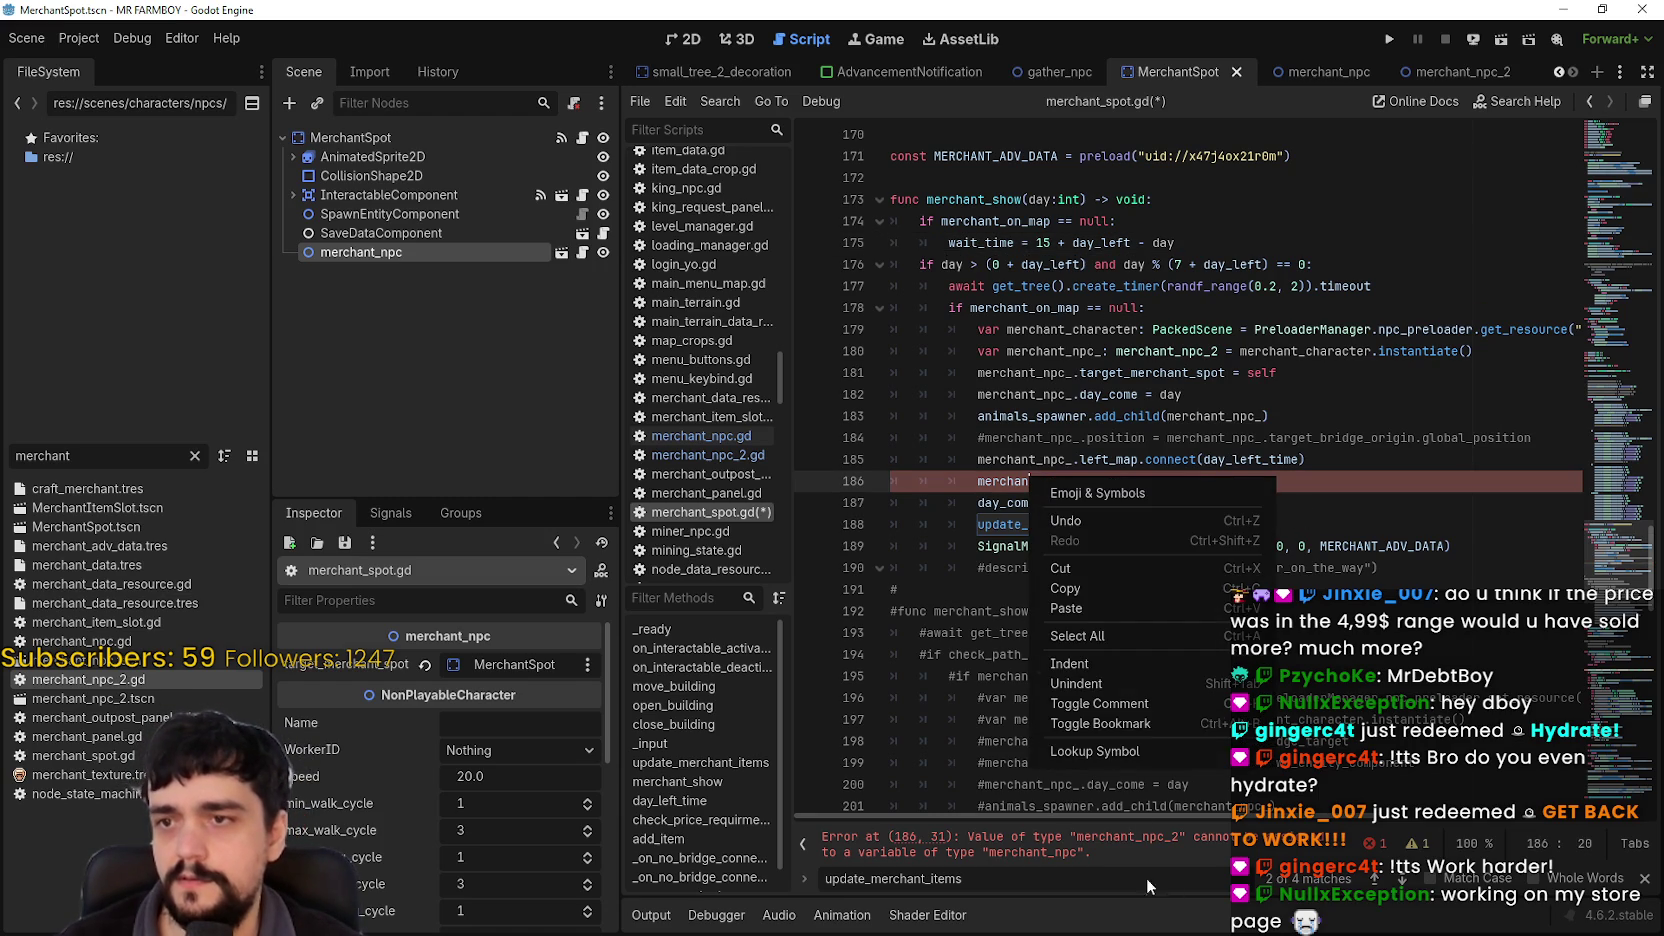
{"action": "left_click", "coordinate": [1095, 751]}
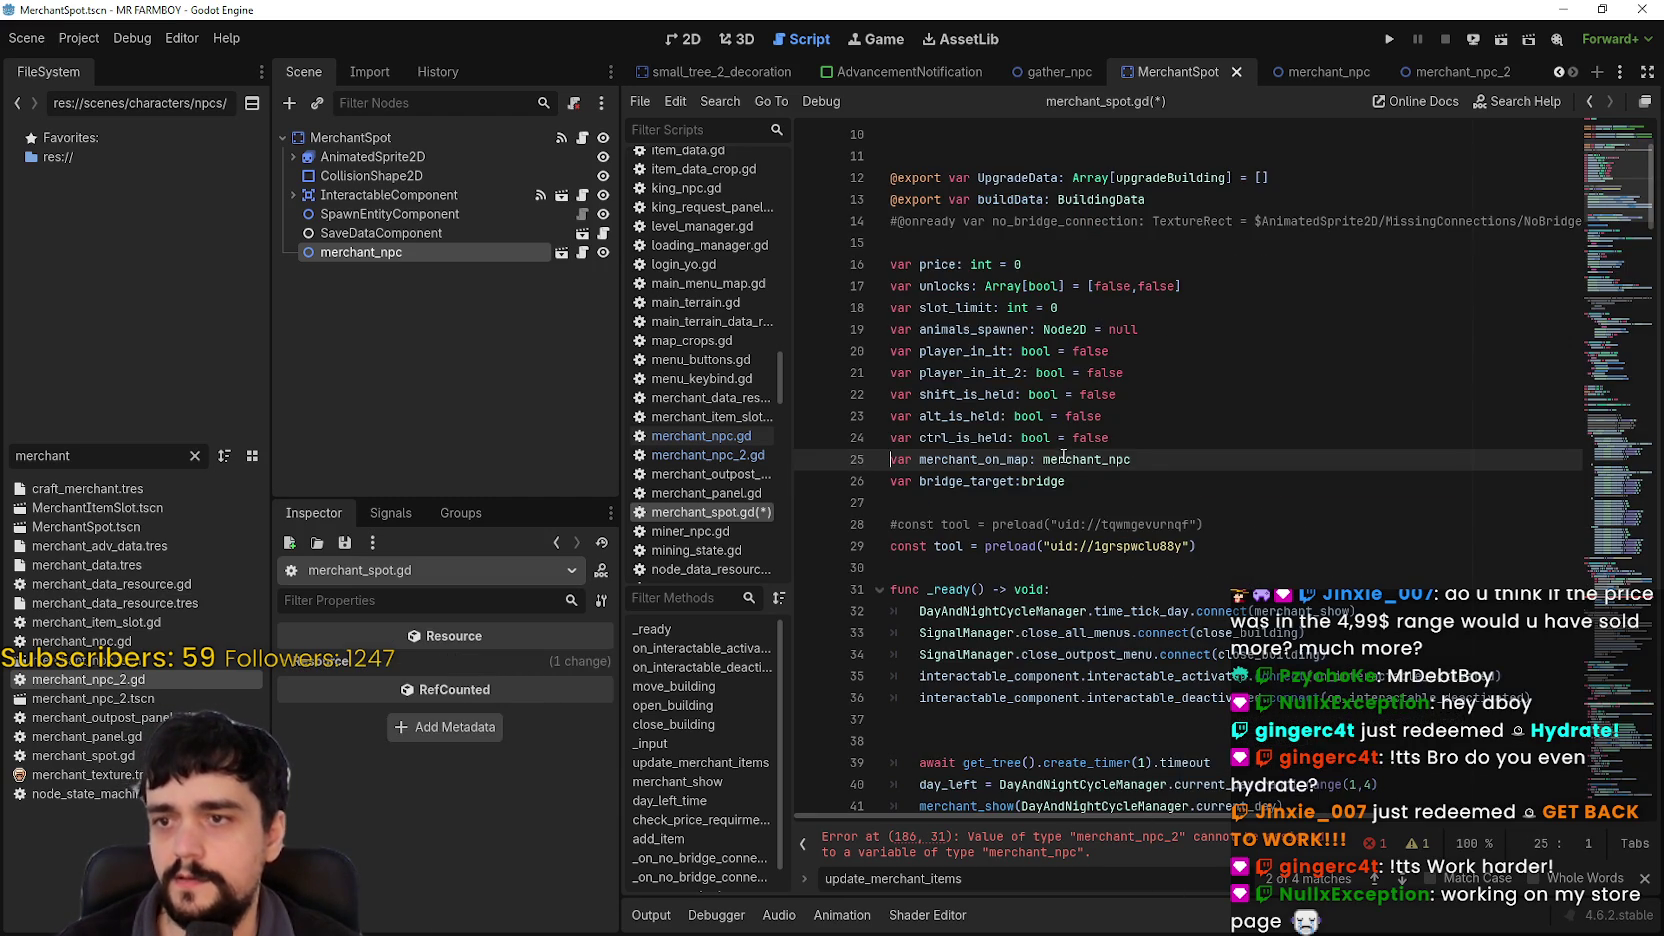
Step: Append _2 to merchant_on_map's declared type on line 25, making it merchant_npc_2
{"action": "left_click", "coordinate": [1180, 449]}
{"action": "type", "text": "_2"}
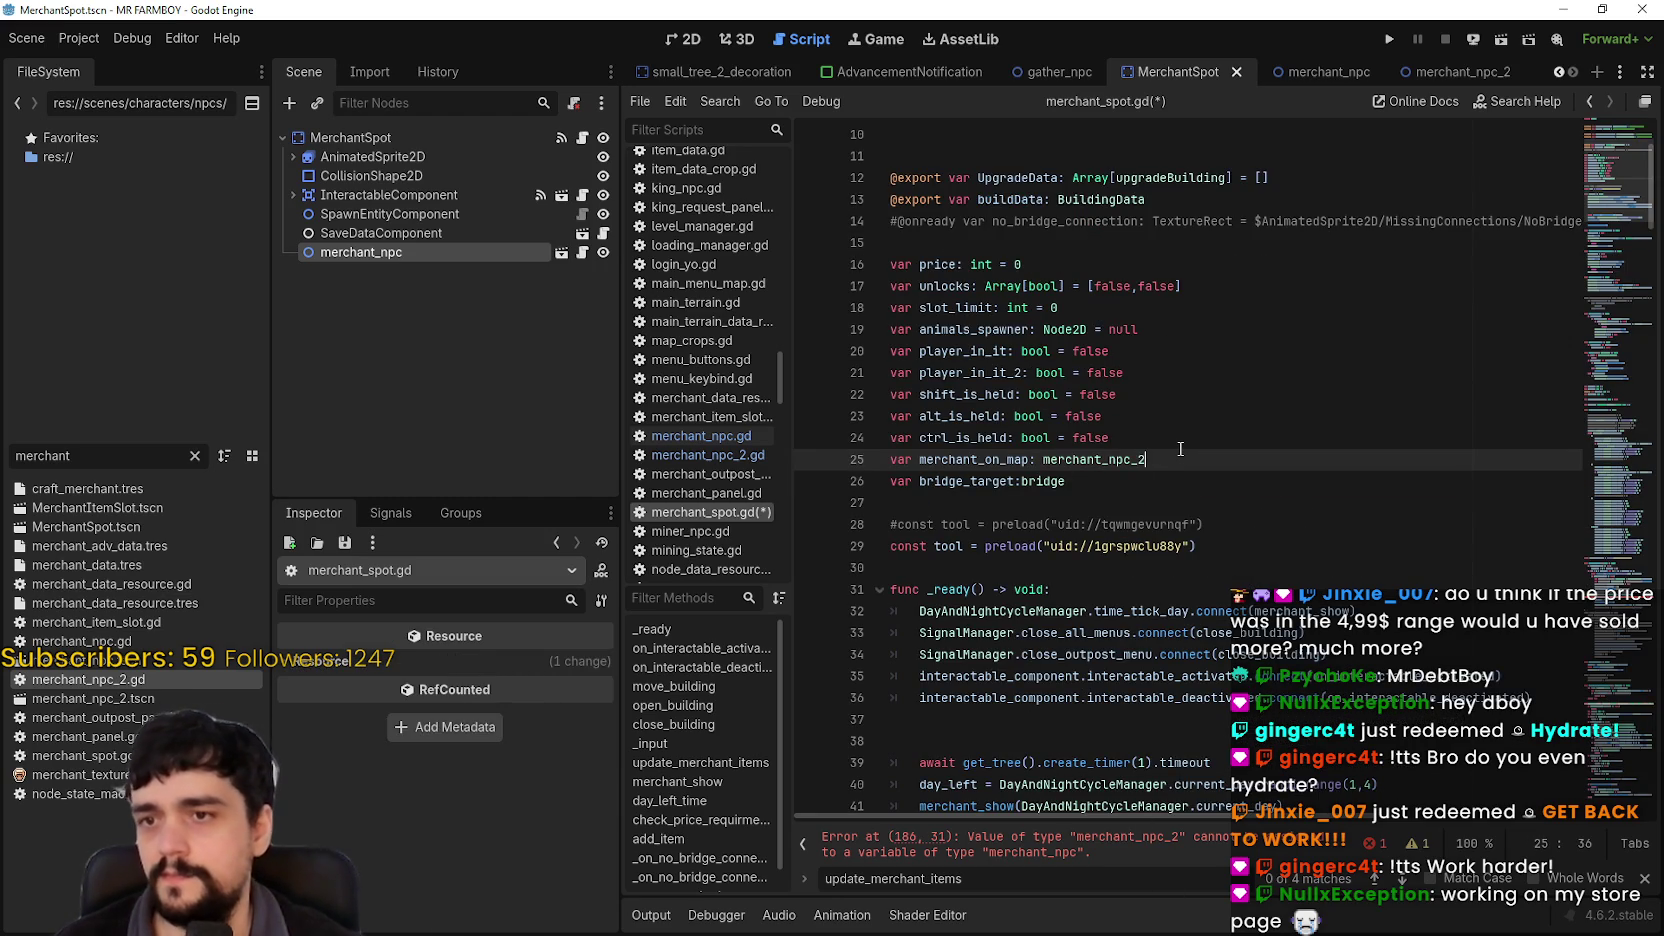
{"action": "left_click_drag", "start_coordinate": [1617, 220], "coordinate": [1569, 568]}
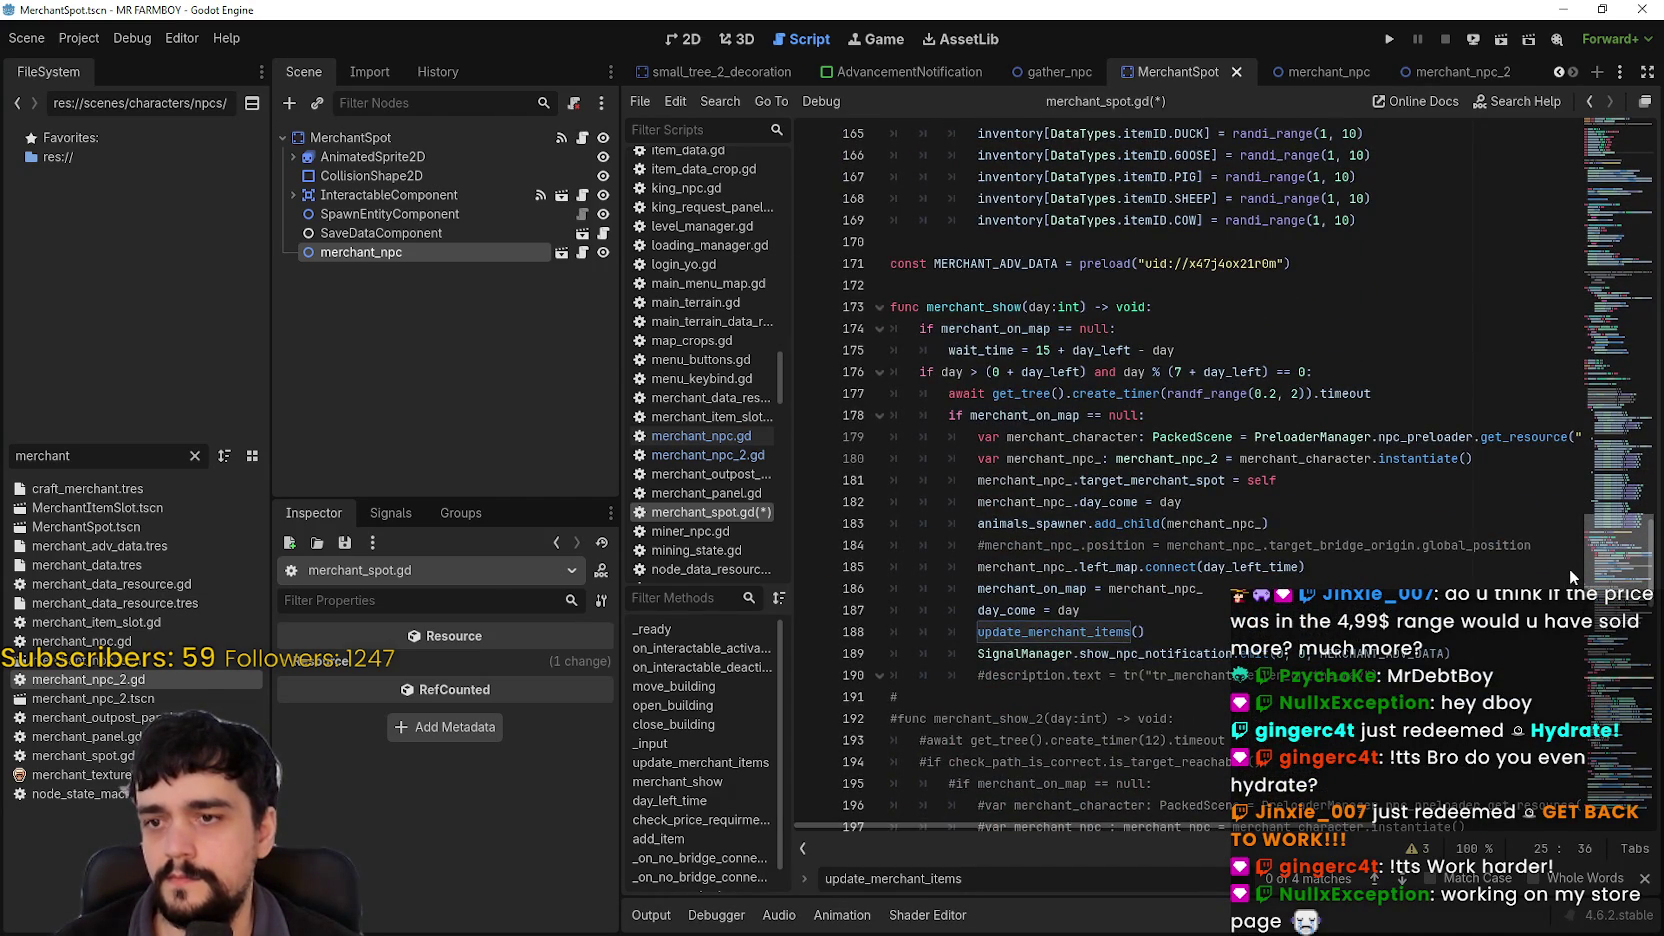
Step: Review the left_map connection, merchant_on_map uses and the opening lines of merchant_show
{"action": "left_click", "coordinate": [1041, 560]}
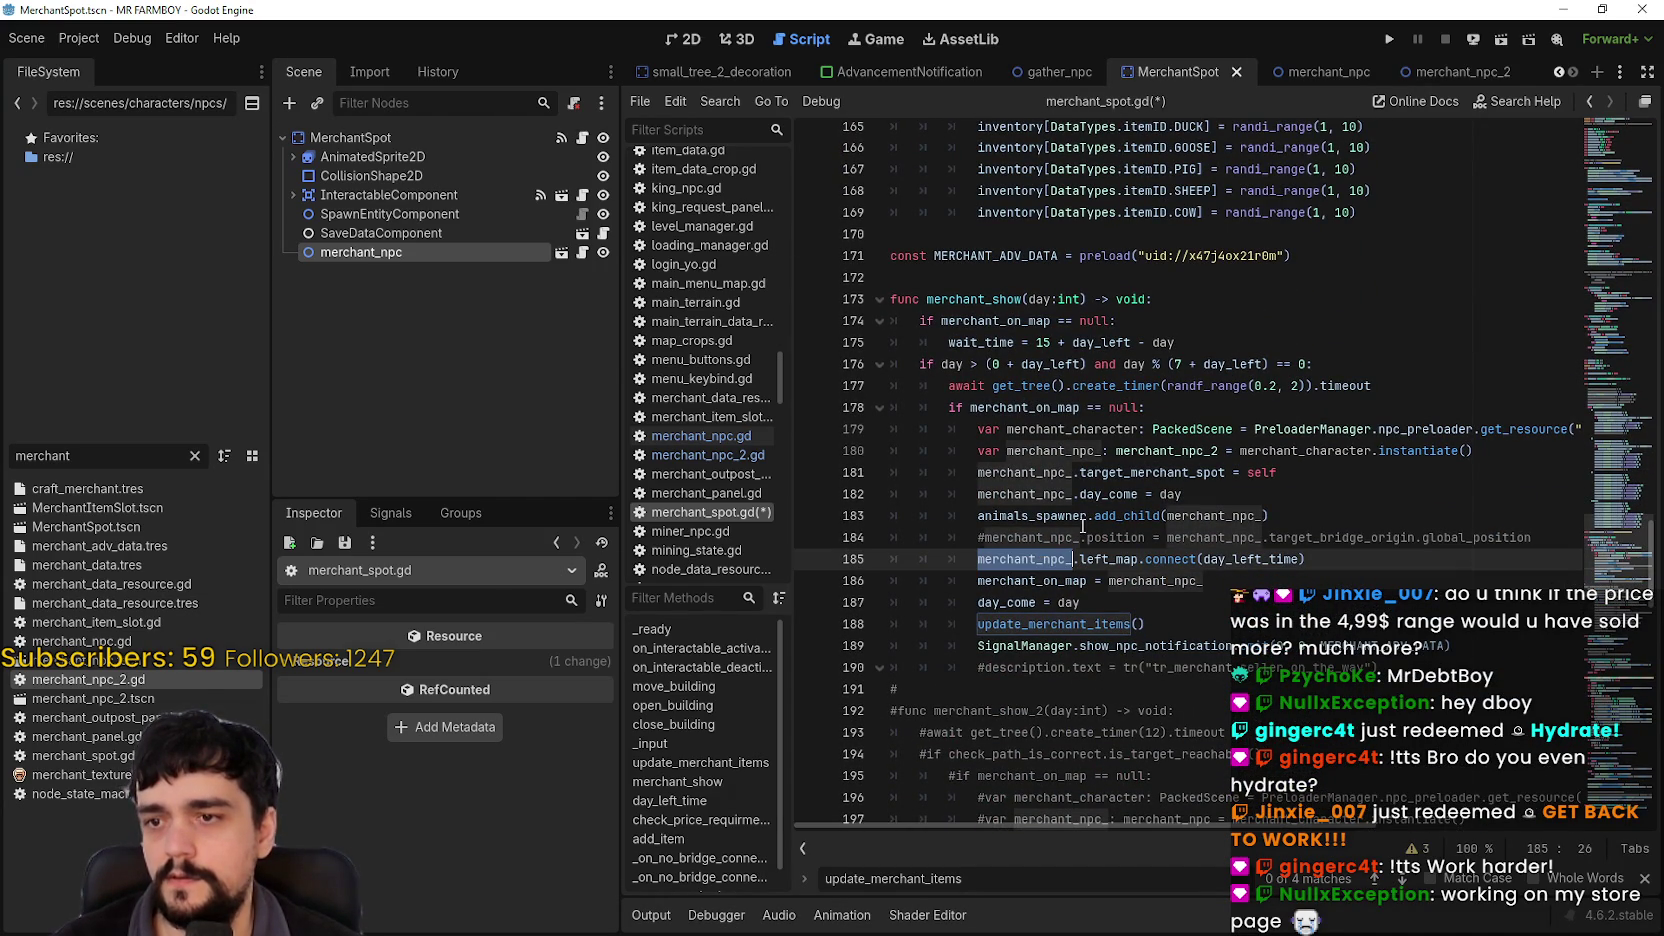
{"action": "double_click", "coordinate": [1250, 559]}
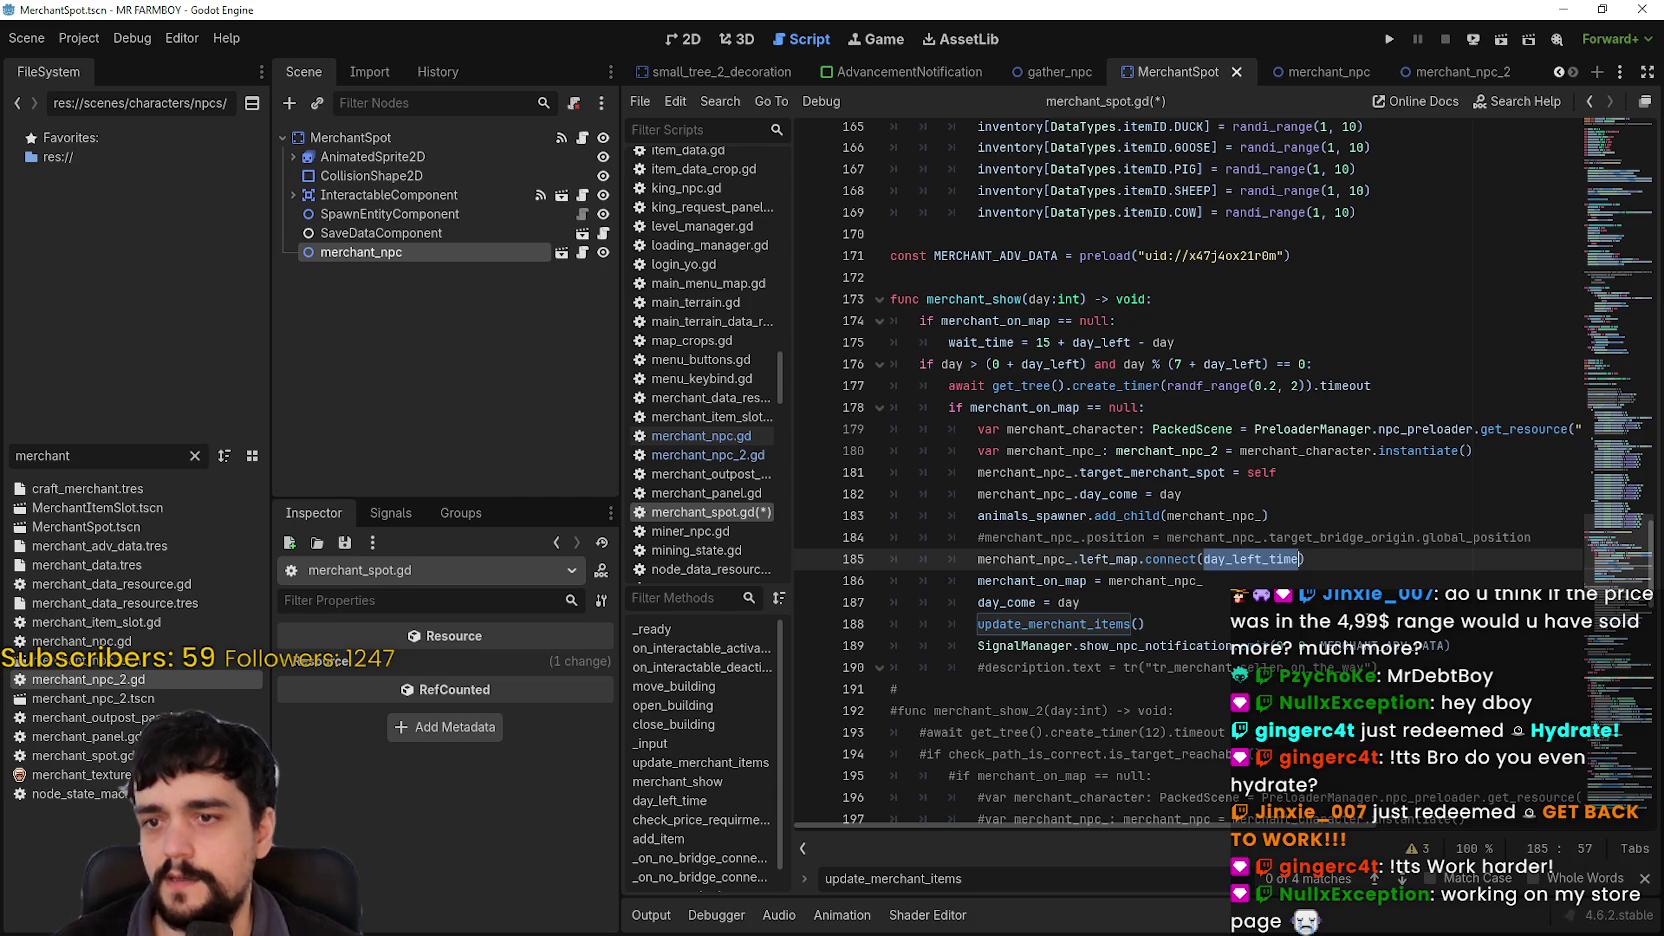
{"action": "double_click", "coordinate": [1065, 580]}
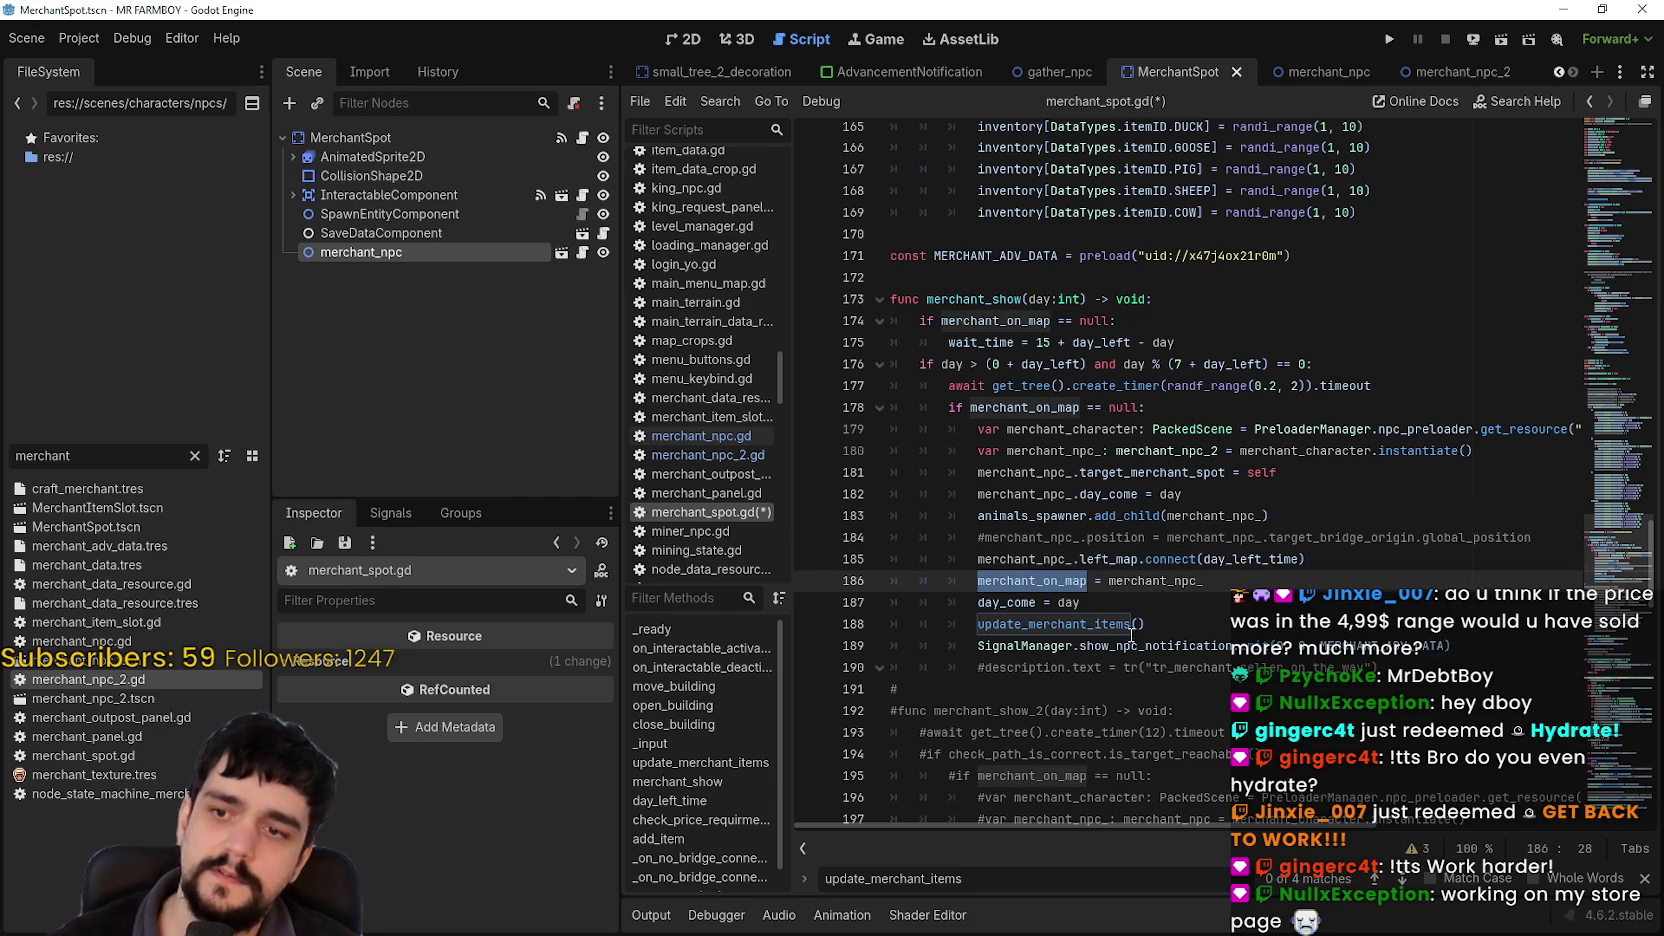
{"action": "left_click_drag", "start_coordinate": [1380, 667], "coordinate": [890, 667]}
{"action": "scroll", "coordinate": [1150, 597], "scroll_direction": "down", "scroll_amount": 1}
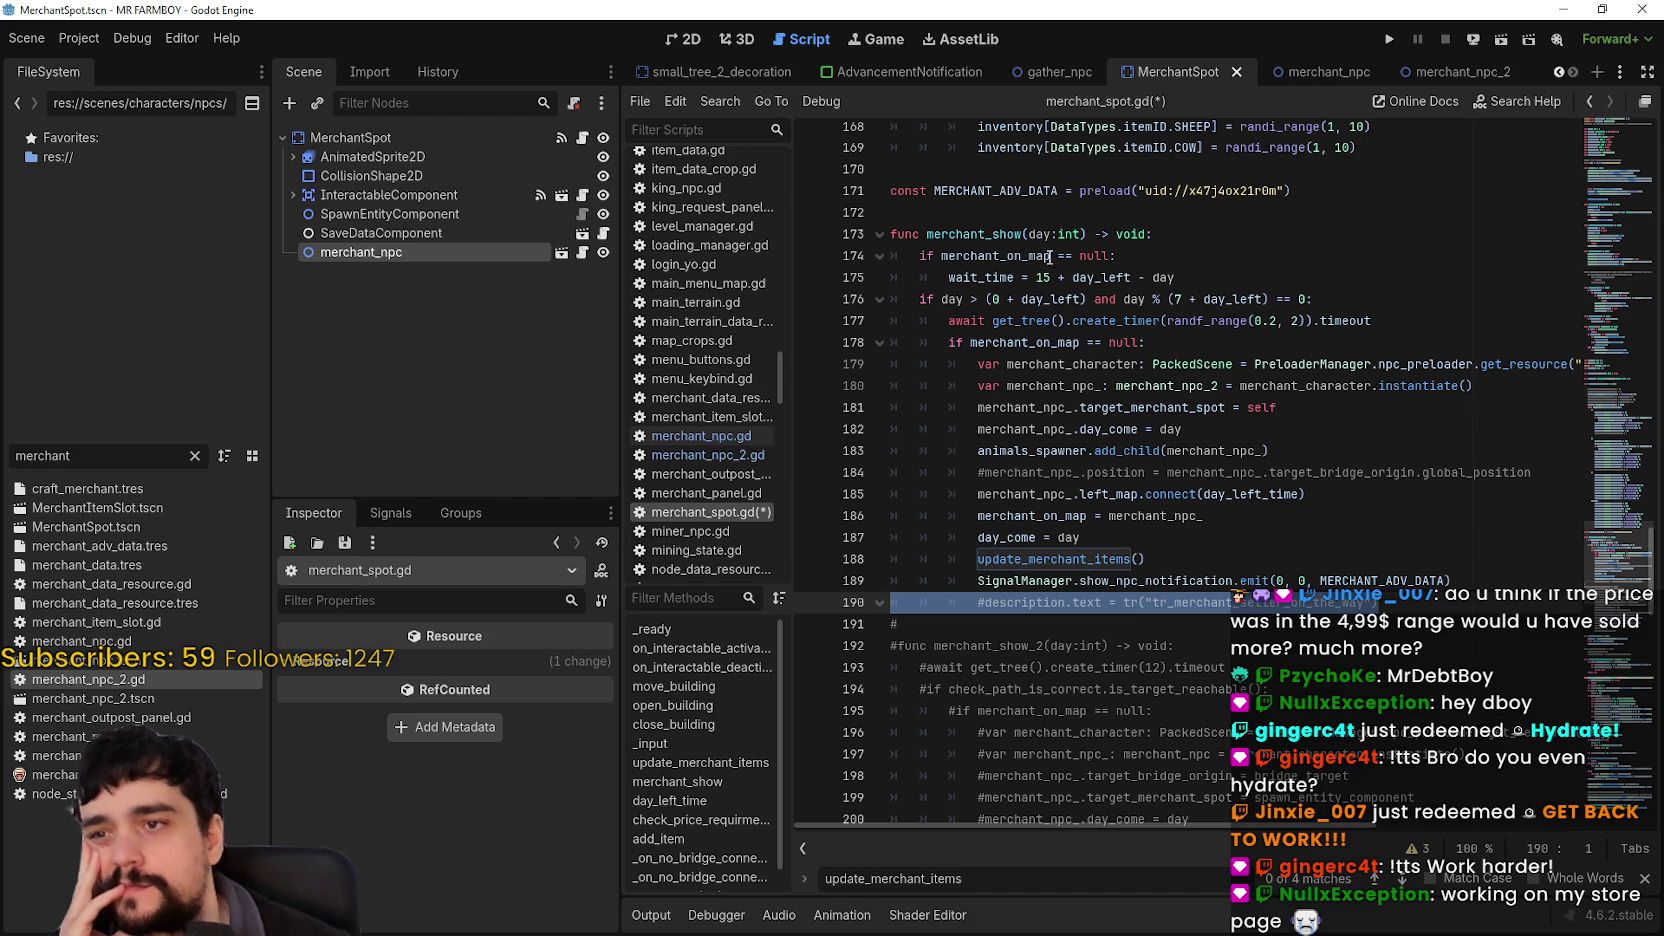
{"action": "left_click_drag", "start_coordinate": [1212, 283], "coordinate": [900, 234]}
{"action": "left_click", "coordinate": [1206, 385]}
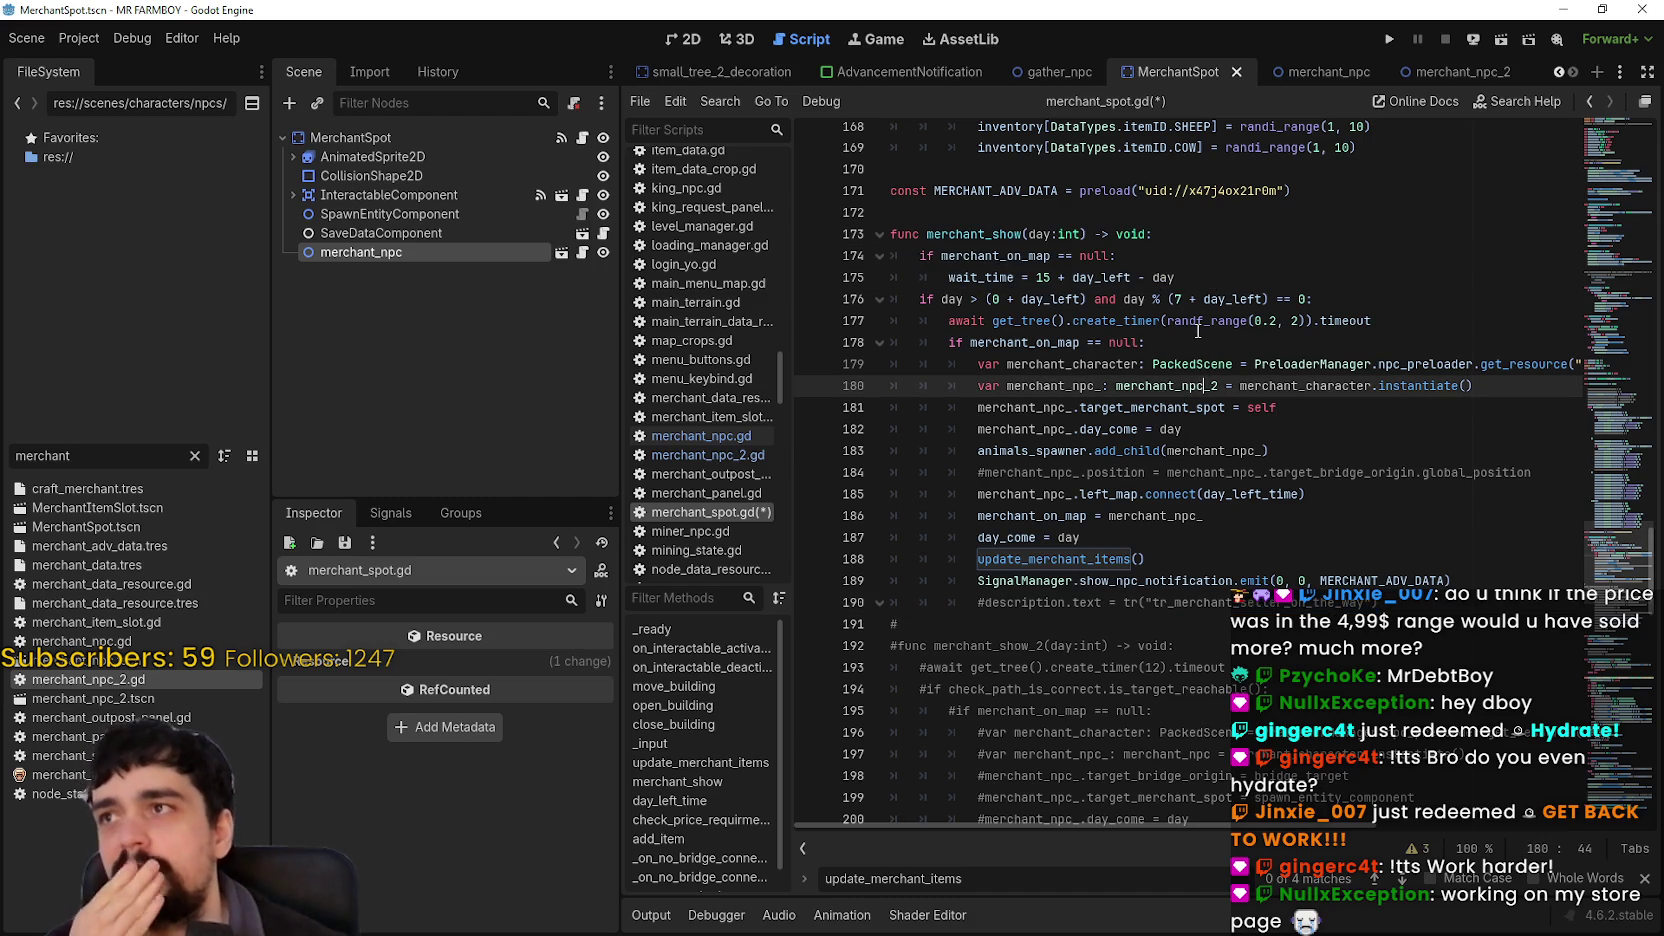
{"action": "mouse_move", "coordinate": [1196, 331]}
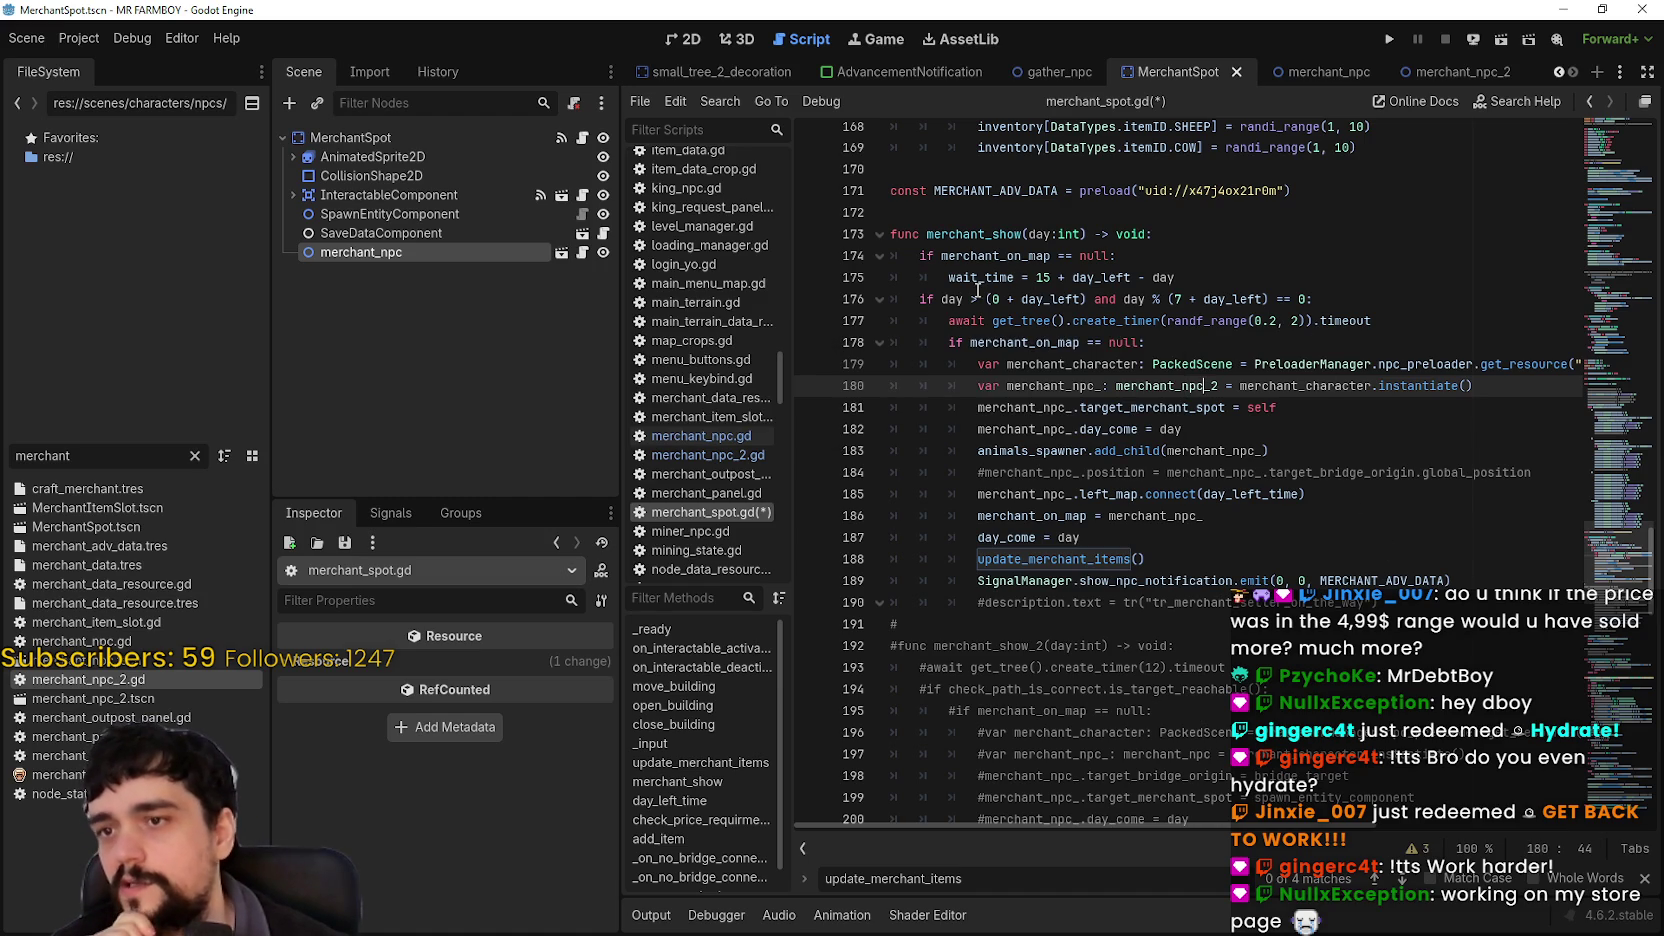
Step: Change line 176's check from (7 + day_left) to day % (15 + day_left)
{"action": "left_click_drag", "start_coordinate": [910, 299], "coordinate": [1331, 299]}
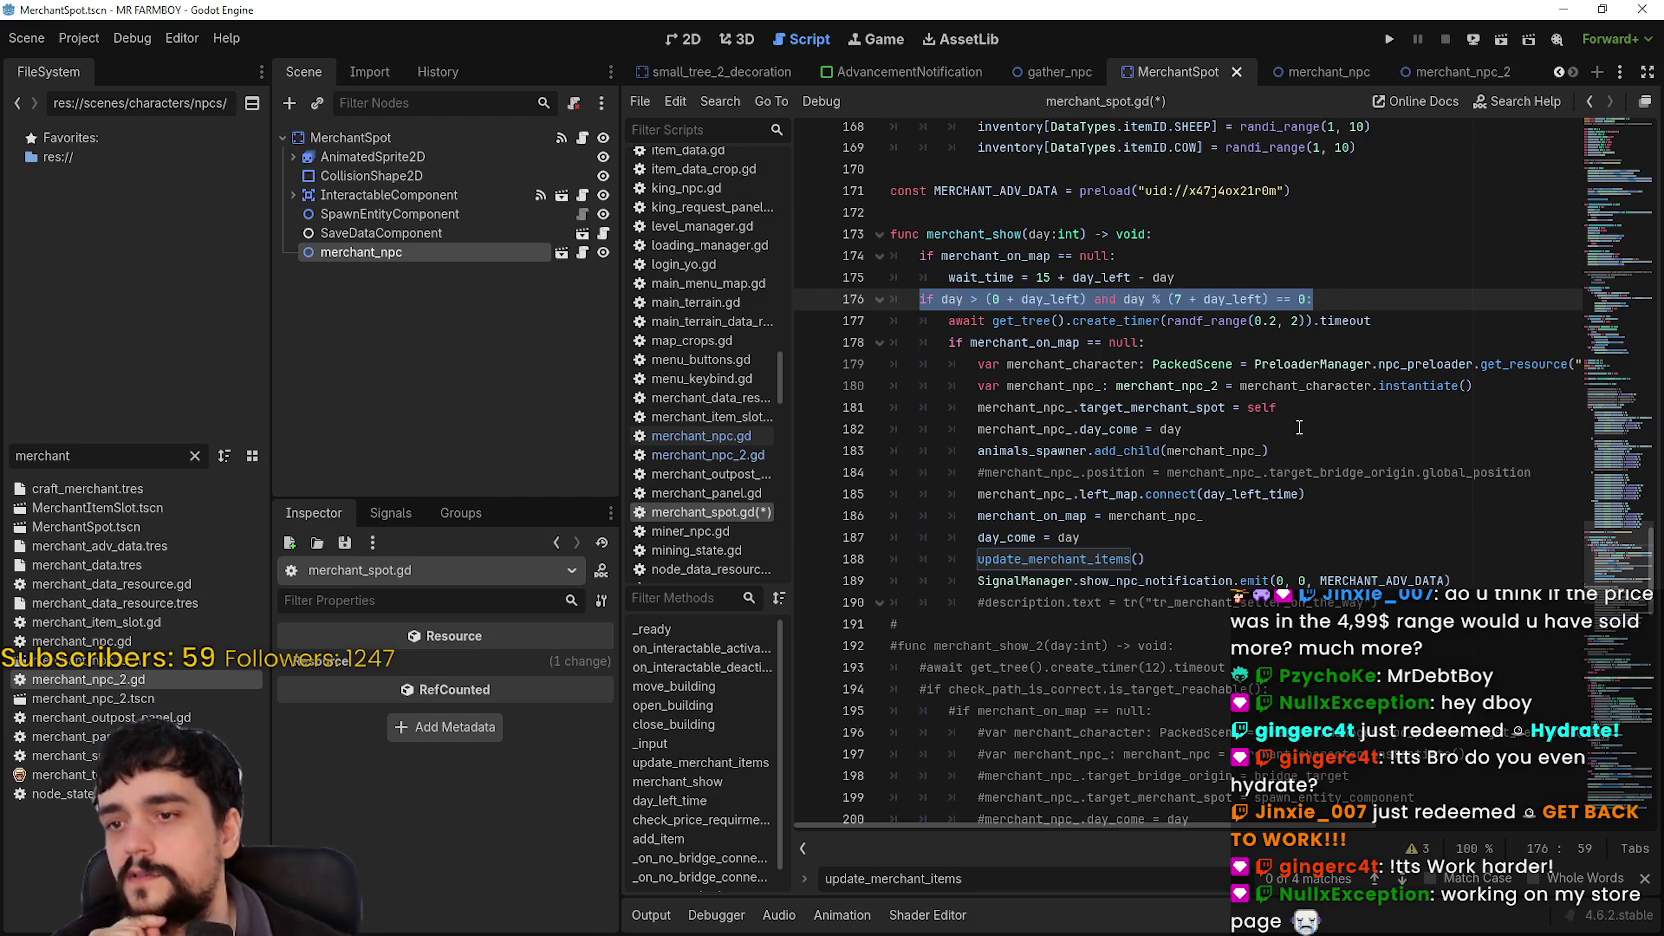
{"action": "double_click", "coordinate": [1030, 342]}
{"action": "key", "text": "shift+Home"}
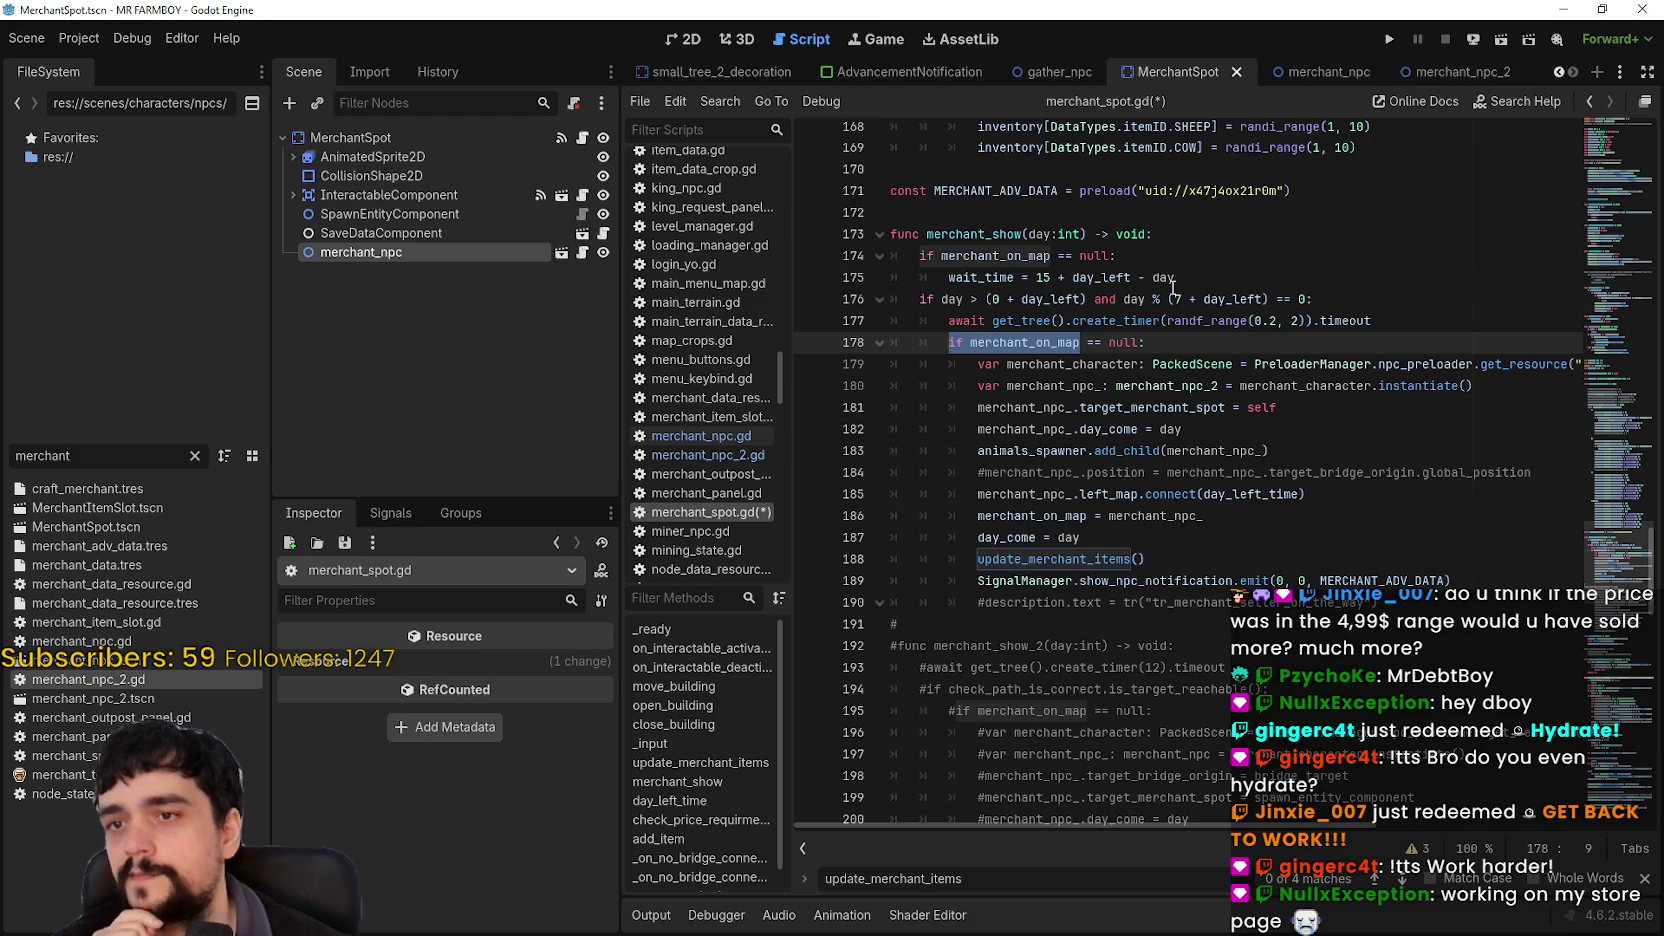
{"action": "left_click", "coordinate": [1173, 287]}
{"action": "left_click", "coordinate": [1177, 299]}
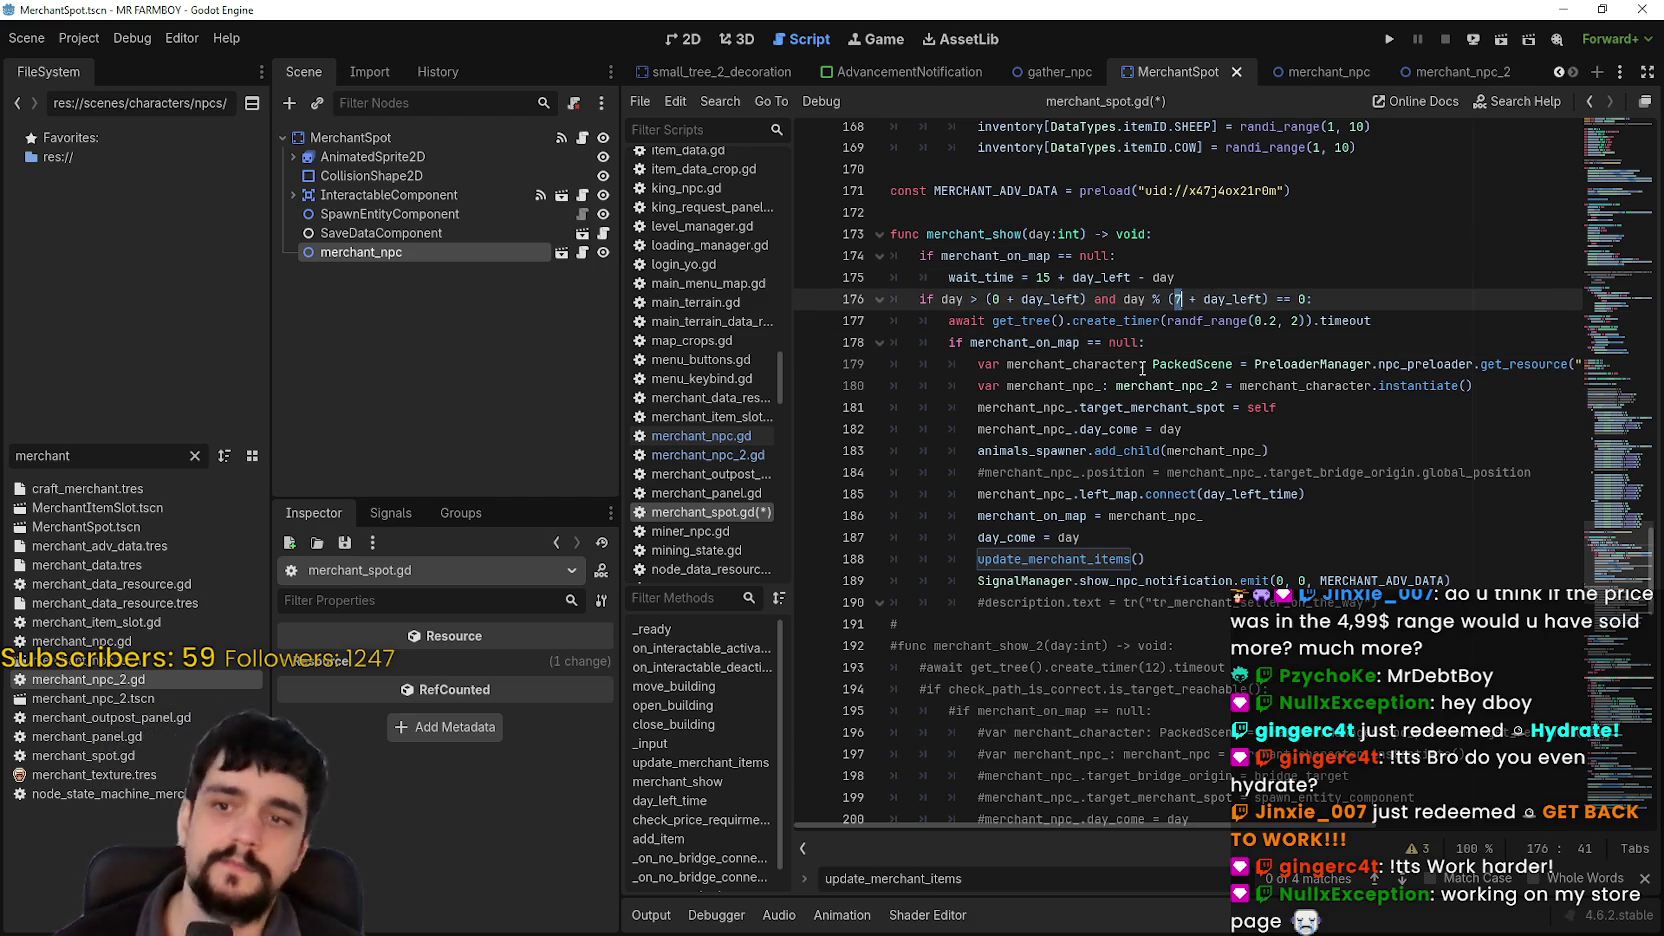
{"action": "key", "text": "Delete"}
{"action": "type", "text": "15"}
{"action": "key", "text": "Down"}
{"action": "key", "text": "Down"}
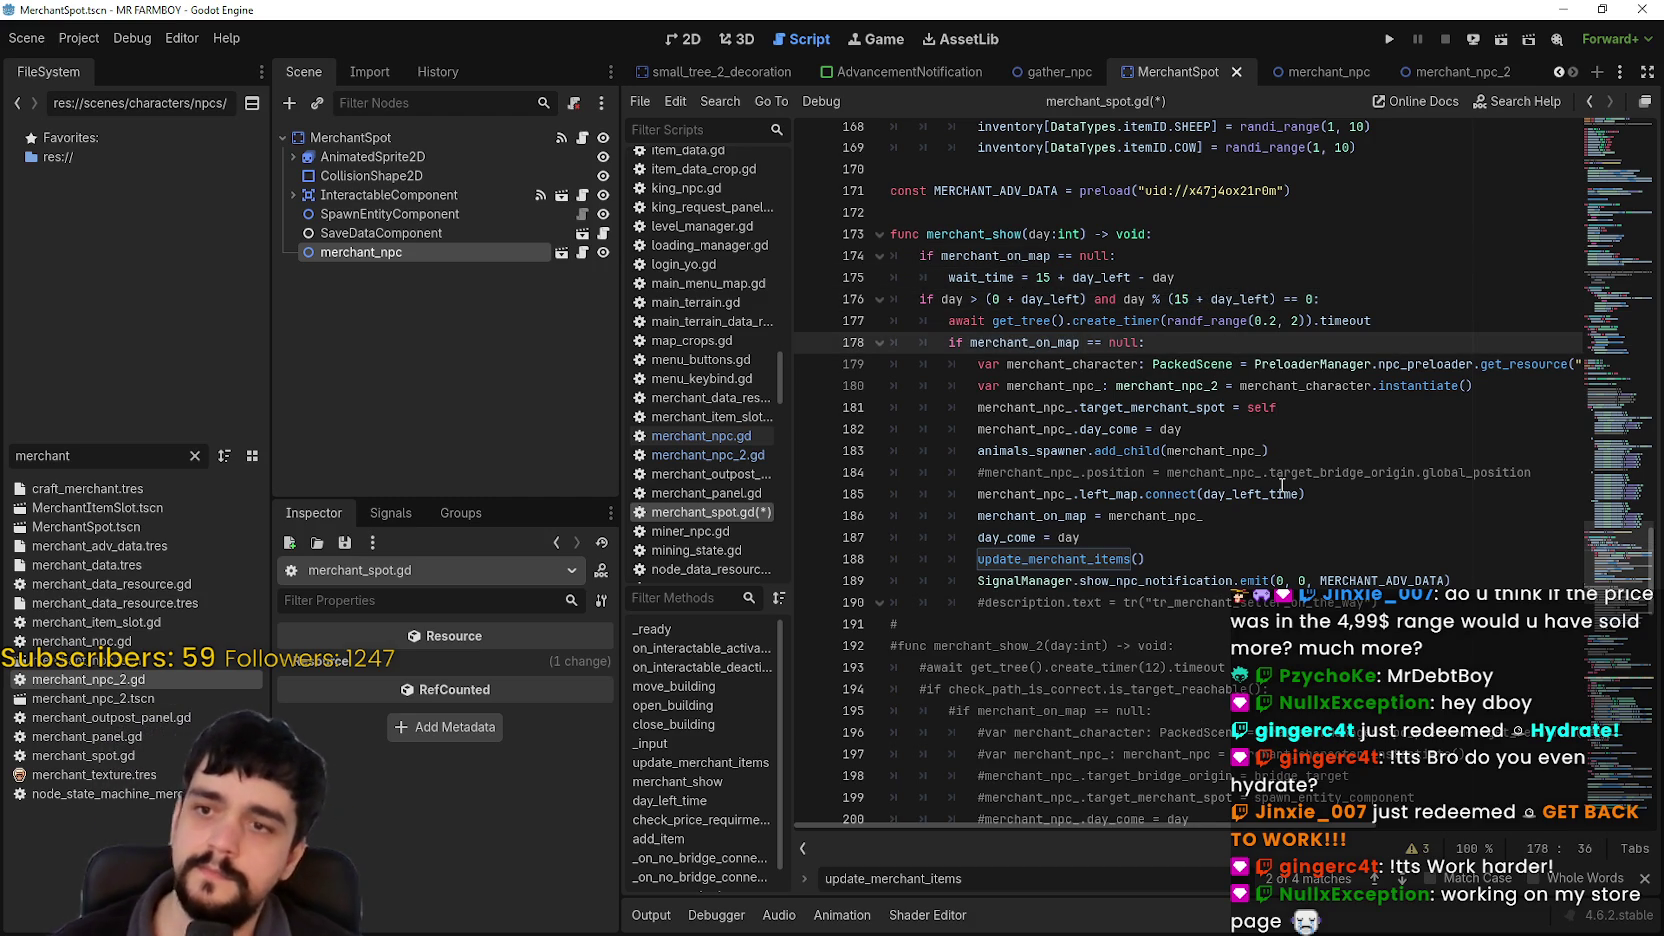
{"action": "scroll", "coordinate": [1280, 473], "scroll_direction": "down", "scroll_amount": 1}
{"action": "left_click", "coordinate": [1390, 537]}
{"action": "key", "text": "shift+Home"}
{"action": "key", "text": "shift+Home"}
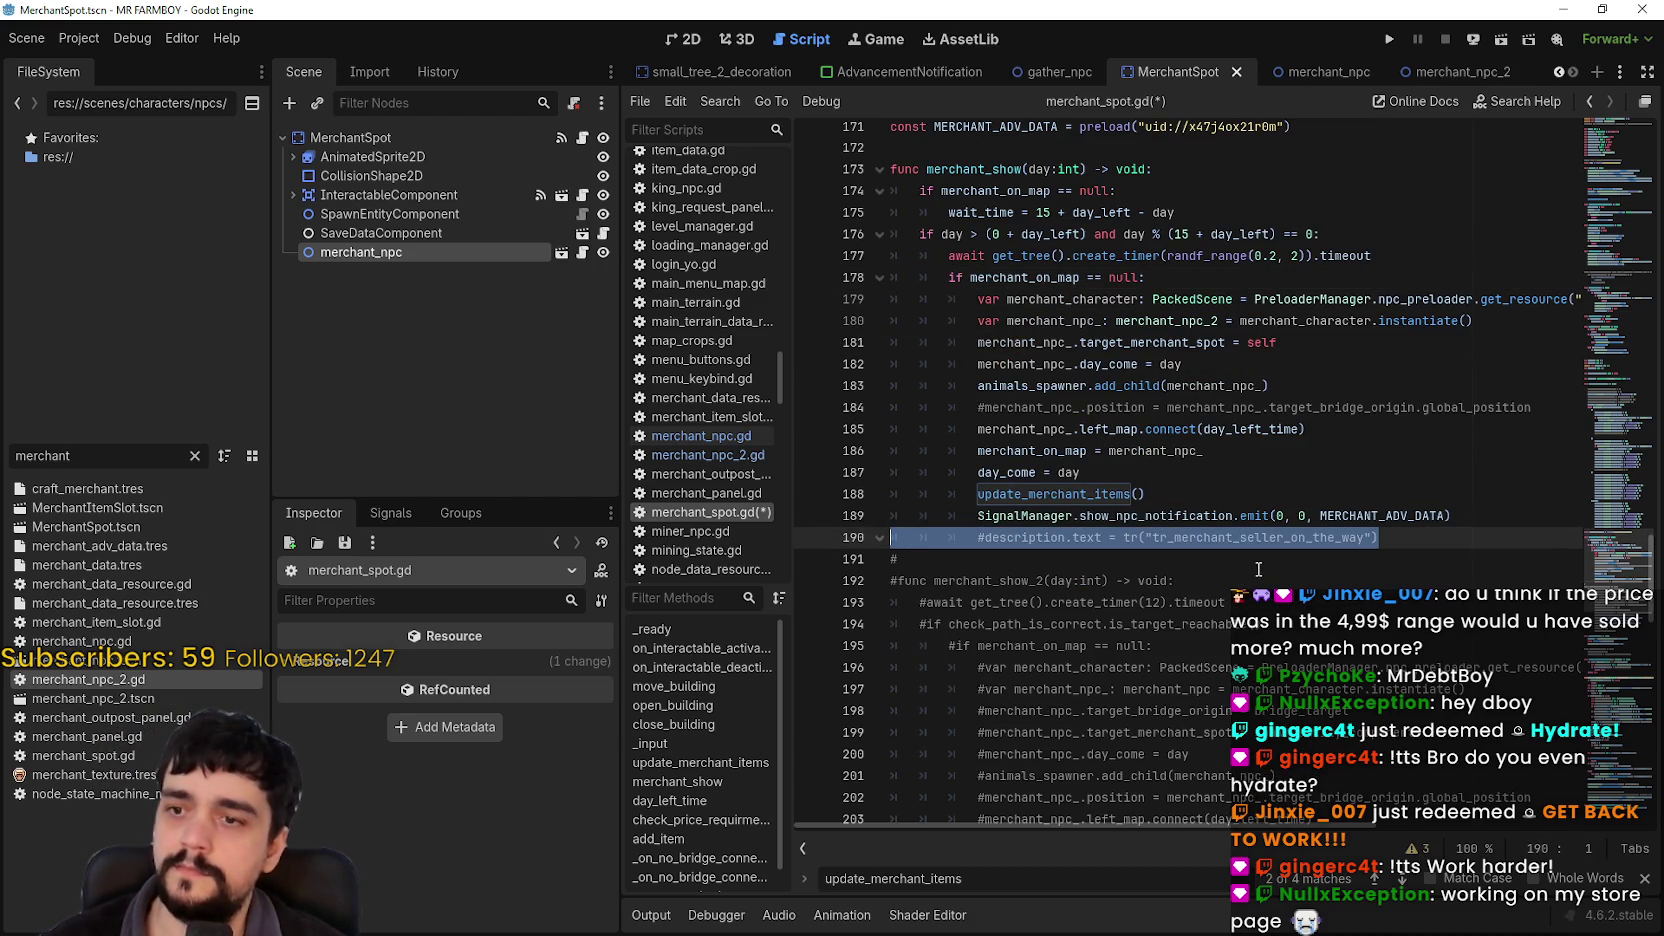
Step: Delete the commented-out merchant_show_2 and close_menu_shop_2 blocks
{"action": "scroll", "coordinate": [1244, 569], "scroll_direction": "down", "scroll_amount": 6}
{"action": "mouse_move", "coordinate": [1165, 559]}
{"action": "left_mouse_down"}
{"action": "mouse_move", "coordinate": [880, 234]}
{"action": "mouse_move", "coordinate": [880, 169]}
{"action": "left_mouse_up"}
{"action": "scroll", "coordinate": [1156, 358], "scroll_direction": "up", "scroll_amount": 2}
{"action": "key", "text": "BackSpace"}
{"action": "scroll", "coordinate": [1156, 358], "scroll_direction": "up", "scroll_amount": 1}
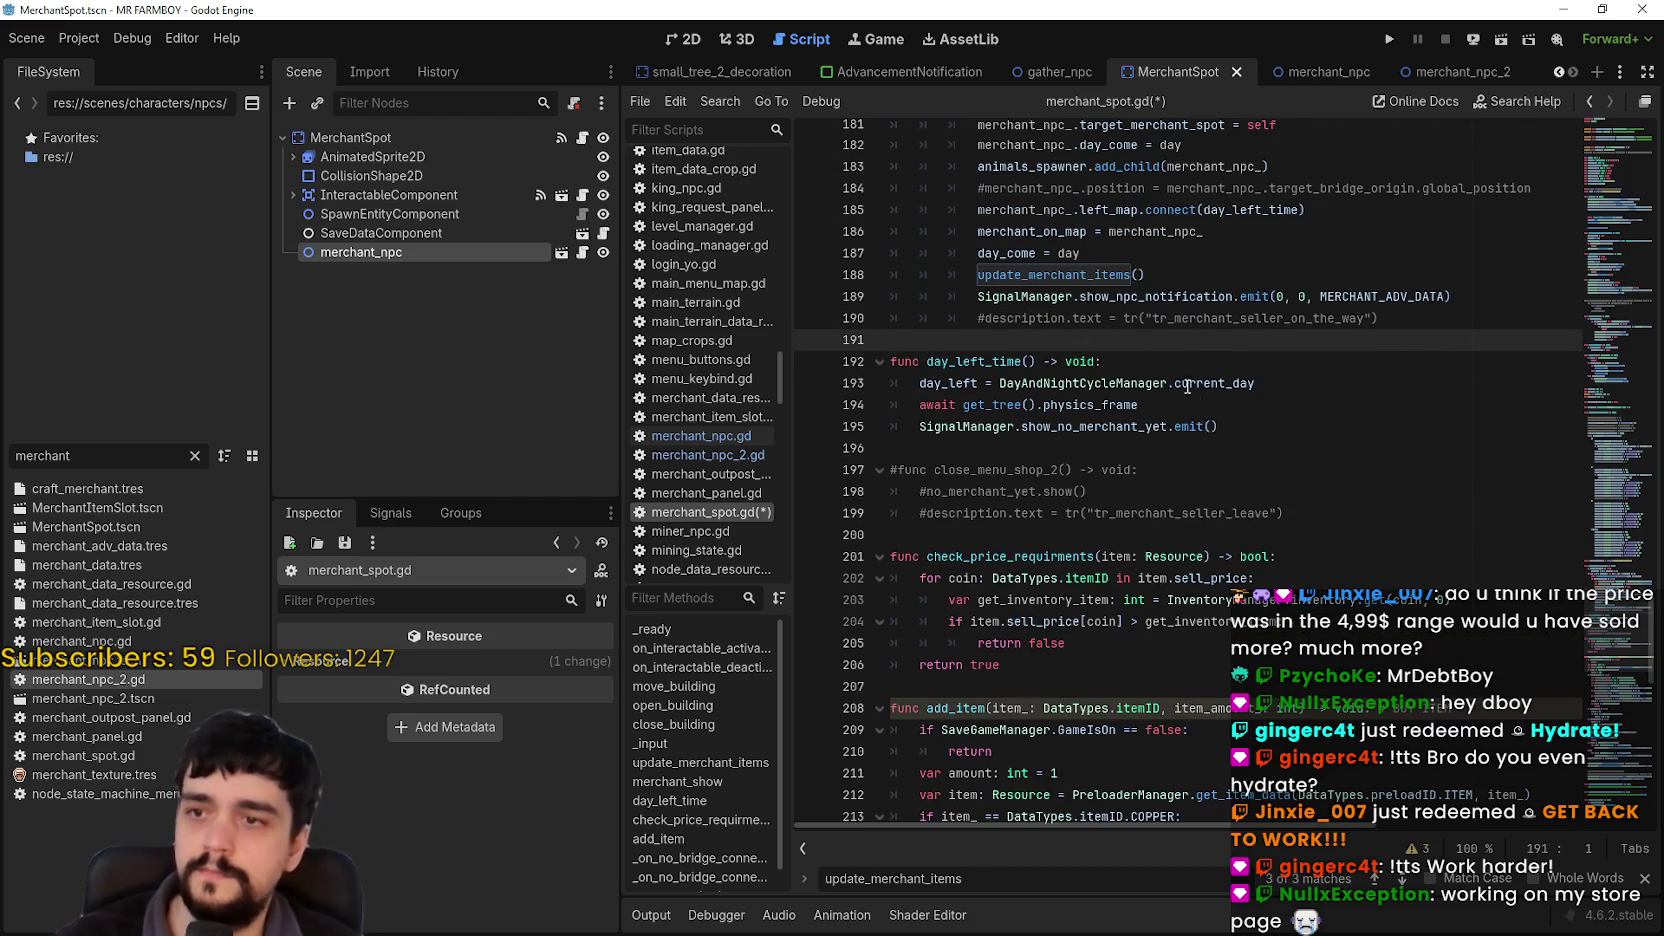
{"action": "left_click_drag", "start_coordinate": [1268, 513], "coordinate": [935, 469]}
{"action": "key", "text": "shift+End"}
{"action": "key", "text": "BackSpace"}
{"action": "key", "text": "BackSpace"}
{"action": "key", "text": "BackSpace"}
{"action": "key", "text": "BackSpace"}
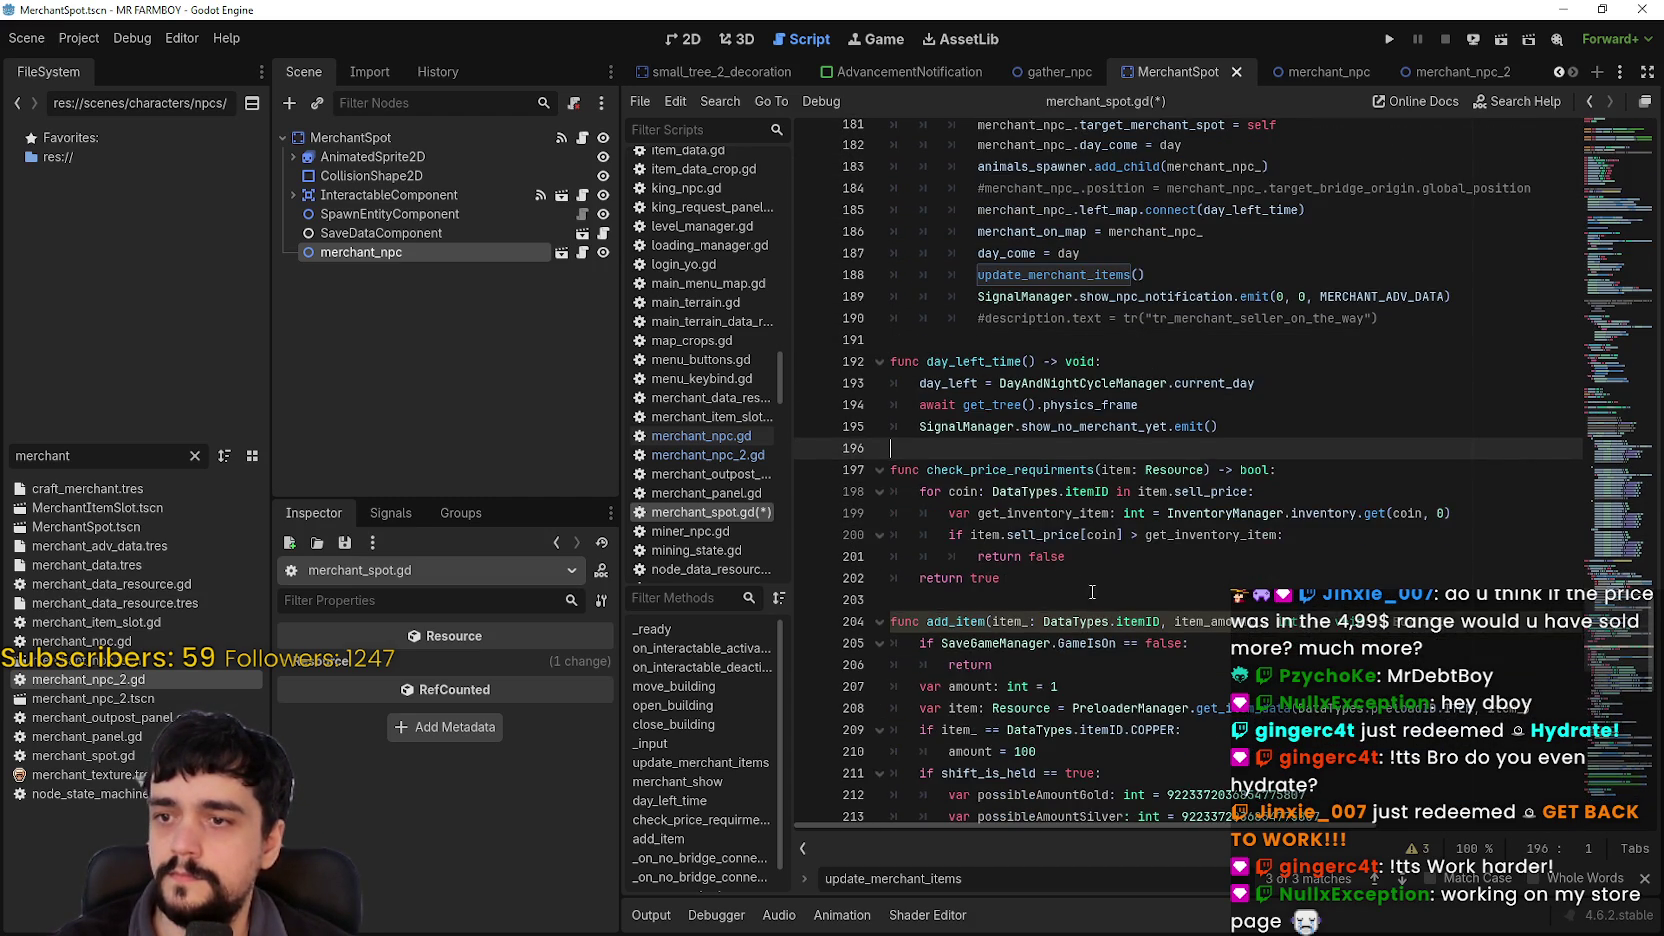
Step: Delete the leftover commented lines after add_item
{"action": "scroll", "coordinate": [1085, 584], "scroll_direction": "down", "scroll_amount": 15}
{"action": "scroll", "coordinate": [1128, 551], "scroll_direction": "up", "scroll_amount": 5}
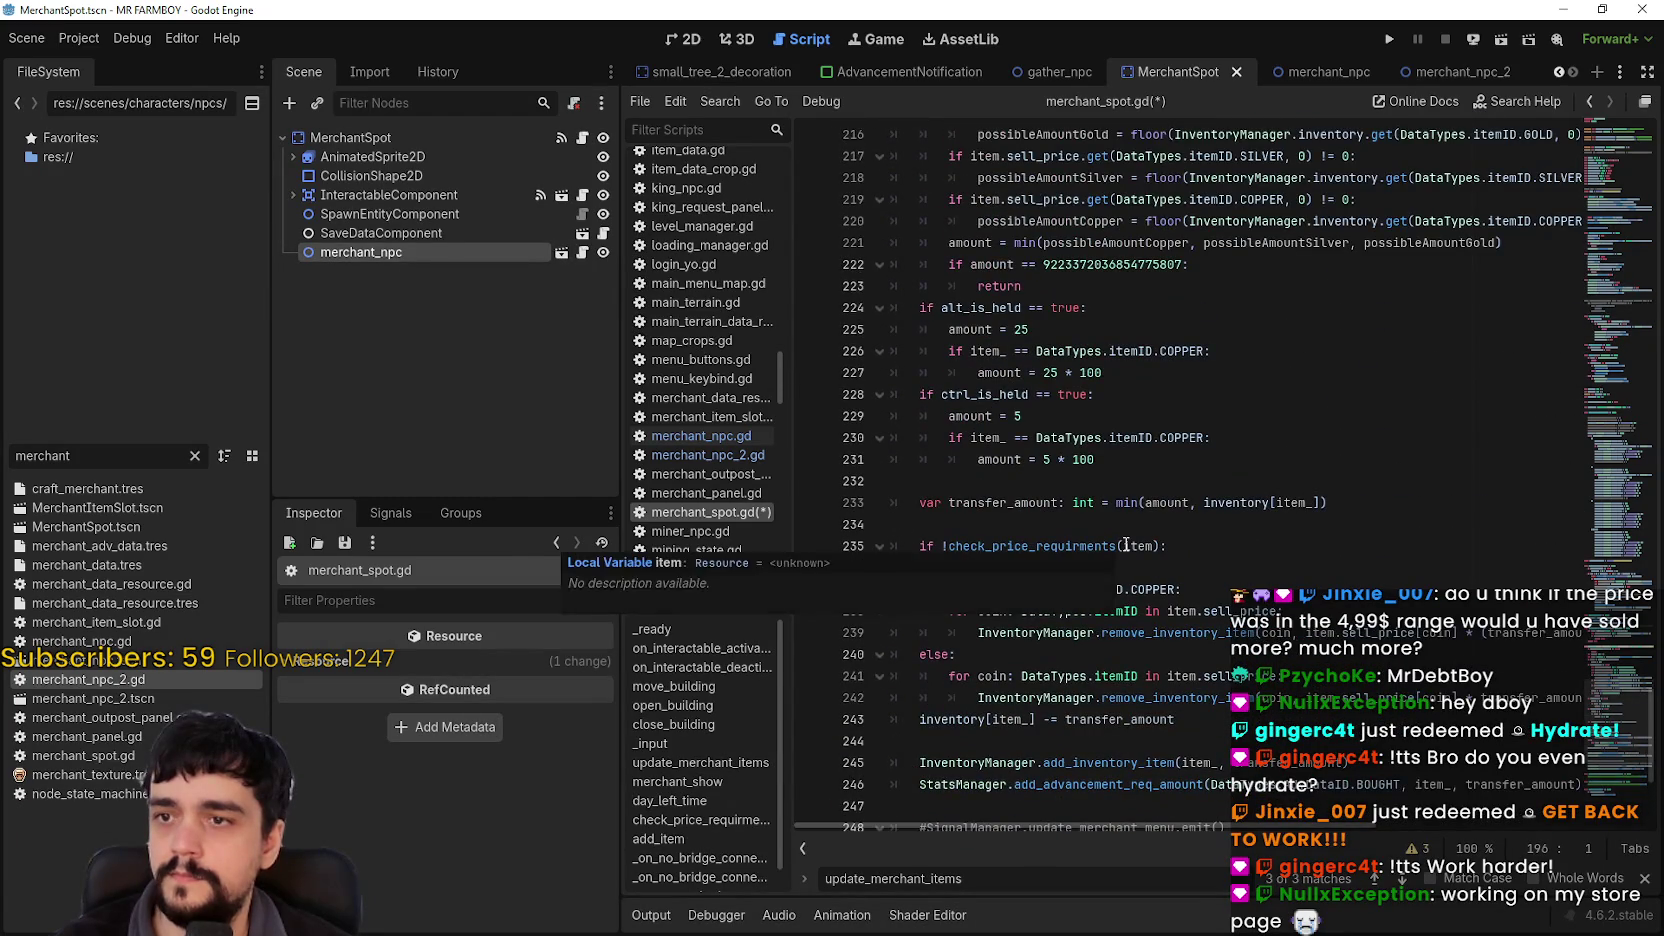
{"action": "scroll", "coordinate": [1126, 545], "scroll_direction": "down", "scroll_amount": 5}
{"action": "left_click_drag", "start_coordinate": [1411, 541], "coordinate": [990, 484]}
{"action": "key", "text": "Delete"}
{"action": "scroll", "coordinate": [985, 541], "scroll_direction": "up", "scroll_amount": 6}
{"action": "scroll", "coordinate": [985, 541], "scroll_direction": "up", "scroll_amount": 9}
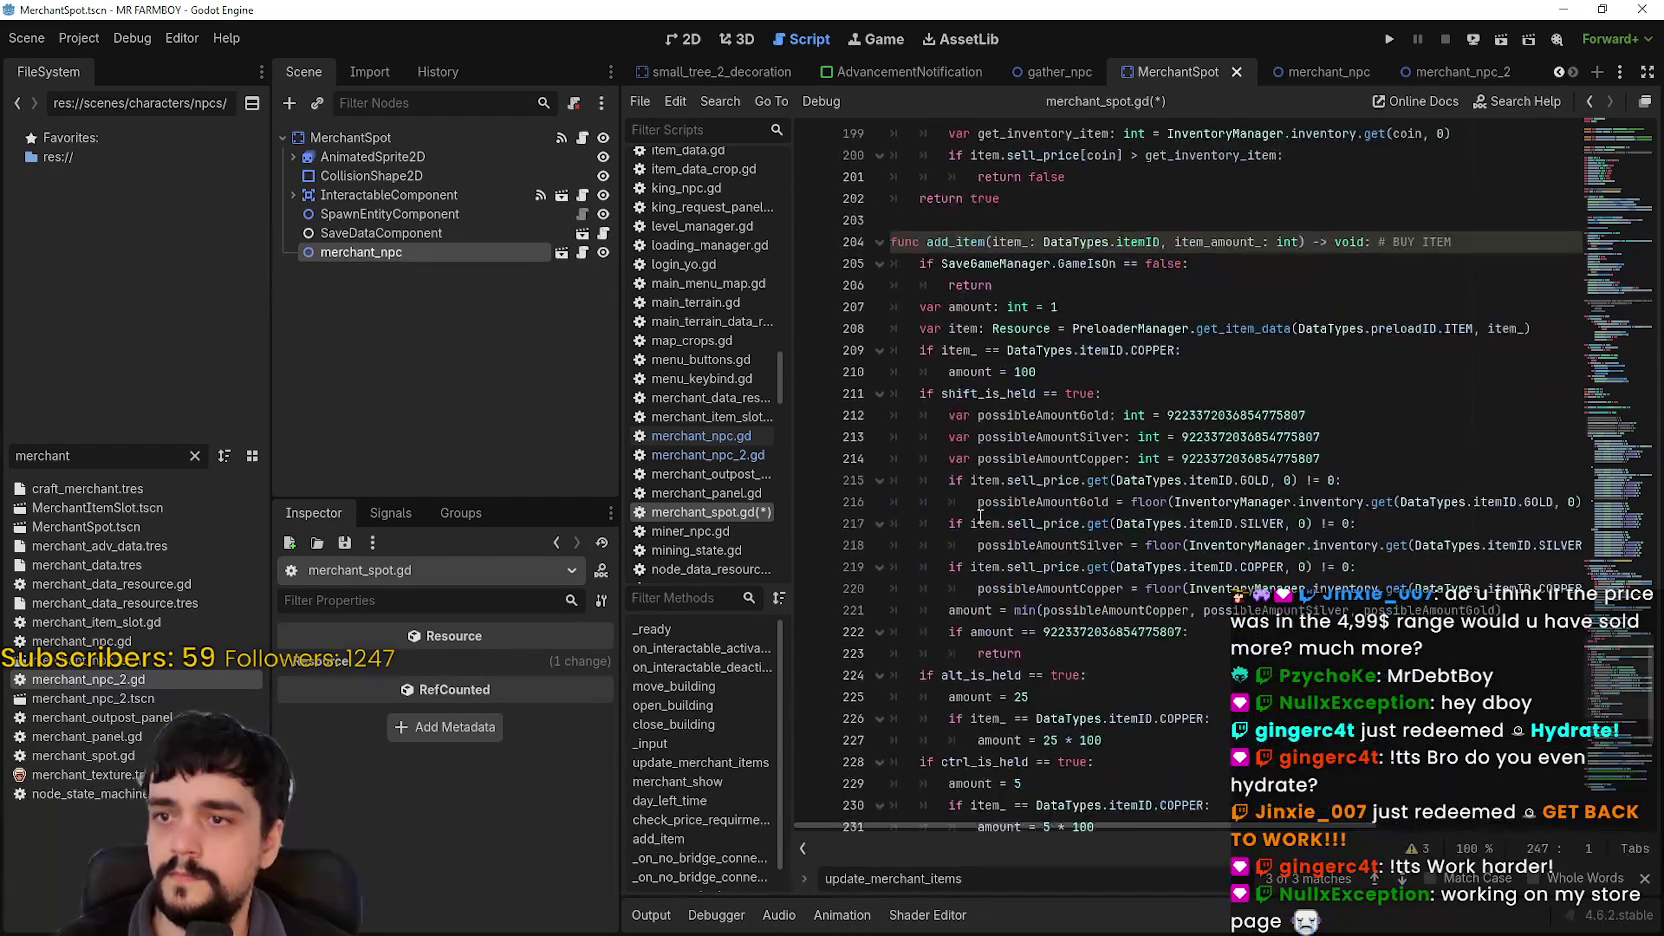
Step: Save merchant_spot.gd and close the find bar
{"action": "left_click", "coordinate": [1027, 480]}
{"action": "scroll", "coordinate": [1027, 480], "scroll_direction": "up", "scroll_amount": 5}
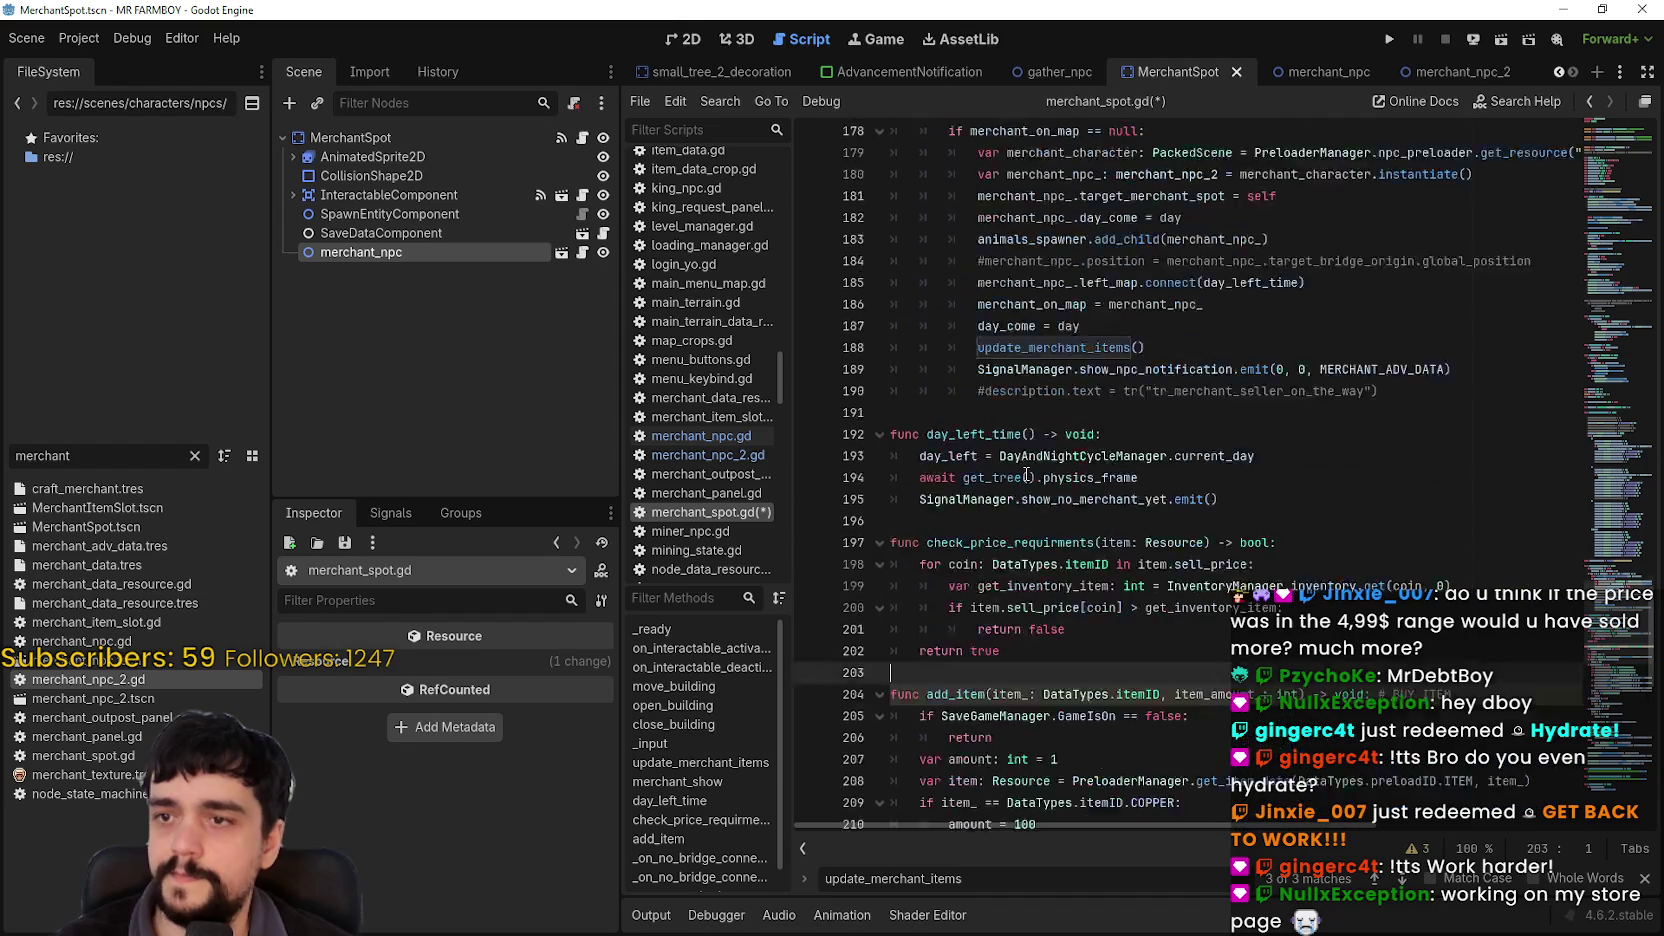
{"action": "left_click", "coordinate": [1058, 537]}
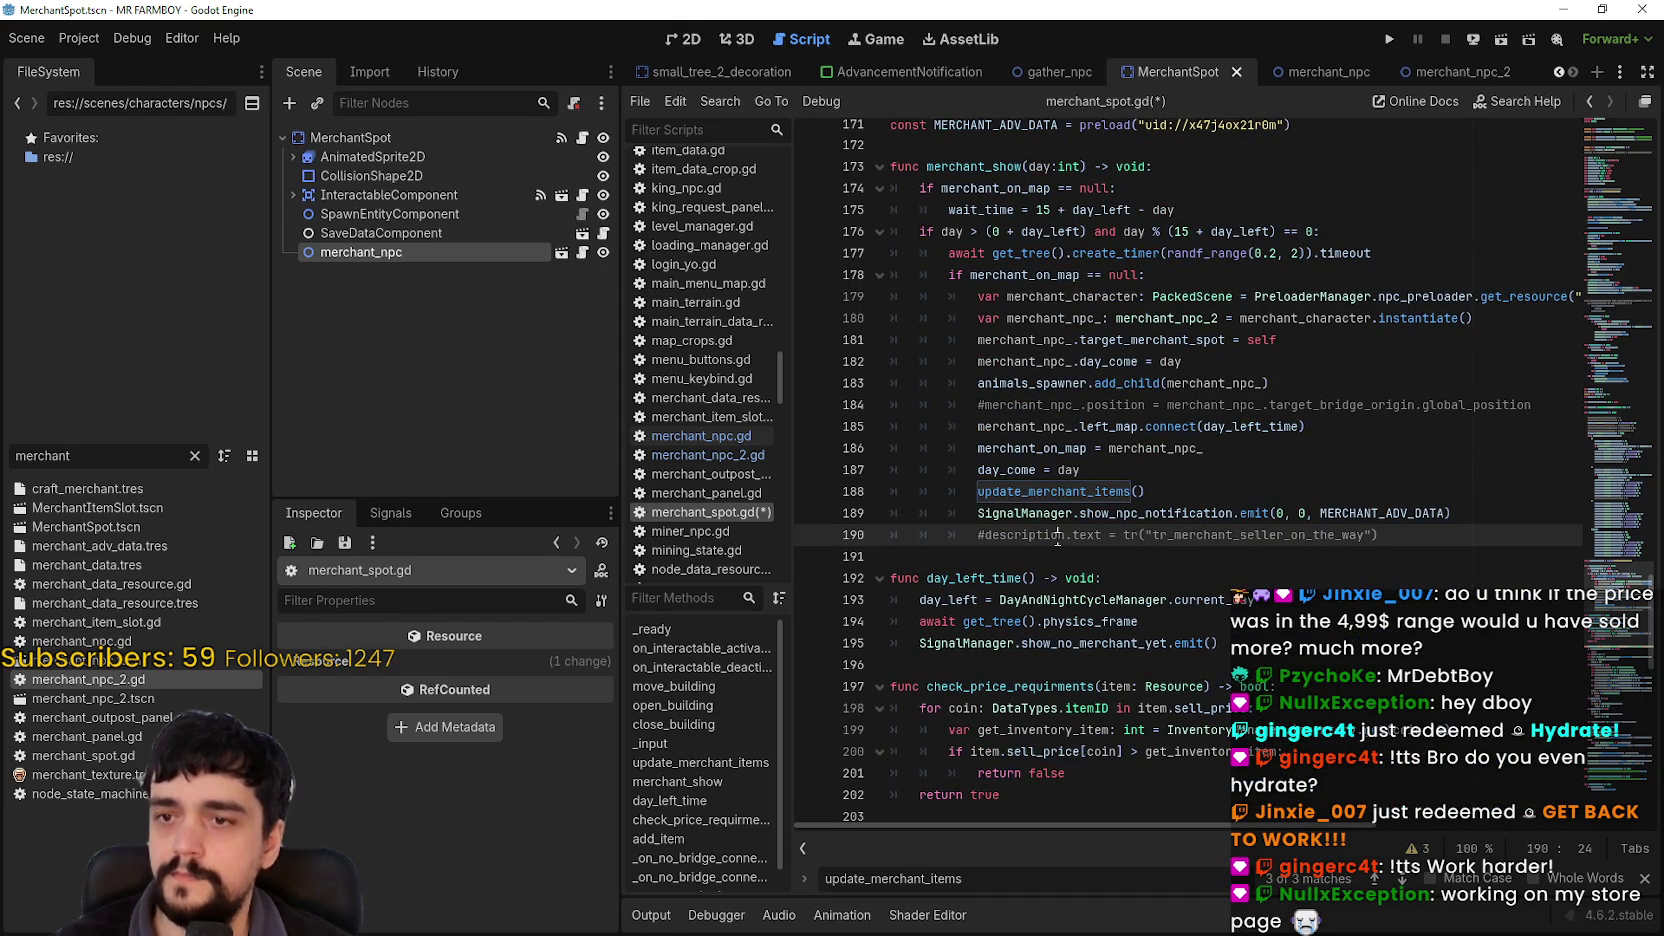
{"action": "key", "text": "ctrl+s"}
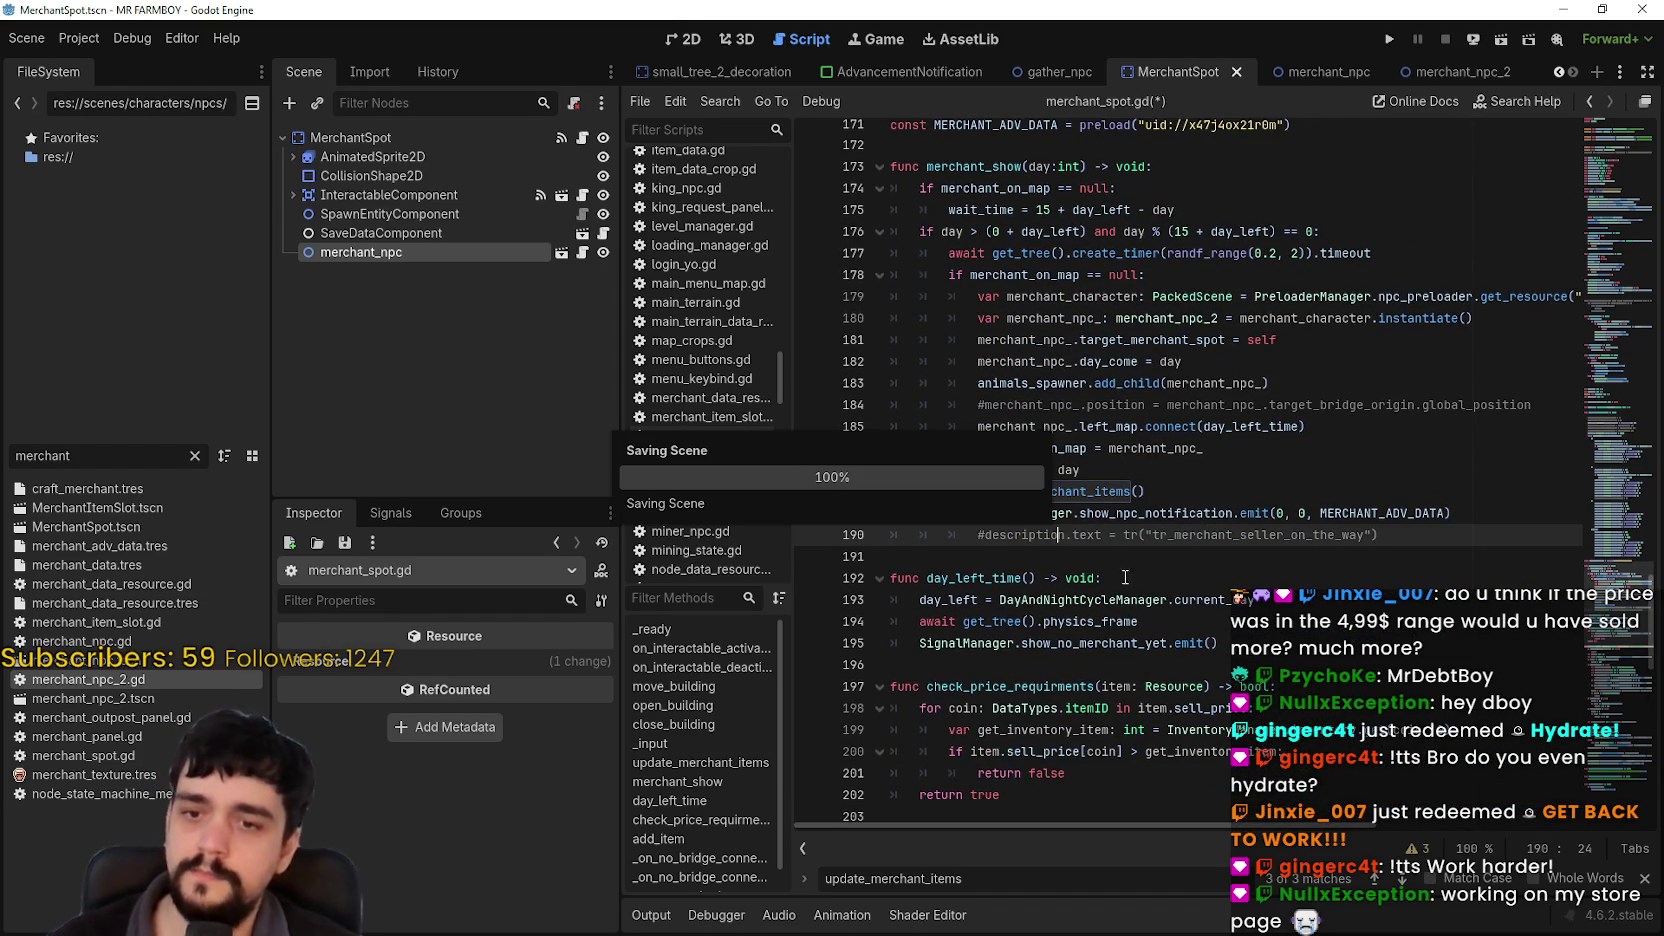
{"action": "left_click", "coordinate": [1645, 880]}
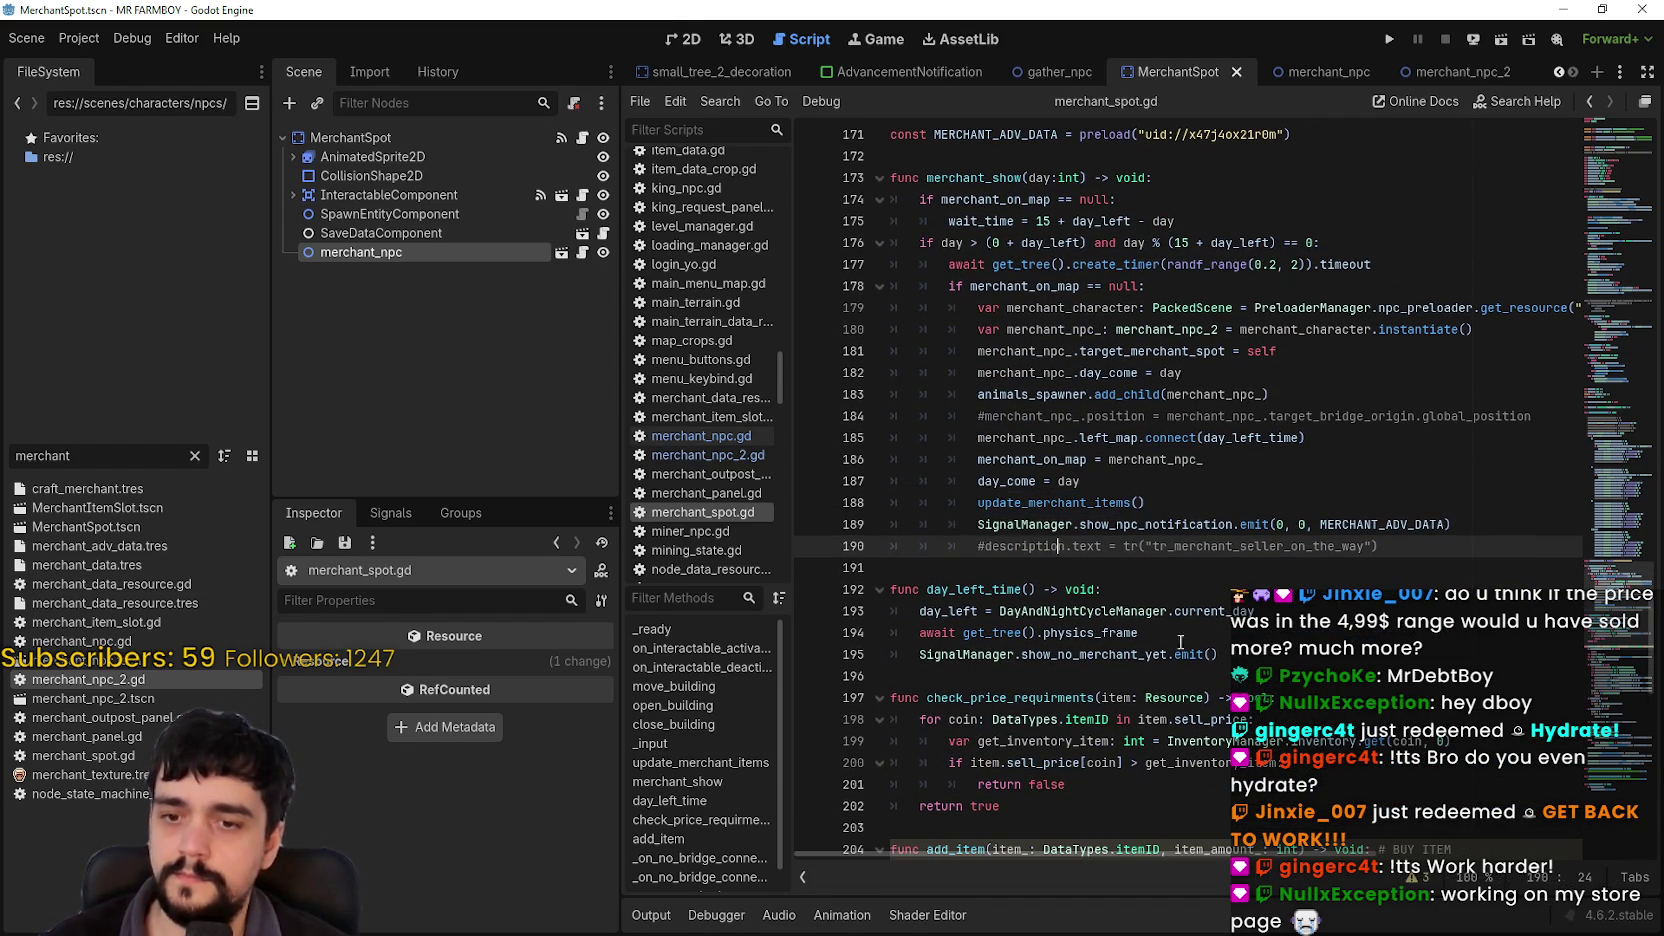
{"action": "left_click", "coordinate": [1068, 565]}
{"action": "key", "text": "ctrl+s"}
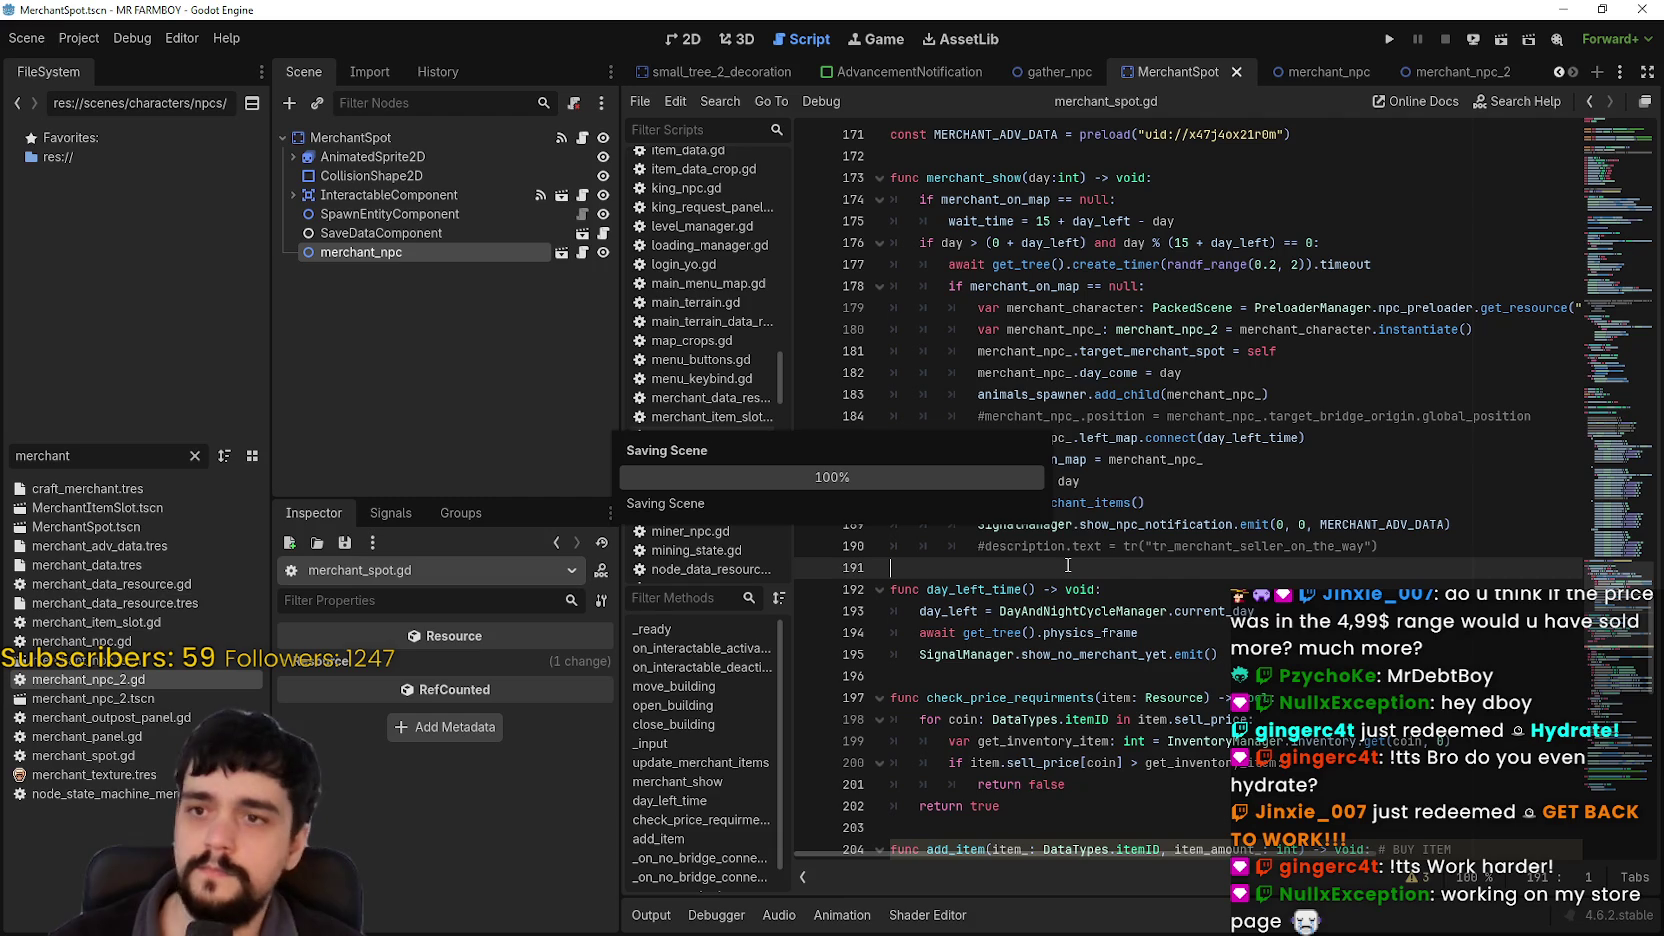
{"action": "scroll", "coordinate": [1075, 550], "scroll_direction": "up", "scroll_amount": 2}
{"action": "scroll", "coordinate": [1608, 655], "scroll_direction": "down", "scroll_amount": 5}
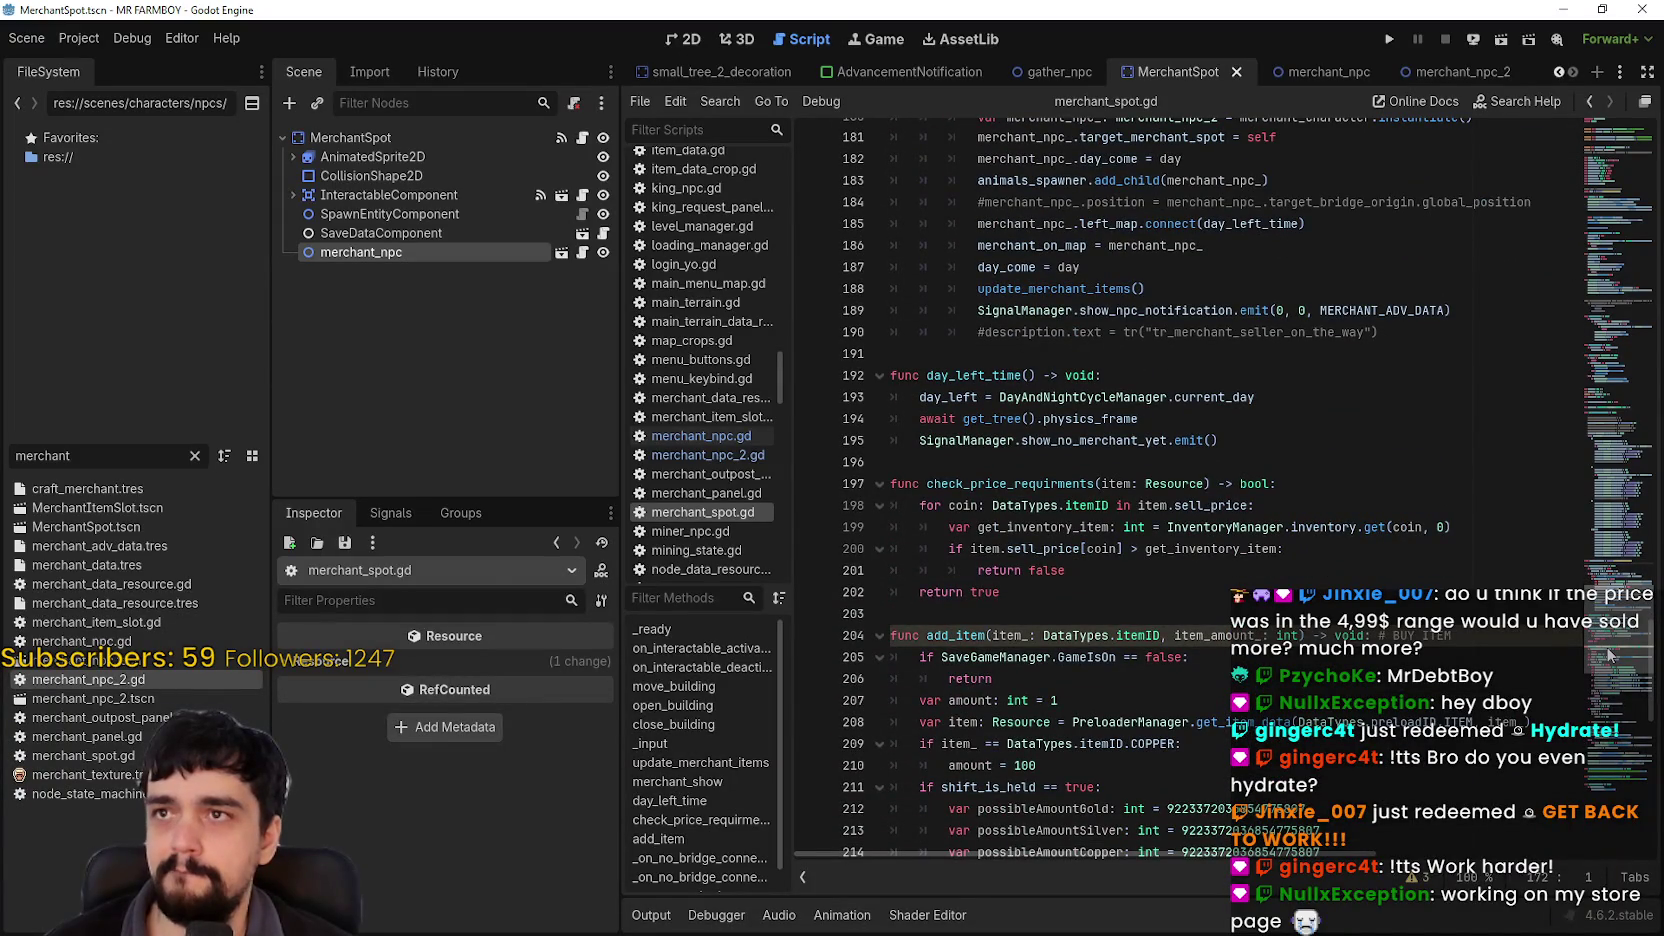
Step: Edit the MERCHANT_ADV_DATA line and view its merchant_adv_data.tres uid resource card
{"action": "scroll", "coordinate": [1608, 655], "scroll_direction": "up", "scroll_amount": 5}
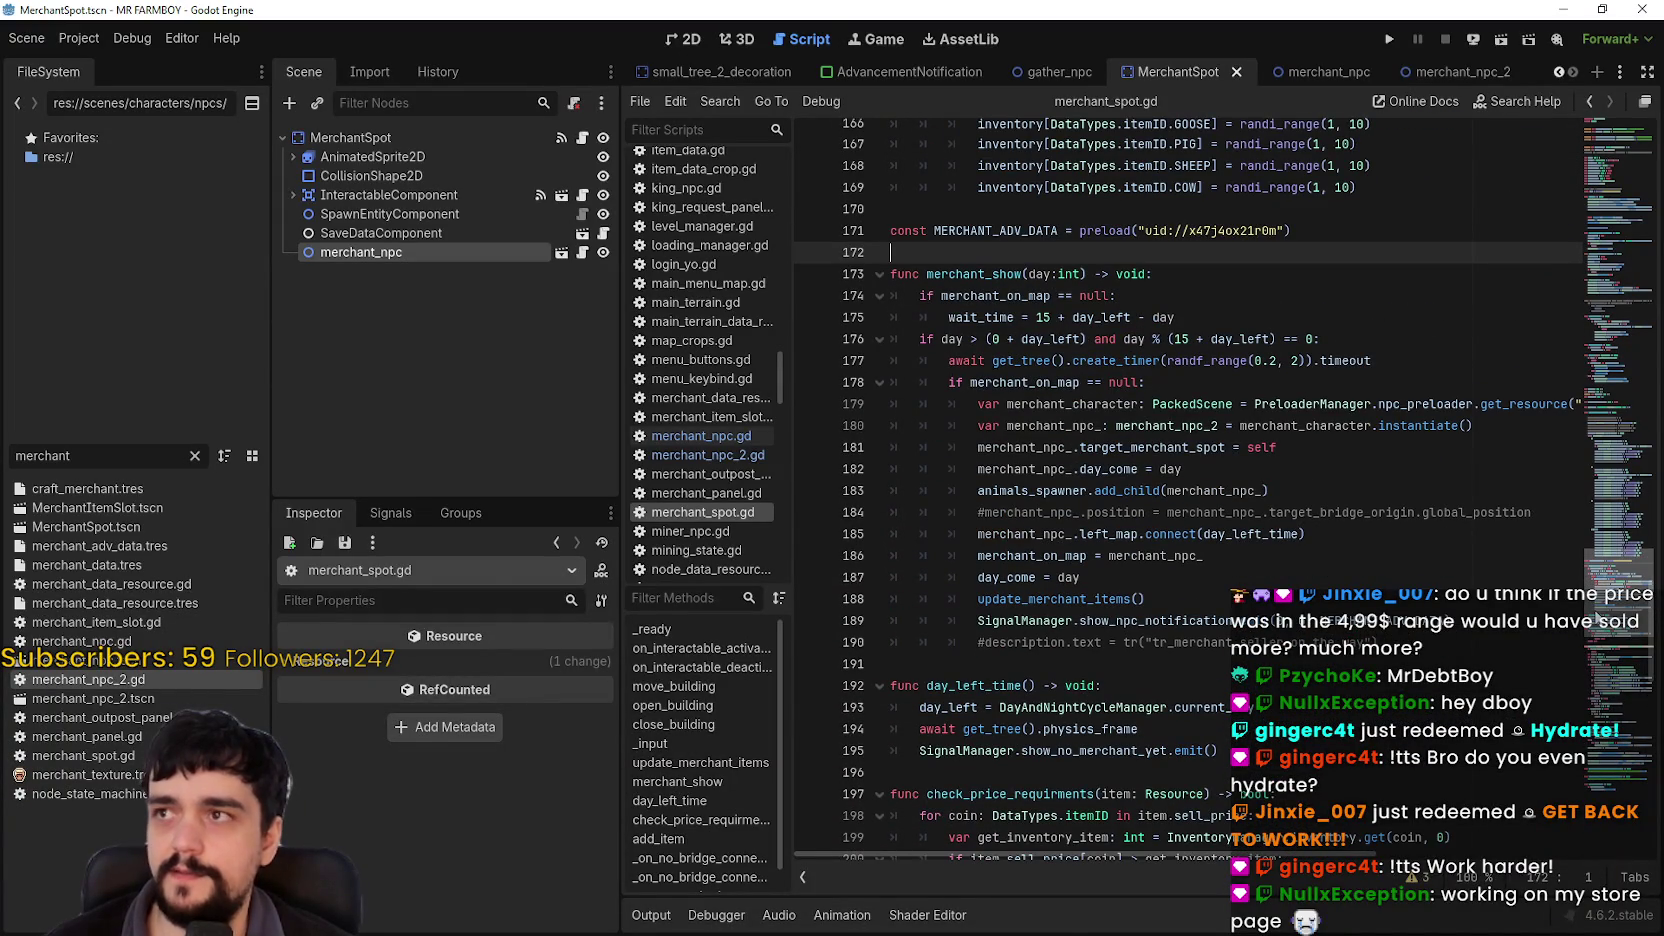
{"action": "scroll", "coordinate": [1596, 618], "scroll_direction": "down", "scroll_amount": 1}
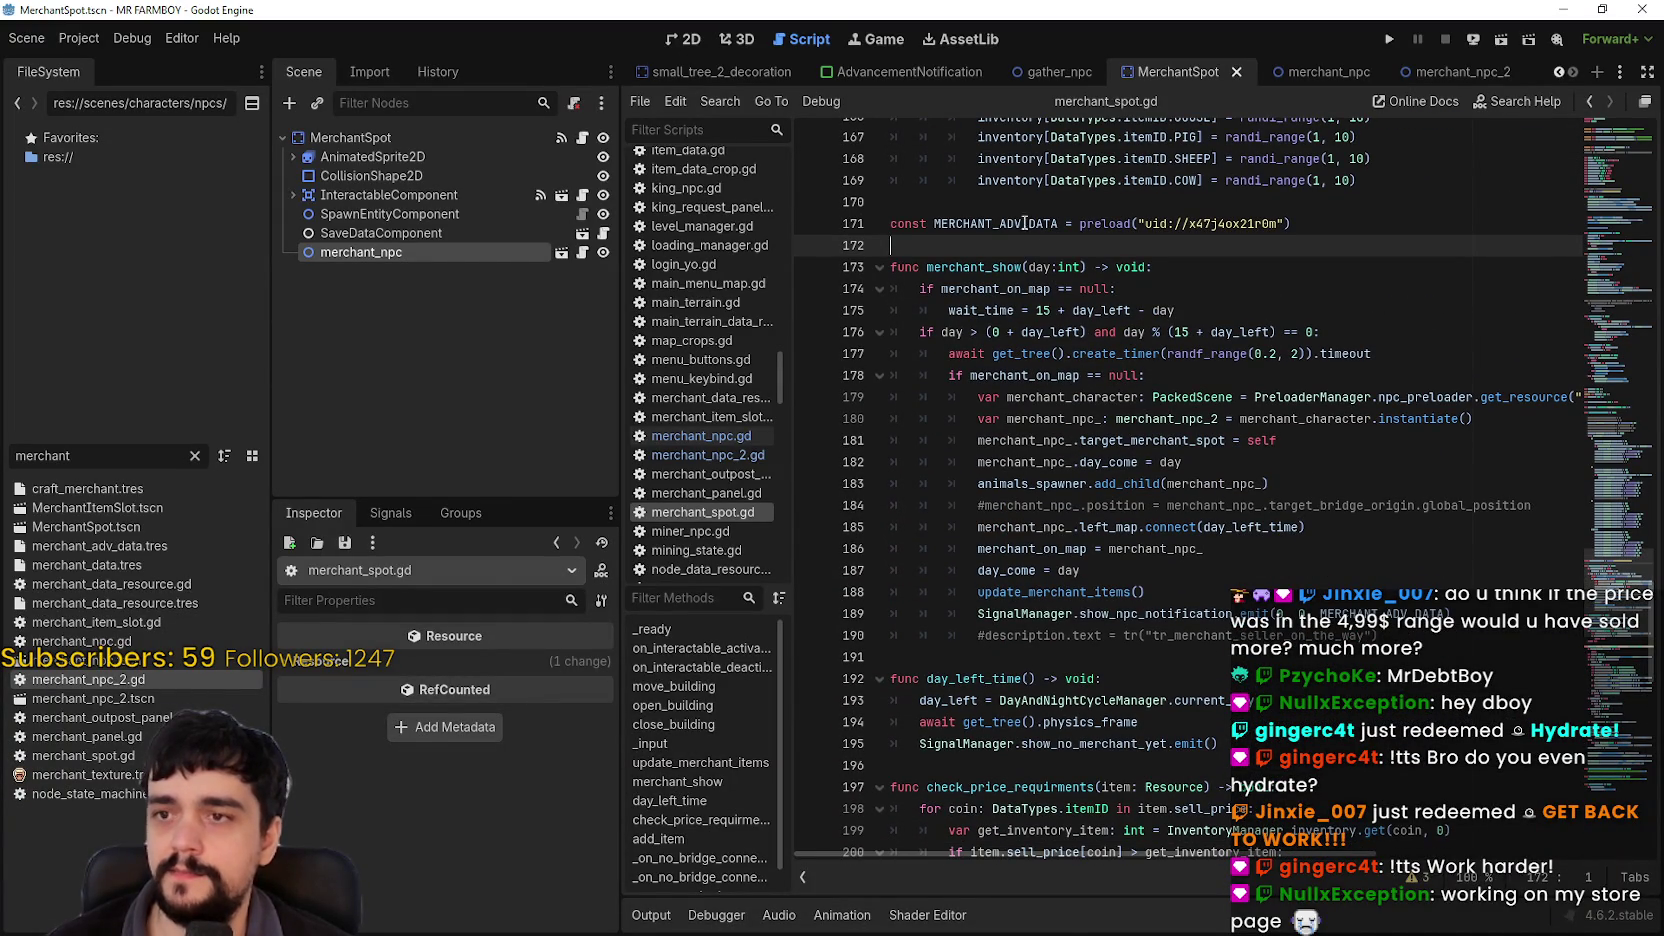
{"action": "left_click", "coordinate": [1013, 266]}
{"action": "left_click", "coordinate": [1010, 241]}
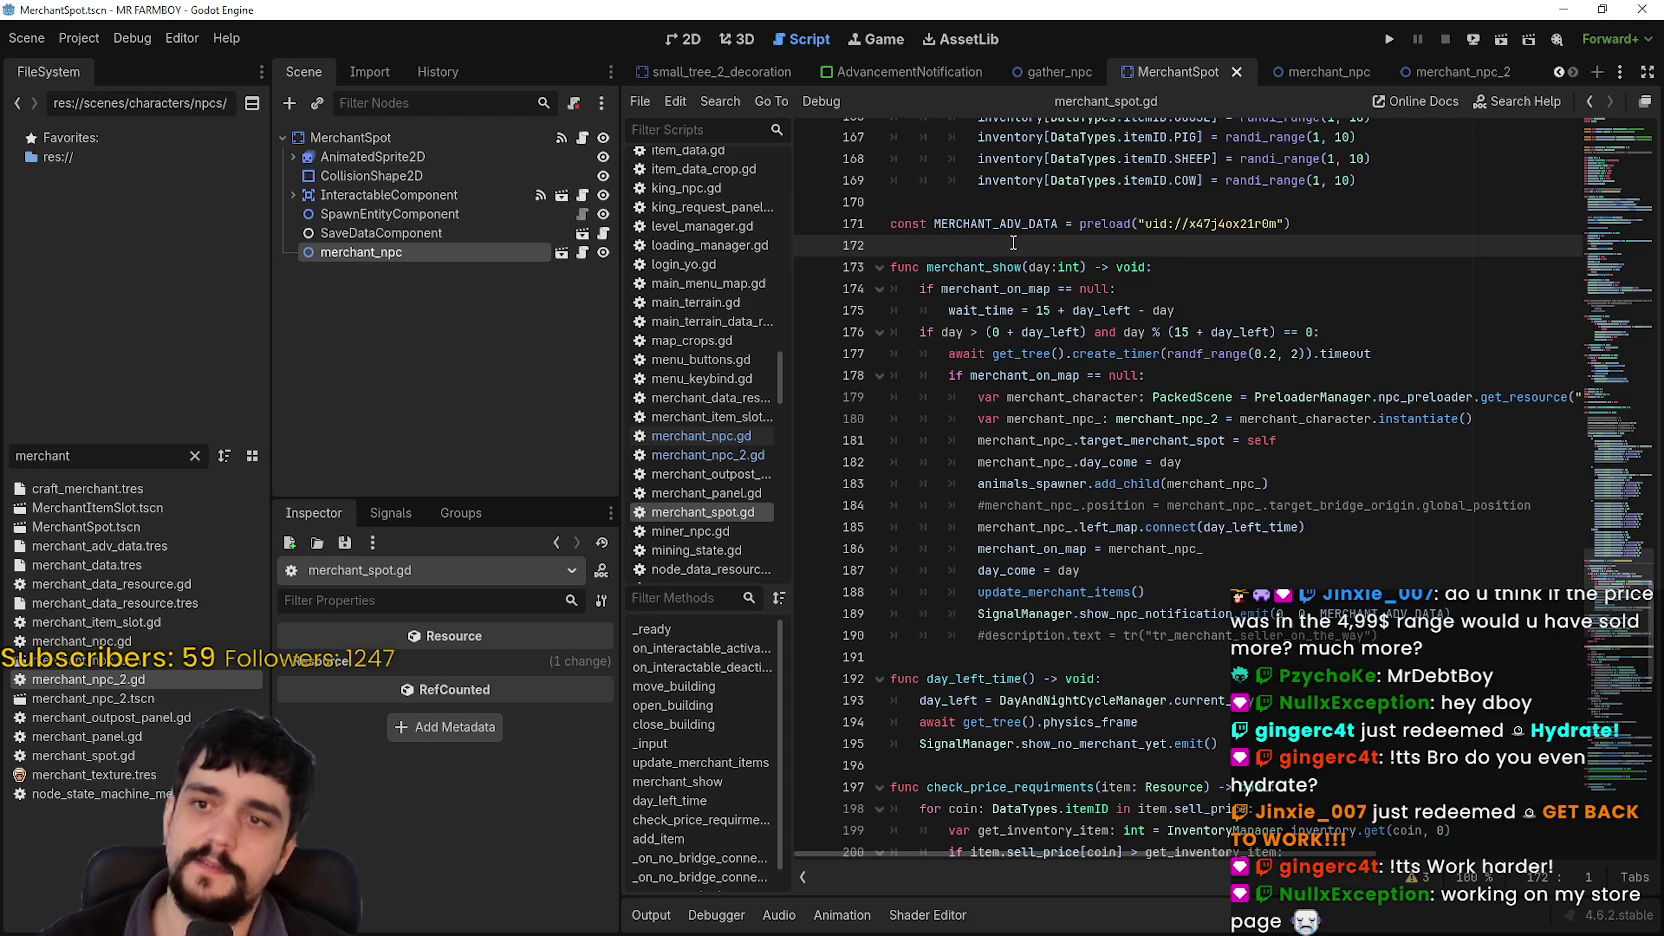
{"action": "left_click", "coordinate": [1010, 204]}
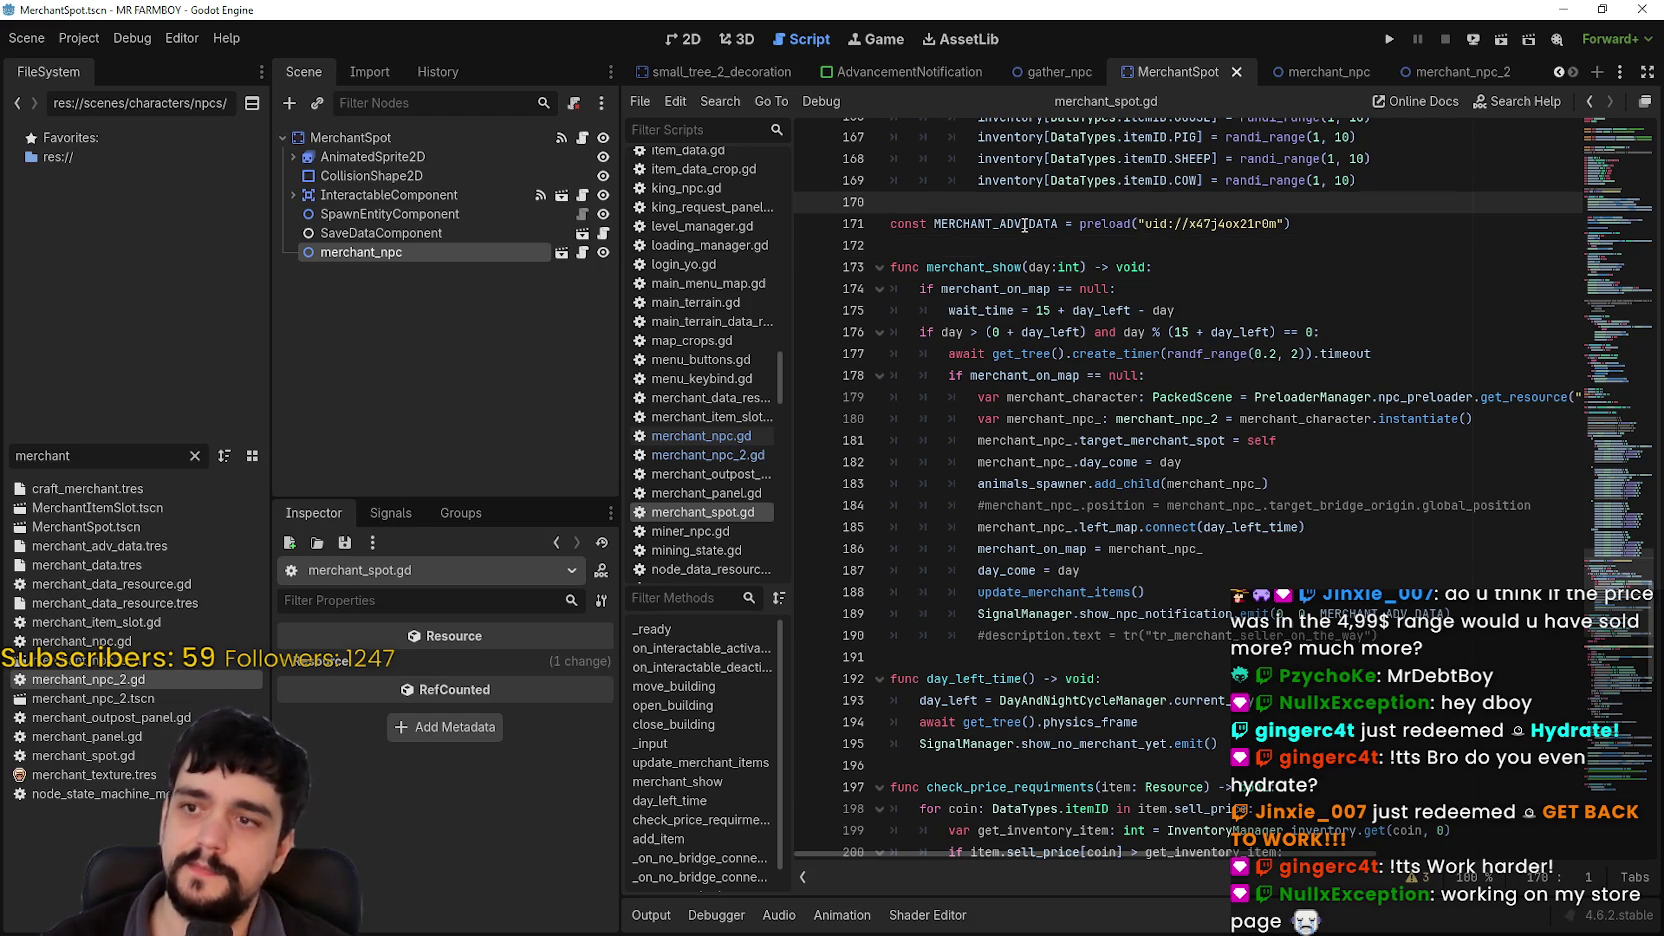
{"action": "left_click", "coordinate": [1024, 225]}
{"action": "type", "text": "_"}
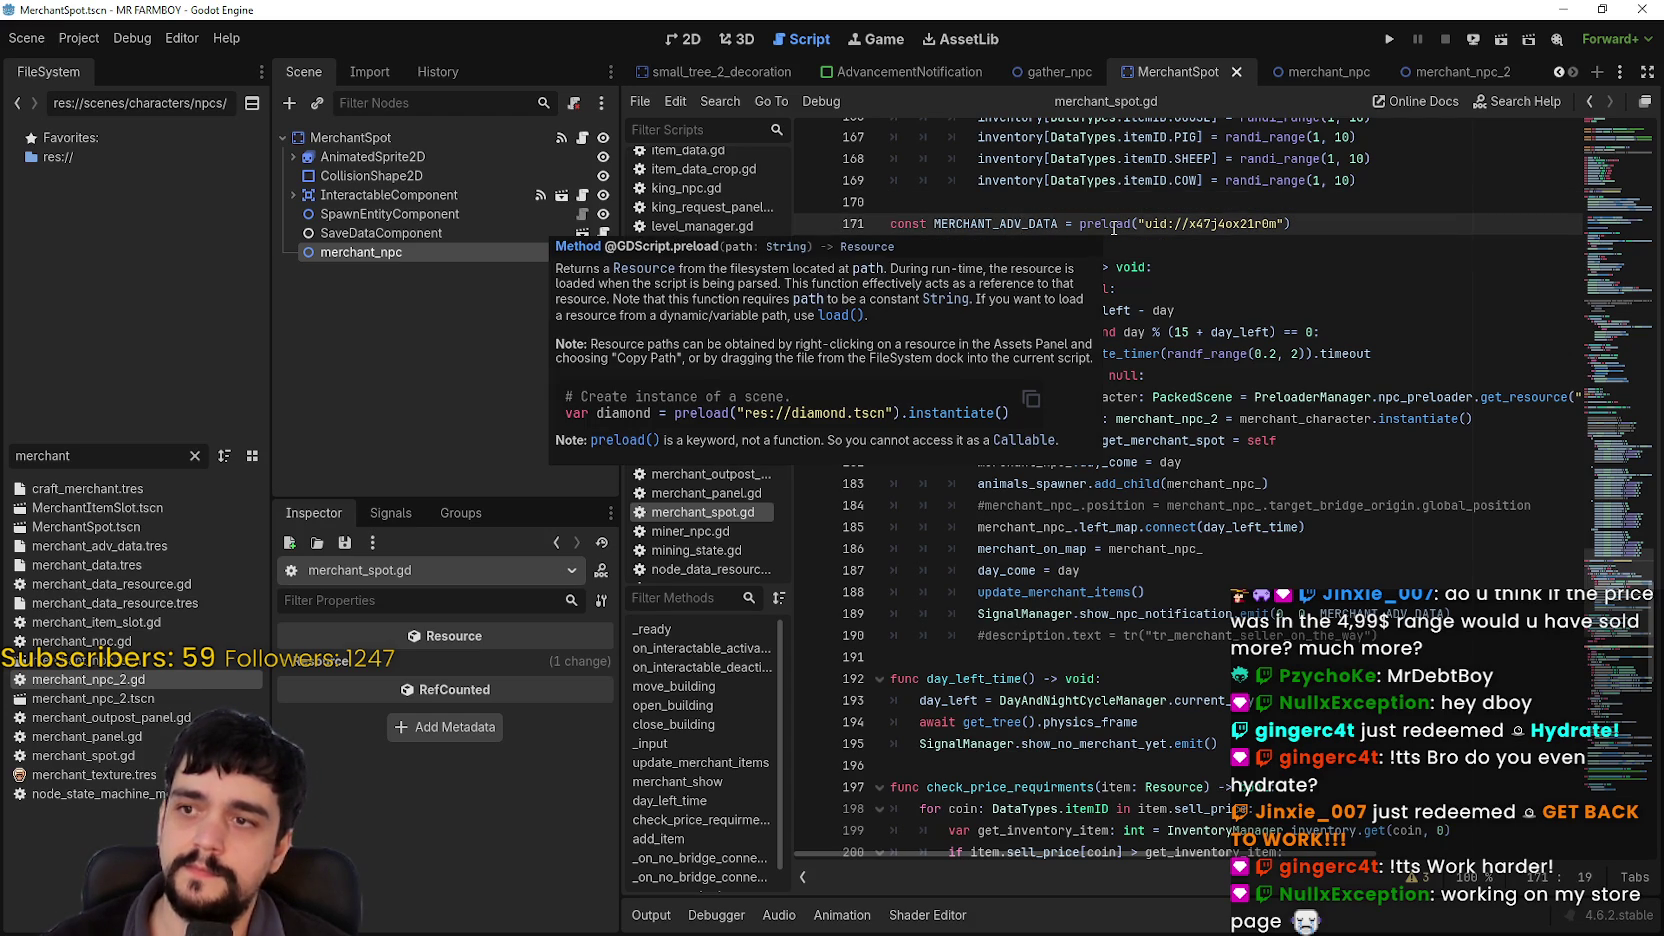
{"action": "left_click", "coordinate": [1112, 227]}
{"action": "mouse_move", "coordinate": [1206, 230]}
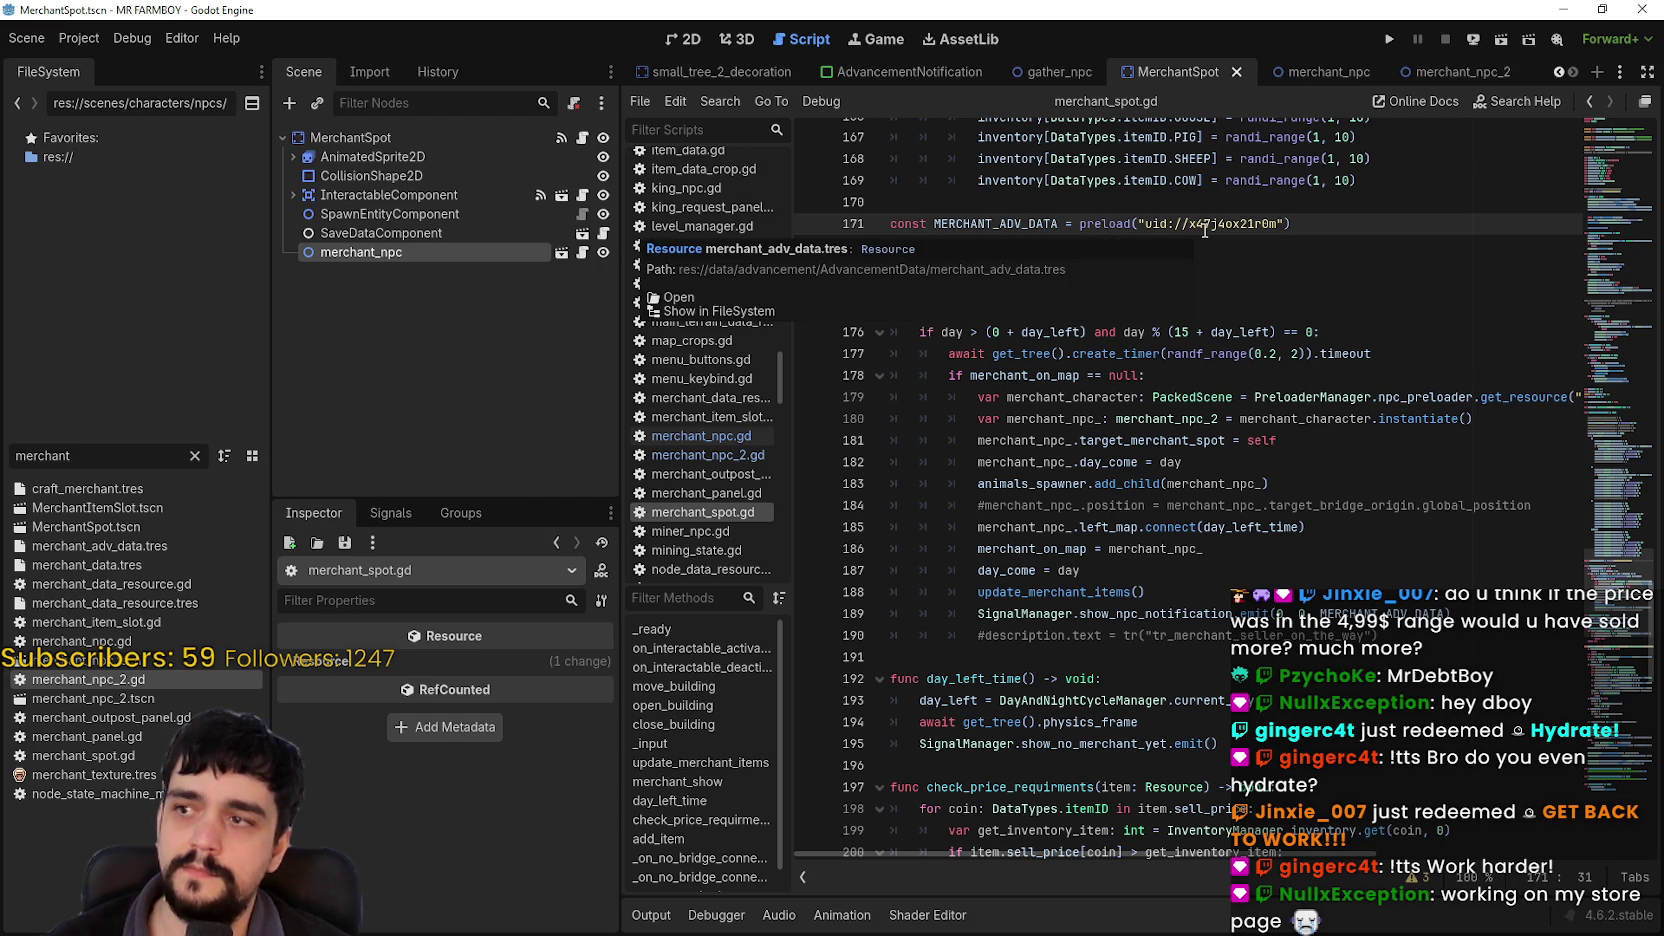
{"action": "double_click", "coordinate": [1230, 224]}
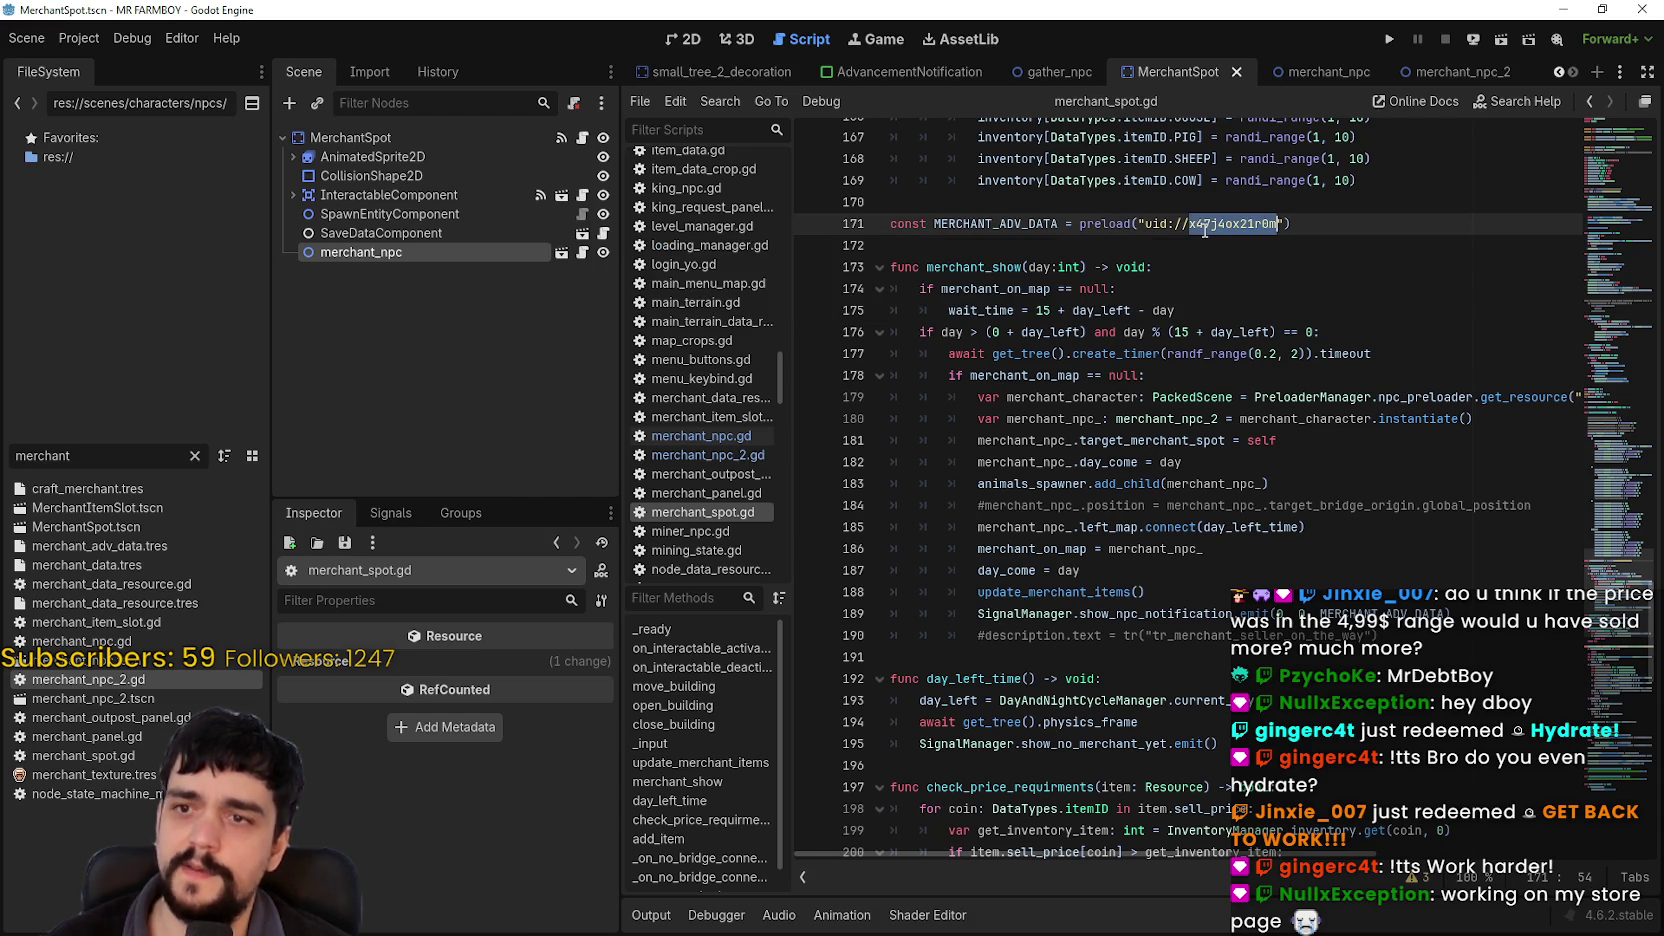
Step: Filter the FileSystem by 'merc' and open merchant_adv_data.tres in the Inspector
{"action": "left_click_drag", "start_coordinate": [72, 455], "coordinate": [3, 453]}
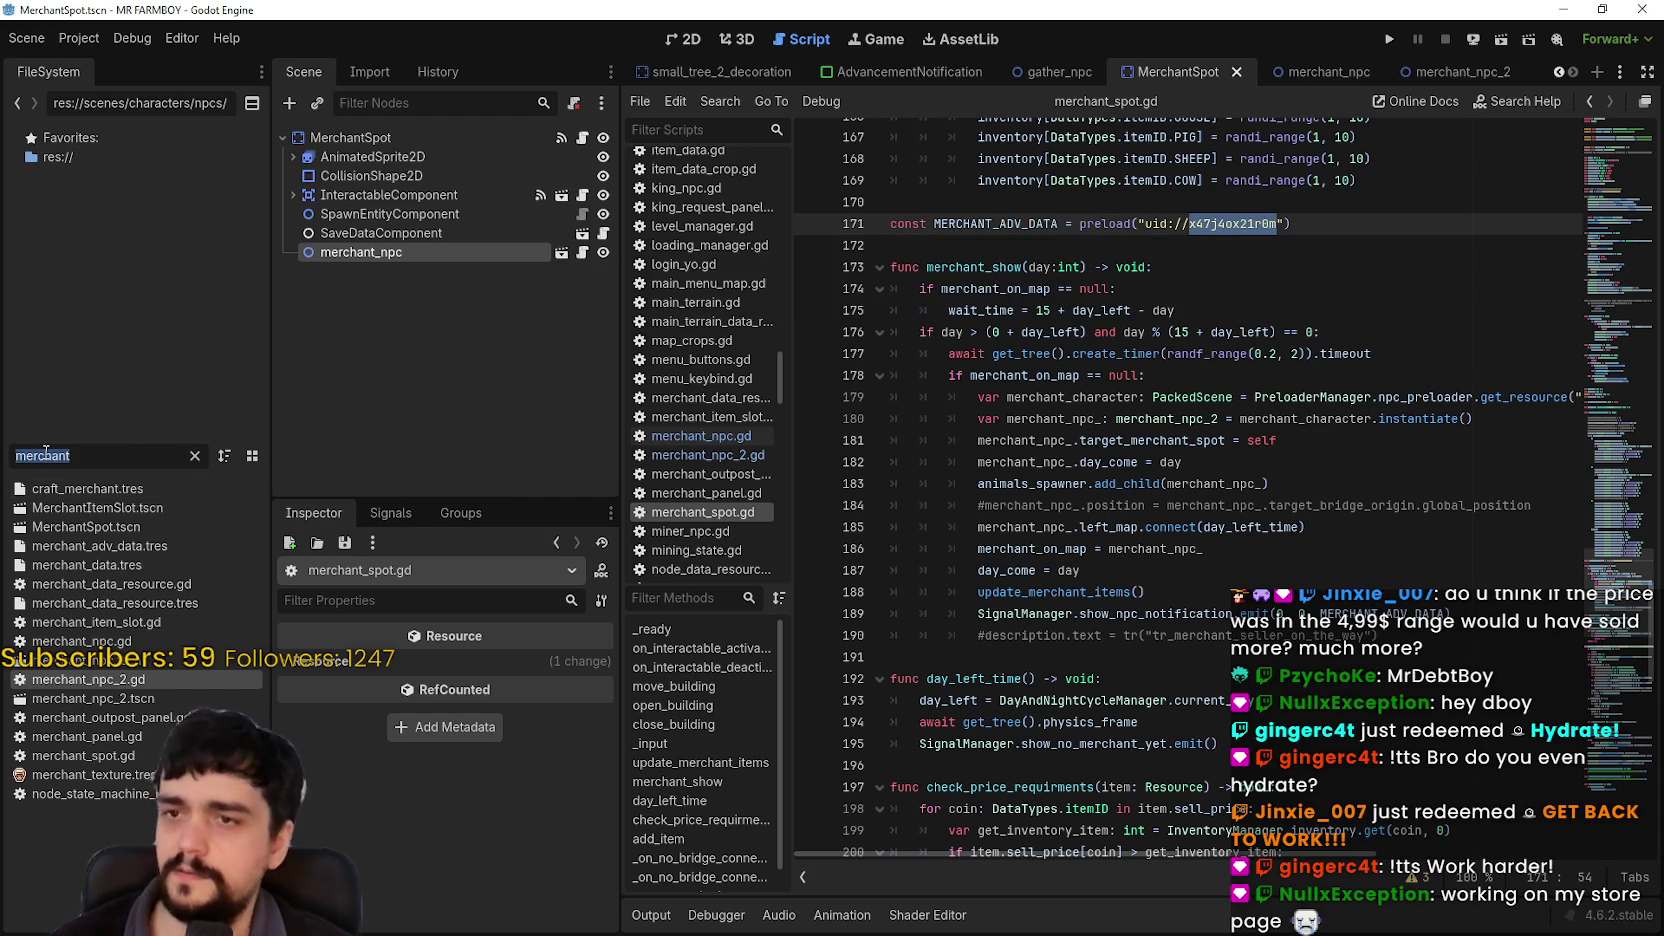
{"action": "type", "text": "merc"}
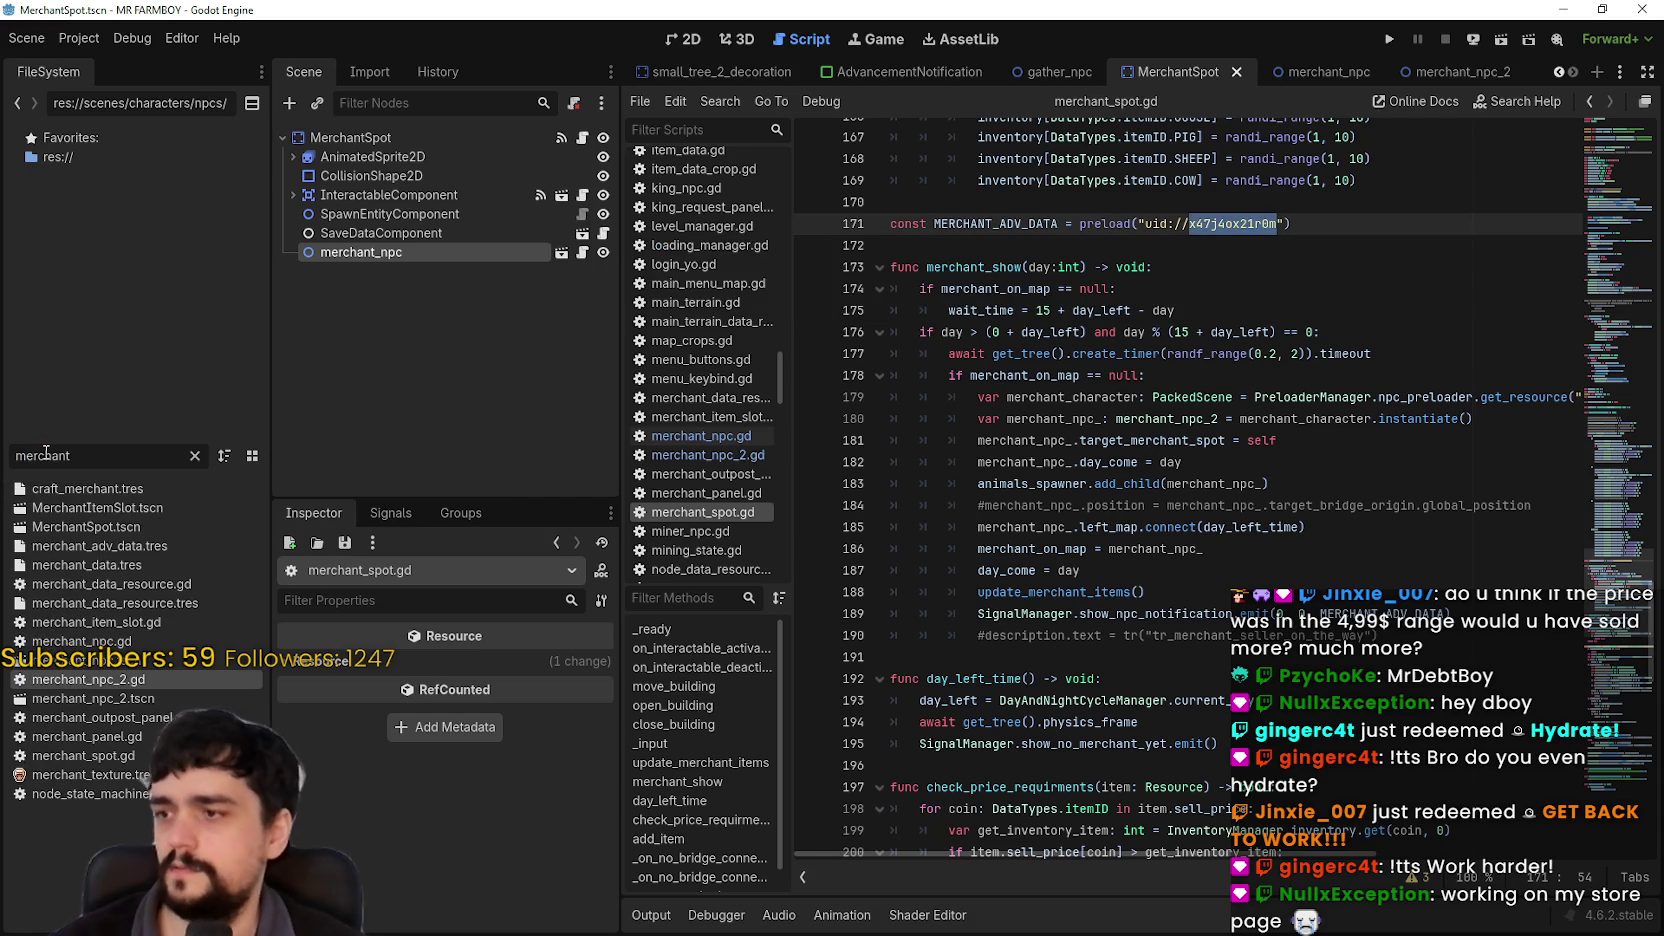
{"action": "left_click", "coordinate": [155, 548]}
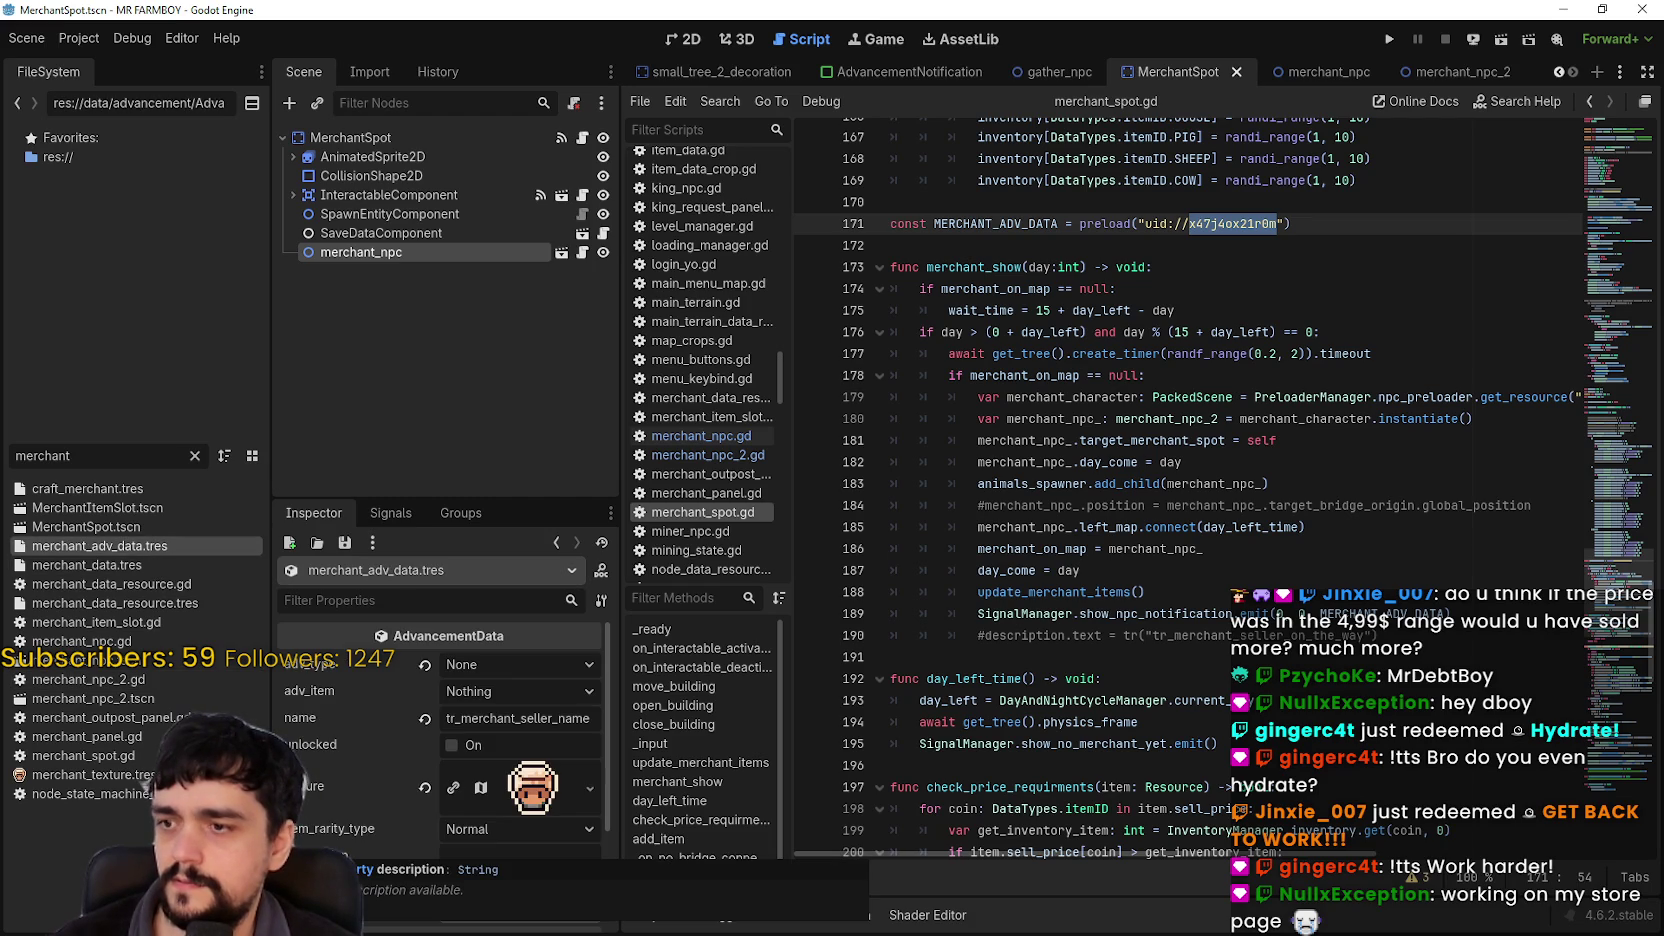
{"action": "double_click", "coordinate": [996, 224]}
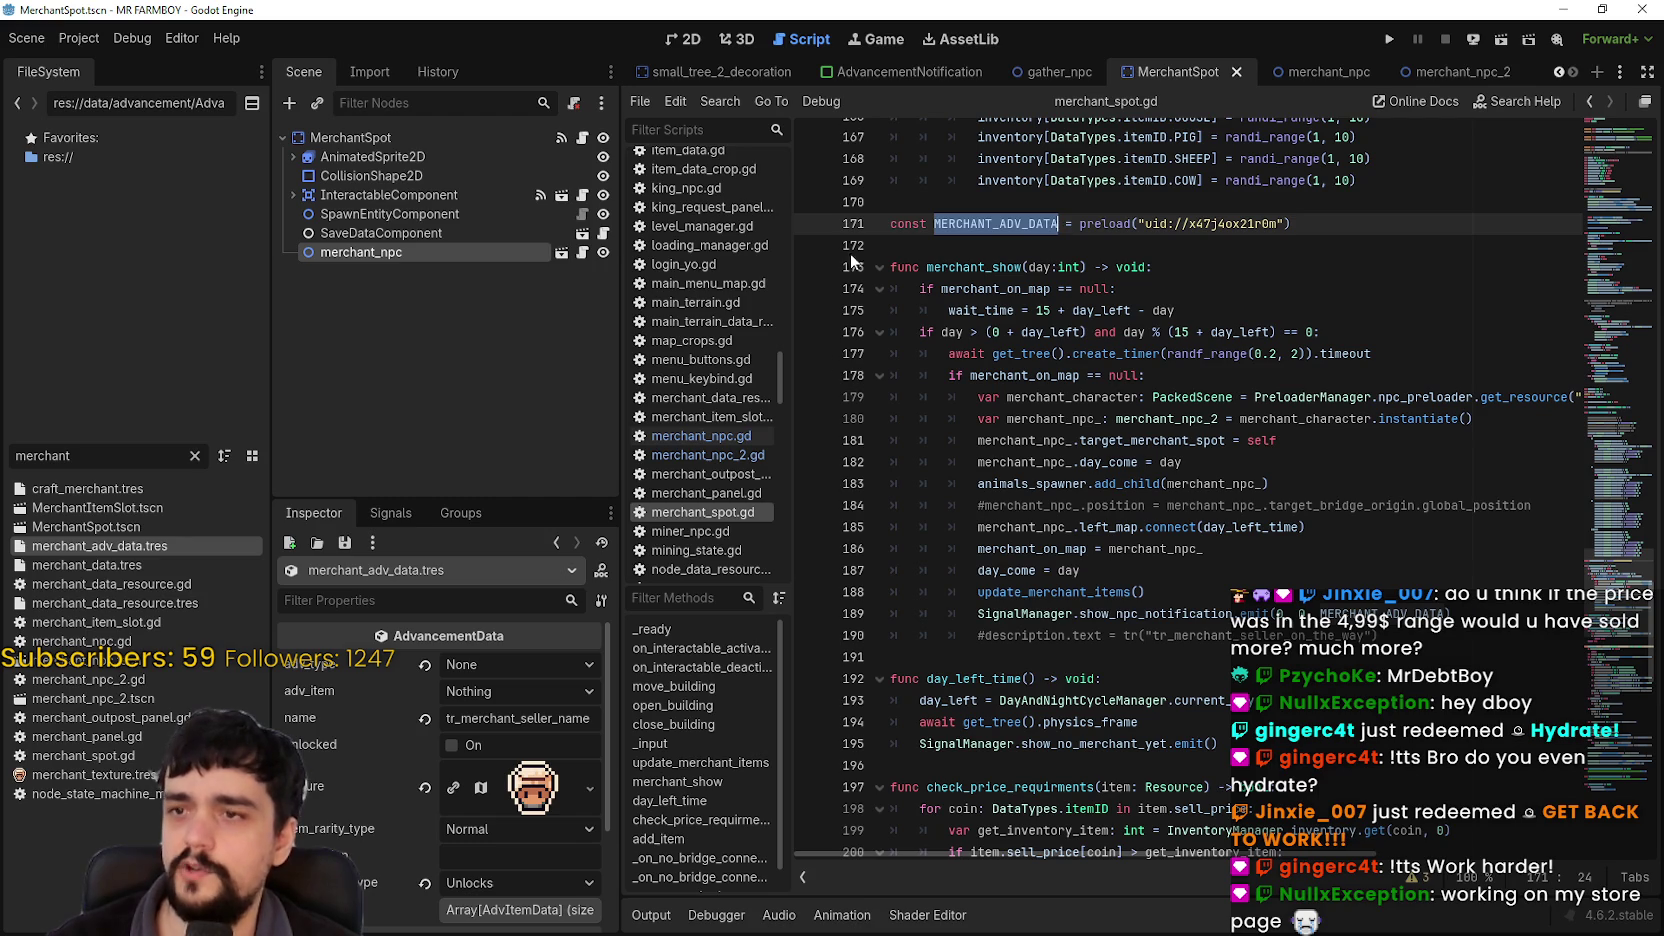
{"action": "left_click_drag", "start_coordinate": [621, 760], "coordinate": [666, 770]}
{"action": "scroll", "coordinate": [620, 780], "scroll_direction": "down", "scroll_amount": 1}
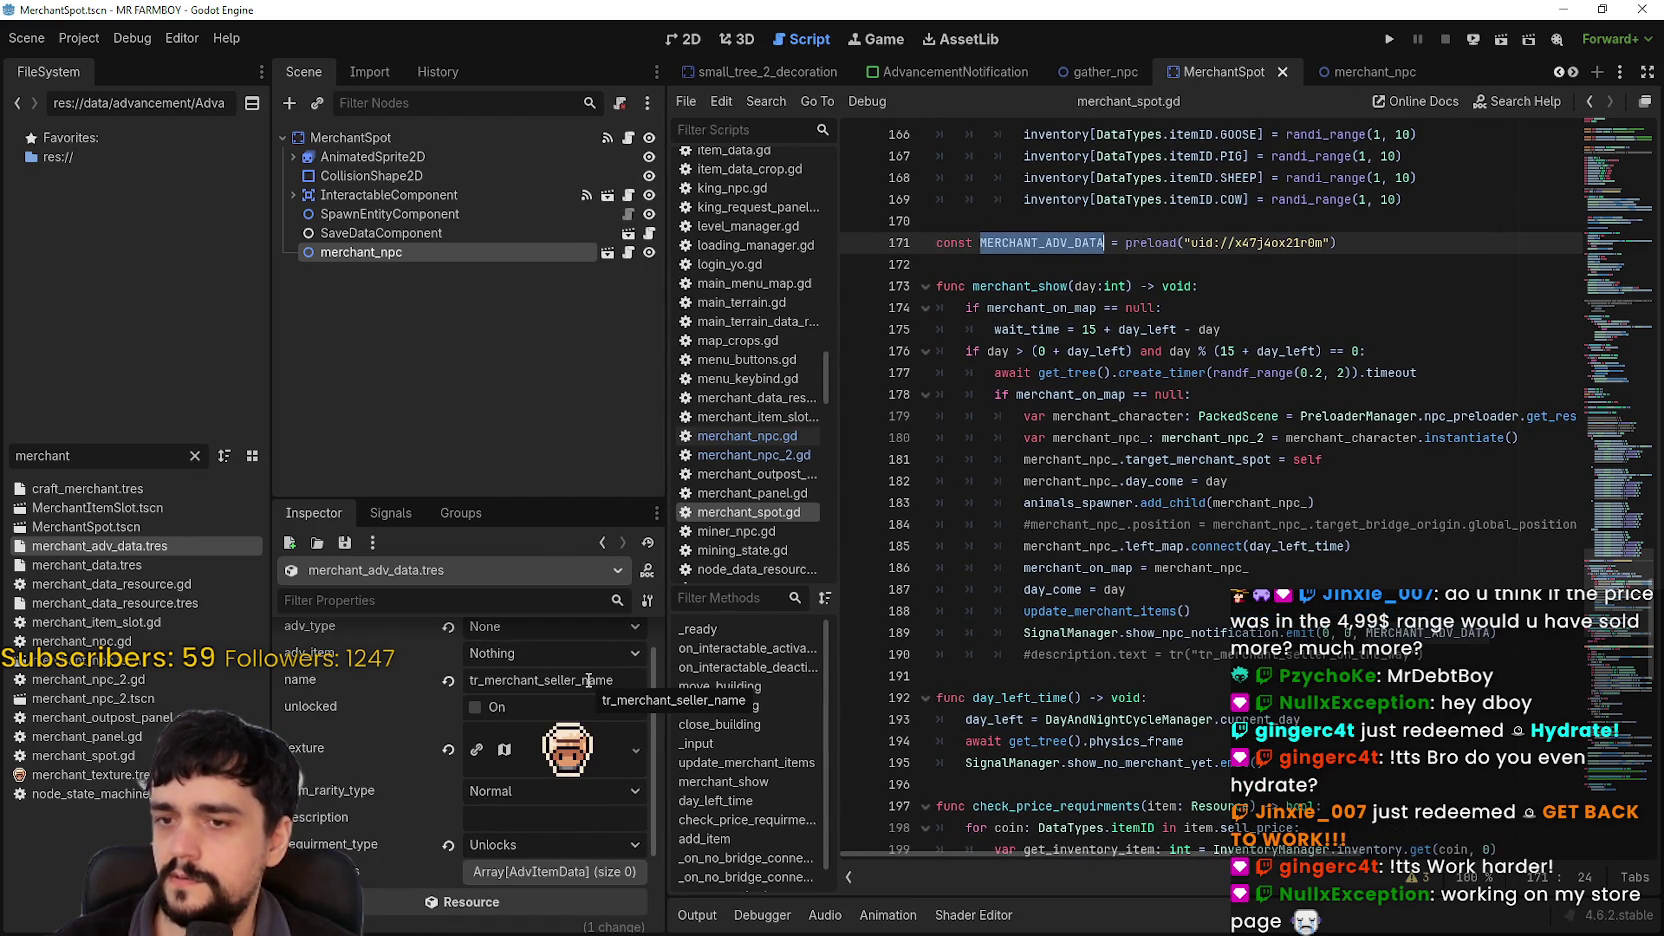
Step: Make merchant_adv_data.tres's merchant portrait texture unique, then bring up Player.png in Aseprite
{"action": "left_click", "coordinate": [562, 748]}
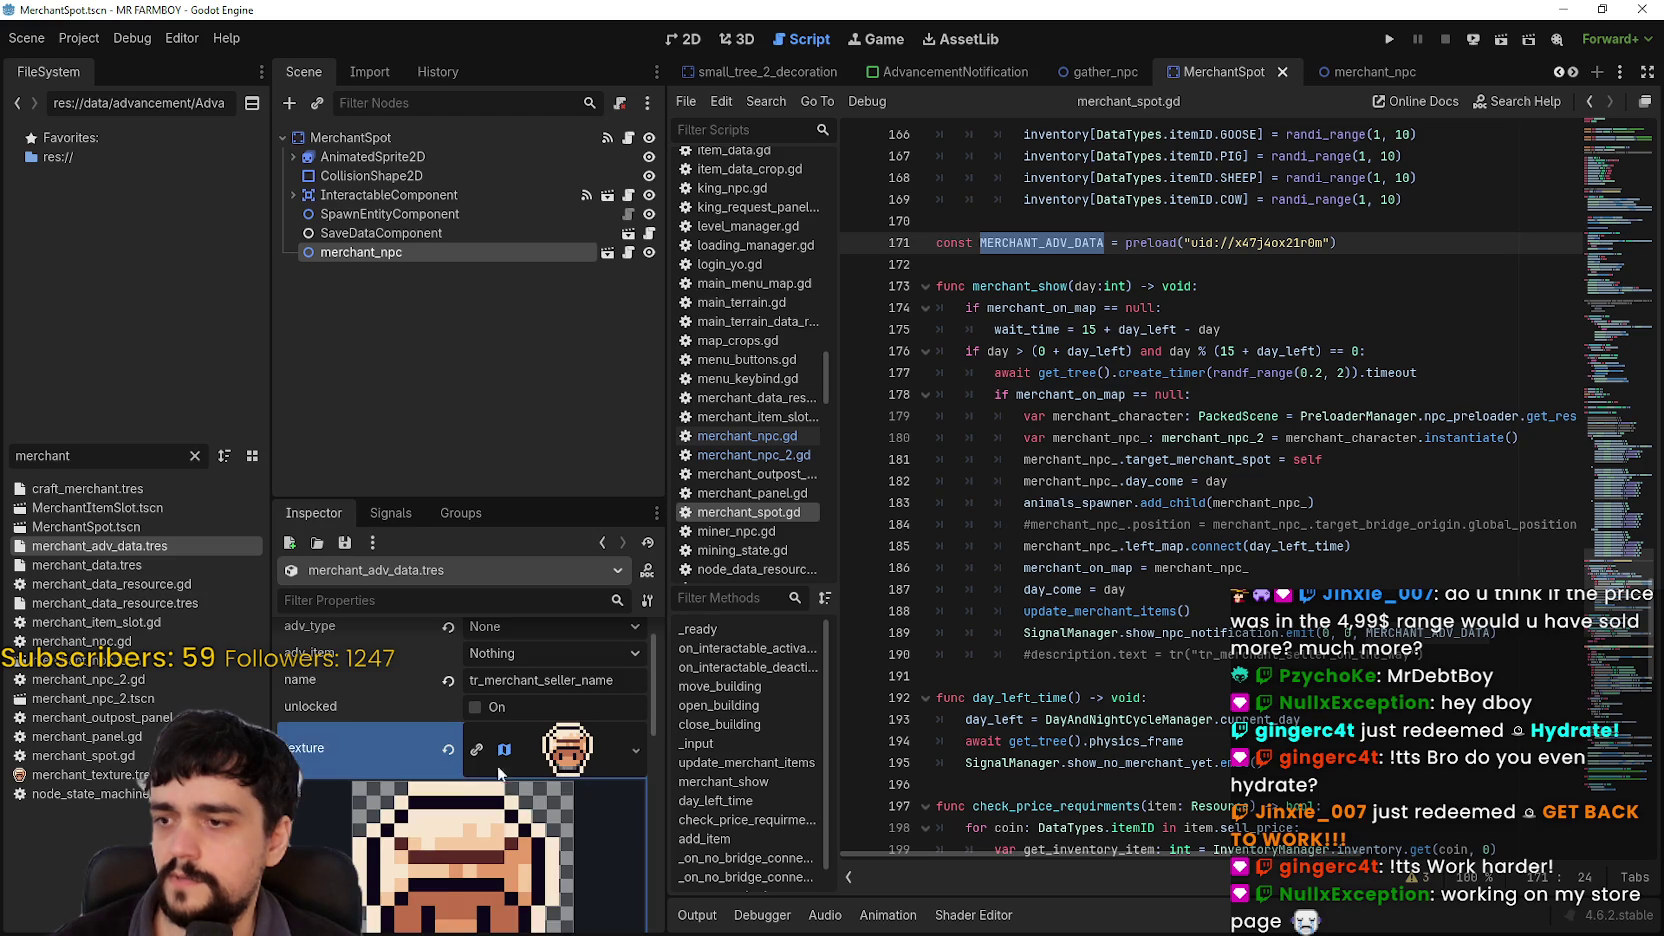
{"action": "left_click", "coordinate": [553, 735]}
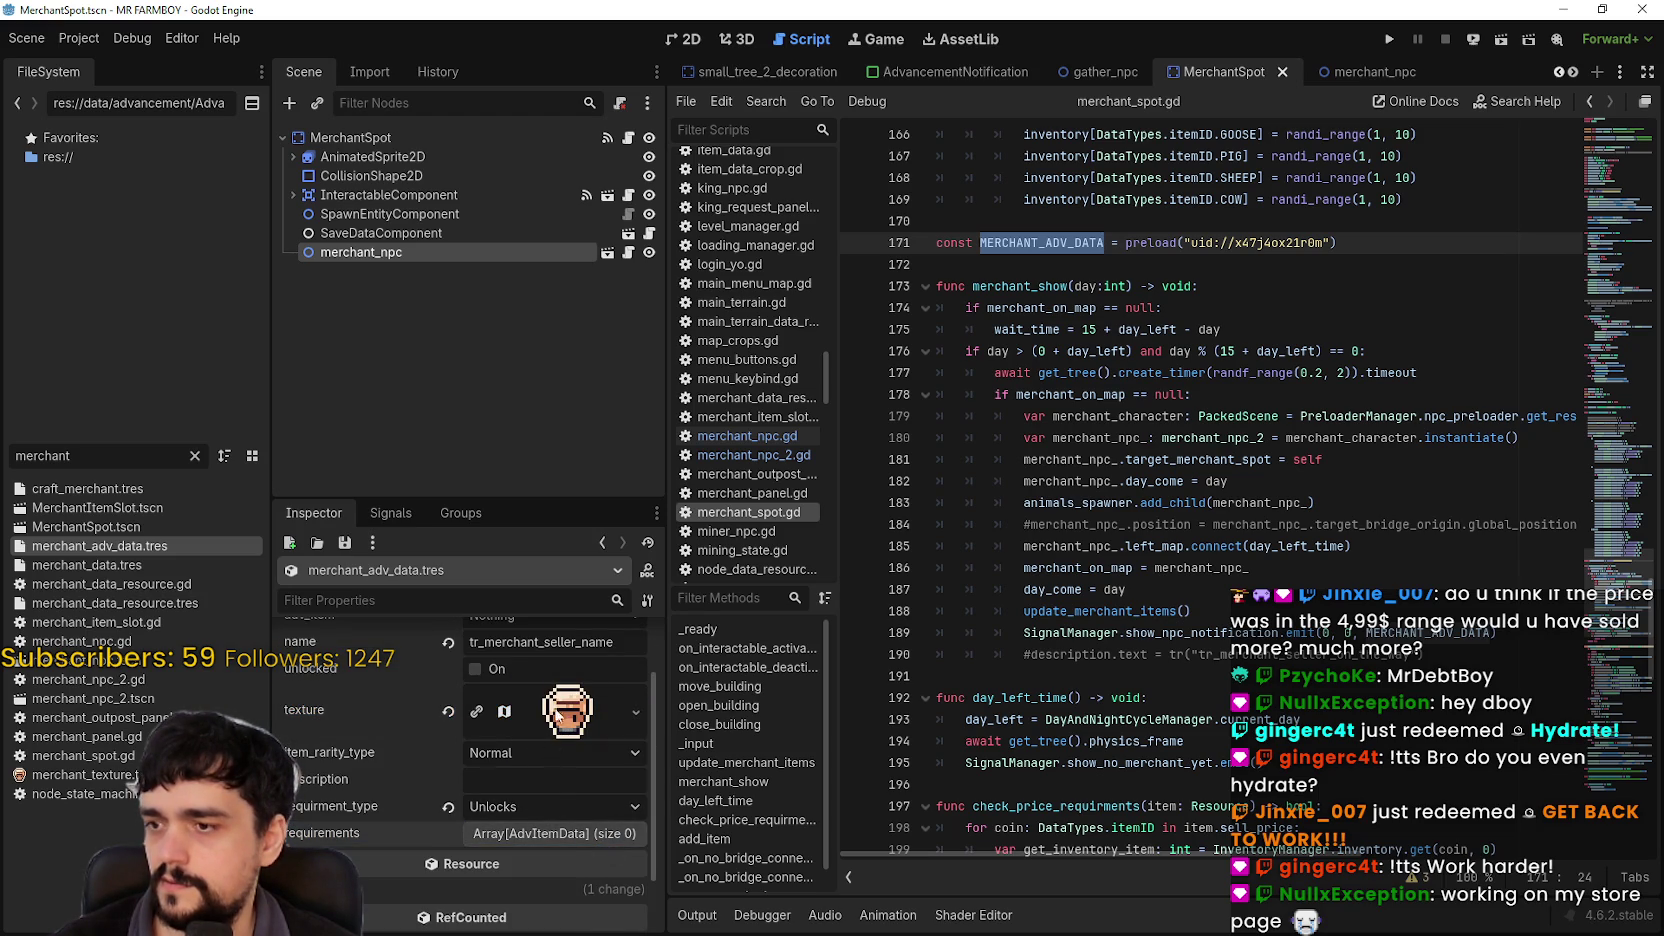
{"action": "right_click", "coordinate": [560, 719]}
{"action": "left_click", "coordinate": [562, 830]}
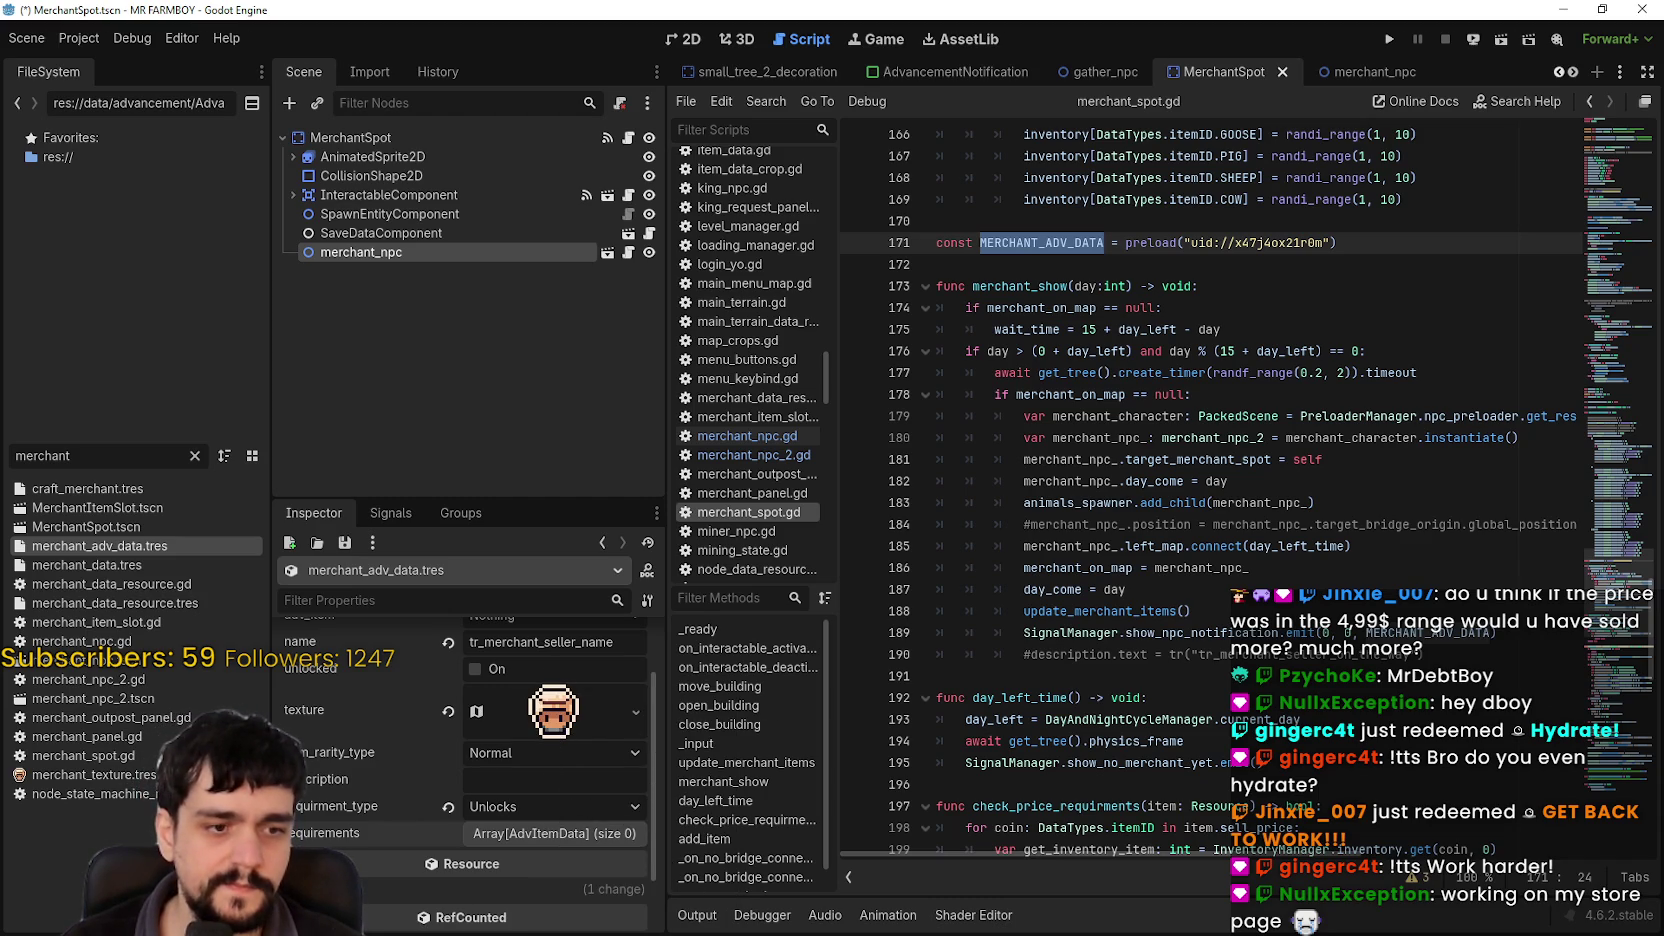
{"action": "key", "text": "alt+Tab"}
{"action": "scroll", "coordinate": [570, 540], "scroll_direction": "down", "scroll_amount": 3}
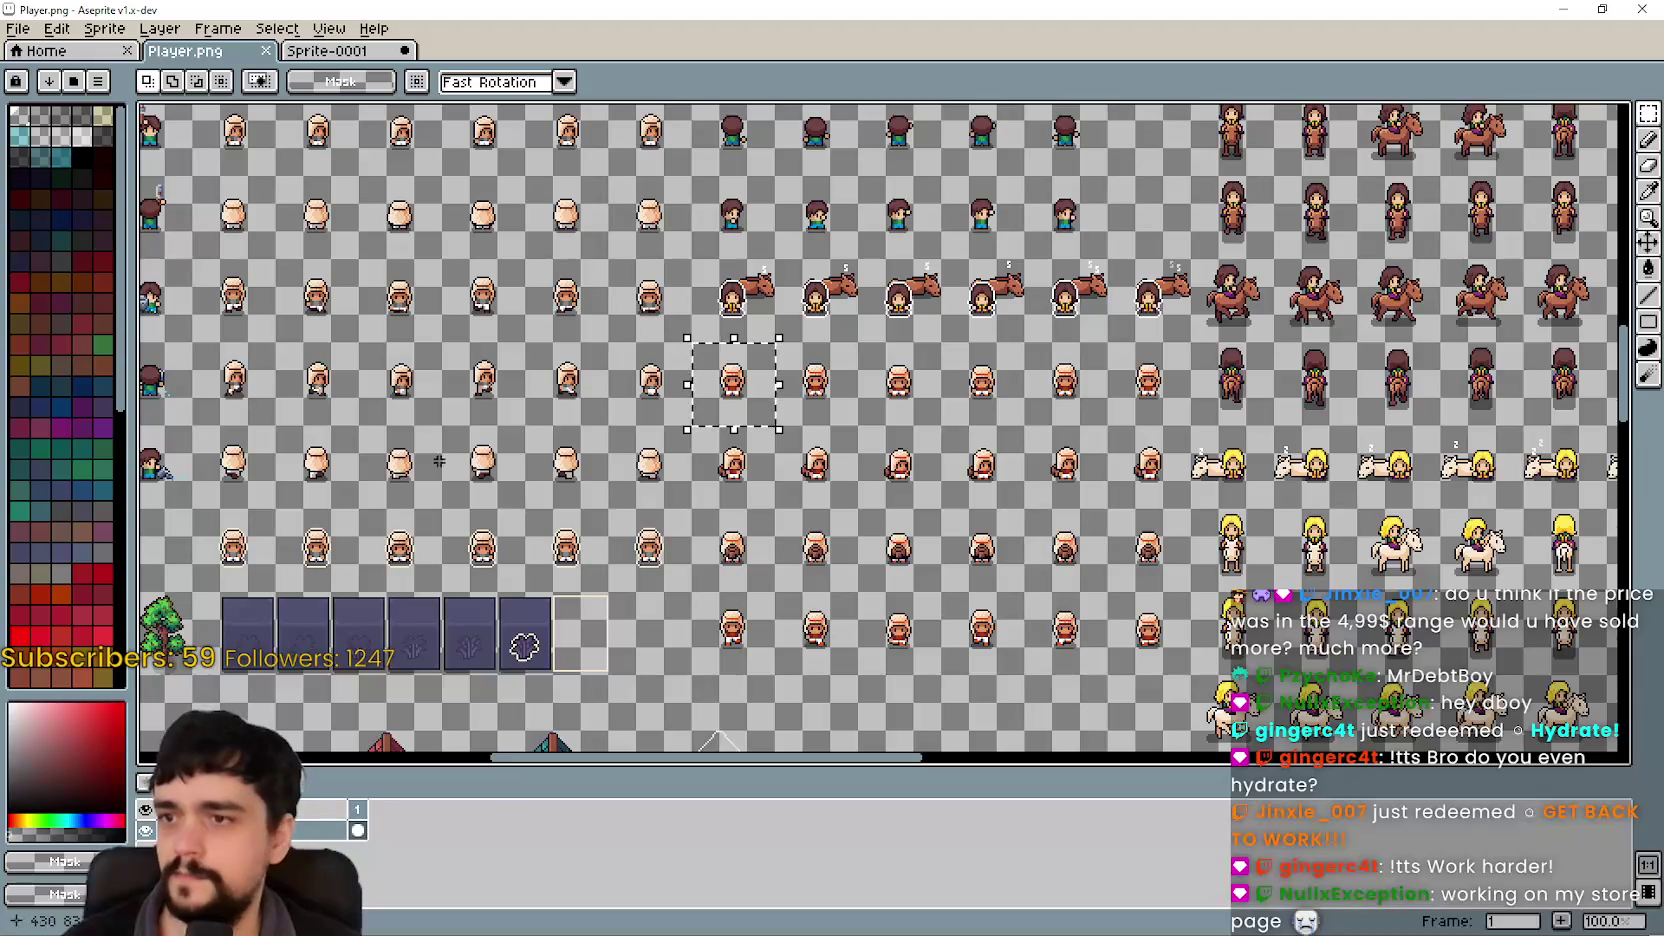
Step: Select the chef merchant head tile and place a copy below the original
{"action": "mouse_move", "coordinate": [570, 540]}
{"action": "left_mouse_down"}
{"action": "mouse_move", "coordinate": [970, 305]}
{"action": "mouse_move", "coordinate": [1025, 205]}
{"action": "left_mouse_up"}
{"action": "scroll", "coordinate": [781, 345], "scroll_direction": "up", "scroll_amount": 6}
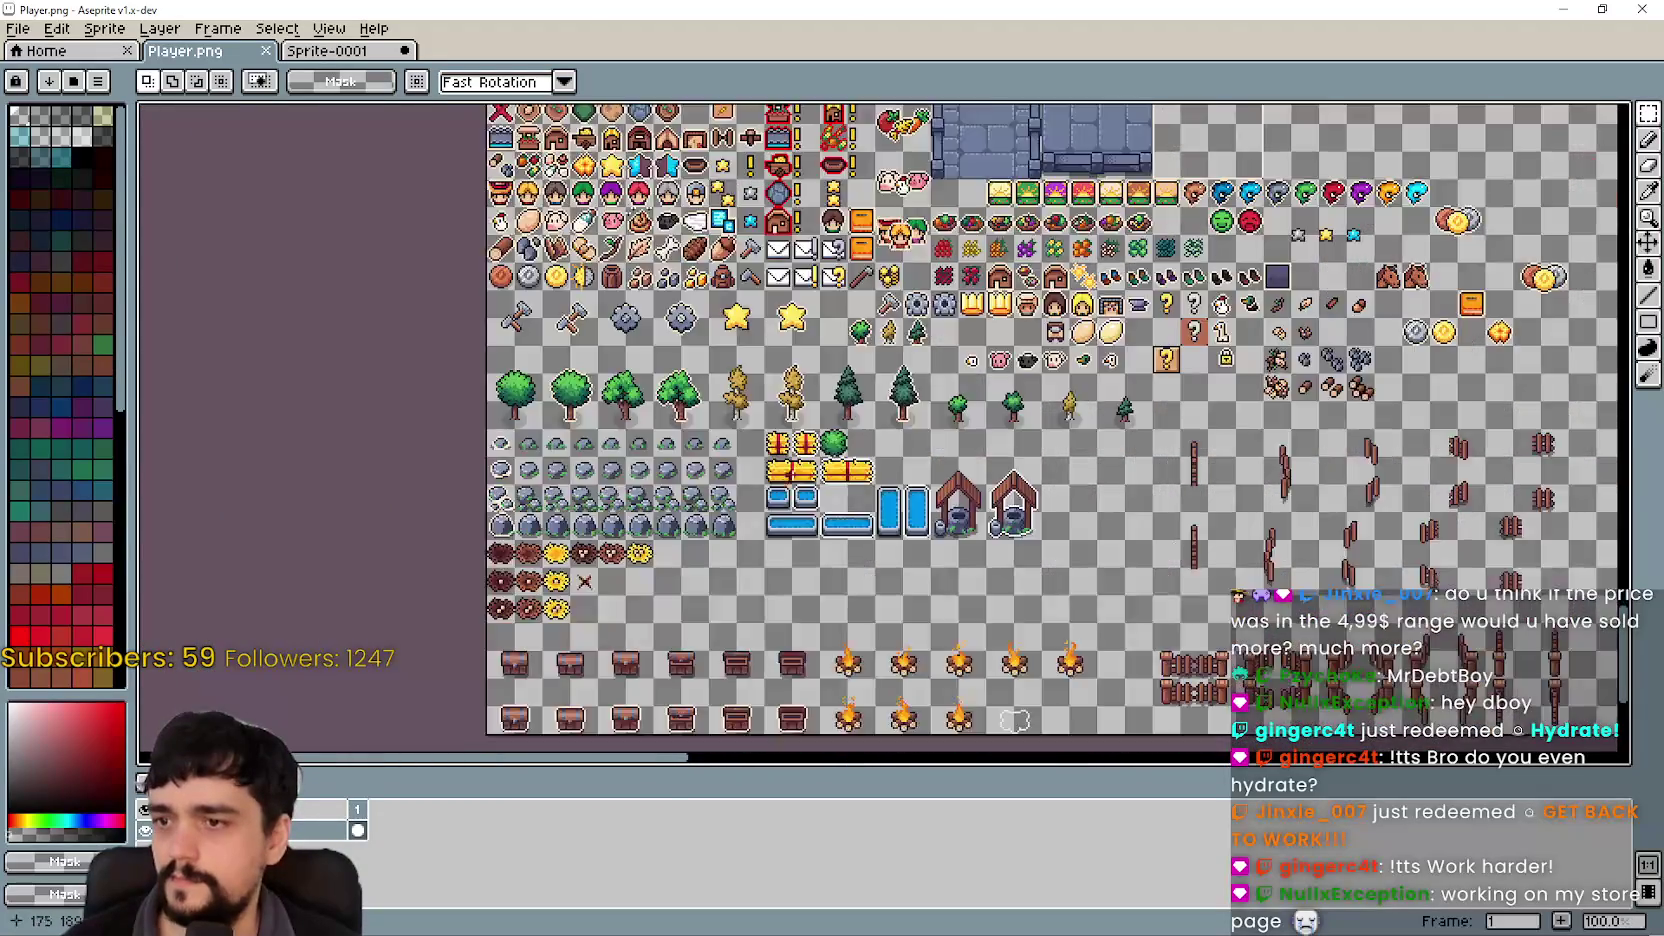
{"action": "left_click_drag", "start_coordinate": [781, 345], "coordinate": [755, 680]}
{"action": "scroll", "coordinate": [761, 615], "scroll_direction": "down", "scroll_amount": 1}
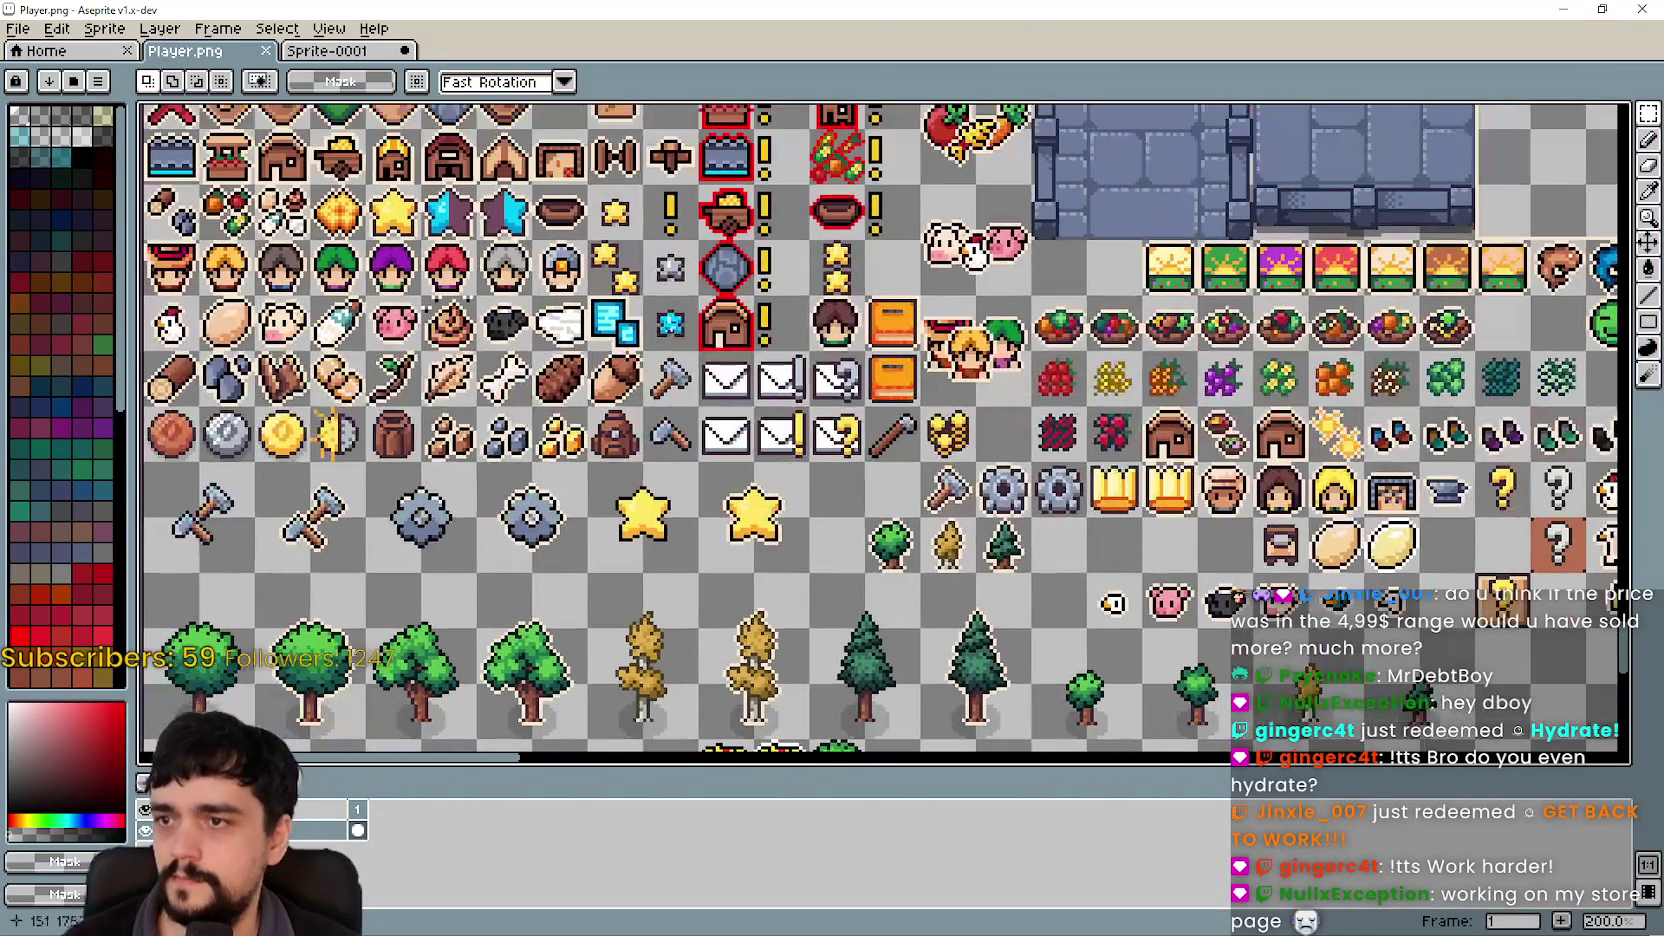
{"action": "left_click_drag", "start_coordinate": [862, 266], "coordinate": [1024, 314]}
{"action": "mouse_move", "coordinate": [1405, 521]}
{"action": "left_mouse_down"}
{"action": "mouse_move", "coordinate": [1005, 408]}
{"action": "mouse_move", "coordinate": [940, 407]}
{"action": "left_mouse_up"}
{"action": "scroll", "coordinate": [940, 407], "scroll_direction": "up", "scroll_amount": 2}
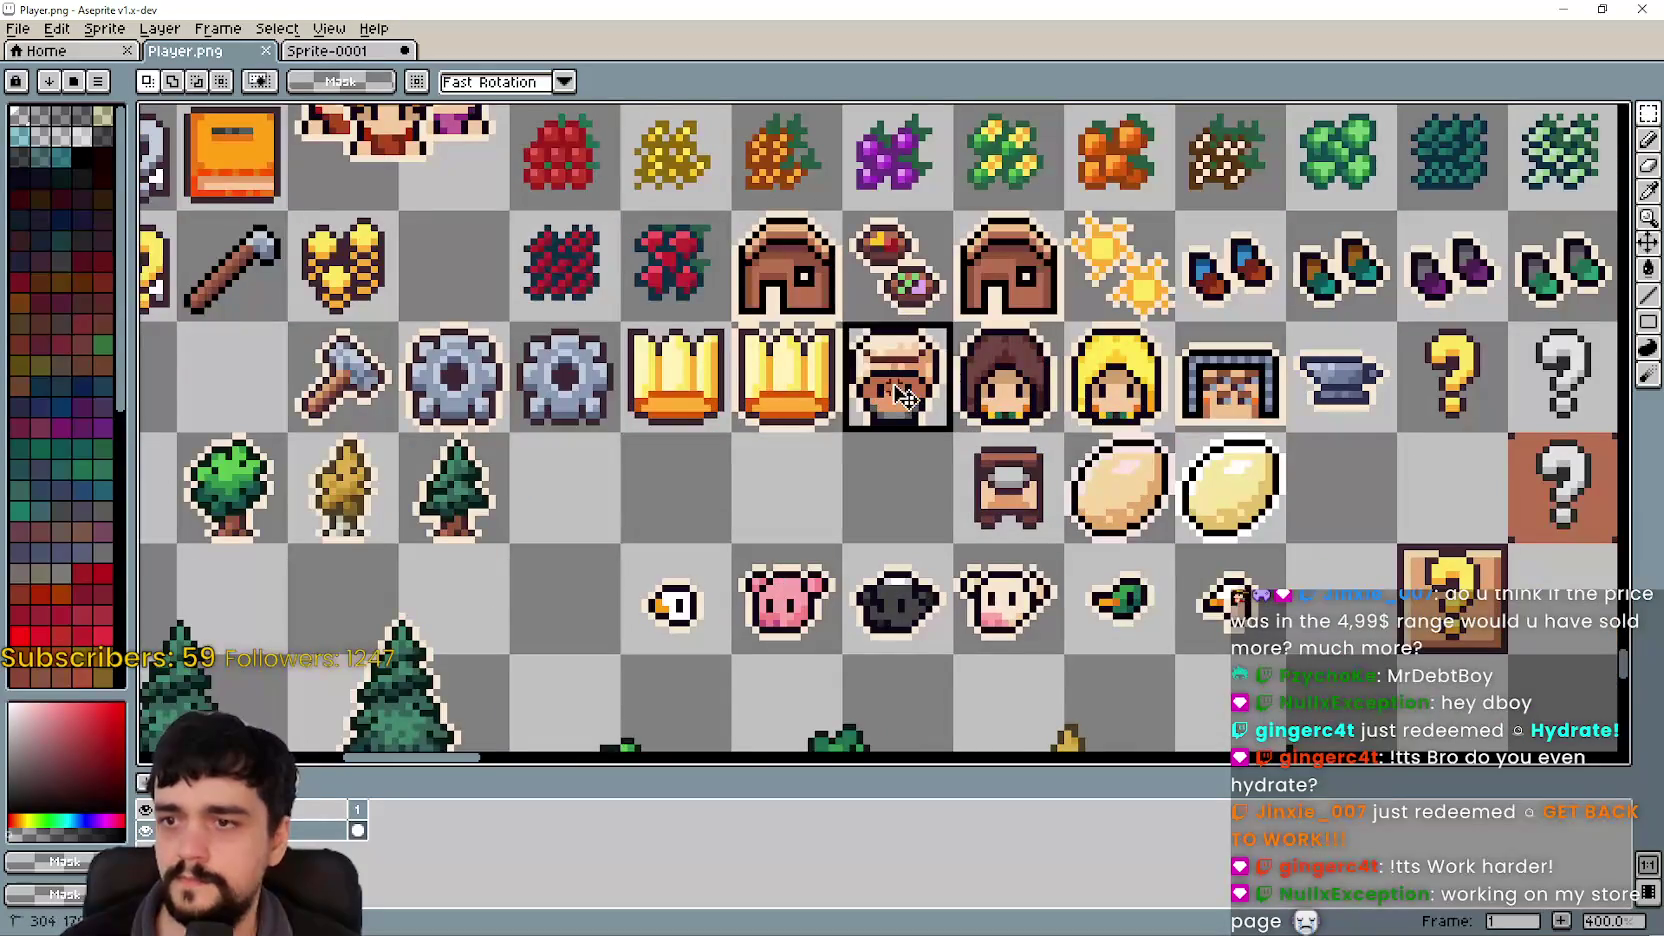
{"action": "left_click", "coordinate": [905, 397]}
{"action": "left_click", "coordinate": [776, 484]}
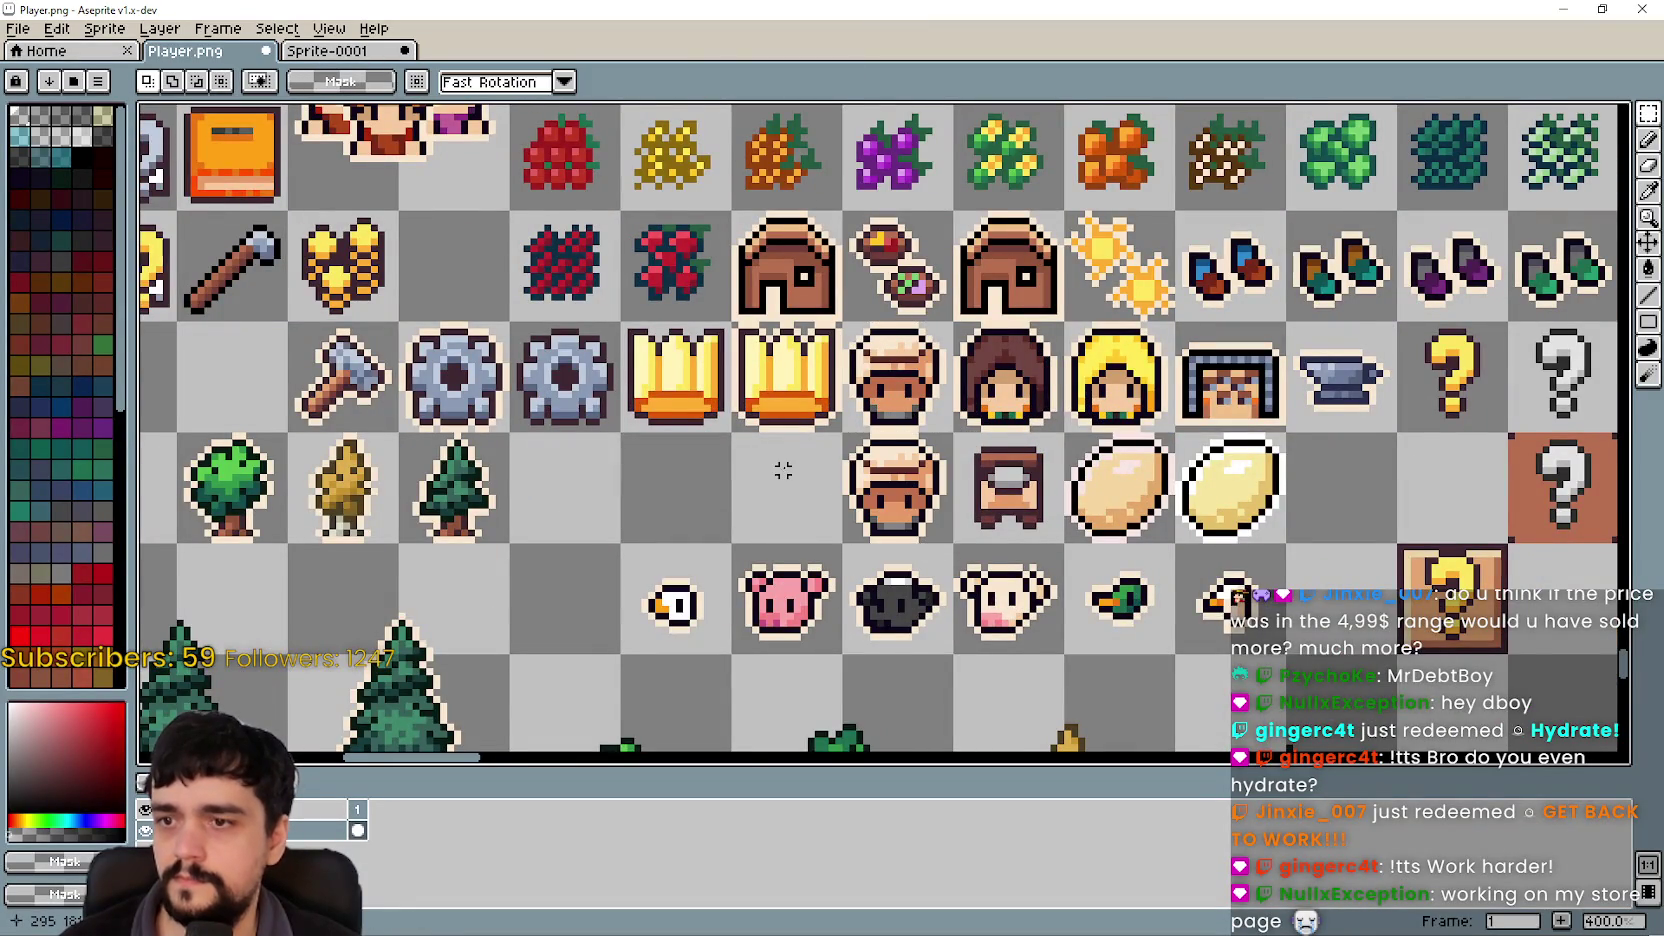
Step: Paste another chef head copy into the empty cell and commit it in place
{"action": "scroll", "coordinate": [778, 478], "scroll_direction": "down", "scroll_amount": 1}
{"action": "scroll", "coordinate": [887, 480], "scroll_direction": "up", "scroll_amount": 6}
{"action": "scroll", "coordinate": [887, 480], "scroll_direction": "down", "scroll_amount": 10}
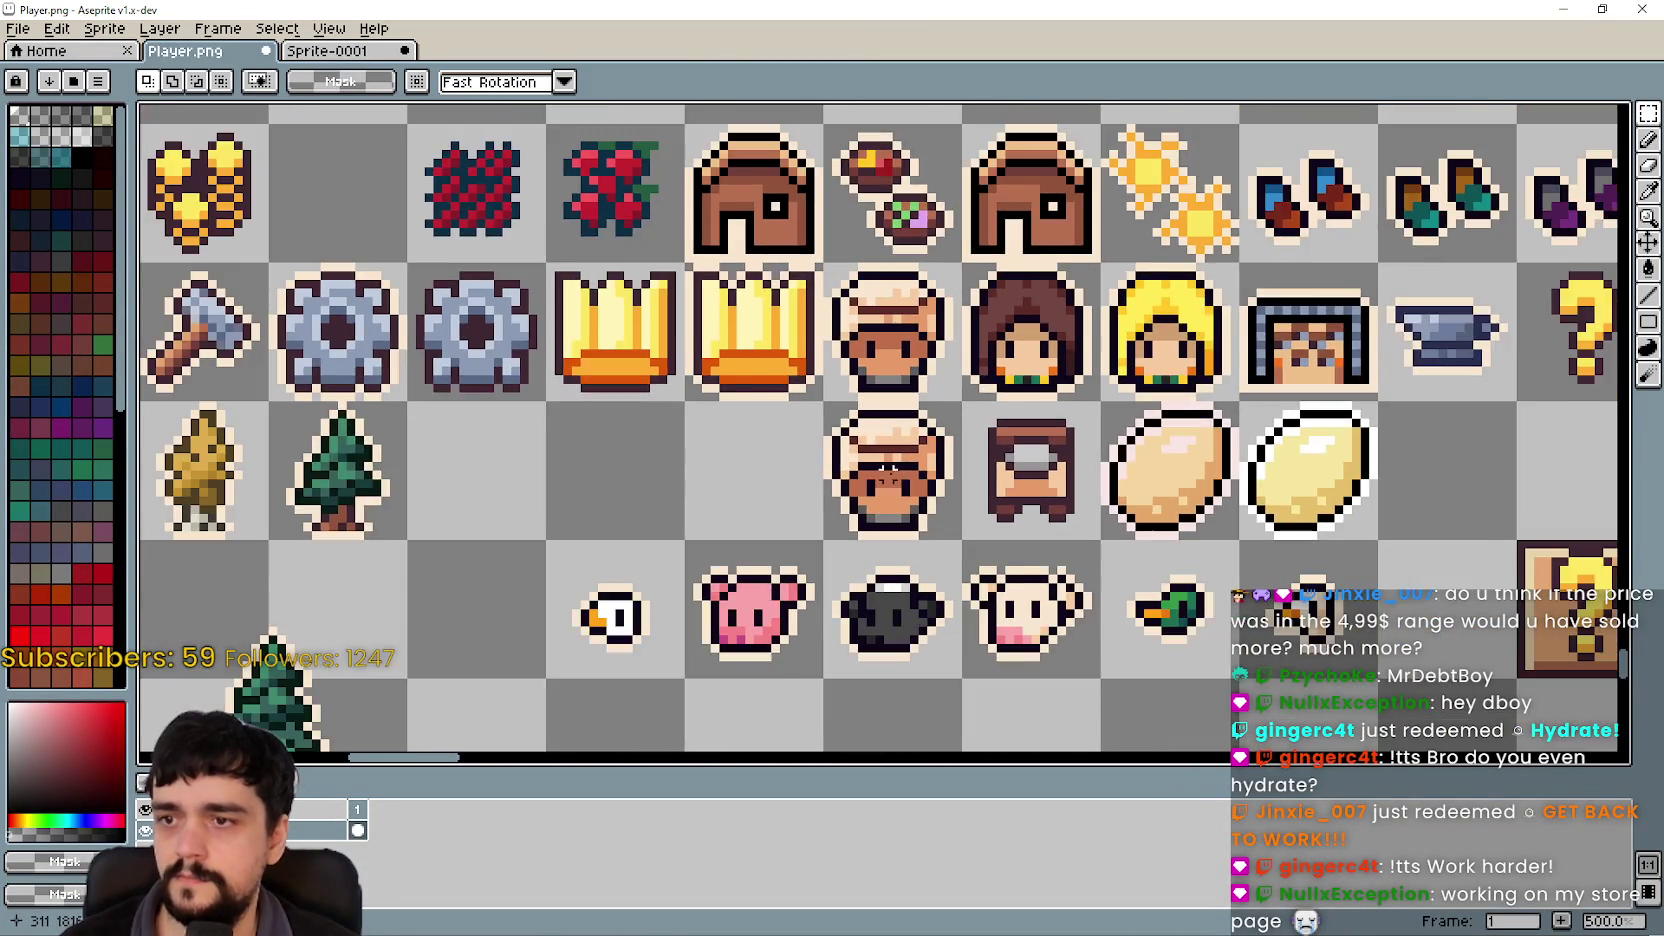
{"action": "scroll", "coordinate": [986, 203], "scroll_direction": "up", "scroll_amount": 4}
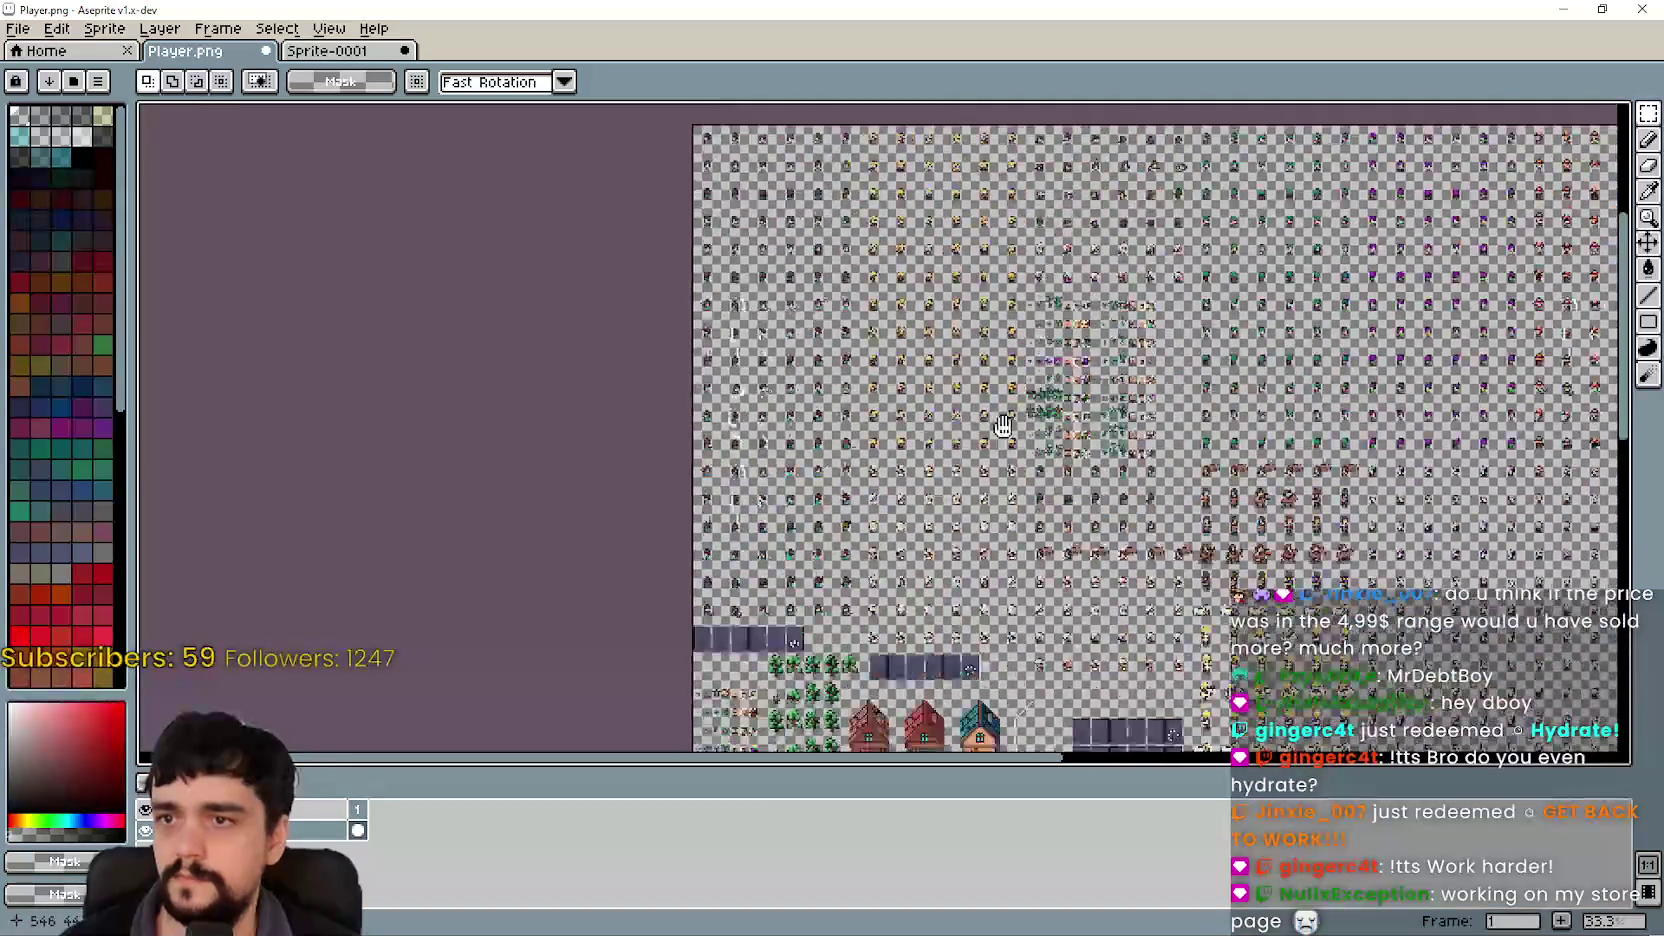
{"action": "scroll", "coordinate": [962, 421], "scroll_direction": "up", "scroll_amount": 1}
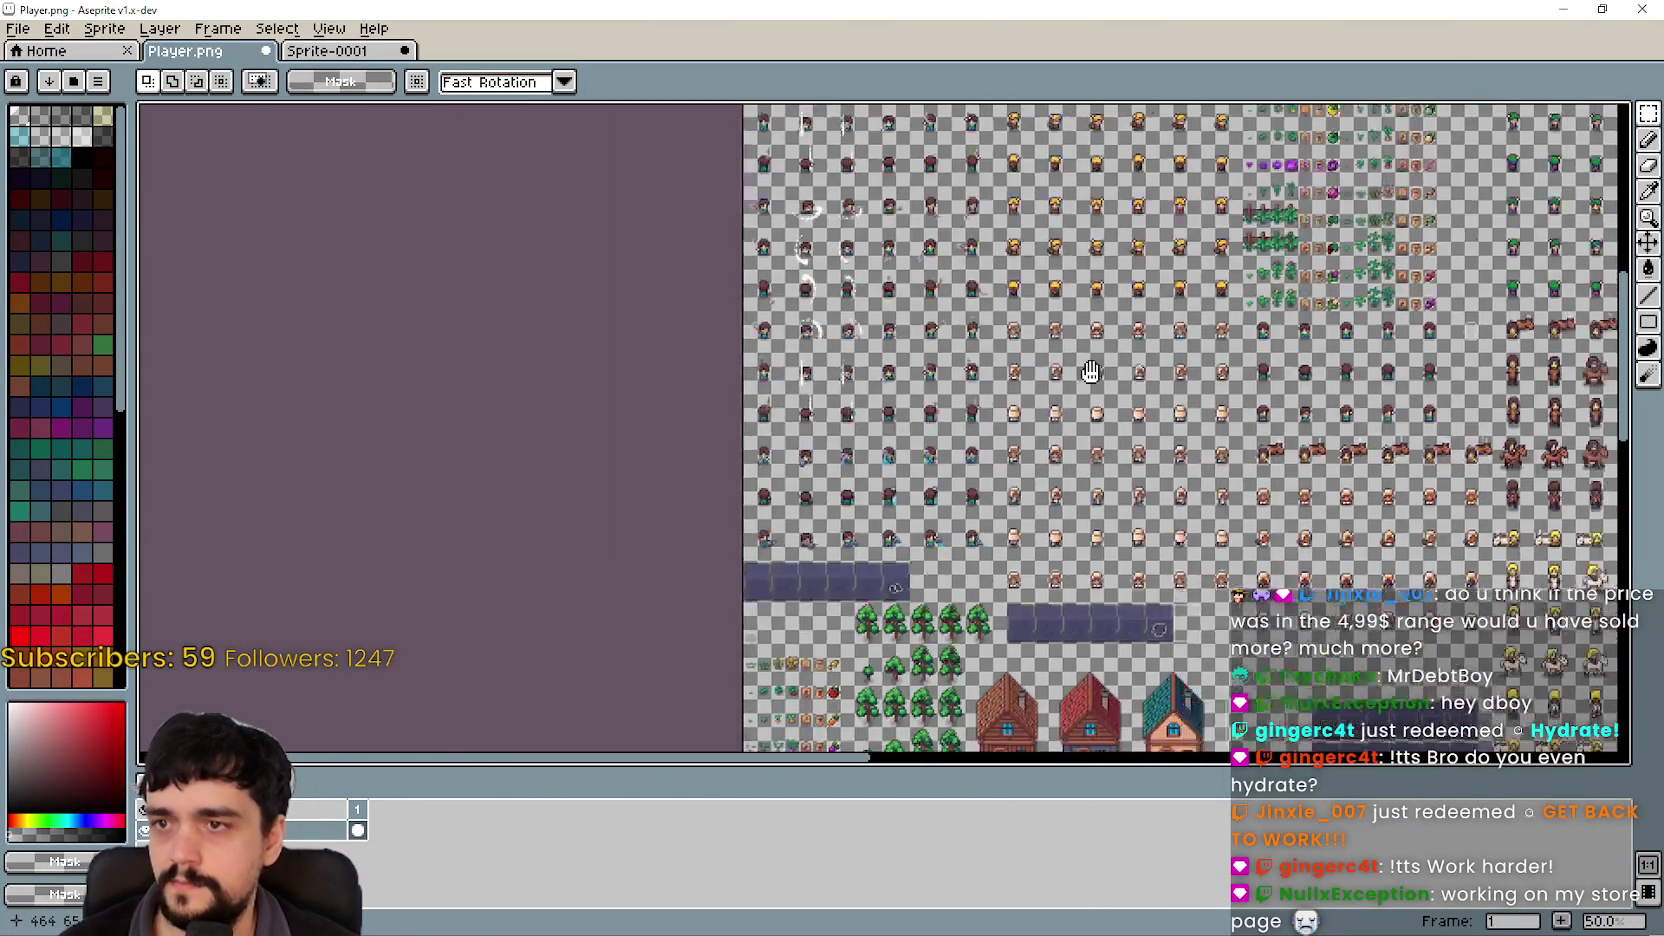
{"action": "scroll", "coordinate": [790, 426], "scroll_direction": "up", "scroll_amount": 5}
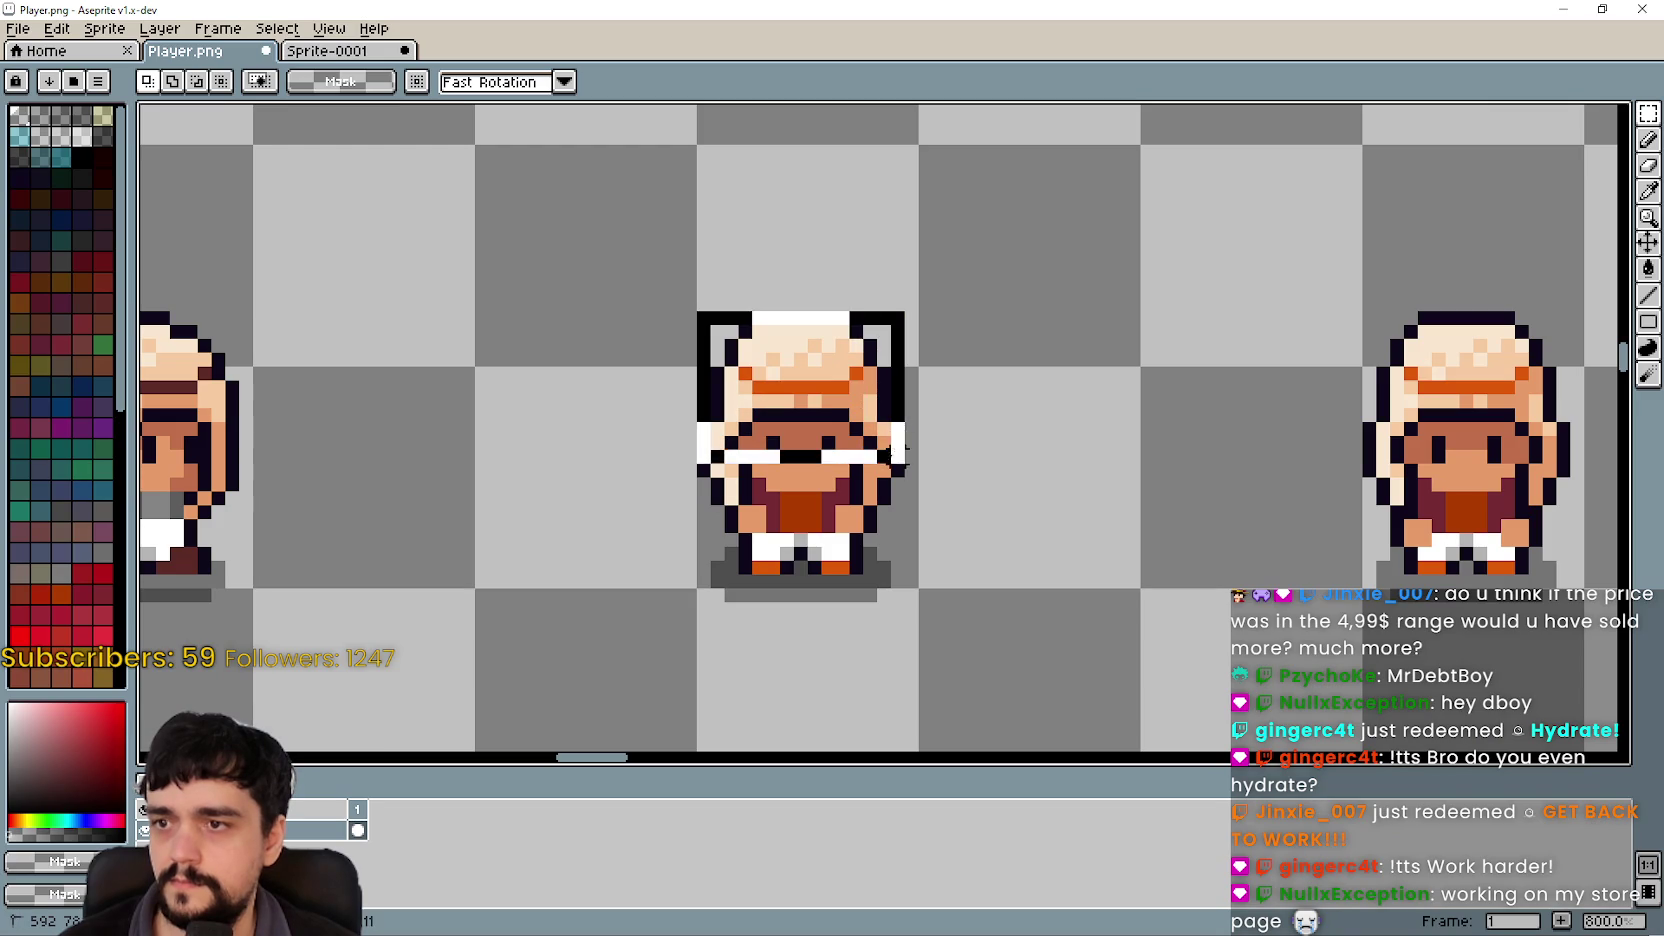
{"action": "scroll", "coordinate": [893, 477], "scroll_direction": "down", "scroll_amount": 9}
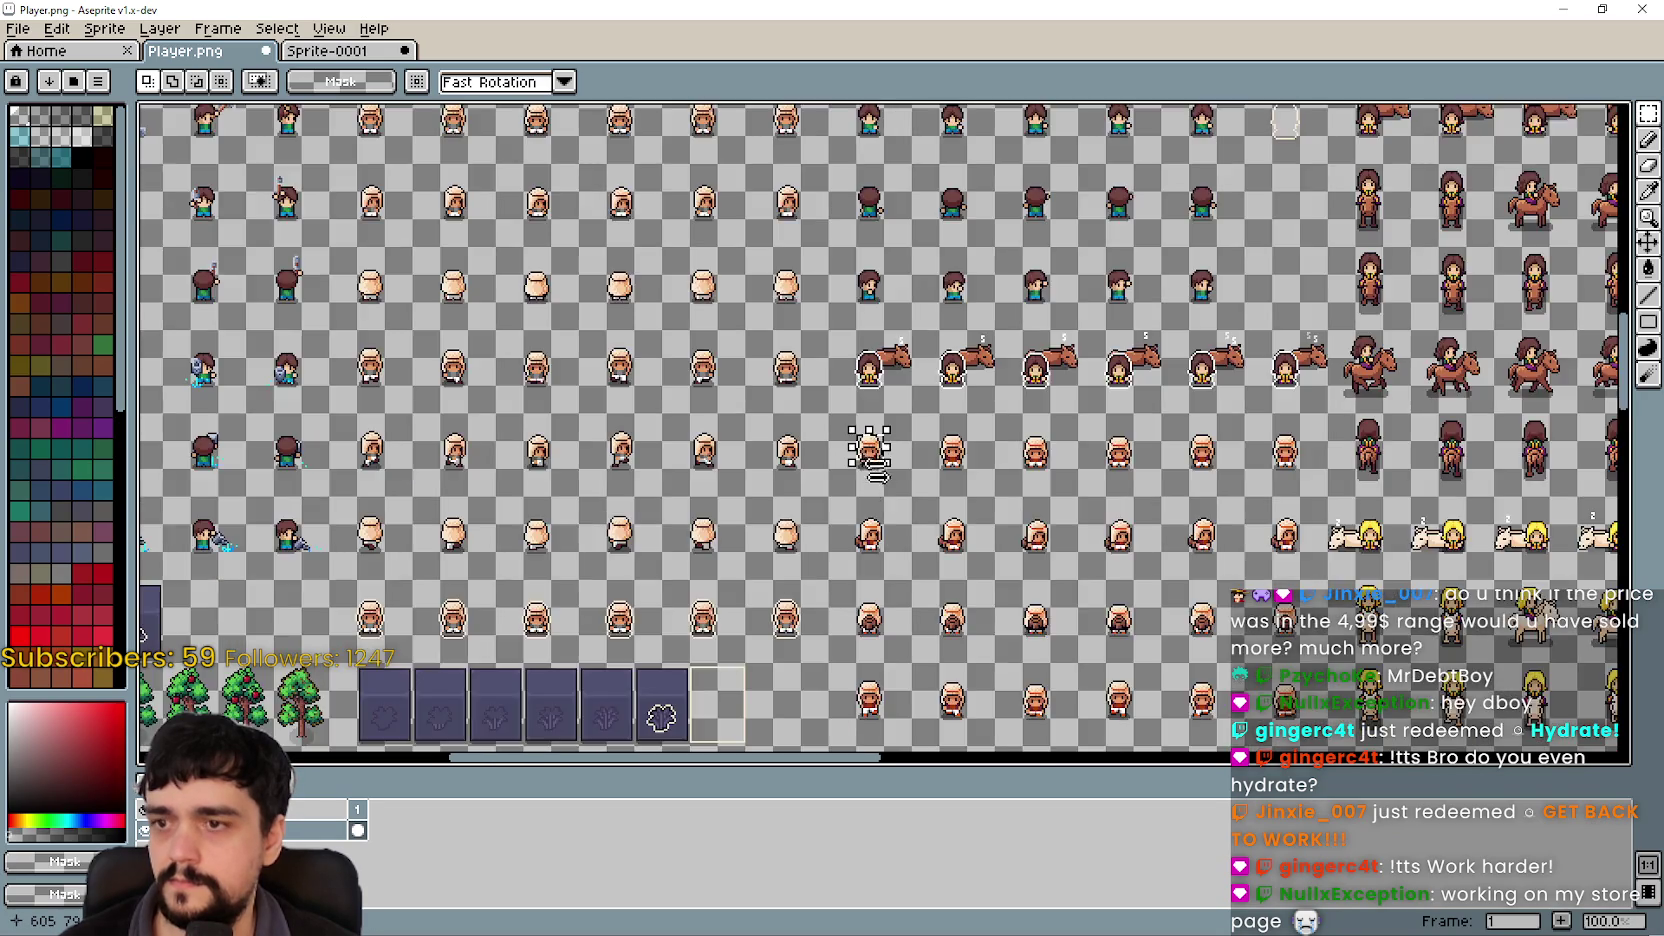
{"action": "scroll", "coordinate": [914, 410], "scroll_direction": "up", "scroll_amount": 3}
{"action": "scroll", "coordinate": [860, 405], "scroll_direction": "up", "scroll_amount": 1}
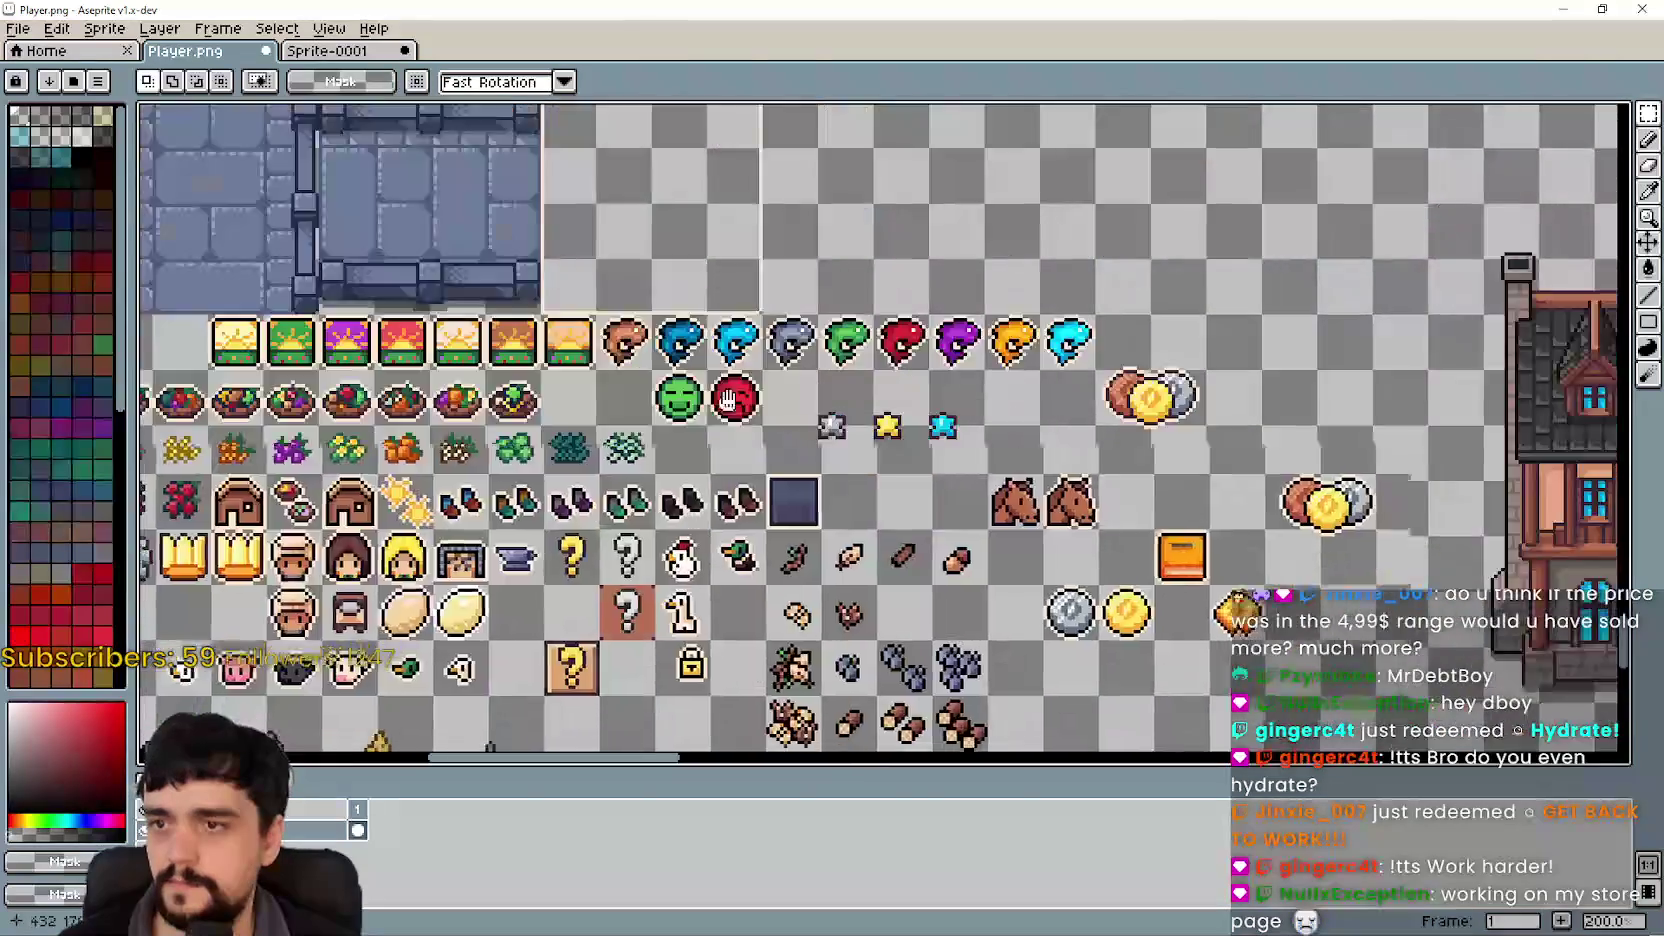
{"action": "scroll", "coordinate": [820, 404], "scroll_direction": "down", "scroll_amount": 1}
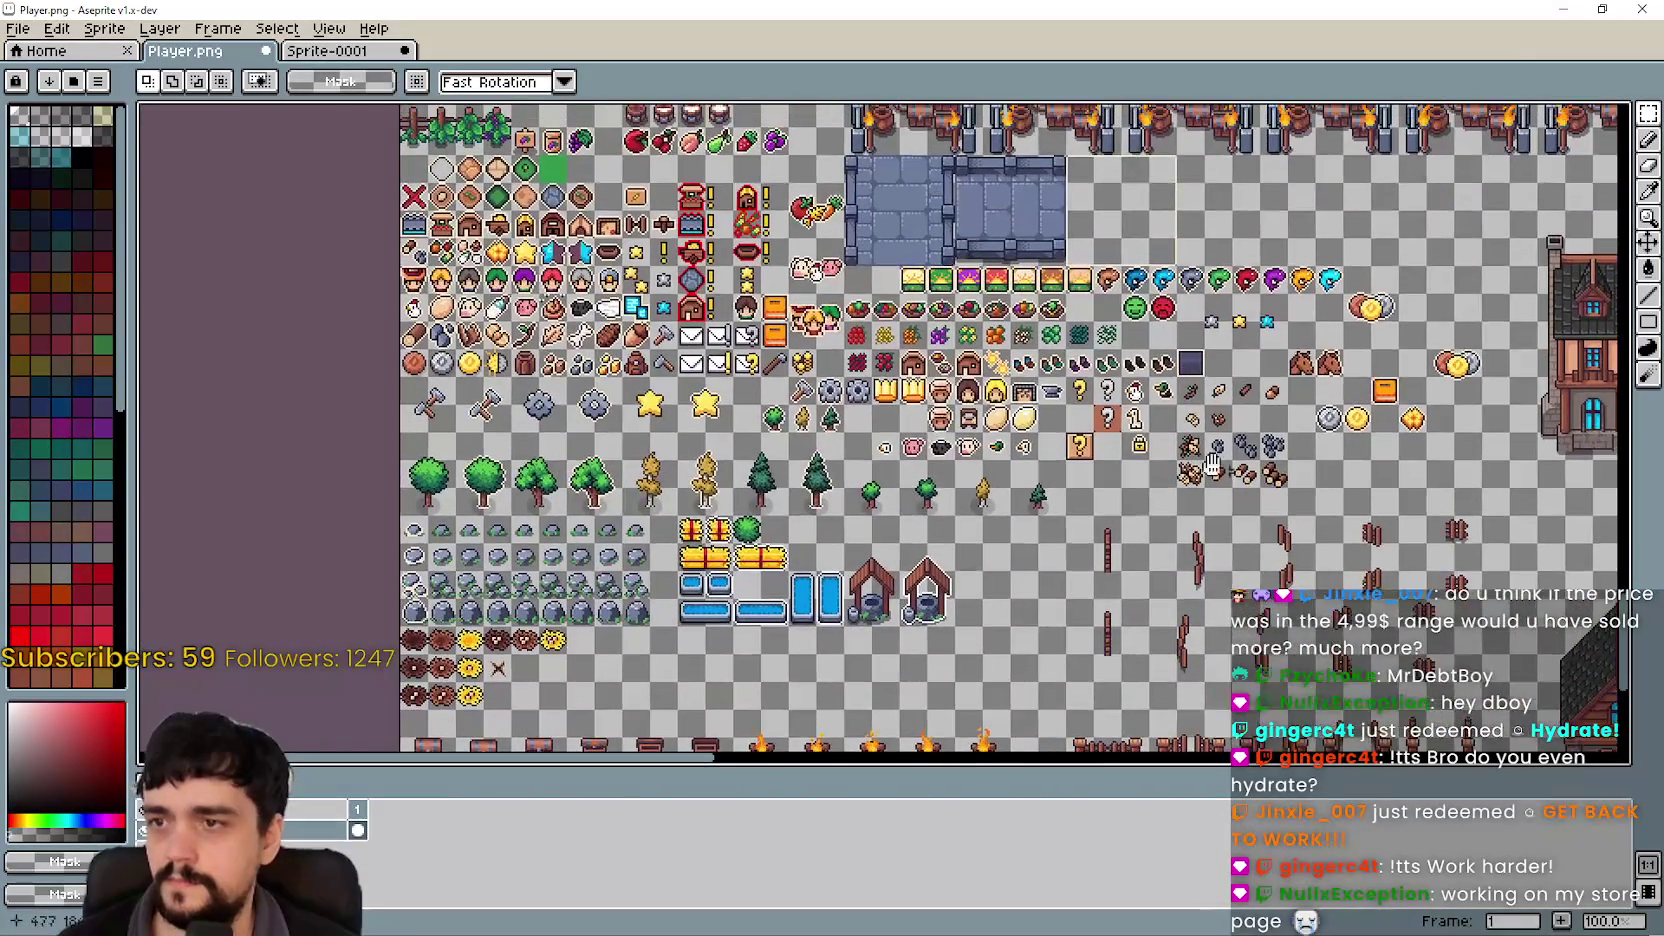
{"action": "scroll", "coordinate": [940, 350], "scroll_direction": "up", "scroll_amount": 2}
{"action": "scroll", "coordinate": [940, 350], "scroll_direction": "down", "scroll_amount": 1}
{"action": "left_click_drag", "start_coordinate": [600, 330], "coordinate": [715, 433]}
{"action": "scroll", "coordinate": [715, 433], "scroll_direction": "up", "scroll_amount": 2}
{"action": "key", "text": "ctrl+v"}
{"action": "scroll", "coordinate": [715, 433], "scroll_direction": "up", "scroll_amount": 1}
{"action": "left_click_drag", "start_coordinate": [930, 460], "coordinate": [797, 465]}
{"action": "key", "text": "Return"}
{"action": "scroll", "coordinate": [875, 495], "scroll_direction": "up", "scroll_amount": 2}
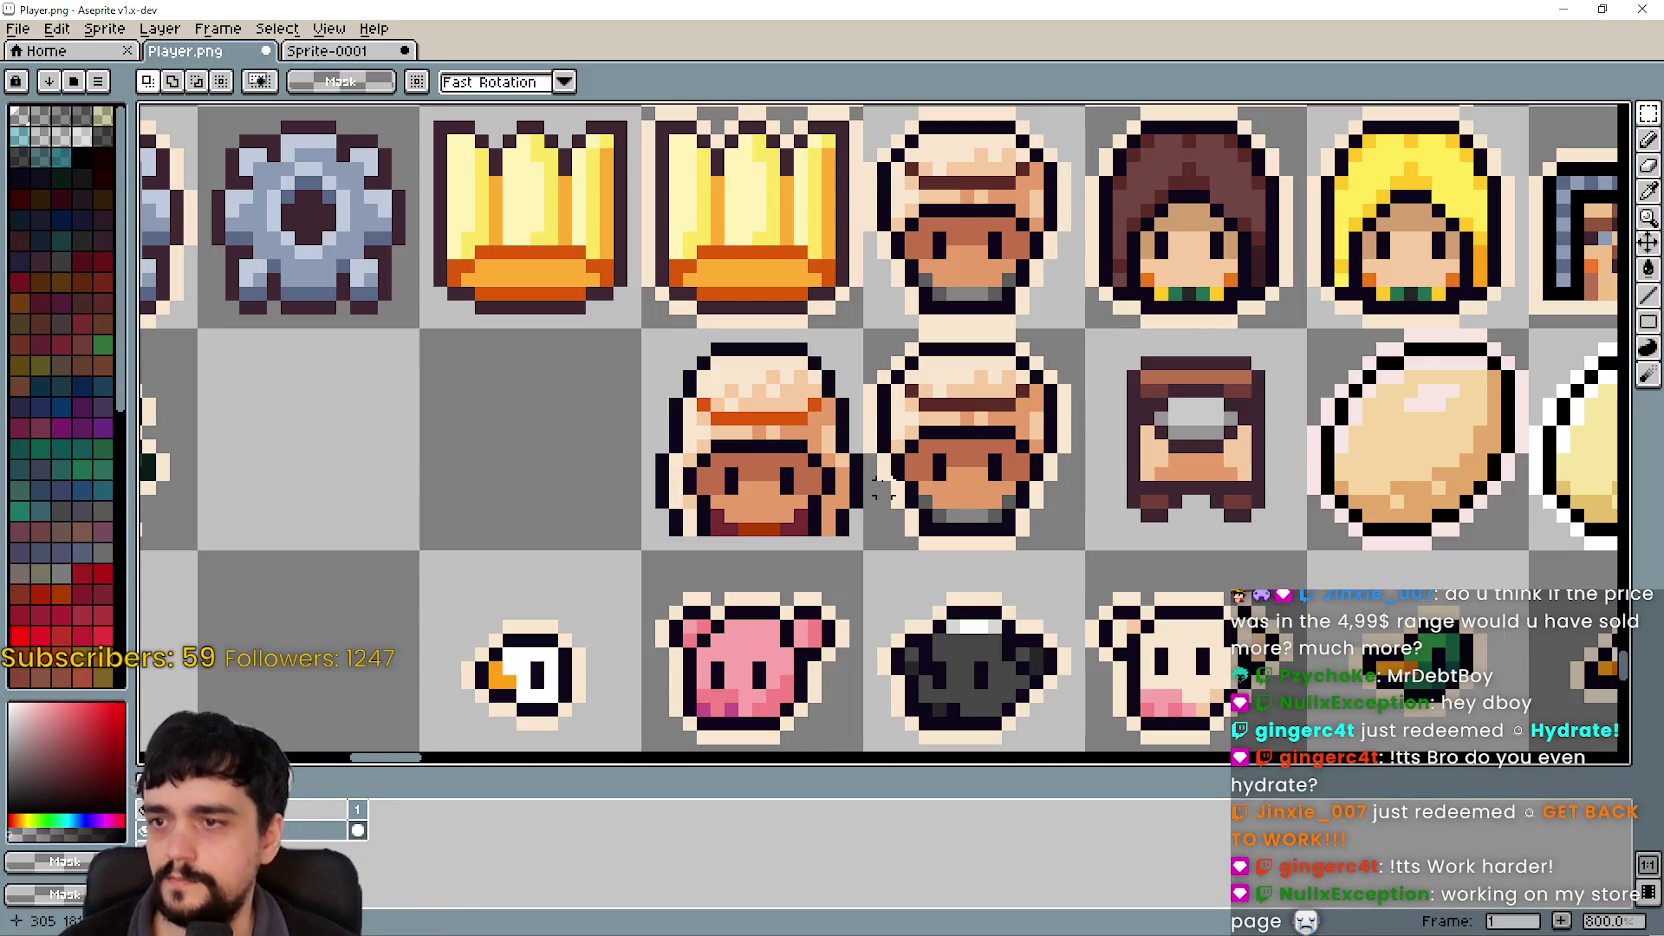
{"action": "scroll", "coordinate": [938, 465], "scroll_direction": "up", "scroll_amount": 2}
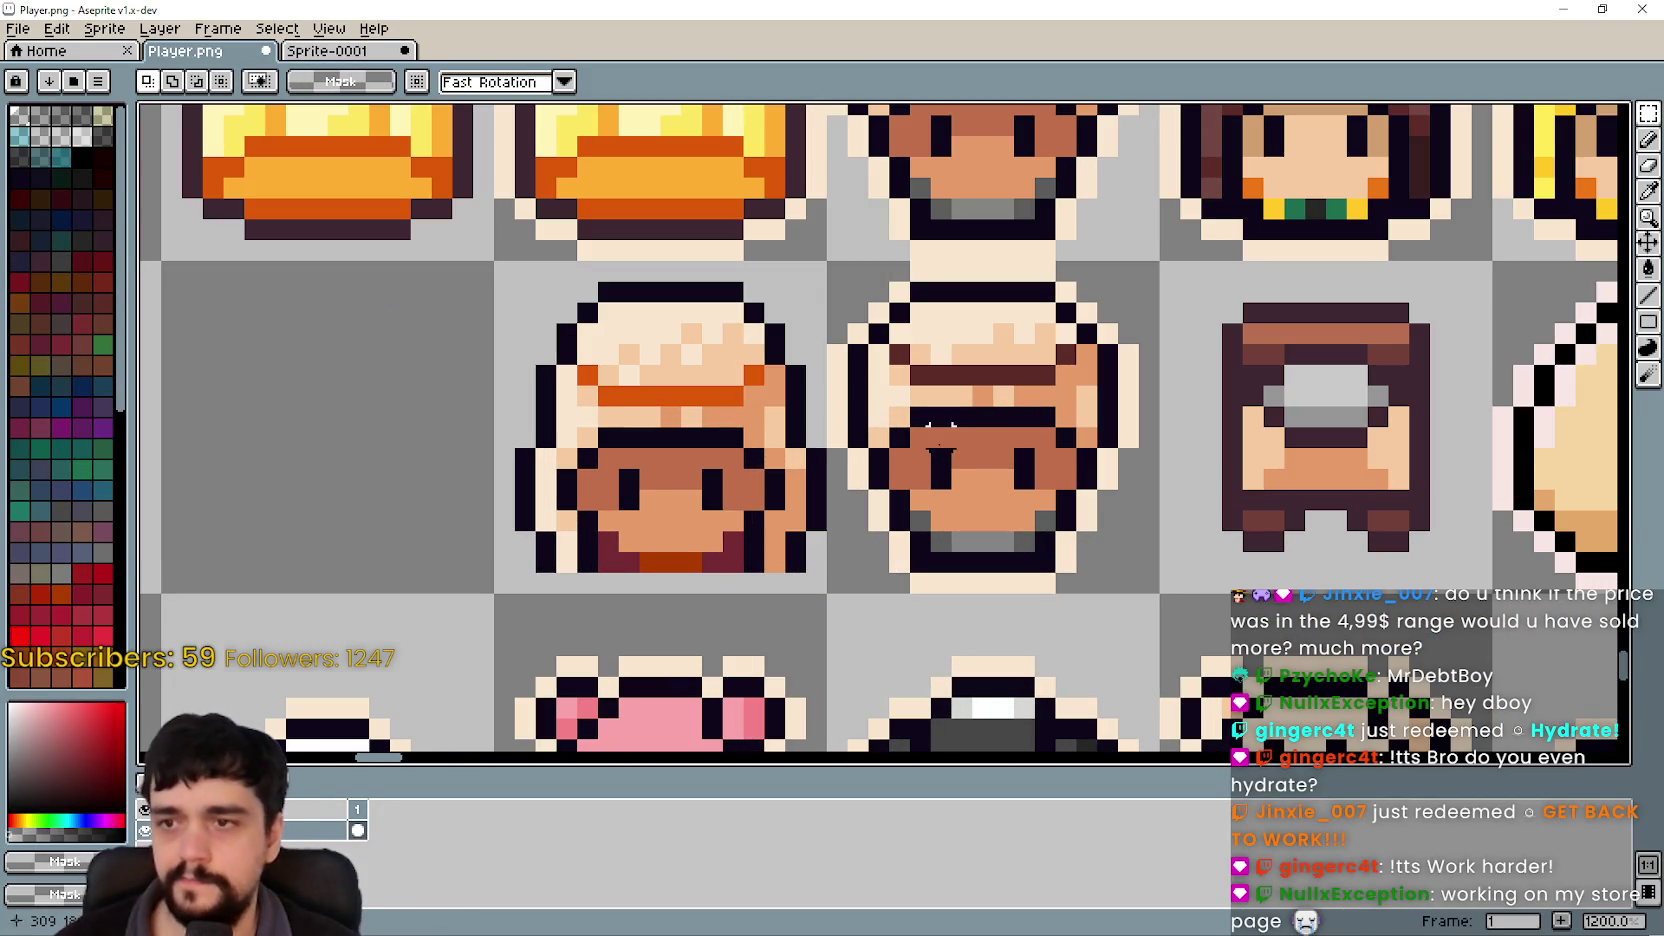
Step: Recolour the copied chef head's hat band with the sampled orange shades
{"action": "left_click", "coordinate": [1649, 194]}
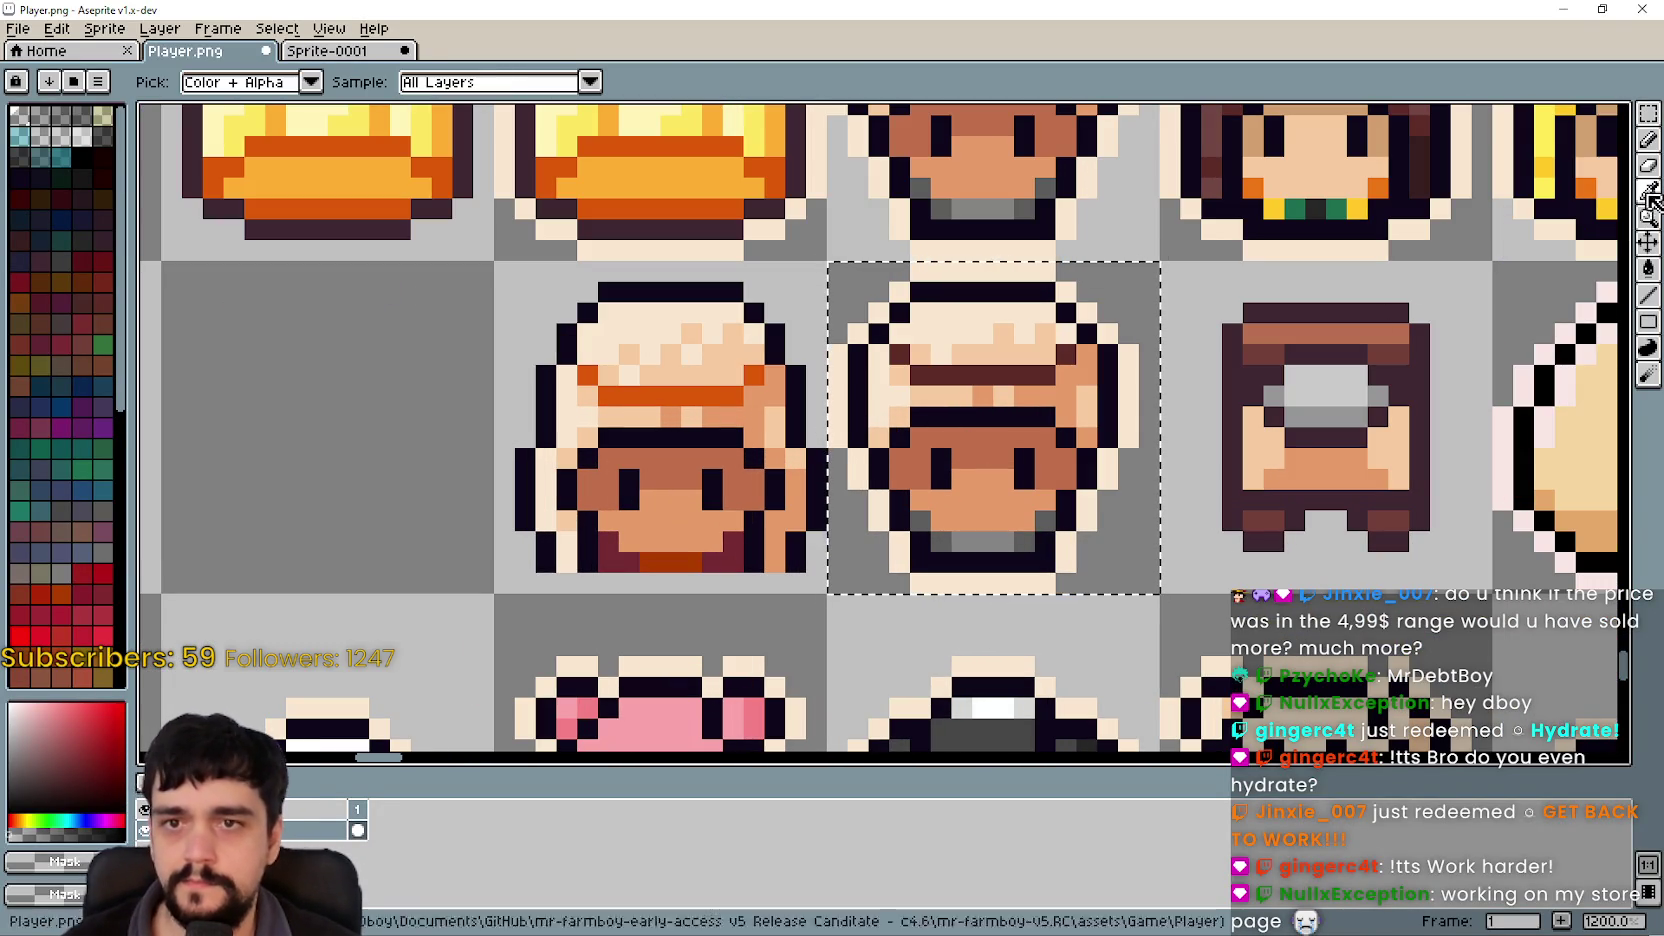
{"action": "left_click", "coordinate": [690, 395]}
{"action": "left_click", "coordinate": [1646, 272]}
{"action": "left_click", "coordinate": [1000, 377]}
{"action": "scroll", "coordinate": [1030, 440], "scroll_direction": "down", "scroll_amount": 2}
{"action": "left_click", "coordinate": [1649, 192]}
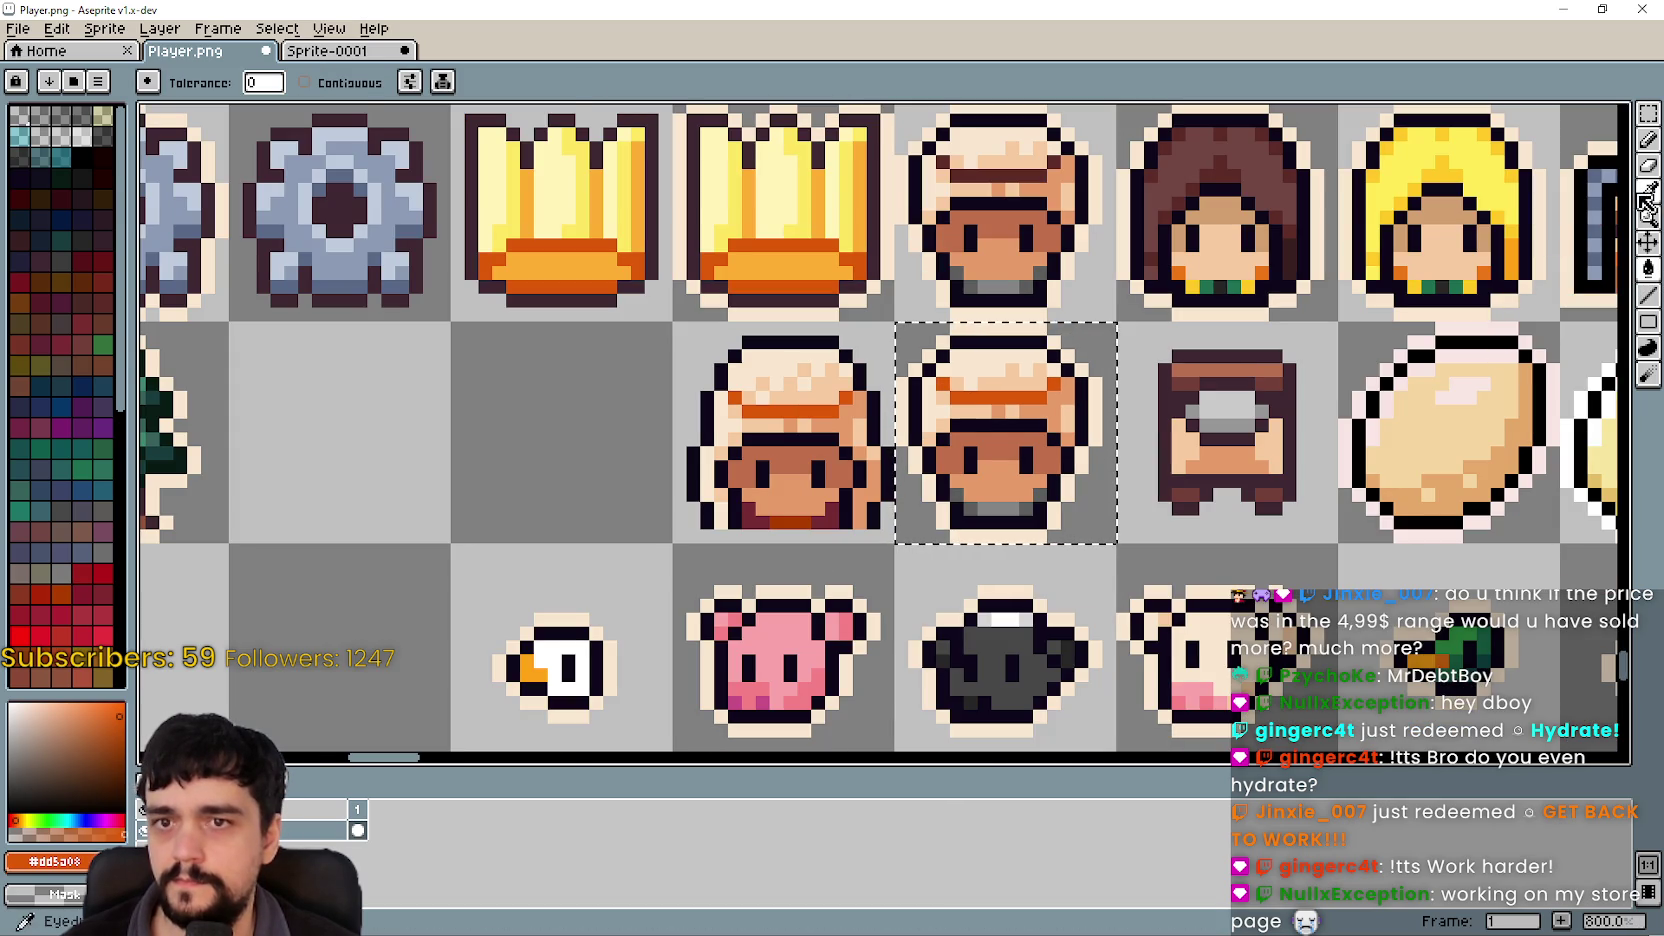
{"action": "left_click", "coordinate": [760, 510]}
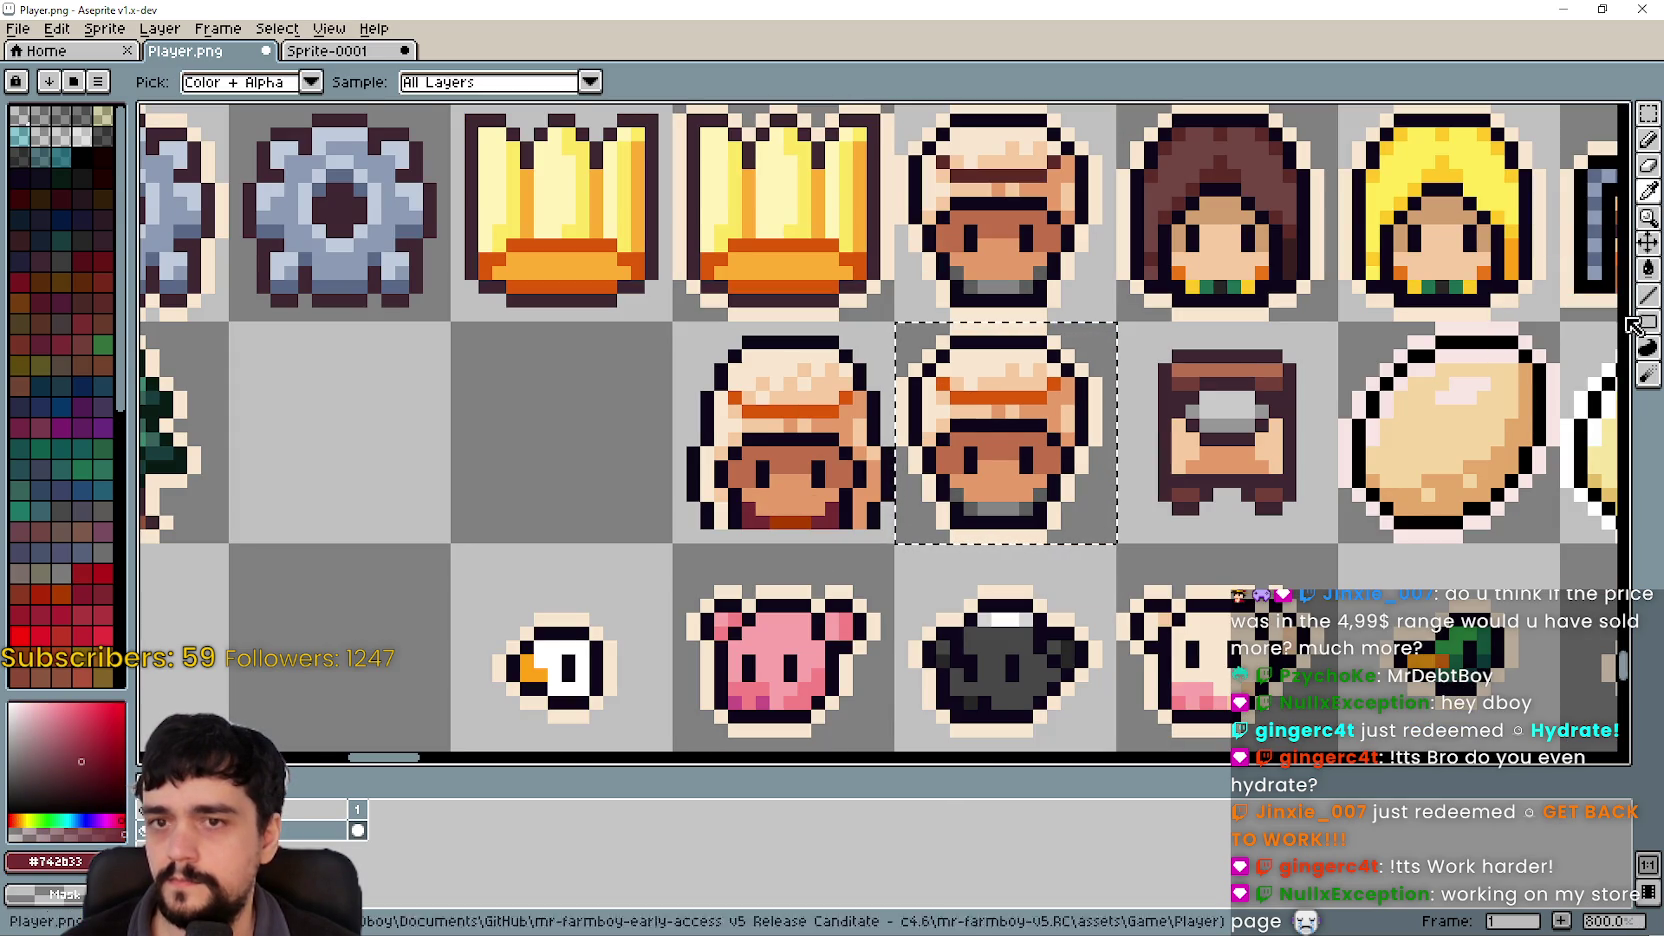
{"action": "left_click", "coordinate": [1648, 270]}
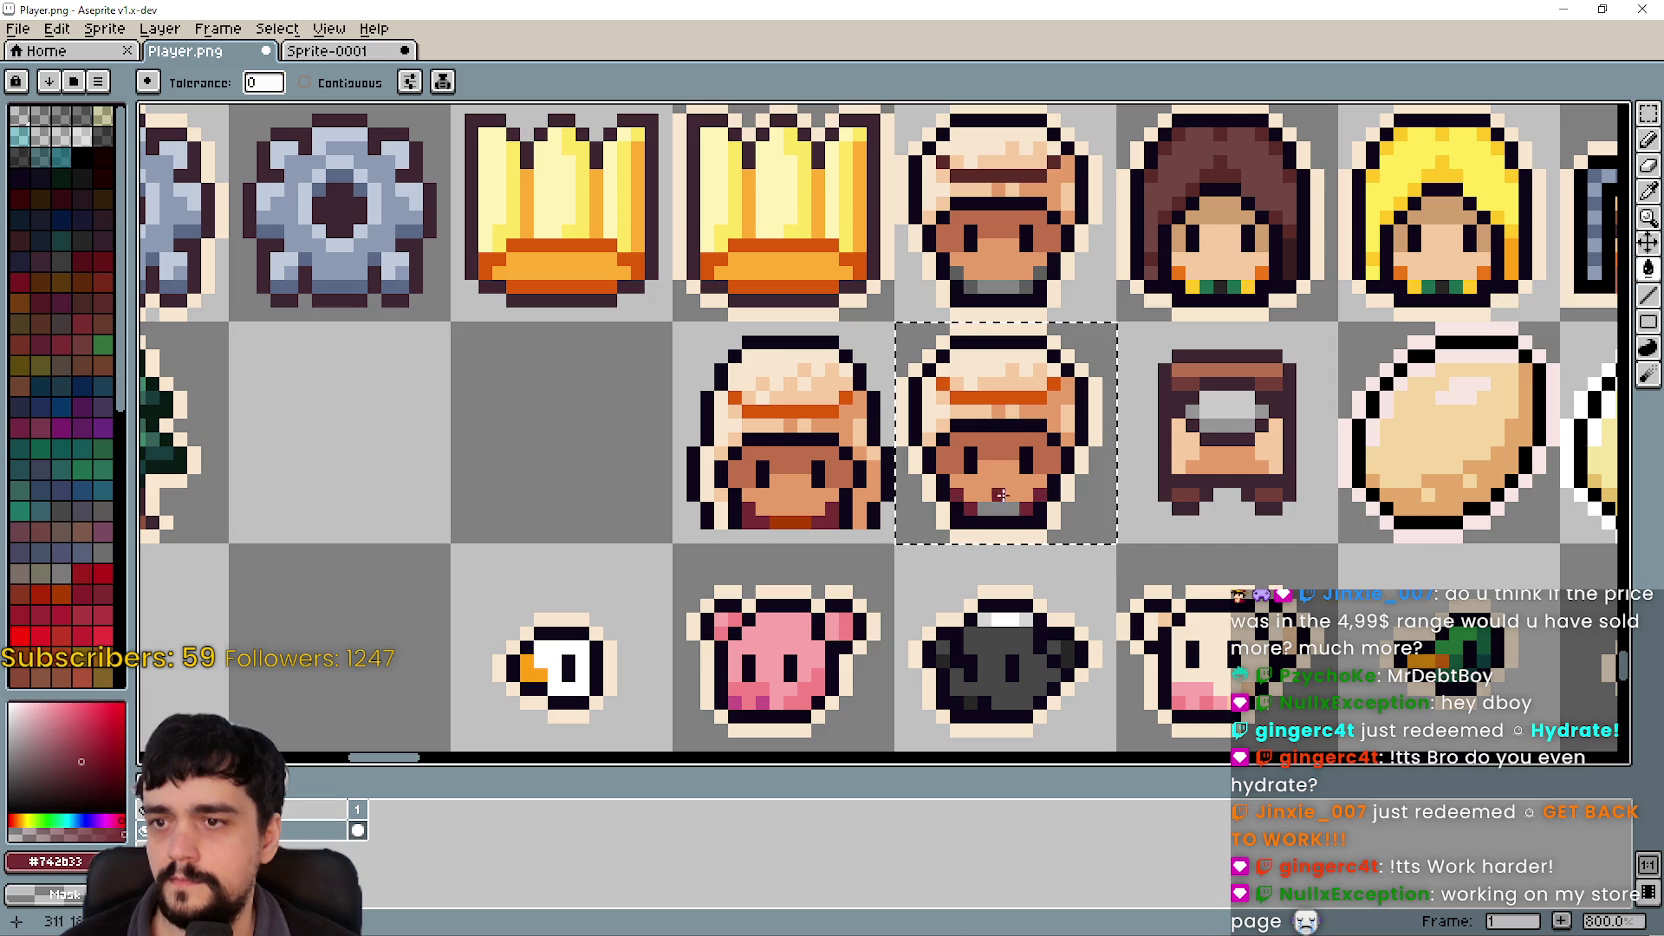
{"action": "left_click", "coordinate": [1649, 192]}
{"action": "left_click", "coordinate": [795, 520]}
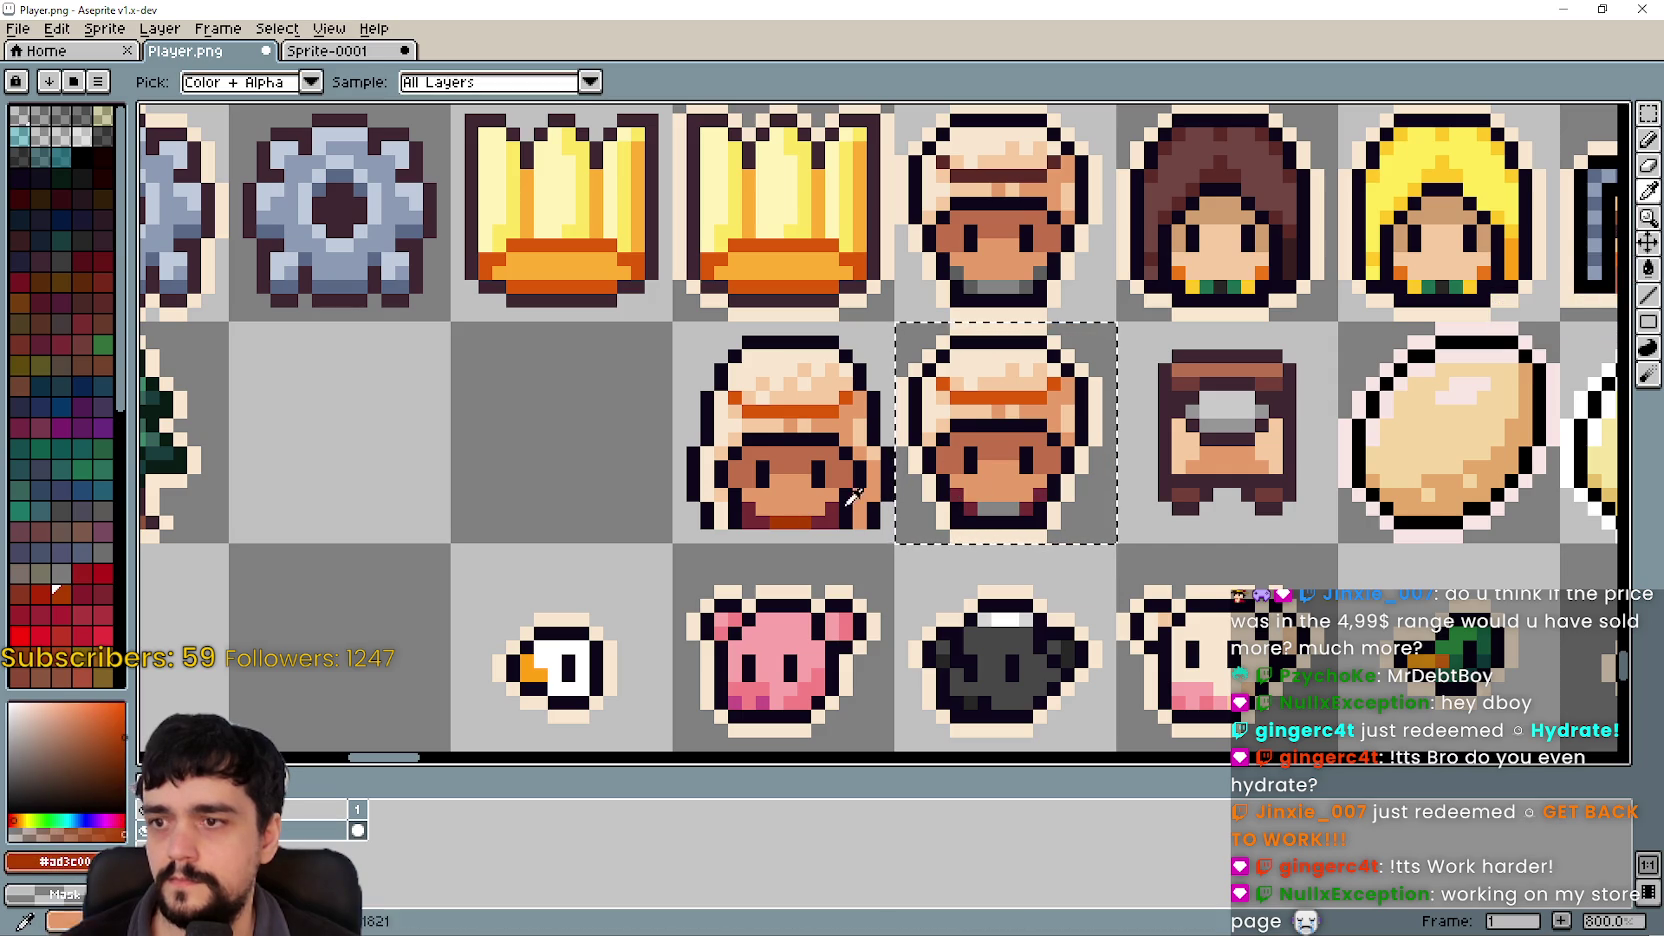
{"action": "key", "text": "g"}
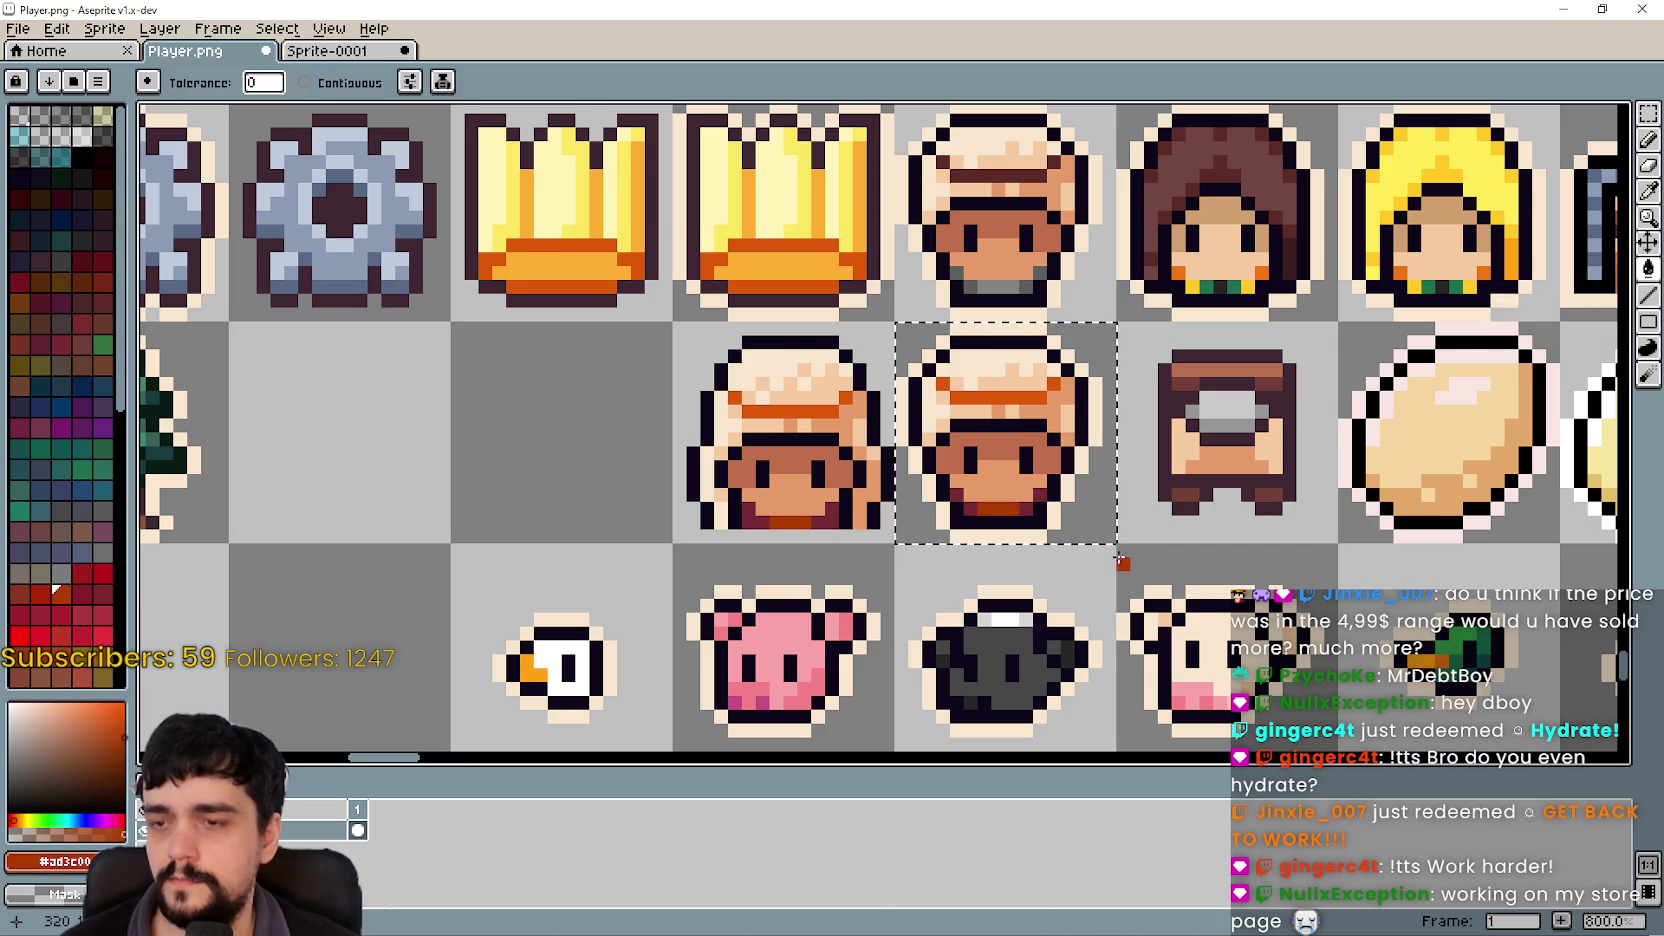
{"action": "scroll", "coordinate": [1100, 557], "scroll_direction": "down", "scroll_amount": 2}
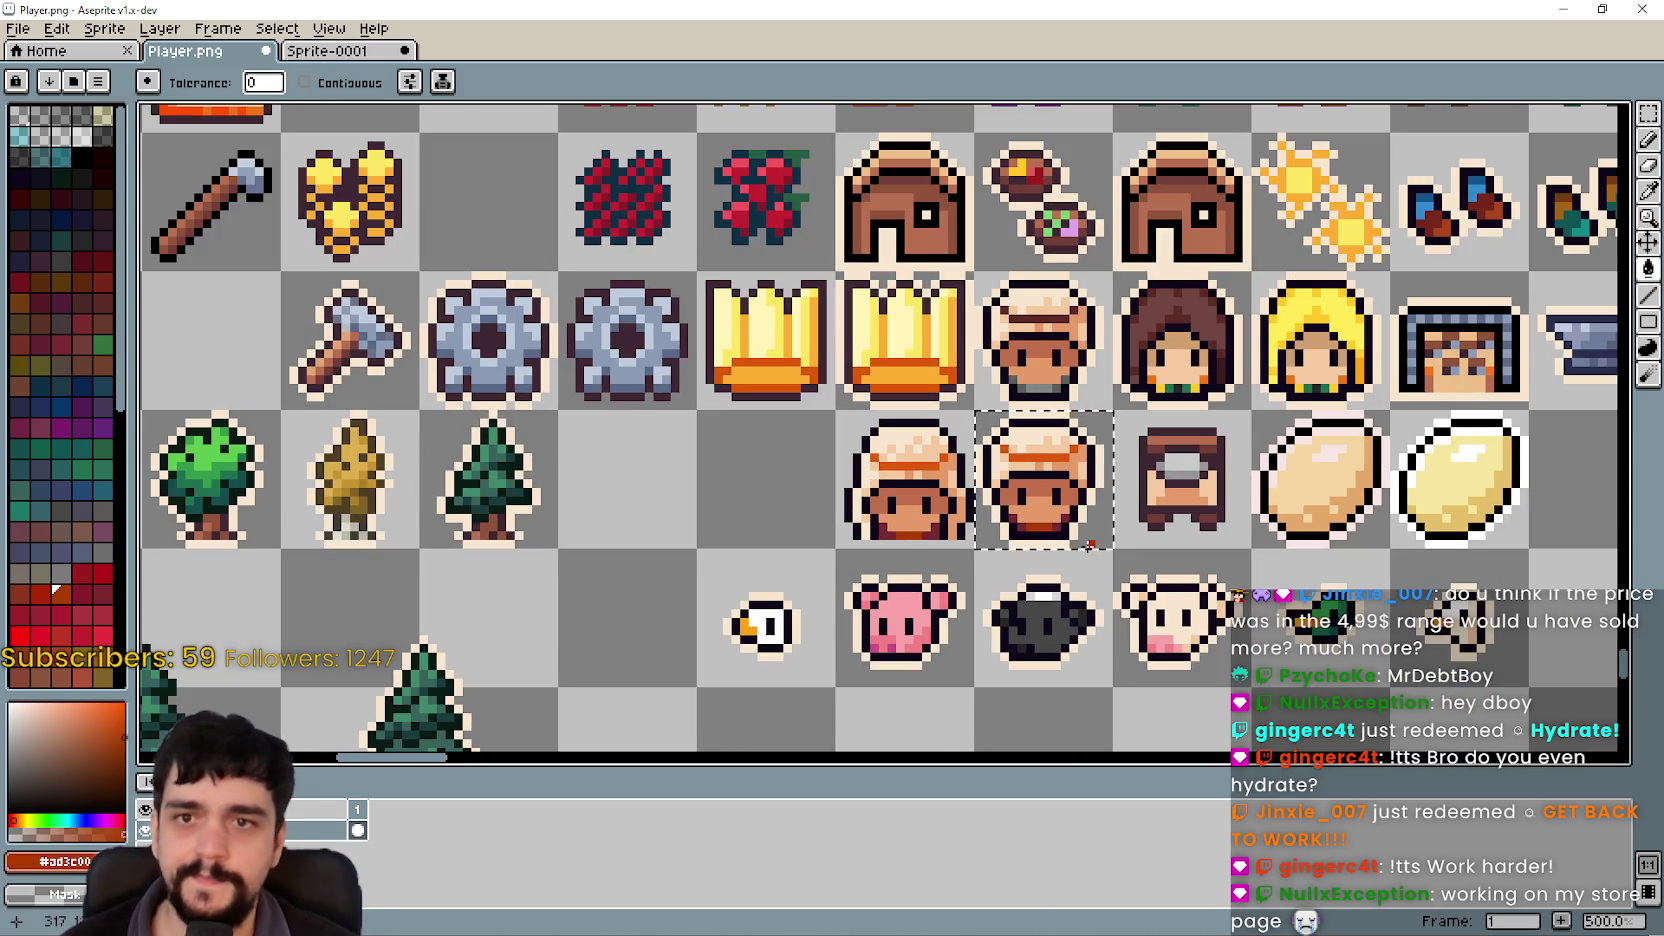
Step: Delete the spare chef head copy and save Player.png
{"action": "left_click", "coordinate": [1648, 113]}
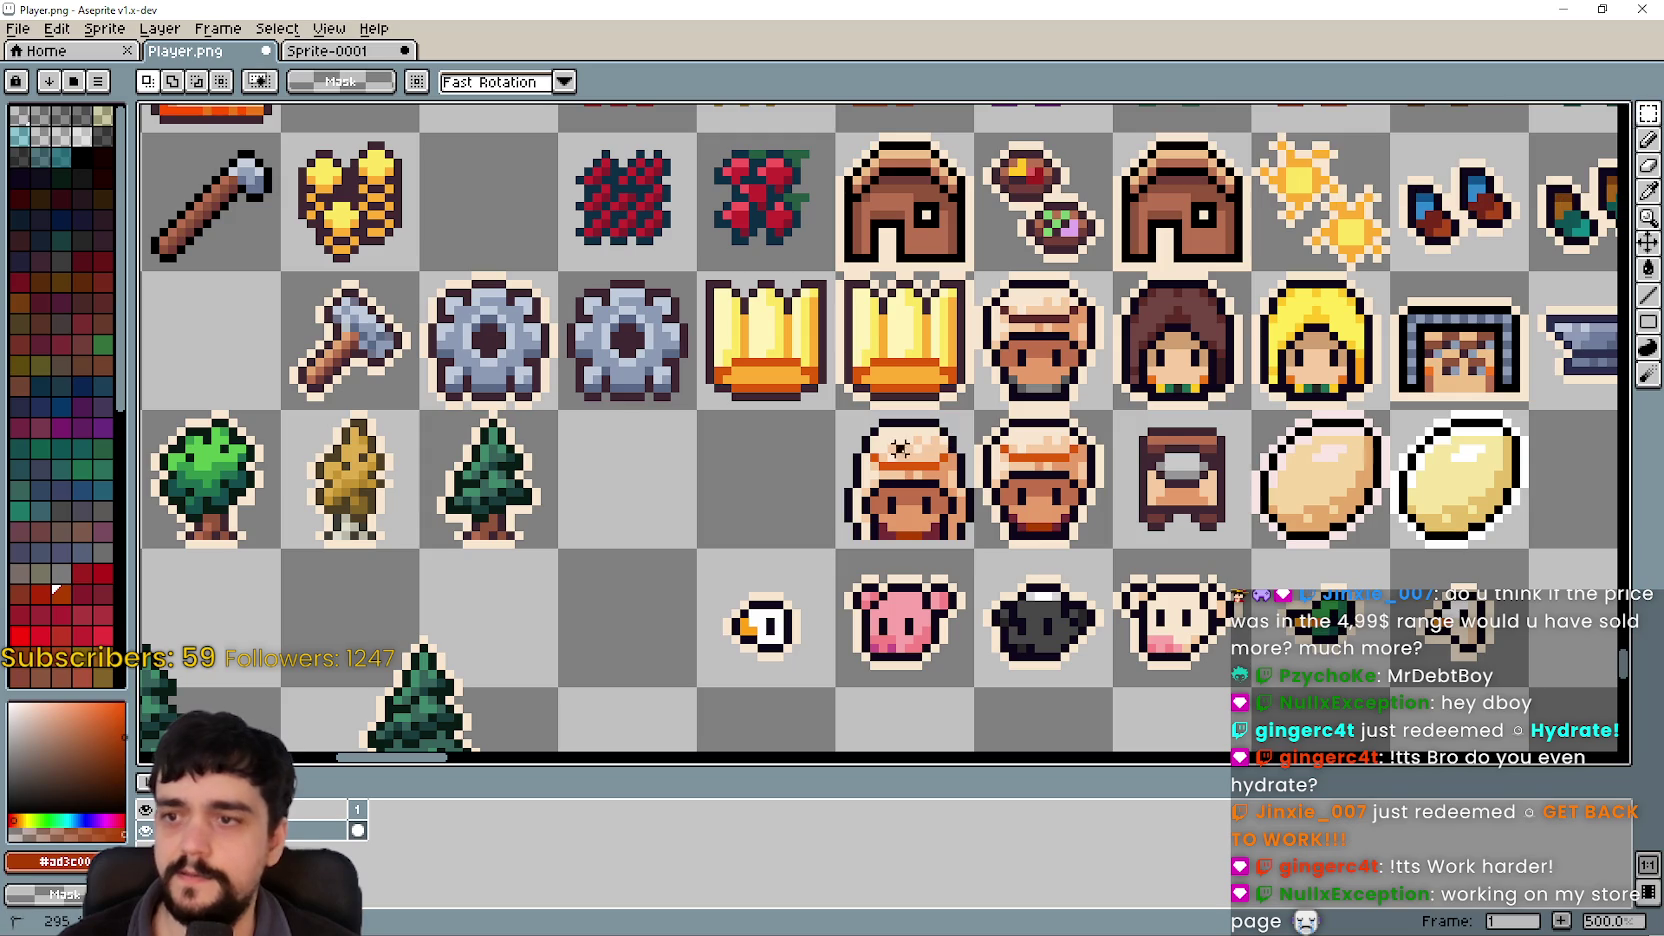
{"action": "key", "text": "Delete"}
{"action": "left_click_drag", "start_coordinate": [891, 453], "coordinate": [958, 434]}
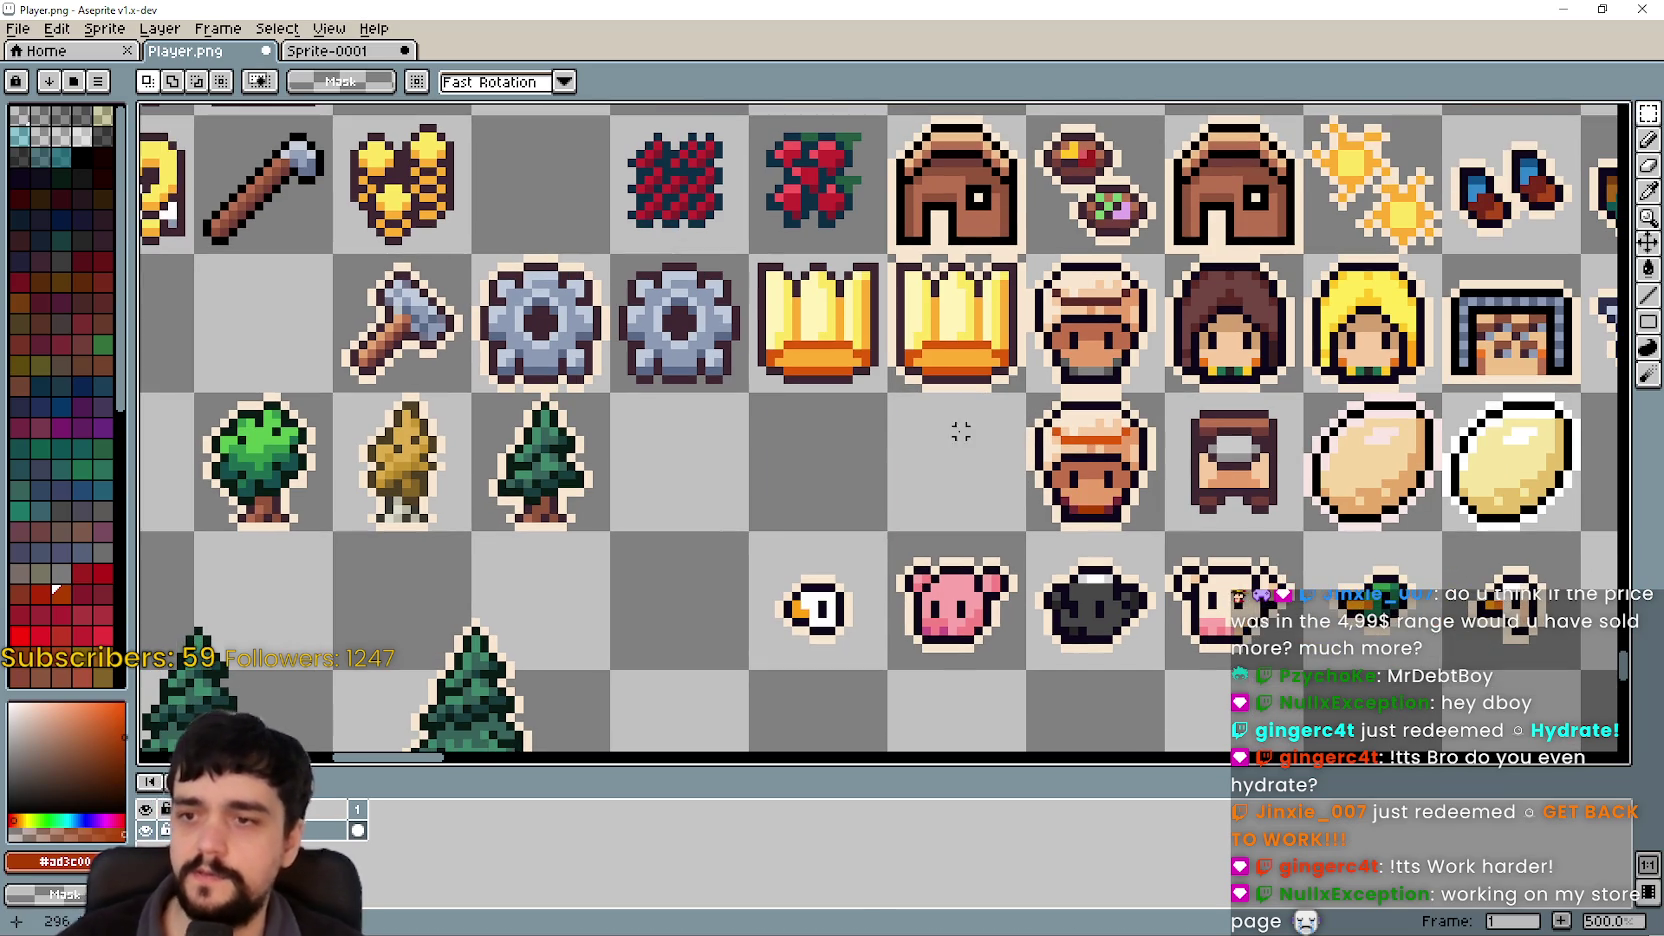
{"action": "key", "text": "ctrl+s"}
{"action": "key", "text": "alt+Tab"}
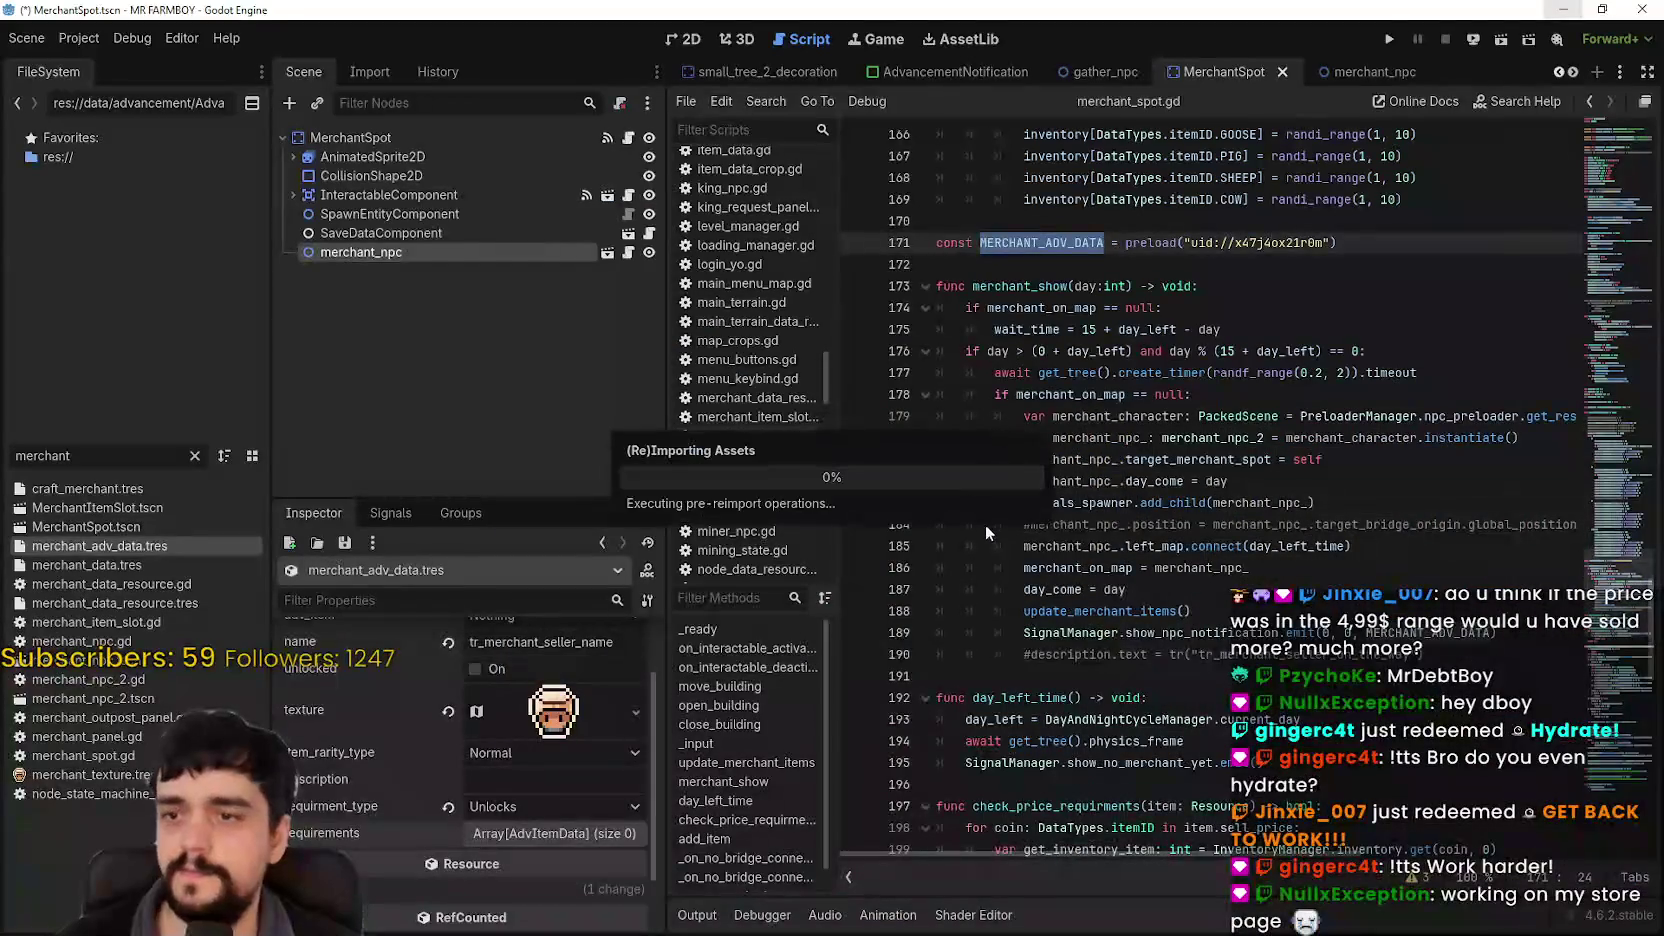
Step: Reframe merchant_adv_data.tres's texture region onto the single merchant face tile and save the scene
{"action": "left_click", "coordinate": [563, 720]}
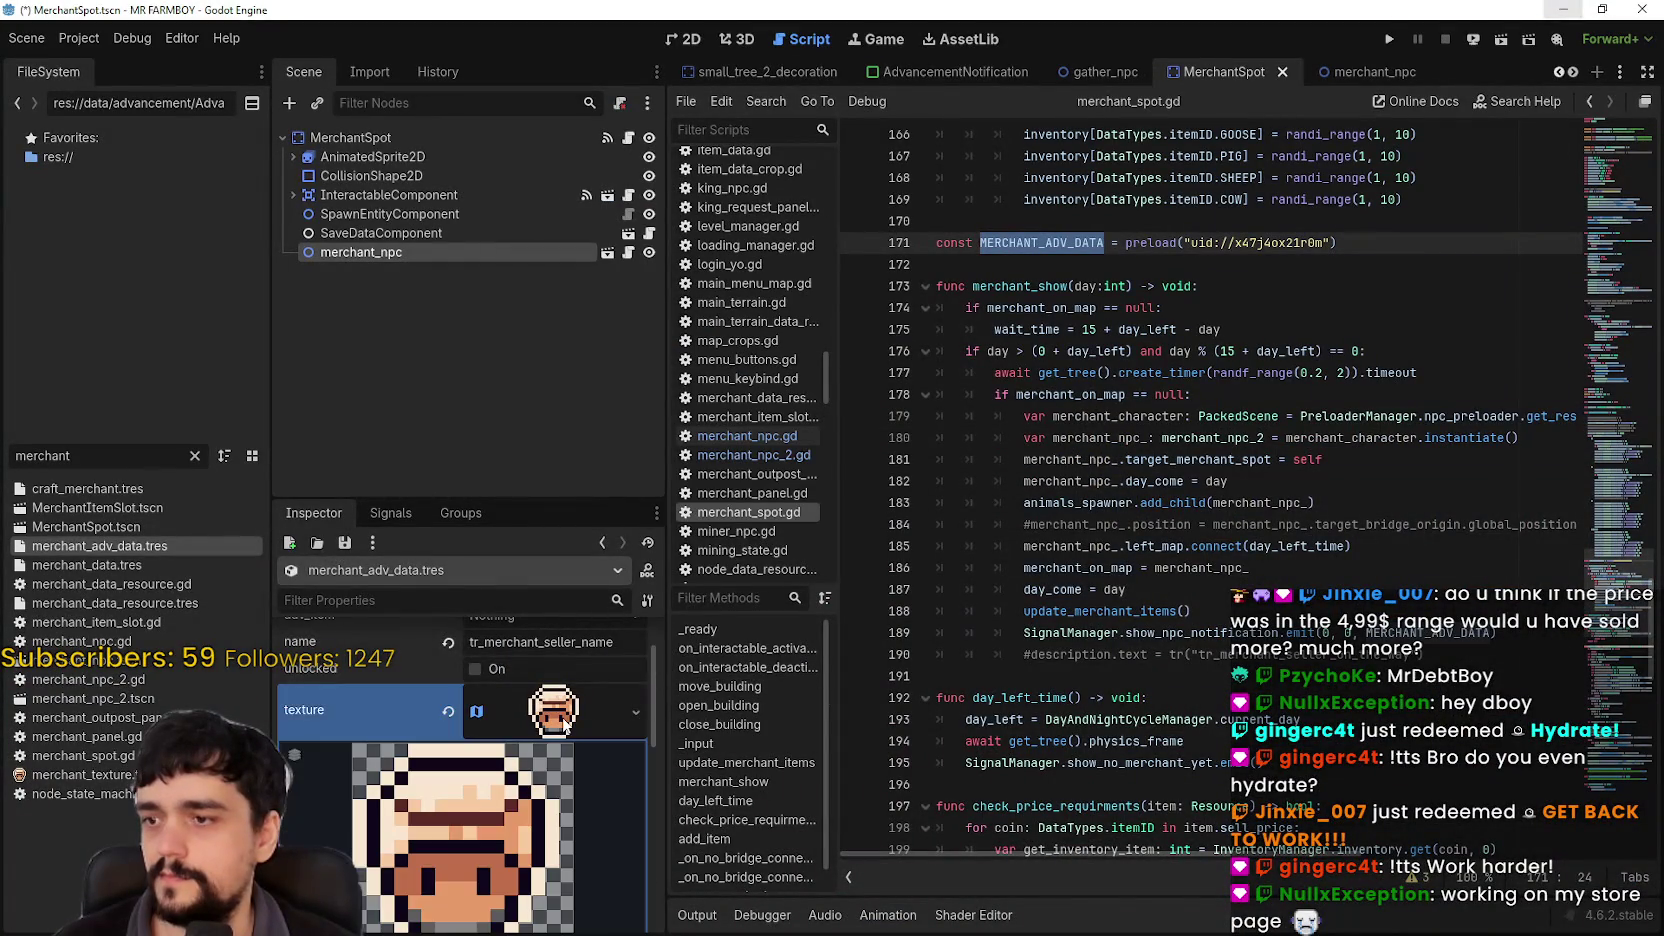
{"action": "scroll", "coordinate": [440, 815], "scroll_direction": "down", "scroll_amount": 5}
{"action": "left_click", "coordinate": [463, 814]}
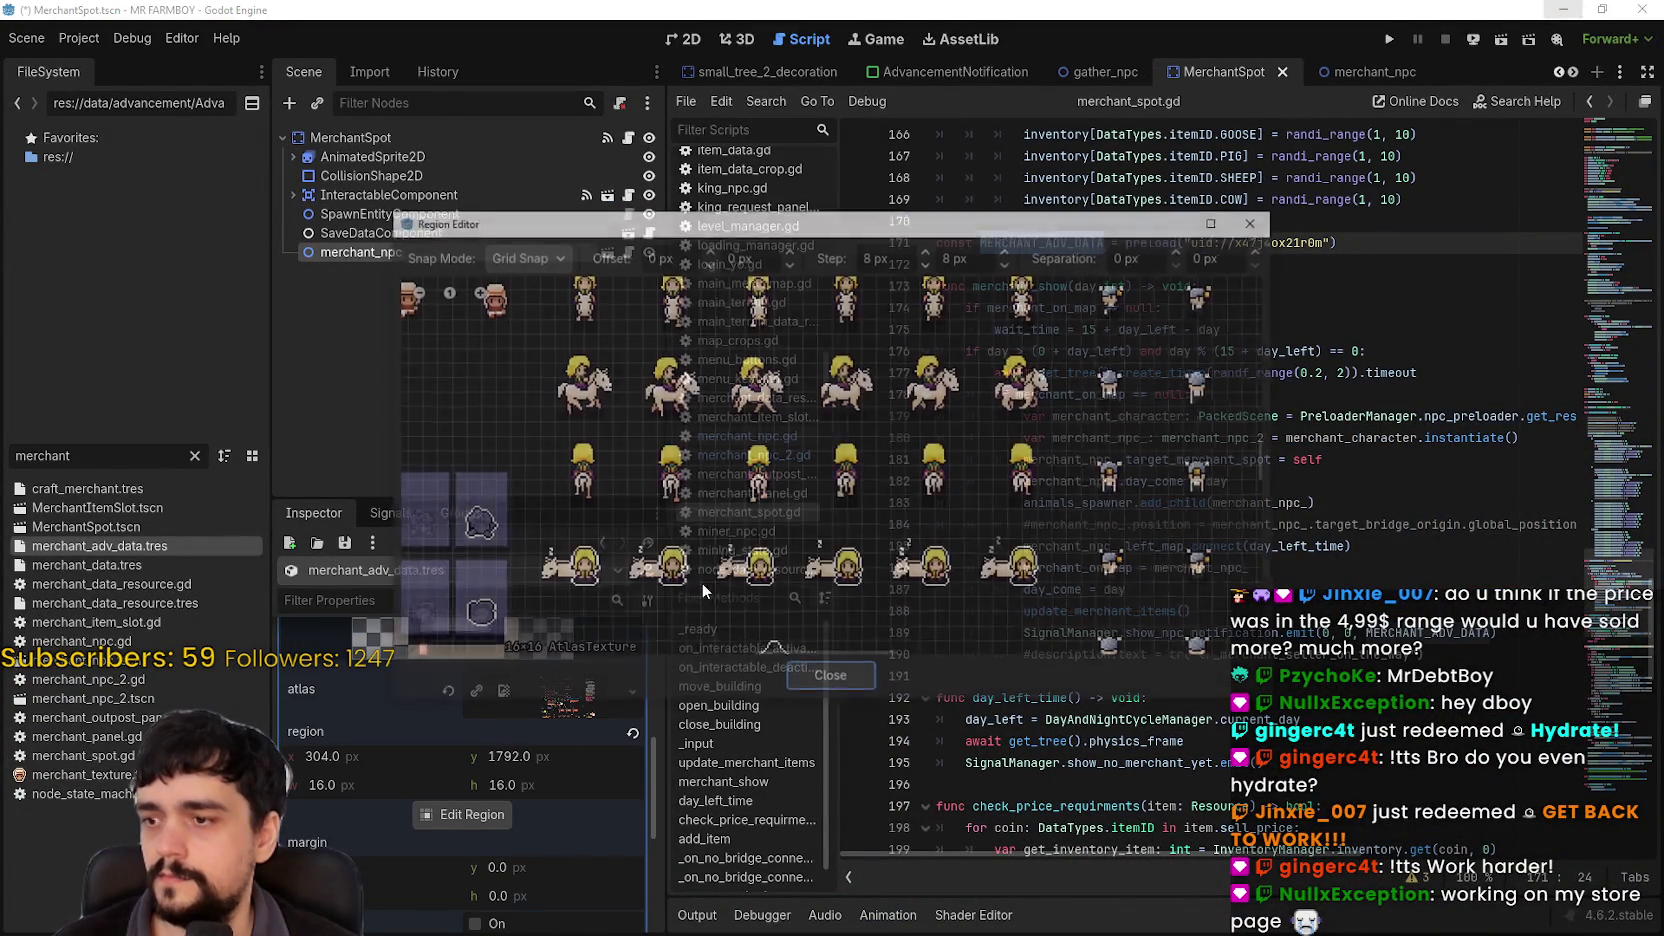
{"action": "scroll", "coordinate": [738, 543], "scroll_direction": "down", "scroll_amount": 10}
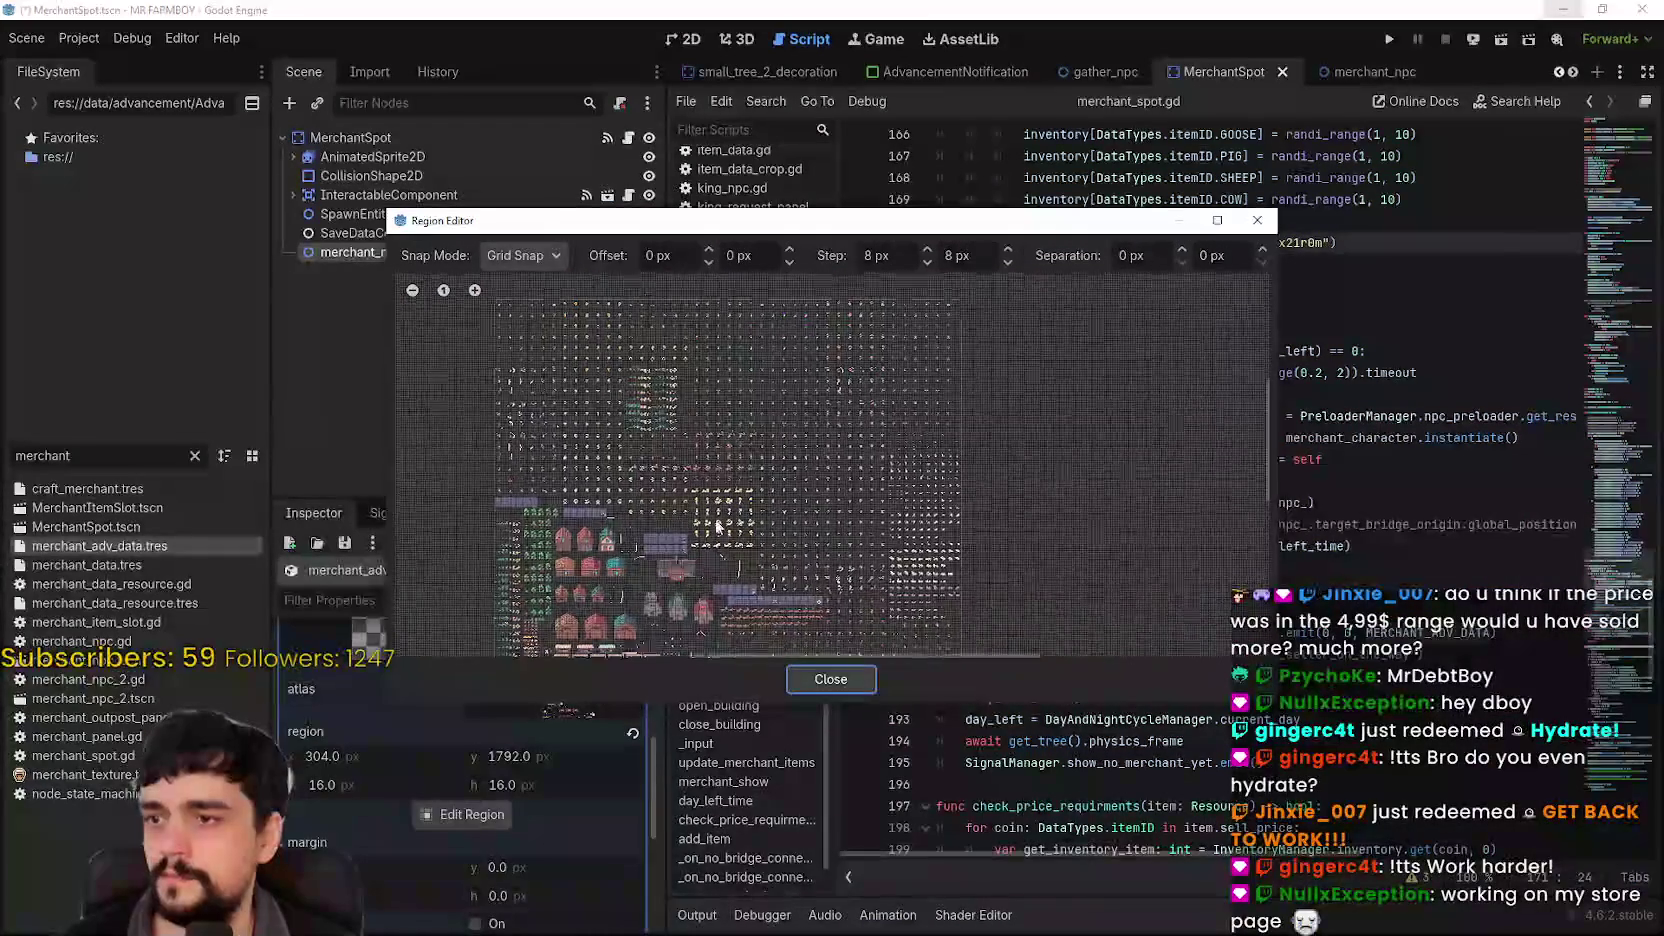
{"action": "scroll", "coordinate": [797, 473], "scroll_direction": "up", "scroll_amount": 8}
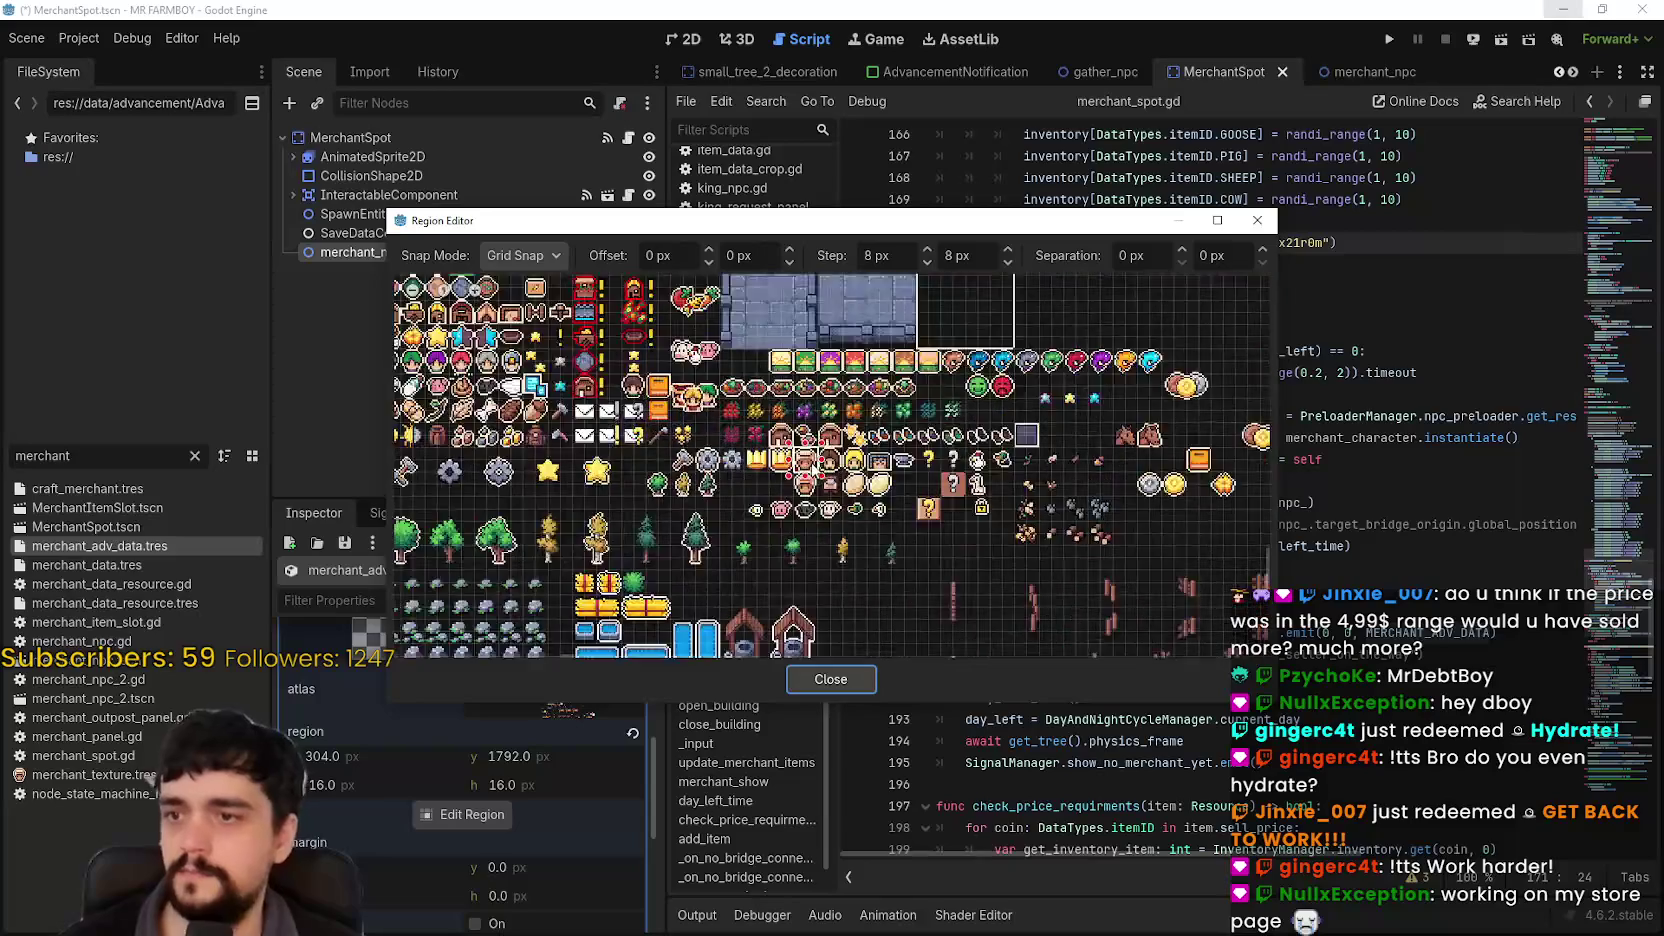
{"action": "left_click_drag", "start_coordinate": [801, 482], "coordinate": [795, 550]}
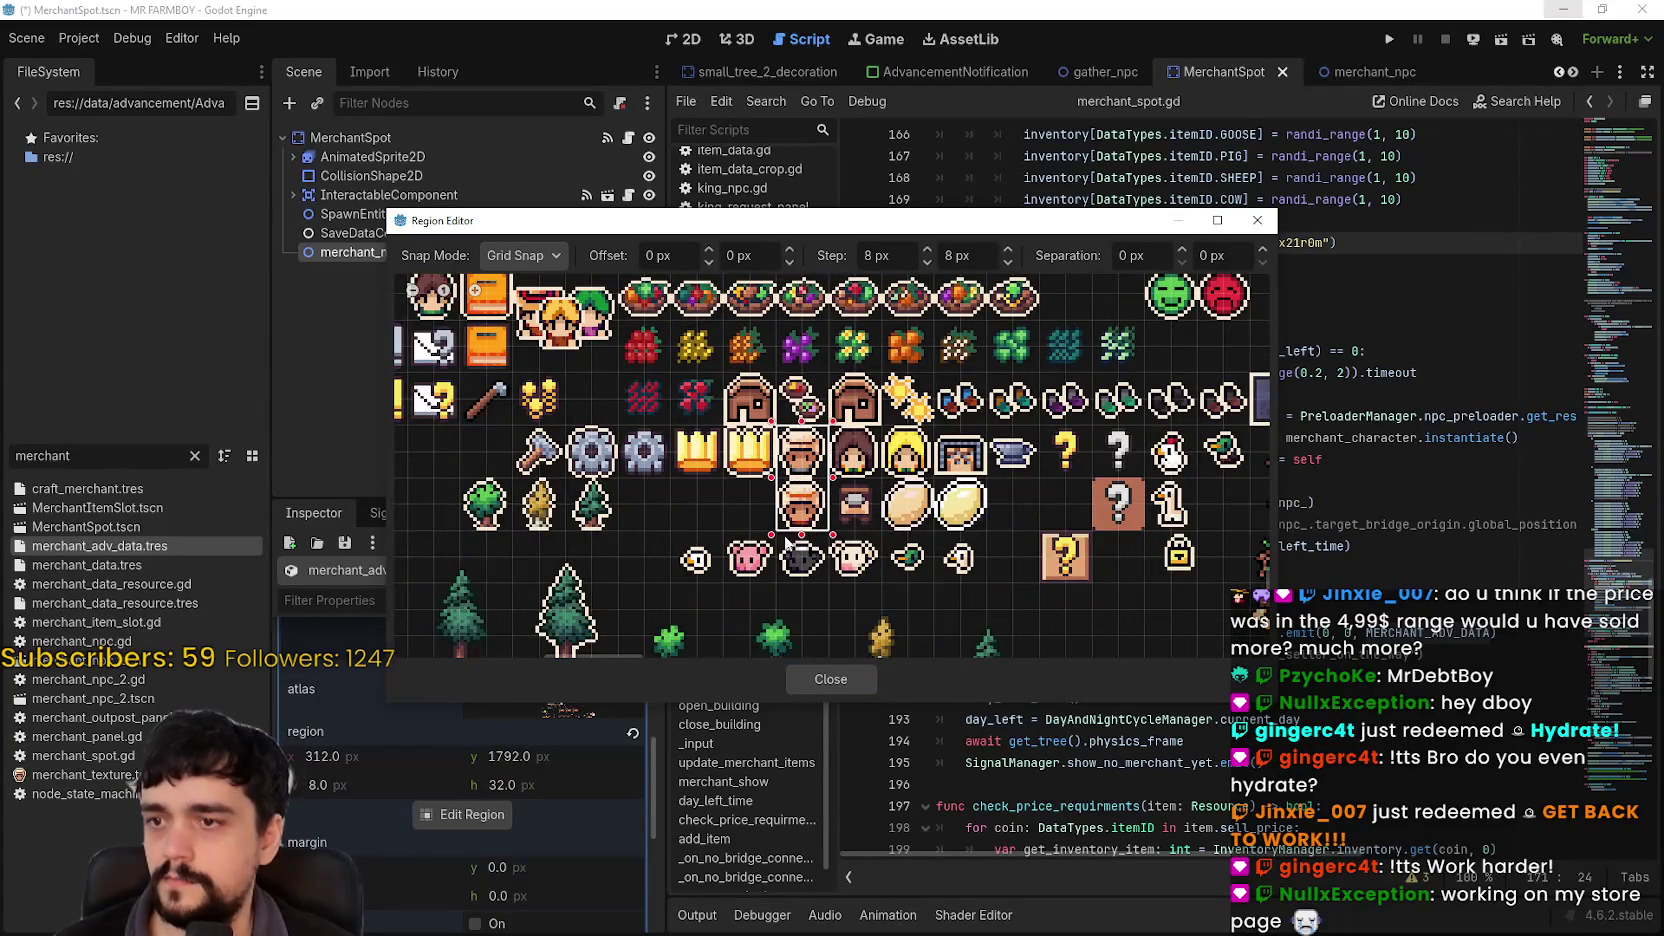
{"action": "scroll", "coordinate": [791, 451], "scroll_direction": "up", "scroll_amount": 2}
{"action": "left_click_drag", "start_coordinate": [815, 400], "coordinate": [812, 488]}
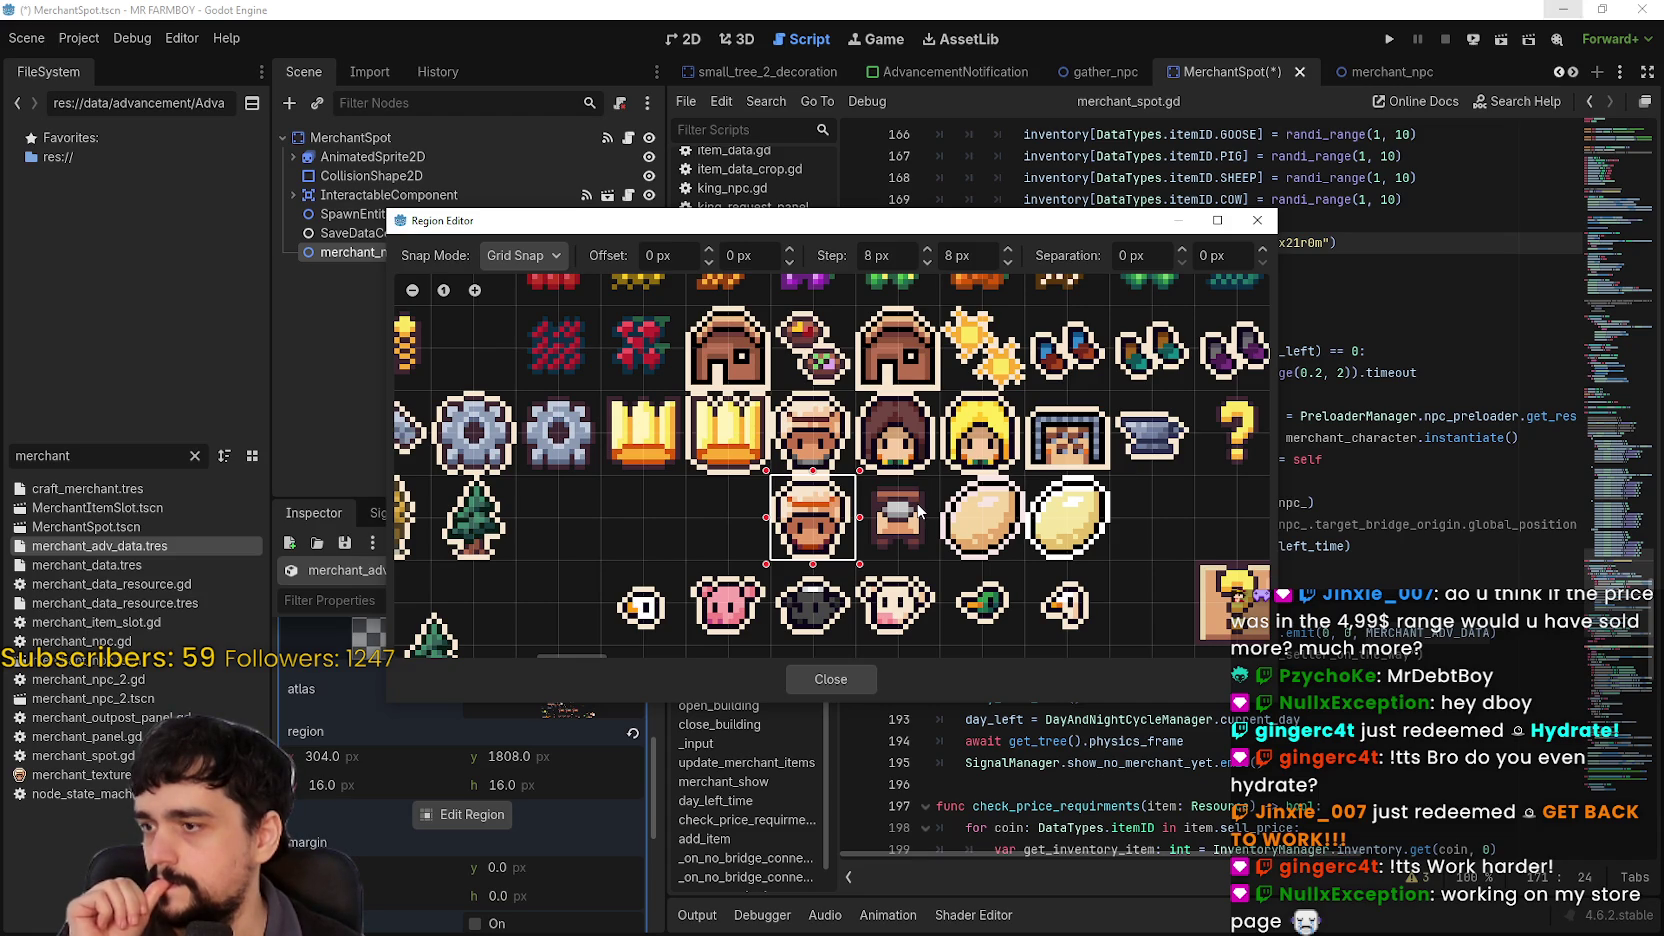
{"action": "left_click_drag", "start_coordinate": [785, 398], "coordinate": [845, 470]}
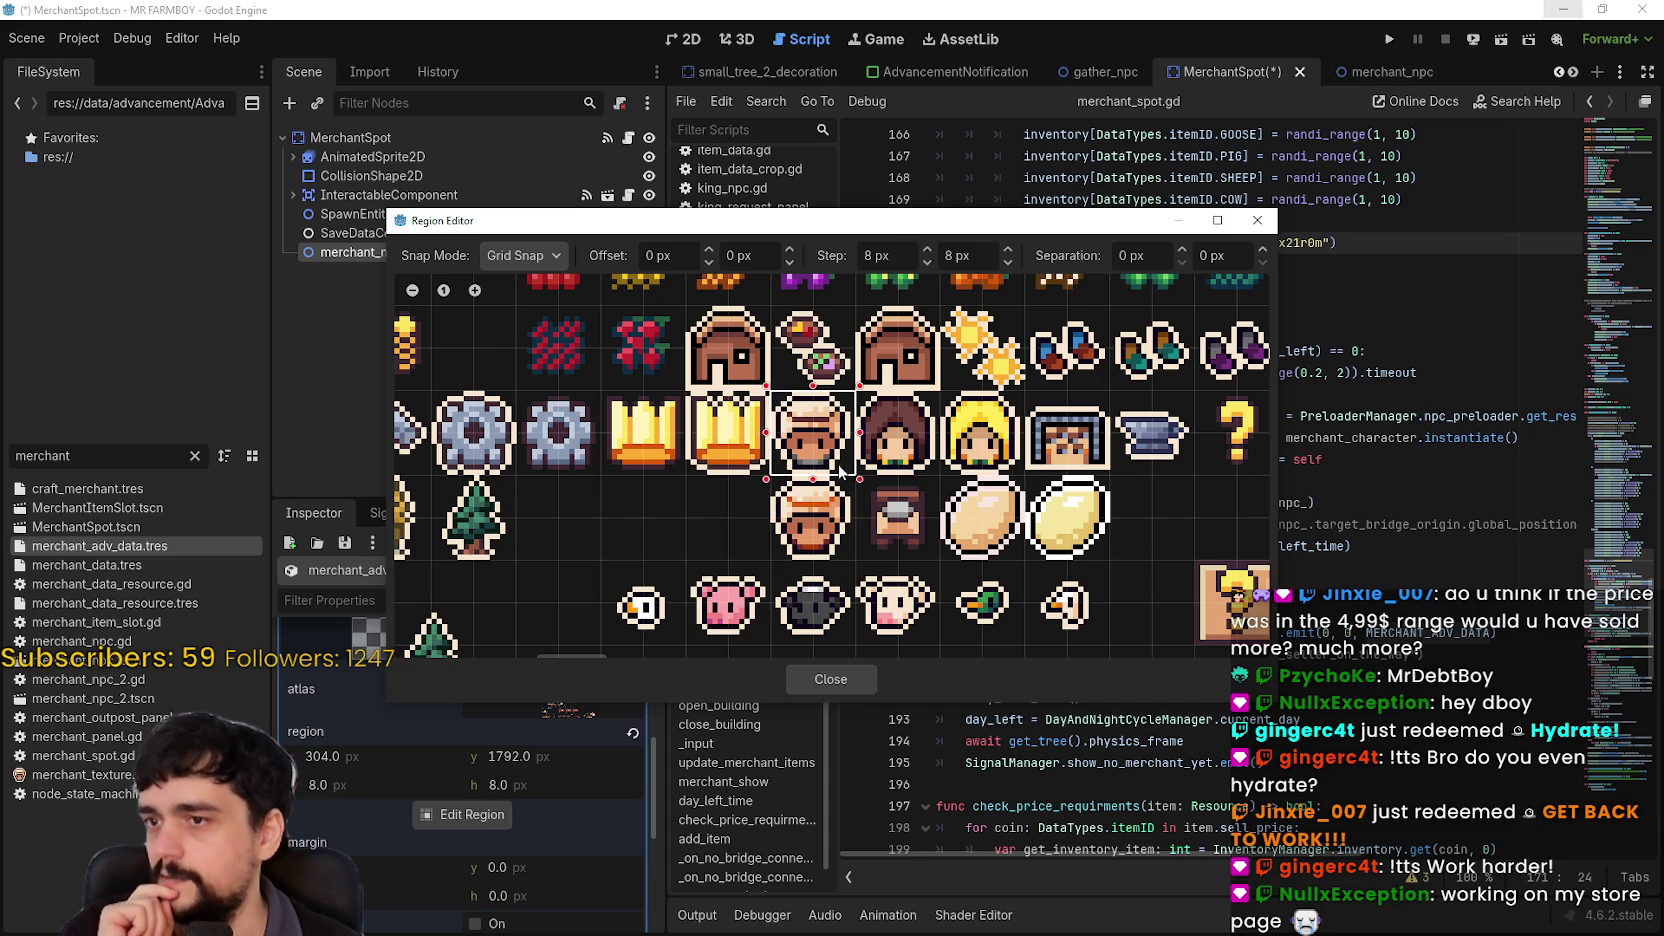
{"action": "left_click", "coordinate": [826, 681]}
{"action": "scroll", "coordinate": [548, 775], "scroll_direction": "up", "scroll_amount": 5}
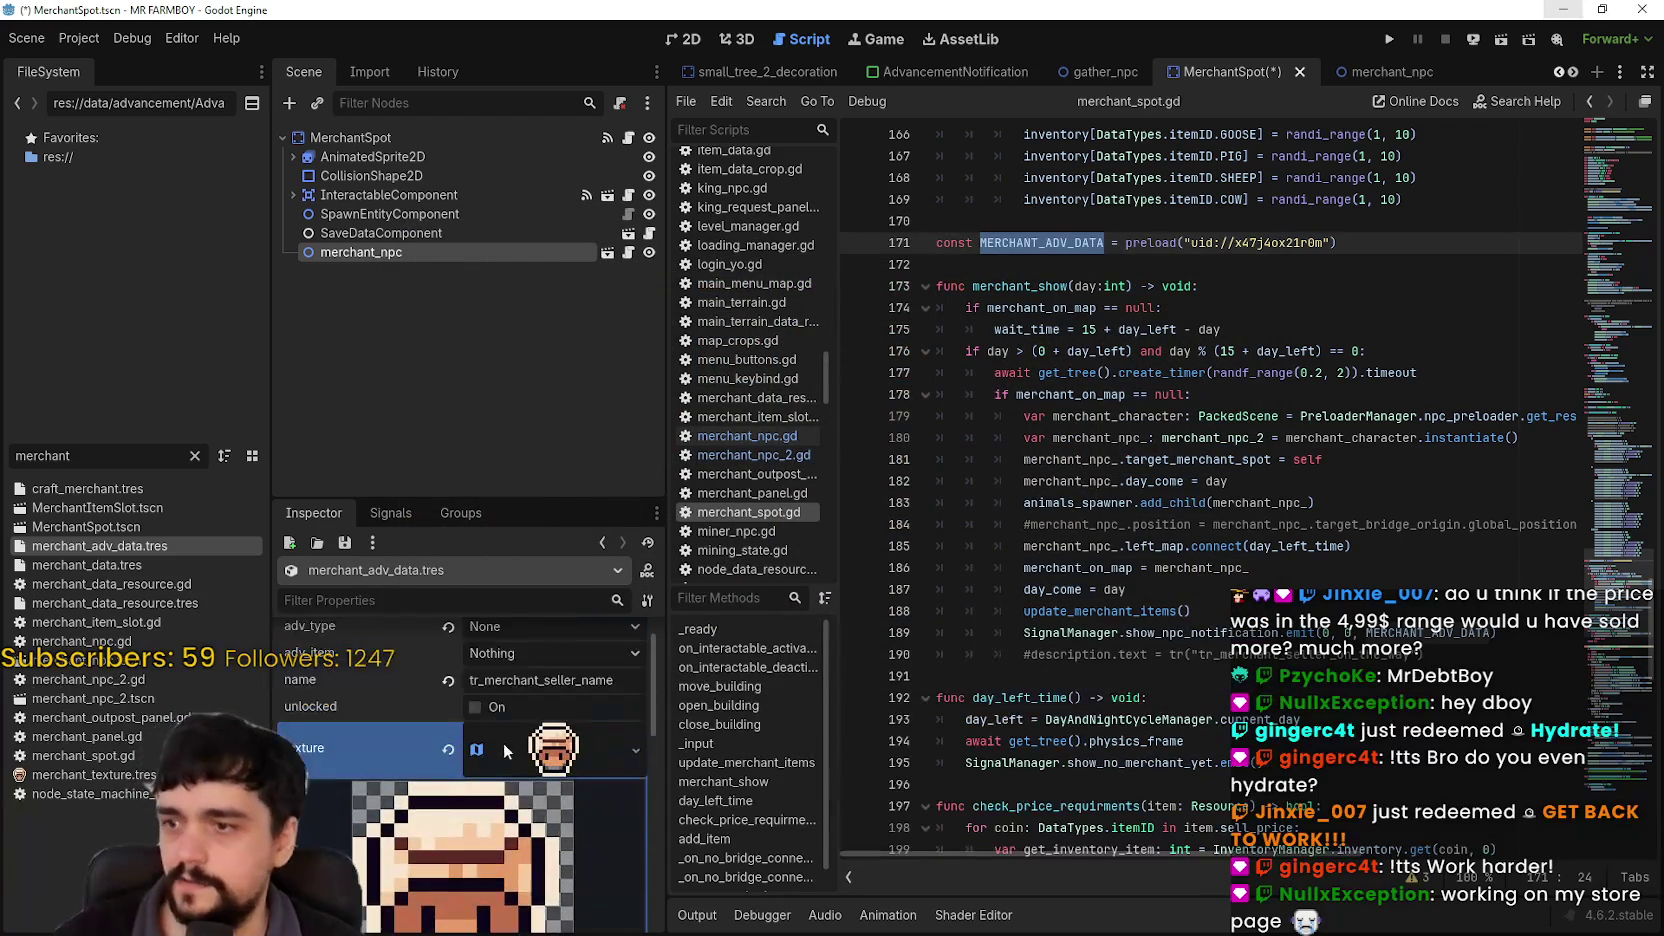
{"action": "key", "text": "ctrl+s"}
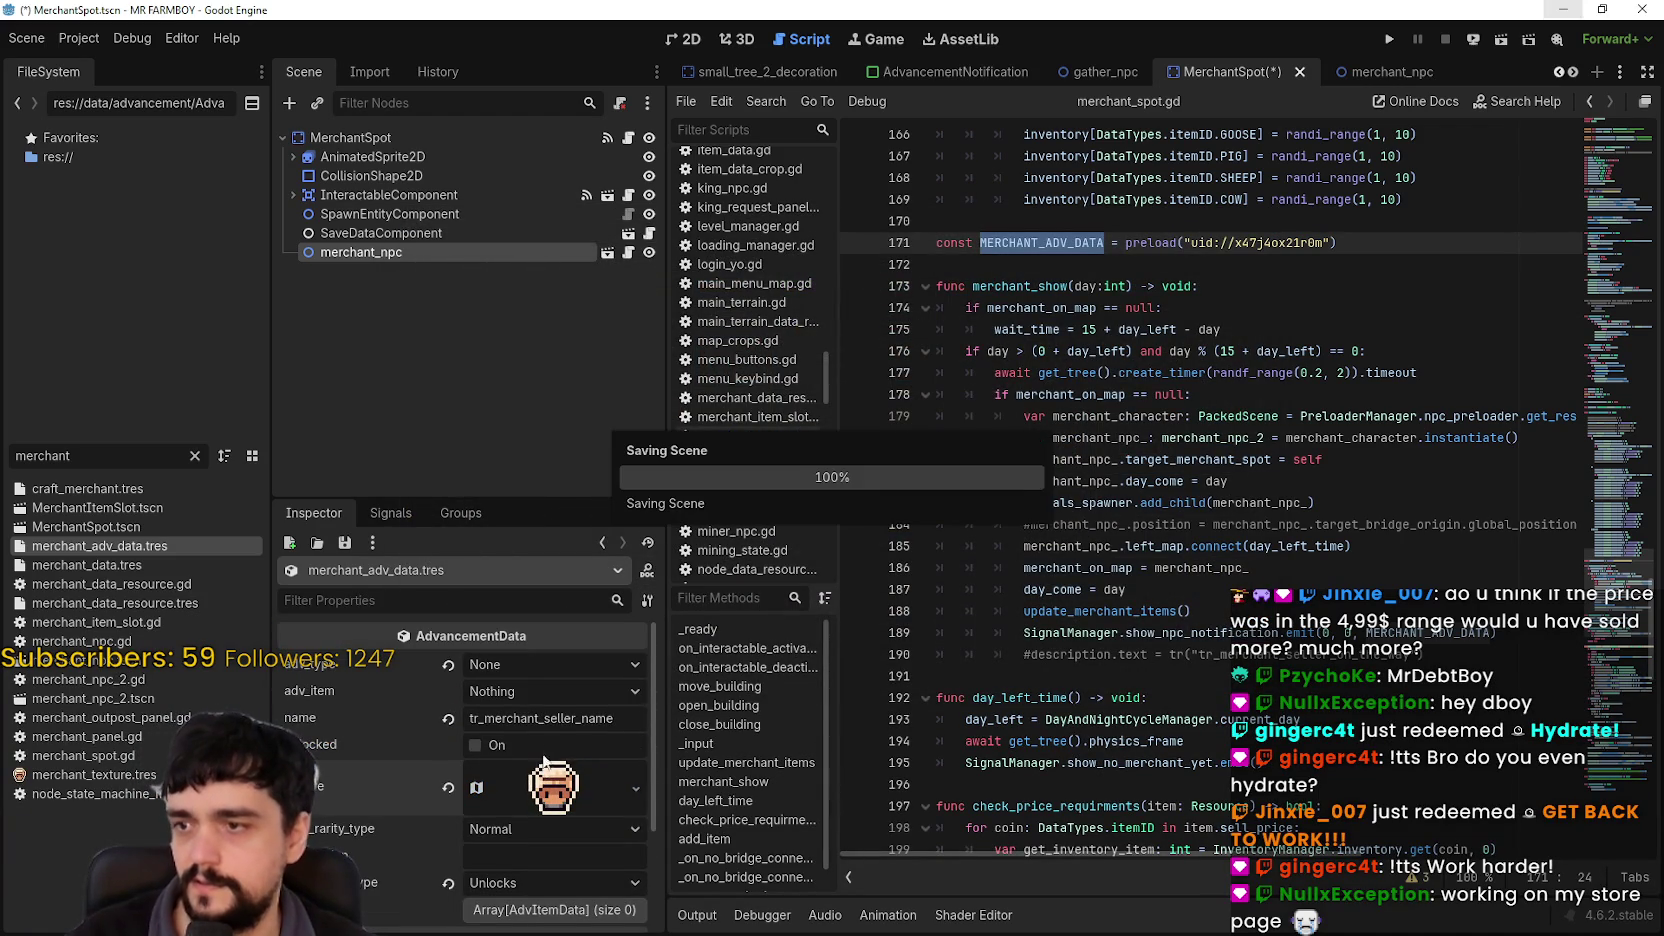
Step: Duplicate merchant_adv_data.tres as merchant_adv_data_2.tres
{"action": "right_click", "coordinate": [100, 546]}
{"action": "left_click", "coordinate": [112, 695]}
{"action": "key", "text": "End"}
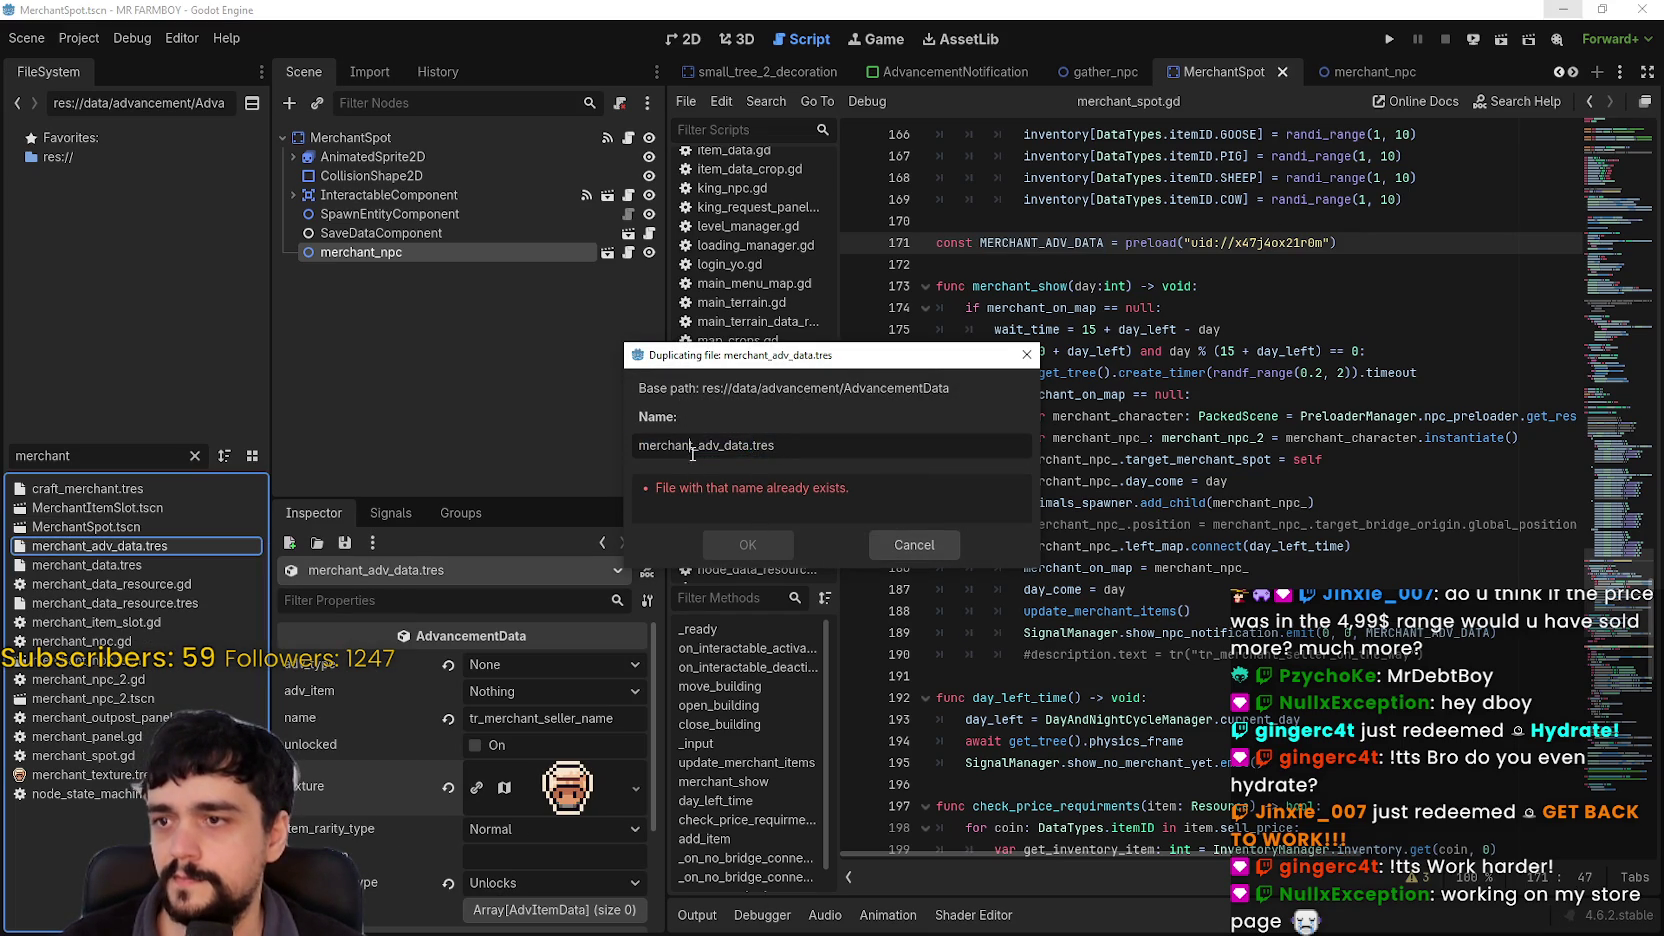
{"action": "type", "text": "_2"}
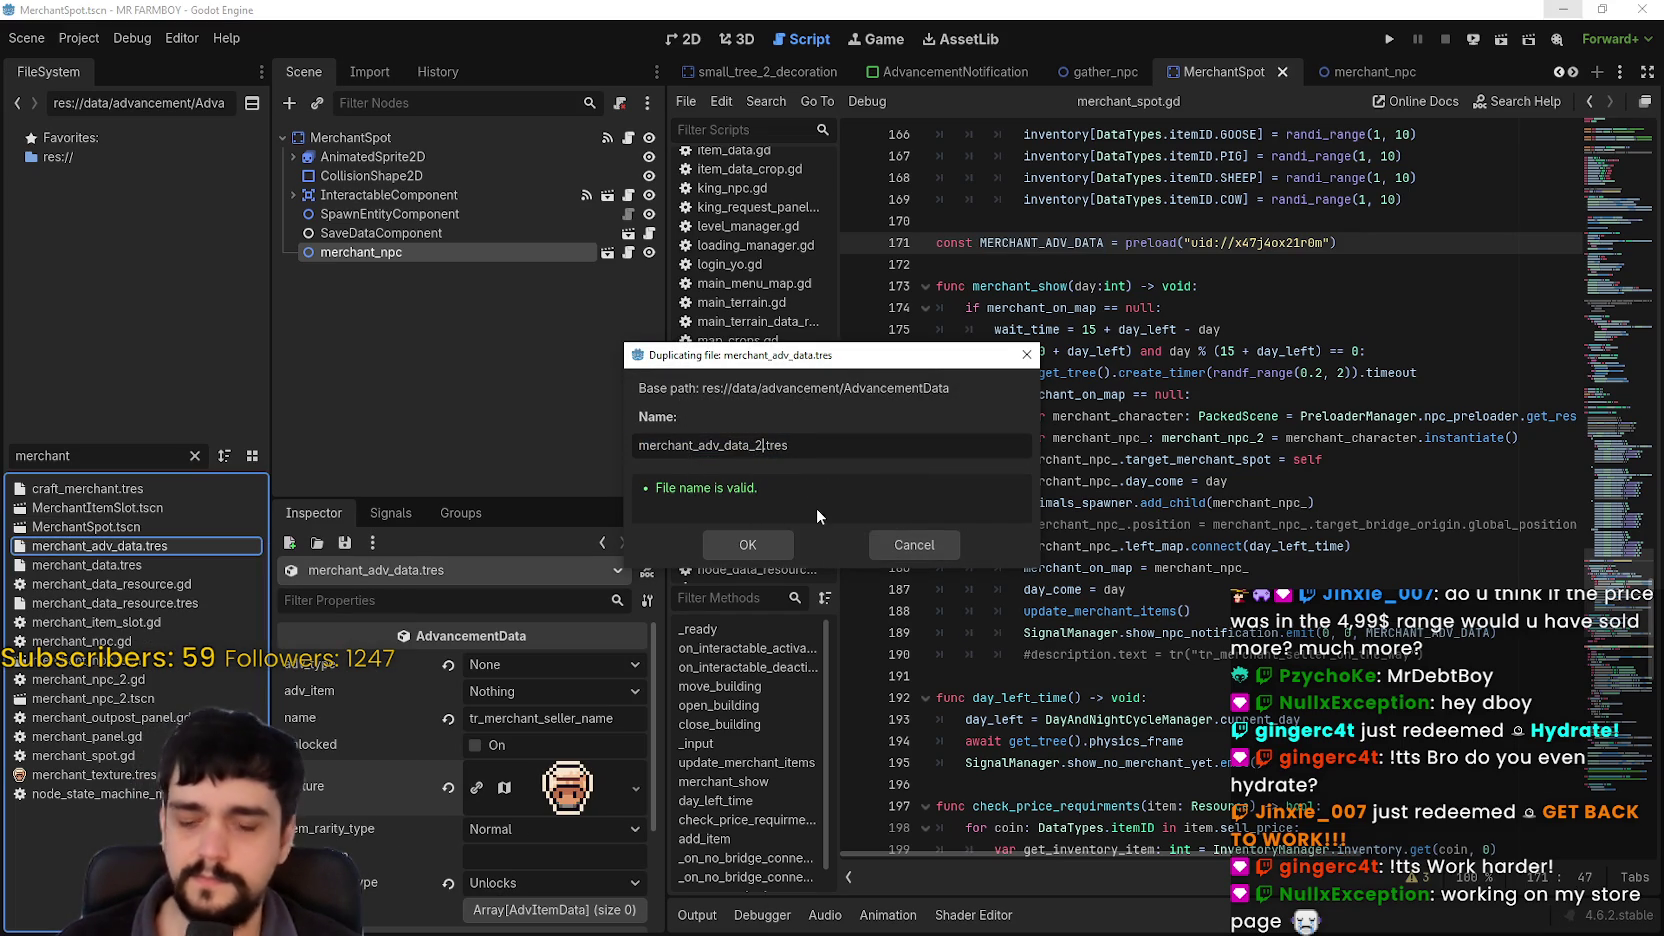
{"action": "key", "text": "Return"}
Step: Move merchant_adv_data_2.tres's texture region one tile down to another merchant and save
{"action": "left_click", "coordinate": [100, 565]}
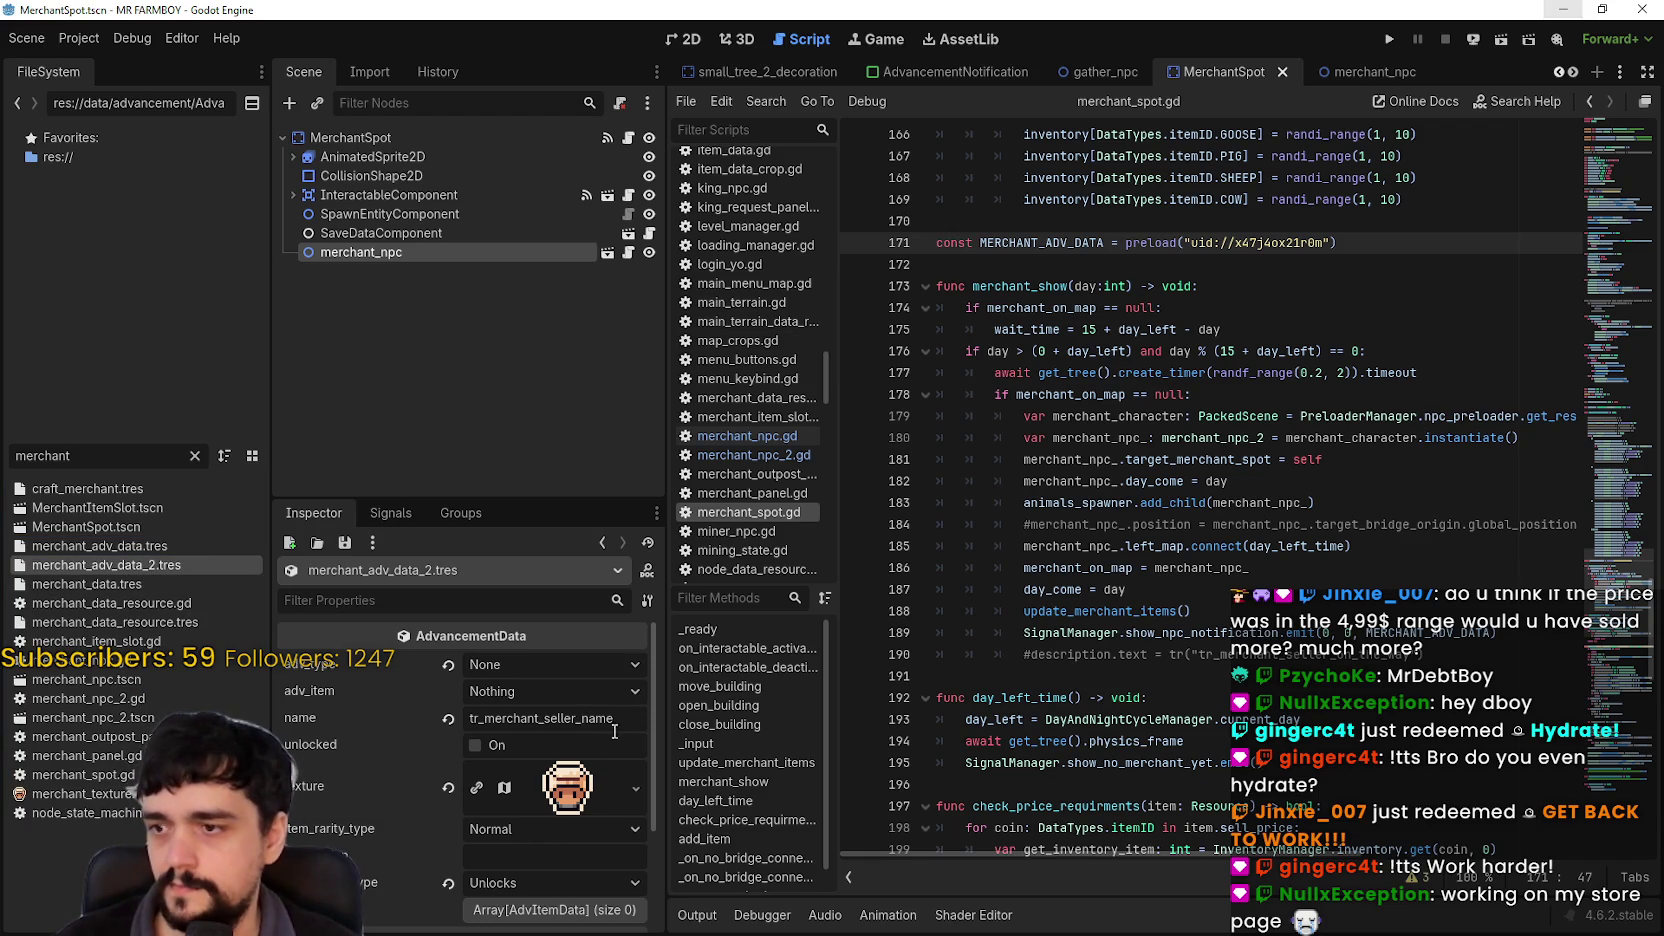
{"action": "left_click", "coordinate": [558, 785]}
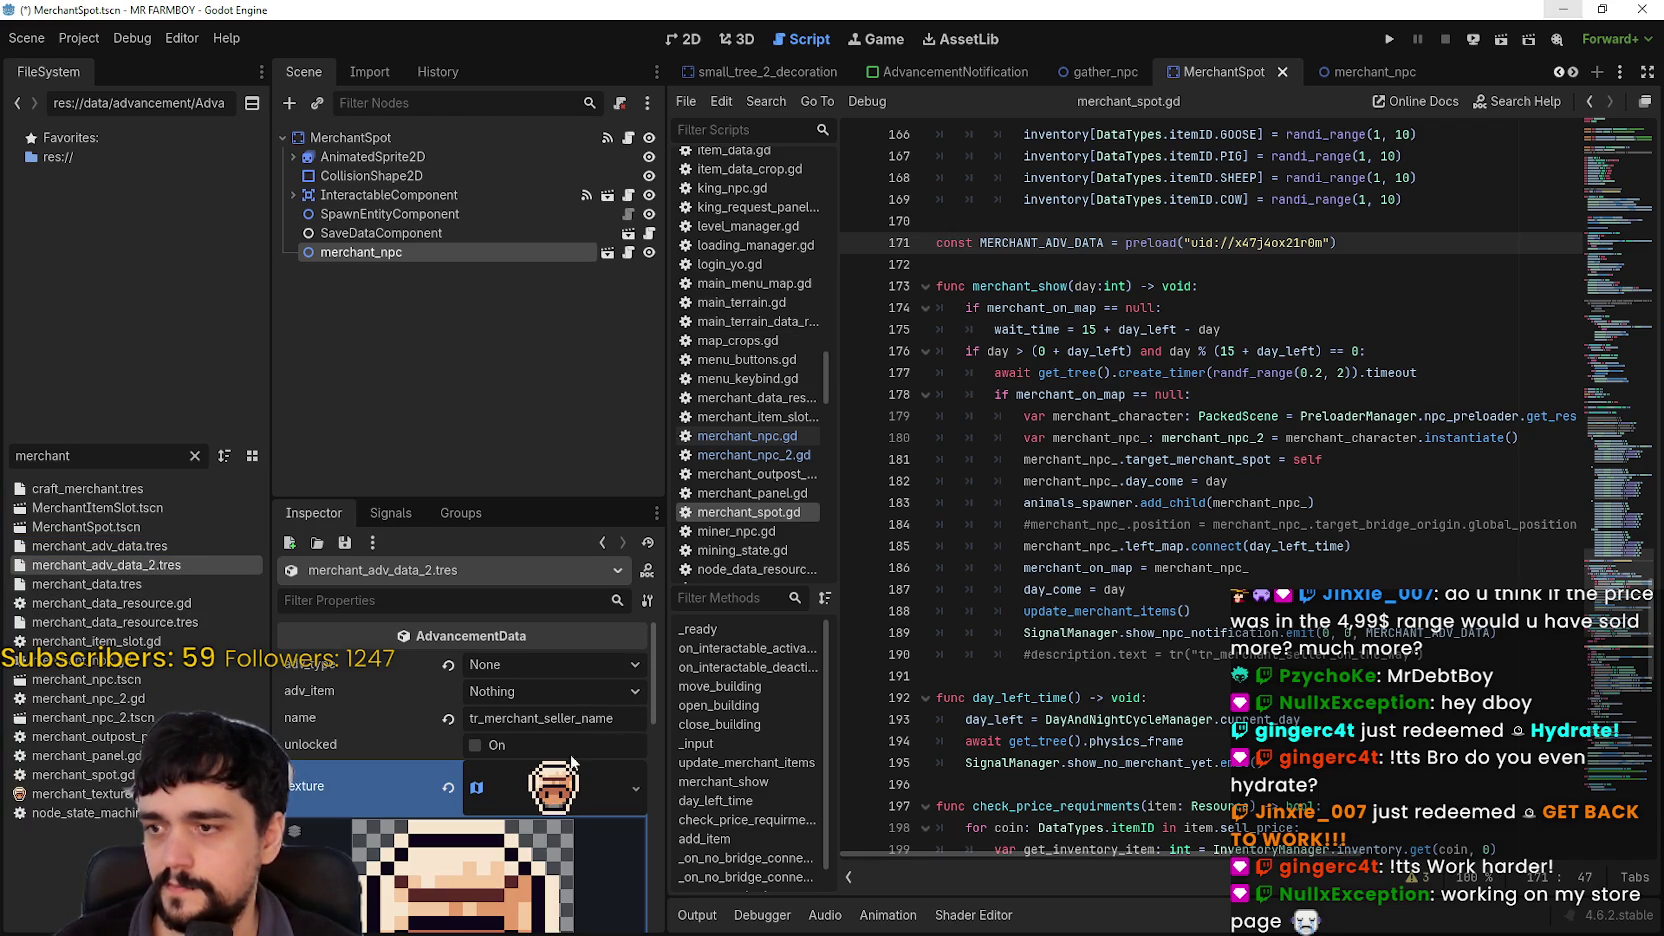
{"action": "scroll", "coordinate": [601, 729], "scroll_direction": "down", "scroll_amount": 5}
{"action": "left_click", "coordinate": [463, 776]}
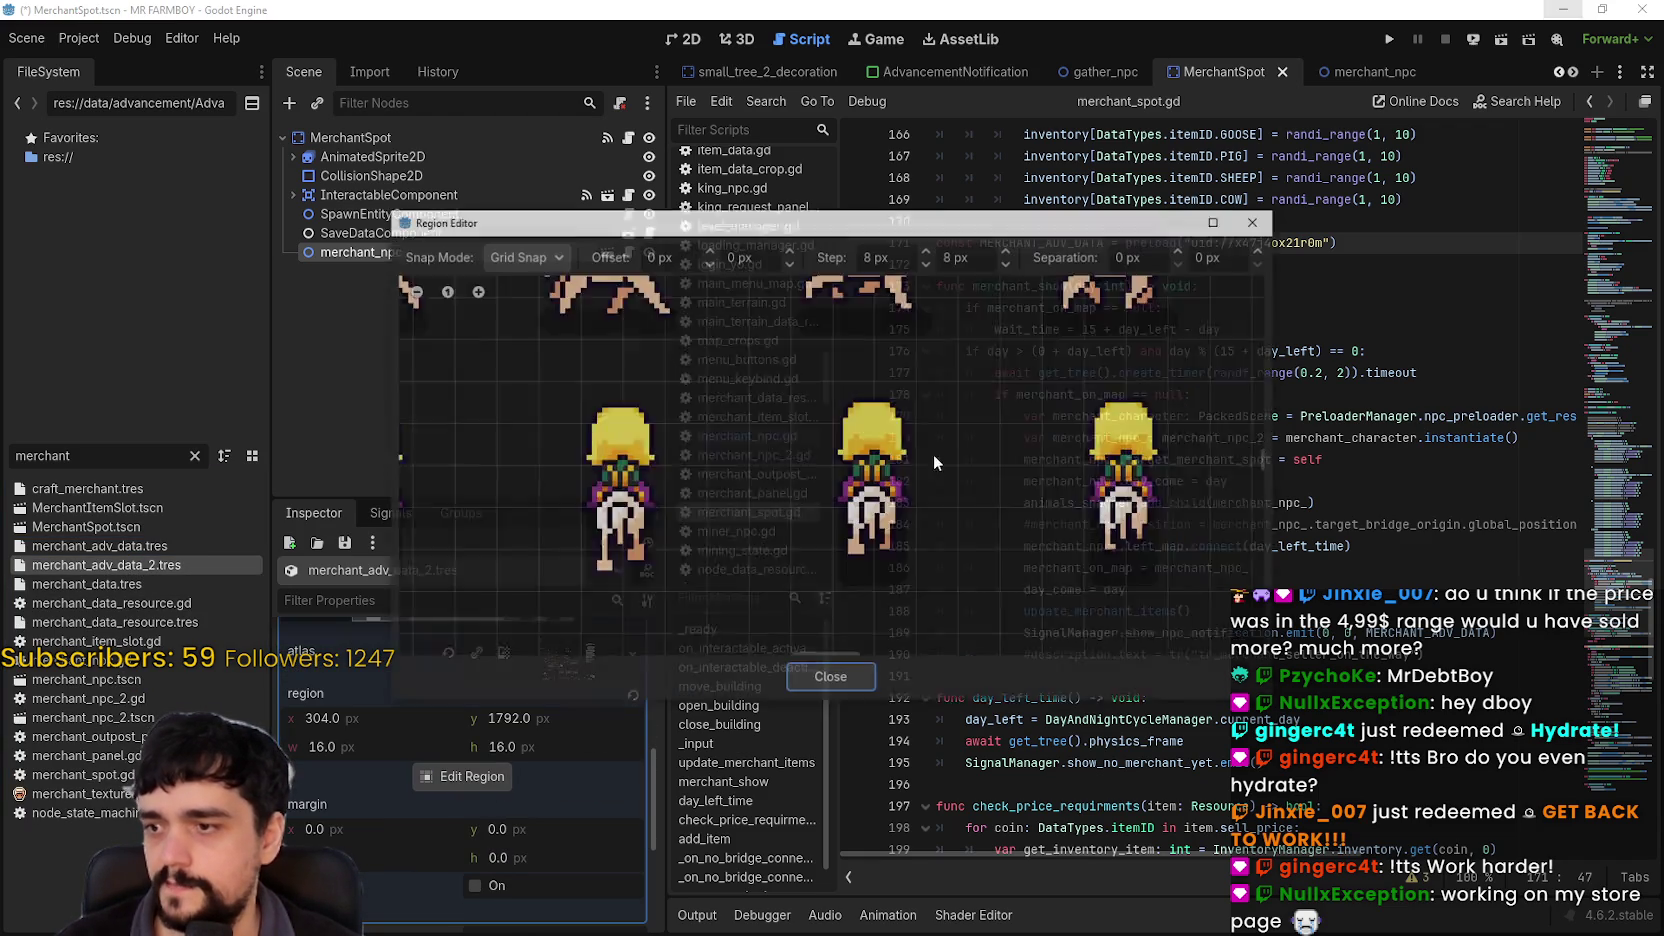
{"action": "scroll", "coordinate": [890, 489], "scroll_direction": "down", "scroll_amount": 10}
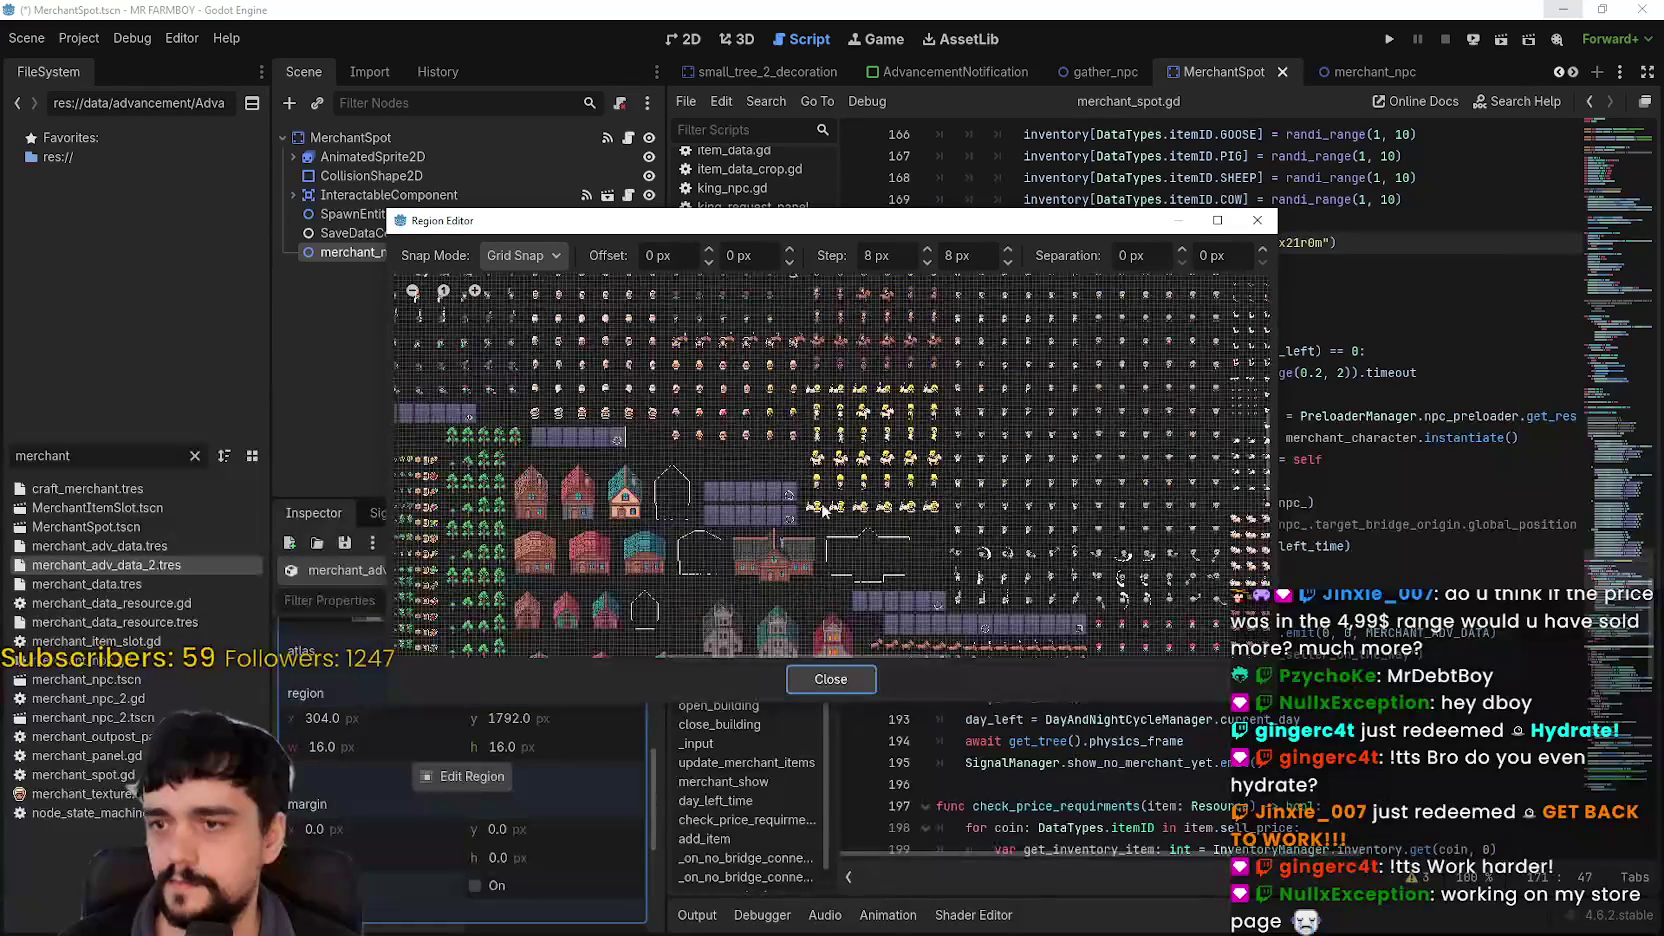
{"action": "scroll", "coordinate": [789, 604], "scroll_direction": "up", "scroll_amount": 8}
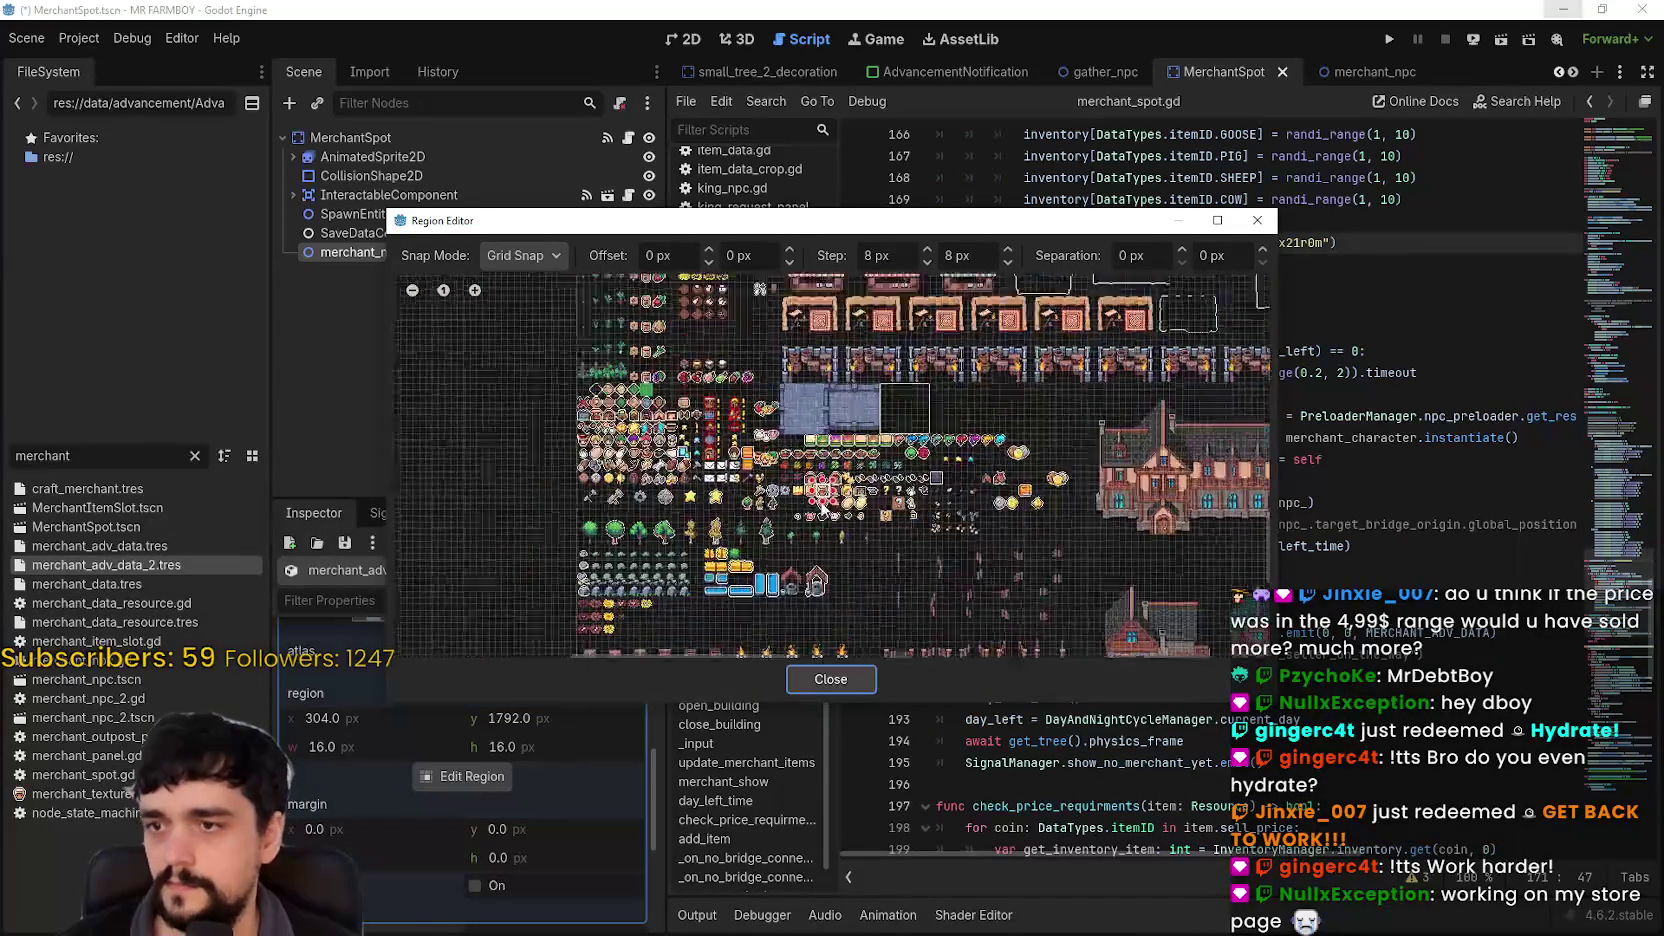
{"action": "scroll", "coordinate": [825, 530], "scroll_direction": "up", "scroll_amount": 3}
{"action": "left_click", "coordinate": [808, 484]}
{"action": "scroll", "coordinate": [806, 482], "scroll_direction": "up", "scroll_amount": 2}
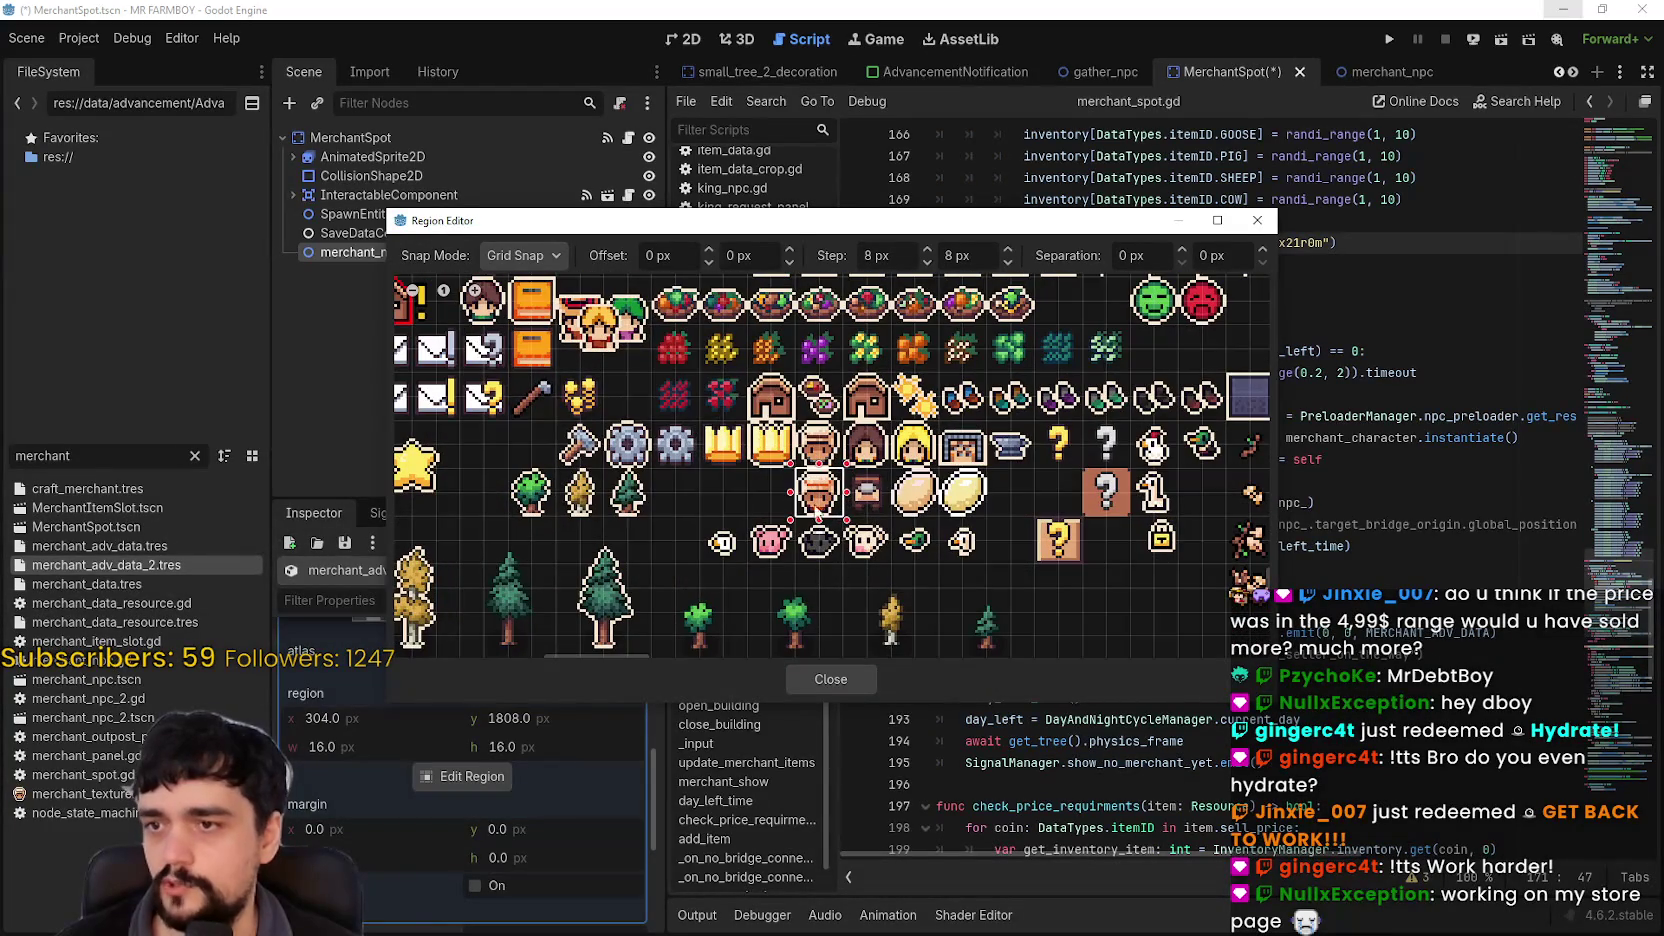
{"action": "left_click", "coordinate": [841, 681]}
{"action": "scroll", "coordinate": [540, 797], "scroll_direction": "up", "scroll_amount": 4}
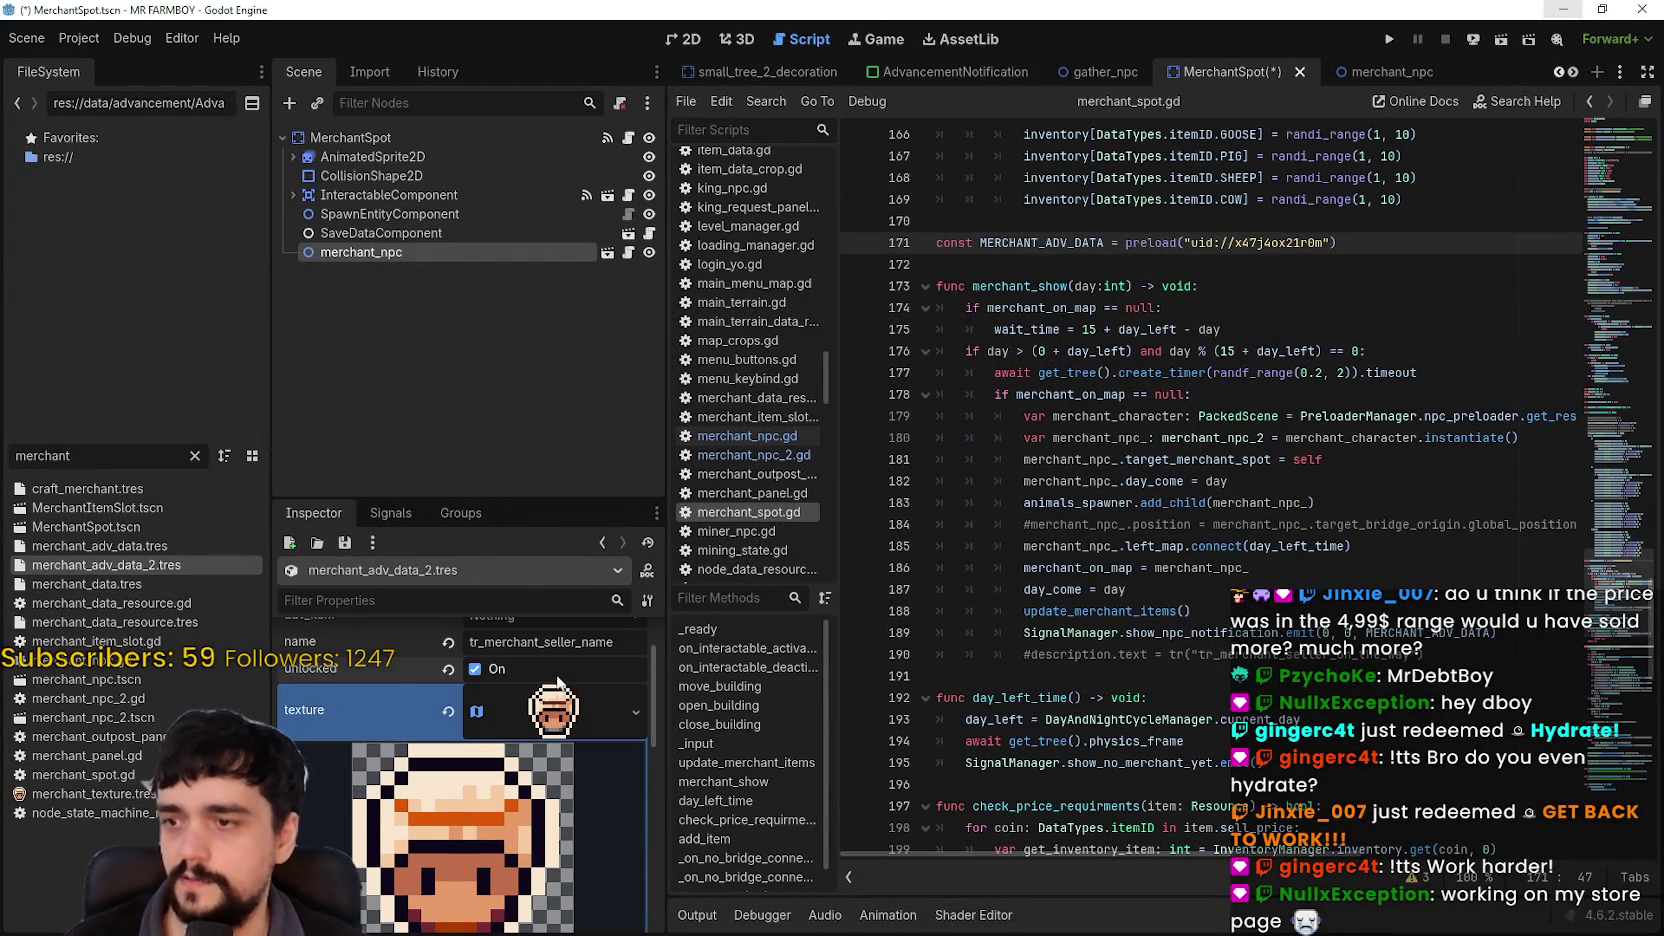
{"action": "key", "text": "ctrl+s"}
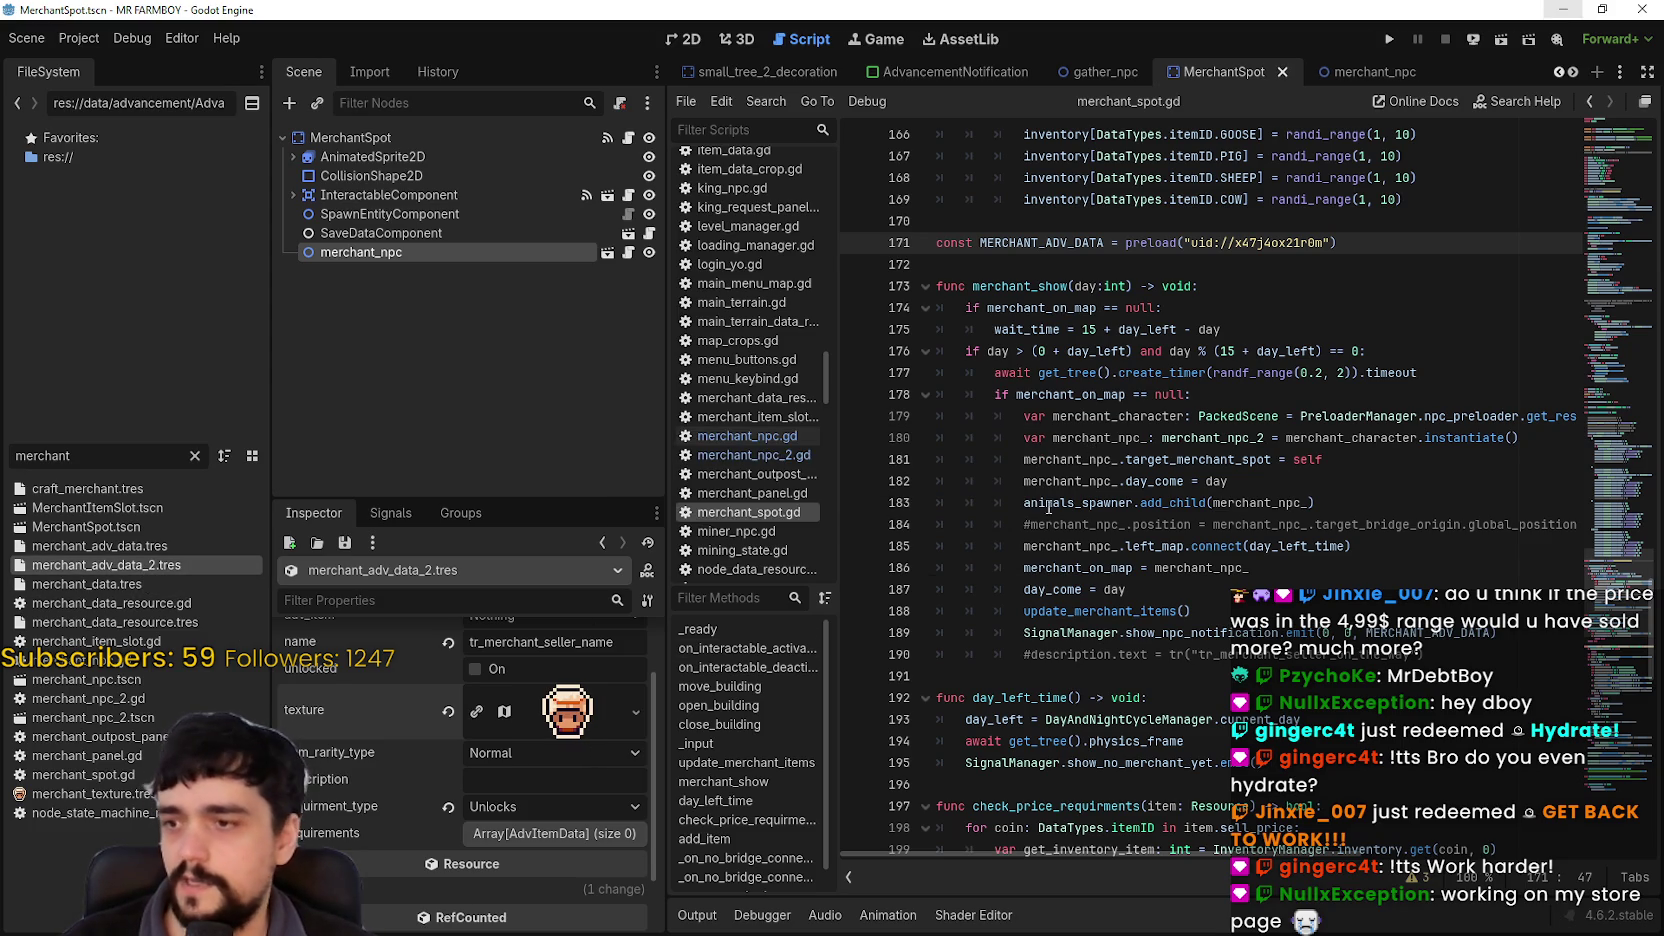
Step: Copy the resource's name key and start a search in the localization spreadsheet
{"action": "scroll", "coordinate": [510, 787], "scroll_direction": "up", "scroll_amount": 2}
{"action": "left_click", "coordinate": [529, 720]}
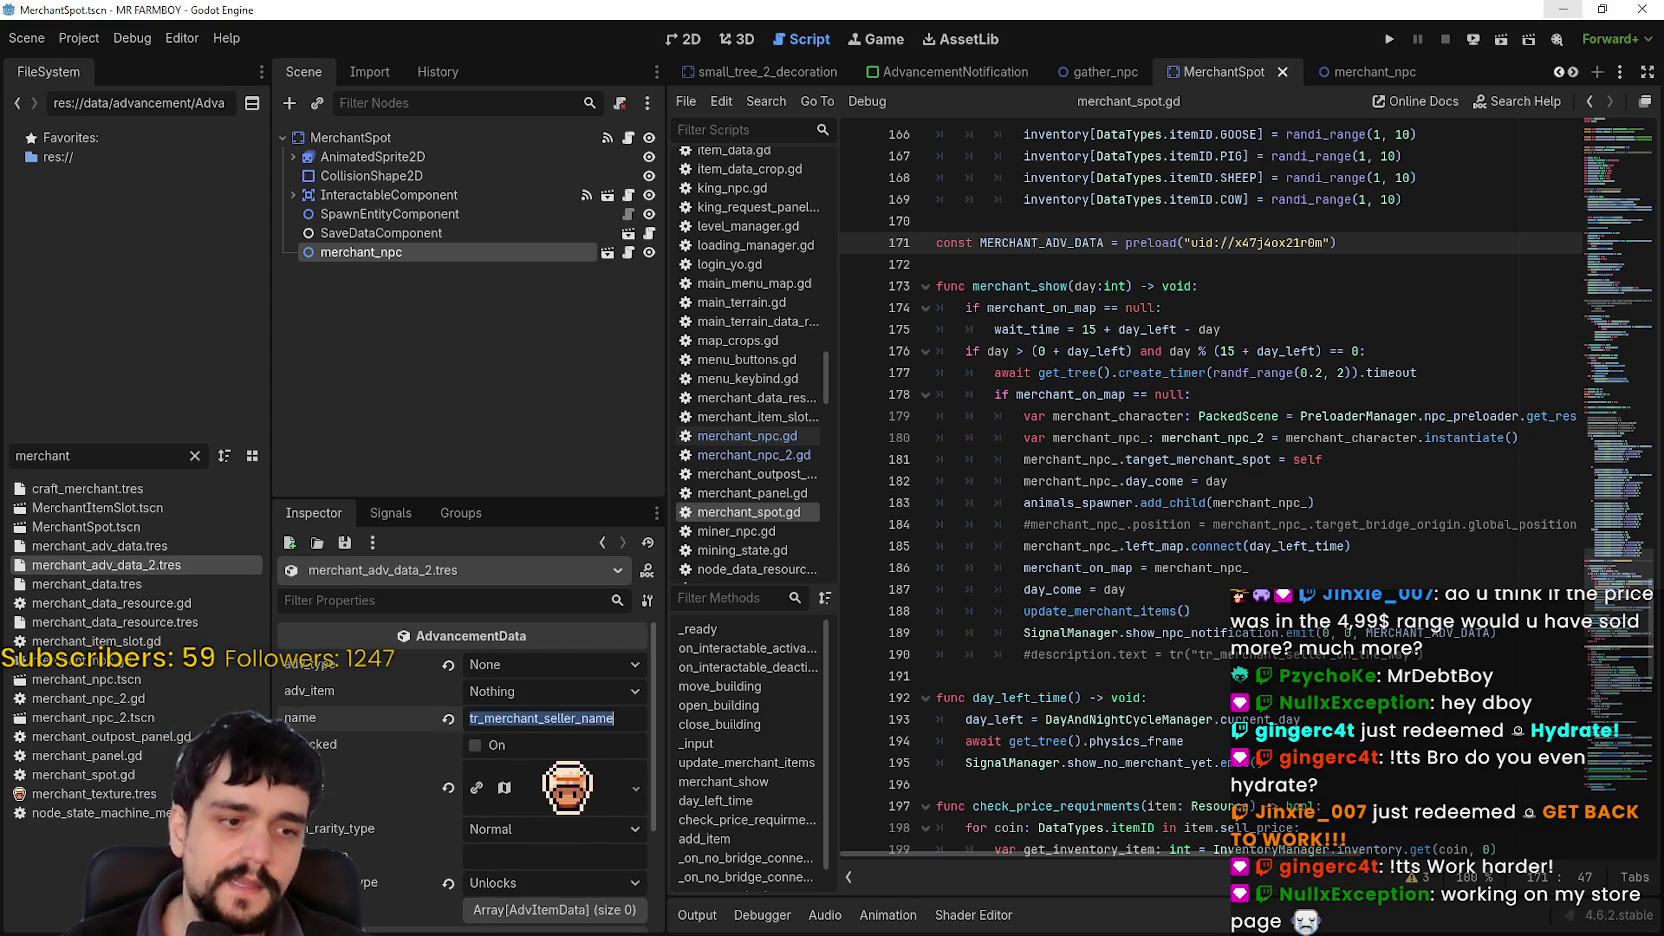
{"action": "key", "text": "alt+Tab"}
{"action": "left_click", "coordinate": [1022, 452]}
{"action": "key", "text": "ctrl+f"}
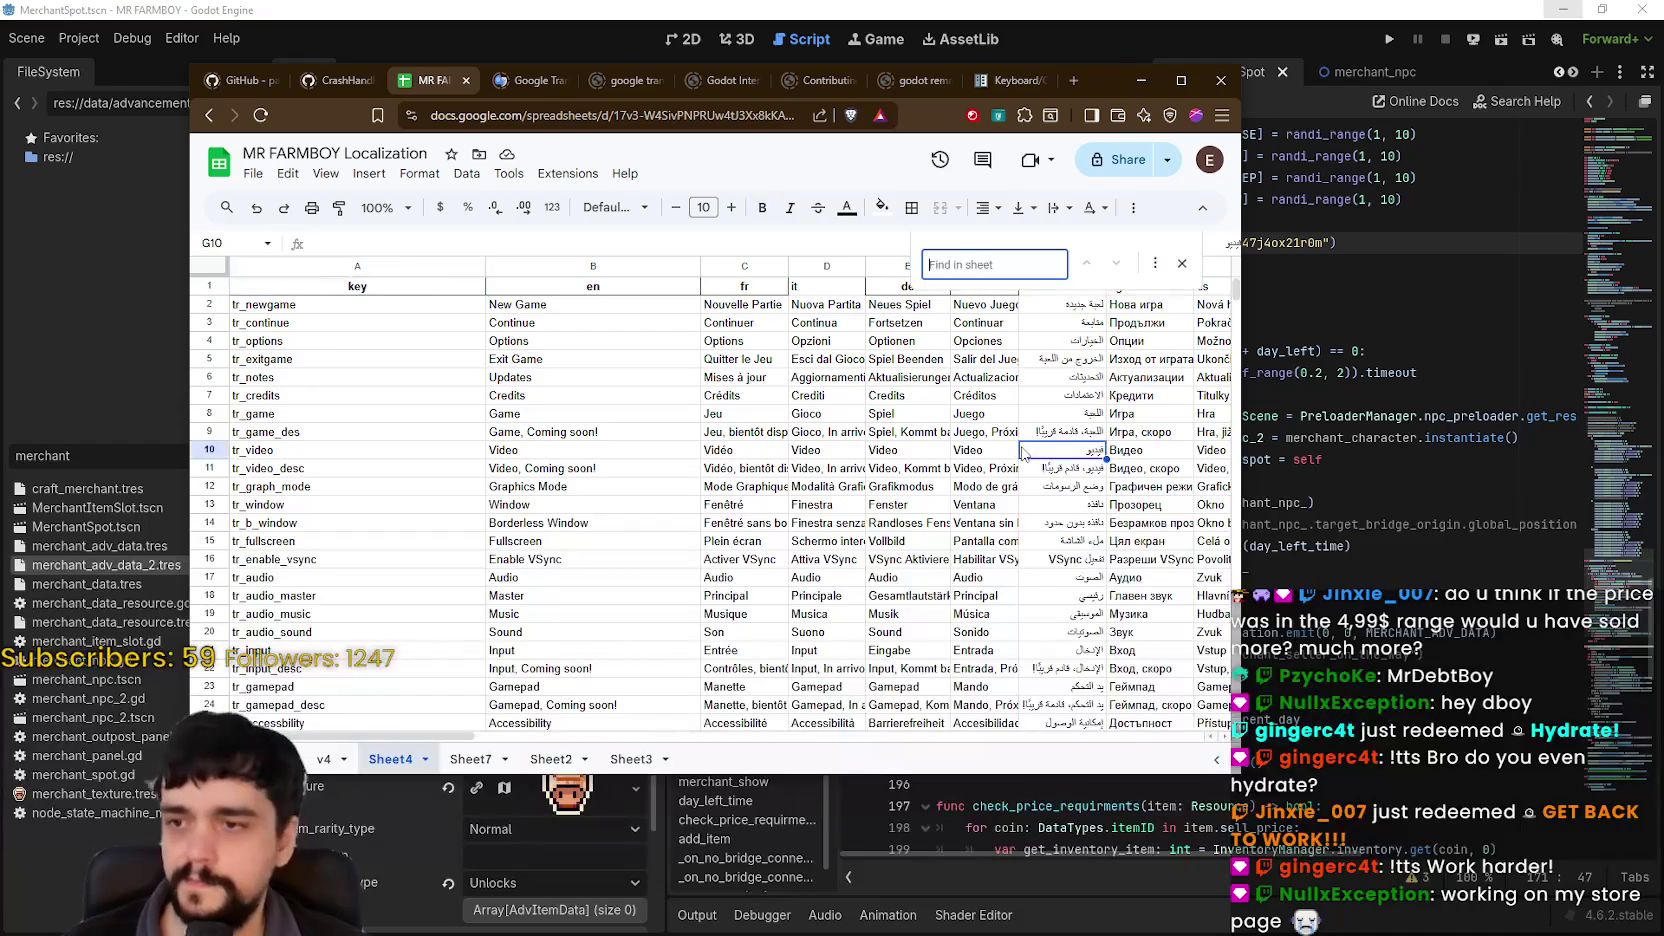
Step: Find tr_merchant_seller_name and copy its row 710 key and English text into row 876
{"action": "key", "text": "ctrl+v"}
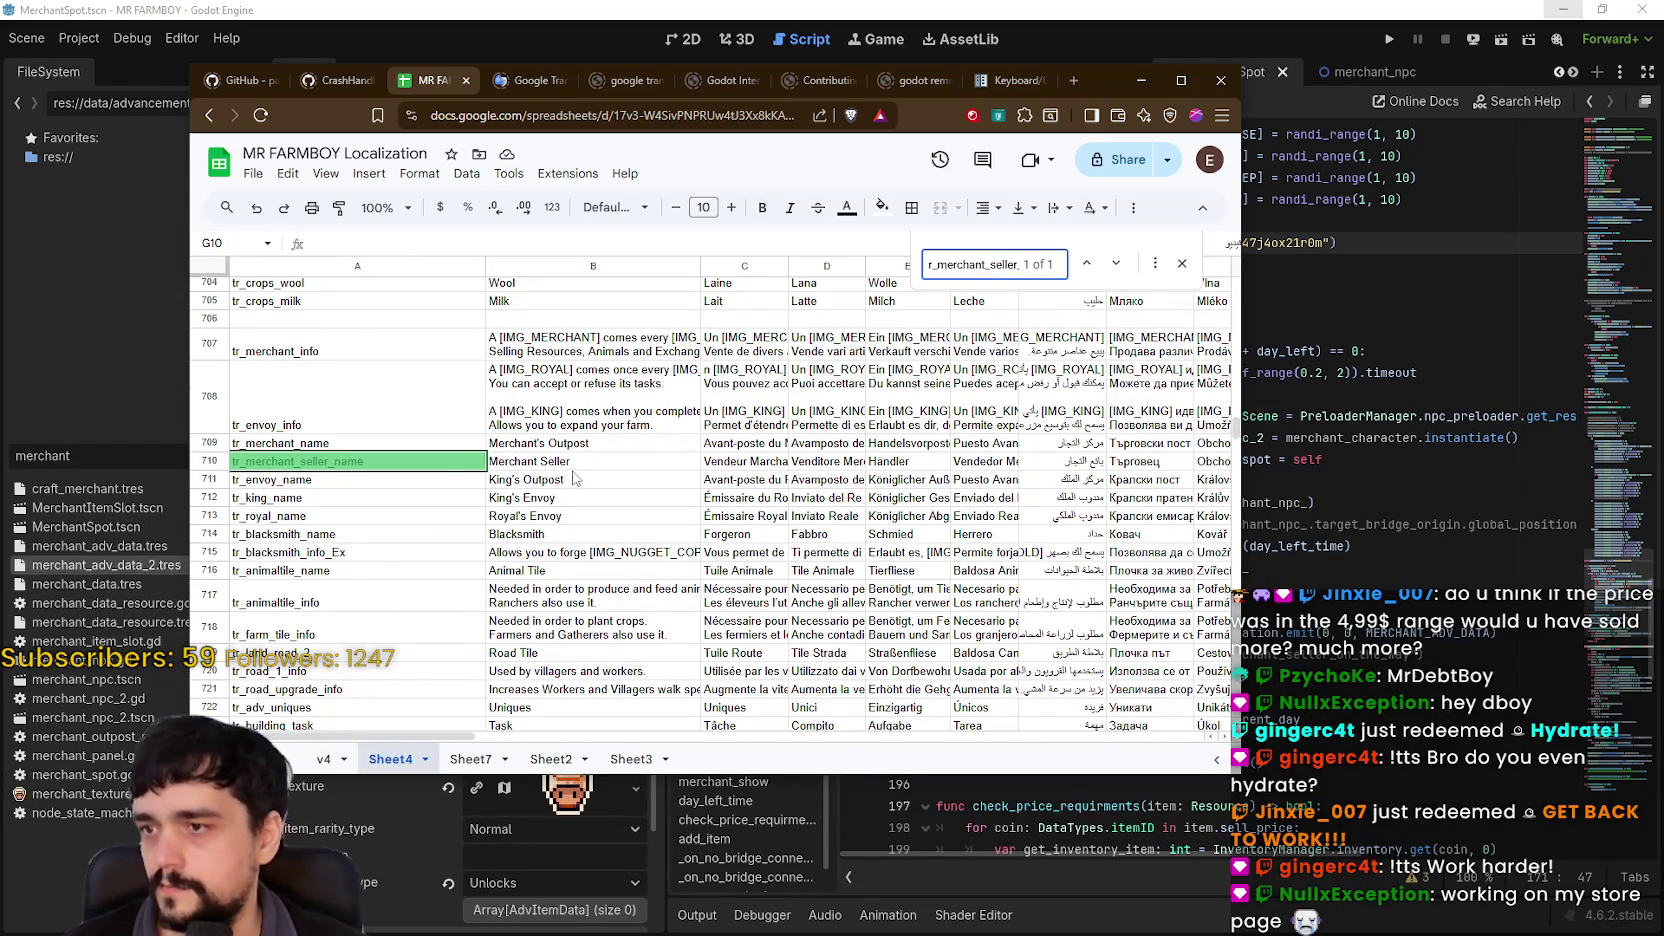
{"action": "left_click_drag", "start_coordinate": [592, 469], "coordinate": [436, 472]}
{"action": "key", "text": "ctrl+c"}
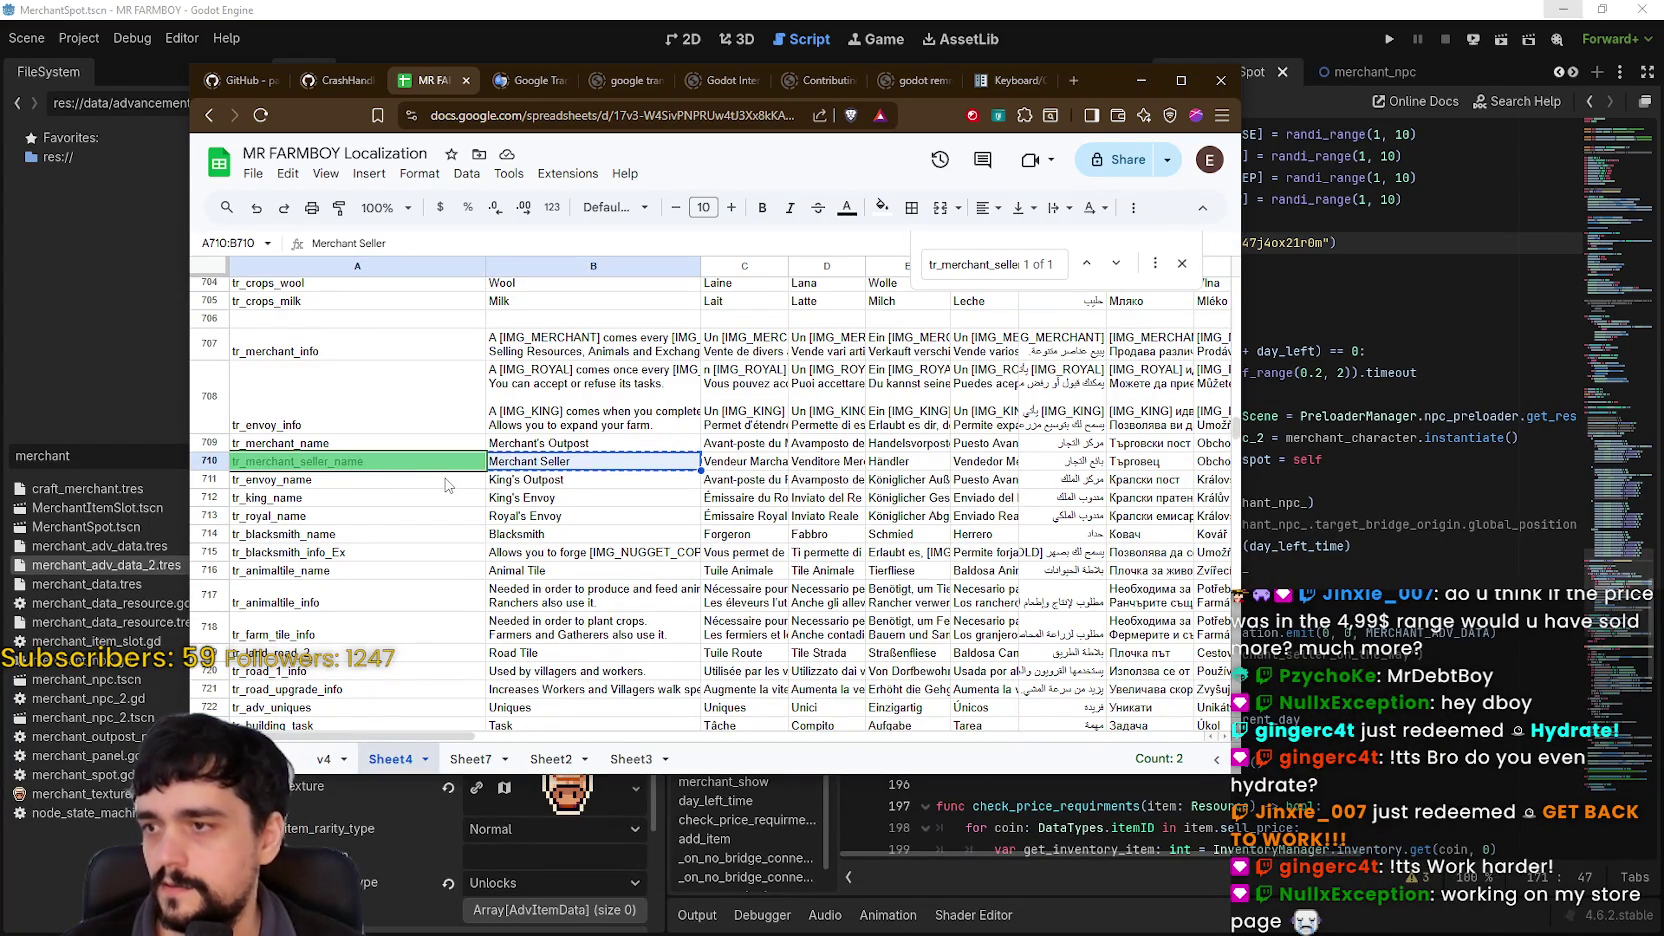
{"action": "scroll", "coordinate": [445, 485], "scroll_direction": "down", "scroll_amount": 10}
{"action": "scroll", "coordinate": [447, 464], "scroll_direction": "down", "scroll_amount": 15}
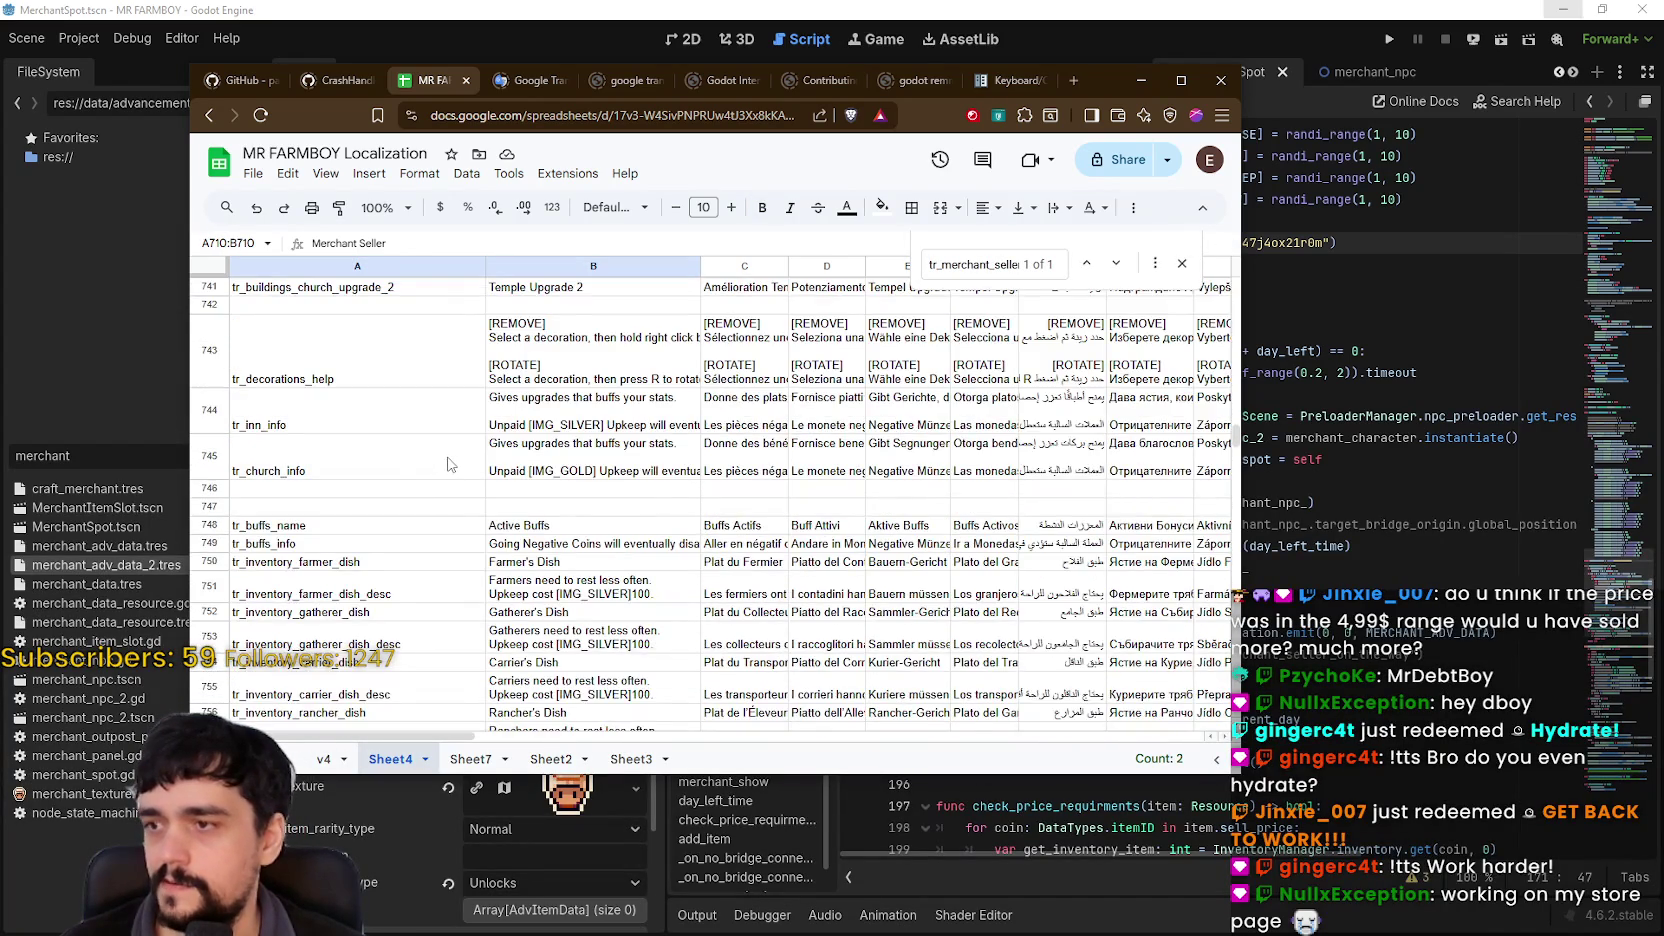
{"action": "scroll", "coordinate": [446, 465], "scroll_direction": "down", "scroll_amount": 15}
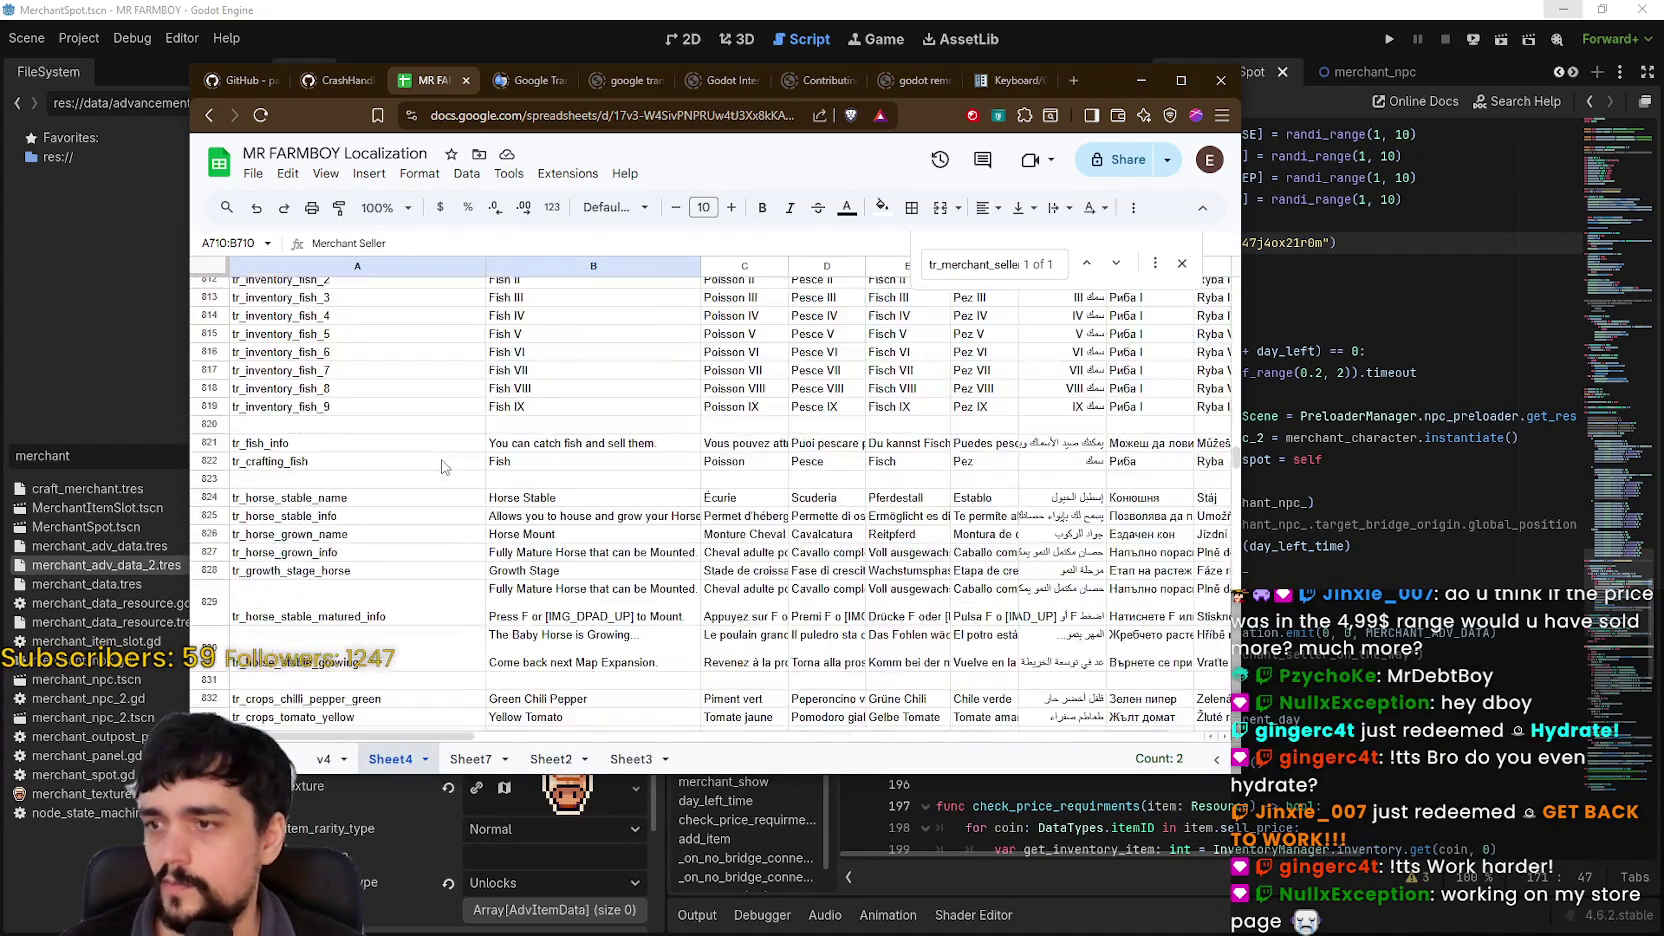
{"action": "scroll", "coordinate": [438, 465], "scroll_direction": "up", "scroll_amount": 2}
{"action": "left_click", "coordinate": [335, 428]}
{"action": "key", "text": "ctrl+v"}
Step: Rename the A876 key to tr_merchant_seller_2_name and paste it into merchant_adv_data_2.tres's name field
{"action": "left_click", "coordinate": [565, 464]}
{"action": "left_click", "coordinate": [340, 428]}
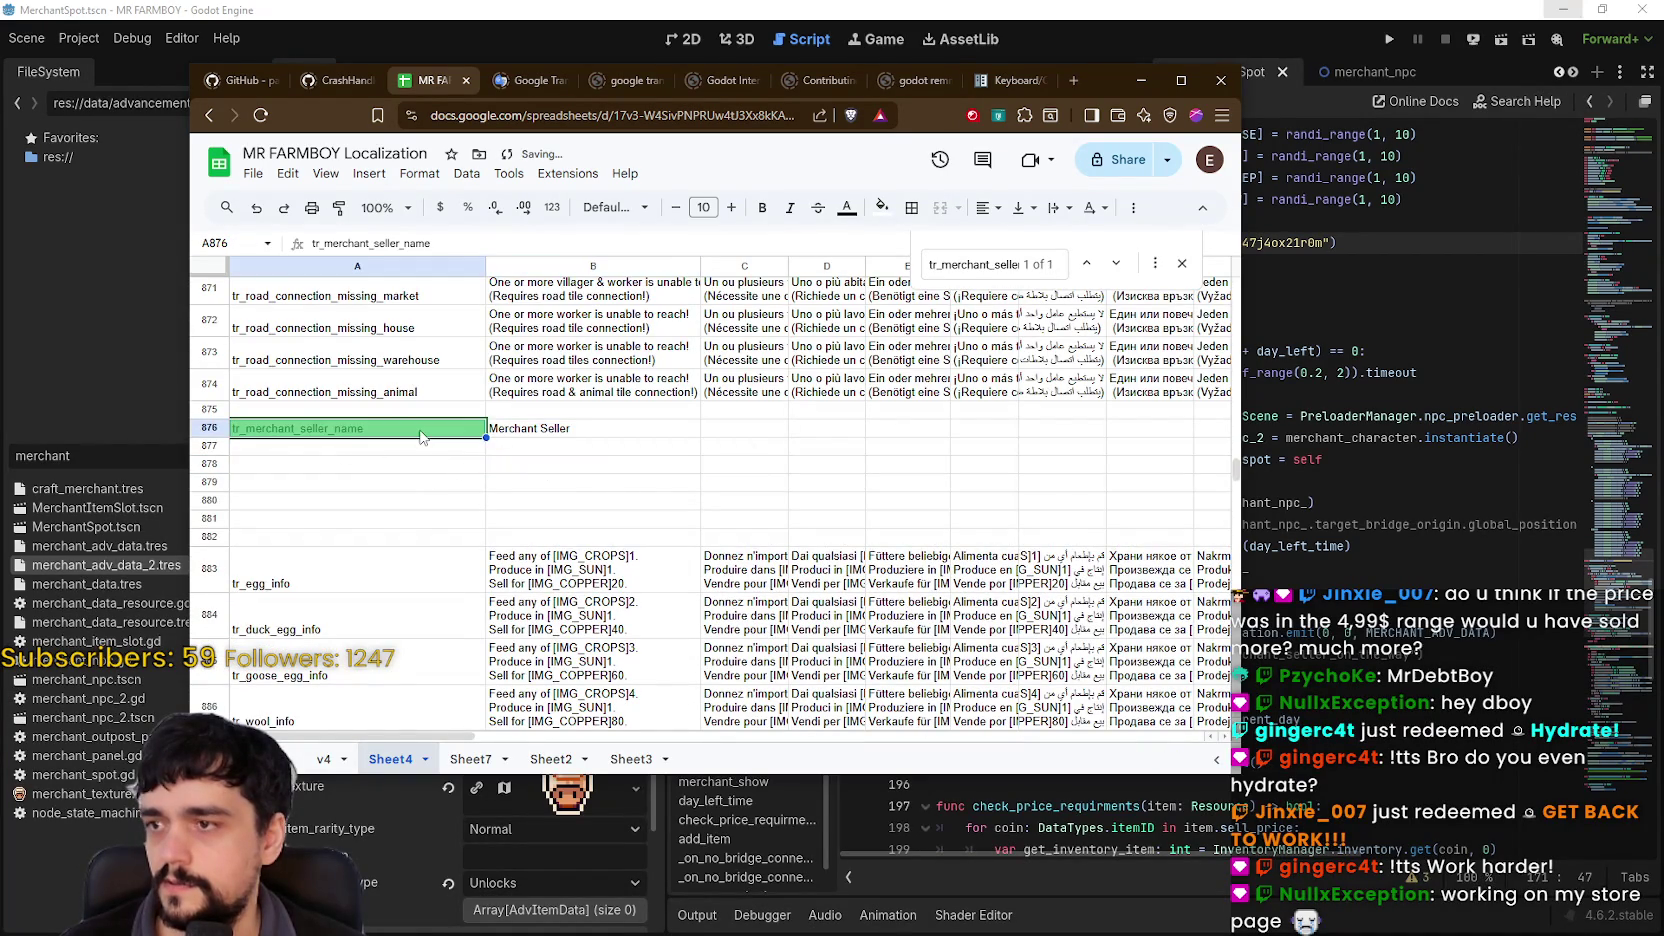
{"action": "double_click", "coordinate": [305, 427]}
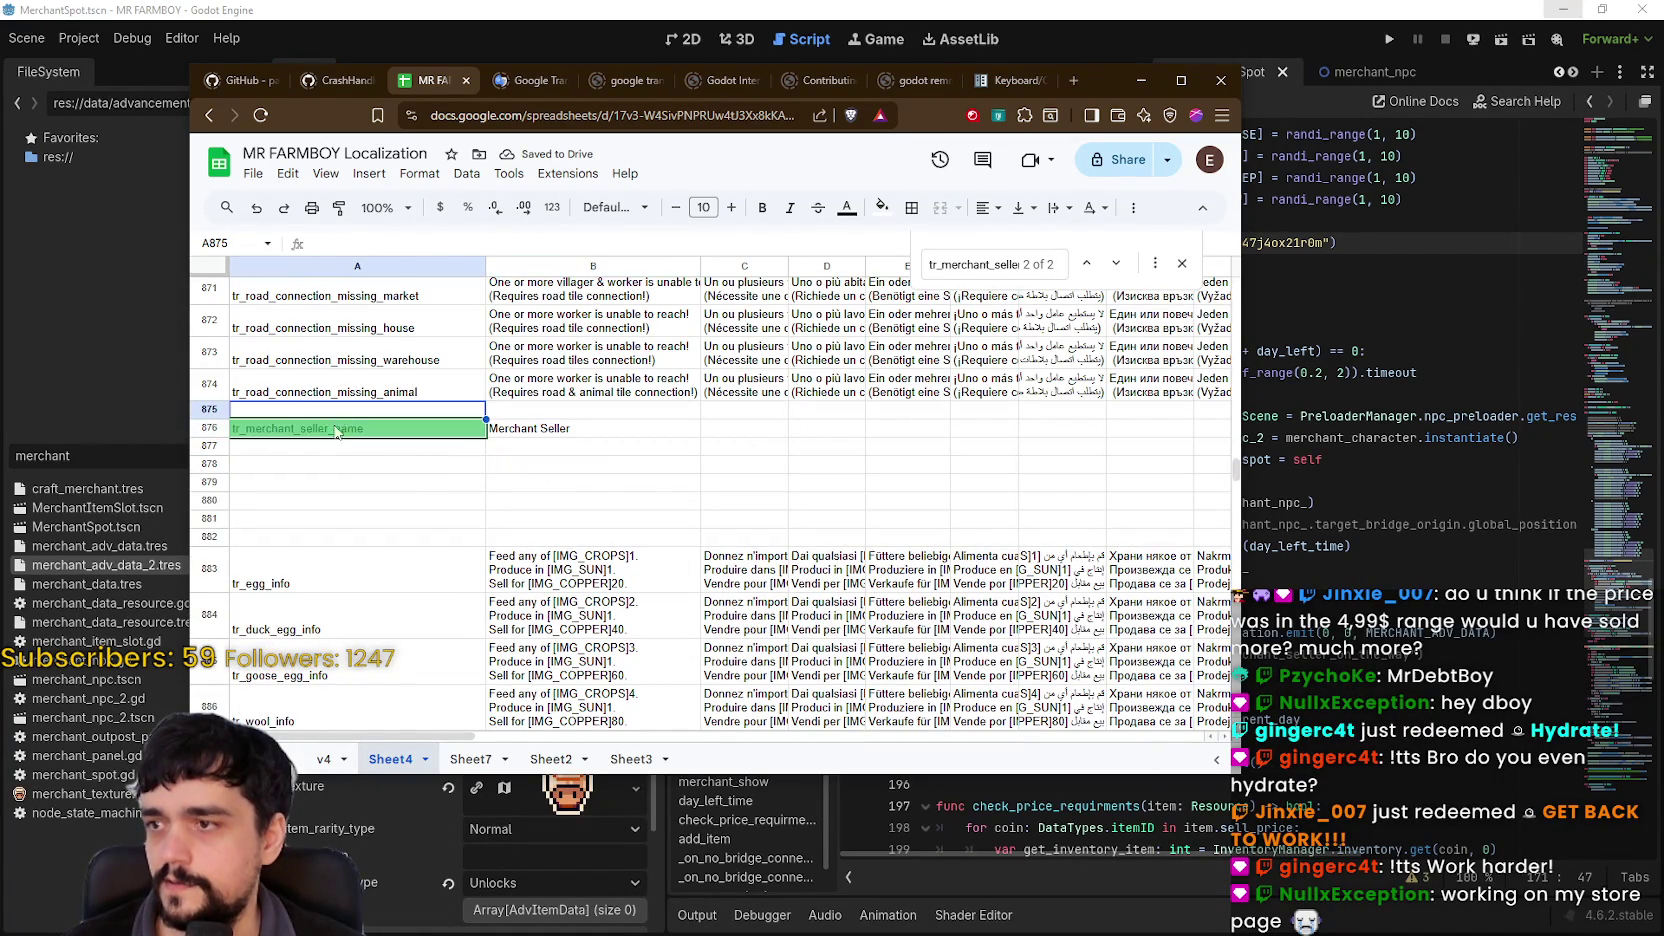
{"action": "type", "text": "2_"}
{"action": "key", "text": "ctrl+Return"}
{"action": "key", "text": "ctrl+c"}
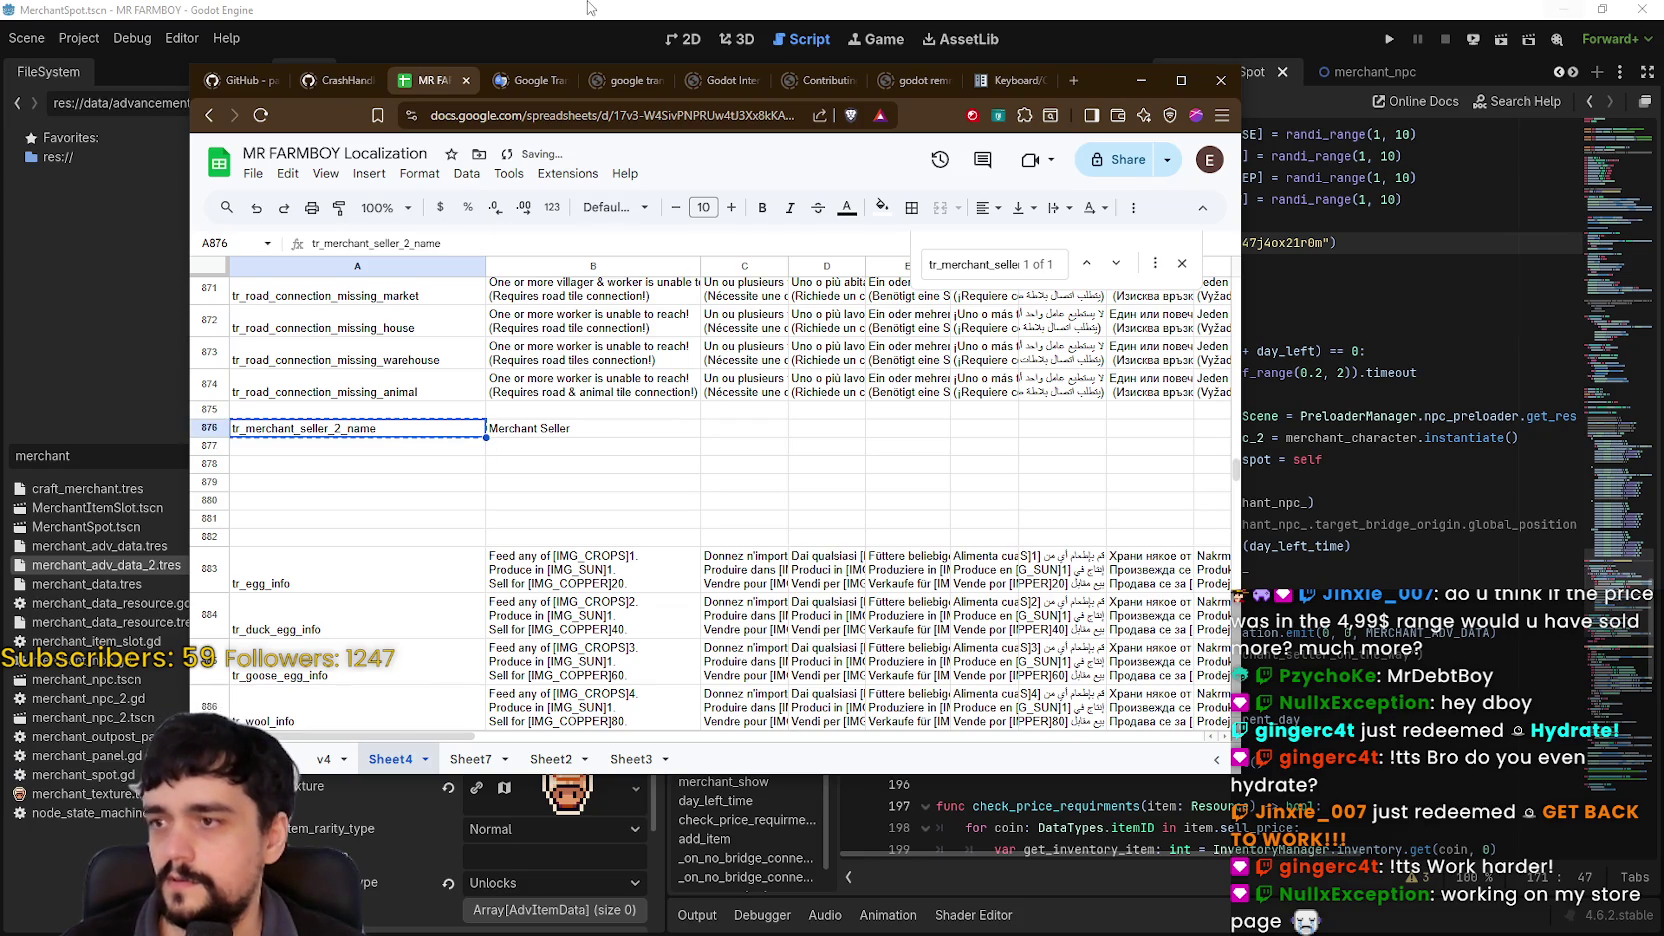
{"action": "left_click", "coordinate": [613, 7]}
{"action": "key", "text": "ctrl+v"}
{"action": "key", "text": "Return"}
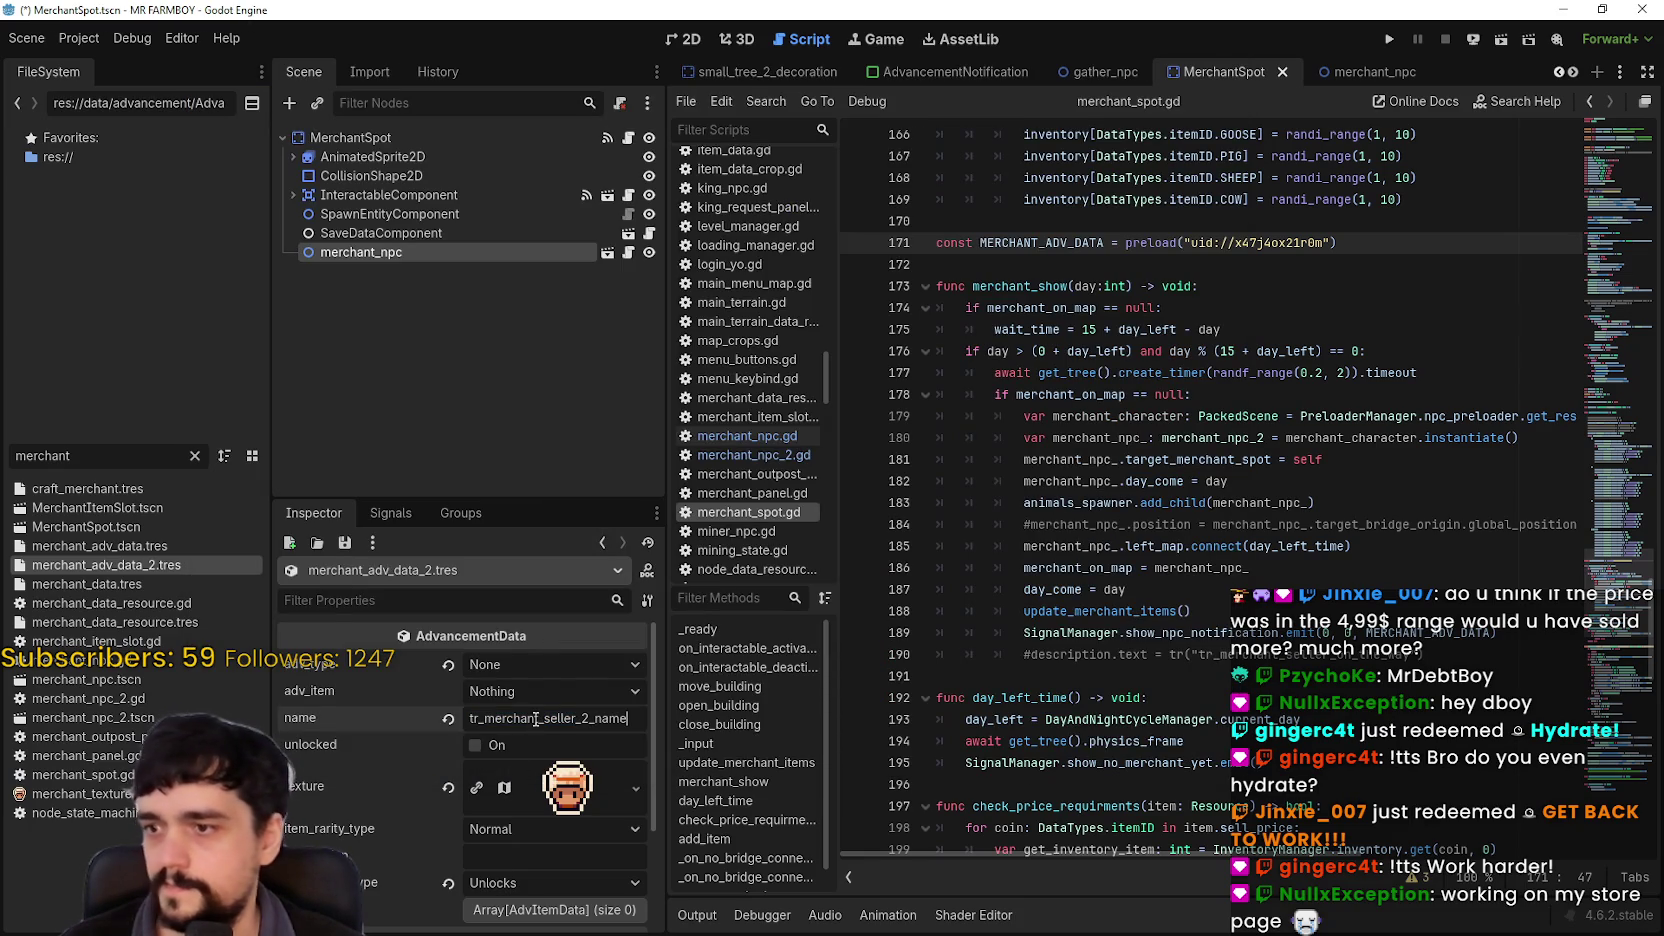
Step: Save the scene and add a MERCHANT_ADV_DATA_2 preload for merchant_adv_data_2.tres below the existing constant
{"action": "key", "text": "ctrl+s"}
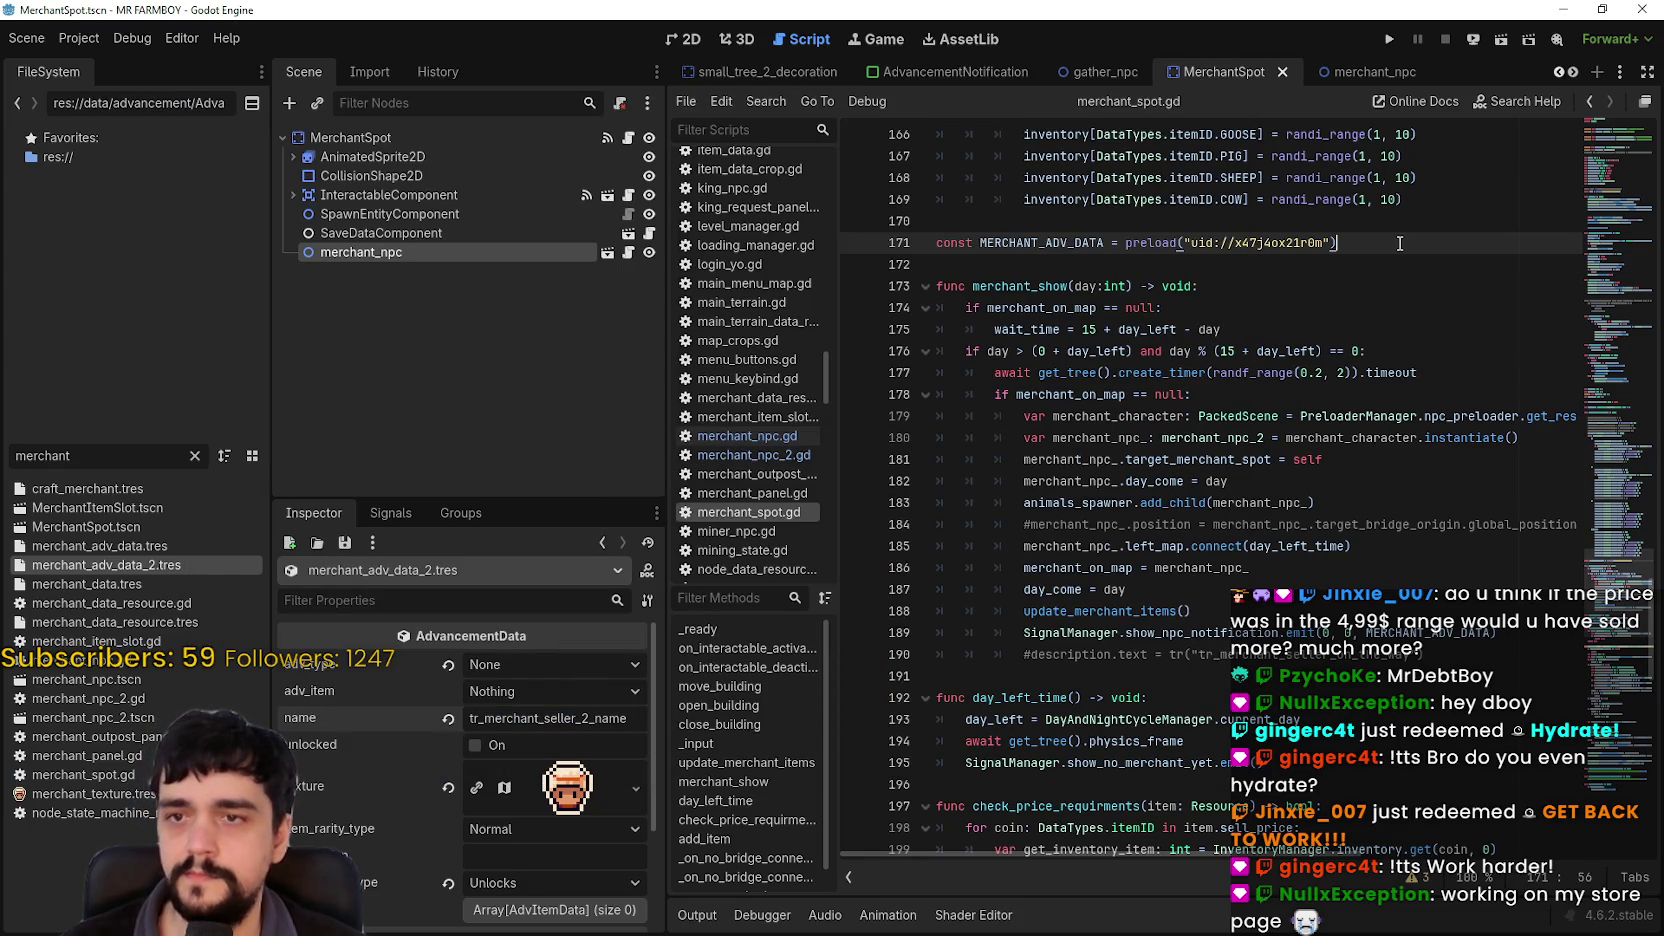
{"action": "key", "text": "Return"}
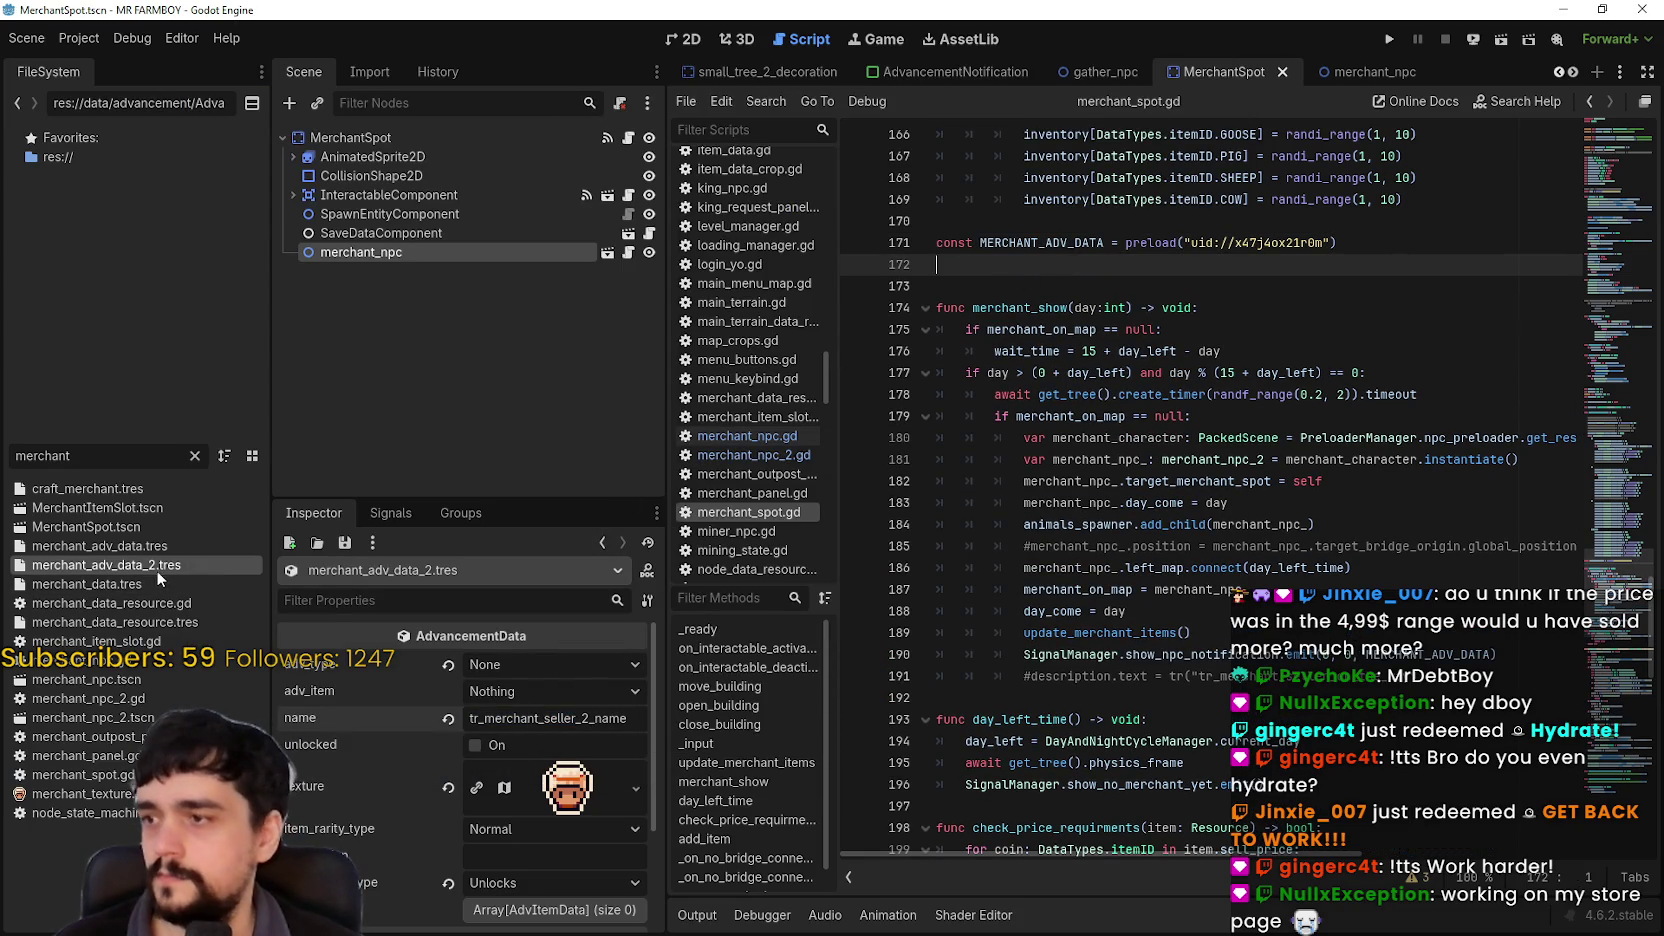
{"action": "mouse_move", "coordinate": [1188, 407]}
{"action": "left_mouse_down"}
{"action": "mouse_move", "coordinate": [1198, 272]}
{"action": "mouse_move", "coordinate": [1150, 268]}
{"action": "left_mouse_up"}
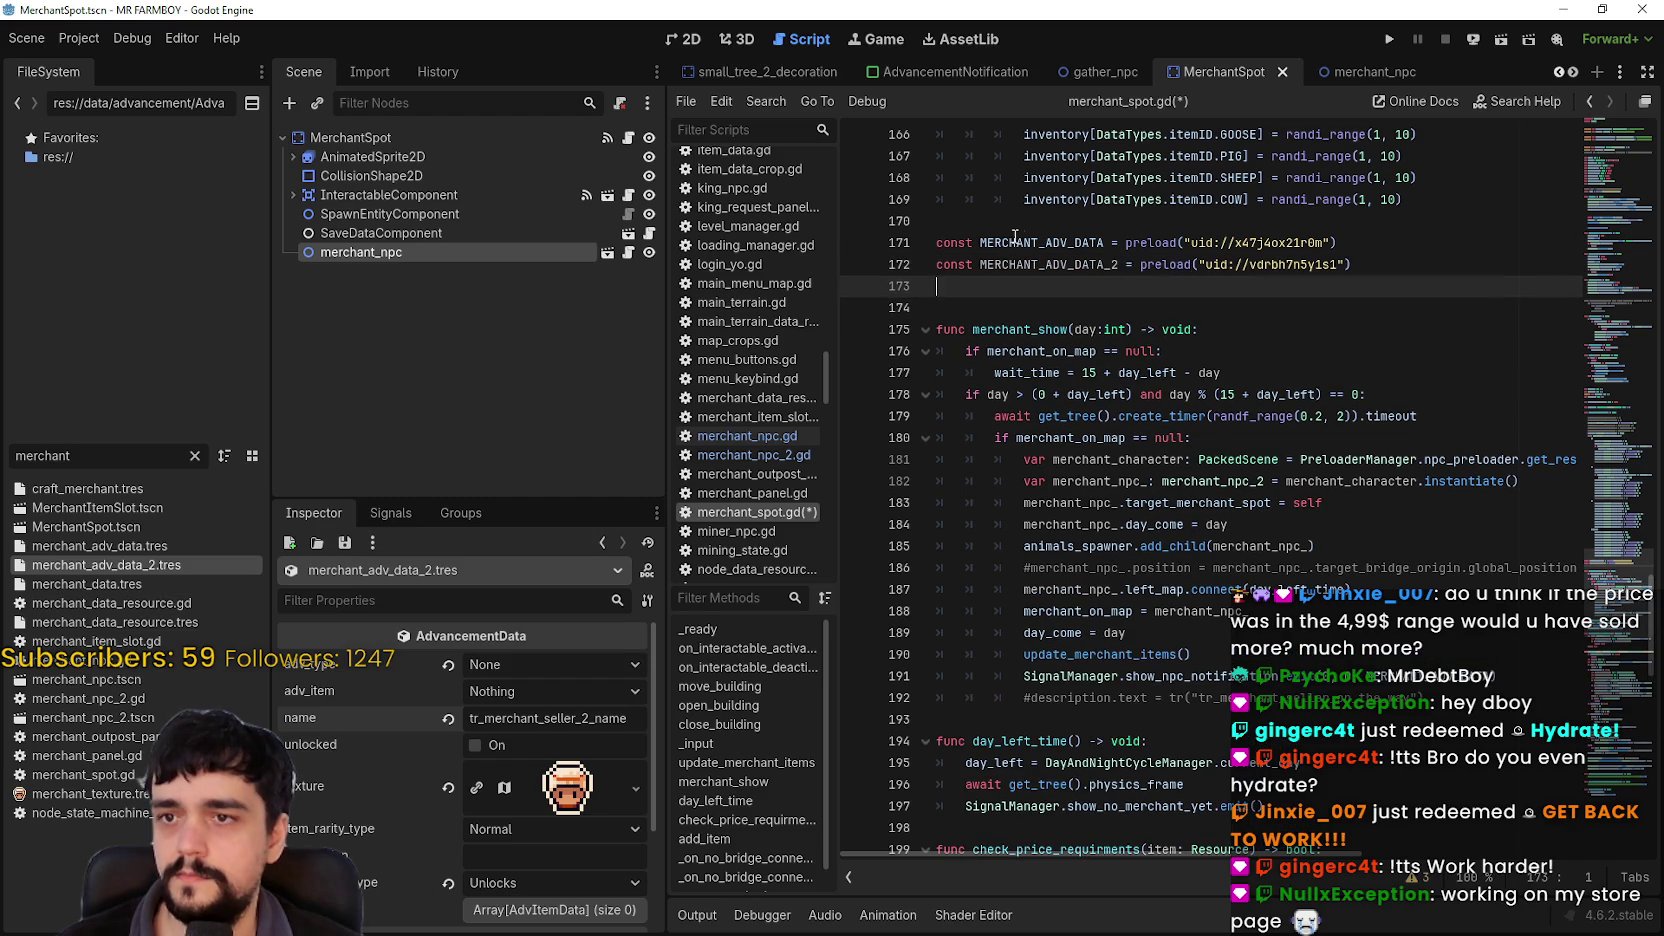
{"action": "double_click", "coordinate": [1051, 264]}
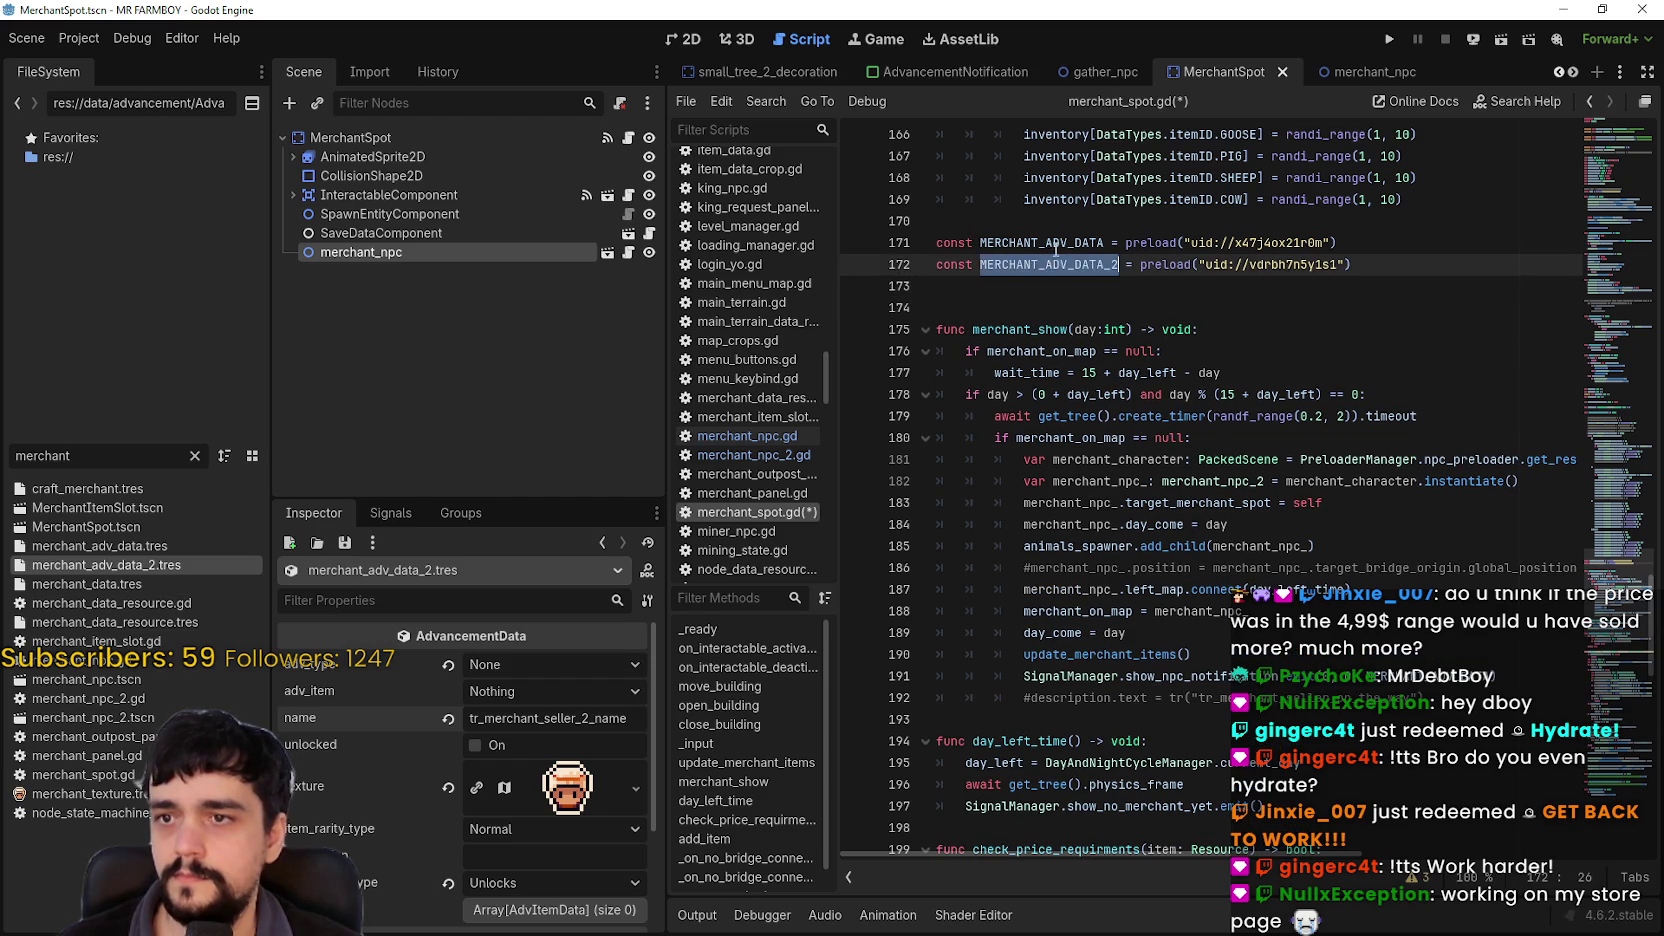
{"action": "double_click", "coordinate": [1055, 244]}
Step: Search the script for MERCHANT_ADV_DATA and return to its line 171 declaration
{"action": "key", "text": "ctrl+f"}
{"action": "left_click", "coordinate": [1401, 878]}
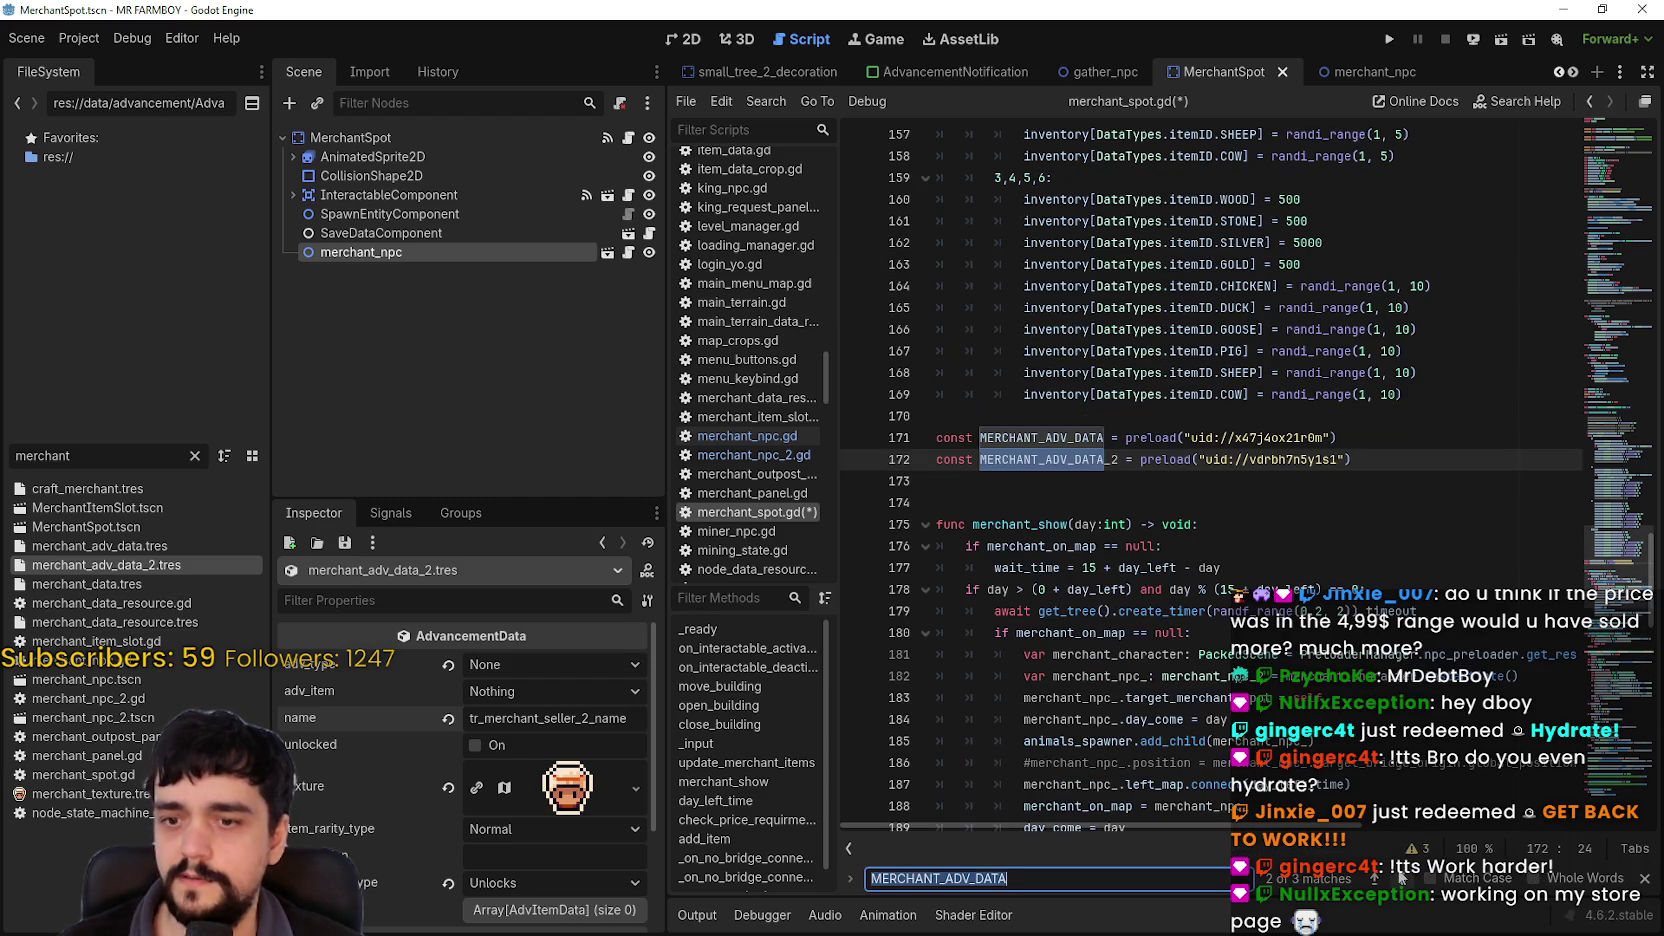
{"action": "left_click", "coordinate": [1401, 878]}
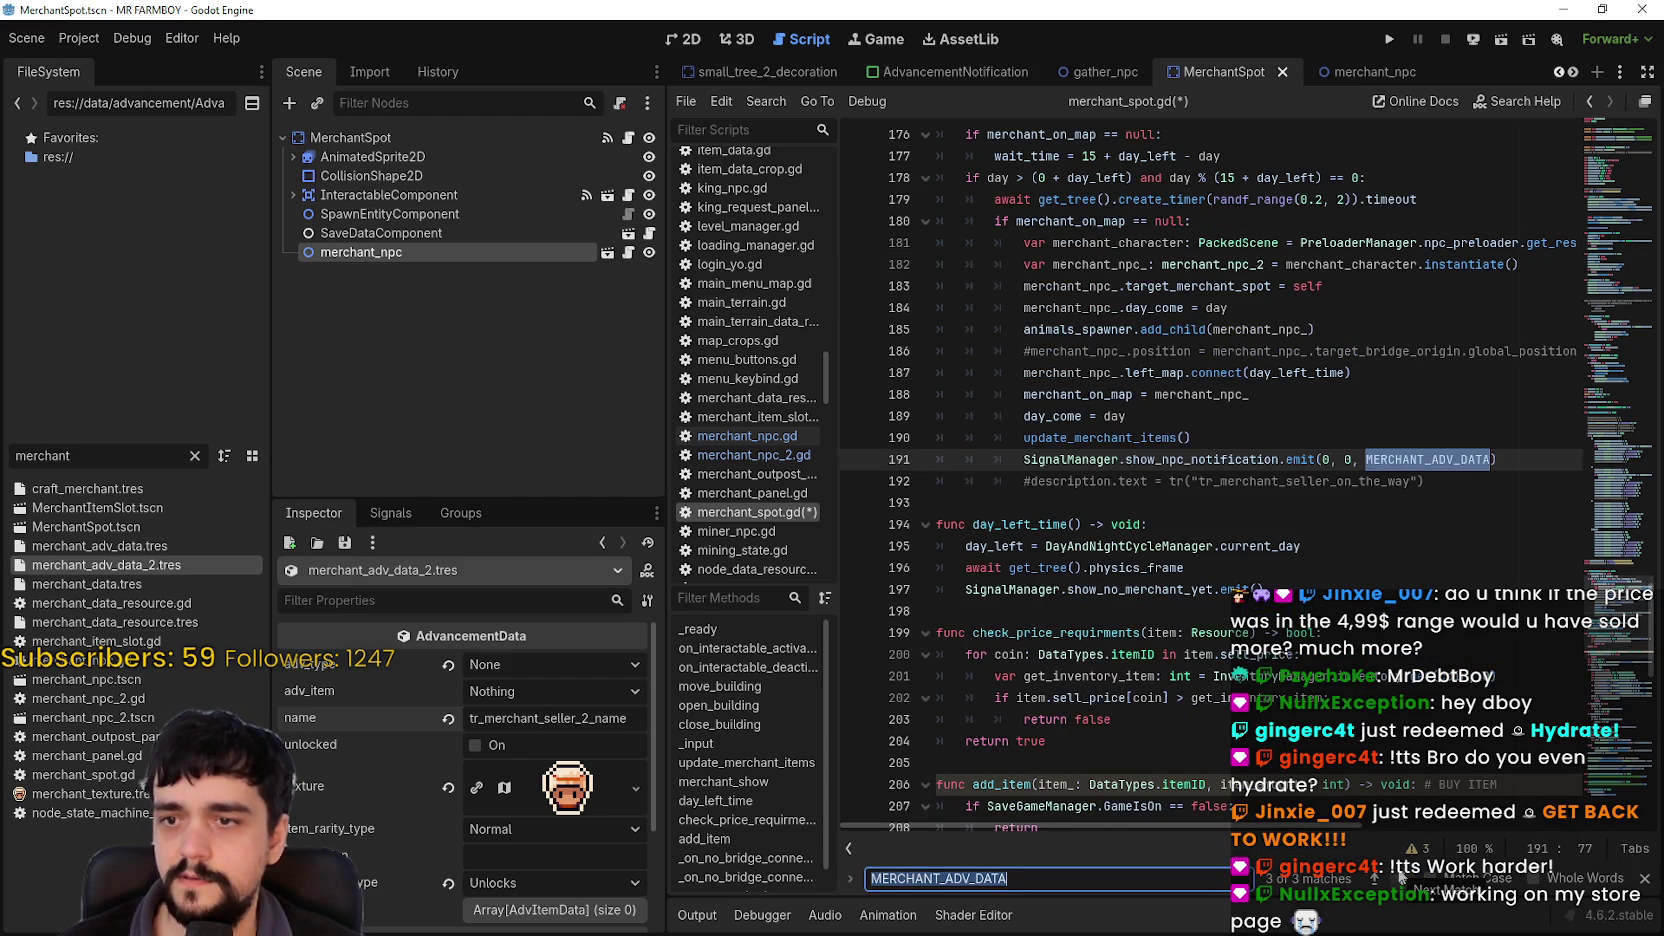
{"action": "left_click", "coordinate": [1400, 878]}
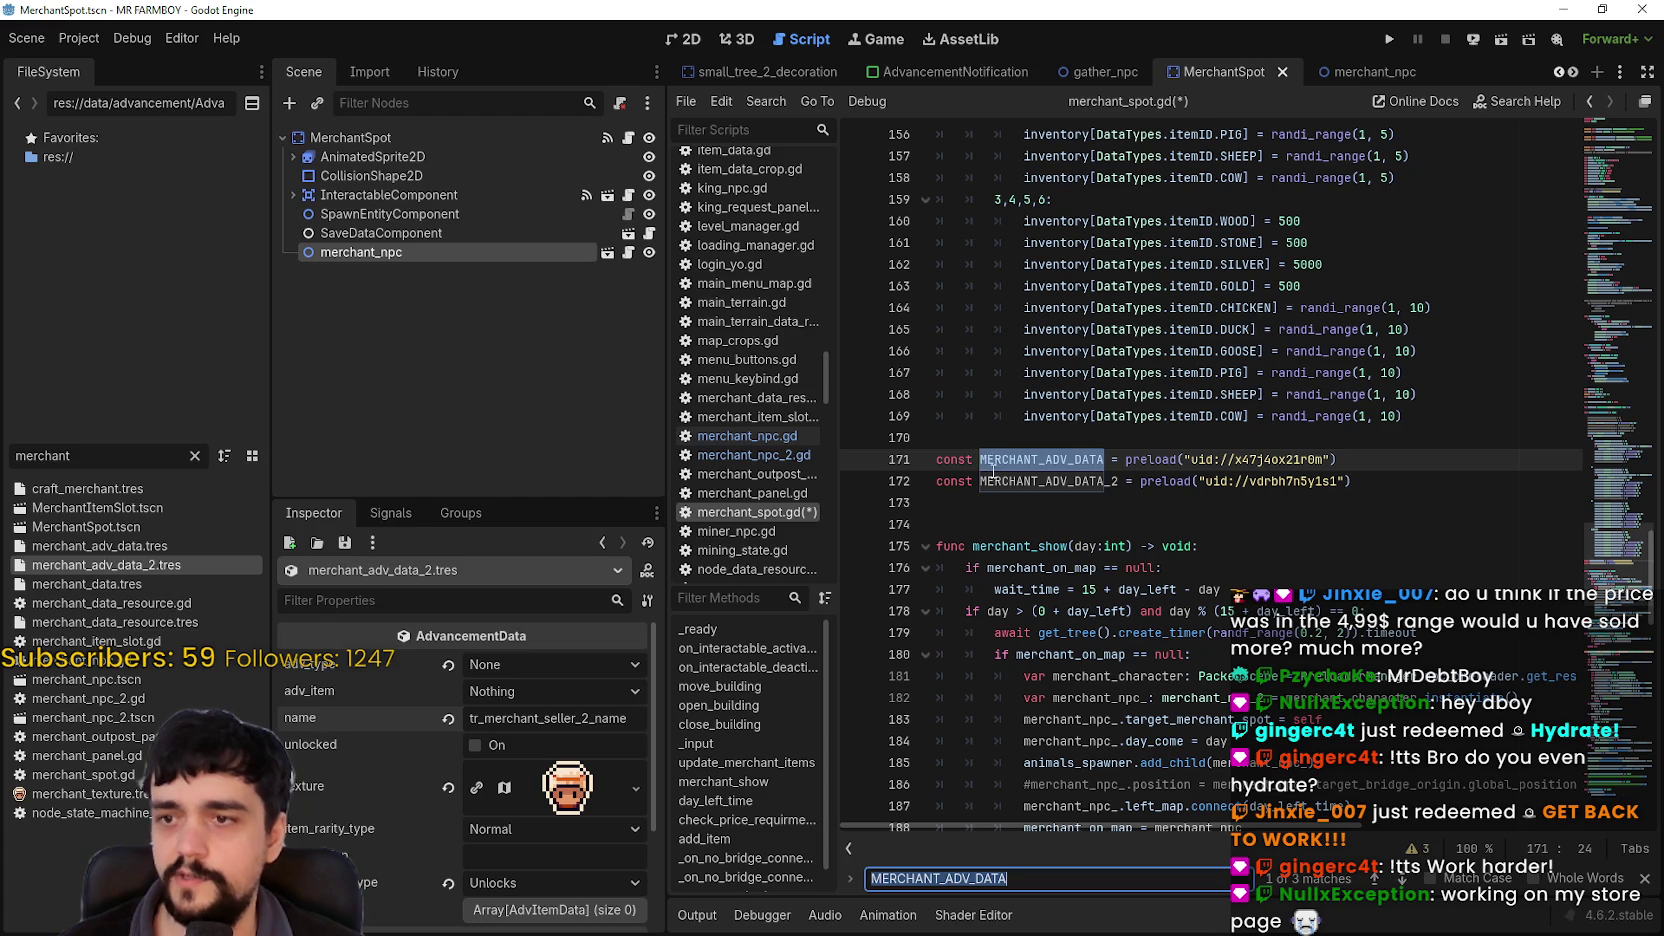
{"action": "scroll", "coordinate": [1043, 384], "scroll_direction": "down", "scroll_amount": 2}
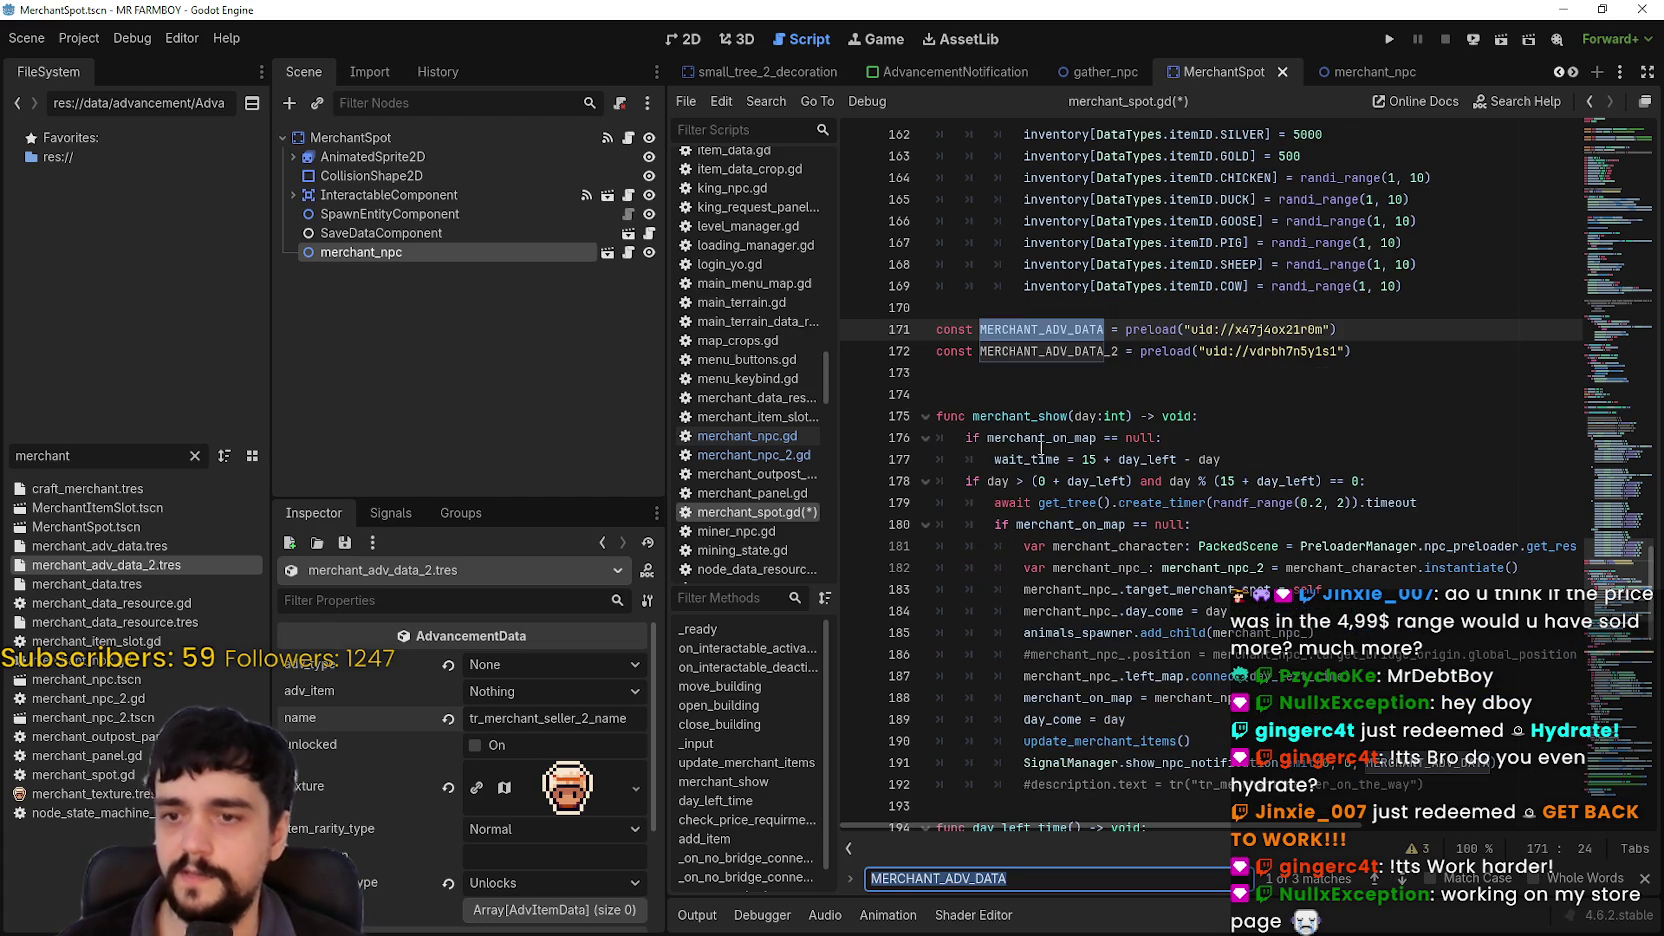
Step: Comment out line 171, rename MERCHANT_ADV_DATA_2 to MERCHANT_ADV_DATA, and save merchant_spot.gd
{"action": "left_click", "coordinate": [938, 331]}
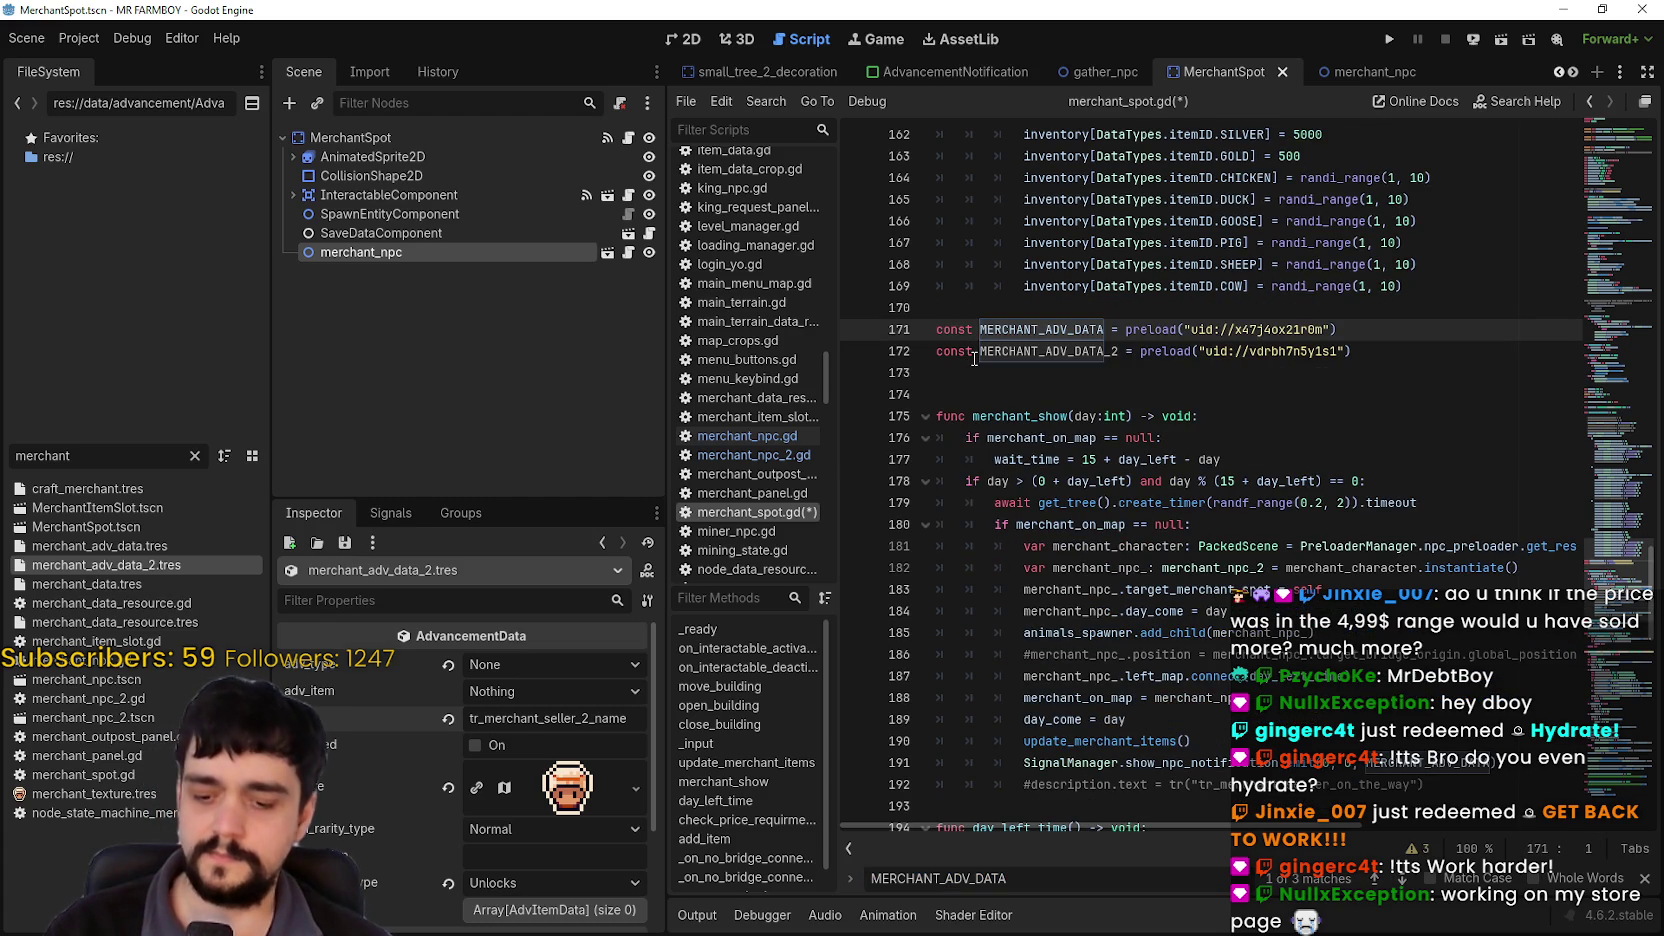
{"action": "type", "text": "@"}
{"action": "key", "text": "BackSpace"}
{"action": "type", "text": "#"}
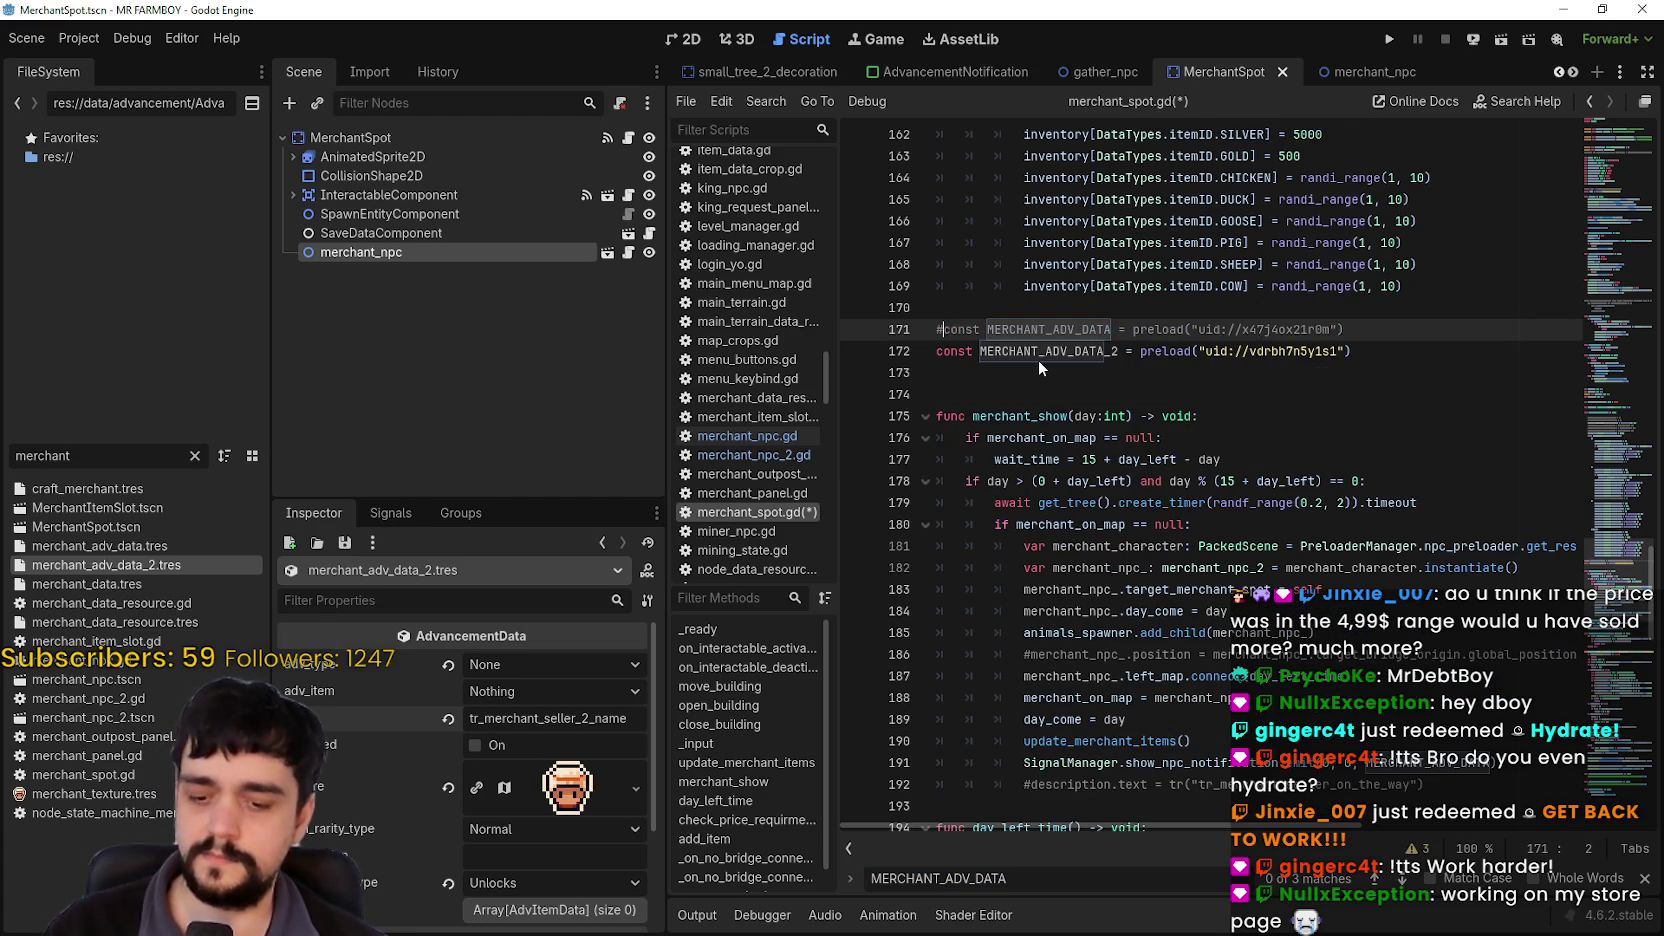
{"action": "left_click", "coordinate": [1117, 351]}
{"action": "key", "text": "BackSpace"}
{"action": "key", "text": "BackSpace"}
{"action": "left_click", "coordinate": [1128, 387]}
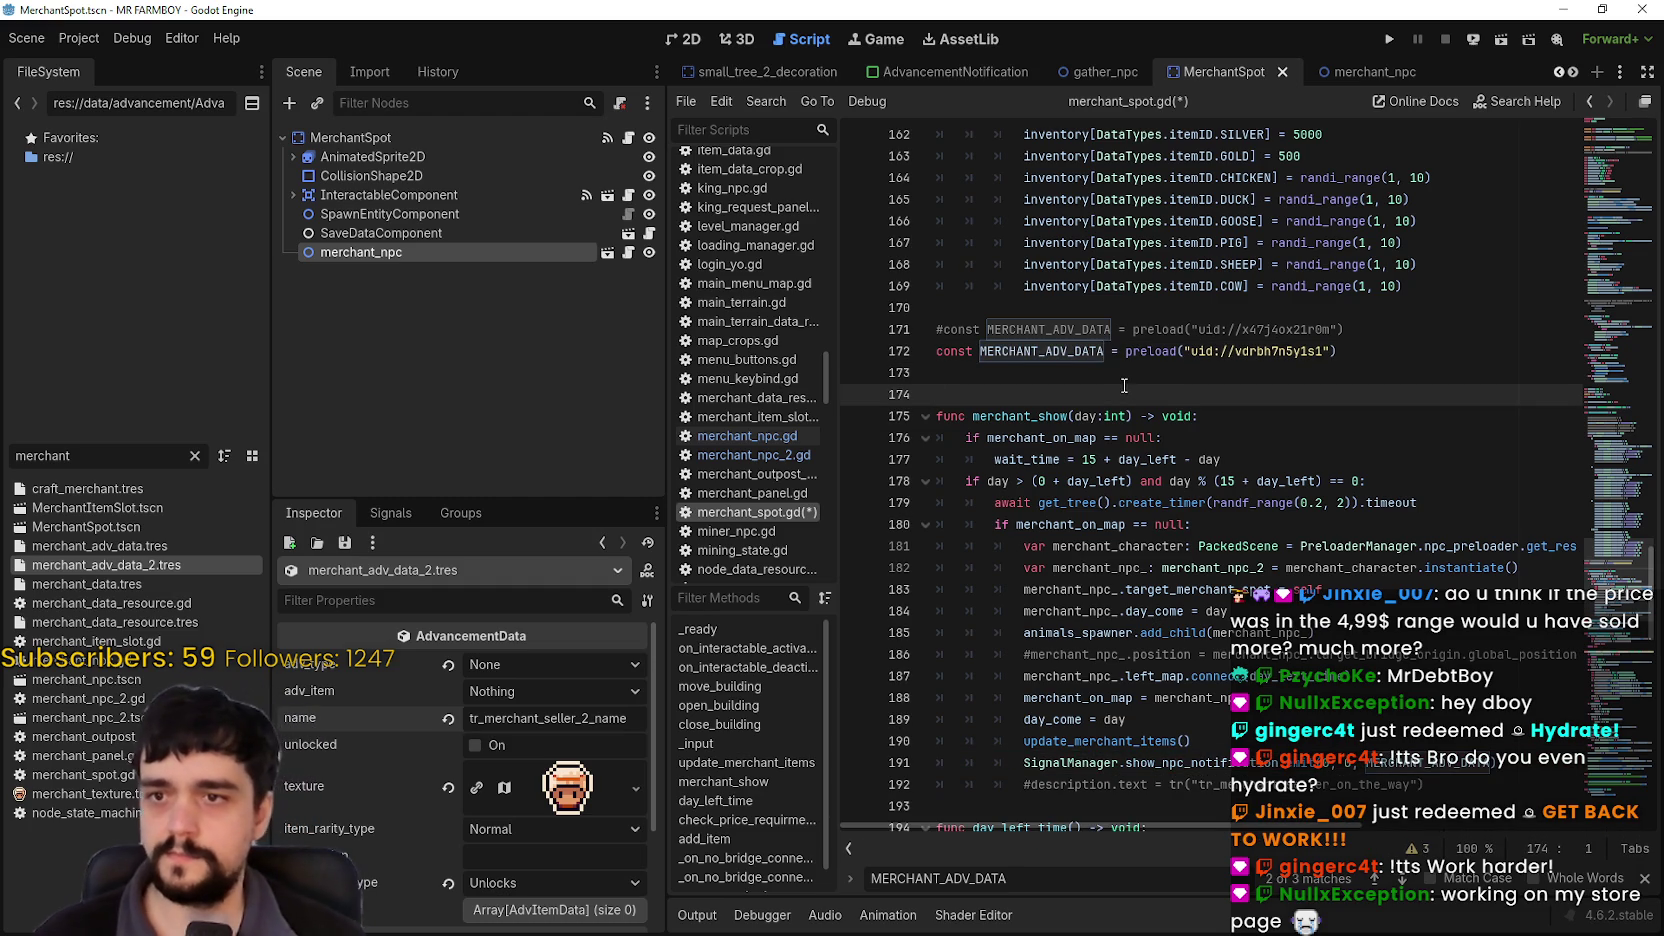
{"action": "key", "text": "ctrl+s"}
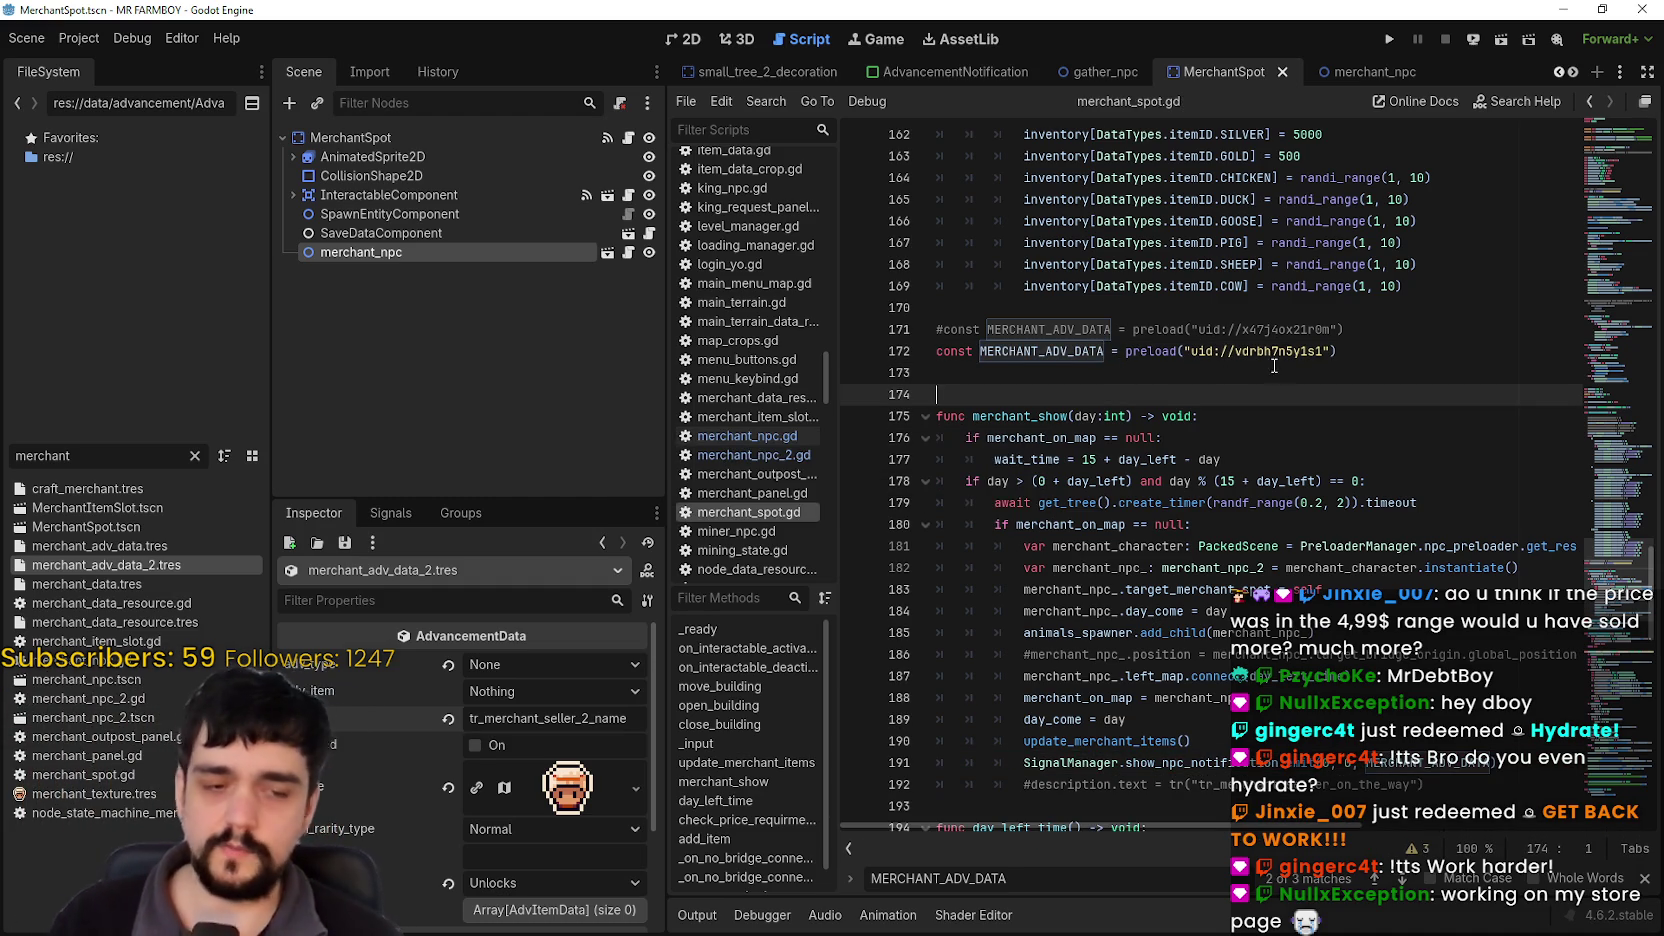
{"action": "key", "text": "alt+Tab"}
{"action": "left_click", "coordinate": [586, 432]}
Step: Replace 'Seller' with 'Restocker' in cell B876's English name
{"action": "key", "text": "Return"}
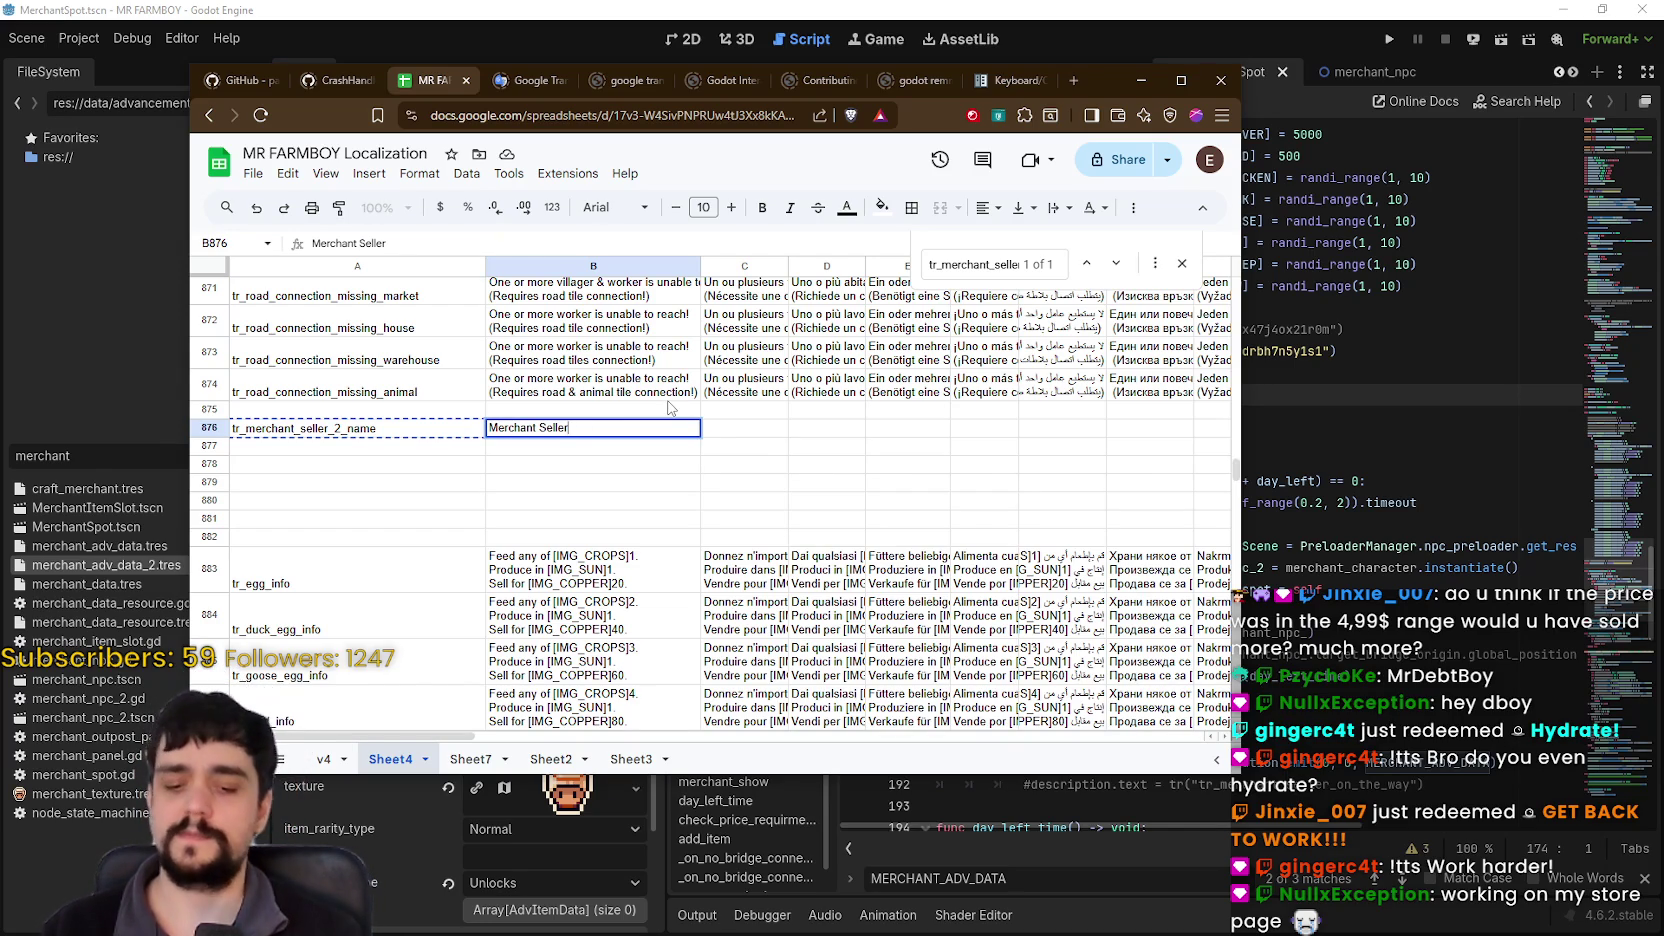
{"action": "key", "text": "BackSpace"}
{"action": "key", "text": "BackSpace"}
{"action": "key", "text": "BackSpace"}
{"action": "type", "text": "Restocker"}
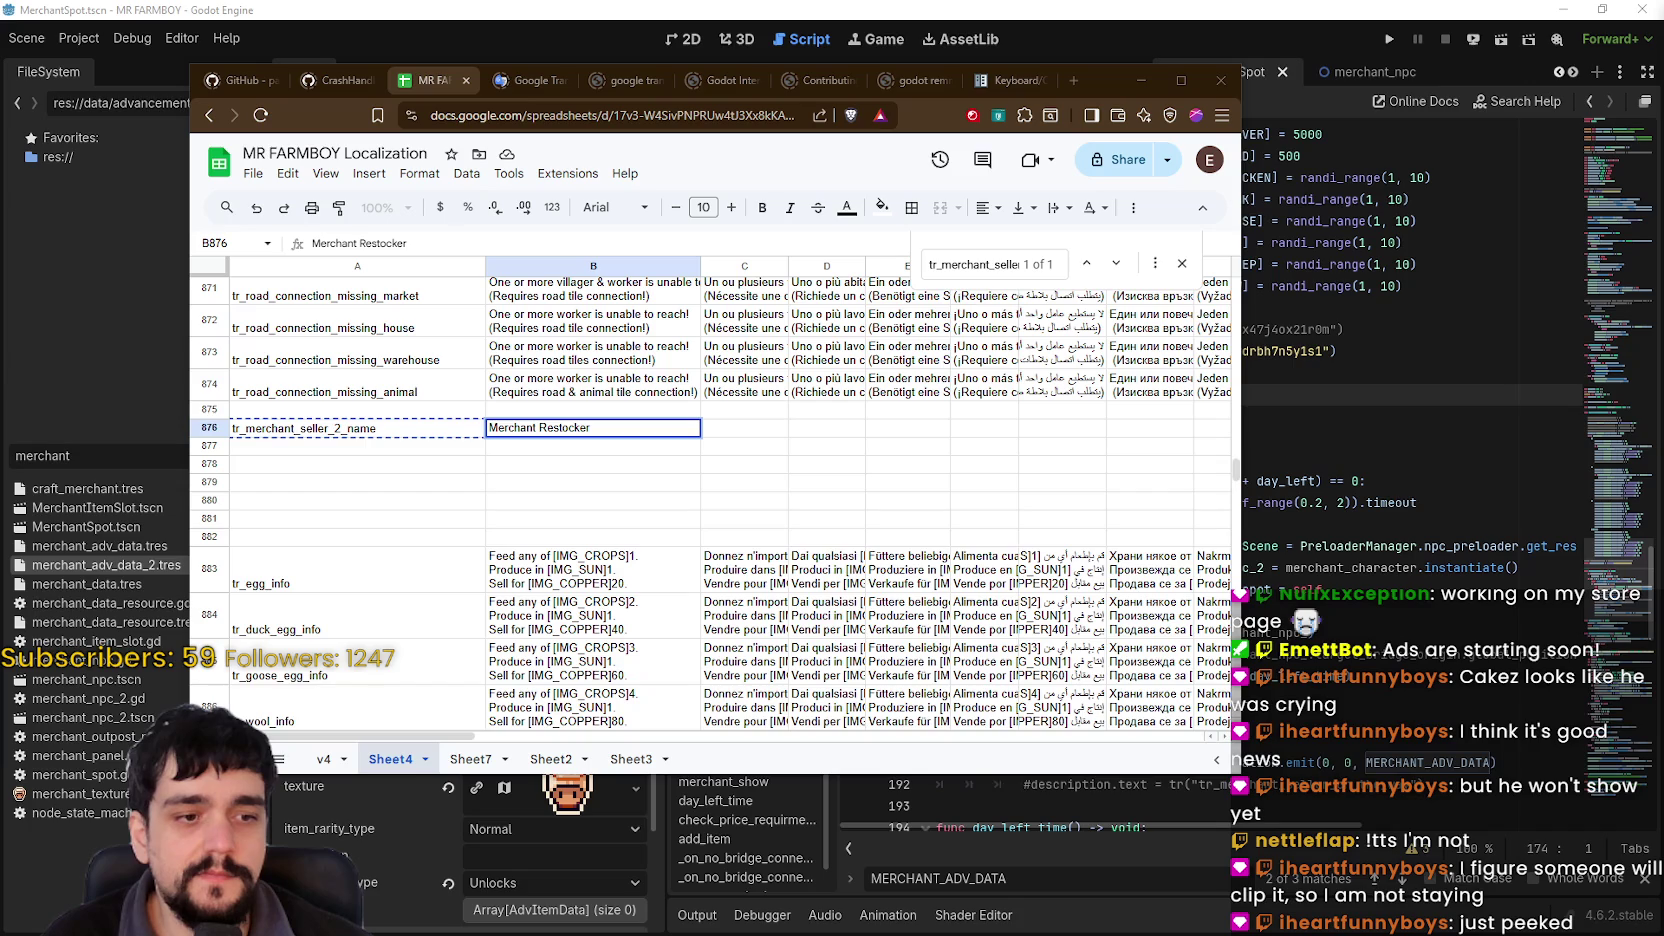
Step: Bring the Steam store page for Tangy TD to the front
{"action": "key", "text": "alt+Tab"}
Step: Open the MR FARMBOY library page in Steam and go to its Community Hub
{"action": "scroll", "coordinate": [1183, 226], "scroll_direction": "up", "scroll_amount": 10}
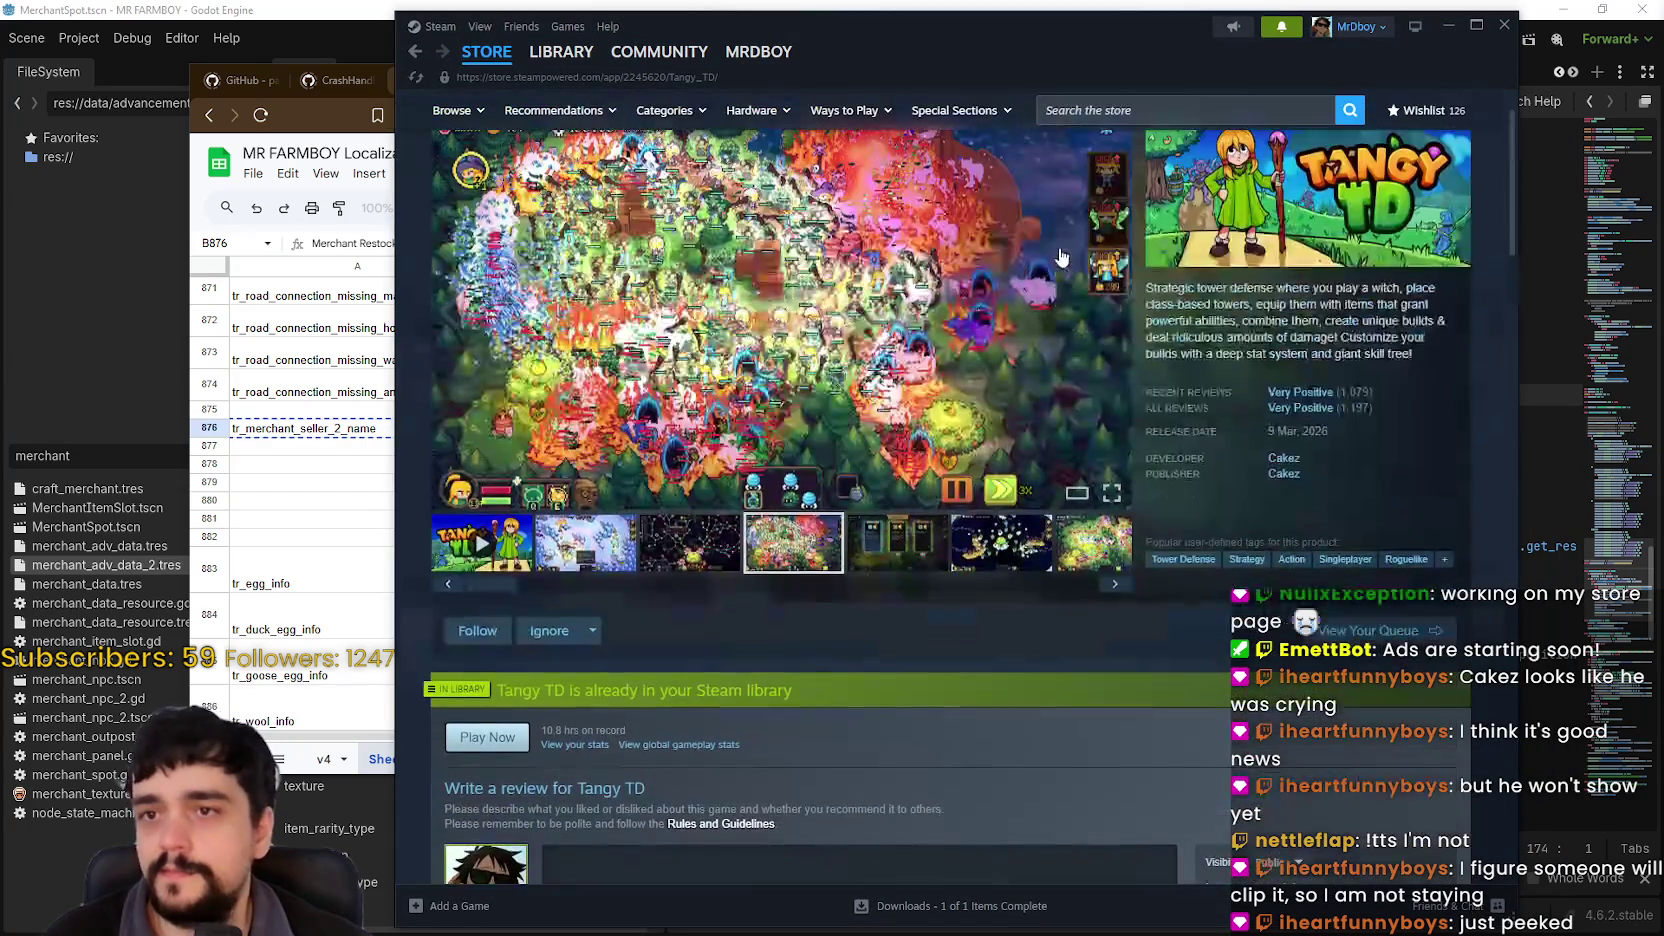
{"action": "left_click", "coordinate": [561, 52]}
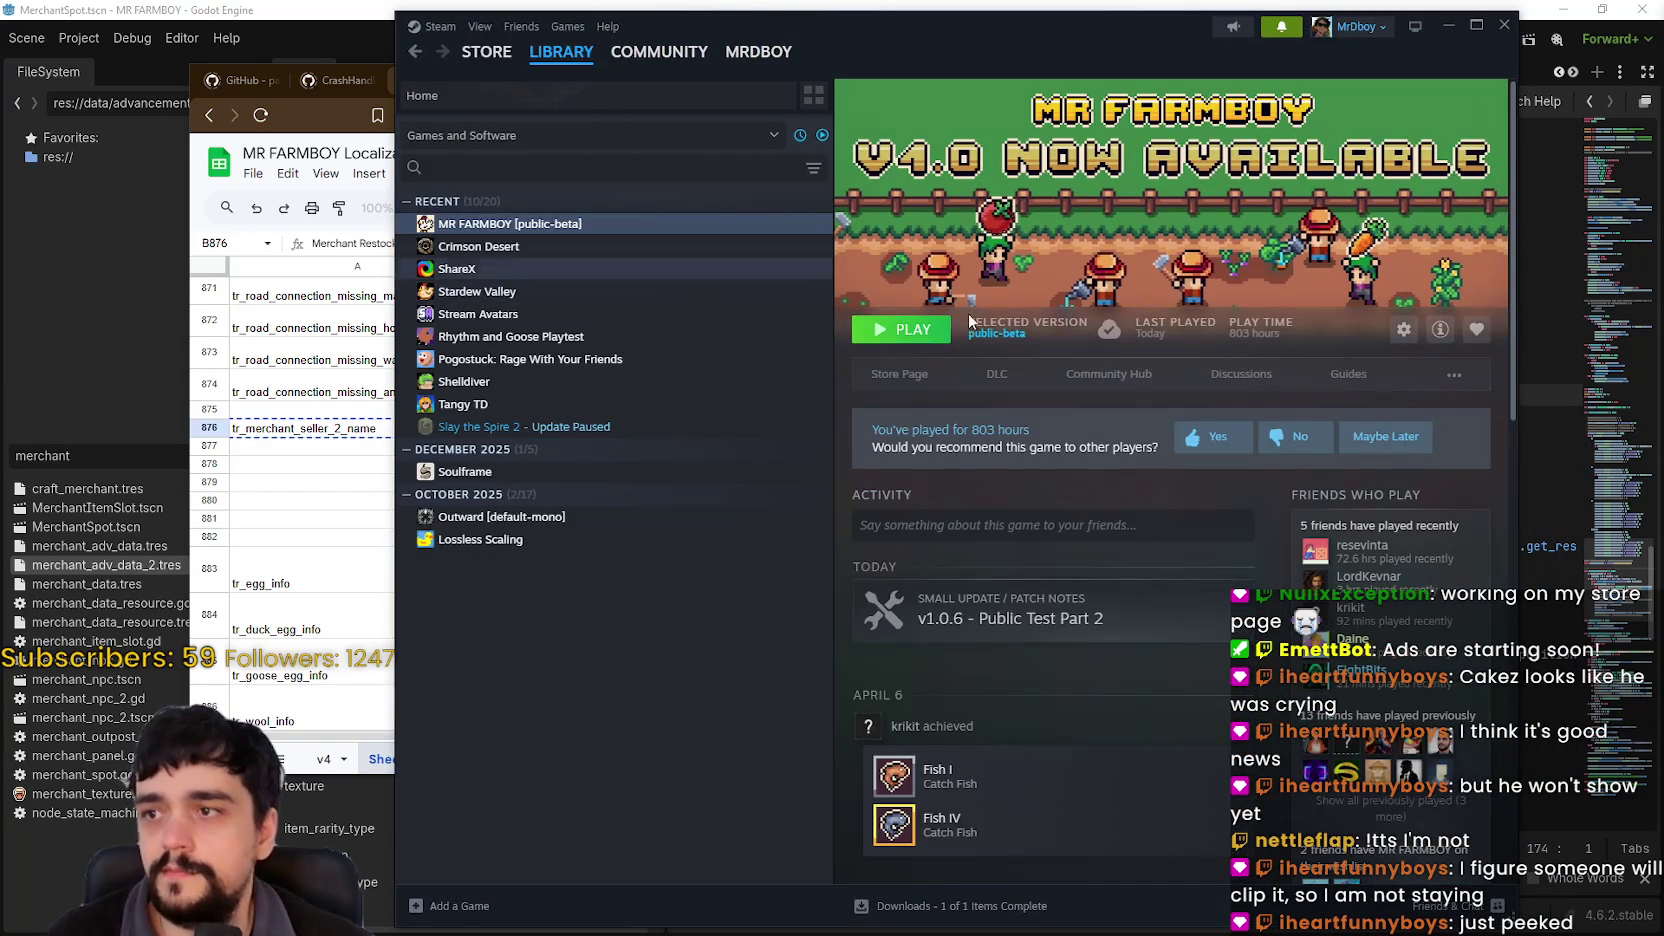
{"action": "left_click", "coordinate": [1108, 380]}
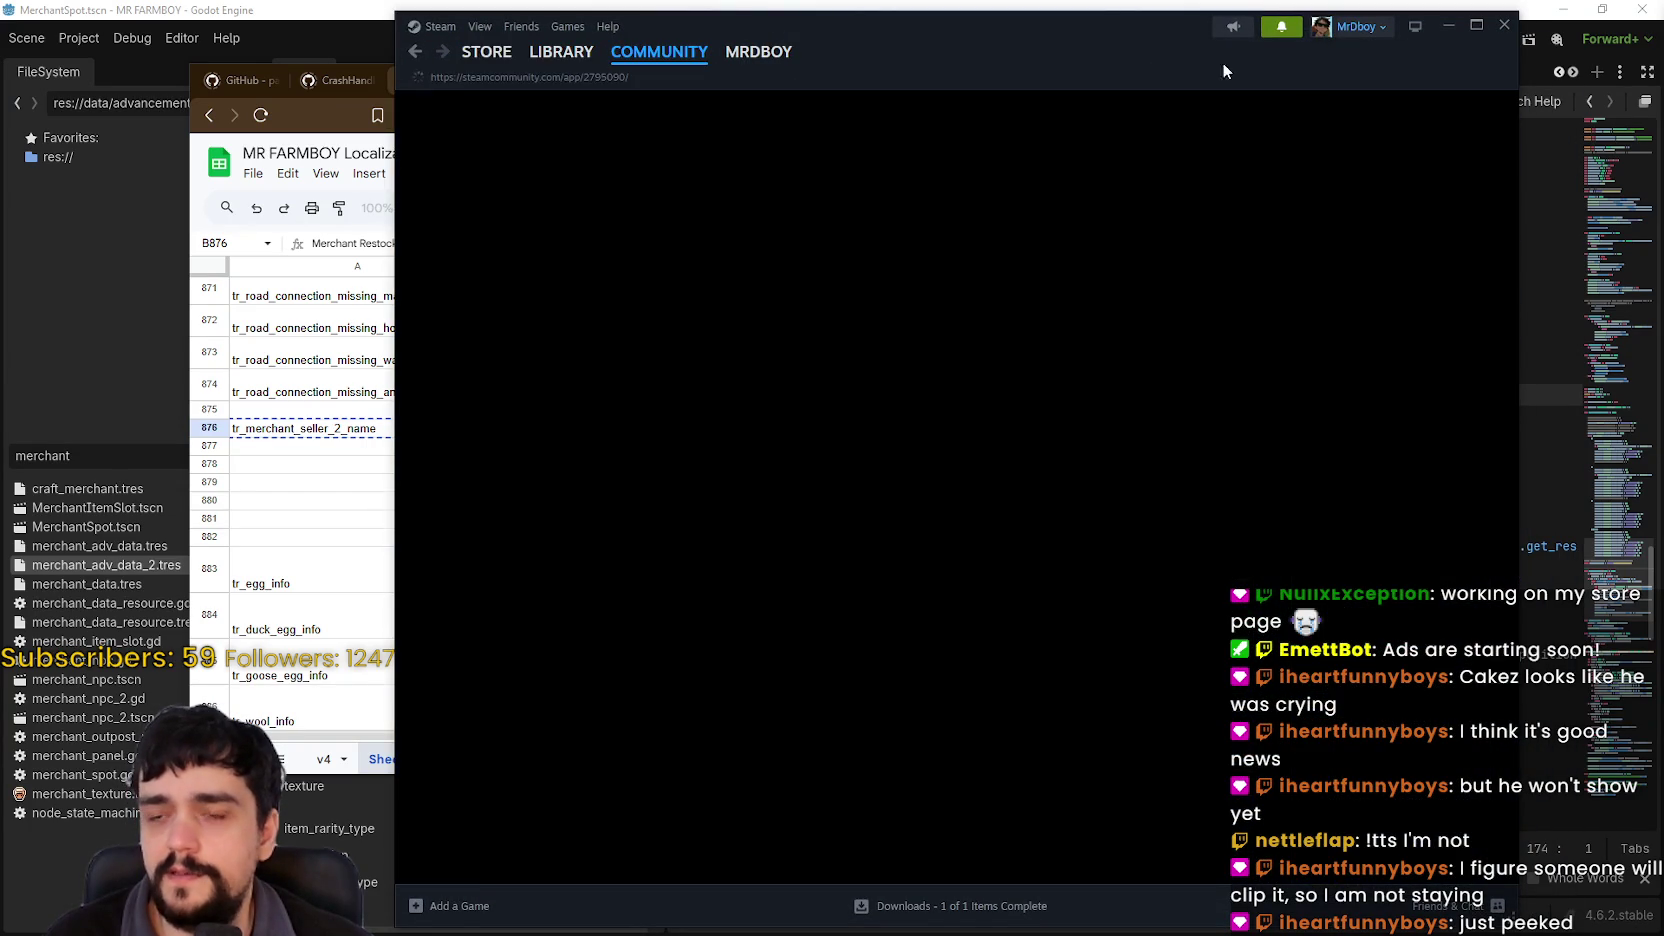
{"action": "key", "text": "alt+Tab"}
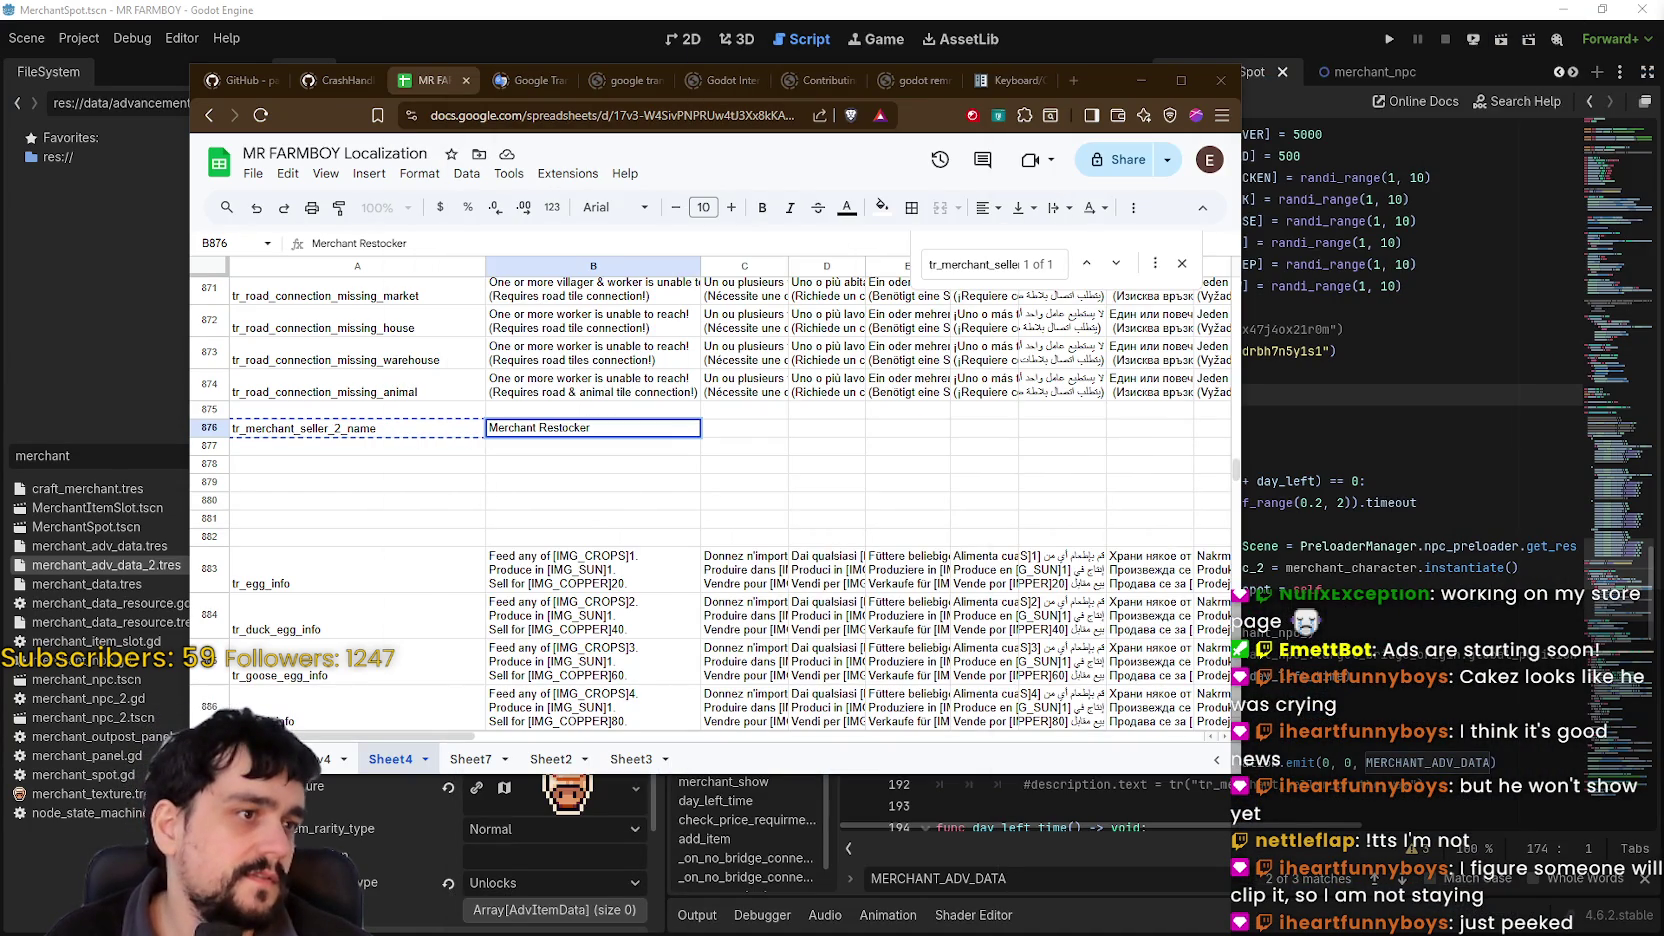
{"action": "key", "text": "alt+Tab"}
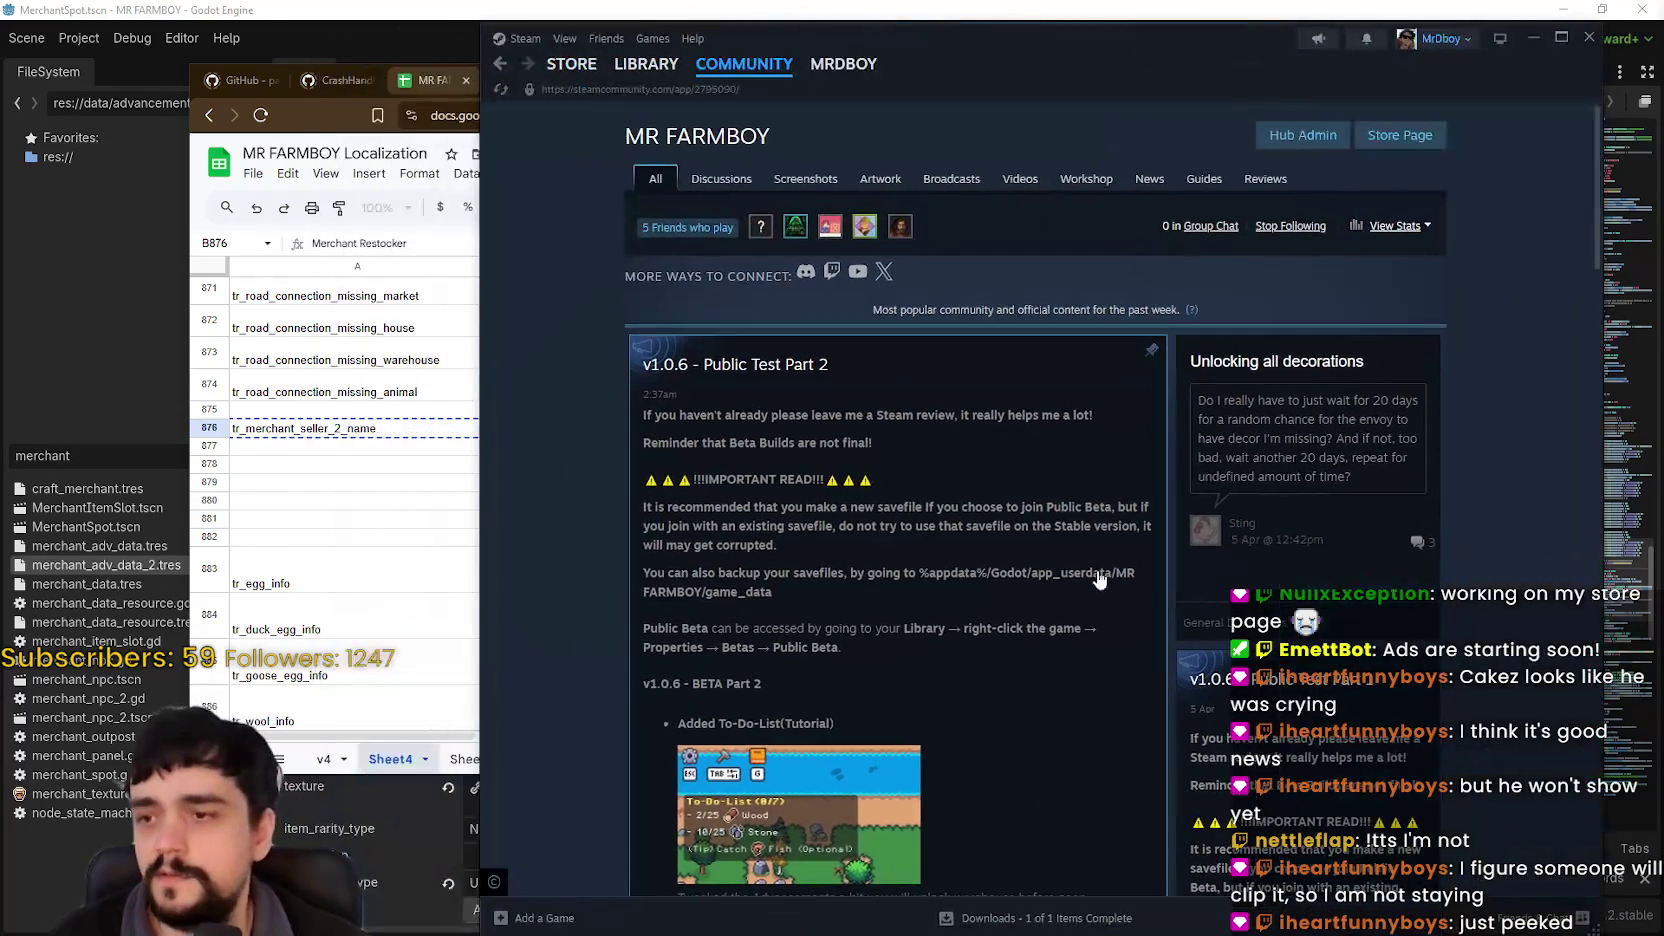
Step: Read the Public Test Part 2 announcement, then go to the Hub Admin dashboard
{"action": "scroll", "coordinate": [1107, 429], "scroll_direction": "down", "scroll_amount": 2}
{"action": "scroll", "coordinate": [1107, 429], "scroll_direction": "up", "scroll_amount": 2}
{"action": "scroll", "coordinate": [1100, 455], "scroll_direction": "down", "scroll_amount": 2}
{"action": "left_click", "coordinate": [1028, 510]}
{"action": "scroll", "coordinate": [1062, 538], "scroll_direction": "down", "scroll_amount": 5}
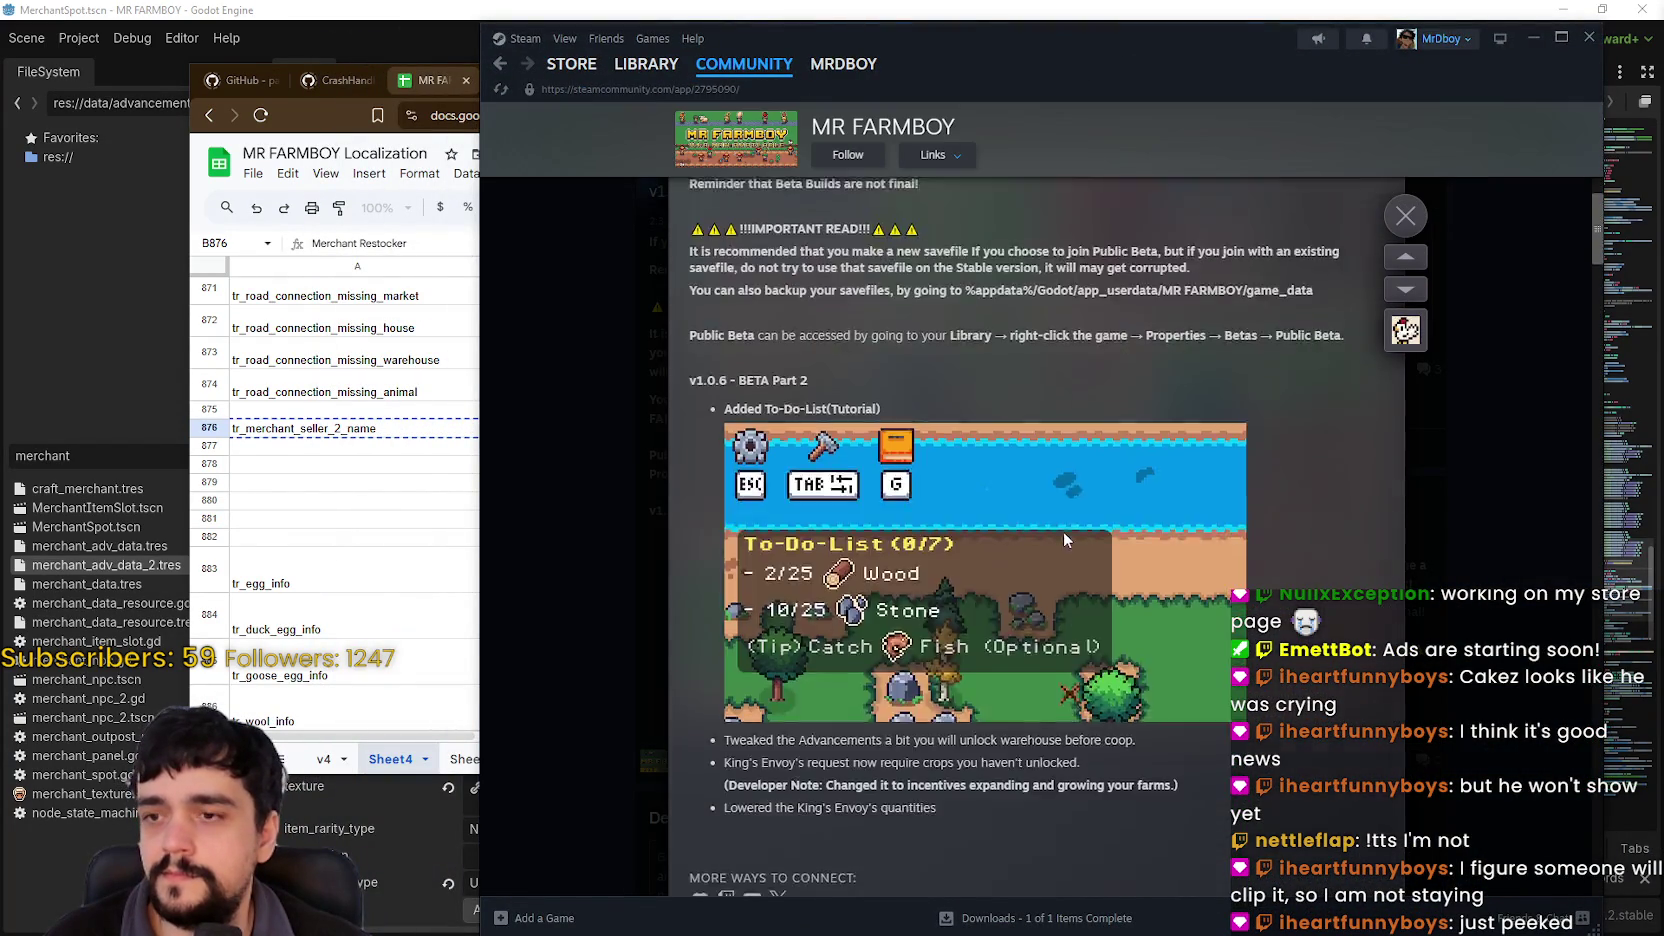
{"action": "scroll", "coordinate": [1069, 533], "scroll_direction": "up", "scroll_amount": 3}
{"action": "scroll", "coordinate": [1067, 524], "scroll_direction": "up", "scroll_amount": 2}
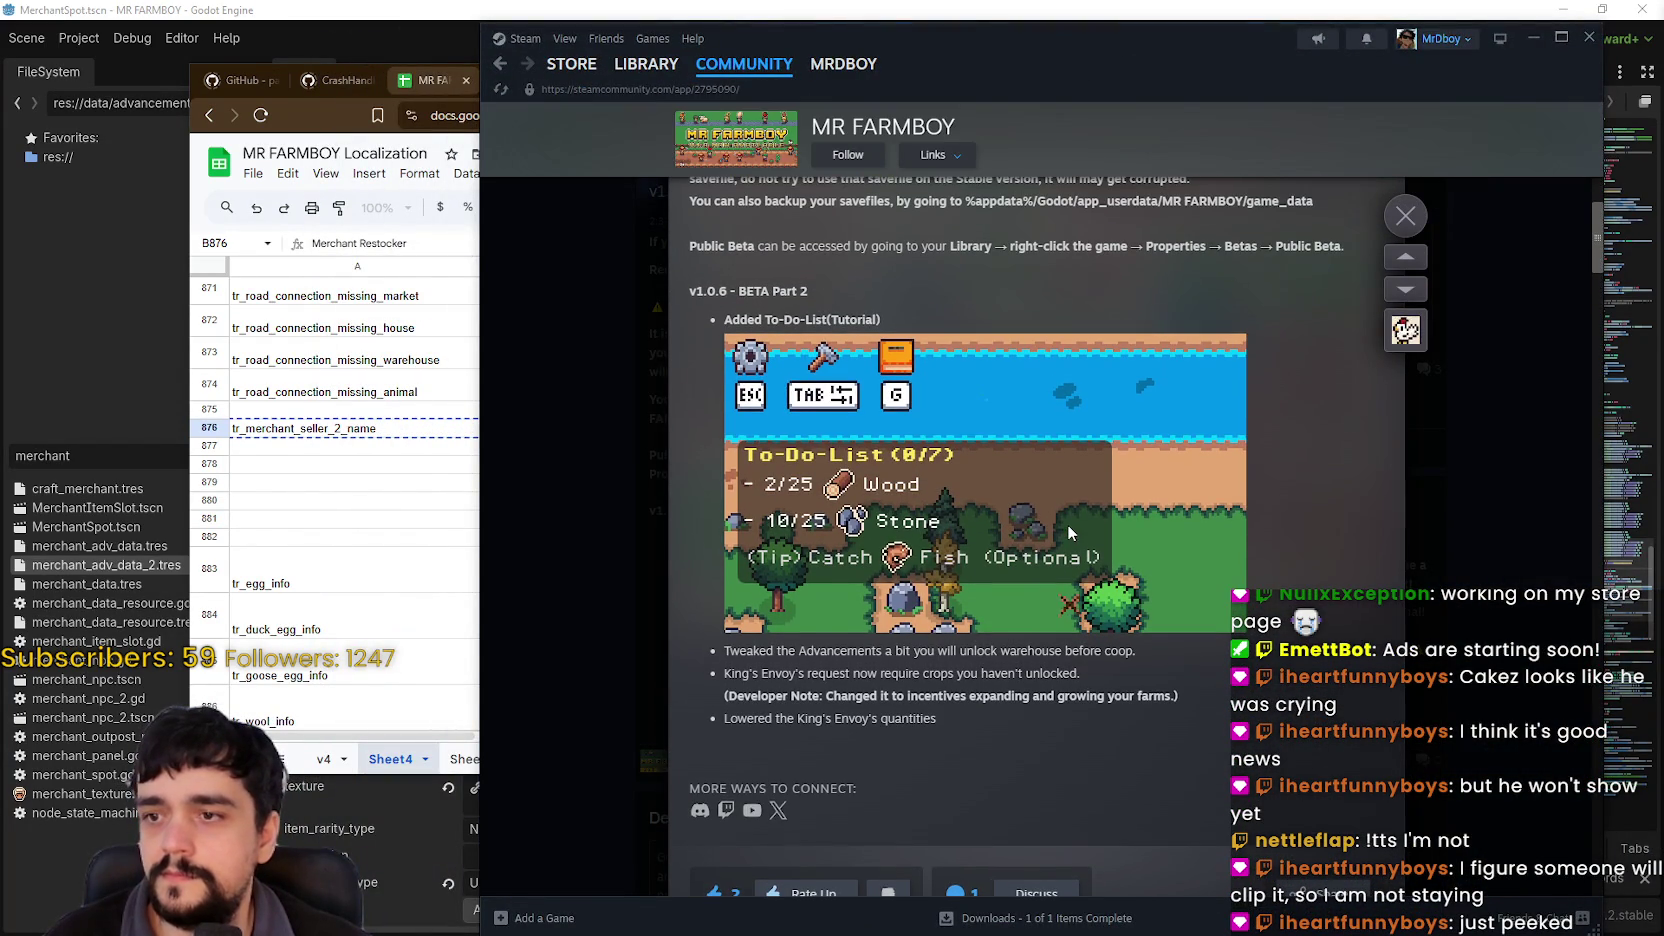
{"action": "left_click", "coordinate": [1544, 433]}
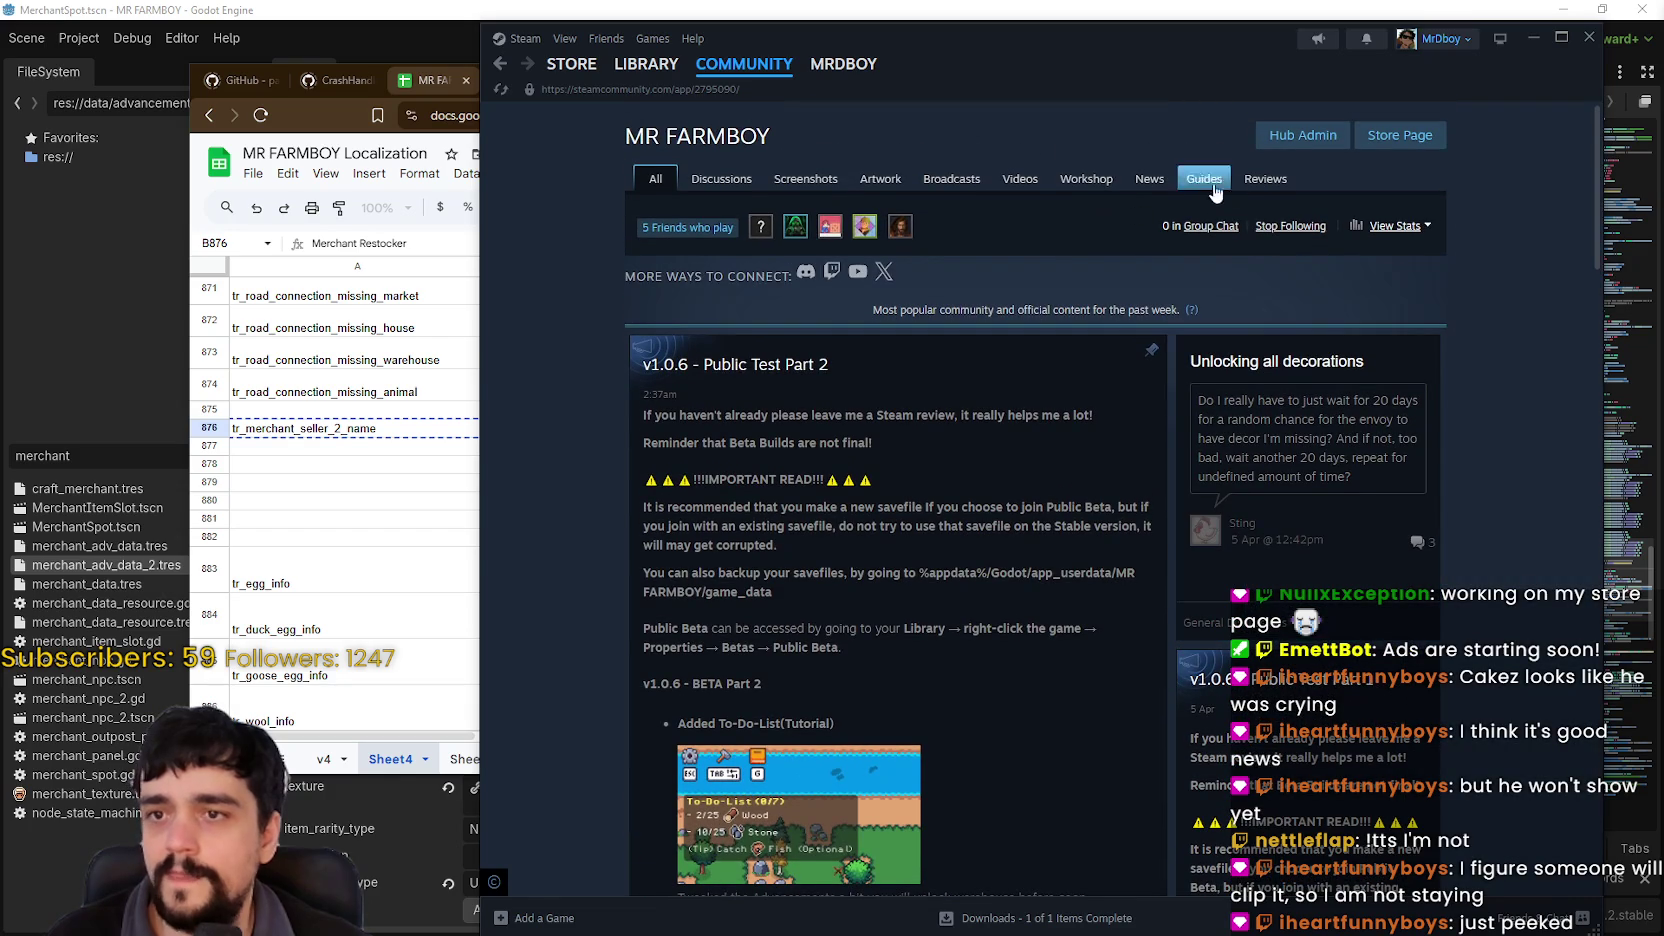
{"action": "left_click", "coordinate": [992, 505]}
{"action": "left_click", "coordinate": [1524, 259]}
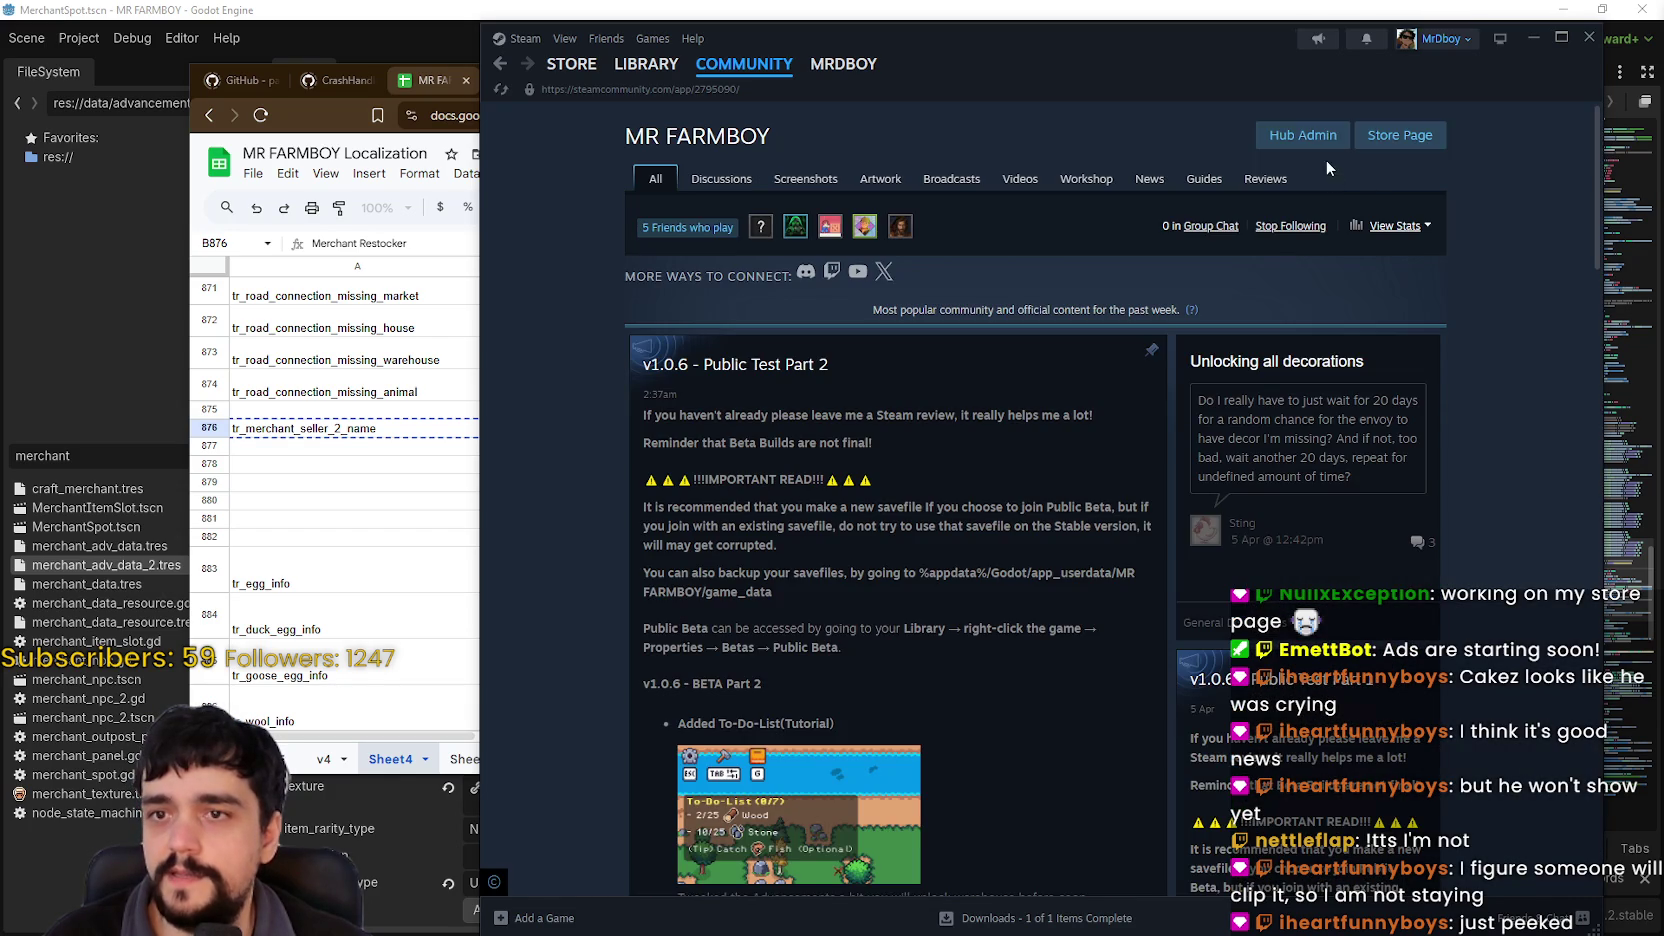
{"action": "left_click", "coordinate": [1340, 142]}
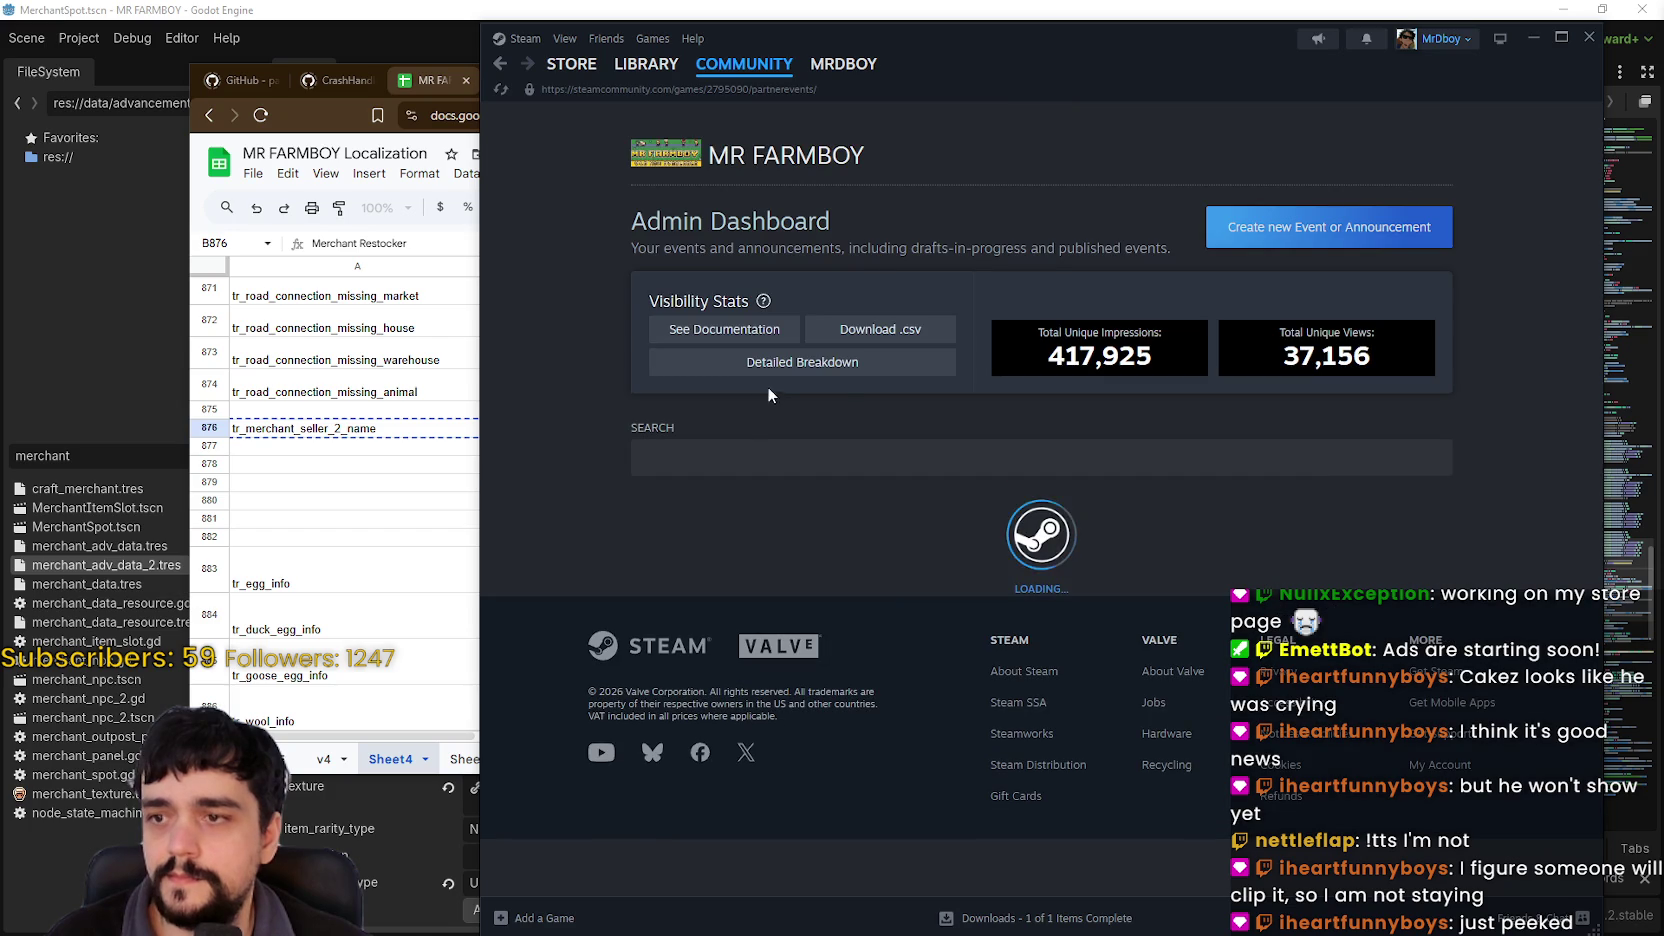
Step: Open the v1.0.5 Ranchers Rework event for editing
{"action": "scroll", "coordinate": [816, 398], "scroll_direction": "down", "scroll_amount": 3}
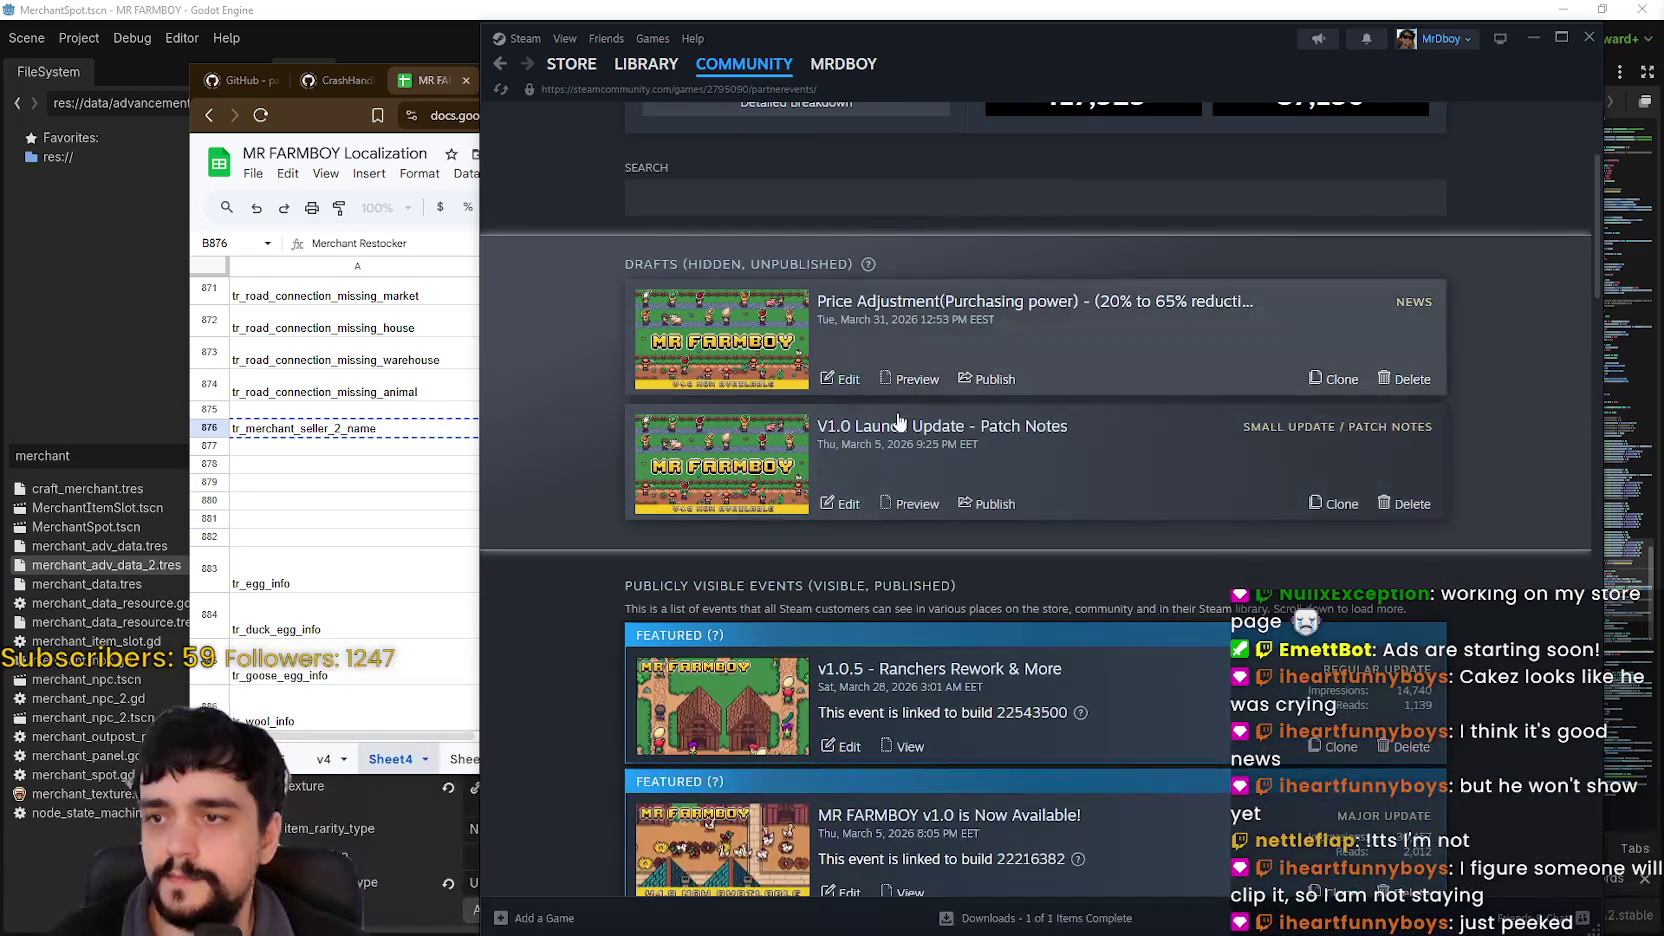
{"action": "scroll", "coordinate": [866, 498], "scroll_direction": "down", "scroll_amount": 3}
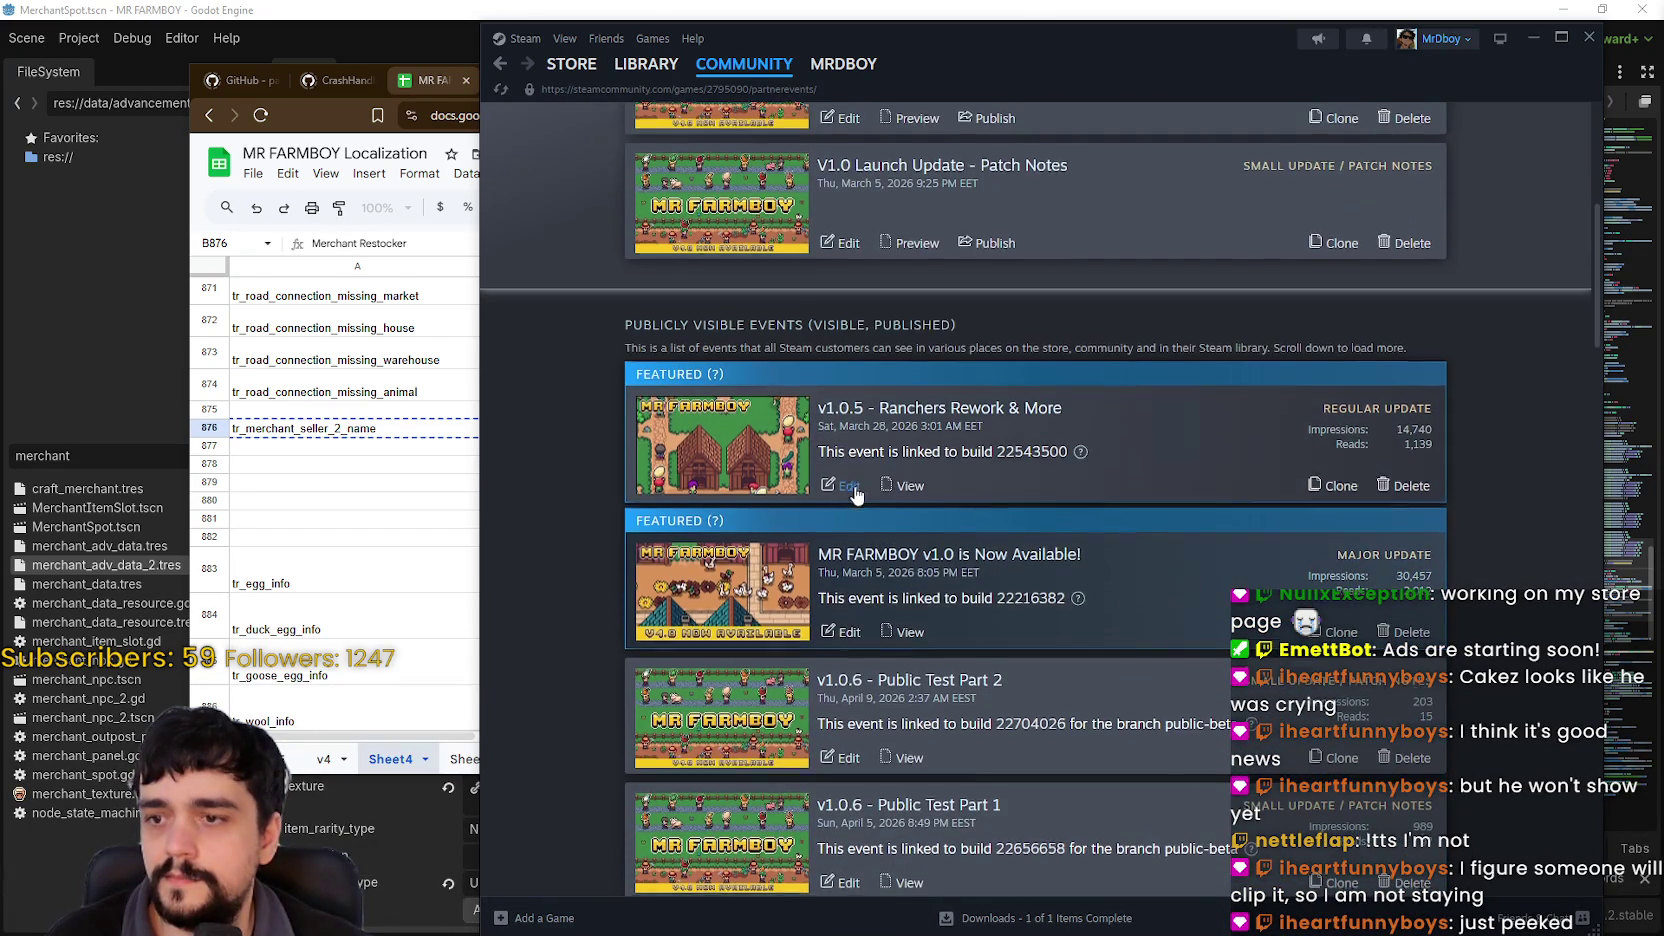
{"action": "left_click", "coordinate": [852, 490]}
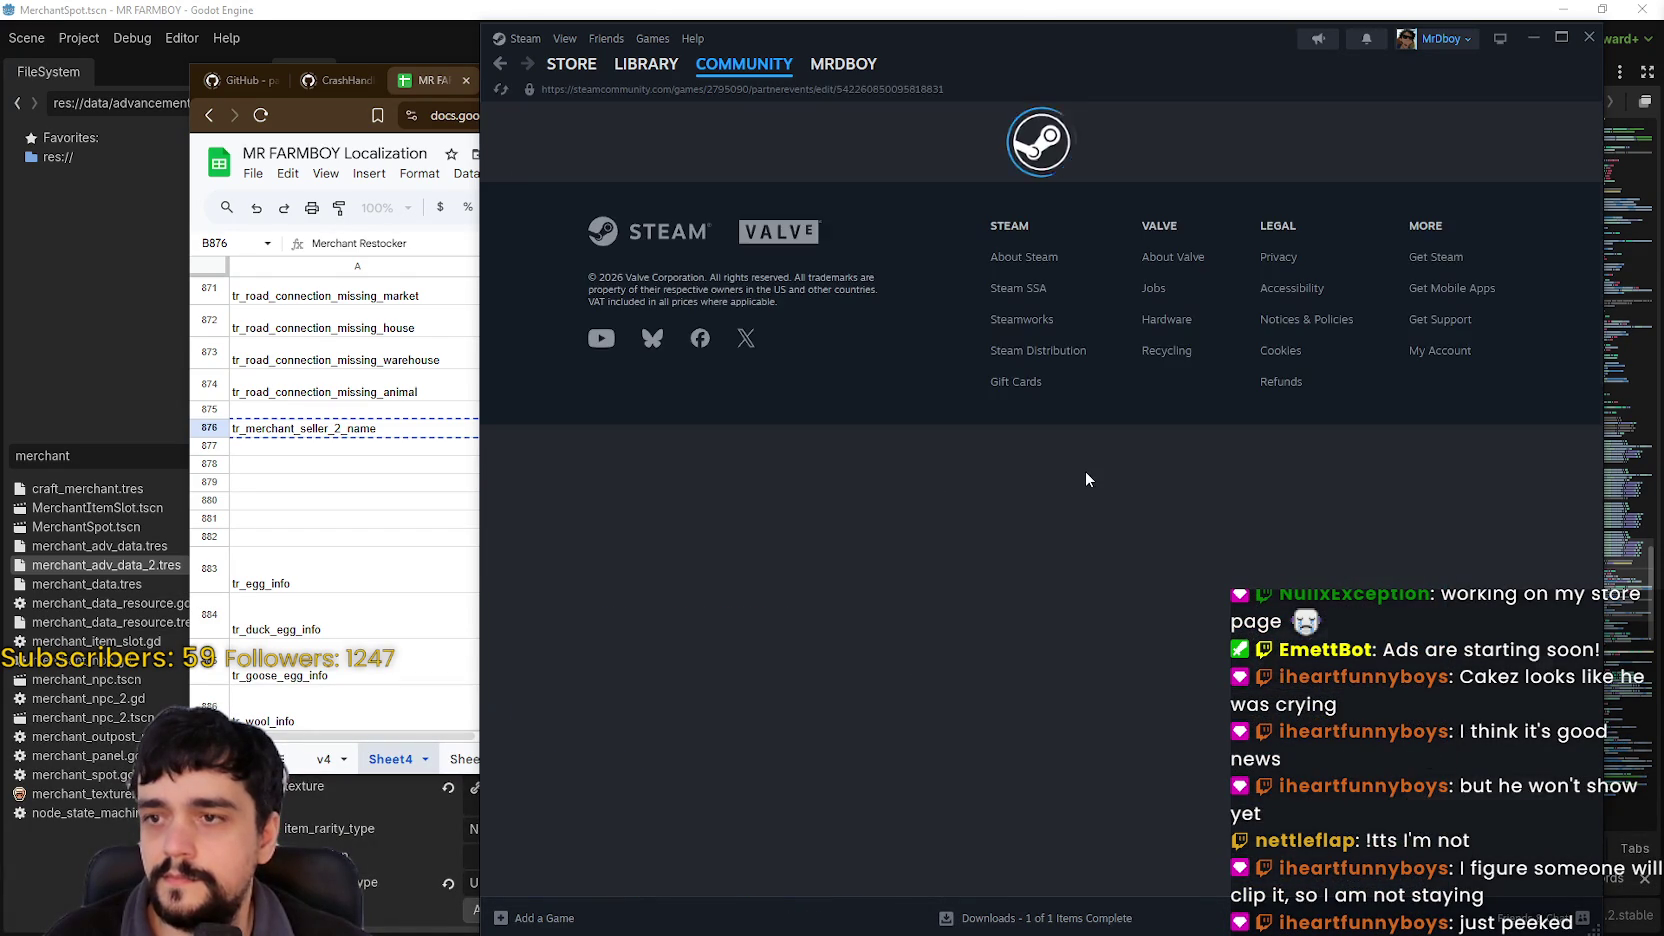
Step: Add a 'Merchant System reworked' bullet below the King's Envoy quantities line, then return to Godot
{"action": "scroll", "coordinate": [1079, 465], "scroll_direction": "down", "scroll_amount": 10}
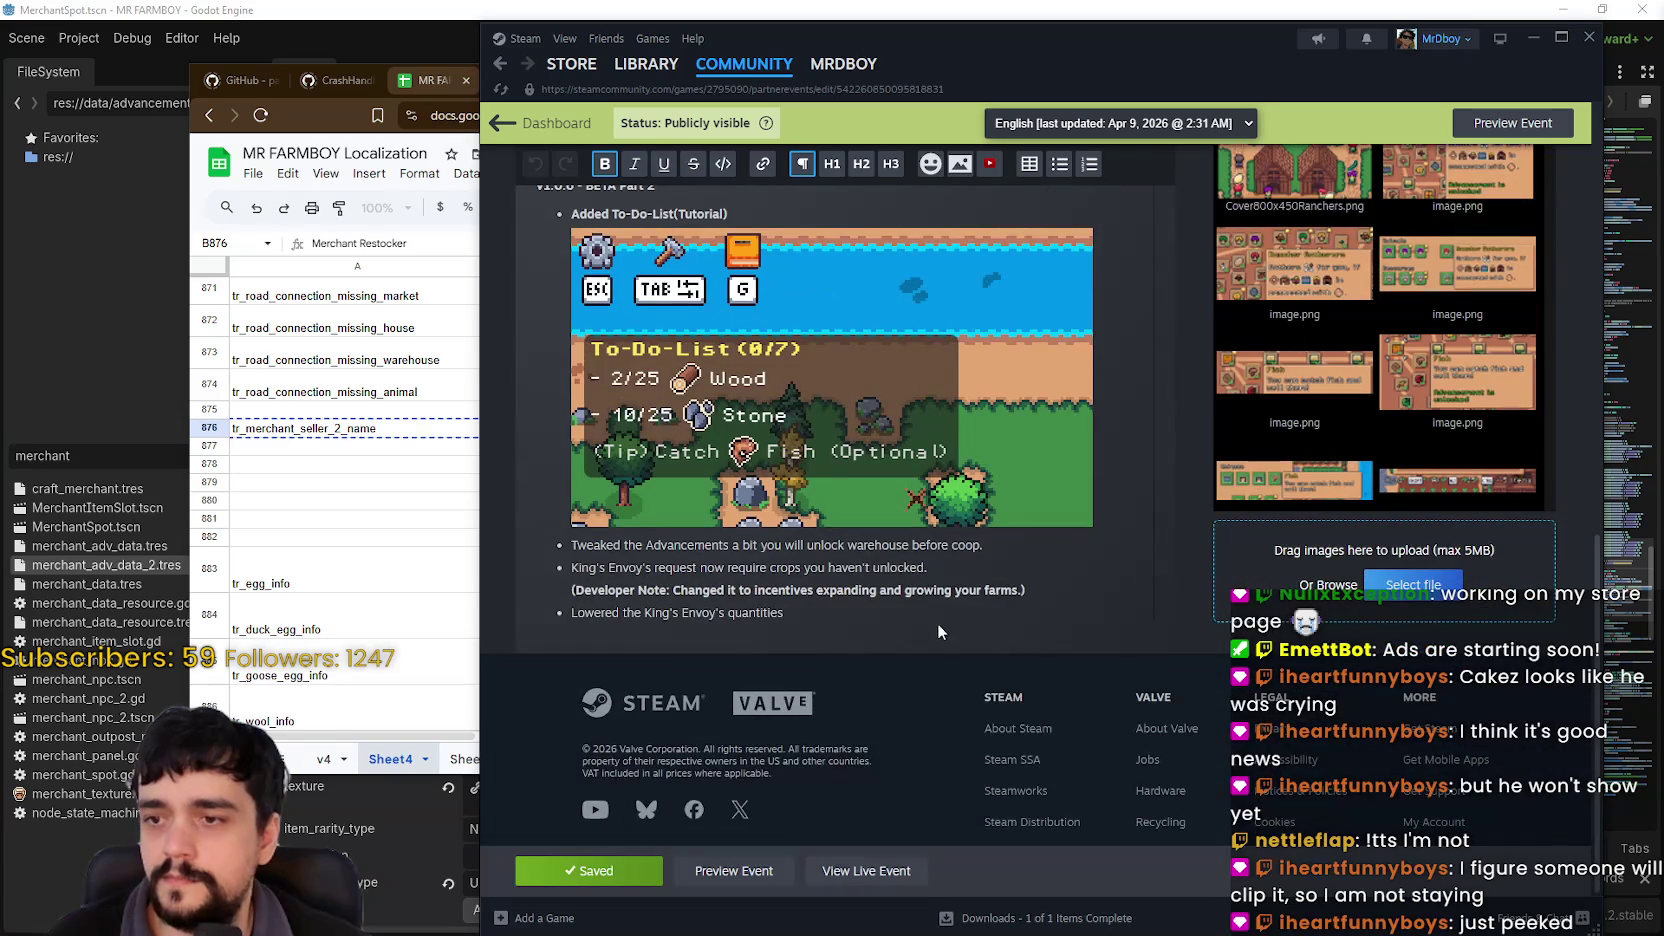
{"action": "left_click", "coordinate": [939, 623]}
{"action": "key", "text": "Return"}
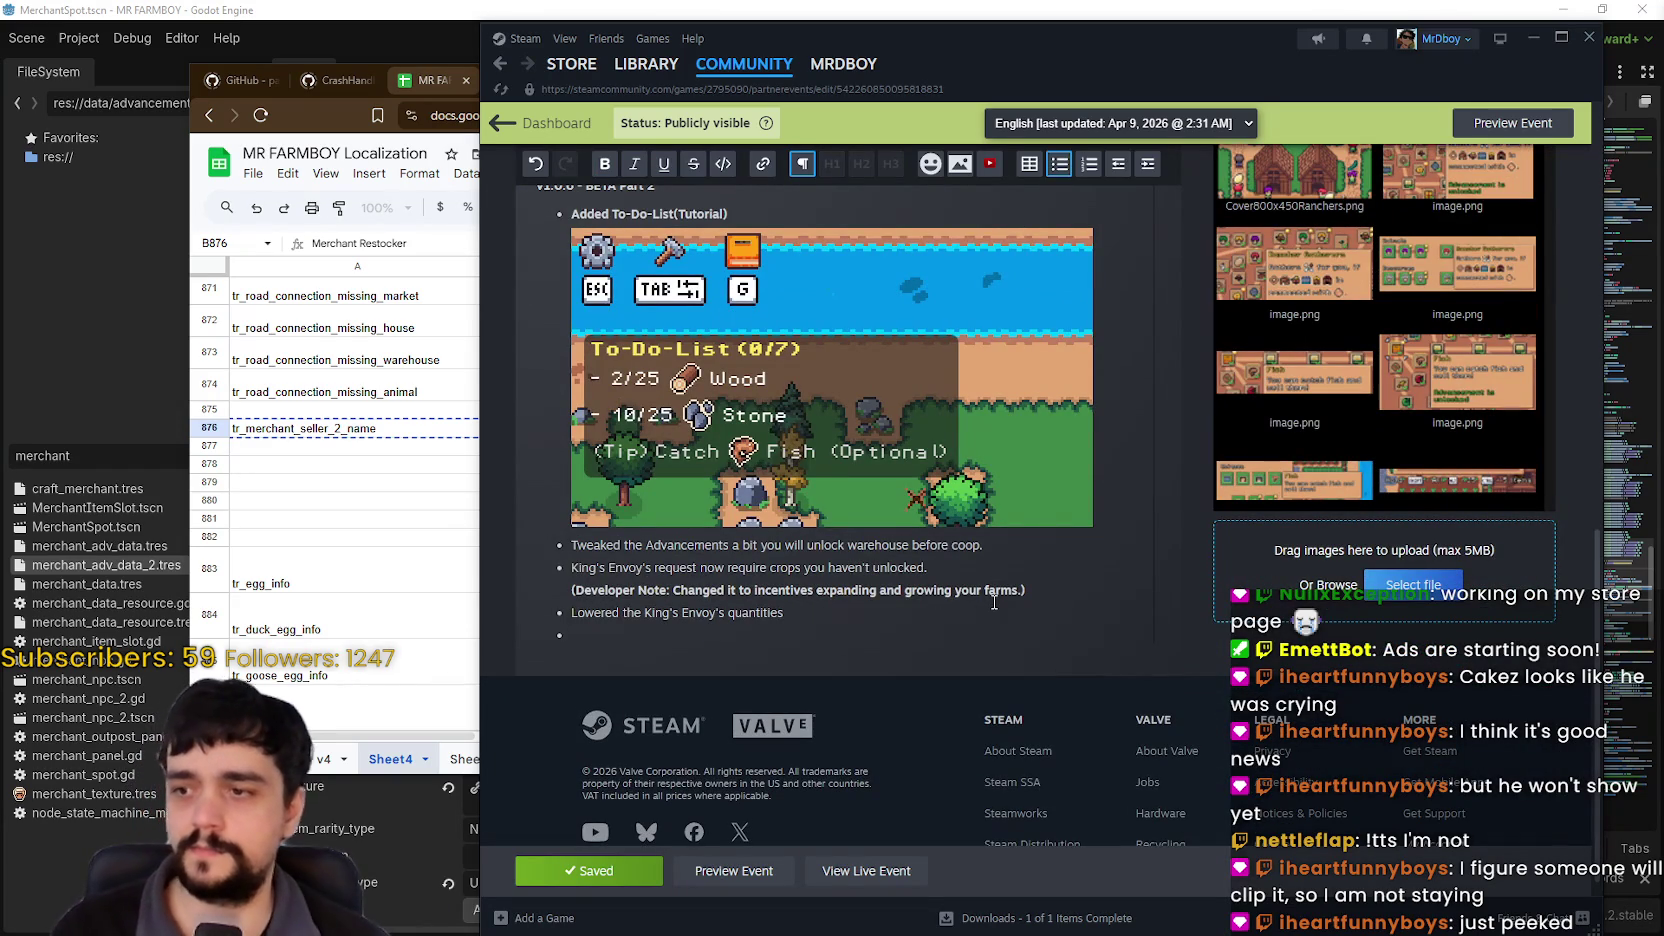
{"action": "type", "text": "Rew"}
{"action": "key", "text": "BackSpace"}
{"action": "key", "text": "BackSpace"}
{"action": "key", "text": "BackSpace"}
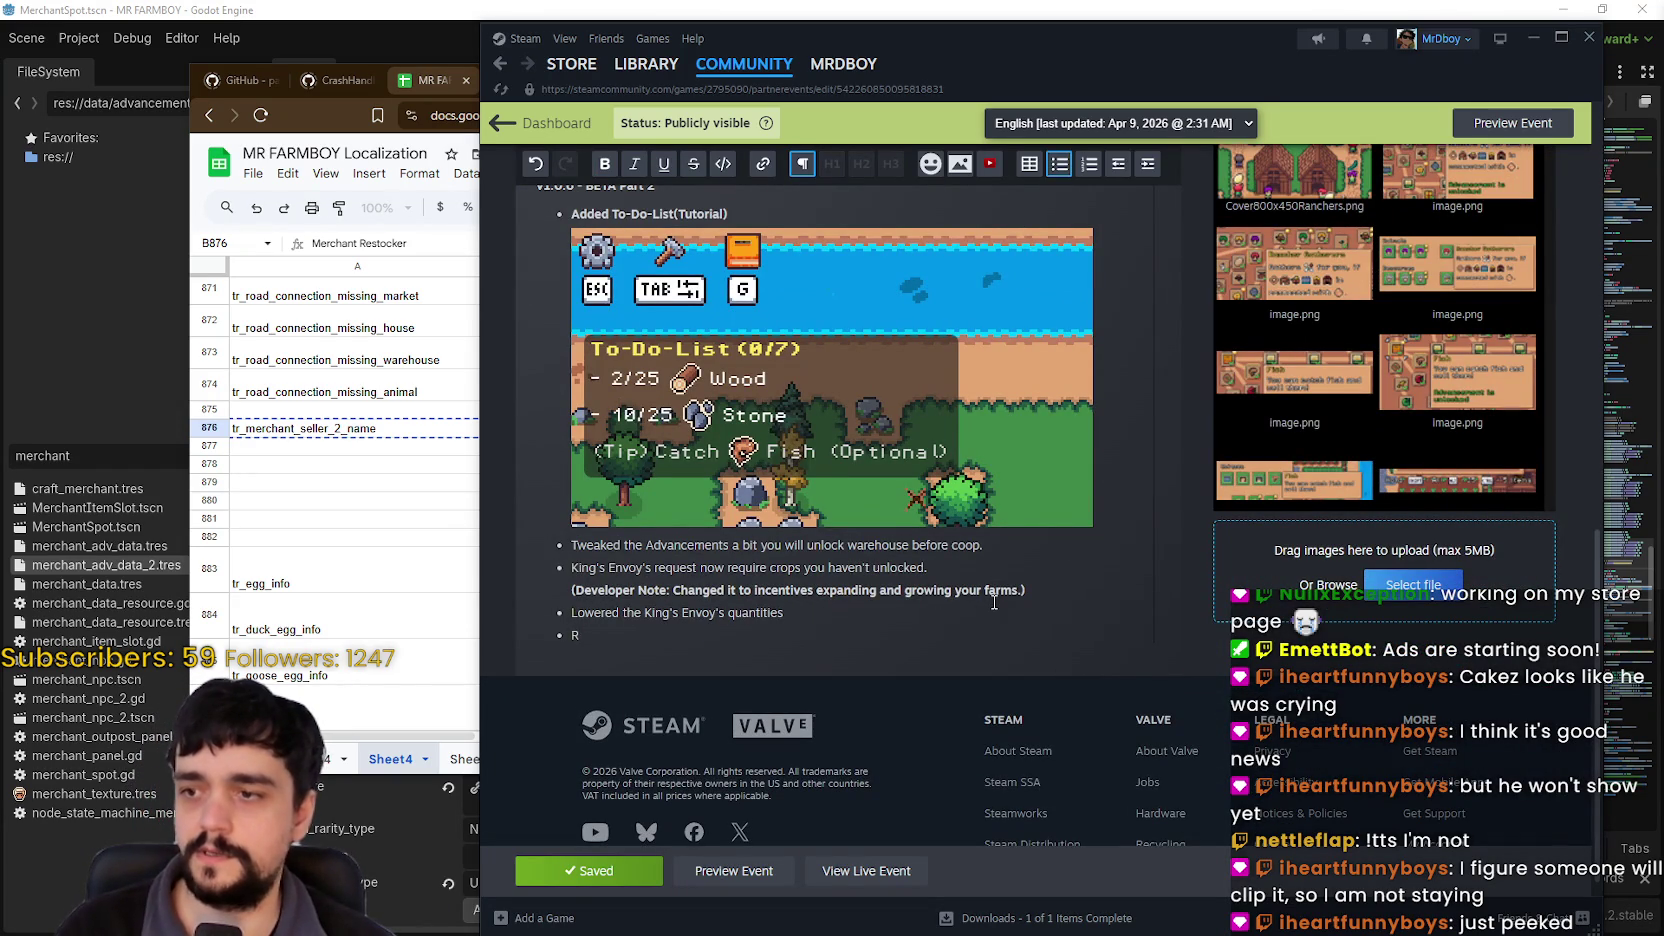
{"action": "type", "text": "Merchant"}
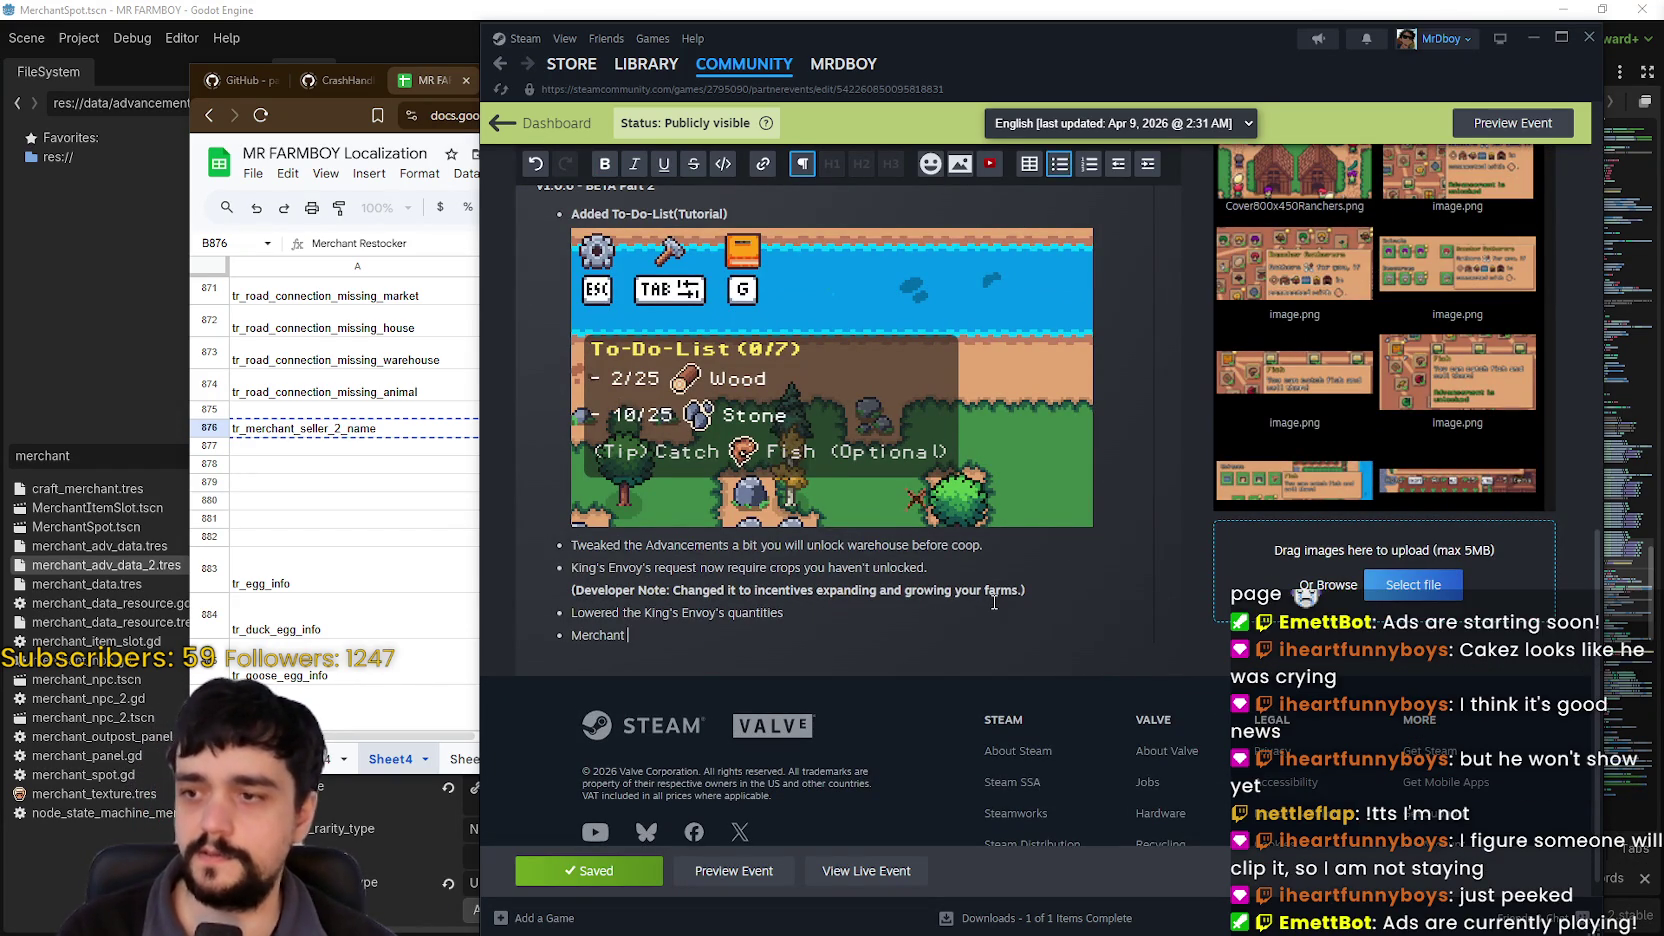
{"action": "type", "text": " S"}
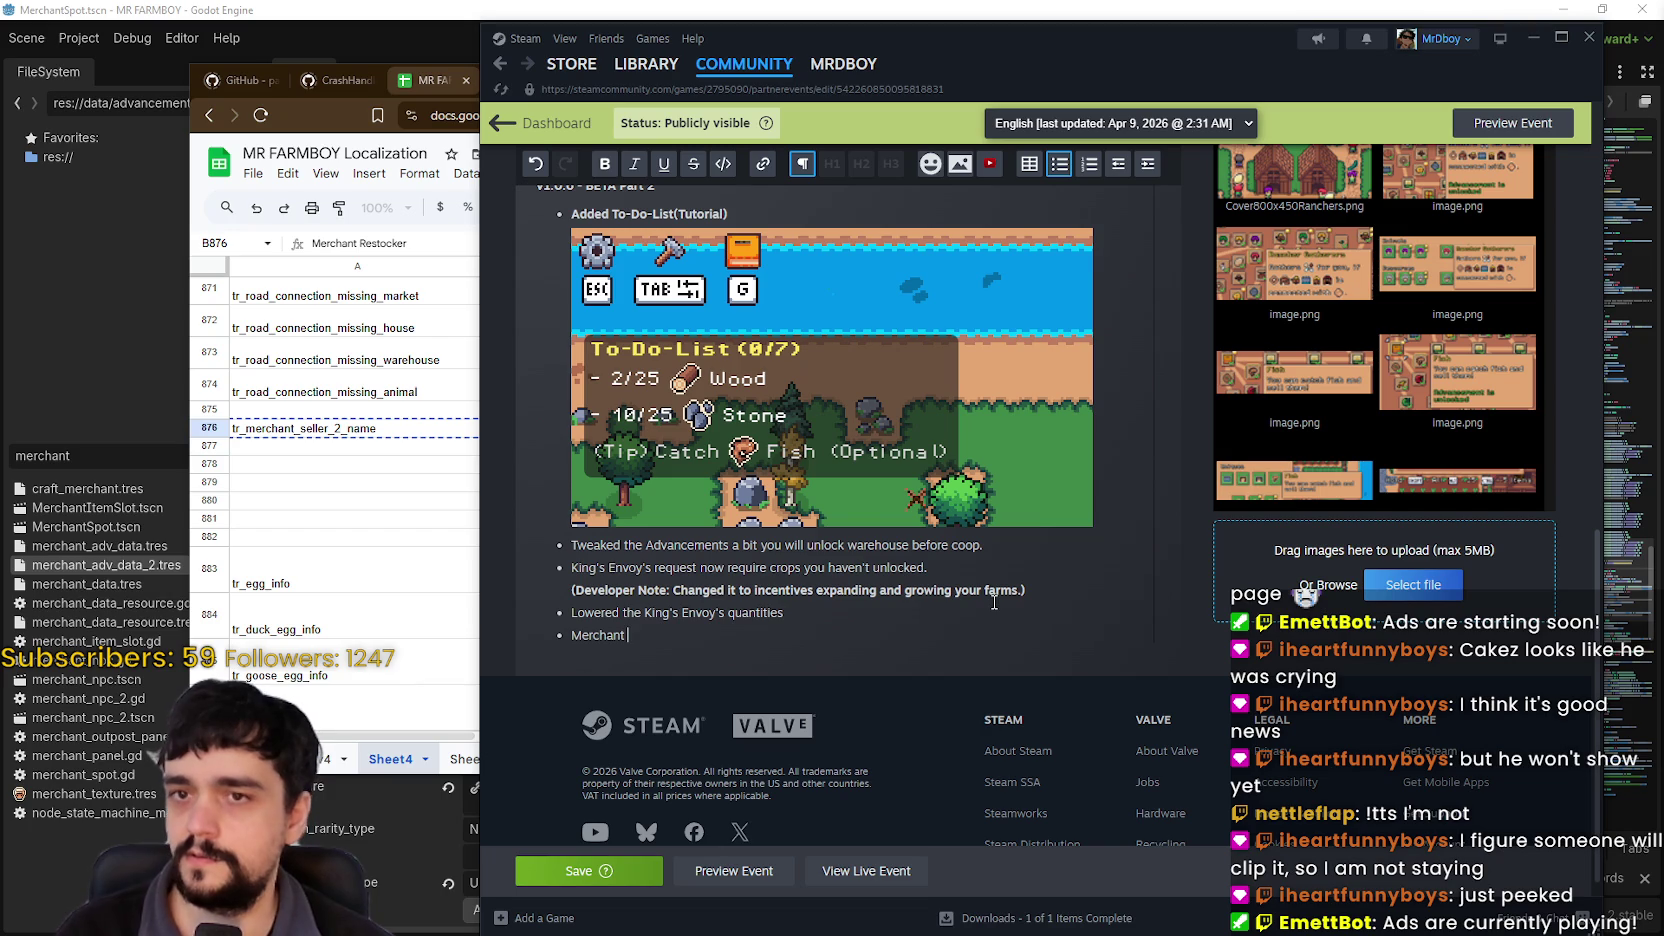
{"action": "type", "text": "ystem reworked"}
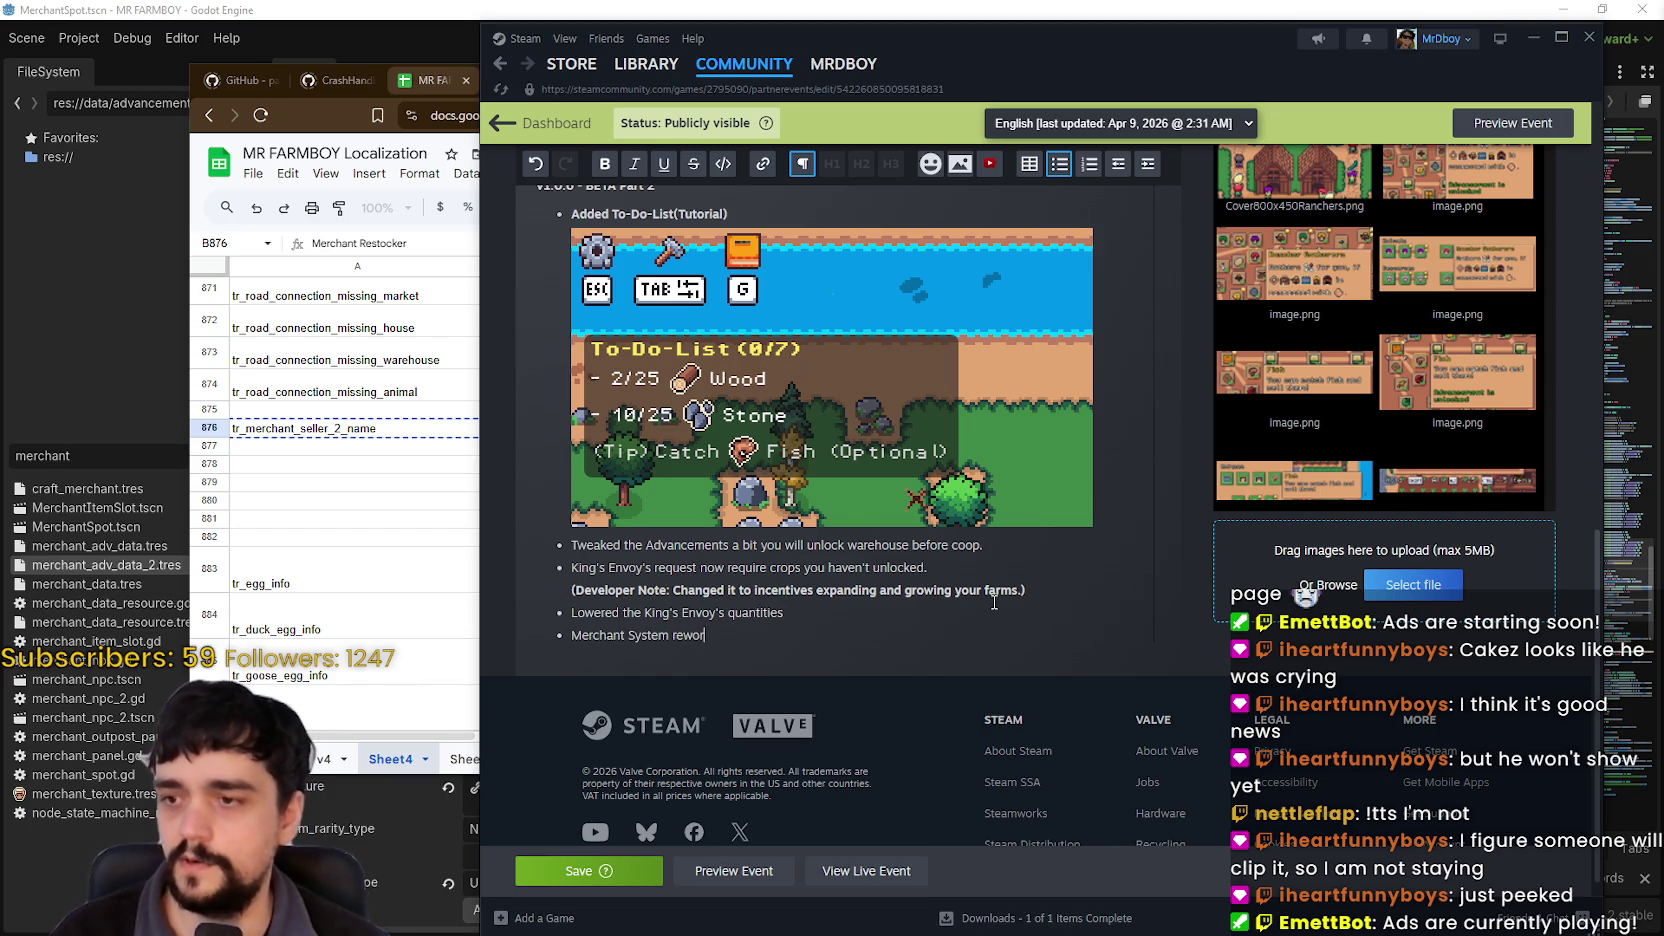
{"action": "key", "text": "alt+Tab"}
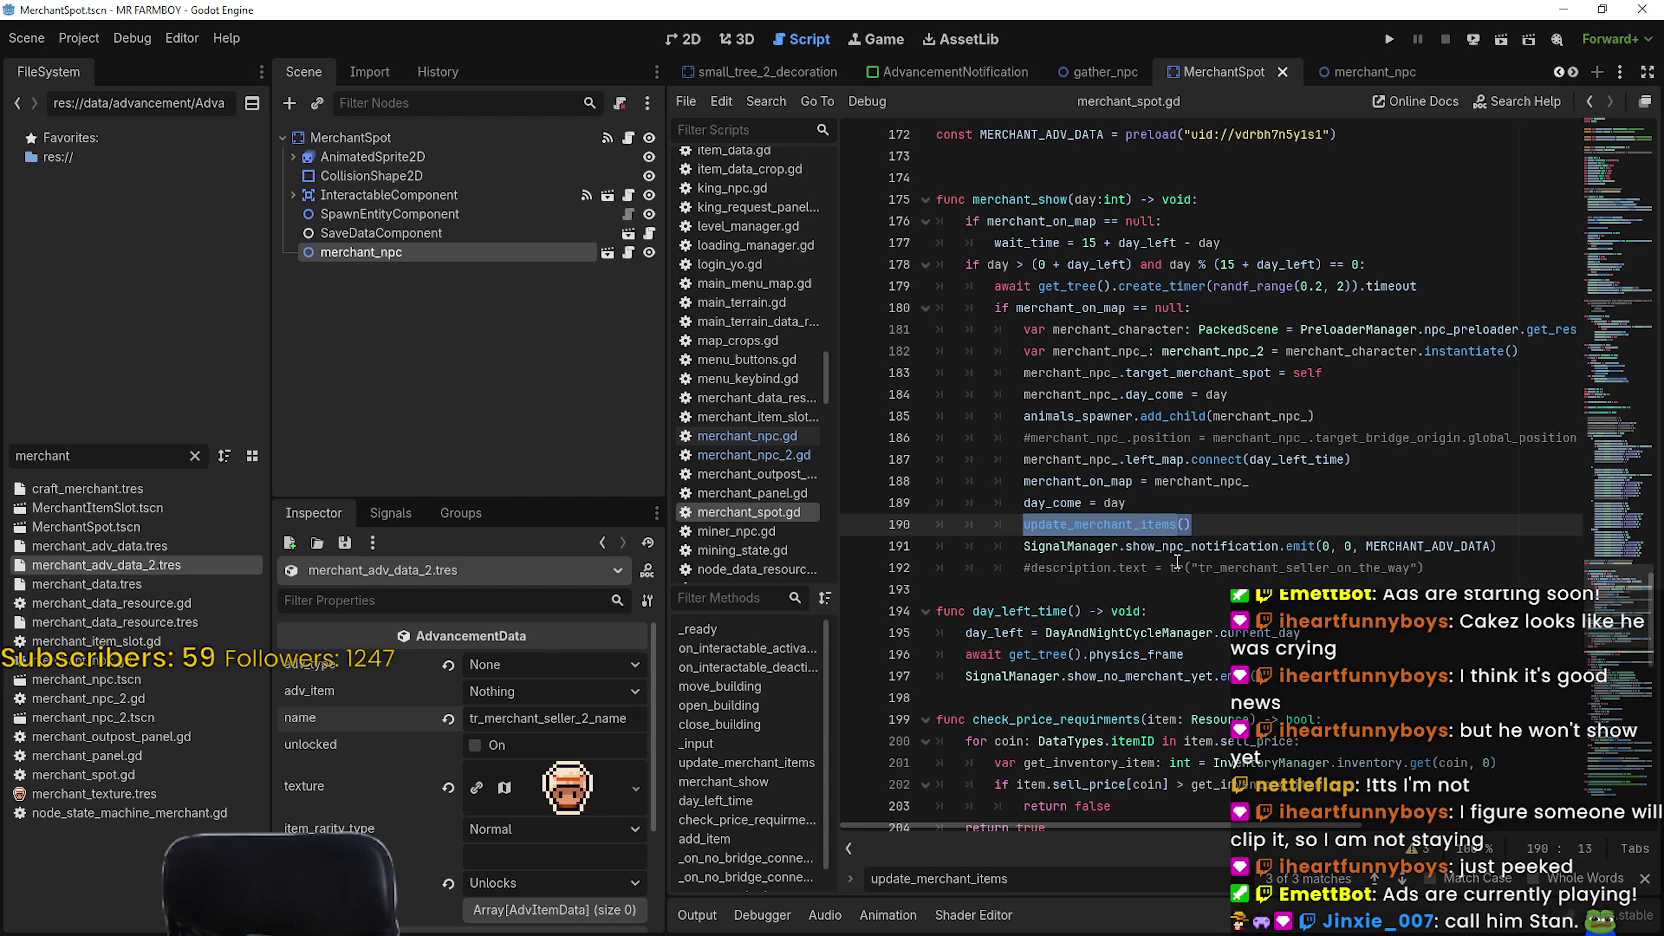
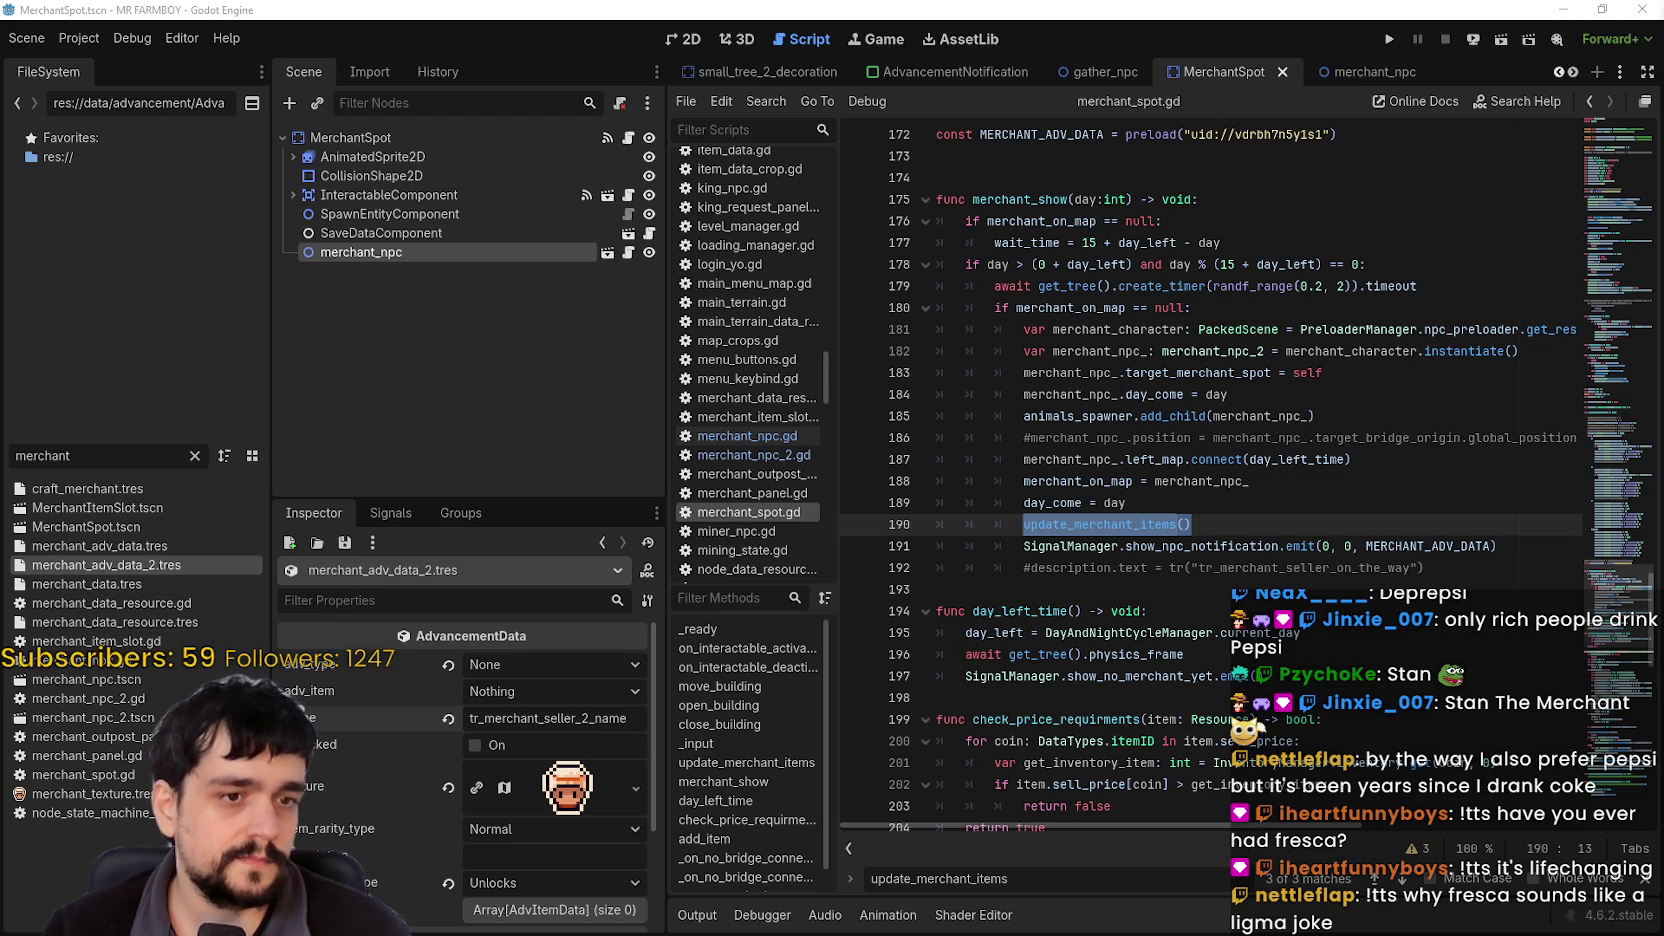
Step: Scroll the Fresca image results in Chrome, preview one can, then close the browser
{"action": "key", "text": "alt+Tab"}
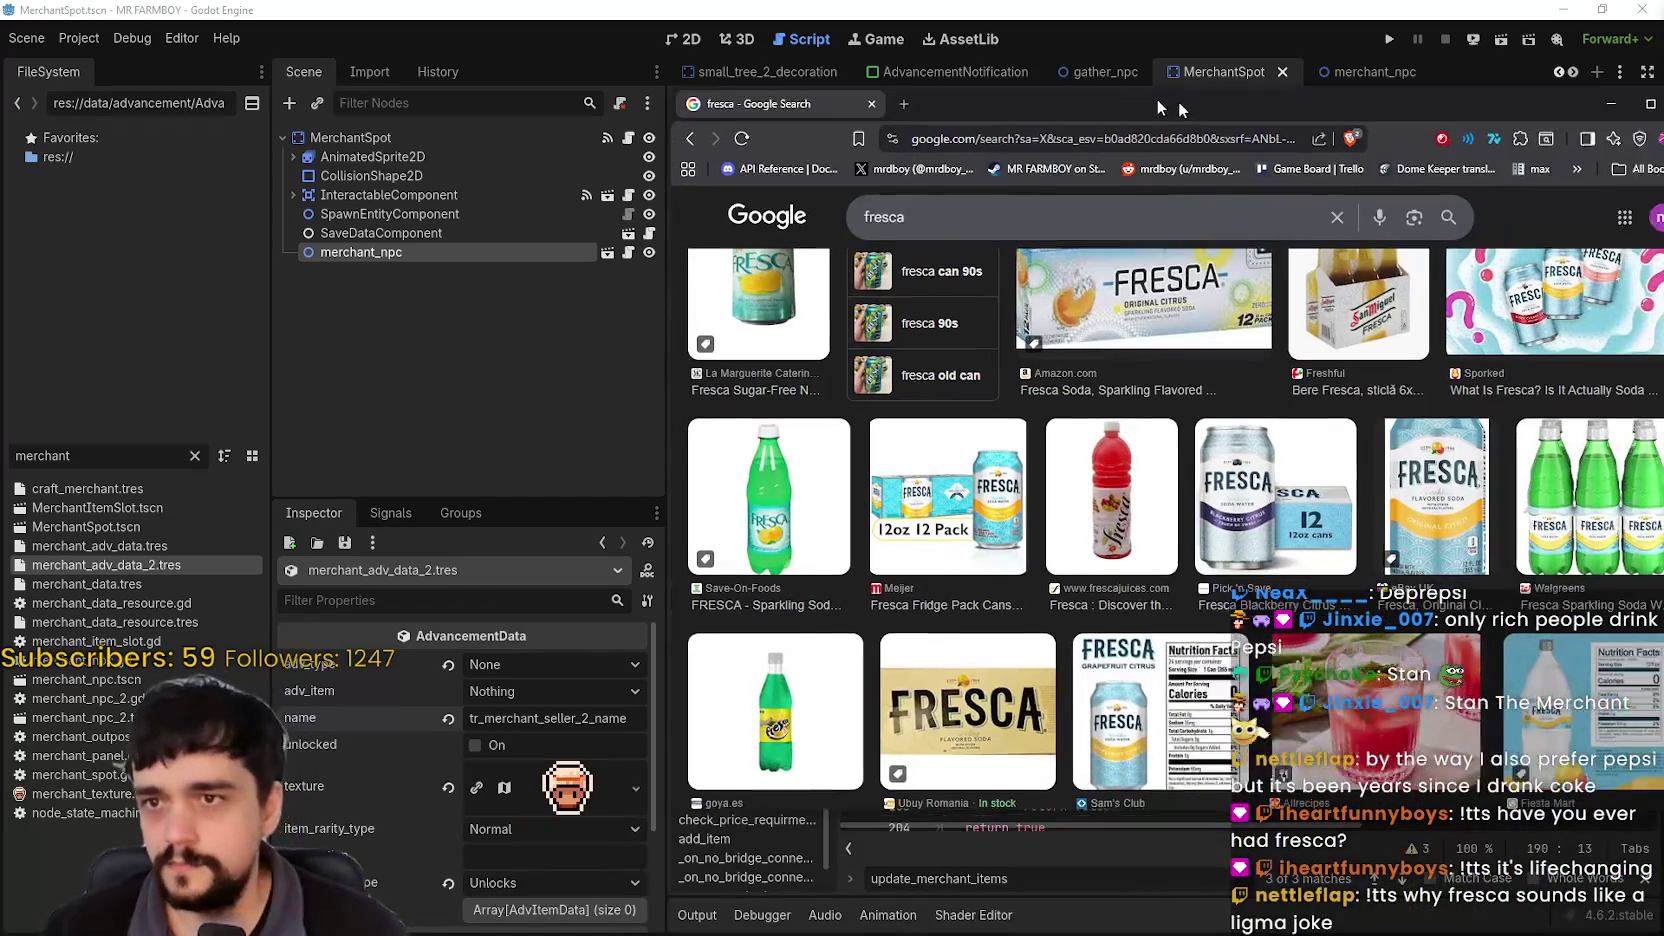
{"action": "scroll", "coordinate": [1117, 500], "scroll_direction": "down", "scroll_amount": 2}
{"action": "scroll", "coordinate": [1122, 556], "scroll_direction": "down", "scroll_amount": 2}
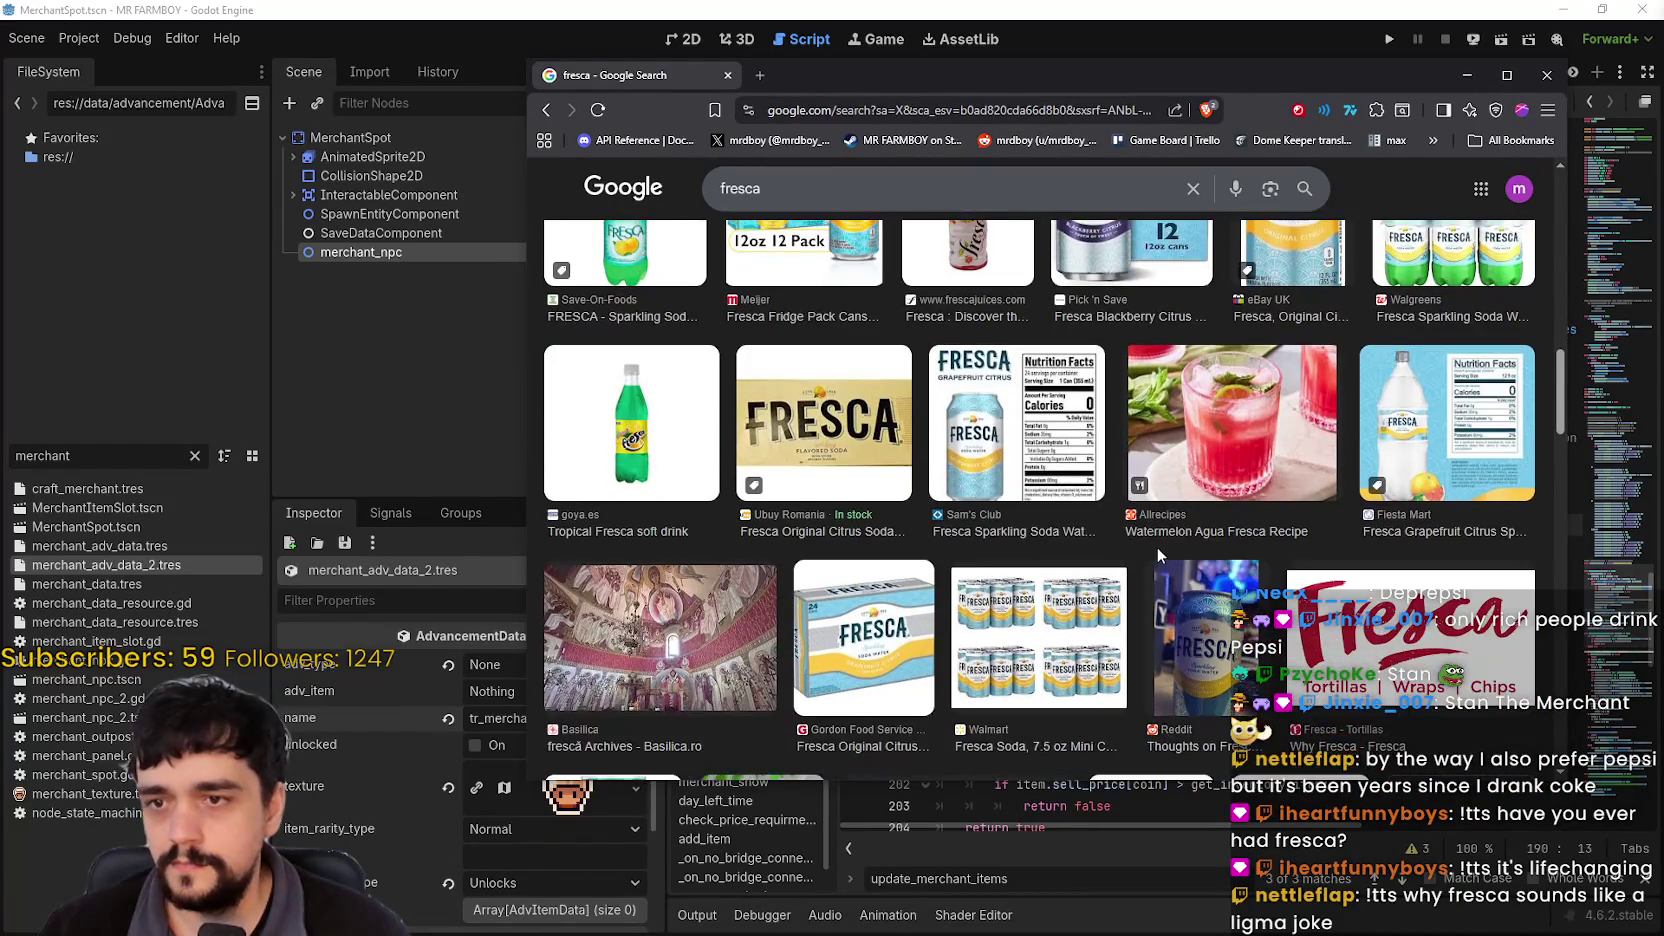
{"action": "scroll", "coordinate": [964, 568], "scroll_direction": "up", "scroll_amount": 2}
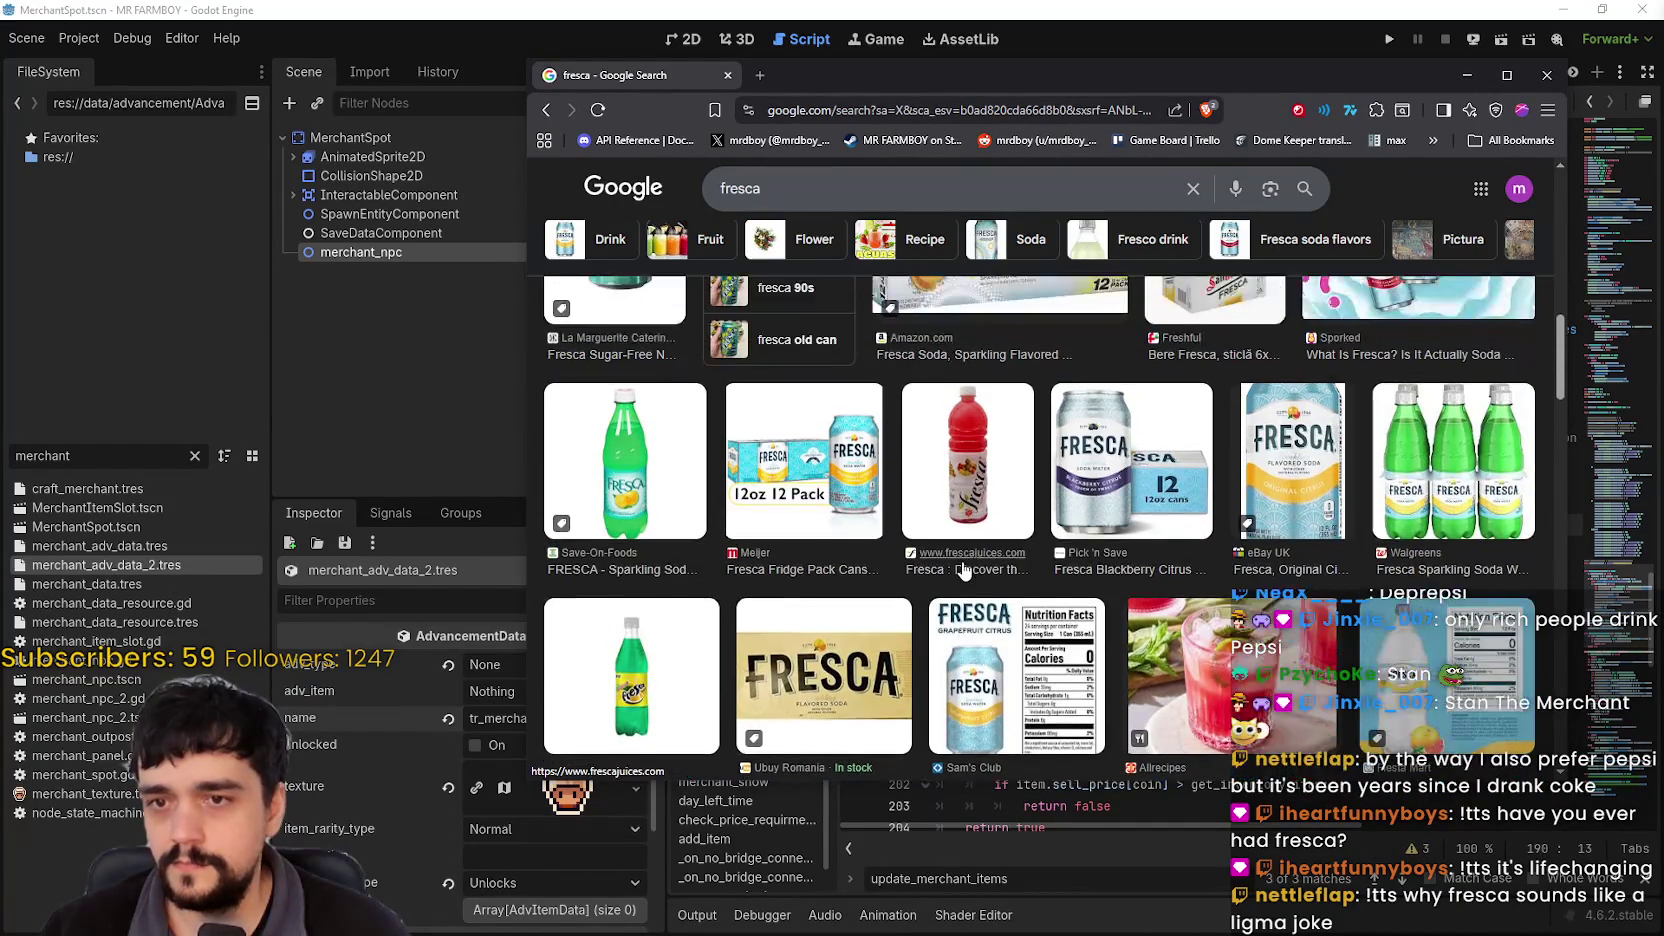
{"action": "scroll", "coordinate": [964, 568], "scroll_direction": "down", "scroll_amount": 3}
{"action": "scroll", "coordinate": [964, 568], "scroll_direction": "down", "scroll_amount": 2}
{"action": "scroll", "coordinate": [964, 568], "scroll_direction": "up", "scroll_amount": 4}
{"action": "scroll", "coordinate": [964, 568], "scroll_direction": "down", "scroll_amount": 4}
{"action": "scroll", "coordinate": [966, 568], "scroll_direction": "down", "scroll_amount": 1}
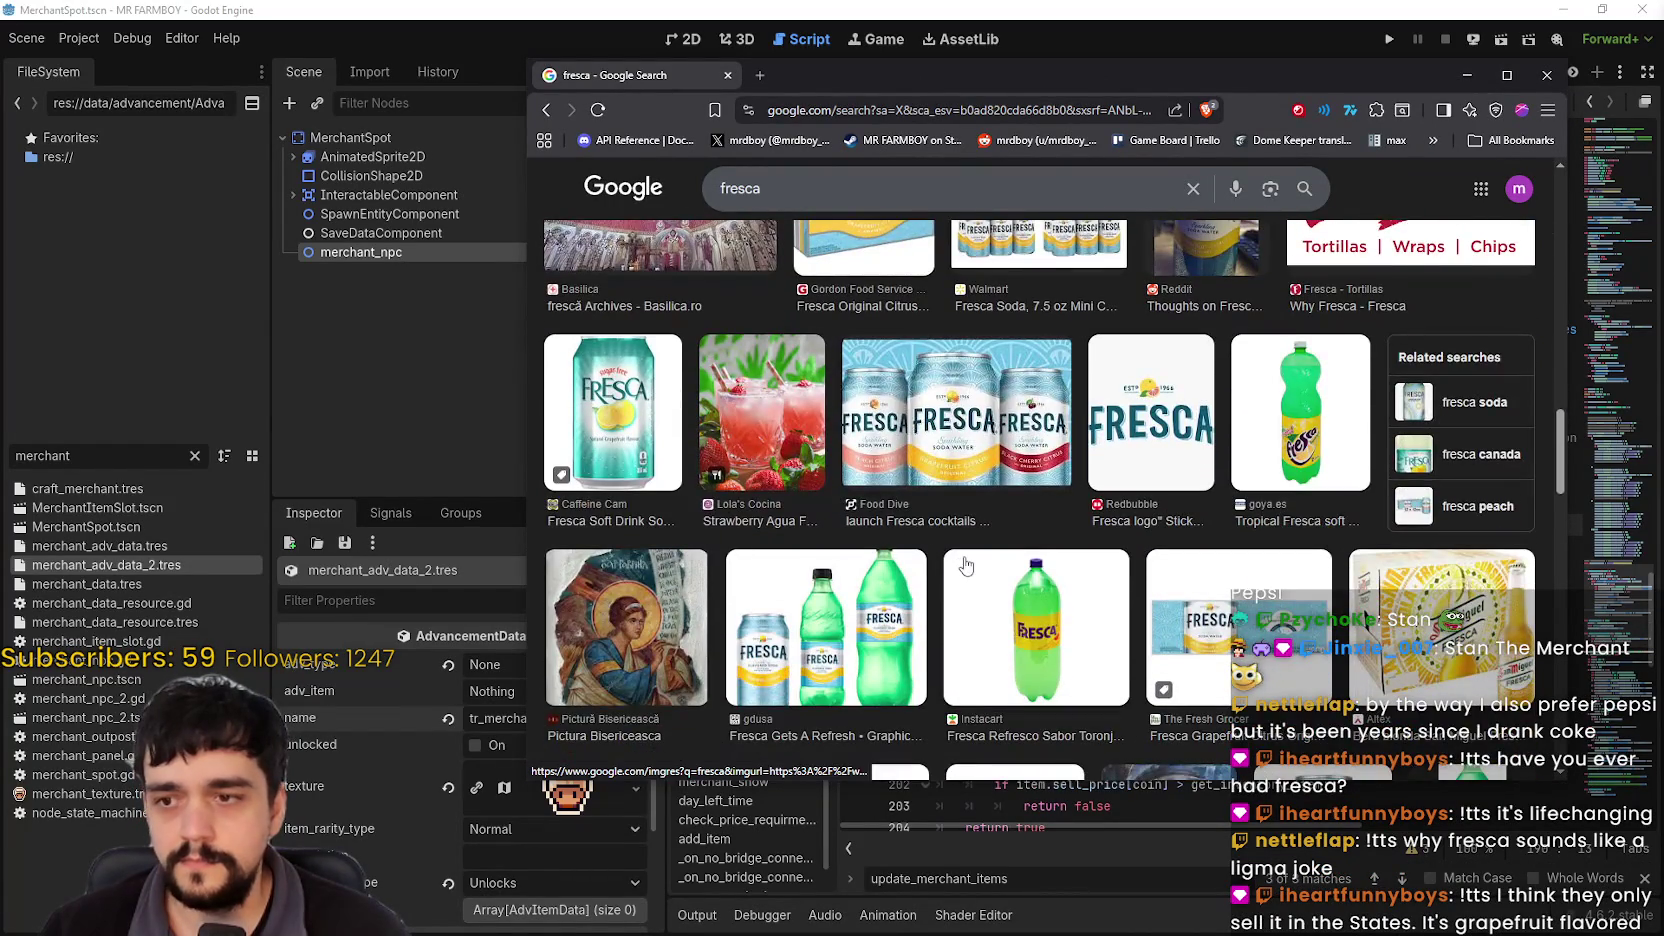
{"action": "scroll", "coordinate": [966, 567], "scroll_direction": "up", "scroll_amount": 6}
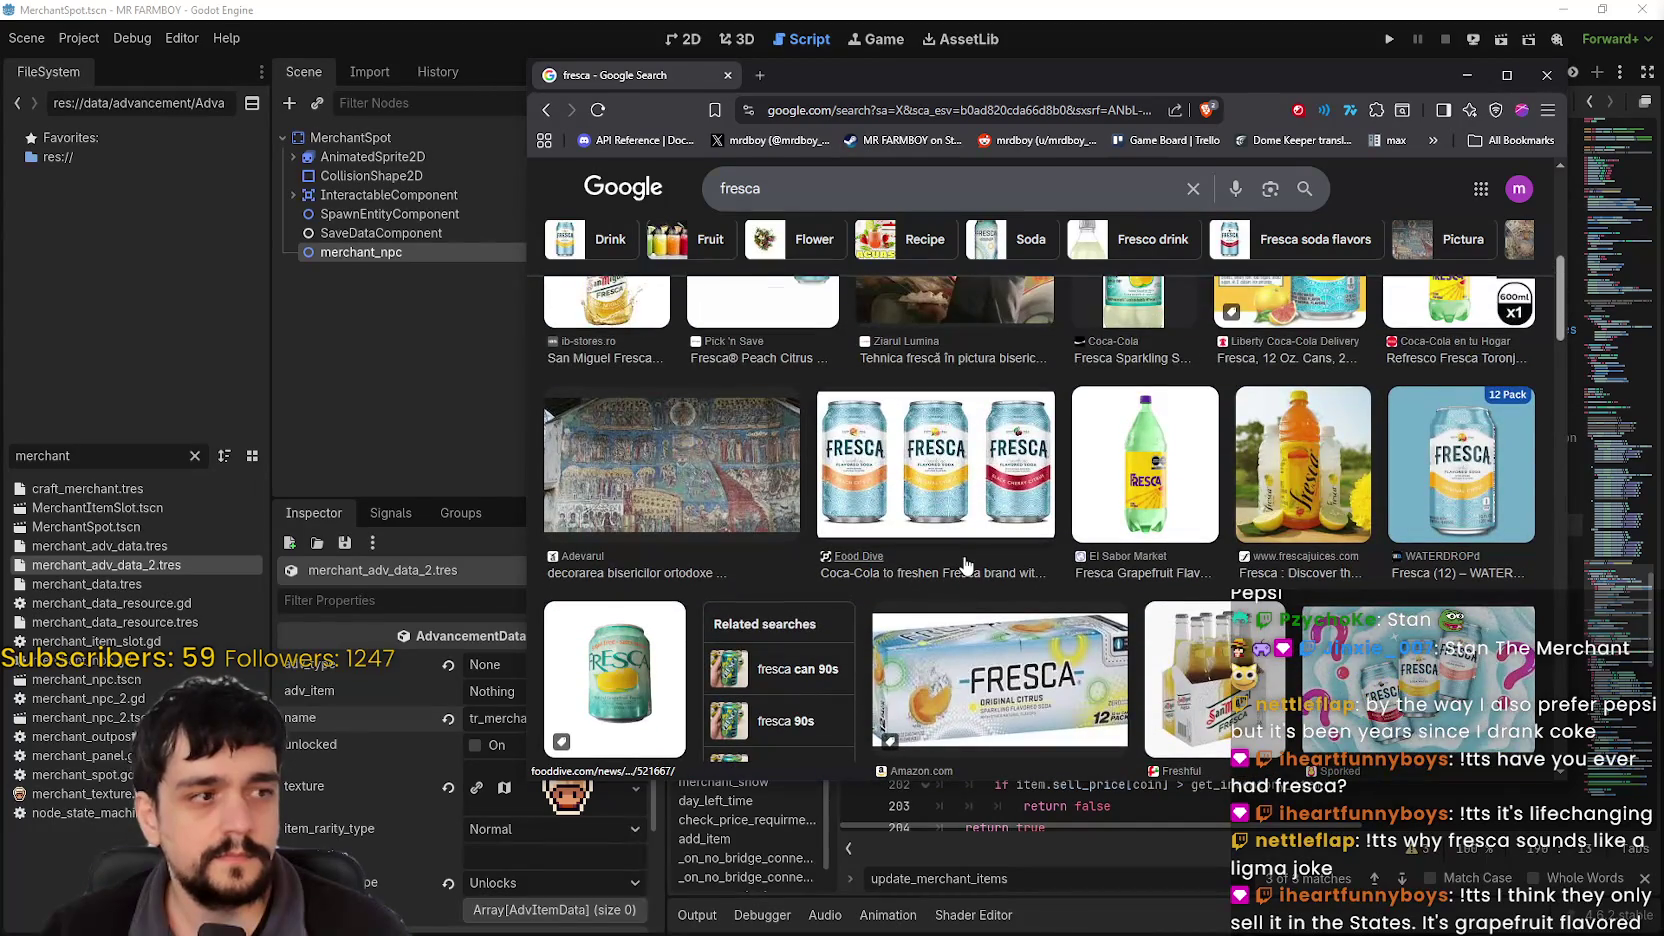
{"action": "scroll", "coordinate": [1215, 615], "scroll_direction": "up", "scroll_amount": 2}
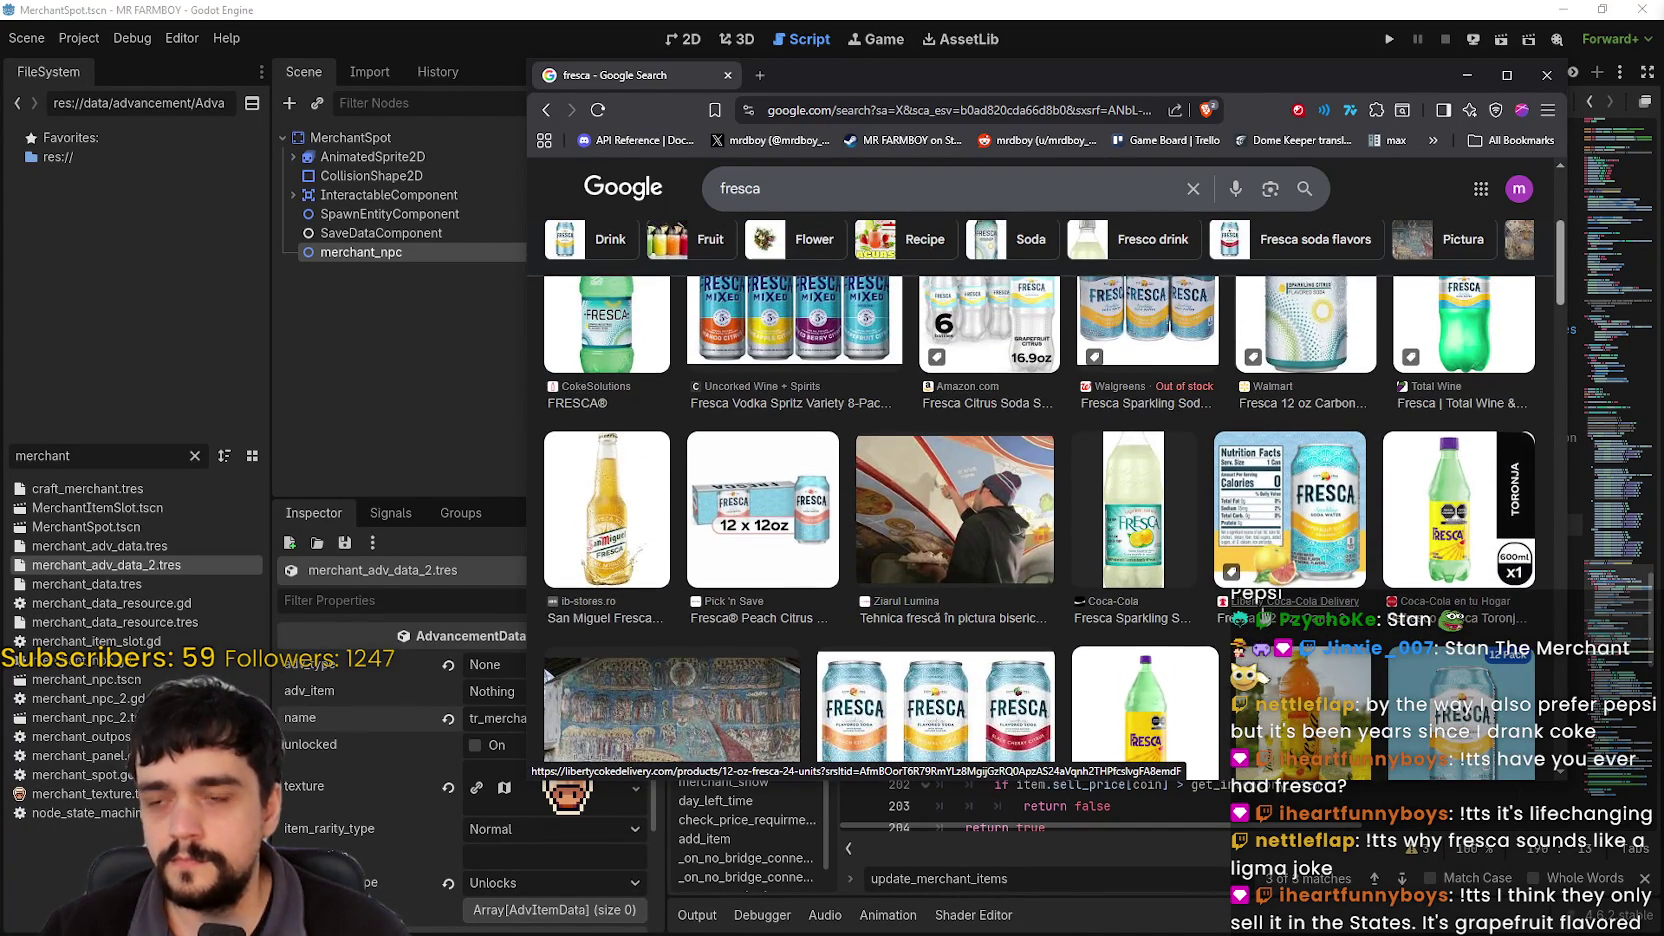
{"action": "scroll", "coordinate": [1265, 618], "scroll_direction": "up", "scroll_amount": 1}
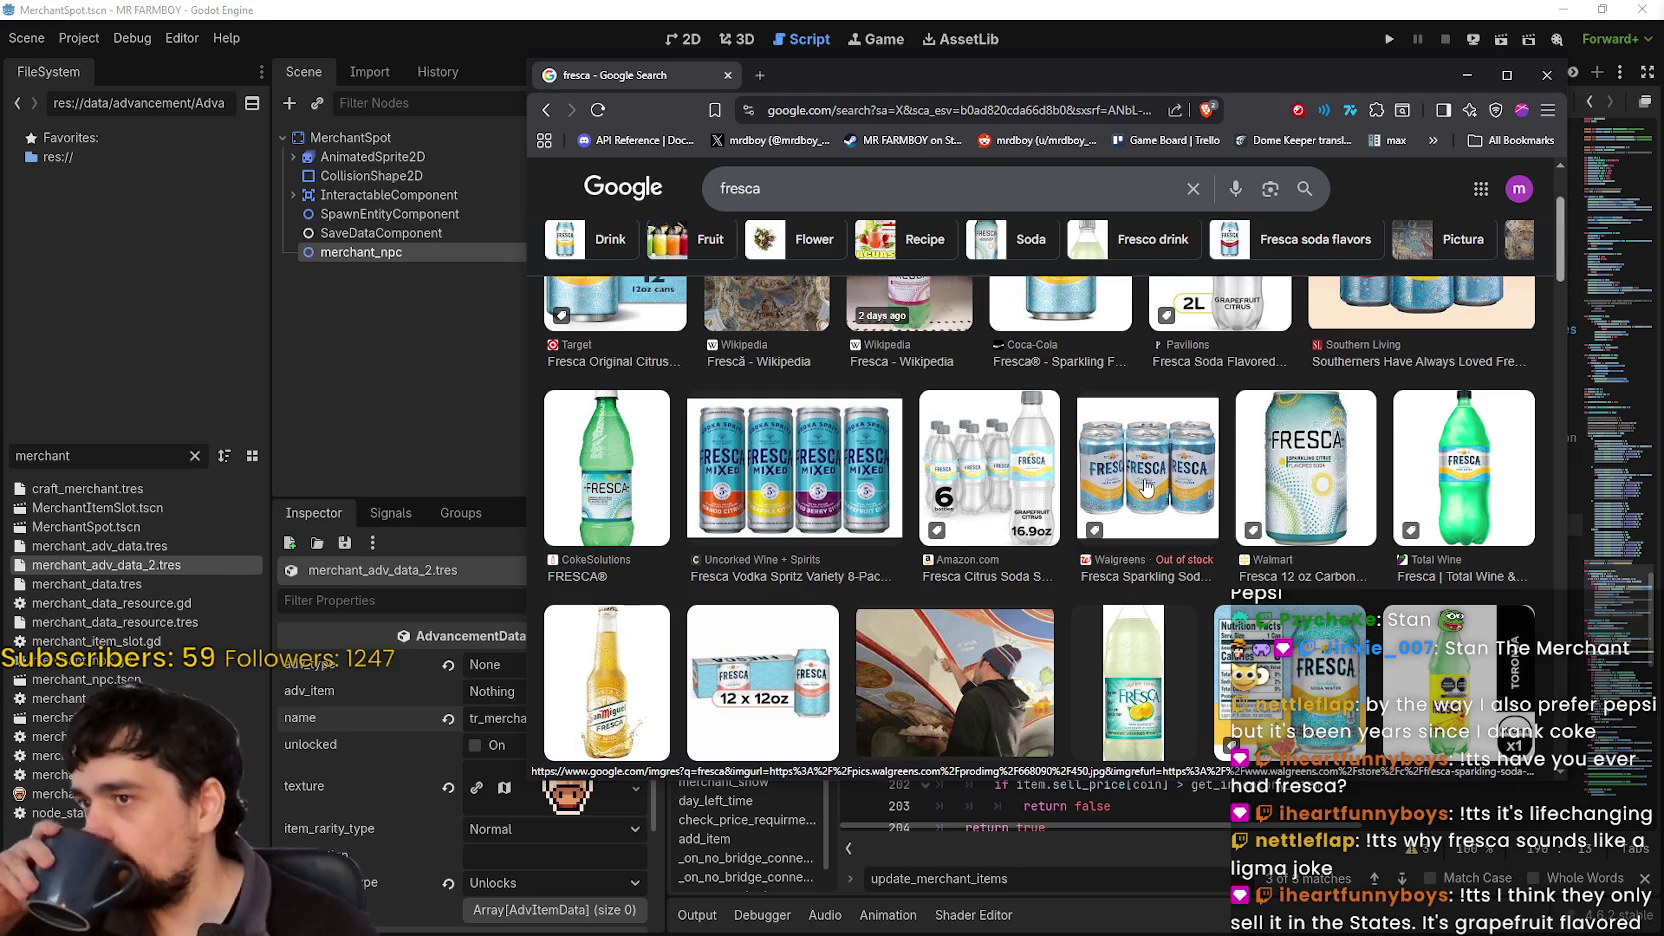
{"action": "scroll", "coordinate": [1147, 487], "scroll_direction": "up", "scroll_amount": 1}
{"action": "scroll", "coordinate": [1130, 486], "scroll_direction": "down", "scroll_amount": 5}
{"action": "scroll", "coordinate": [1117, 486], "scroll_direction": "down", "scroll_amount": 2}
{"action": "left_click", "coordinate": [1024, 565]}
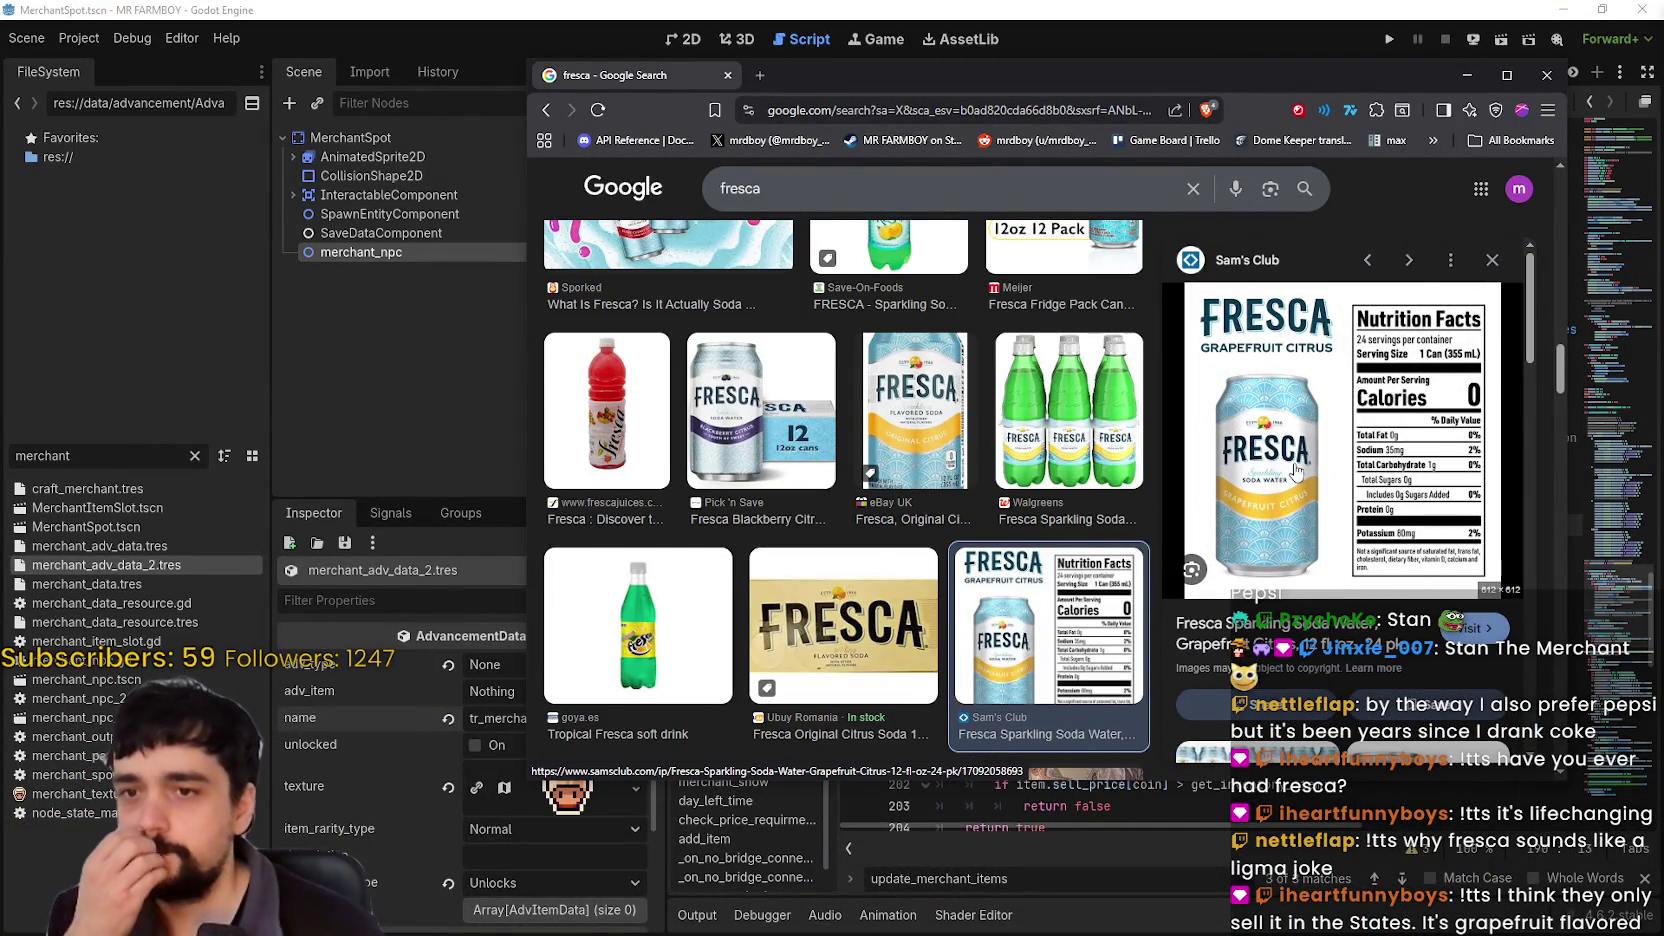
{"action": "left_click", "coordinate": [1547, 75]}
Step: Widen the code editor and select the update_merchant_items() call on line 190
{"action": "left_click", "coordinate": [1174, 505]}
{"action": "scroll", "coordinate": [1250, 498], "scroll_direction": "down", "scroll_amount": 2}
{"action": "mouse_move", "coordinate": [1237, 398]}
{"action": "left_mouse_down"}
{"action": "mouse_move", "coordinate": [965, 395]}
{"action": "mouse_move", "coordinate": [1080, 395]}
{"action": "left_mouse_up"}
{"action": "left_click_drag", "start_coordinate": [663, 401], "coordinate": [556, 400]}
{"action": "left_click", "coordinate": [1203, 380]}
{"action": "left_click_drag", "start_coordinate": [915, 395], "coordinate": [1093, 397]}
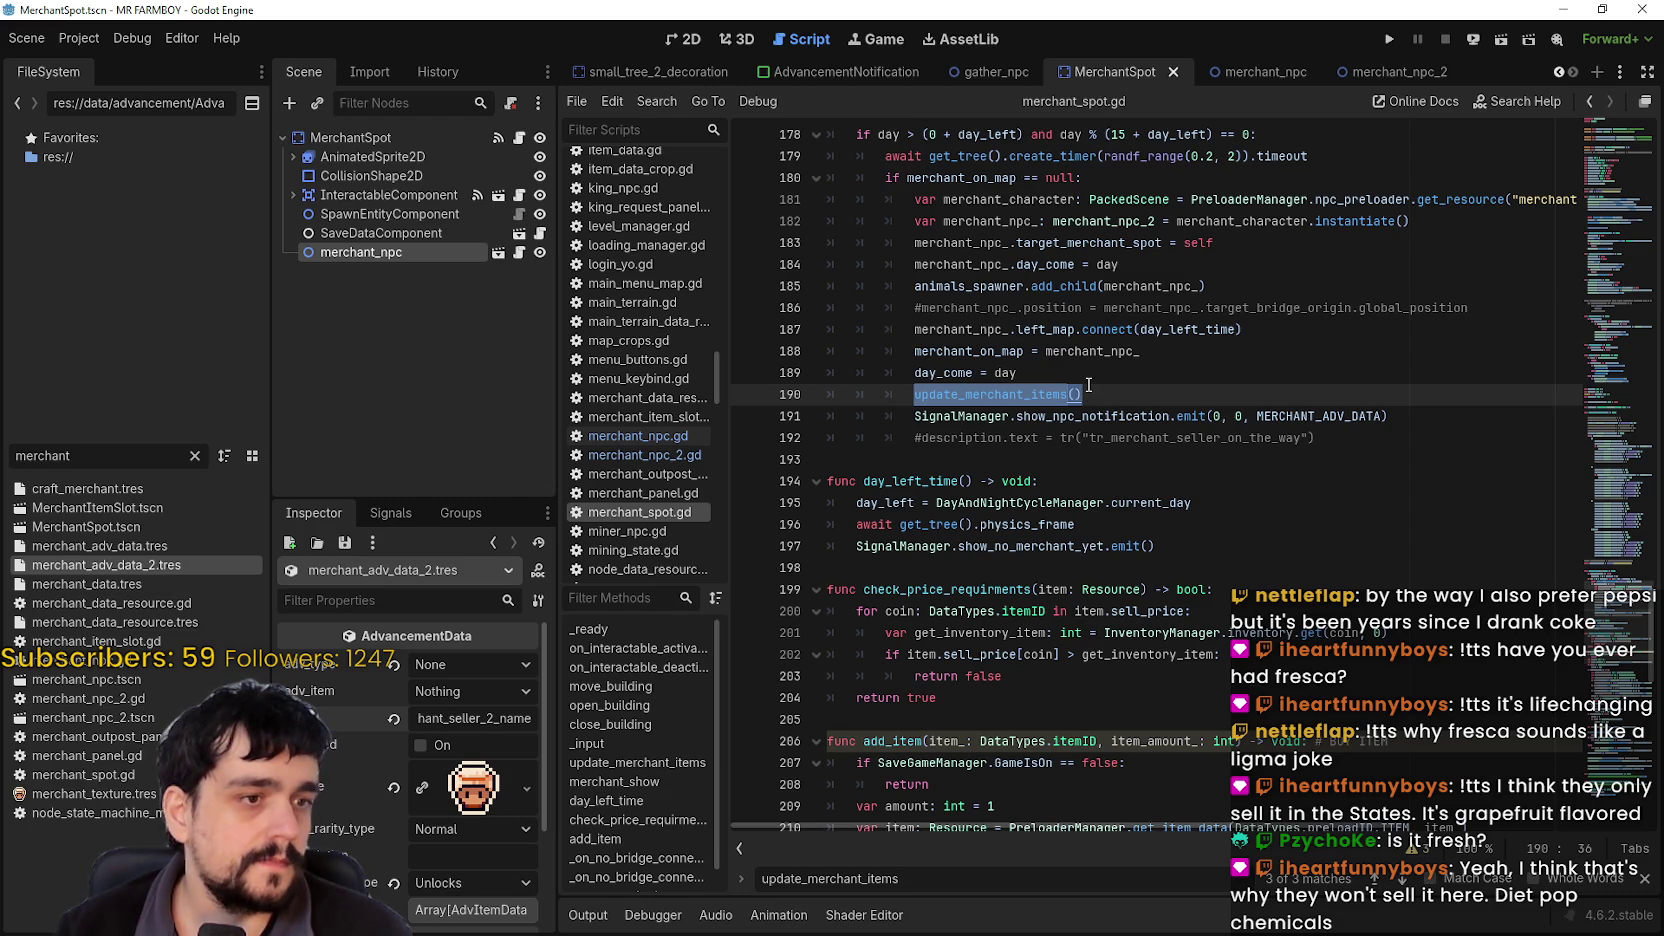
{"action": "right_click", "coordinate": [975, 398]}
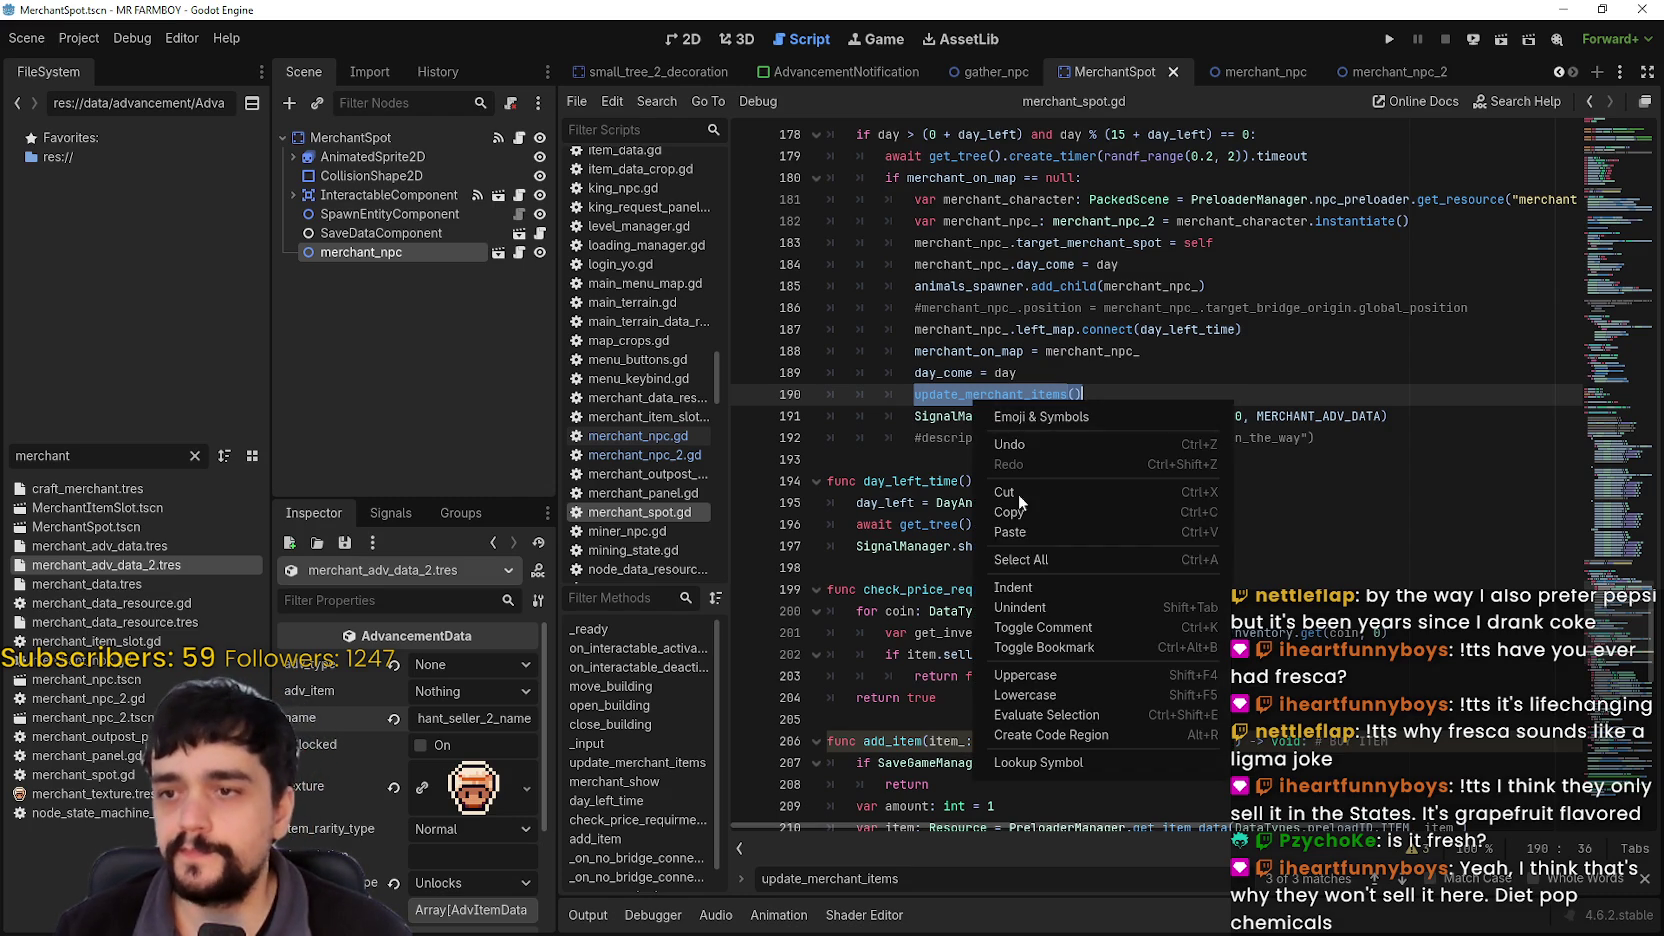
{"action": "left_click", "coordinate": [1041, 514]}
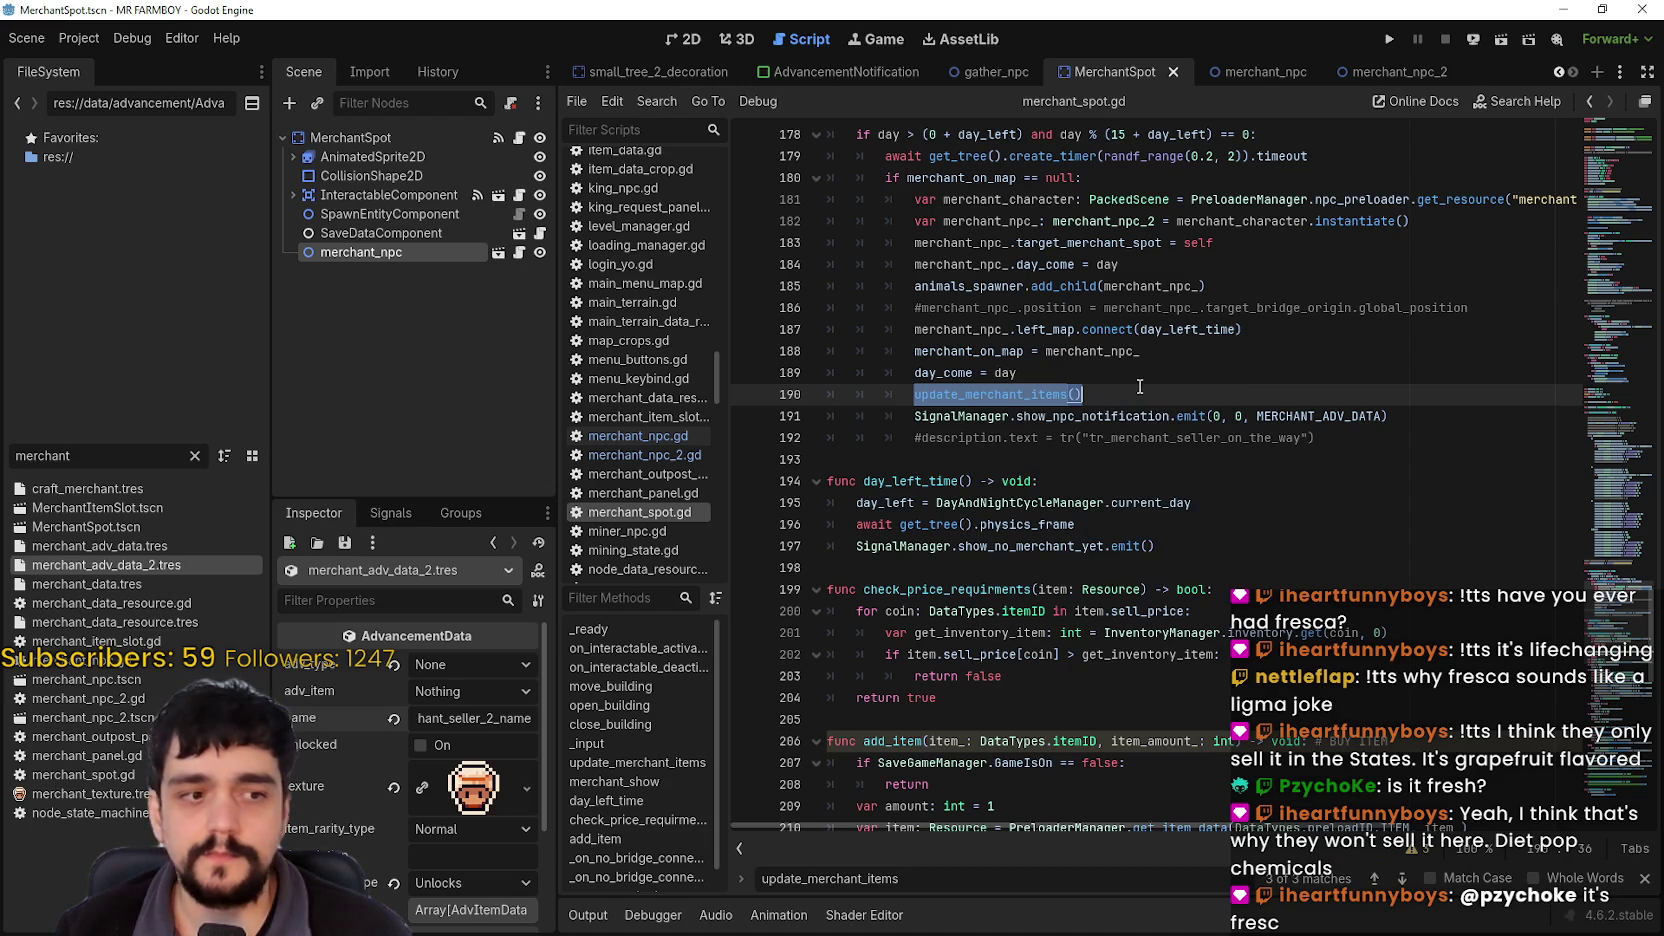
{"action": "mouse_move", "coordinate": [1388, 70]}
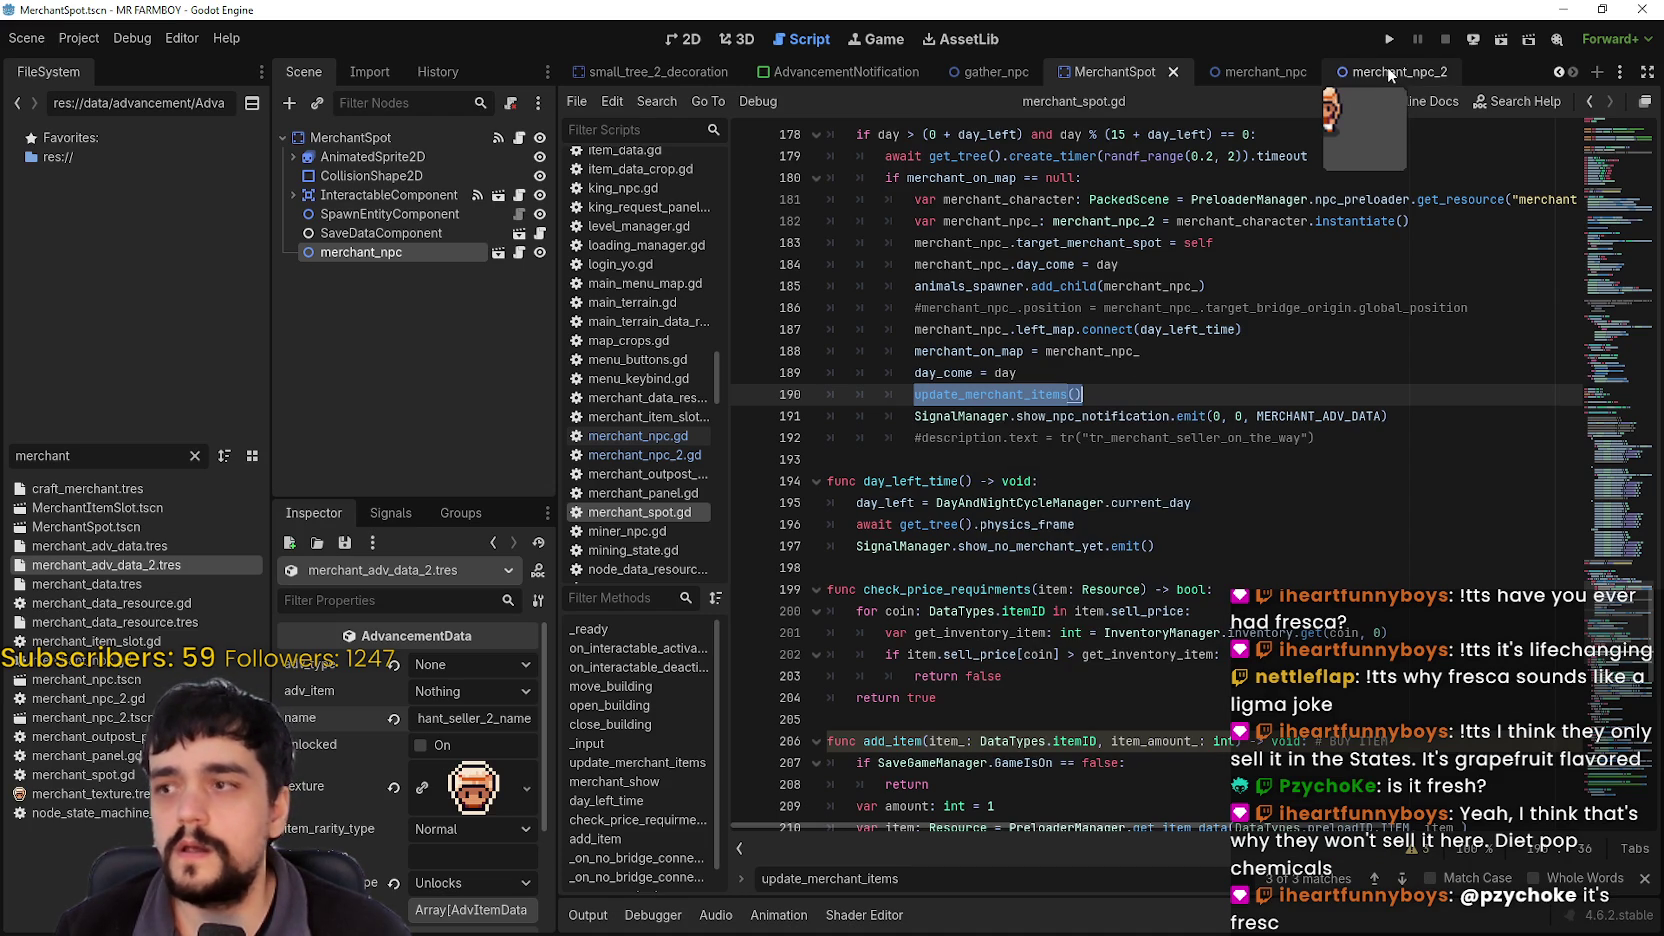
Step: Open merchant_npc_2.gd and step through the arrived_at_merchant_spot occurrences from line 146
{"action": "left_click", "coordinate": [1379, 74]}
{"action": "left_click", "coordinate": [519, 137]}
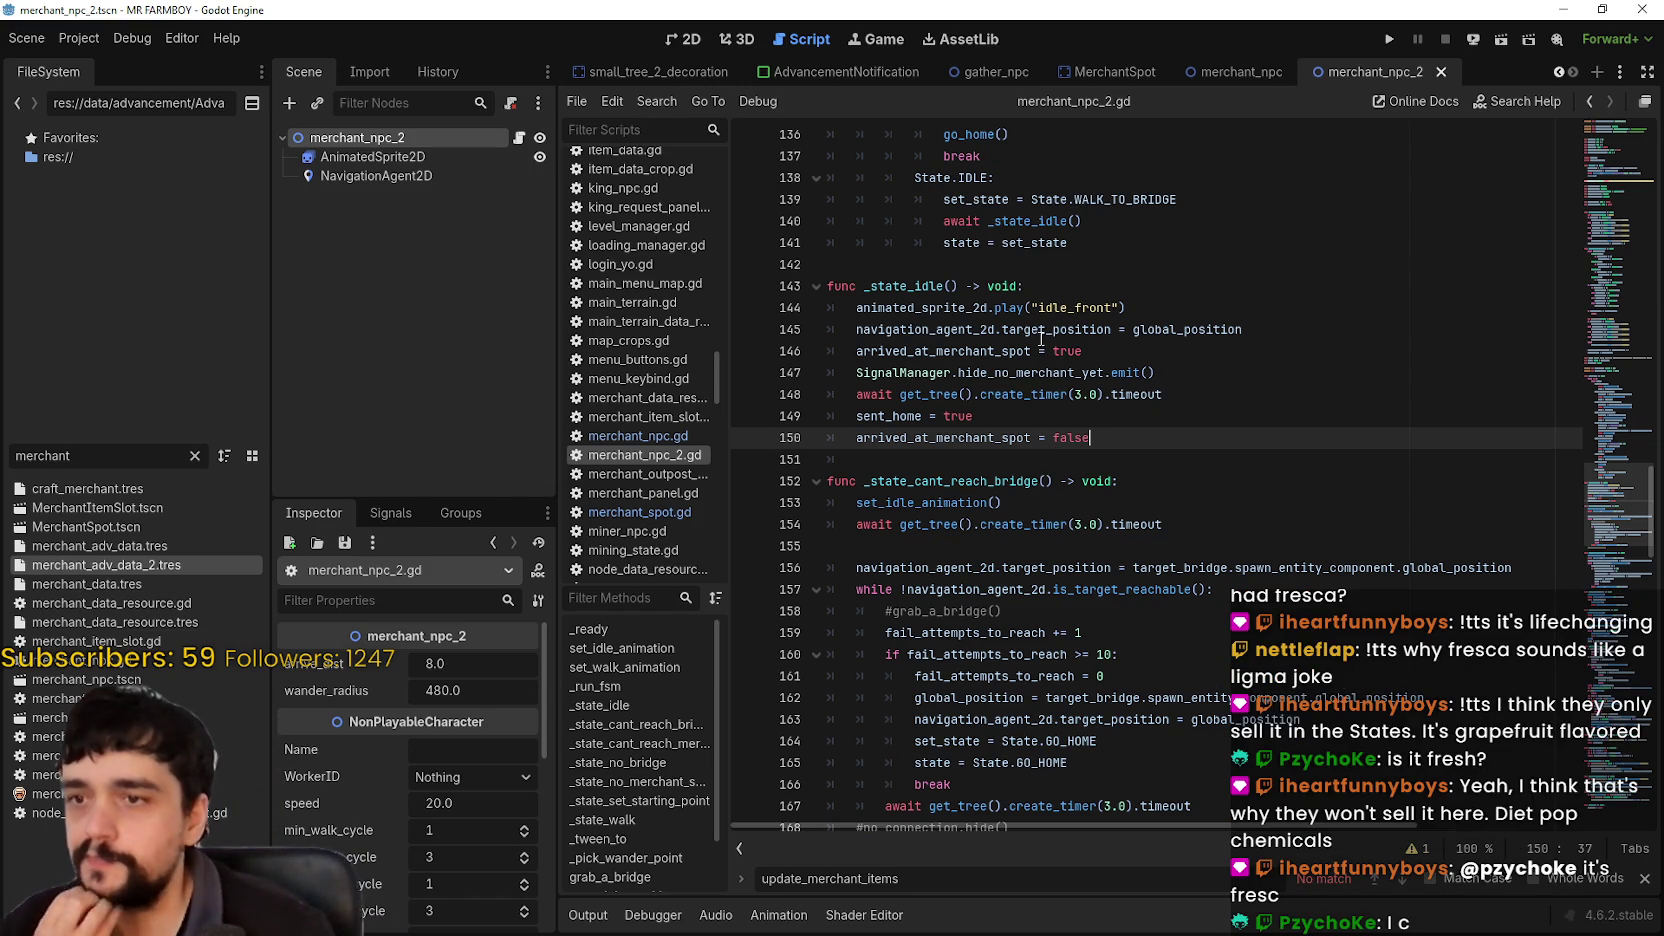
{"action": "left_click_drag", "start_coordinate": [878, 351], "coordinate": [979, 358]}
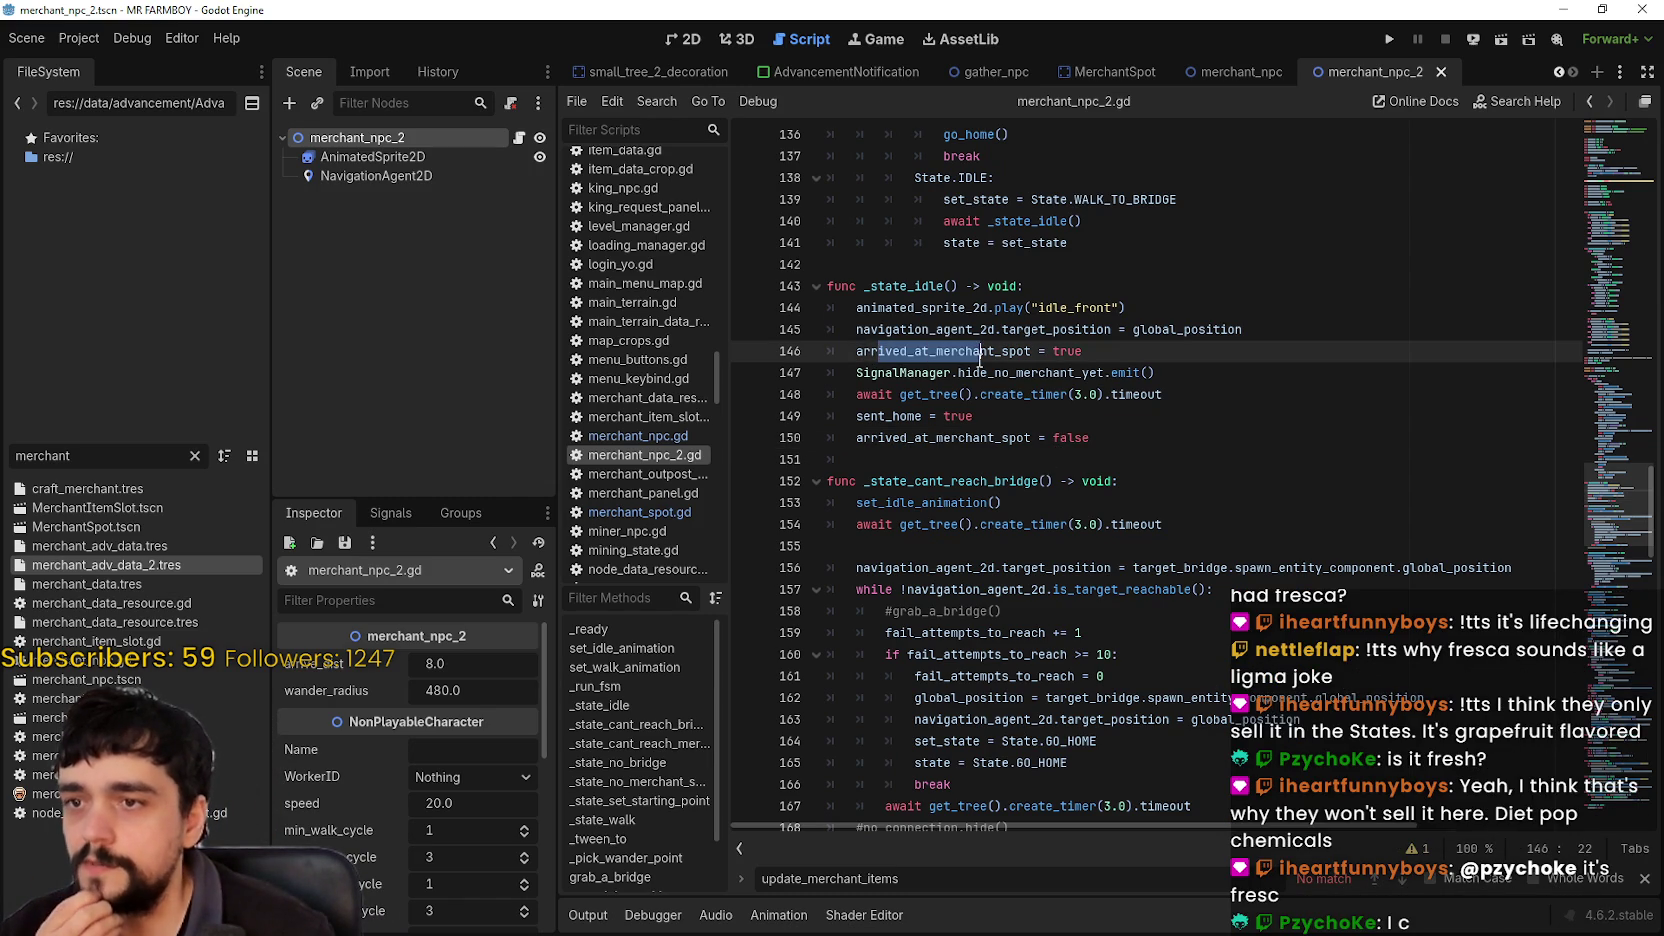
{"action": "double_click", "coordinate": [979, 355]}
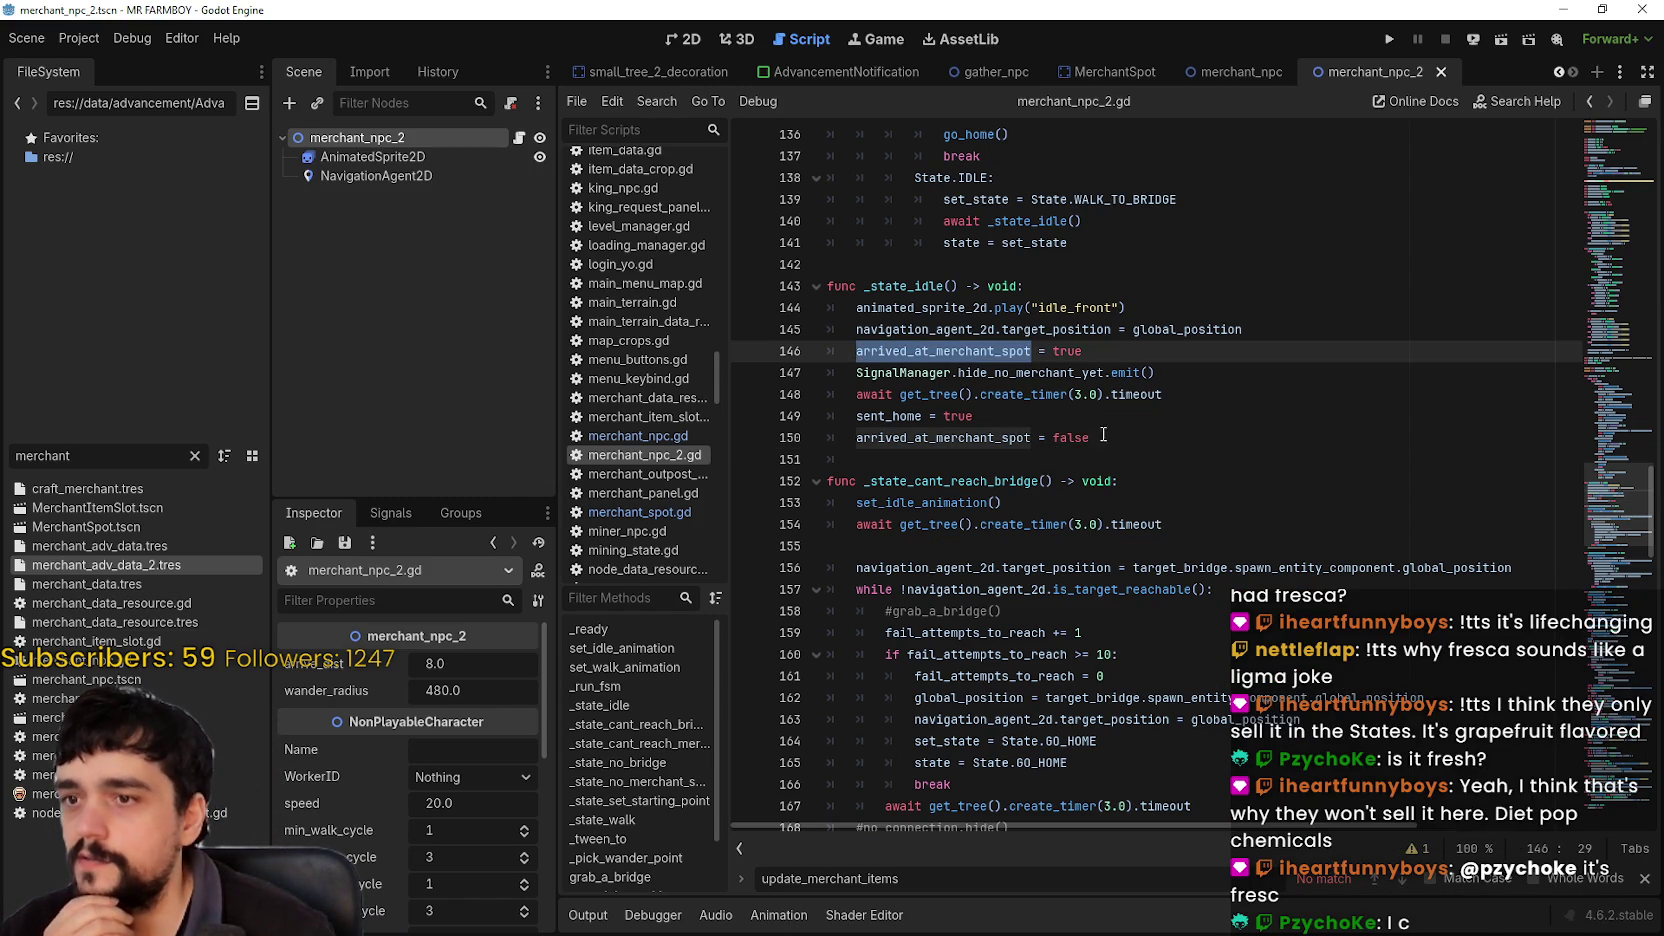
{"action": "key", "text": "ctrl+d"}
{"action": "key", "text": "Escape"}
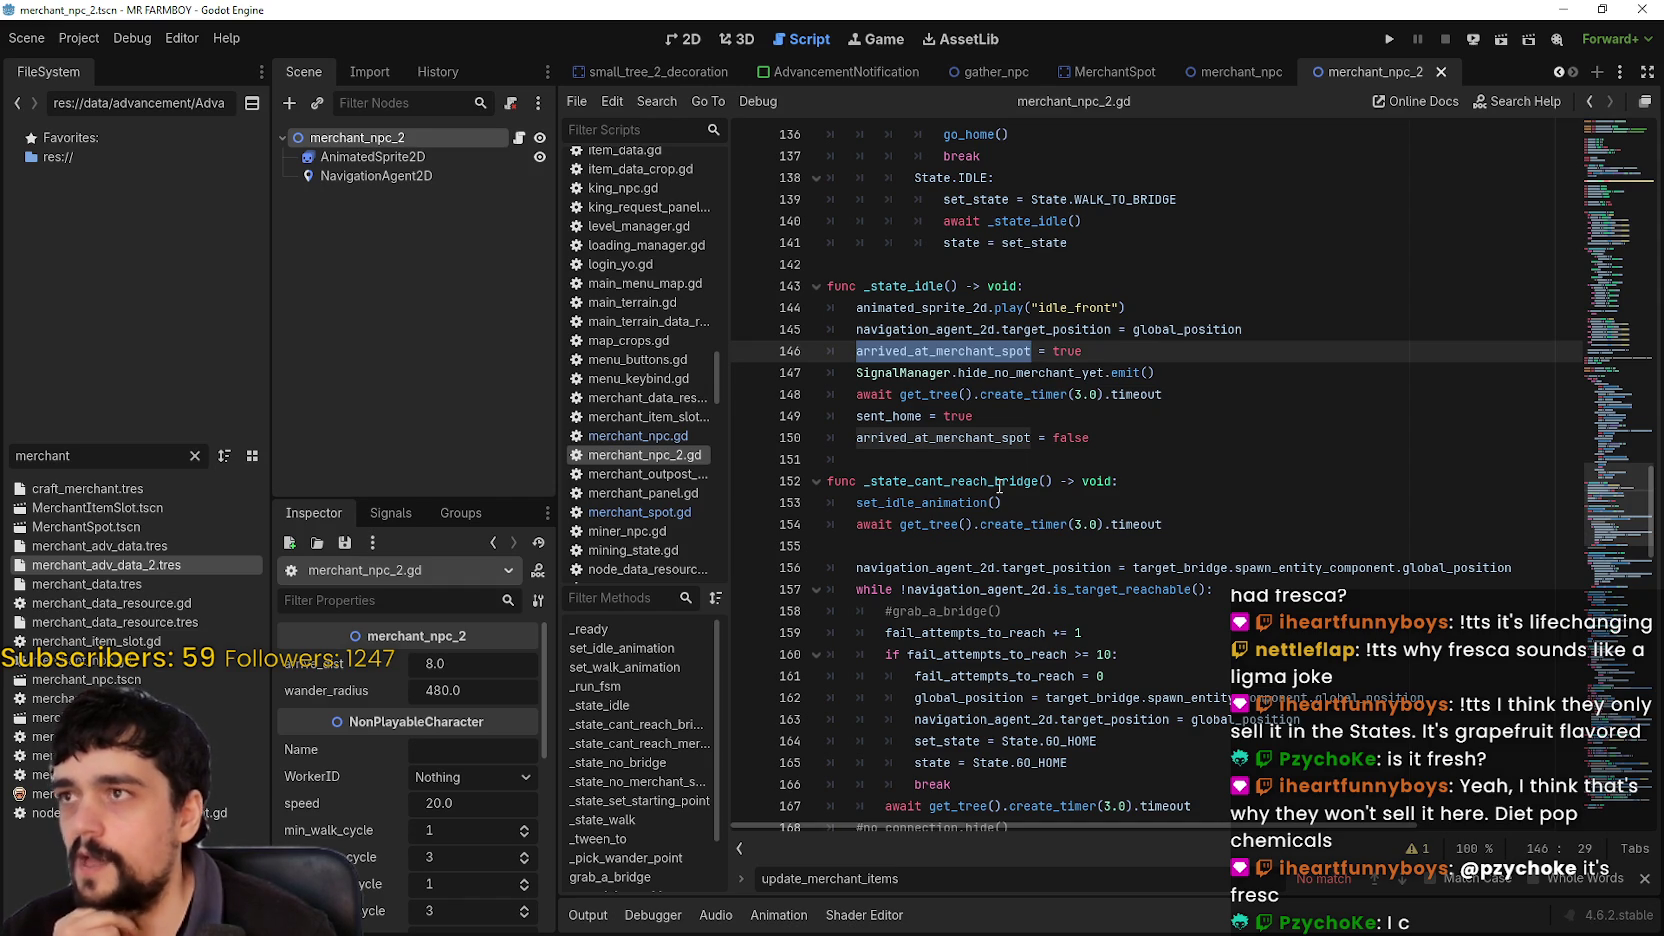
{"action": "left_click", "coordinate": [1110, 72]}
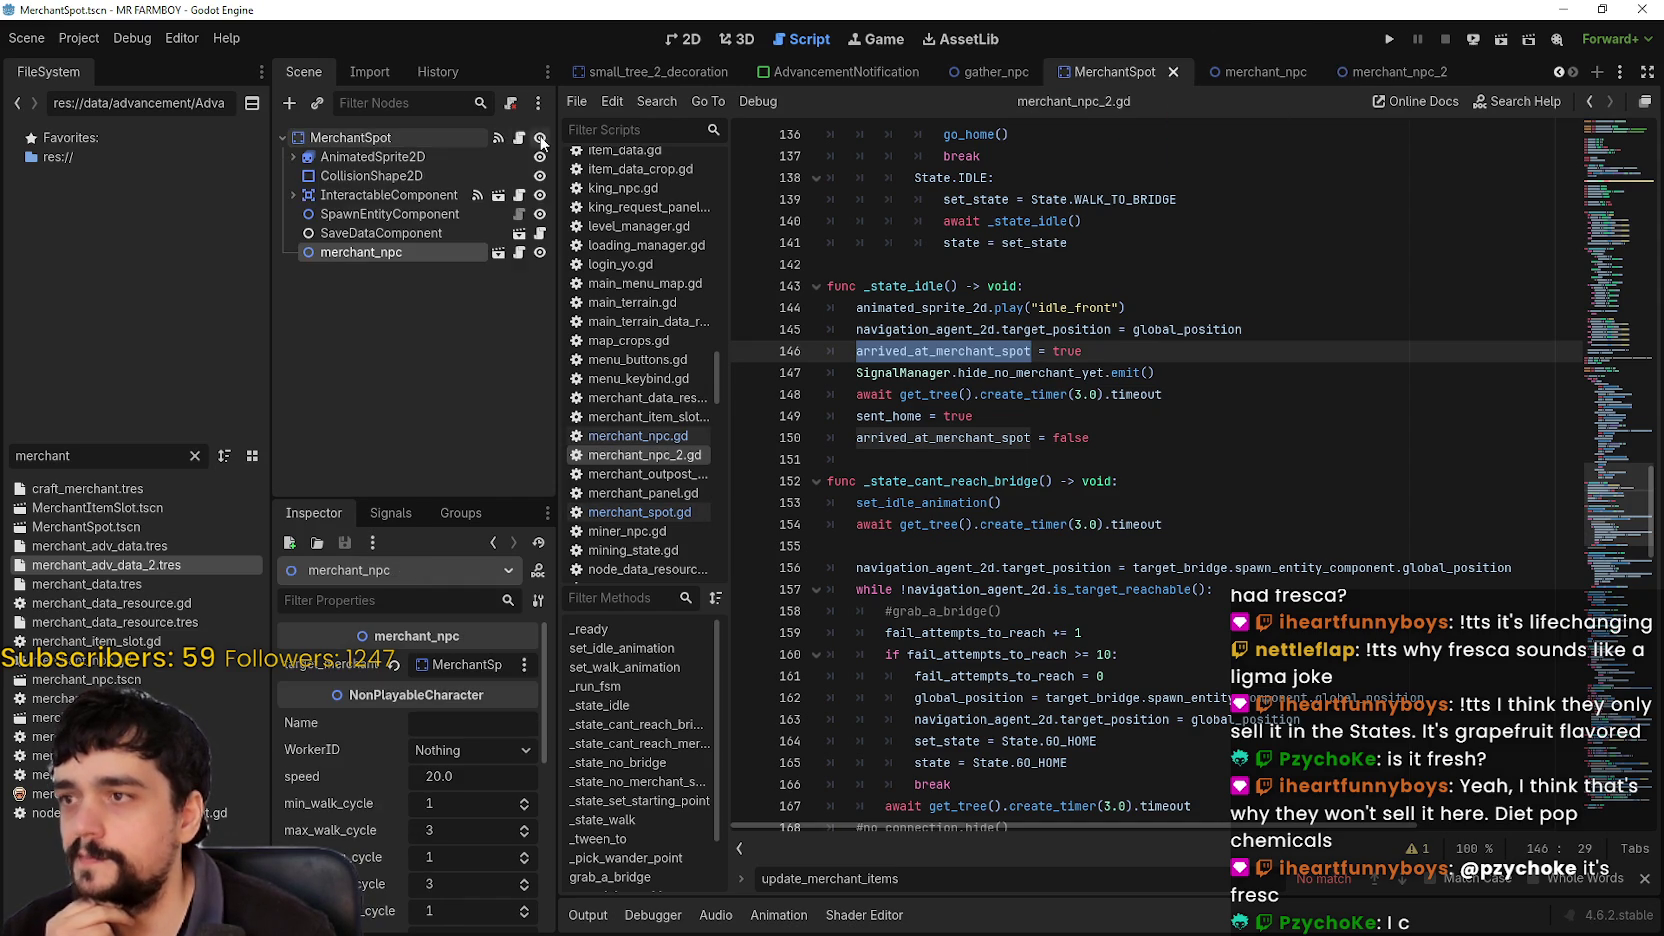
Step: Scroll merchant_spot.gd from _ready down to merchant_show, ending at the left_map connect on line 187
{"action": "left_click", "coordinate": [518, 138]}
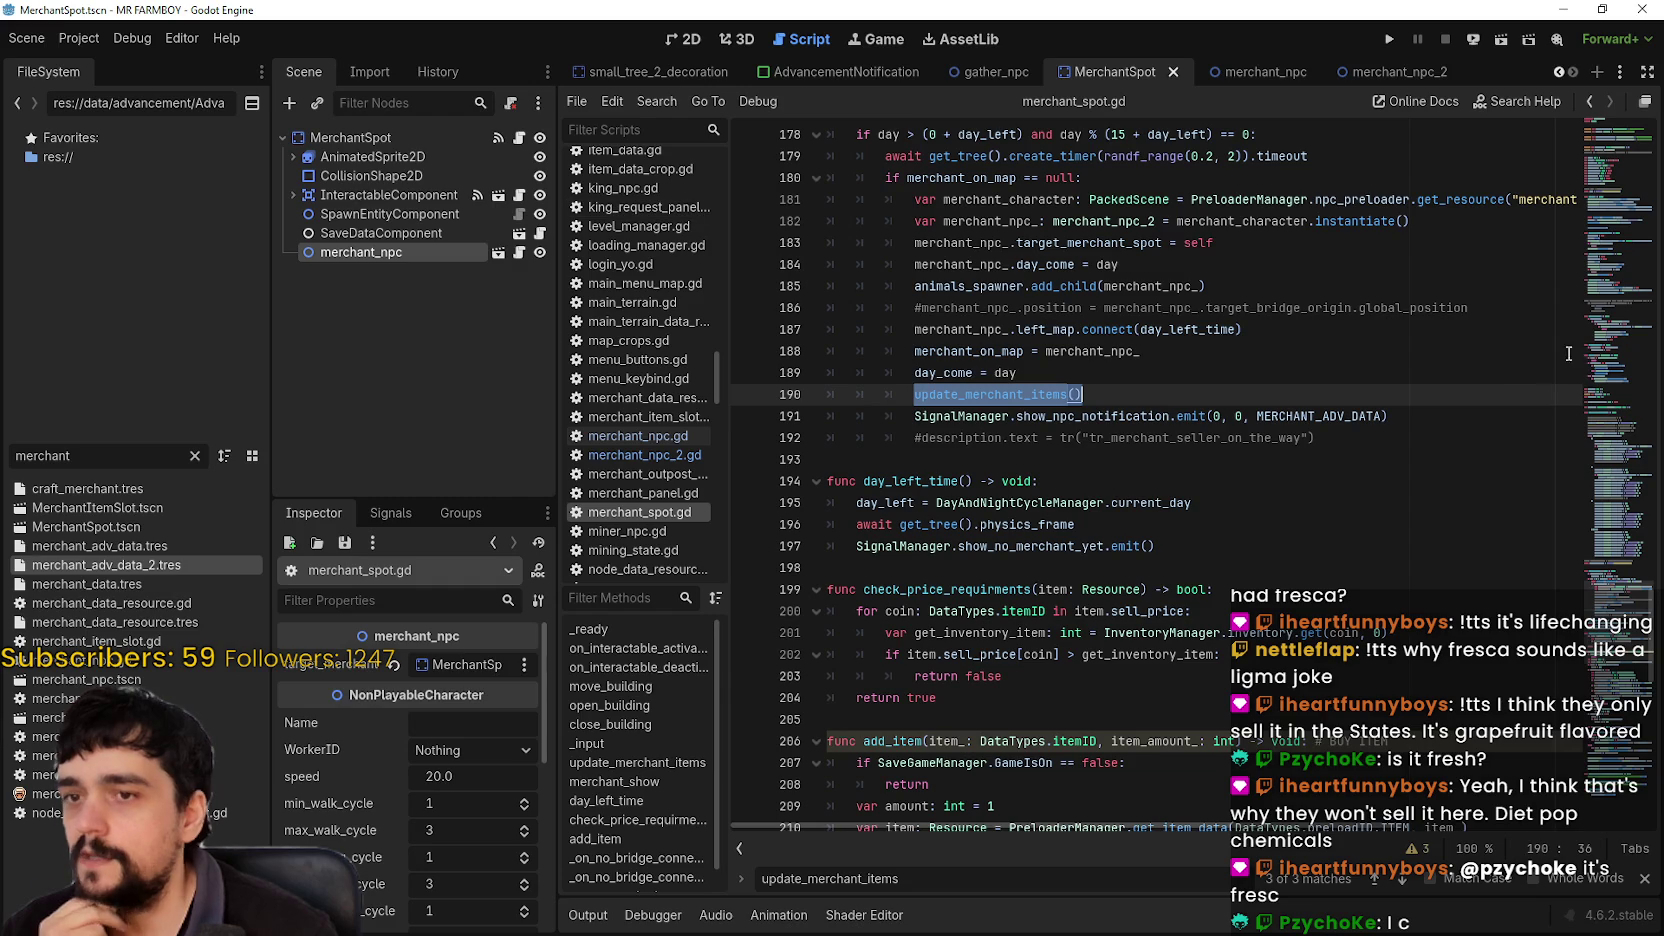
{"action": "mouse_move", "coordinate": [1598, 470]}
{"action": "left_mouse_down"}
{"action": "mouse_move", "coordinate": [1583, 162]}
{"action": "mouse_move", "coordinate": [1585, 177]}
{"action": "left_mouse_up"}
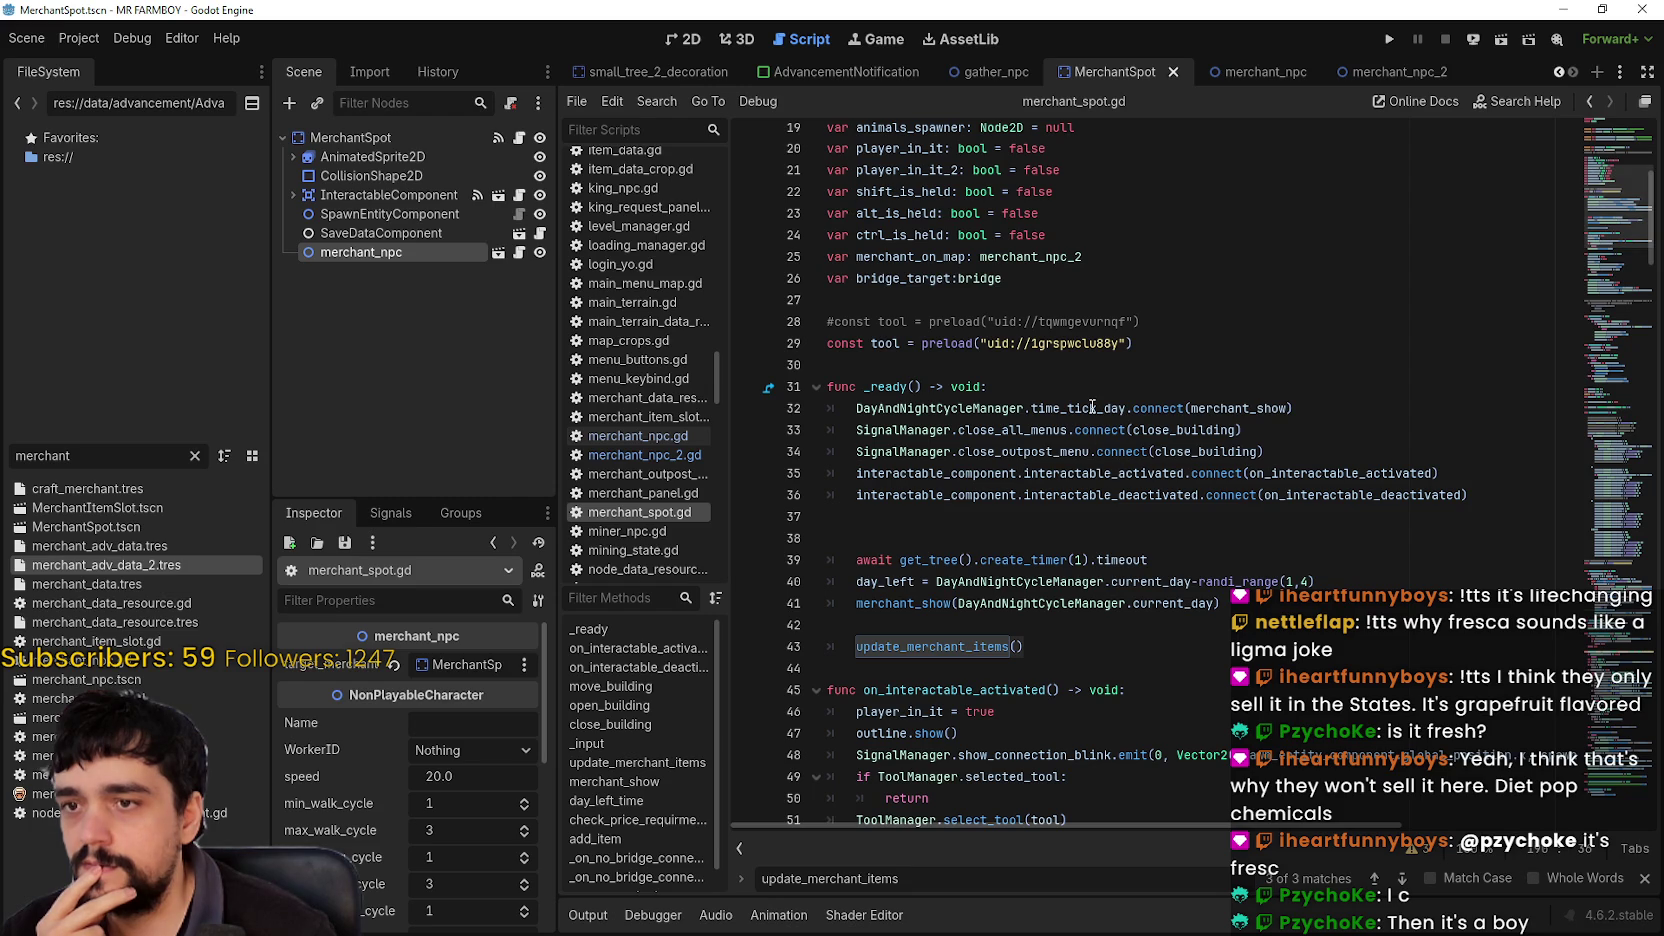
{"action": "scroll", "coordinate": [1092, 406], "scroll_direction": "down", "scroll_amount": 3}
{"action": "double_click", "coordinate": [970, 451]}
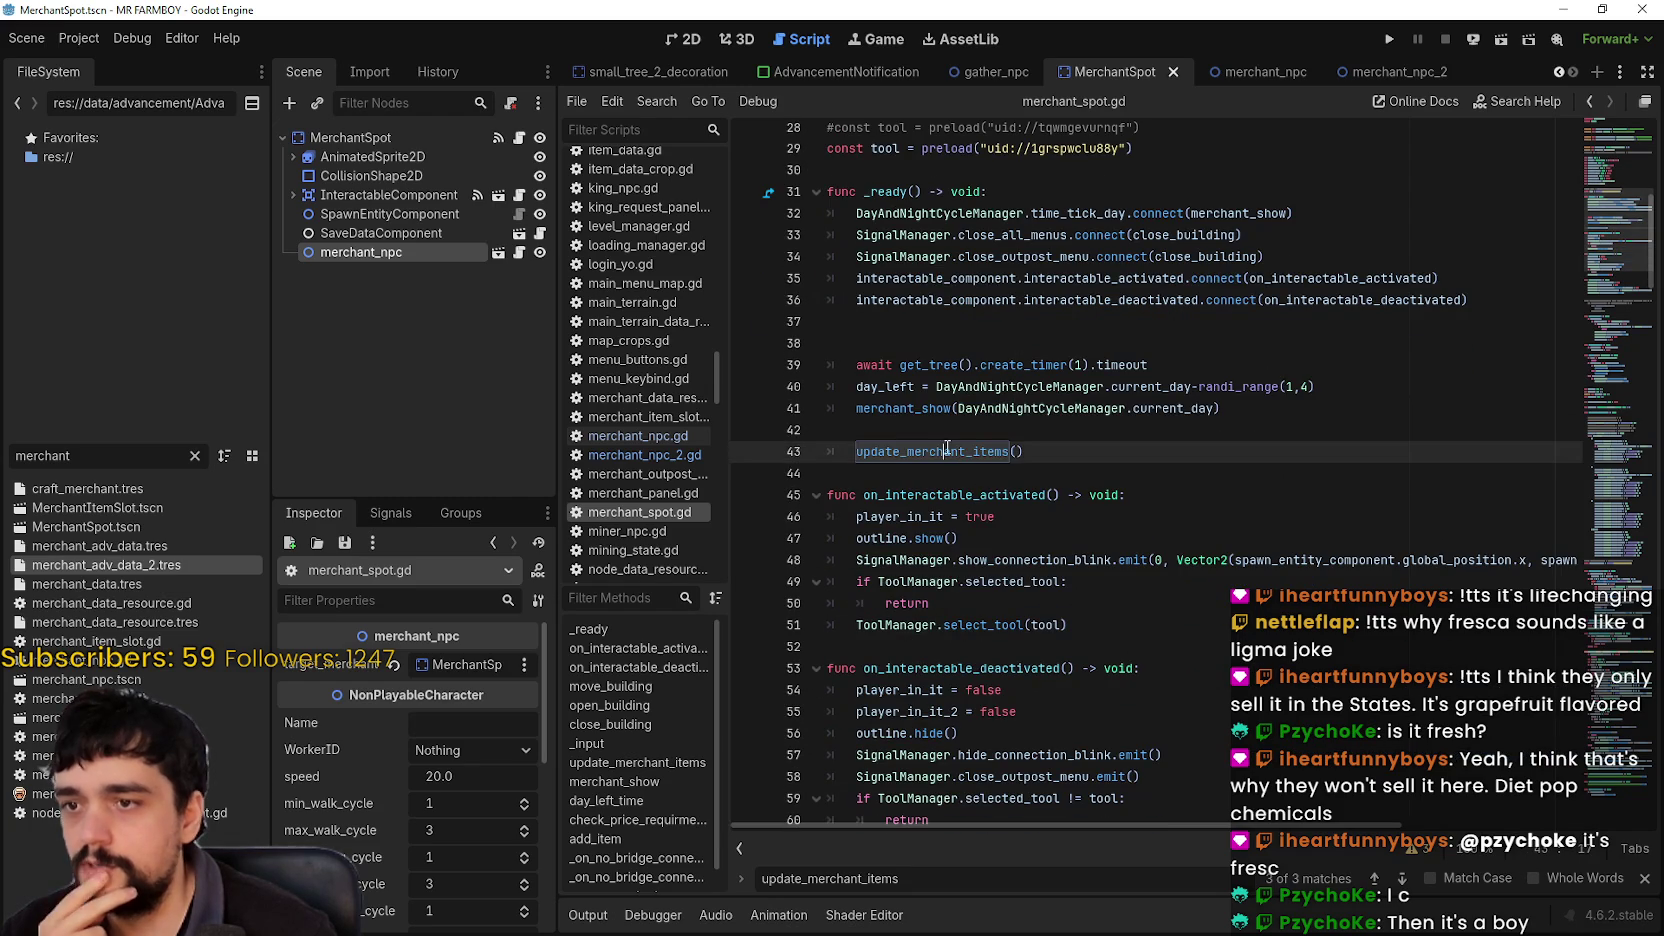
{"action": "scroll", "coordinate": [986, 604], "scroll_direction": "down", "scroll_amount": 3}
{"action": "scroll", "coordinate": [962, 583], "scroll_direction": "down", "scroll_amount": 5}
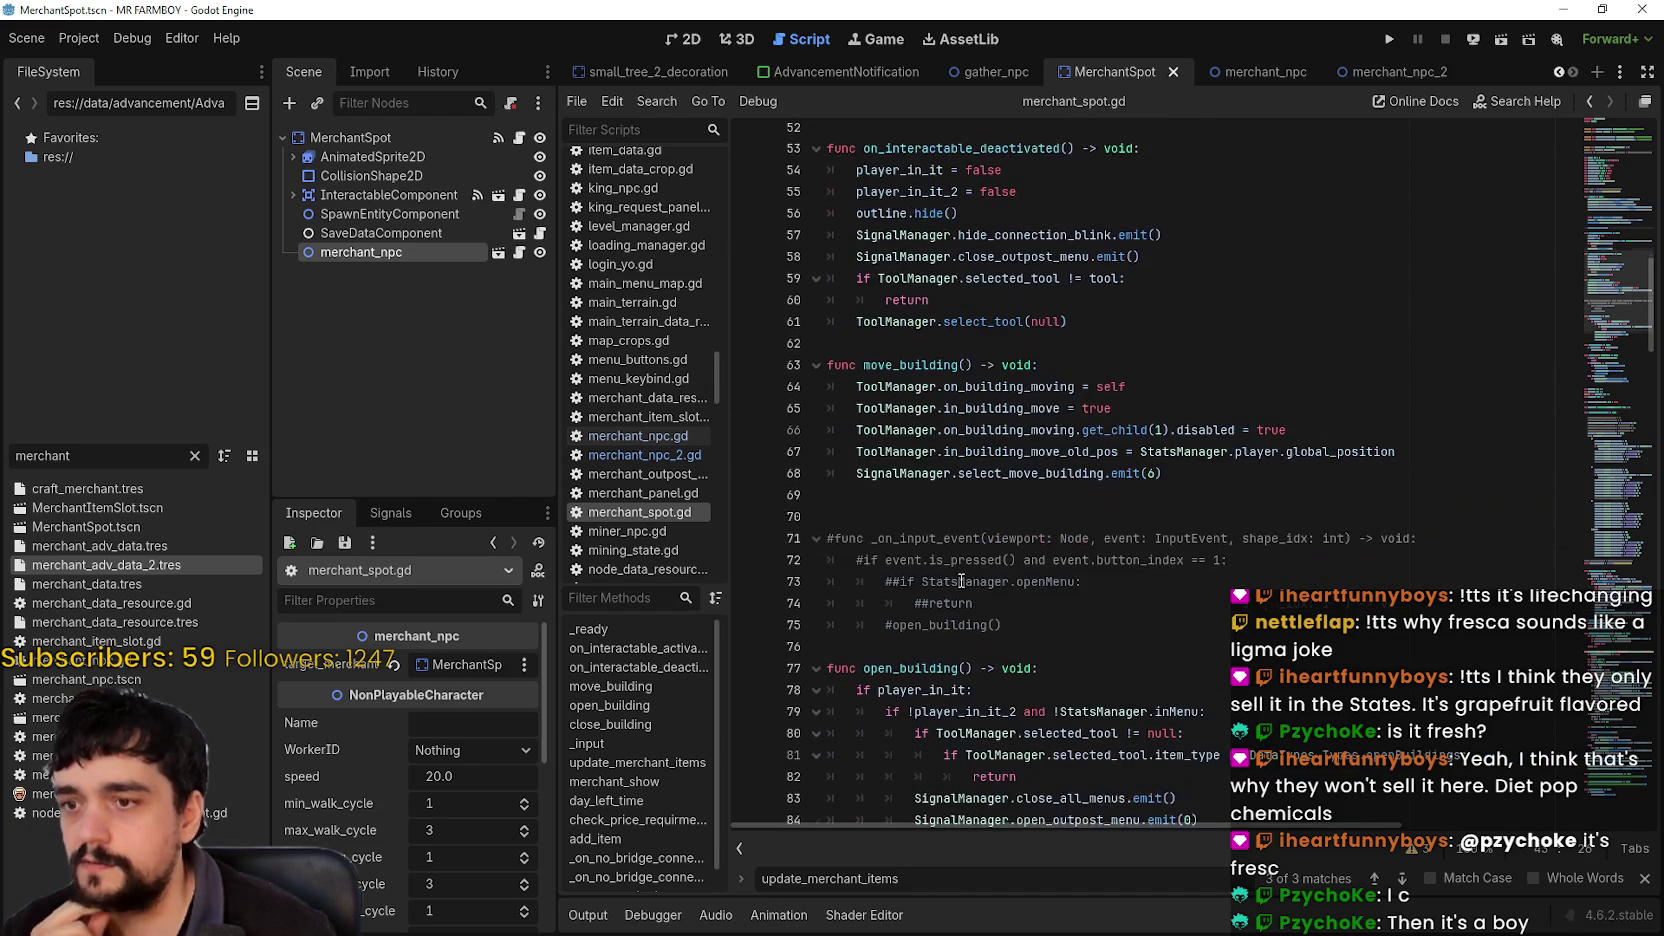
{"action": "scroll", "coordinate": [960, 581], "scroll_direction": "down", "scroll_amount": 12}
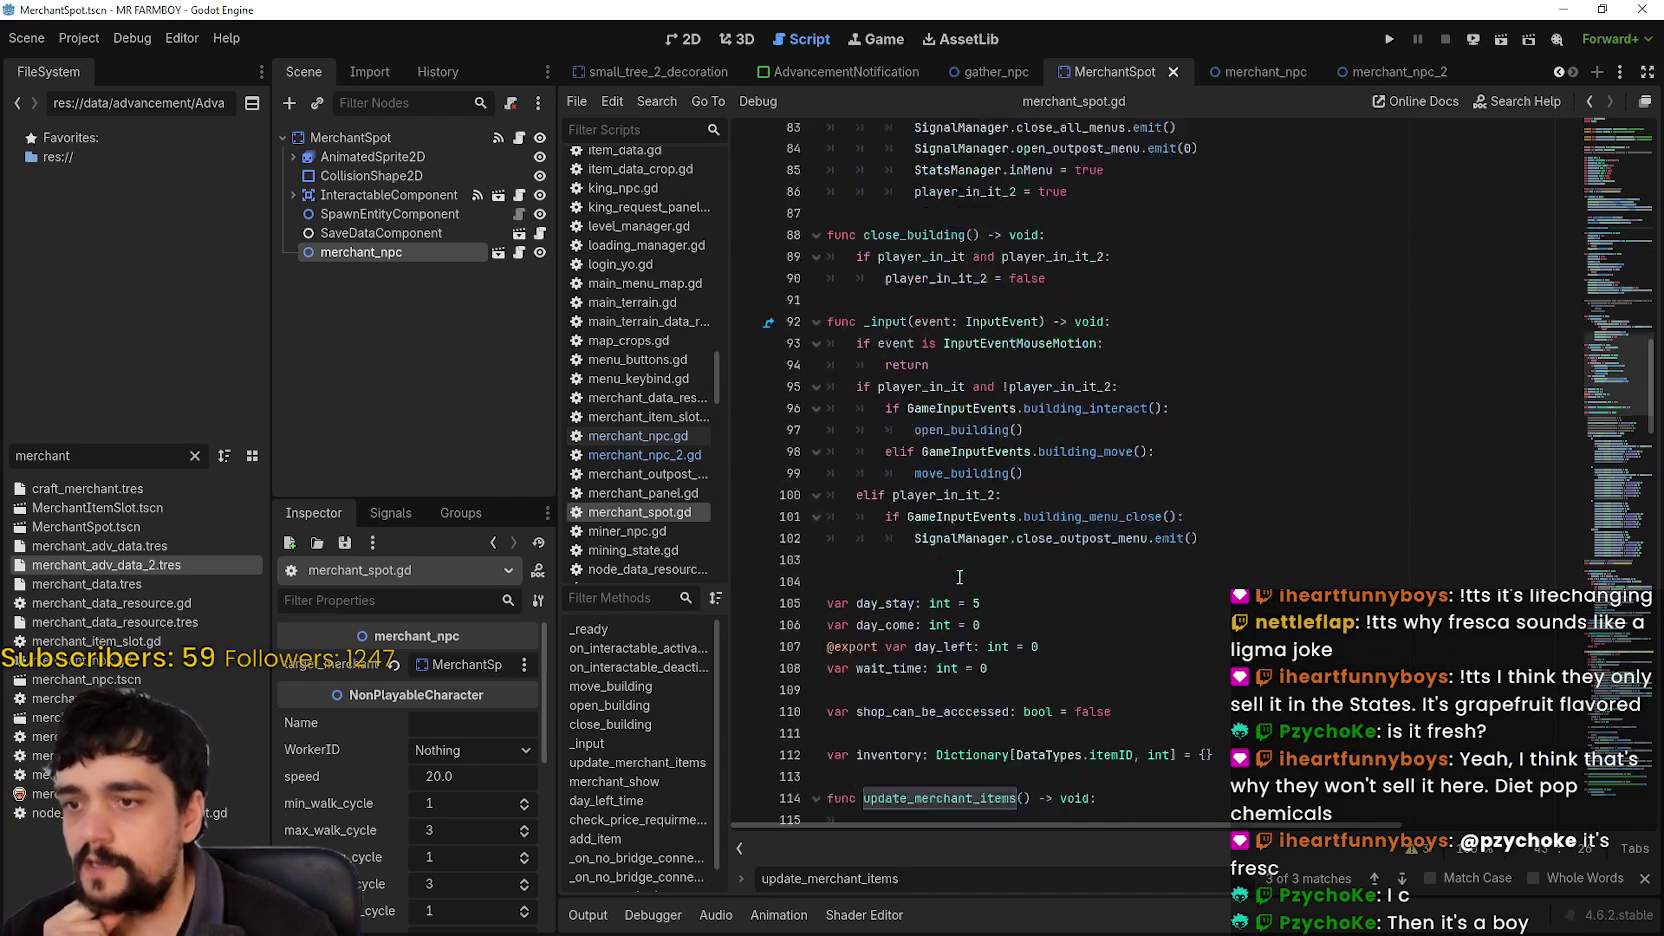
{"action": "scroll", "coordinate": [960, 577], "scroll_direction": "down", "scroll_amount": 16}
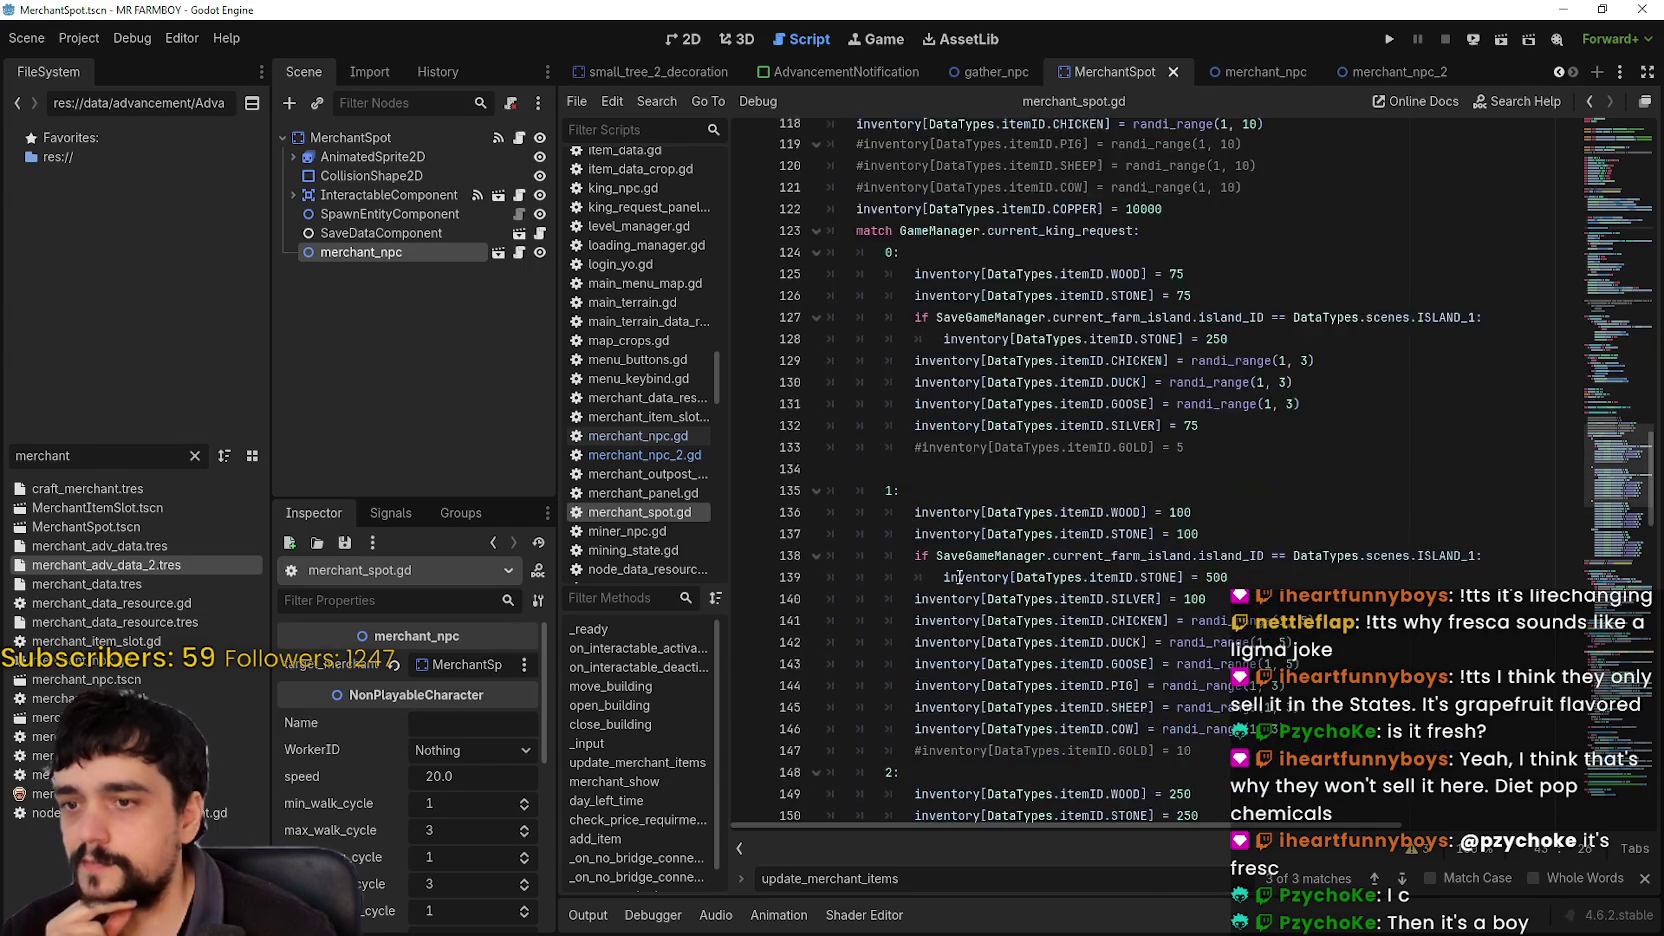
{"action": "scroll", "coordinate": [960, 577], "scroll_direction": "down", "scroll_amount": 12}
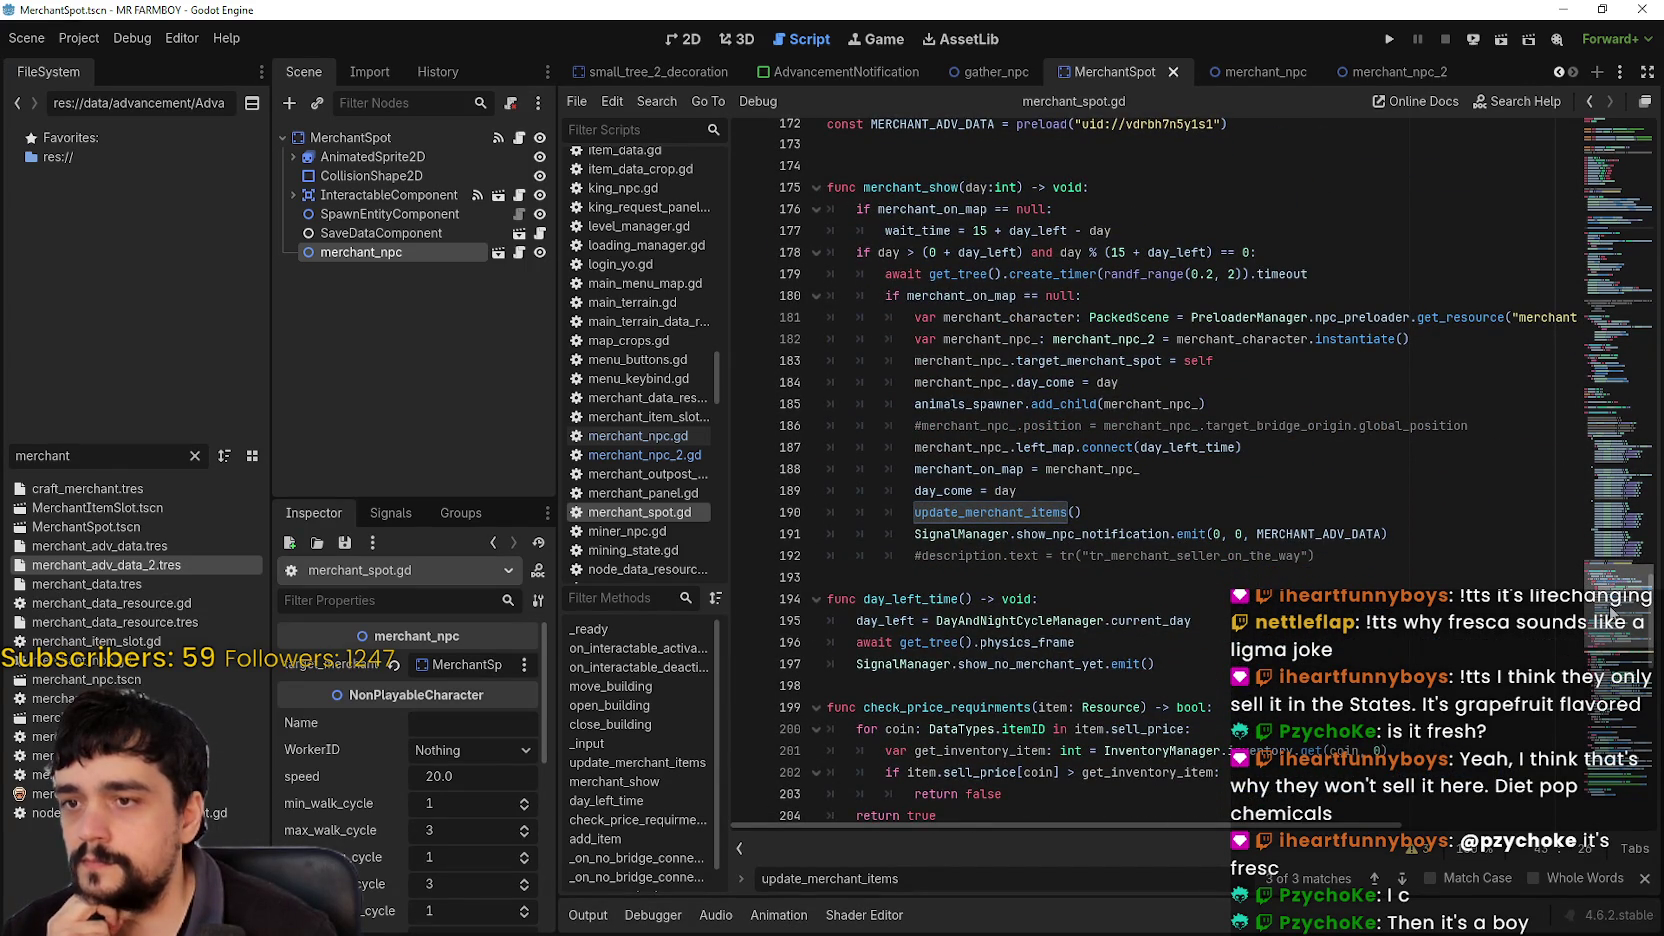
{"action": "left_click_drag", "start_coordinate": [1241, 447], "coordinate": [881, 444]}
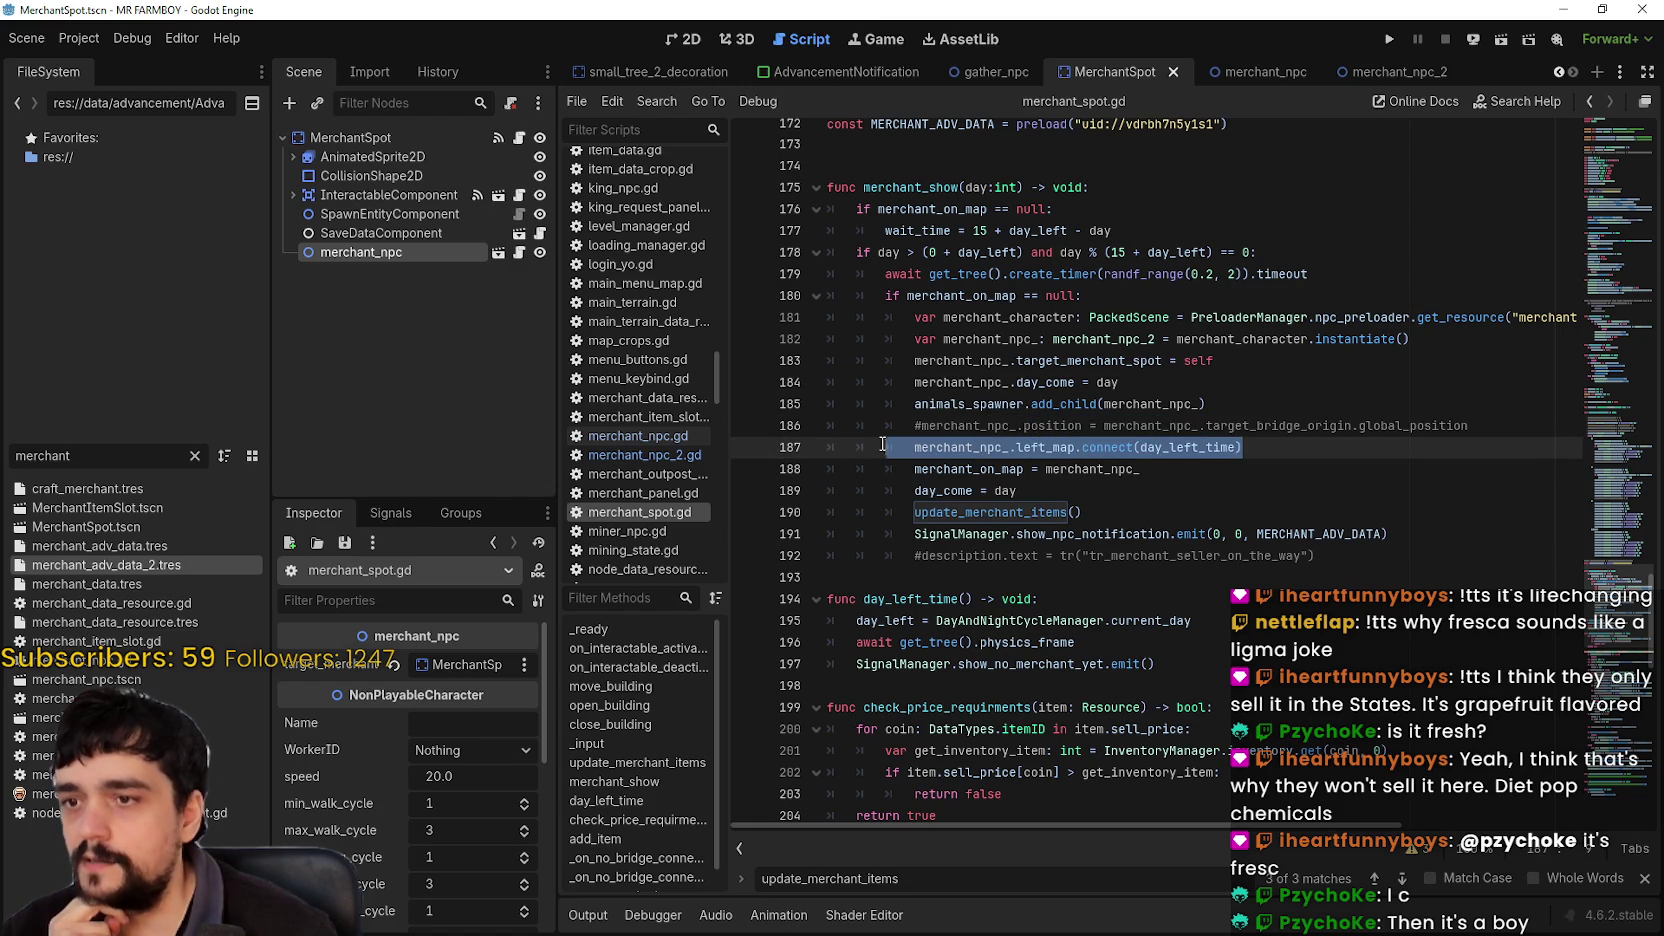
{"action": "mouse_move", "coordinate": [991, 510]}
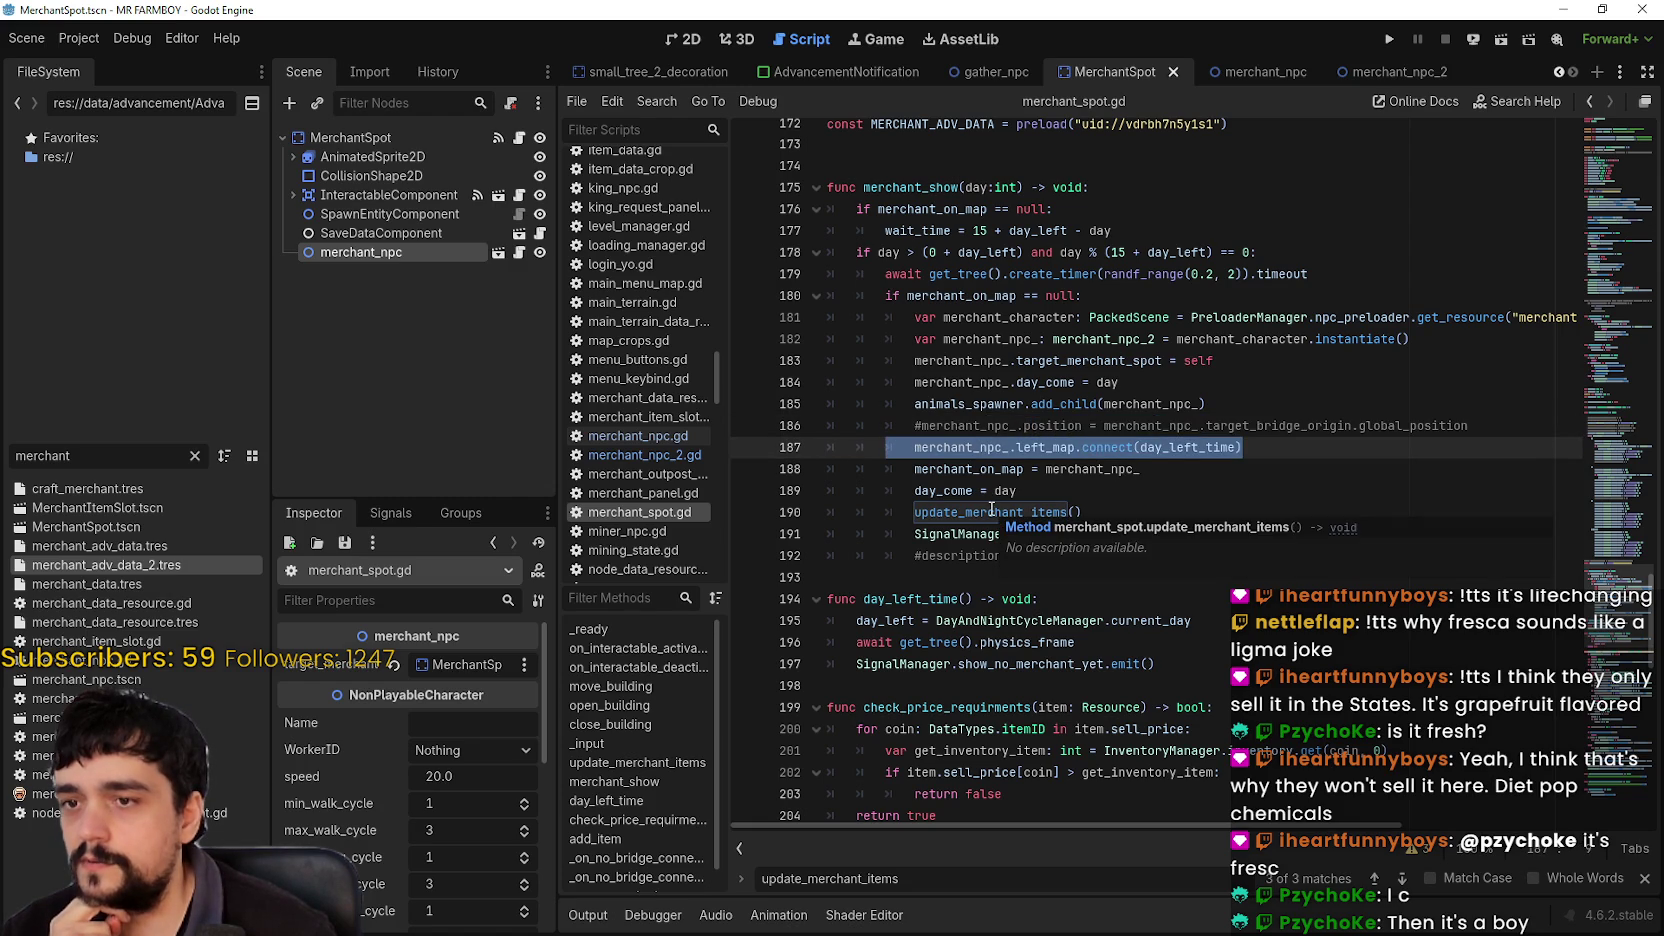
{"action": "left_click", "coordinate": [1336, 449]}
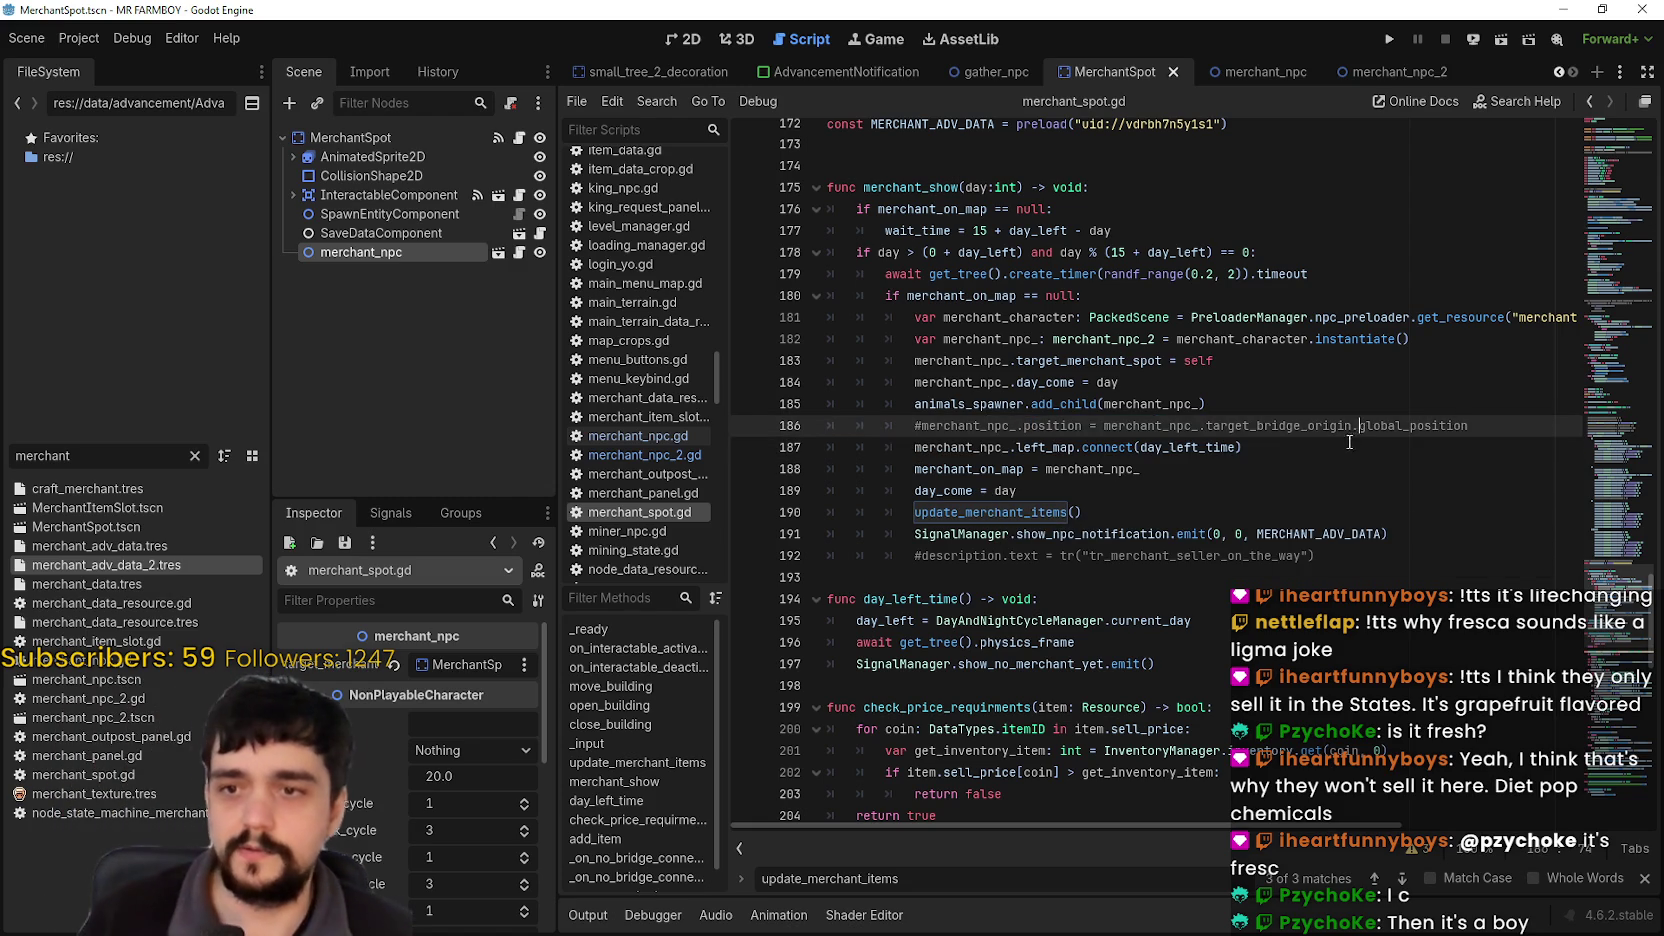
Step: Add line 188: merchant_npc_.arrived_at_merchant_spot.connect(update_merchant_items)
{"action": "key", "text": "Up"}
{"action": "key", "text": "Up"}
{"action": "key", "text": "Up"}
{"action": "key", "text": "Down"}
{"action": "key", "text": "Down"}
{"action": "key", "text": "Down"}
{"action": "key", "text": "Down"}
{"action": "key", "text": "Up"}
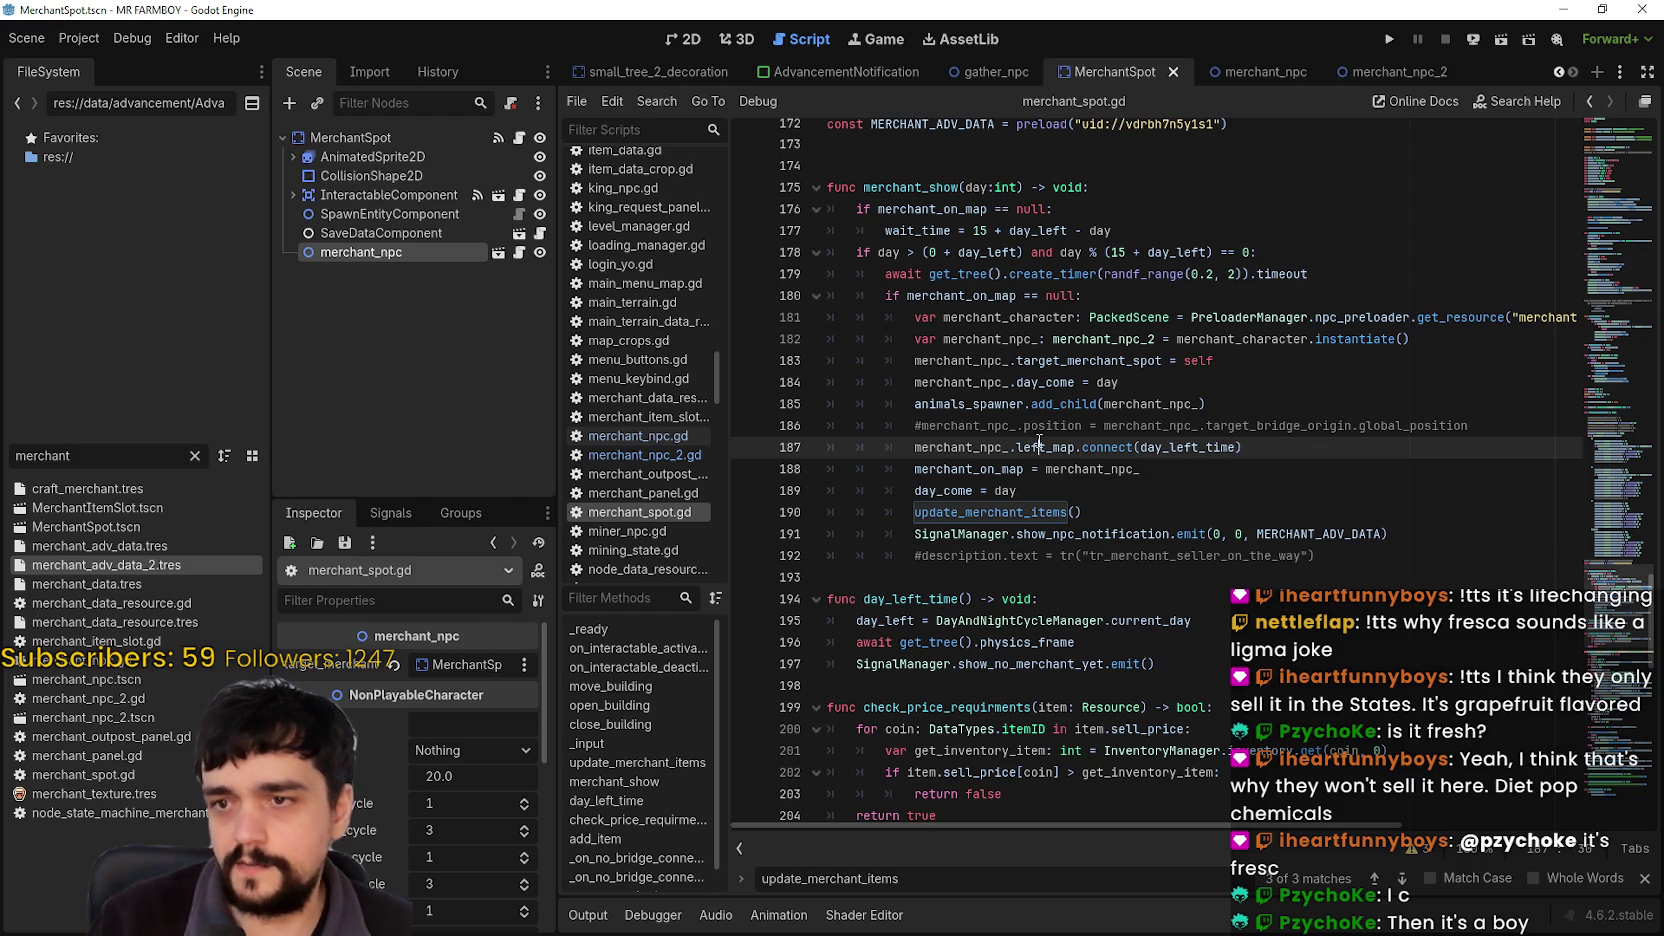
{"action": "key", "text": "Return"}
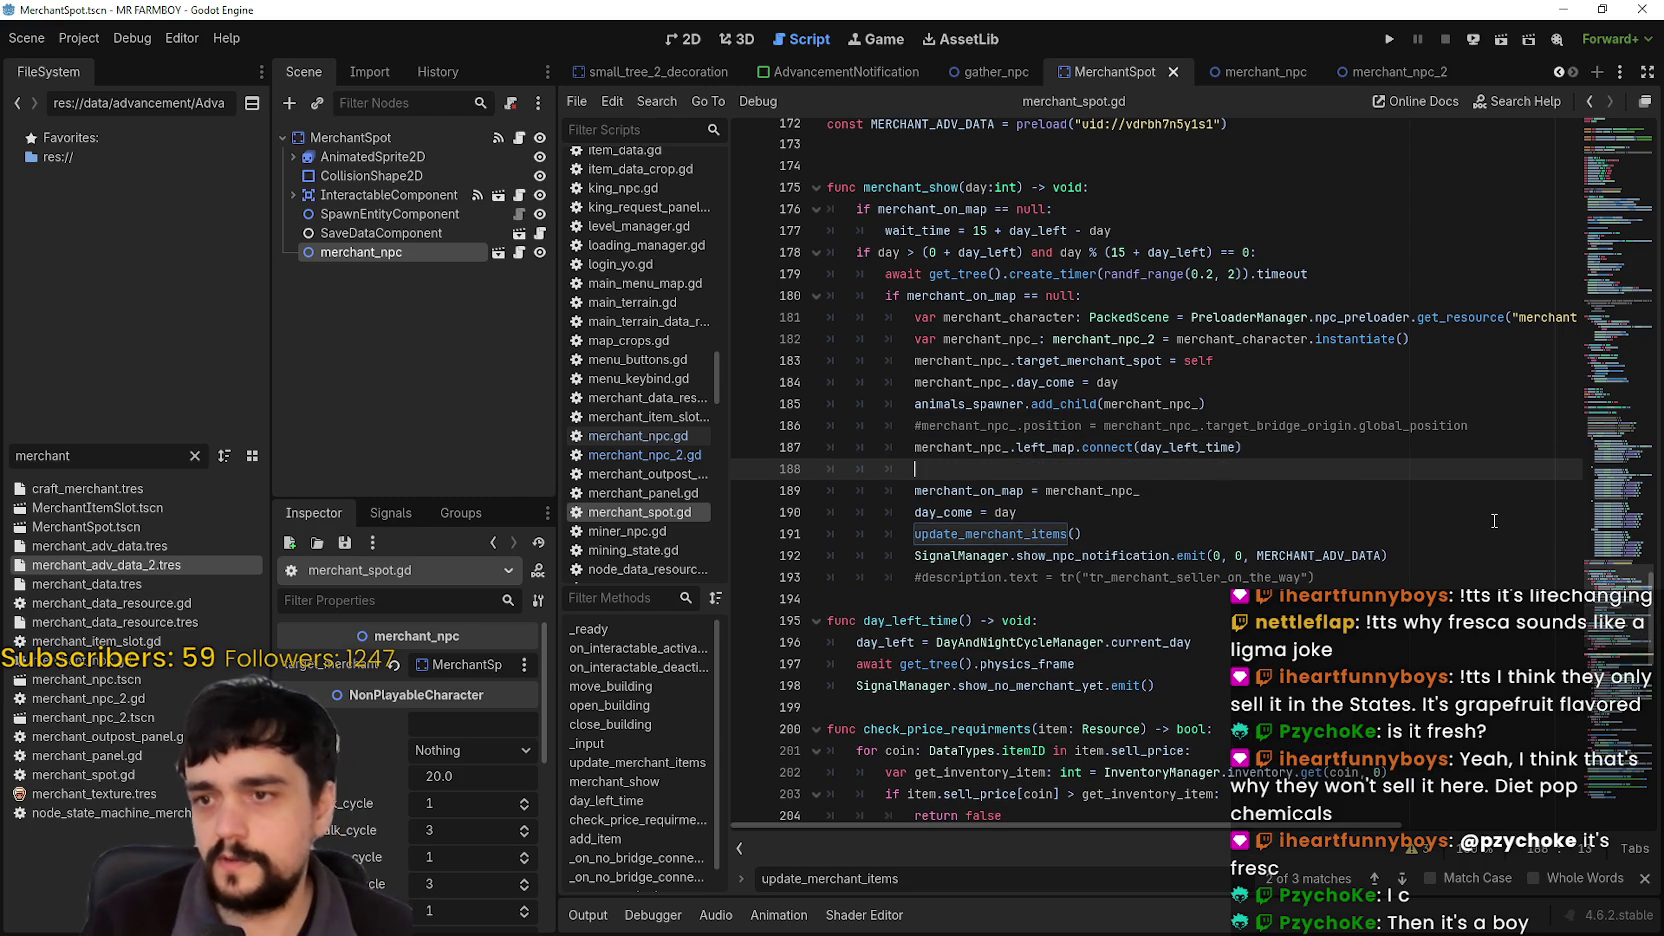
{"action": "type", "text": "cherchant"}
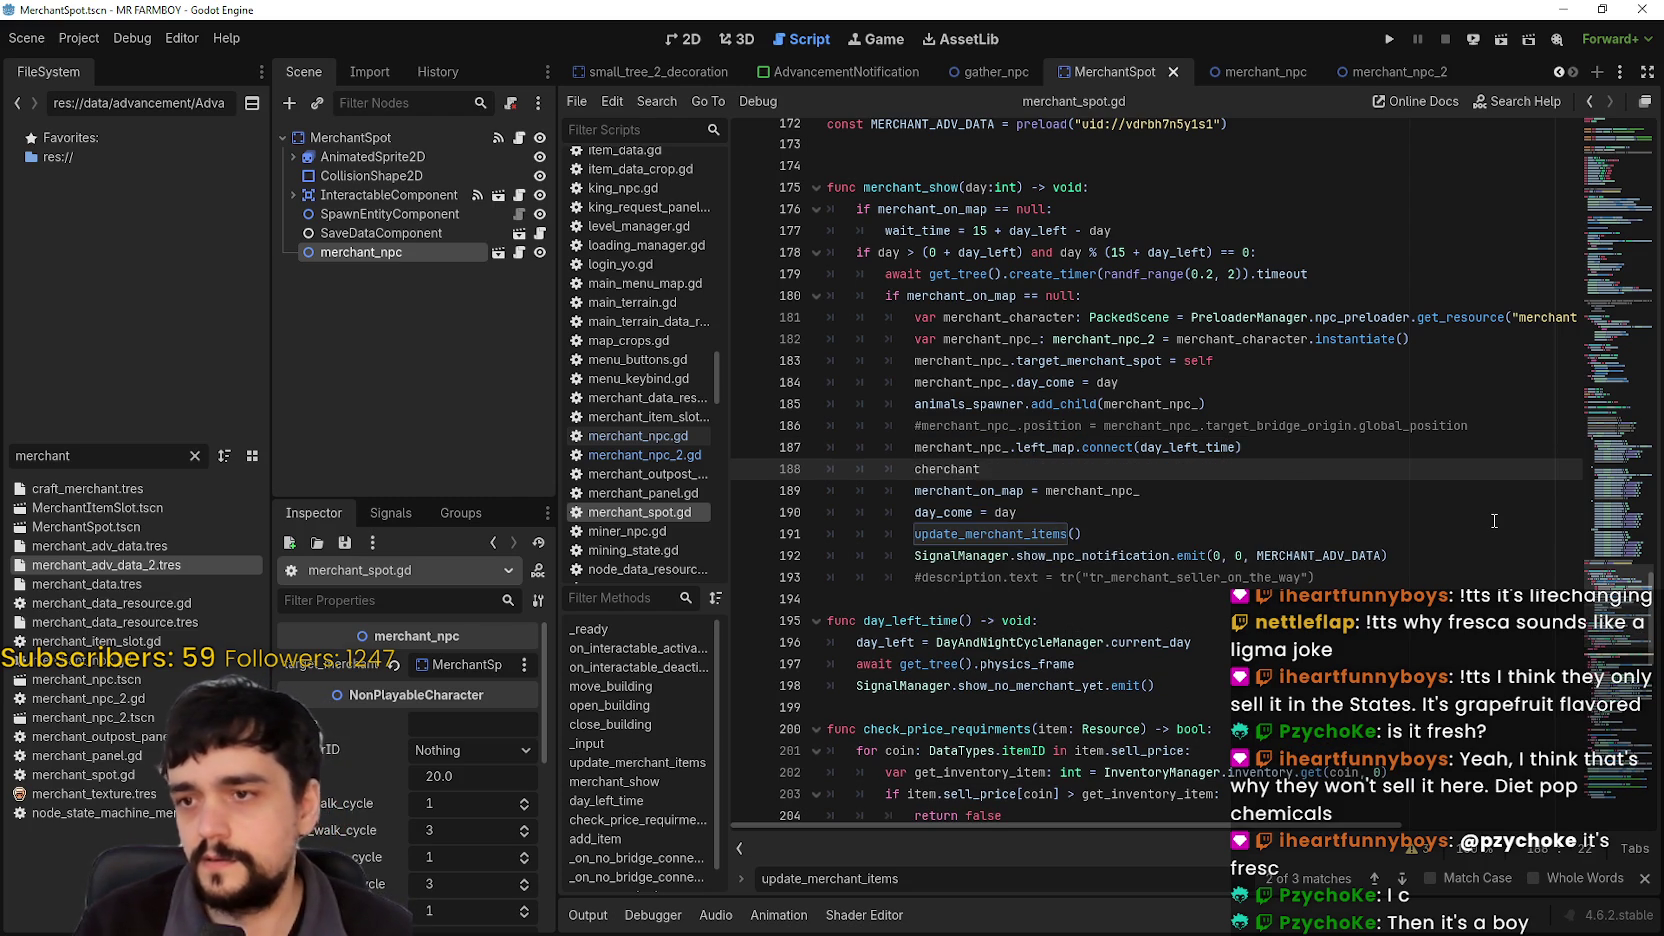
{"action": "key", "text": "BackSpace"}
{"action": "key", "text": "BackSpace"}
{"action": "key", "text": "BackSpace"}
{"action": "type", "text": "merchant"}
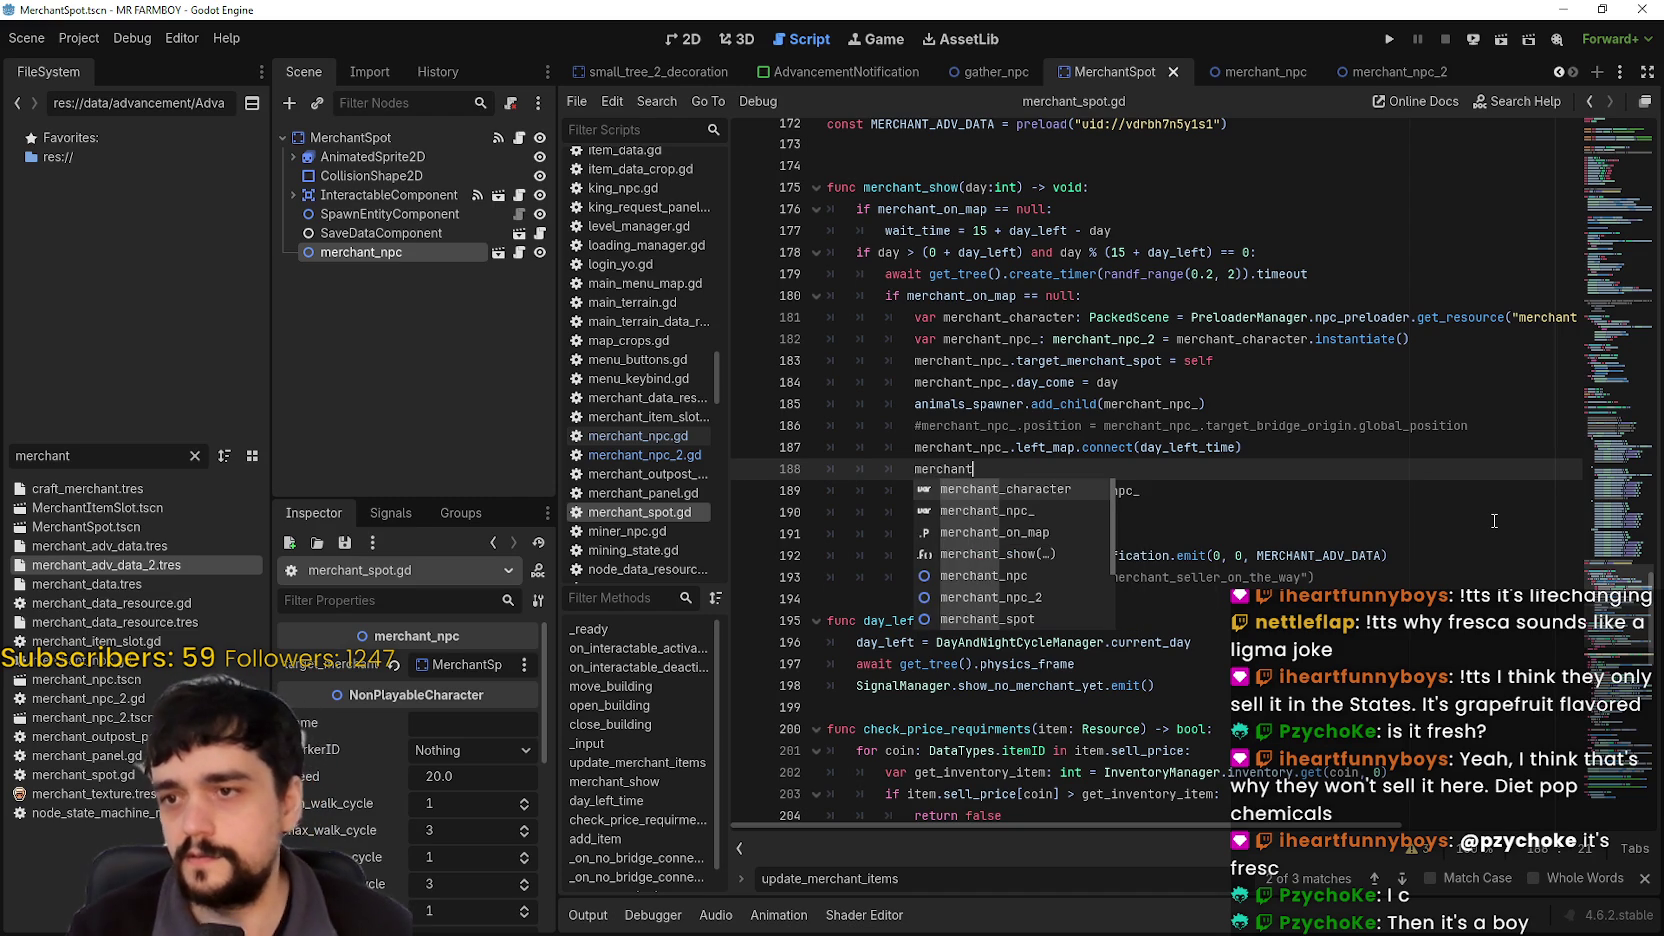
{"action": "type", "text": "_"}
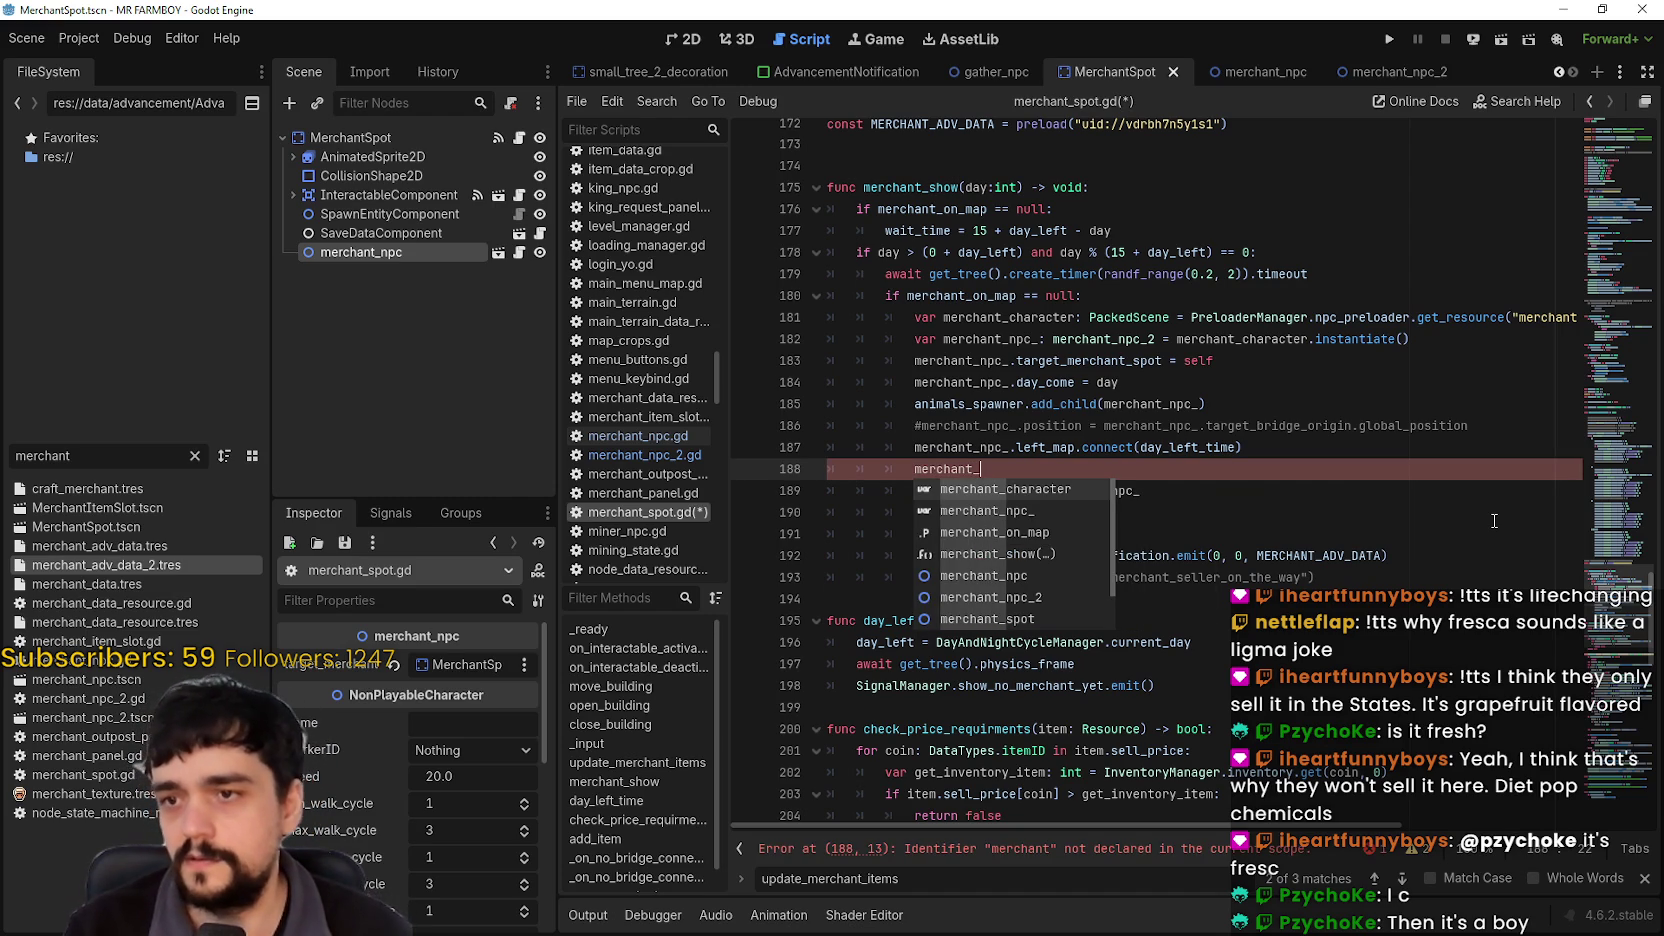
{"action": "key", "text": "Down"}
{"action": "key", "text": "Return"}
{"action": "type", "text": "."}
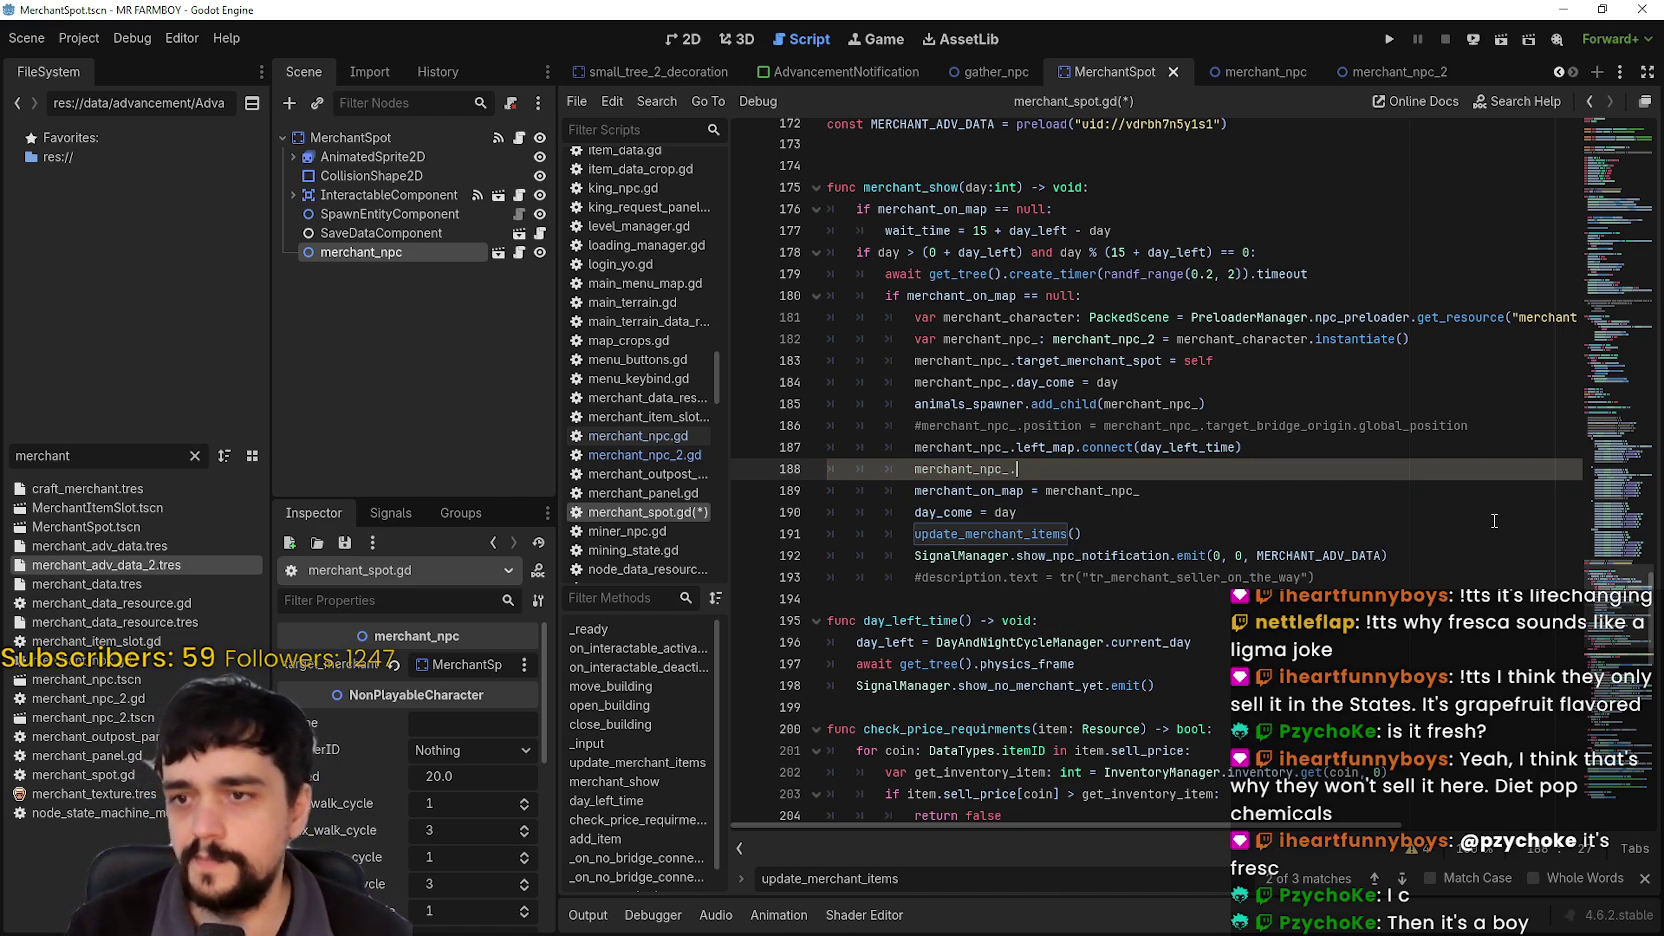
{"action": "type", "text": "arrive"}
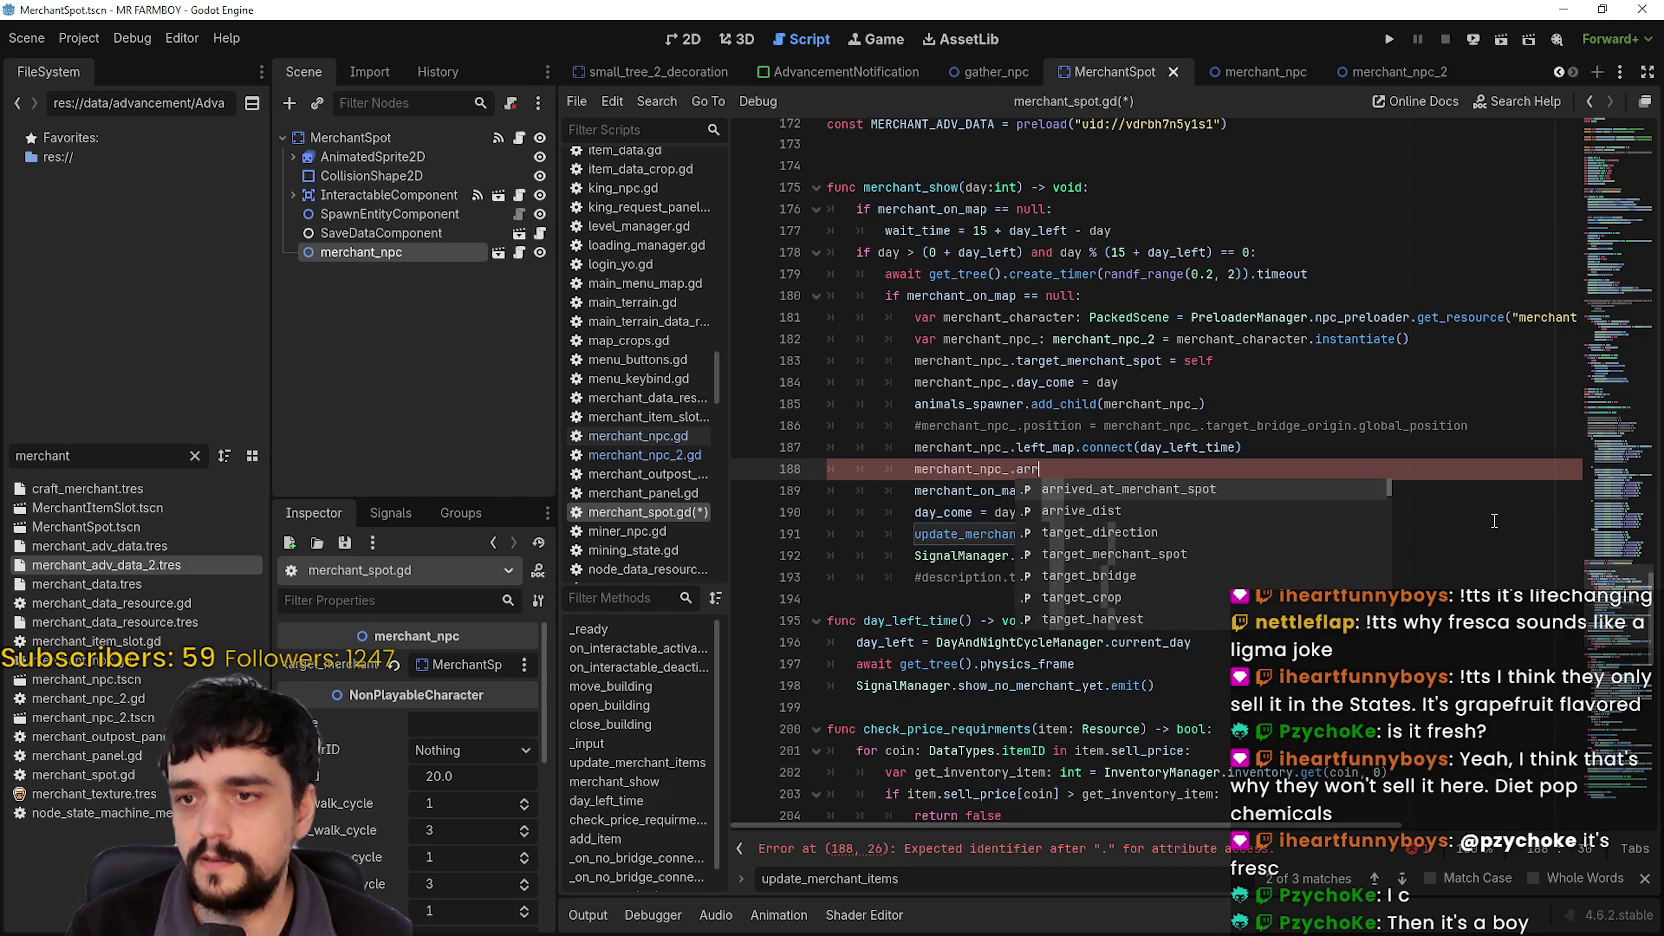
{"action": "key", "text": "Return"}
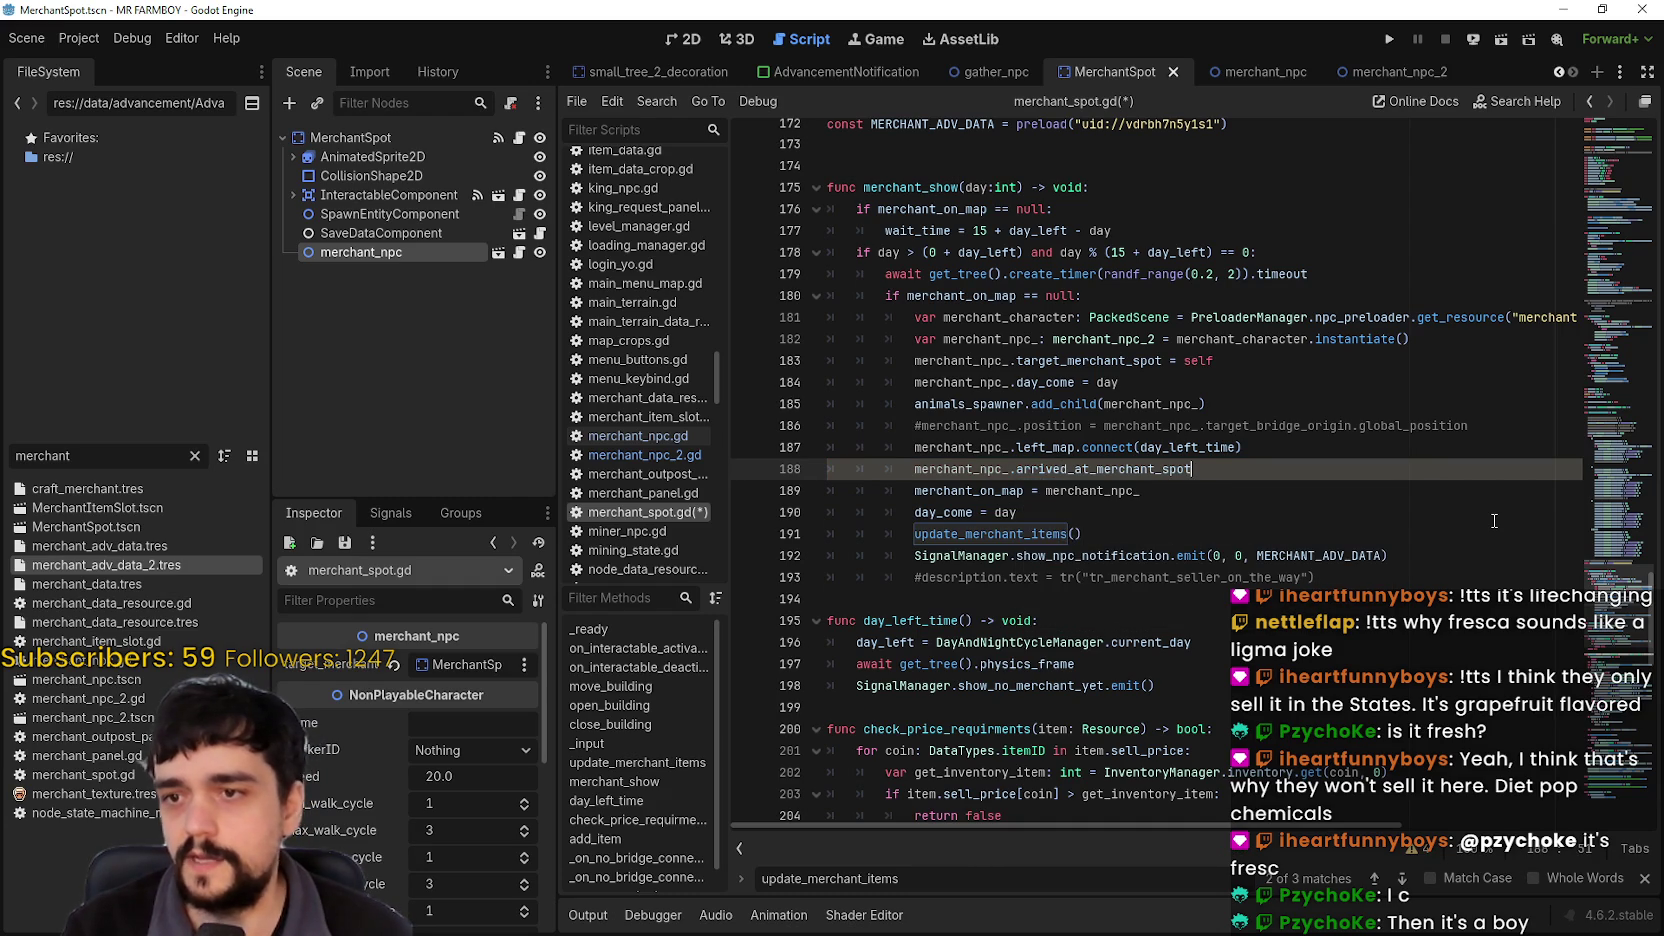
{"action": "type", "text": ".conn"}
{"action": "key", "text": "BackSpace"}
{"action": "key", "text": "BackSpace"}
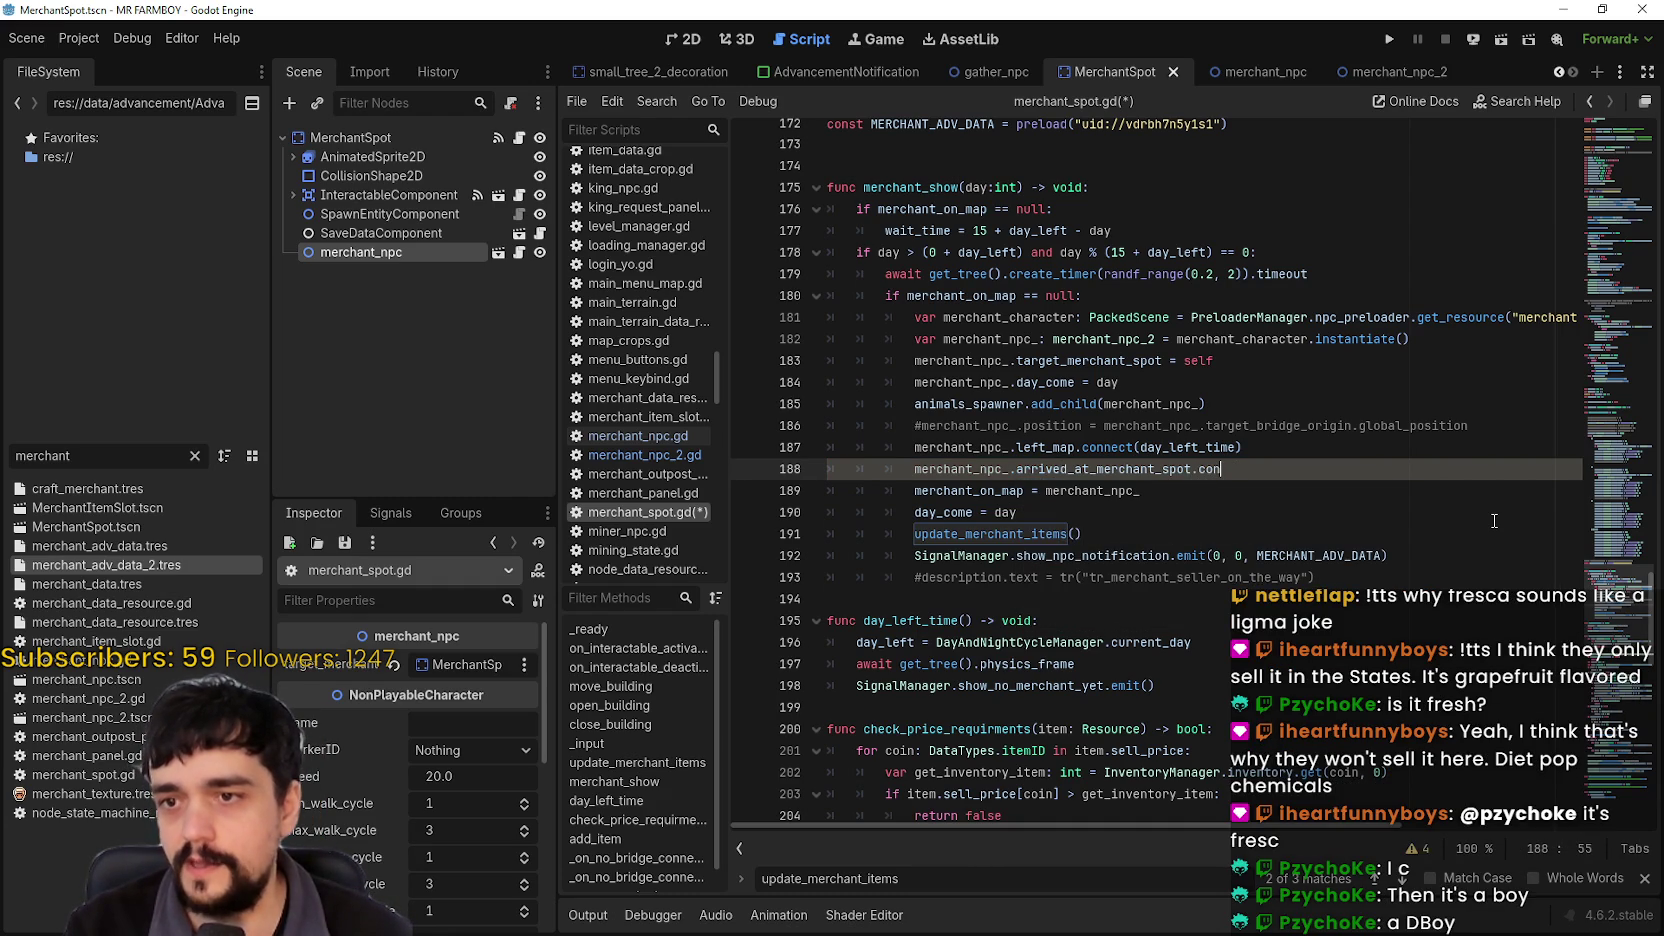
{"action": "type", "text": "("}
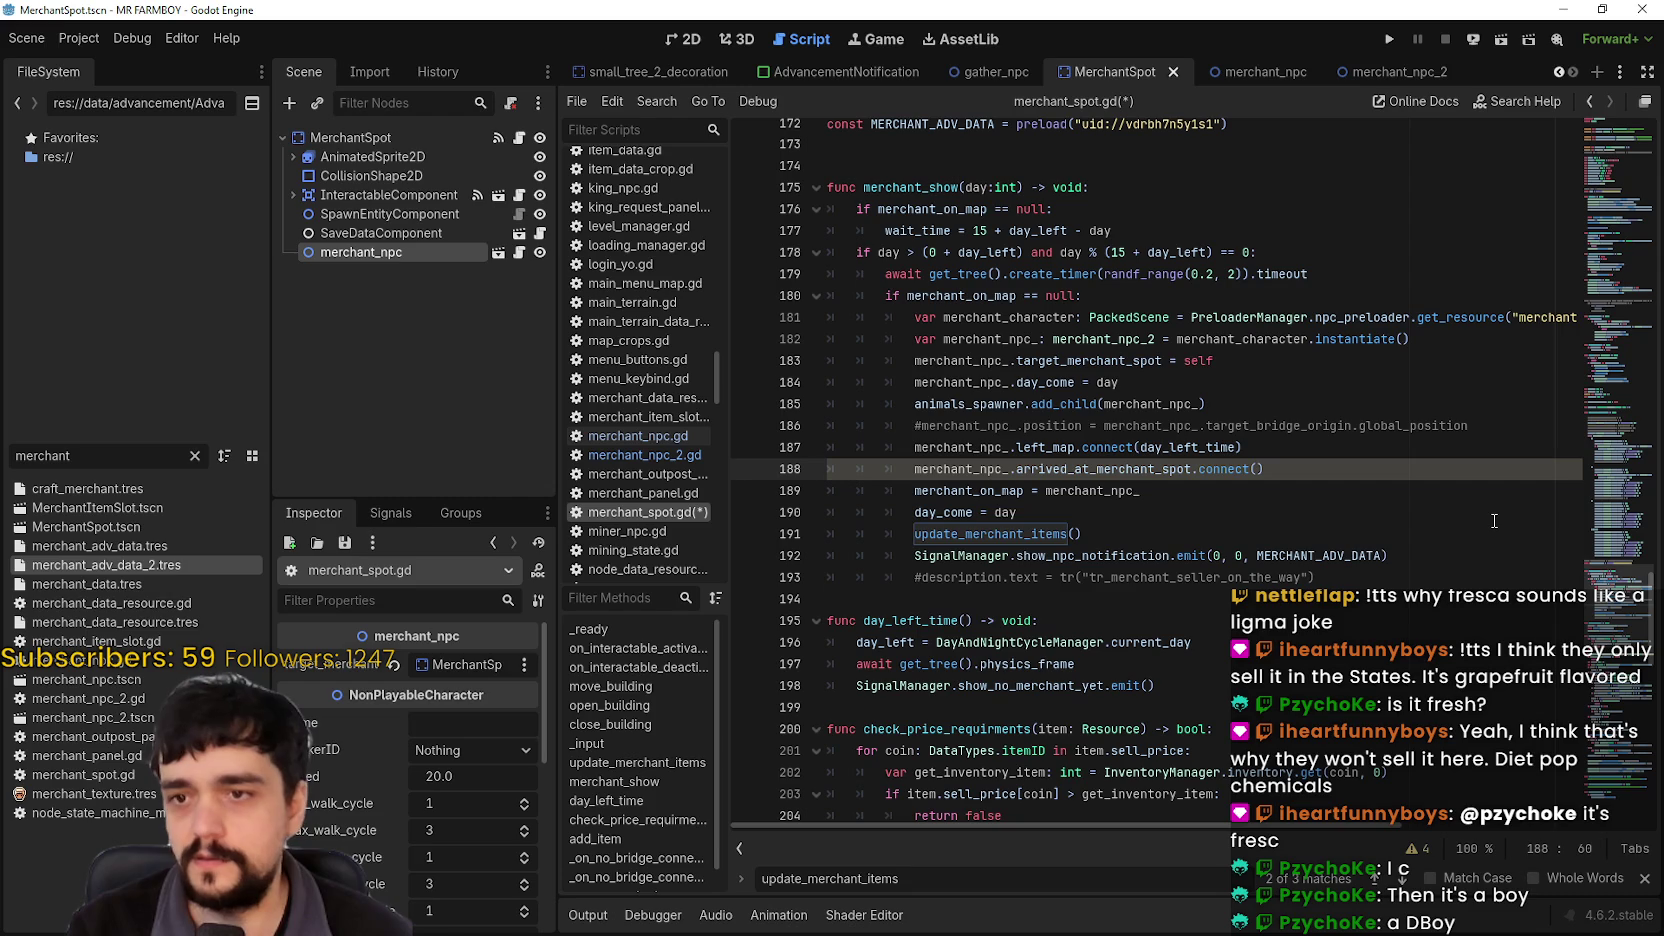
{"action": "type", "text": "update"}
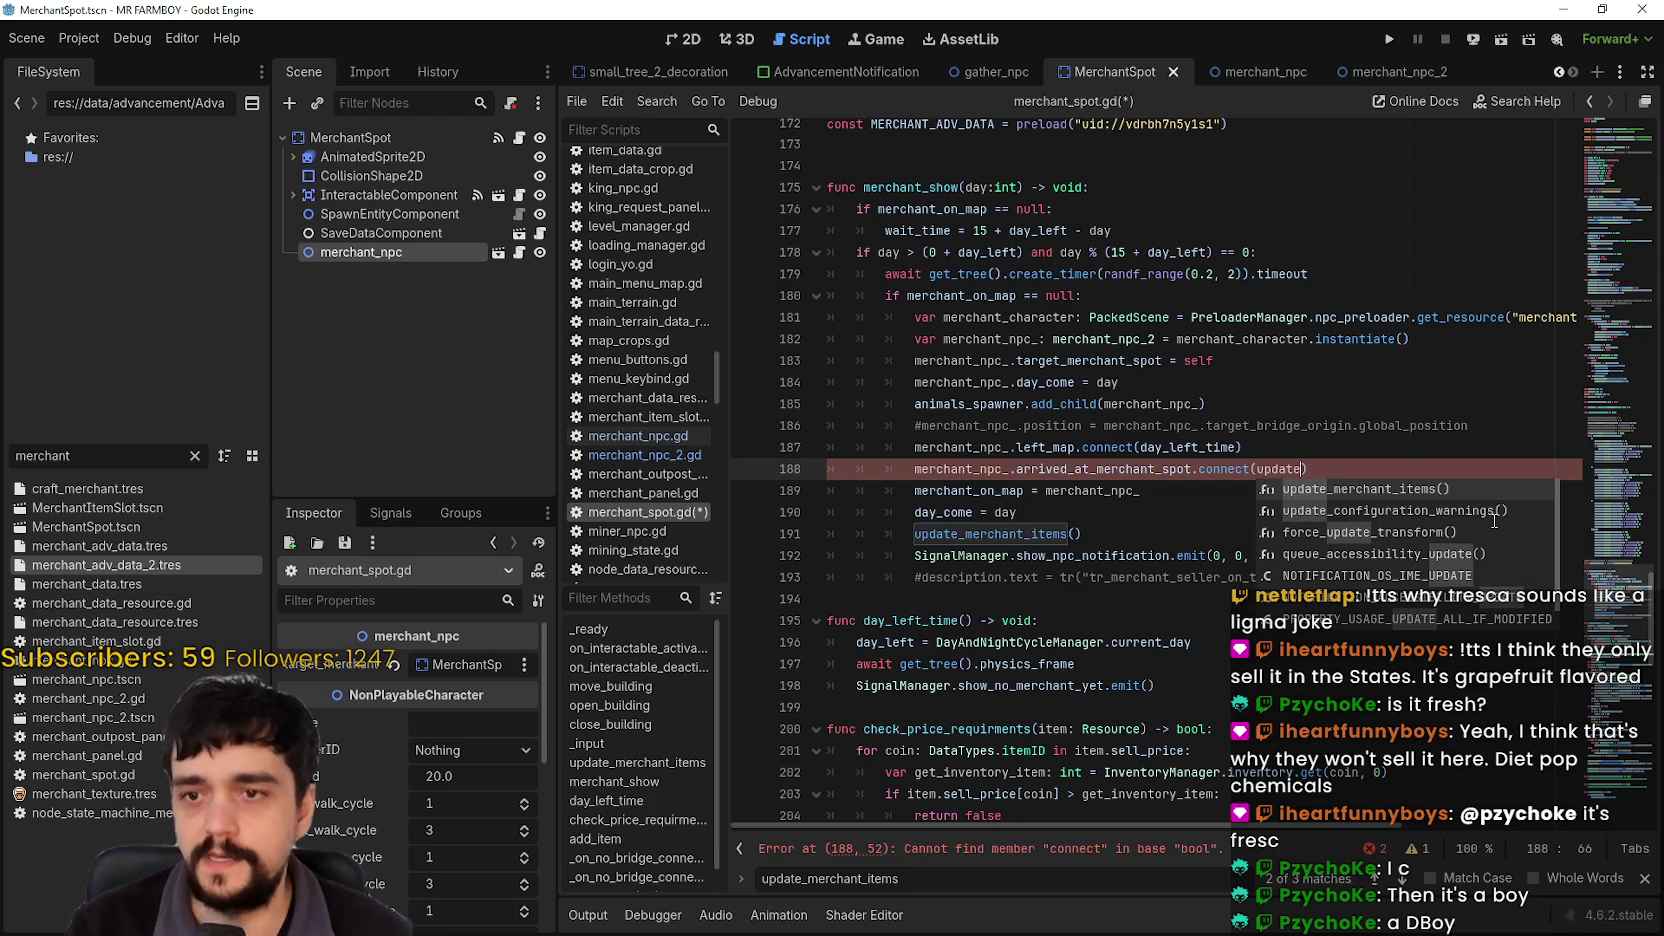
{"action": "key", "text": "Return"}
{"action": "key", "text": "BackSpace"}
{"action": "key", "text": "BackSpace"}
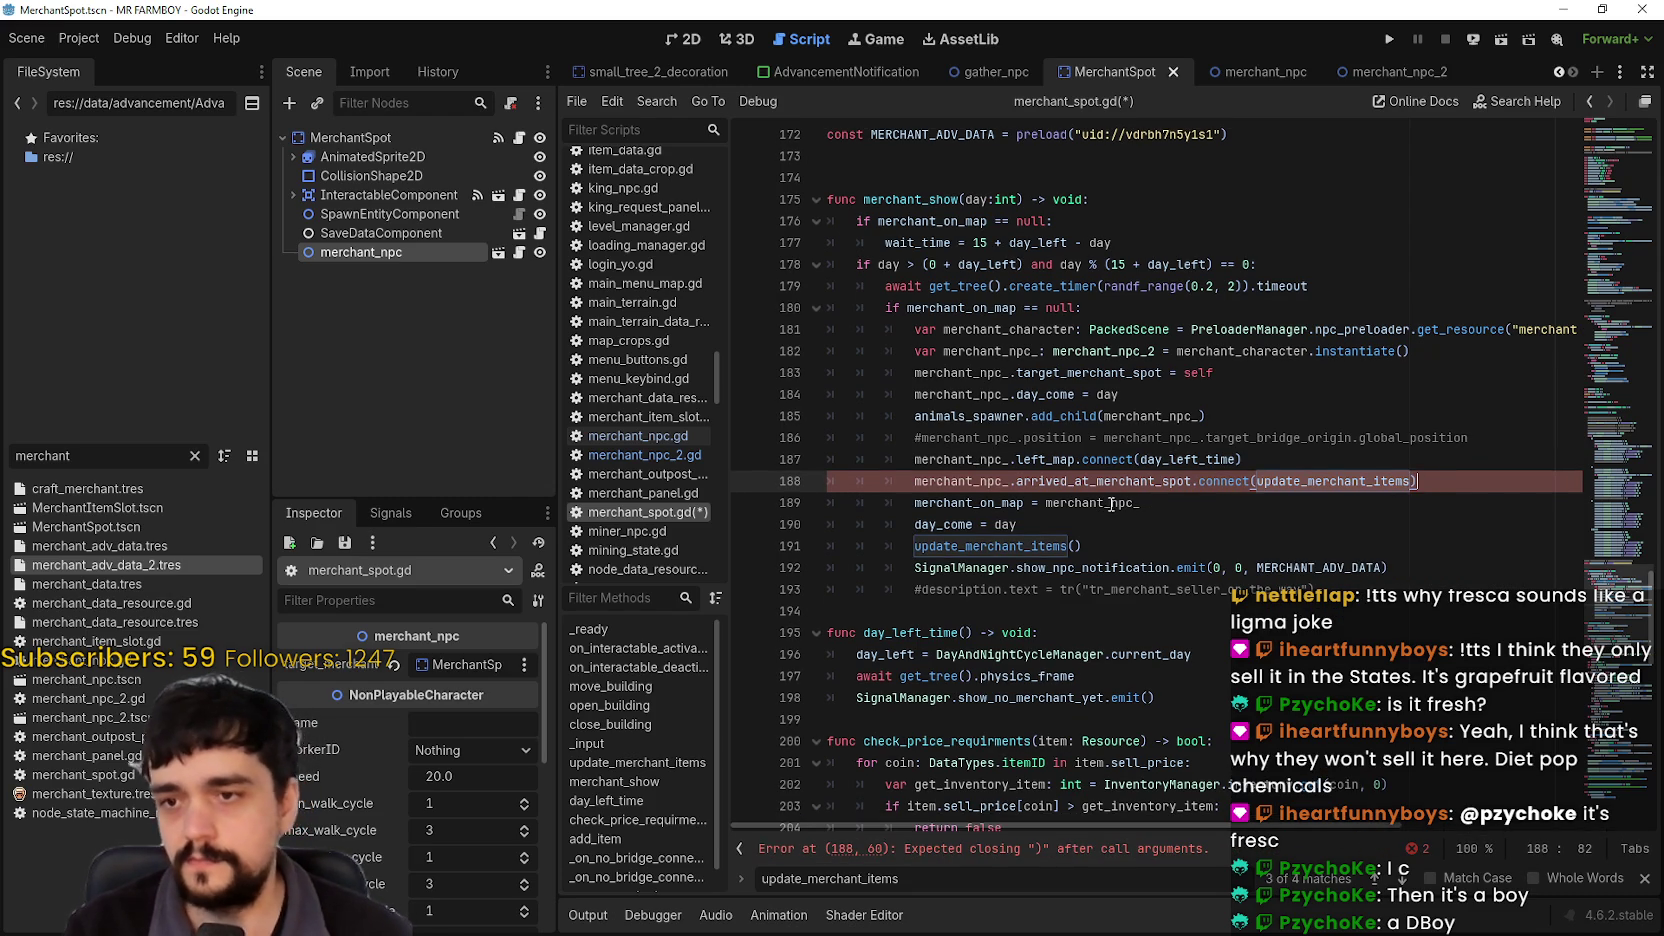
Step: Check the error on line 188 and comment out the direct update_merchant_items() call on line 191
{"action": "left_click", "coordinate": [1106, 549]}
{"action": "double_click", "coordinate": [1384, 484]}
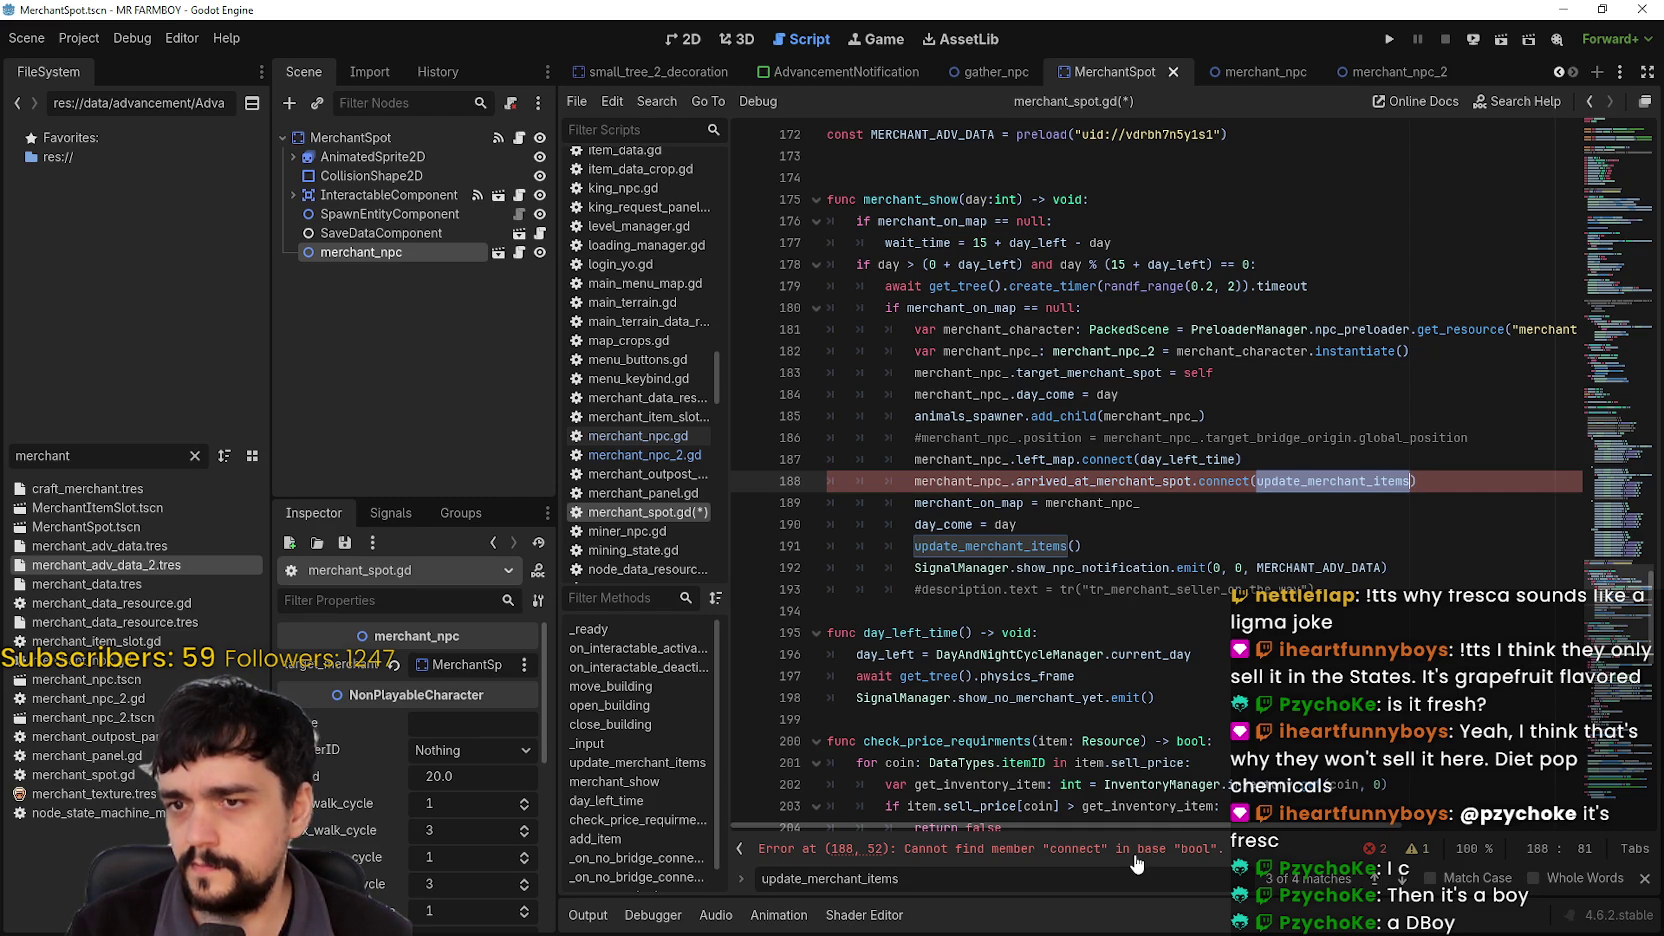
{"action": "key", "text": "Down"}
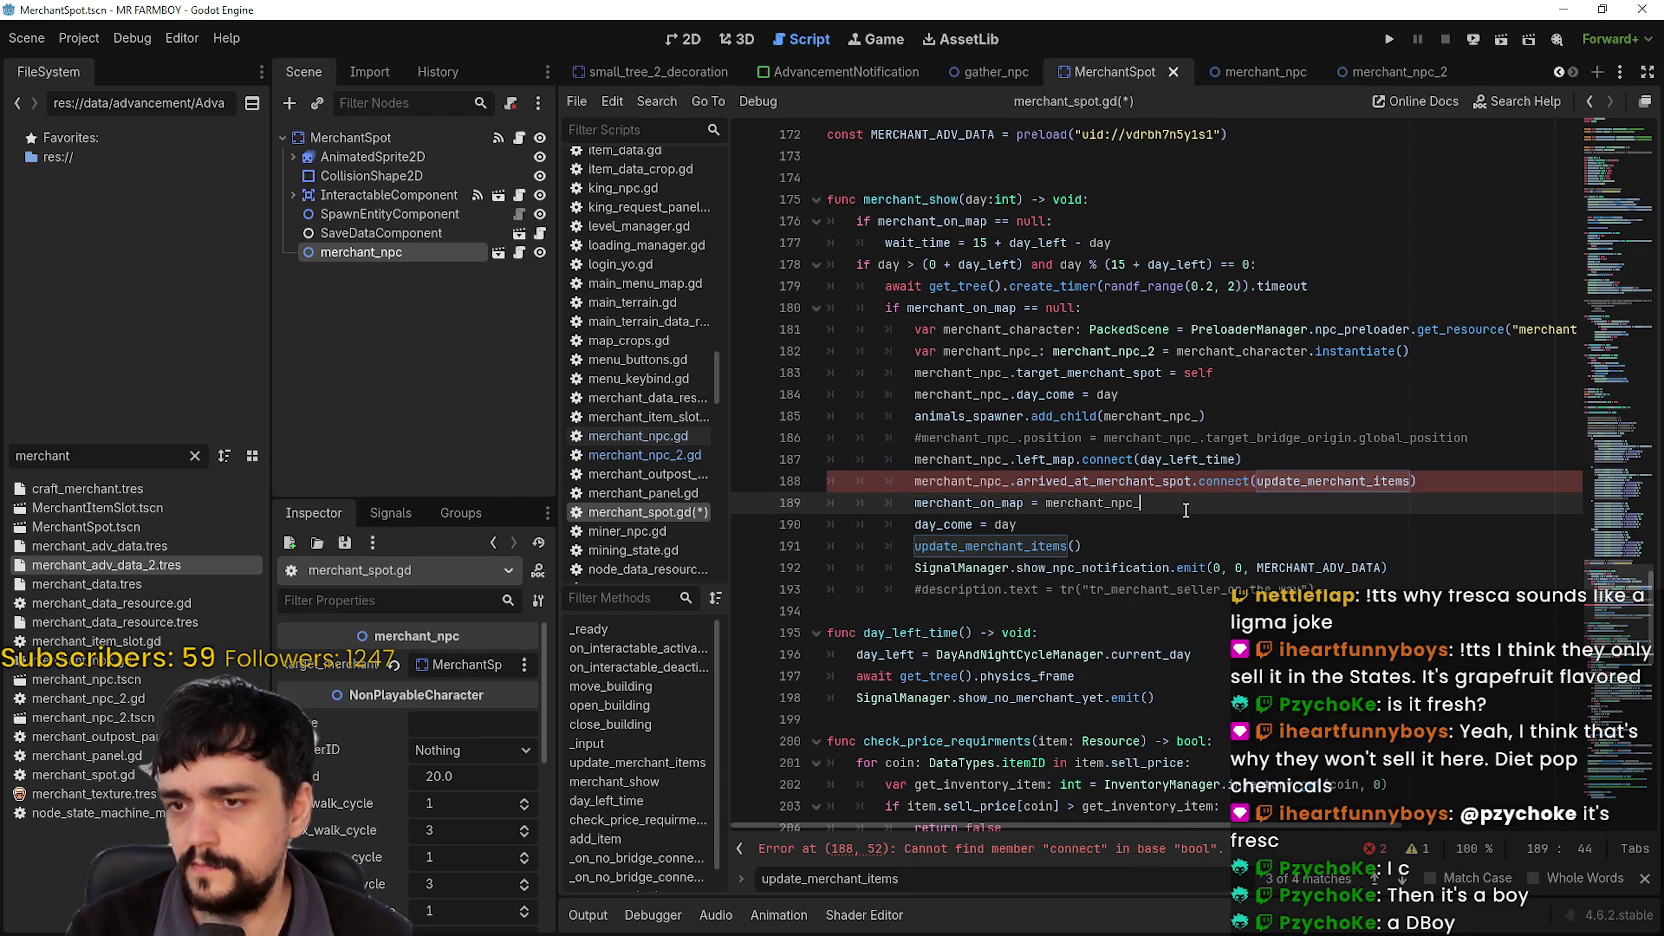
{"action": "left_click", "coordinate": [1131, 852]}
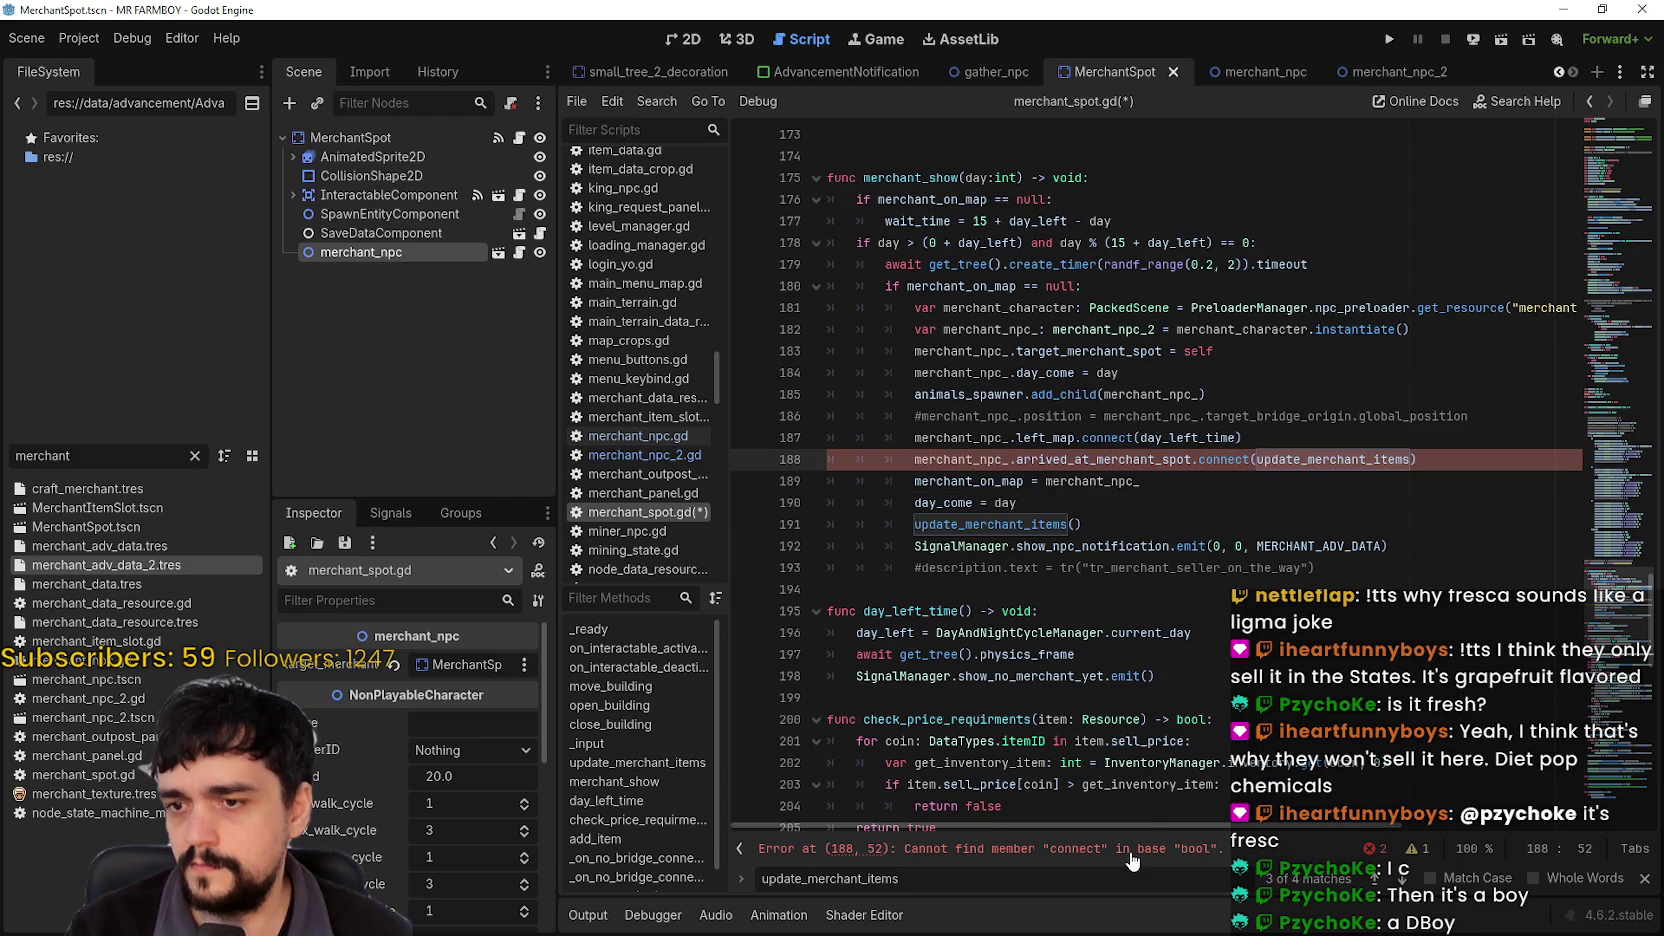
{"action": "double_click", "coordinate": [1228, 462]}
{"action": "left_click", "coordinate": [1218, 503]}
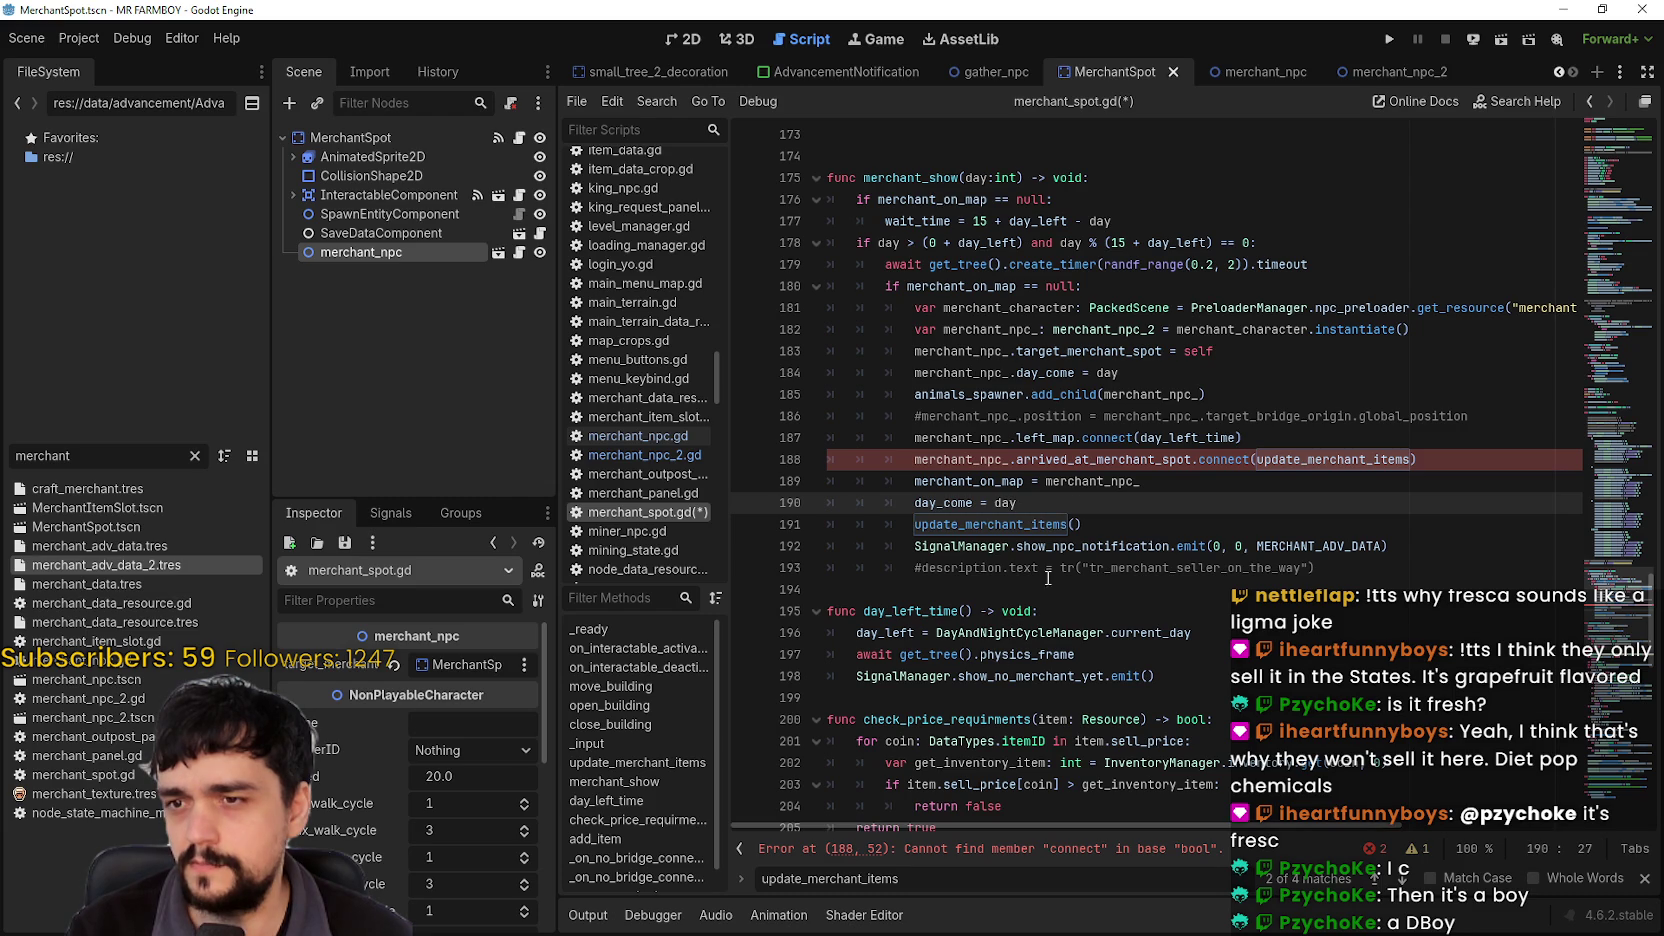
{"action": "mouse_move", "coordinate": [1075, 464]}
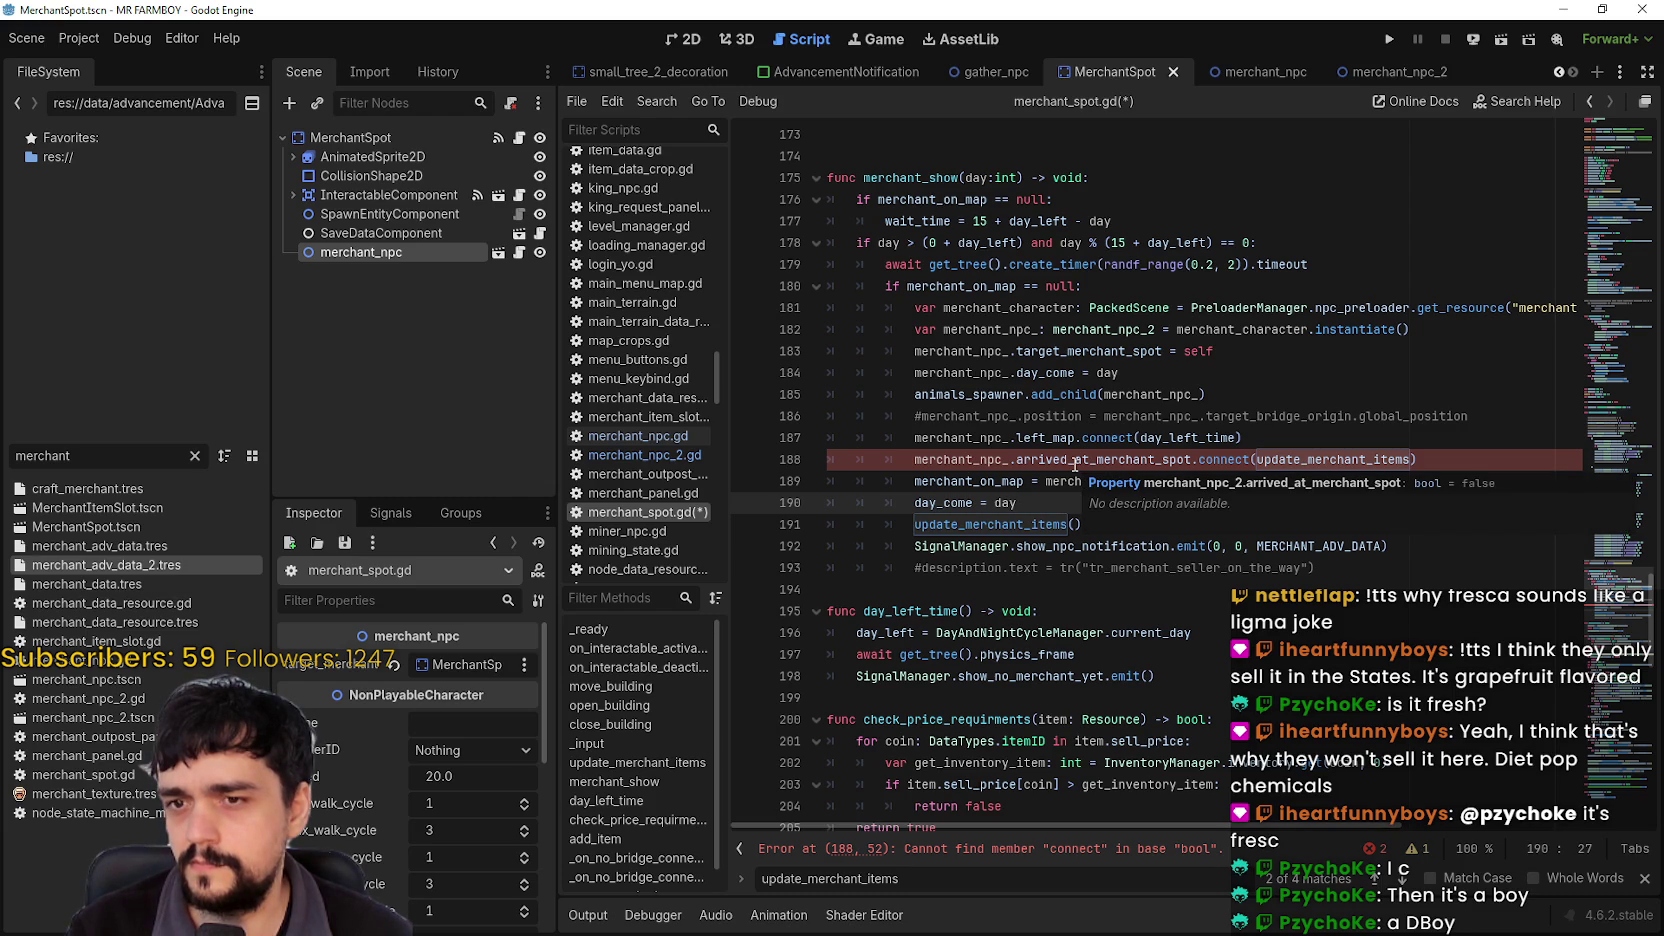
{"action": "mouse_move", "coordinate": [1056, 433]}
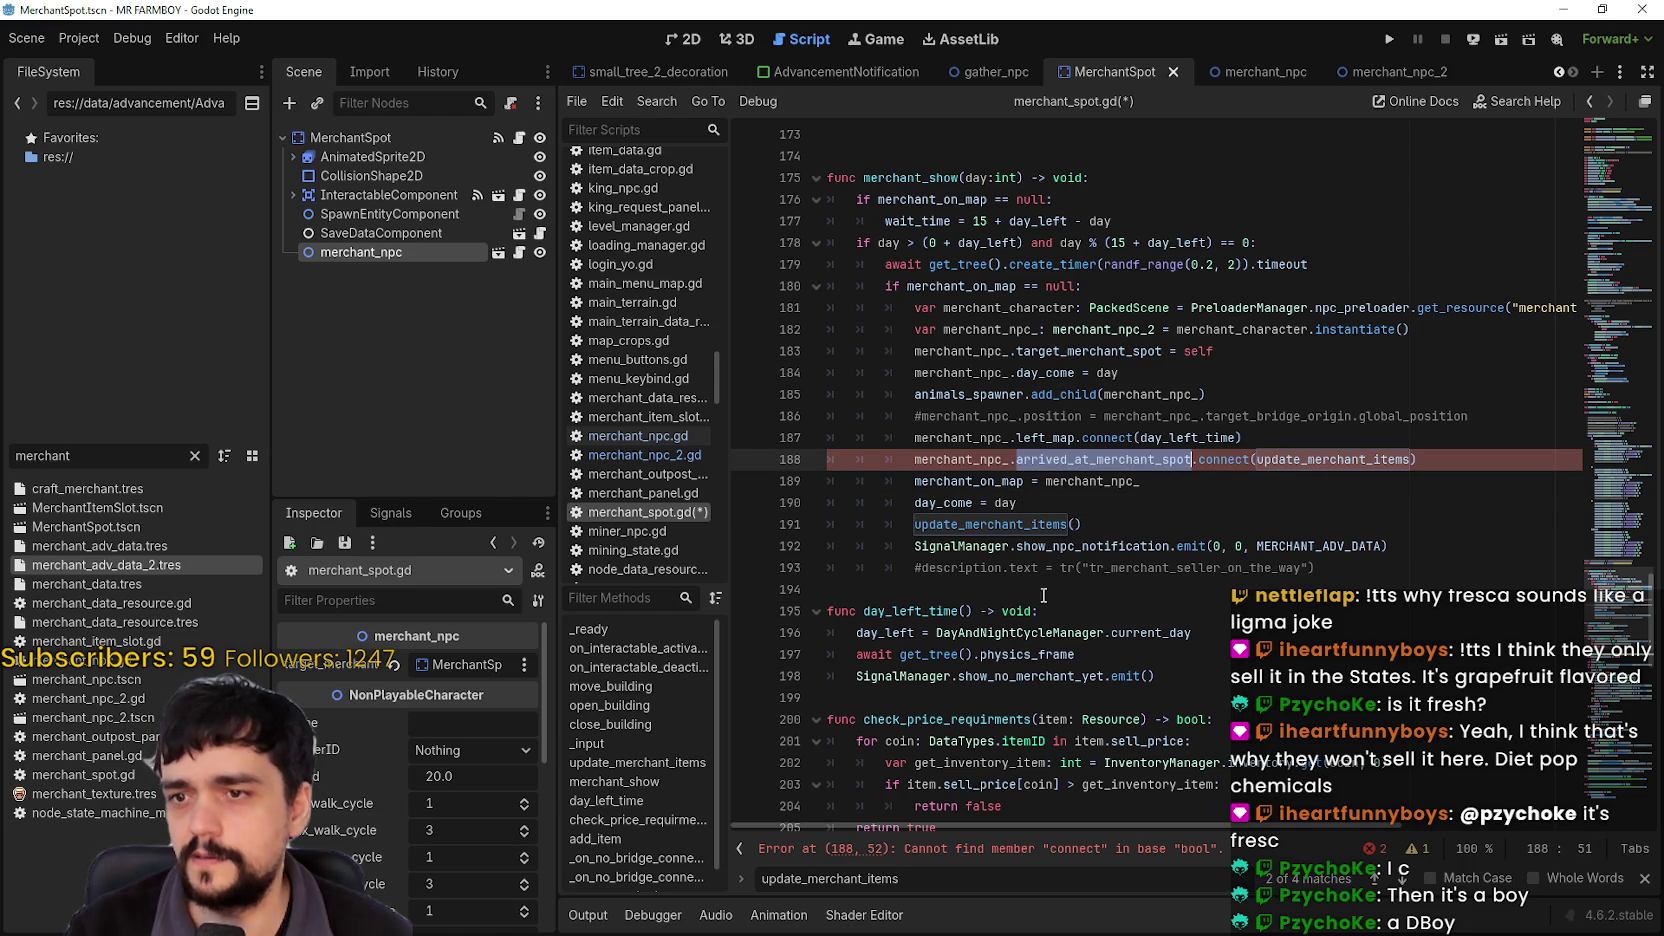
{"action": "left_click", "coordinate": [1027, 520]}
{"action": "key", "text": "Home"}
{"action": "type", "text": "#"}
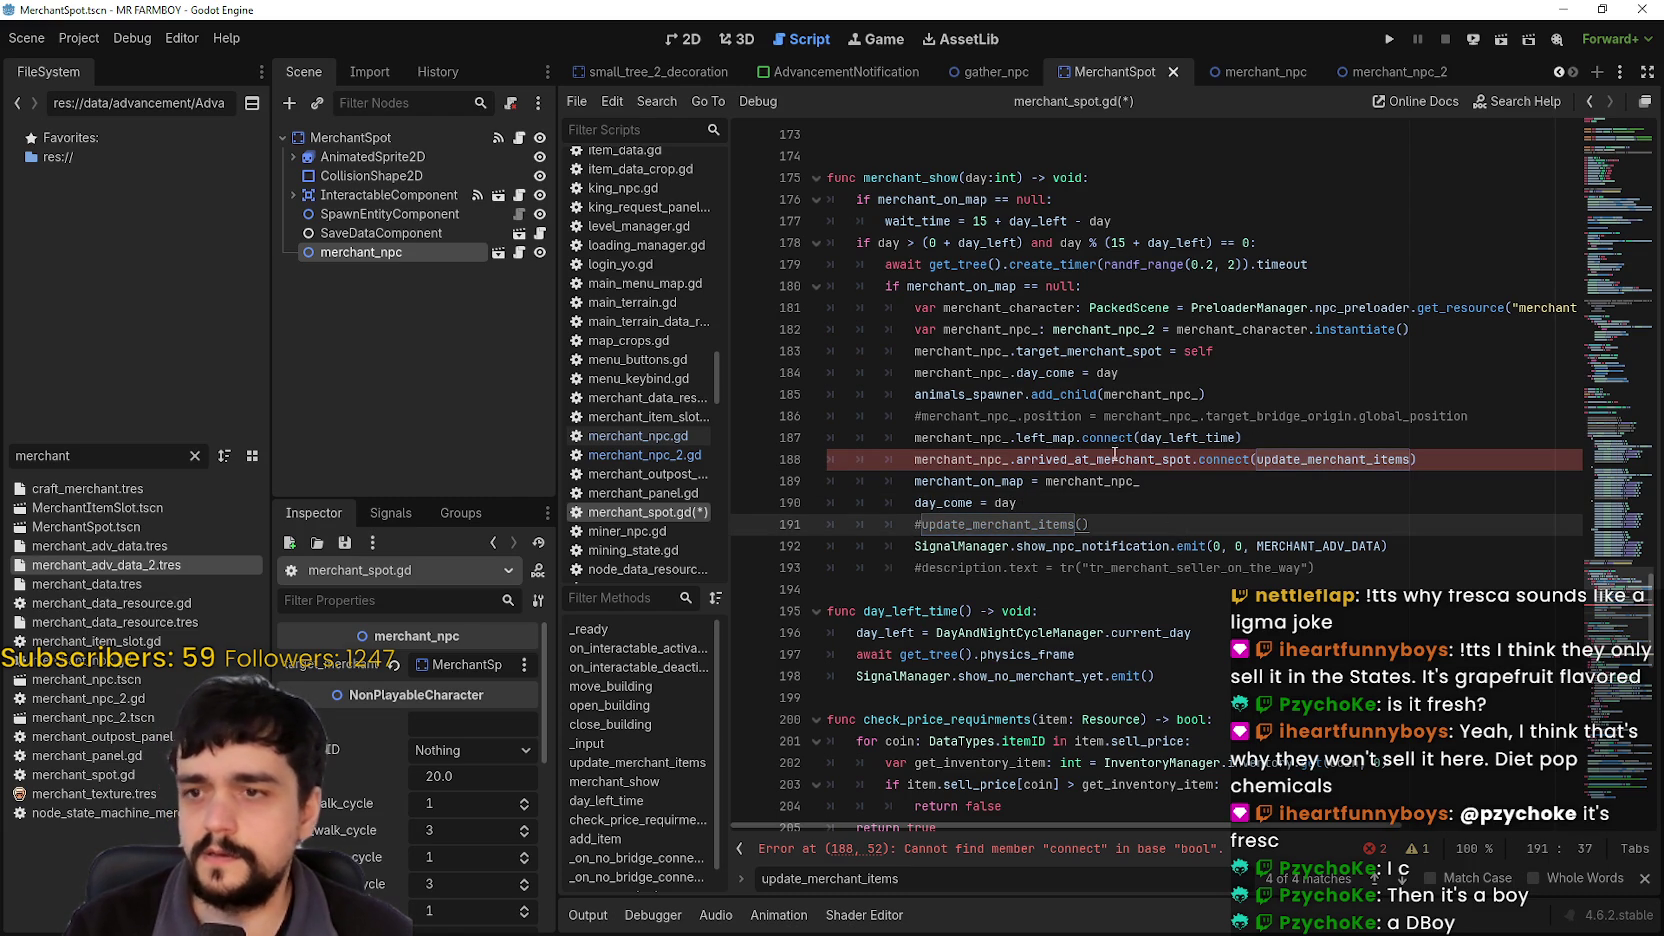
Step: Copy the connect code to a new line 192 and comment out the original line 188
{"action": "double_click", "coordinate": [1113, 459]}
{"action": "left_click", "coordinate": [997, 481]}
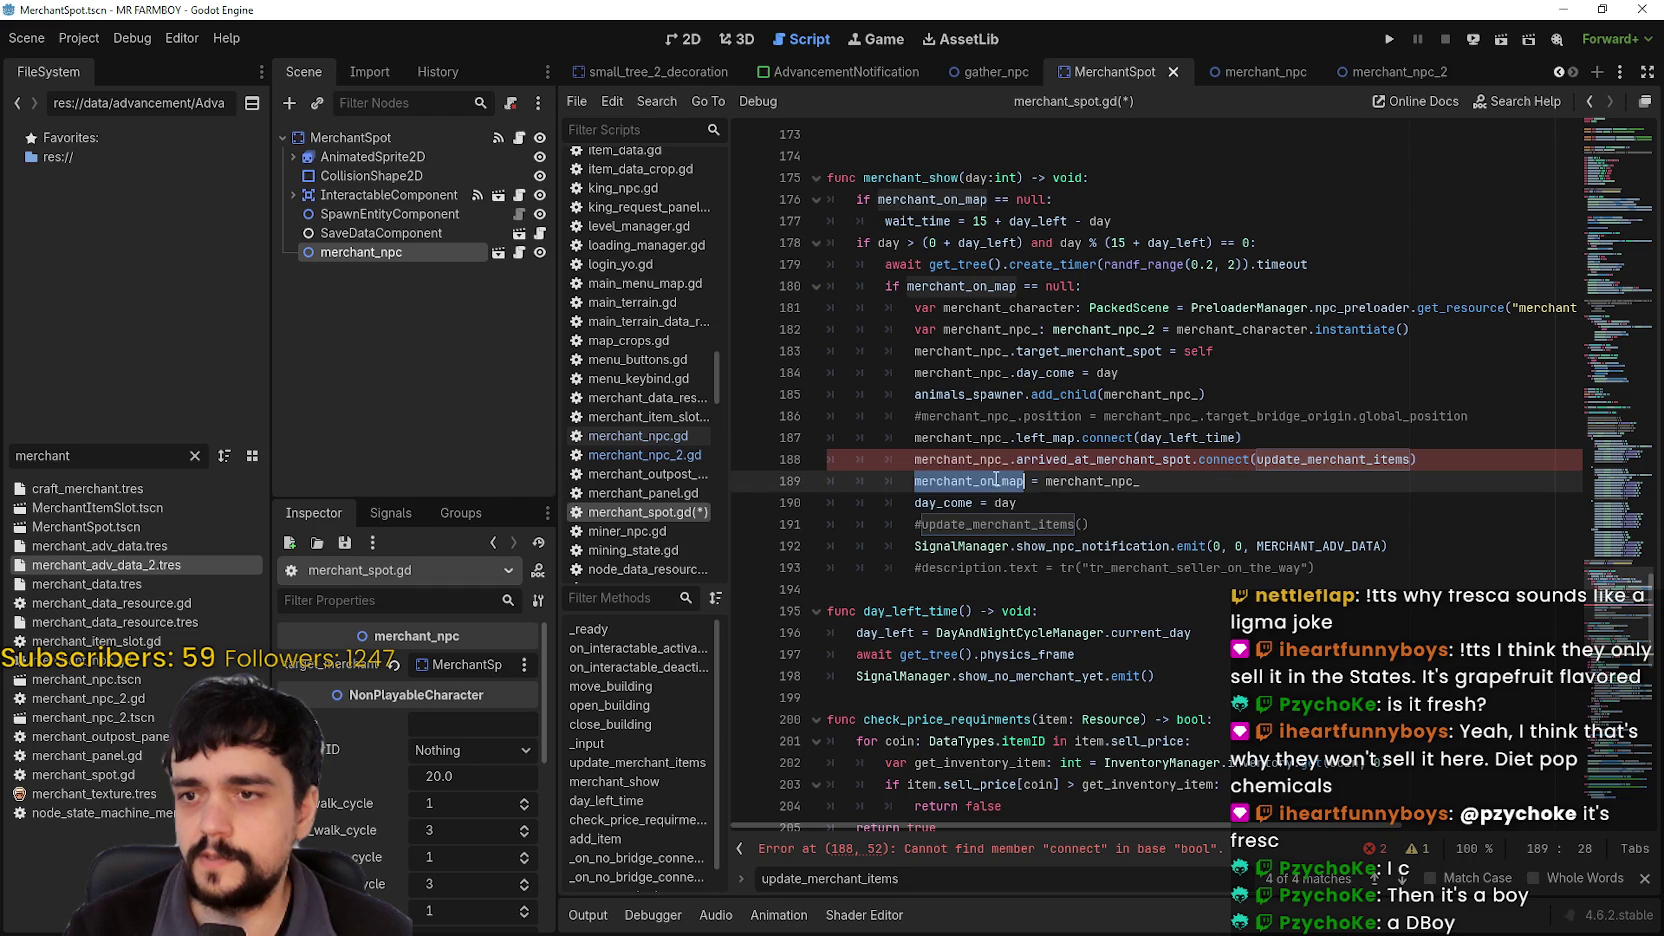
{"action": "double_click", "coordinate": [1090, 481]}
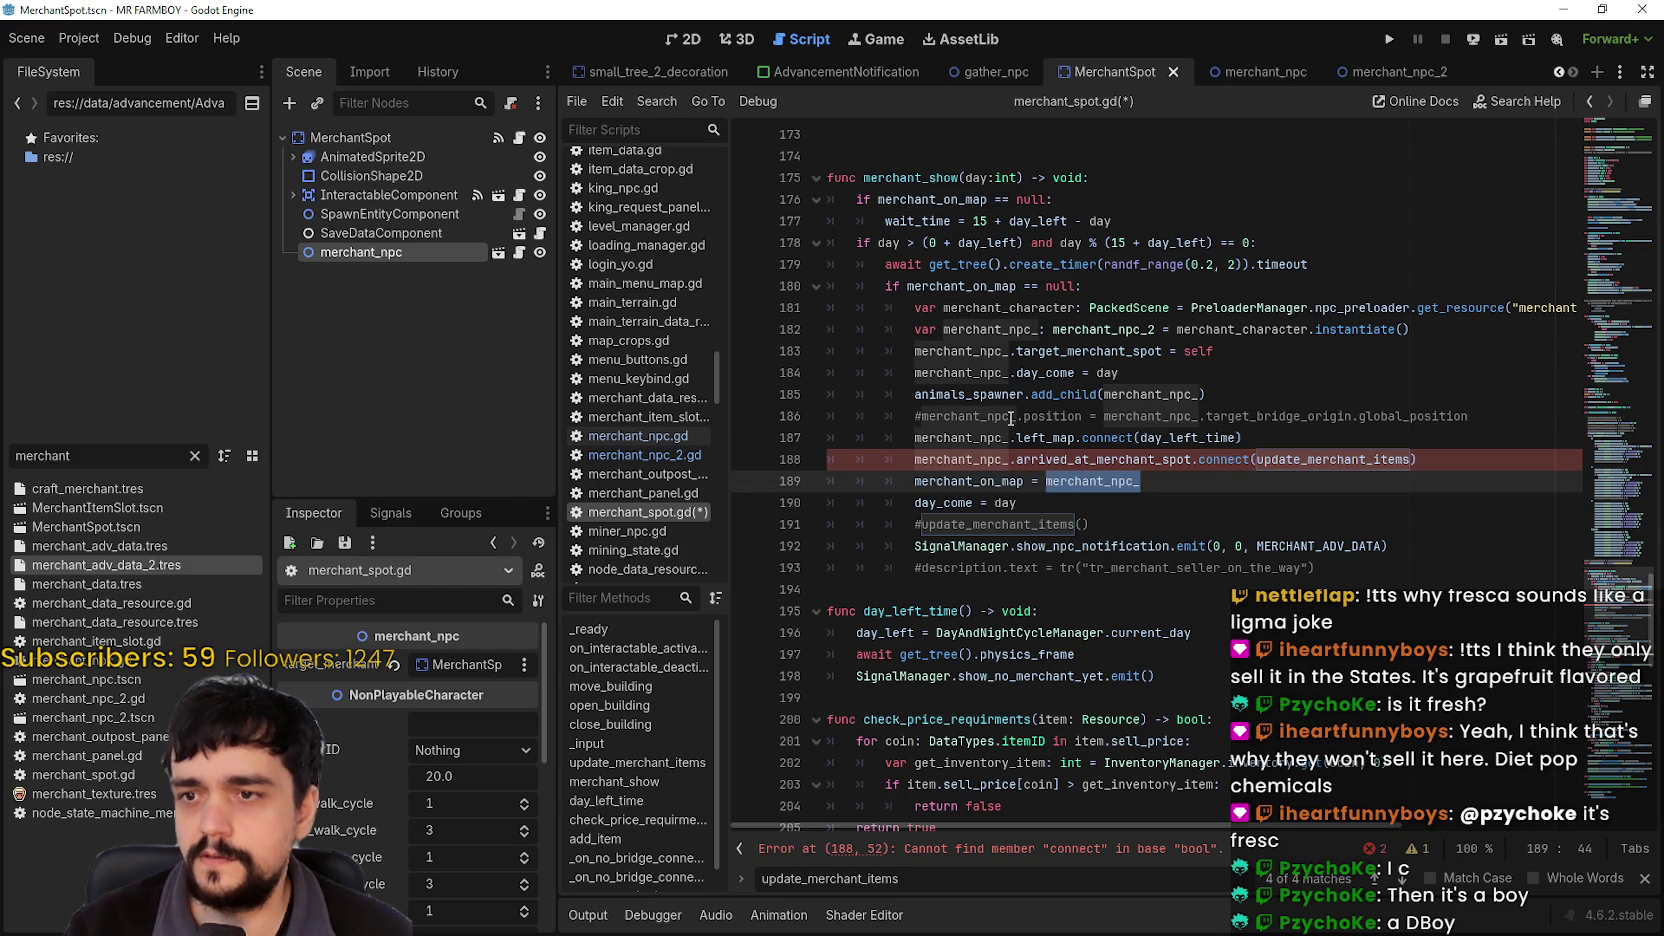
{"action": "left_click_drag", "start_coordinate": [1418, 459], "coordinate": [913, 458]}
{"action": "key", "text": "ctrl+c"}
{"action": "left_click", "coordinate": [1144, 533]}
{"action": "key", "text": "Return"}
{"action": "key", "text": "ctrl+v"}
{"action": "left_click", "coordinate": [935, 459]}
{"action": "key", "text": "ctrl+k"}
{"action": "left_click", "coordinate": [1143, 510]}
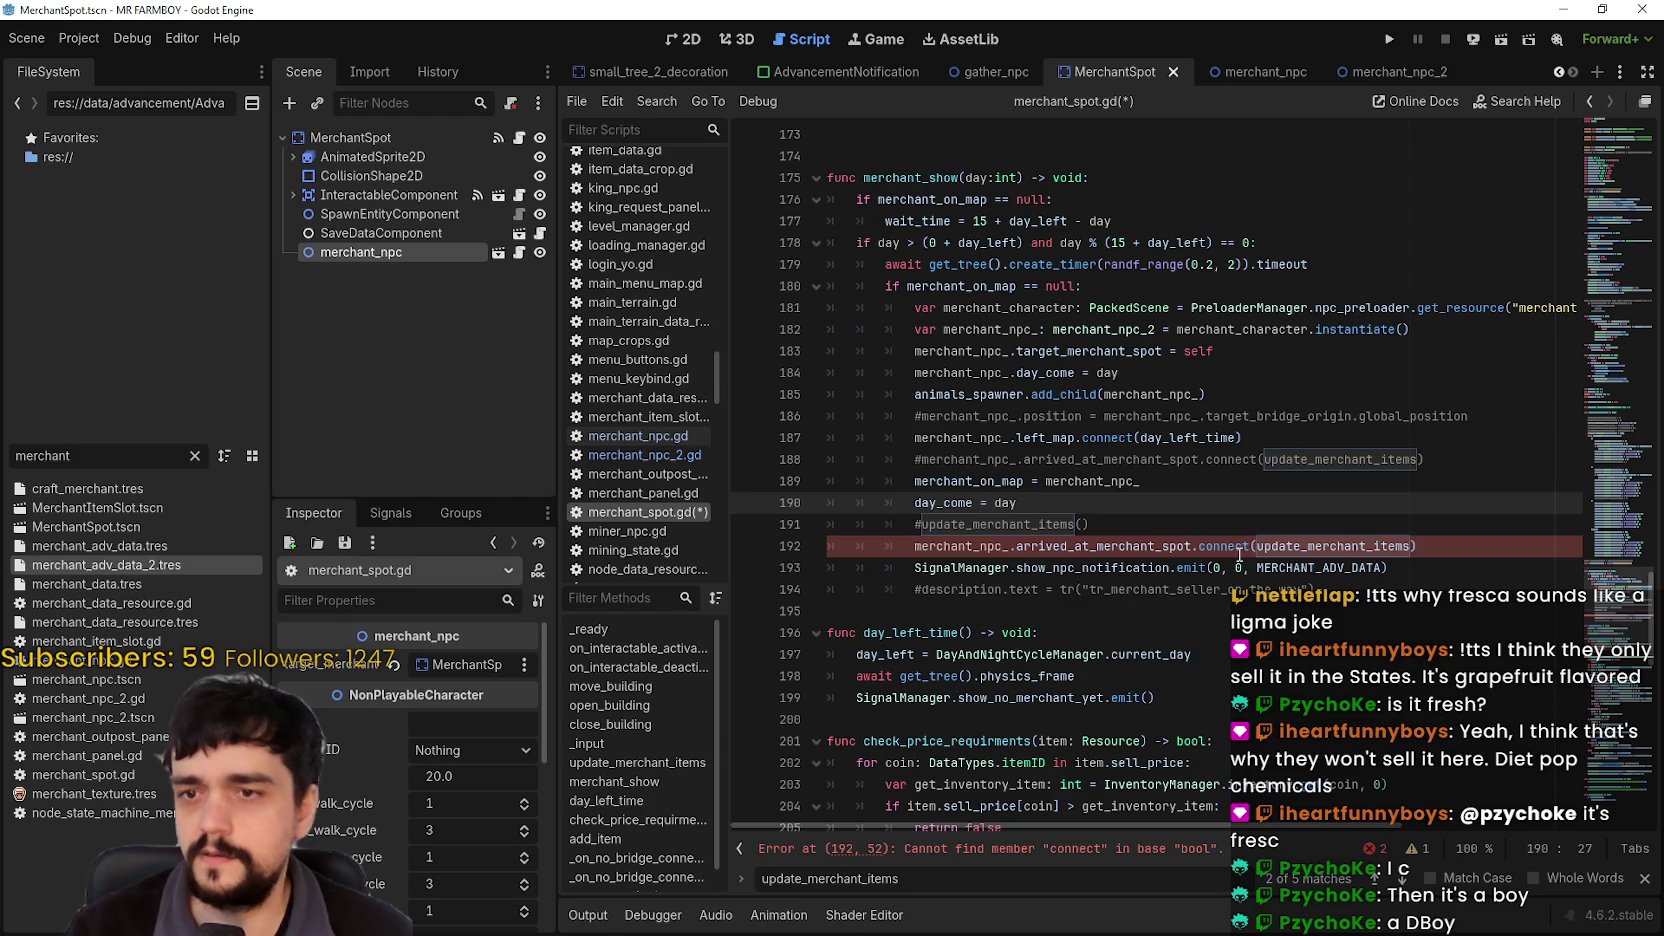
{"action": "left_click", "coordinate": [1240, 550]}
Step: Use Lookup Symbol to jump to the arrived_at_merchant_spot declaration in merchant_npc_2.gd
{"action": "right_click", "coordinate": [1138, 546]}
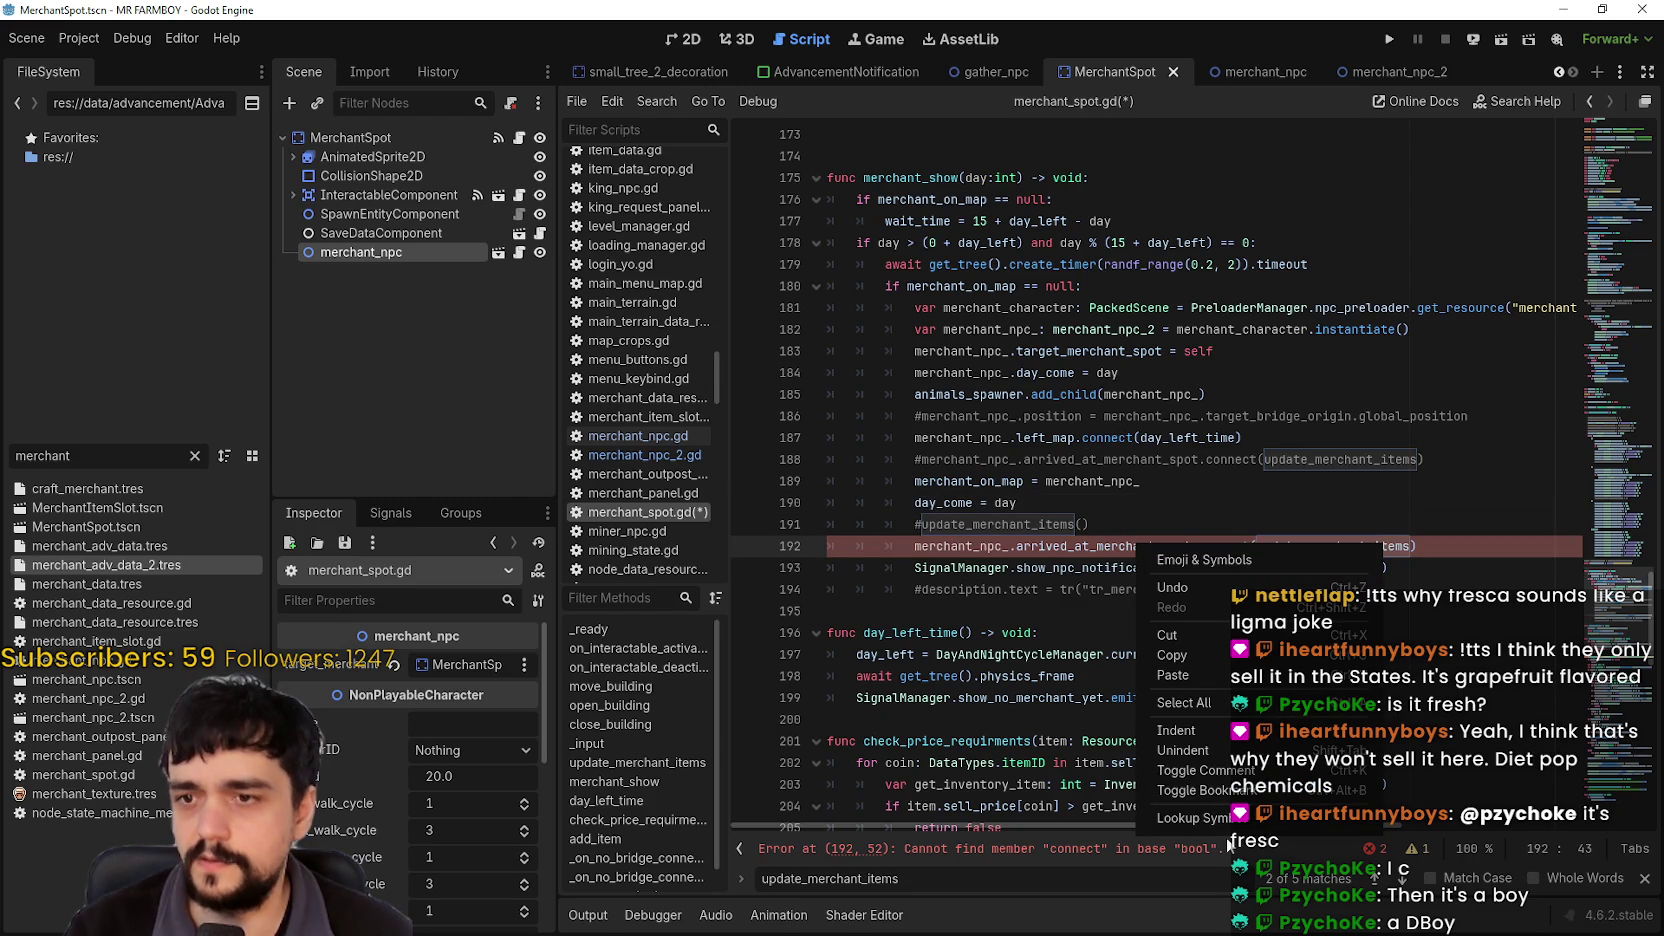
{"action": "left_click", "coordinate": [1190, 817]}
{"action": "double_click", "coordinate": [961, 440]}
{"action": "left_click", "coordinate": [1120, 400]}
Step: Declare signal arrived_at_merchant_spot on line 20 and comment out the old variable on line 15
{"action": "left_click", "coordinate": [1087, 534]}
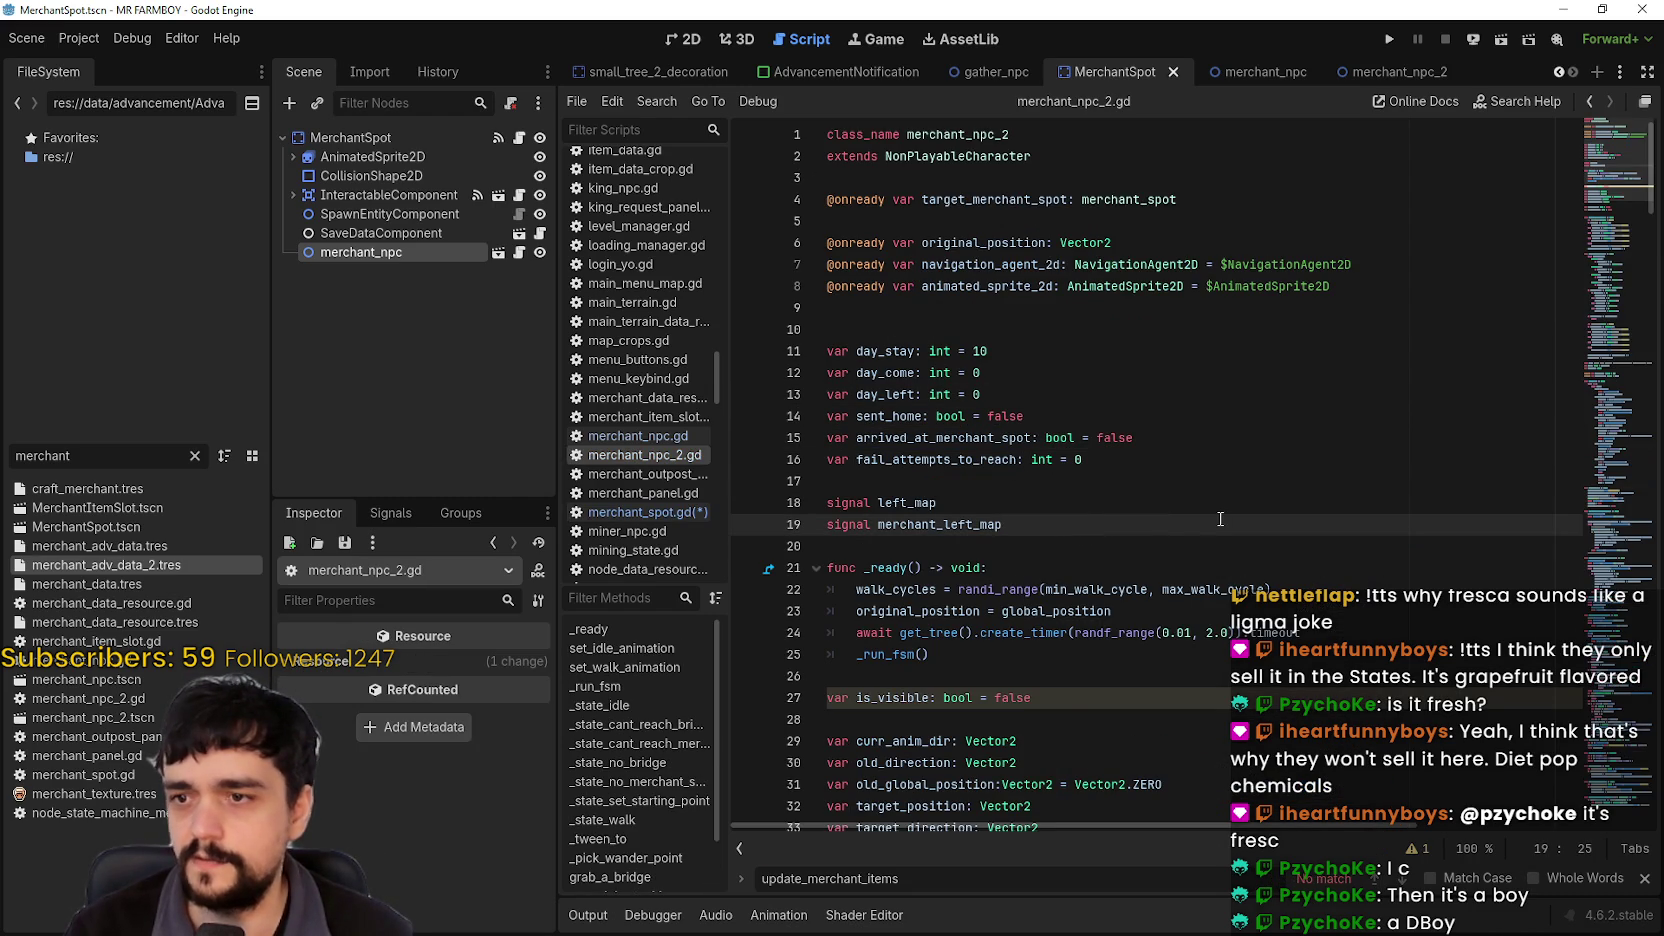
{"action": "key", "text": "Return"}
{"action": "type", "text": "signa"}
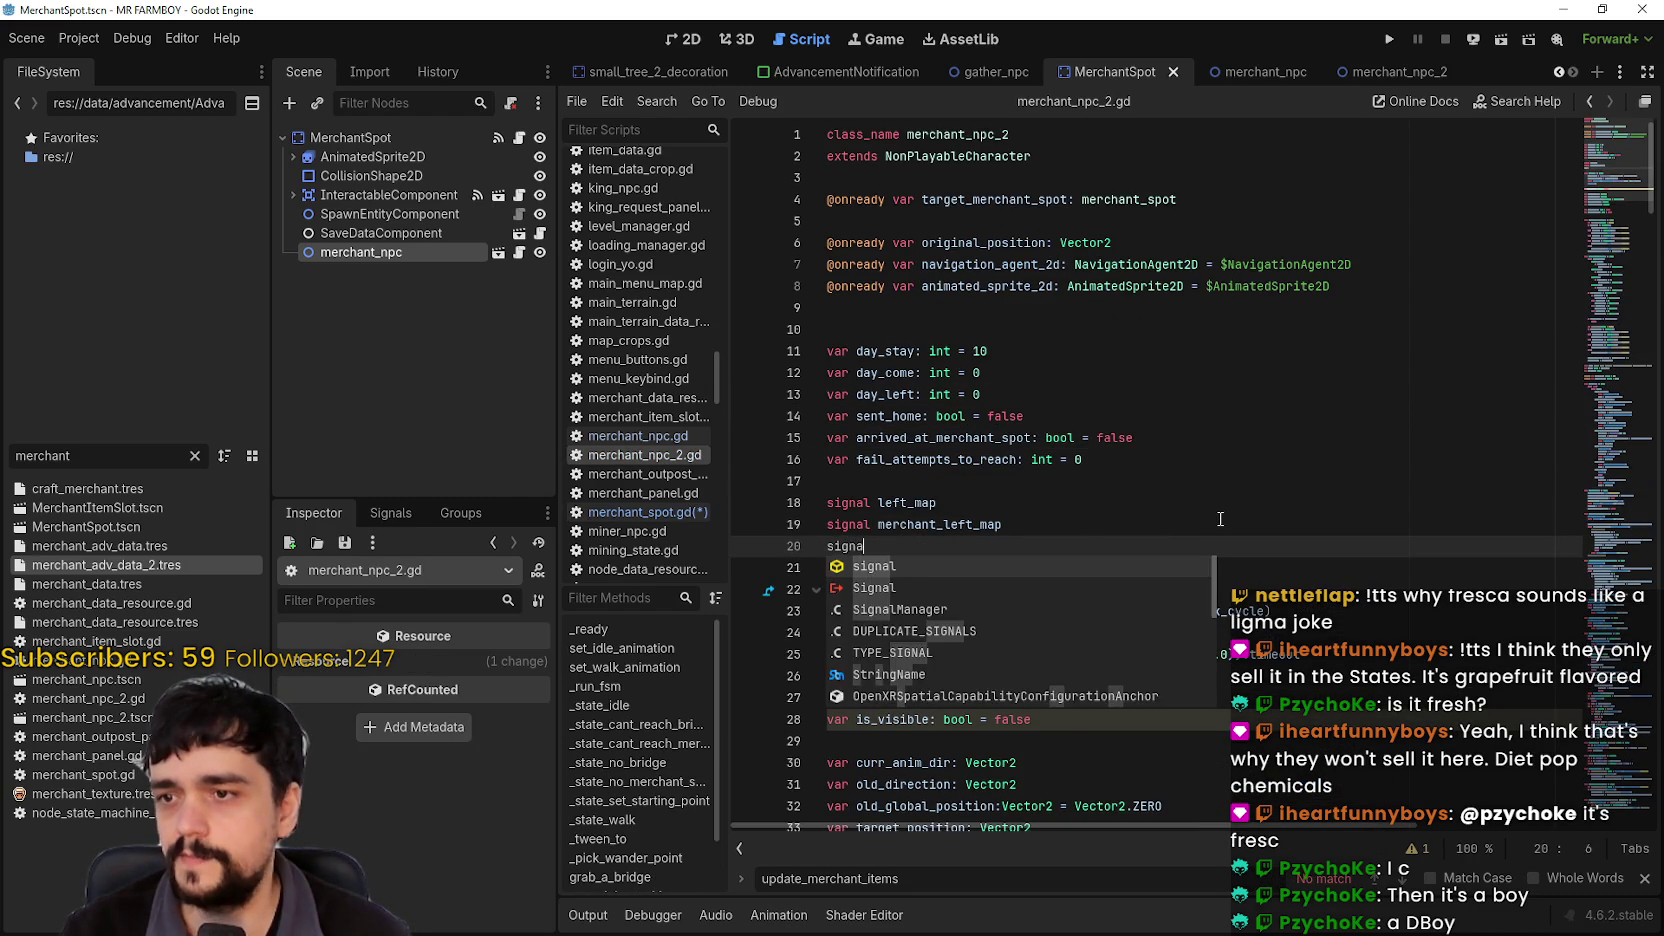
{"action": "type", "text": "l mer"}
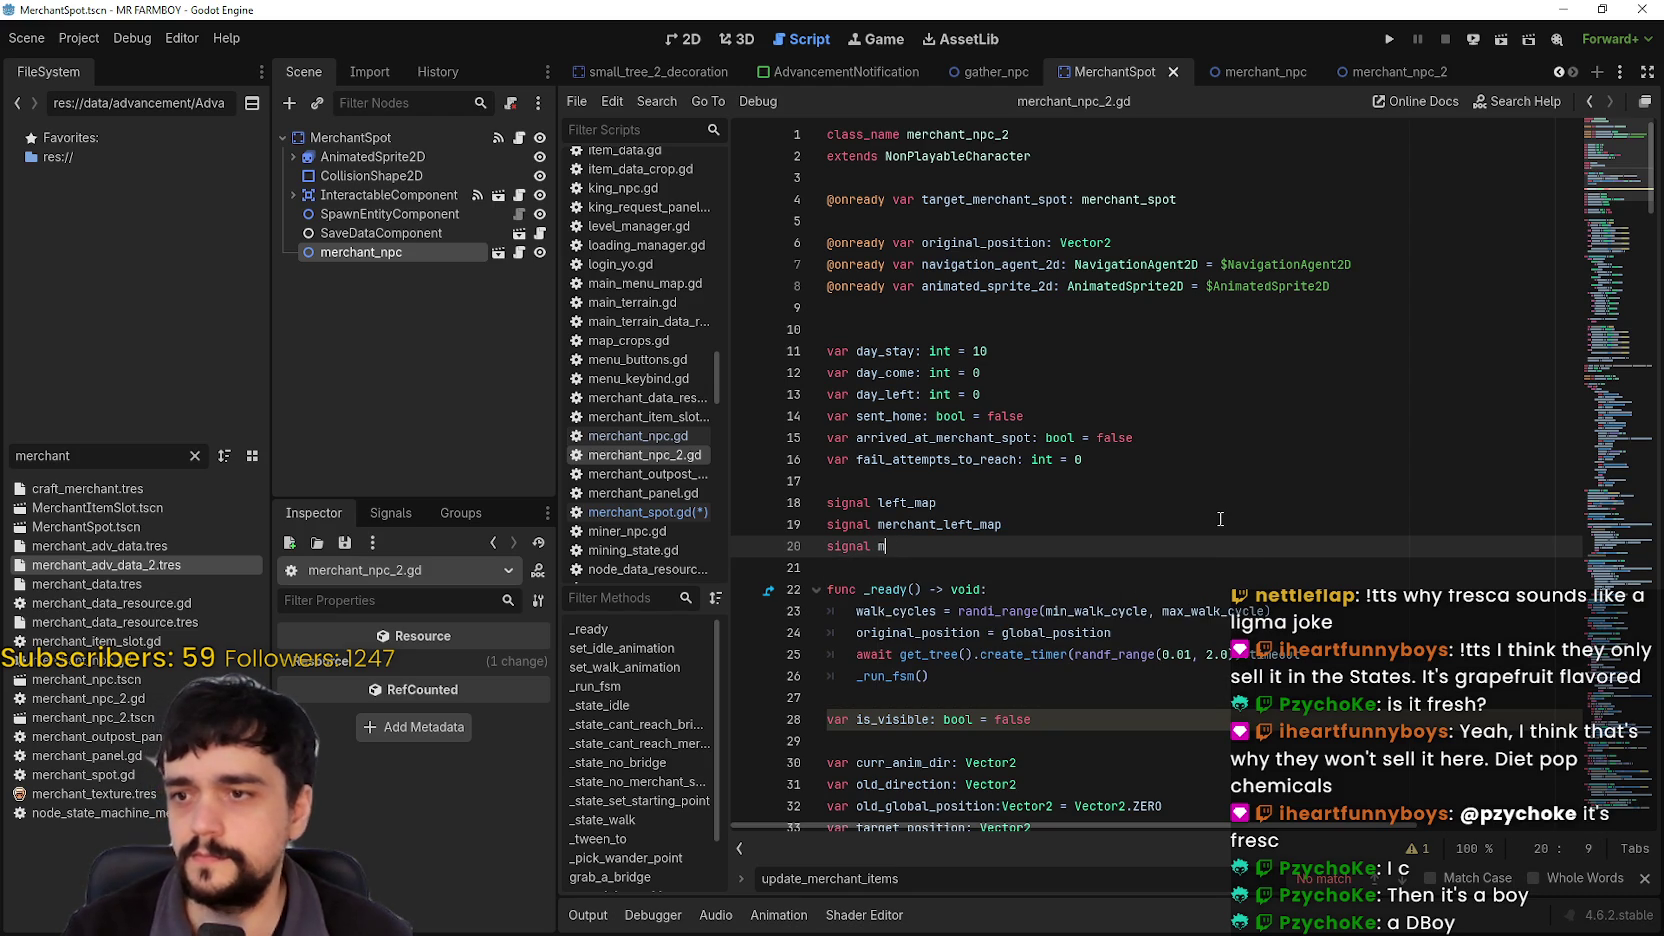
{"action": "left_click", "coordinate": [1104, 437]}
{"action": "left_click", "coordinate": [1119, 568]}
{"action": "key", "text": "shift+Left"}
{"action": "key", "text": "BackSpace"}
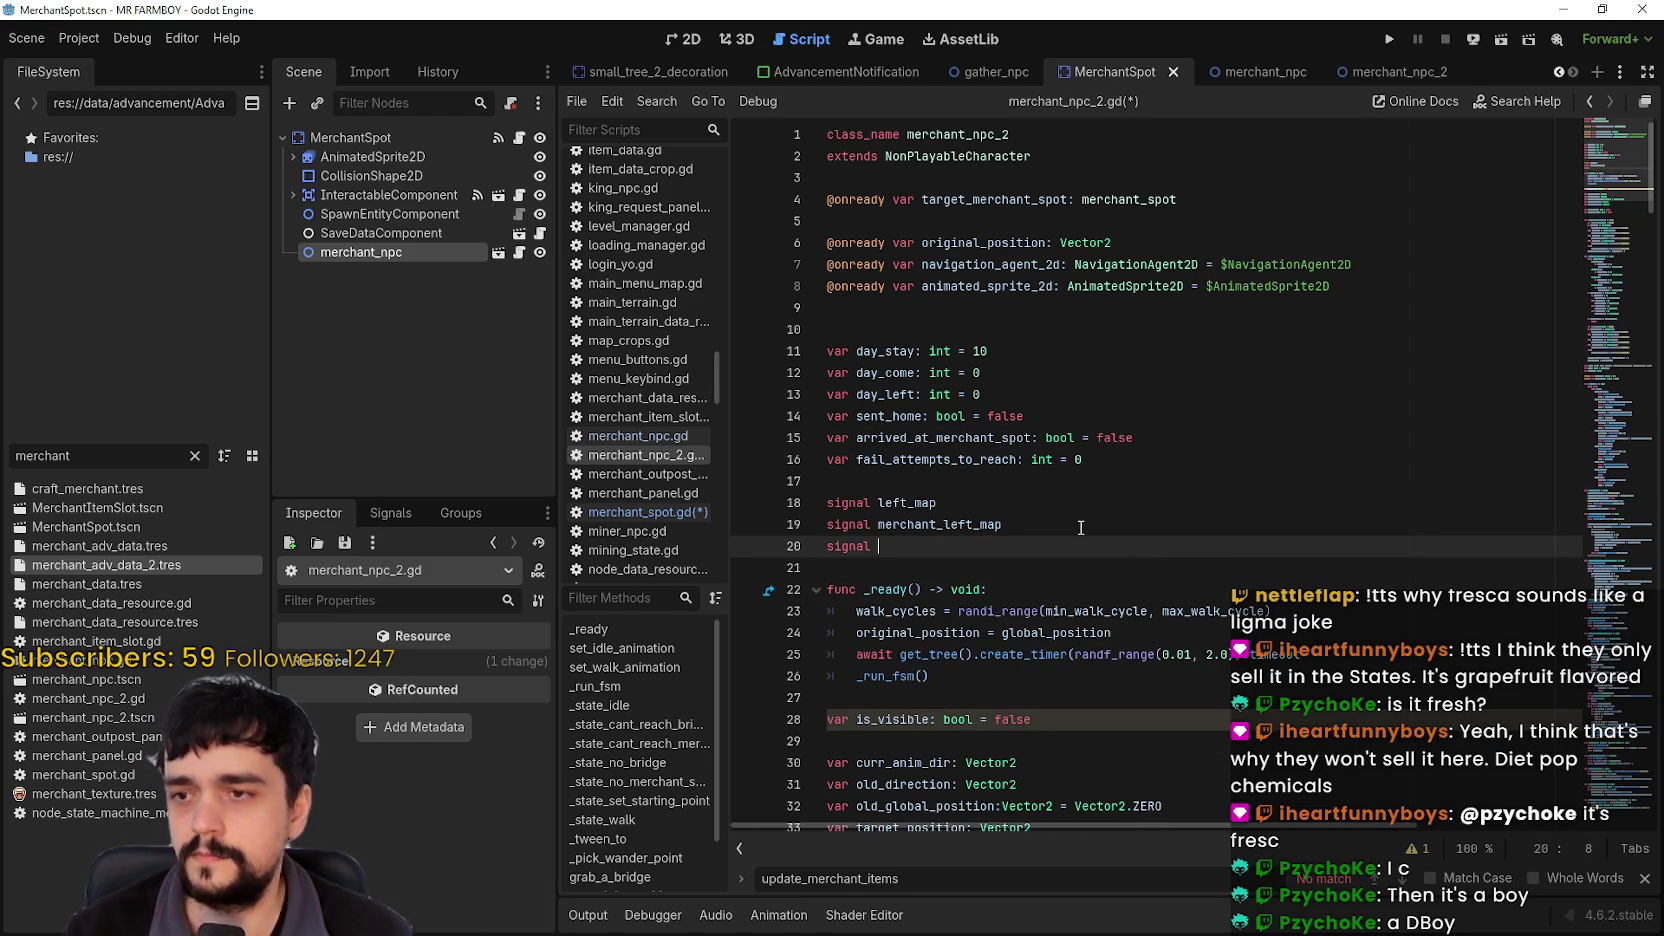
{"action": "double_click", "coordinate": [997, 437]}
{"action": "key", "text": "ctrl+c"}
{"action": "left_click", "coordinate": [950, 546]}
{"action": "key", "text": "ctrl+v"}
{"action": "left_click", "coordinate": [829, 437]}
{"action": "key", "text": "ctrl+k"}
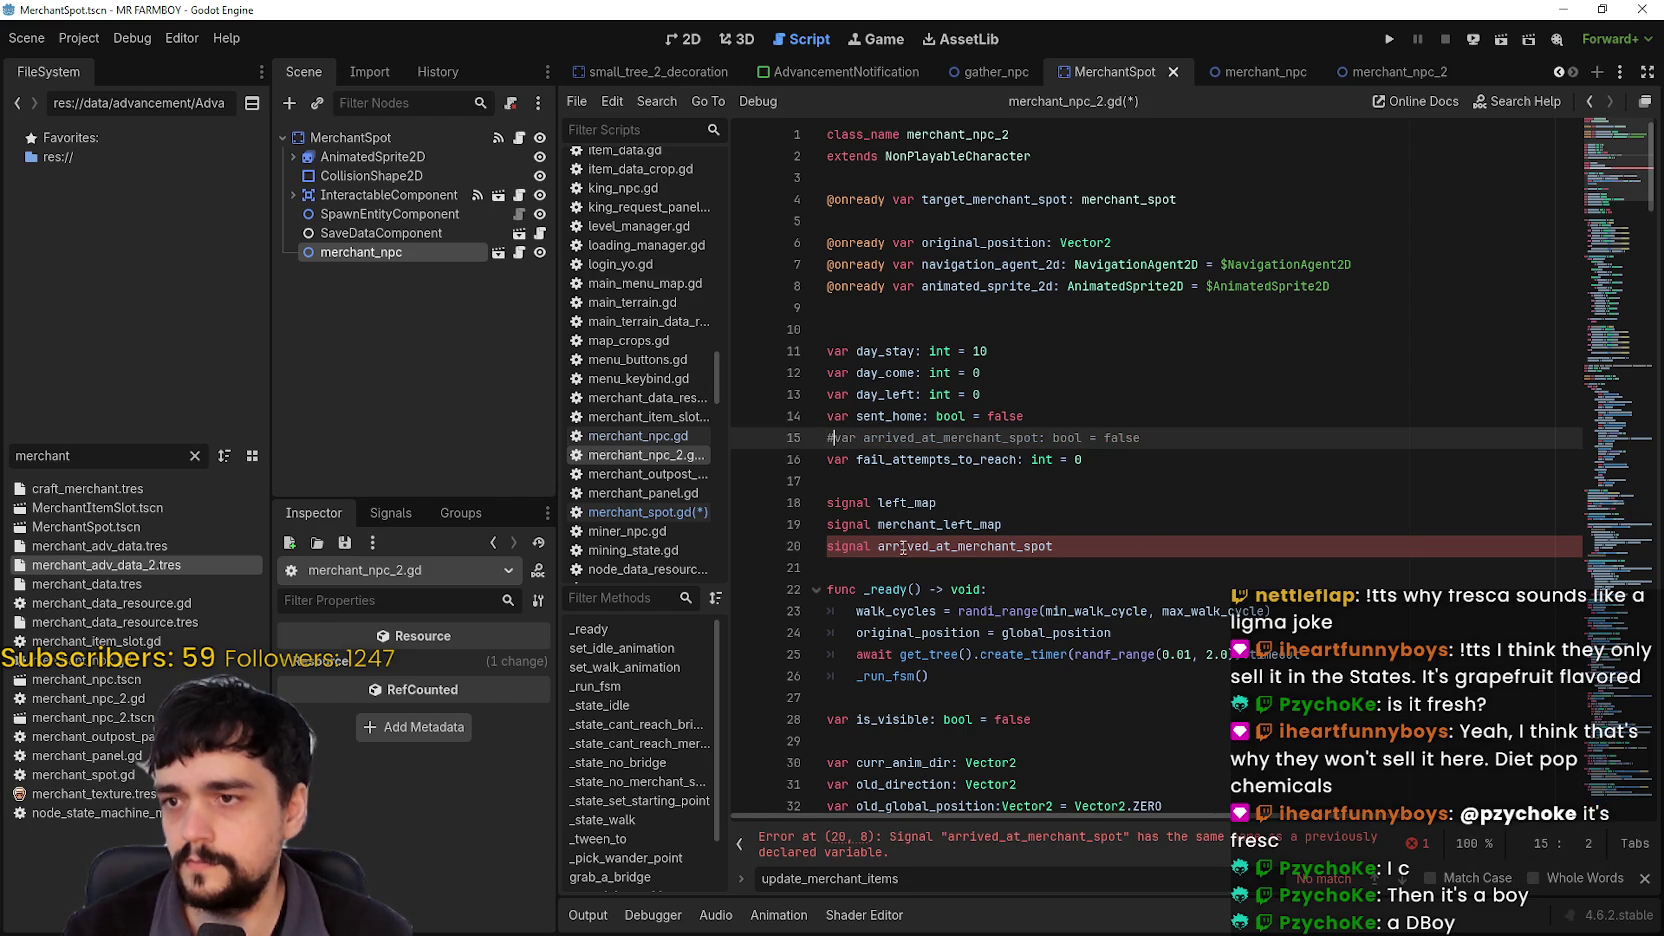
Step: Change line 147 from '= true' to arrived_at_merchant_spot.emit()
{"action": "left_click", "coordinate": [950, 568]}
{"action": "left_click", "coordinate": [900, 848]}
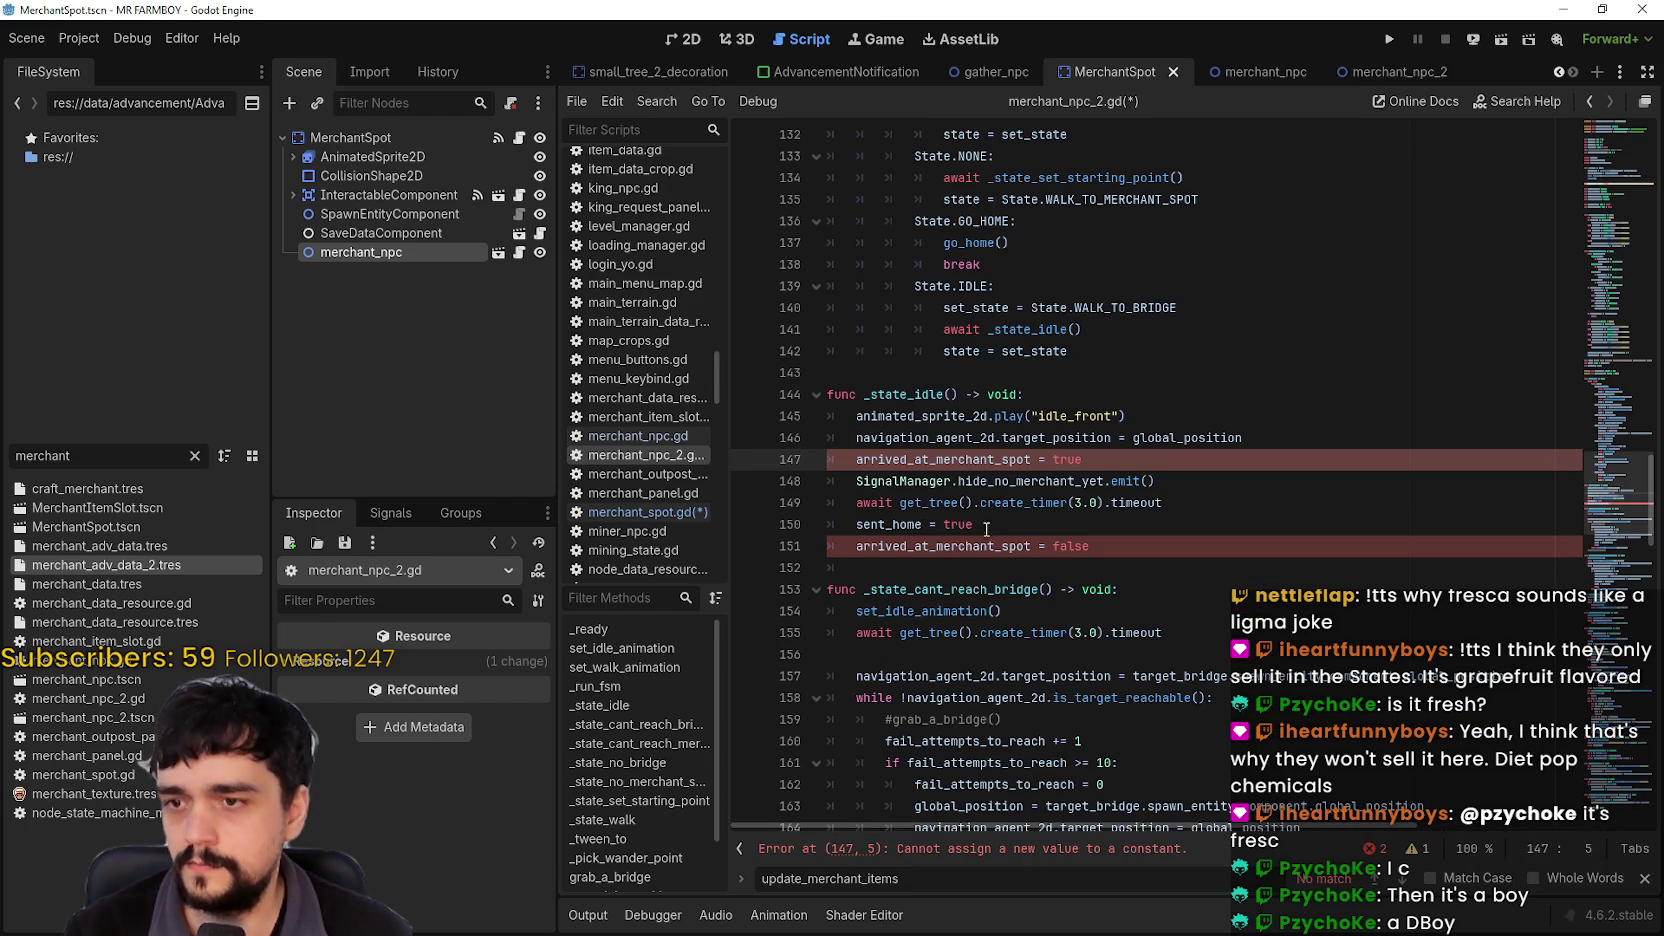
{"action": "key", "text": "ctrl+k"}
{"action": "key", "text": "Down"}
{"action": "key", "text": "Down"}
{"action": "key", "text": "Down"}
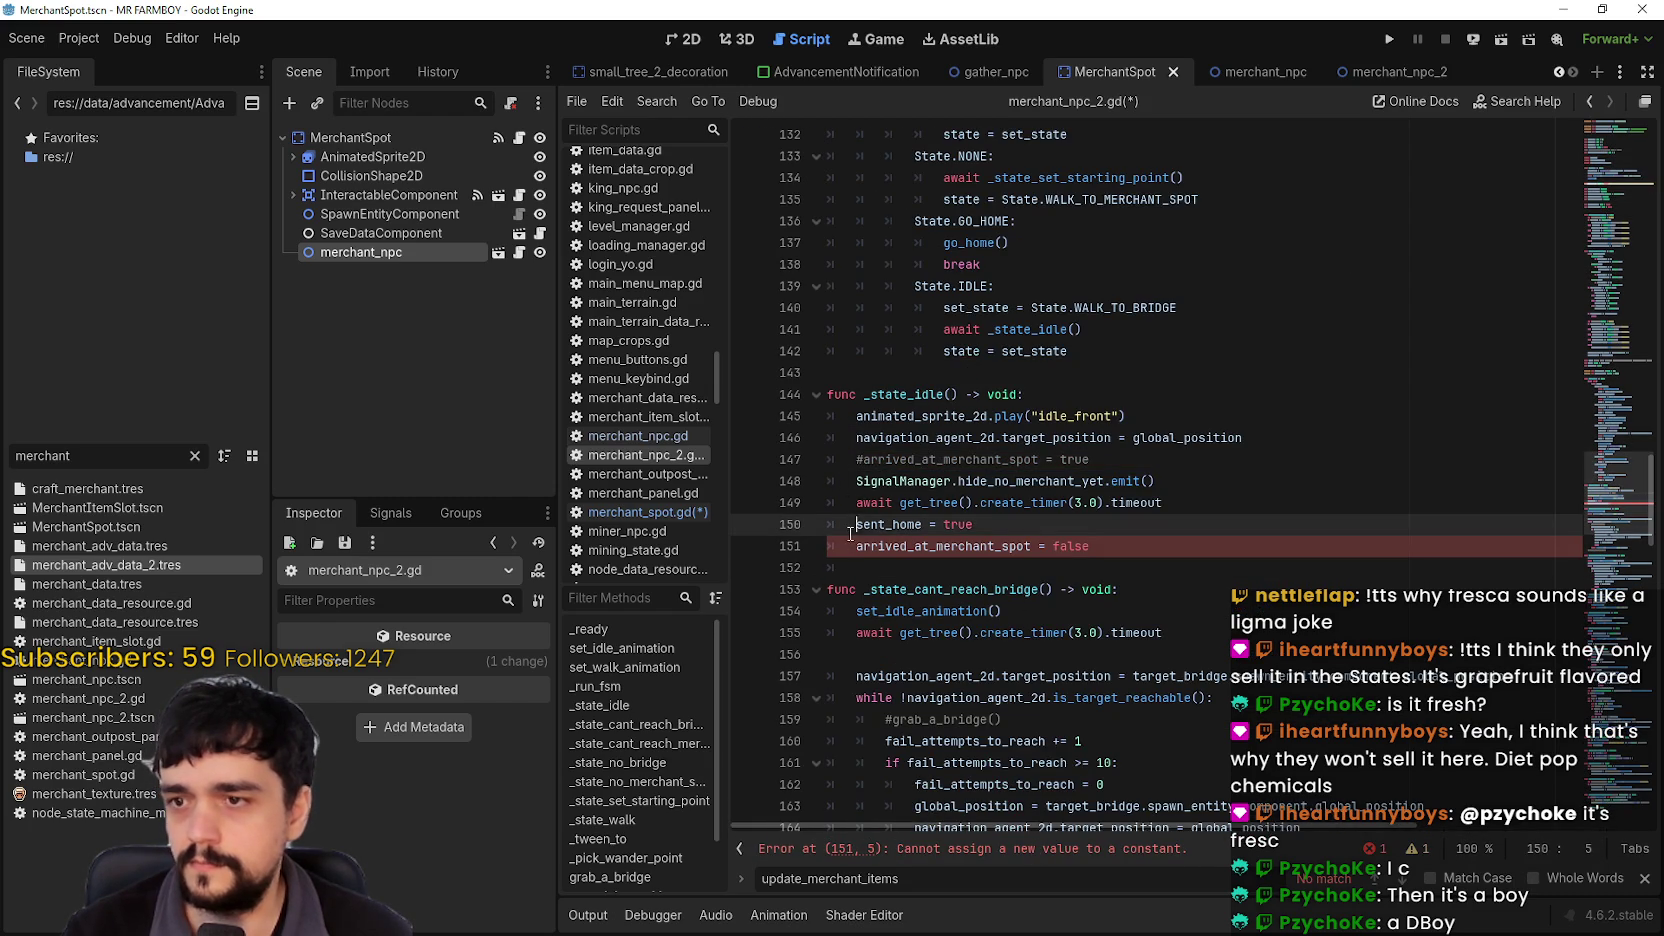
{"action": "left_click", "coordinate": [900, 590]}
{"action": "left_click", "coordinate": [1110, 464]}
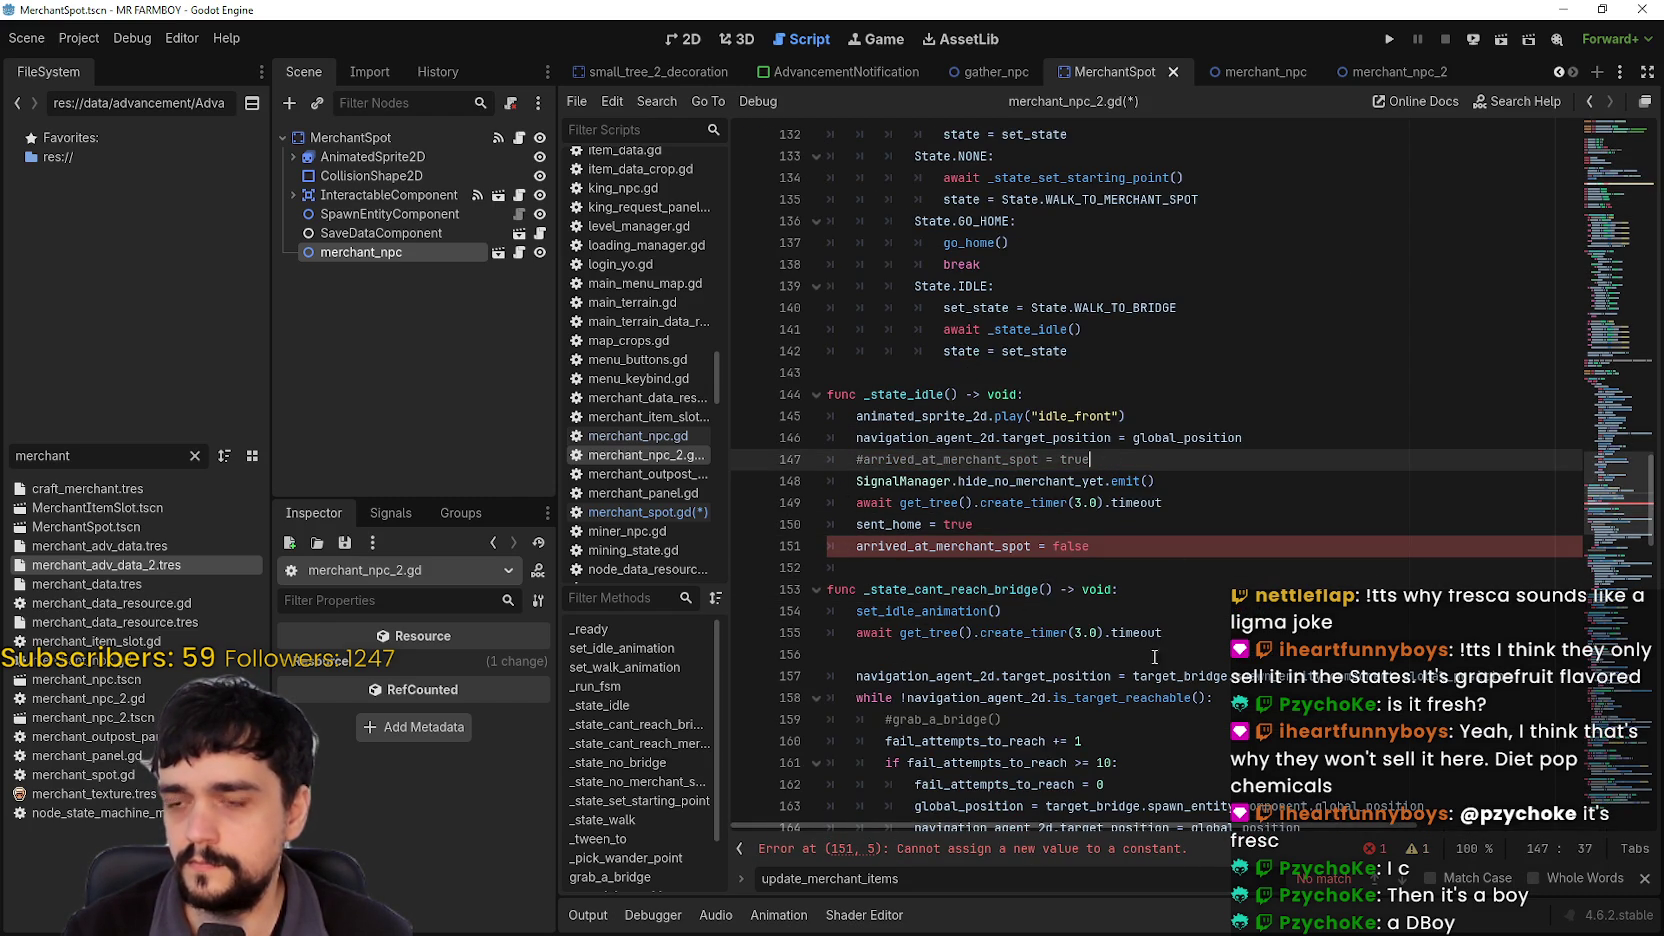
{"action": "left_click", "coordinate": [858, 546]}
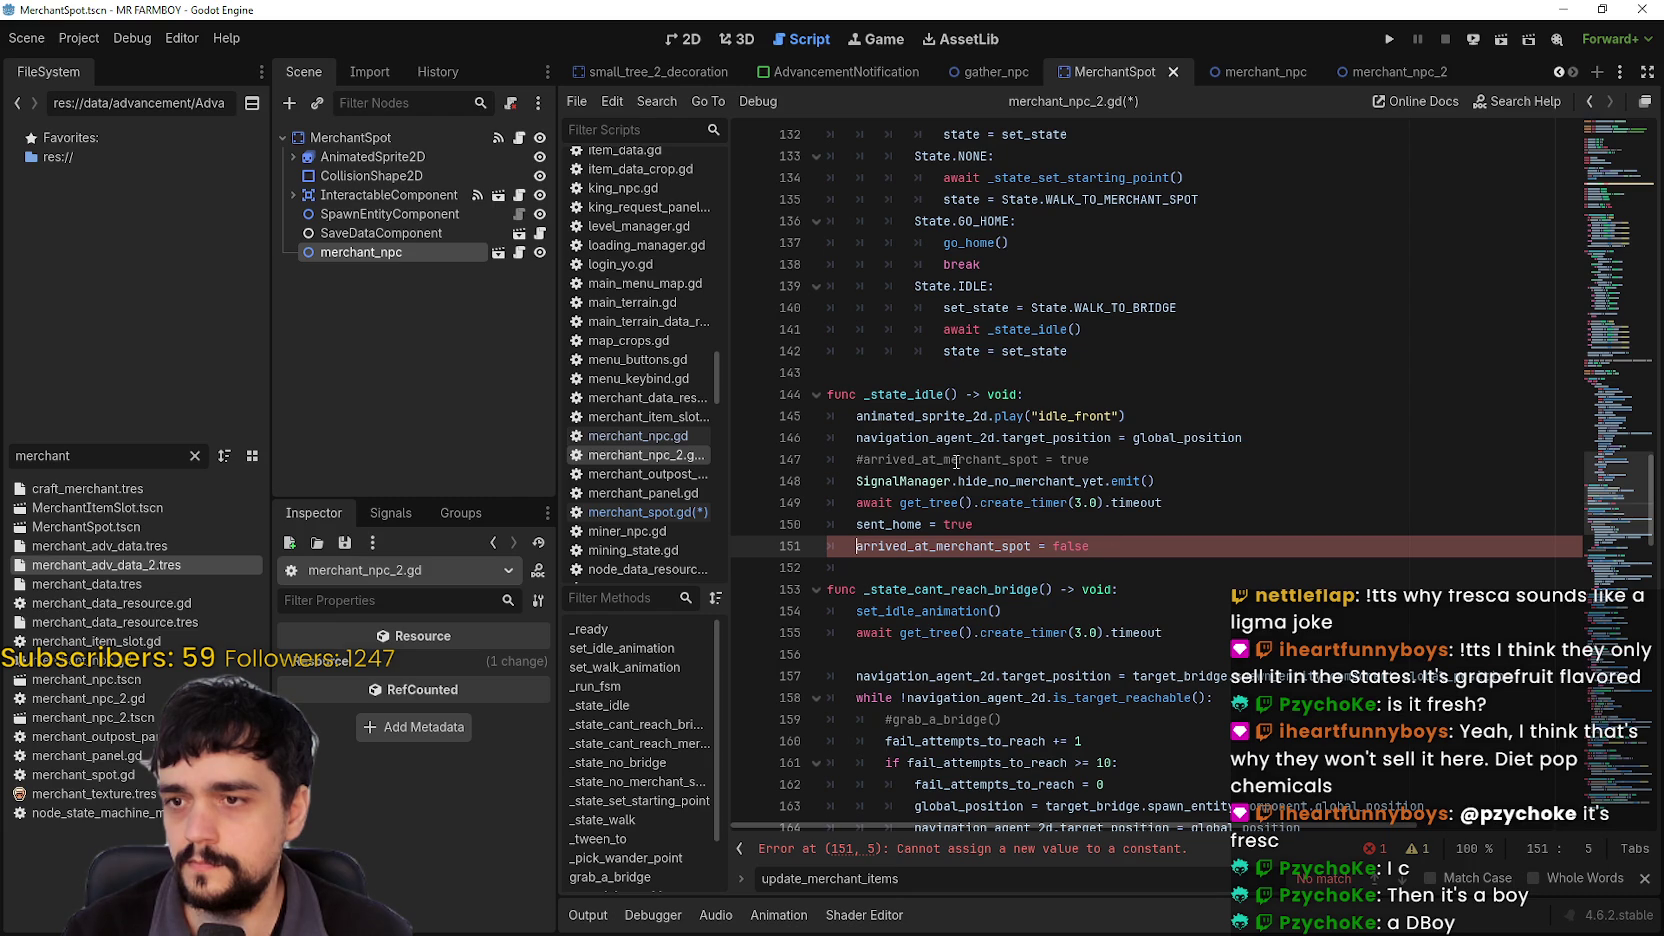
{"action": "key", "text": "Up"}
{"action": "key", "text": "Up"}
{"action": "key", "text": "Up"}
{"action": "key", "text": "ctrl+k"}
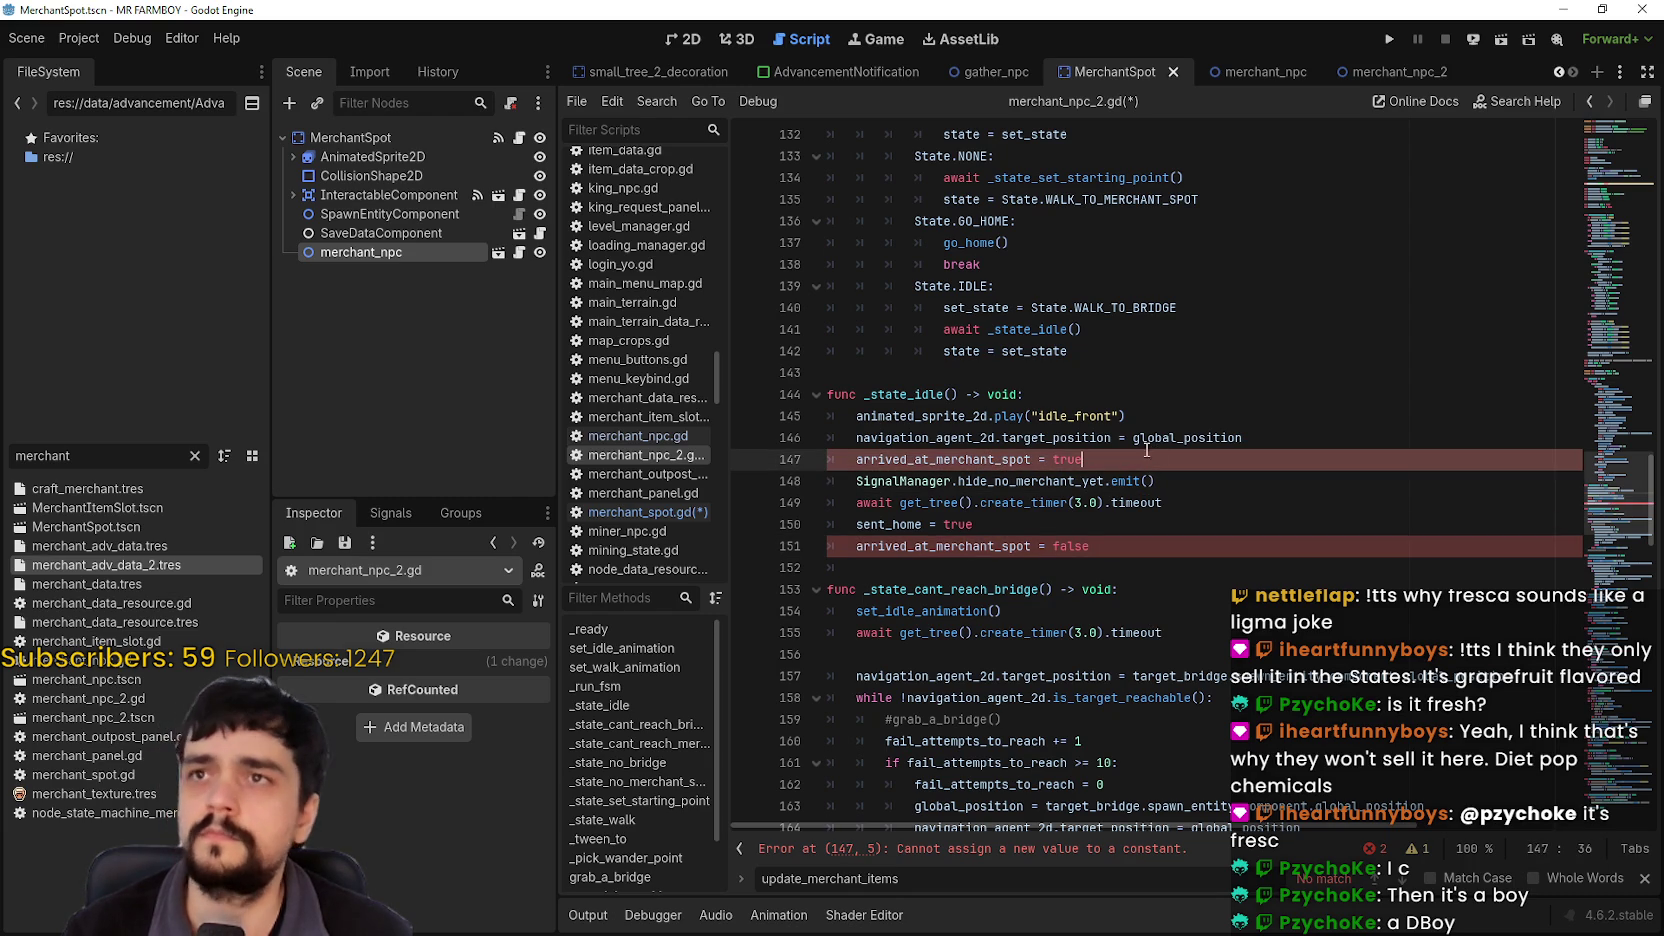
{"action": "left_click", "coordinate": [1109, 452]}
{"action": "key", "text": "ctrl+shift+Left"}
{"action": "key", "text": "BackSpace"}
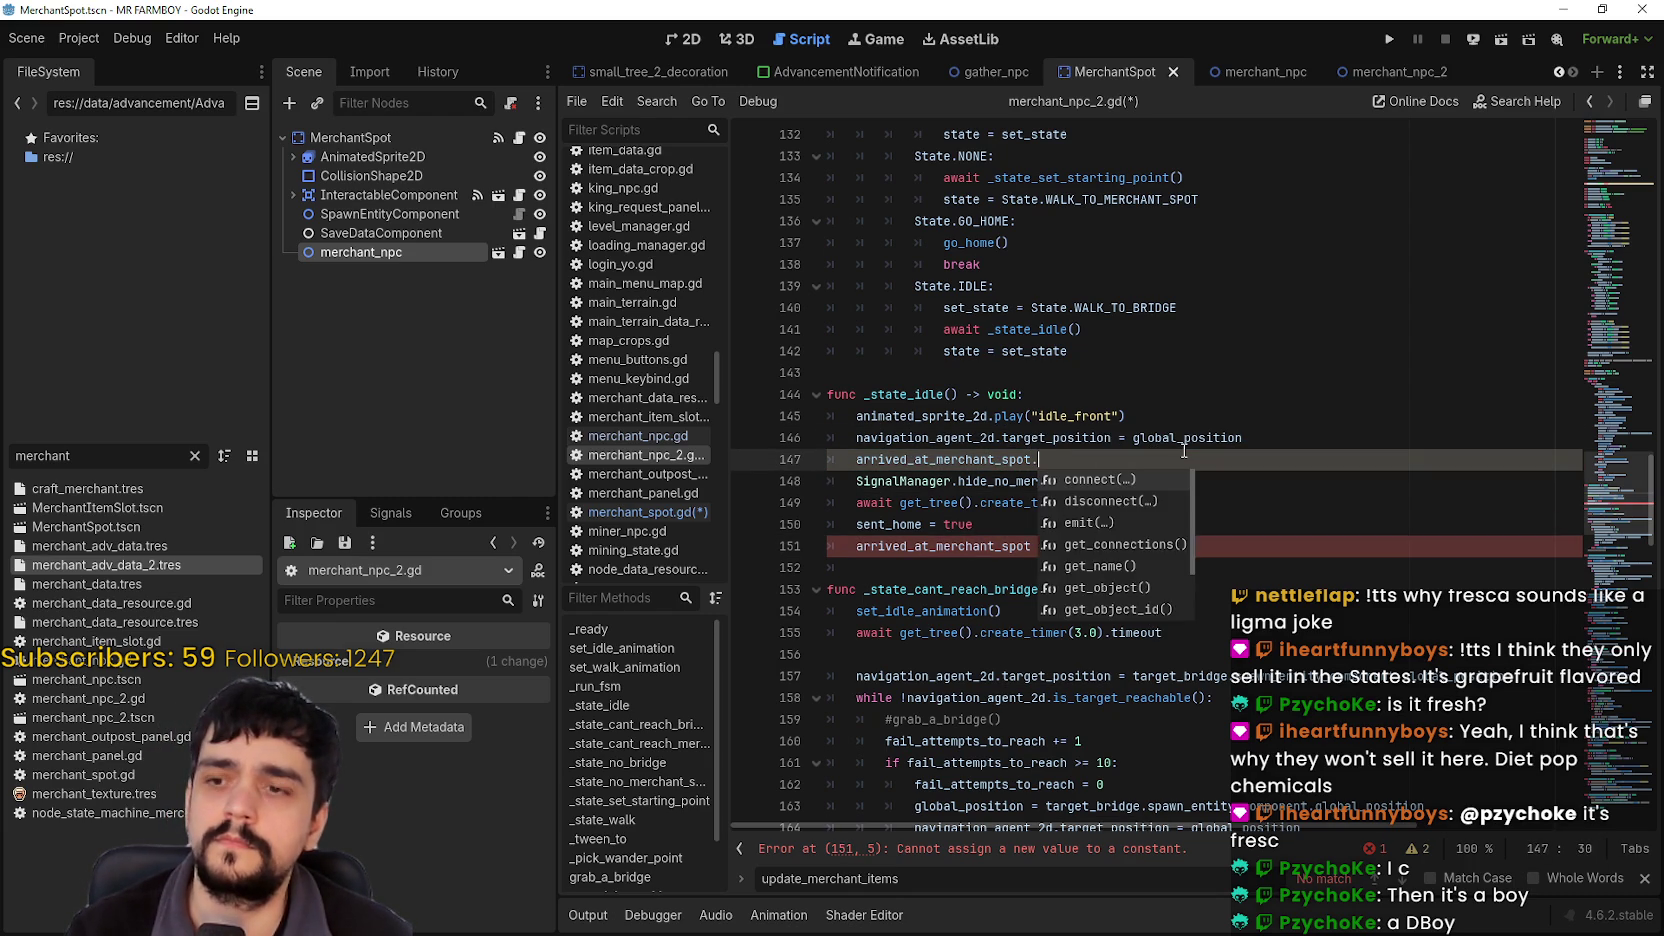
{"action": "type", "text": "emit()"}
{"action": "key", "text": "Down"}
{"action": "key", "text": "Down"}
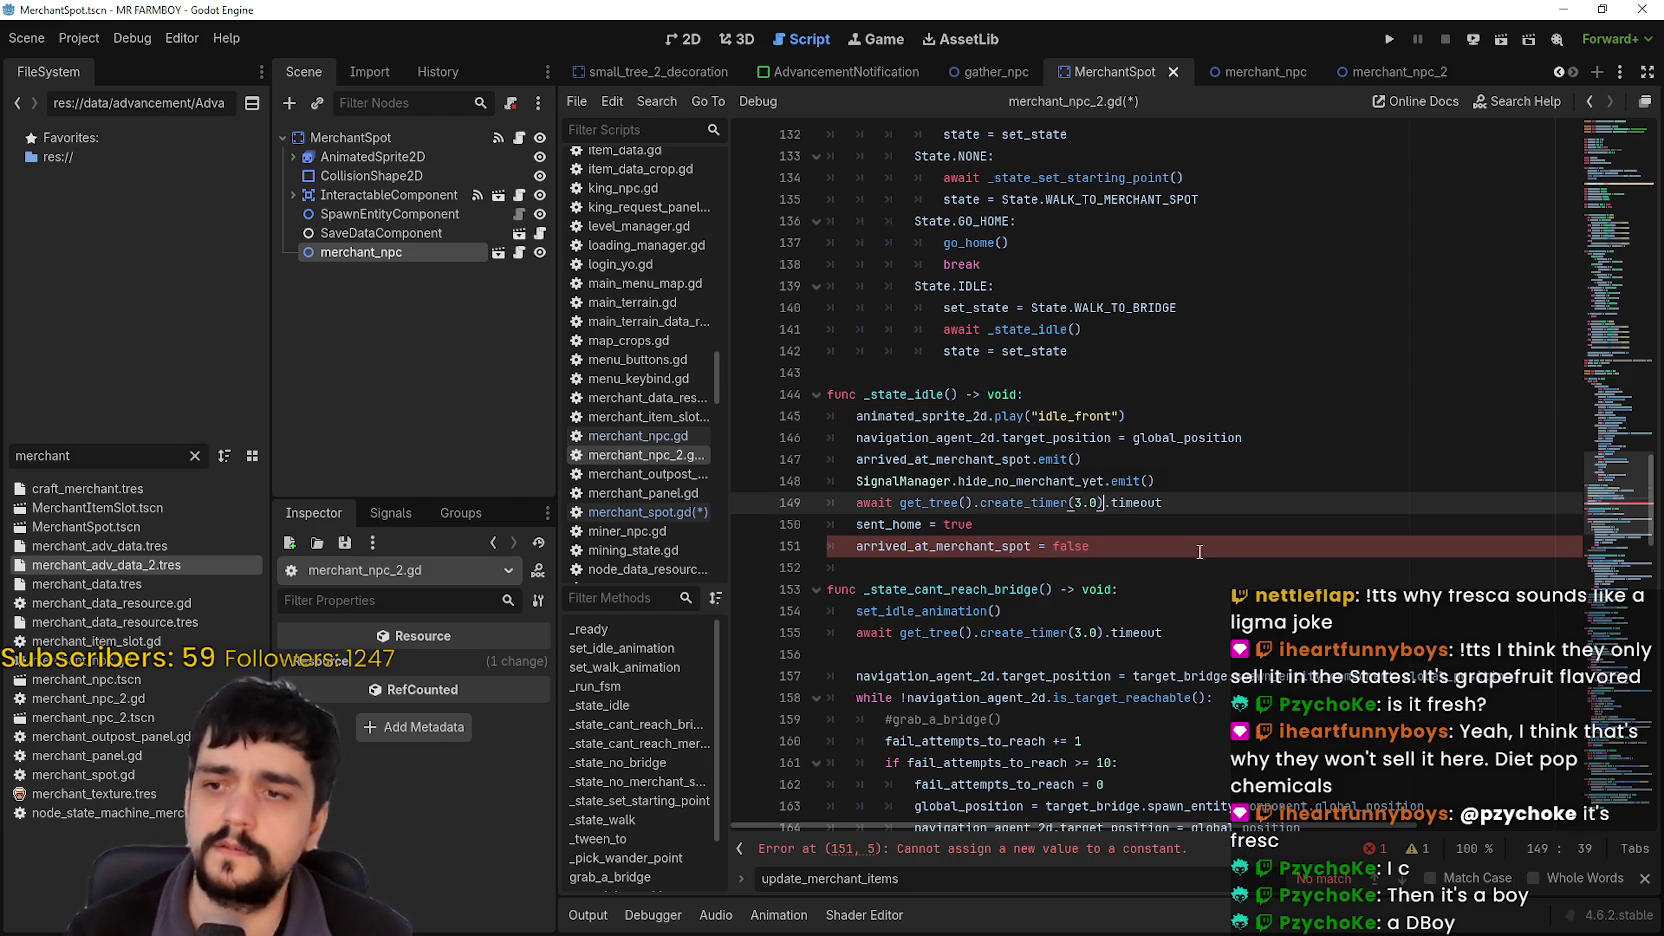
Step: Delete the arrived_at_merchant_spot = false line, verify the remaining matches with Ctrl+F, and save
{"action": "left_click", "coordinate": [1197, 550]}
{"action": "left_click_drag", "start_coordinate": [1087, 546], "coordinate": [822, 545]}
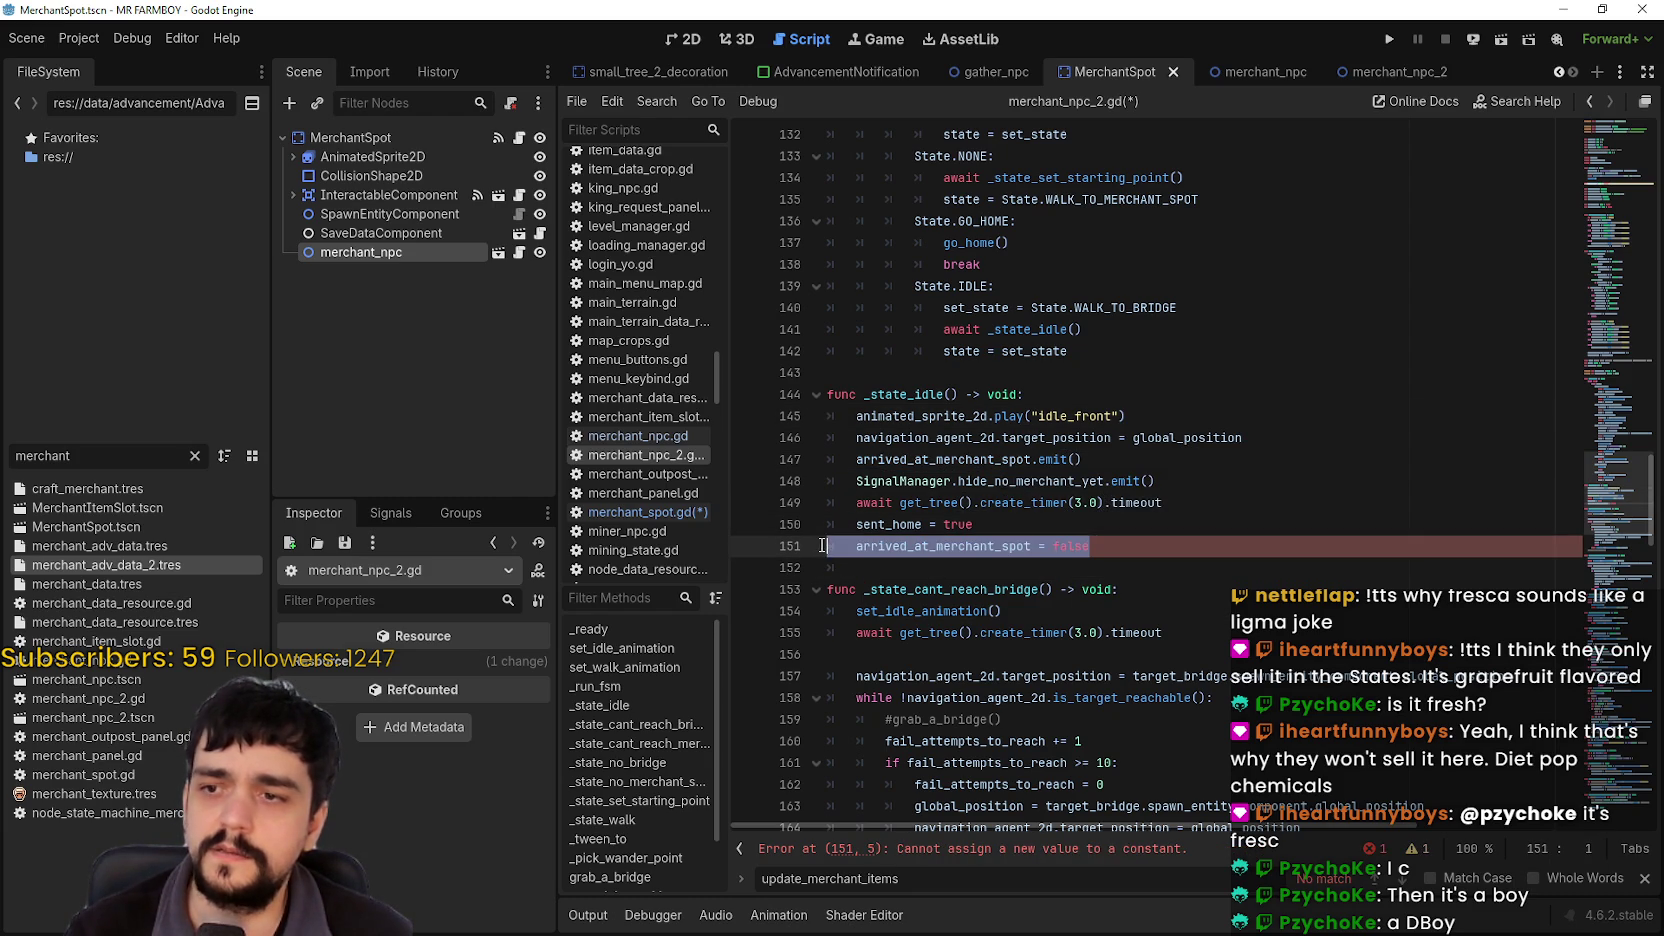
{"action": "key", "text": "Delete"}
{"action": "key", "text": "Delete"}
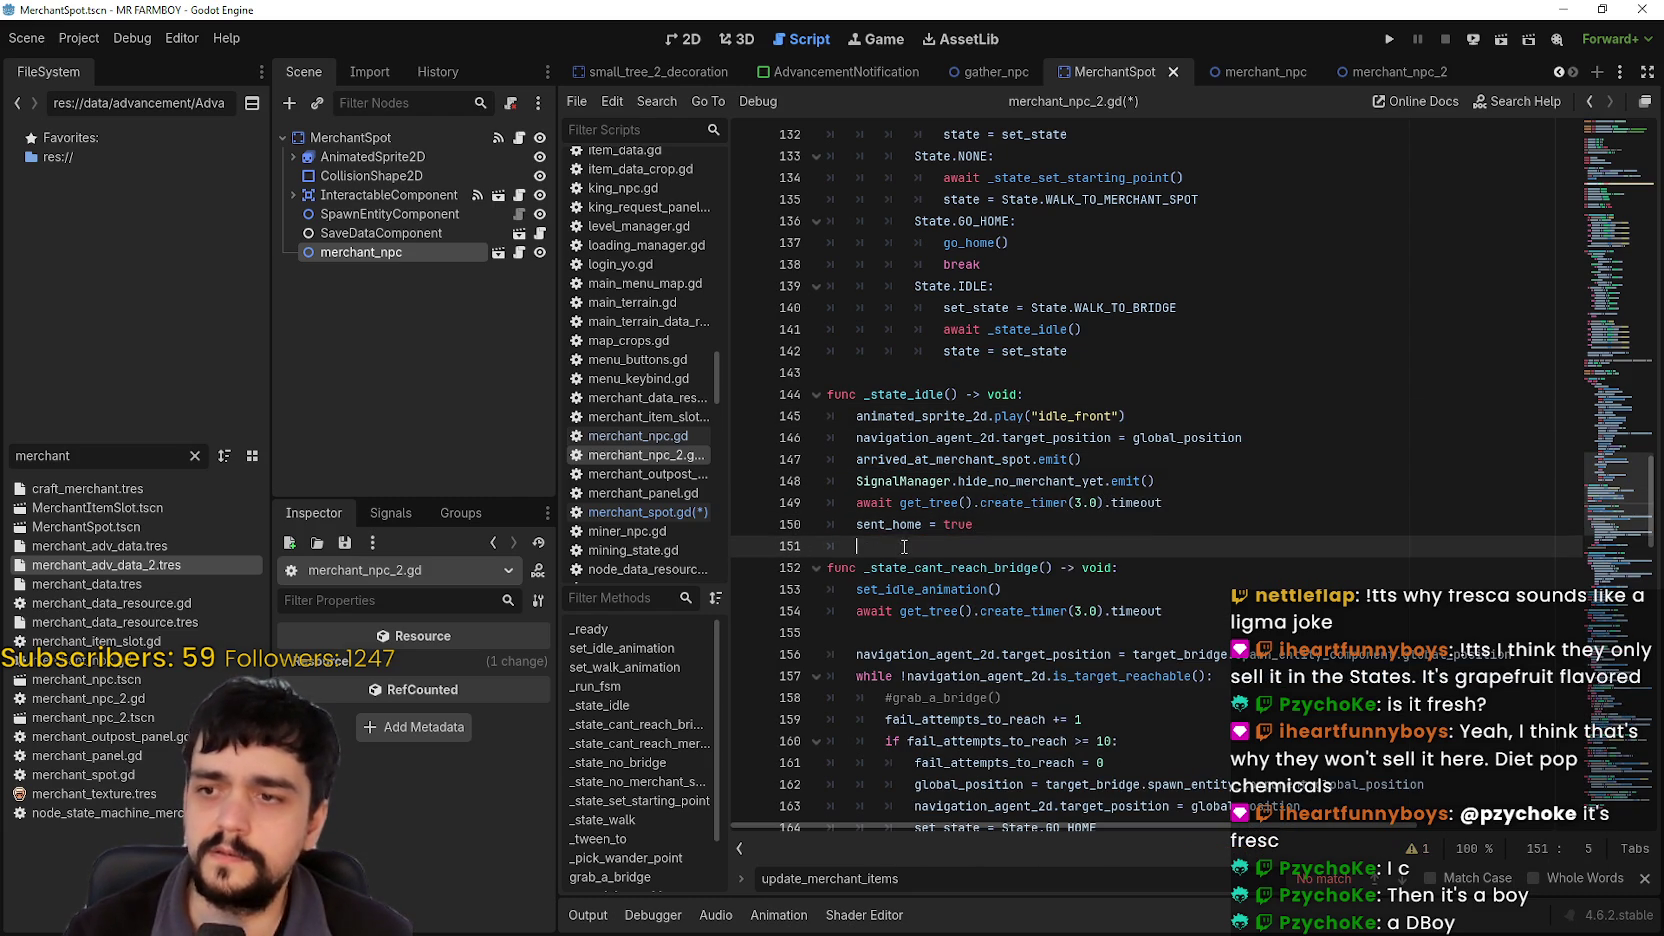
{"action": "scroll", "coordinate": [1093, 421], "scroll_direction": "down", "scroll_amount": 1}
{"action": "left_click", "coordinate": [1093, 421]}
{"action": "key", "text": "Down"}
{"action": "key", "text": "Down"}
{"action": "double_click", "coordinate": [940, 394]}
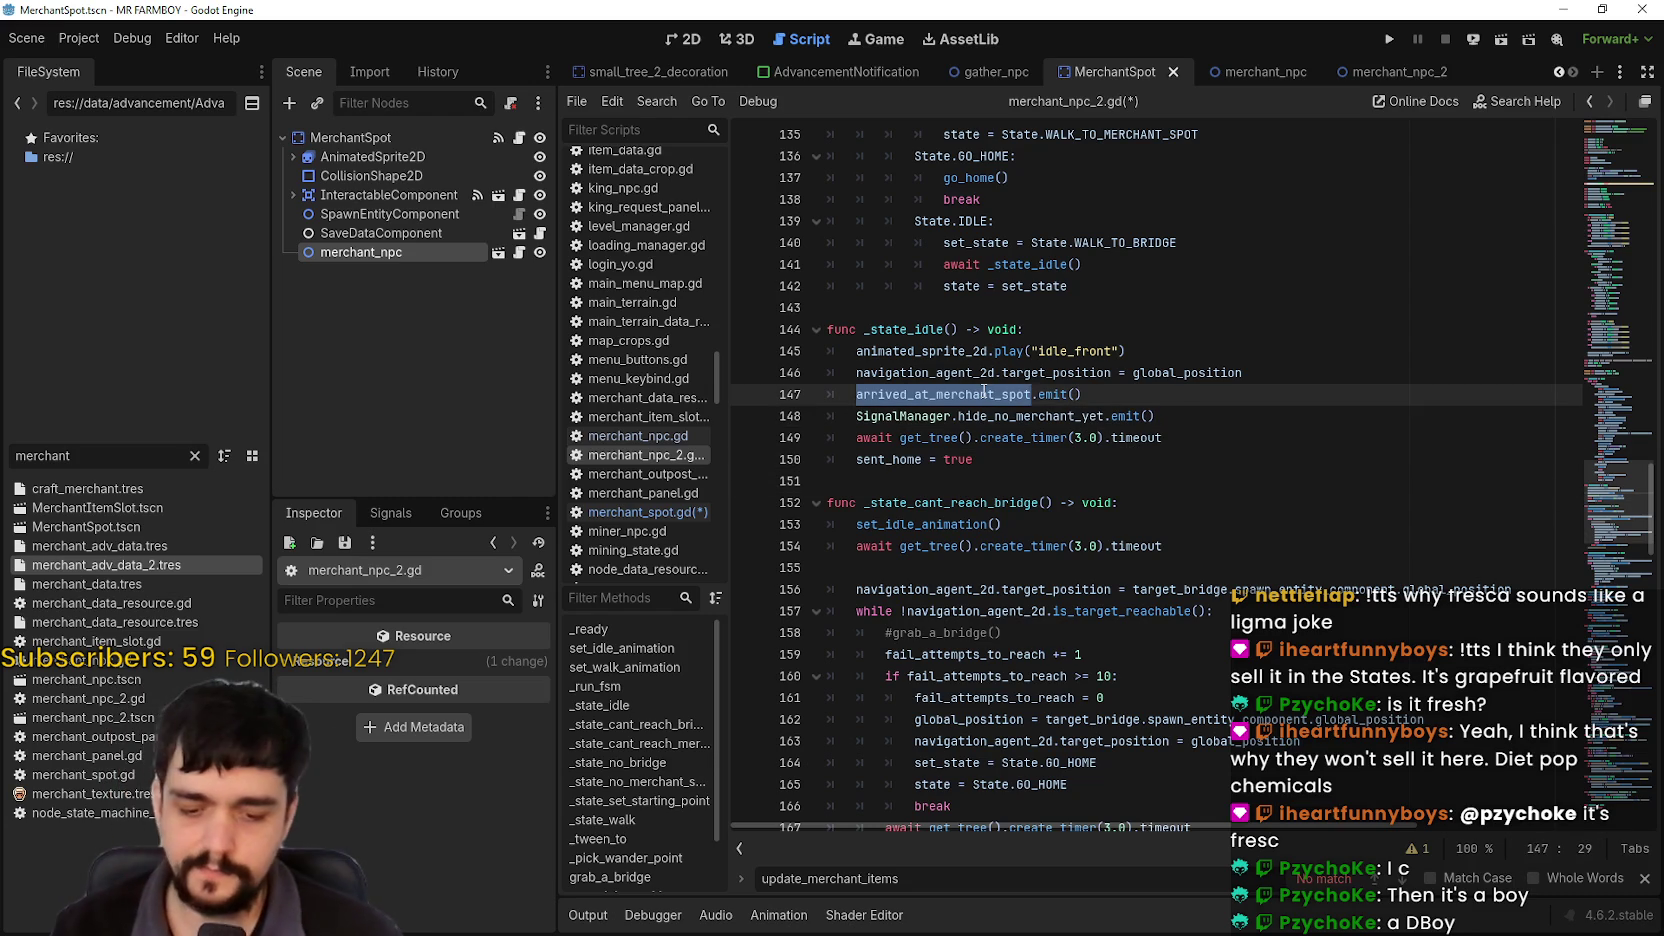
{"action": "key", "text": "ctrl+f"}
{"action": "left_click", "coordinate": [1384, 884]}
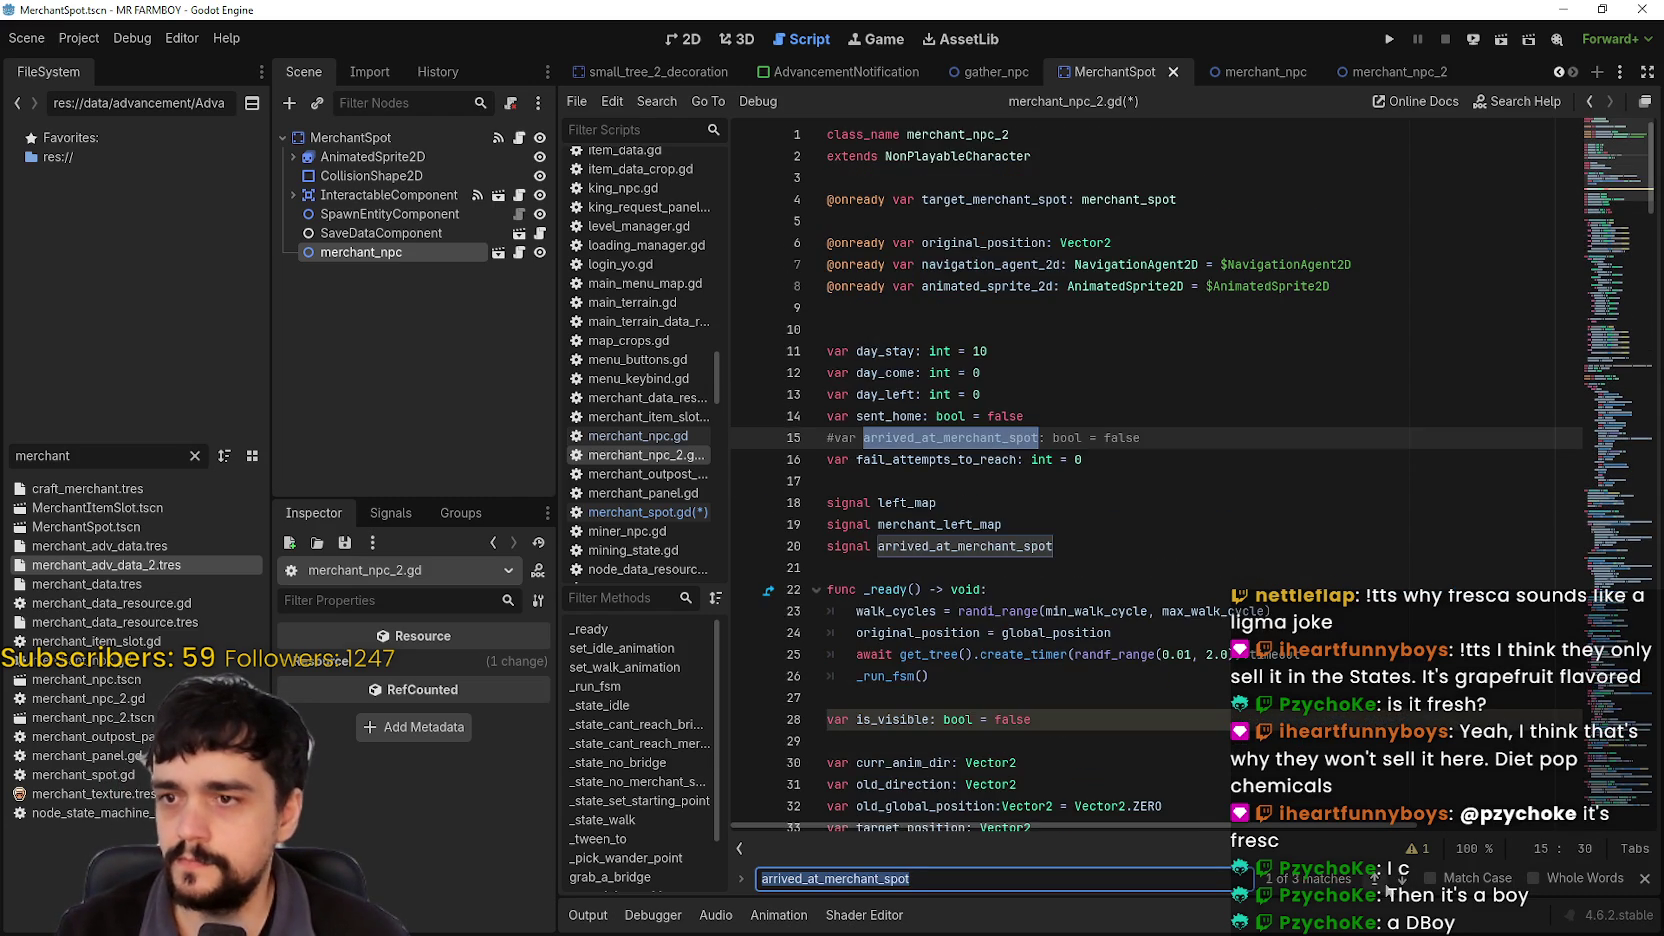
{"action": "left_click", "coordinate": [1401, 878]}
{"action": "left_click", "coordinate": [1100, 589]}
{"action": "key", "text": "ctrl+s"}
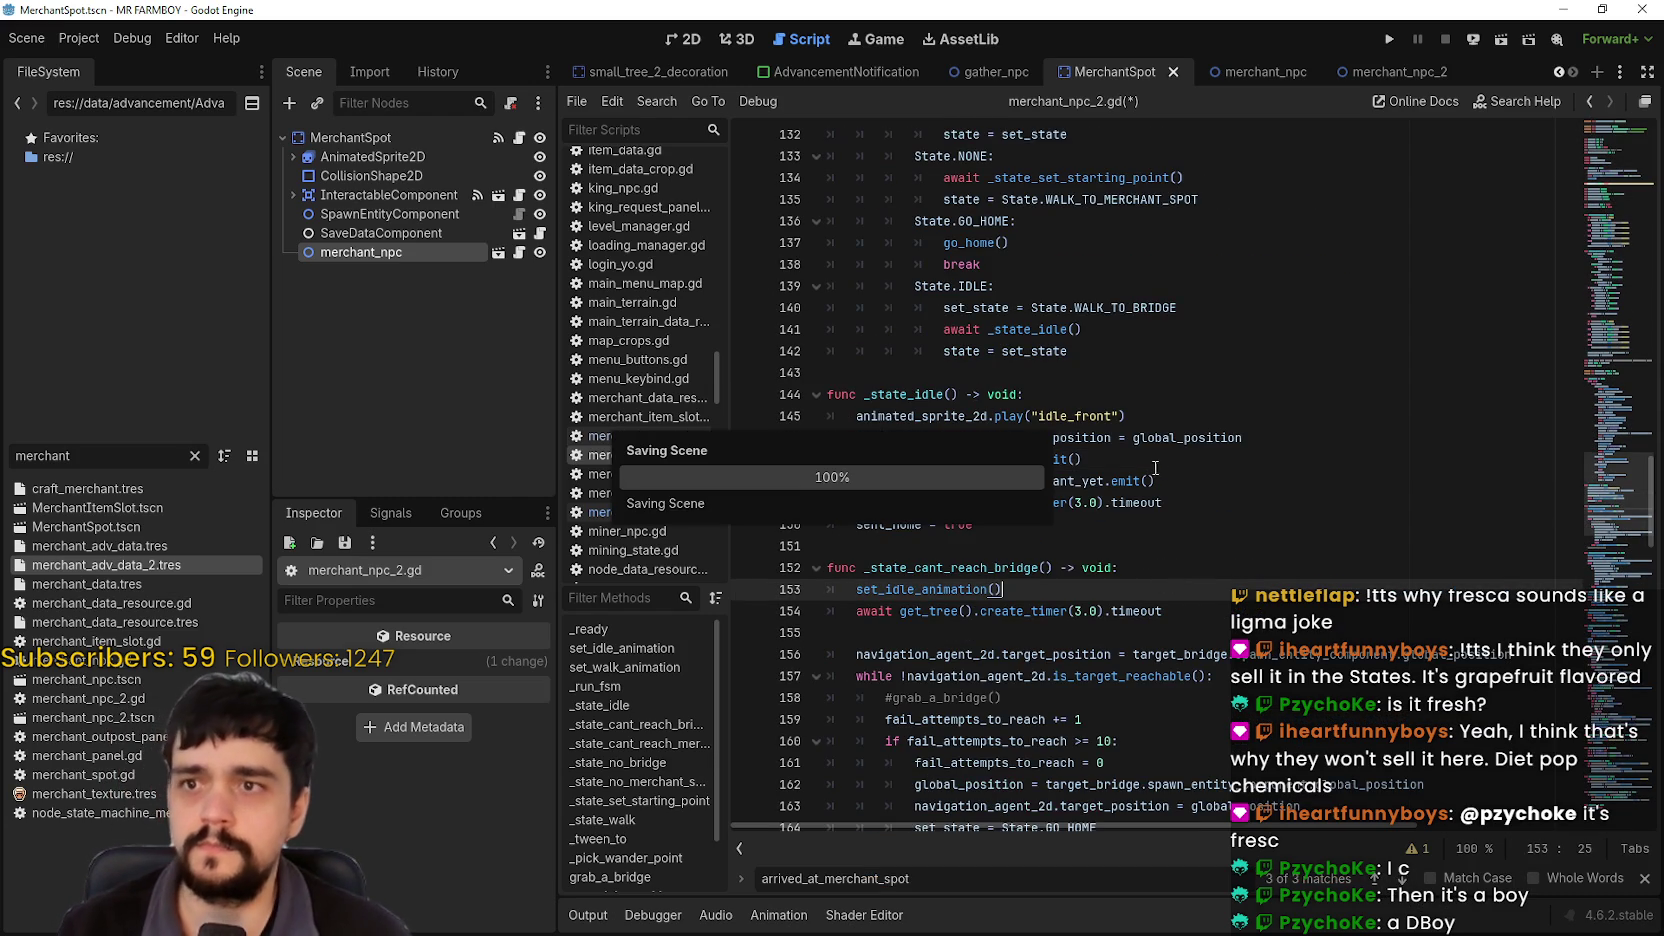
Step: Switch to the merchant_npc scene and inspect _state_idle and its WALK_TO_BRIDGE state on line 140
{"action": "left_click", "coordinate": [1366, 72]}
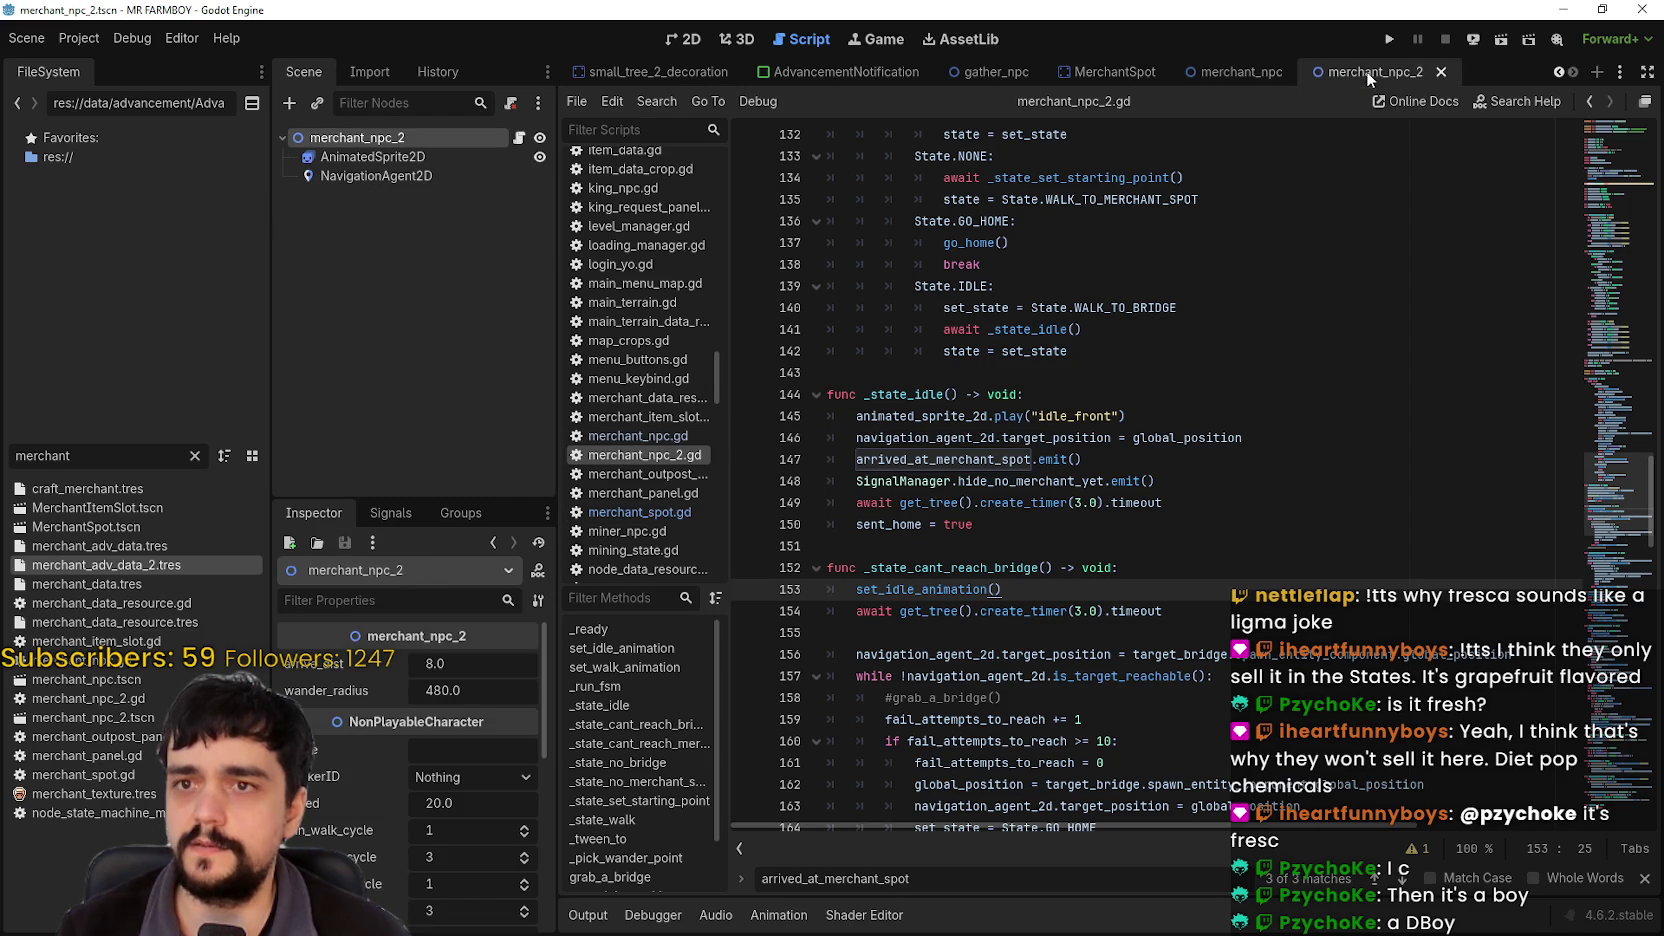
{"action": "left_click", "coordinate": [1089, 68]}
{"action": "left_click", "coordinate": [1254, 75]}
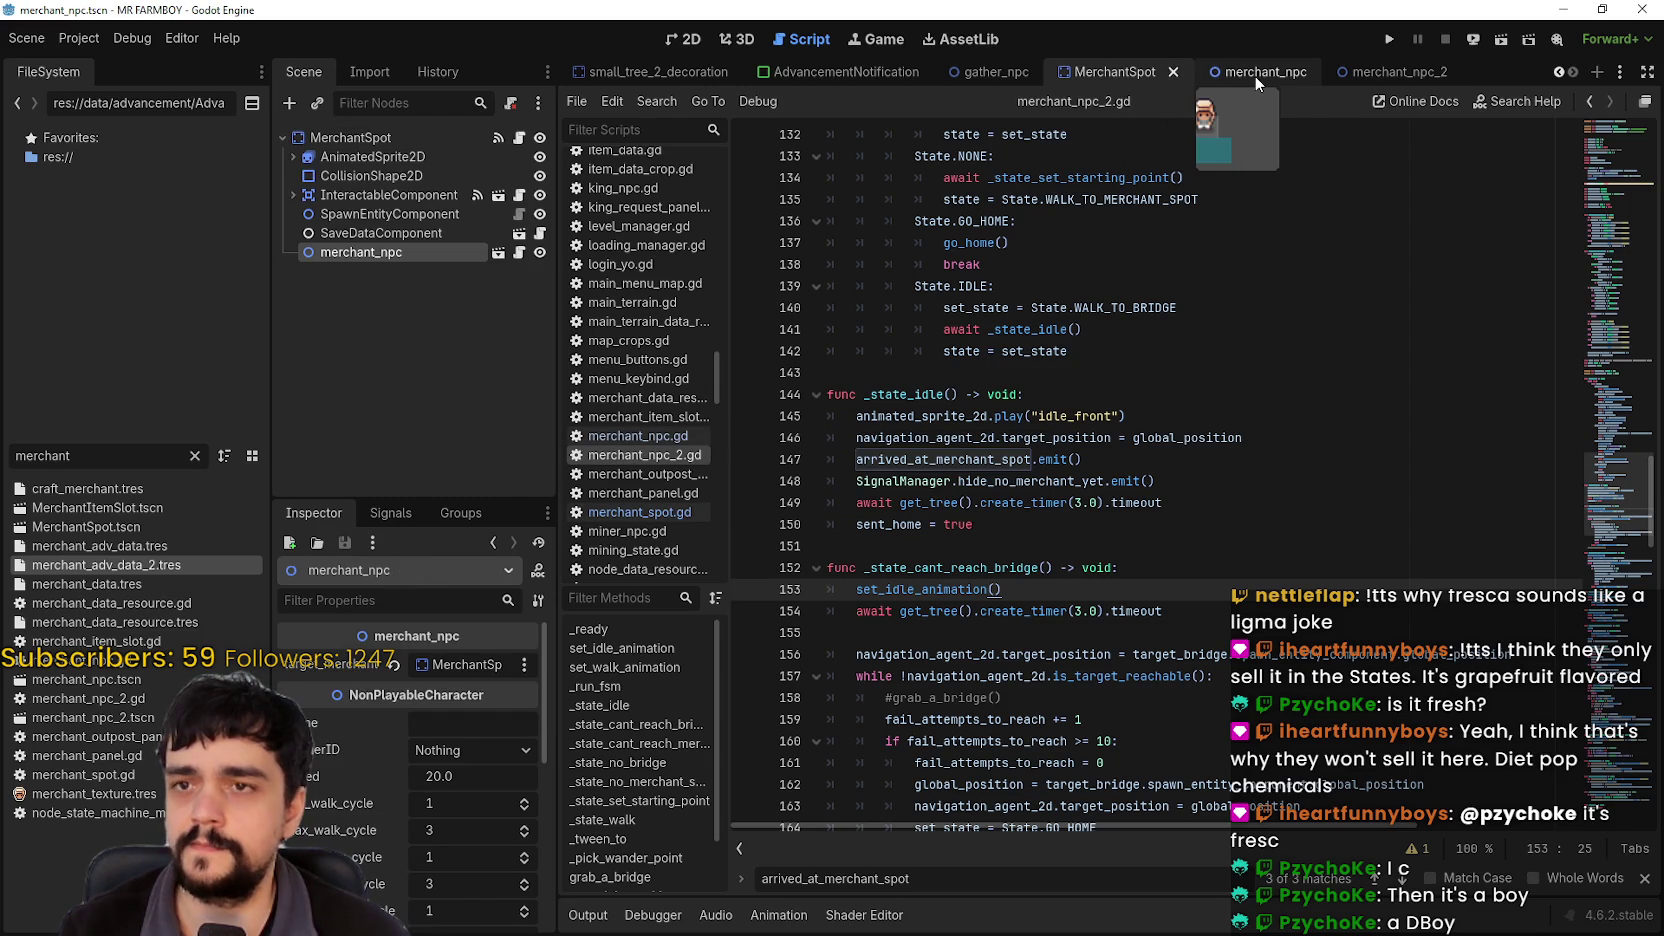
{"action": "left_click", "coordinate": [935, 546]}
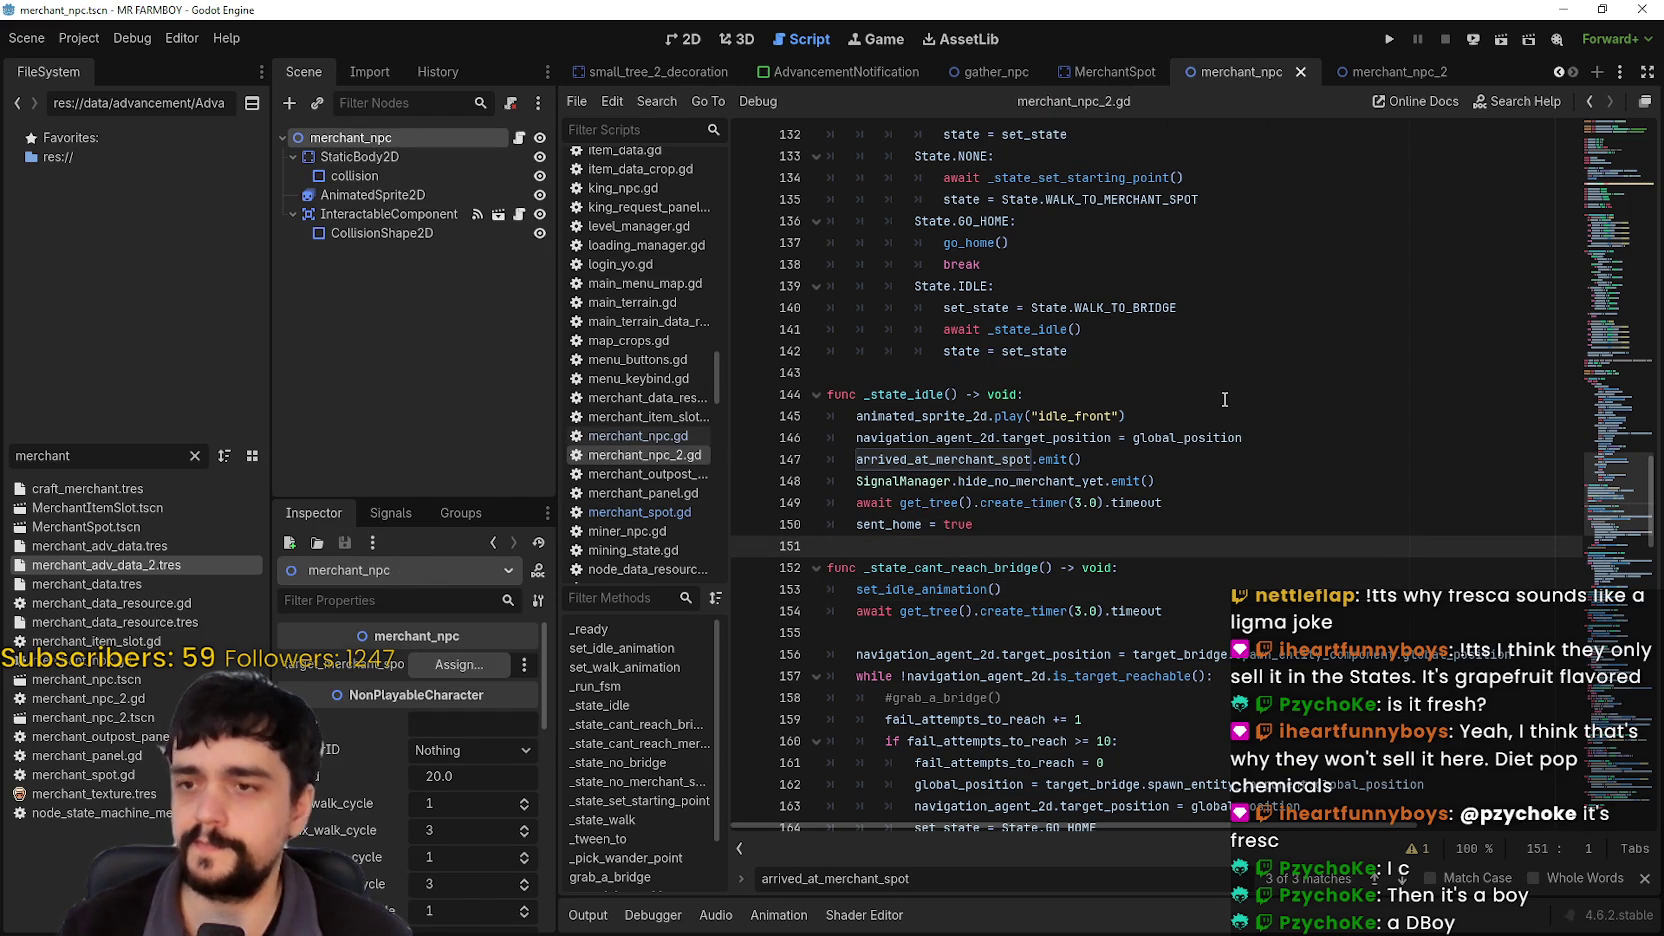
{"action": "double_click", "coordinate": [906, 395]}
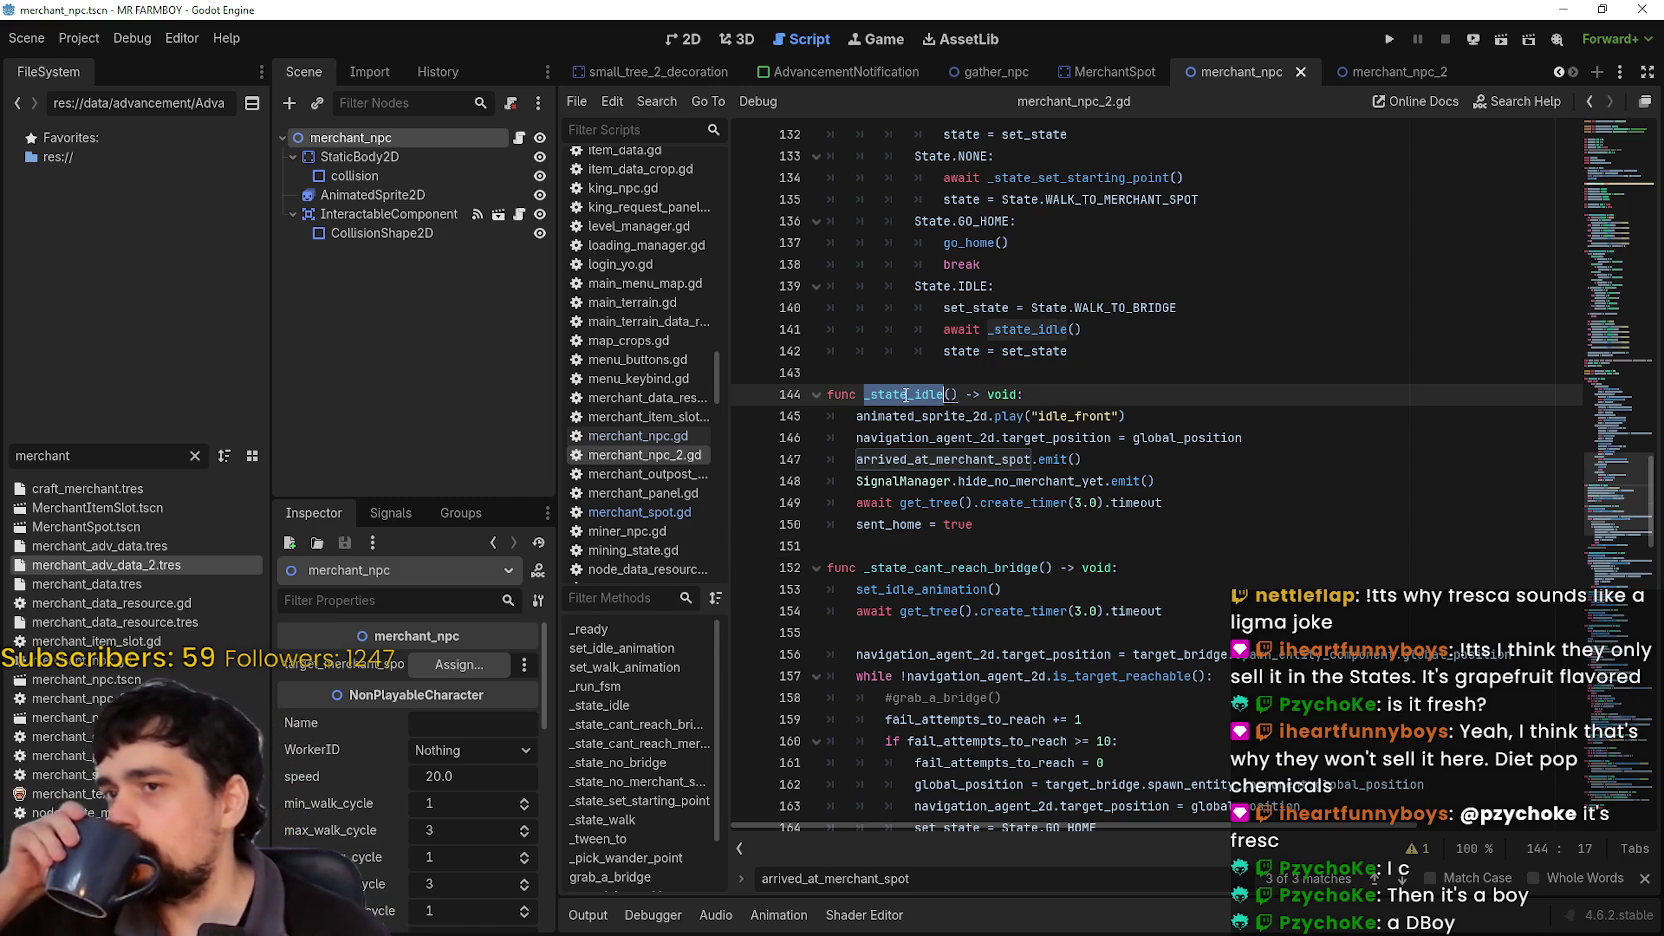
{"action": "left_click", "coordinate": [1142, 309]}
{"action": "double_click", "coordinate": [1142, 309]}
Step: Review the State.IDLE check on line 139 and the lines below, then run the game with F5
{"action": "scroll", "coordinate": [987, 563], "scroll_direction": "up", "scroll_amount": 5}
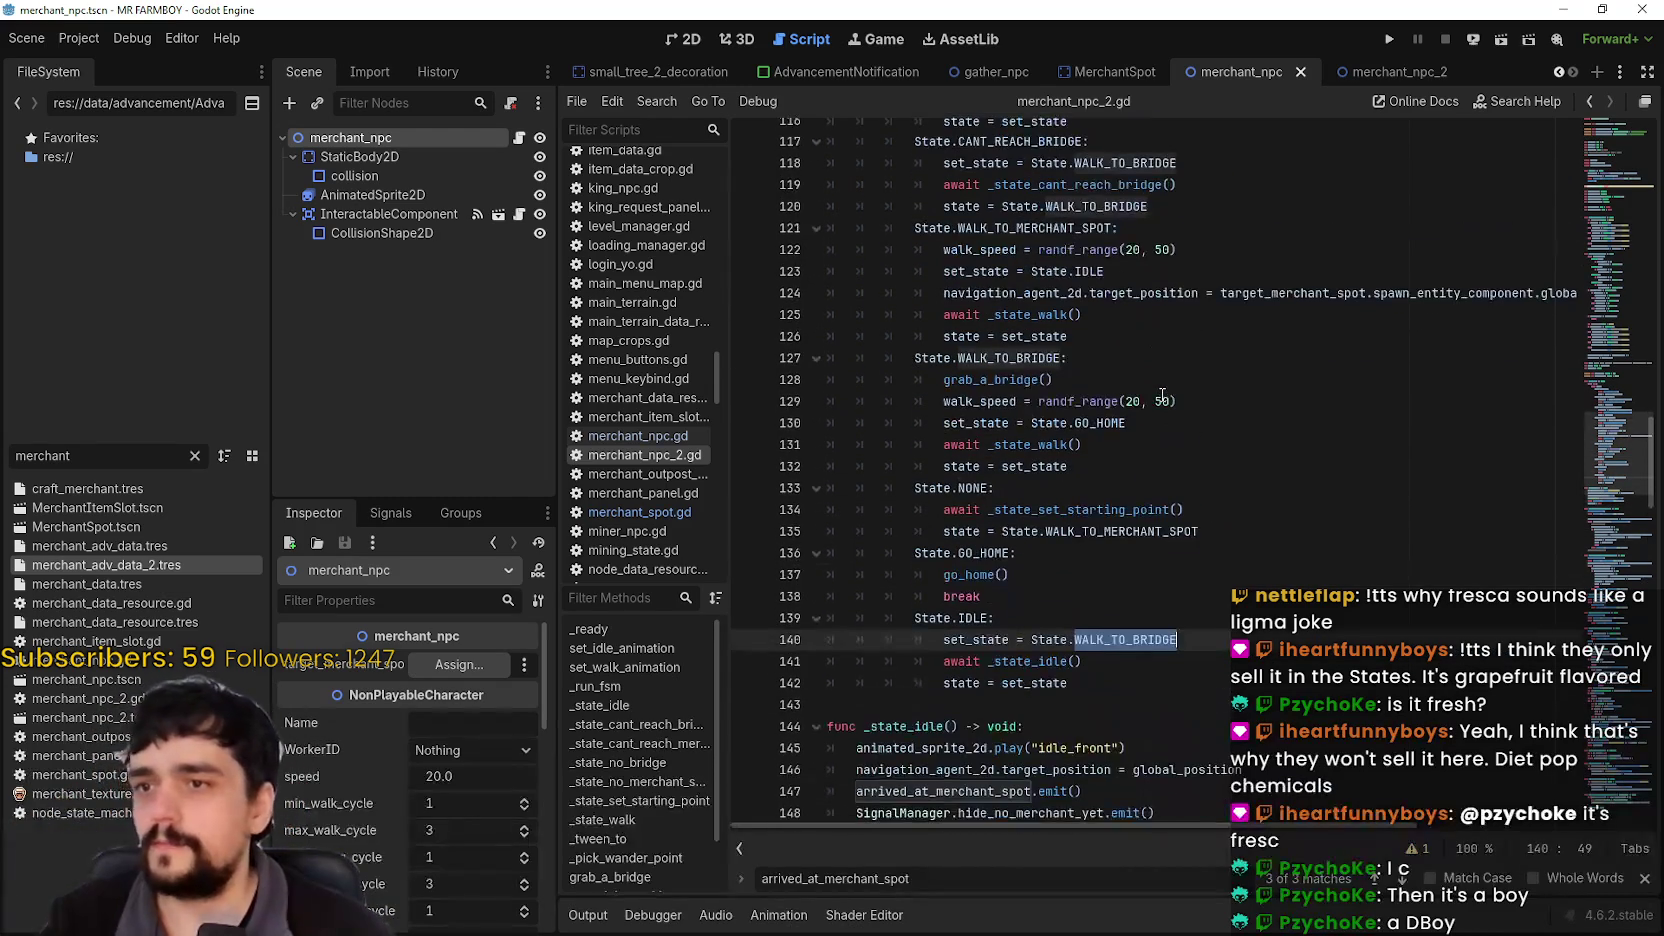
{"action": "left_click_drag", "start_coordinate": [965, 615], "coordinate": [915, 617]}
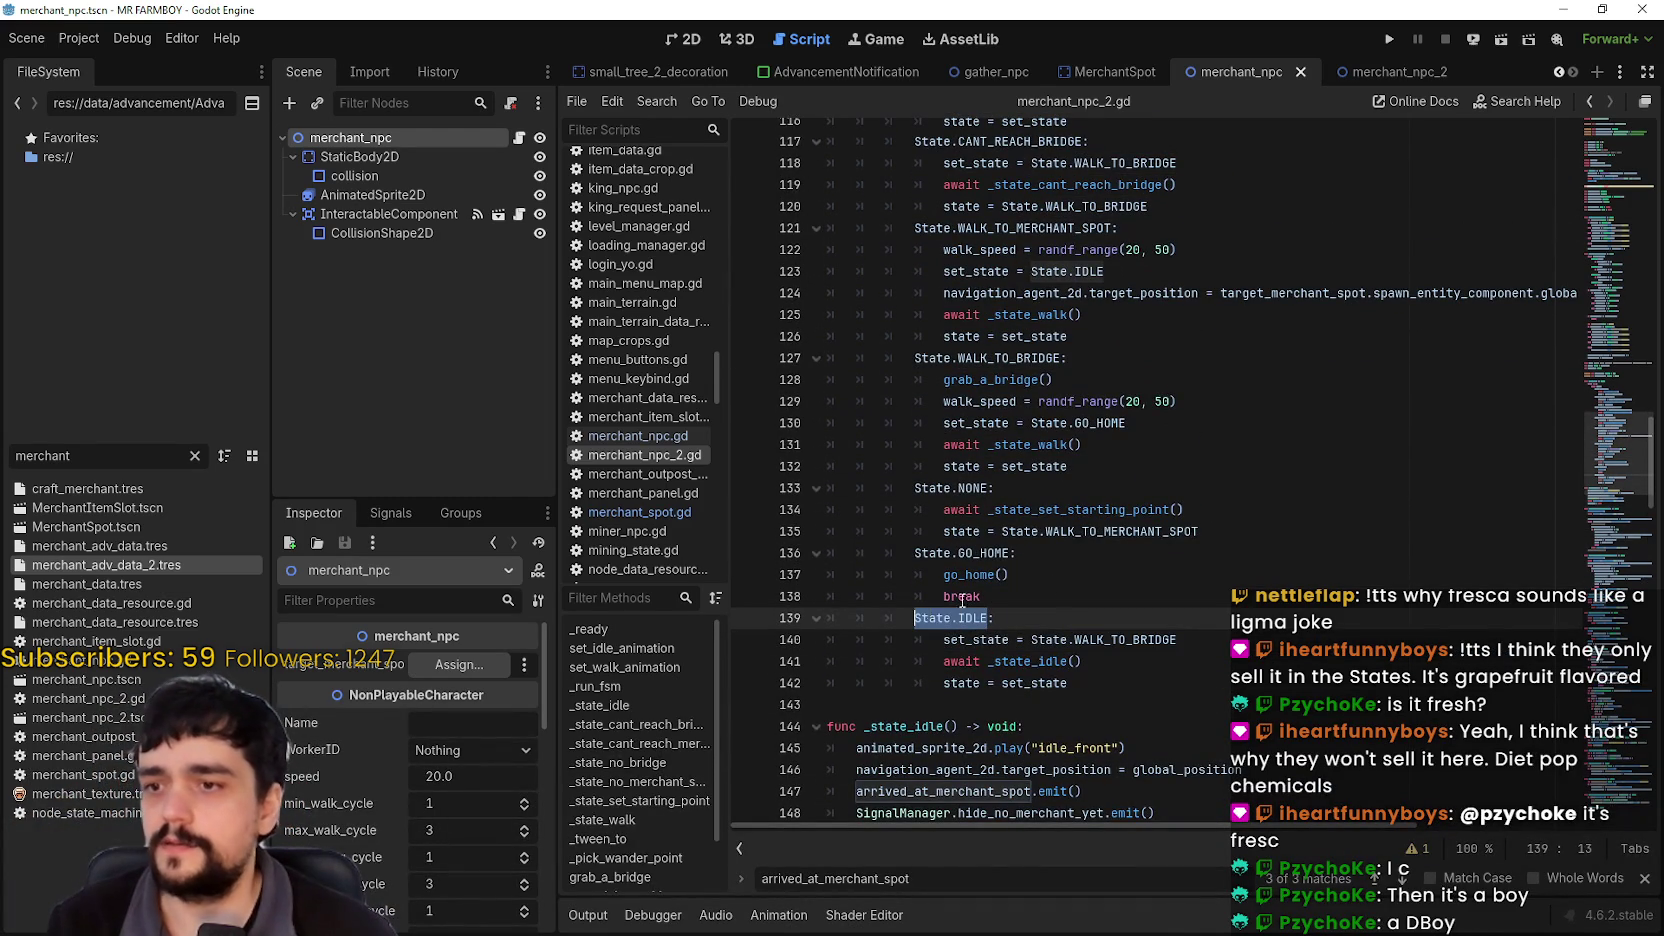
{"action": "left_click", "coordinate": [1080, 580]}
{"action": "scroll", "coordinate": [1163, 483], "scroll_direction": "down", "scroll_amount": 5}
{"action": "left_click", "coordinate": [1162, 576]}
{"action": "scroll", "coordinate": [1234, 563], "scroll_direction": "down", "scroll_amount": 3}
{"action": "left_click", "coordinate": [1159, 485]}
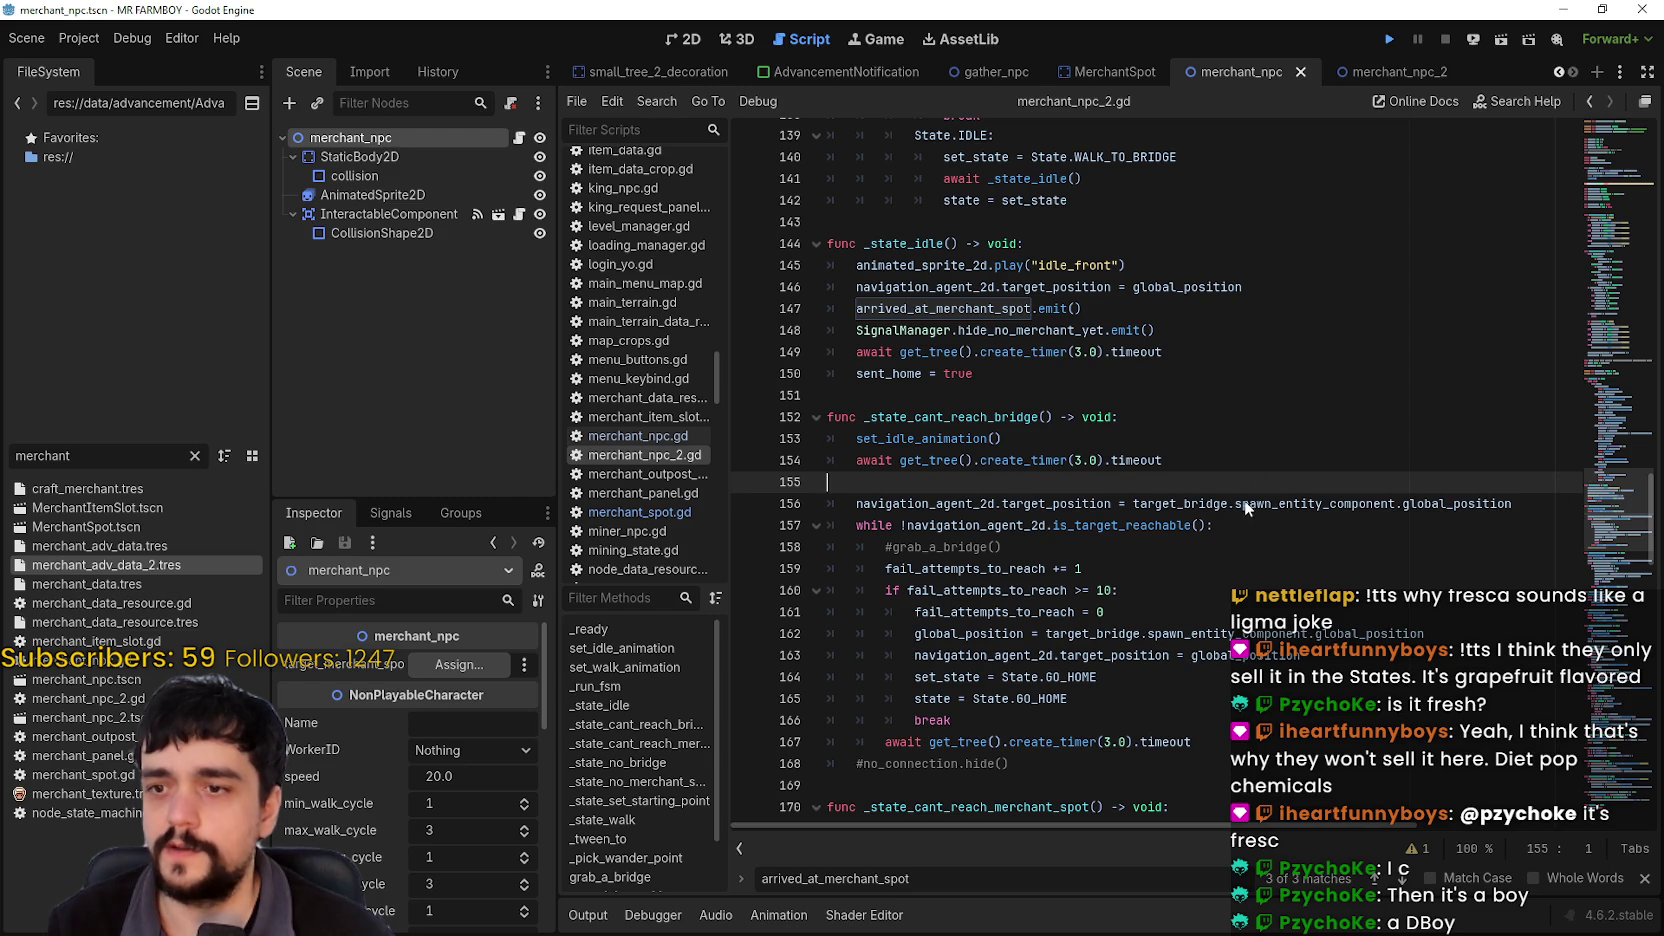
{"action": "key", "text": "F5"}
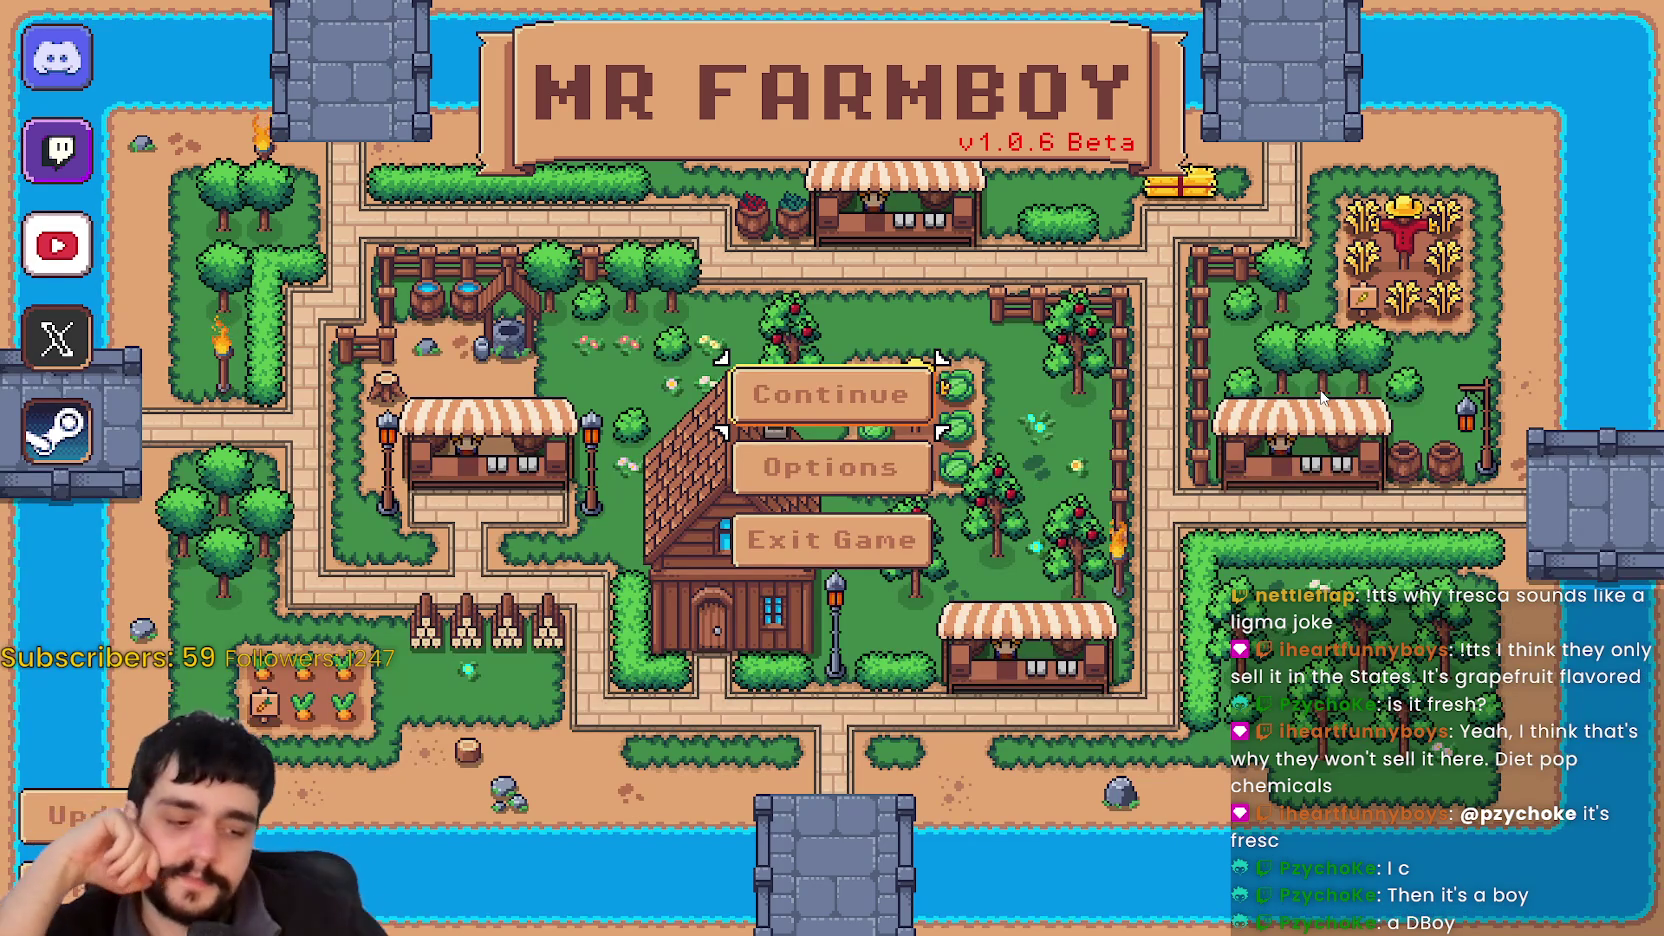
Step: Browse the save game list and delete Save 9
{"action": "left_click", "coordinate": [830, 395]}
{"action": "scroll", "coordinate": [1055, 425], "scroll_direction": "down", "scroll_amount": 1}
{"action": "scroll", "coordinate": [1055, 425], "scroll_direction": "down", "scroll_amount": 4}
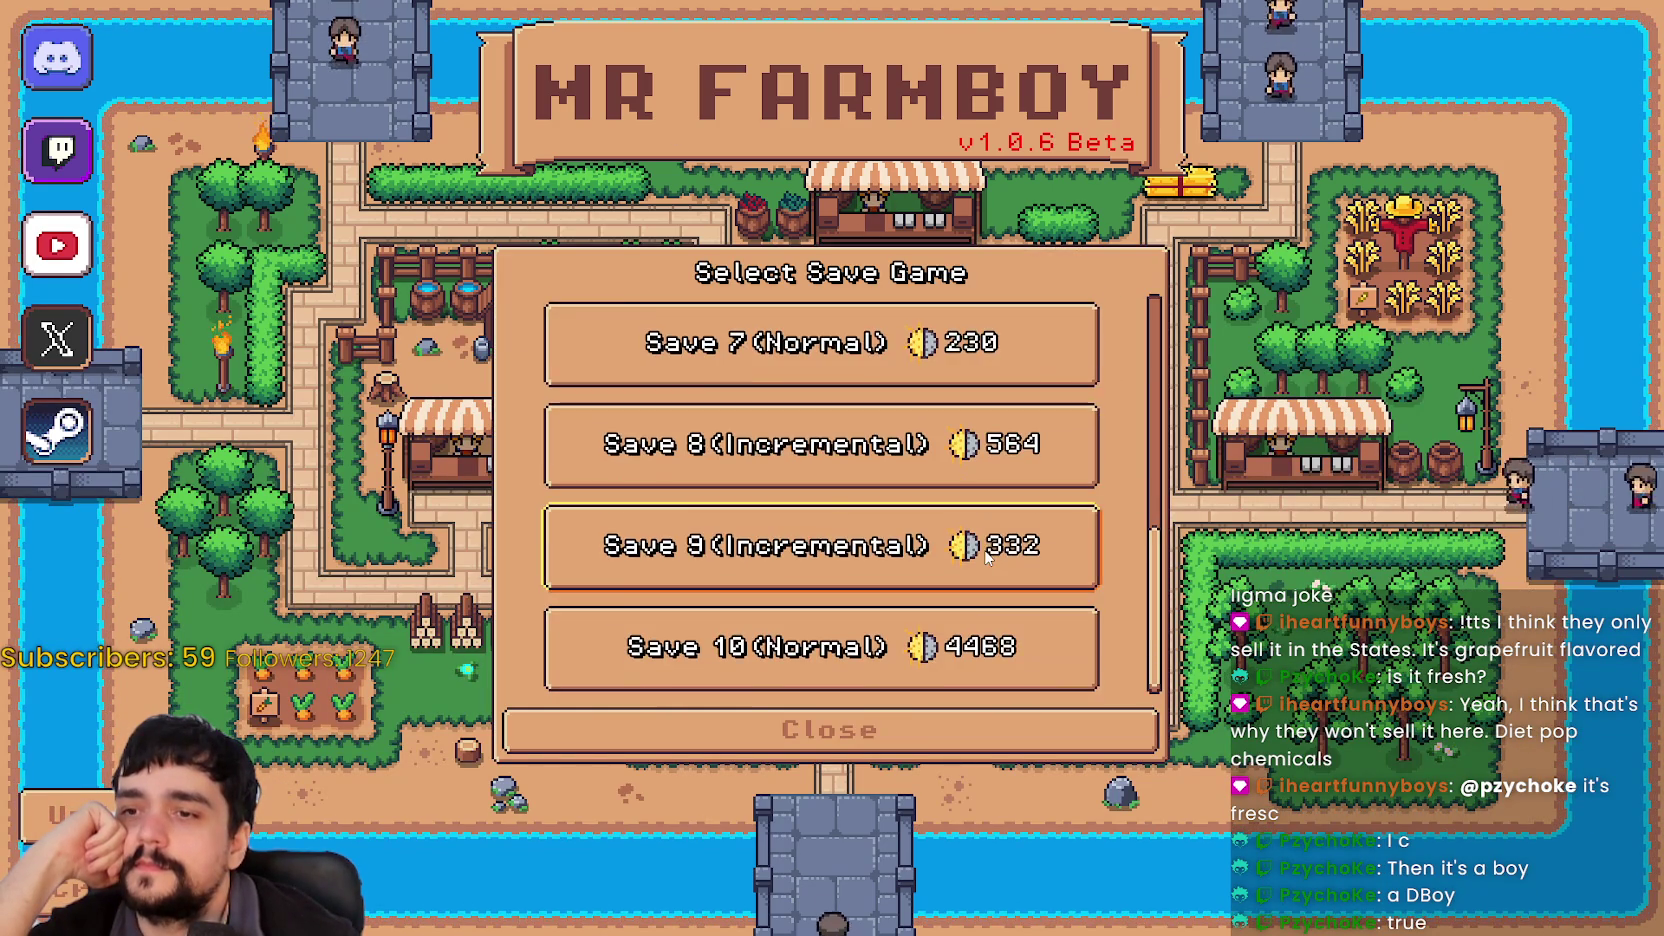
{"action": "scroll", "coordinate": [975, 568], "scroll_direction": "up", "scroll_amount": 2}
{"action": "left_click", "coordinate": [740, 490]}
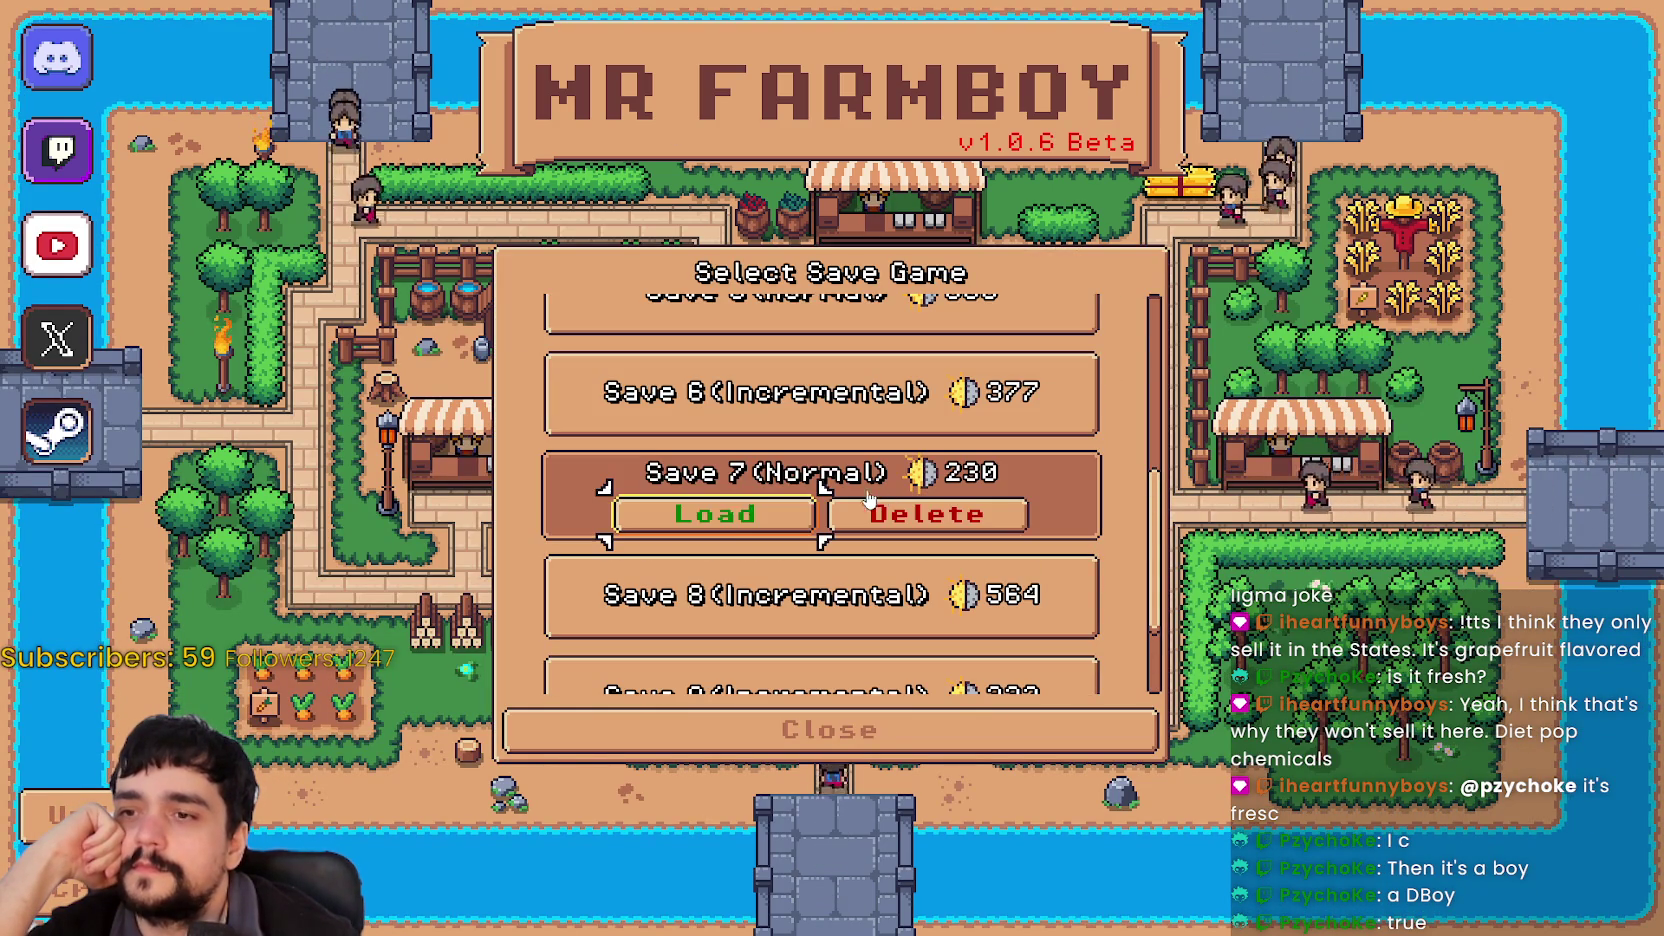
{"action": "scroll", "coordinate": [760, 520], "scroll_direction": "up", "scroll_amount": 1}
{"action": "scroll", "coordinate": [780, 515], "scroll_direction": "down", "scroll_amount": 1}
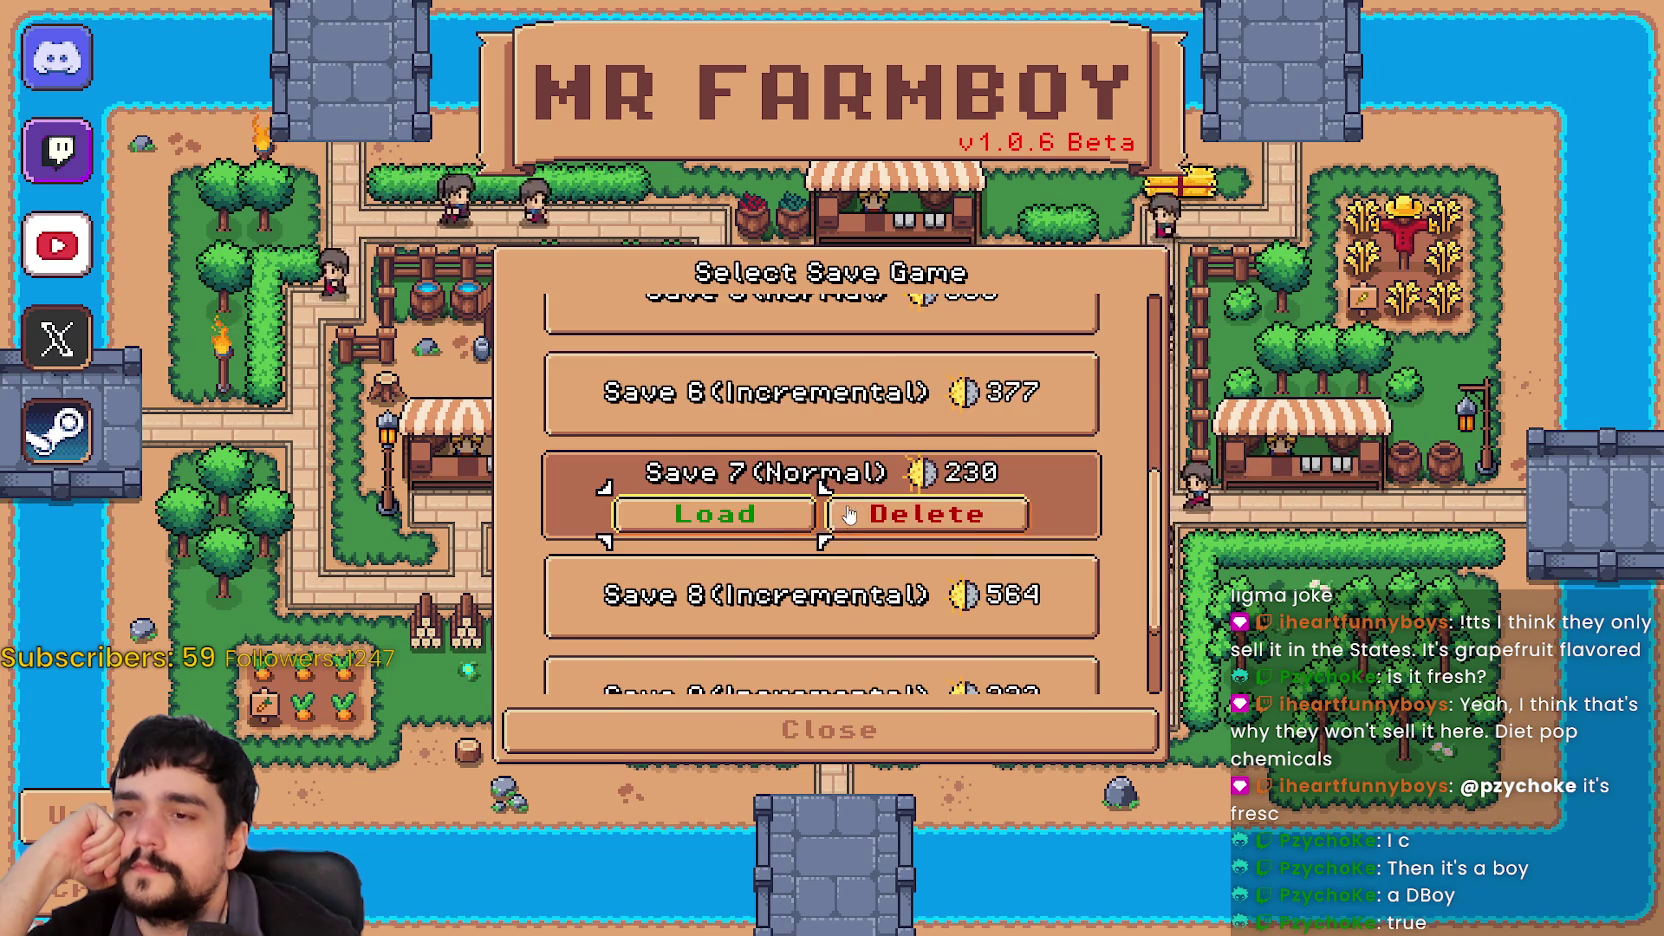
{"action": "scroll", "coordinate": [848, 500], "scroll_direction": "down", "scroll_amount": 2}
{"action": "scroll", "coordinate": [920, 560], "scroll_direction": "up", "scroll_amount": 1}
{"action": "left_click", "coordinate": [915, 515]}
{"action": "left_click", "coordinate": [910, 630]}
{"action": "left_click", "coordinate": [910, 625]}
{"action": "left_click", "coordinate": [713, 531]}
Step: Create a new King's Task (Recommended) save in slot 9 and dismiss the King's letter
{"action": "left_click", "coordinate": [820, 600]}
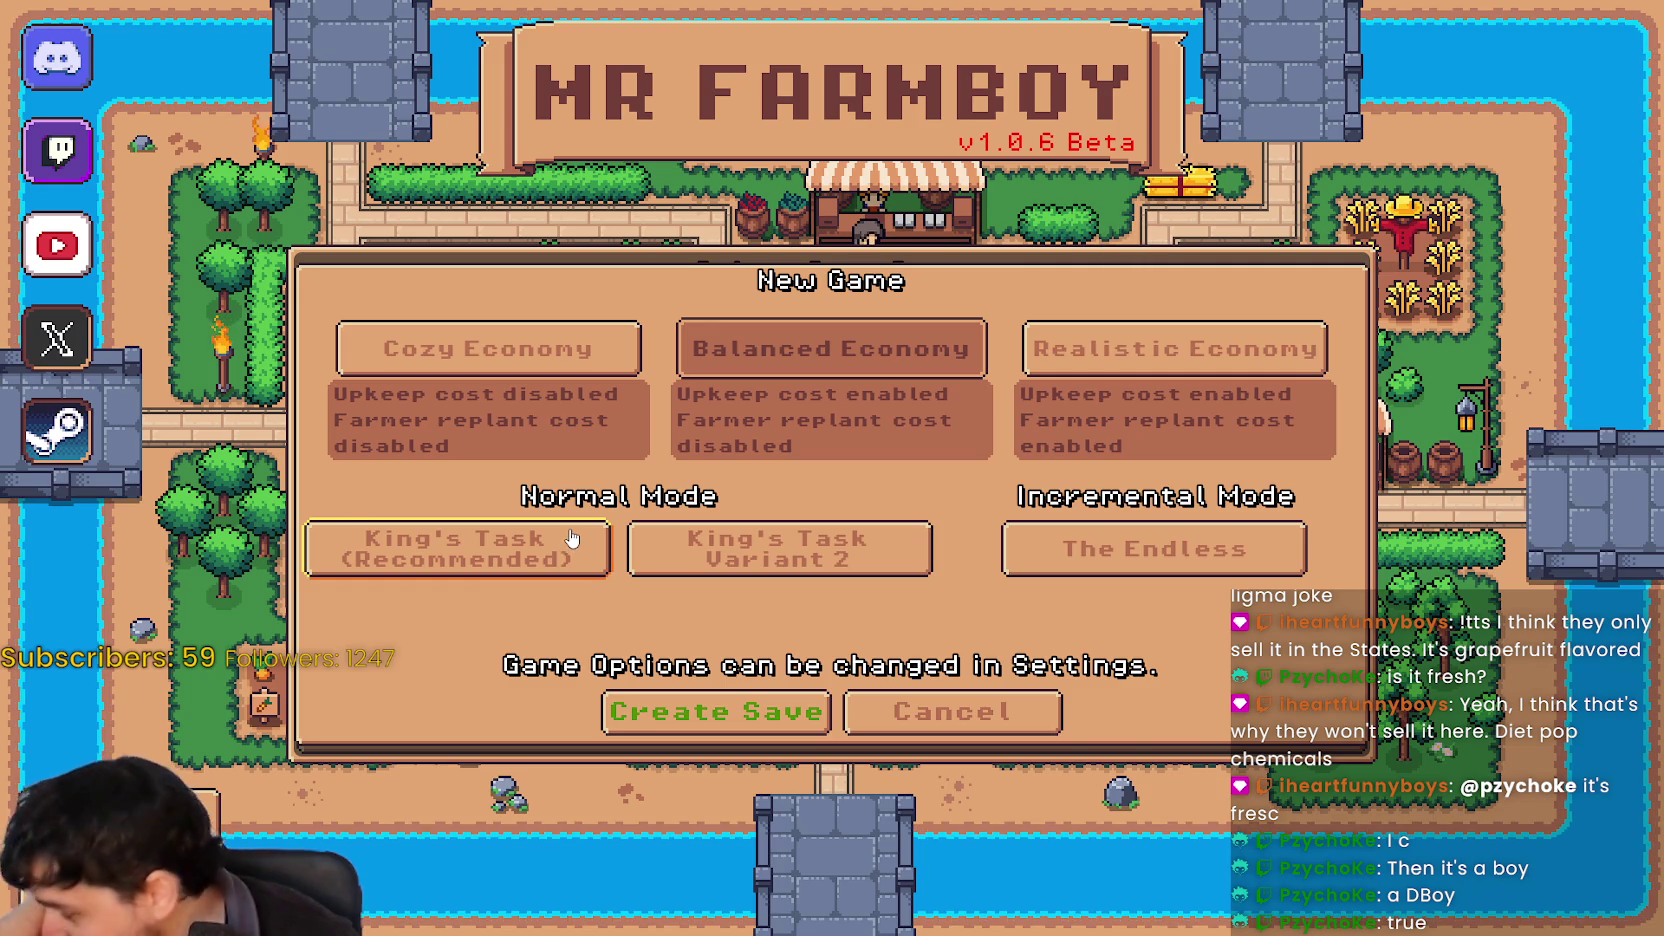
{"action": "left_click", "coordinate": [558, 570]}
{"action": "left_click", "coordinate": [789, 706]}
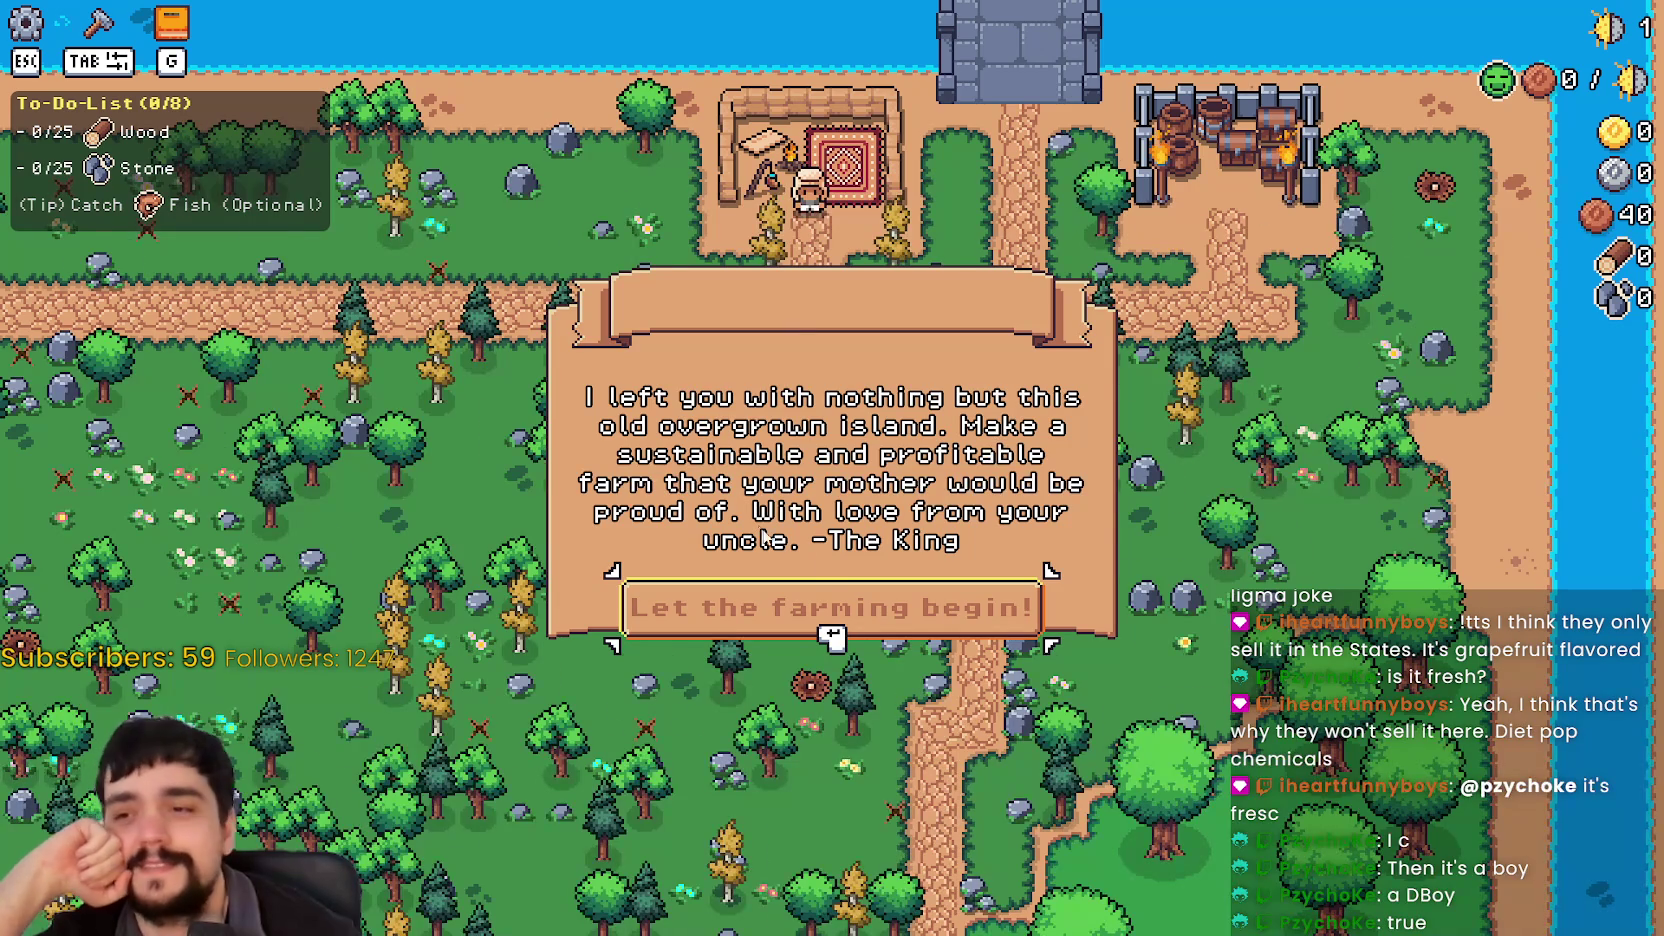
{"action": "key", "text": "Return"}
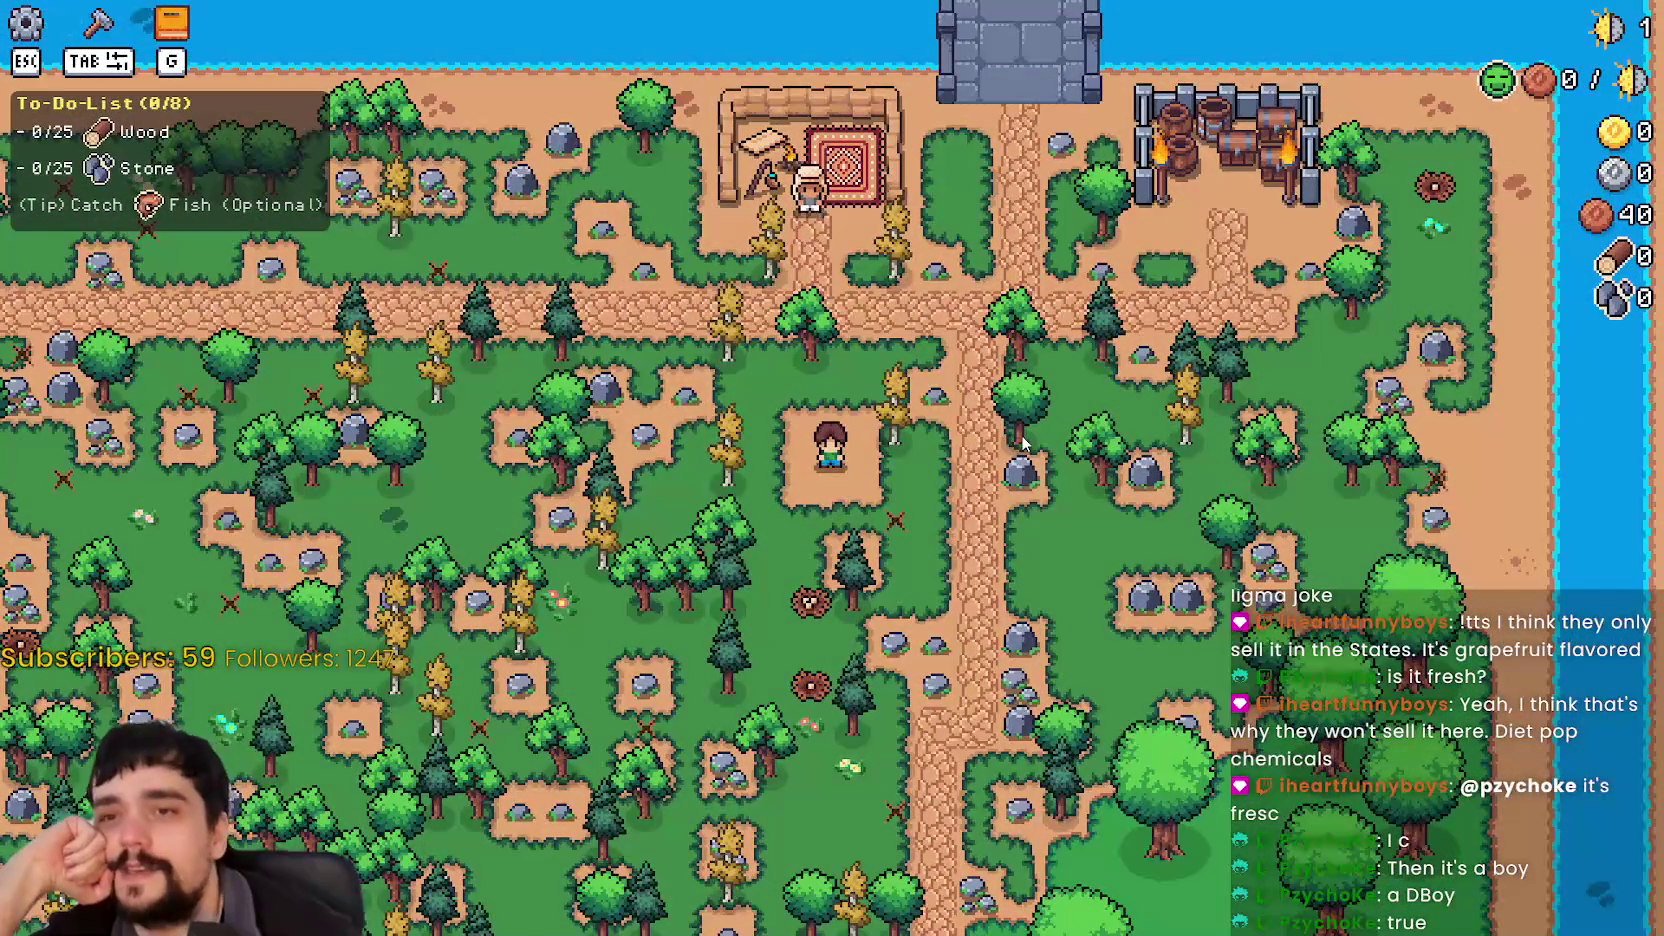
Step: Chop trees and gather wood and stone while walking to the market stall
{"action": "key", "text": "d"}
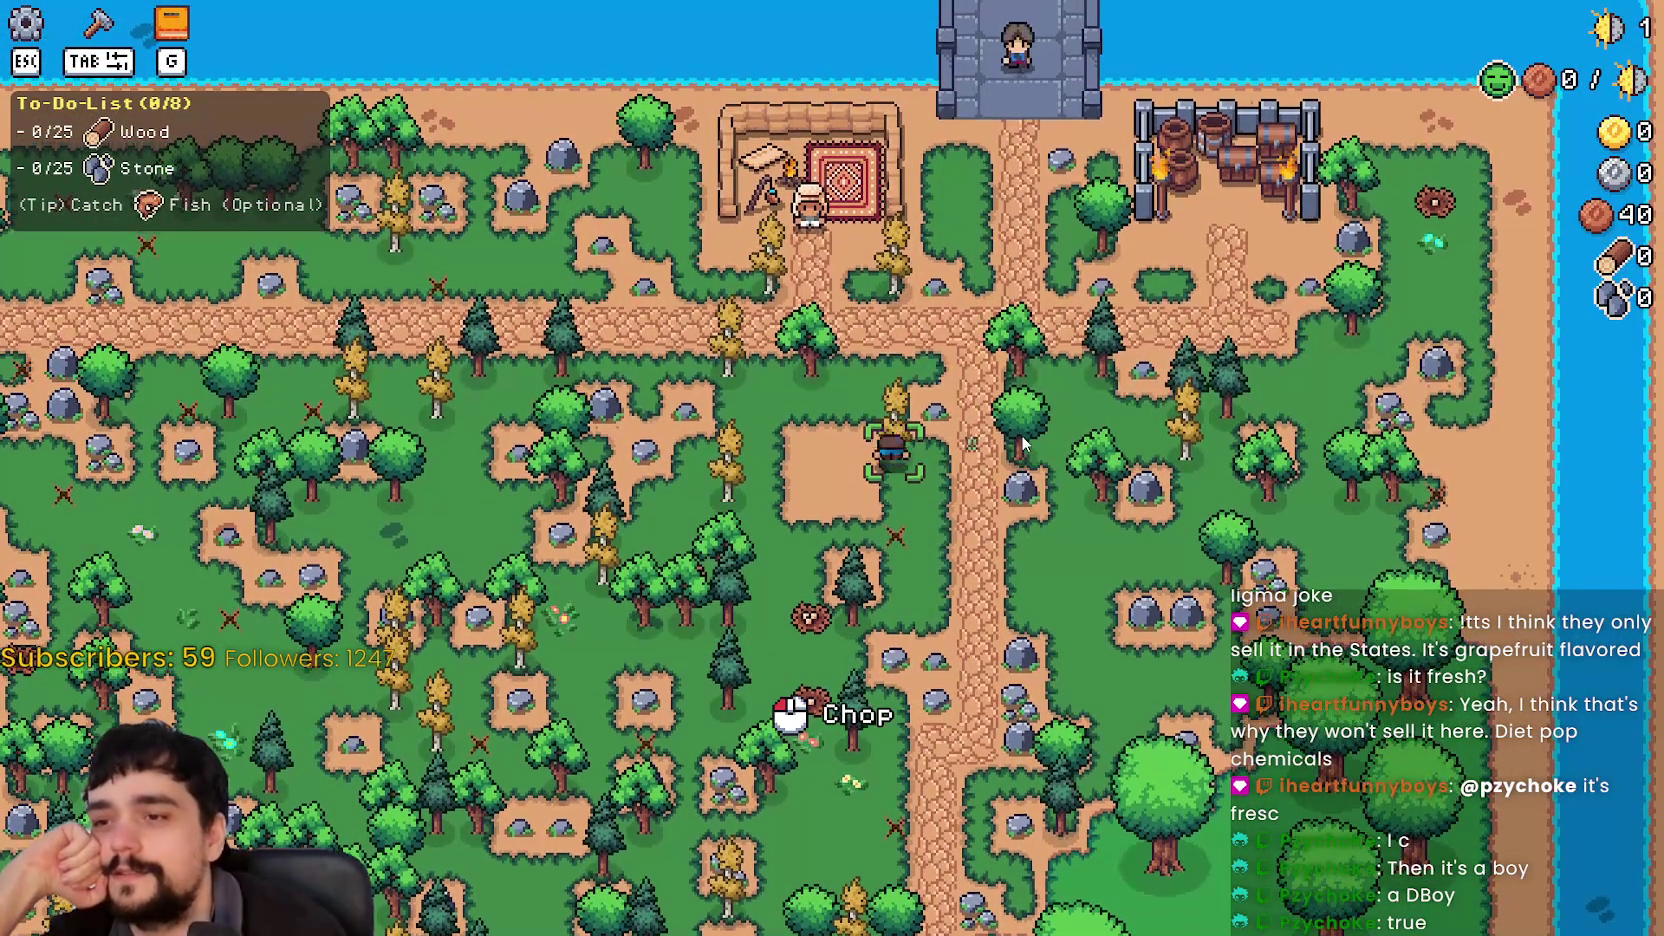
{"action": "left_click", "coordinate": [1022, 443]}
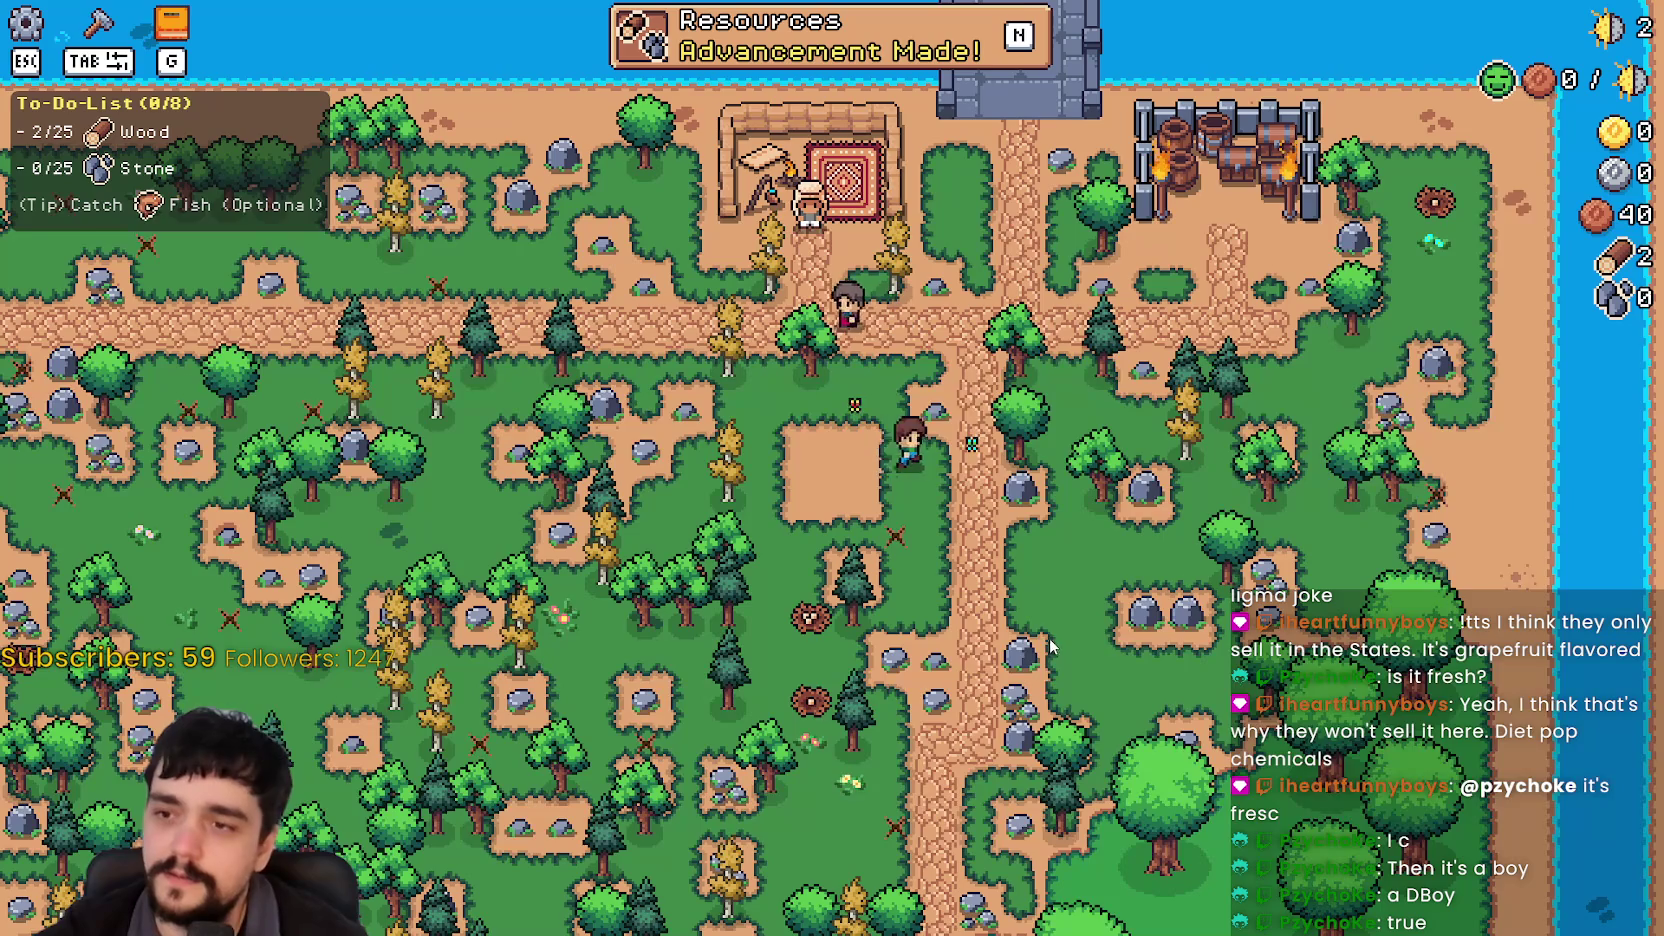
{"action": "key", "text": "w"}
{"action": "key", "text": "a"}
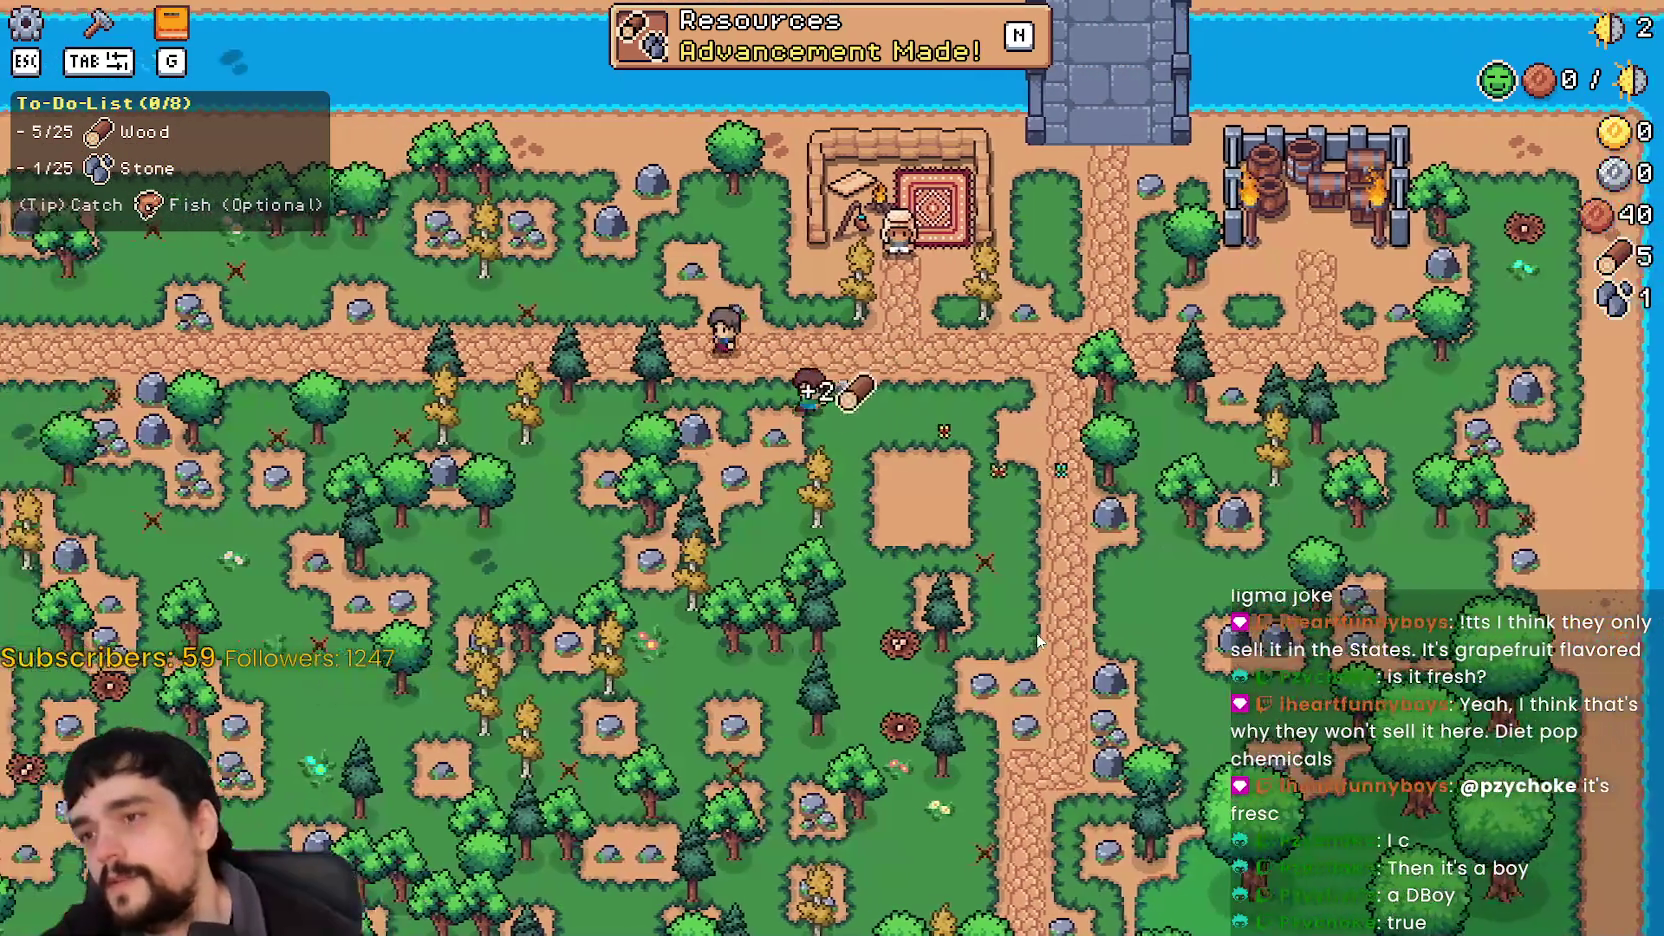
{"action": "key", "text": "w"}
{"action": "key", "text": "d"}
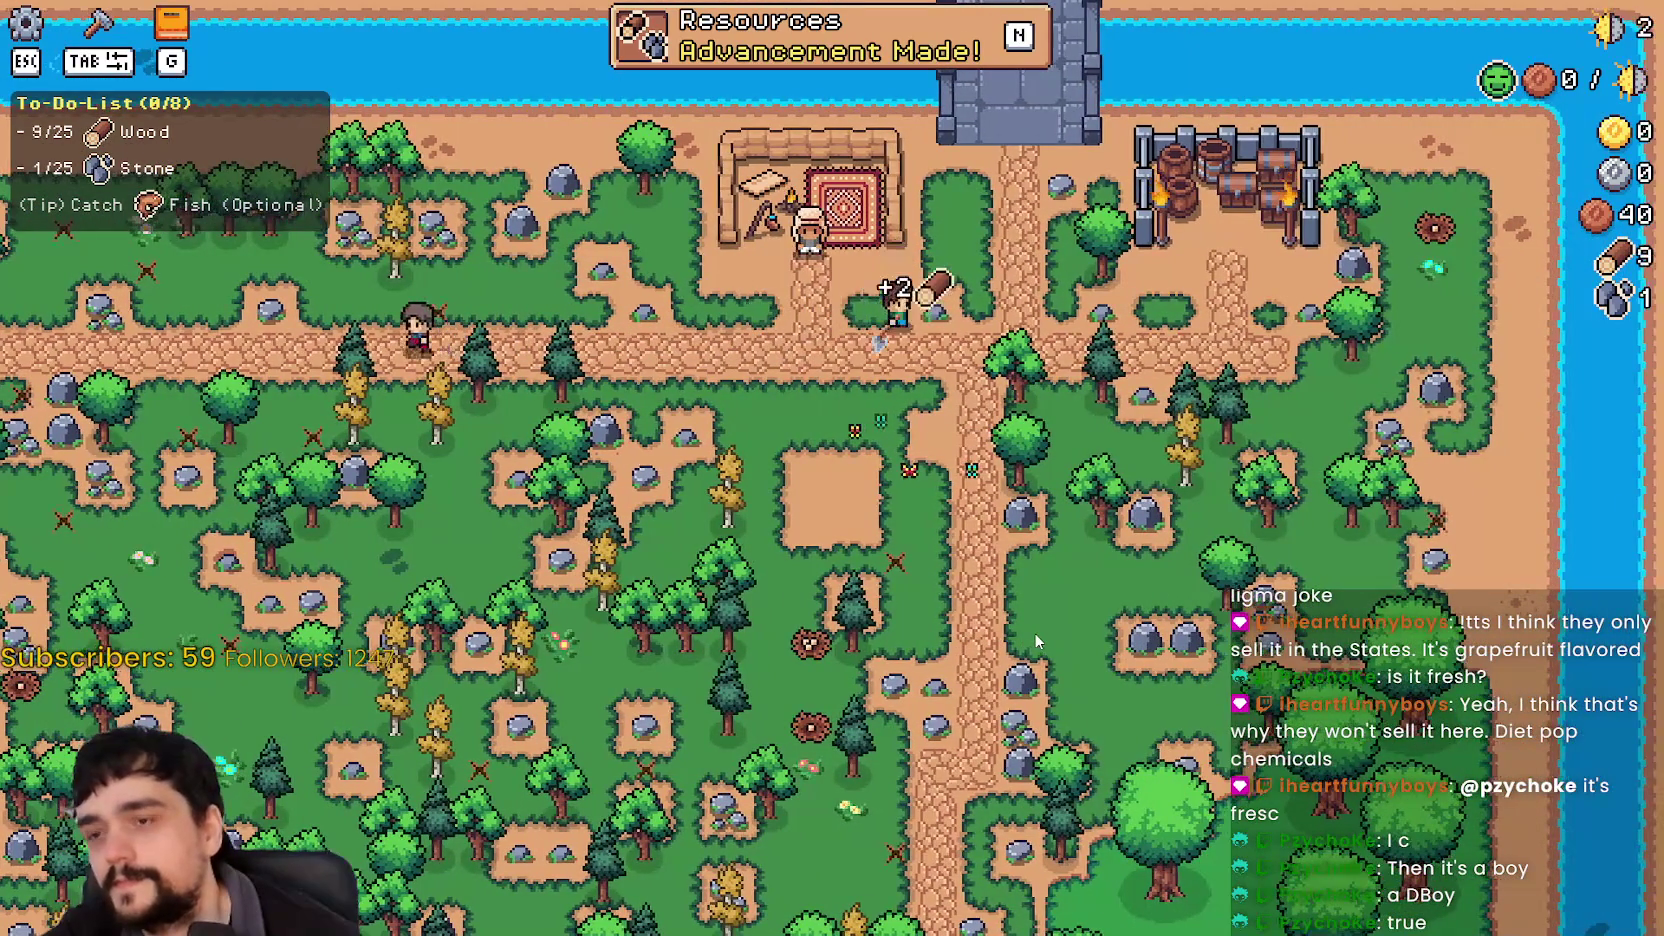
{"action": "key", "text": "d"}
{"action": "key", "text": "s"}
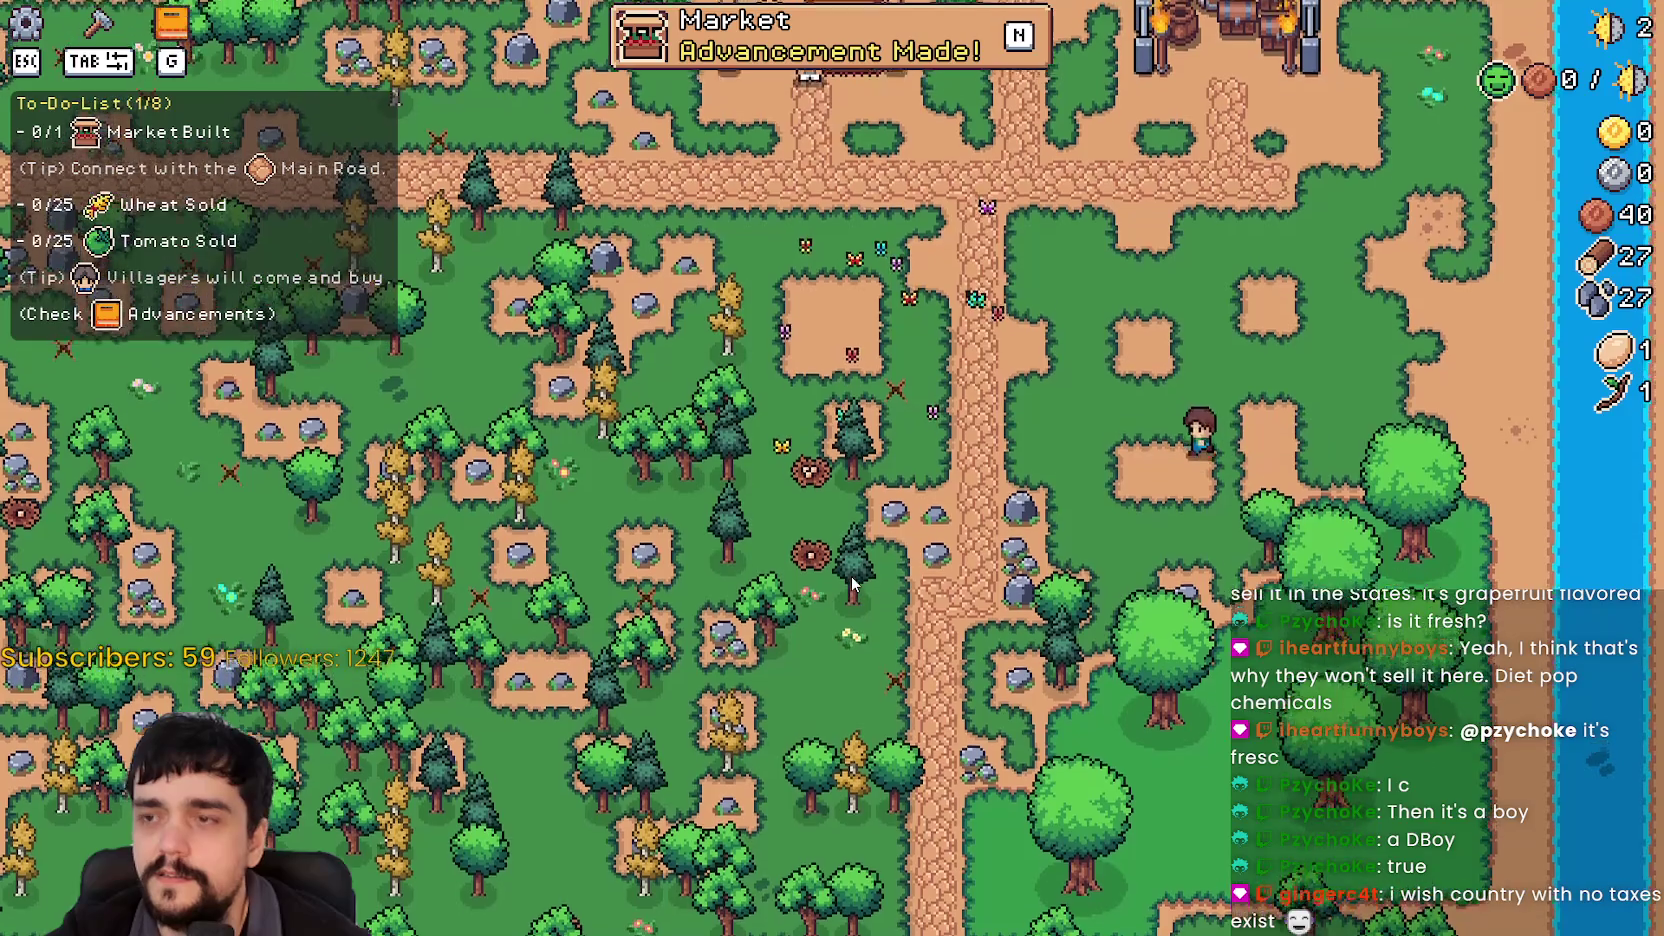
{"action": "key", "text": "w"}
{"action": "scroll", "coordinate": [852, 585], "scroll_direction": "up", "scroll_amount": 3}
{"action": "key", "text": "a"}
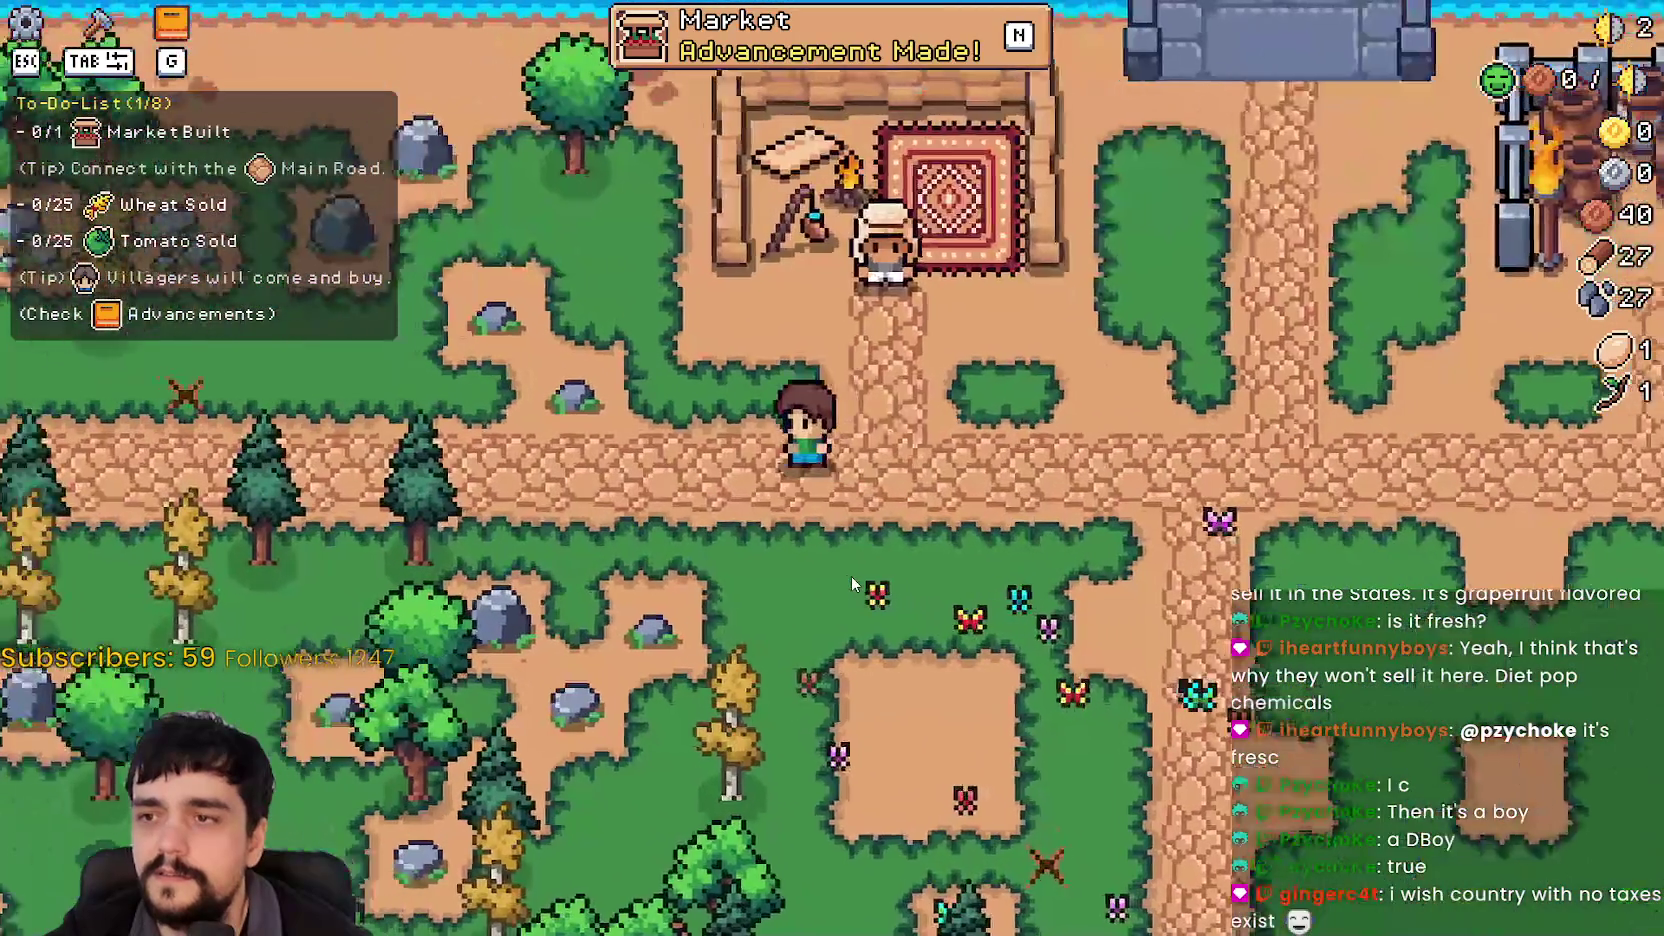
{"action": "key", "text": "w"}
Step: Visit the Merchant Seller shop twice, then open the Advancements panel
{"action": "key", "text": "e"}
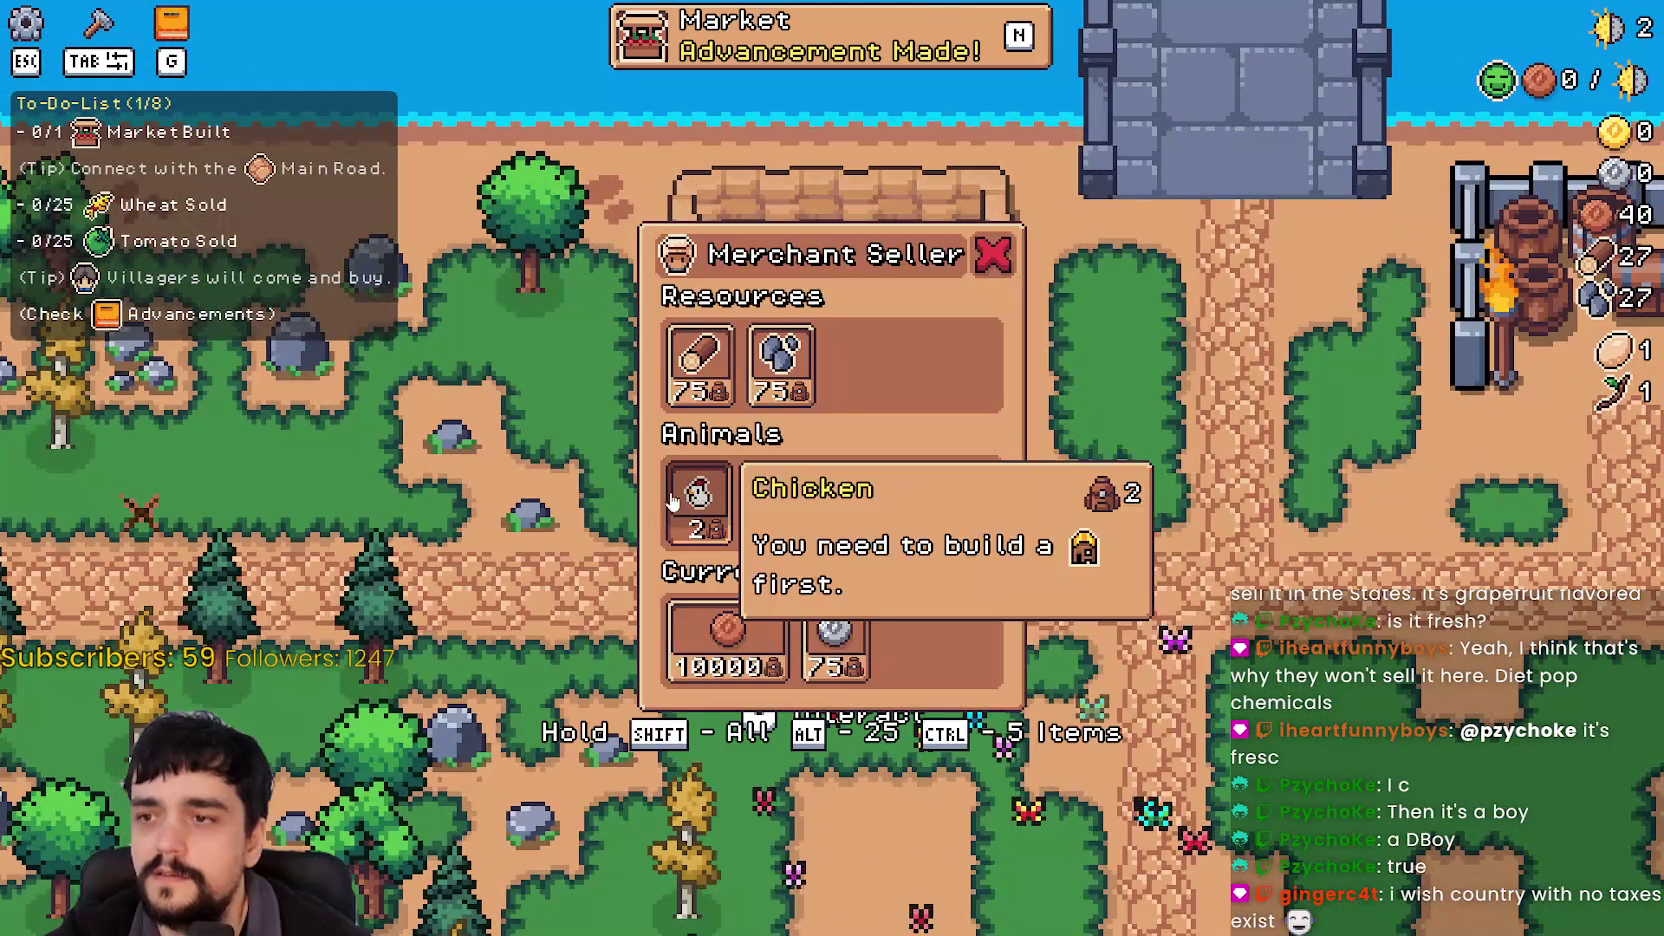
{"action": "key", "text": "Escape"}
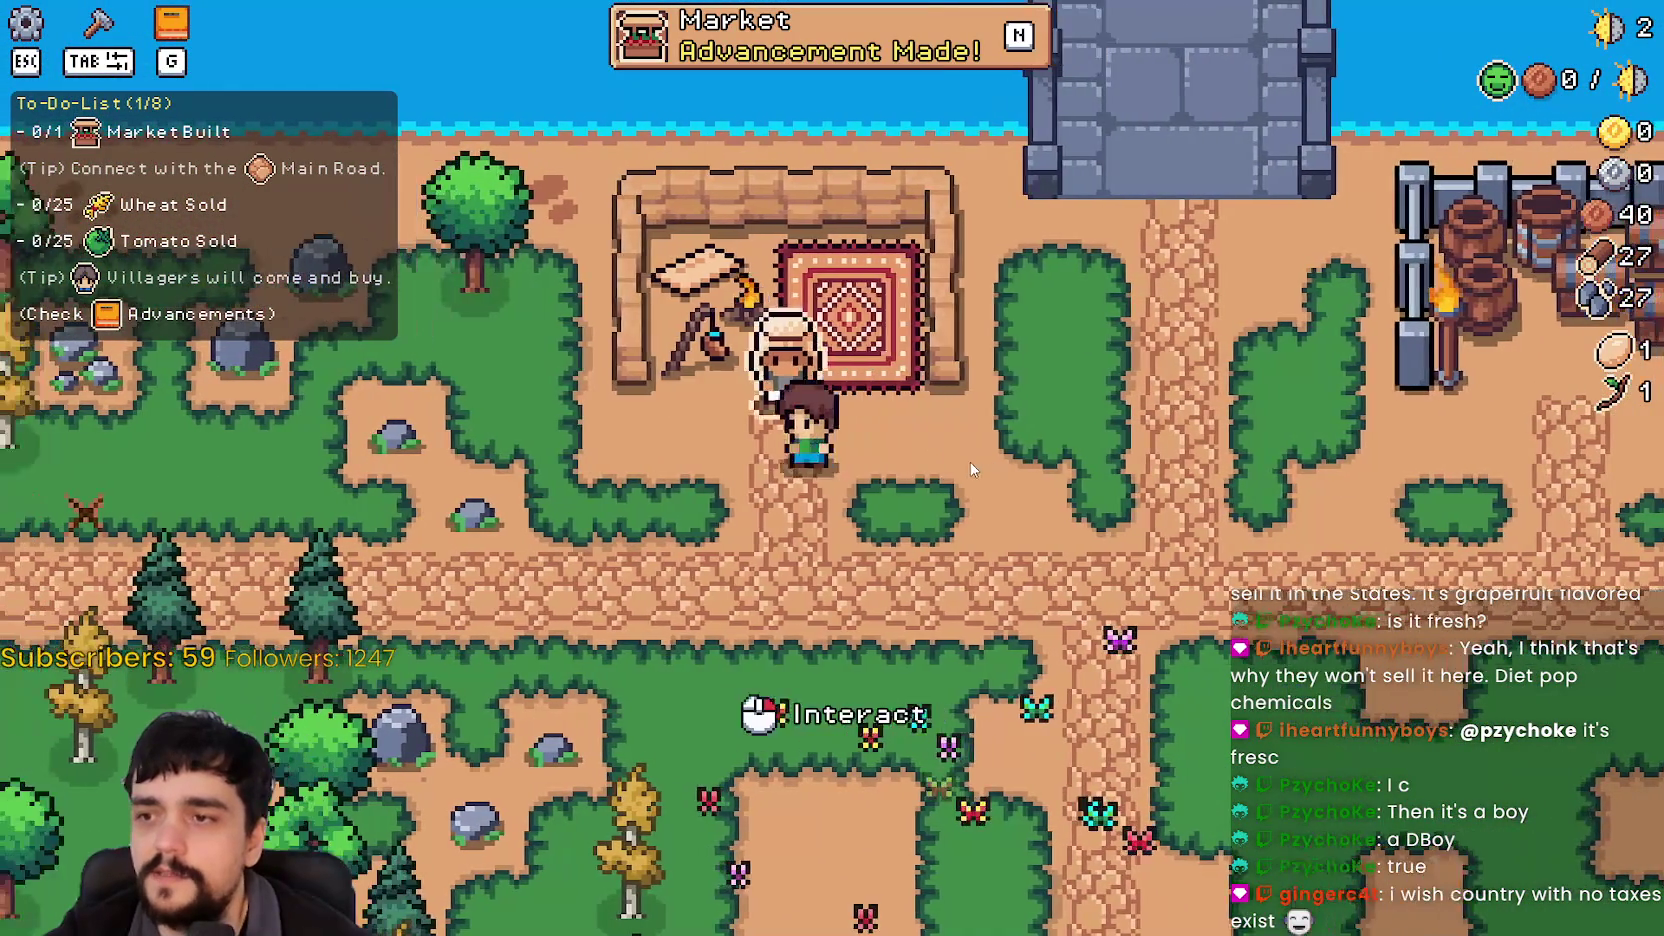
{"action": "left_click", "coordinate": [970, 462]}
{"action": "key", "text": "Escape"}
{"action": "key", "text": "d"}
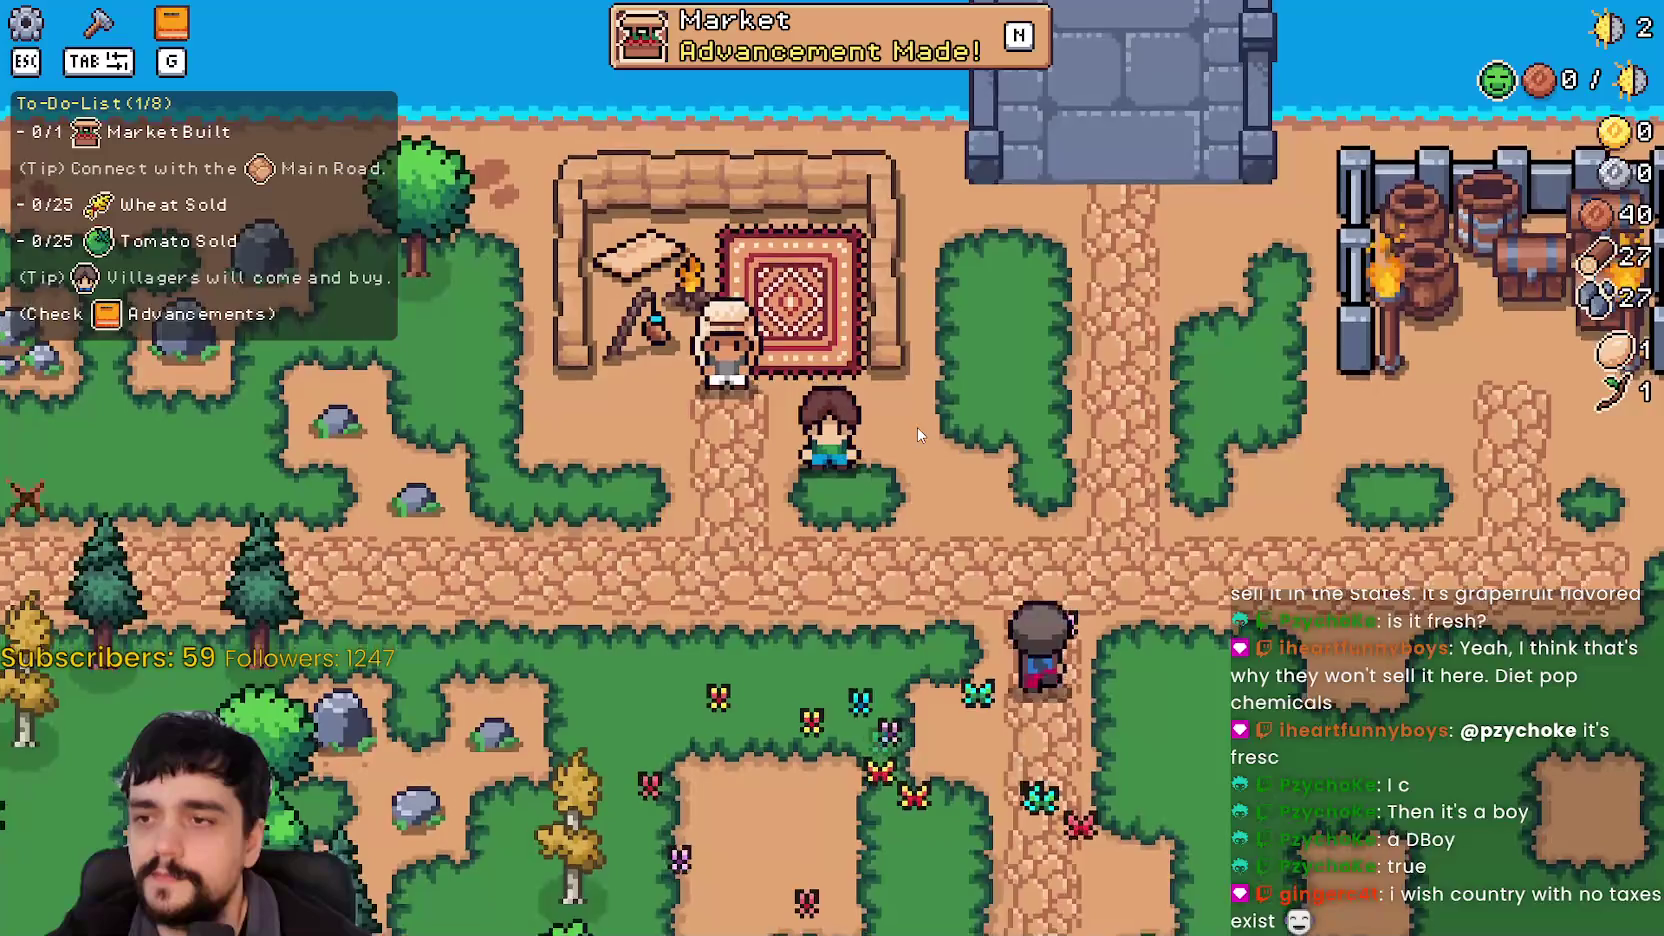
{"action": "key", "text": "g"}
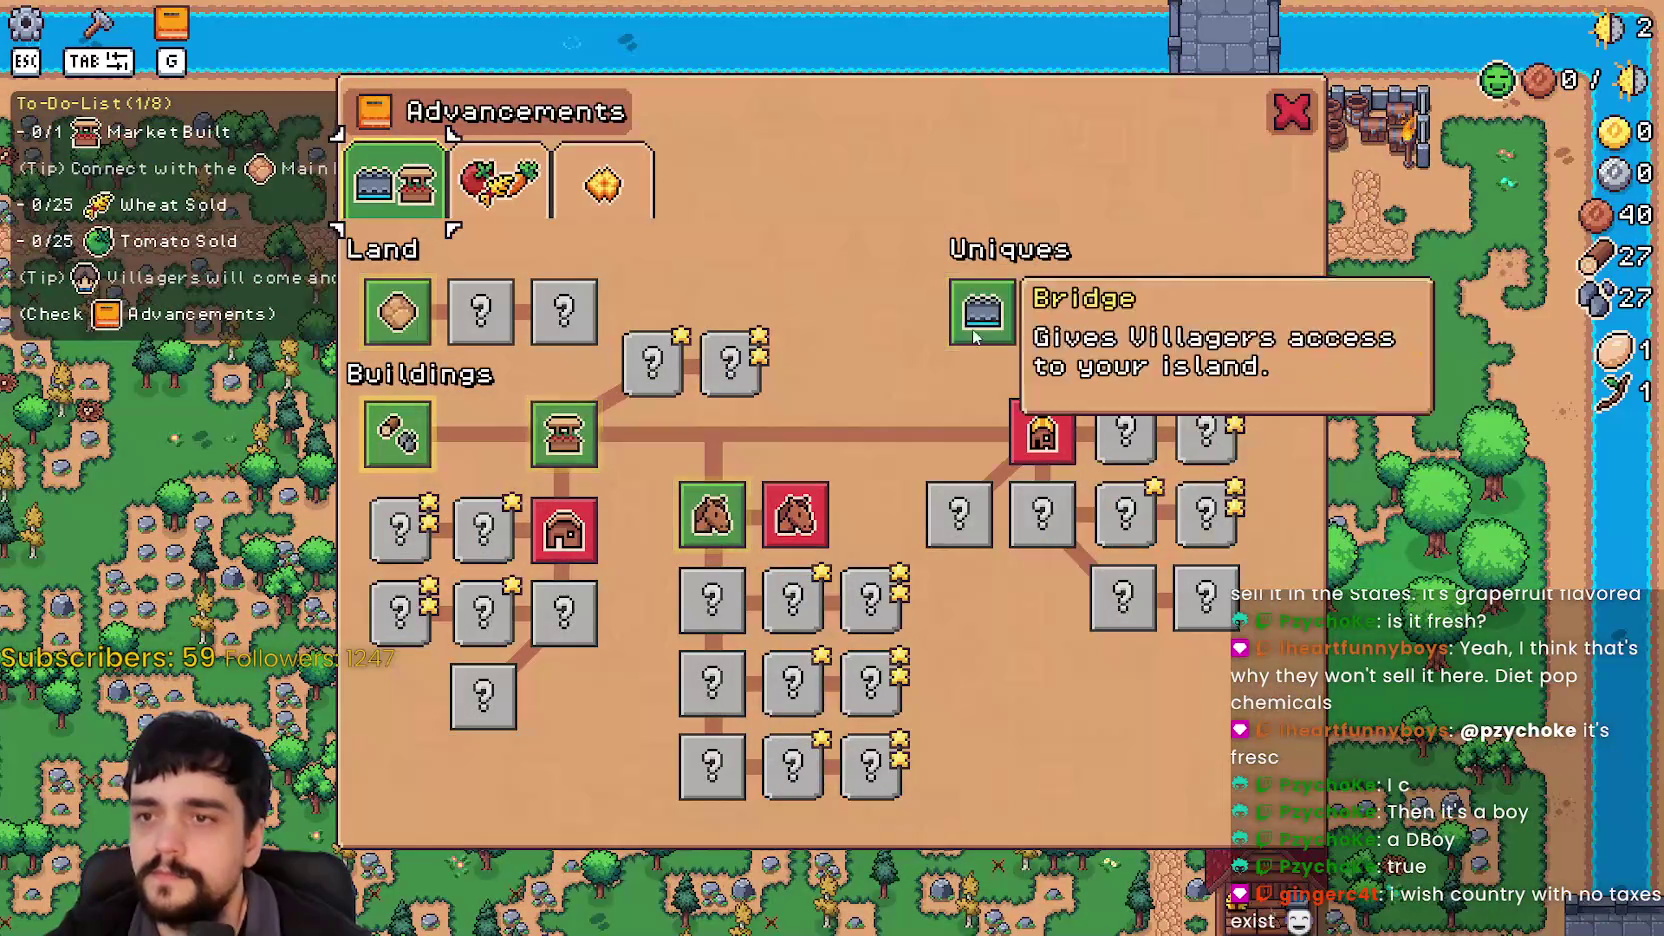
Step: View the crops, land and trees advancements, close the panel, and exit the game
{"action": "left_click", "coordinate": [498, 182]}
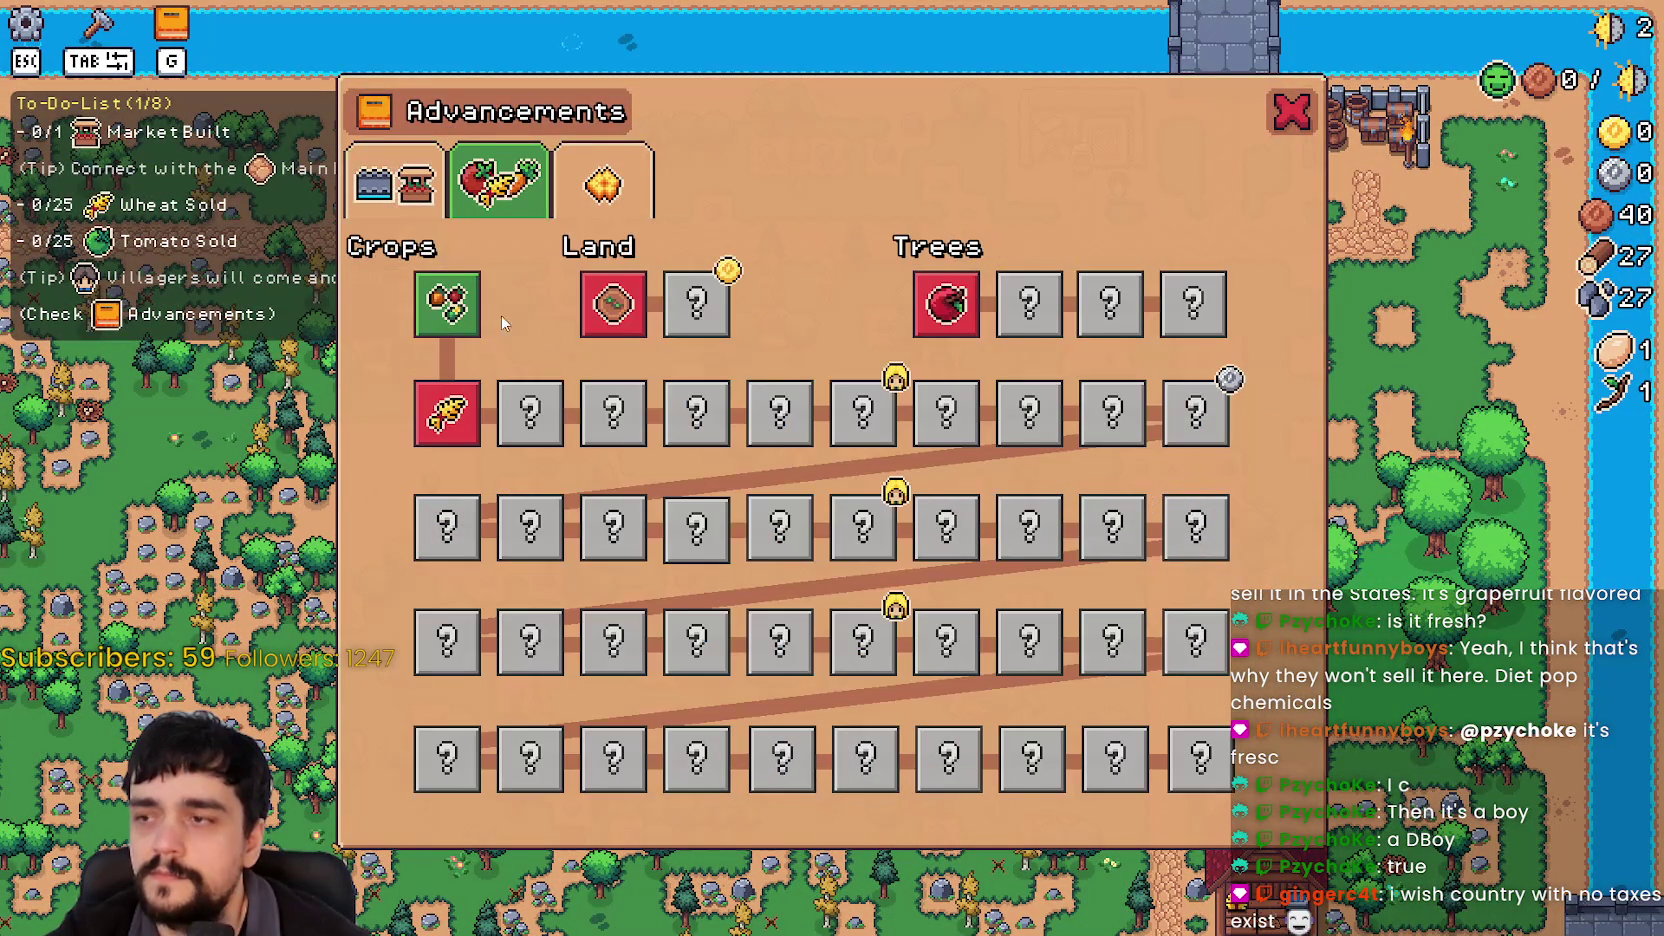
{"action": "left_click", "coordinate": [1291, 111]}
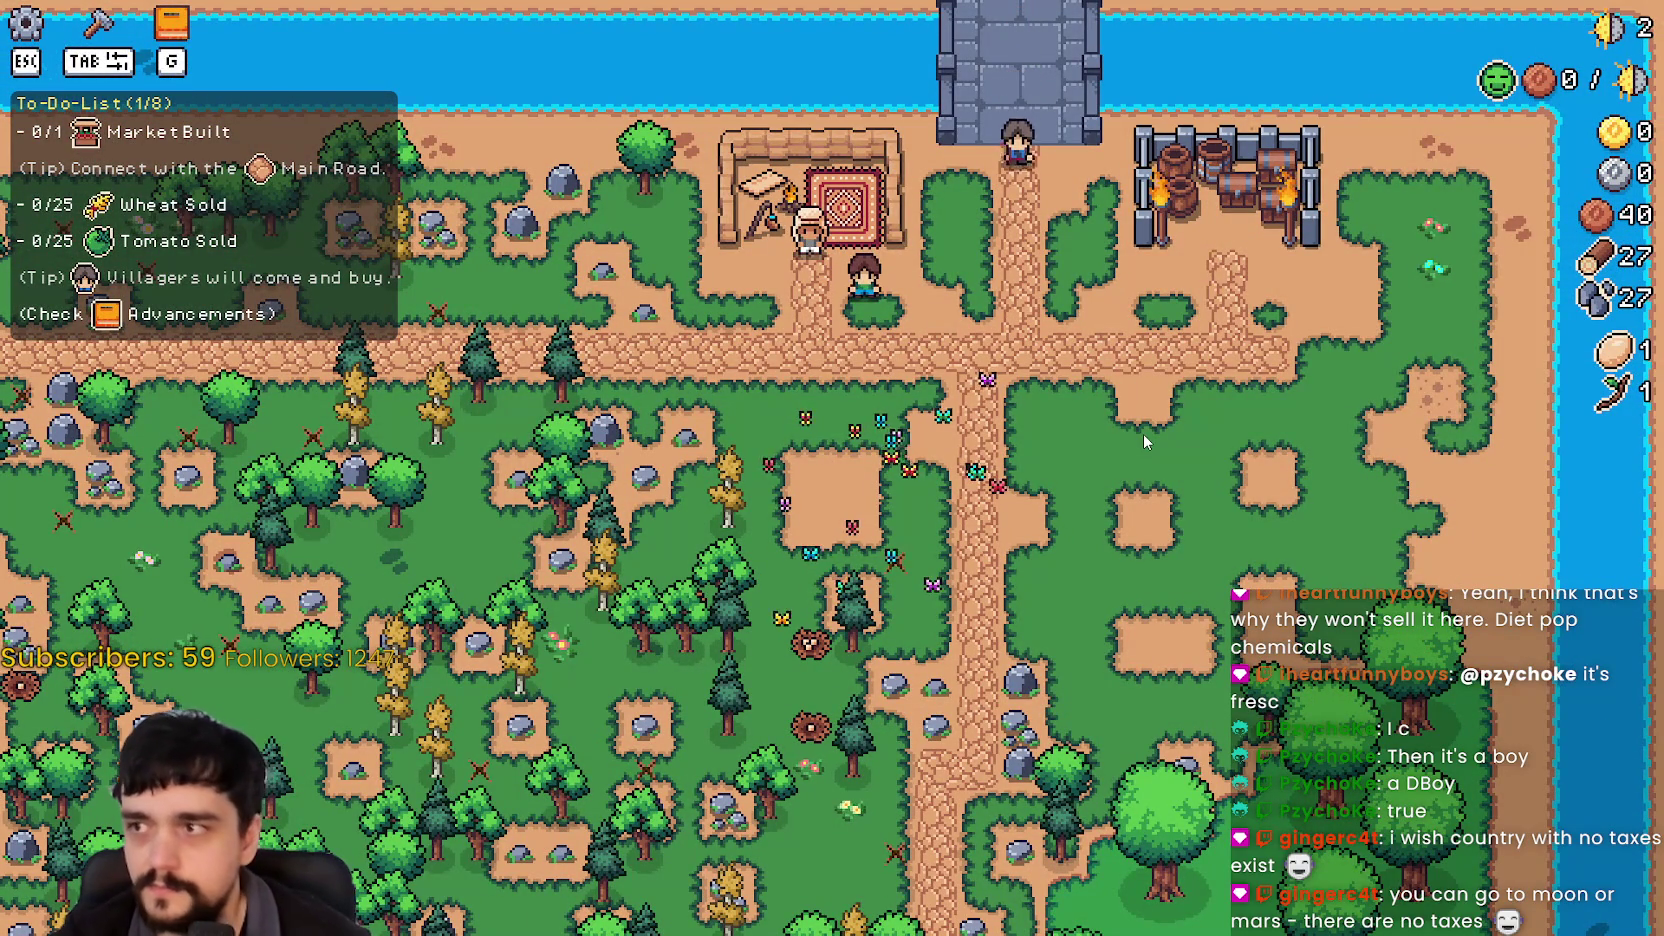
{"action": "key", "text": "alt+F4"}
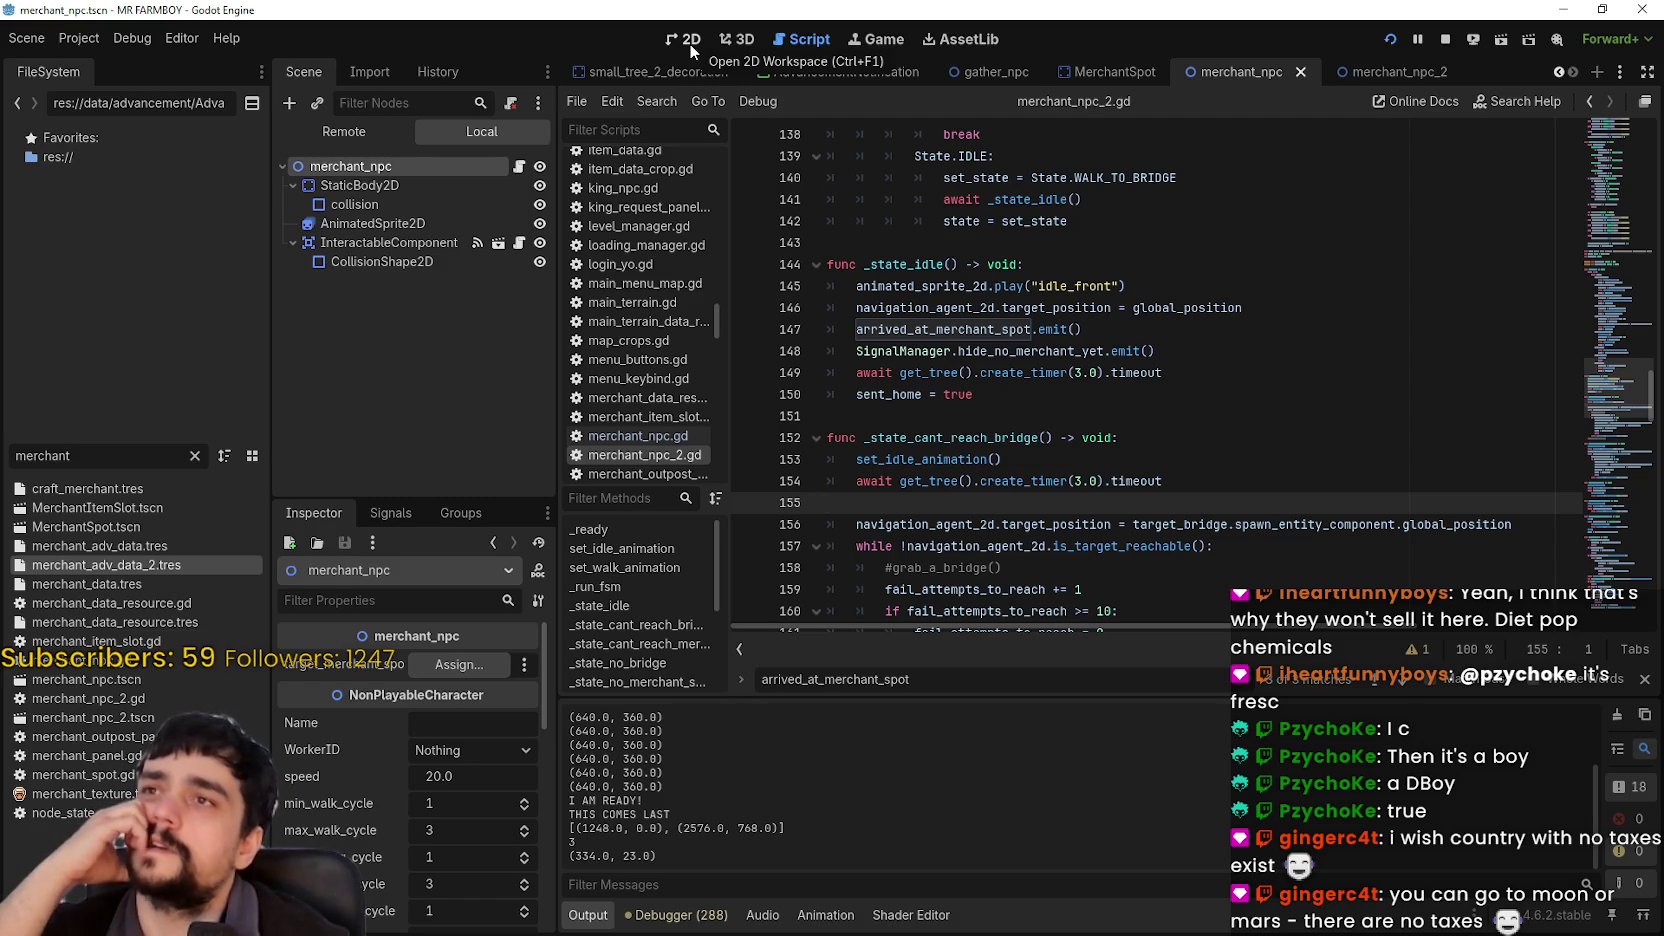
Step: Switch to the Game view and set the running game's speed to 4.0×
{"action": "left_click", "coordinate": [689, 43]}
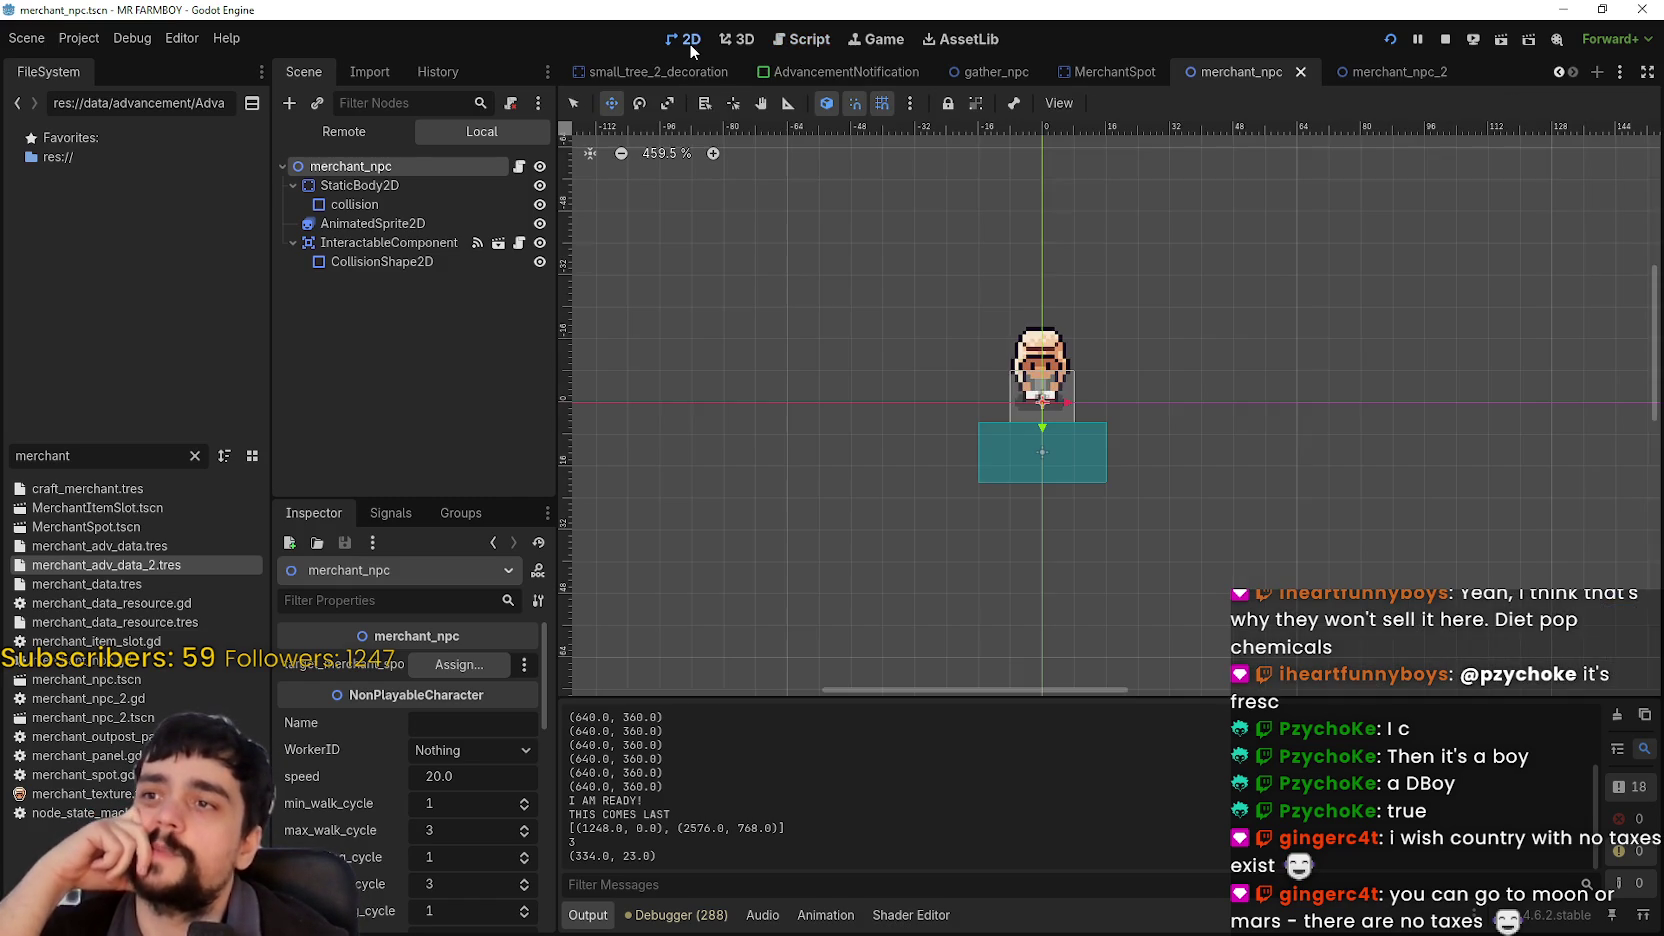
{"action": "scroll", "coordinate": [1236, 392], "scroll_direction": "down", "scroll_amount": 3}
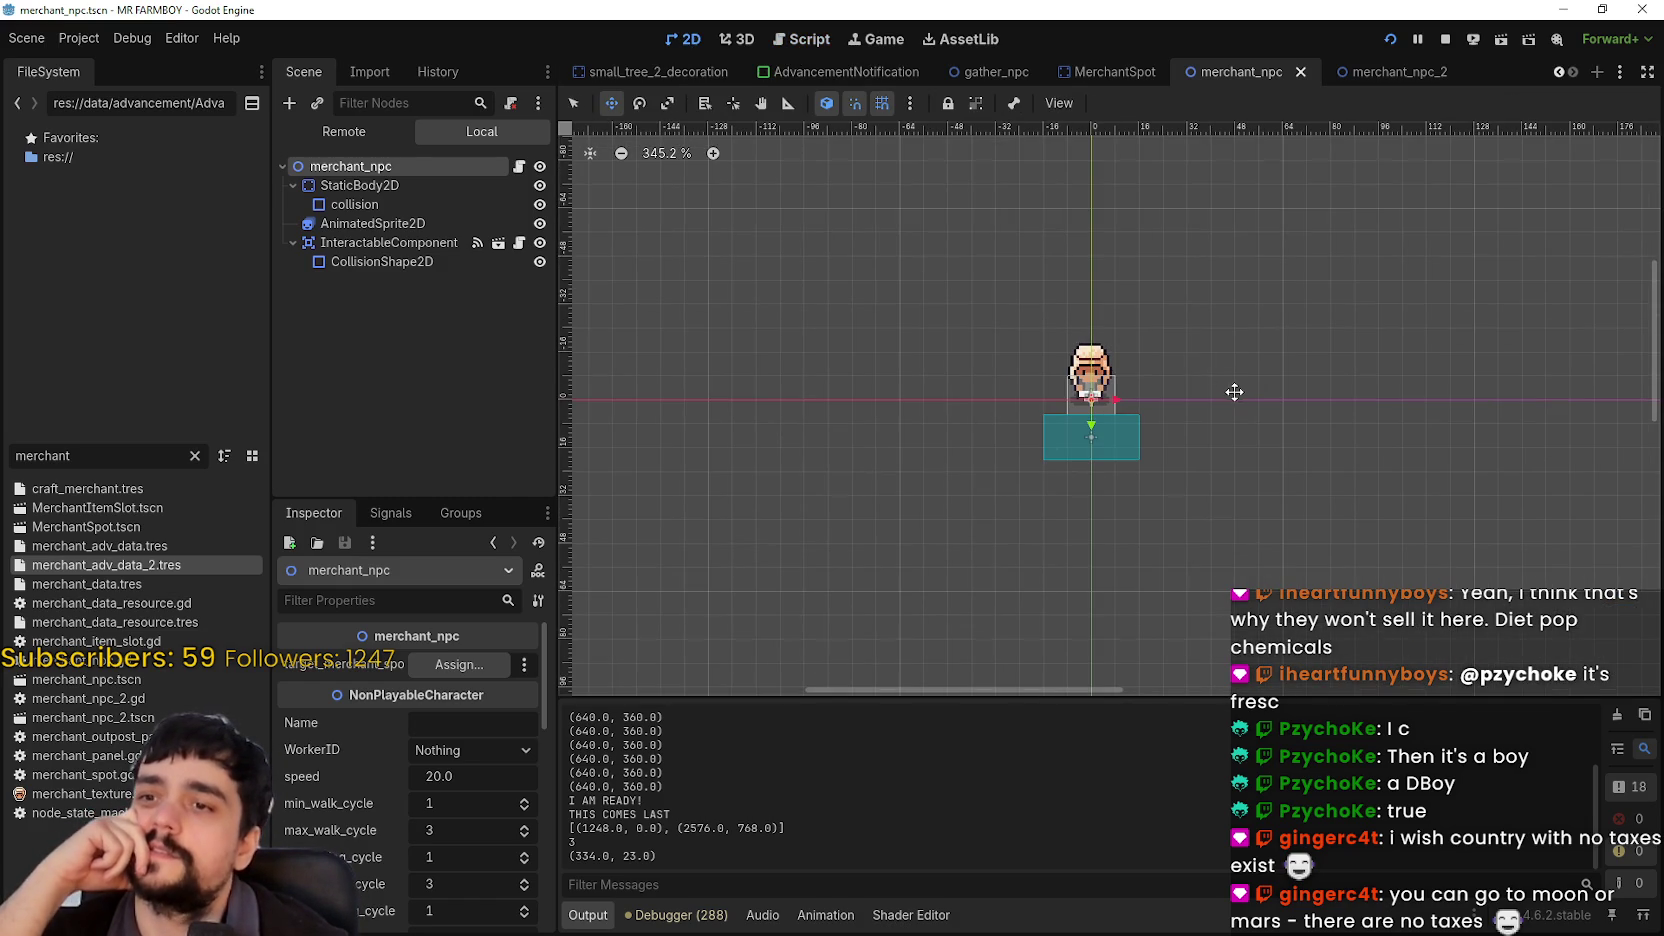
{"action": "left_click", "coordinate": [878, 46]}
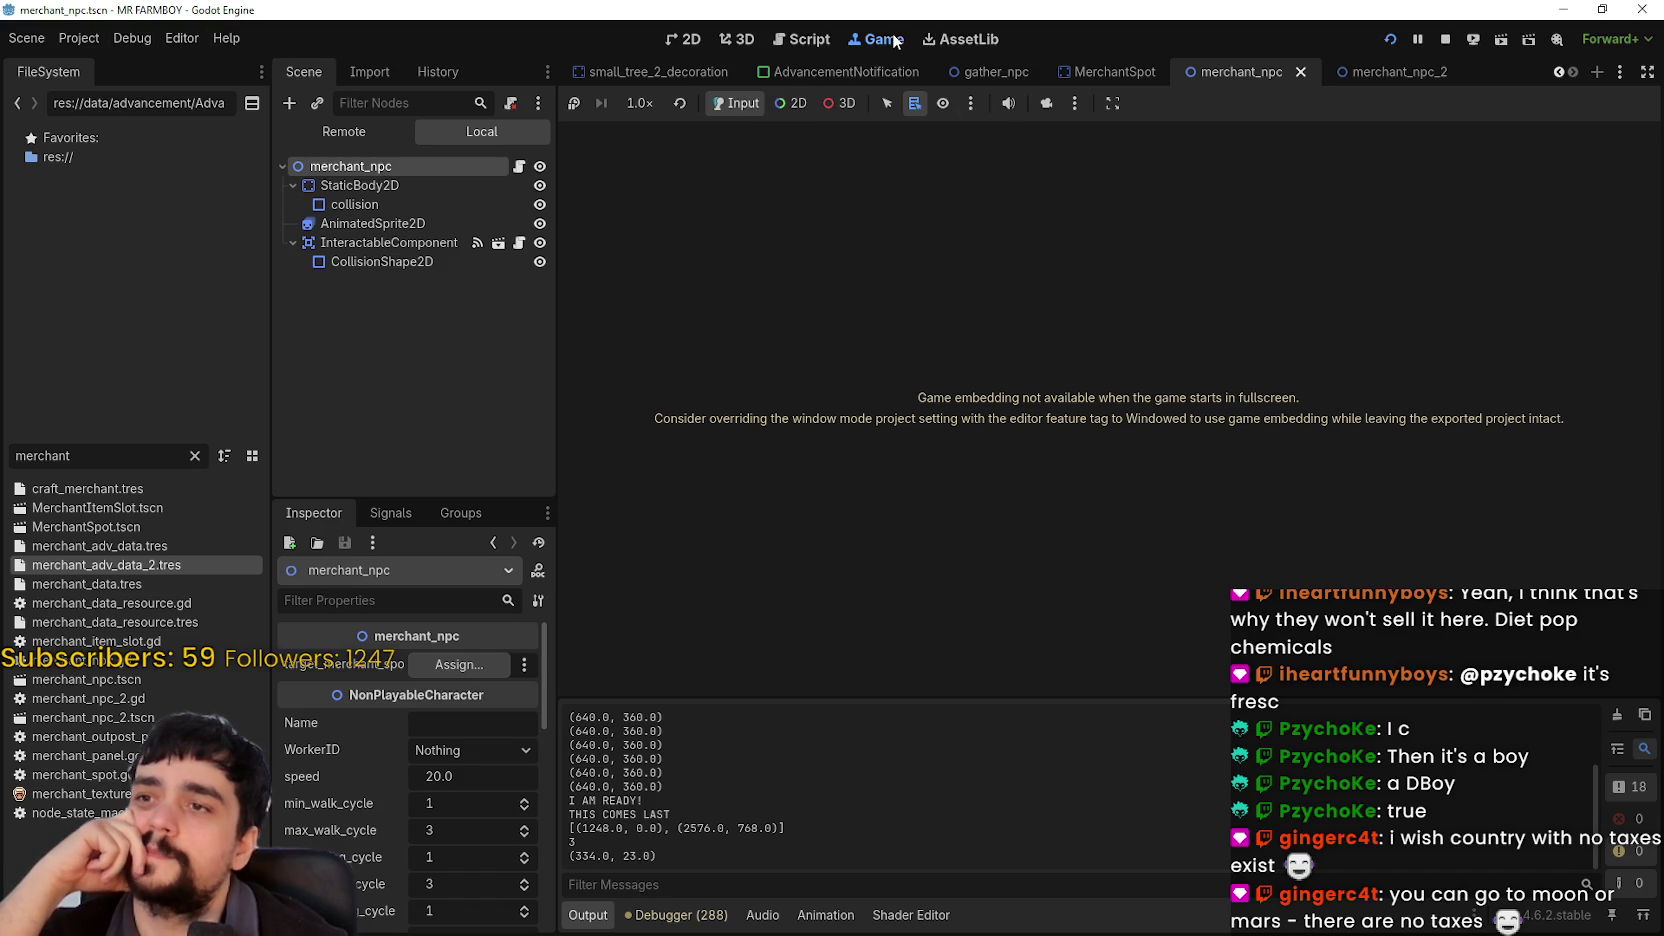
{"action": "left_click", "coordinate": [640, 104]}
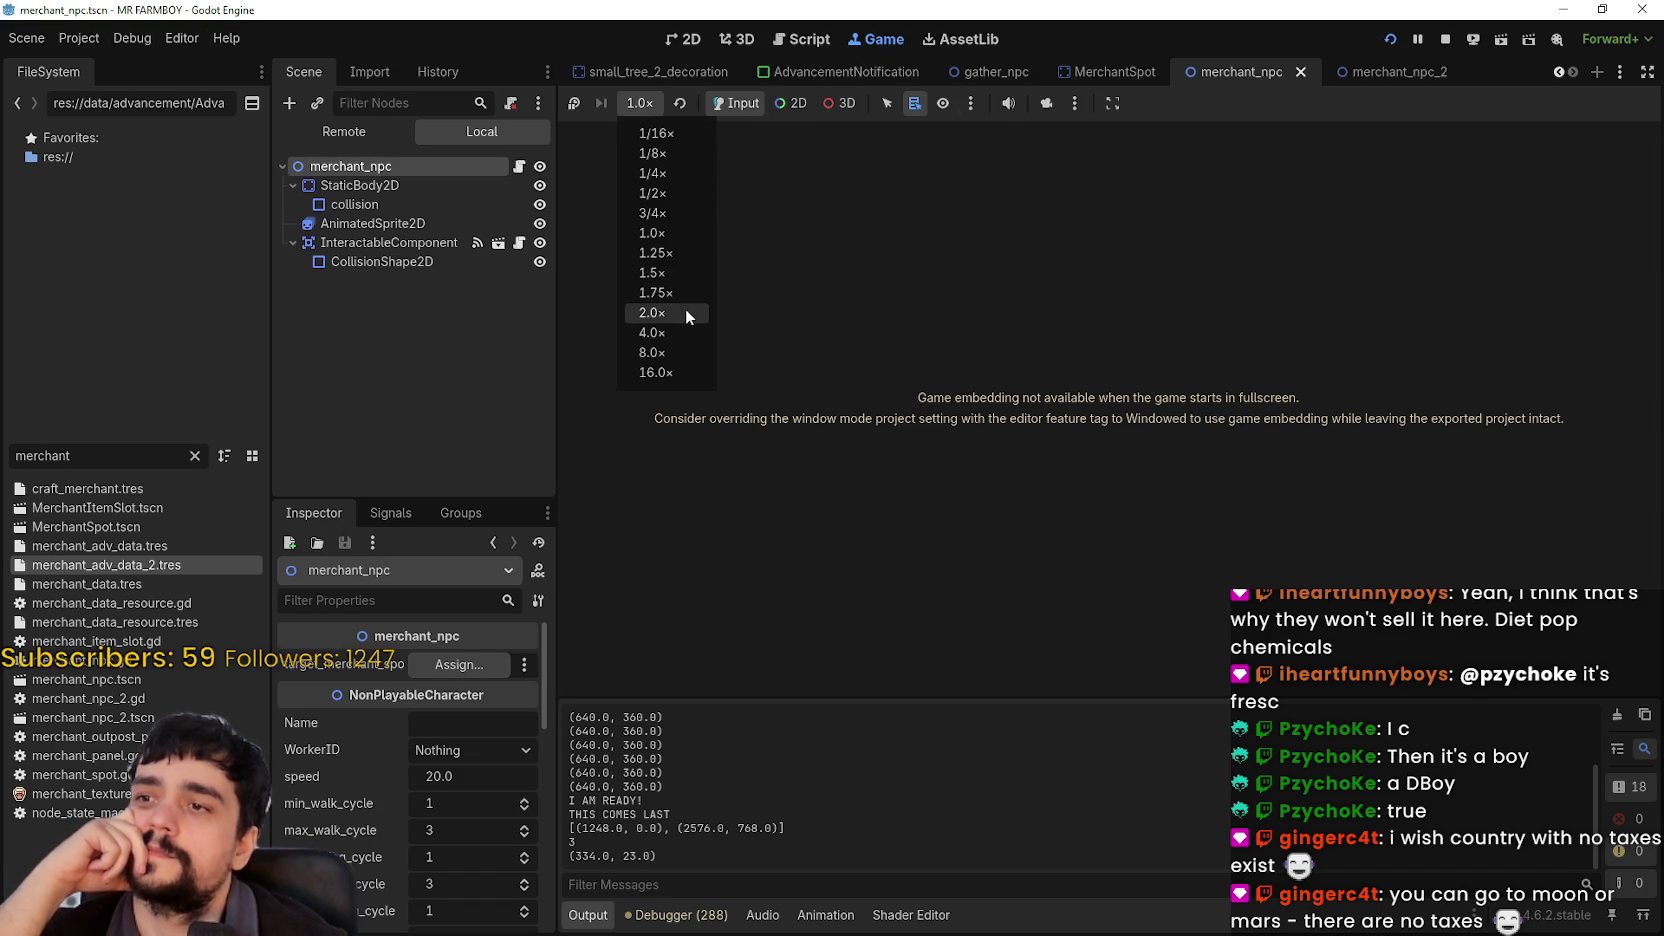
{"action": "left_click", "coordinate": [667, 332]}
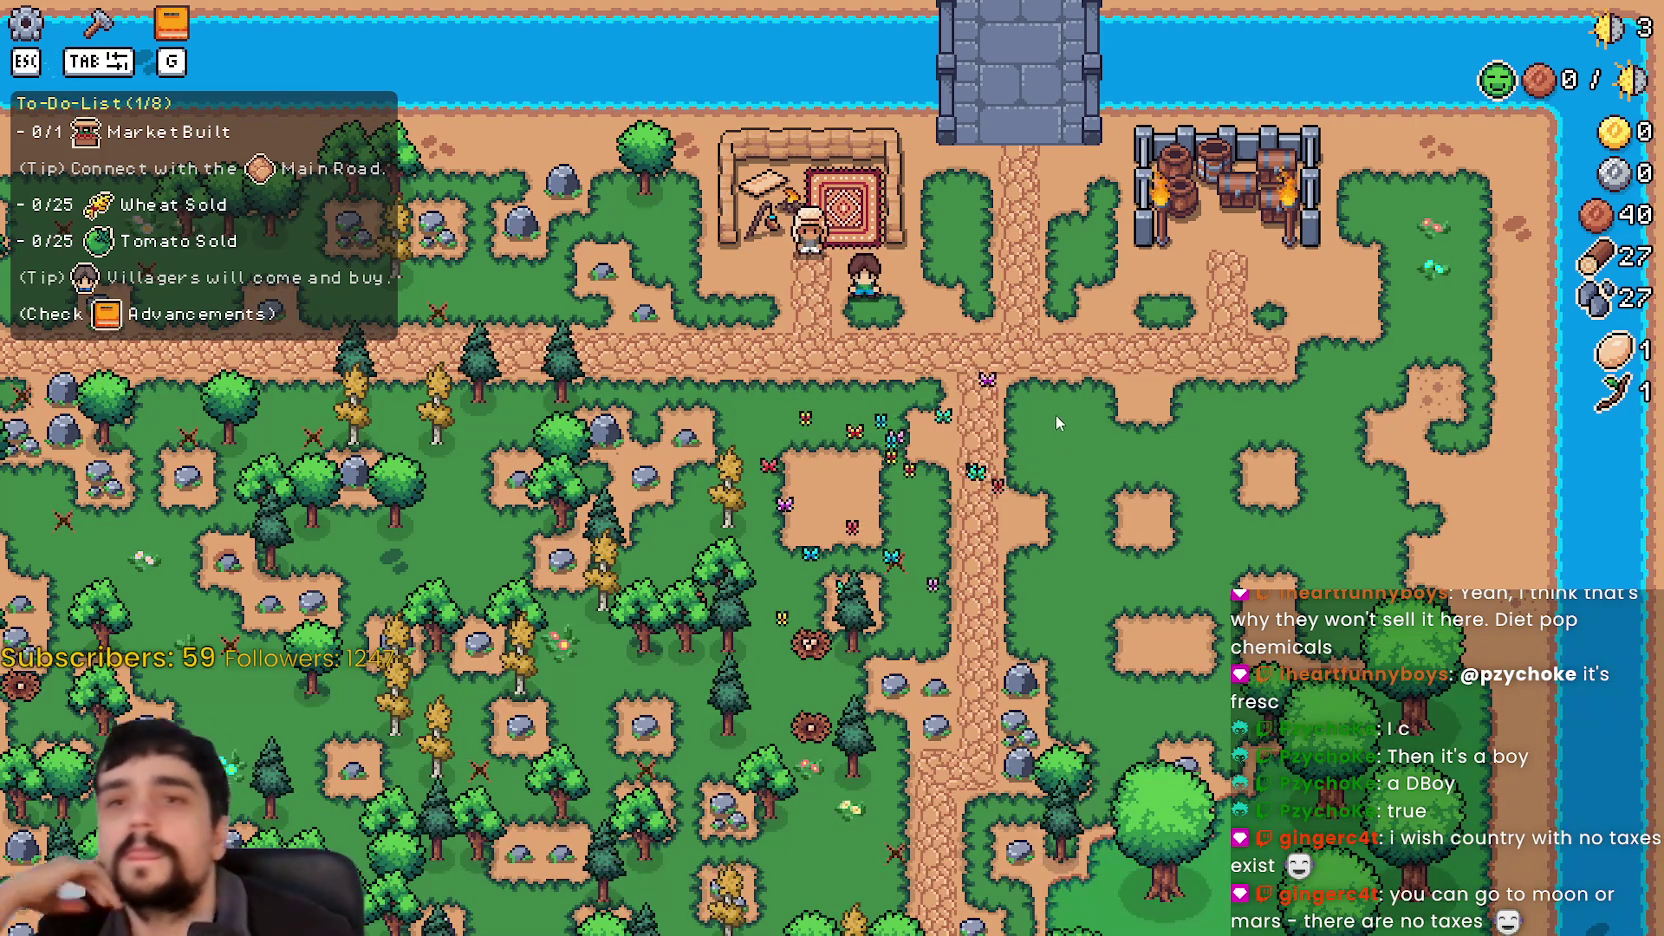
{"action": "key", "text": "e"}
{"action": "key", "text": "Escape"}
{"action": "key", "text": "w"}
{"action": "key", "text": "g"}
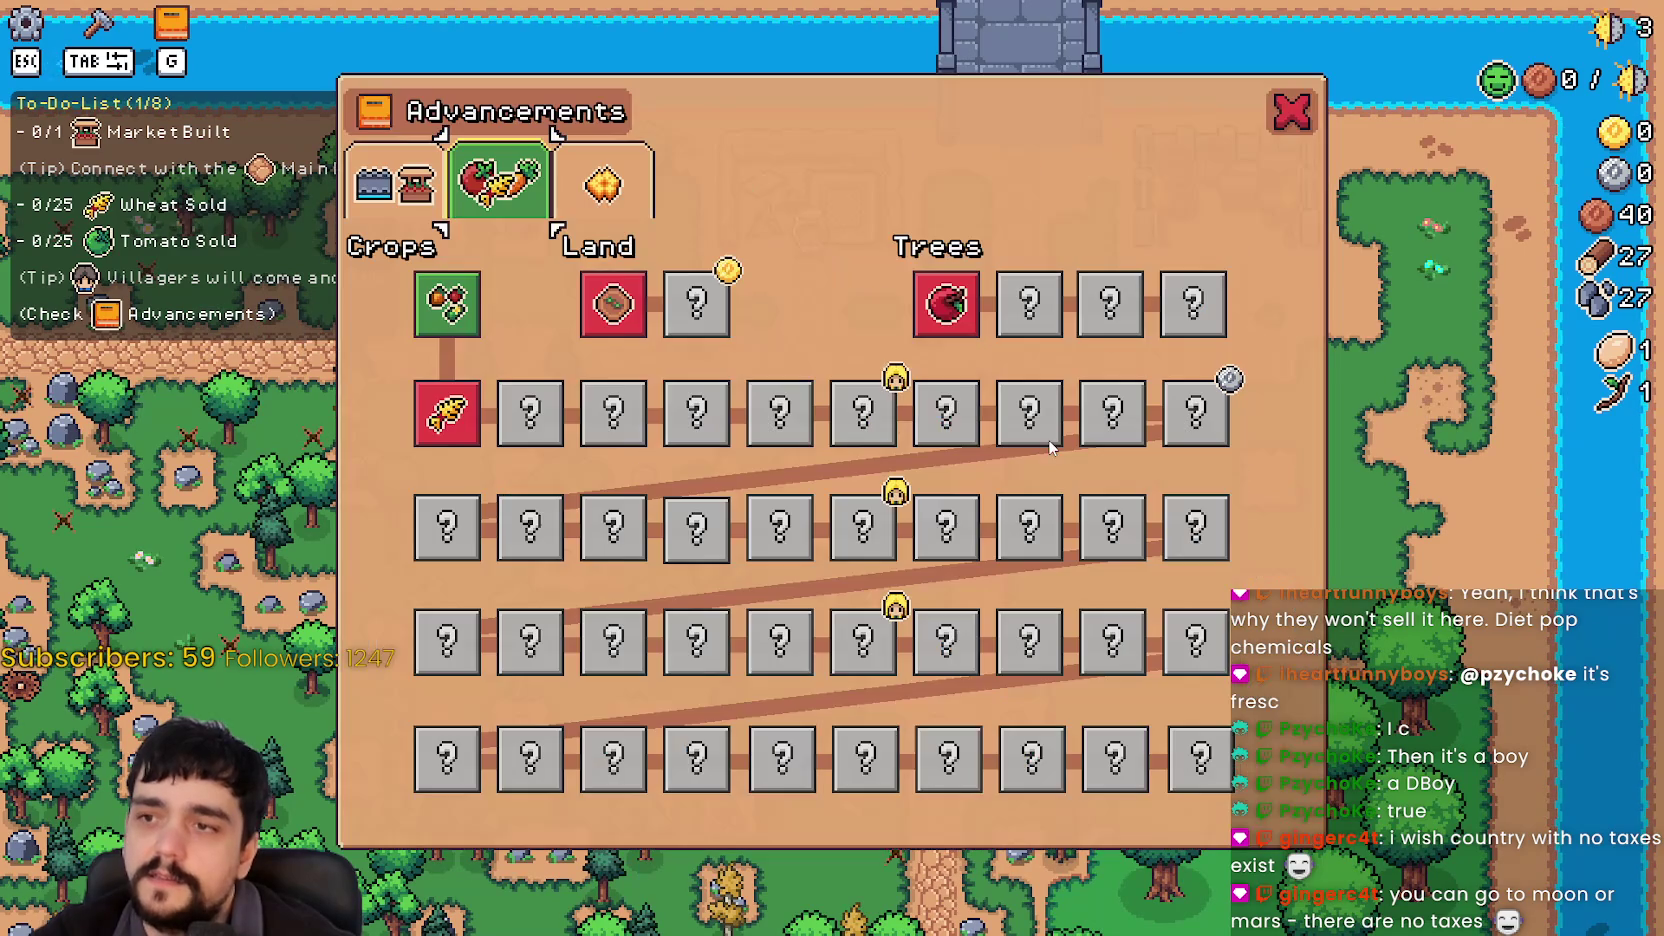
{"action": "left_click", "coordinate": [384, 163]}
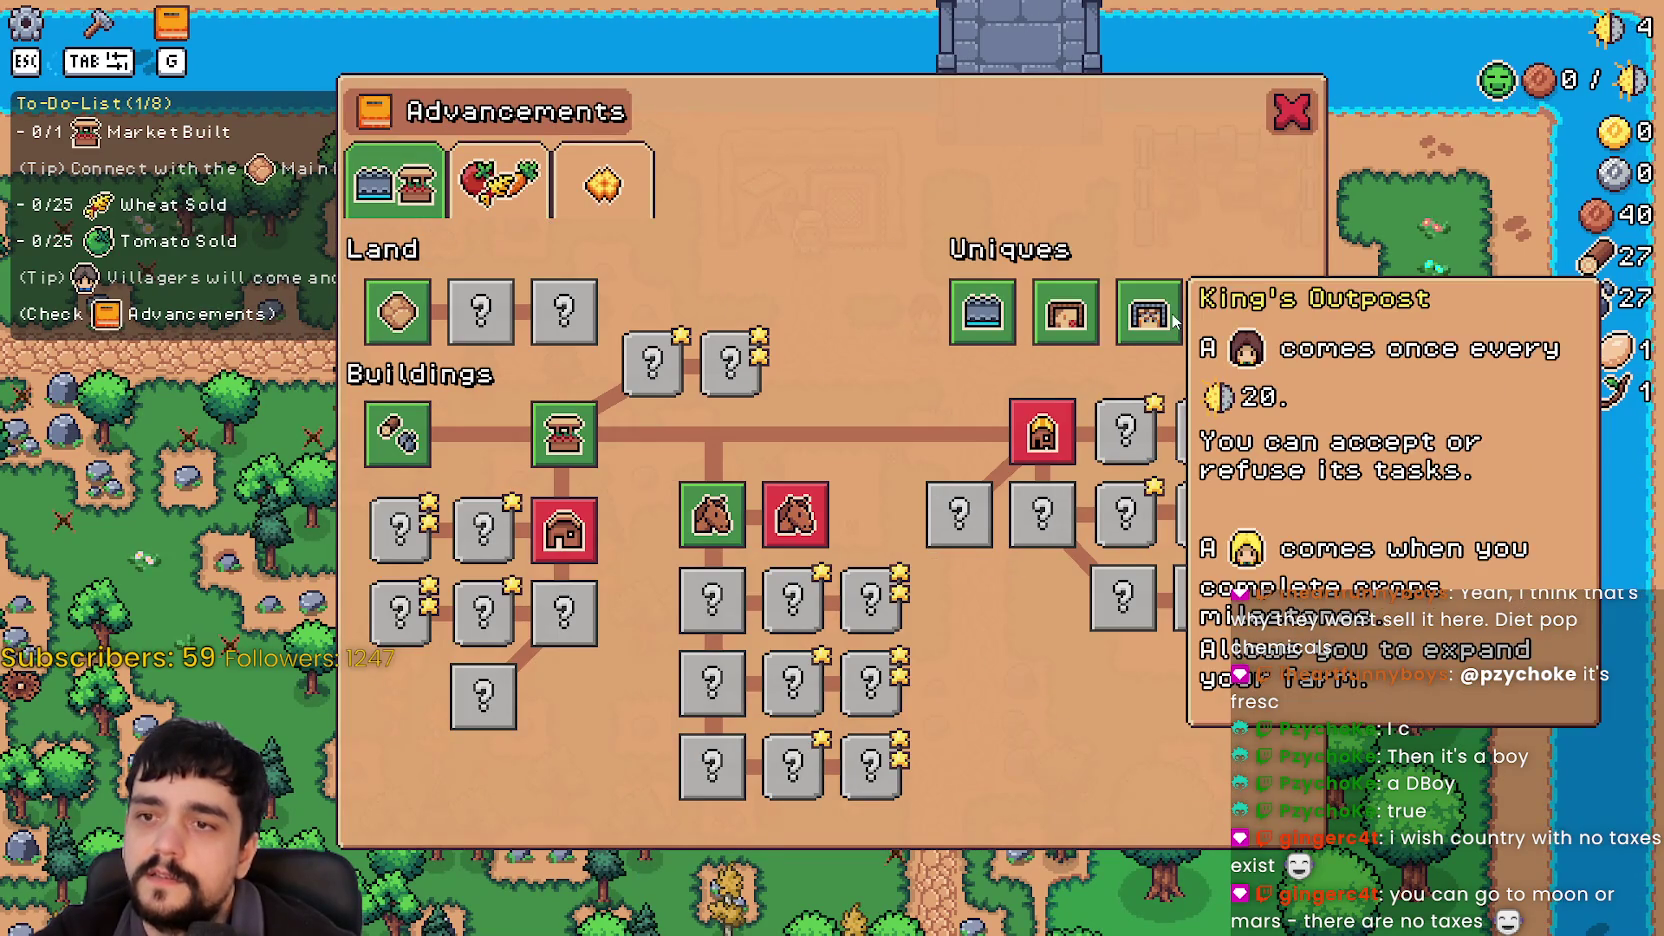
{"action": "mouse_move", "coordinate": [1072, 318]}
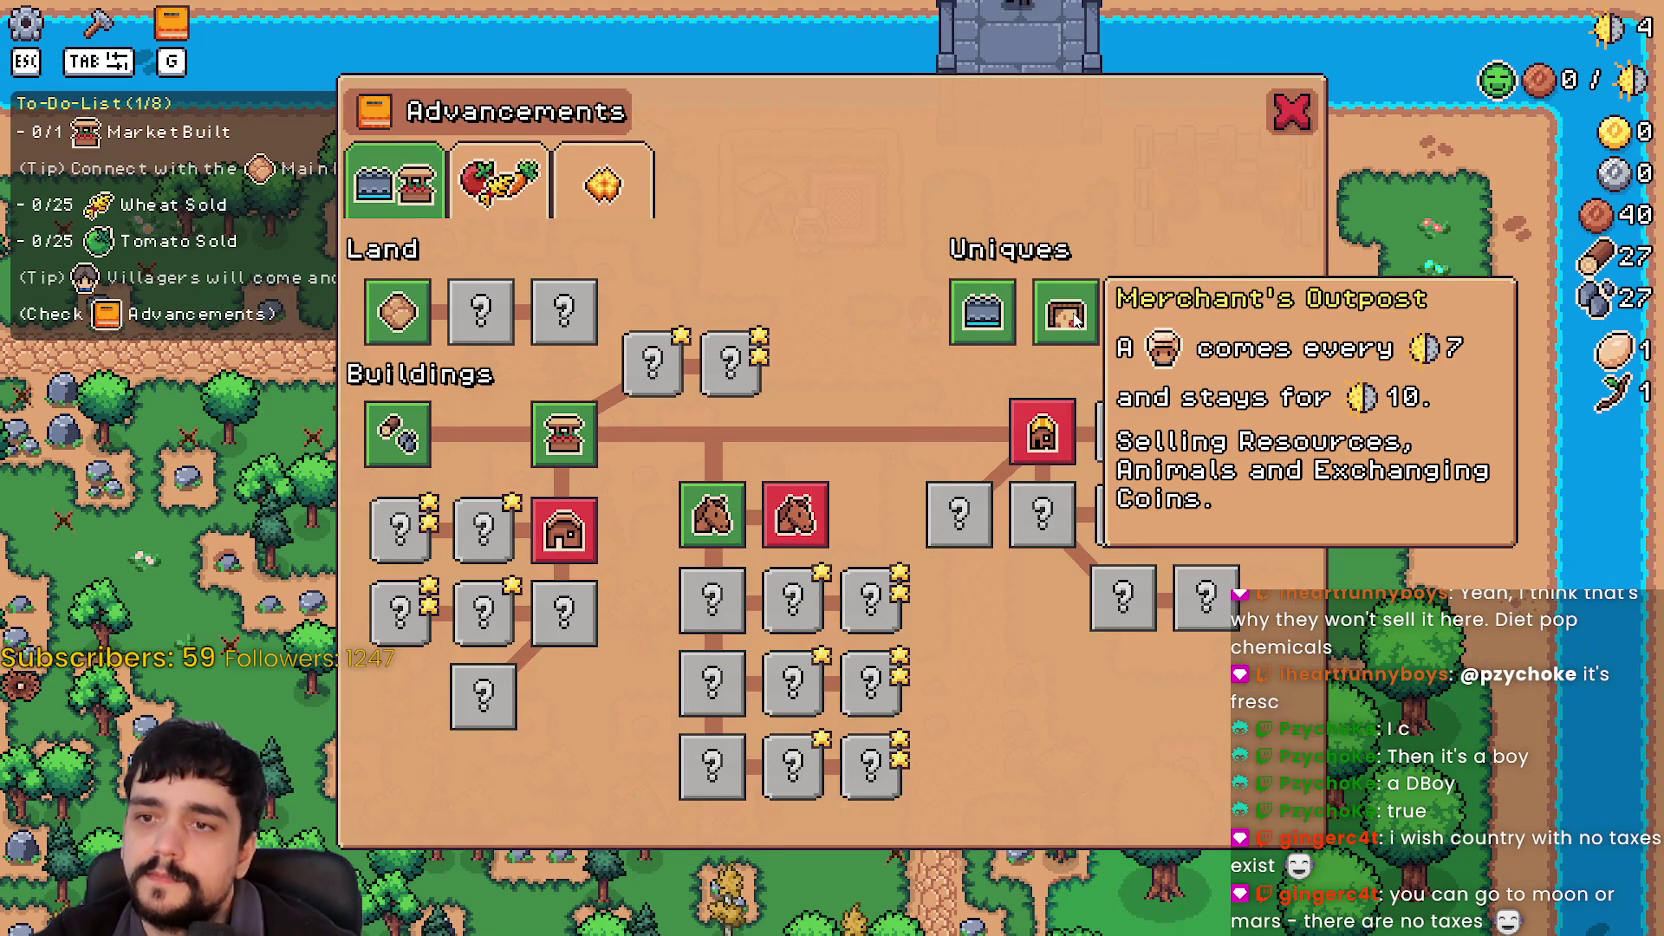
{"action": "key", "text": "g"}
{"action": "key", "text": "g"}
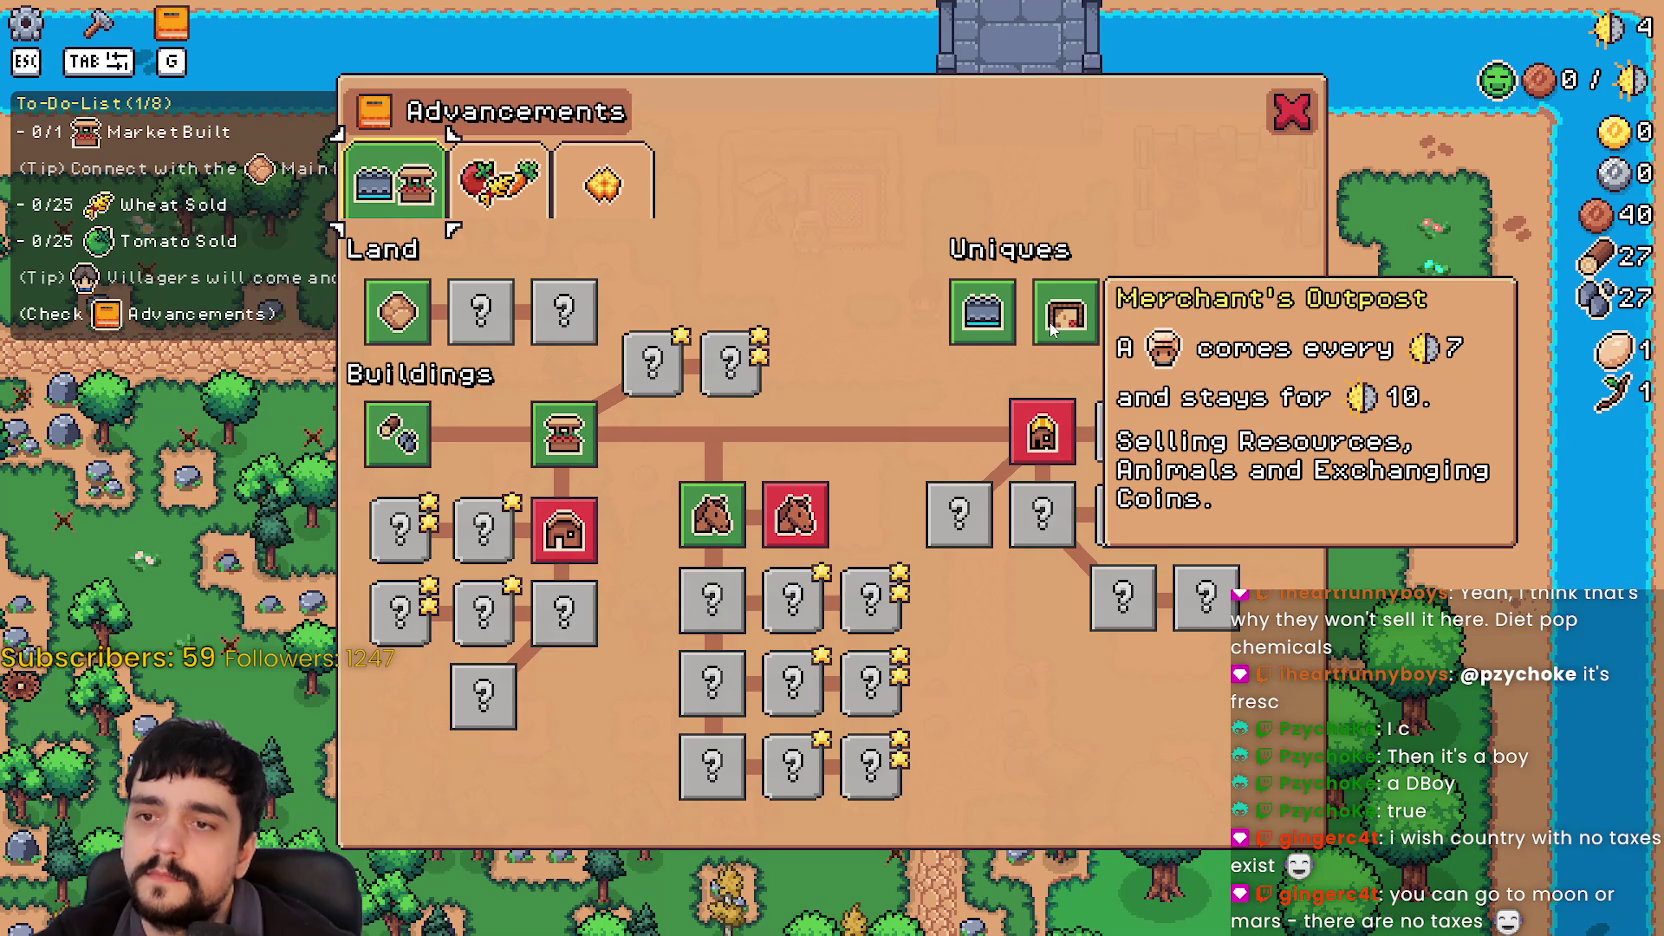
{"action": "key", "text": "g"}
{"action": "key", "text": "g"}
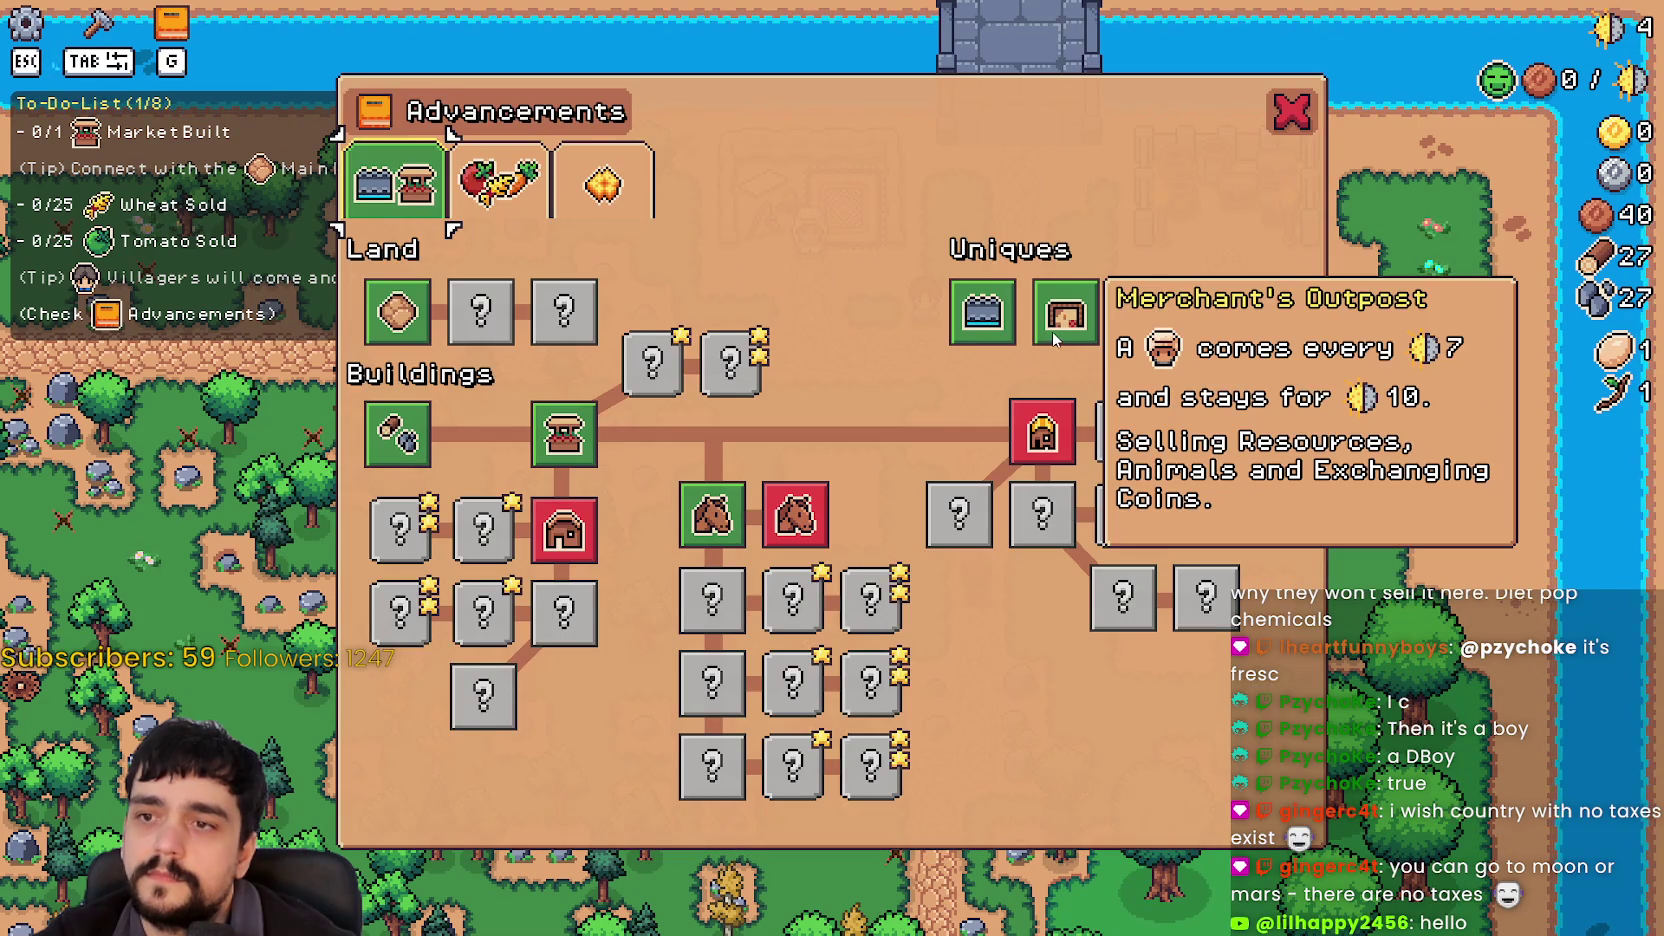
{"action": "key", "text": "g"}
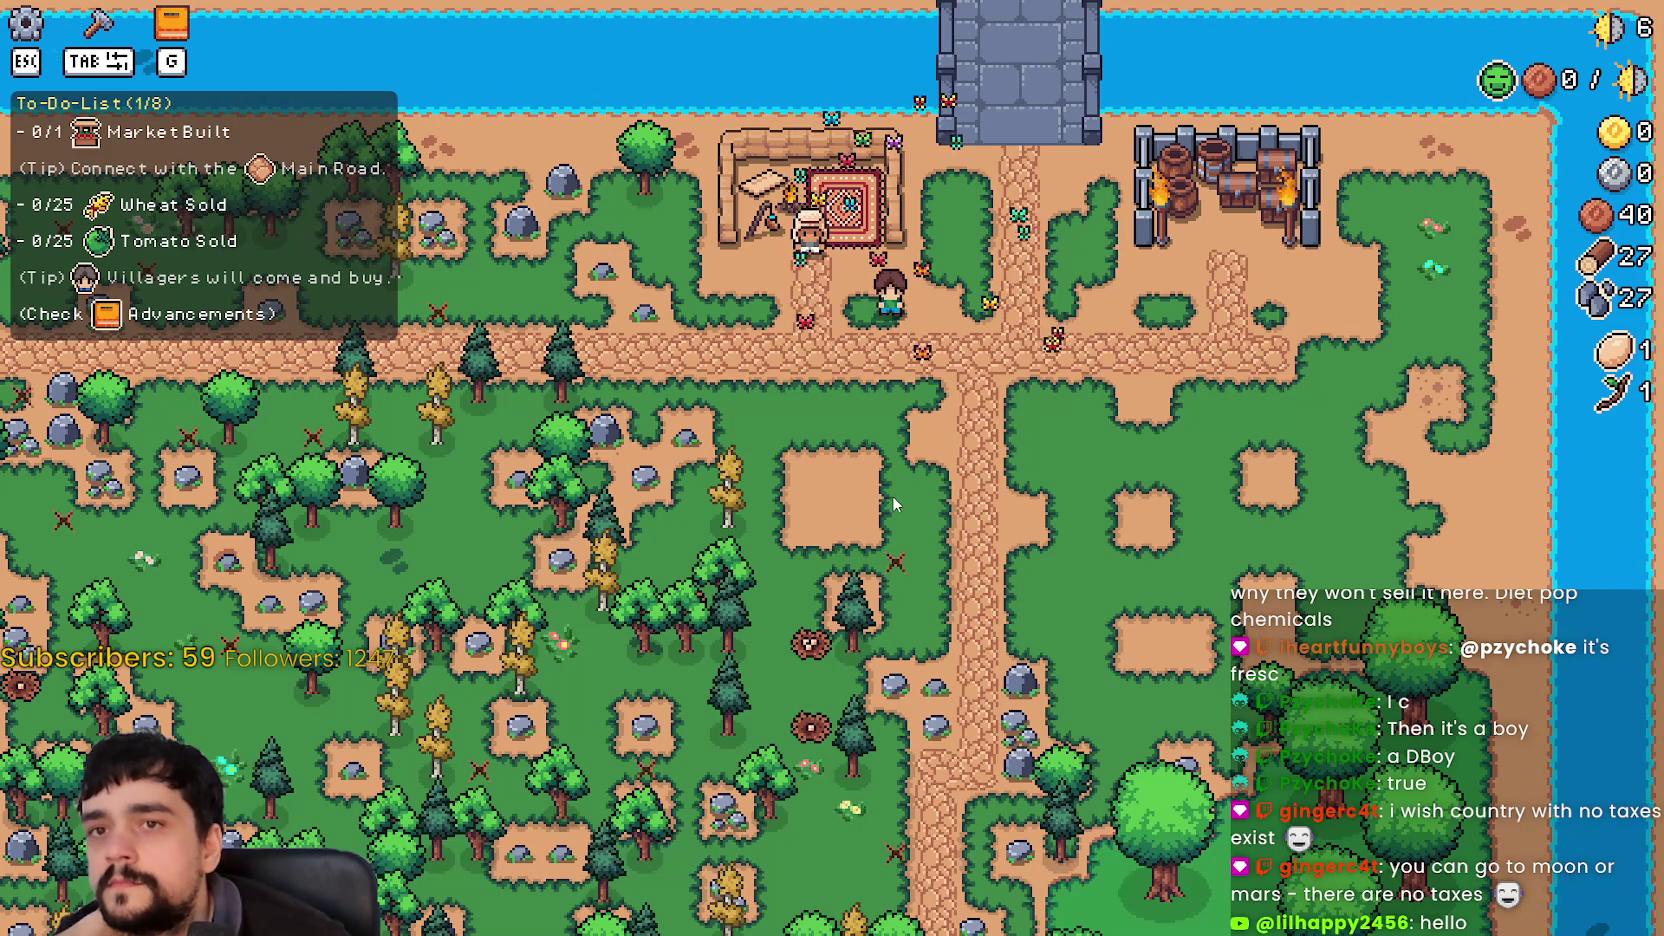
{"action": "scroll", "coordinate": [894, 493], "scroll_direction": "up", "scroll_amount": 3}
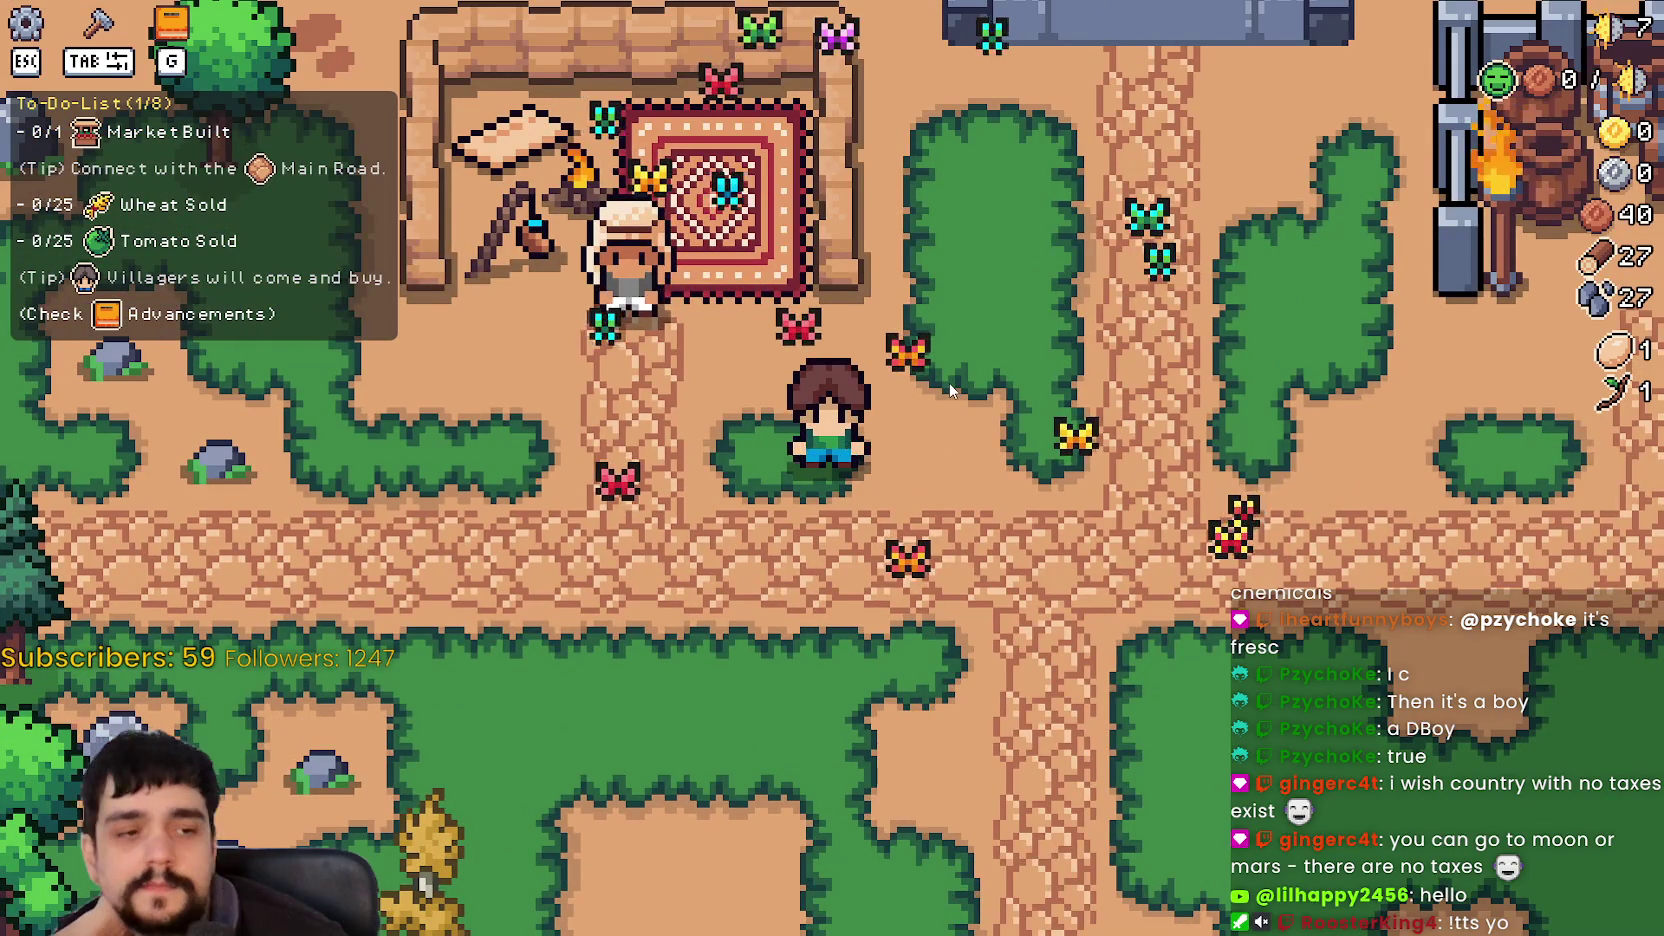
{"action": "scroll", "coordinate": [949, 384], "scroll_direction": "down", "scroll_amount": 1}
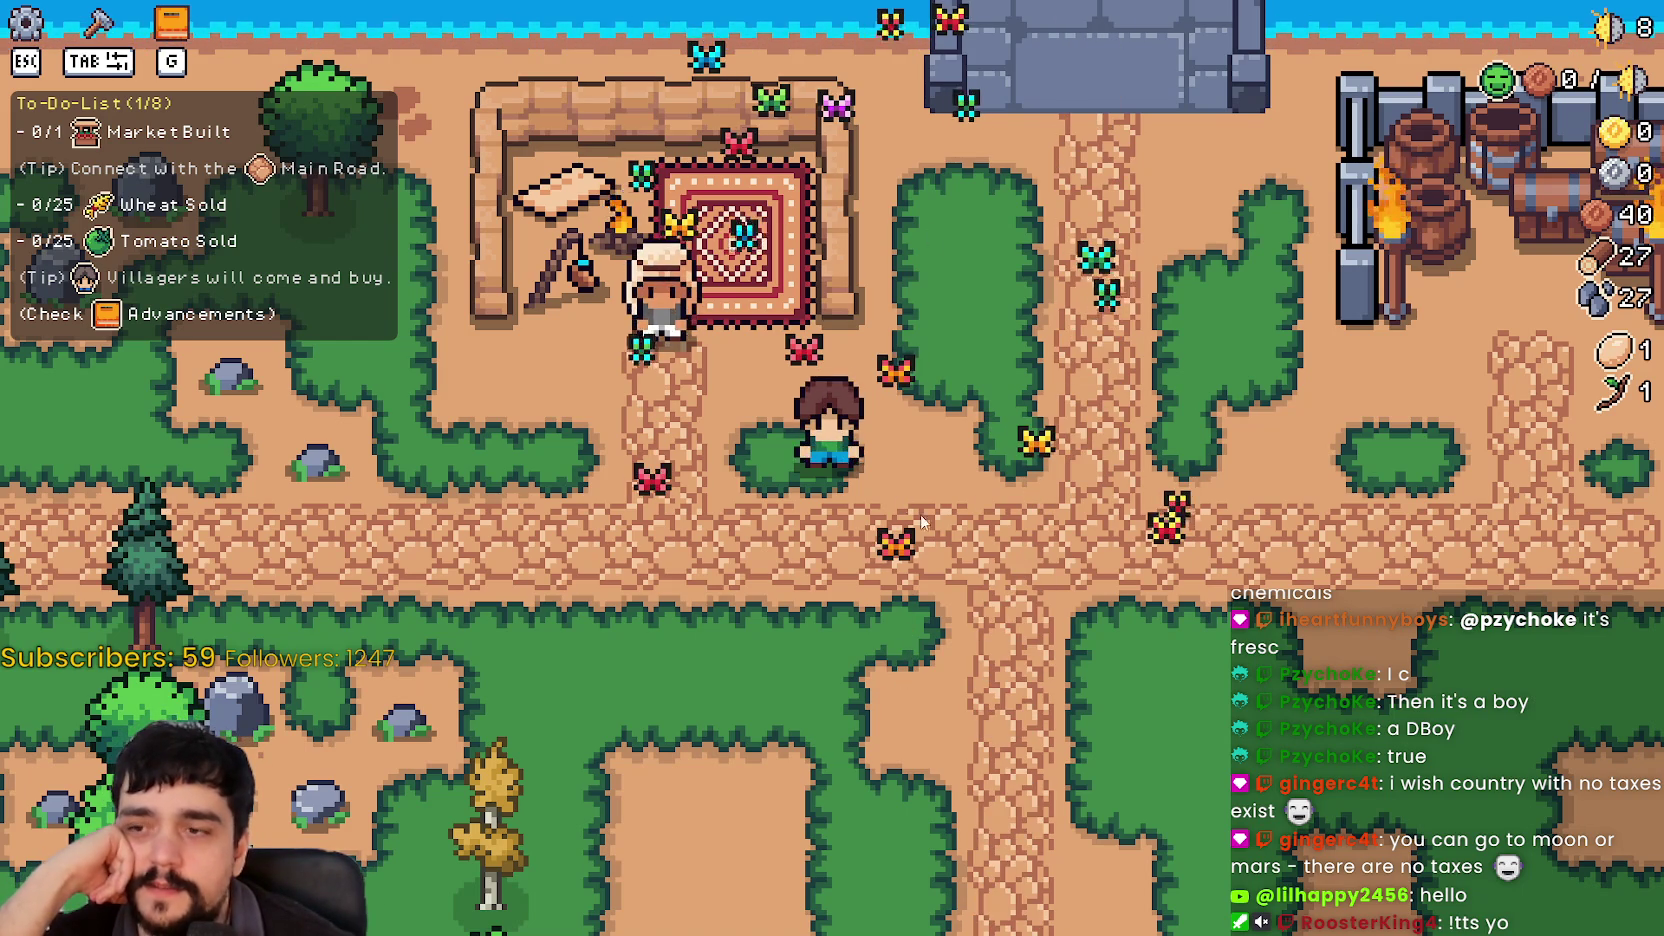
{"action": "scroll", "coordinate": [942, 499], "scroll_direction": "down", "scroll_amount": 3}
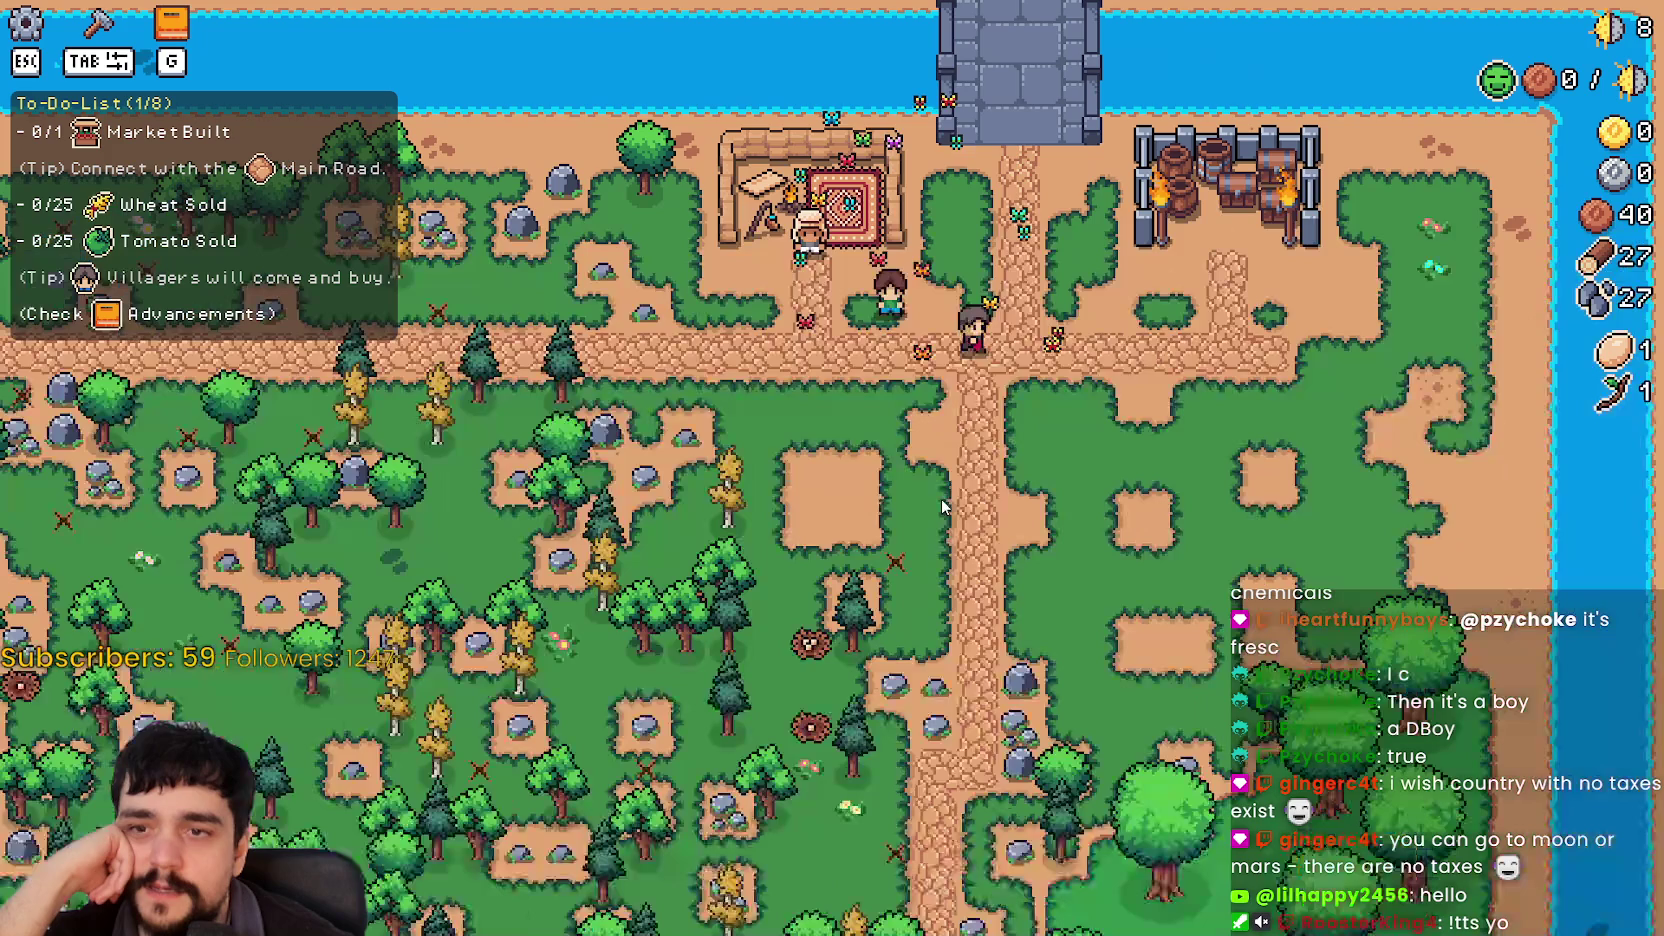
{"action": "scroll", "coordinate": [941, 505], "scroll_direction": "up", "scroll_amount": 3}
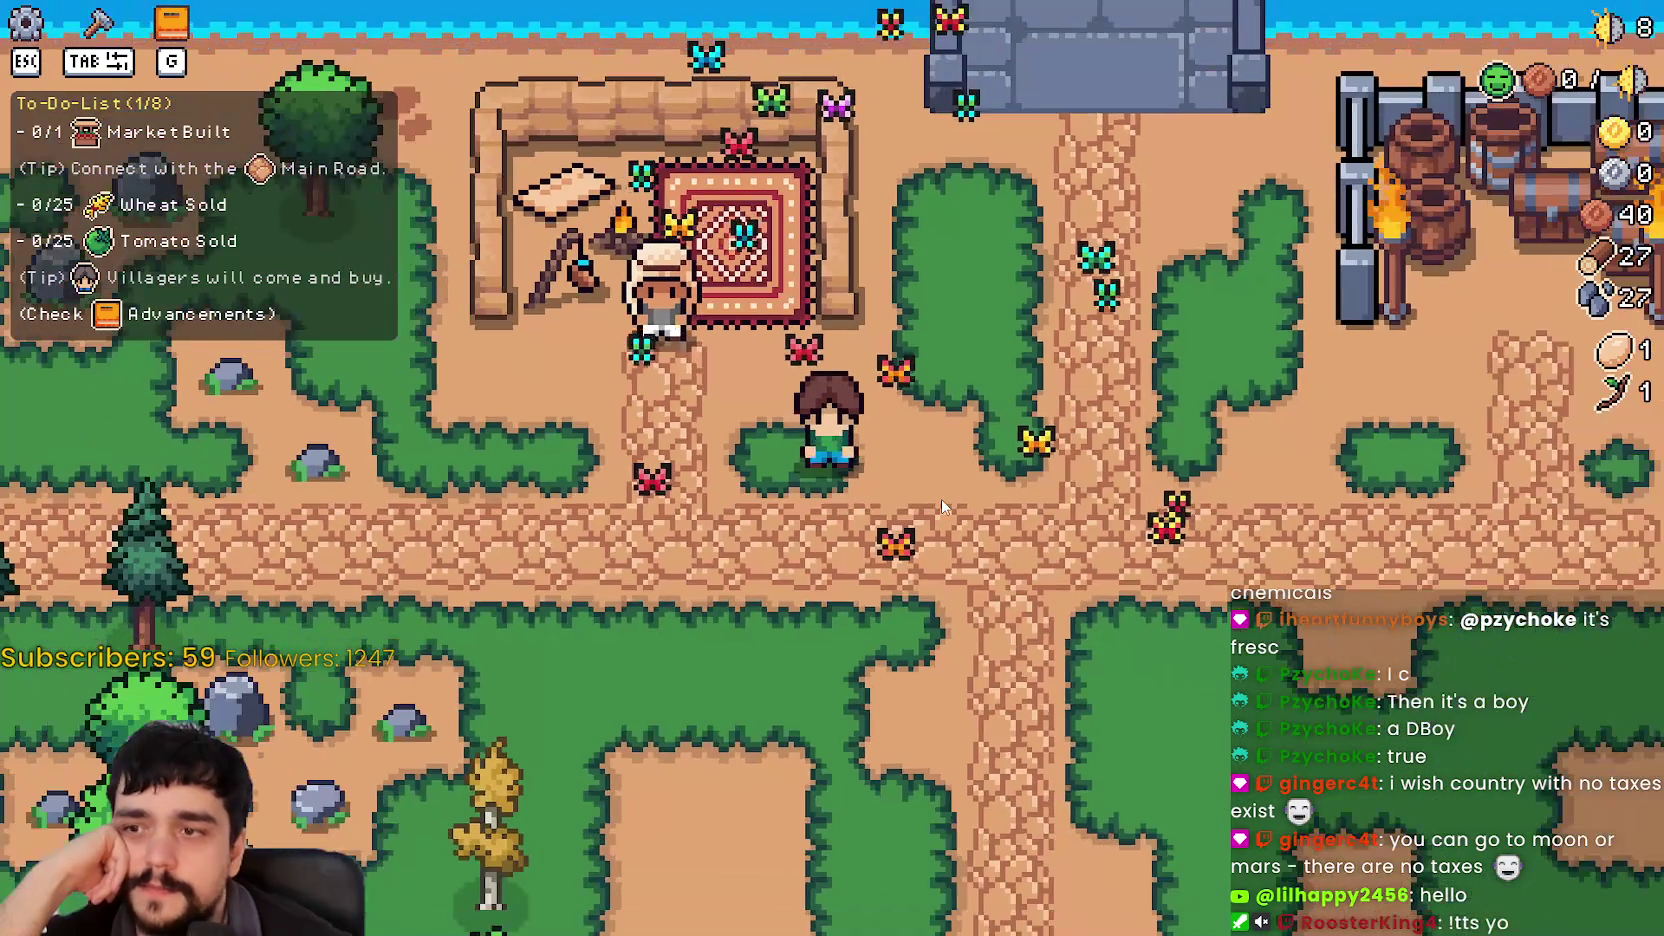
{"action": "scroll", "coordinate": [941, 505], "scroll_direction": "down", "scroll_amount": 3}
{"action": "scroll", "coordinate": [942, 503], "scroll_direction": "up", "scroll_amount": 2}
{"action": "scroll", "coordinate": [942, 503], "scroll_direction": "down", "scroll_amount": 2}
{"action": "scroll", "coordinate": [942, 503], "scroll_direction": "up", "scroll_amount": 1}
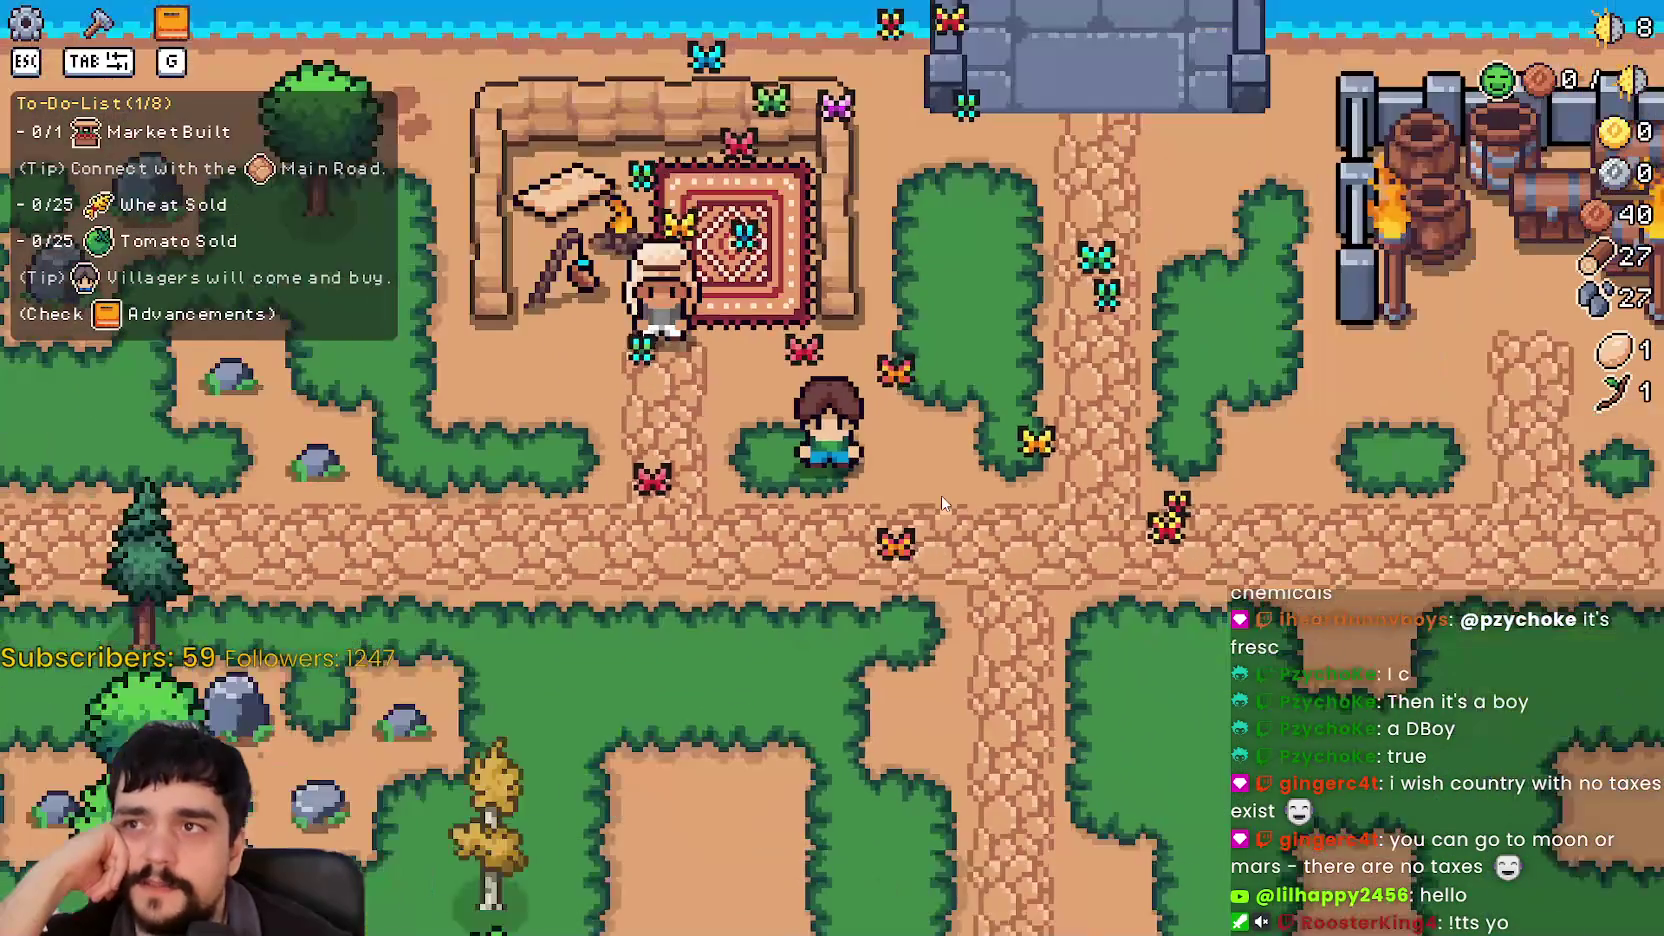
{"action": "scroll", "coordinate": [942, 503], "scroll_direction": "up", "scroll_amount": 1}
{"action": "scroll", "coordinate": [941, 491], "scroll_direction": "down", "scroll_amount": 2}
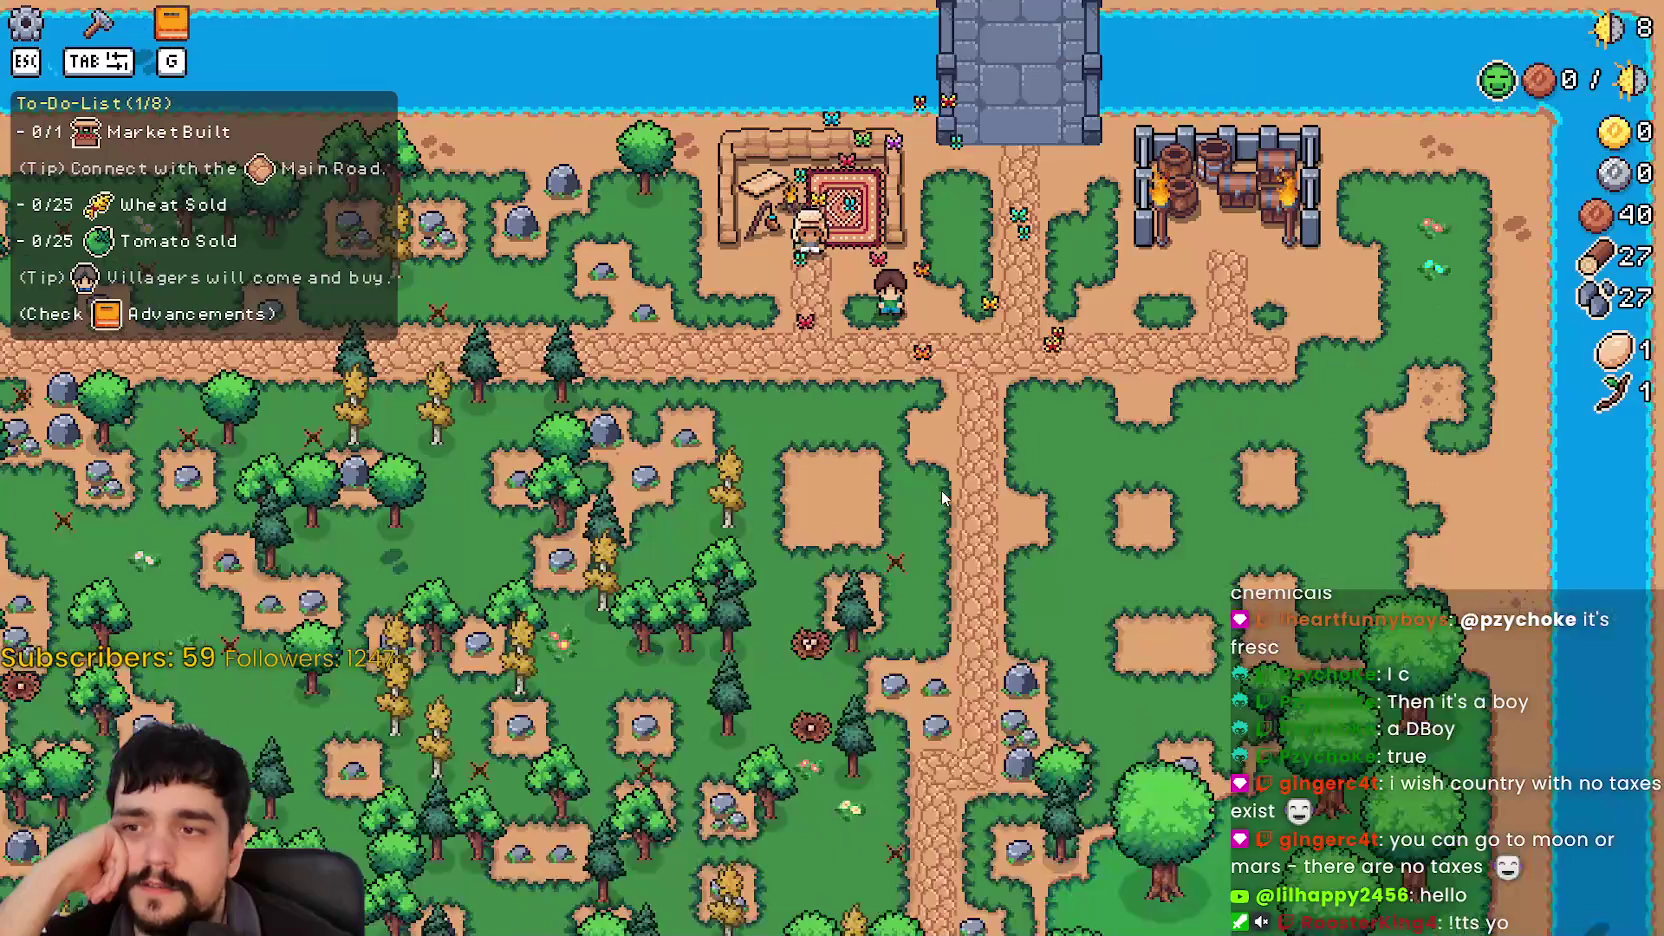
{"action": "scroll", "coordinate": [941, 491], "scroll_direction": "up", "scroll_amount": 2}
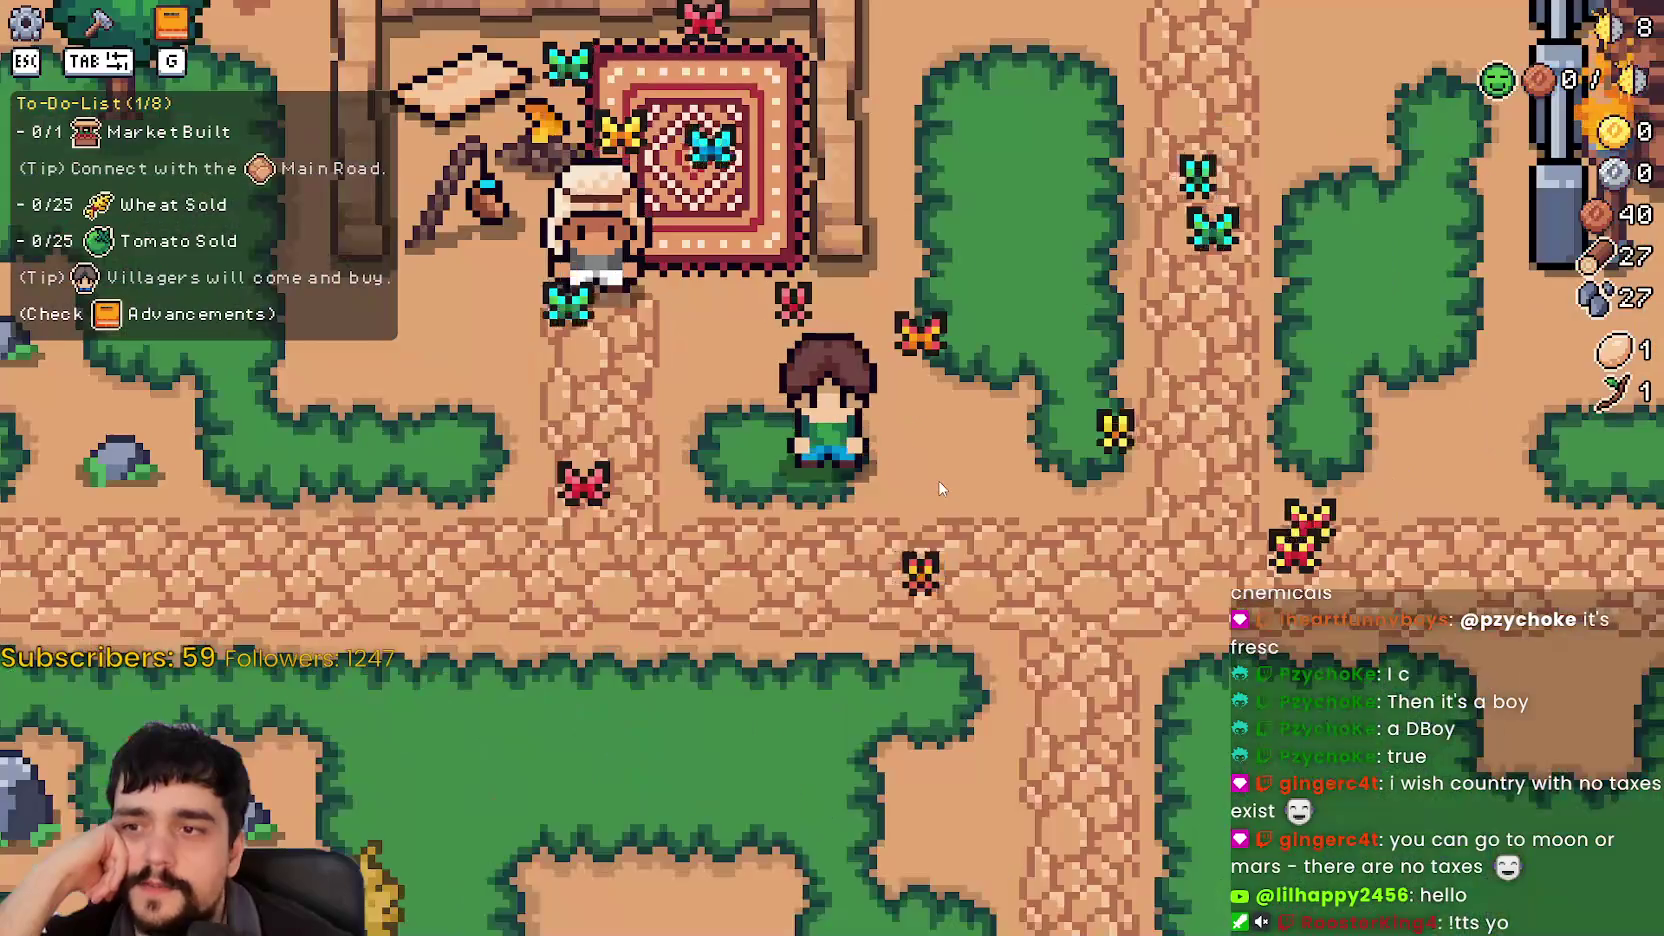
{"action": "scroll", "coordinate": [941, 489], "scroll_direction": "down", "scroll_amount": 2}
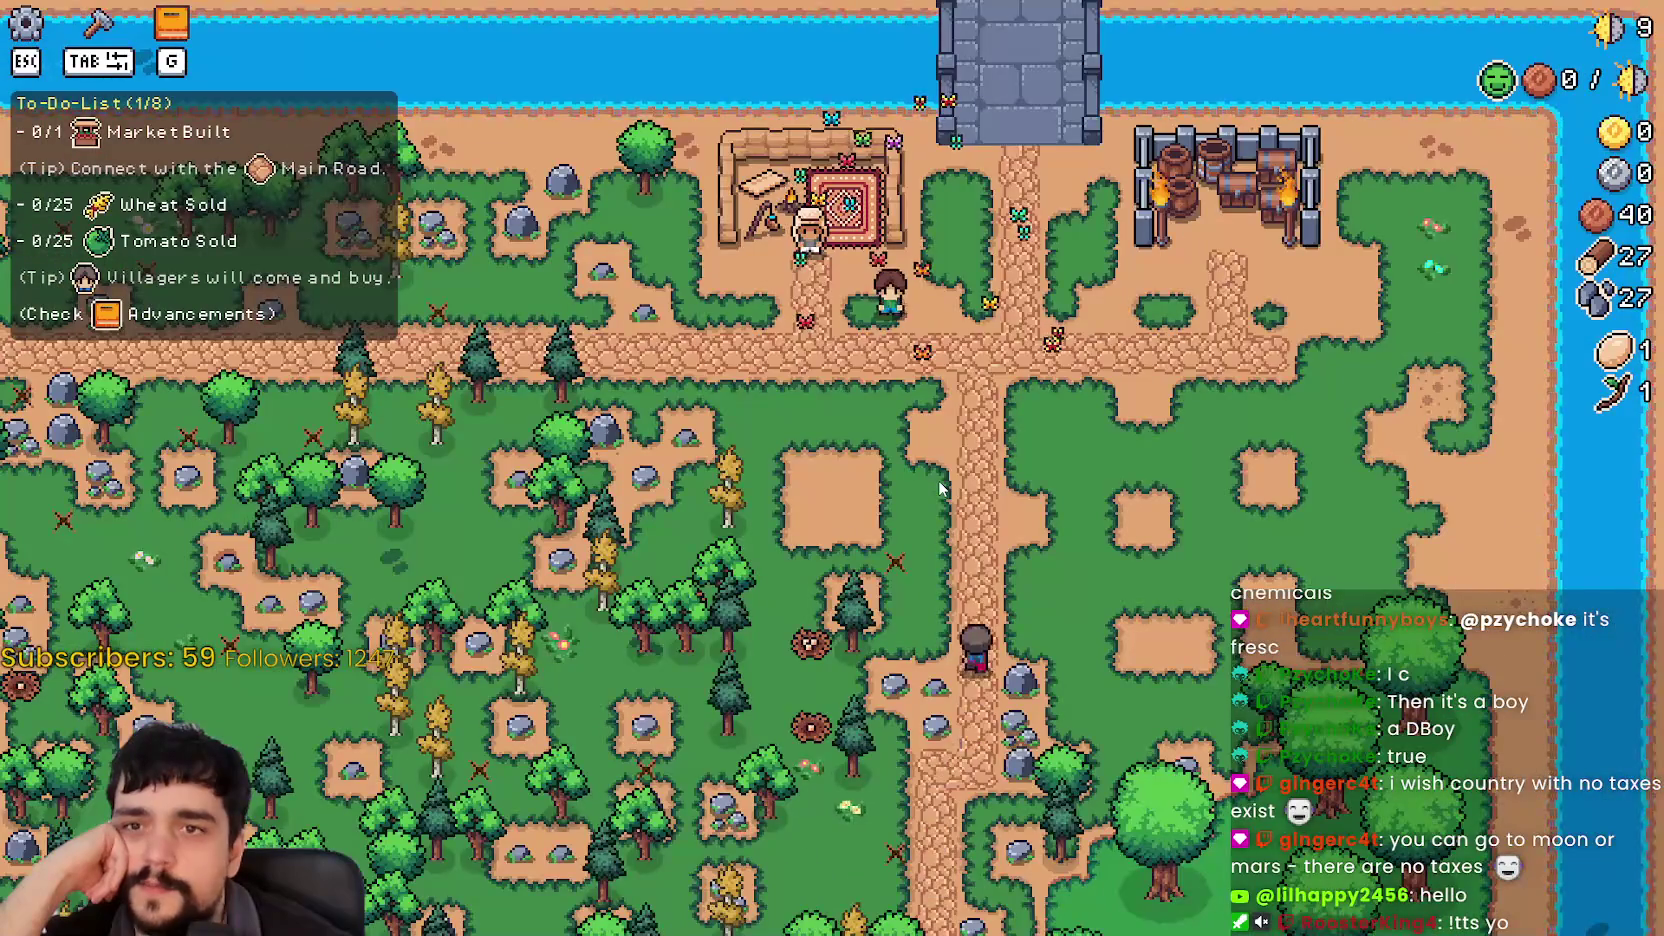
{"action": "scroll", "coordinate": [941, 489], "scroll_direction": "up", "scroll_amount": 2}
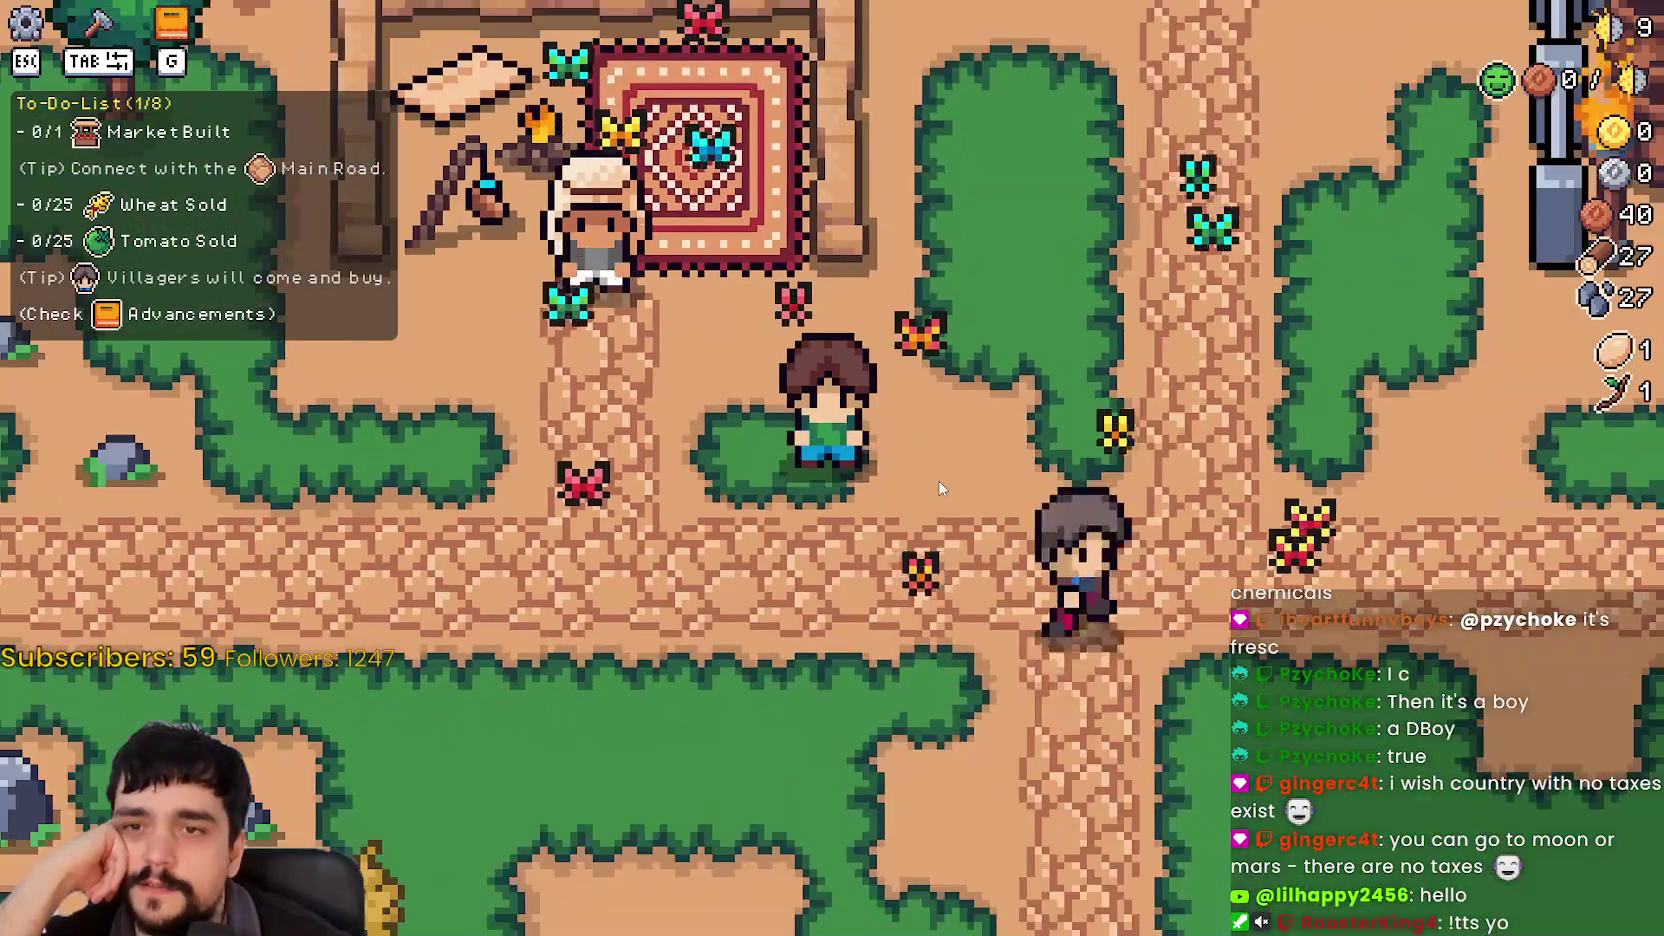
{"action": "scroll", "coordinate": [940, 488], "scroll_direction": "down", "scroll_amount": 2}
{"action": "scroll", "coordinate": [940, 488], "scroll_direction": "up", "scroll_amount": 2}
{"action": "scroll", "coordinate": [940, 488], "scroll_direction": "down", "scroll_amount": 2}
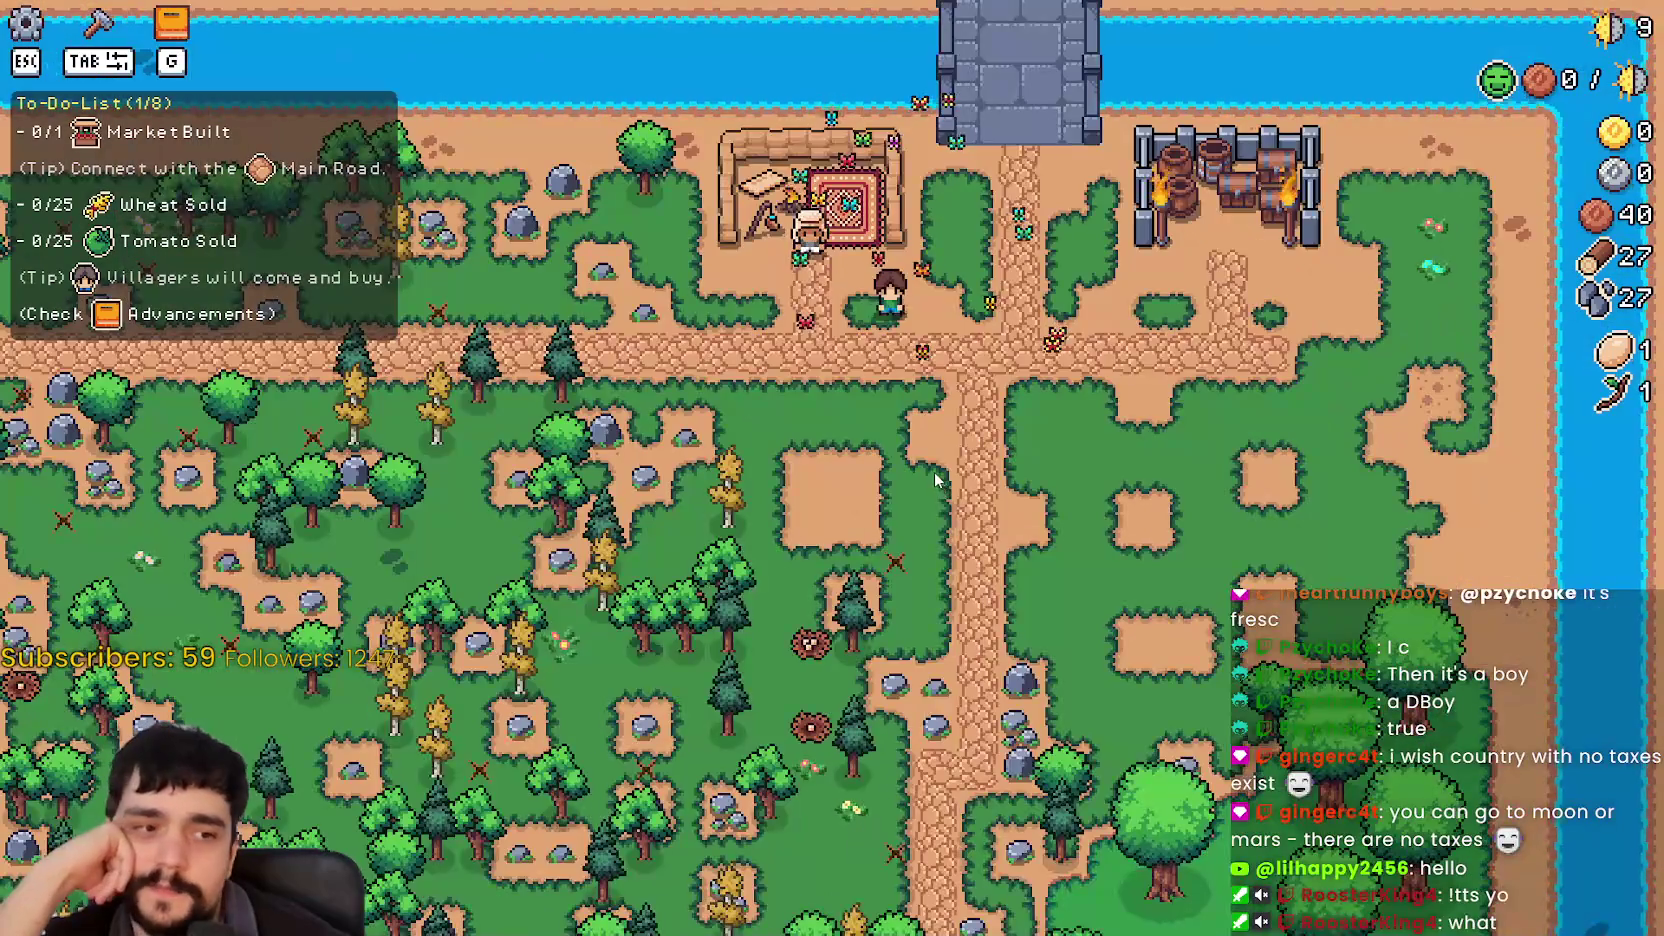
{"action": "scroll", "coordinate": [936, 478], "scroll_direction": "up", "scroll_amount": 2}
{"action": "scroll", "coordinate": [936, 476], "scroll_direction": "down", "scroll_amount": 2}
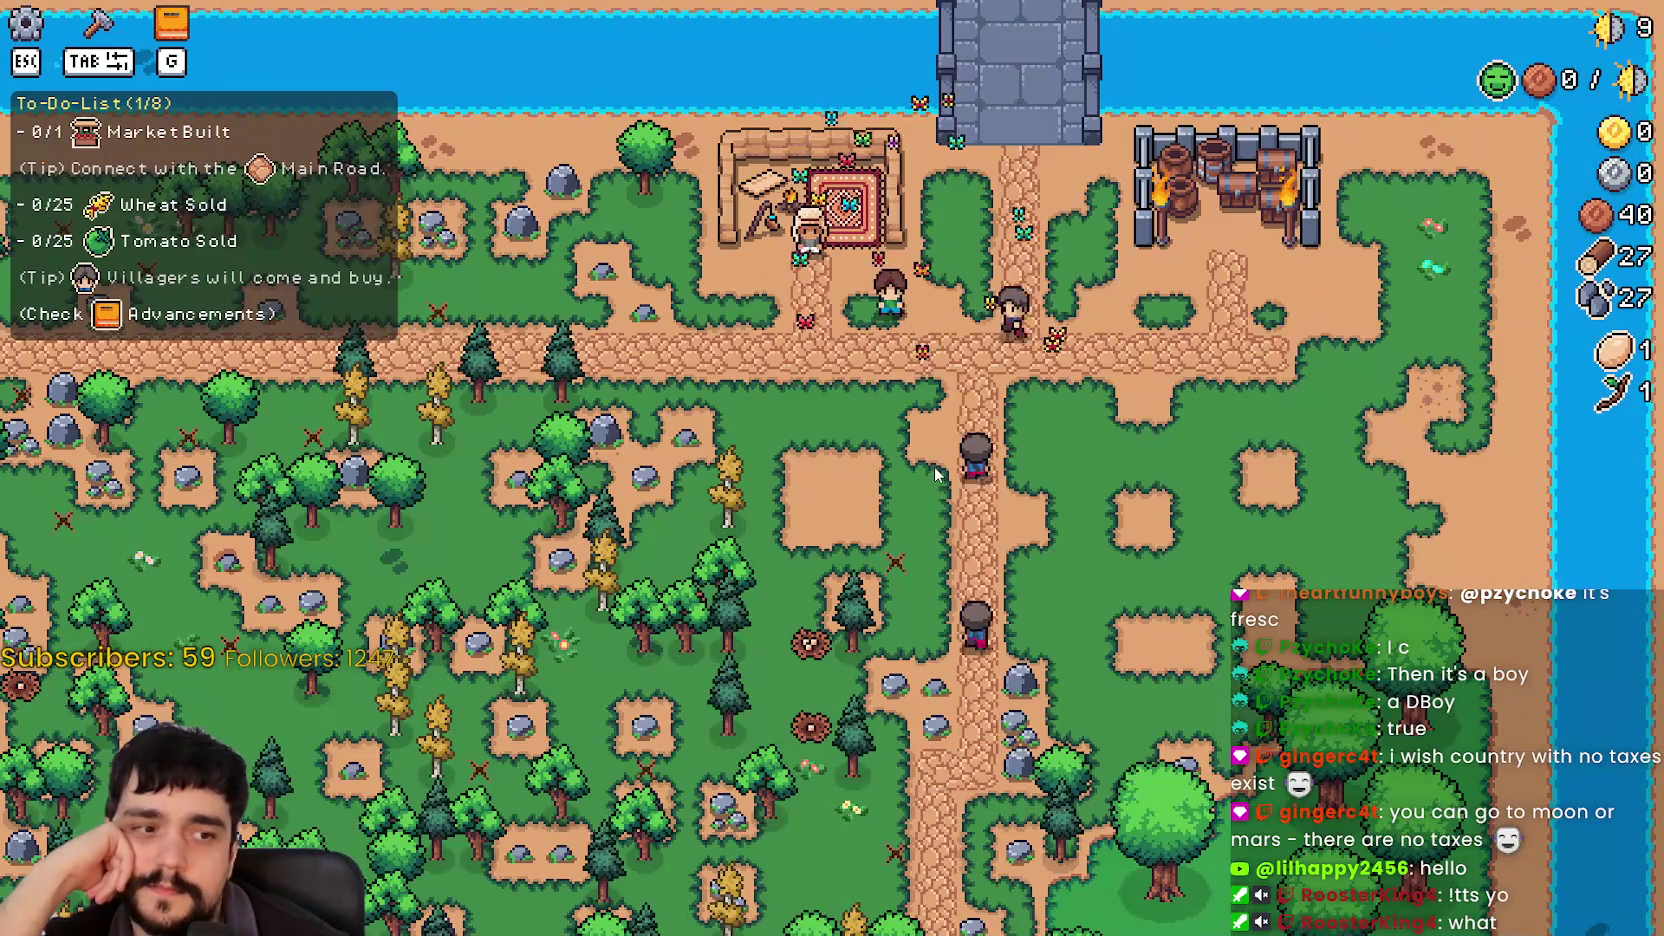
{"action": "scroll", "coordinate": [937, 474], "scroll_direction": "up", "scroll_amount": 2}
{"action": "scroll", "coordinate": [937, 474], "scroll_direction": "down", "scroll_amount": 2}
{"action": "scroll", "coordinate": [937, 474], "scroll_direction": "up", "scroll_amount": 2}
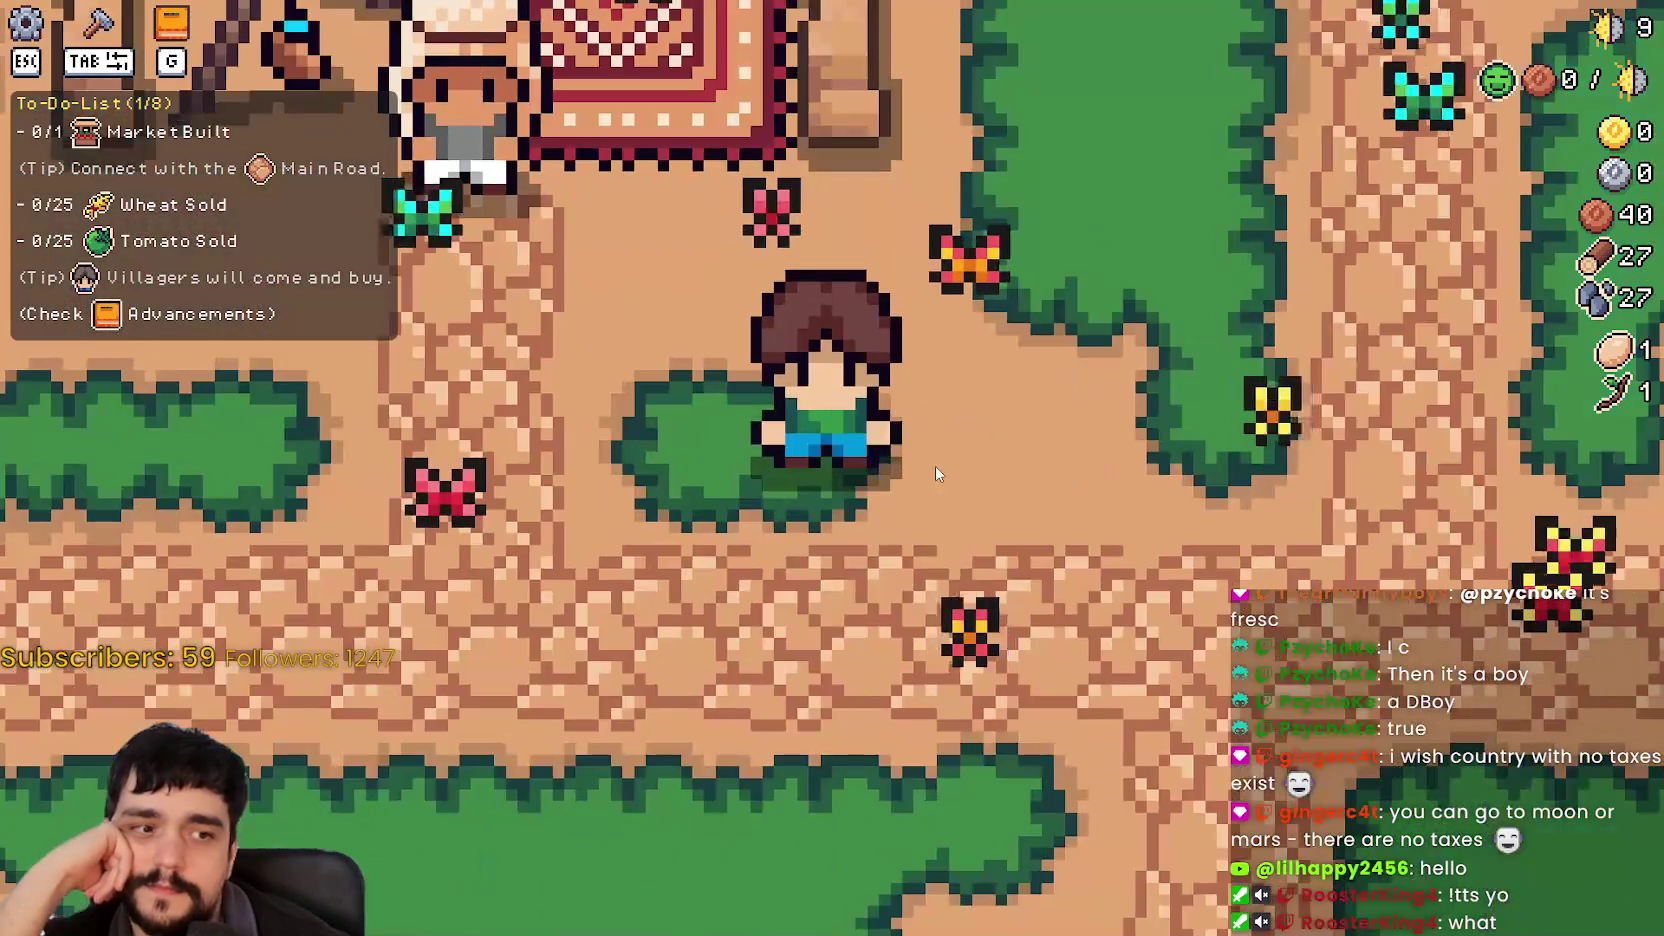
{"action": "scroll", "coordinate": [937, 474], "scroll_direction": "down", "scroll_amount": 2}
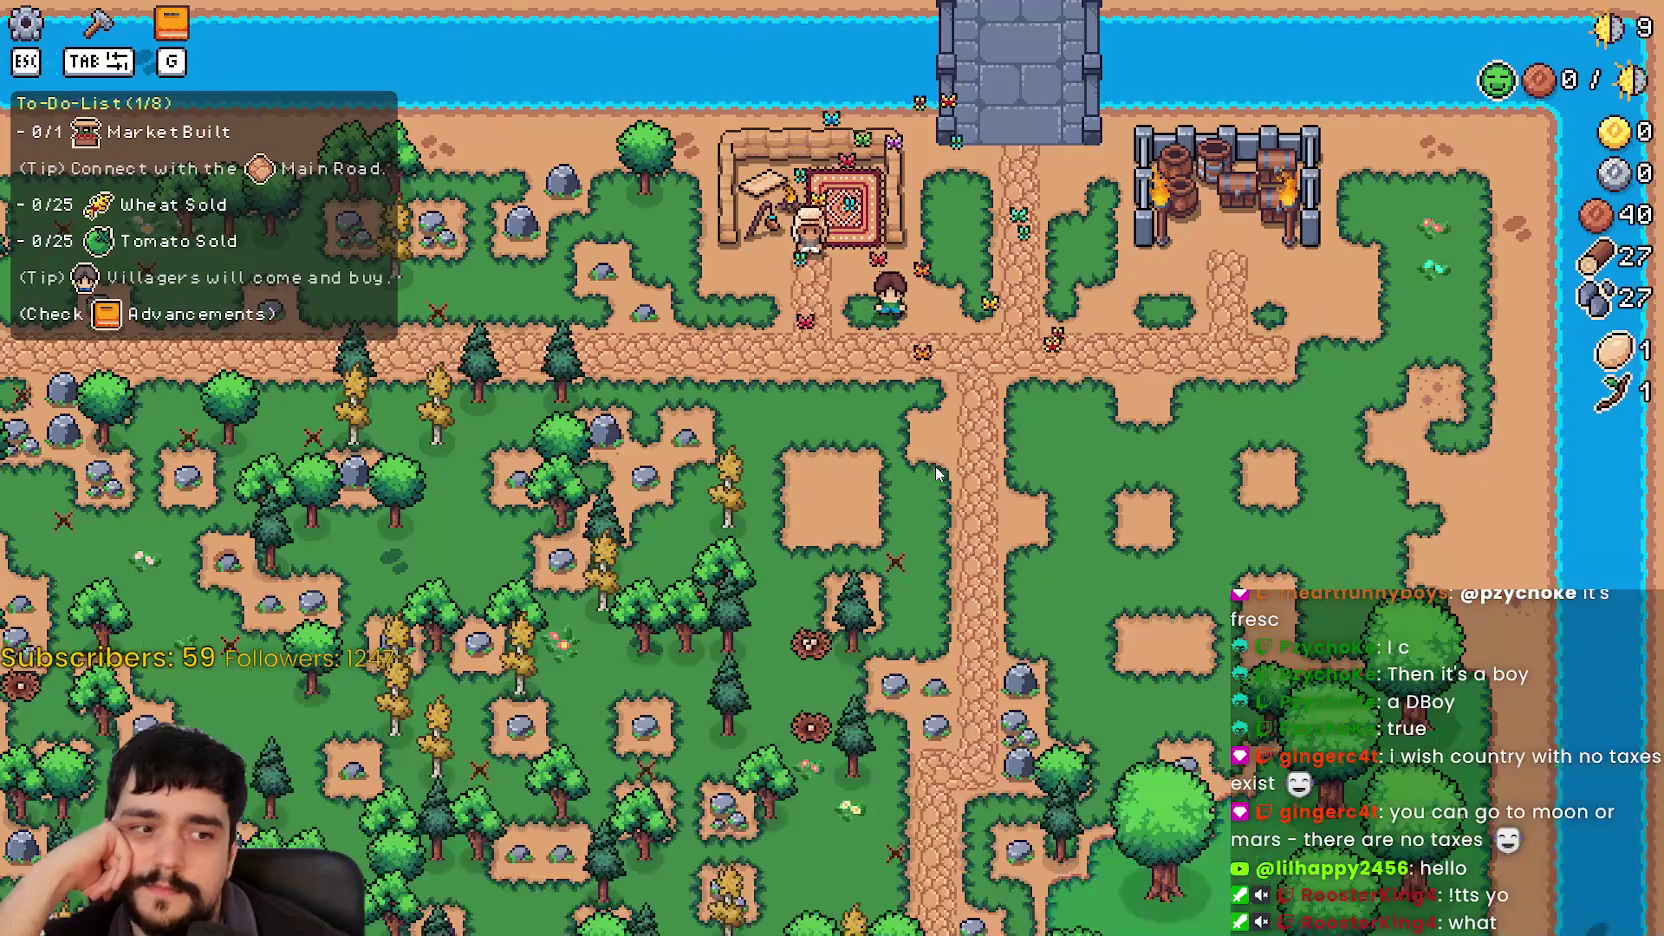
{"action": "scroll", "coordinate": [912, 445], "scroll_direction": "up", "scroll_amount": 2}
{"action": "scroll", "coordinate": [912, 445], "scroll_direction": "down", "scroll_amount": 2}
{"action": "scroll", "coordinate": [912, 445], "scroll_direction": "up", "scroll_amount": 2}
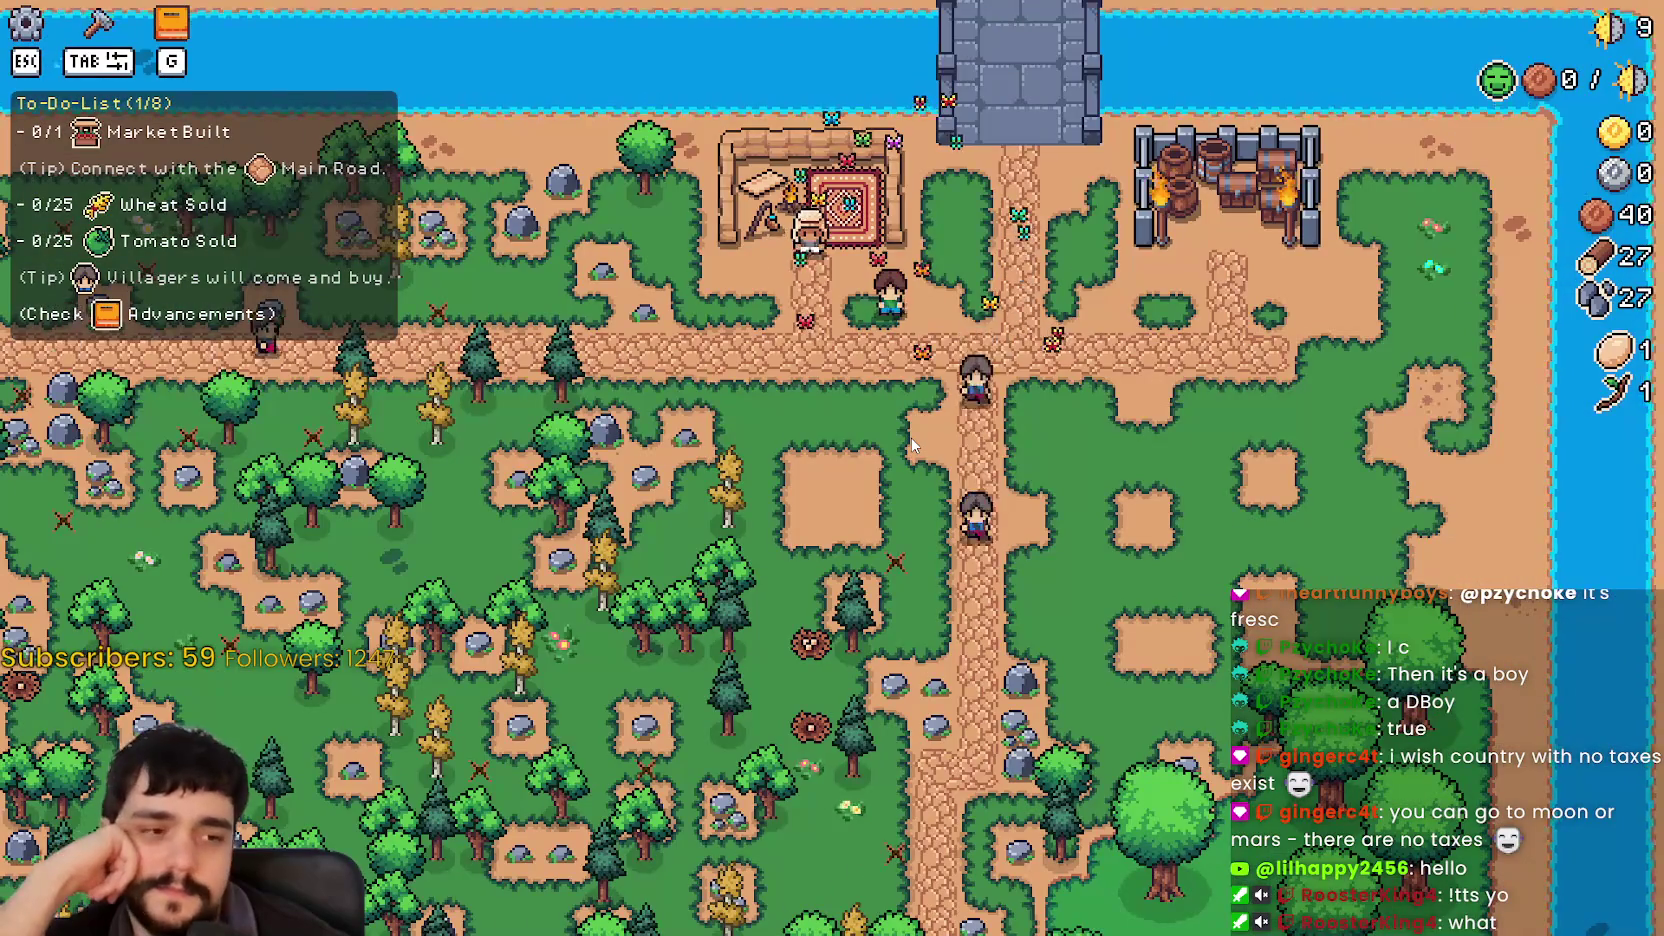
{"action": "scroll", "coordinate": [912, 445], "scroll_direction": "down", "scroll_amount": 2}
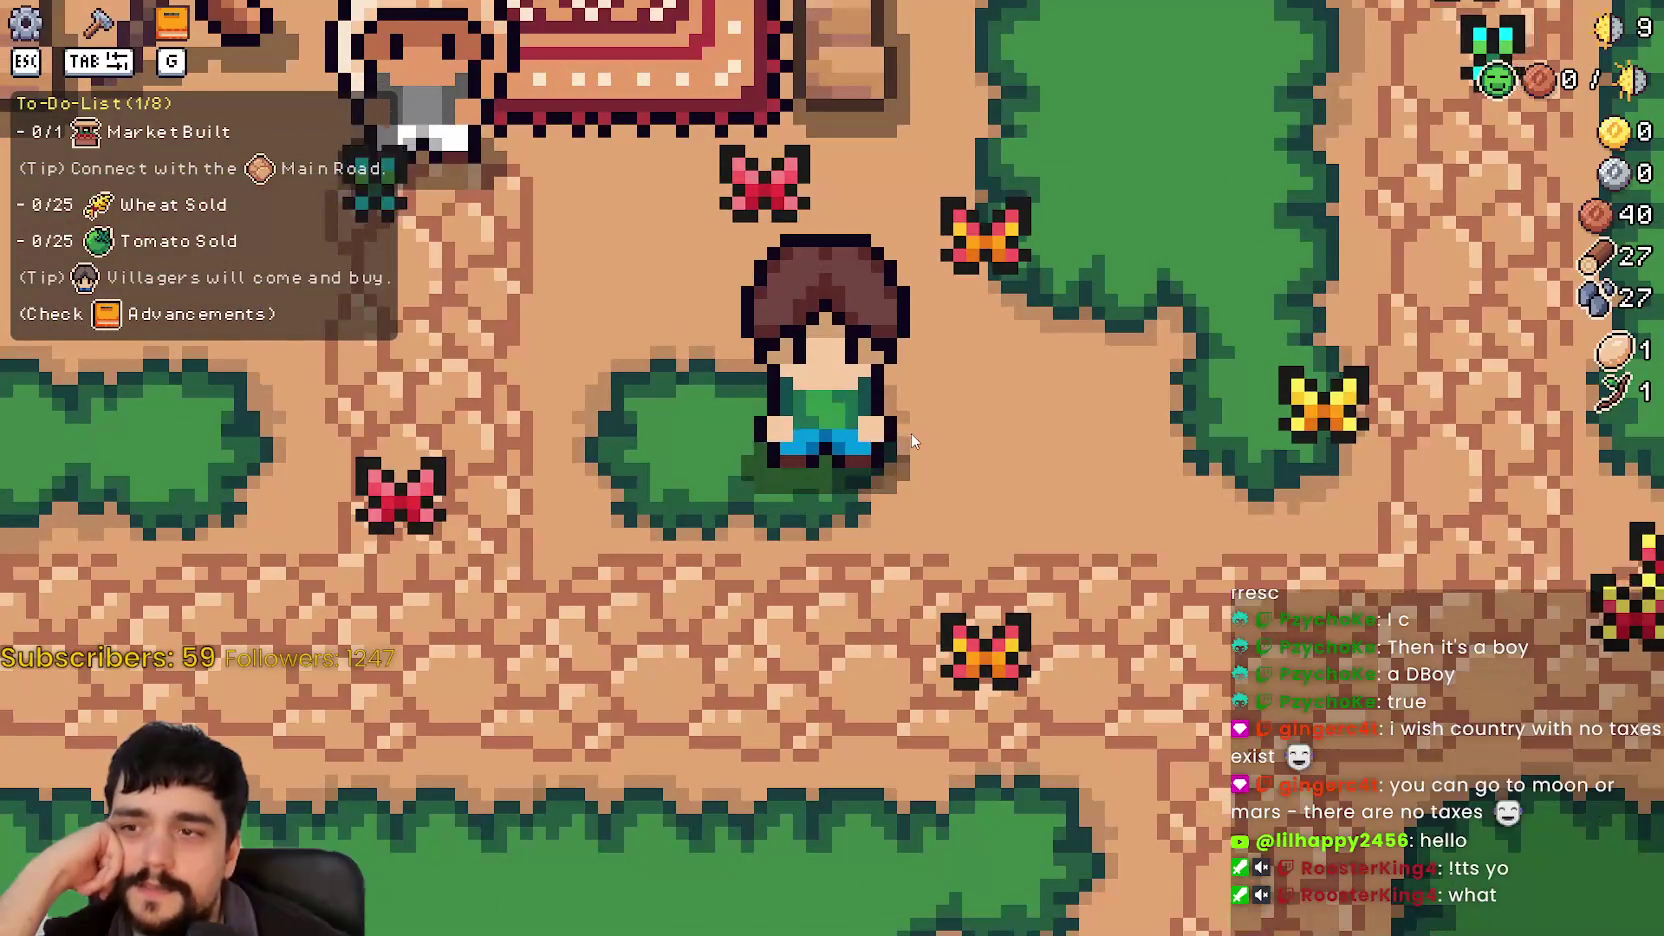
{"action": "scroll", "coordinate": [911, 440], "scroll_direction": "up", "scroll_amount": 2}
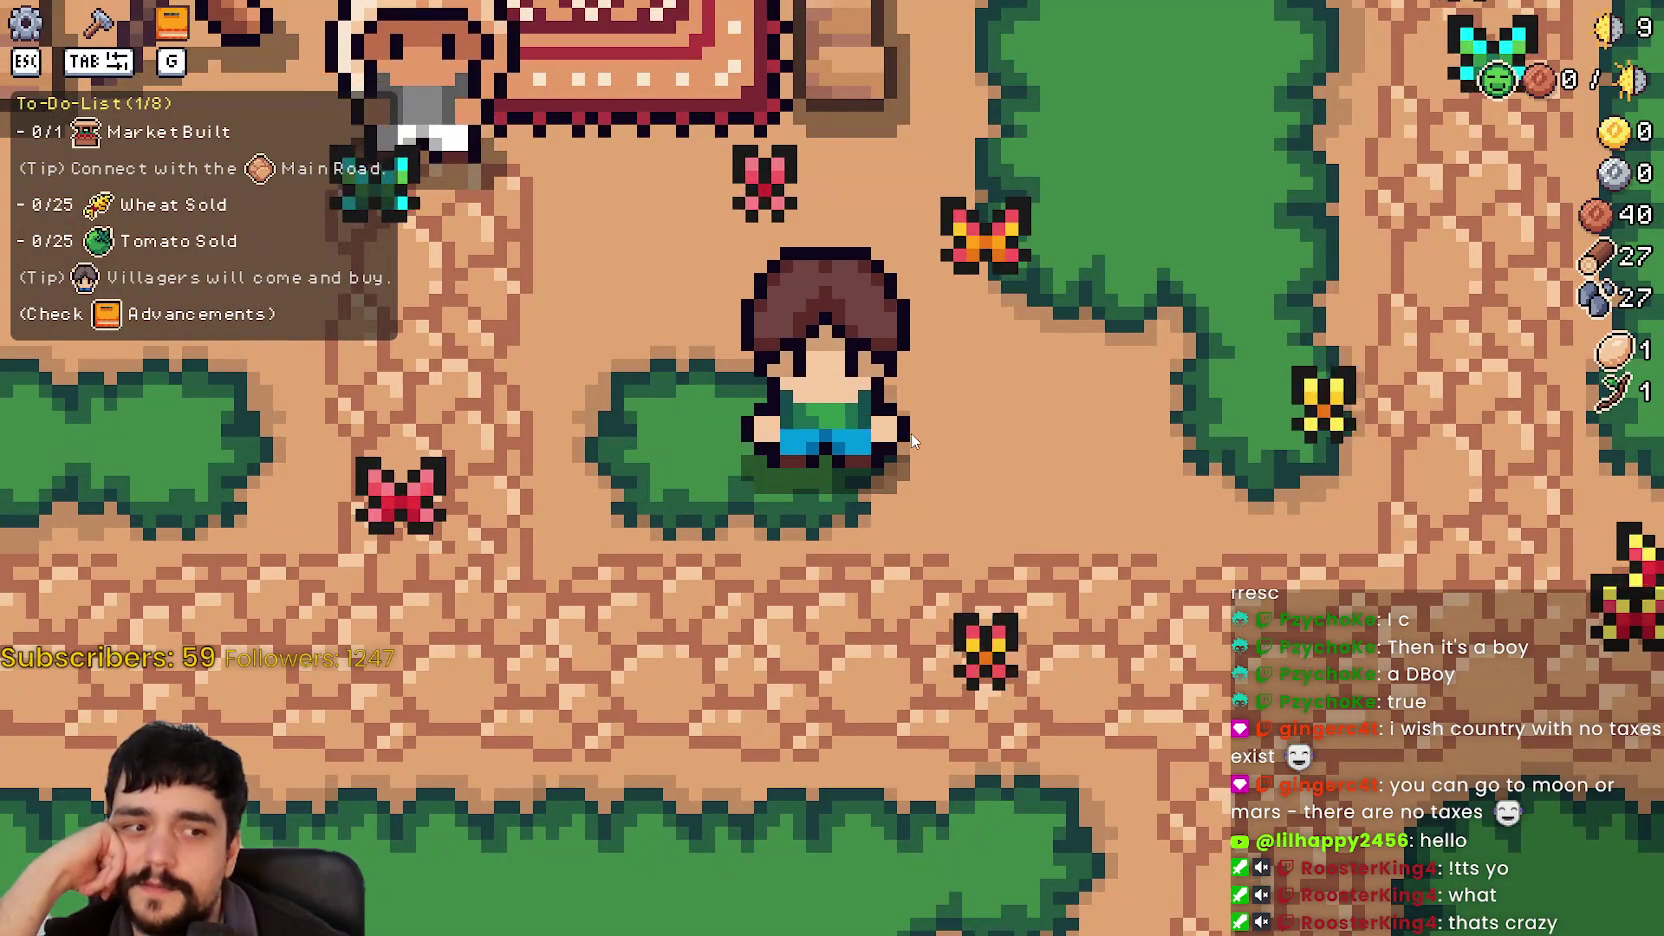
{"action": "scroll", "coordinate": [911, 440], "scroll_direction": "down", "scroll_amount": 2}
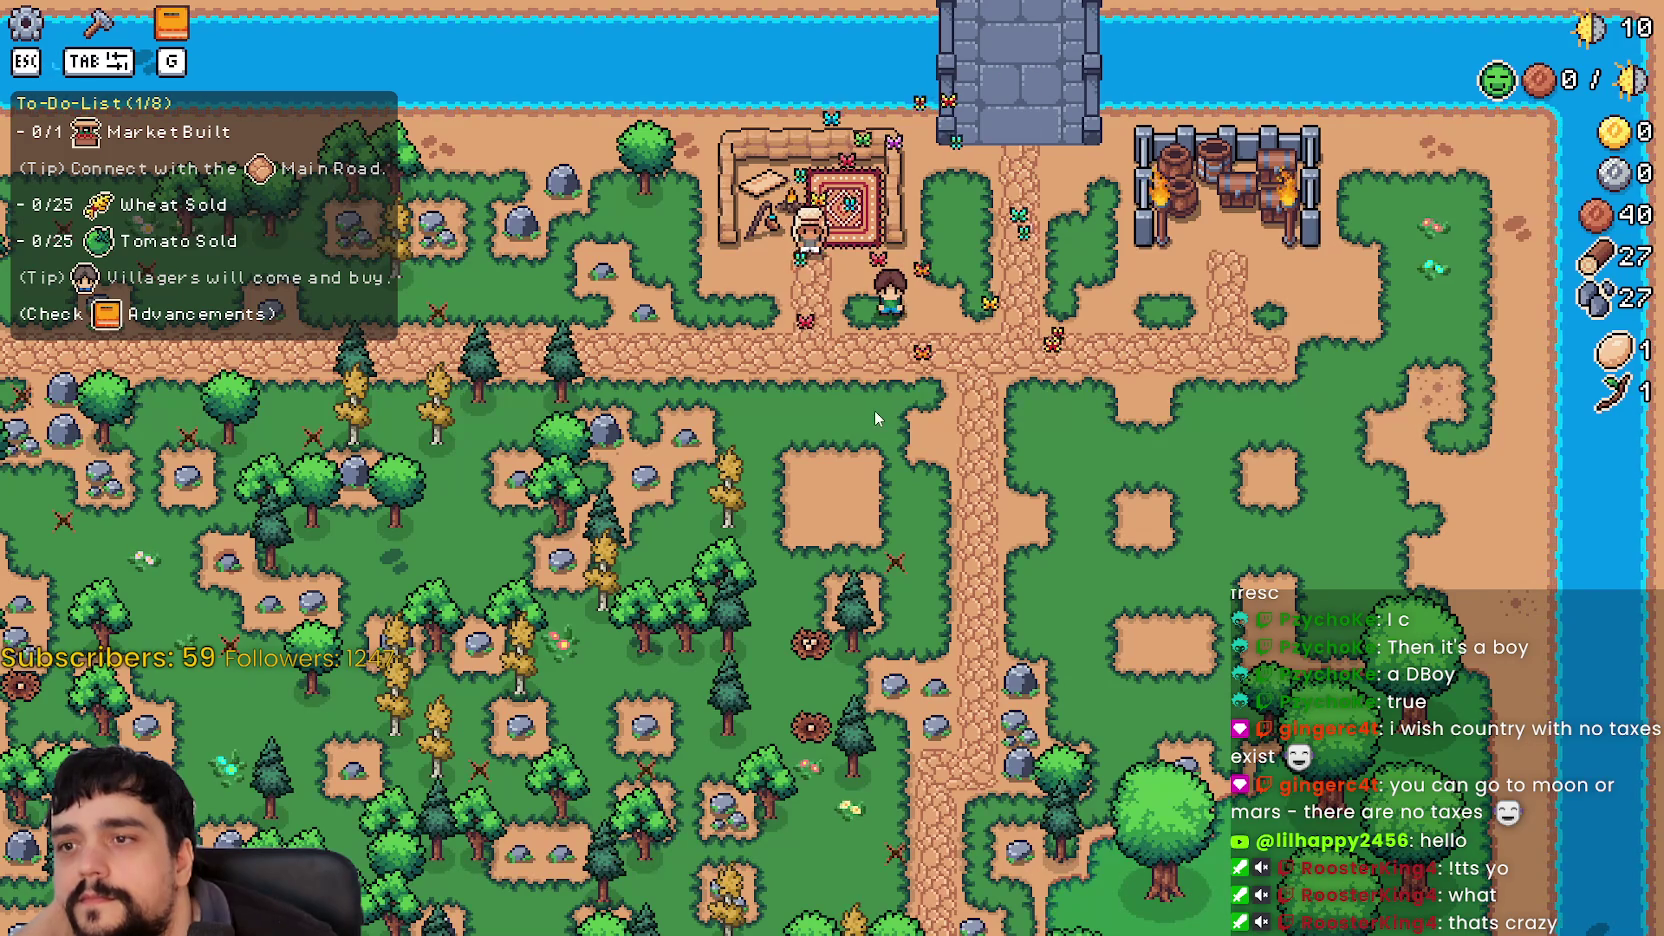
{"action": "scroll", "coordinate": [896, 445], "scroll_direction": "up", "scroll_amount": 2}
{"action": "scroll", "coordinate": [910, 500], "scroll_direction": "down", "scroll_amount": 5}
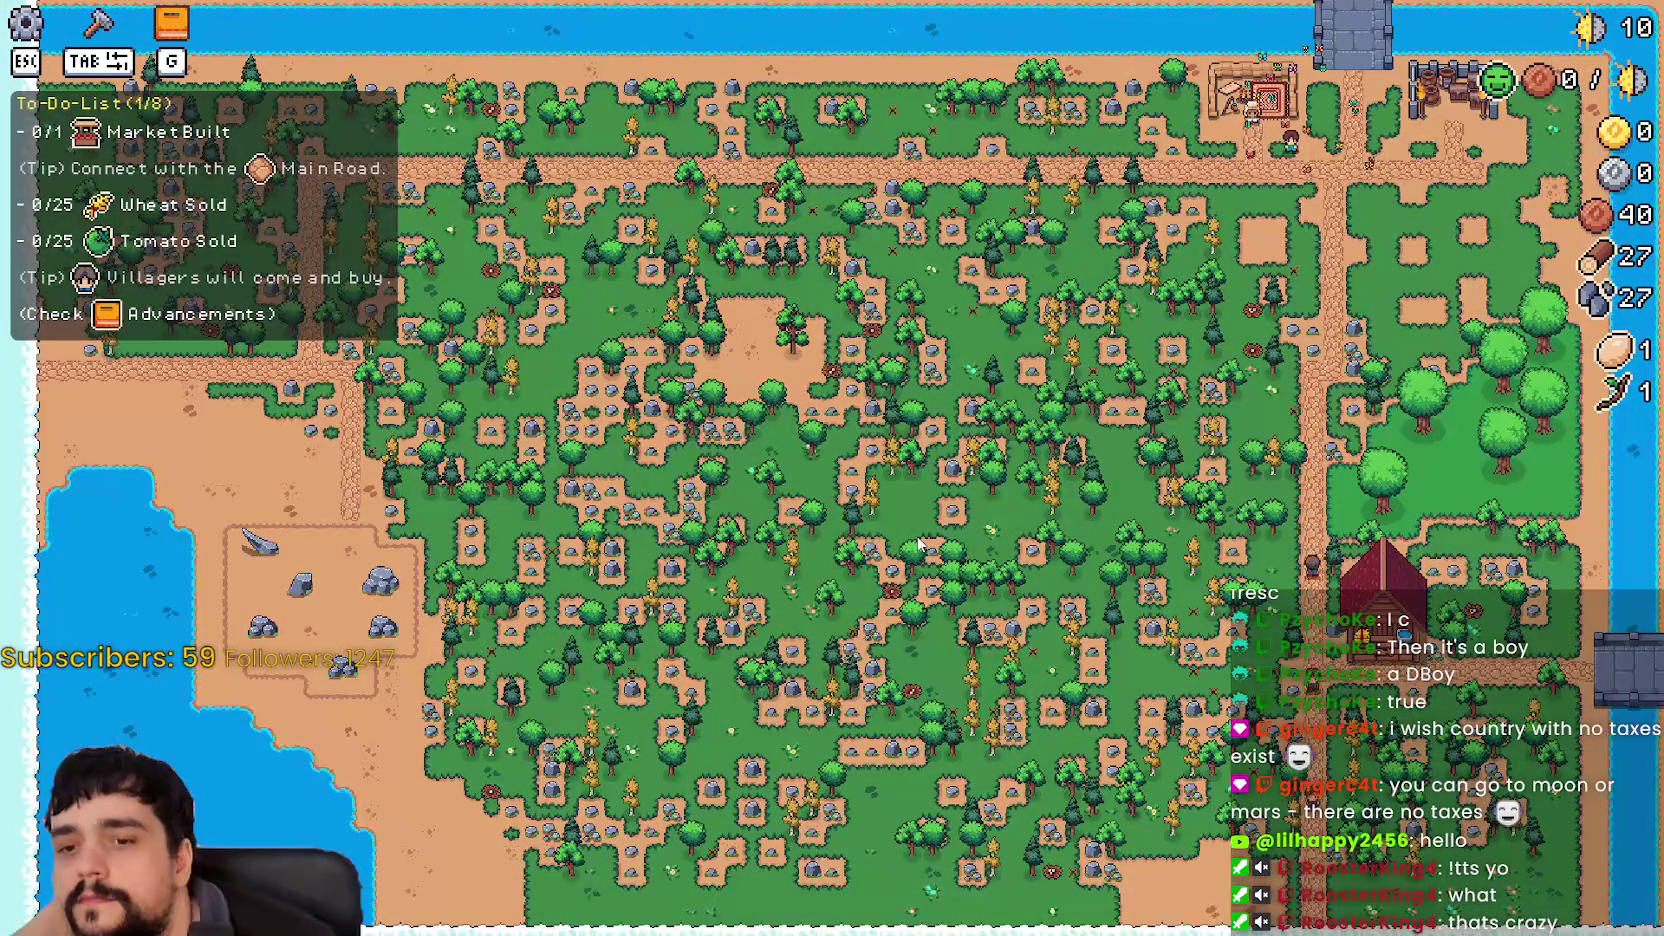
{"action": "scroll", "coordinate": [918, 543], "scroll_direction": "up", "scroll_amount": 5}
{"action": "scroll", "coordinate": [876, 410], "scroll_direction": "down", "scroll_amount": 1}
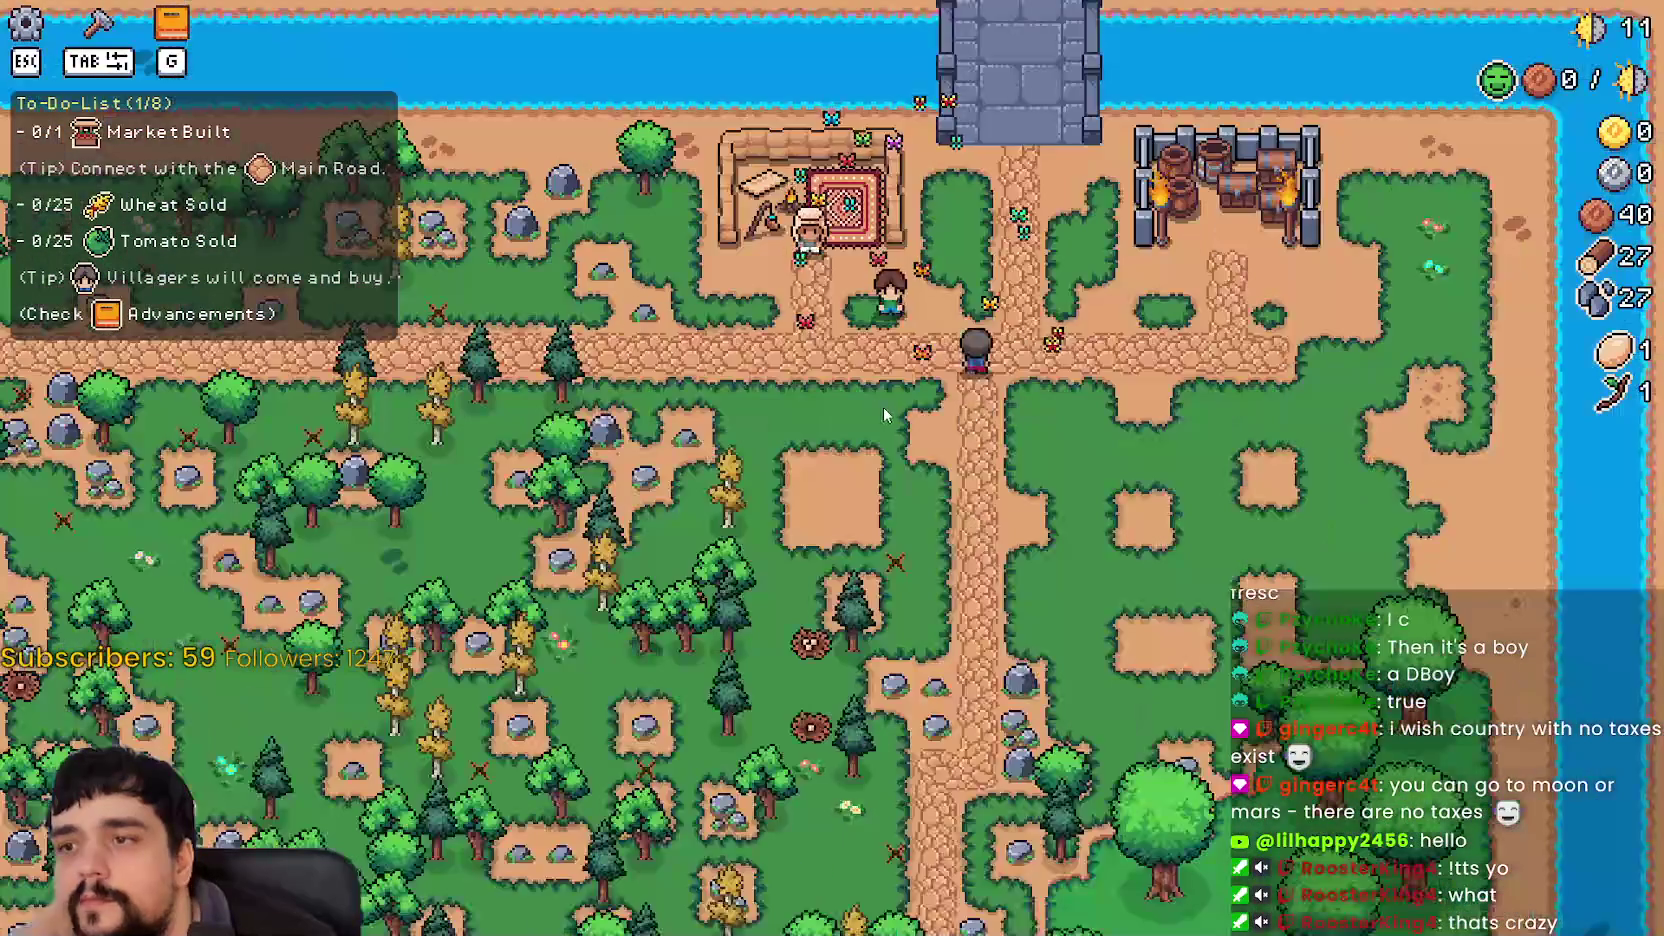
{"action": "scroll", "coordinate": [966, 456], "scroll_direction": "up", "scroll_amount": 3}
{"action": "scroll", "coordinate": [966, 456], "scroll_direction": "down", "scroll_amount": 3}
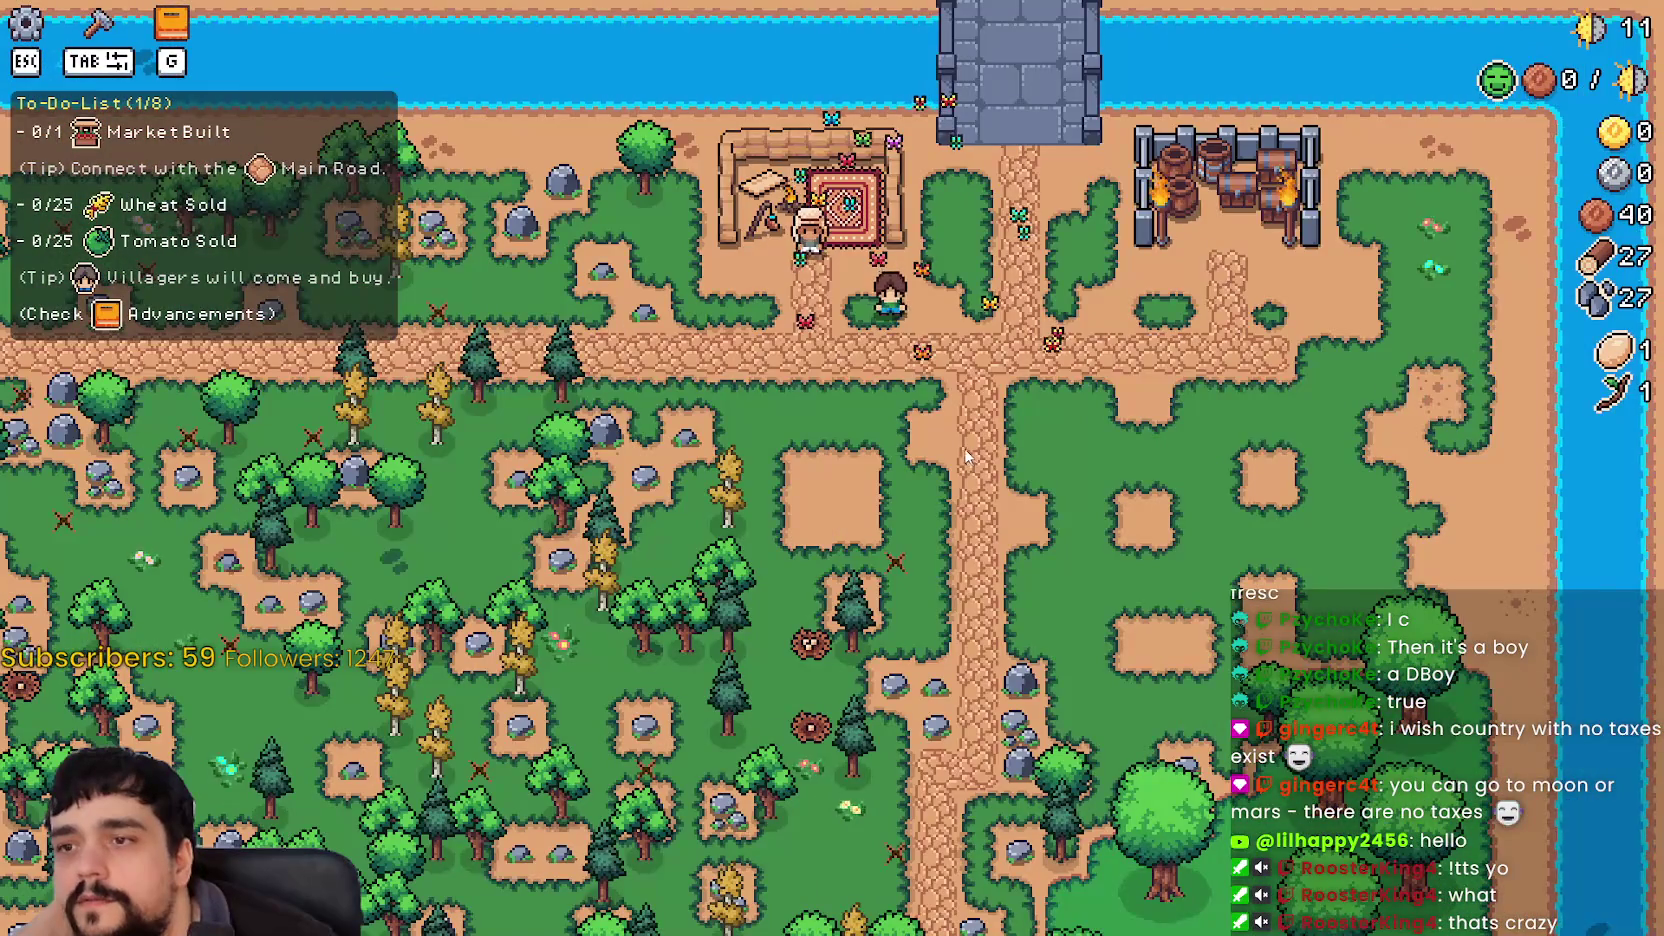
{"action": "scroll", "coordinate": [966, 456], "scroll_direction": "up", "scroll_amount": 3}
{"action": "scroll", "coordinate": [964, 455], "scroll_direction": "down", "scroll_amount": 1}
{"action": "scroll", "coordinate": [964, 455], "scroll_direction": "down", "scroll_amount": 2}
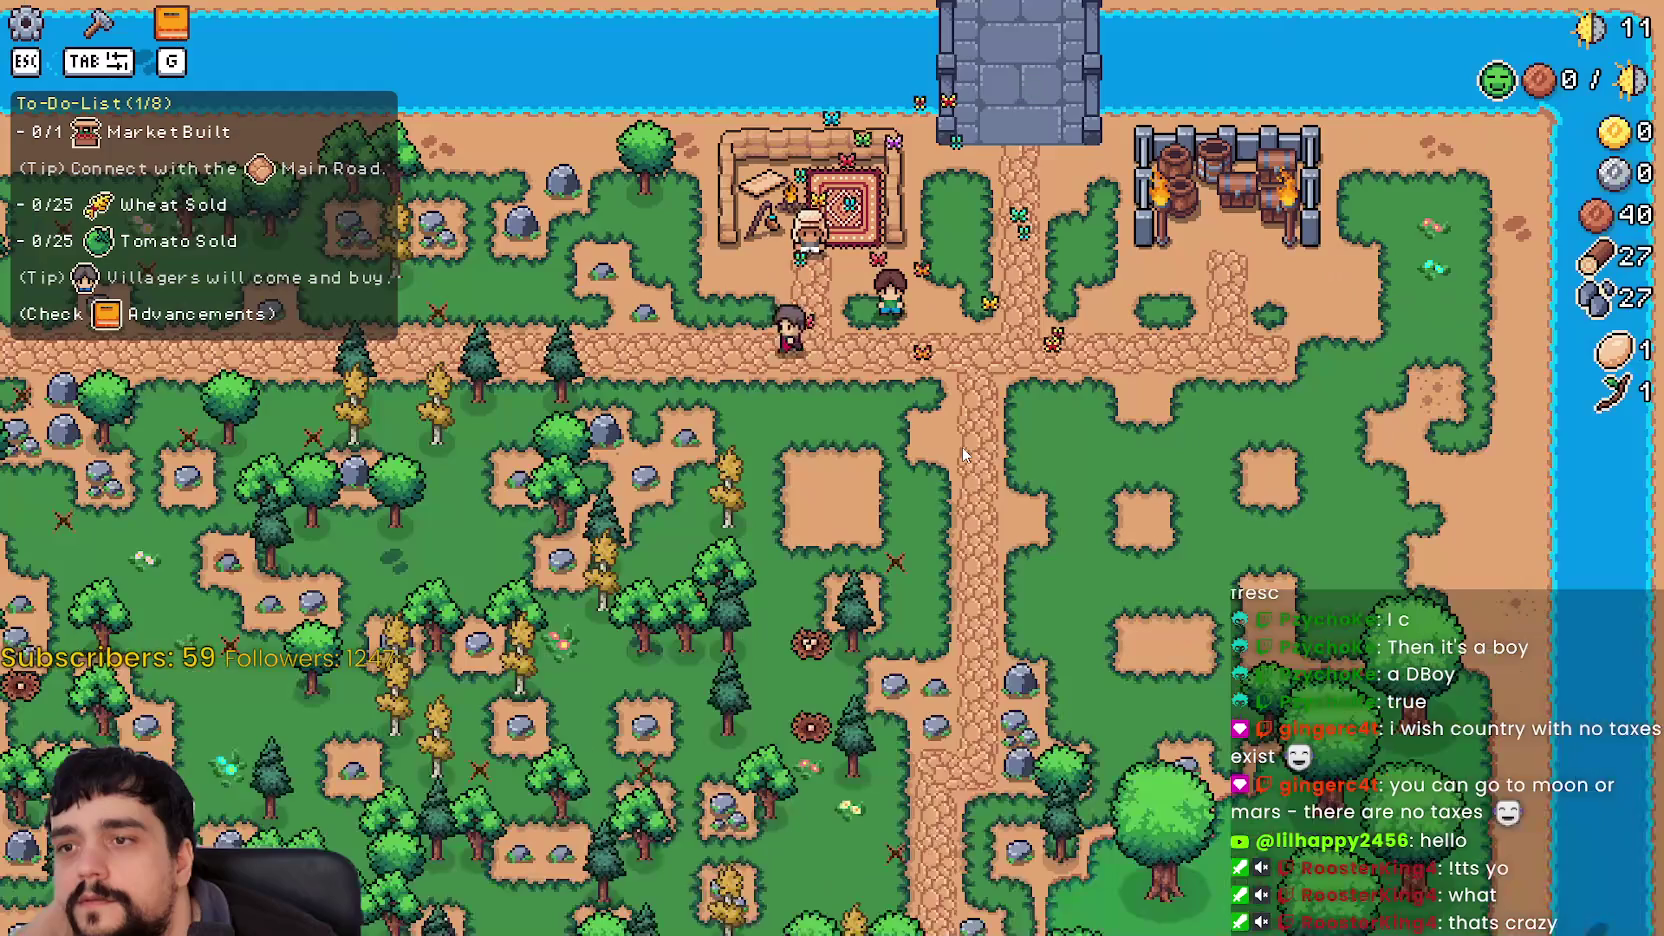
{"action": "scroll", "coordinate": [962, 447], "scroll_direction": "up", "scroll_amount": 3}
{"action": "scroll", "coordinate": [961, 445], "scroll_direction": "down", "scroll_amount": 3}
{"action": "scroll", "coordinate": [961, 442], "scroll_direction": "up", "scroll_amount": 3}
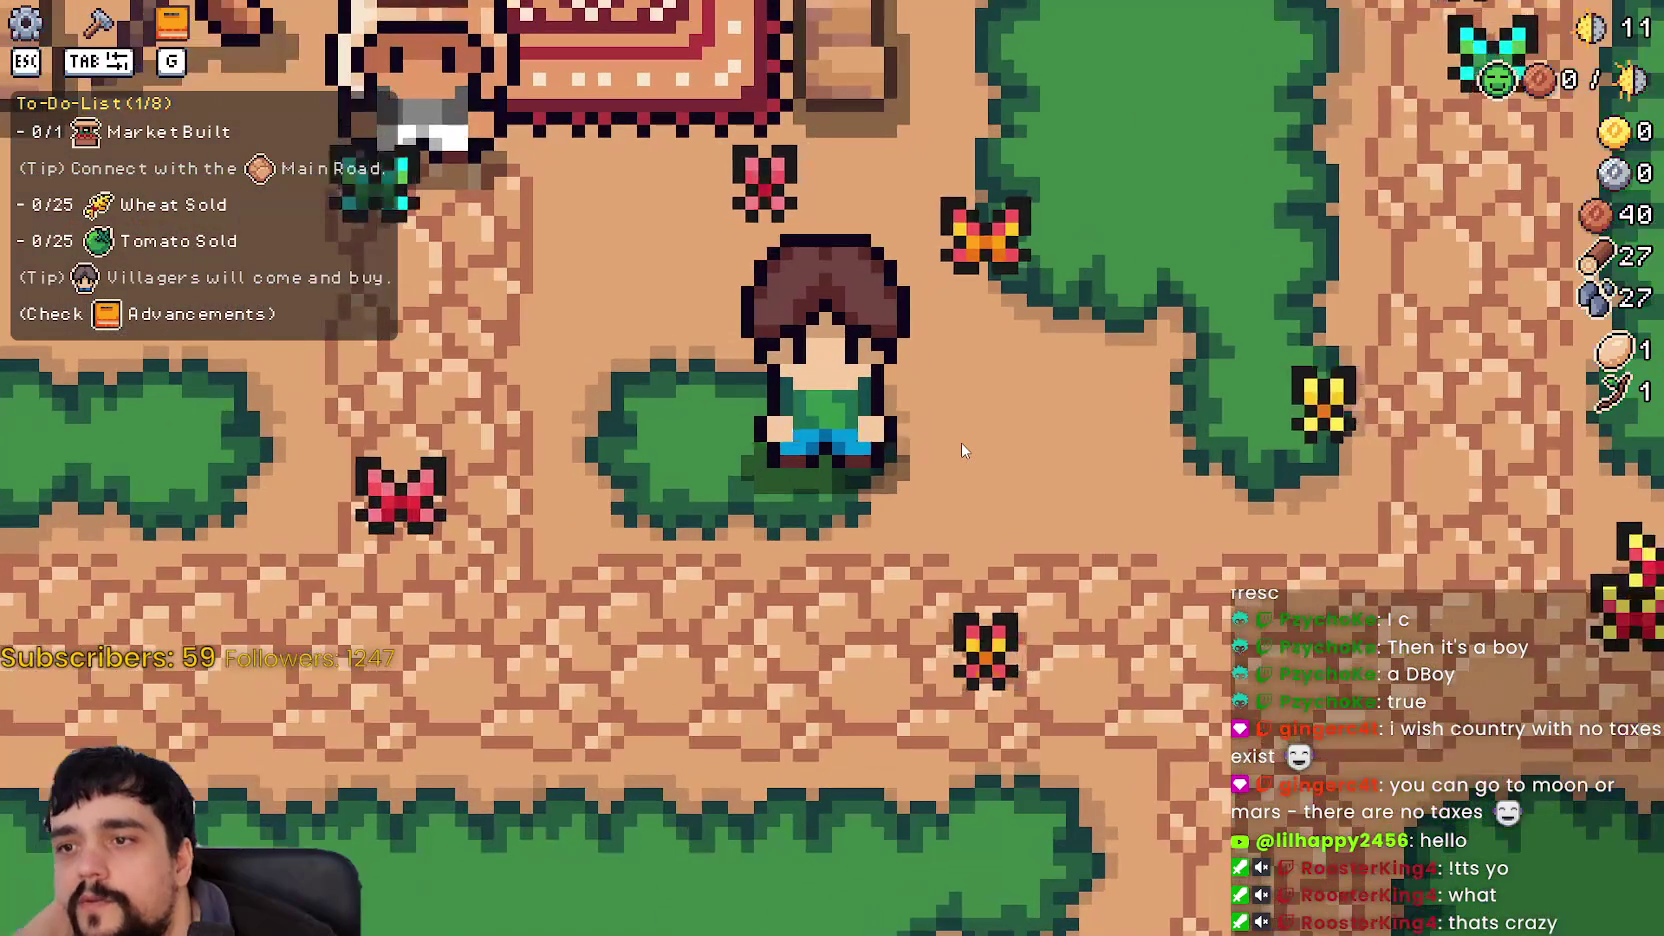
{"action": "scroll", "coordinate": [961, 442], "scroll_direction": "down", "scroll_amount": 3}
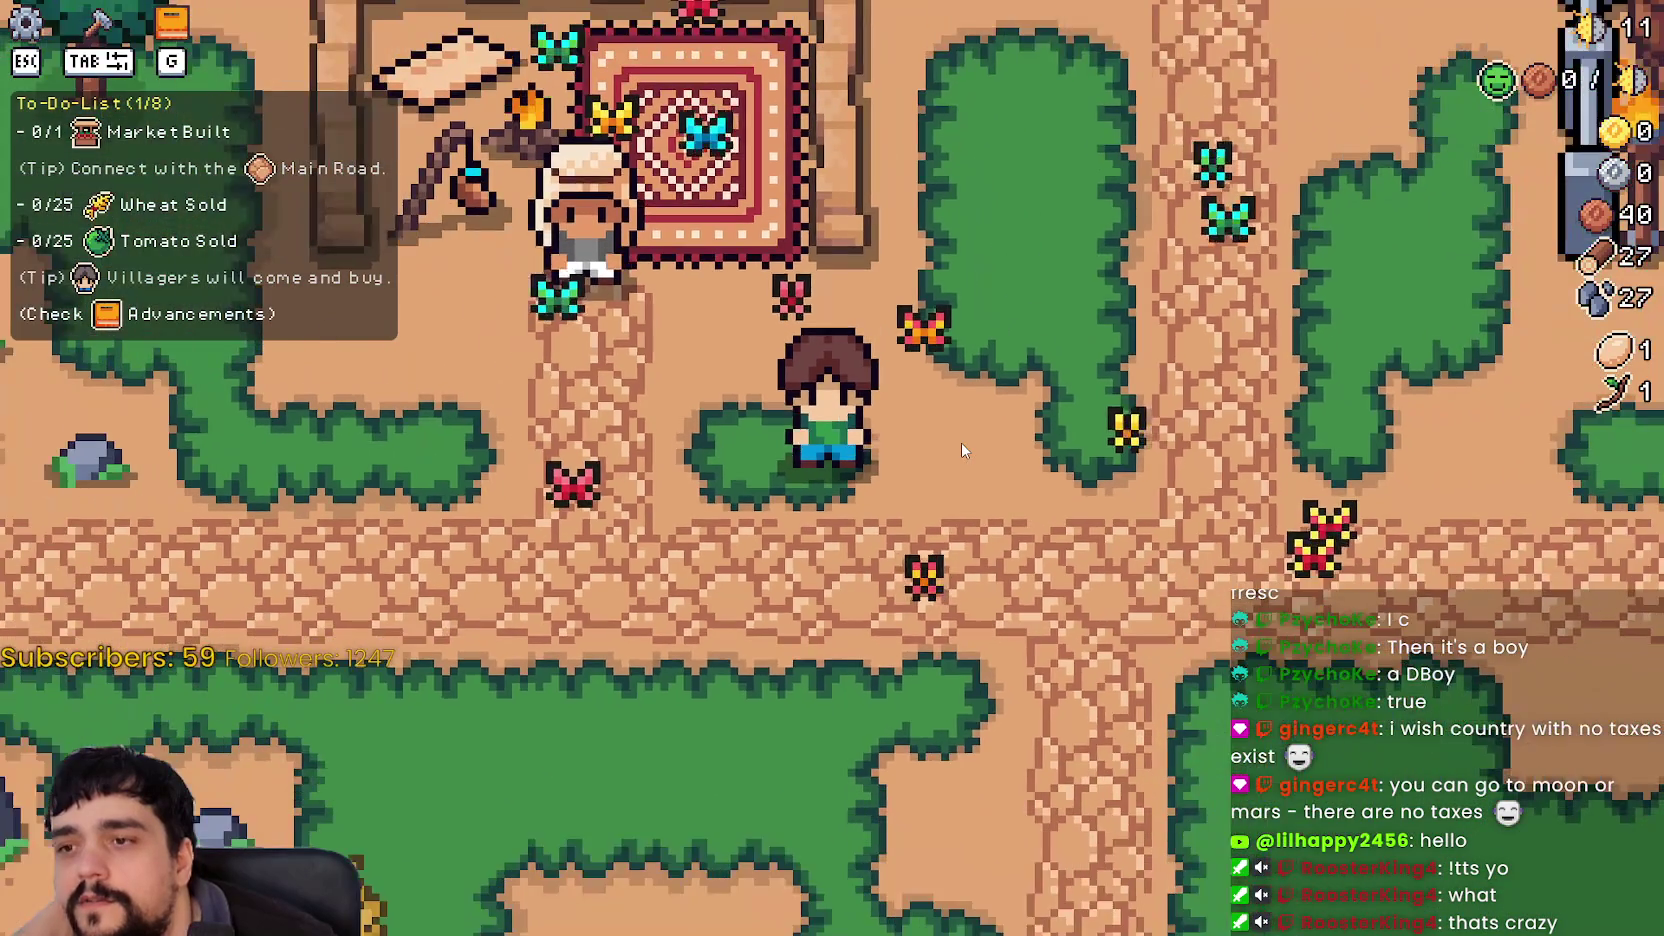
{"action": "scroll", "coordinate": [961, 442], "scroll_direction": "down", "scroll_amount": 2}
{"action": "scroll", "coordinate": [957, 443], "scroll_direction": "down", "scroll_amount": 1}
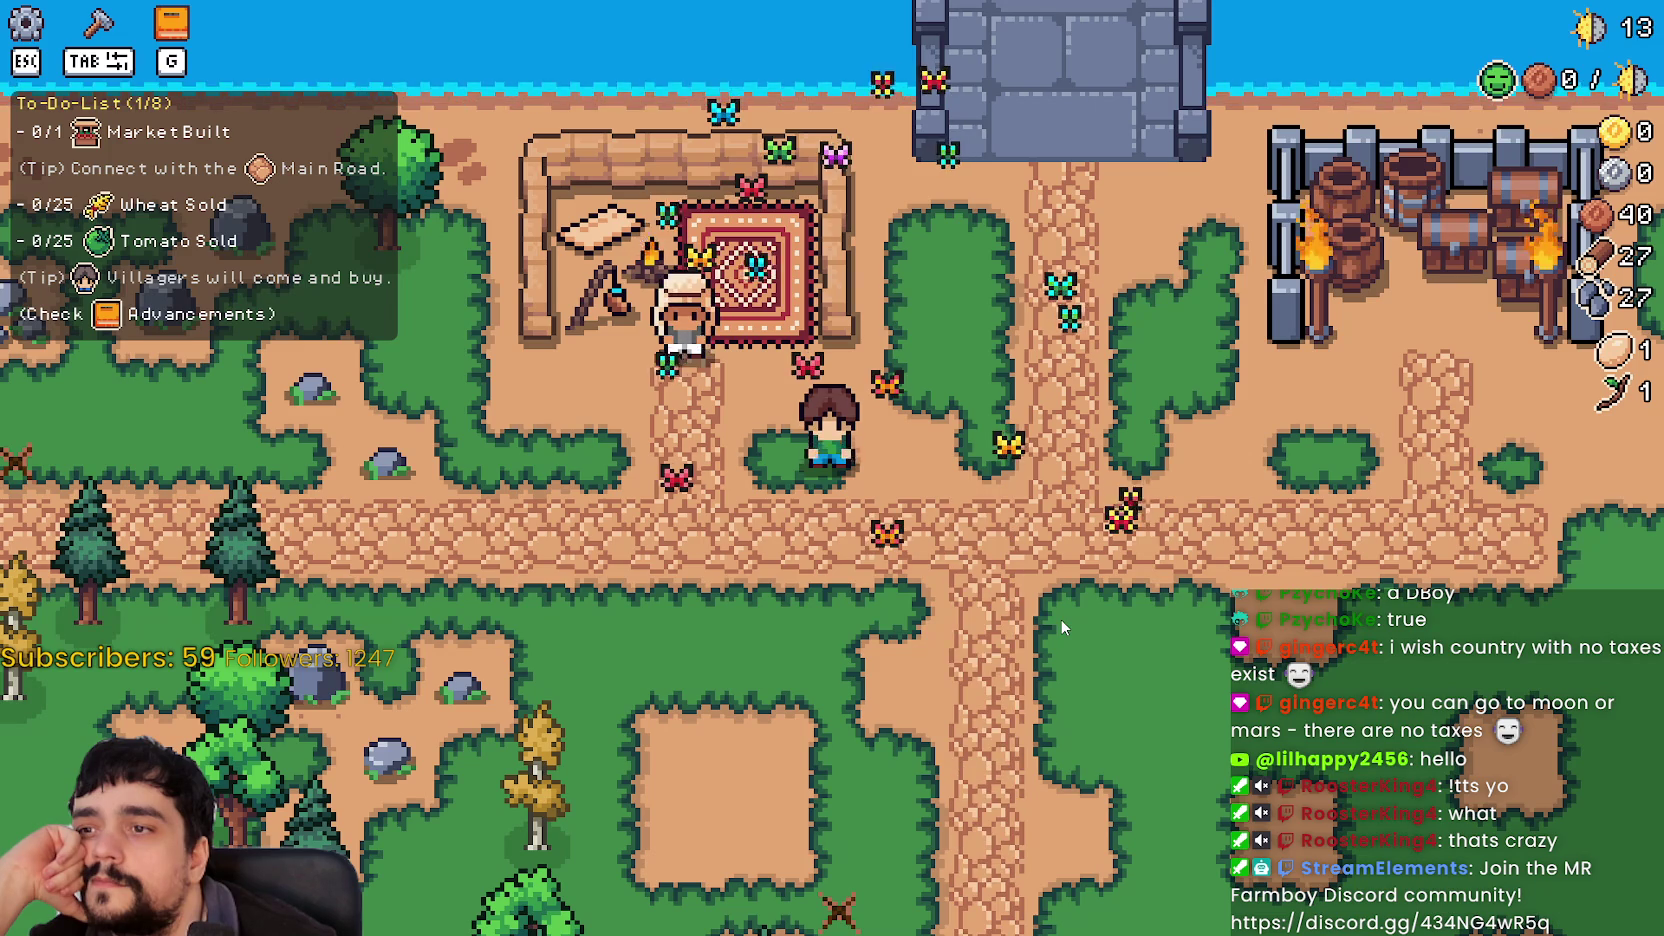
{"action": "scroll", "coordinate": [1060, 618], "scroll_direction": "down", "scroll_amount": 2}
{"action": "scroll", "coordinate": [1060, 618], "scroll_direction": "up", "scroll_amount": 2}
{"action": "scroll", "coordinate": [1060, 618], "scroll_direction": "down", "scroll_amount": 1}
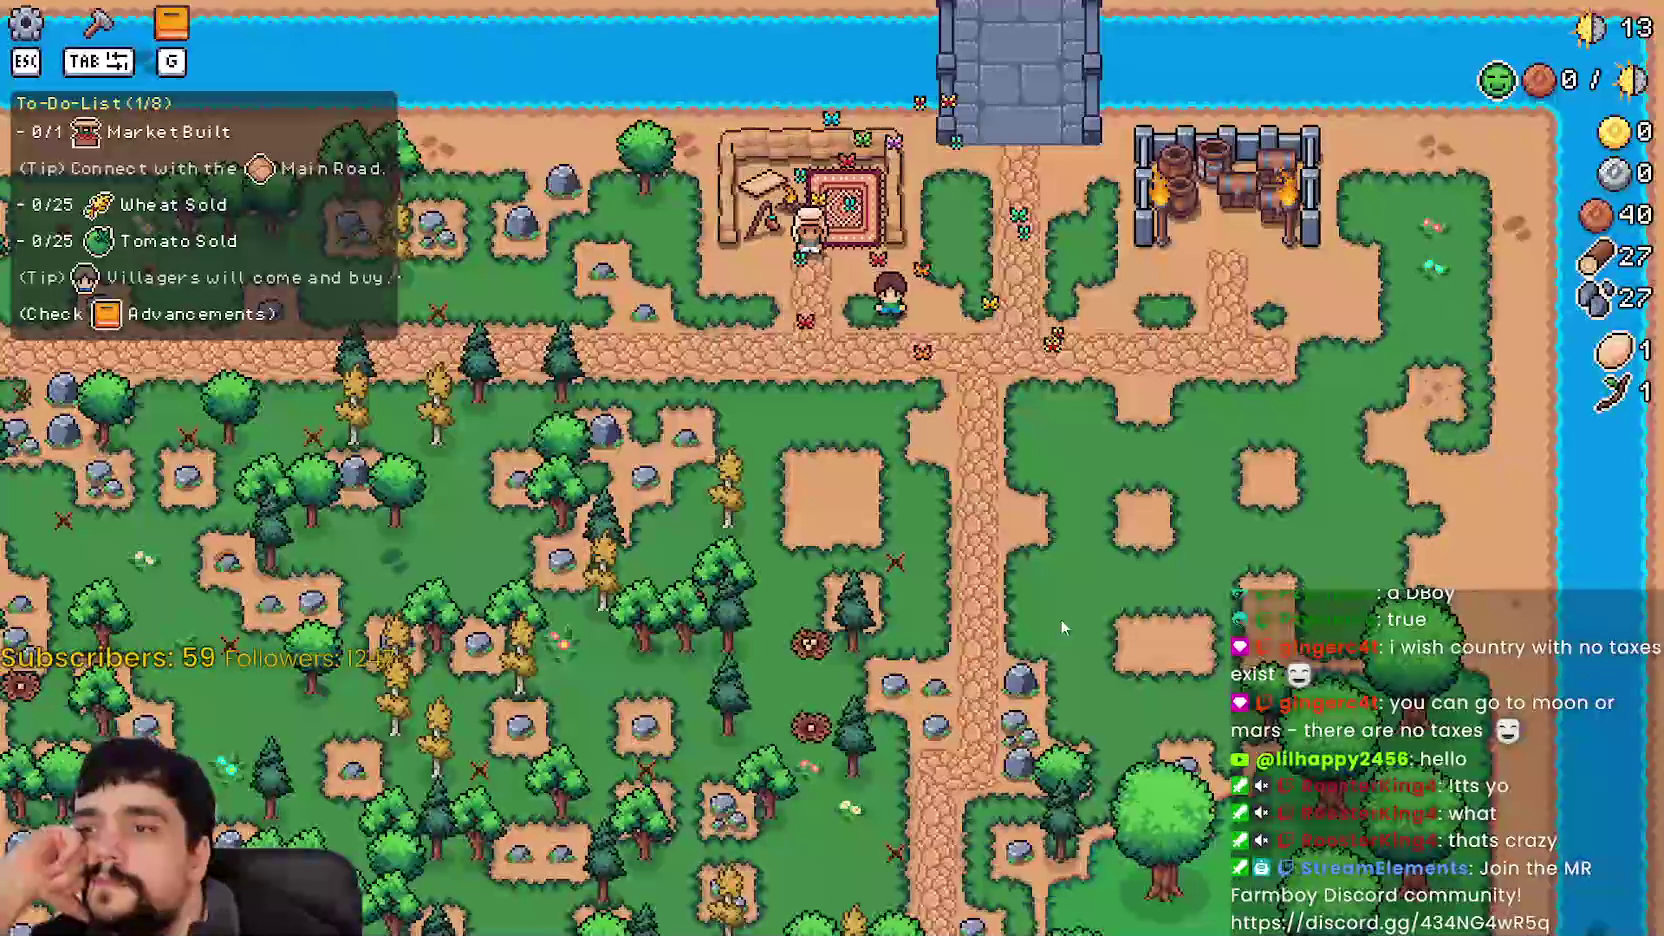
{"action": "scroll", "coordinate": [1056, 616], "scroll_direction": "up", "scroll_amount": 1}
{"action": "scroll", "coordinate": [1055, 615], "scroll_direction": "down", "scroll_amount": 1}
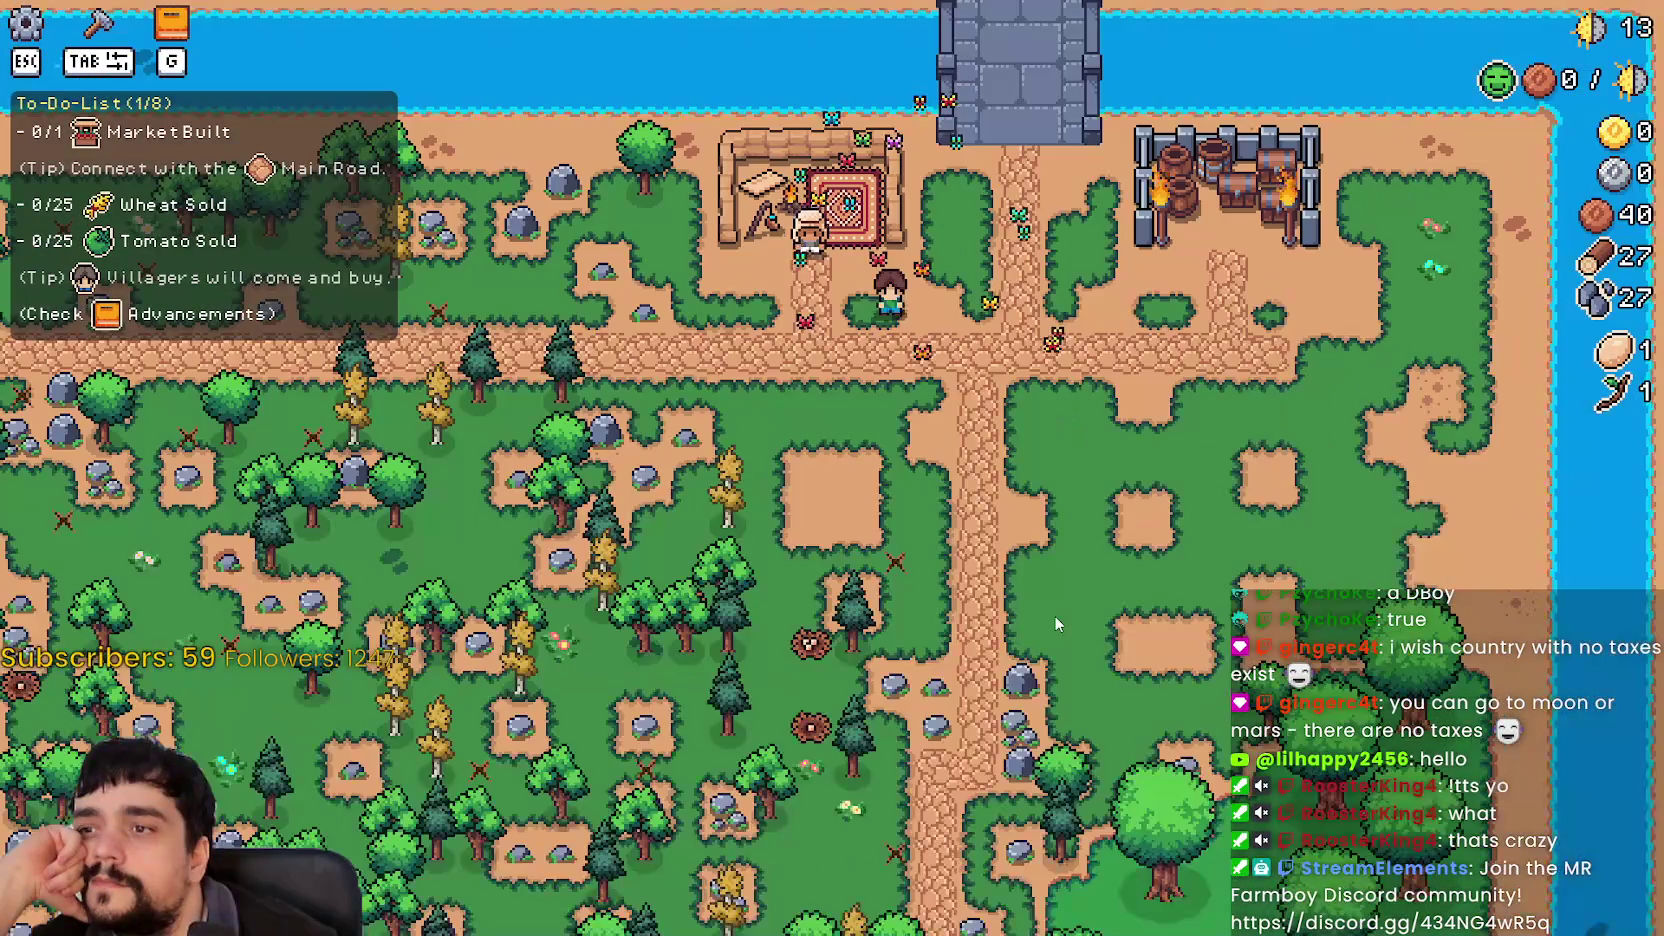
{"action": "scroll", "coordinate": [1056, 622], "scroll_direction": "up", "scroll_amount": 3}
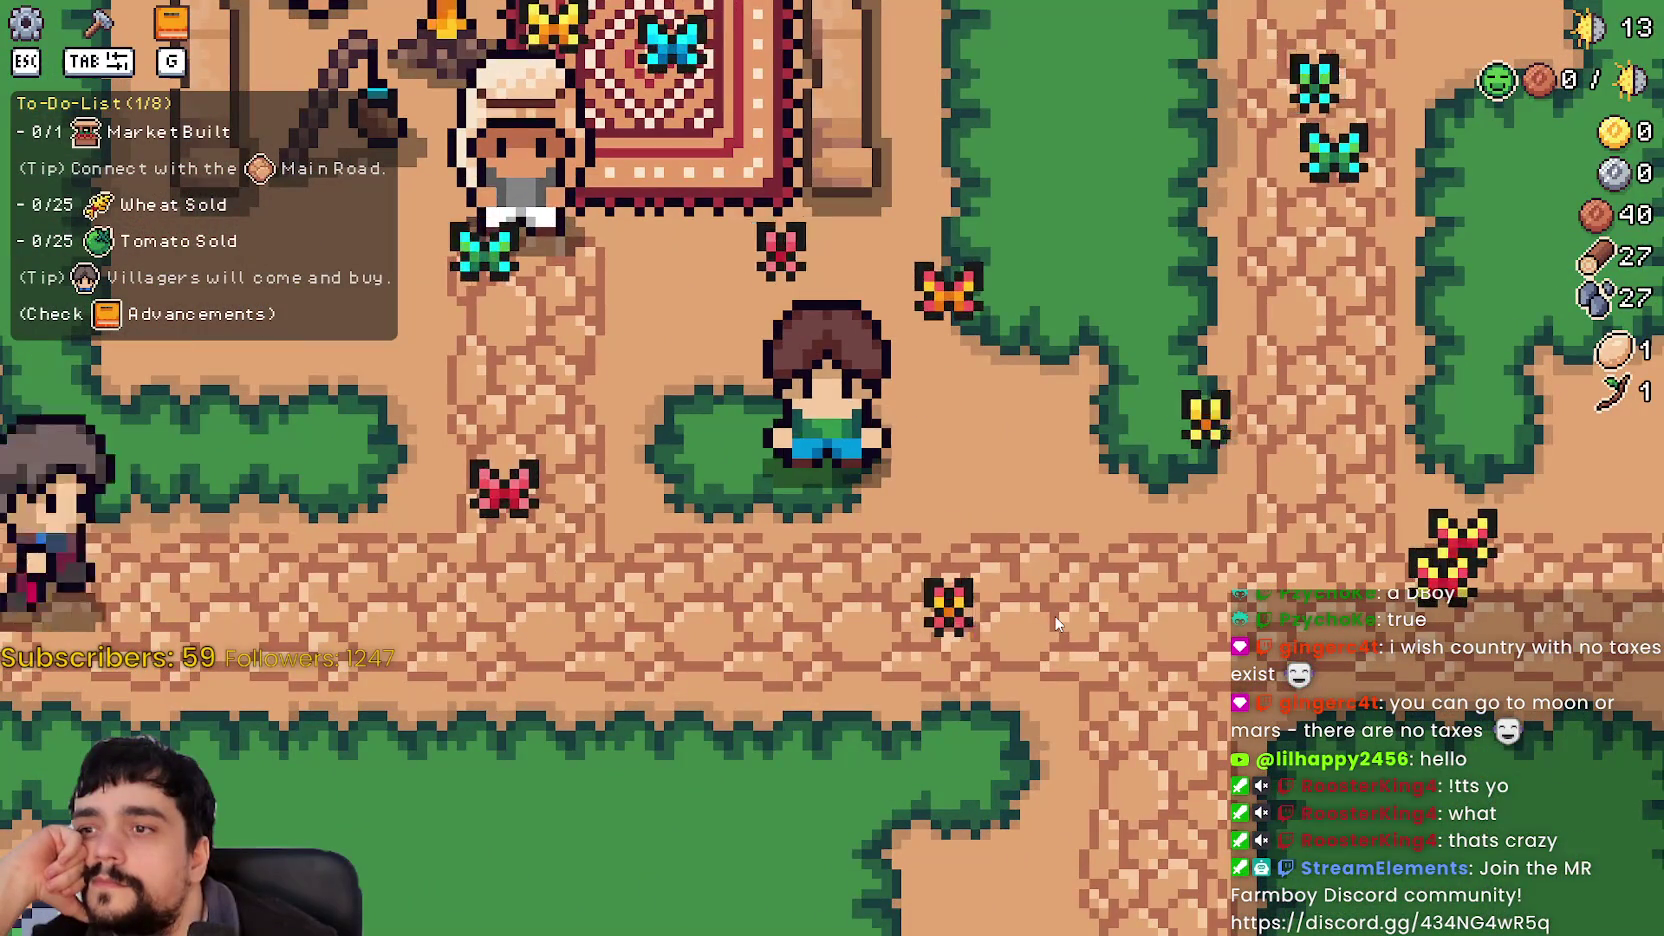
{"action": "scroll", "coordinate": [1054, 615], "scroll_direction": "down", "scroll_amount": 1}
{"action": "scroll", "coordinate": [1054, 615], "scroll_direction": "down", "scroll_amount": 2}
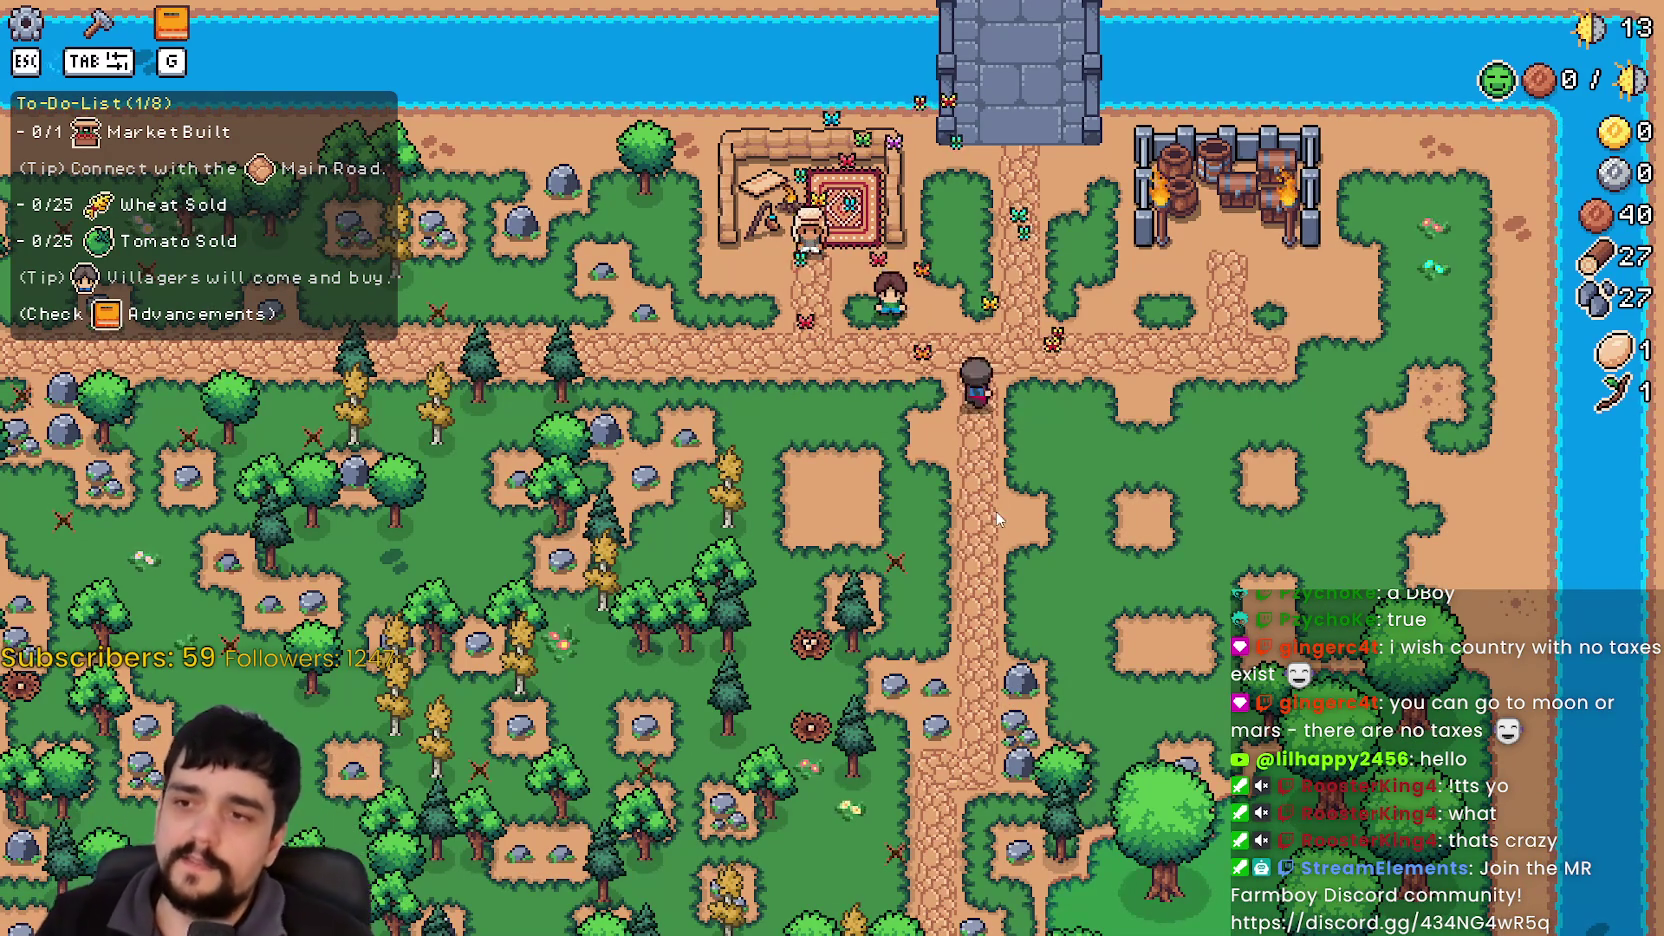
{"action": "scroll", "coordinate": [990, 370], "scroll_direction": "up", "scroll_amount": 5}
{"action": "scroll", "coordinate": [975, 372], "scroll_direction": "down", "scroll_amount": 5}
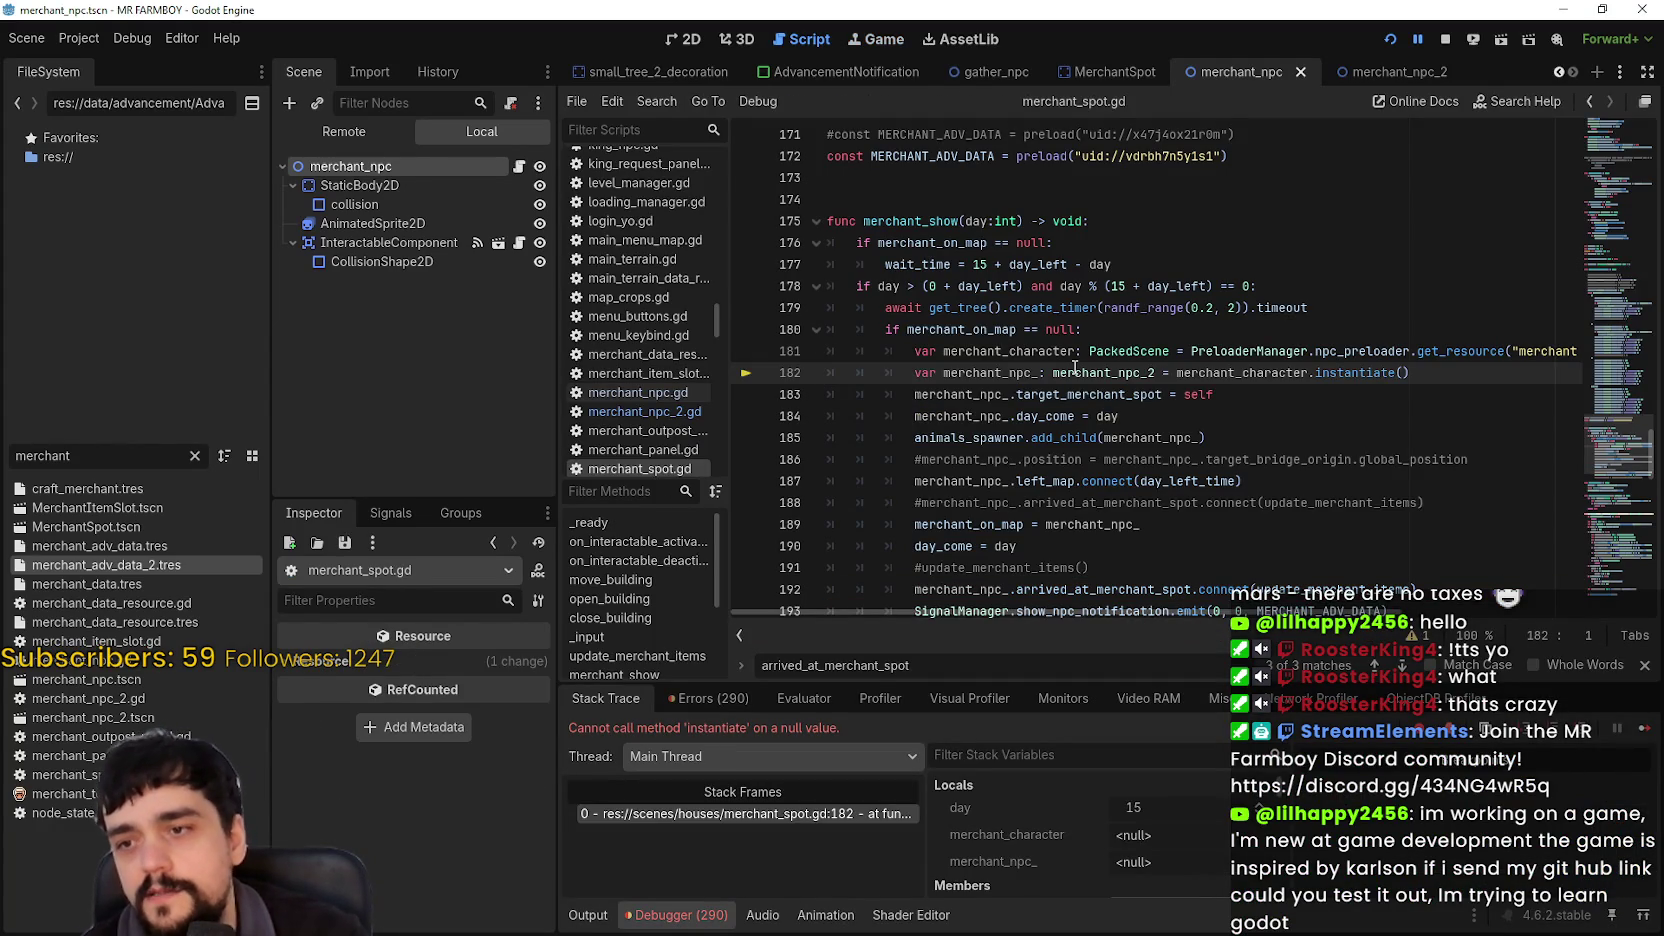
Step: Inspect update_merchant_items on line 192, save the scene and stop the running game
{"action": "scroll", "coordinate": [1075, 368], "scroll_direction": "down", "scroll_amount": 4}
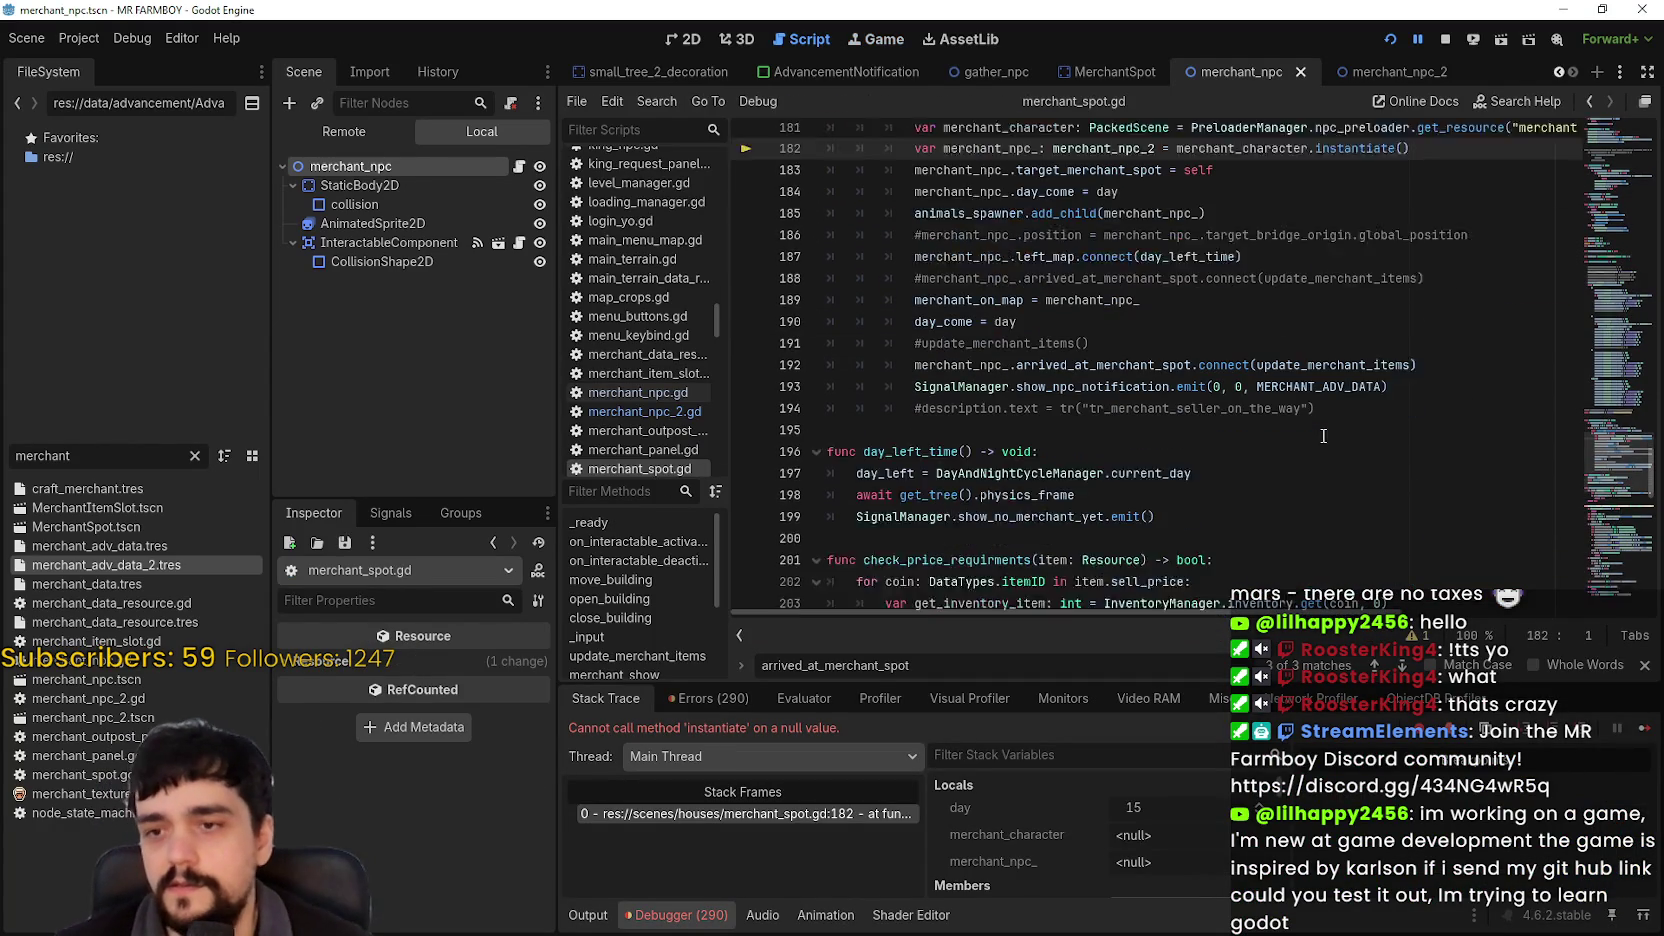
{"action": "double_click", "coordinate": [1266, 330]}
{"action": "double_click", "coordinate": [1102, 329]}
{"action": "scroll", "coordinate": [1102, 329], "scroll_direction": "up", "scroll_amount": 2}
{"action": "left_click", "coordinate": [1170, 264]}
{"action": "key", "text": "ctrl+s"}
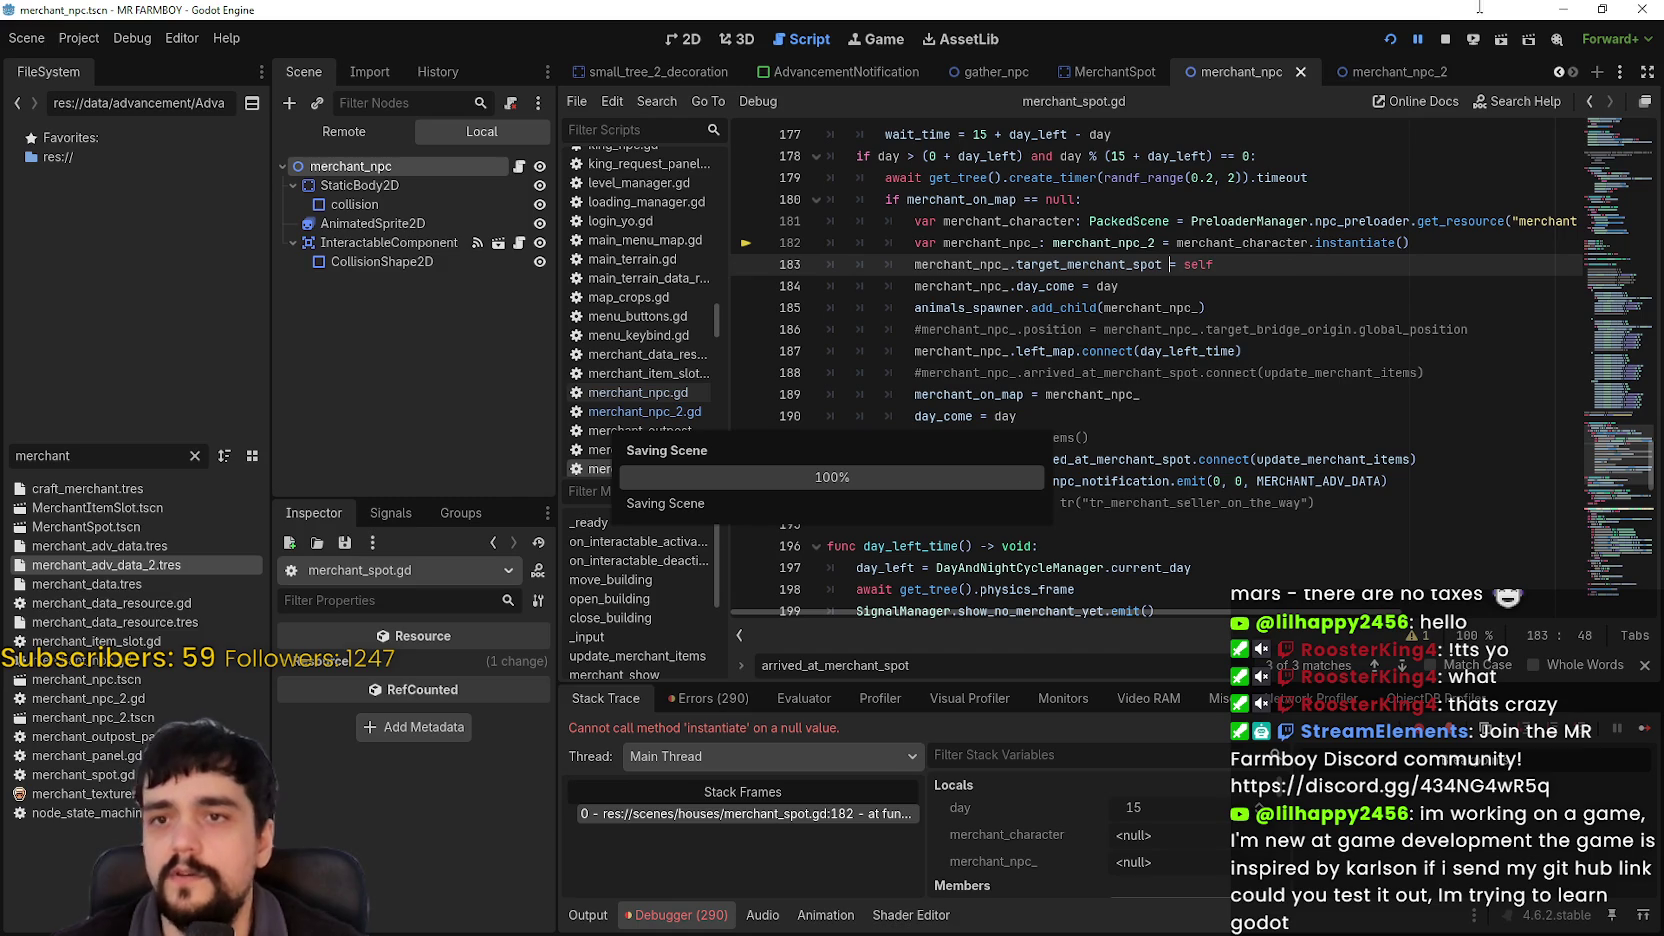
{"action": "left_click", "coordinate": [1444, 40]}
Step: Filter FileSystem for 'prelo', open preloader_manager.tscn and enlarge the preloaded resources list
{"action": "left_click_drag", "start_coordinate": [1517, 221], "coordinate": [1572, 215]}
{"action": "double_click", "coordinate": [1490, 221]}
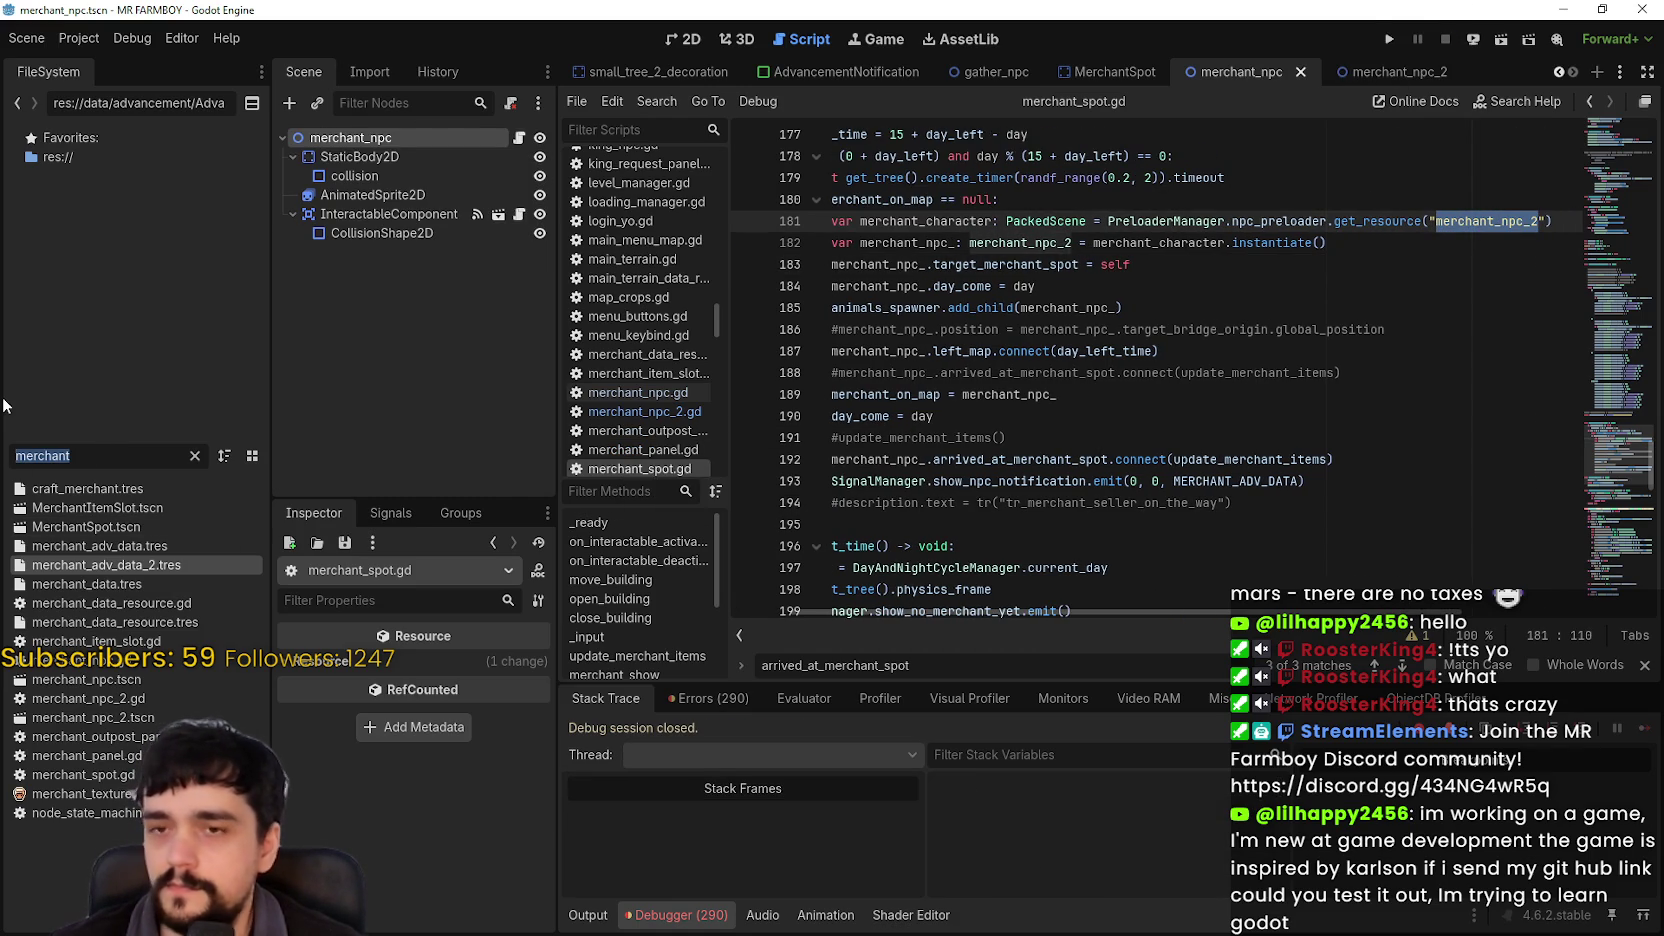
{"action": "type", "text": "prelo"}
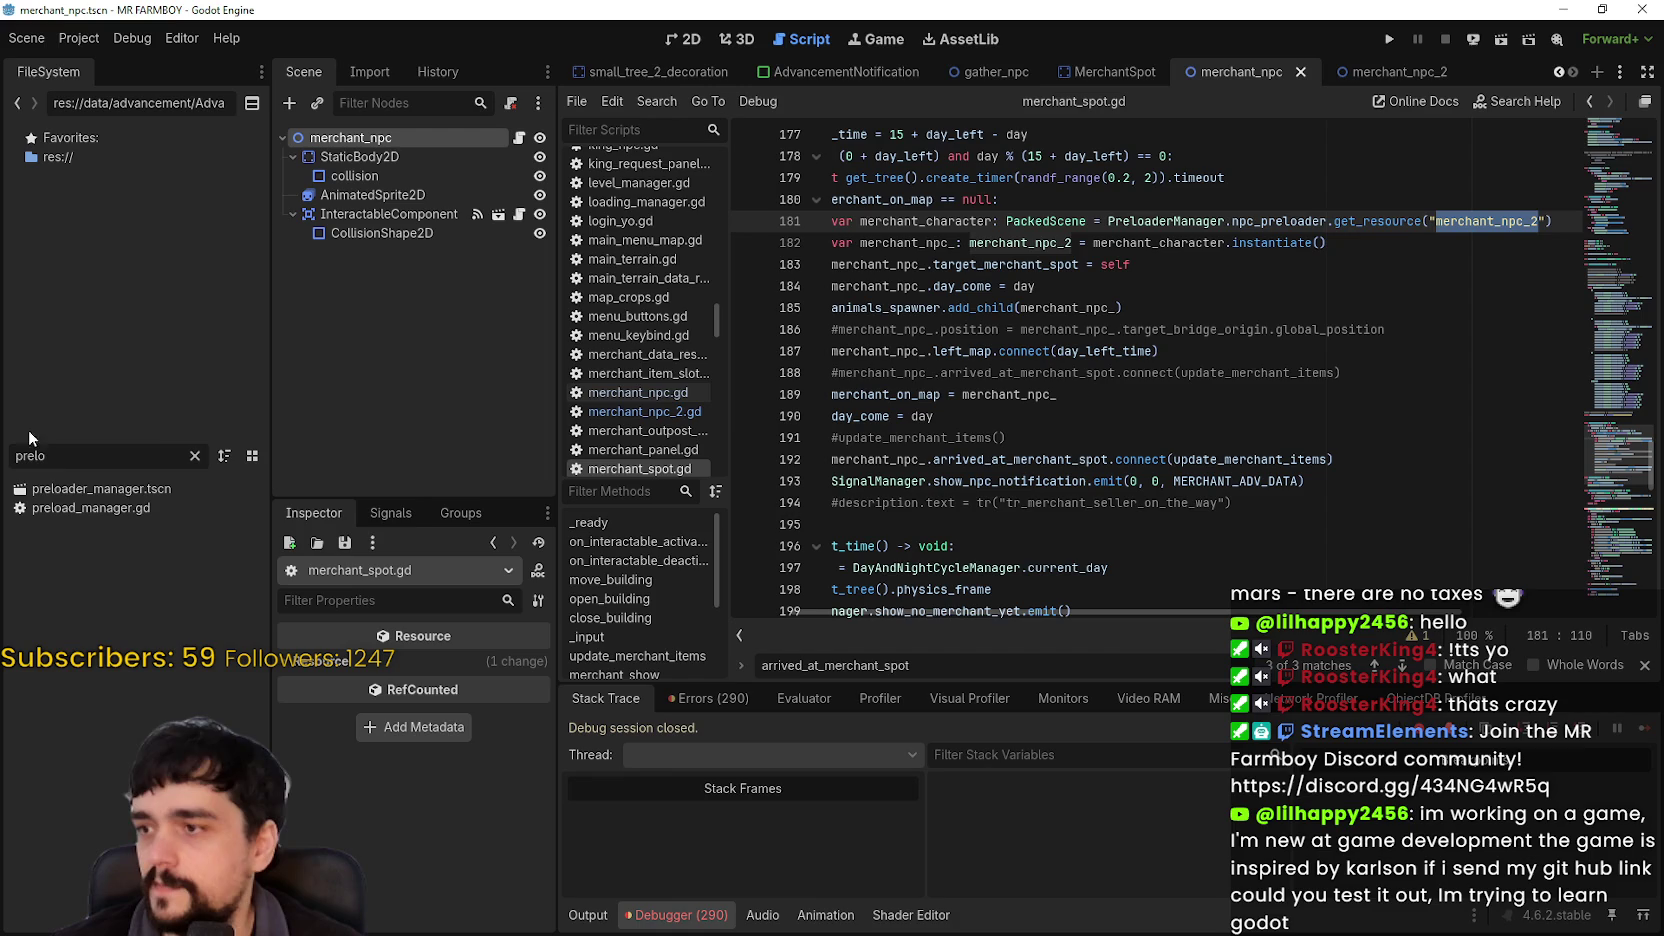
{"action": "double_click", "coordinate": [83, 493]}
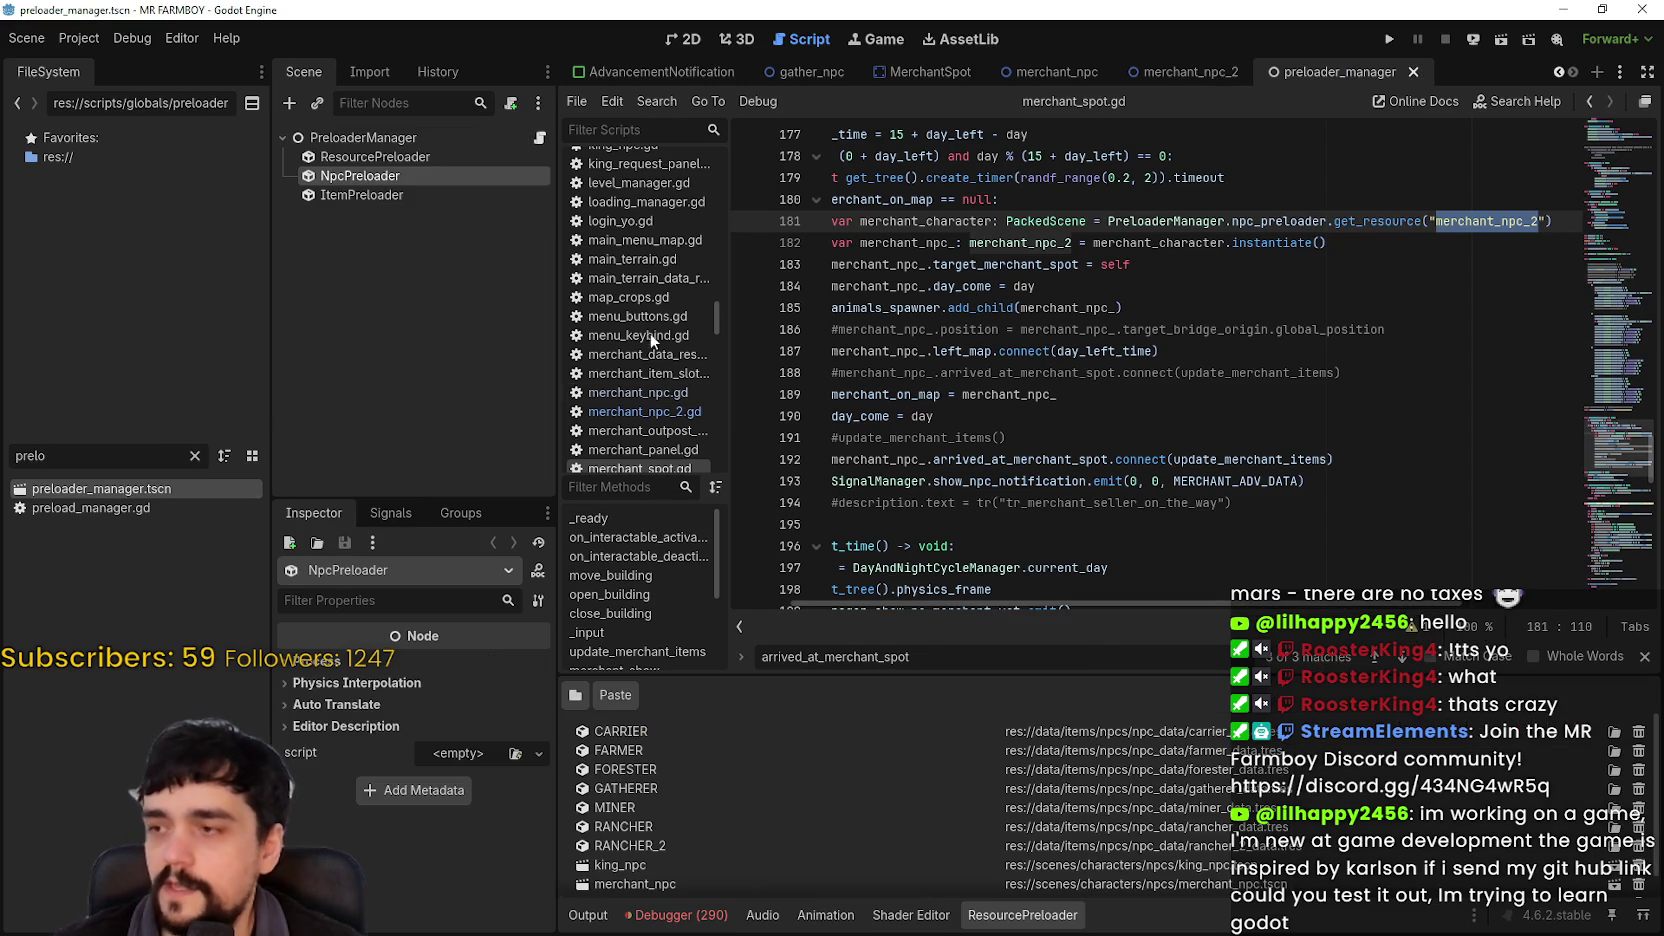
{"action": "left_click", "coordinate": [1644, 657]}
{"action": "left_click_drag", "start_coordinate": [1357, 673], "coordinate": [1356, 596]}
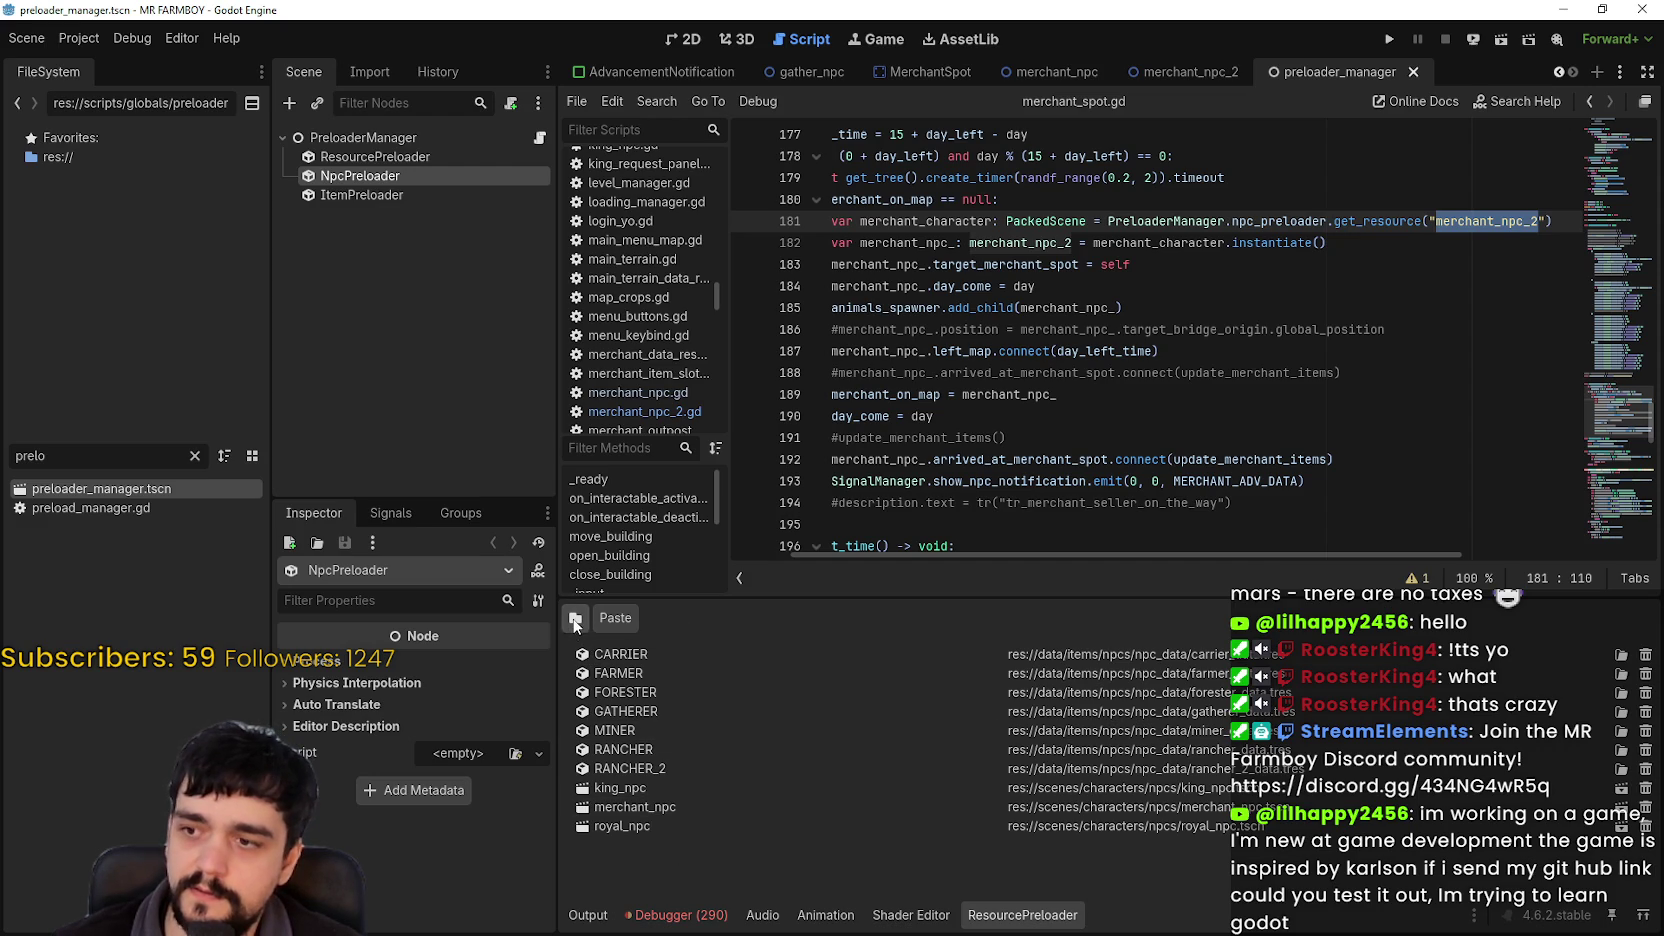
Step: Load merchant_npc_2.tscn from scenes/characters/npcs into the NpcPreloader resource list
{"action": "left_click", "coordinate": [577, 619]}
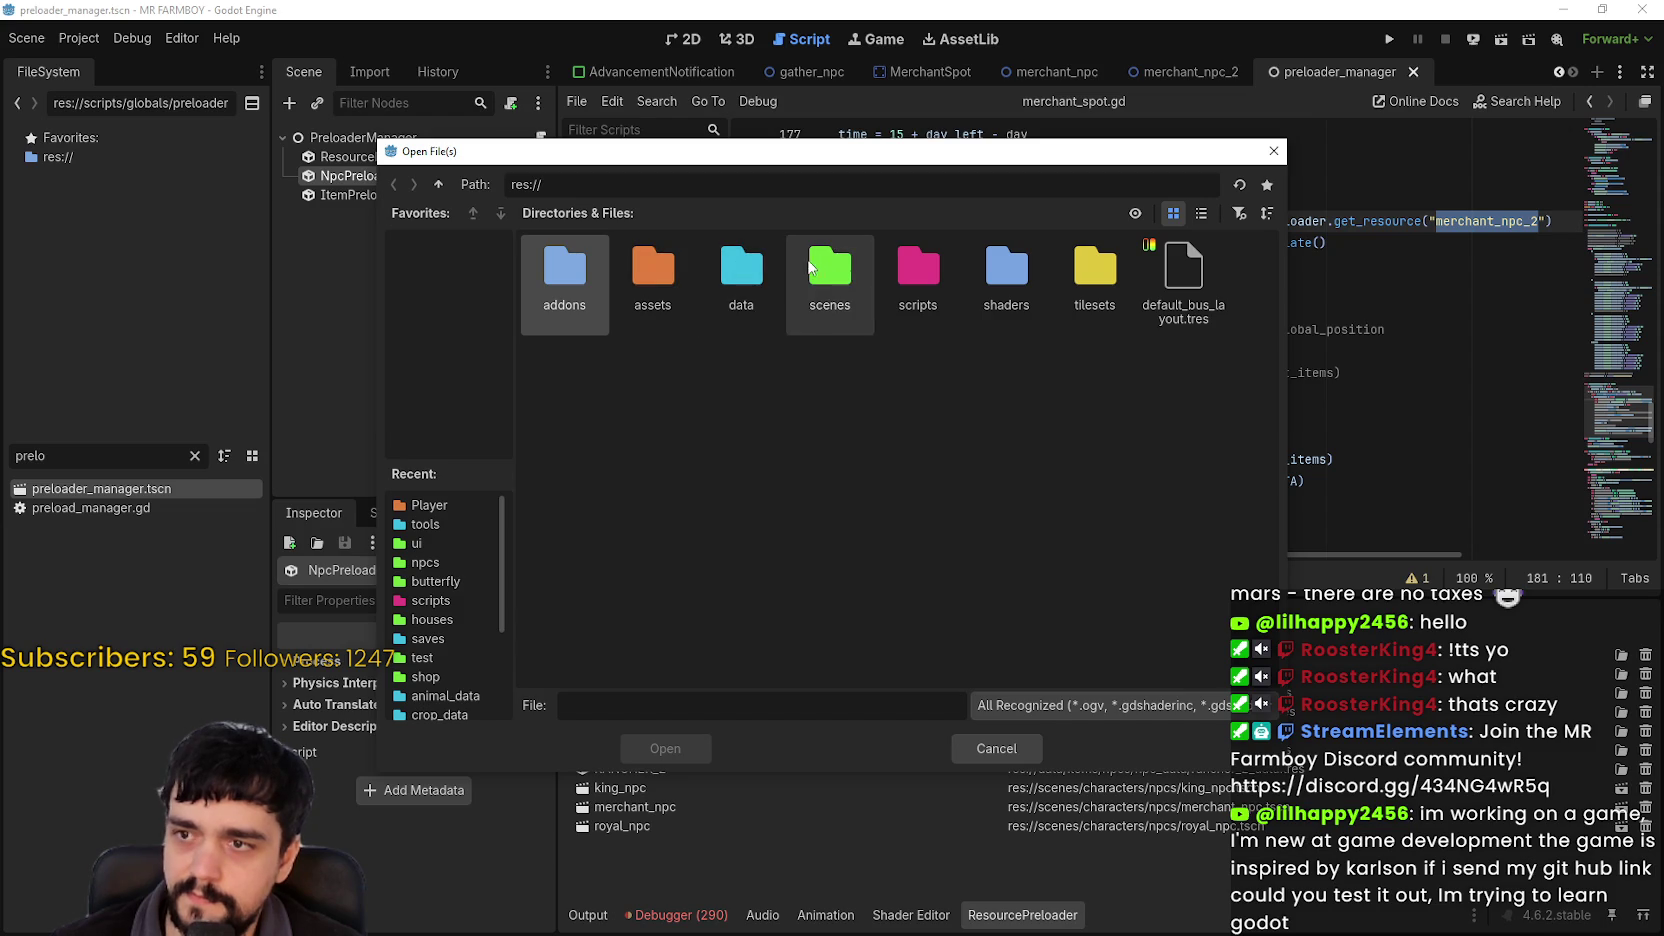
{"action": "double_click", "coordinate": [830, 268]}
{"action": "left_click_drag", "start_coordinate": [960, 151], "coordinate": [1147, 114]}
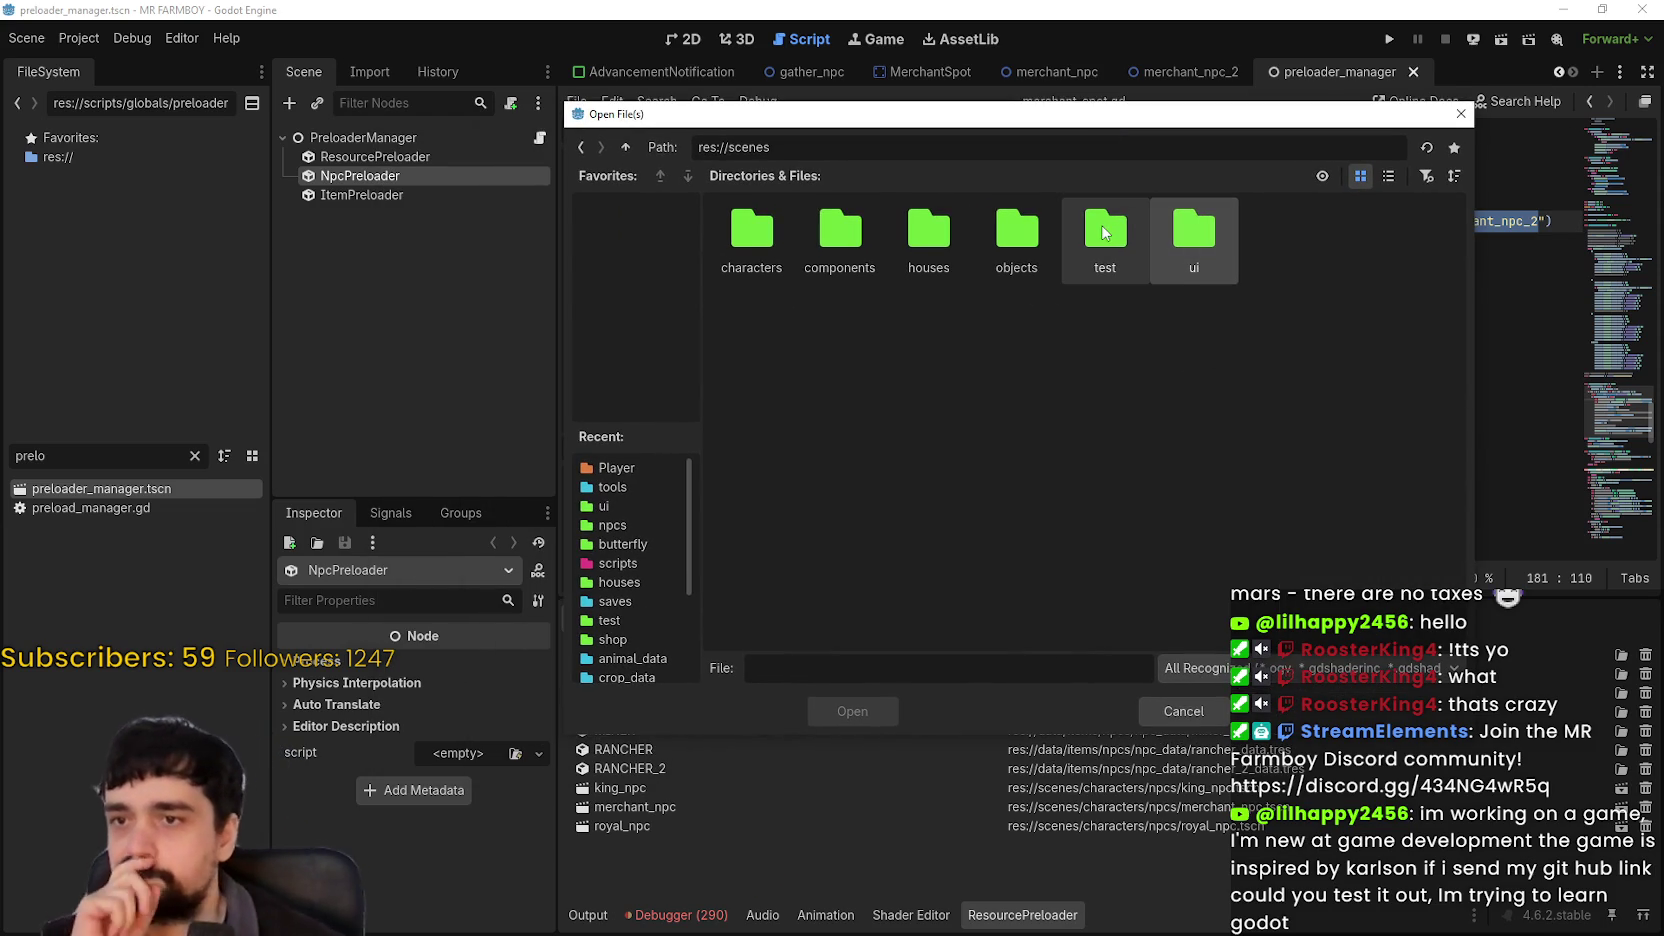
{"action": "left_click_drag", "start_coordinate": [958, 125], "coordinate": [891, 123]}
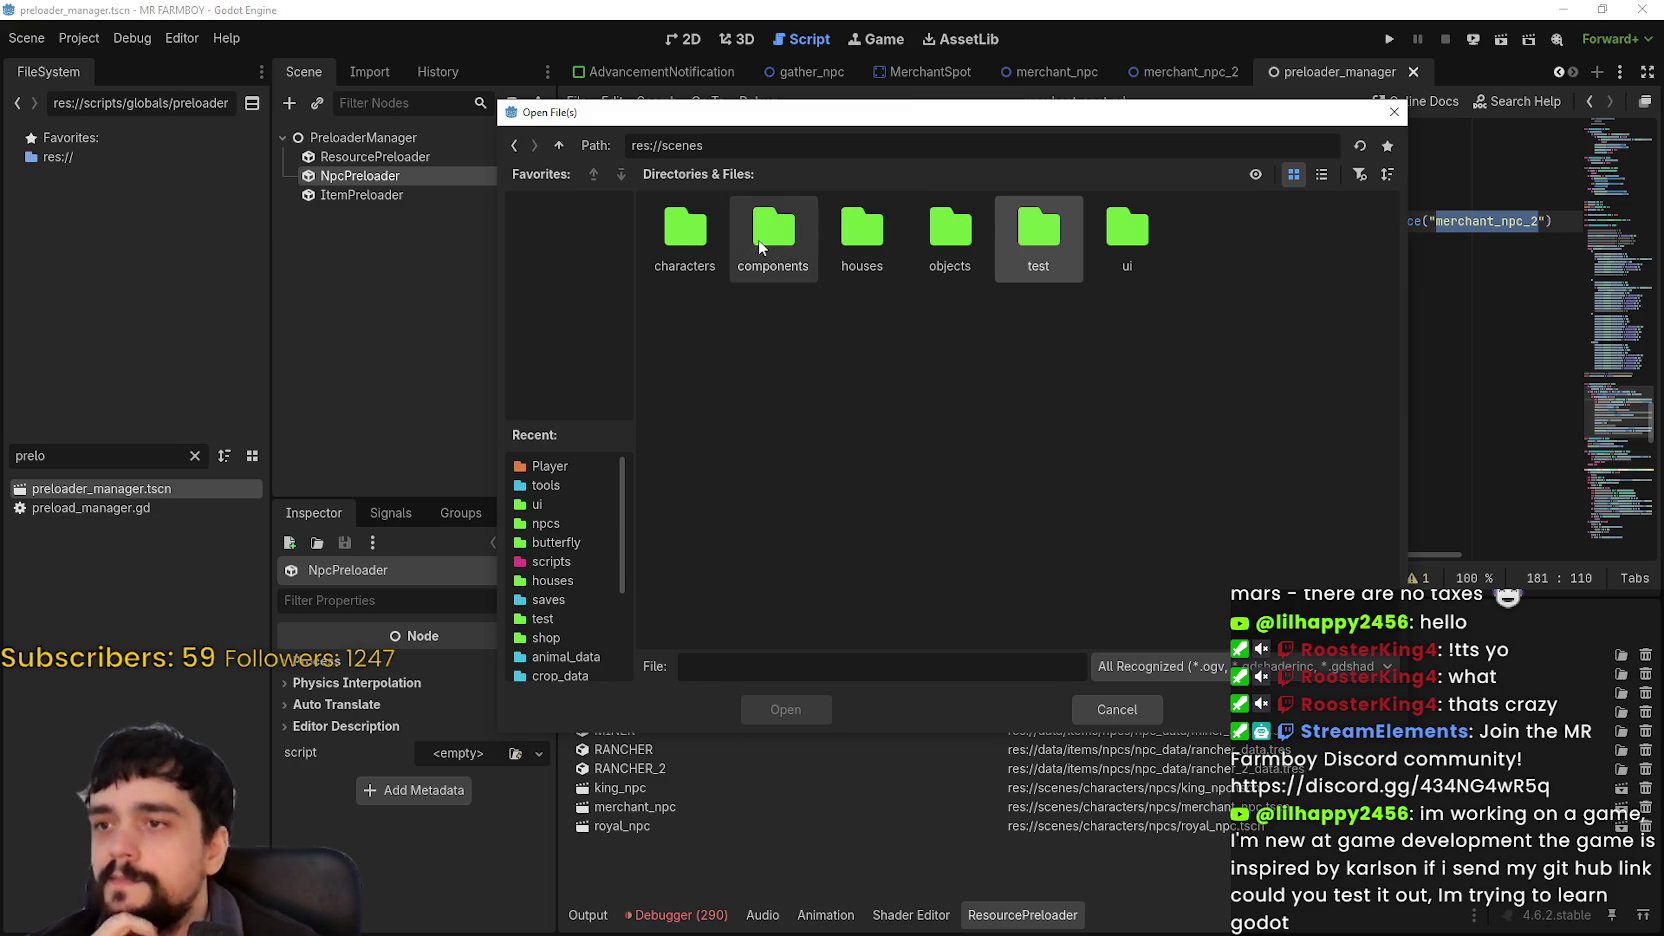
{"action": "double_click", "coordinate": [686, 237]}
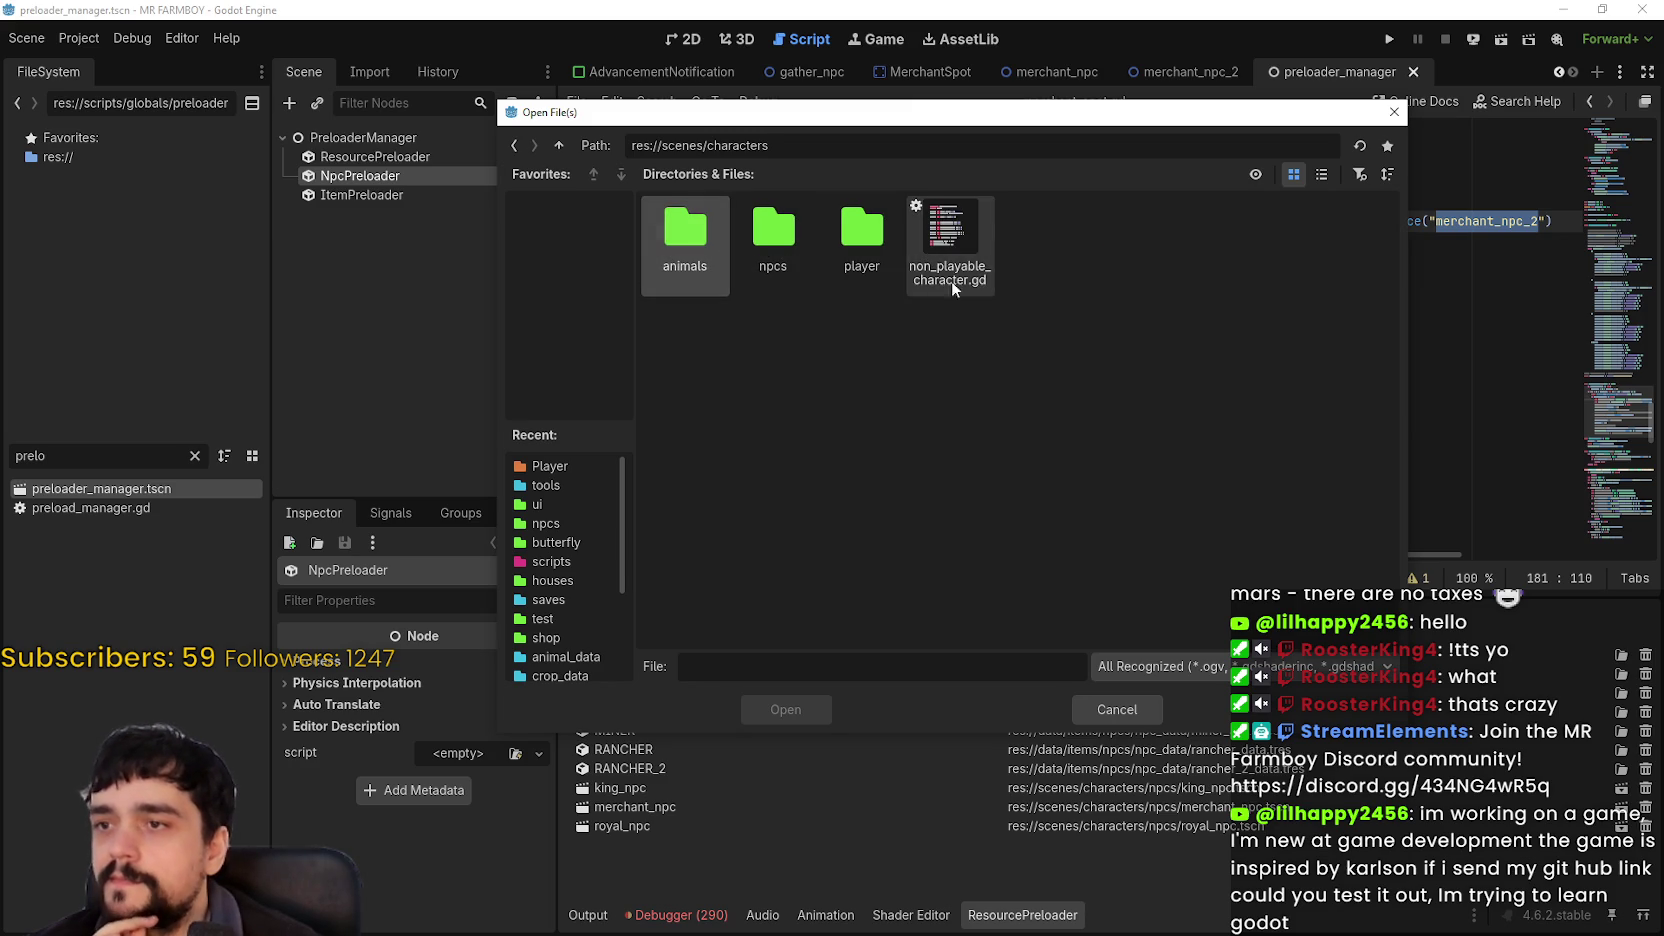
{"action": "double_click", "coordinate": [771, 233]}
{"action": "left_click", "coordinate": [1318, 176]}
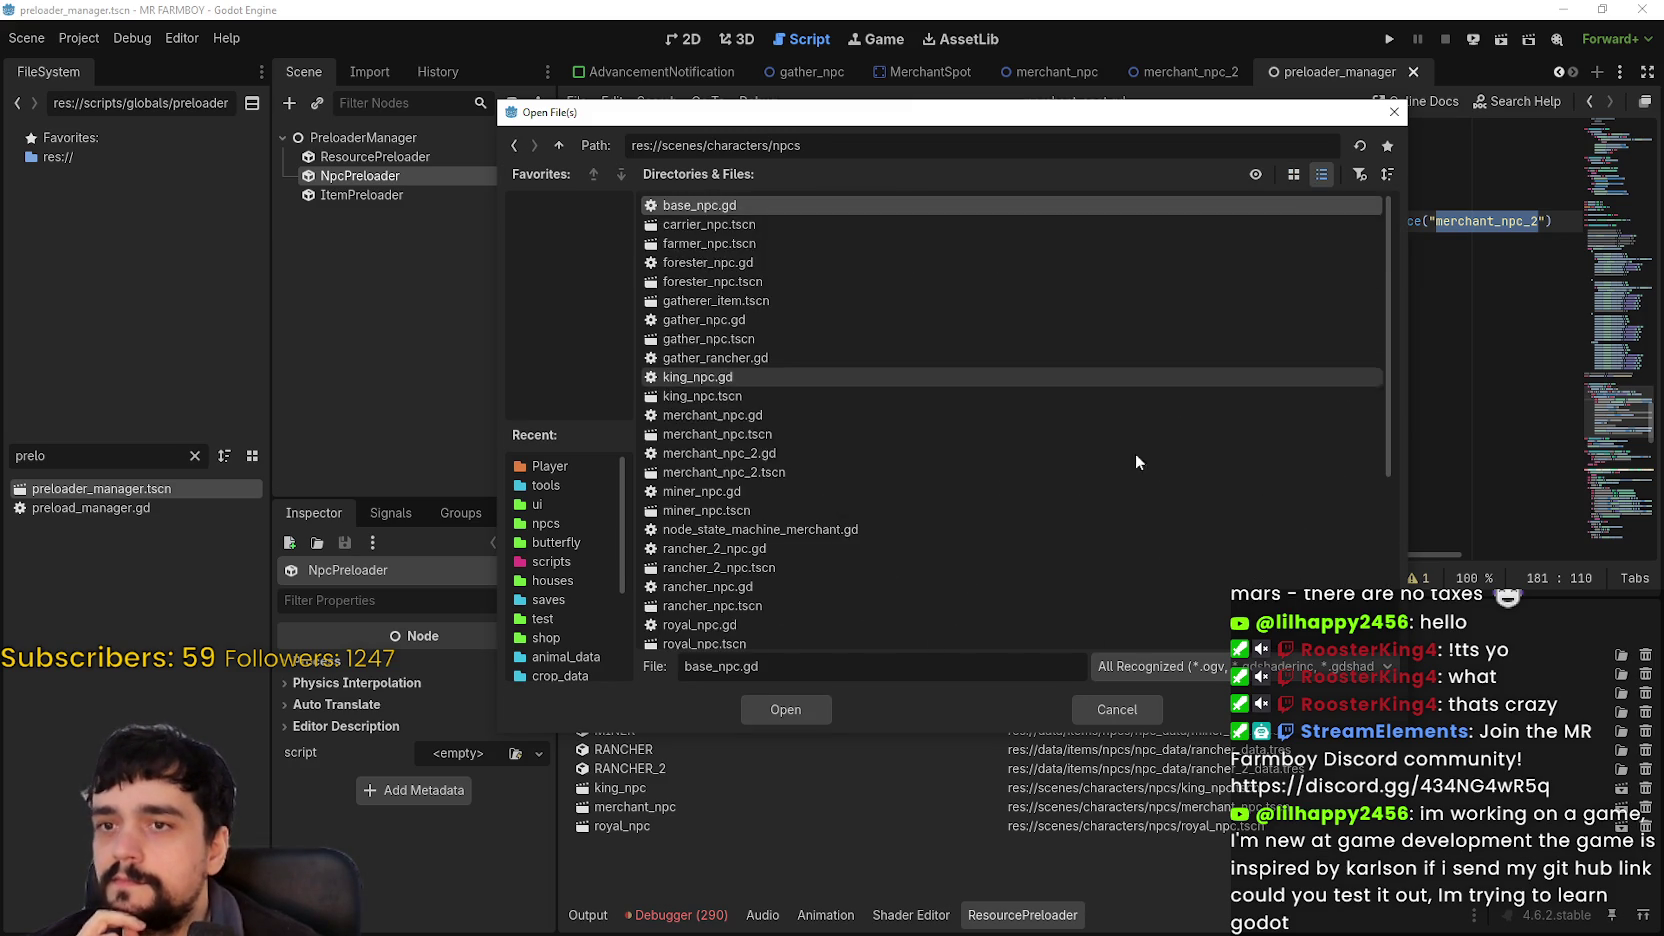
{"action": "scroll", "coordinate": [861, 376], "scroll_direction": "down", "scroll_amount": 3}
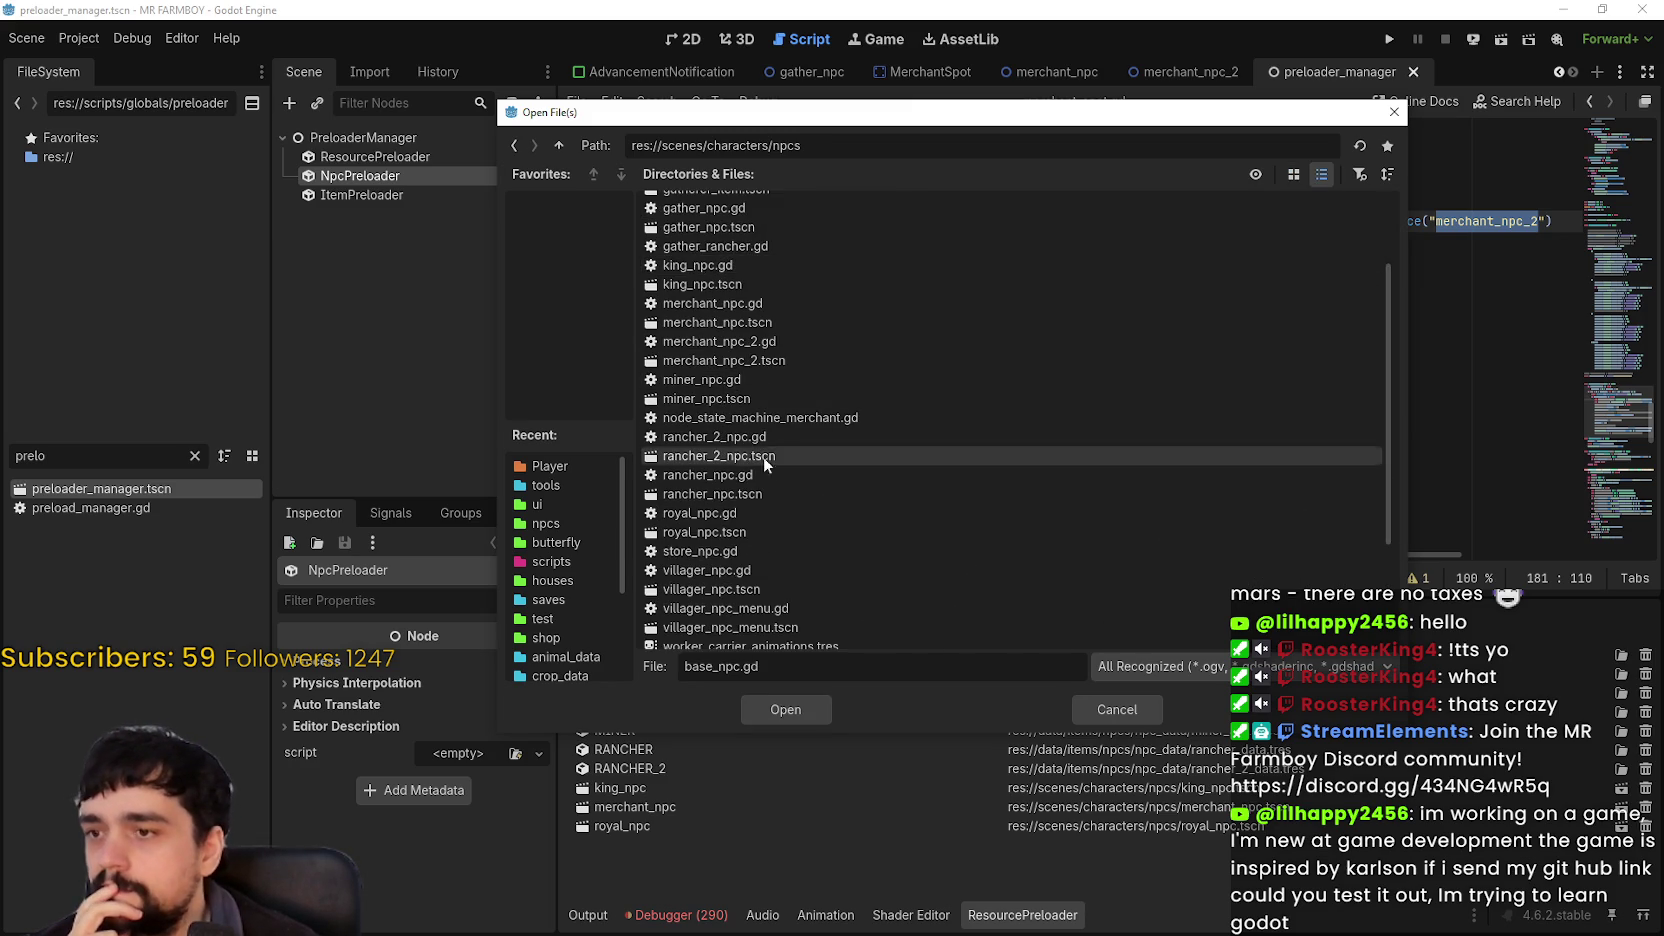
{"action": "left_click", "coordinate": [761, 366]}
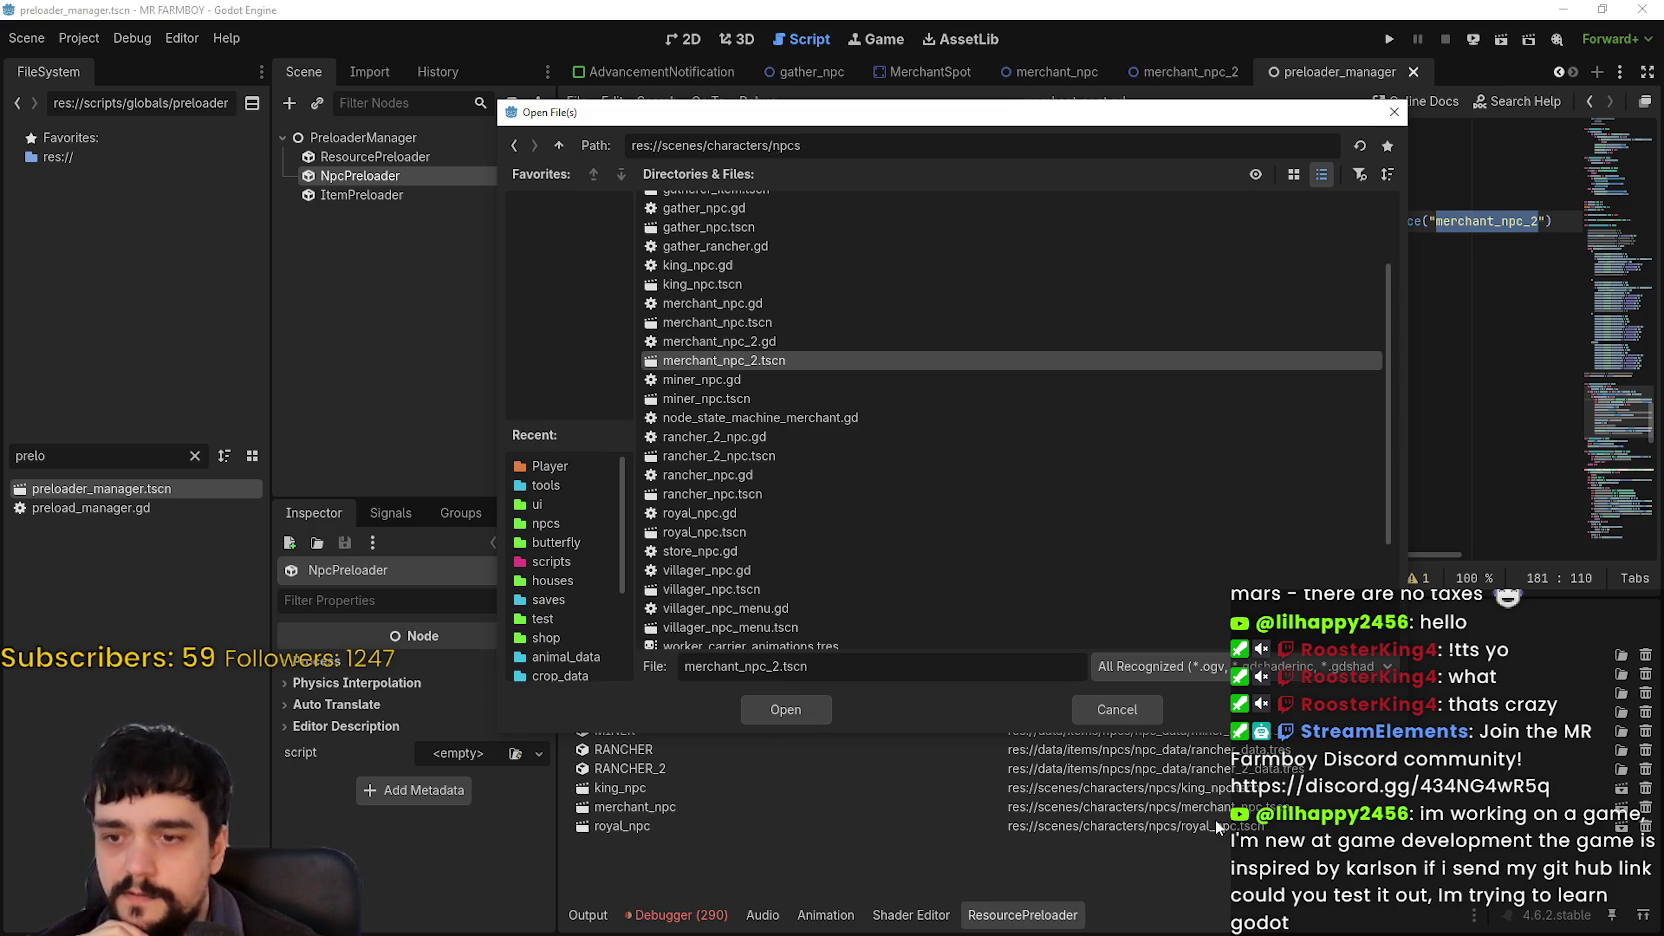
{"action": "left_click", "coordinate": [786, 710]}
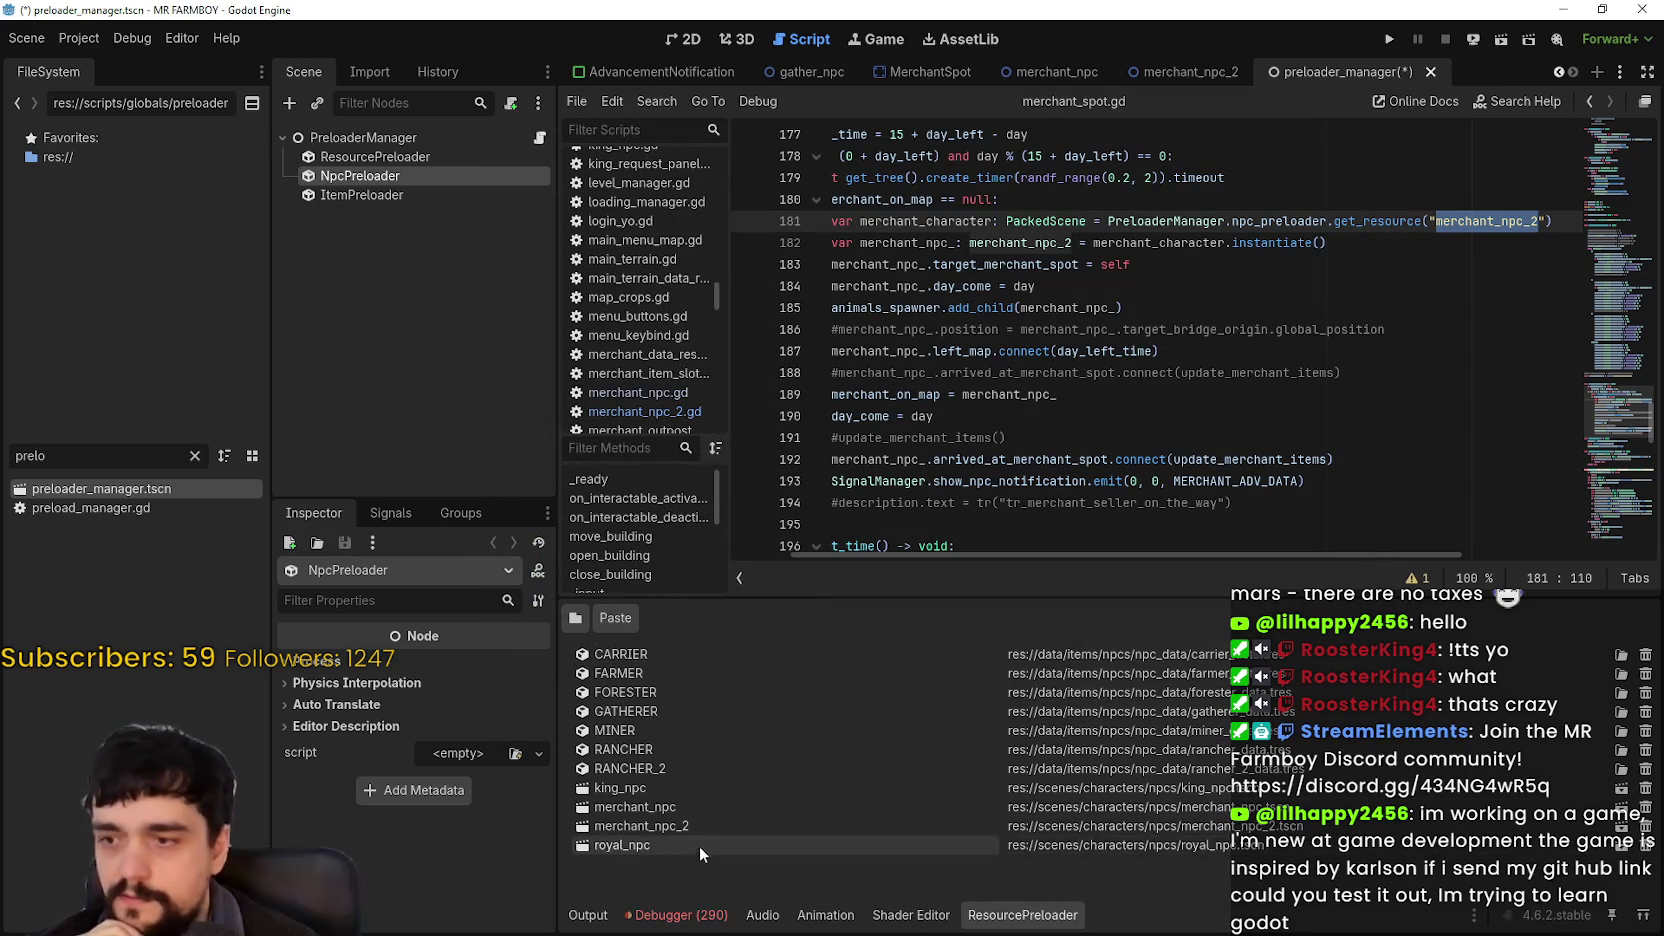
{"action": "left_click", "coordinate": [1280, 341]}
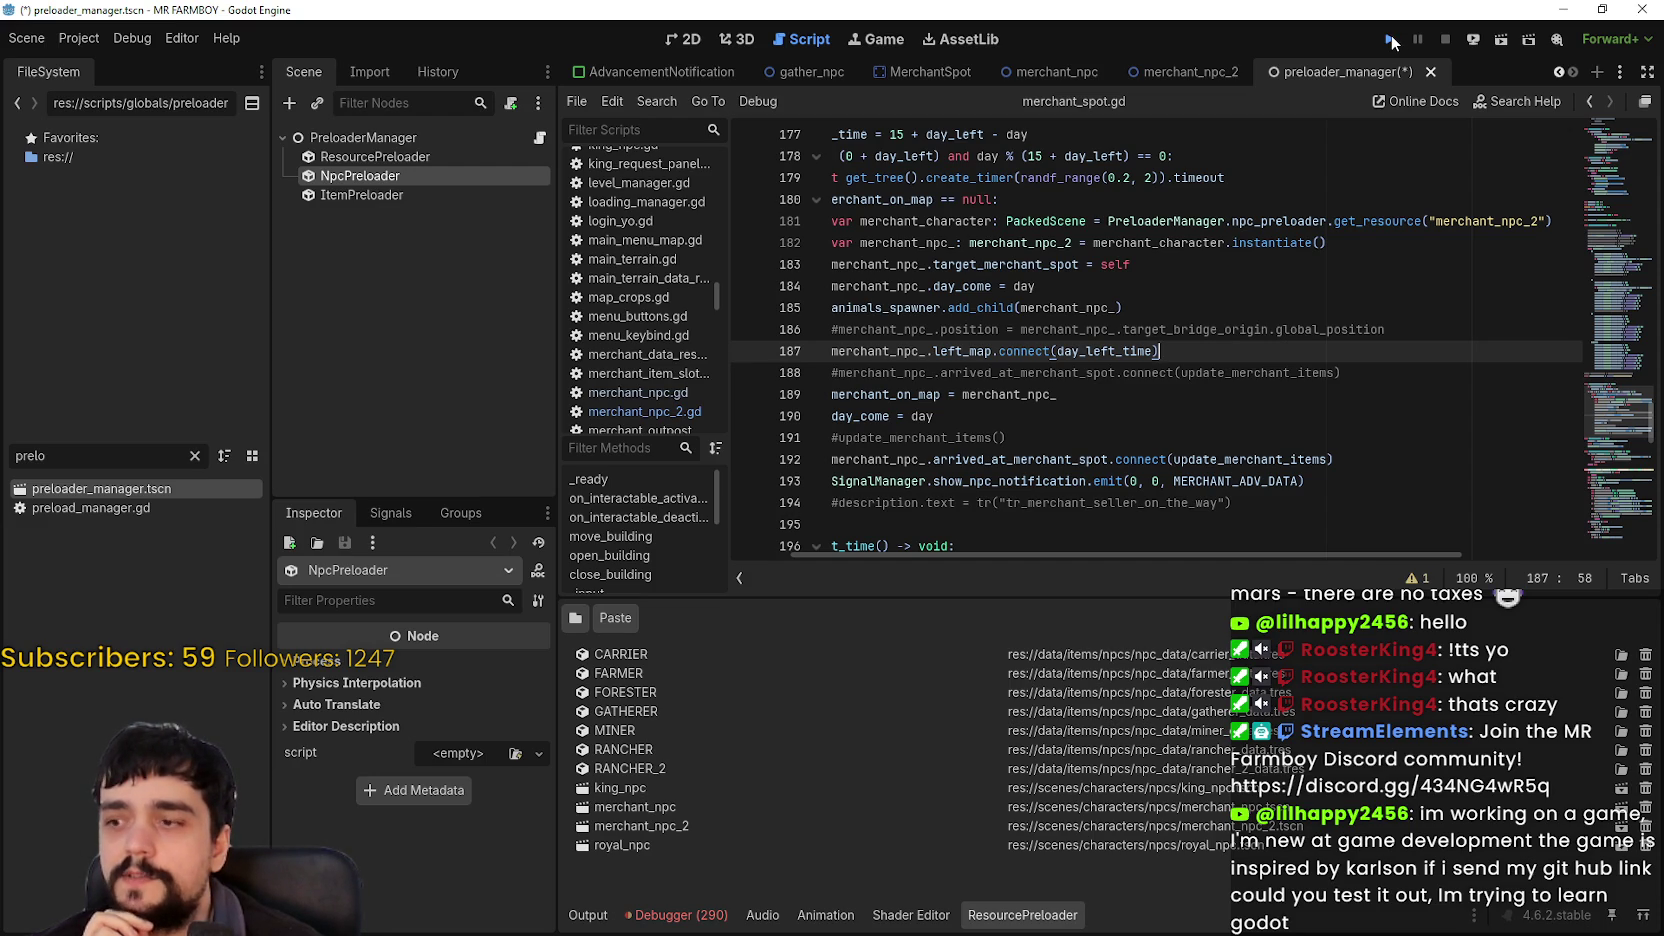
Step: Run the project and continue from the main menu to the save game list
{"action": "left_click", "coordinate": [1390, 40]}
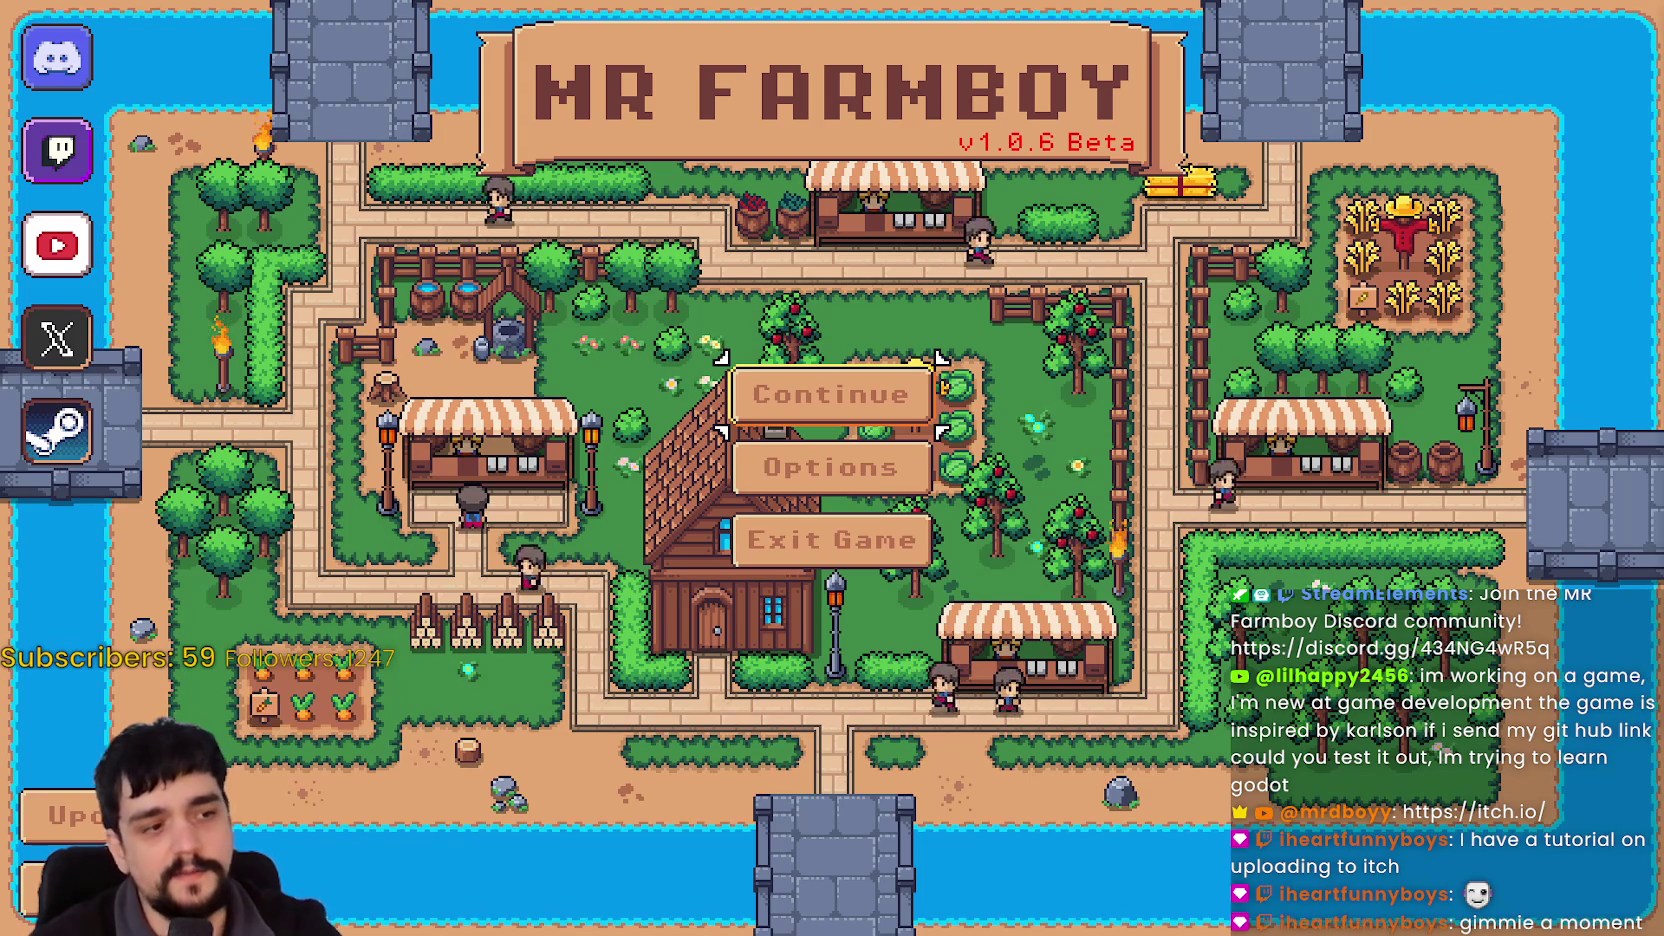
{"action": "left_click", "coordinate": [870, 395]}
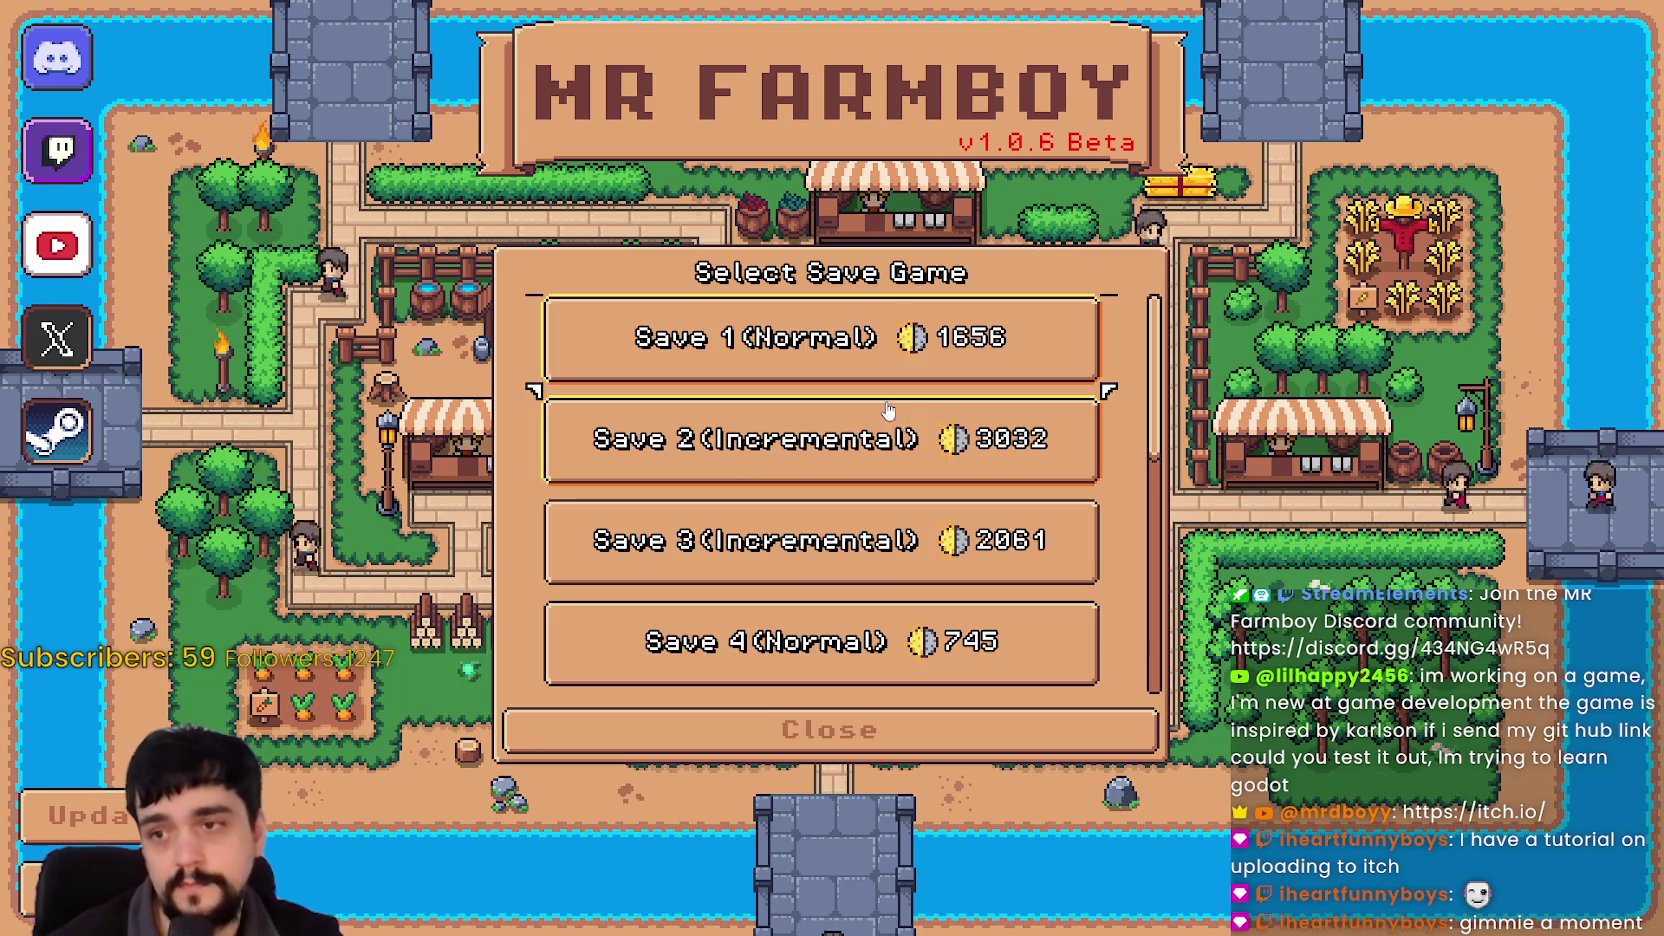
Step: Create a new King's Task (Recommended) save and dismiss the King's letter
{"action": "scroll", "coordinate": [852, 488], "scroll_direction": "down", "scroll_amount": 3}
{"action": "scroll", "coordinate": [852, 488], "scroll_direction": "up", "scroll_amount": 1}
{"action": "scroll", "coordinate": [852, 488], "scroll_direction": "down", "scroll_amount": 3}
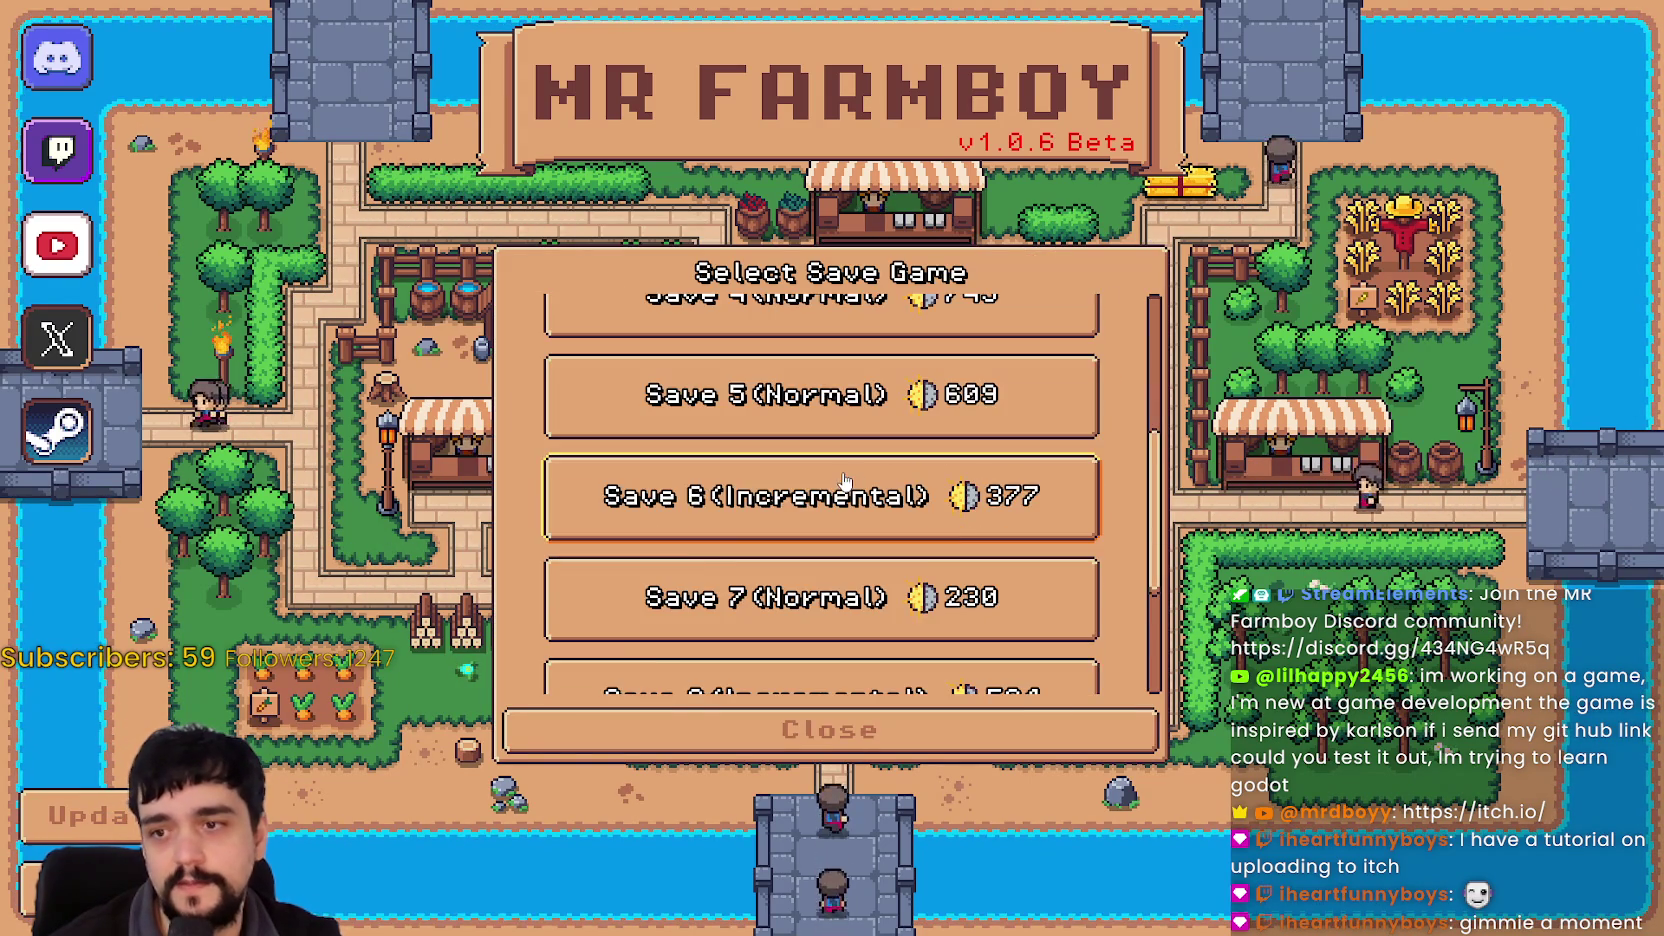
{"action": "scroll", "coordinate": [928, 549], "scroll_direction": "down", "scroll_amount": 2}
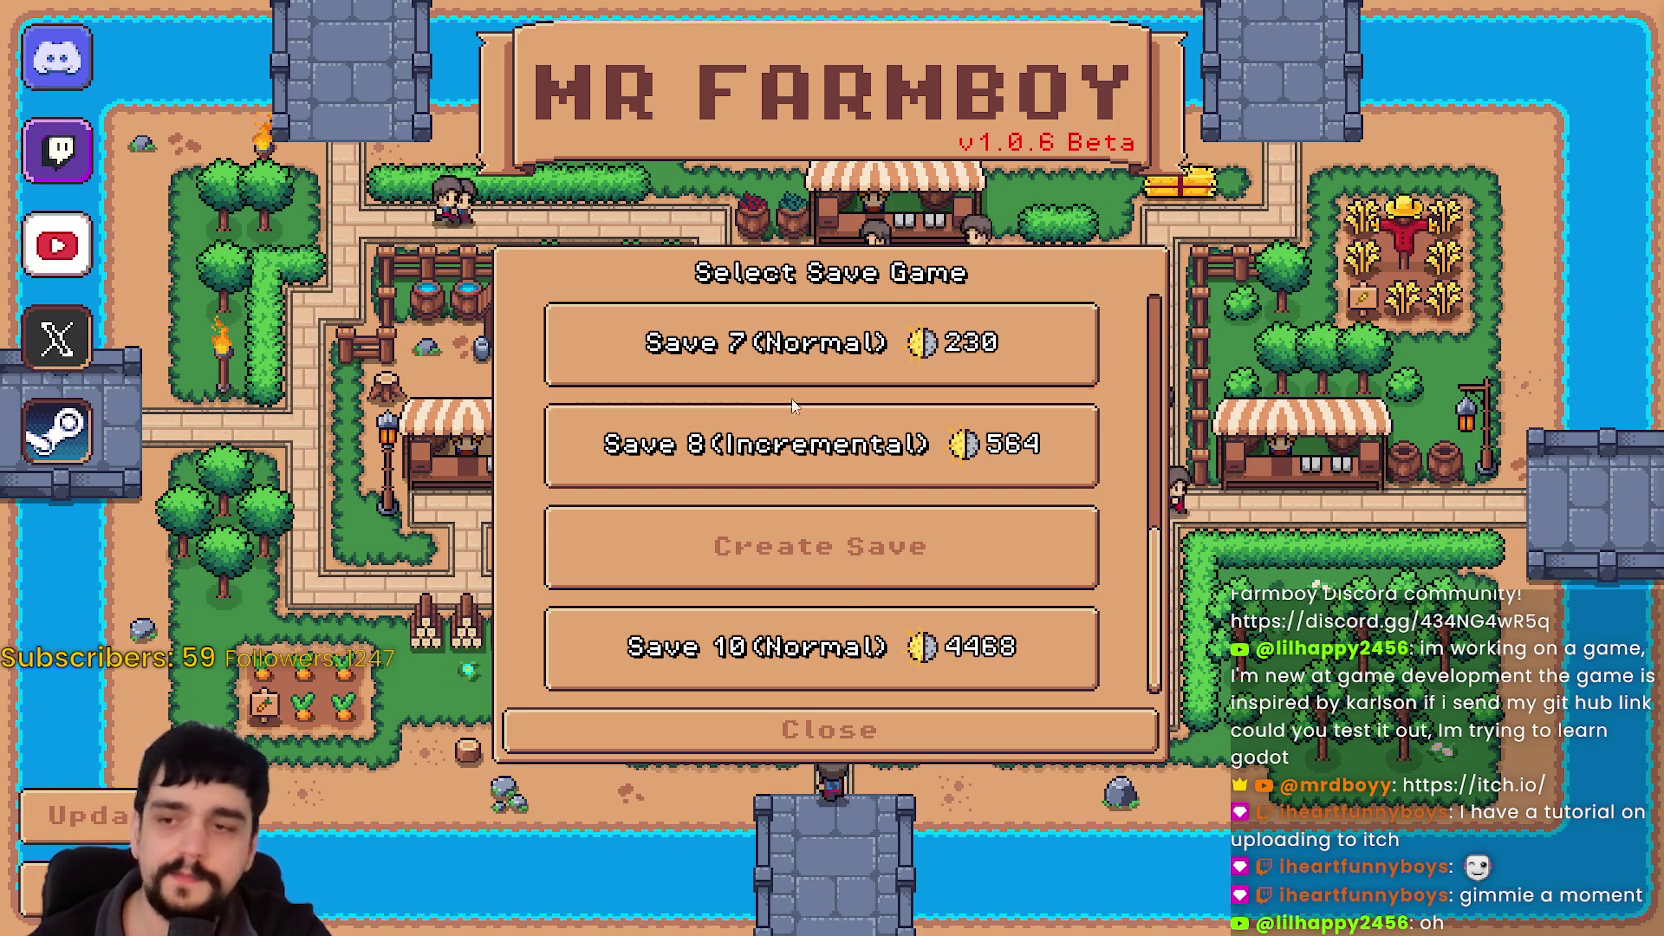
{"action": "left_click", "coordinate": [843, 580]}
{"action": "left_click", "coordinate": [457, 548]}
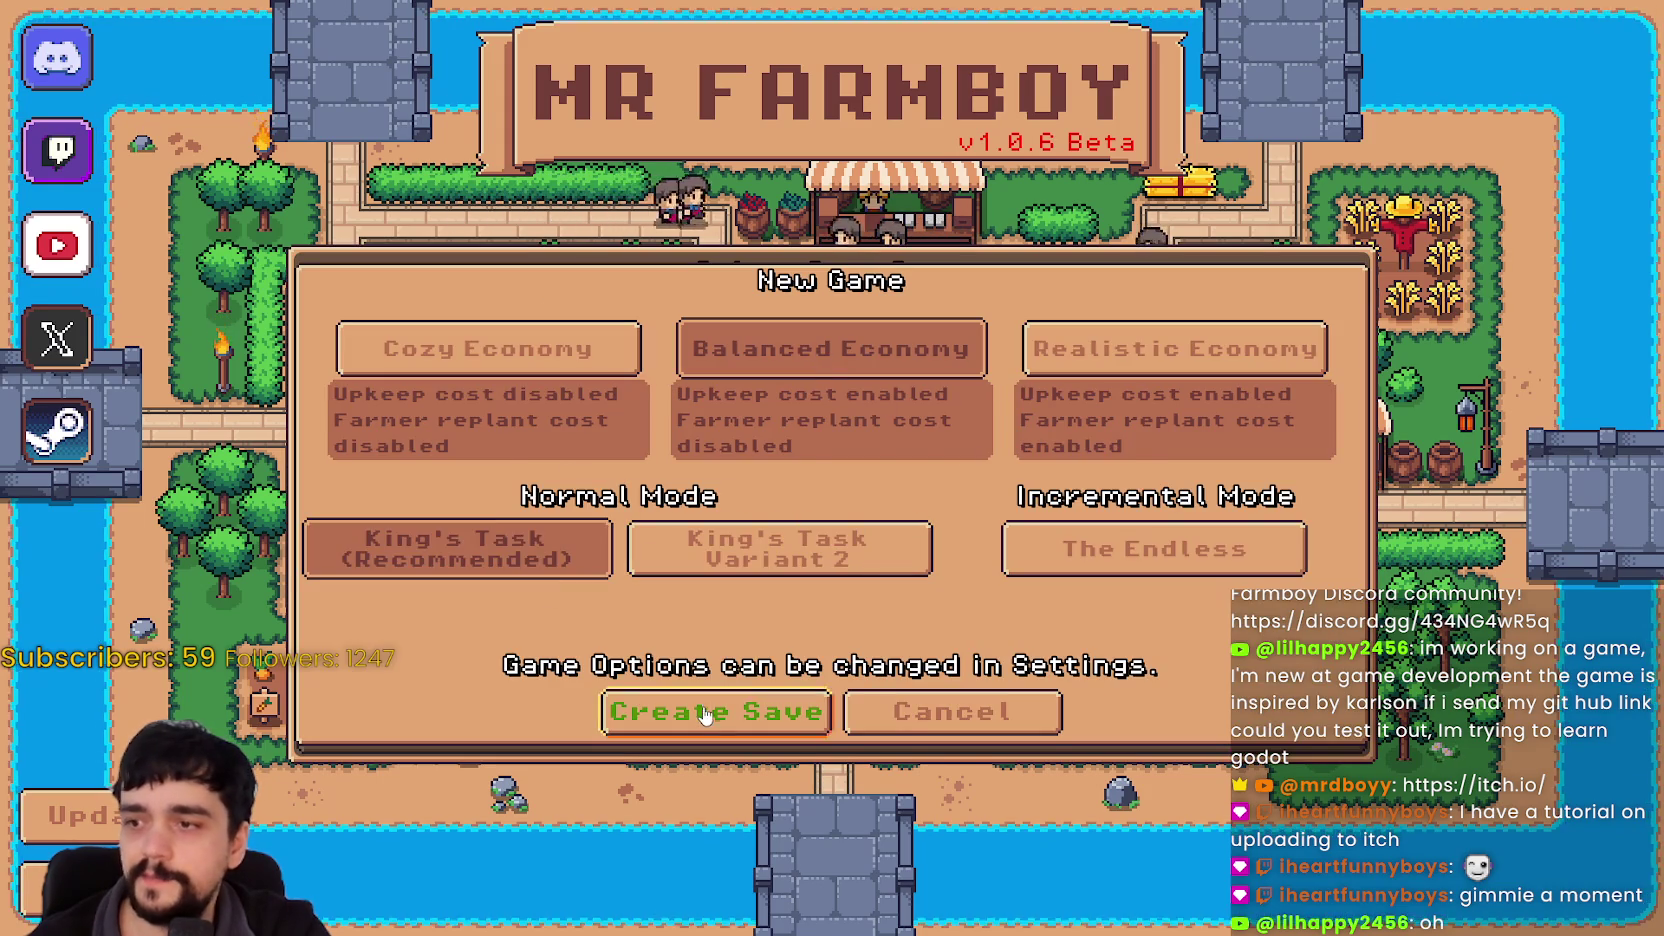
{"action": "left_click", "coordinate": [707, 710]}
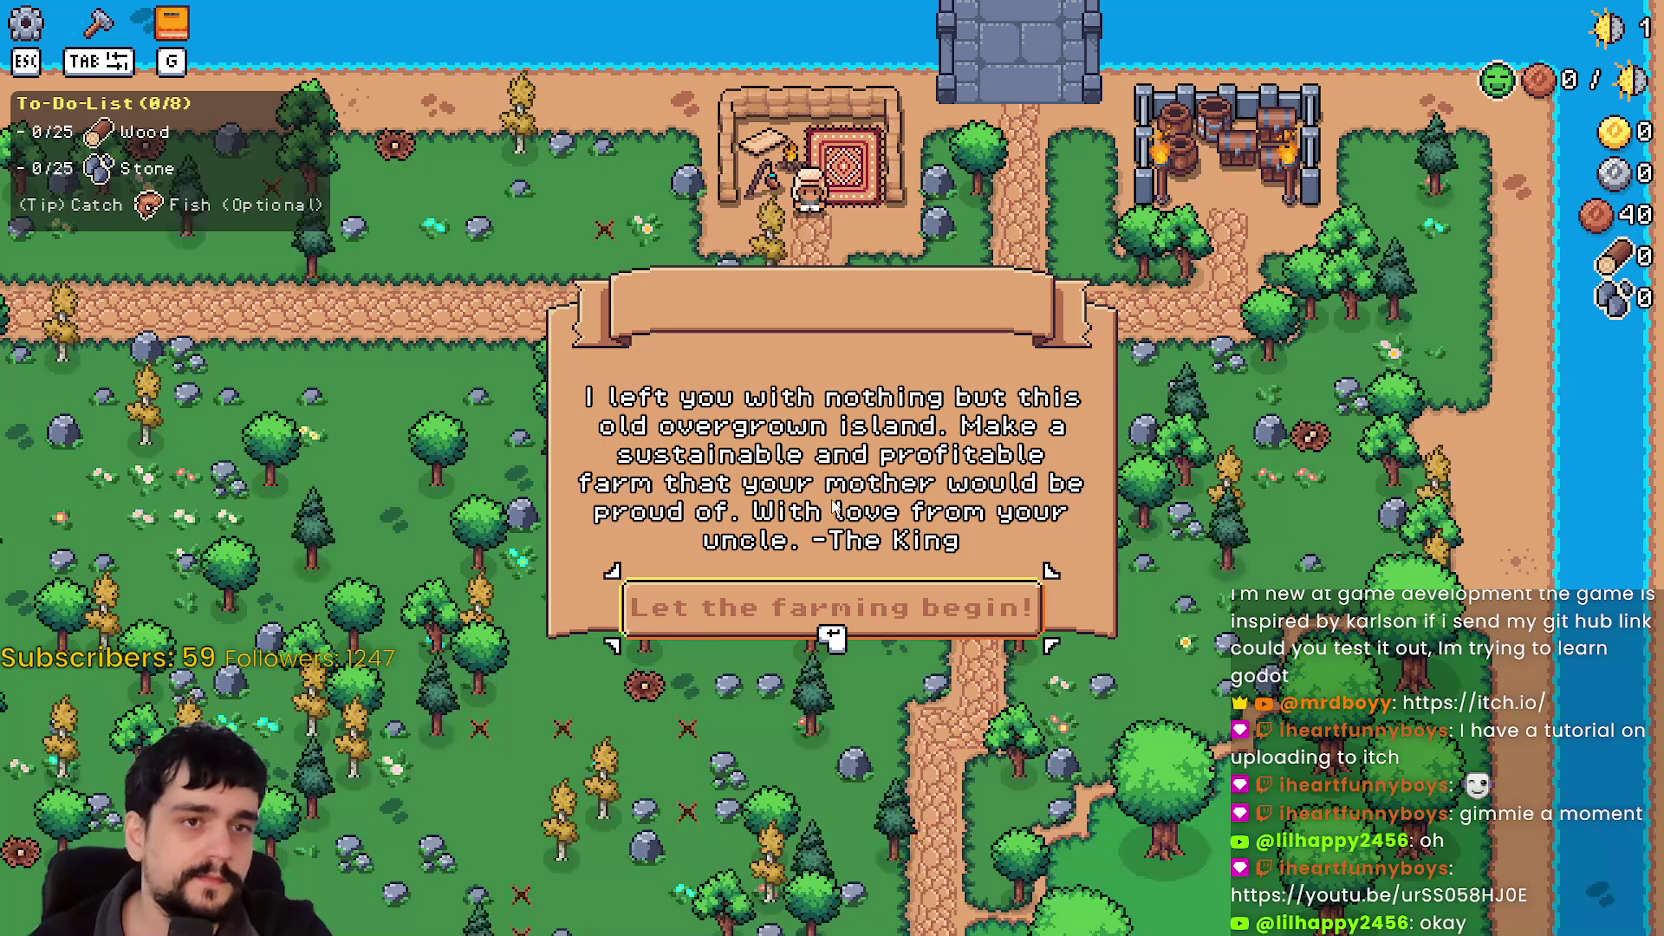
{"action": "left_click", "coordinate": [830, 612]}
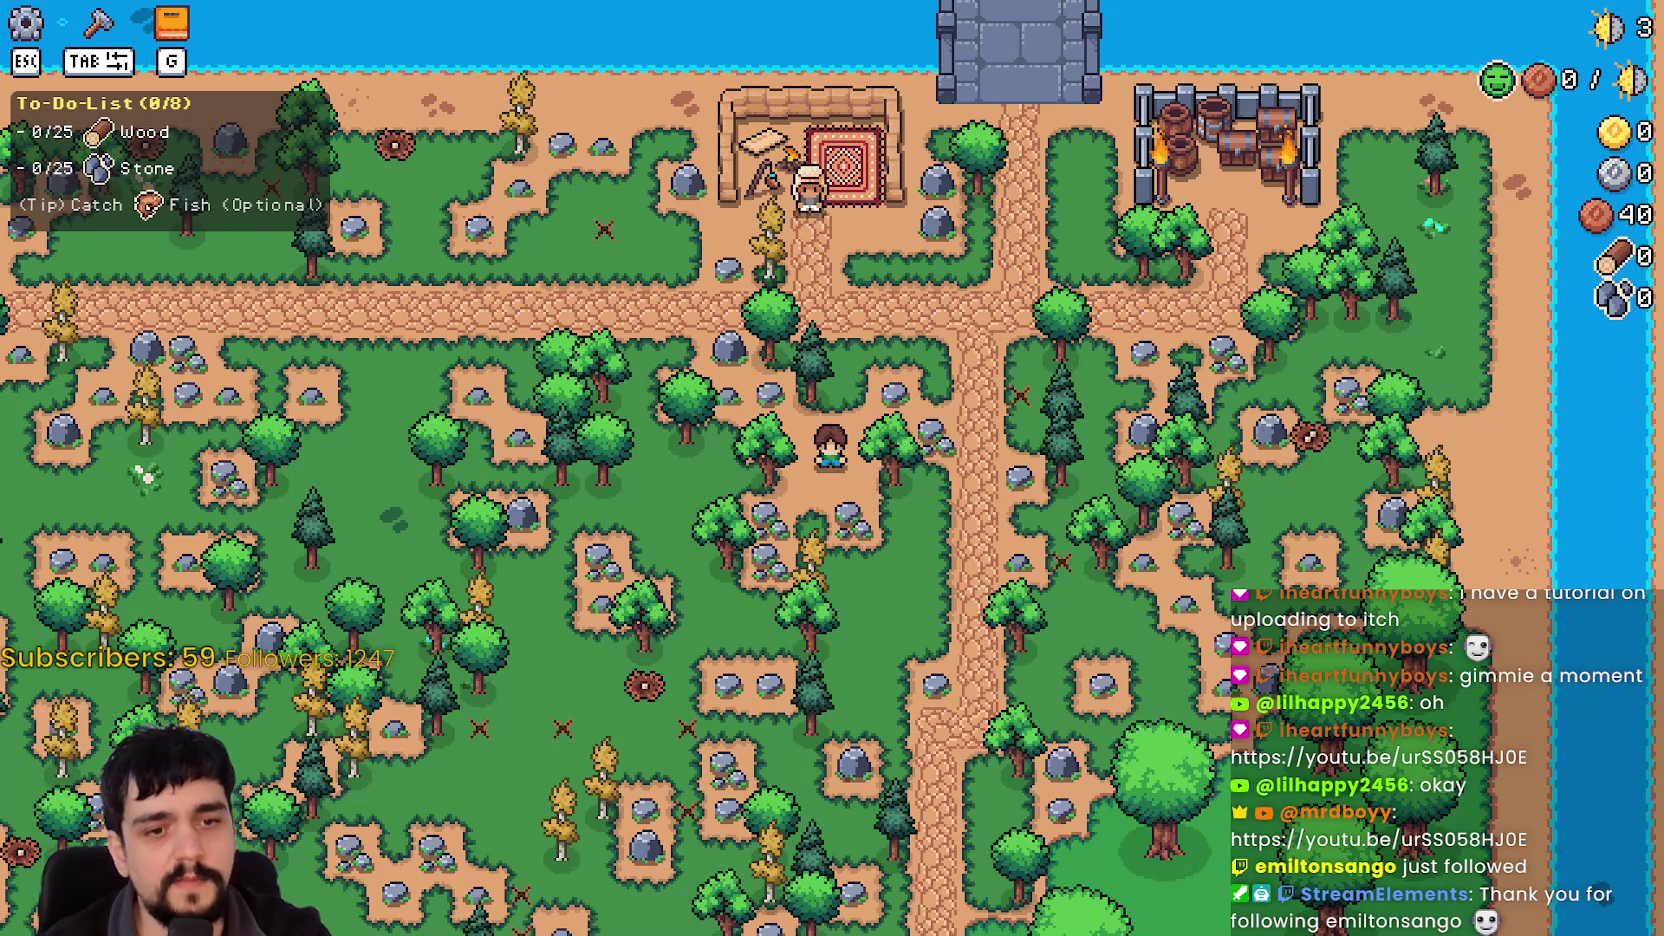
Step: Switch from the game to the Speaker.bot Event Log window
{"action": "key", "text": "alt+Tab"}
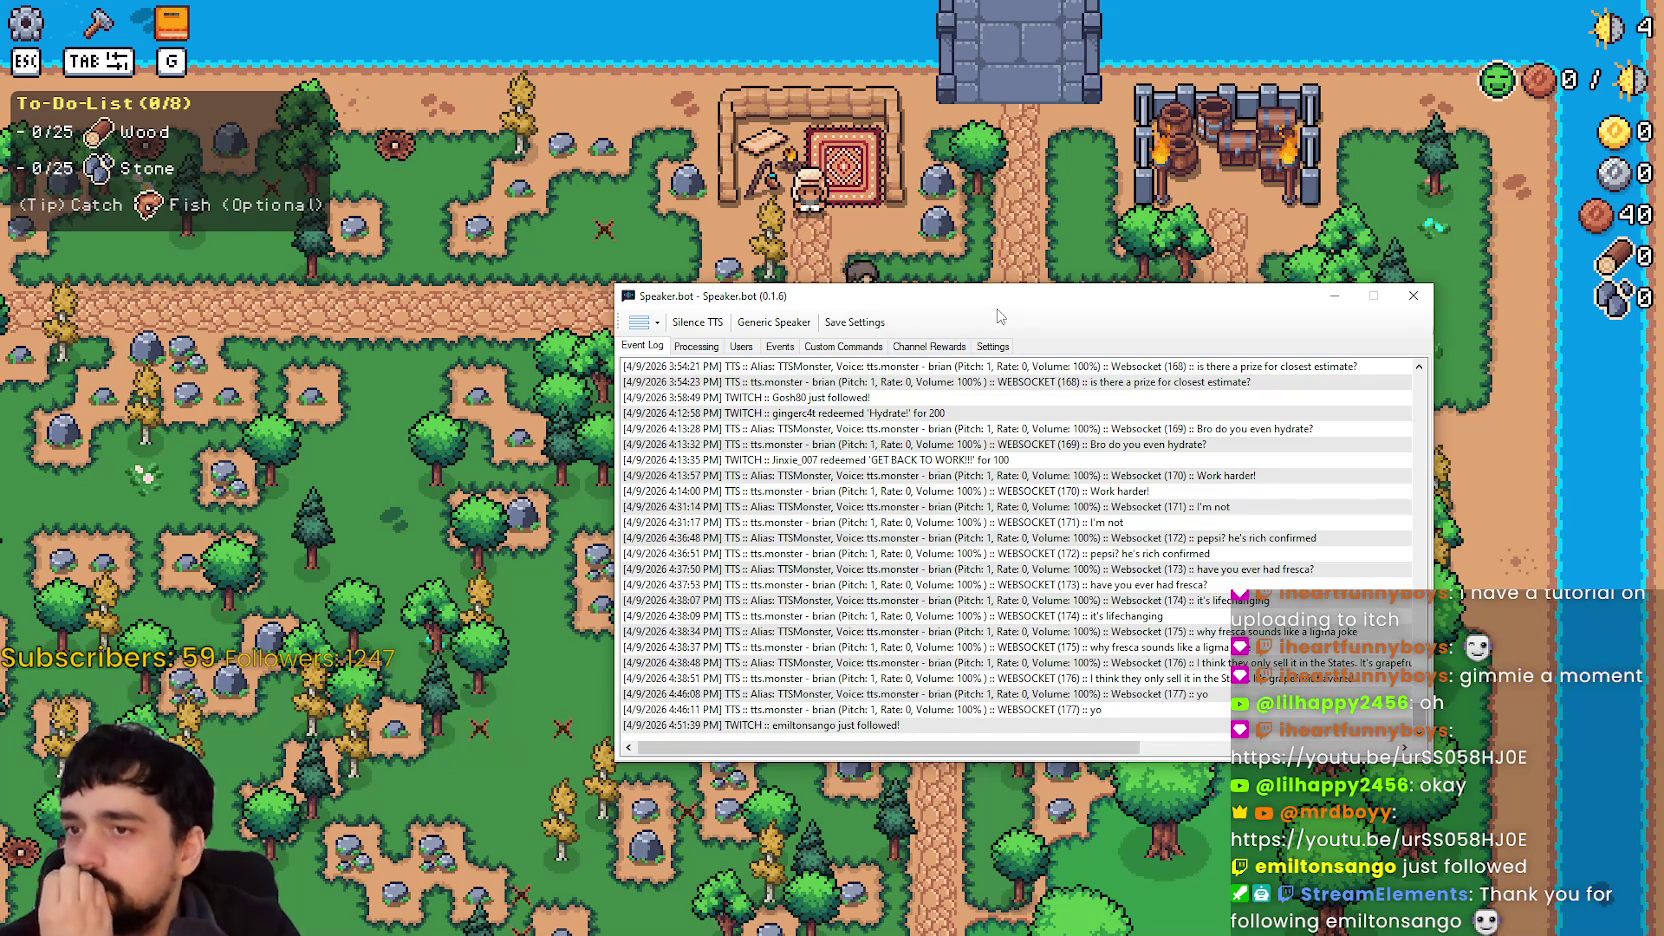
{"action": "key", "text": "alt+Tab"}
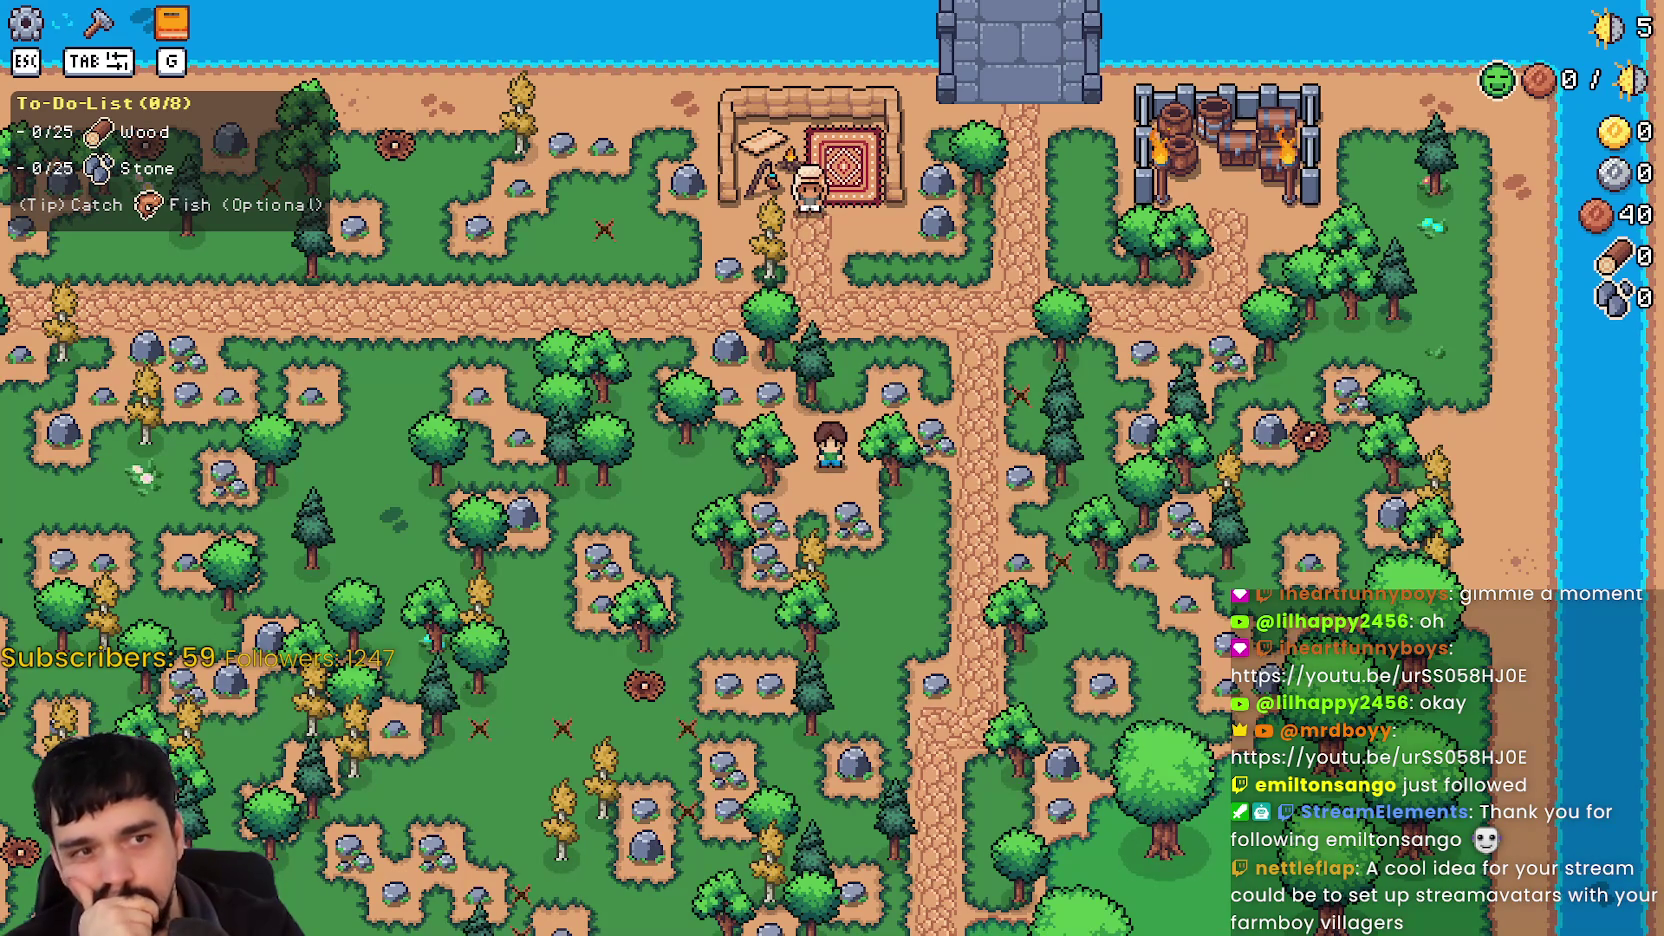
{"action": "key", "text": "alt+Tab"}
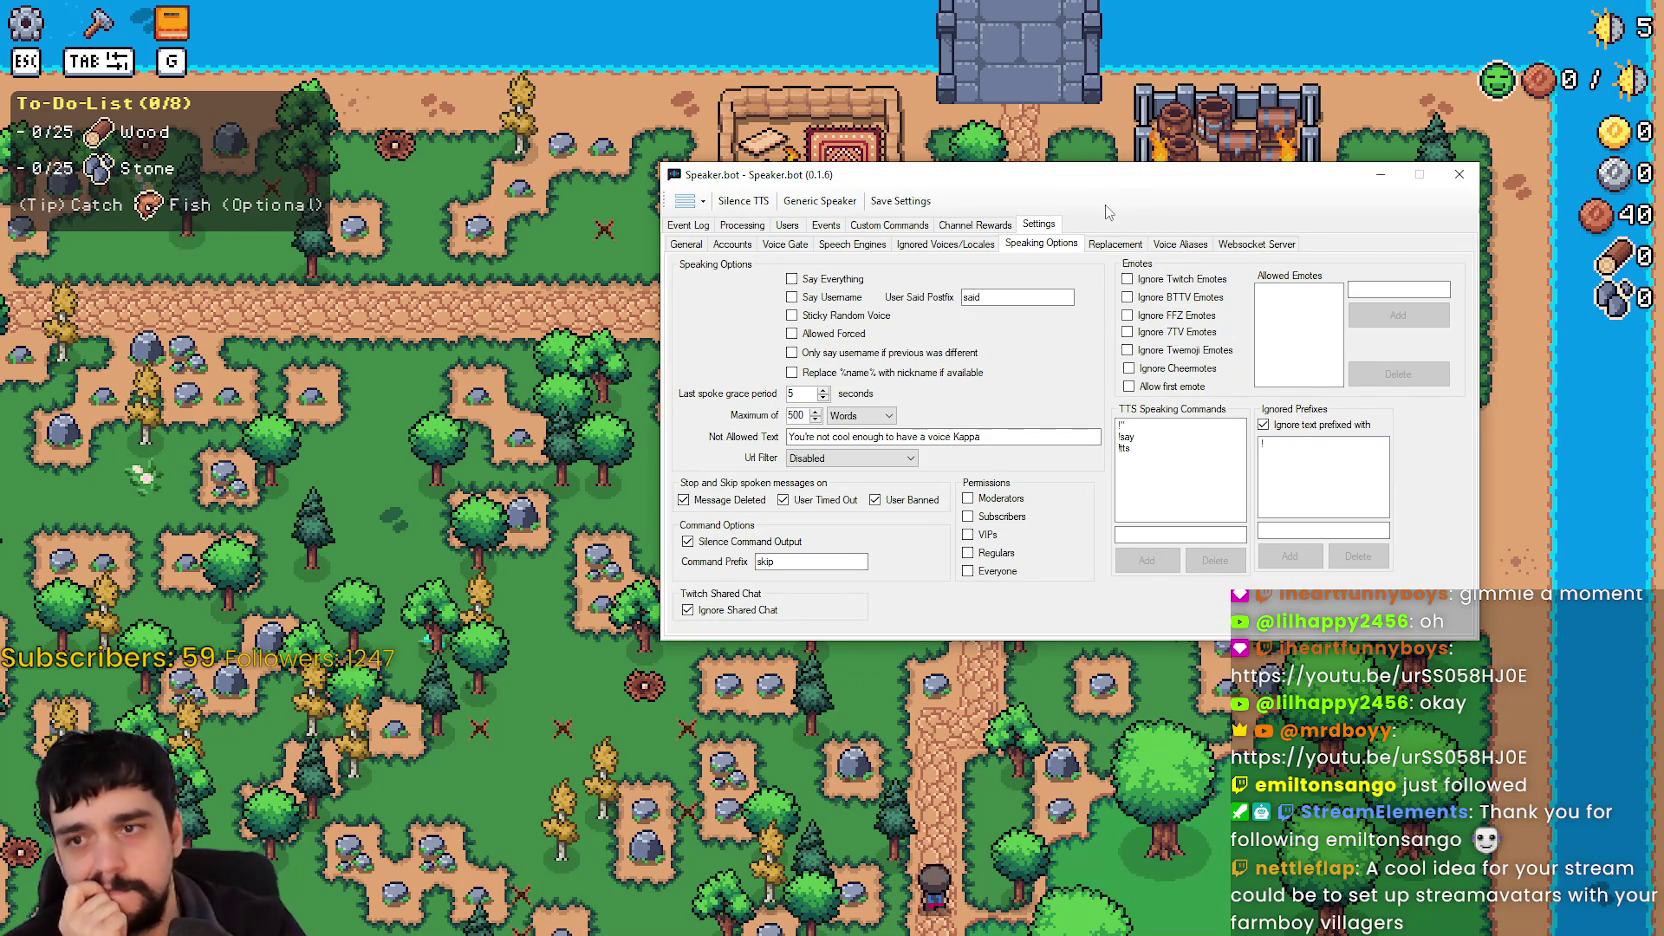
Step: Move the Speaker.bot window and check the Event Log before returning to Speaking Options
{"action": "left_click_drag", "start_coordinate": [1105, 176], "coordinate": [990, 161]}
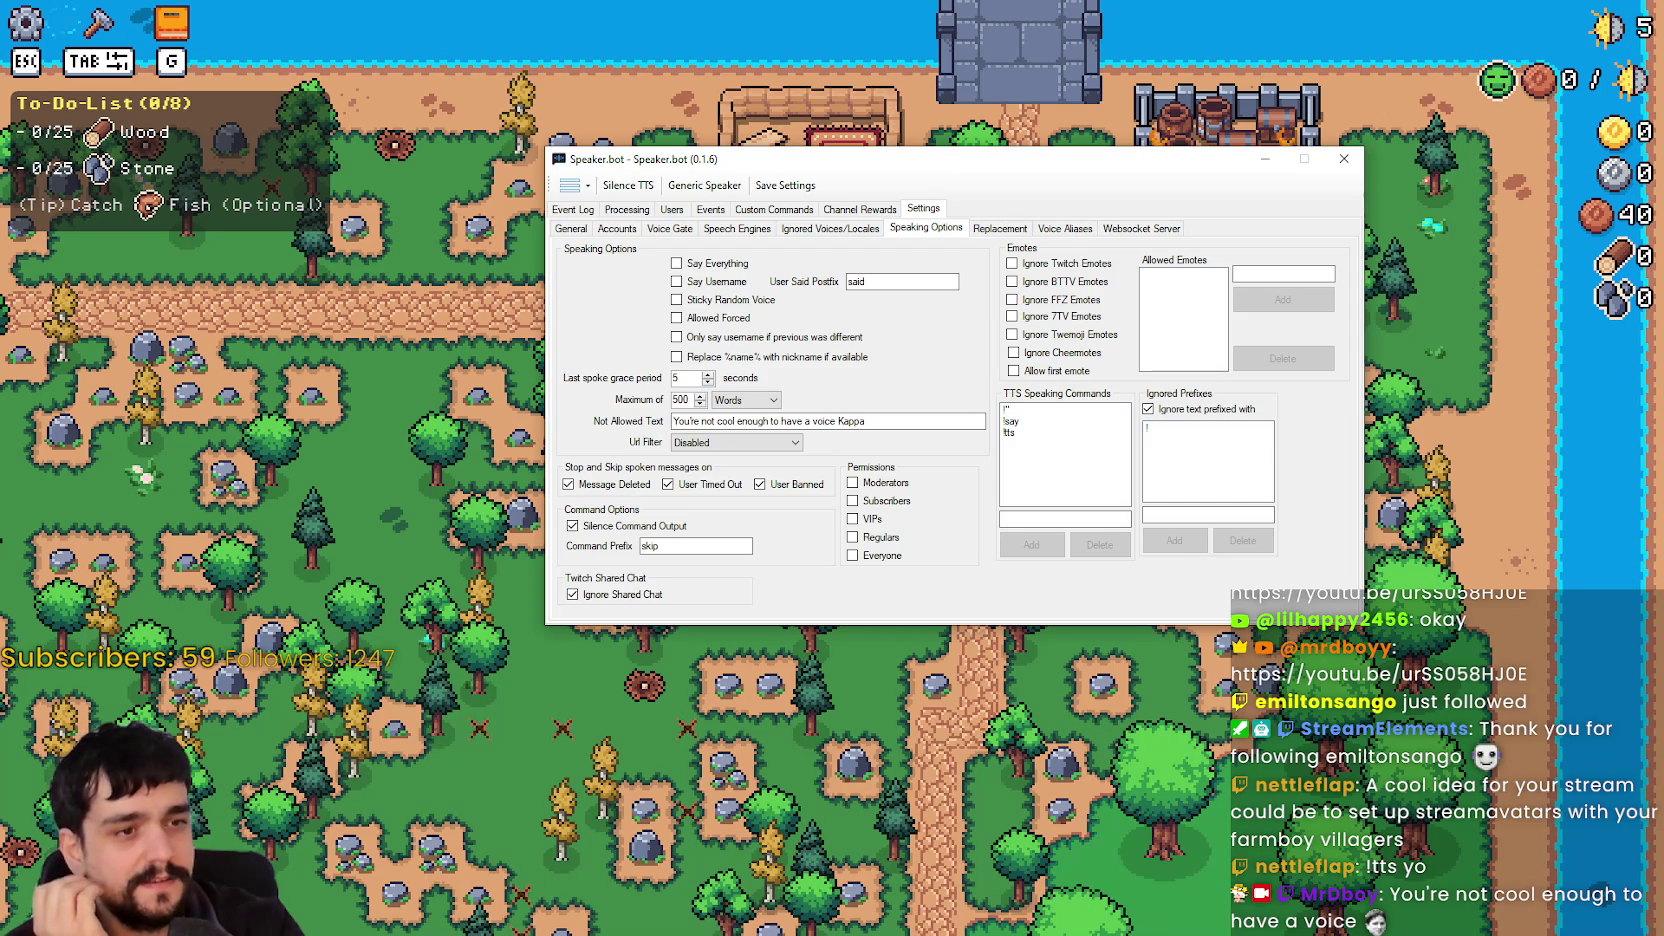
{"action": "left_click", "coordinate": [573, 210]}
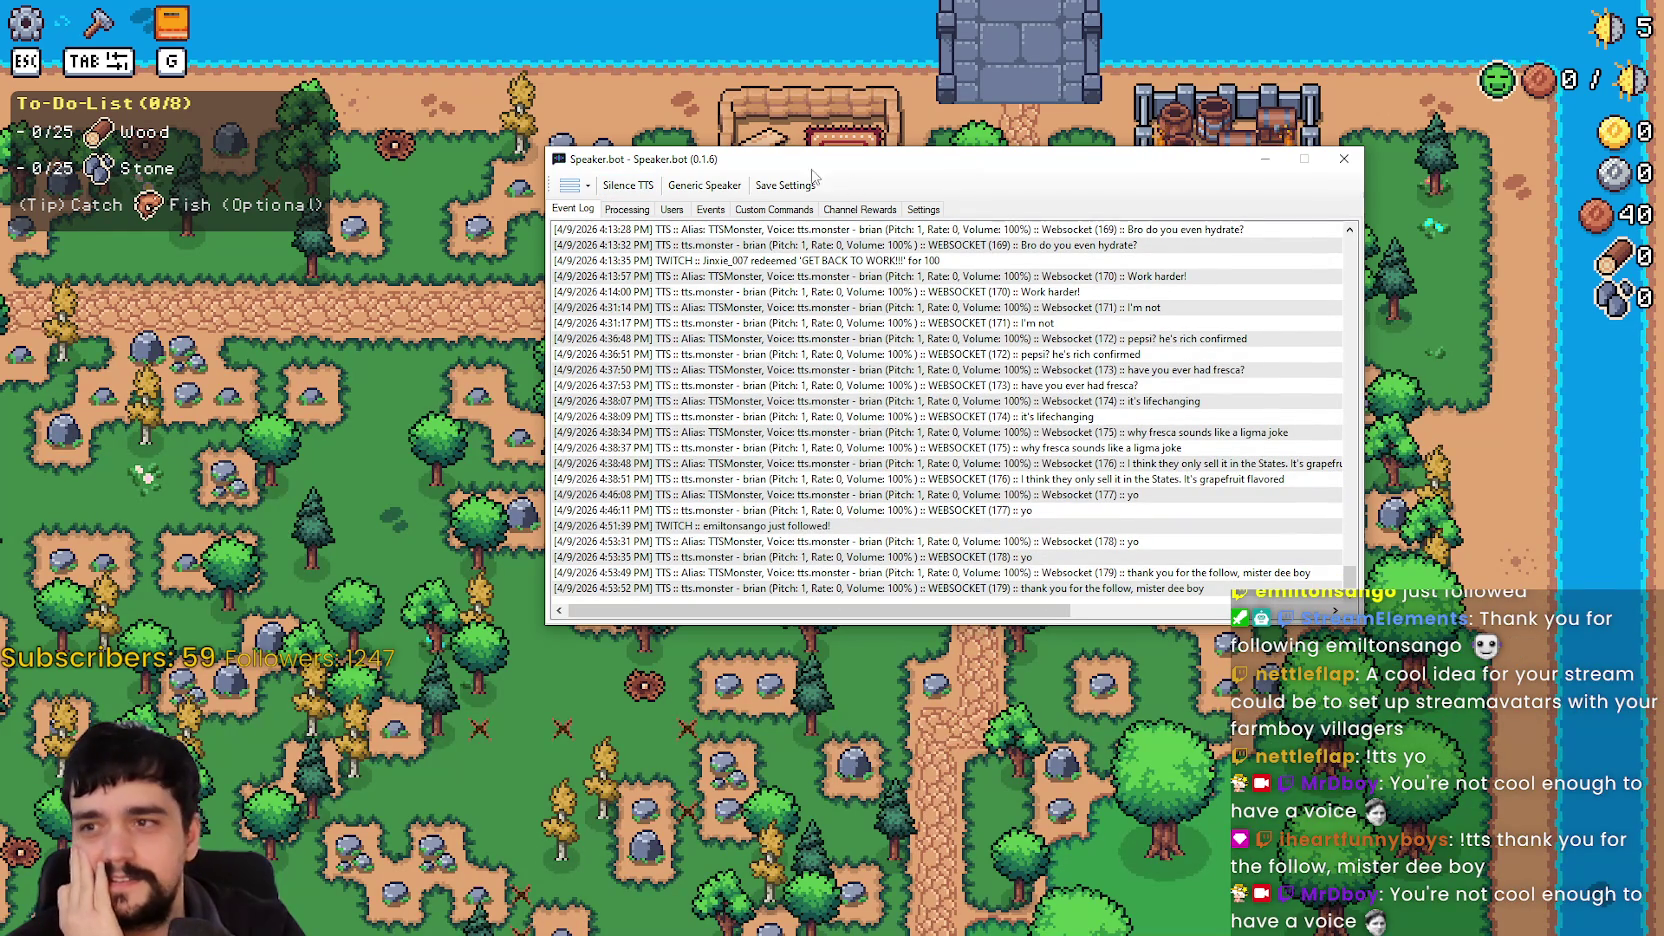
{"action": "left_click", "coordinate": [928, 209]}
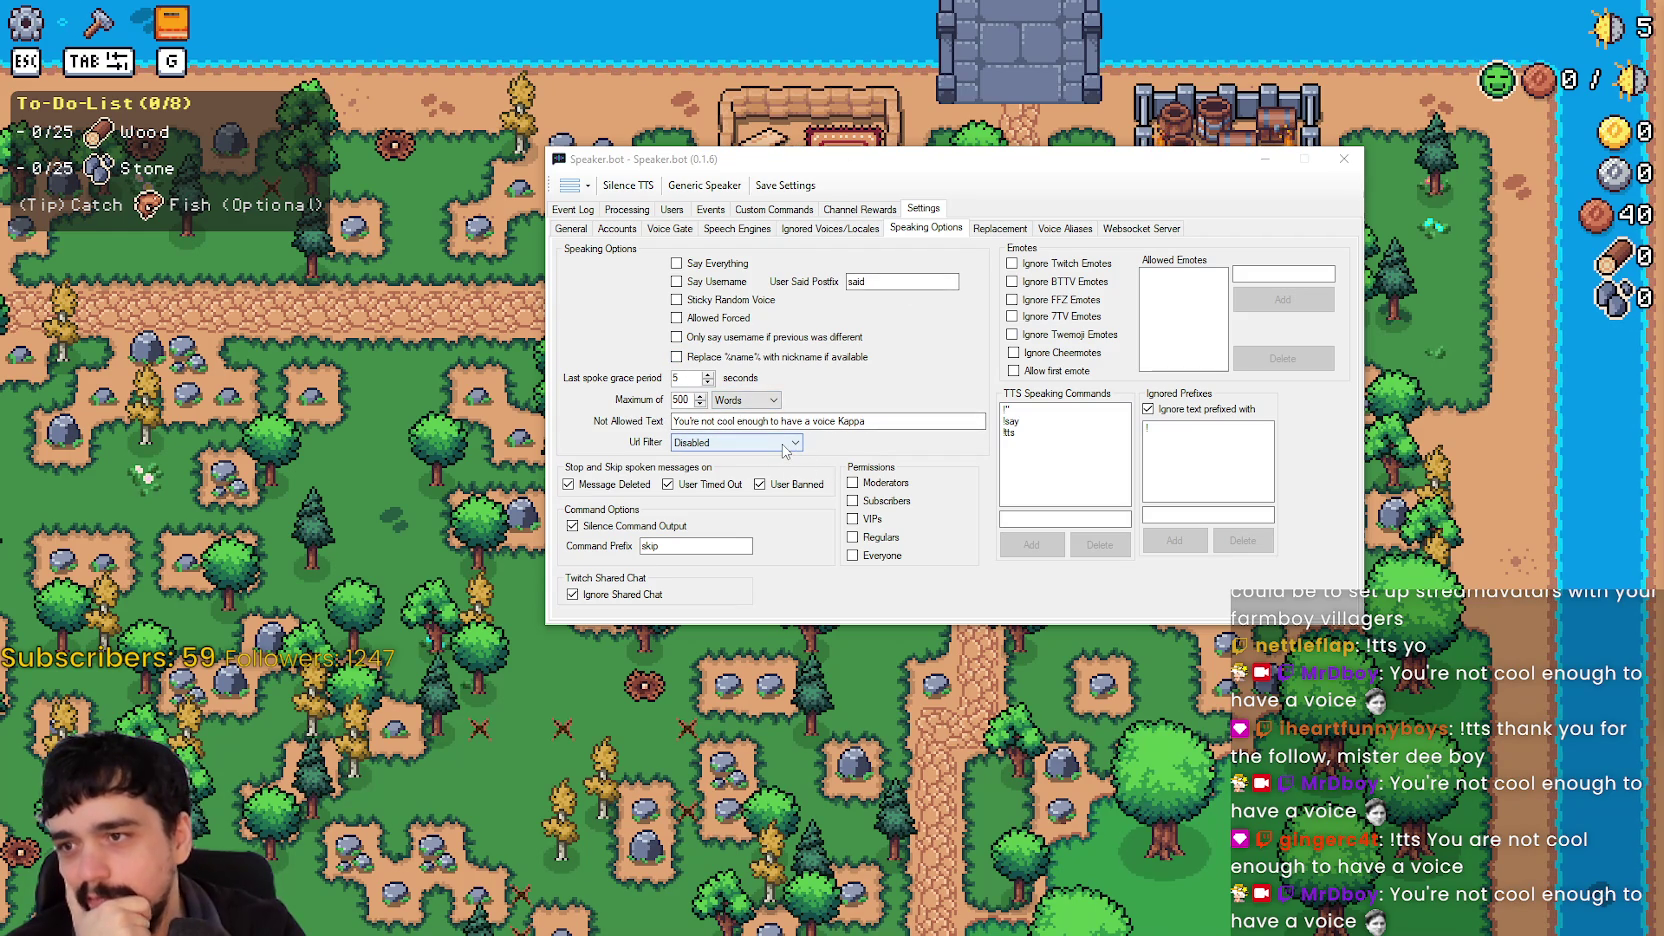
Step: Empty the Not Allowed Text reply, keeping URL filtering disabled, then show the Event Log
{"action": "left_click", "coordinate": [907, 420]}
{"action": "left_click_drag", "start_coordinate": [907, 420], "coordinate": [535, 405]}
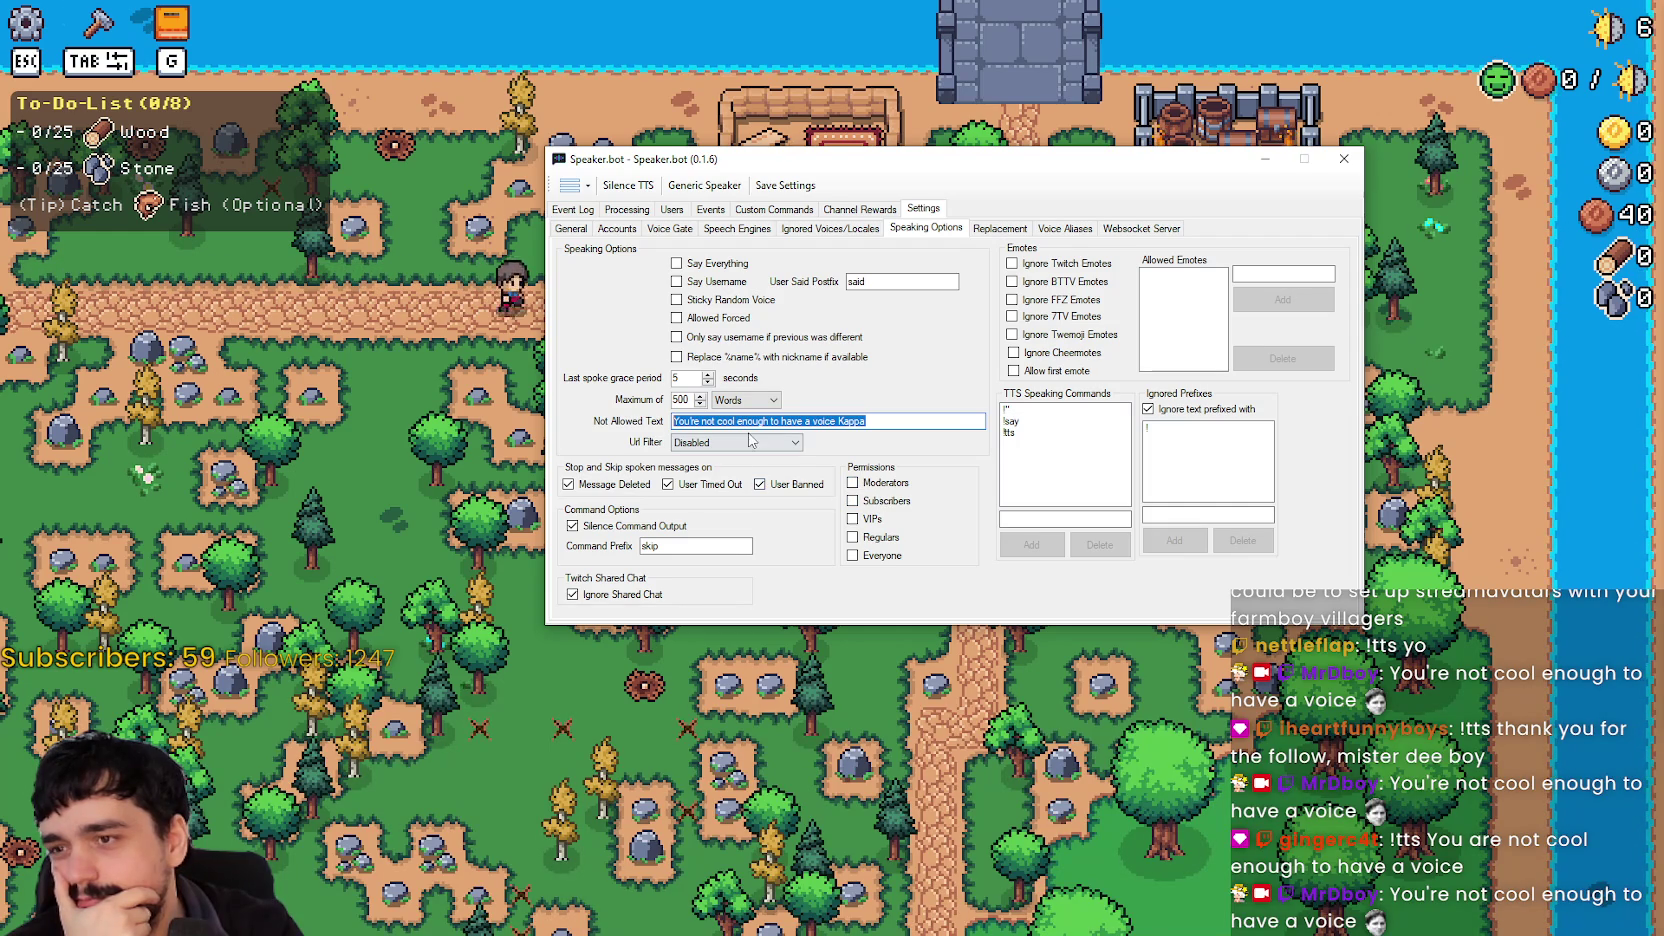
{"action": "left_click", "coordinate": [798, 444]}
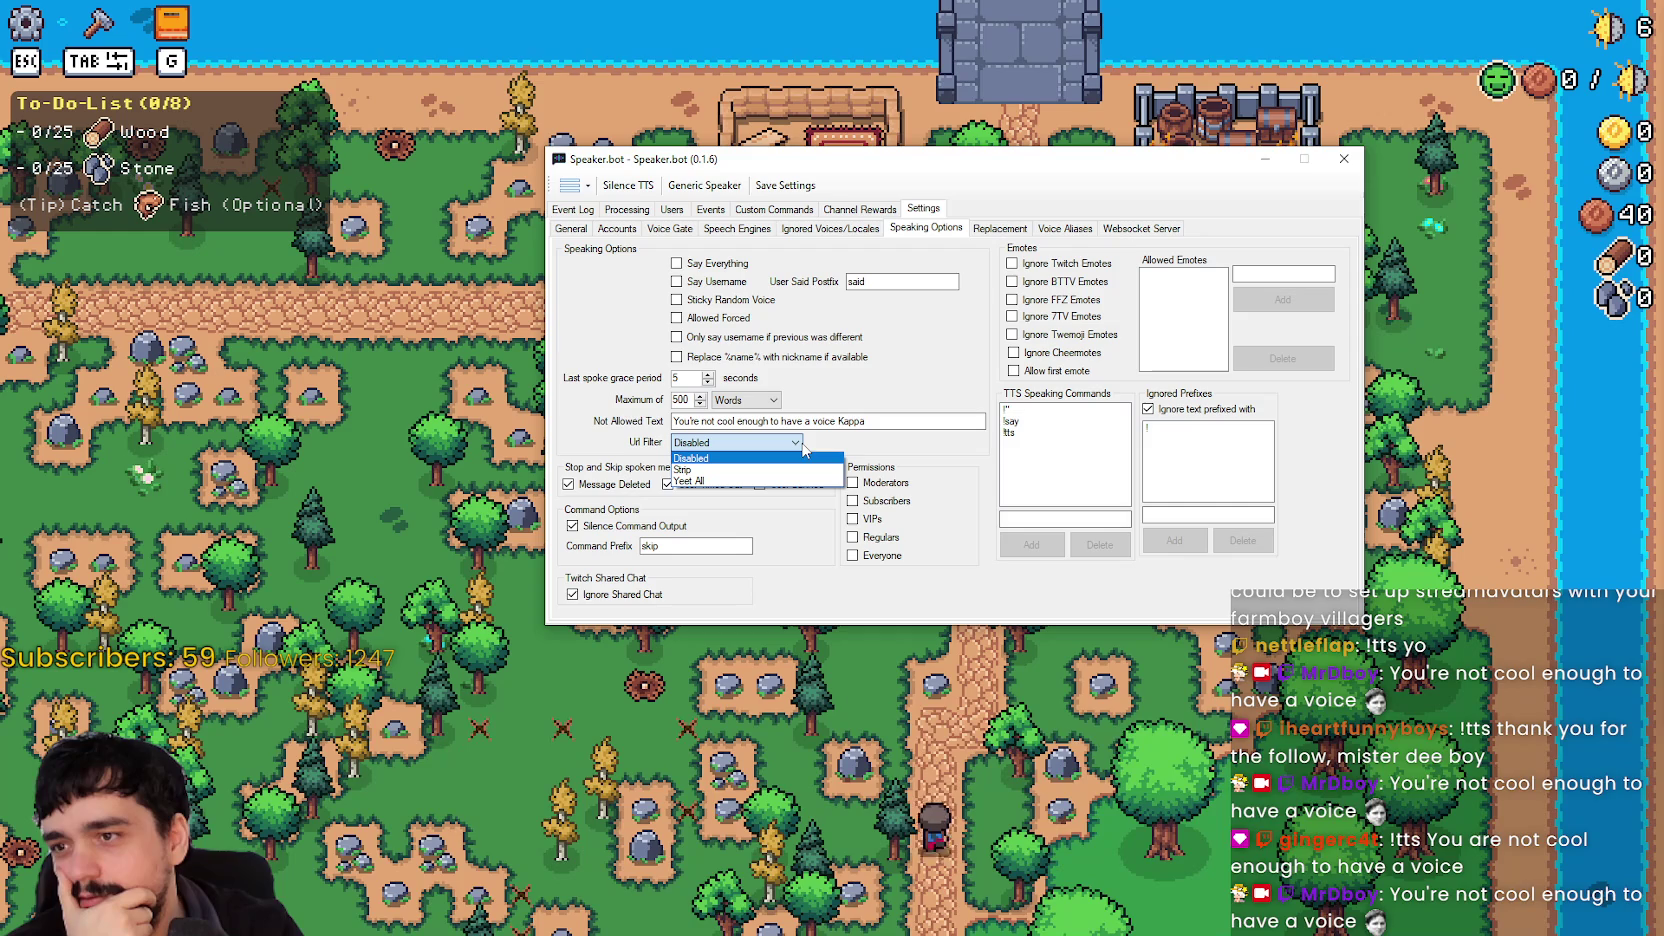
{"action": "left_click", "coordinate": [803, 446]}
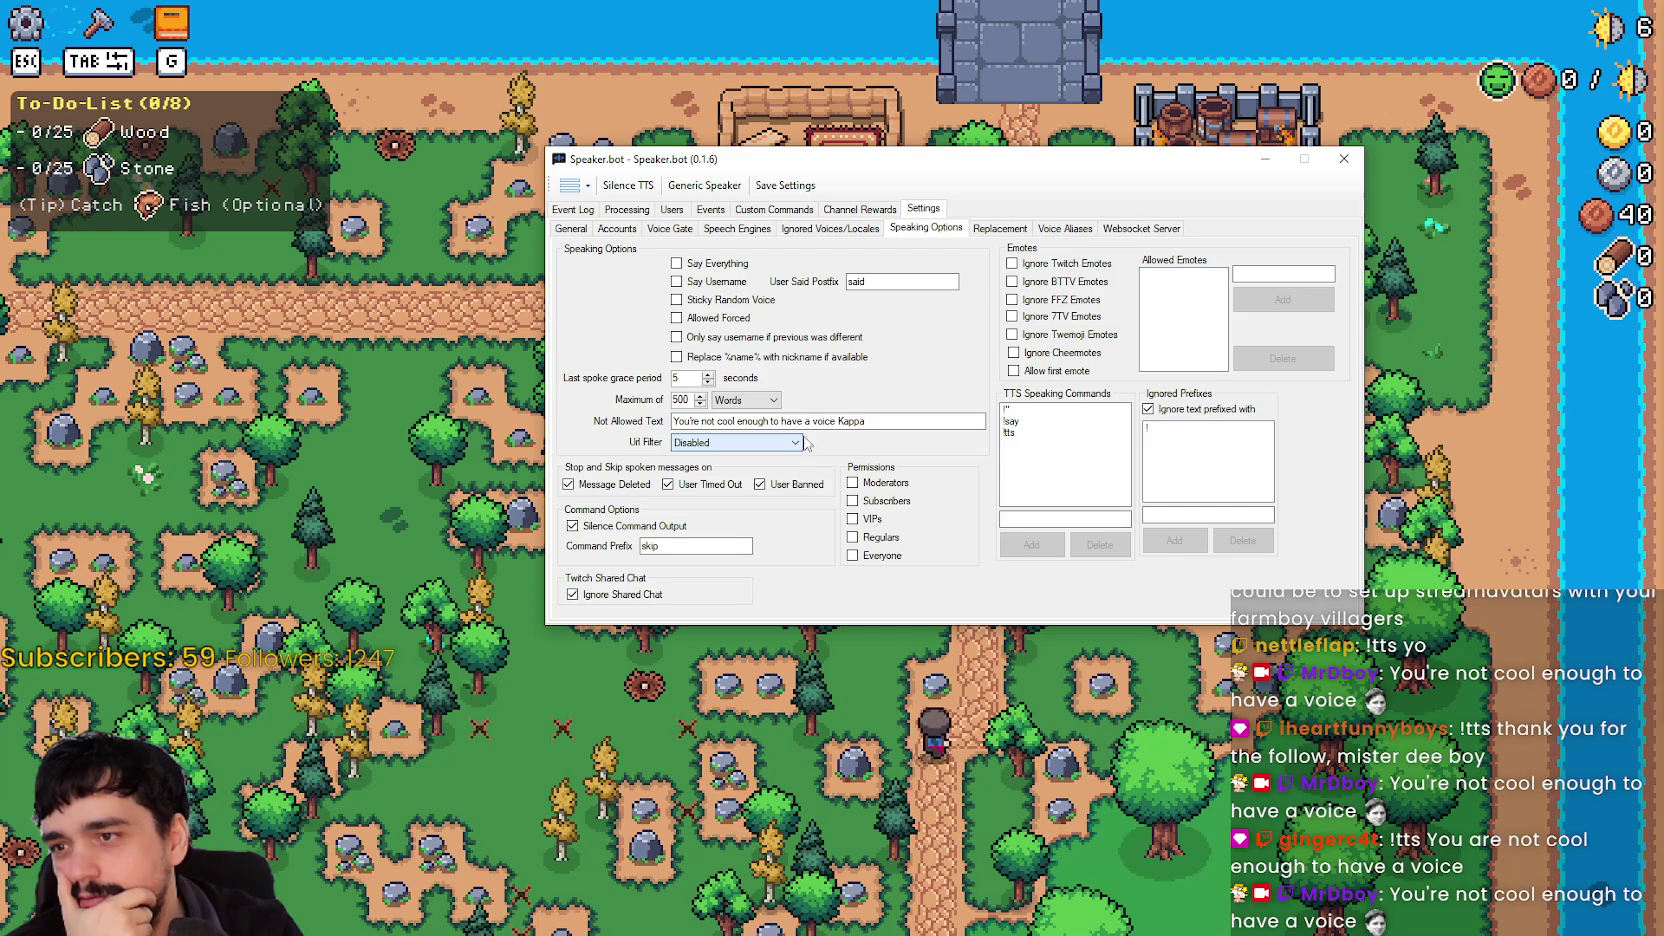
{"action": "triple_click", "coordinate": [889, 416]}
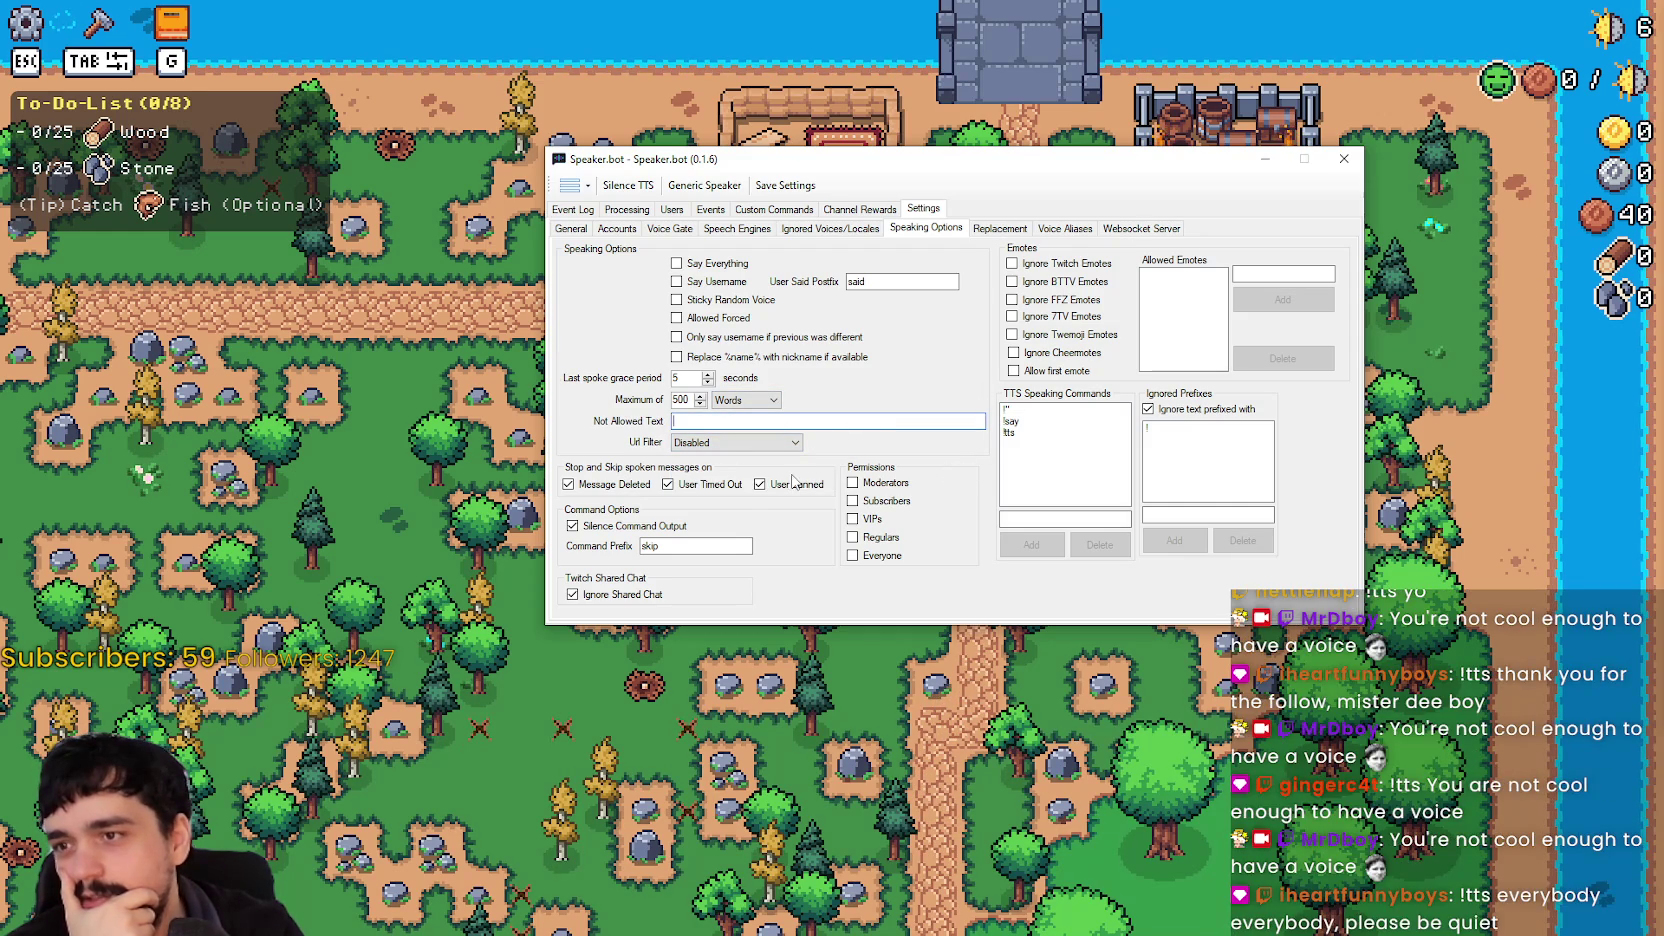
{"action": "left_click", "coordinate": [730, 546]}
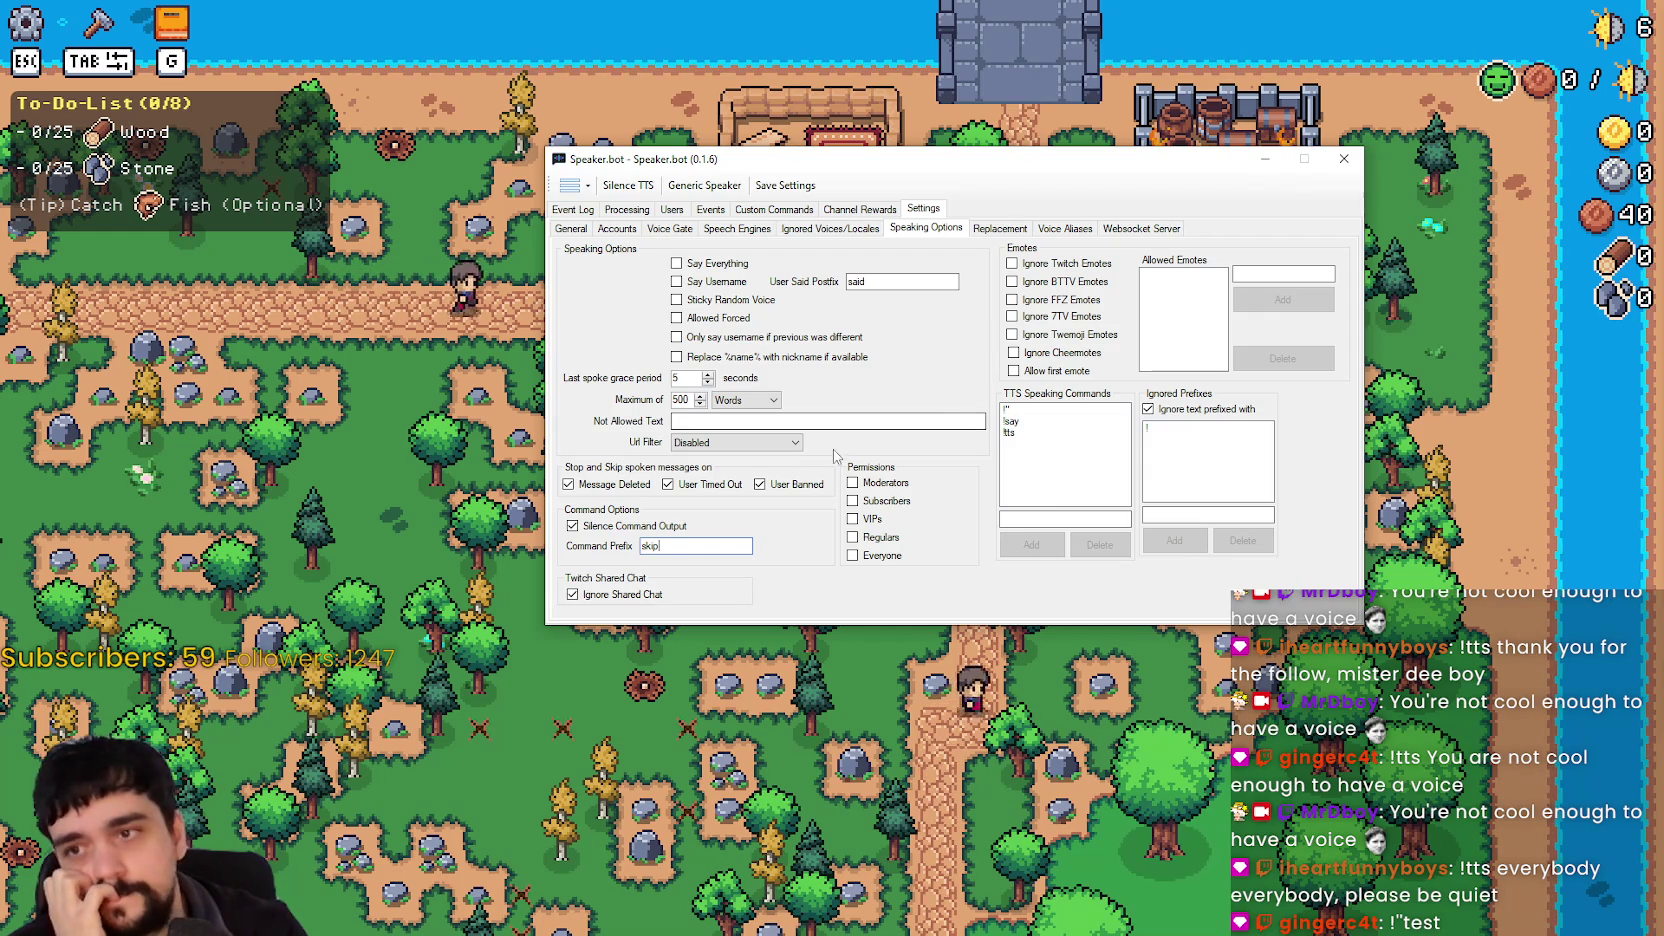
{"action": "left_click", "coordinate": [741, 422]}
{"action": "left_click", "coordinate": [1101, 516]}
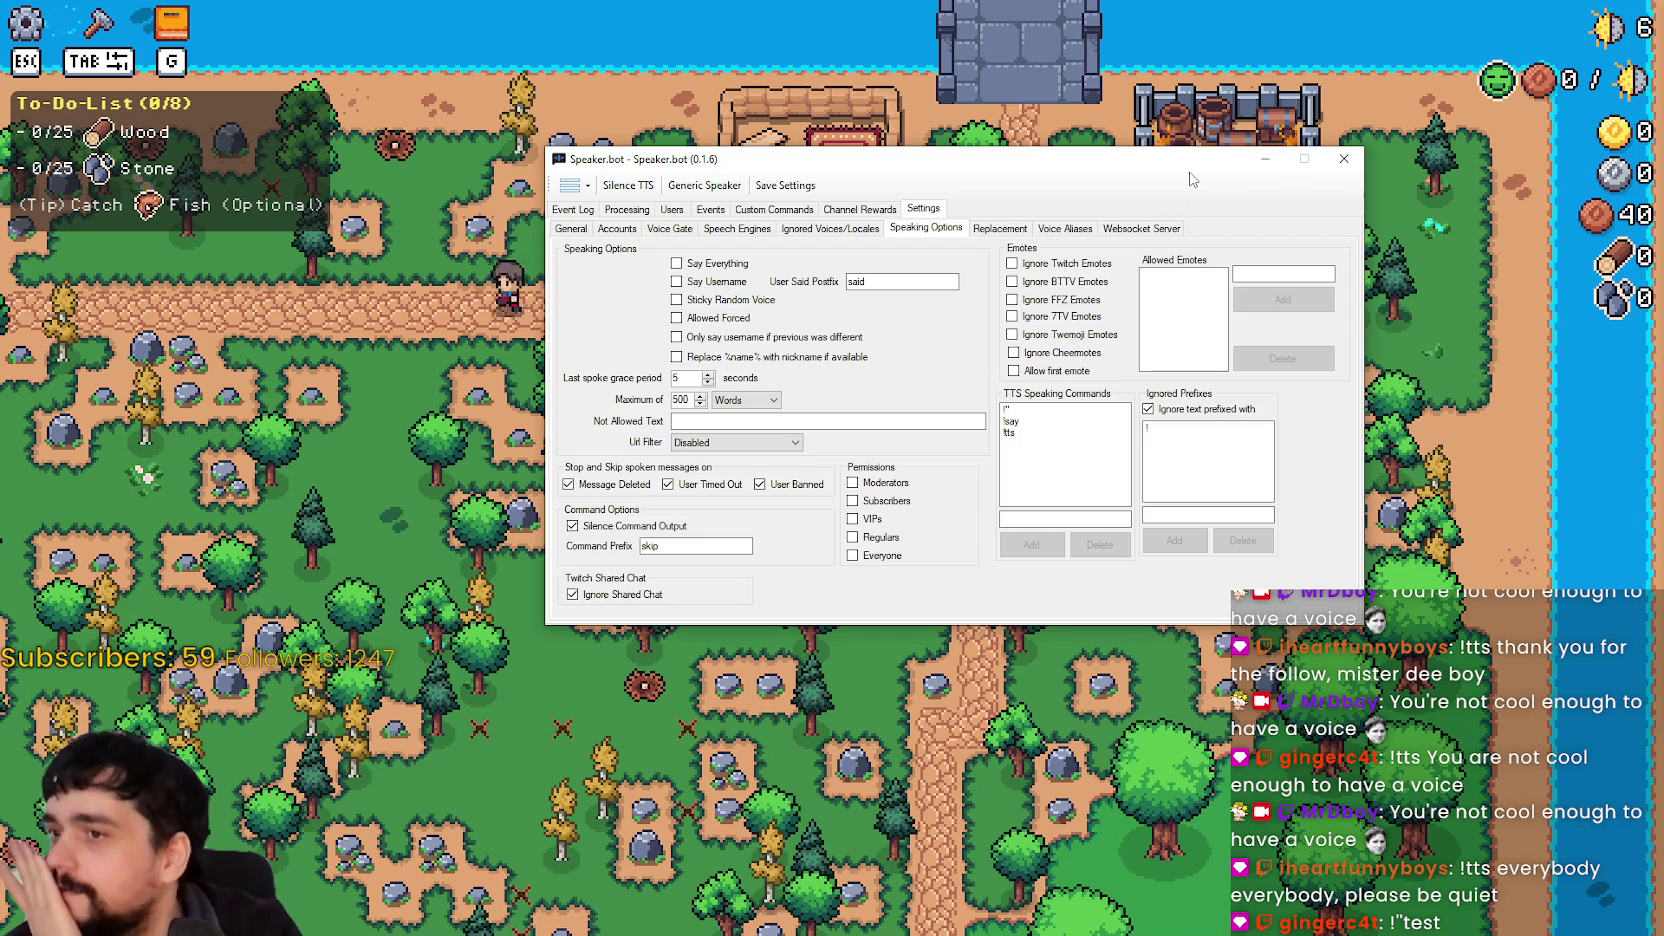
{"action": "left_click", "coordinate": [570, 211]}
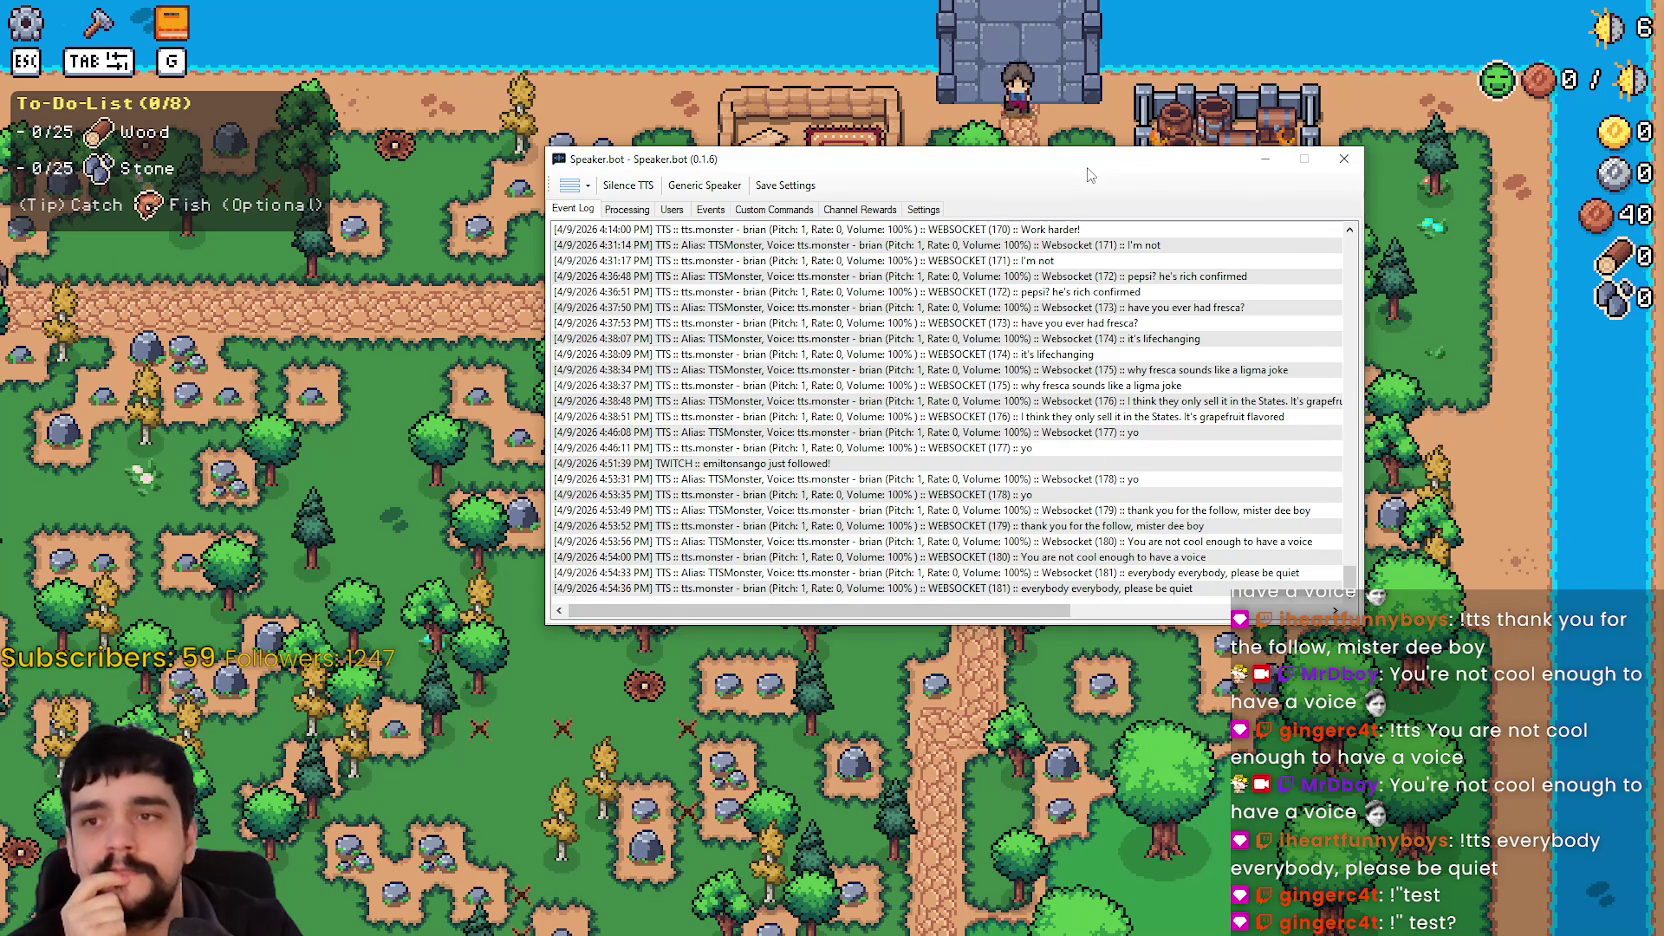
Step: Switch away from Speaker.bot back to the fullscreen farm game
{"action": "key", "text": "alt+Tab"}
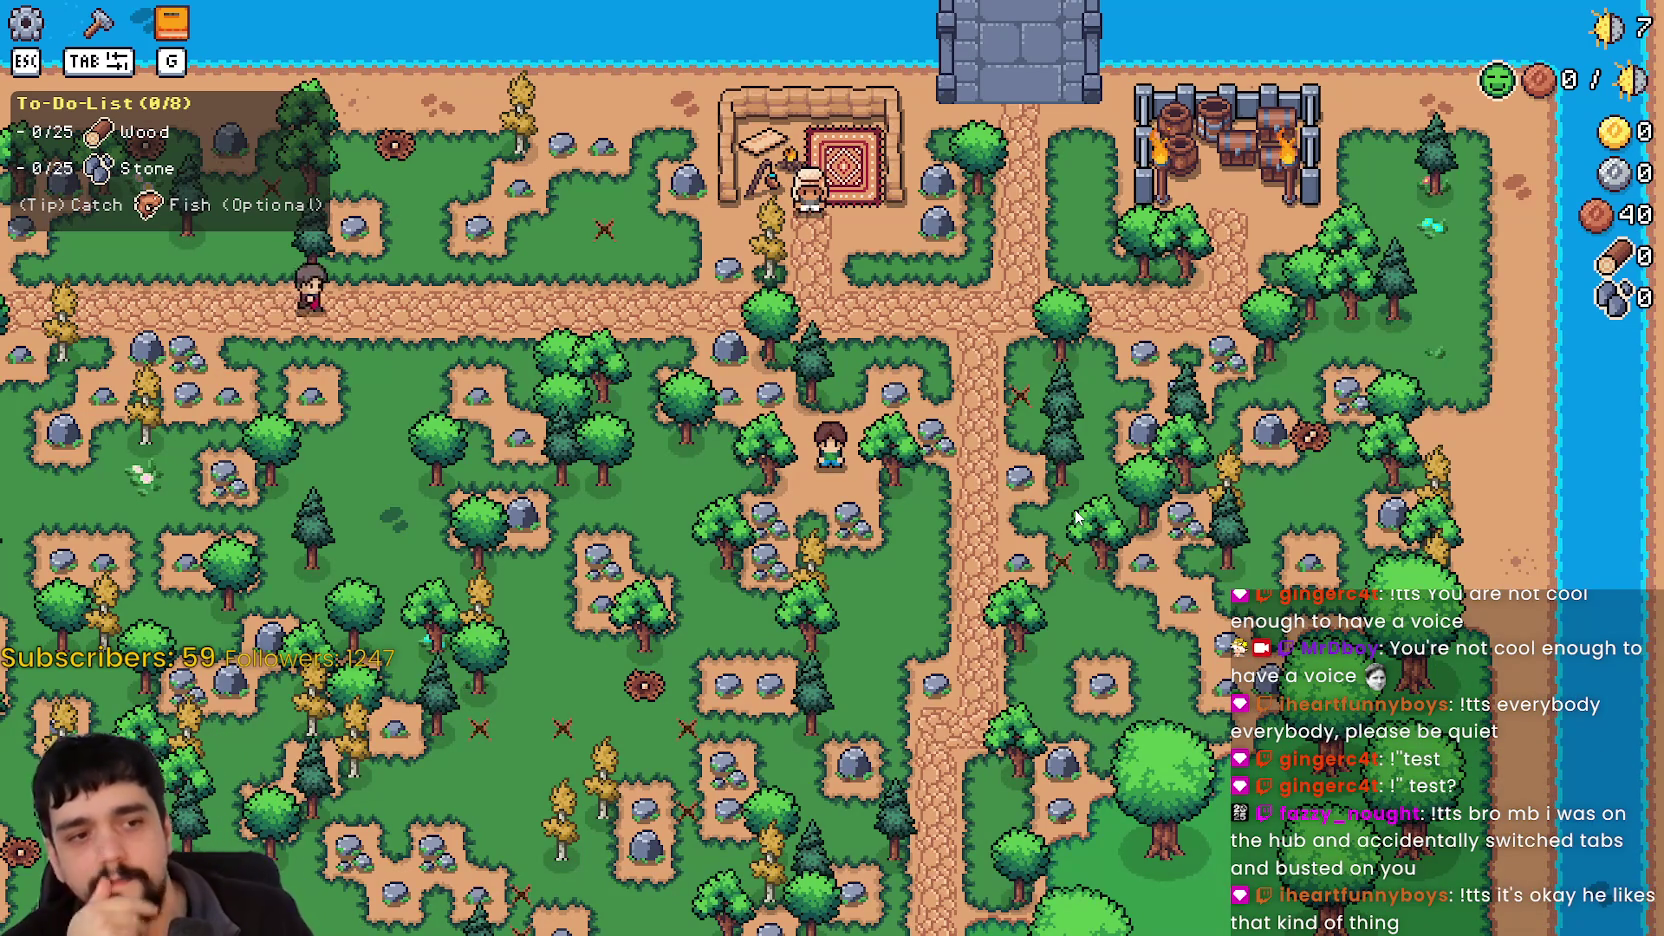
Step: Mine rocks and chop trees to reach 4 wood and 5 stone, then head toward the merchant tent
{"action": "key", "text": "d"}
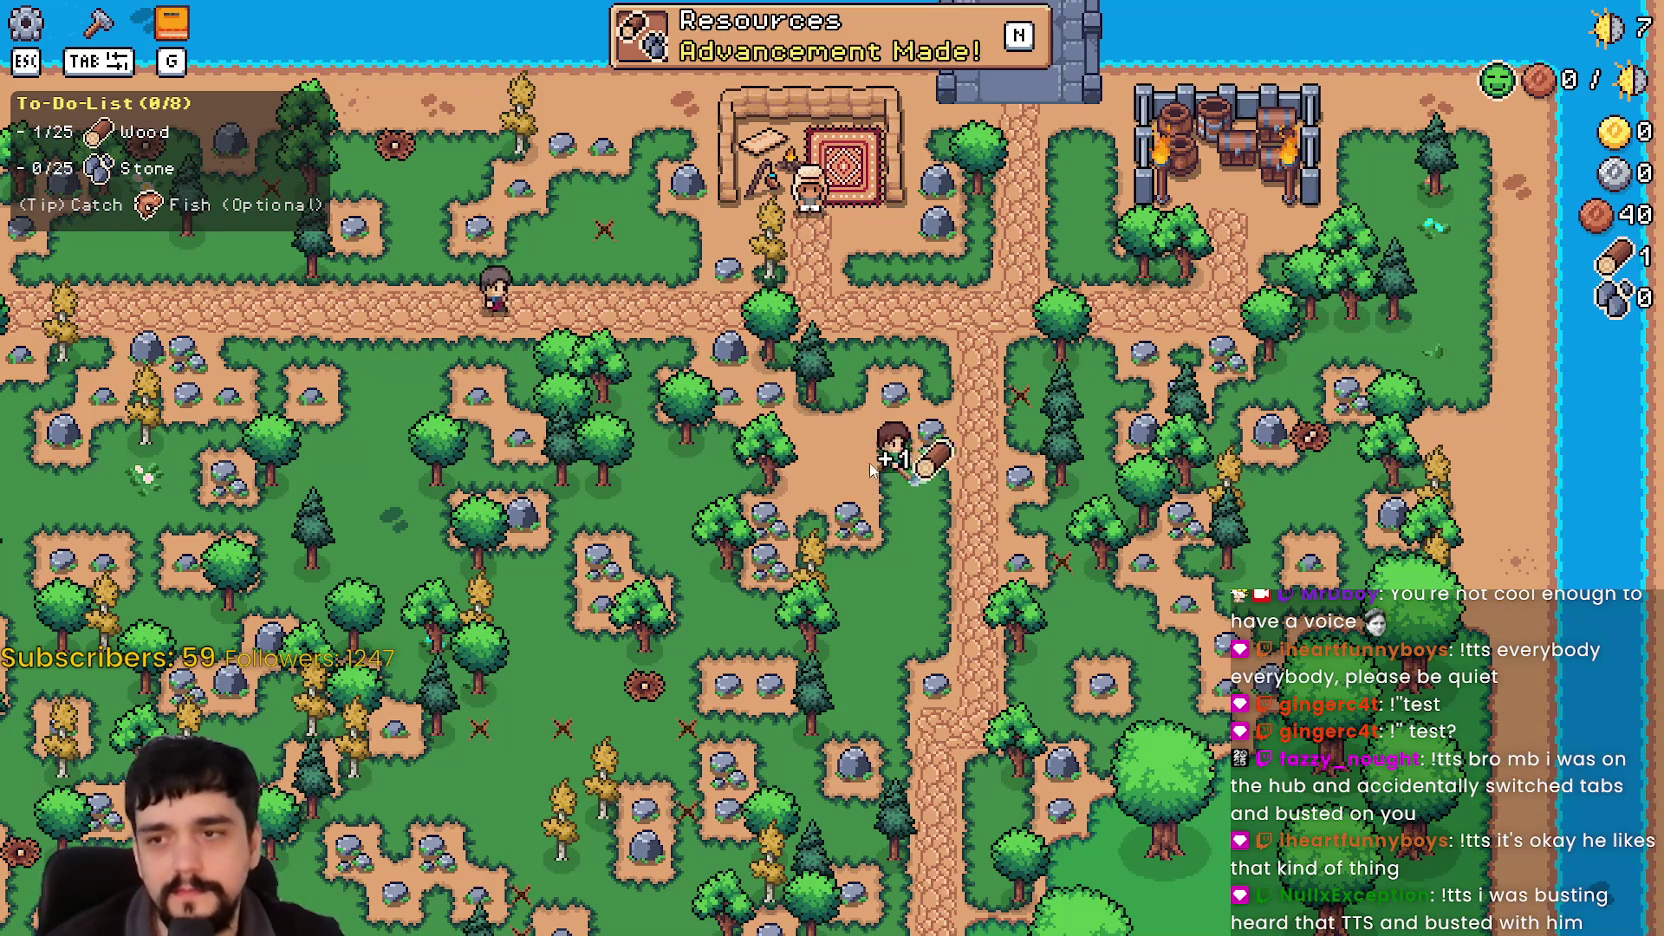
{"action": "key", "text": "a"}
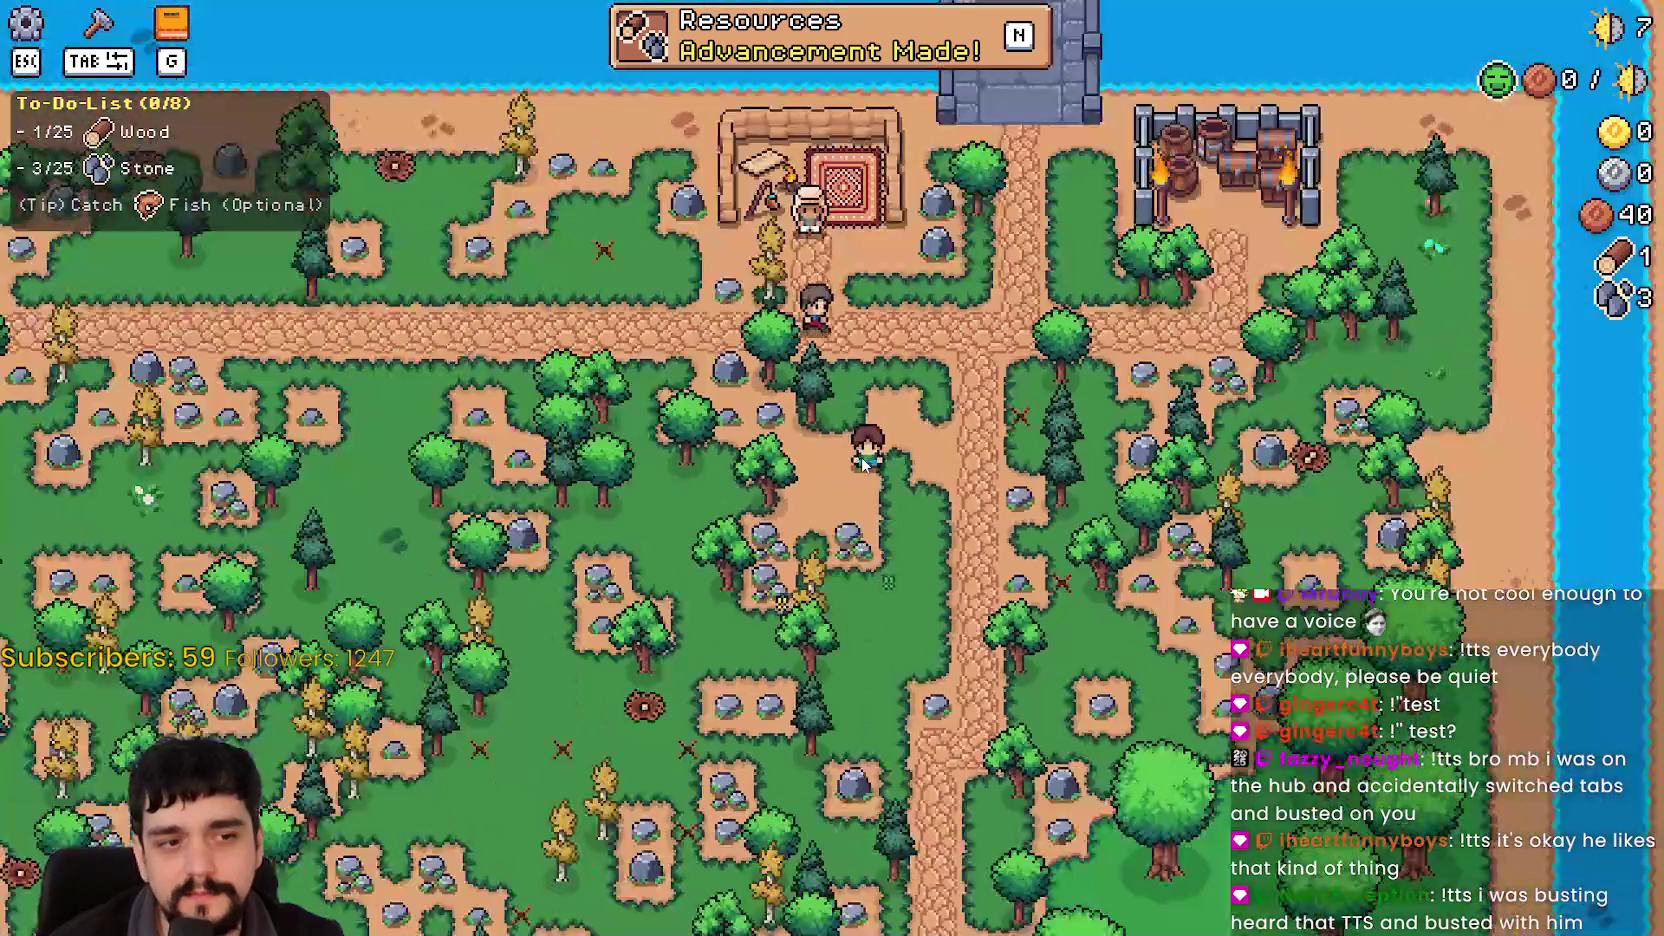
{"action": "scroll", "coordinate": [861, 458], "scroll_direction": "up", "scroll_amount": 2}
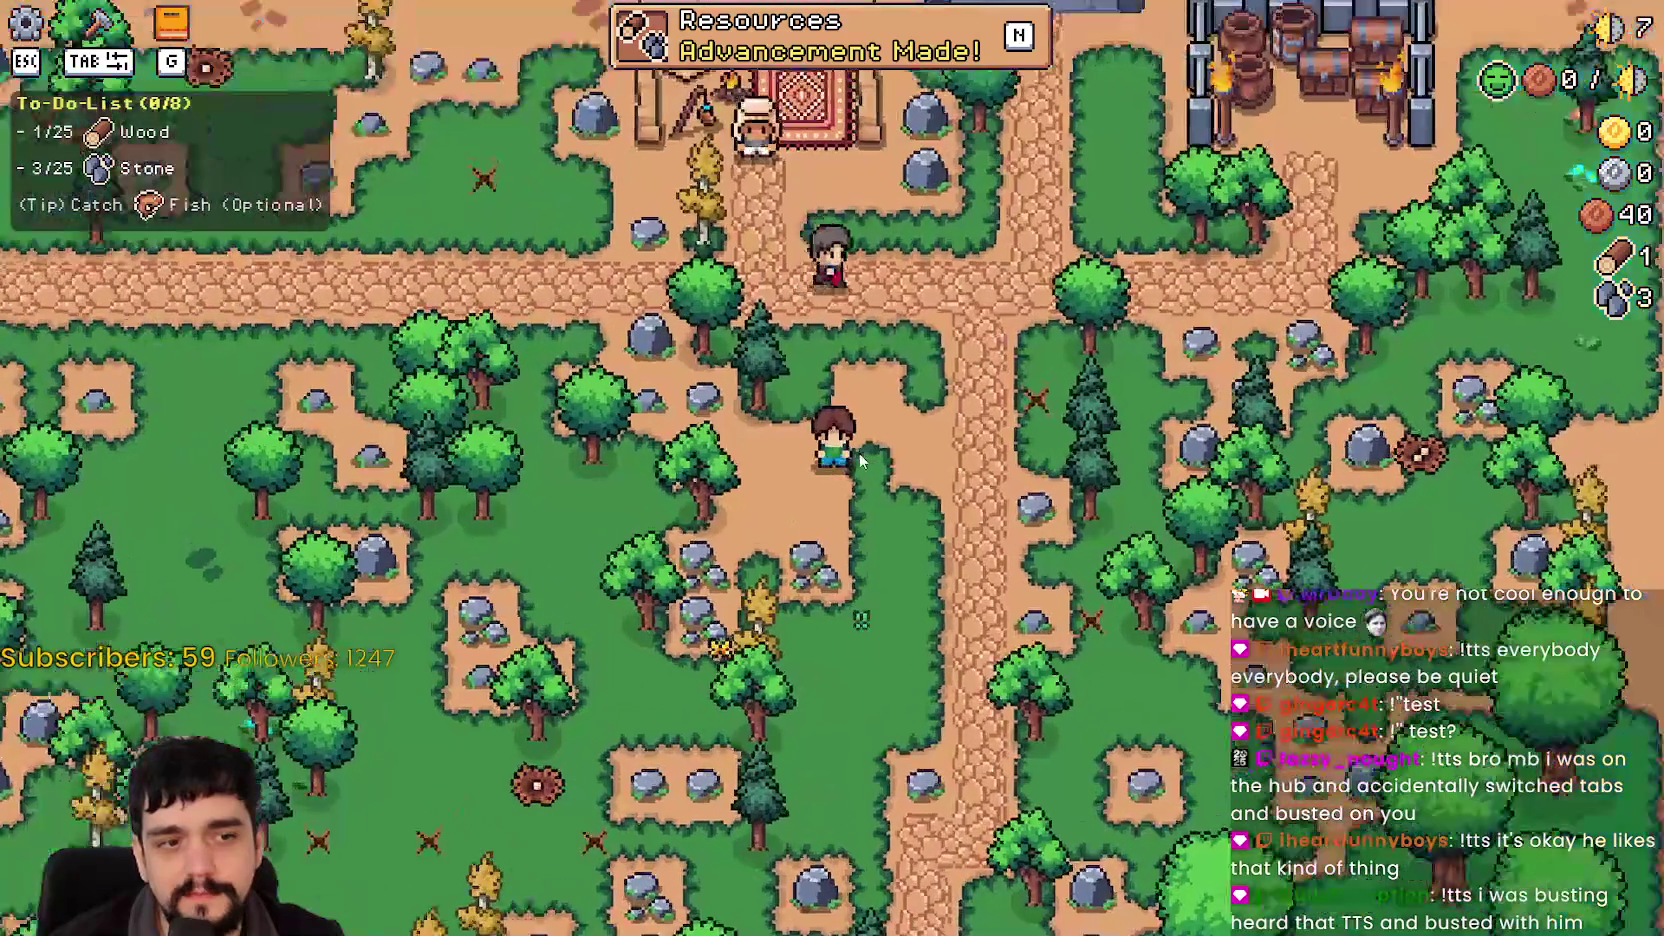
{"action": "key", "text": "w"}
{"action": "scroll", "coordinate": [860, 458], "scroll_direction": "up", "scroll_amount": 1}
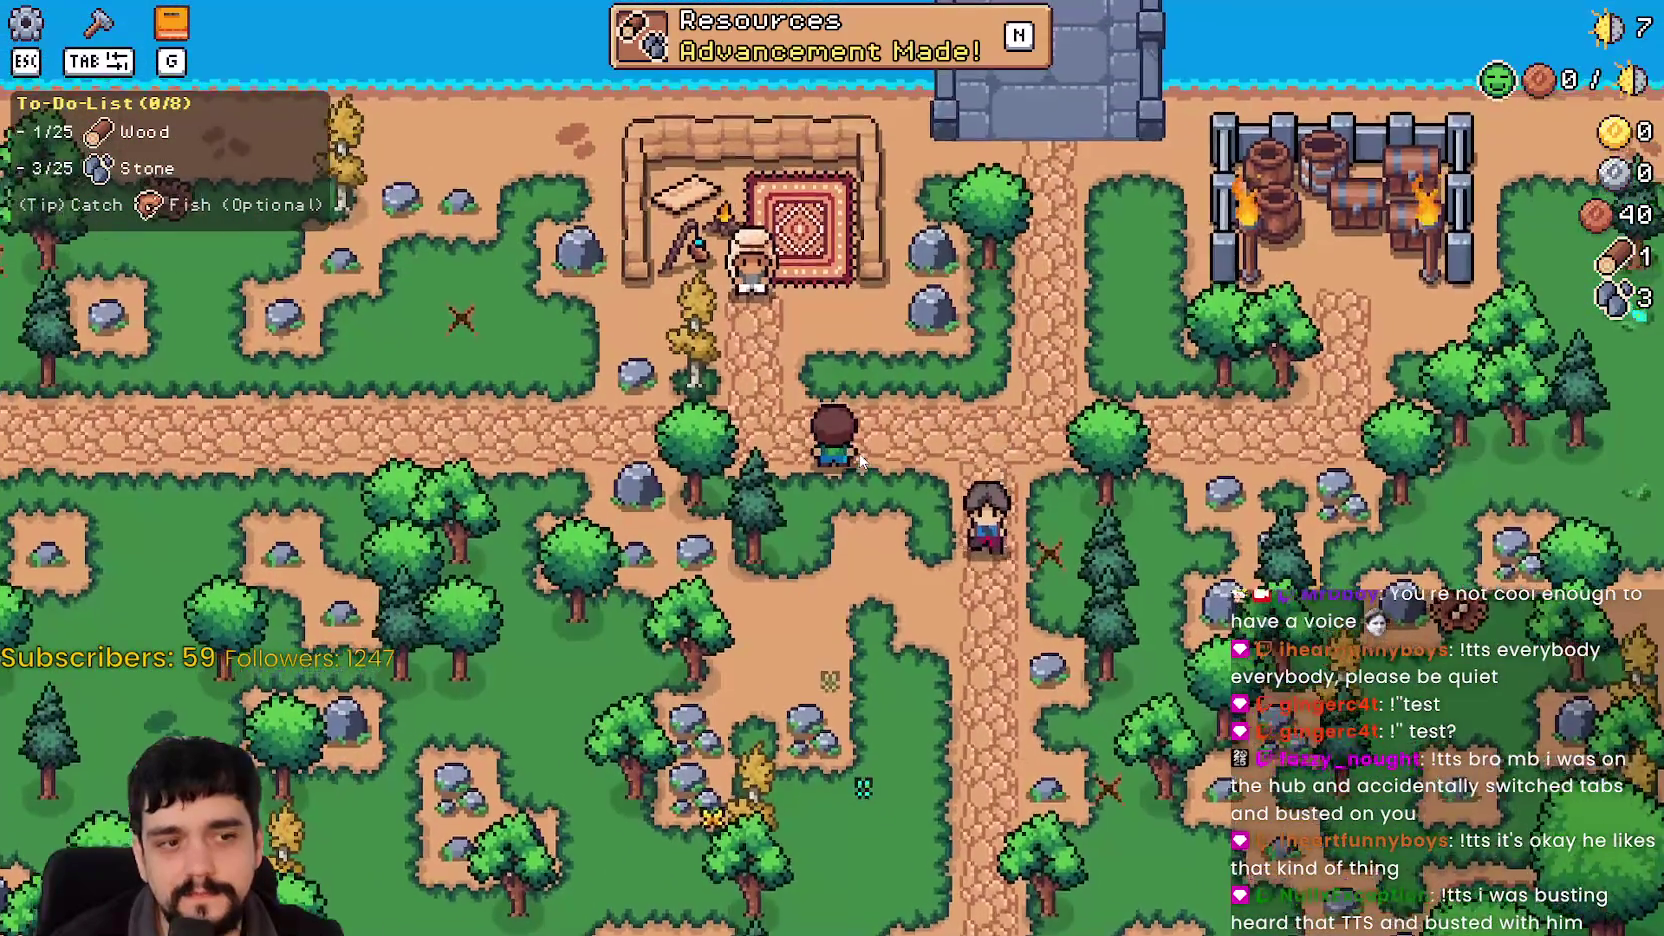
{"action": "key", "text": "s"}
{"action": "scroll", "coordinate": [888, 440], "scroll_direction": "down", "scroll_amount": 3}
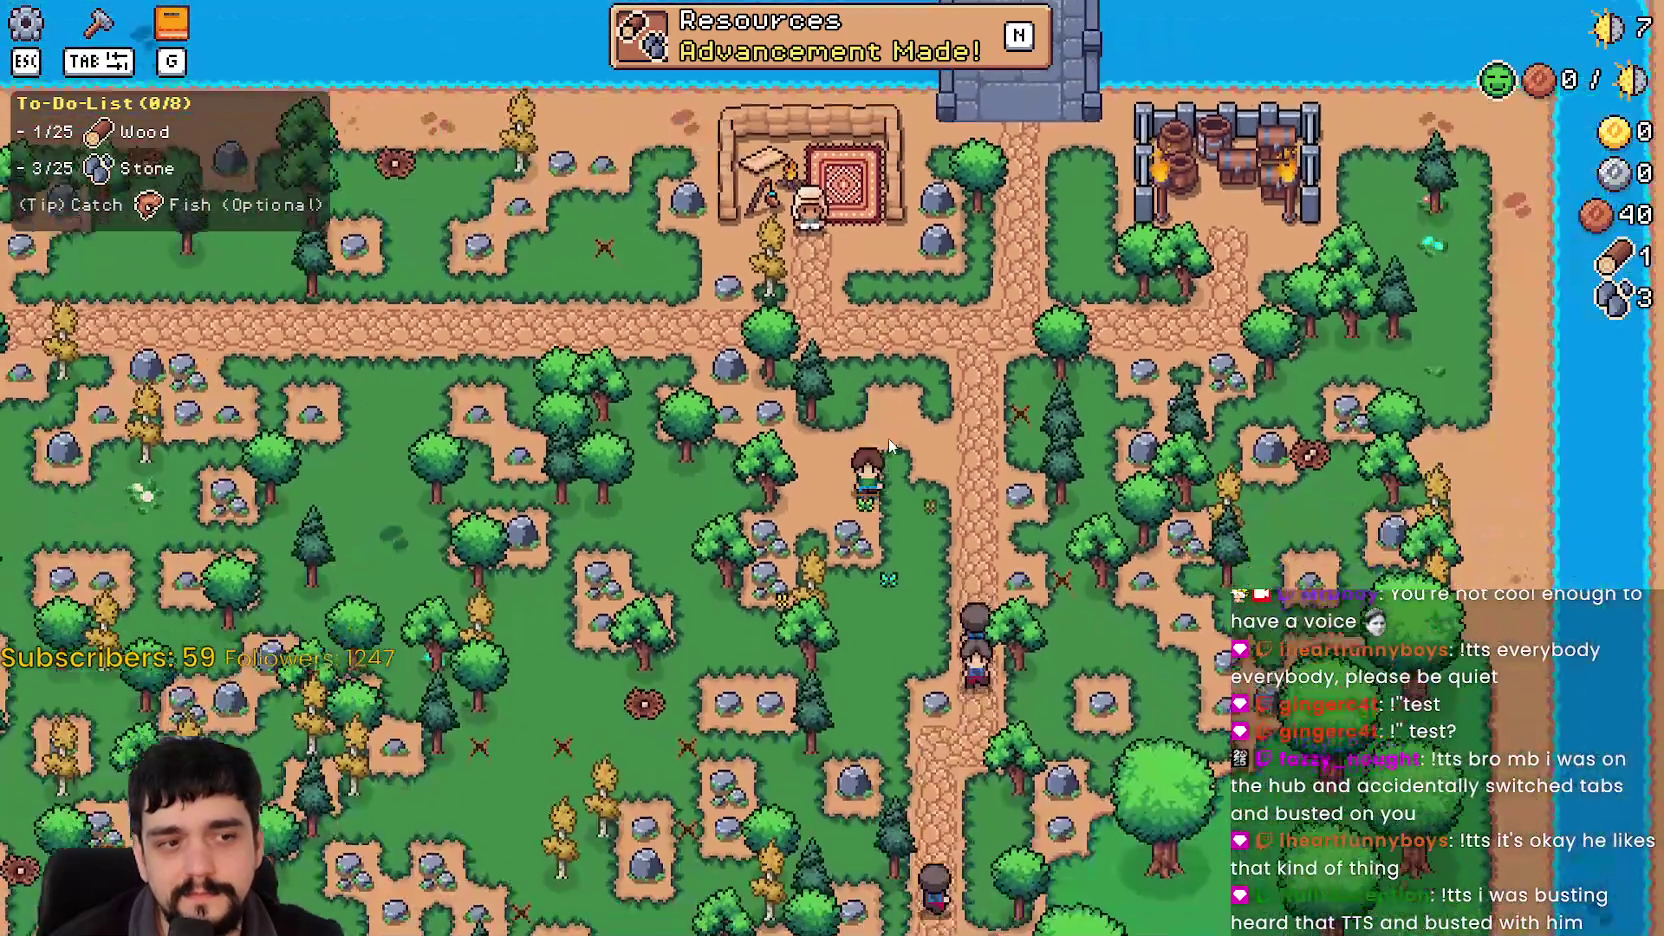
{"action": "scroll", "coordinate": [890, 440], "scroll_direction": "down", "scroll_amount": 2}
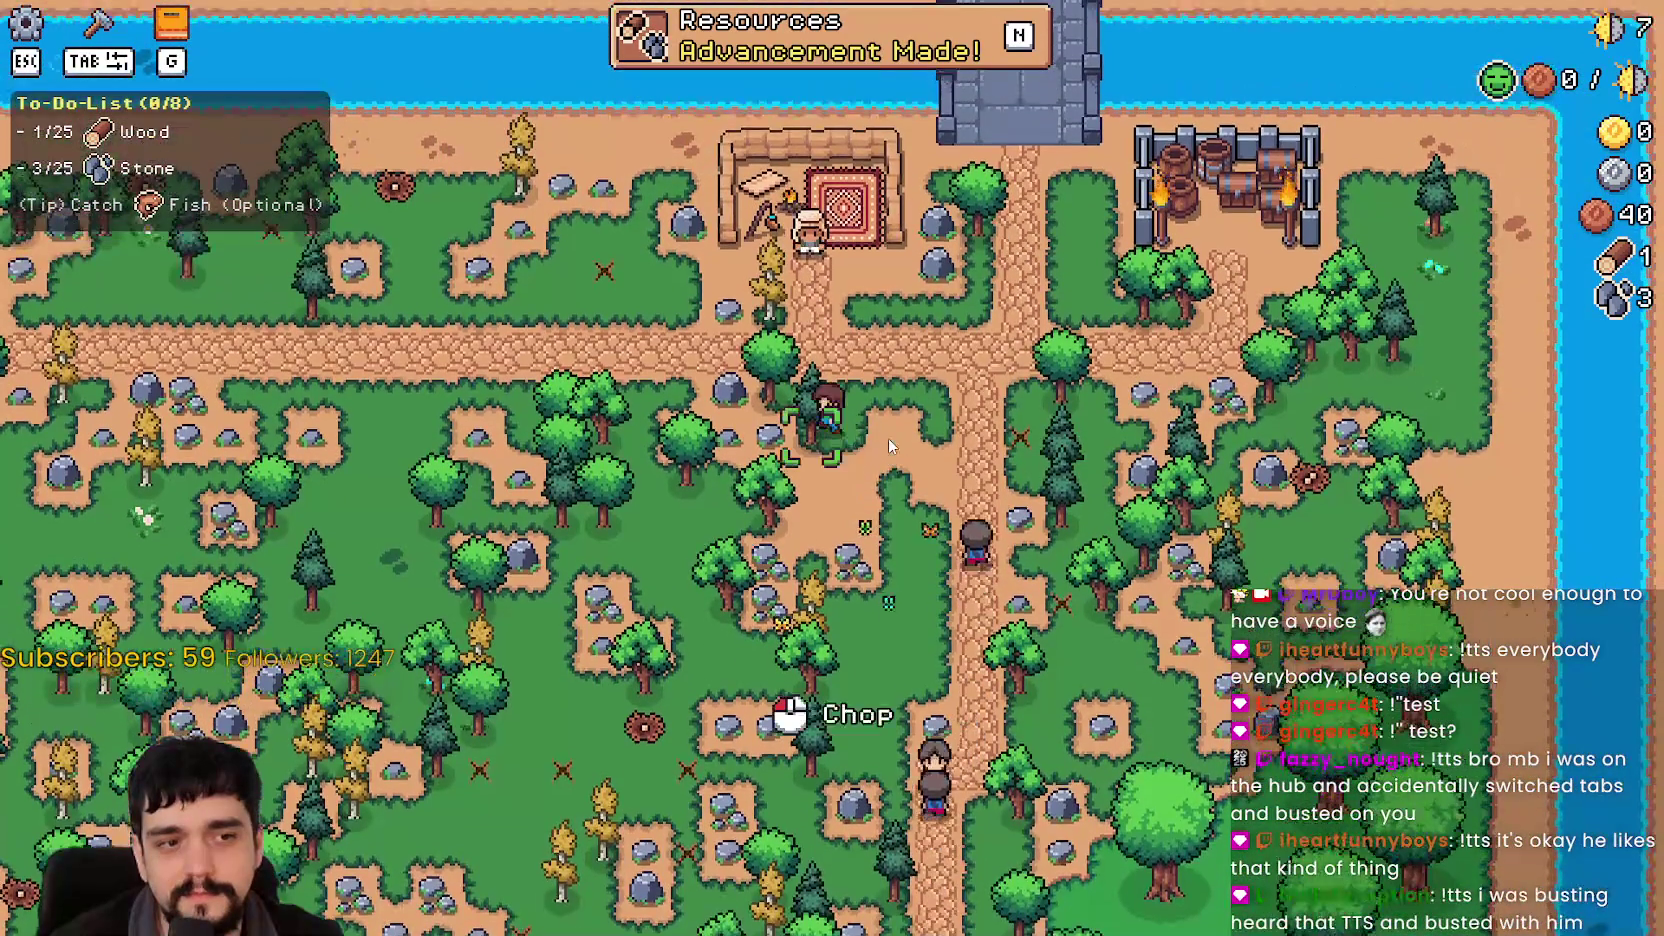
{"action": "scroll", "coordinate": [892, 437], "scroll_direction": "down", "scroll_amount": 3}
{"action": "scroll", "coordinate": [890, 440], "scroll_direction": "up", "scroll_amount": 5}
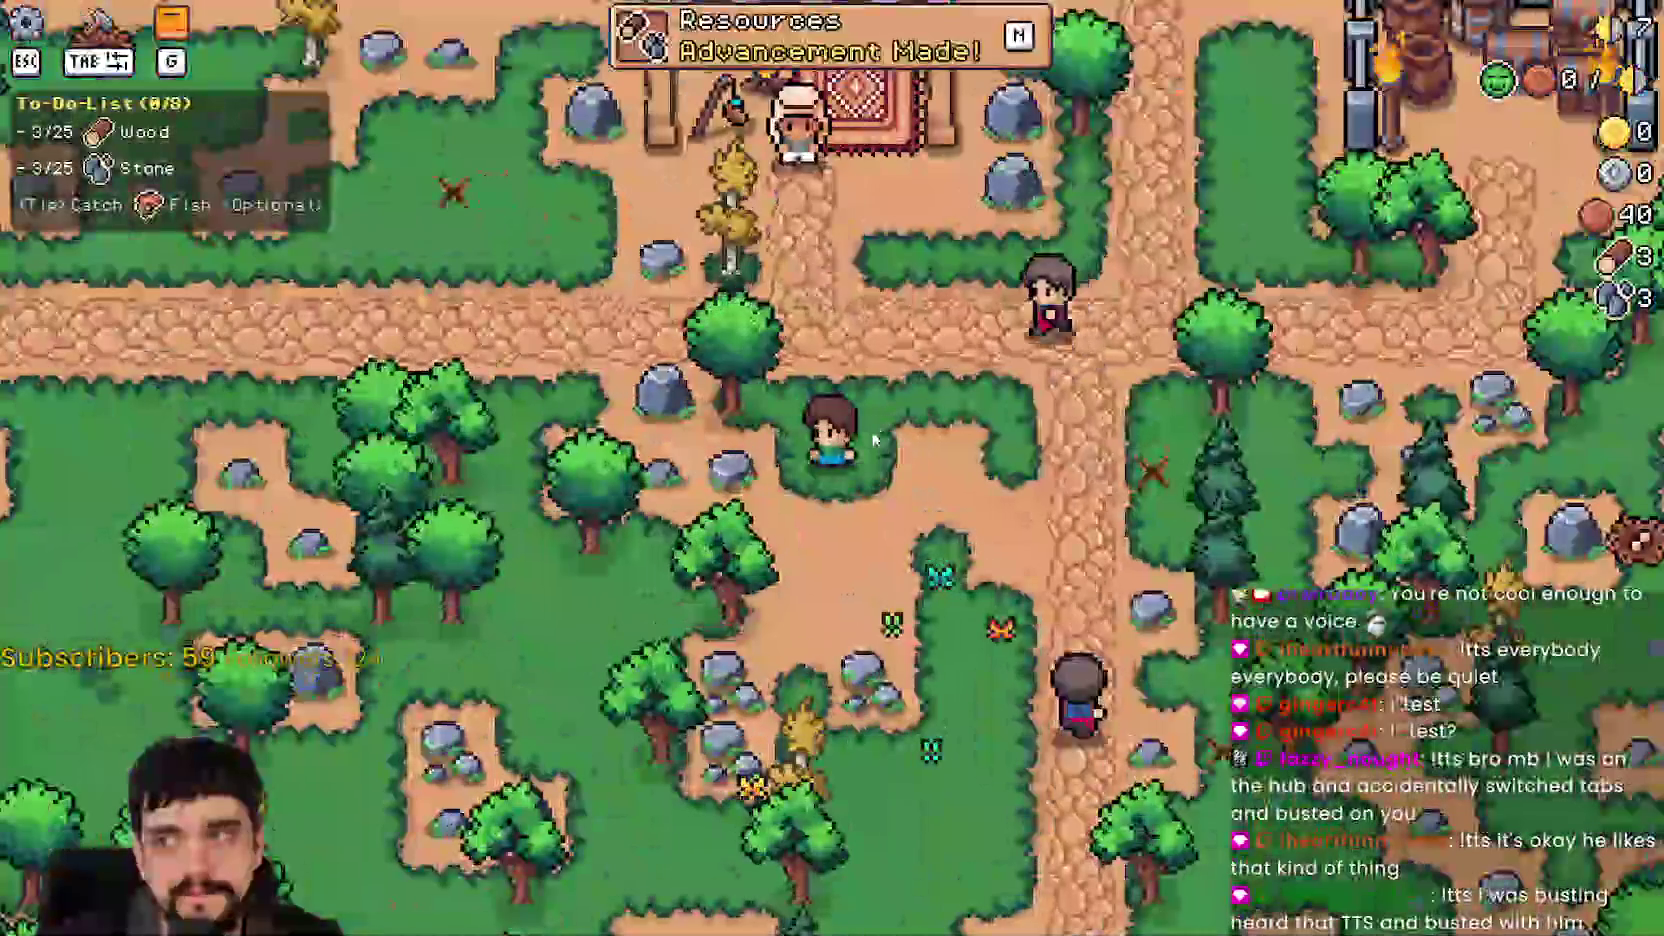
{"action": "key", "text": "w"}
{"action": "key", "text": "d"}
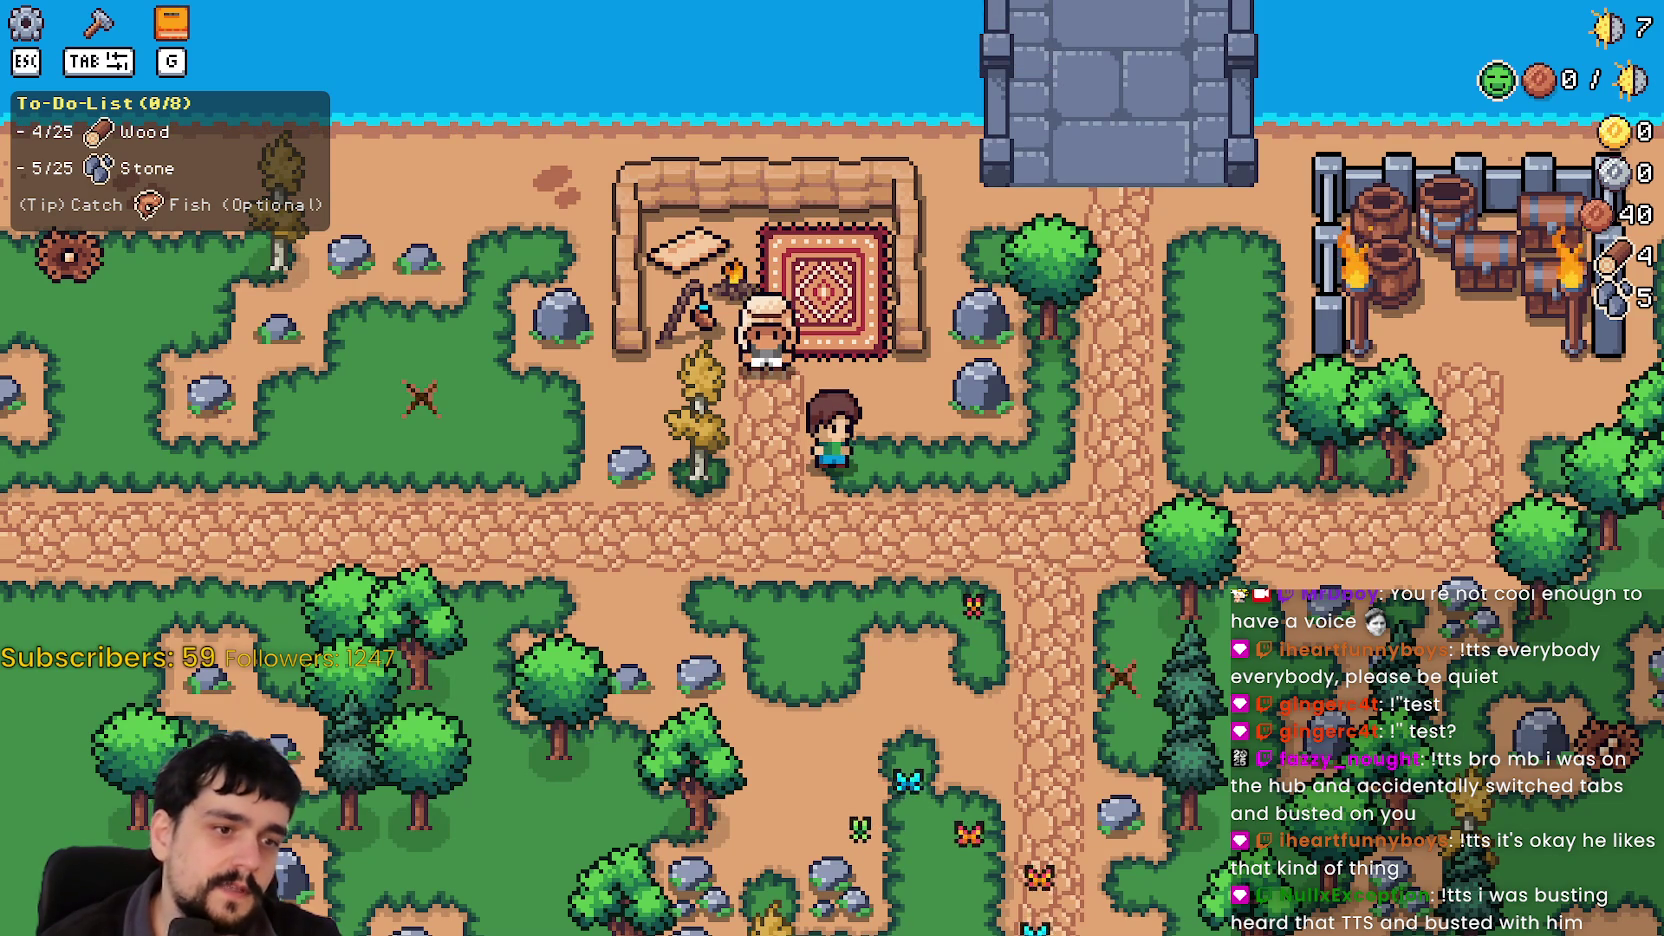
Step: Walk up to the merchant's rug and open the Merchant Seller shop
{"action": "key", "text": "w"}
{"action": "key", "text": "d"}
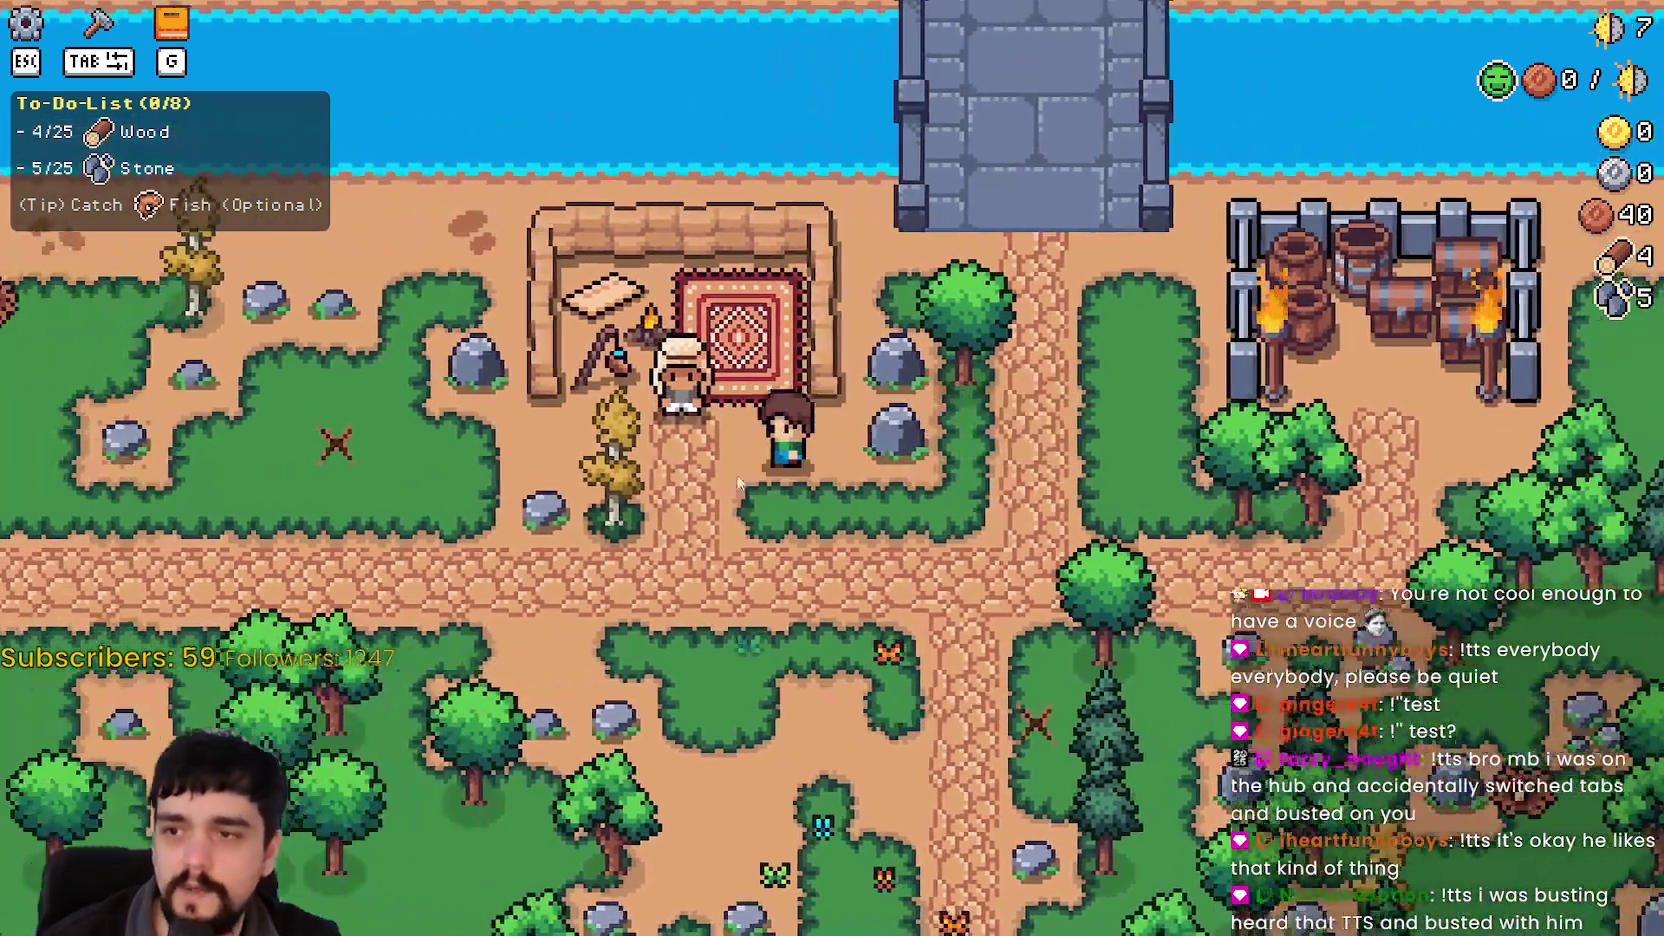
{"action": "key", "text": "e"}
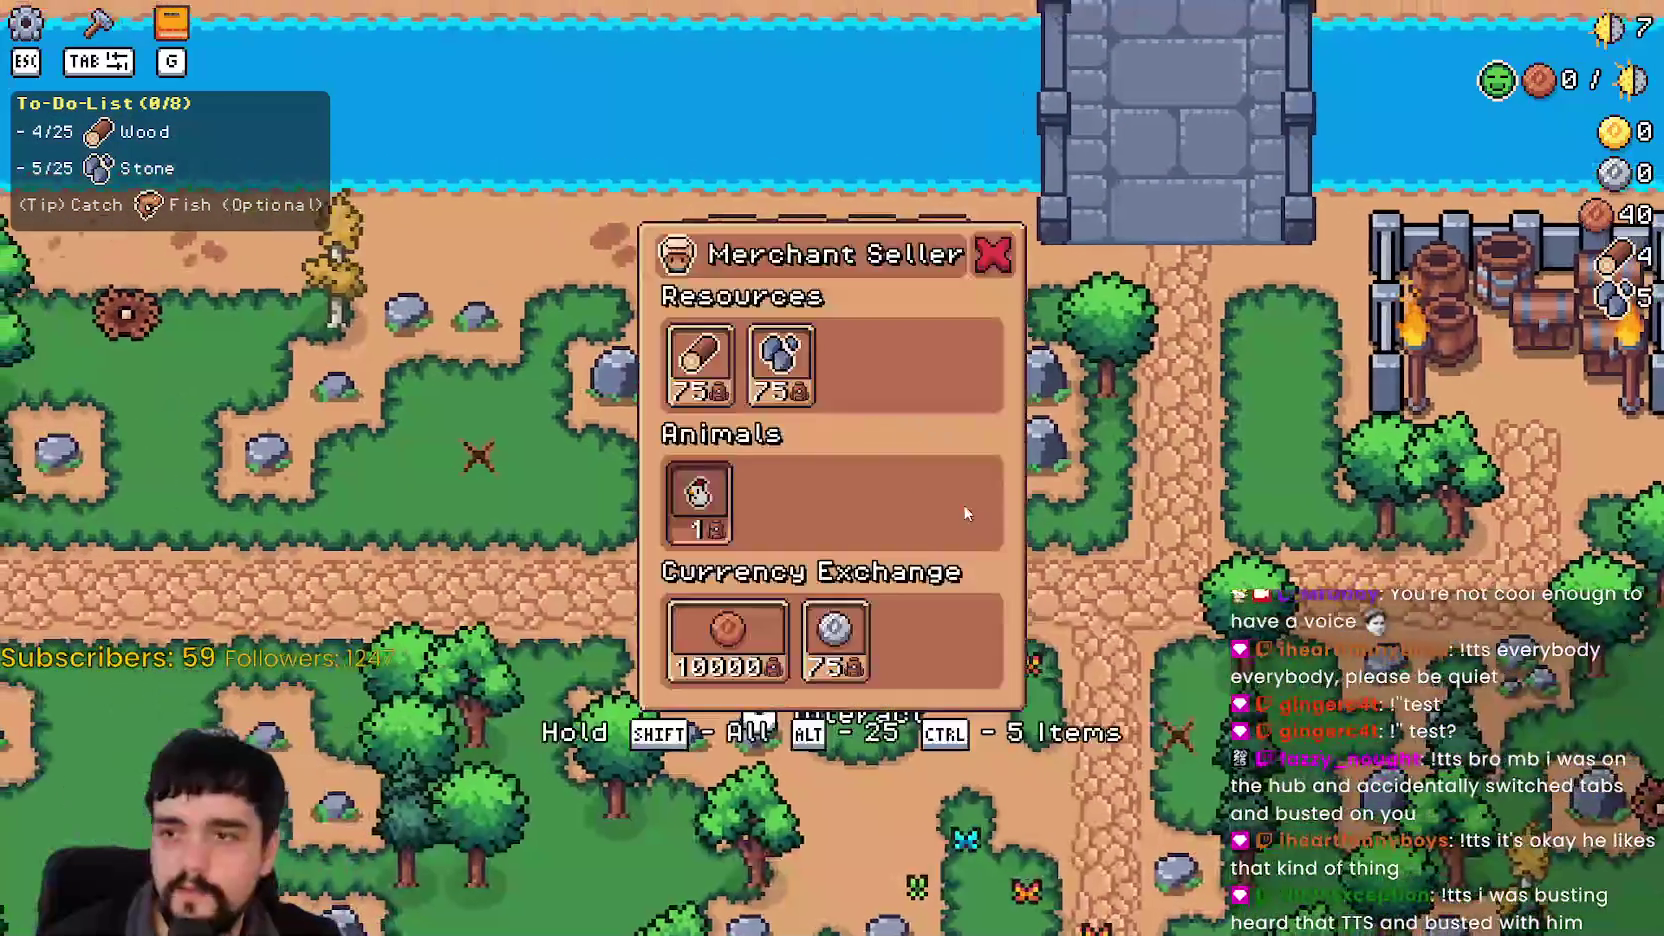
{"action": "key", "text": "s"}
{"action": "key", "text": "e"}
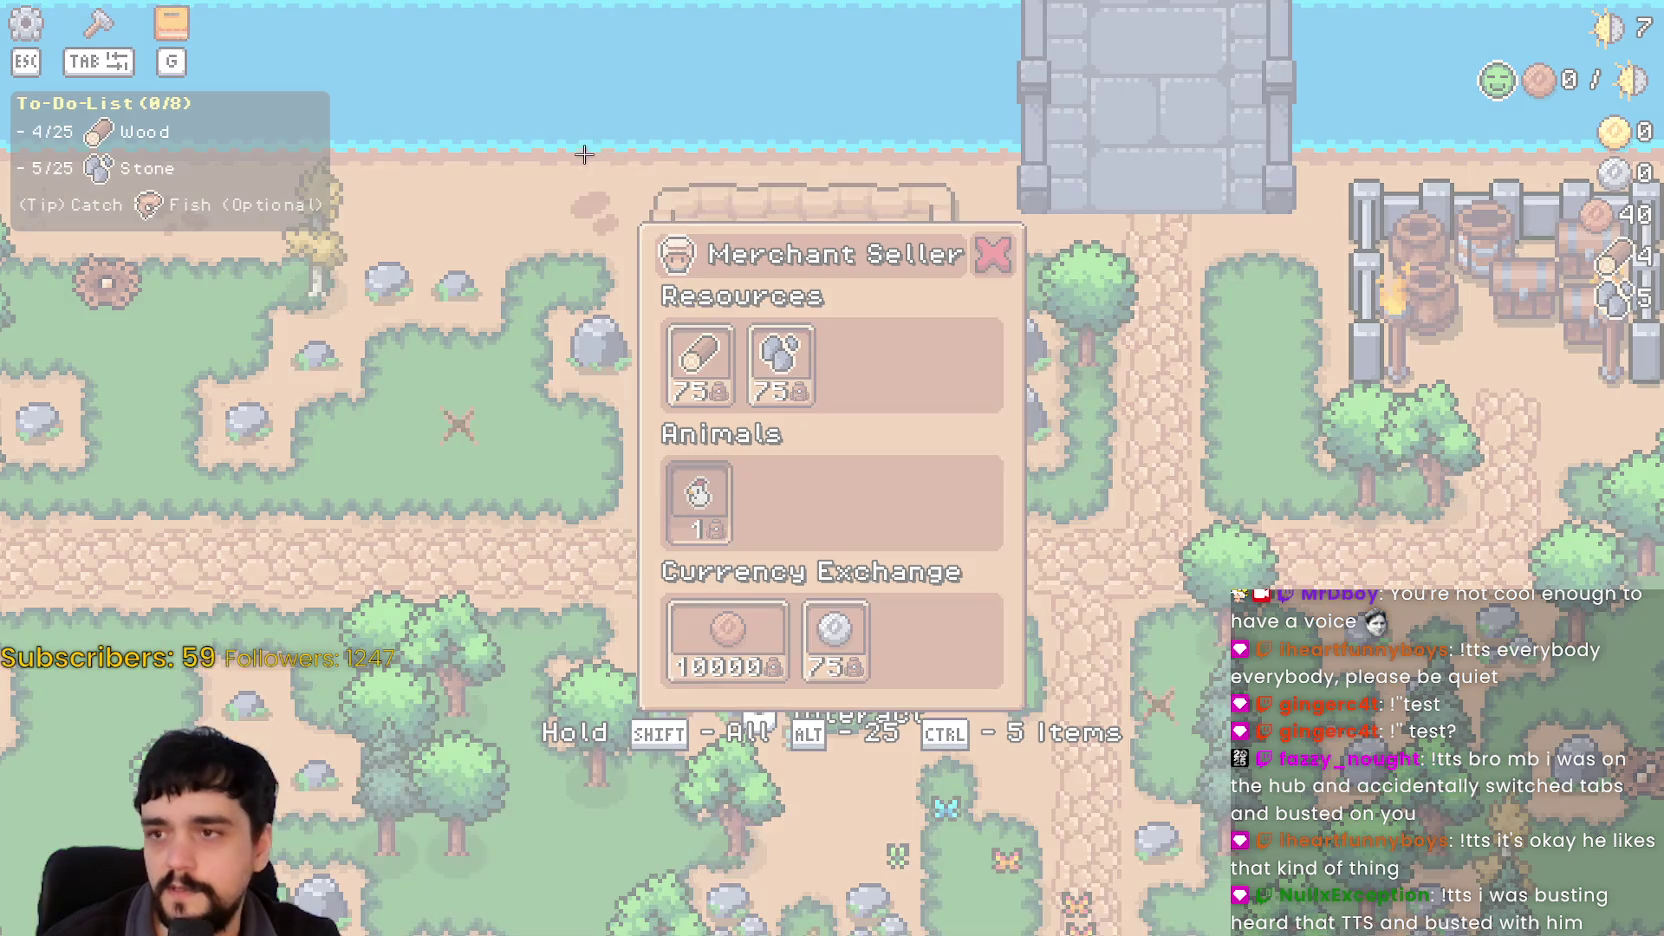
Step: Snip the shop's wood and stone prices (75), close the shop and return to the editor
{"action": "left_click_drag", "start_coordinate": [586, 163], "coordinate": [1255, 836]}
{"action": "key", "text": "alt+Tab"}
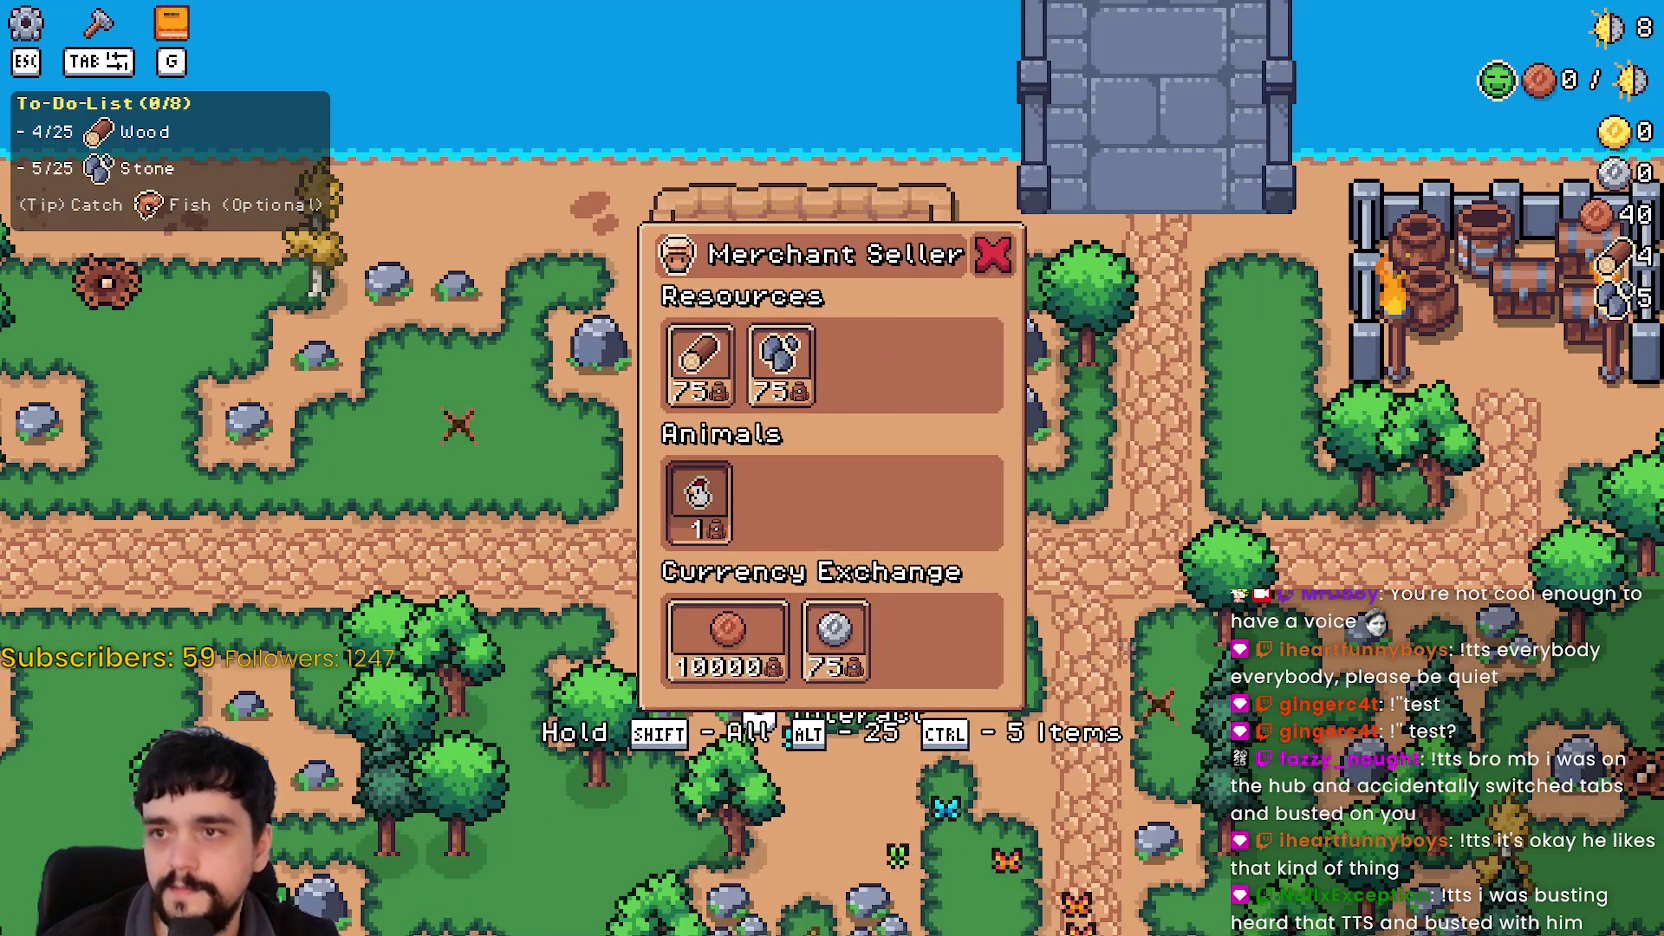
{"action": "key", "text": "Escape"}
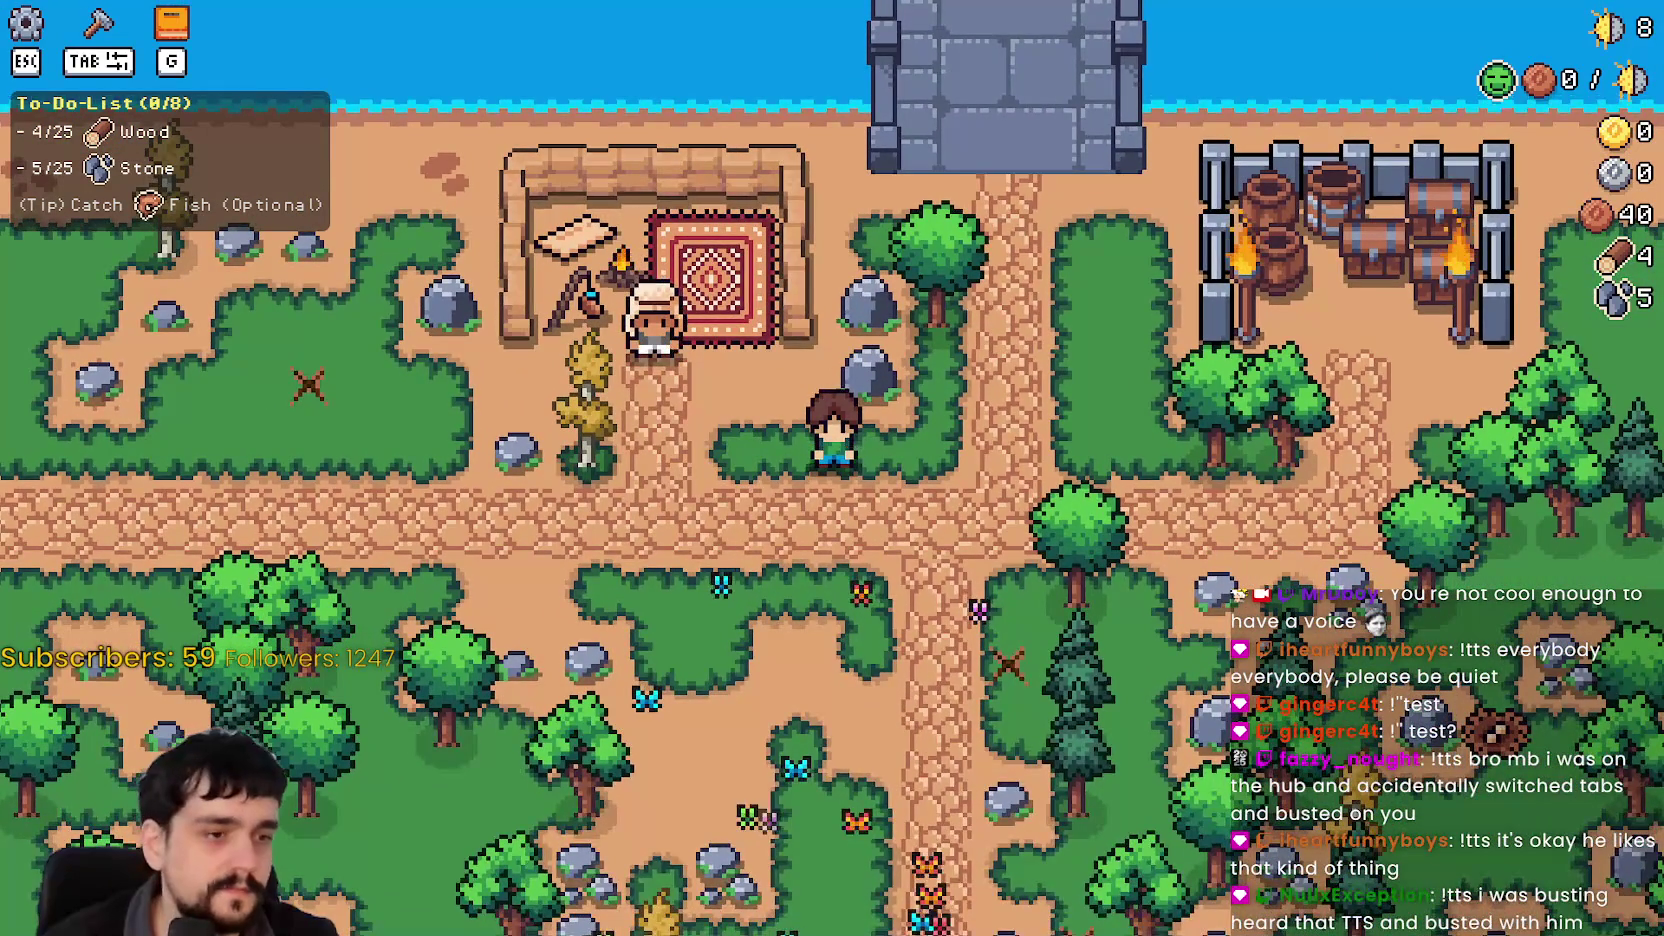
{"action": "key", "text": "alt+Tab"}
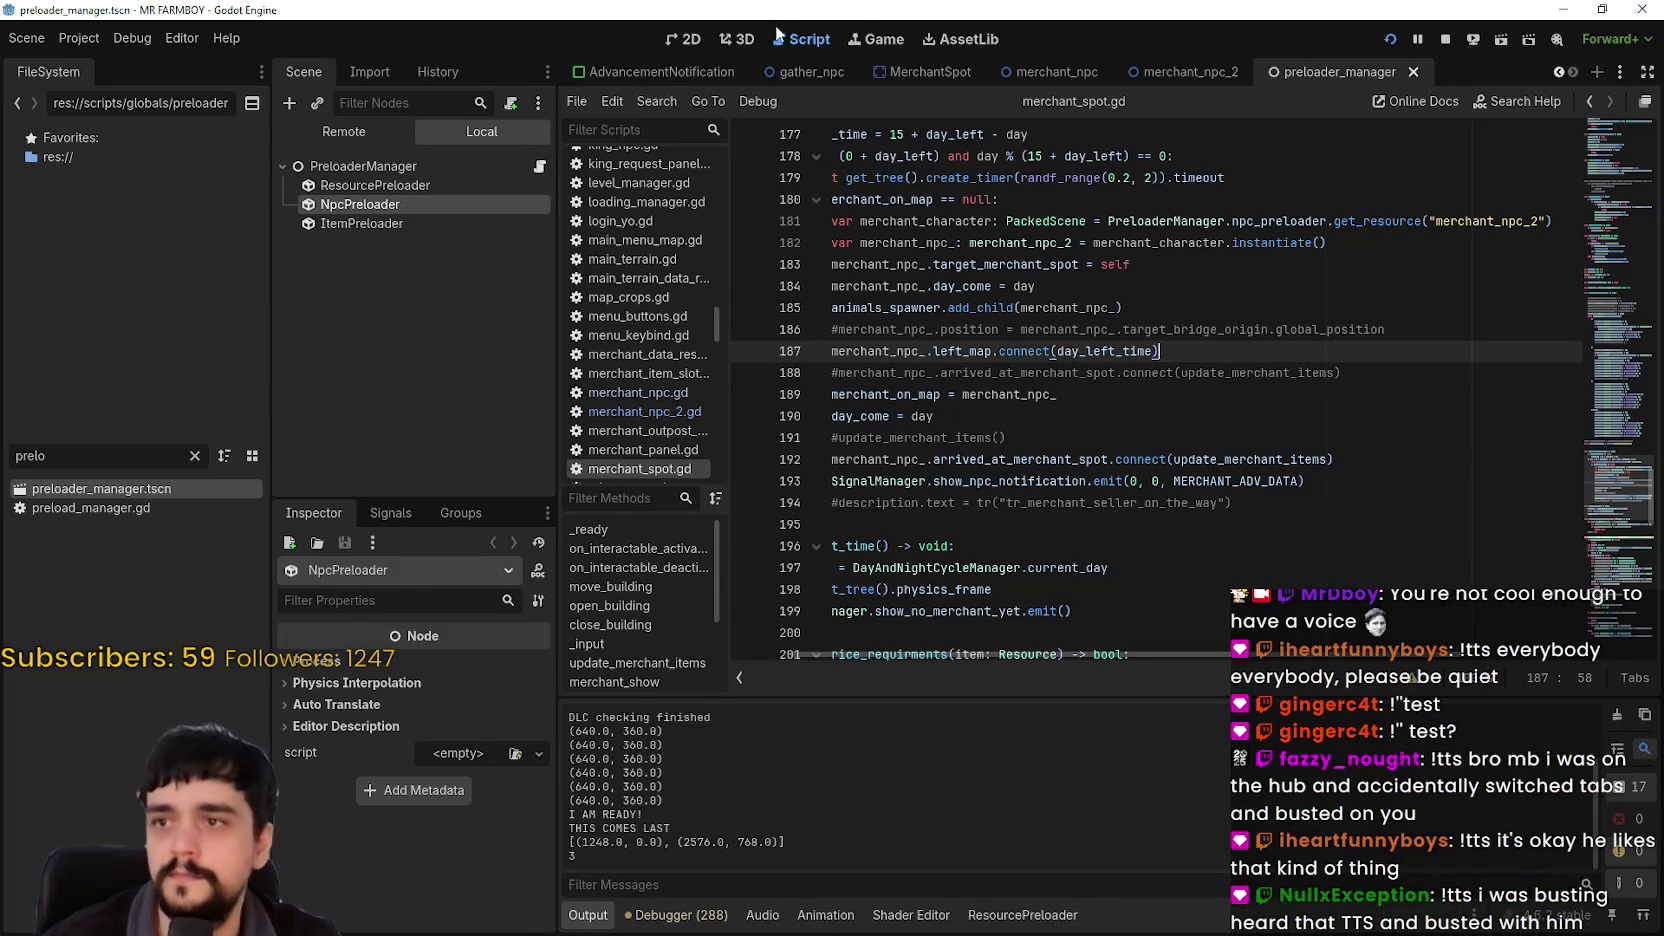
Step: Set the running game's speed to 8.0× from the editor's Game view
{"action": "left_click", "coordinate": [868, 40]}
{"action": "left_click", "coordinate": [655, 104]}
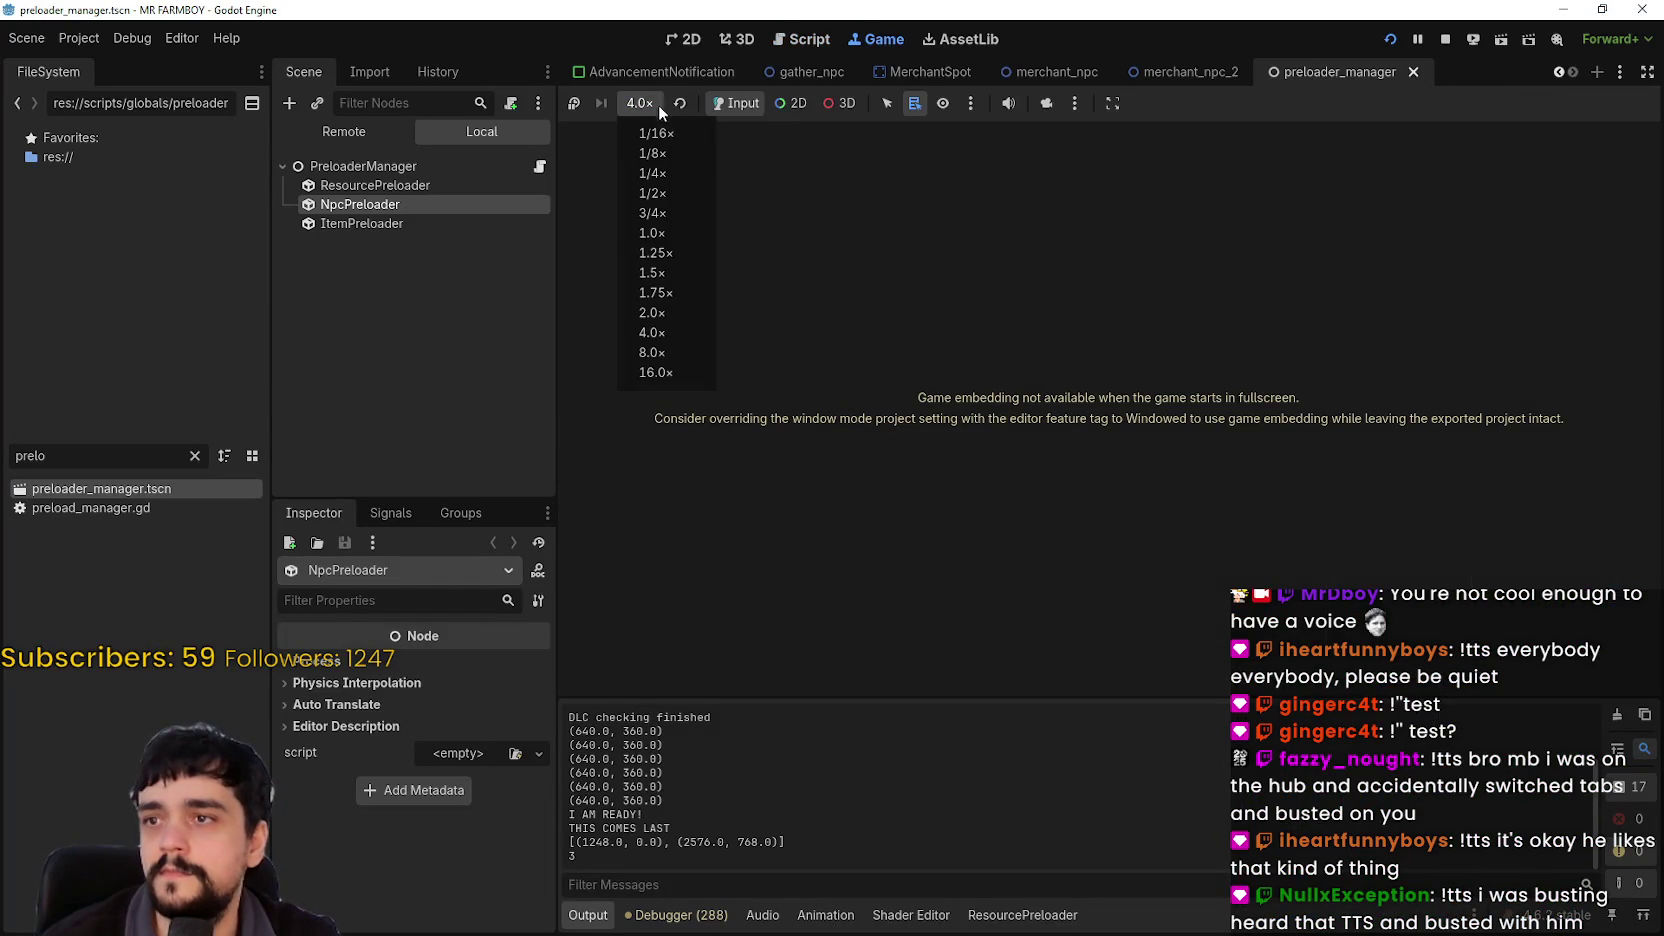
{"action": "left_click", "coordinate": [671, 353]}
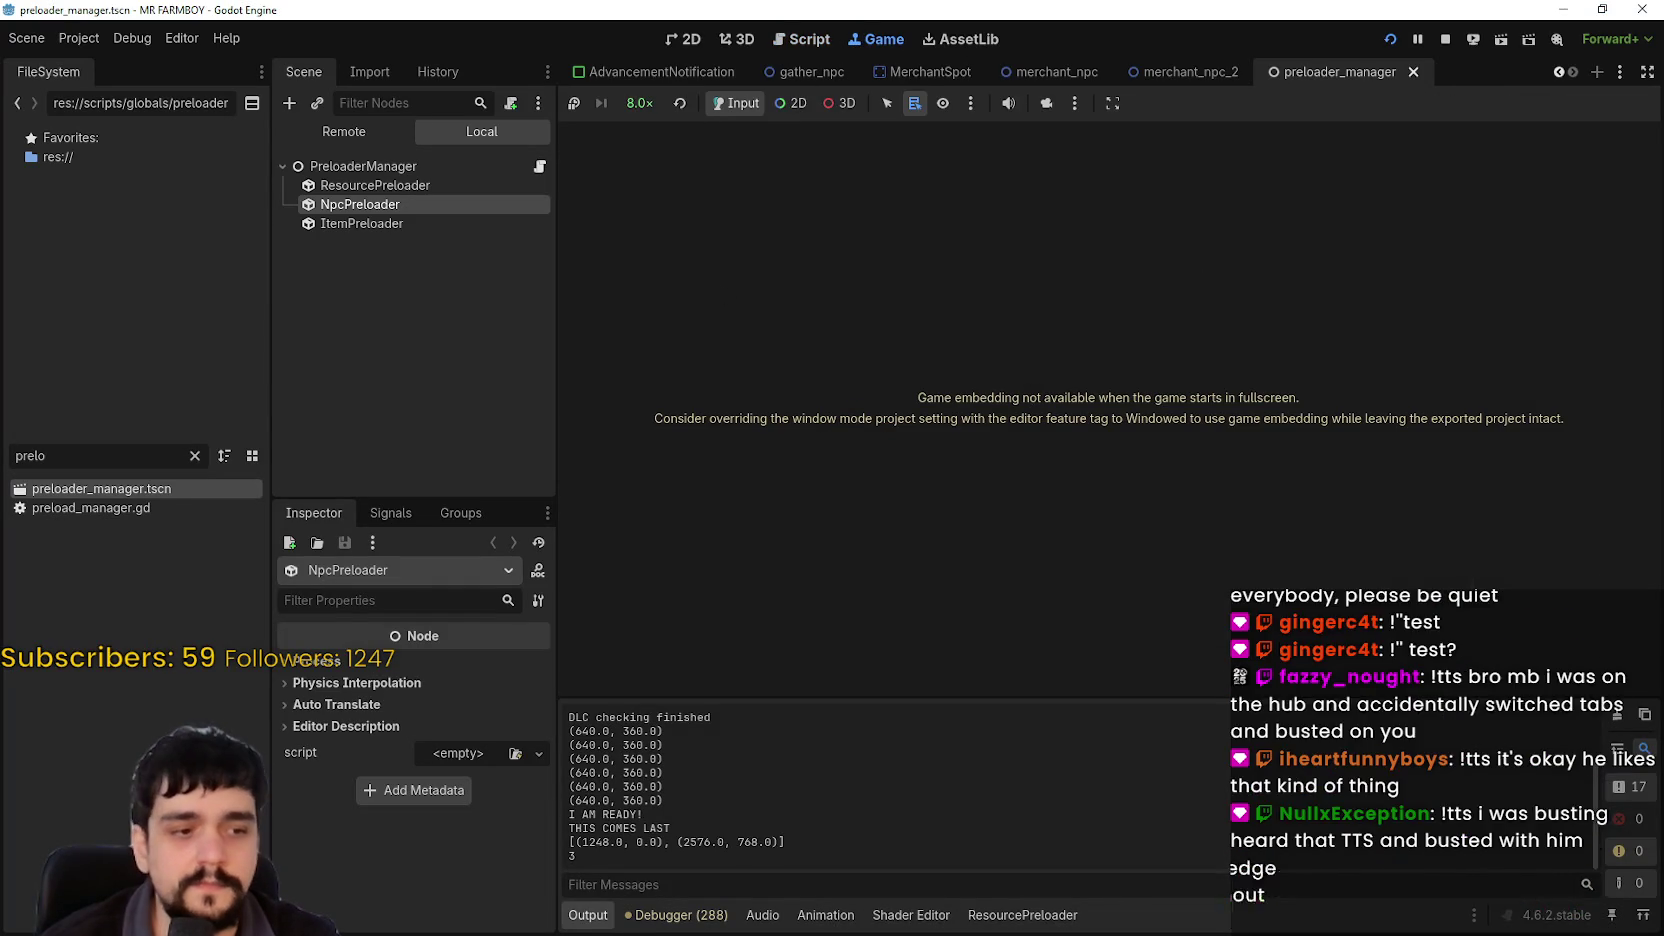
{"action": "key", "text": "alt+Tab"}
Step: Walk the farmer around the path and bridge collecting more stone and wood
{"action": "key", "text": "s"}
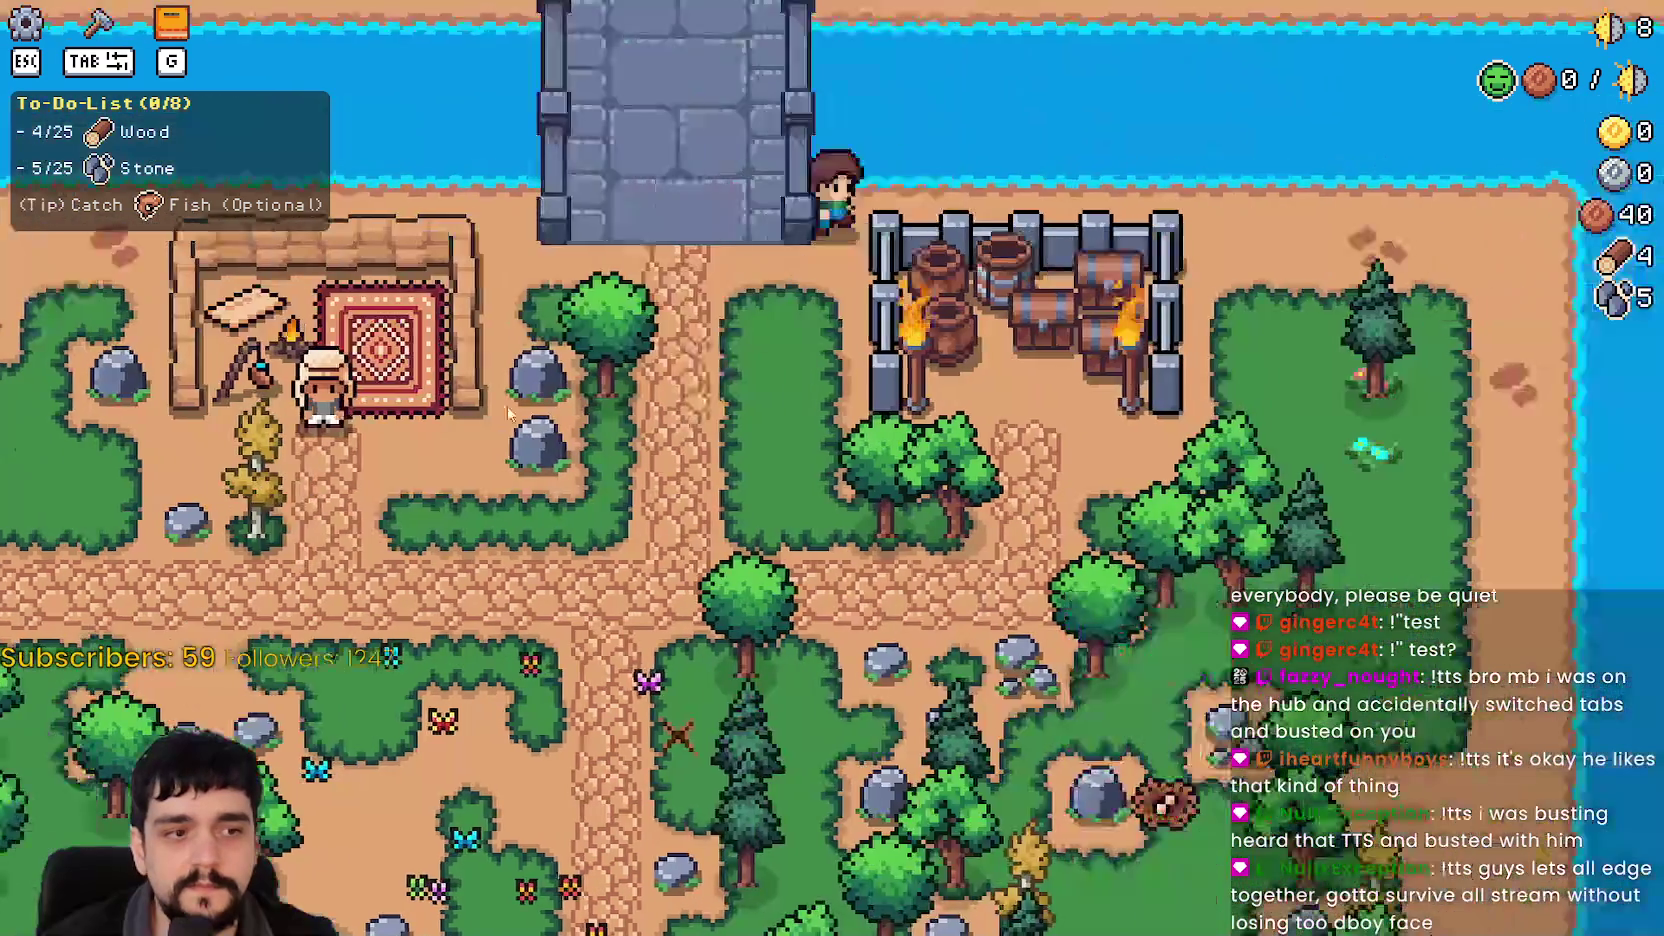
{"action": "key", "text": "w"}
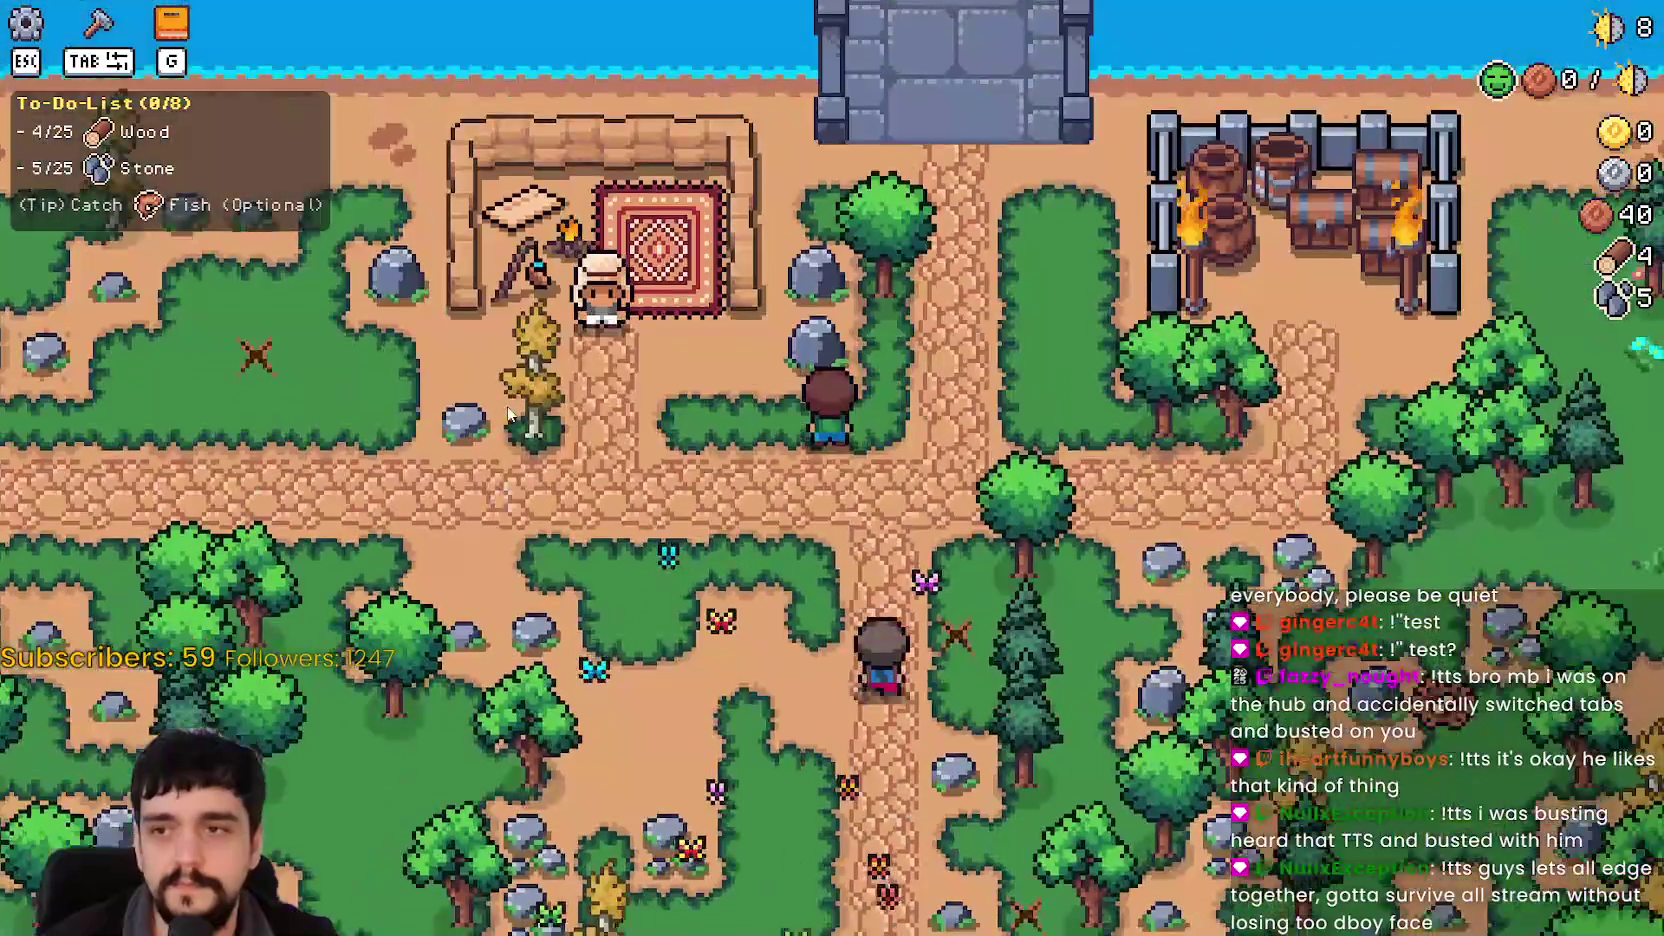
{"action": "key", "text": "s"}
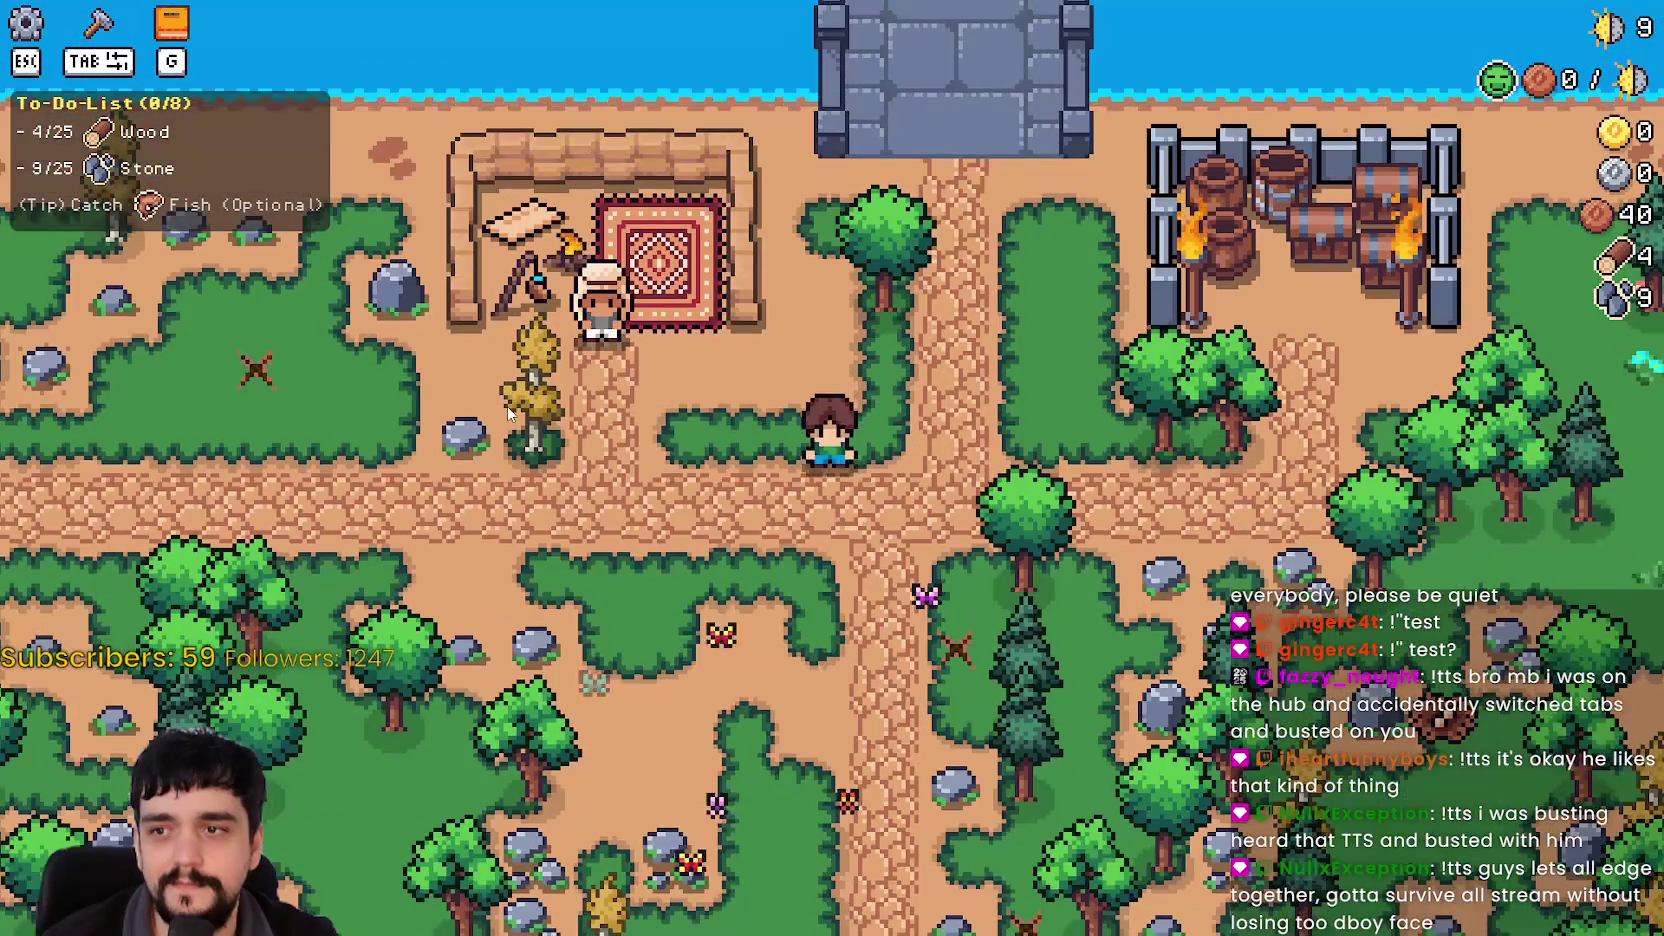
{"action": "key", "text": "w"}
{"action": "key", "text": "d"}
{"action": "key", "text": "w"}
{"action": "key", "text": "a"}
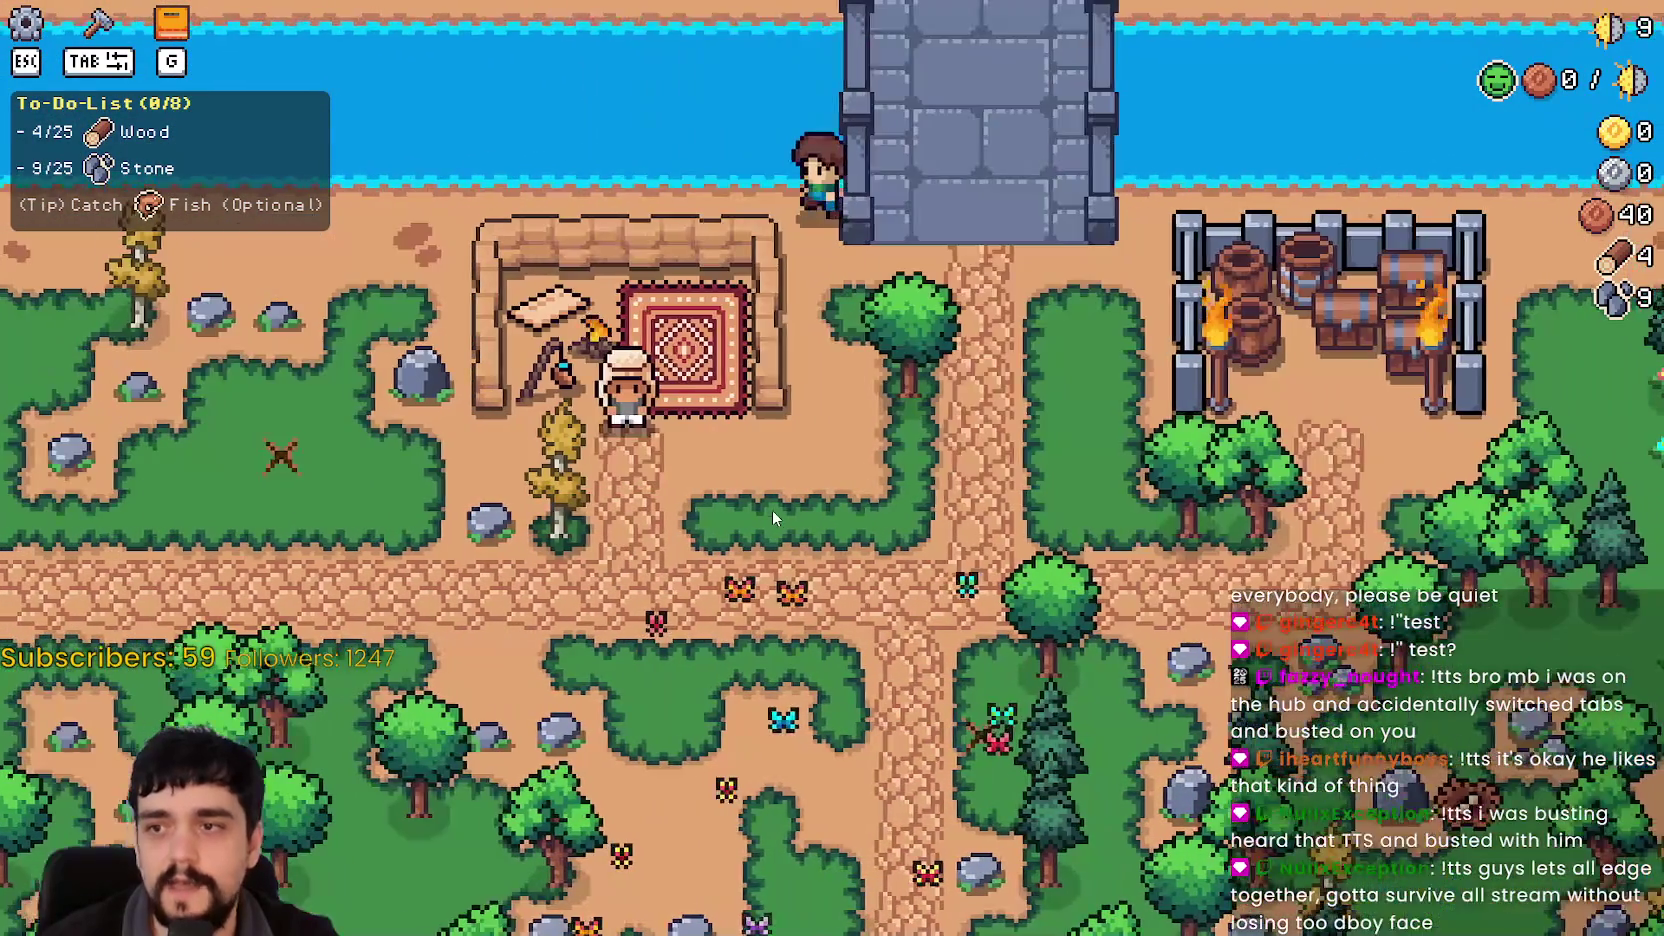
{"action": "key", "text": "s"}
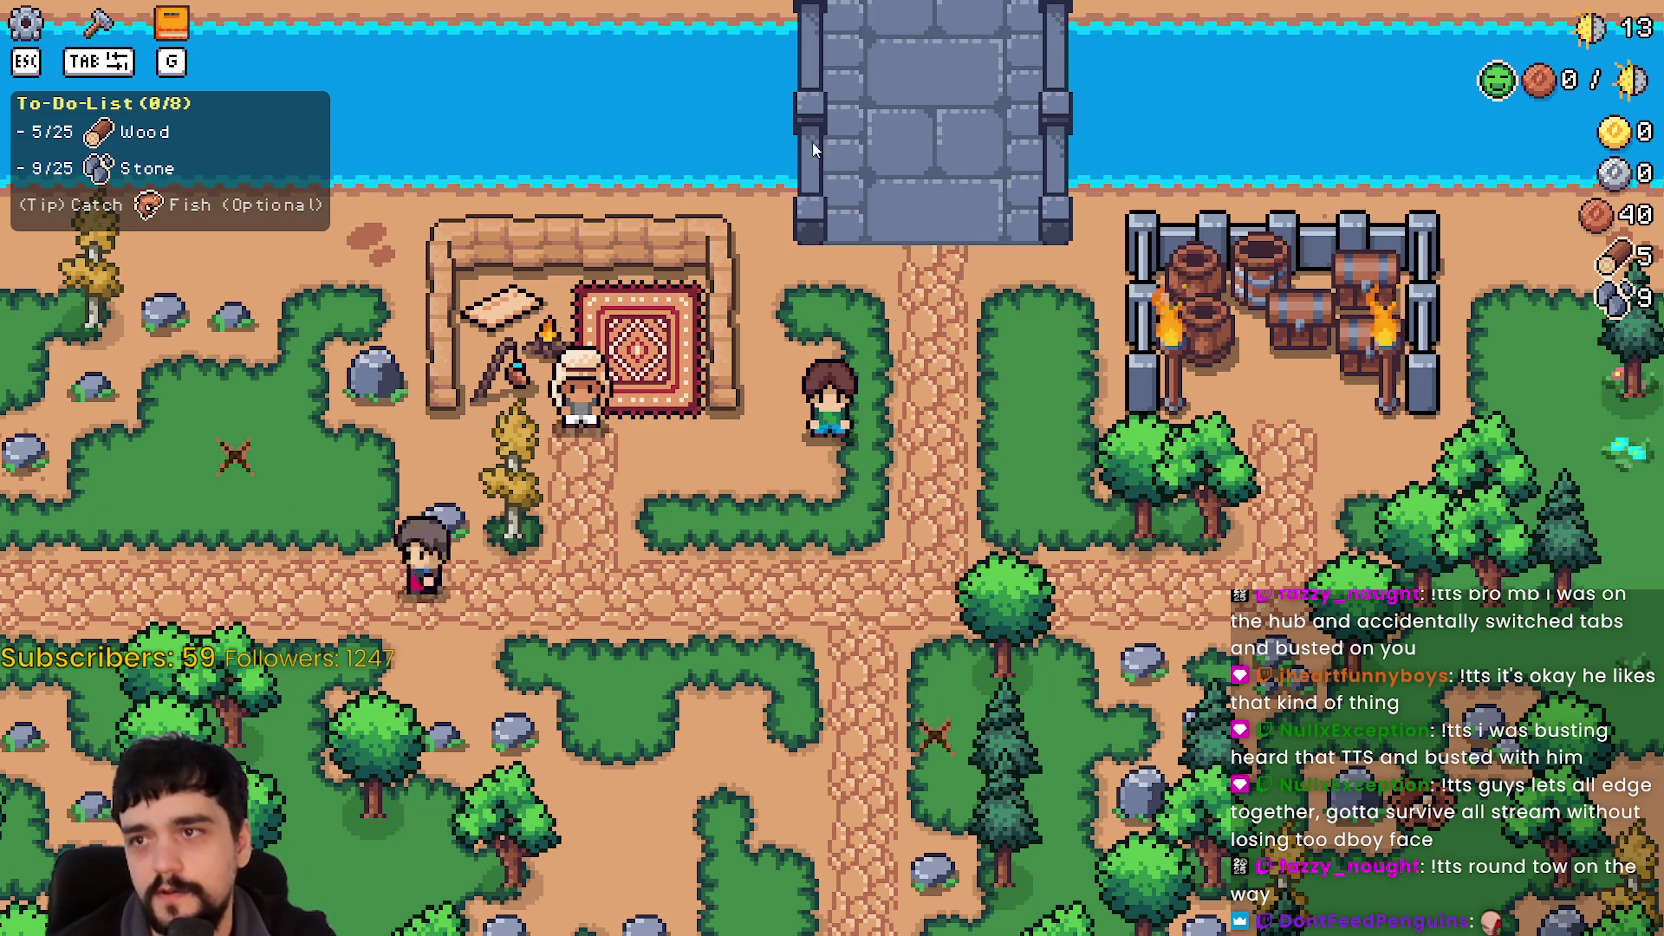
Step: Head back to the merchant hut and talk to the Merchant Seller
{"action": "key", "text": "s"}
{"action": "key", "text": "a"}
{"action": "key", "text": "w"}
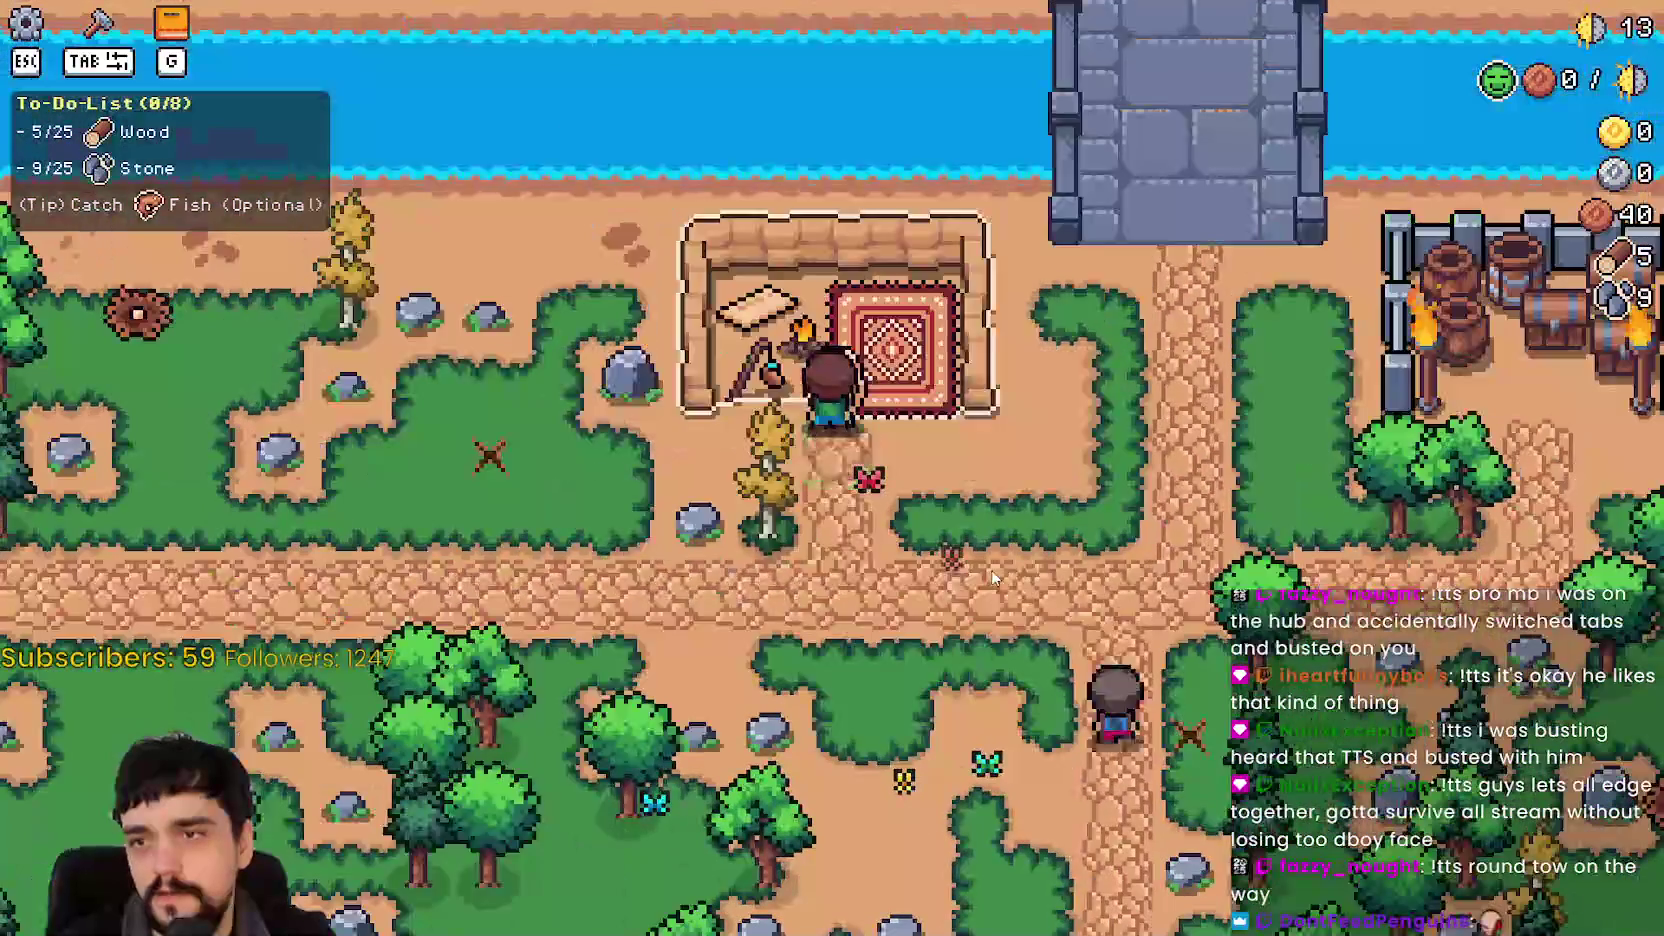
{"action": "key", "text": "d"}
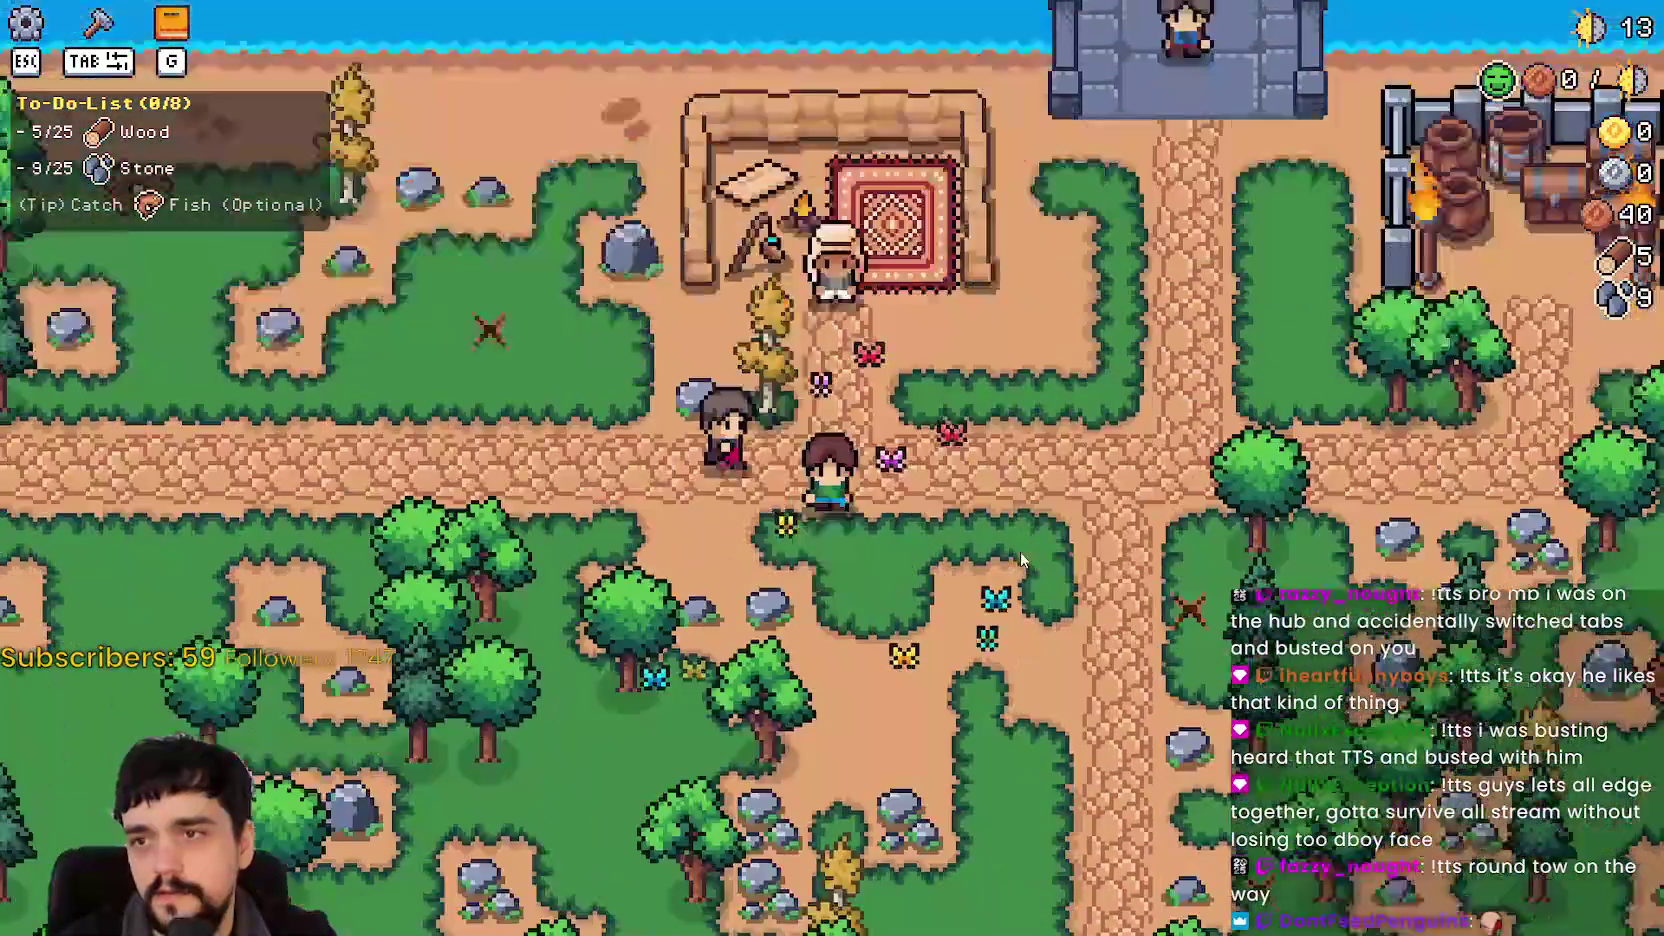
{"action": "key", "text": "w"}
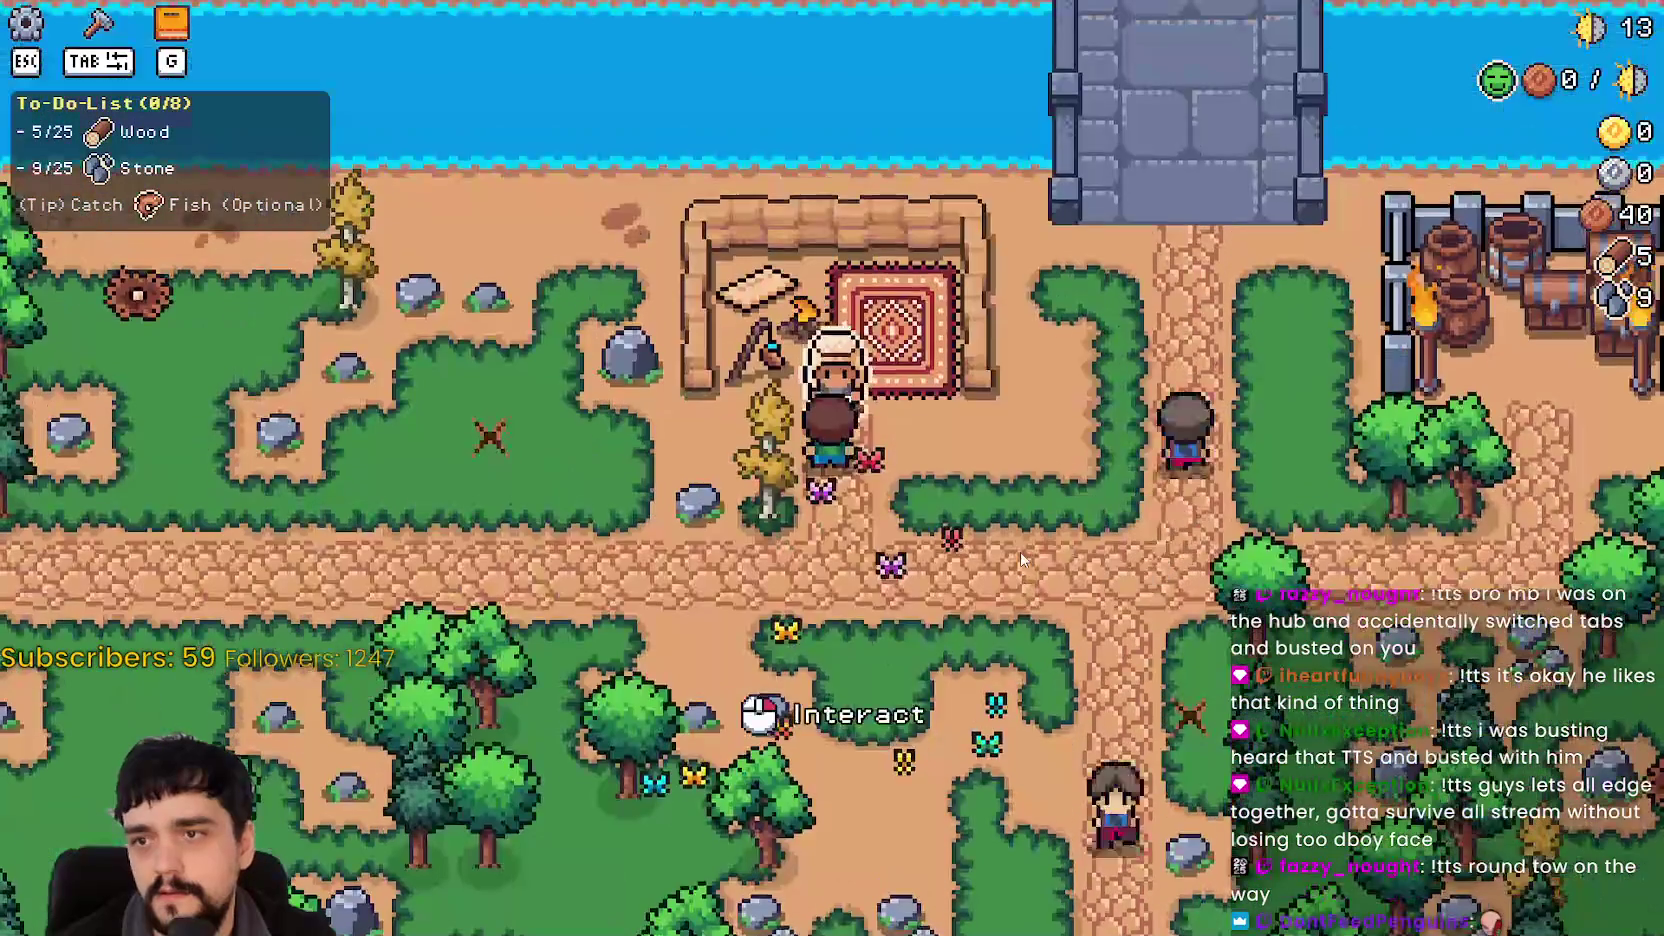
{"action": "key", "text": "e"}
{"action": "key", "text": "Escape"}
Step: Open and close the Merchant Seller's shop, then walk the farmer away
{"action": "key", "text": "s"}
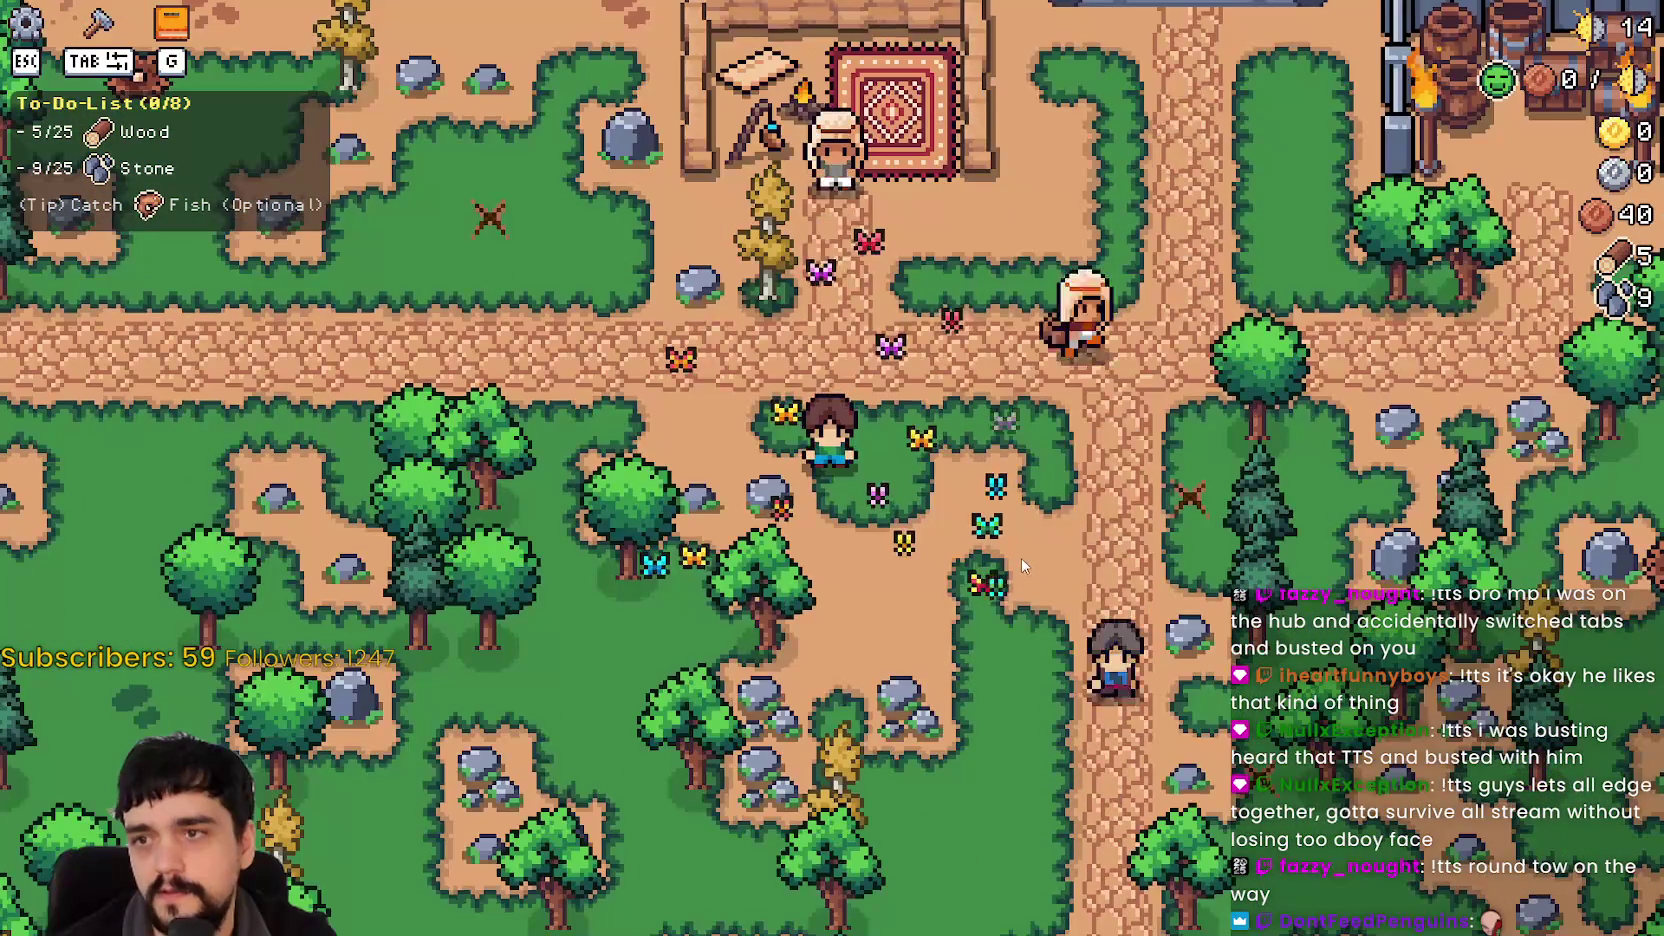
{"action": "key", "text": "w"}
{"action": "key", "text": "e"}
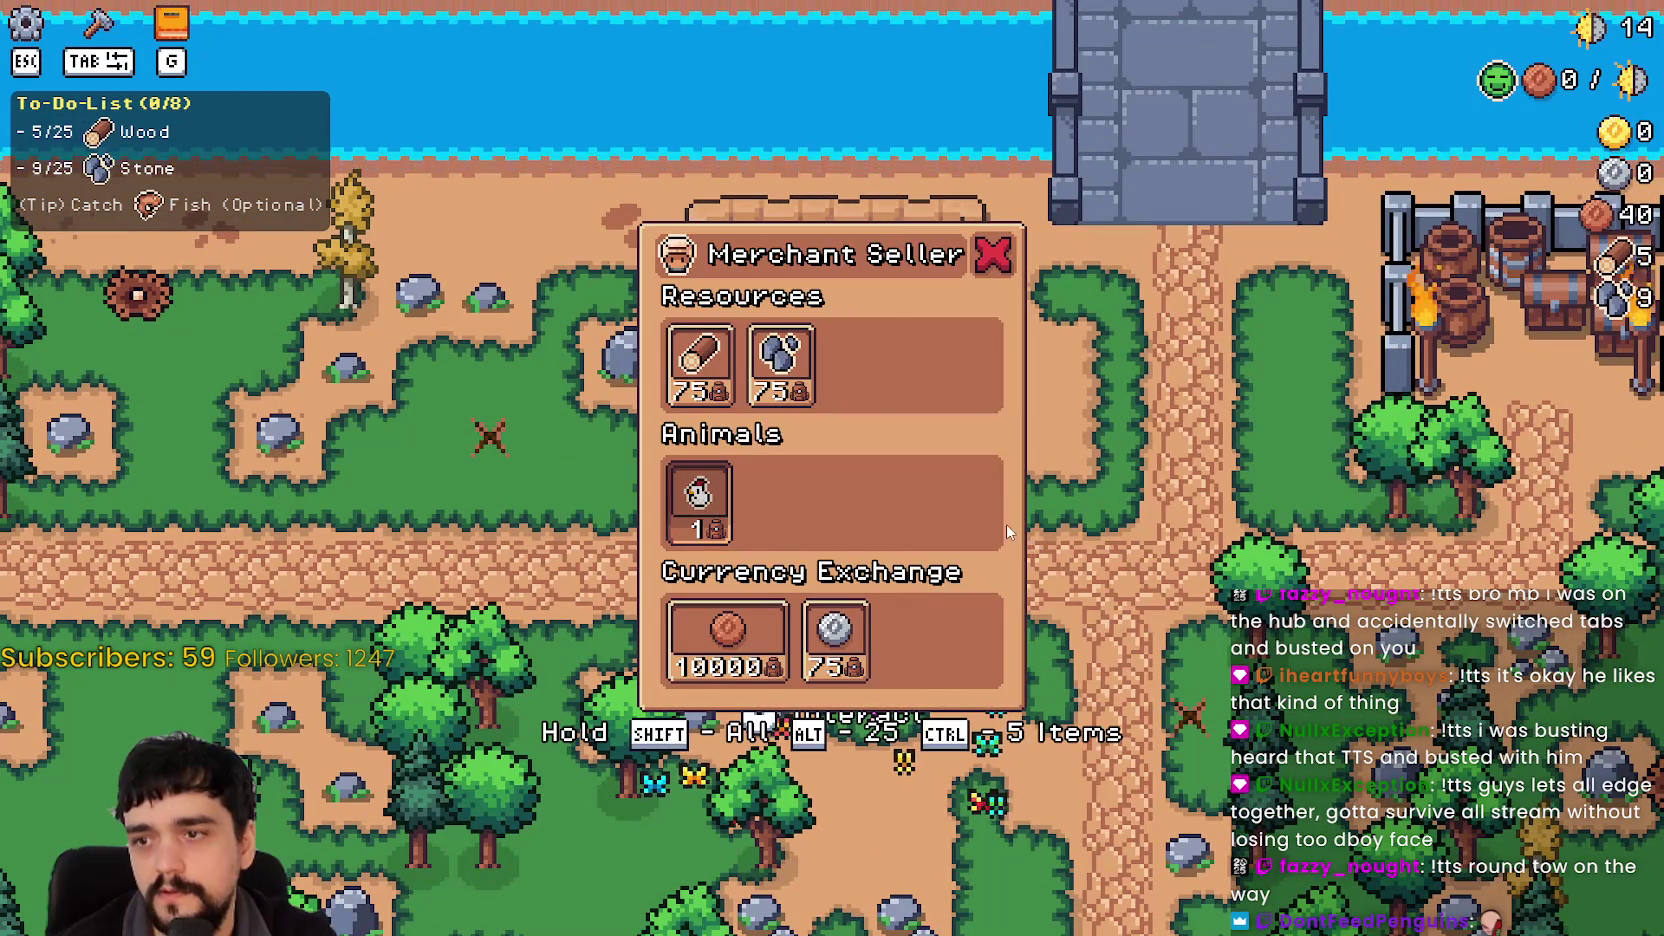
{"action": "key", "text": "Escape"}
{"action": "key", "text": "s"}
{"action": "key", "text": "d"}
Step: Pause and resume the game, then show the running game's Remote scene tree in the editor
{"action": "key", "text": "s"}
{"action": "key", "text": "a"}
{"action": "key", "text": "w"}
{"action": "key", "text": "s"}
{"action": "key", "text": "Escape"}
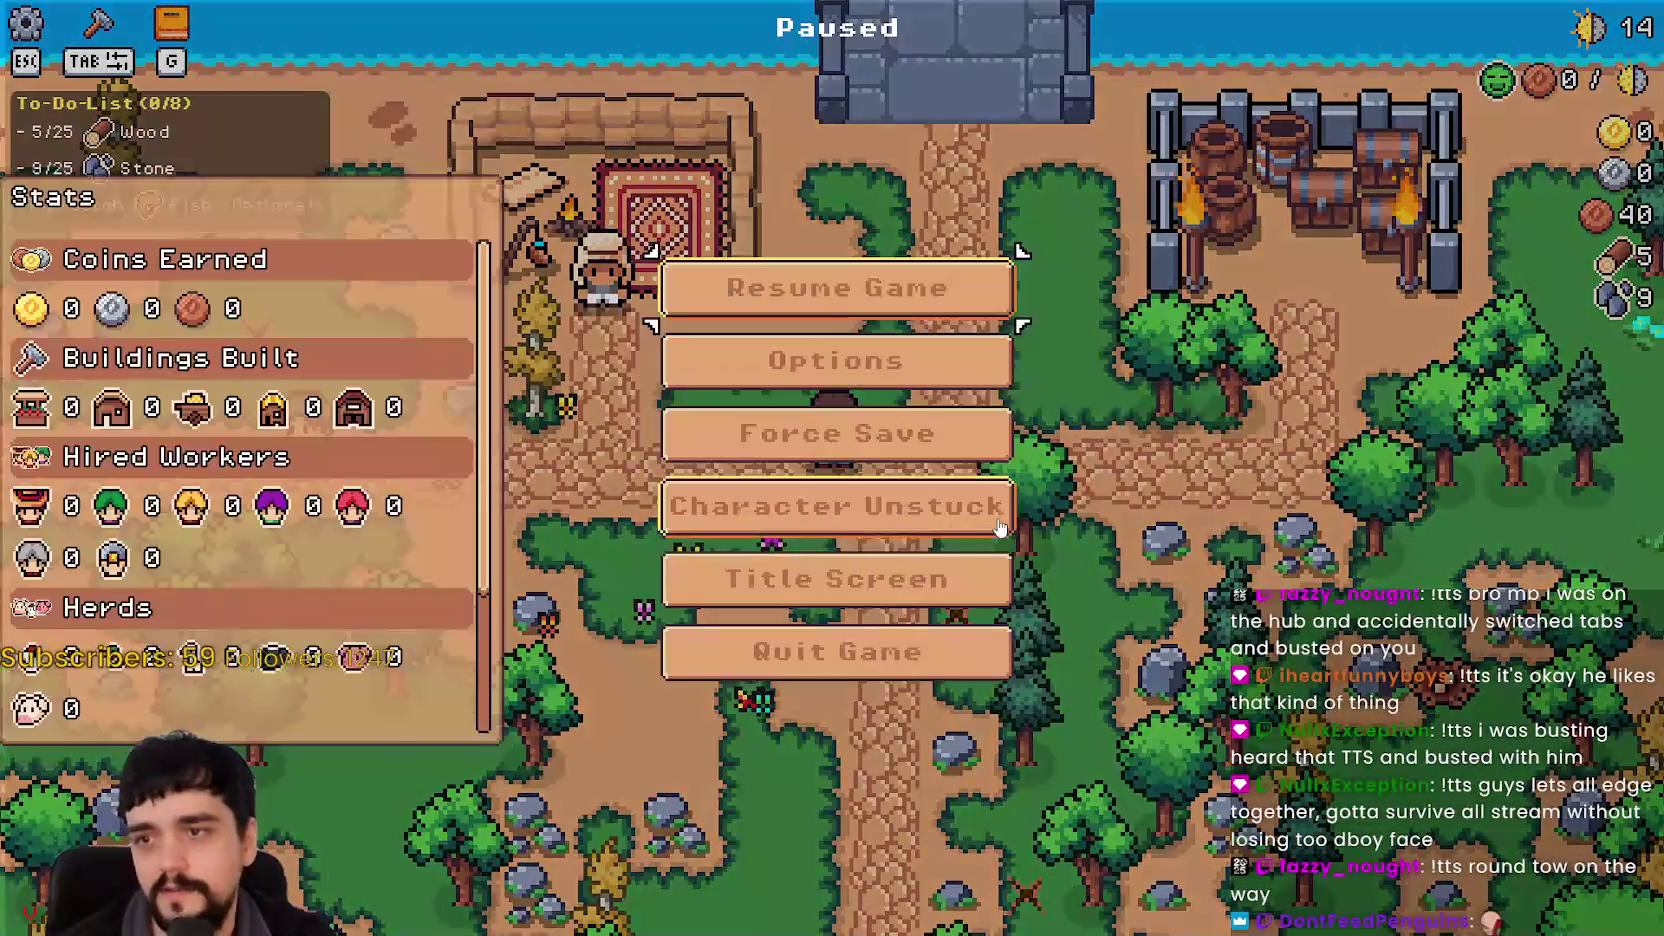
{"action": "key", "text": "Escape"}
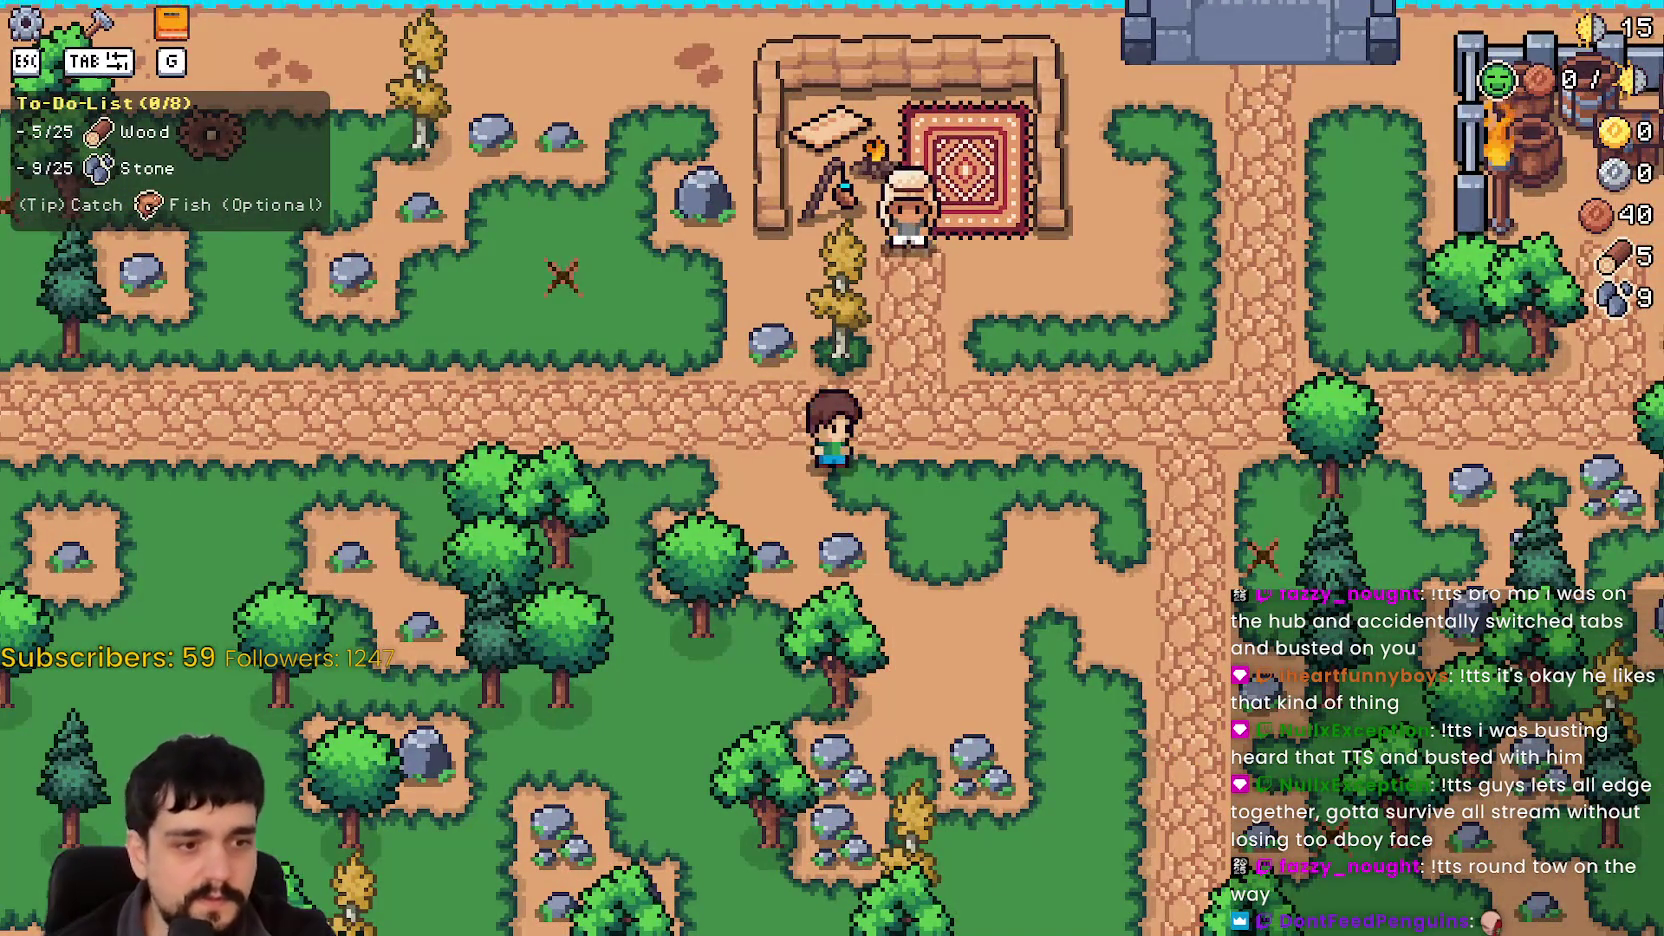
{"action": "key", "text": "alt+Tab"}
{"action": "left_click", "coordinate": [338, 127]}
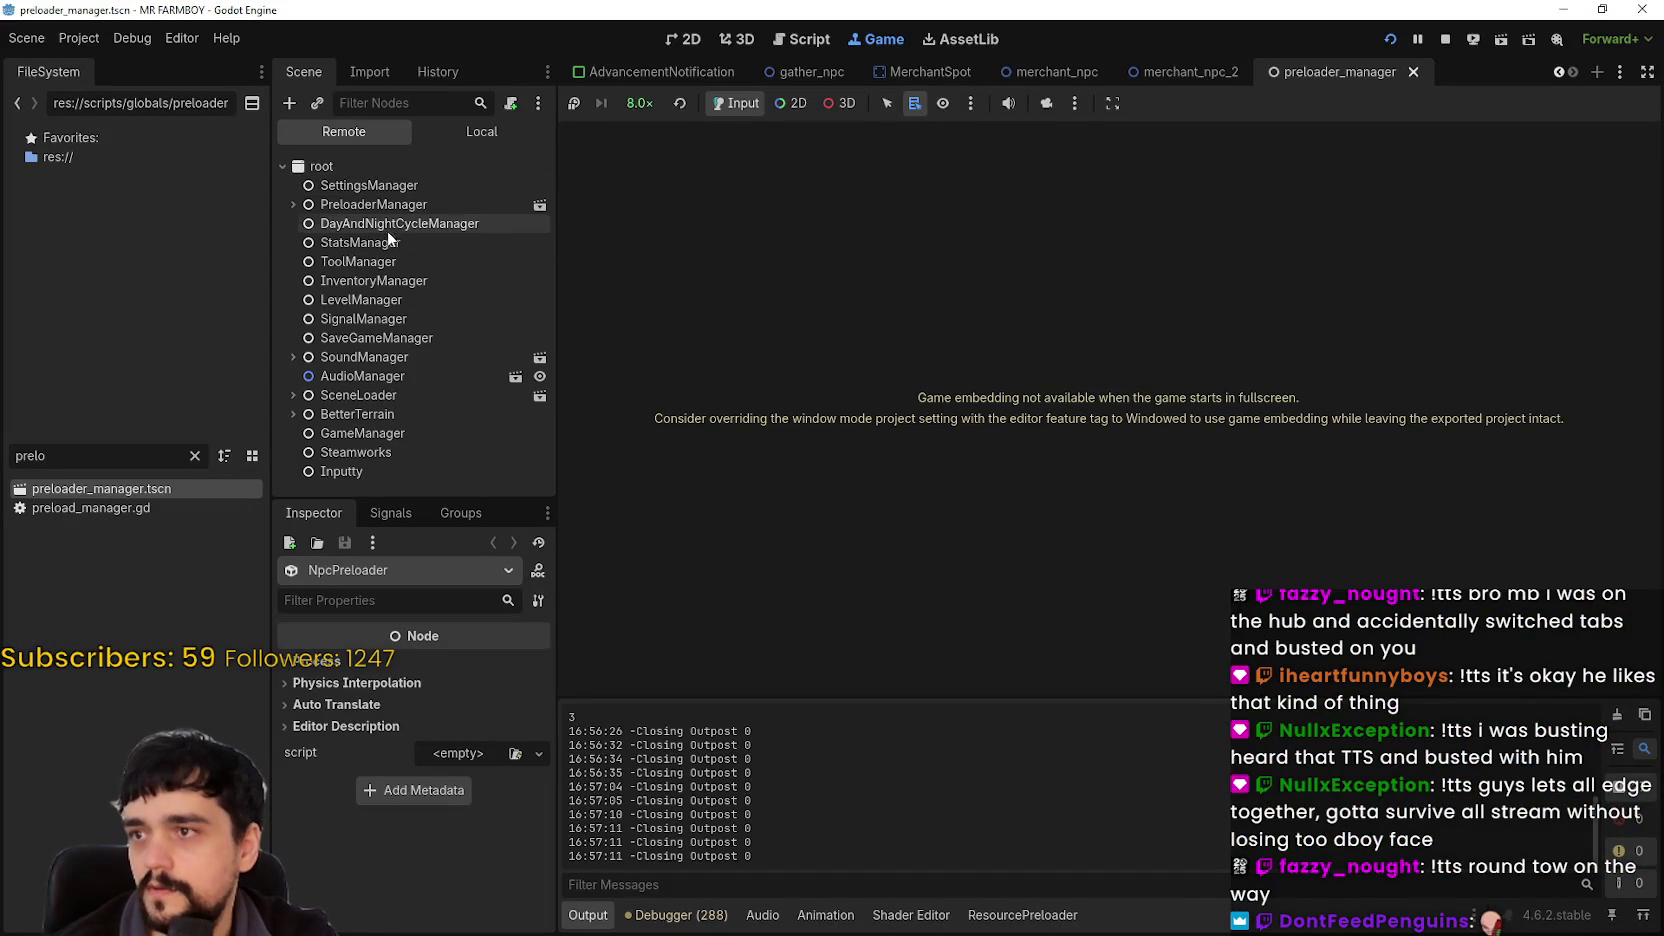
Step: Pause the game and inspect the live ToolManager and StatsManager nodes
{"action": "key", "text": "alt+Tab"}
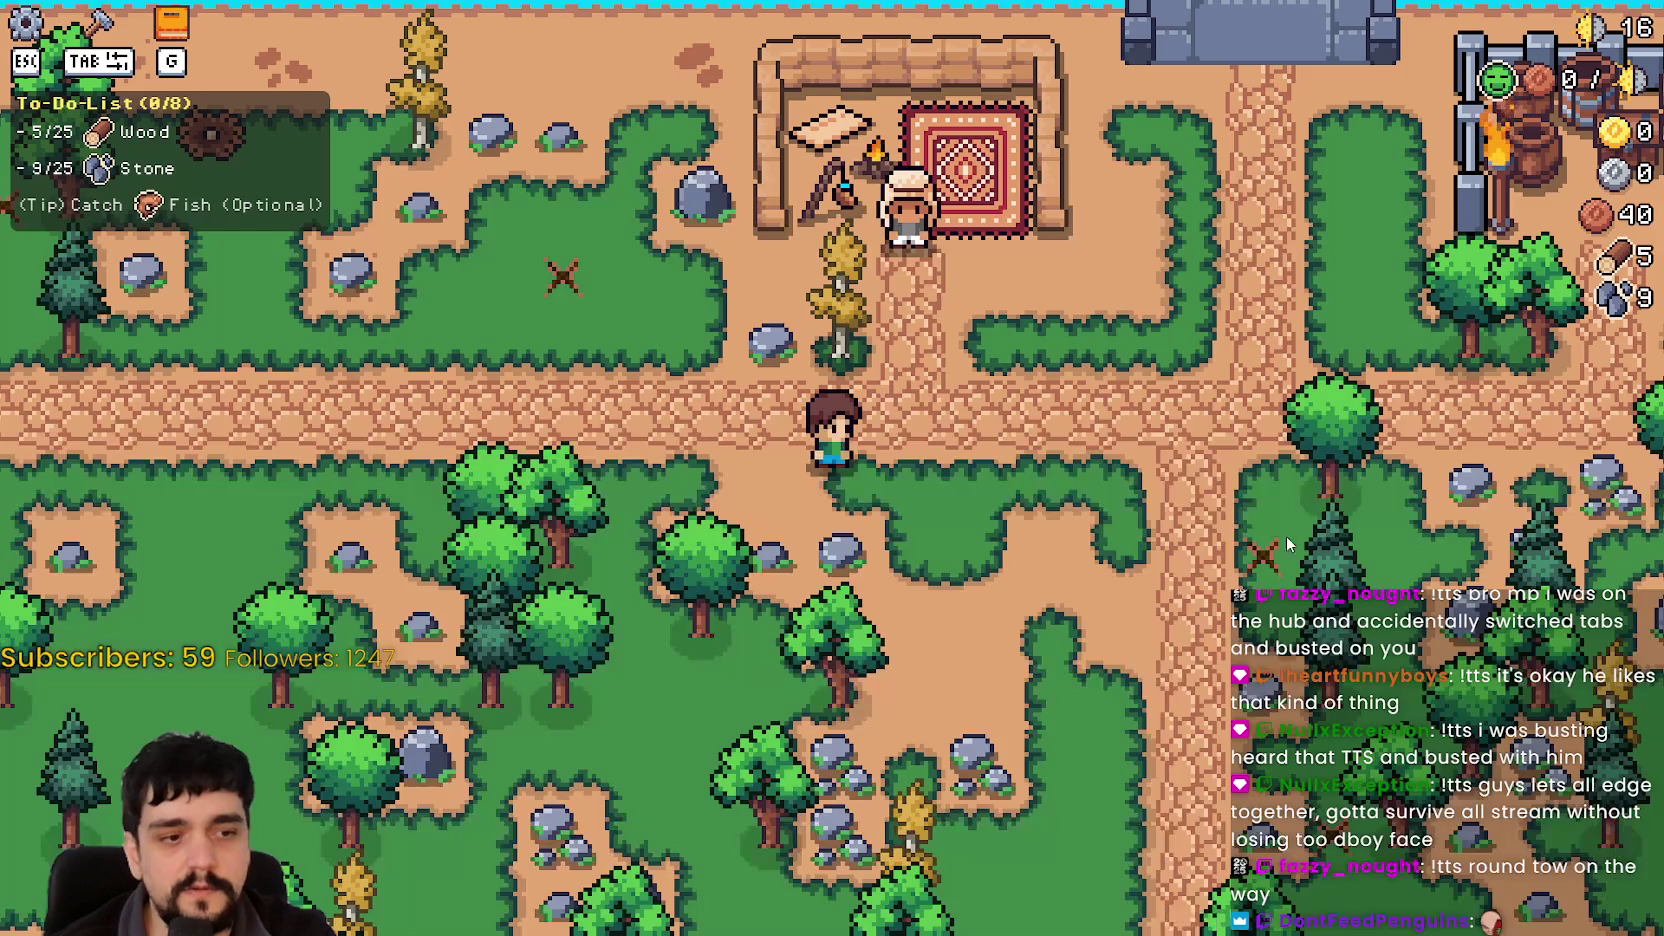
{"action": "key", "text": "Escape"}
{"action": "key", "text": "alt+Tab"}
{"action": "left_click", "coordinate": [432, 281]}
{"action": "left_click", "coordinate": [400, 259]}
{"action": "left_click", "coordinate": [412, 240]}
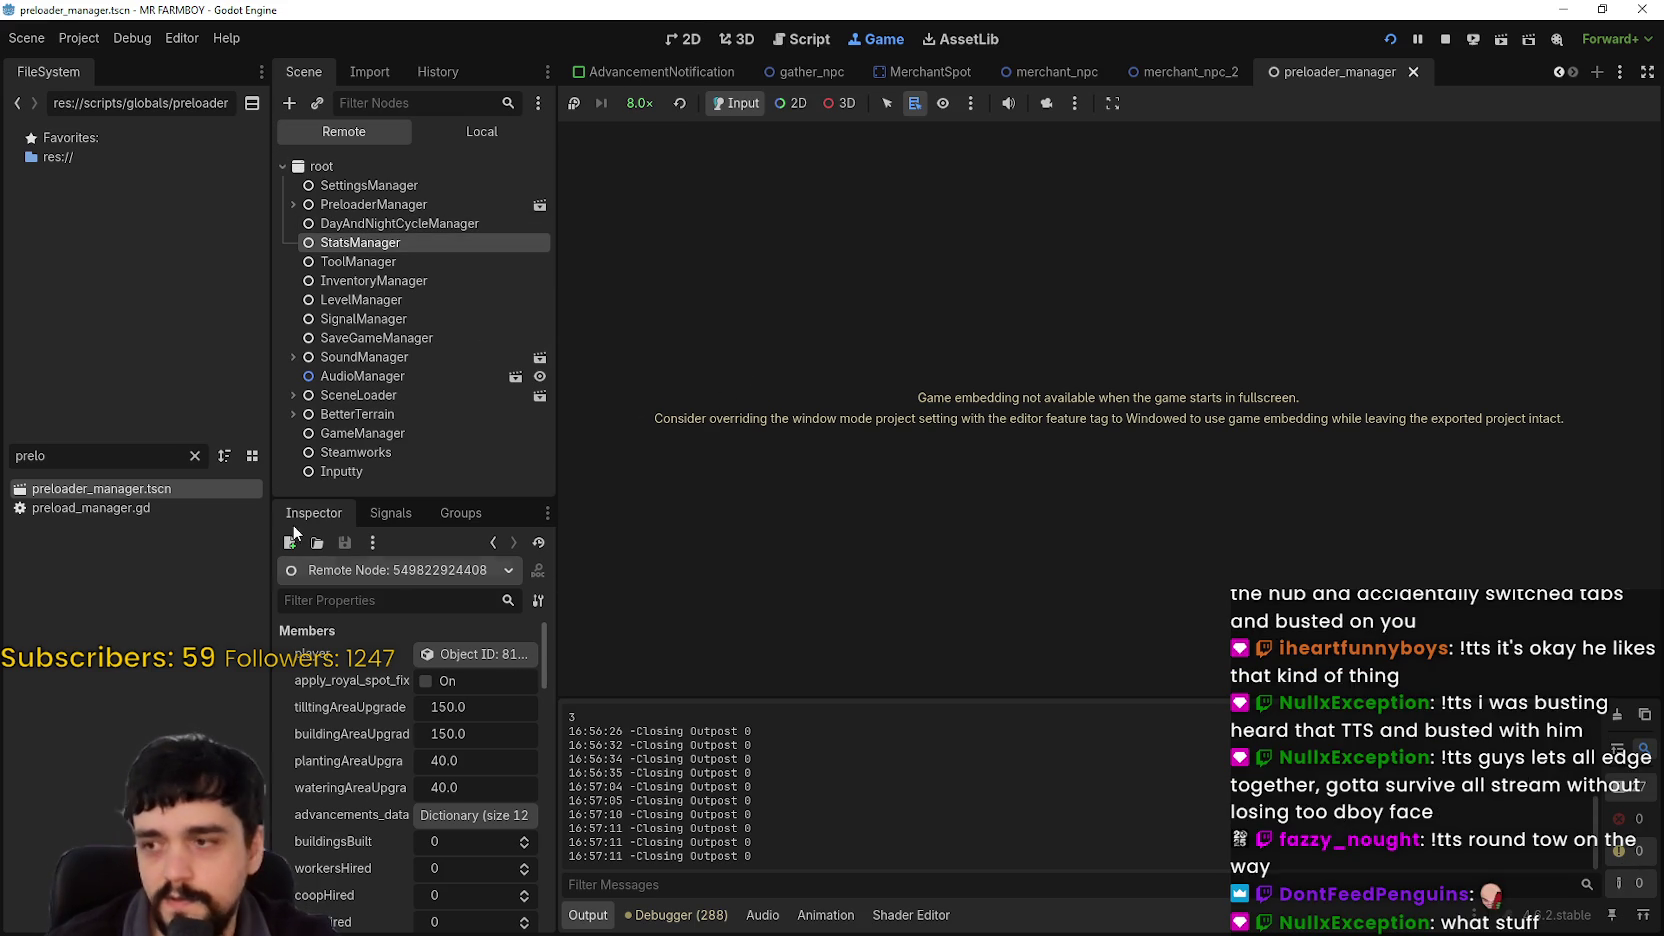
Step: Clear the FileSystem filter and select InventoryManager to show its properties
{"action": "left_click", "coordinate": [194, 455]}
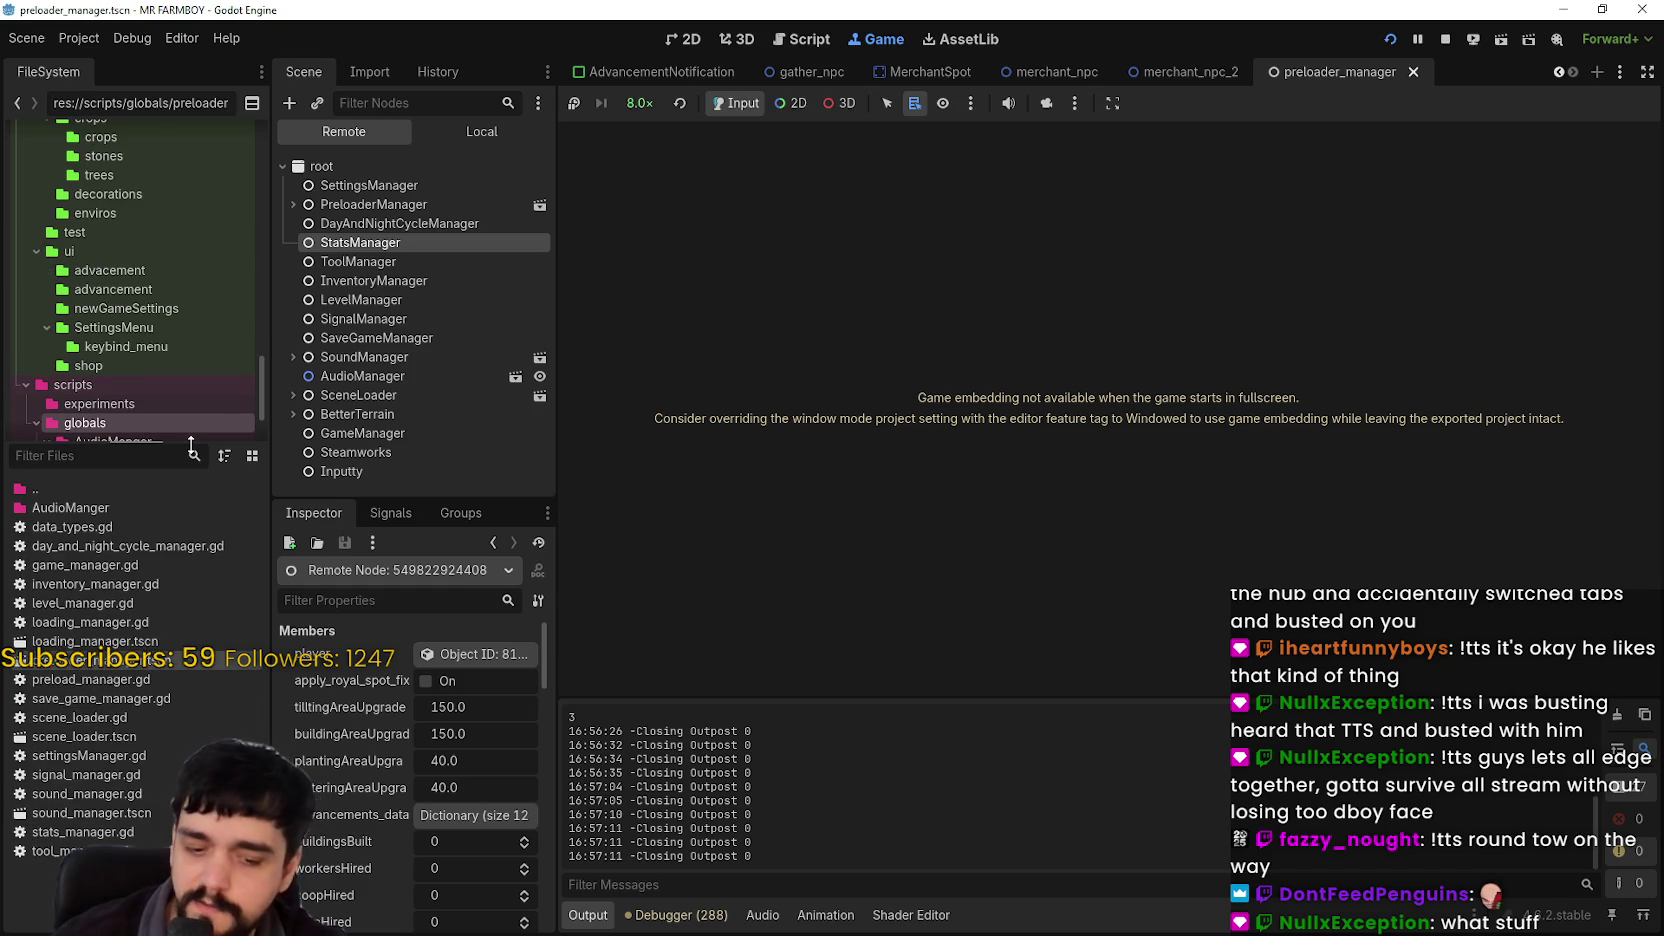
{"action": "type", "text": "s"}
{"action": "key", "text": "BackSpace"}
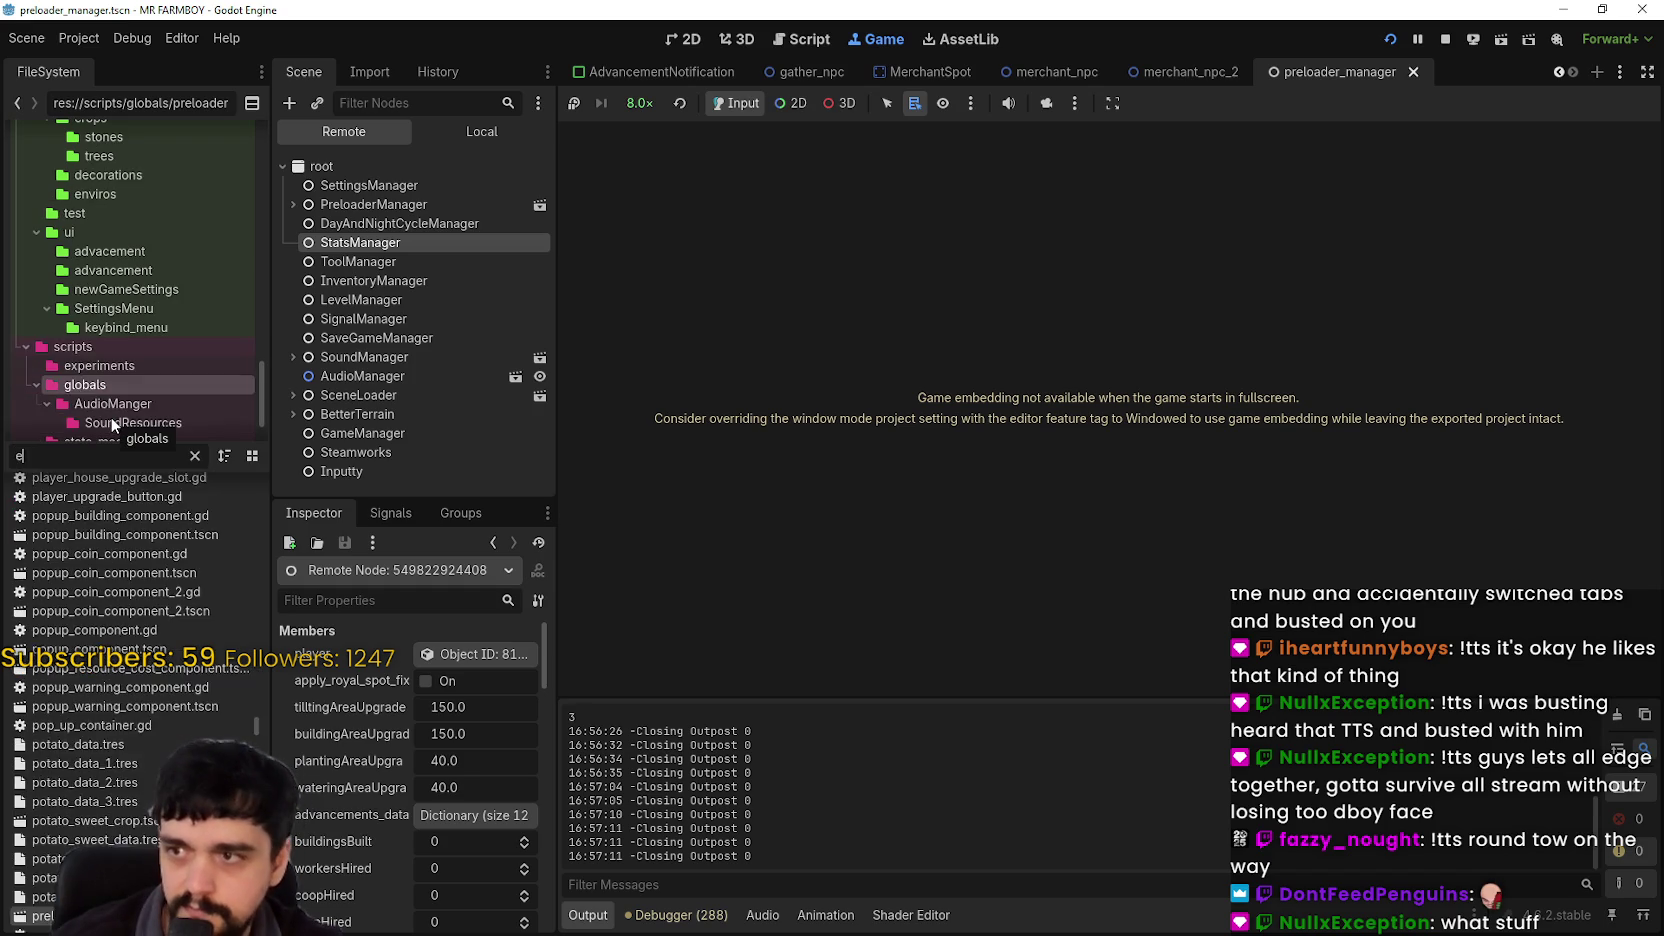
{"action": "type", "text": "m"}
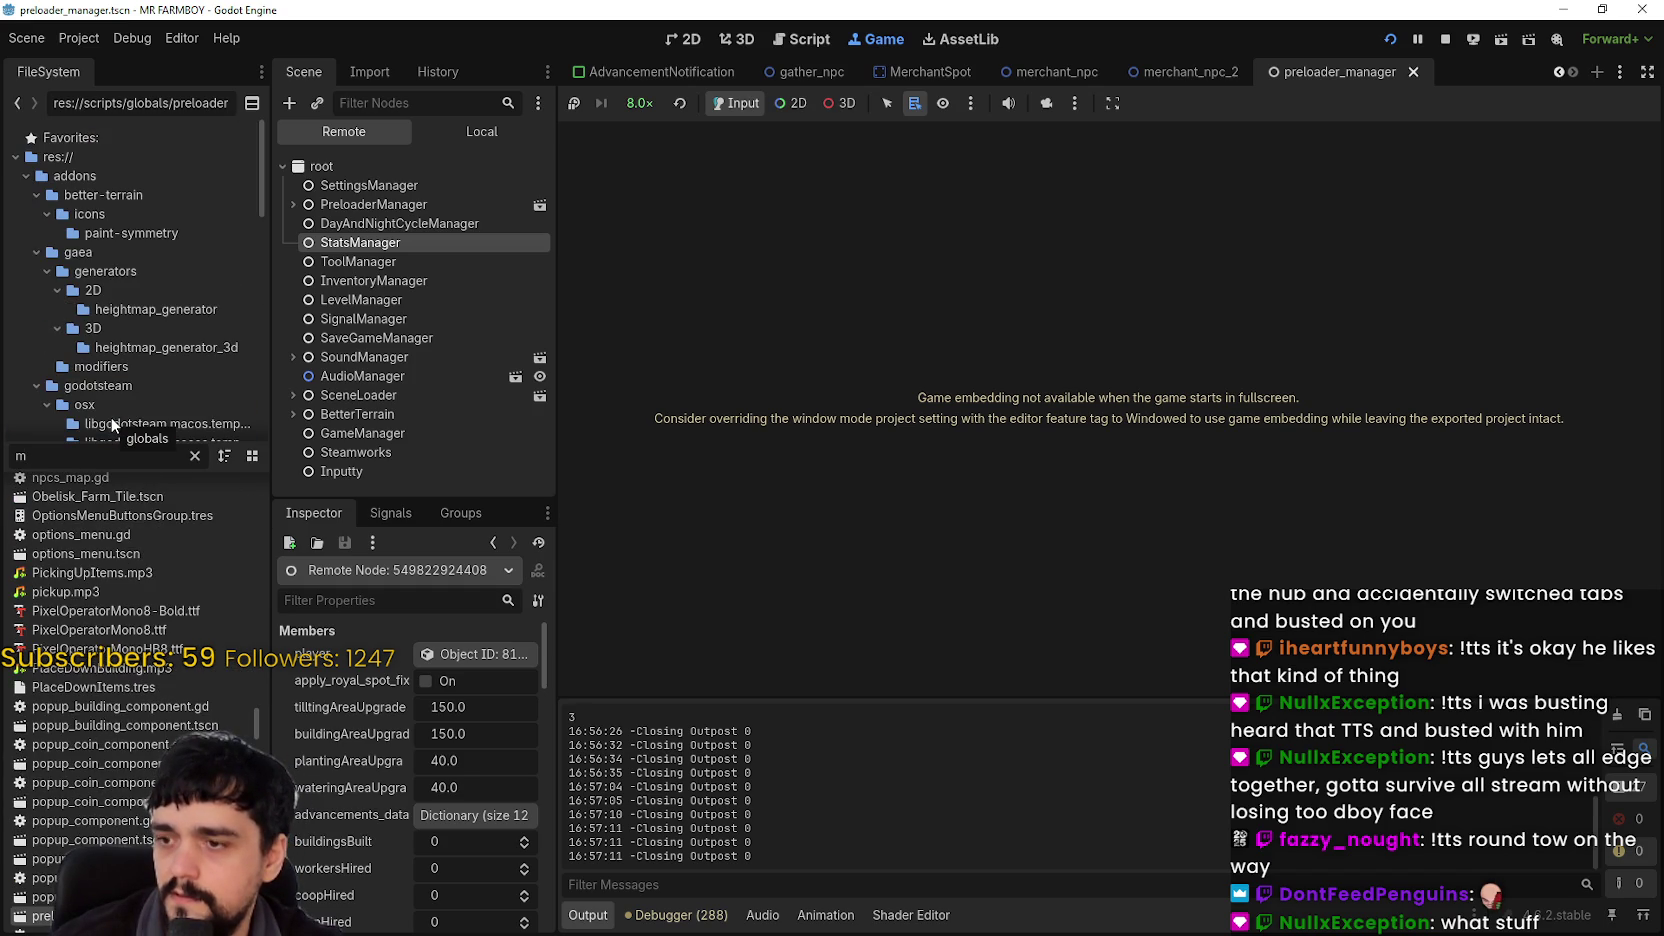
{"action": "left_click", "coordinate": [438, 282]}
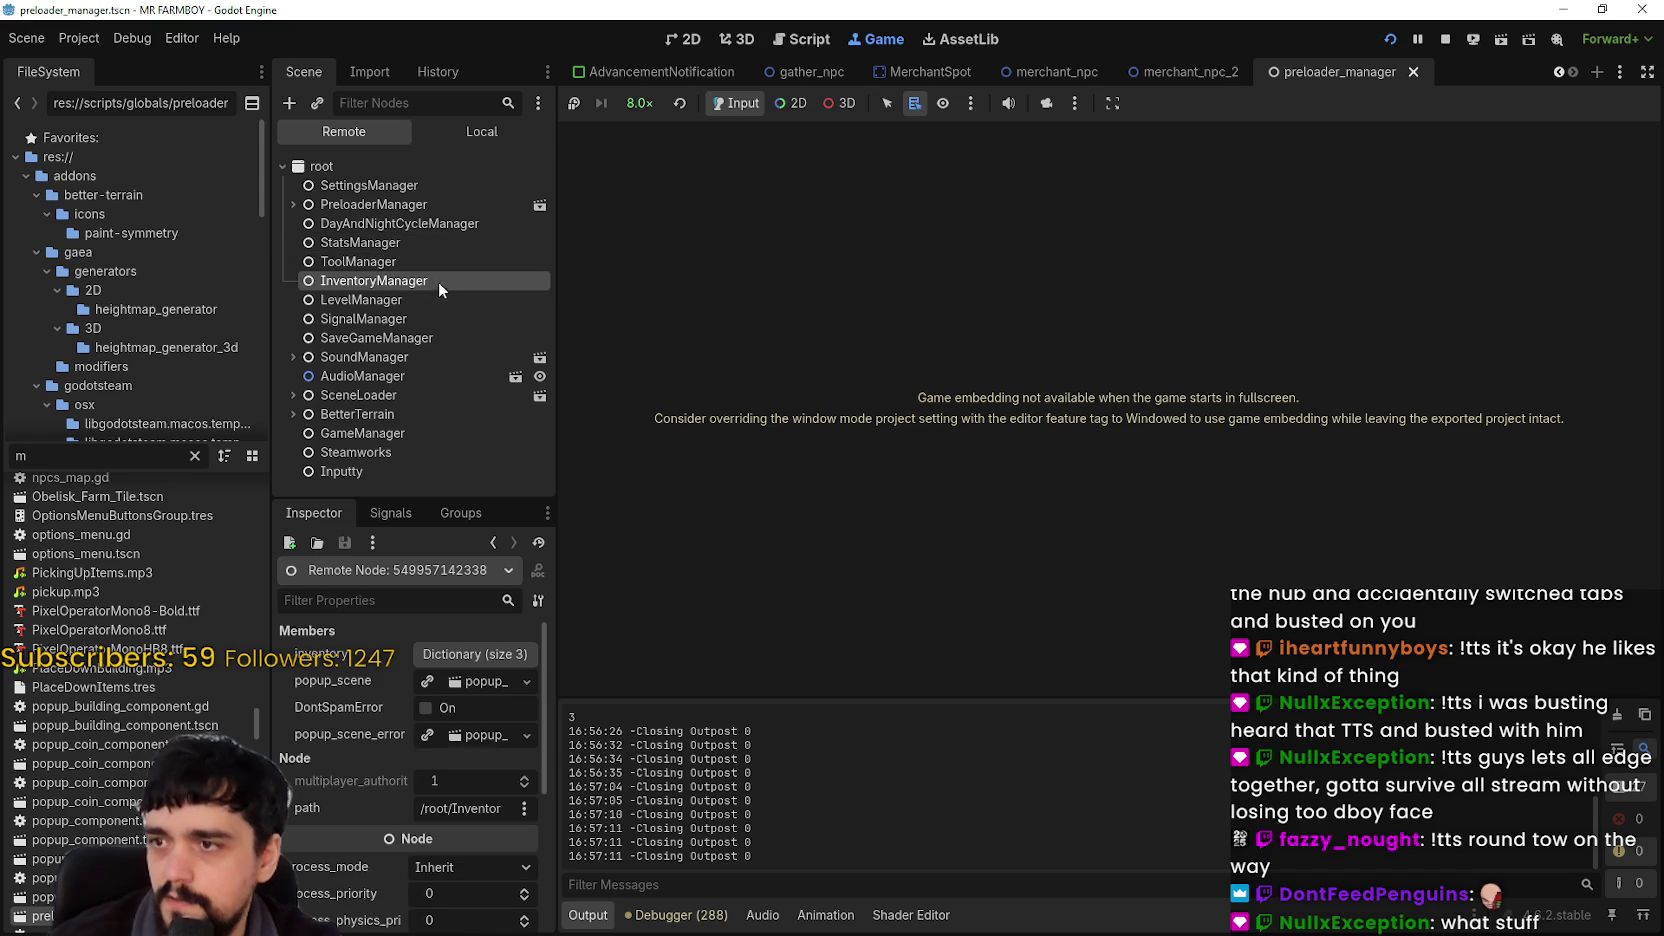
Step: Set inventory key 57 to 999999 copper coins, then view the local ItemPreloader node
{"action": "left_click", "coordinate": [471, 655]}
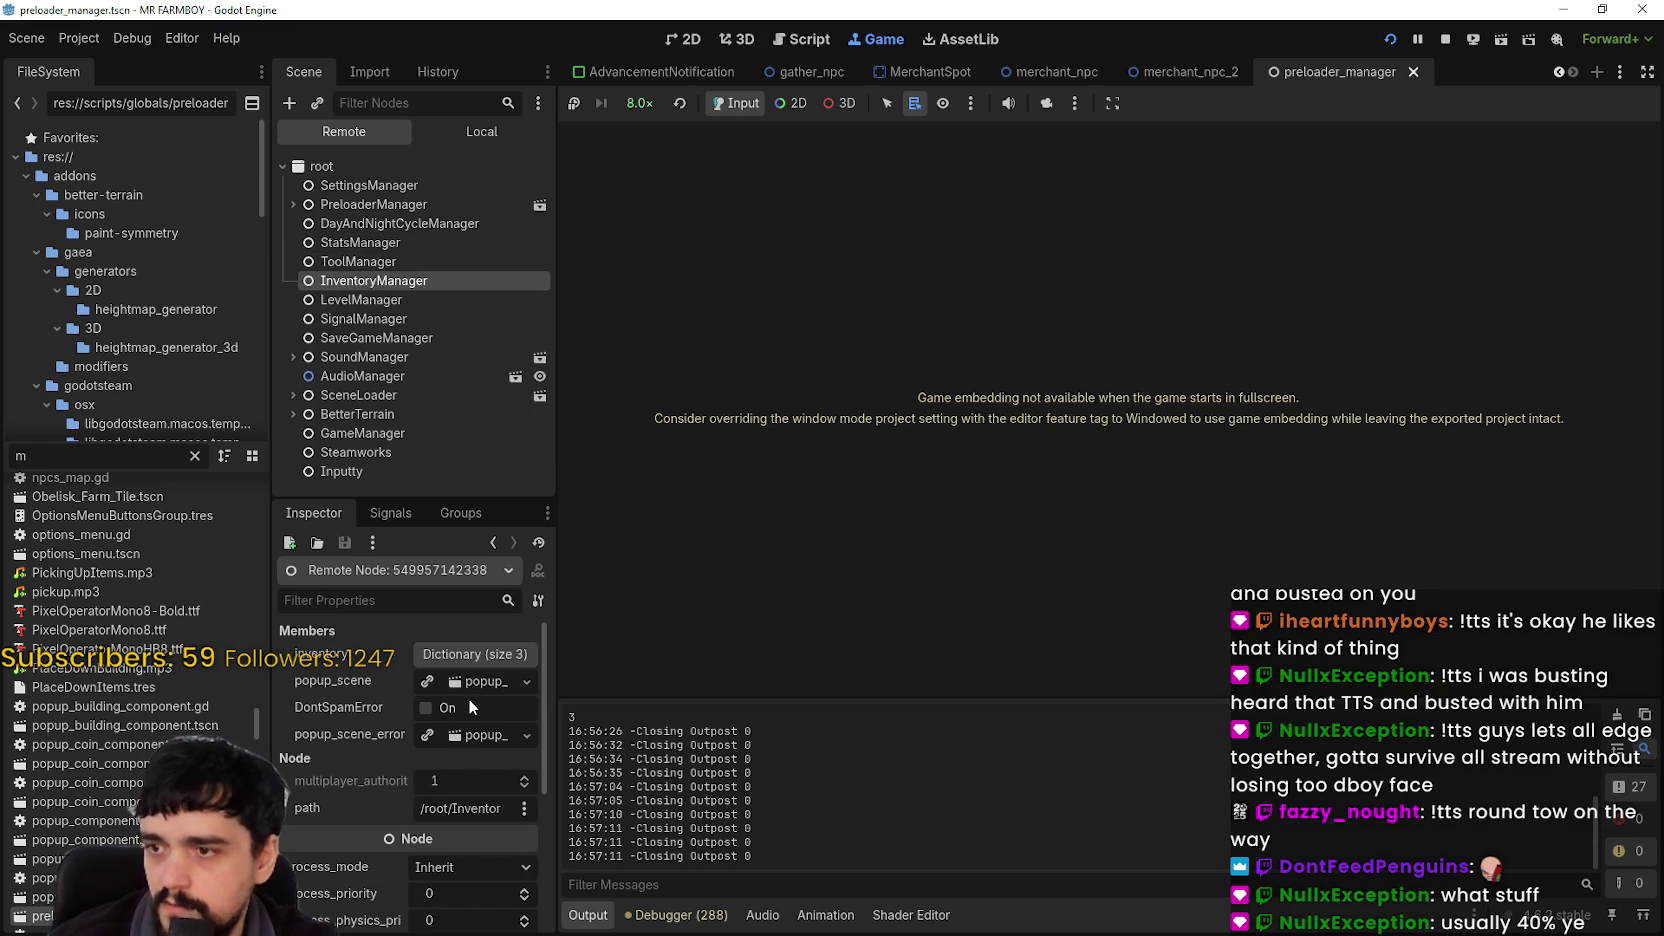
{"action": "left_click", "coordinate": [484, 650]}
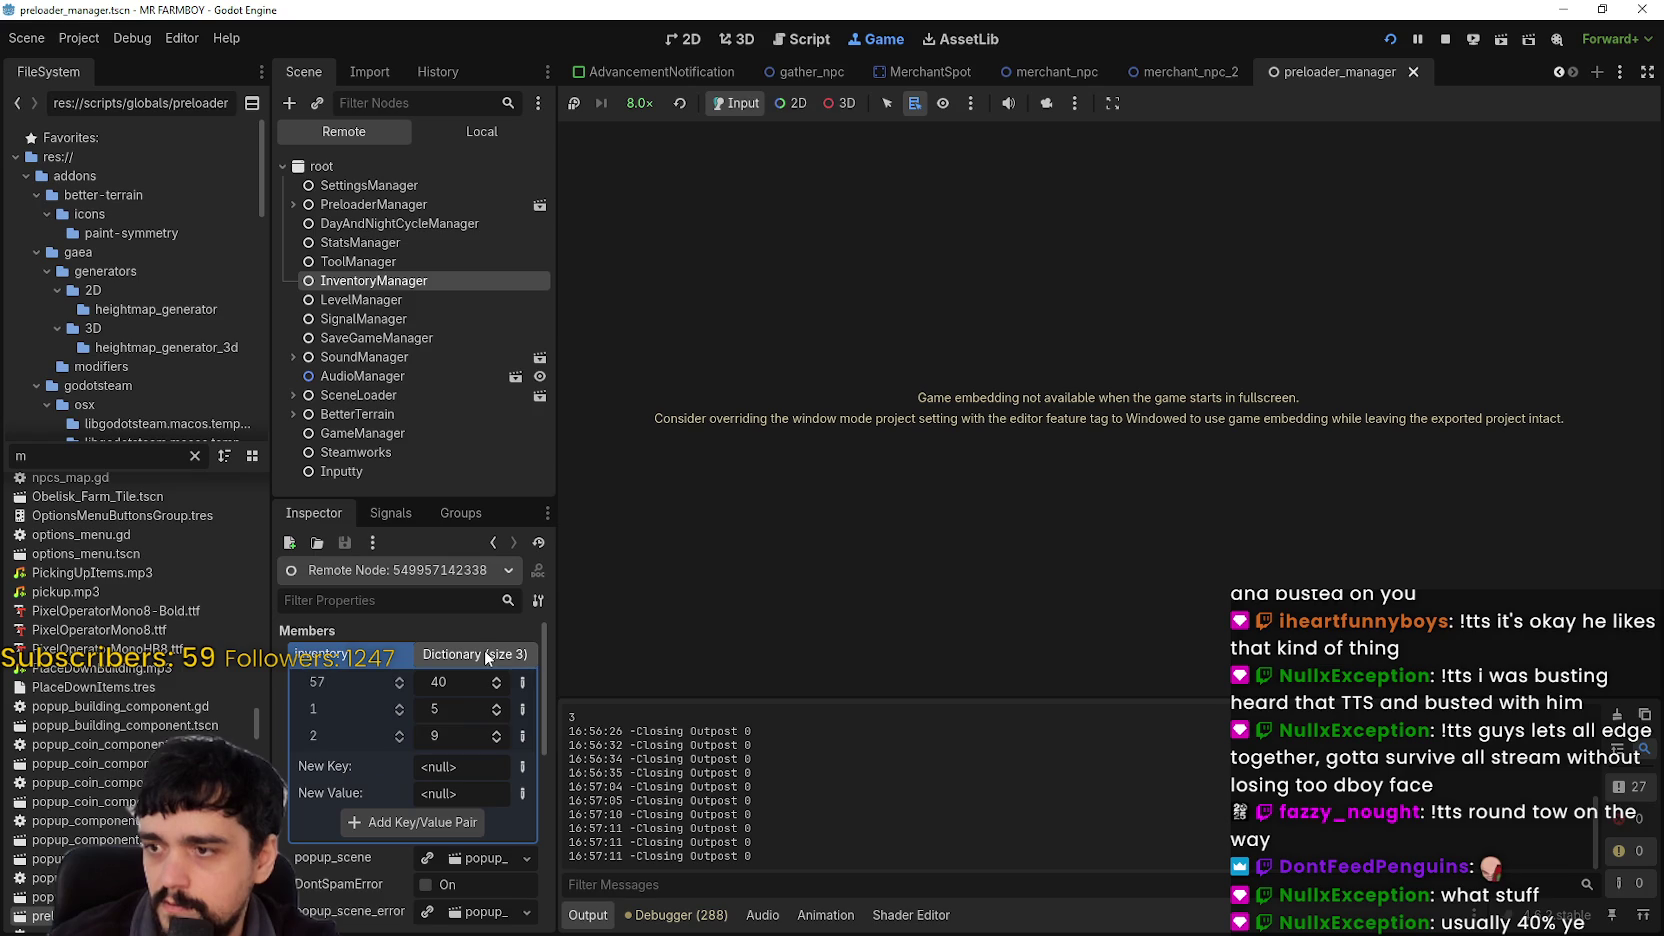
{"action": "type", "text": "9999"}
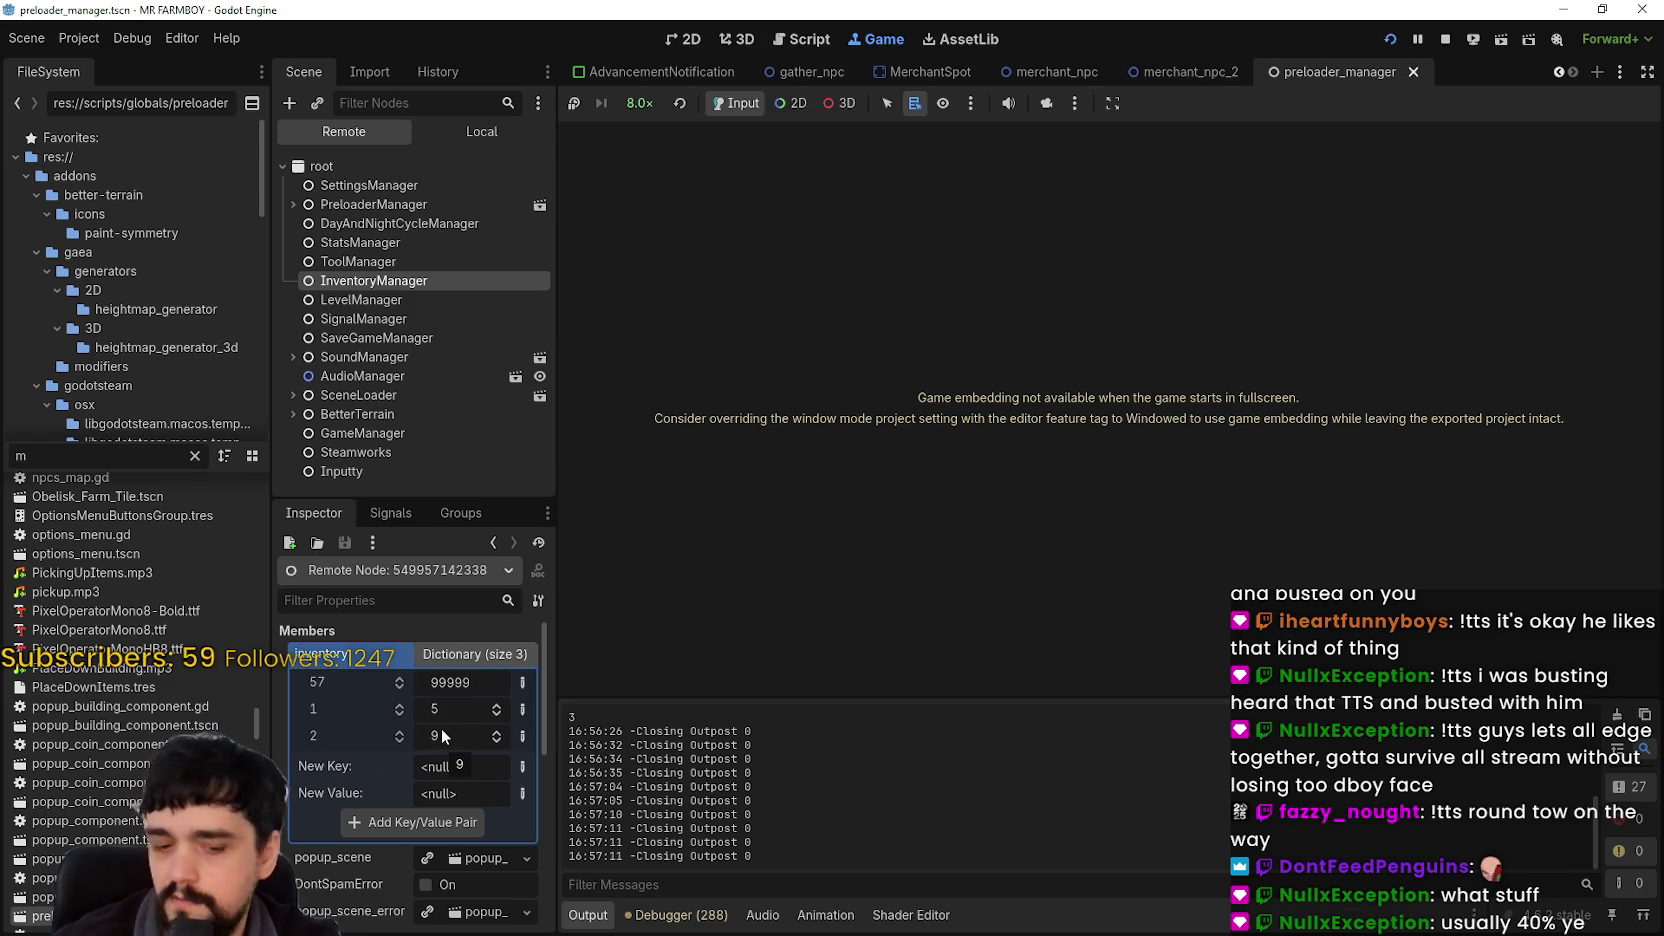
{"action": "type", "text": "9"}
{"action": "key", "text": "Return"}
{"action": "left_click", "coordinate": [455, 131]}
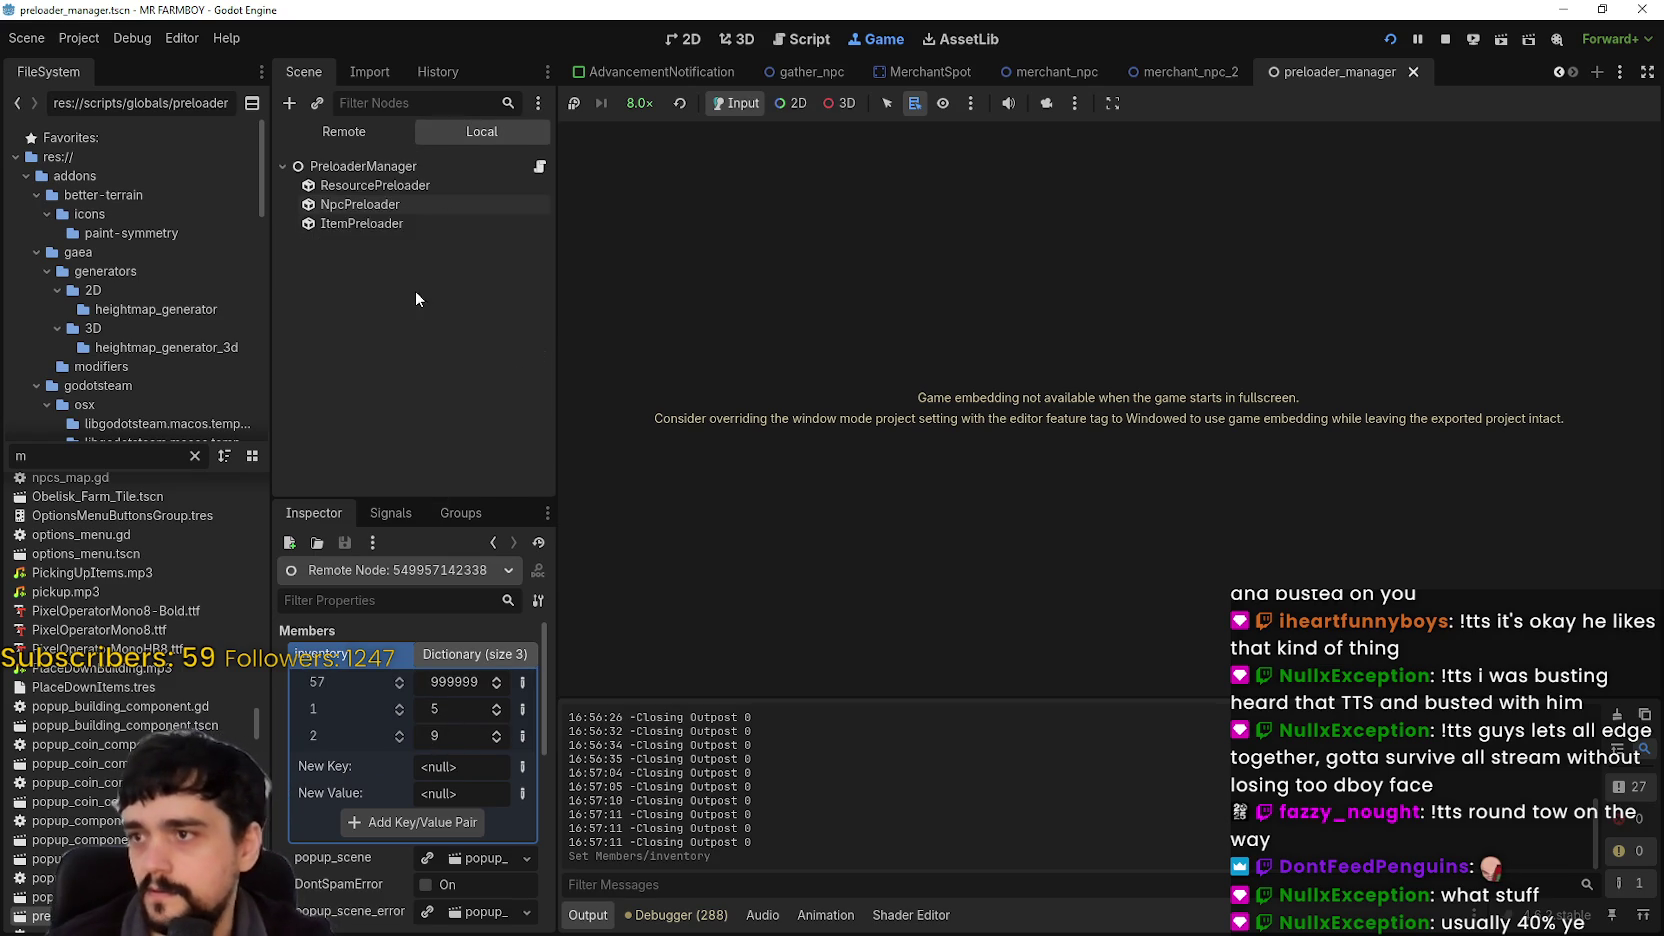
{"action": "left_click", "coordinate": [419, 224]}
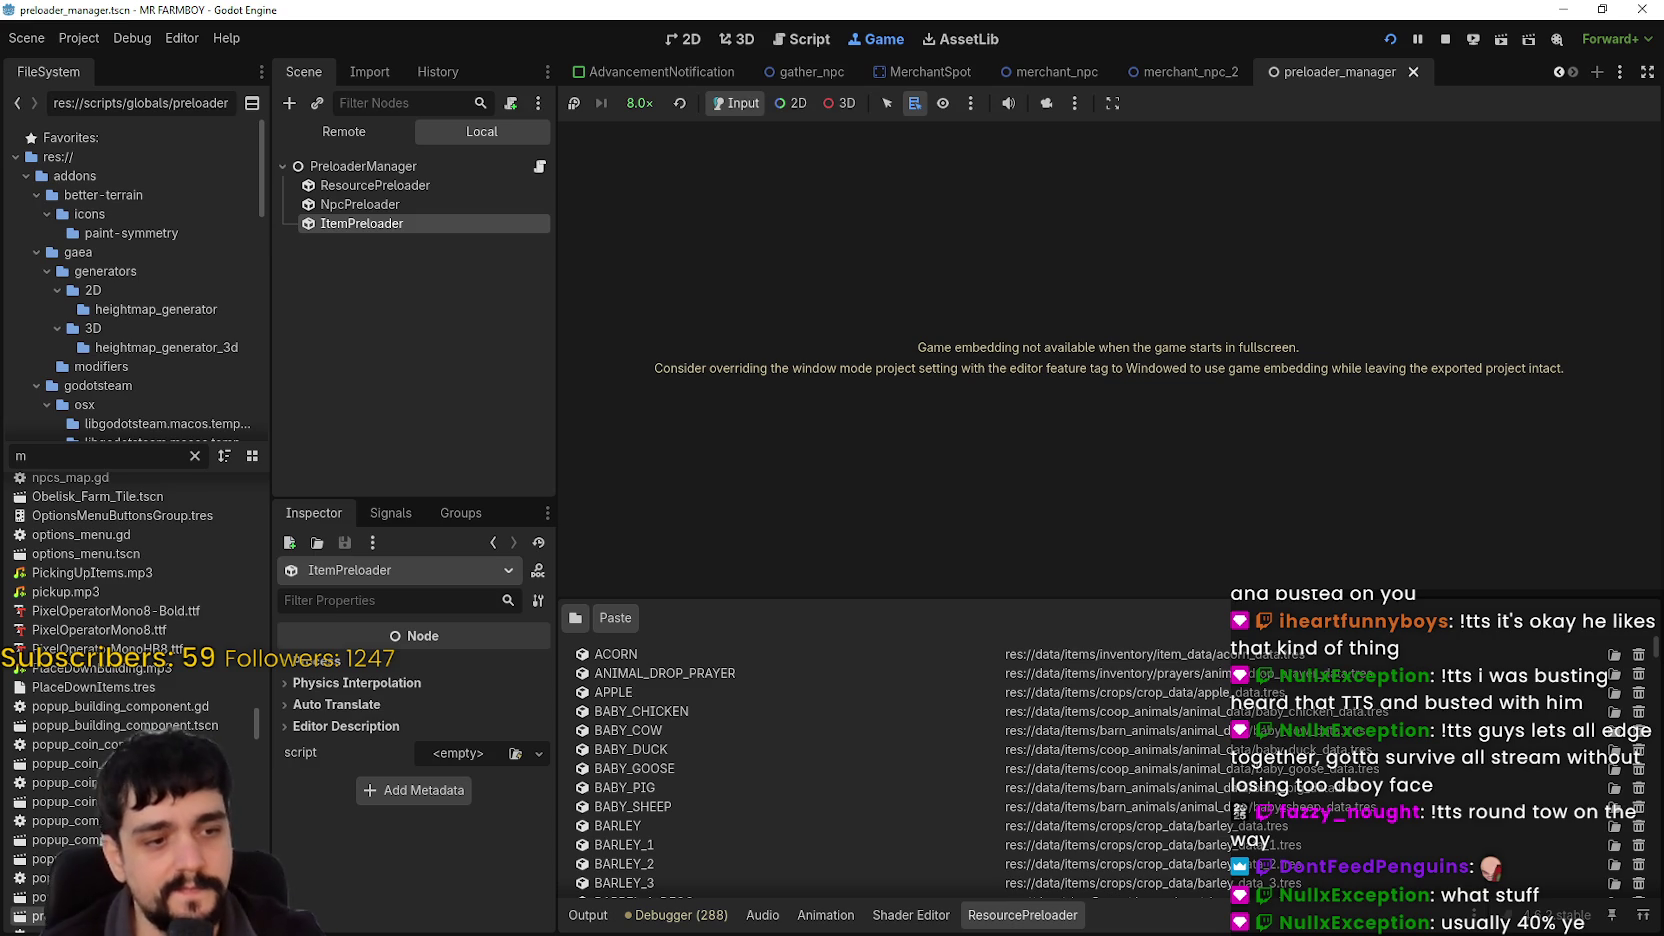
Step: Resume the game and walk the farmer up to the Merchant Seller
{"action": "key", "text": "alt+Tab"}
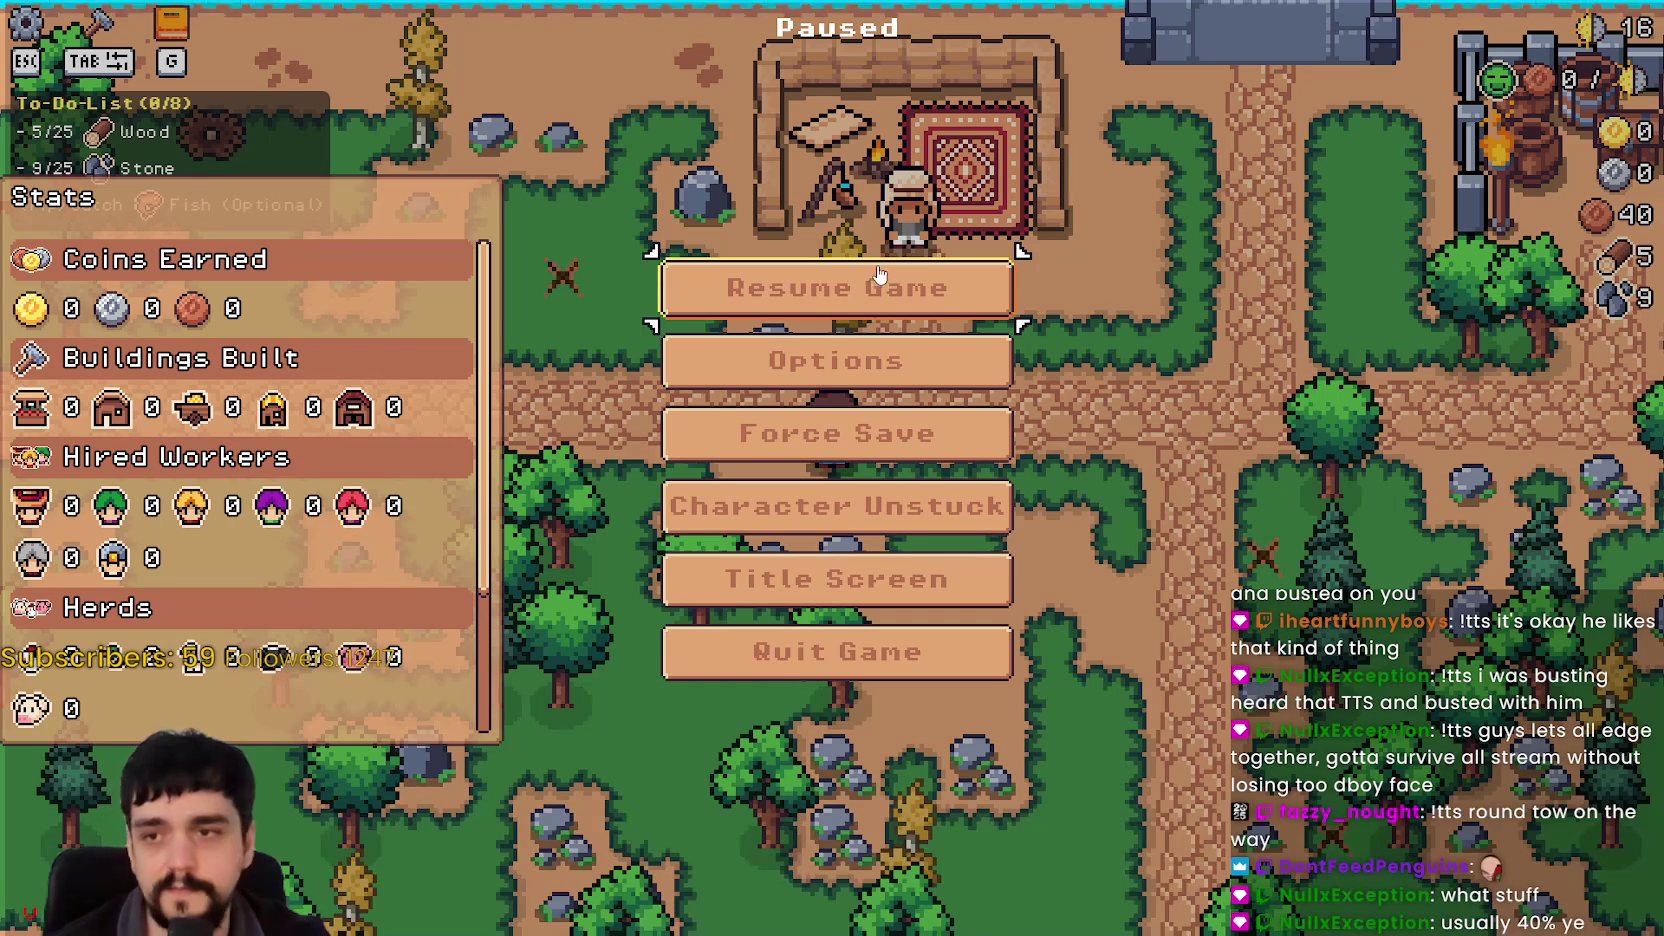
{"action": "key", "text": "Escape"}
{"action": "key", "text": "d"}
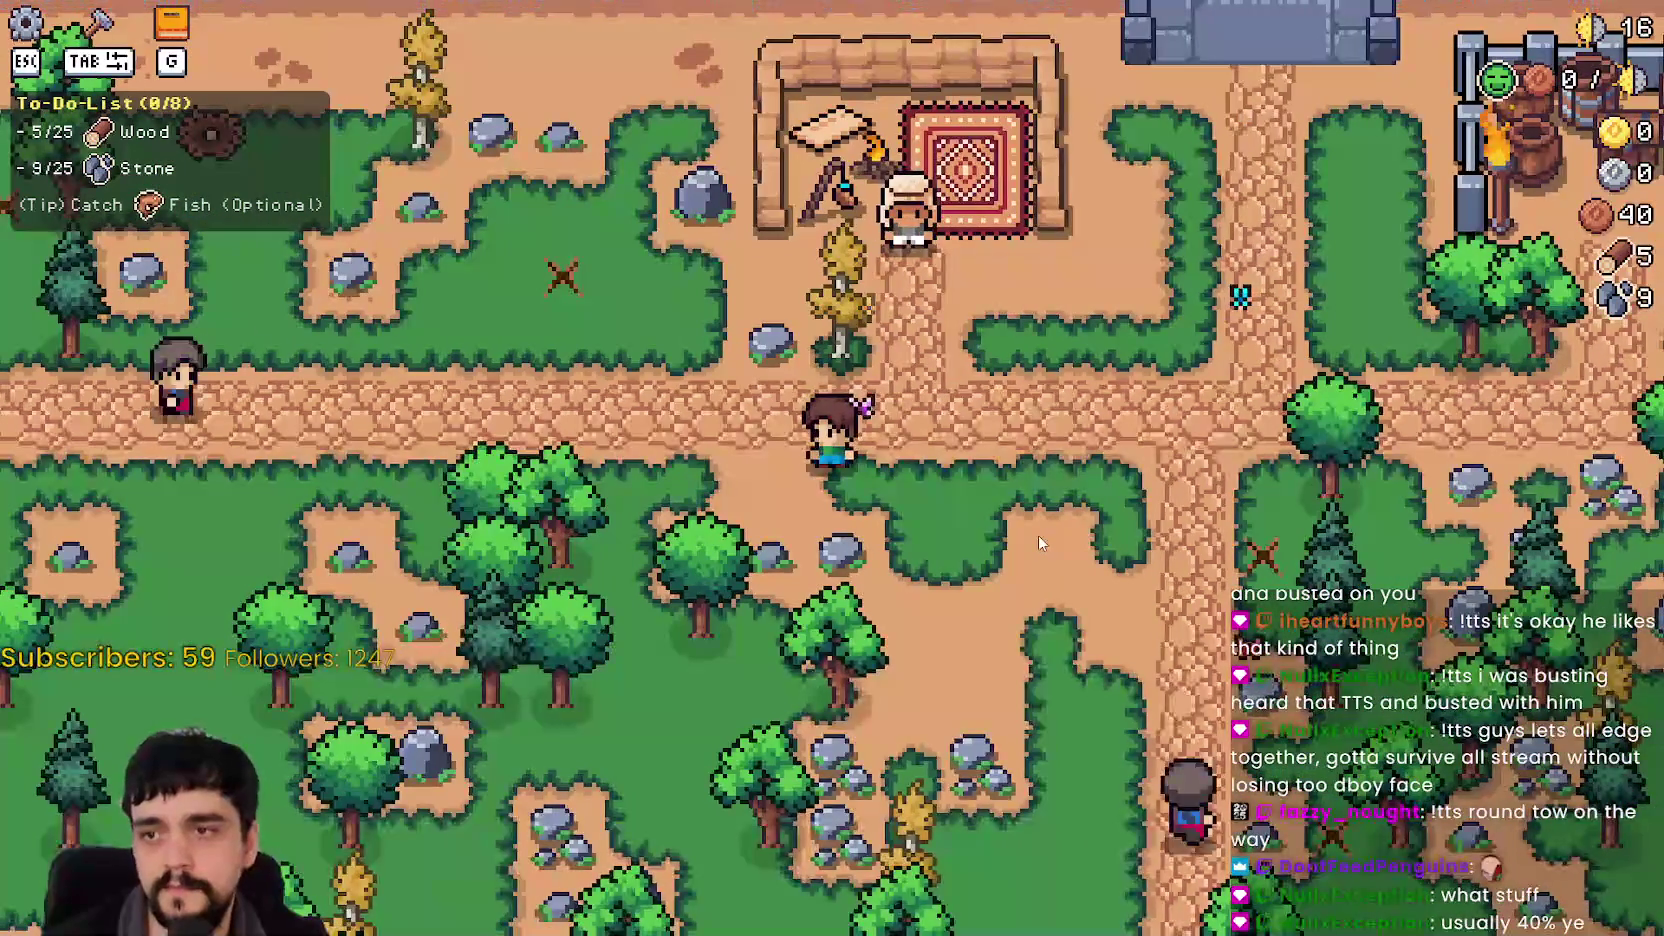
{"action": "key", "text": "s"}
{"action": "key", "text": "a"}
{"action": "key", "text": "w"}
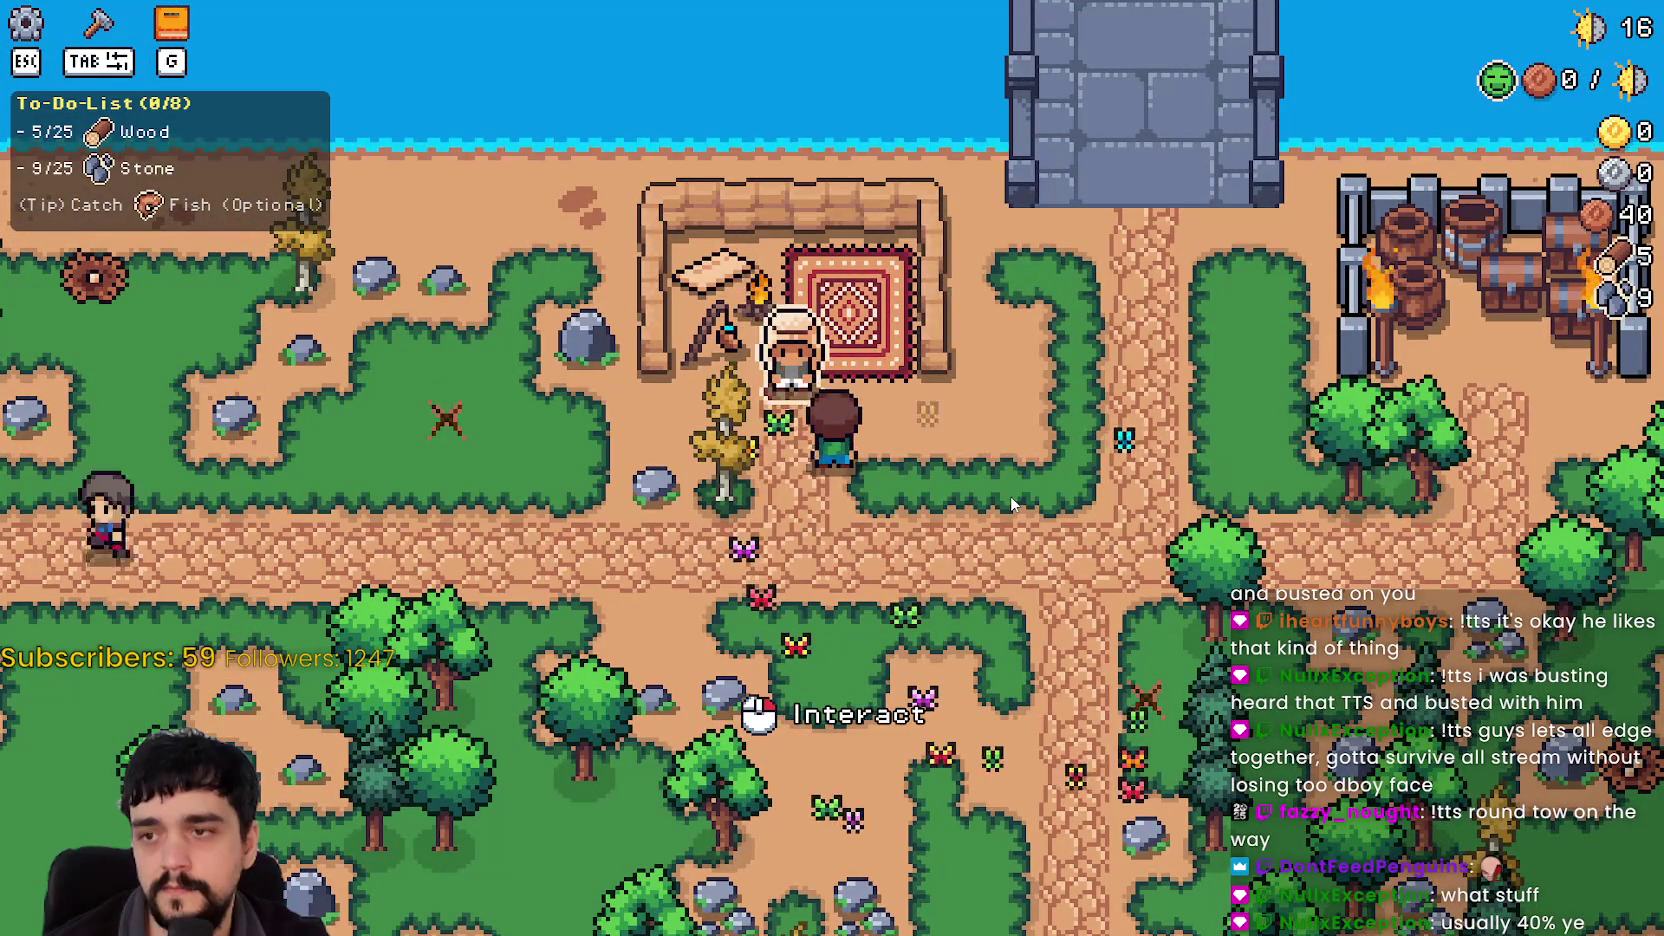
Step: Buy wood and stone at the Merchant Seller, reaching 33 wood and 47 stone
{"action": "left_click", "coordinate": [1010, 495]}
{"action": "left_click", "coordinate": [700, 365]}
{"action": "left_click", "coordinate": [700, 365]}
{"action": "left_click", "coordinate": [700, 365]}
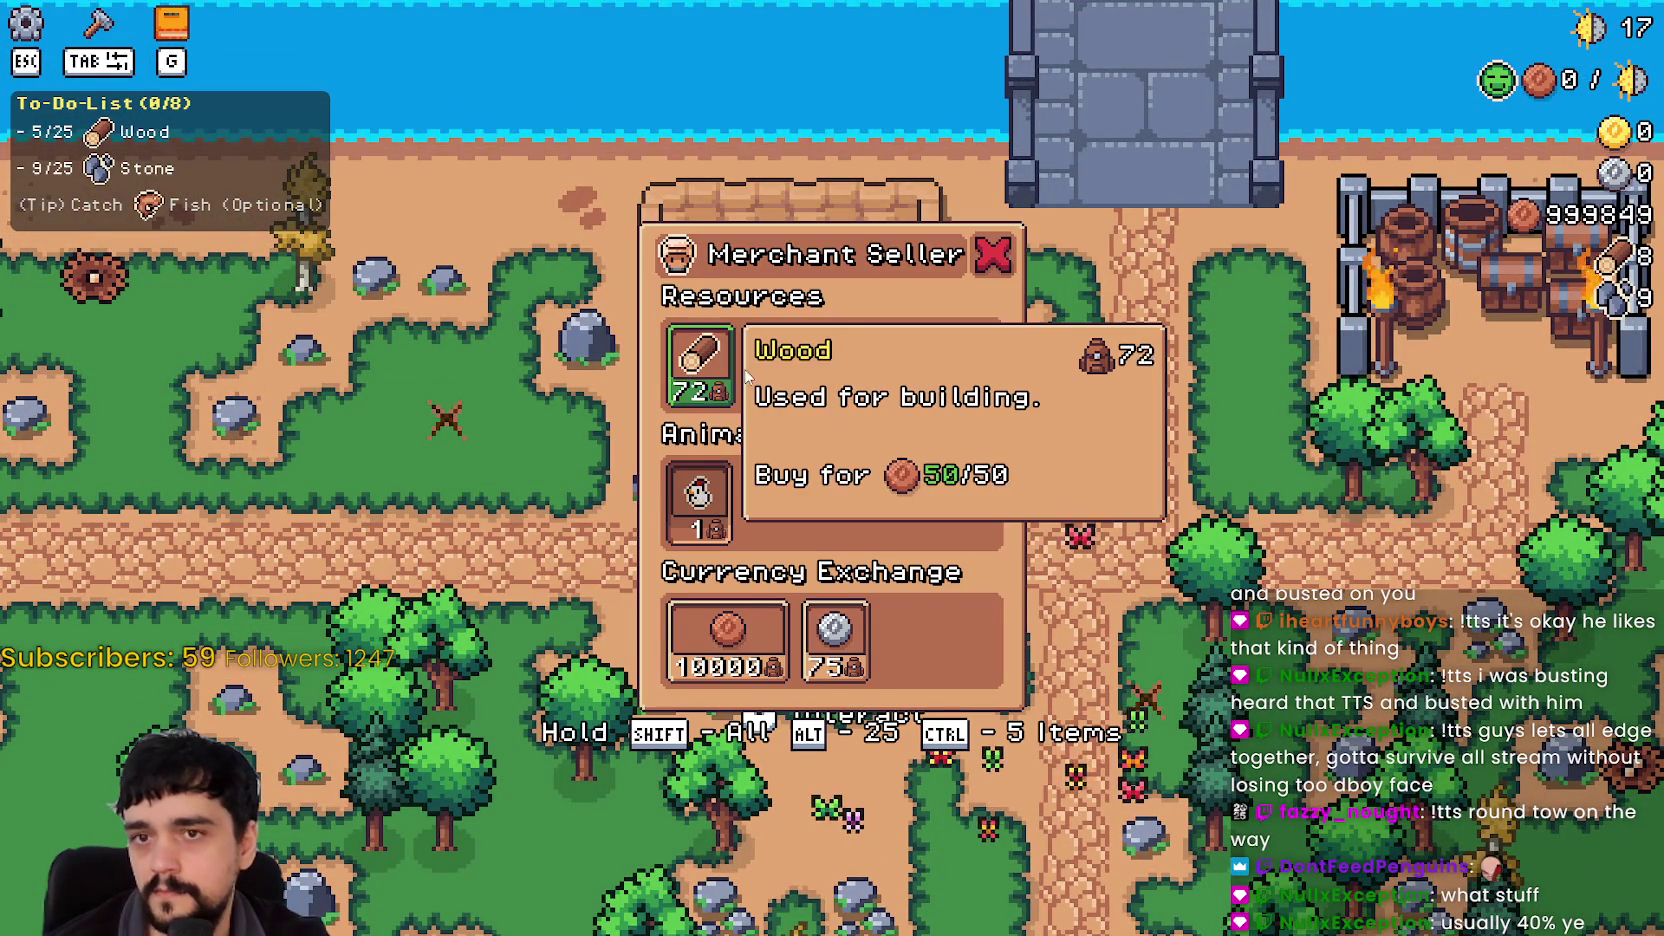
{"action": "left_click", "coordinate": [780, 365]}
{"action": "left_click", "coordinate": [780, 365]}
{"action": "left_click", "coordinate": [780, 365]}
{"action": "left_click", "coordinate": [780, 367]}
{"action": "triple_click", "coordinate": [780, 365]}
{"action": "double_click", "coordinate": [780, 365]}
{"action": "double_click", "coordinate": [780, 365]}
{"action": "double_click", "coordinate": [780, 365]}
{"action": "left_click", "coordinate": [780, 365], "text": "alt"}
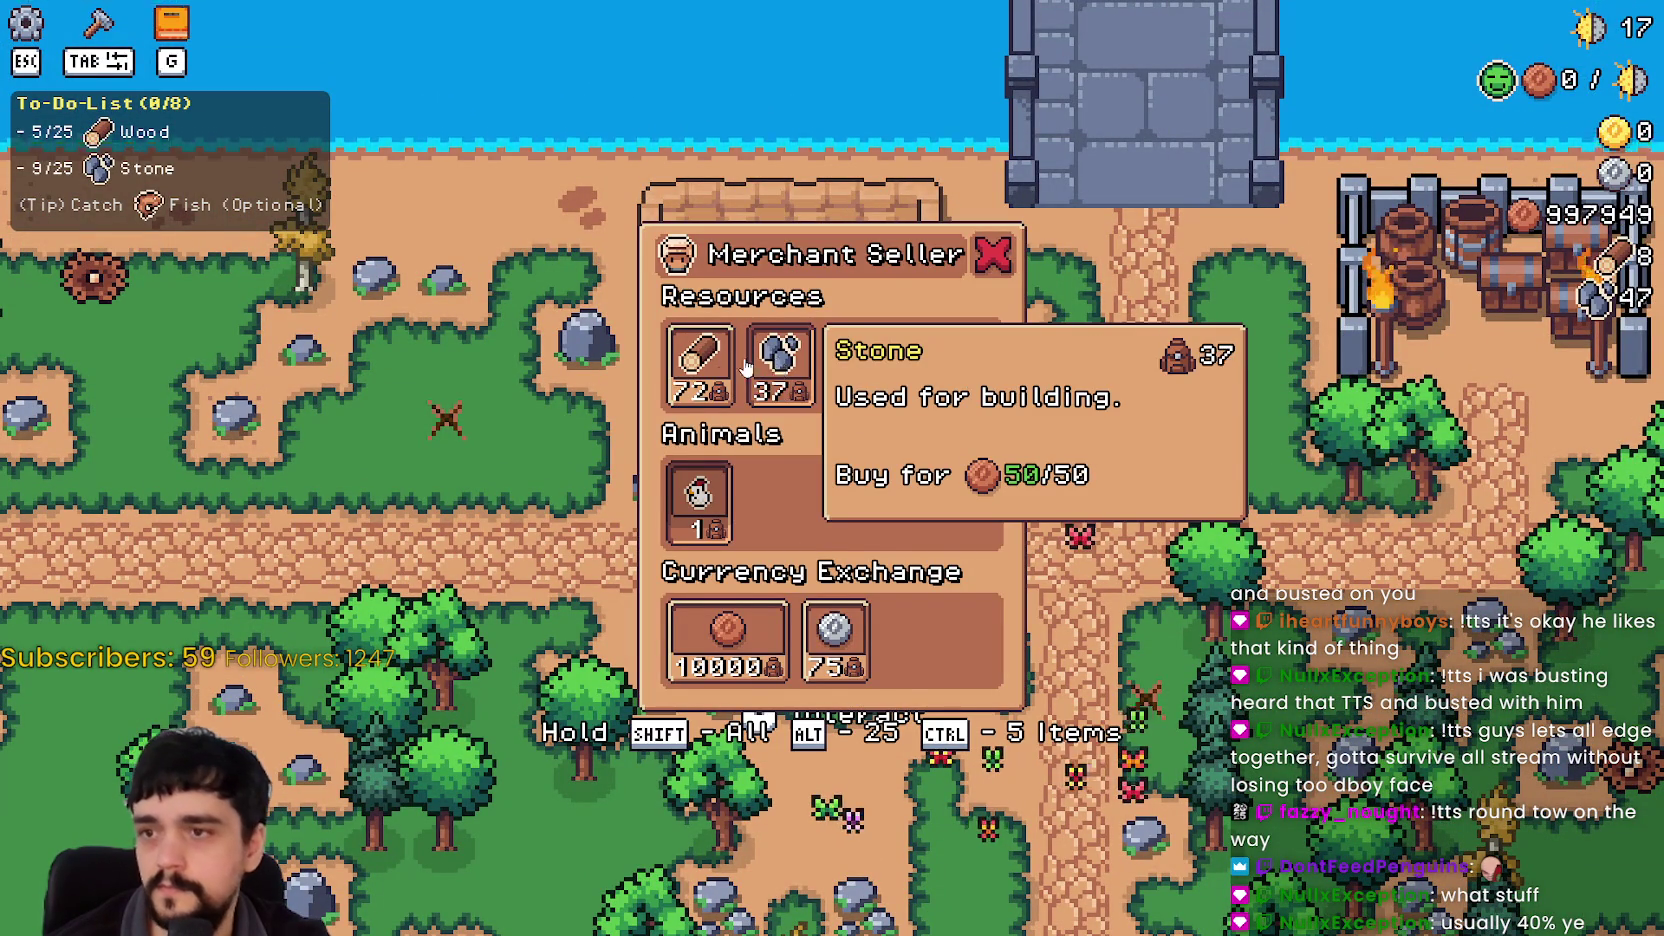
{"action": "left_click", "coordinate": [700, 365], "text": "alt"}
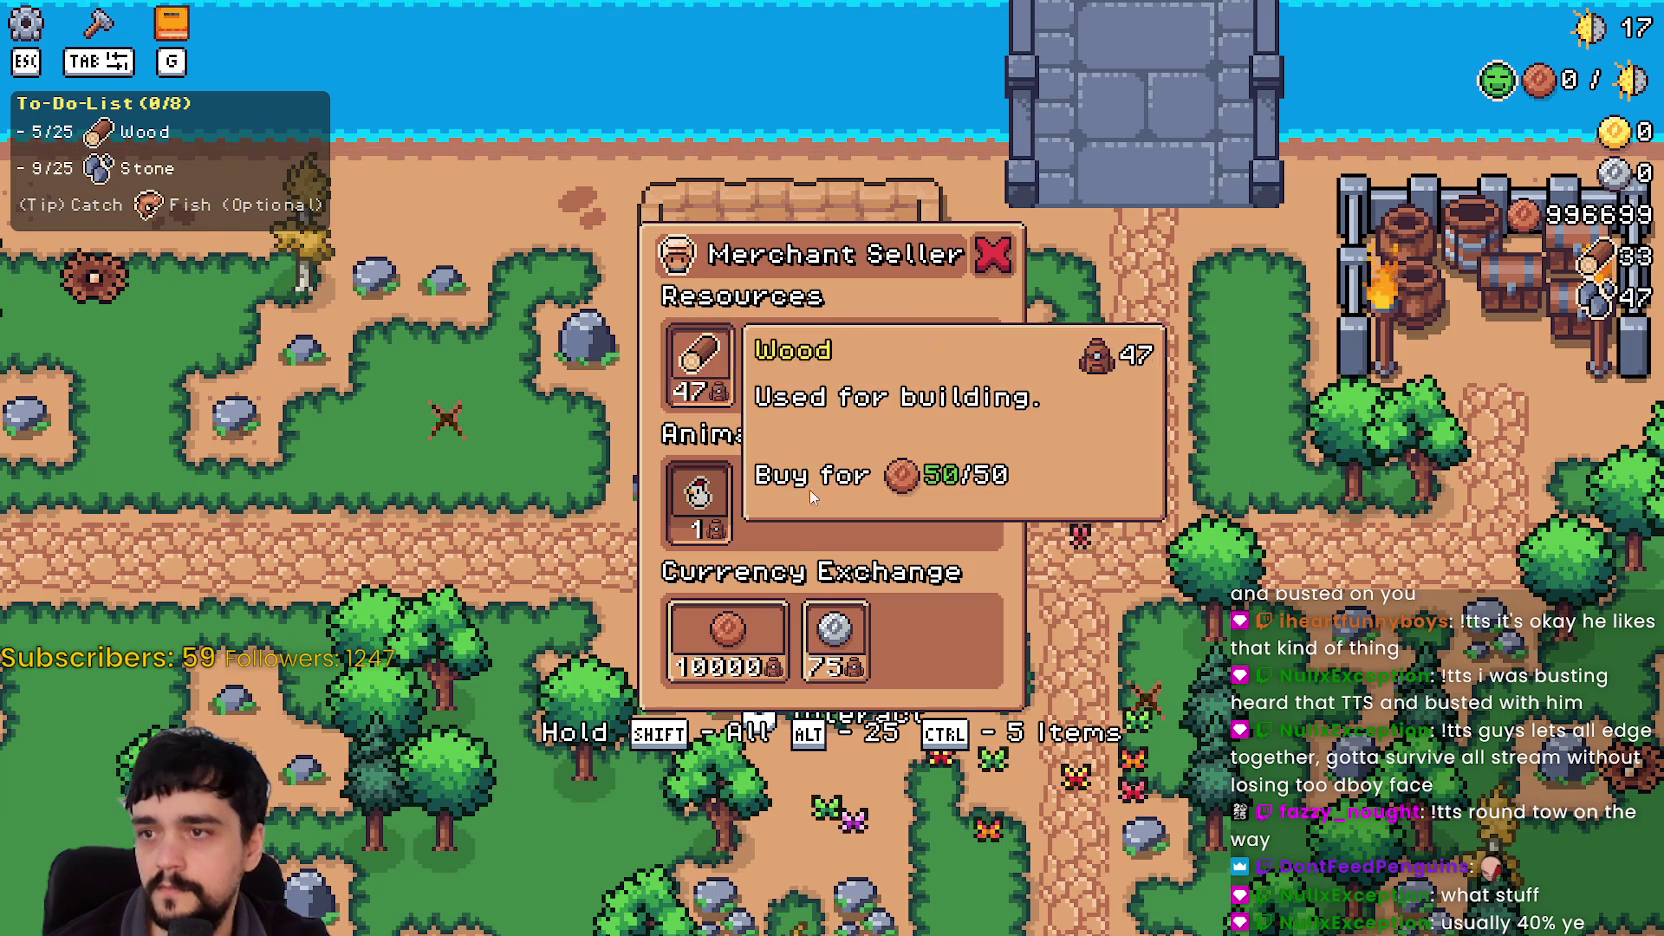
Step: Exchange copper coins for 25 silver coins and close the shop
{"action": "left_click", "coordinate": [840, 656], "text": "alt"}
{"action": "left_click", "coordinate": [841, 657], "text": "alt"}
{"action": "left_click", "coordinate": [740, 640], "text": "alt"}
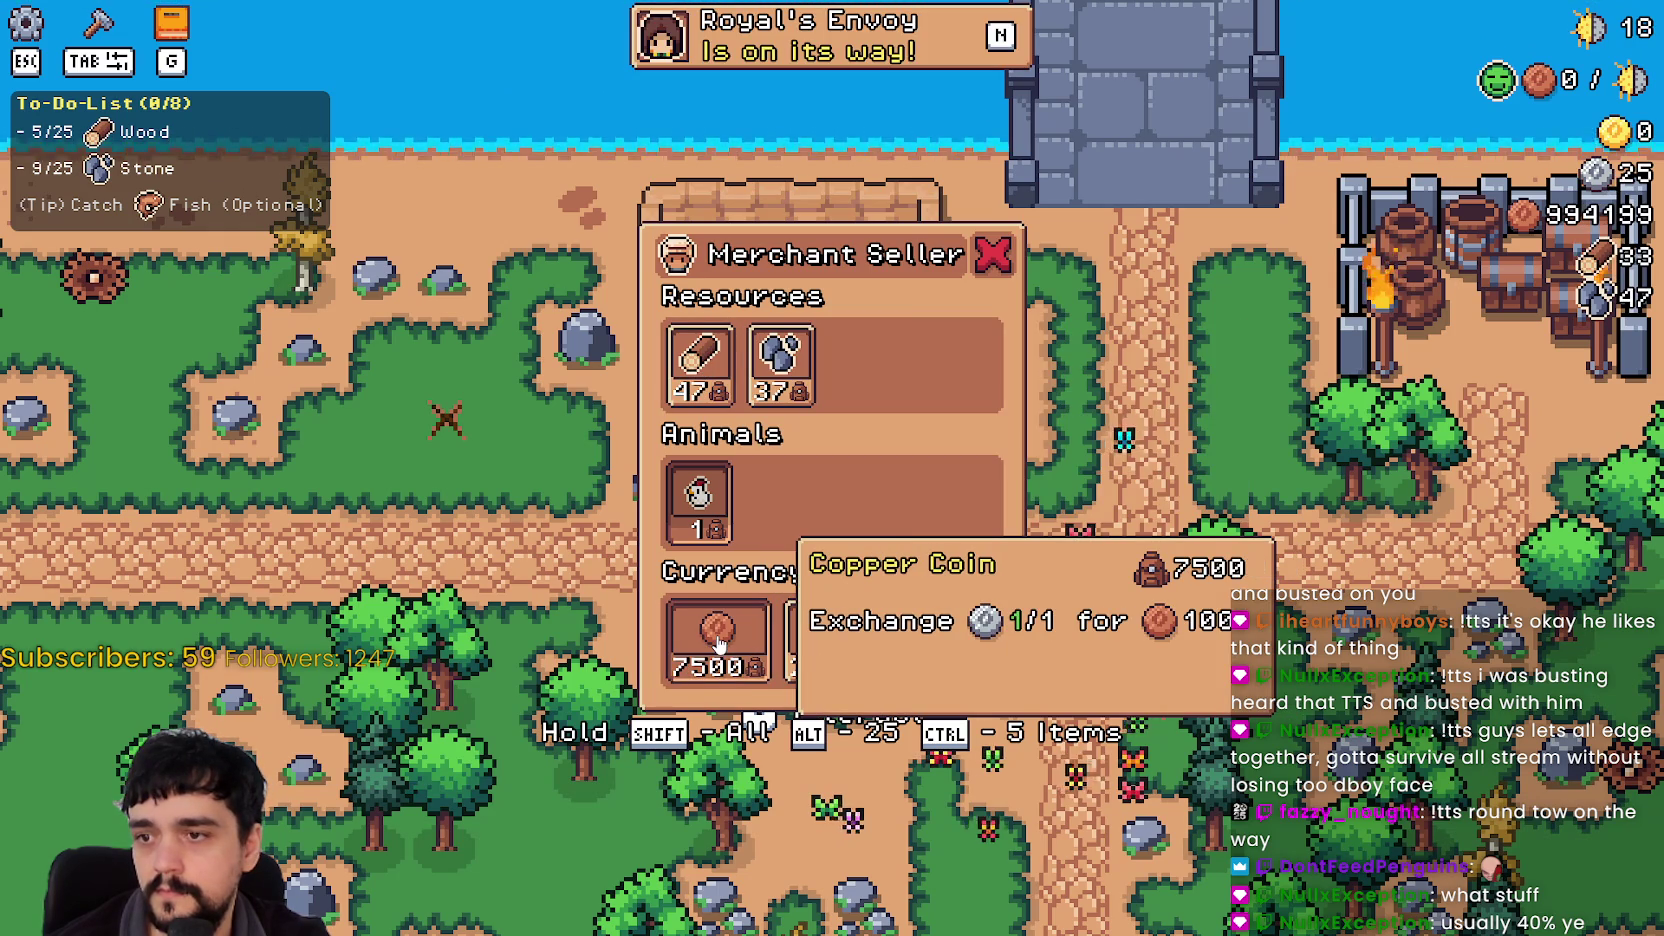
{"action": "key", "text": "Escape"}
Step: Walk around the merchant stall, pausing and resuming, then open the pause menu
{"action": "key", "text": "a"}
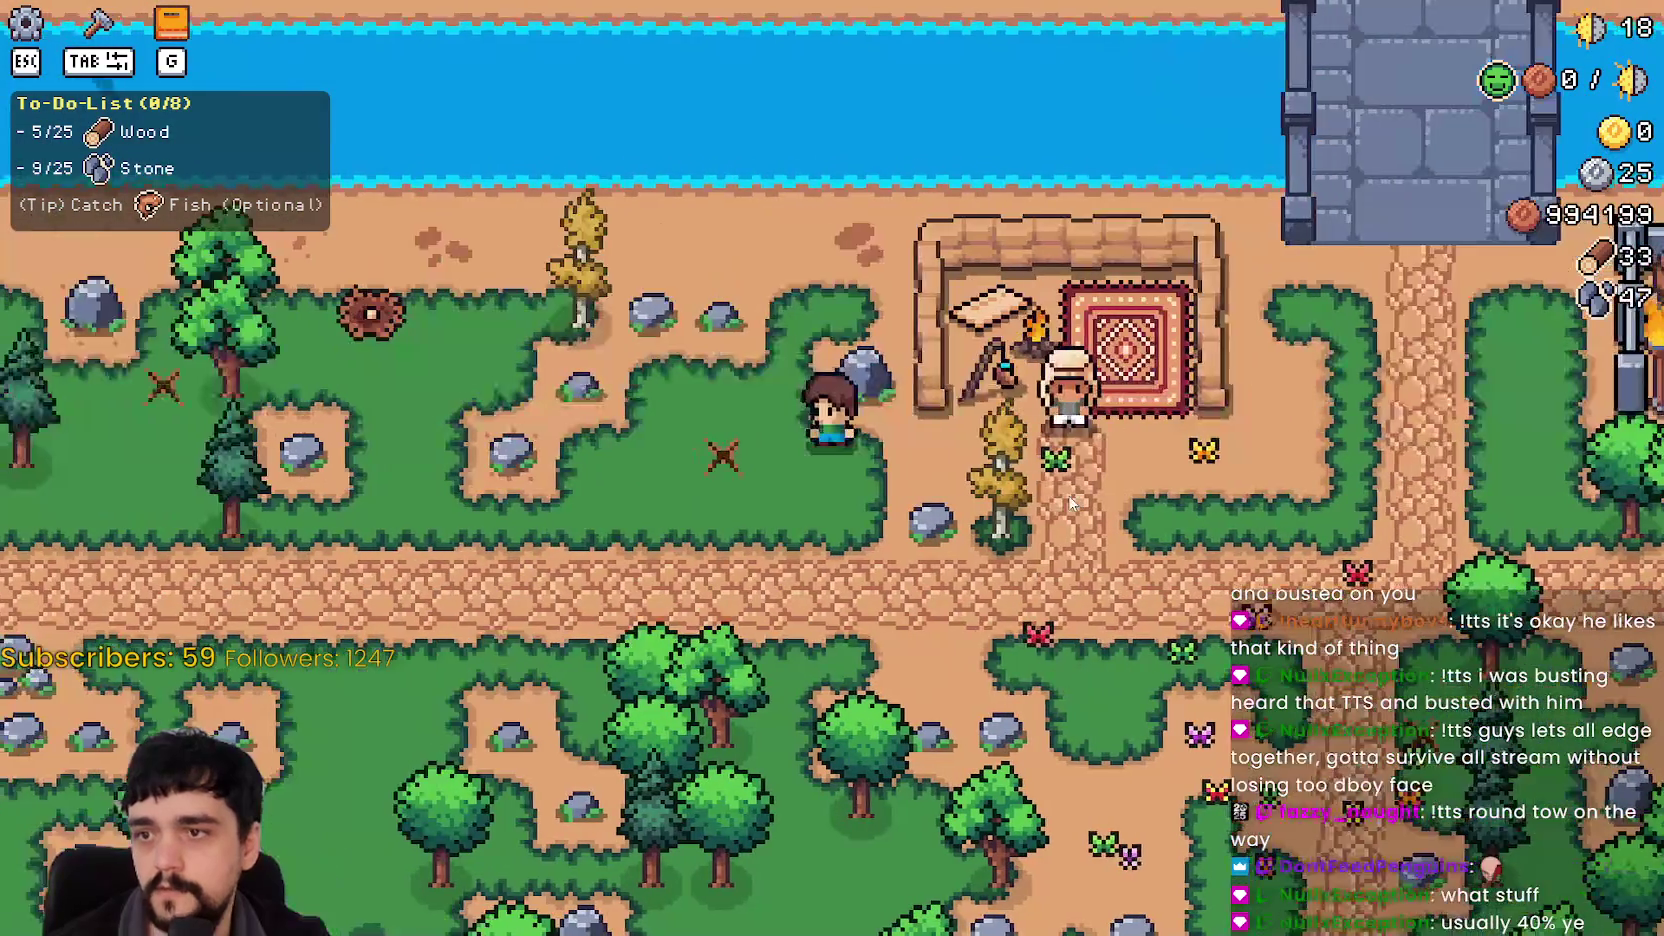
{"action": "key", "text": "Escape"}
{"action": "key", "text": "Escape"}
{"action": "key", "text": "d"}
{"action": "key", "text": "s"}
{"action": "key", "text": "w"}
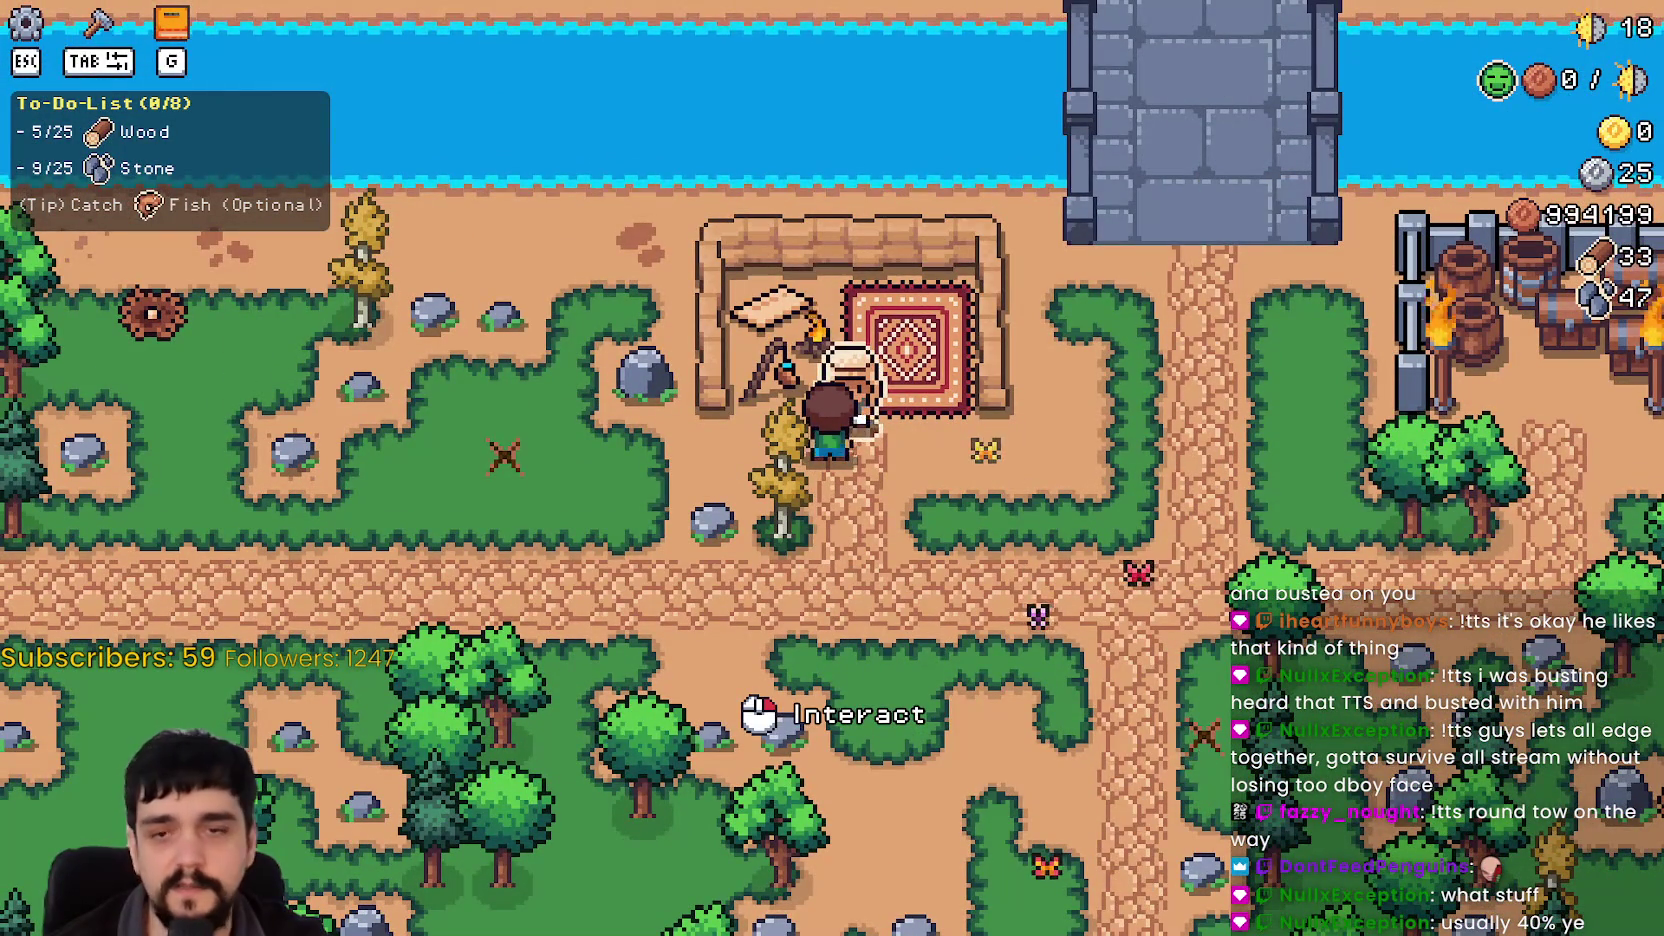
{"action": "key", "text": "Escape"}
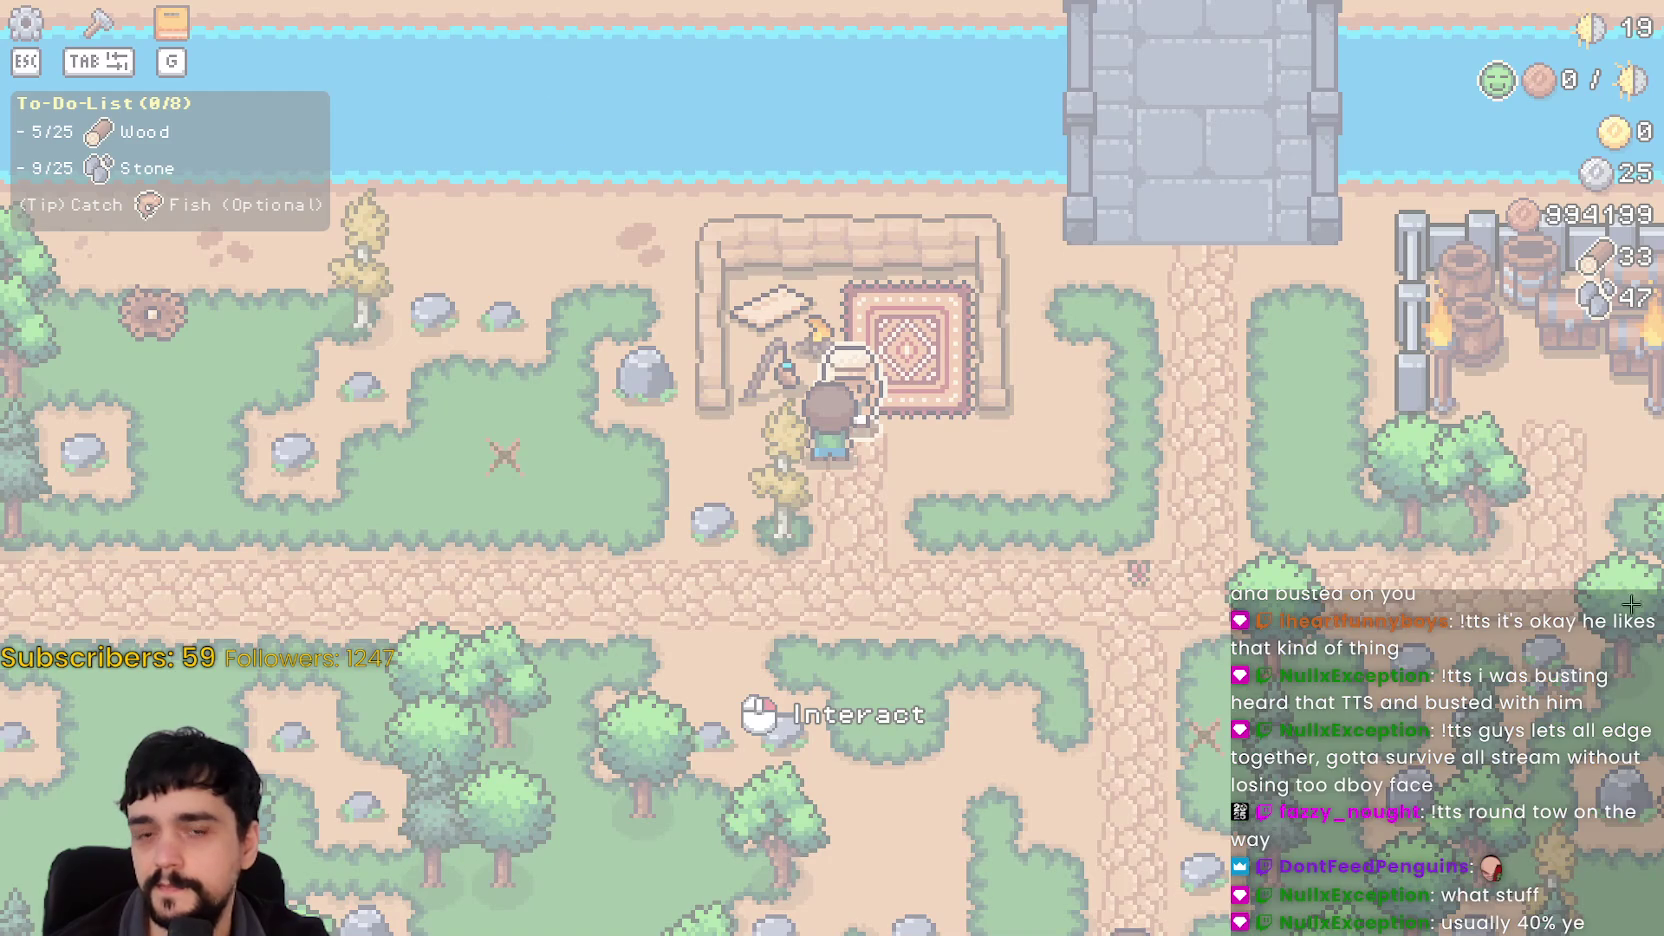